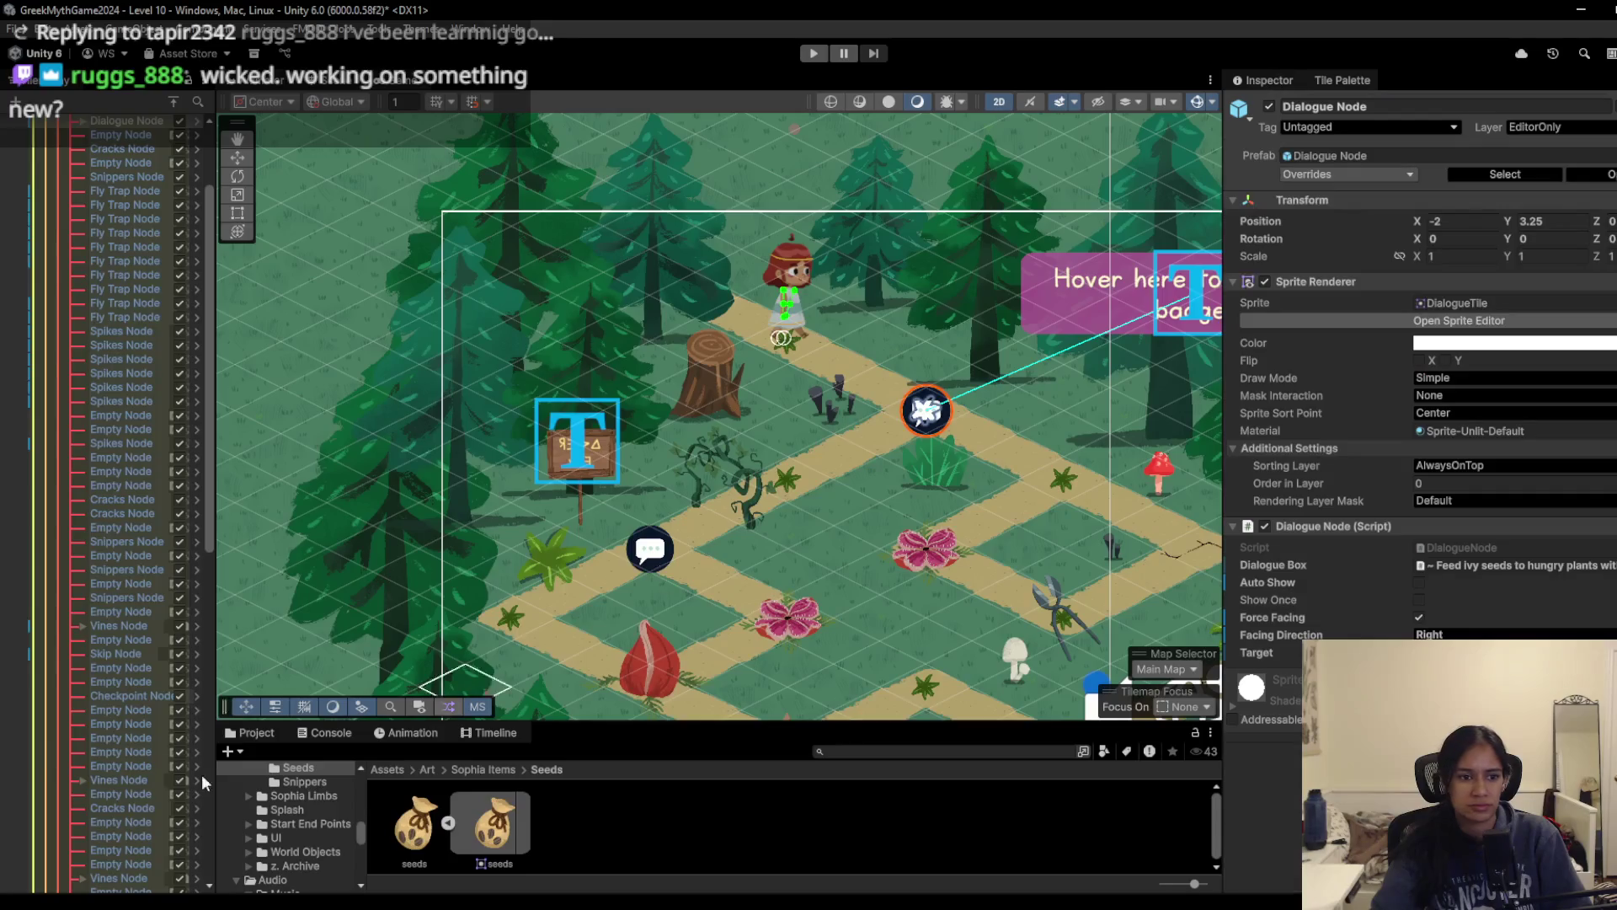
Step: Select the lower Dialogue Node and paste the copied Feed ivy seeds dialogue settings onto it
scroll(139, 625, "down", 2)
scroll(118, 539, "down", 5)
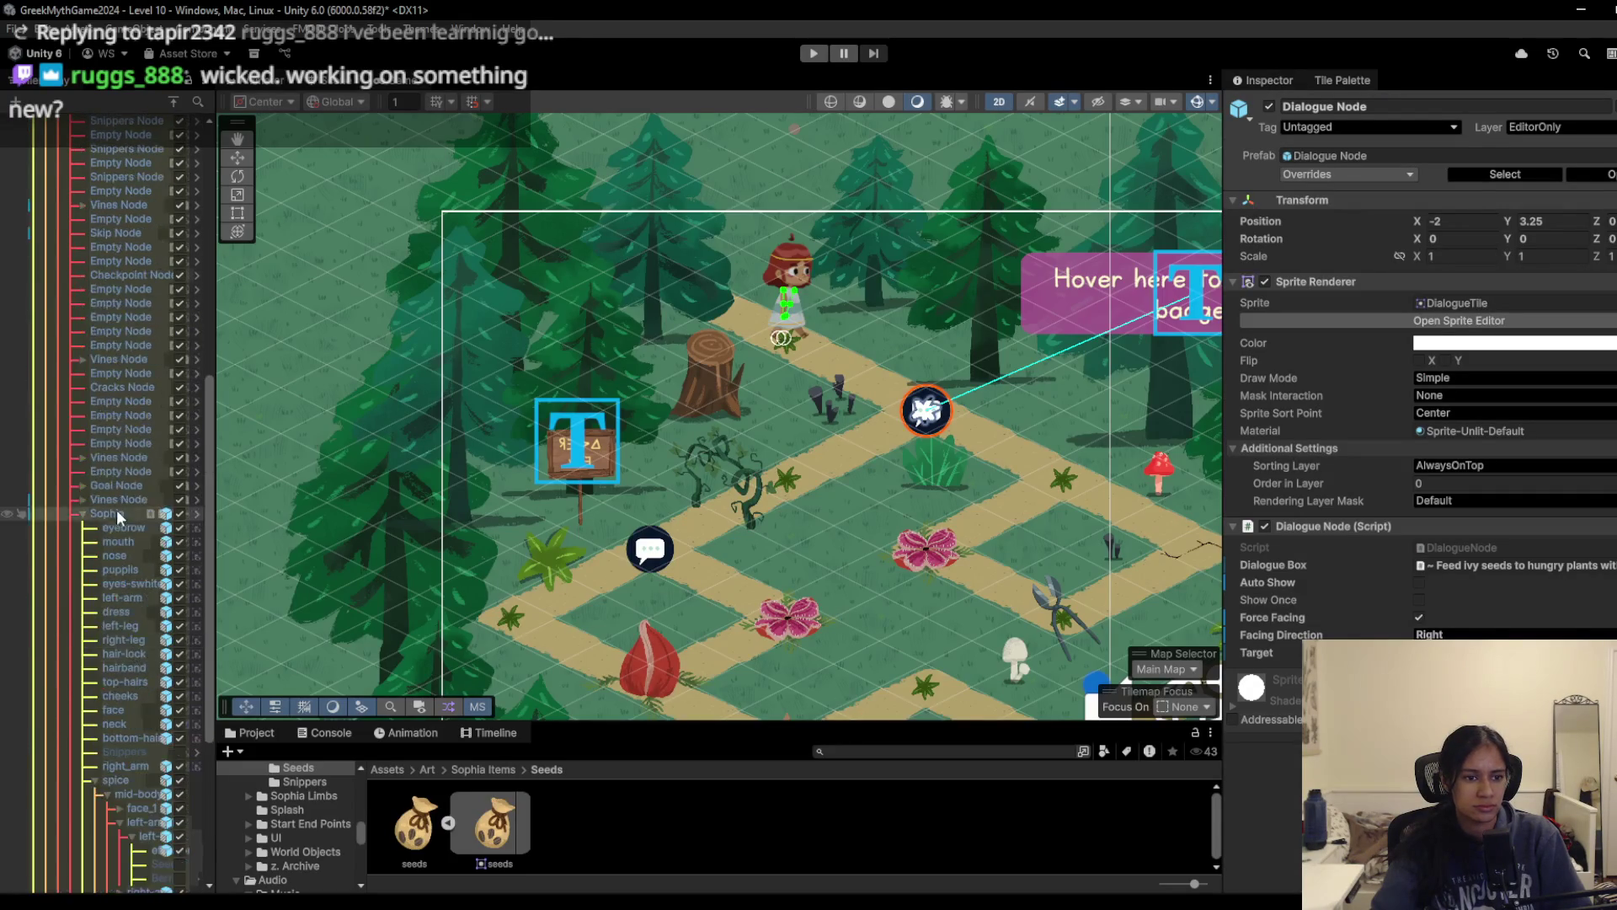
left_click(133, 672)
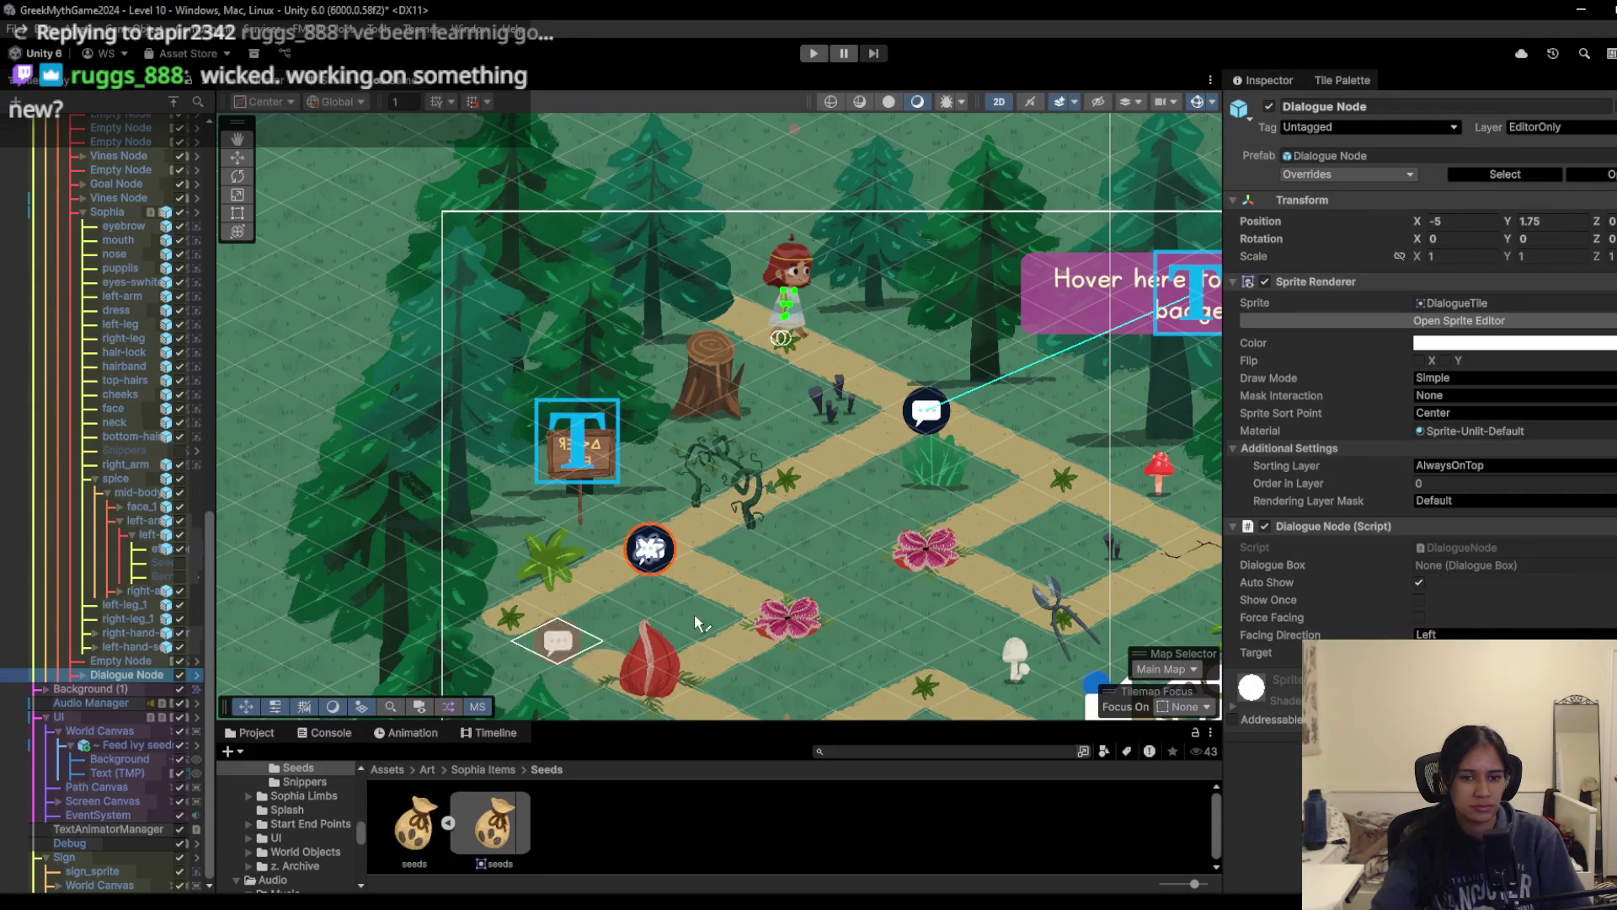
right_click(1361, 523)
key("Escape")
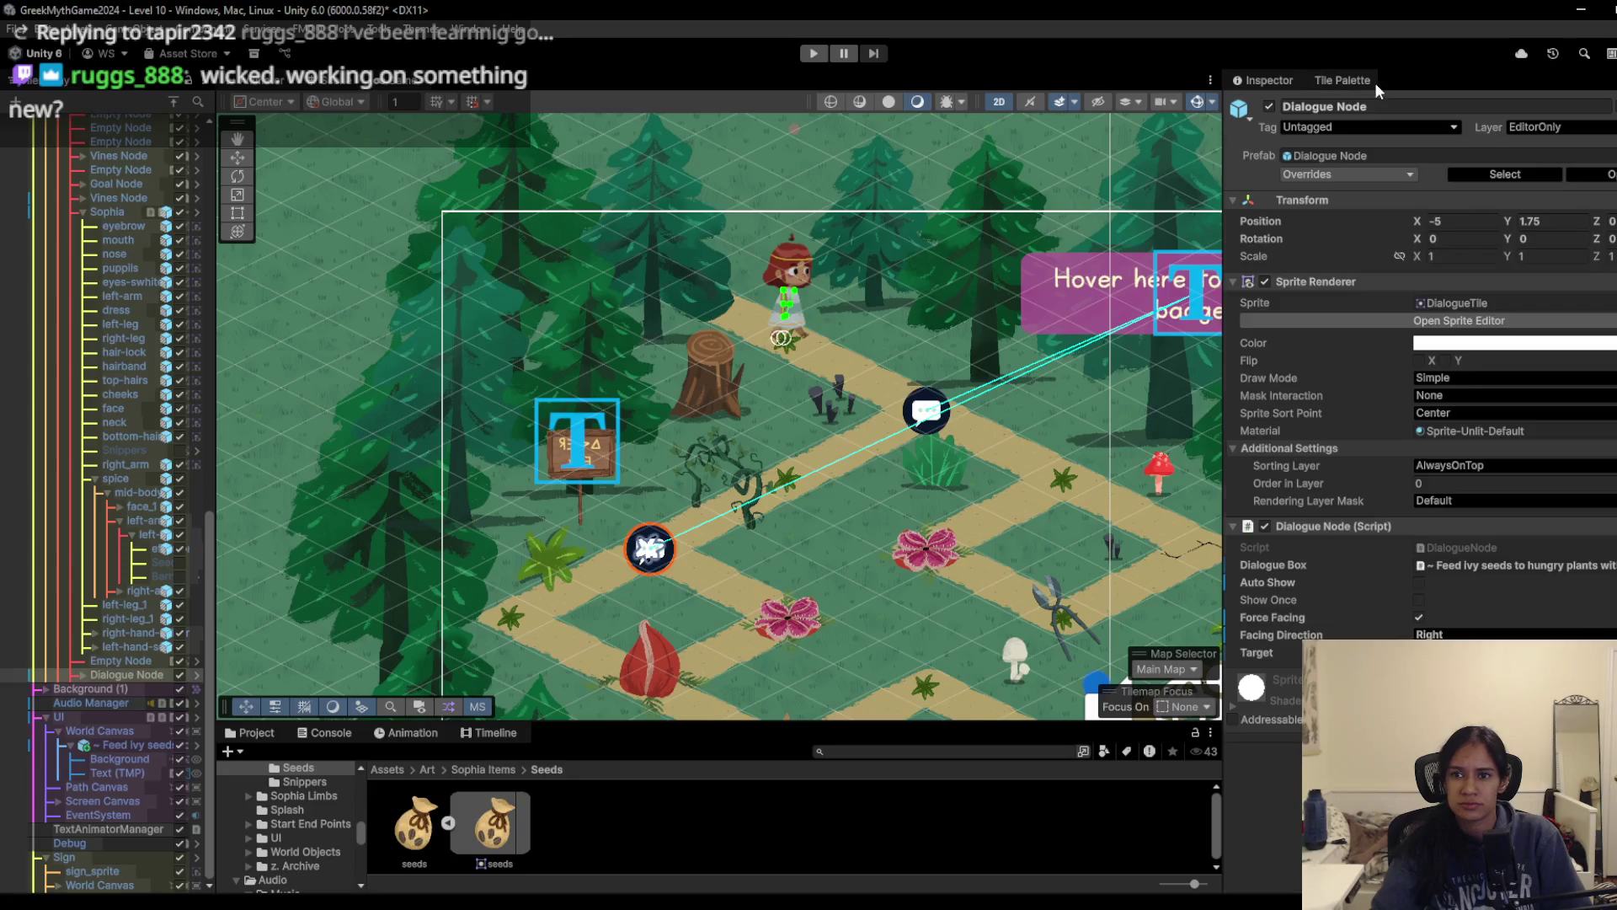
left_click(1348, 81)
left_click(1264, 78)
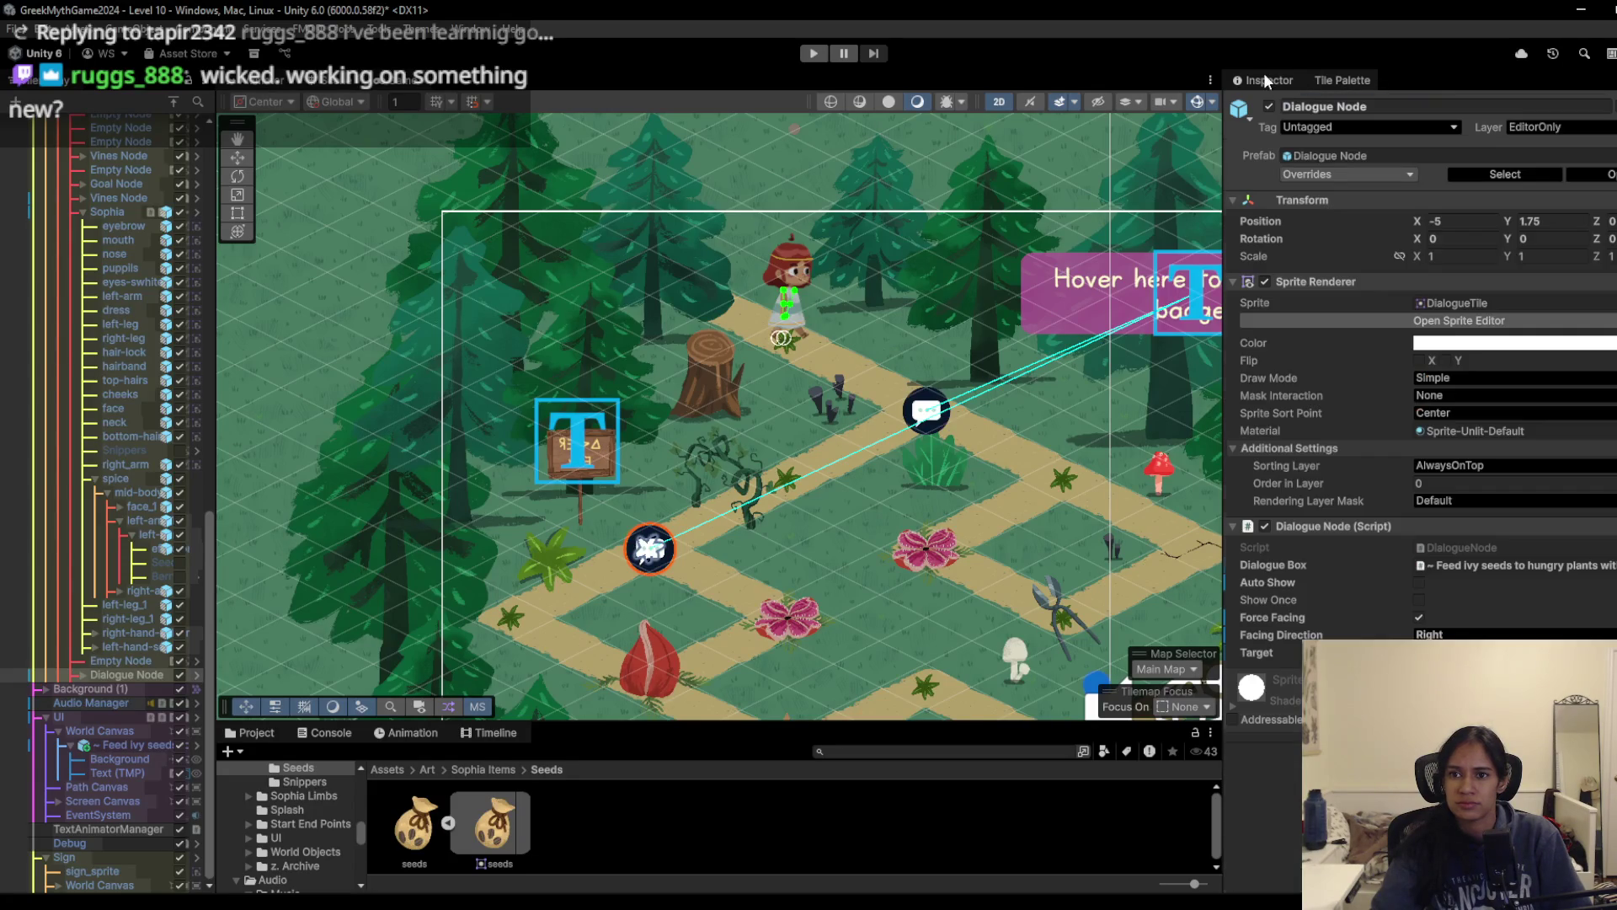
Step: With the Move tool, inspect the signpost, its World Canvas and the speech-bubble node
left_click(237, 157)
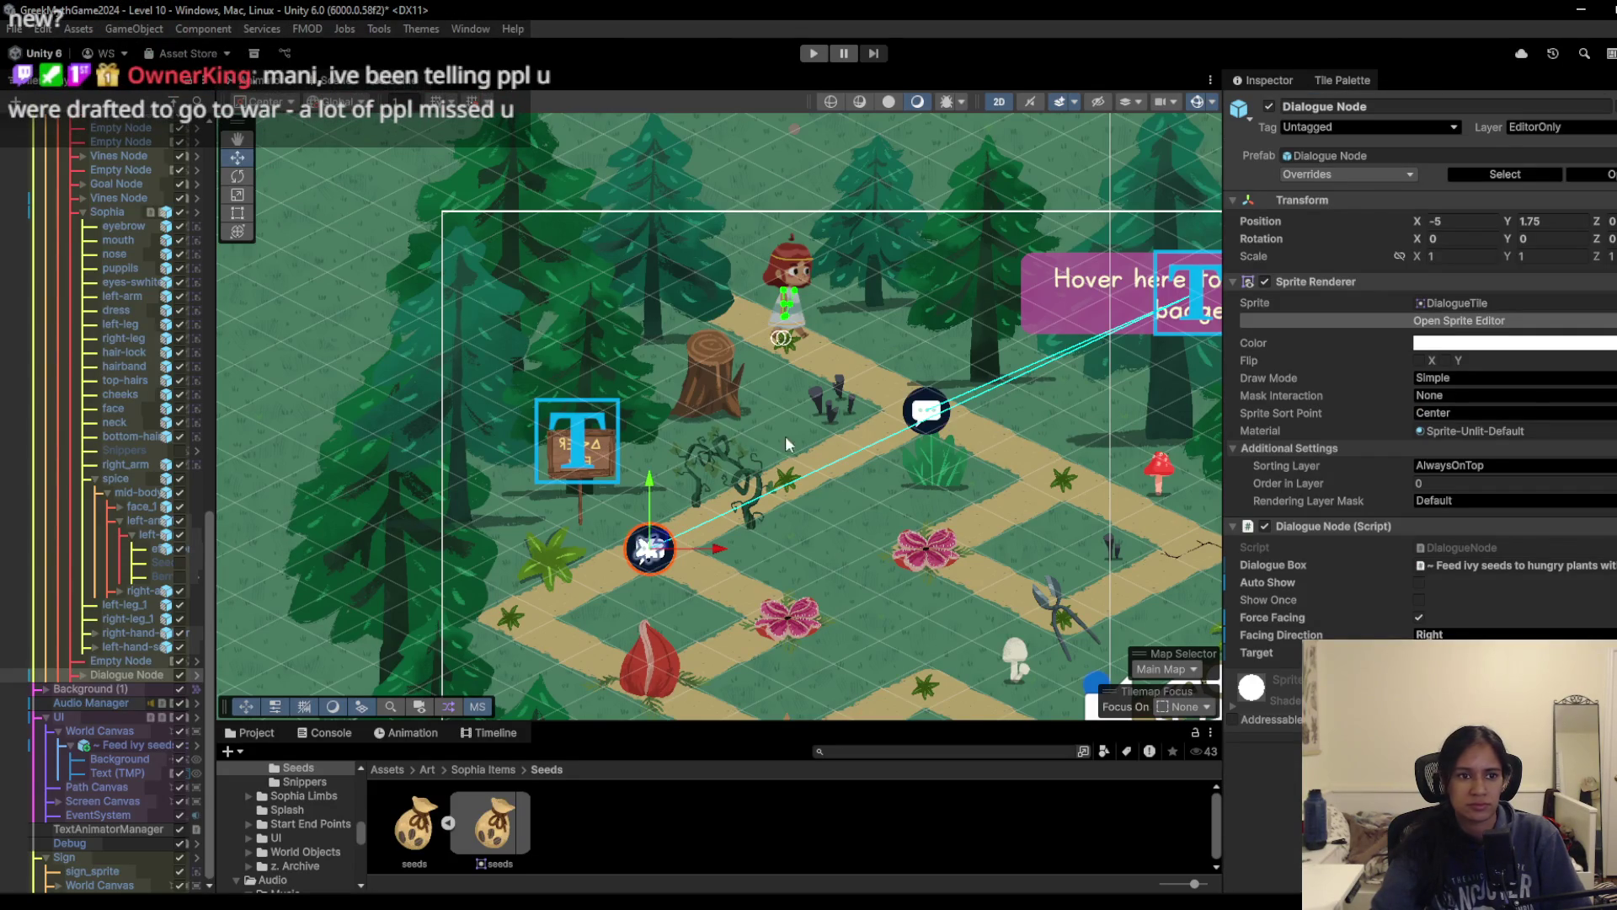
scroll(868, 427, "up", 2)
left_click(855, 413)
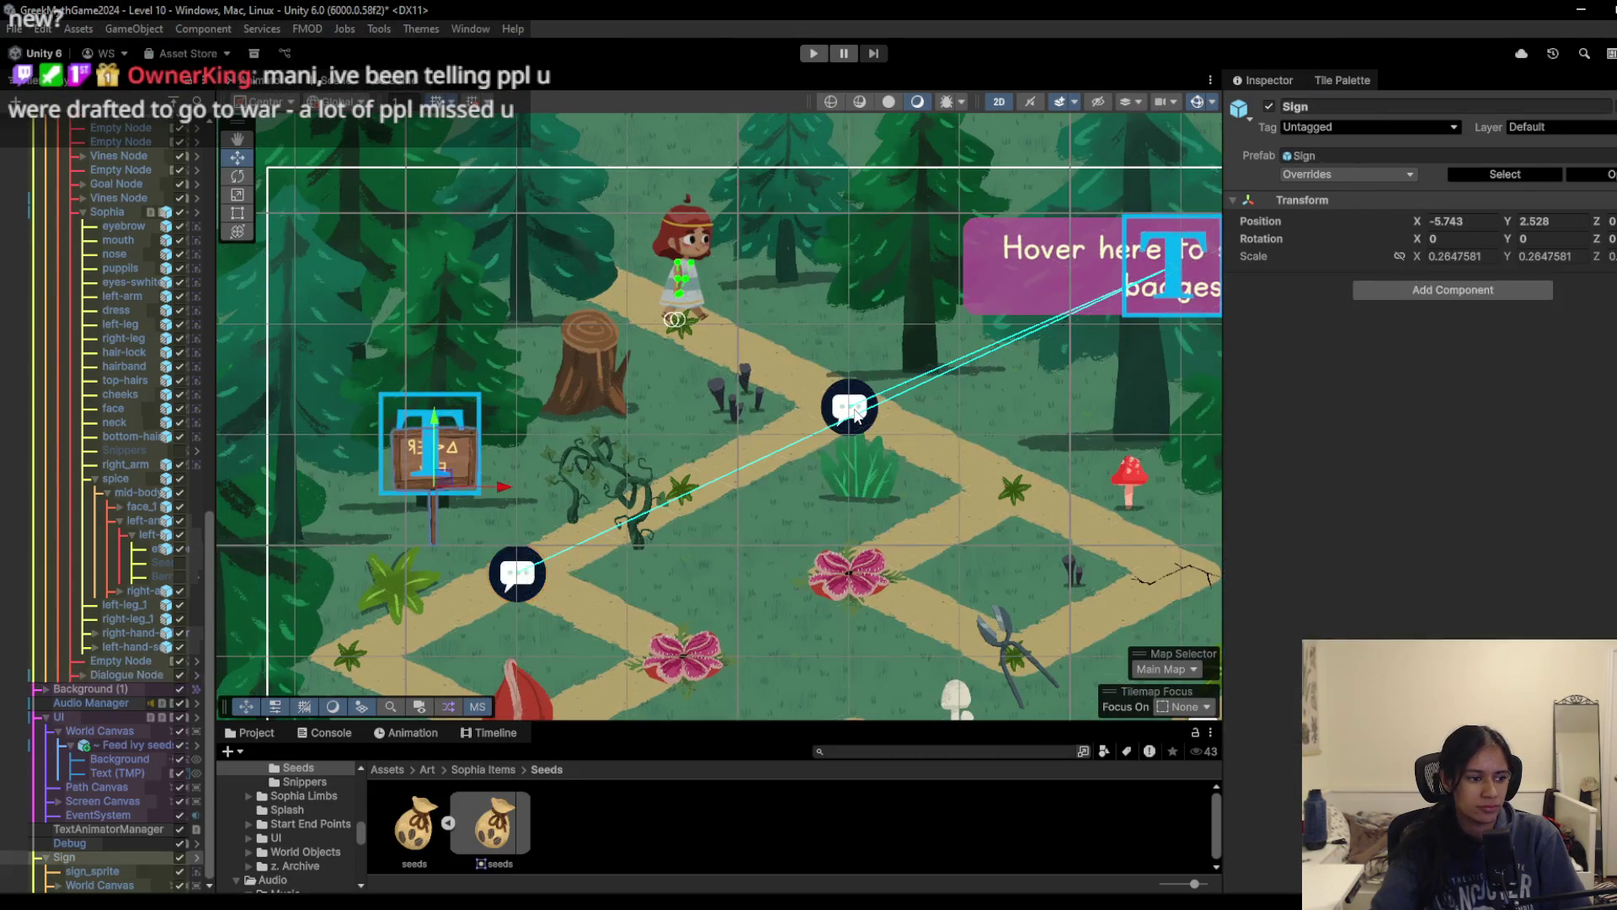
left_click(853, 410)
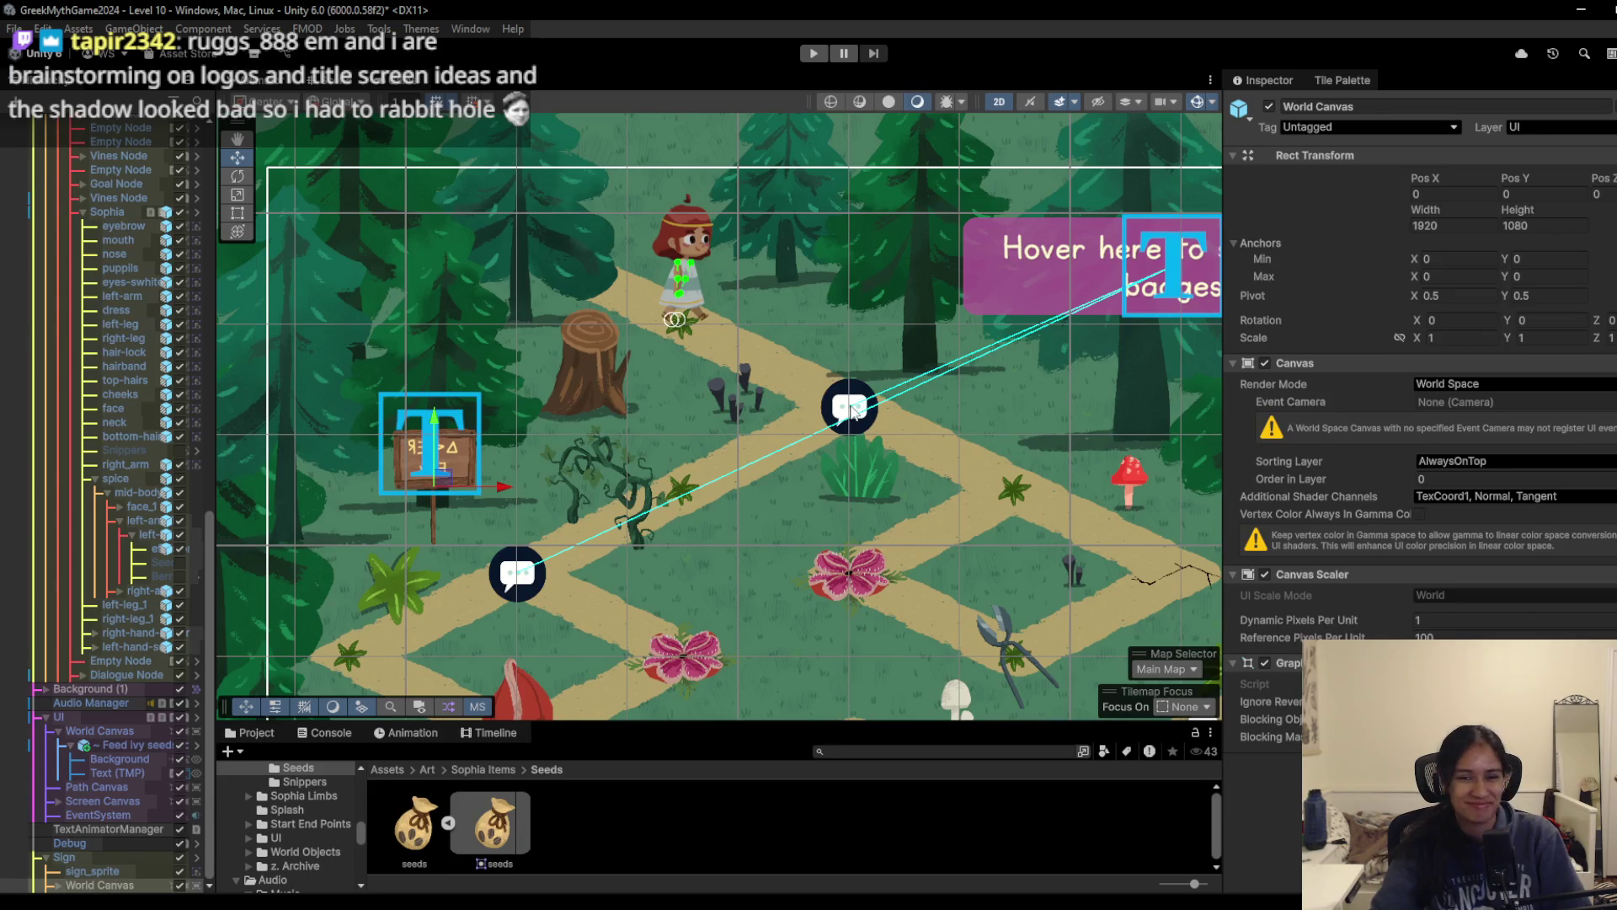
left_click(852, 410)
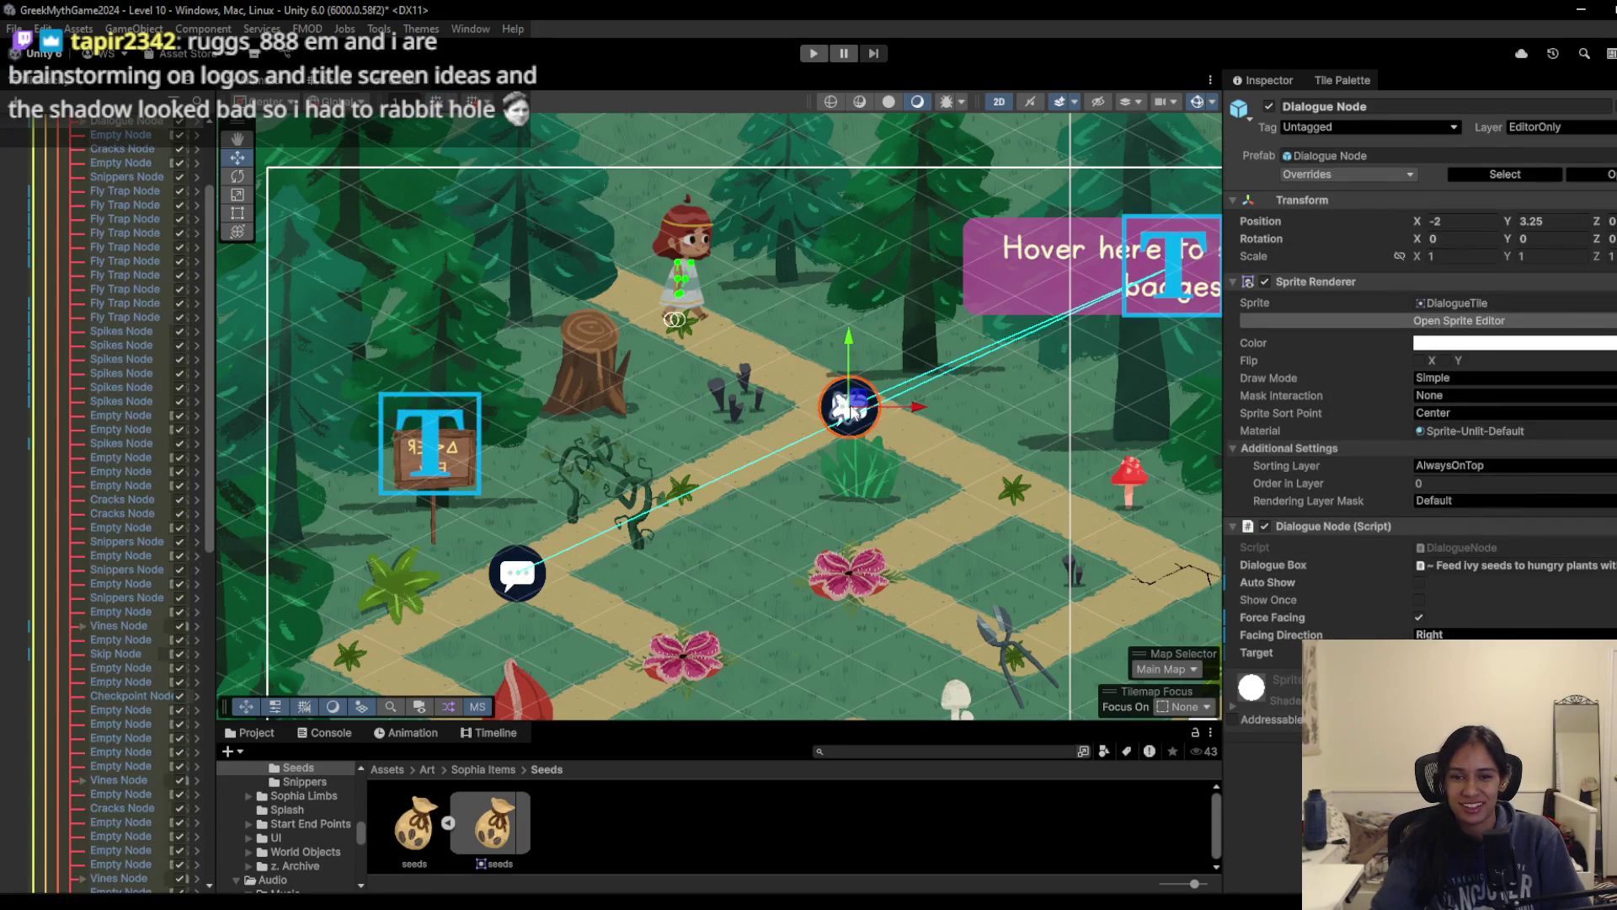
scroll(853, 409, "up", 5)
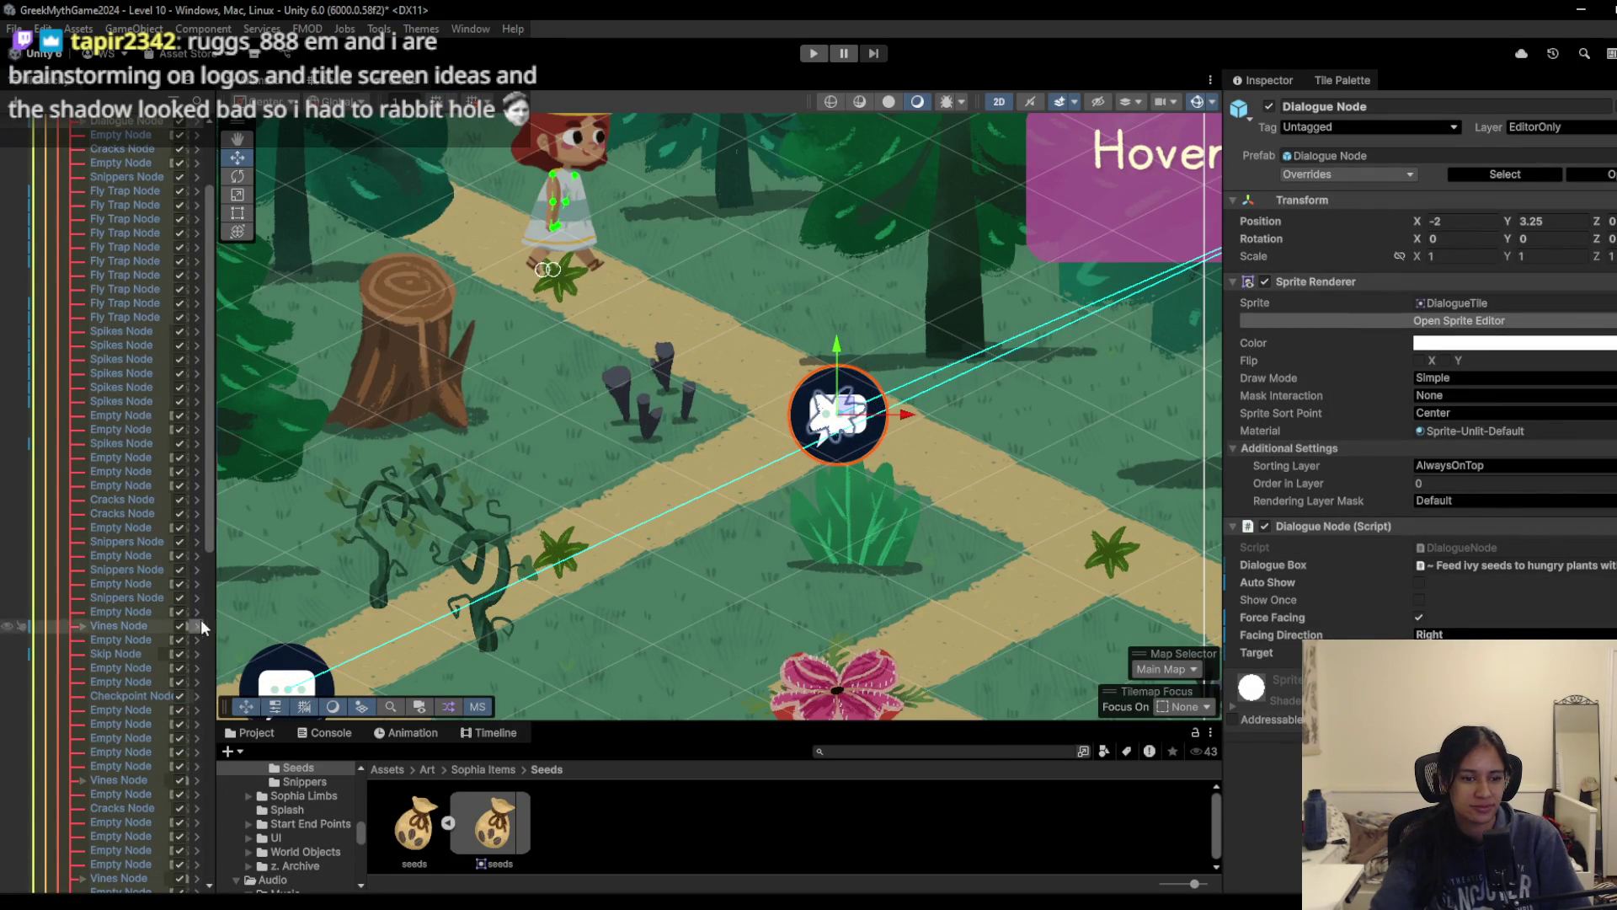
Step: Inspect the Path Canvas and an Empty Node, then reselect the upper Dialogue Node
scroll(401, 547, "down", 1)
left_click(806, 425)
left_click(806, 425)
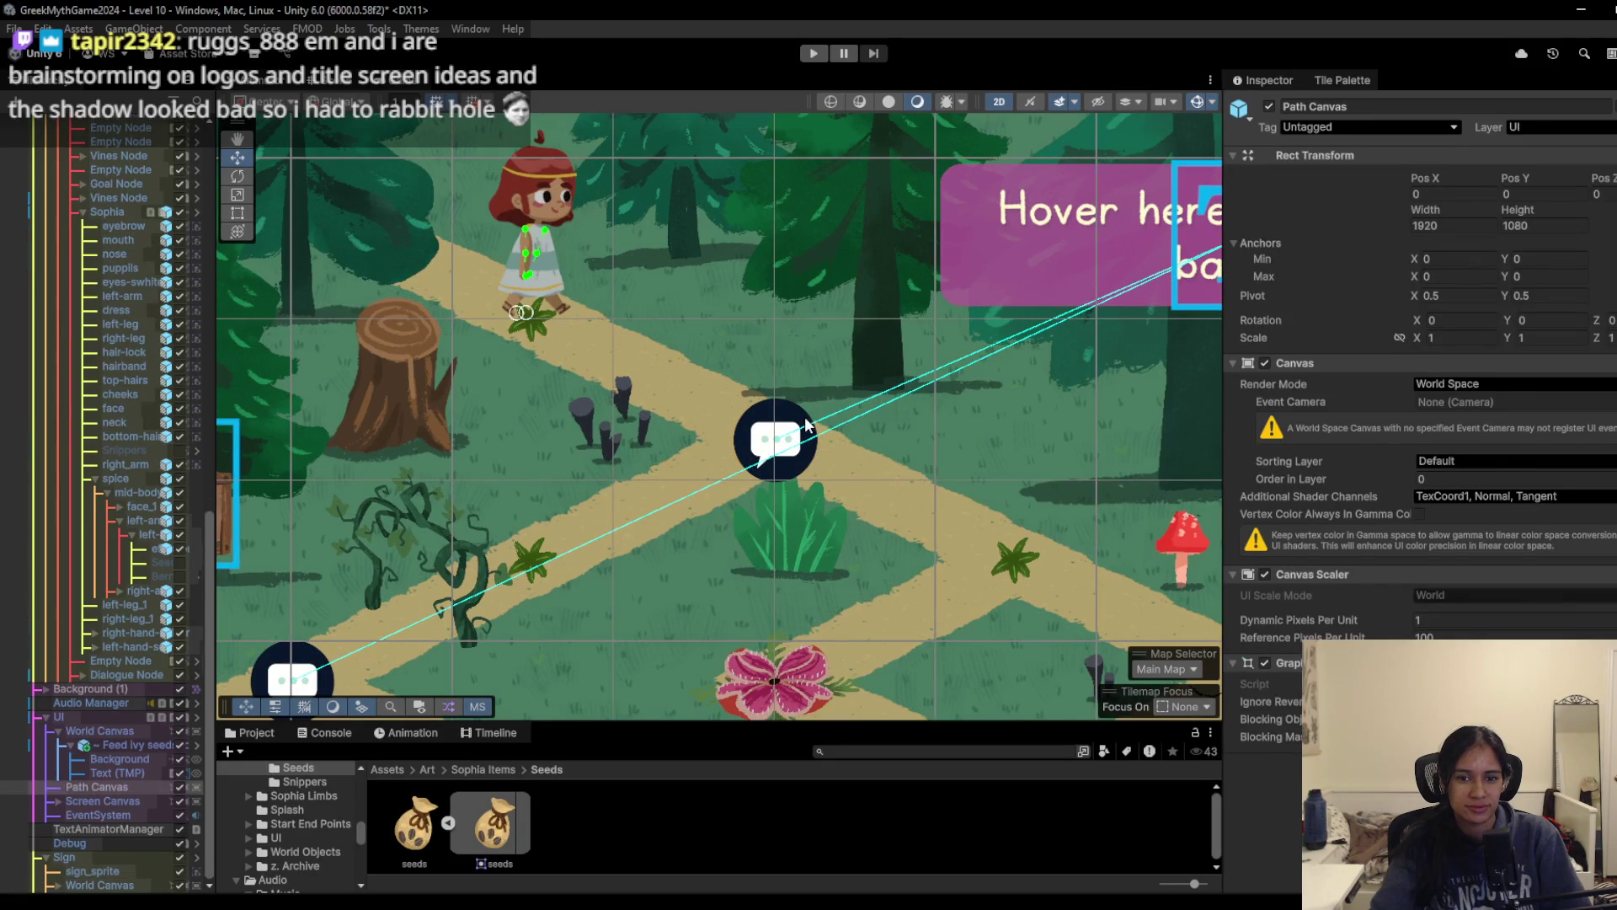
left_click(806, 425)
scroll(94, 559, "up", 3)
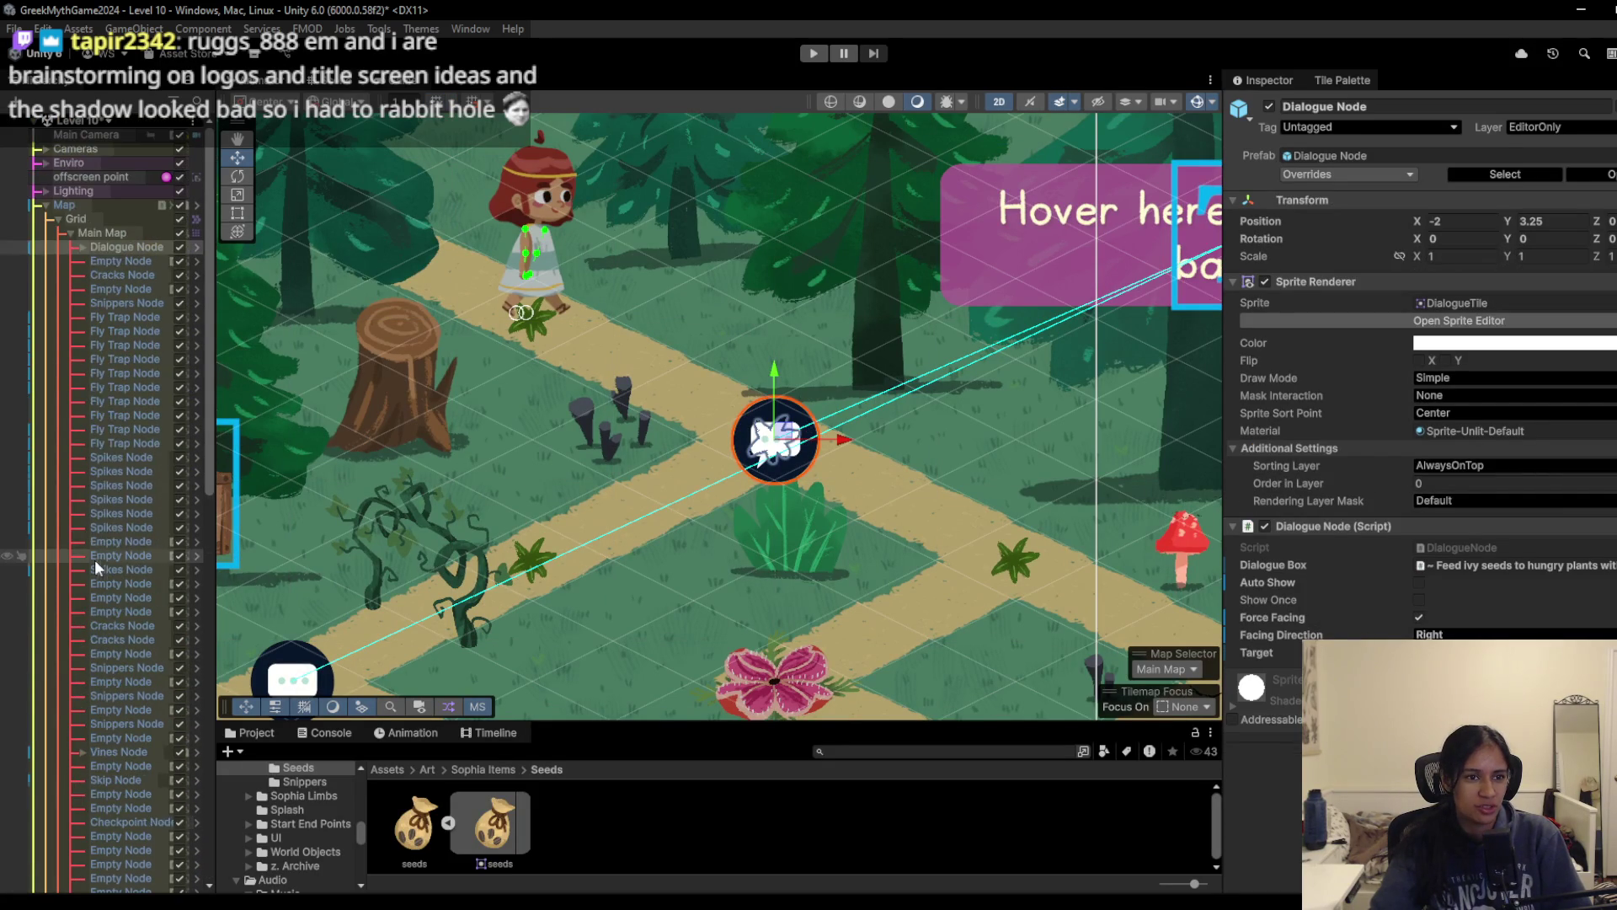
left_click(150, 257)
left_click(149, 249)
Step: Delete the upper dialogue node and drag the path-badges hint box above the signpost
key("Delete")
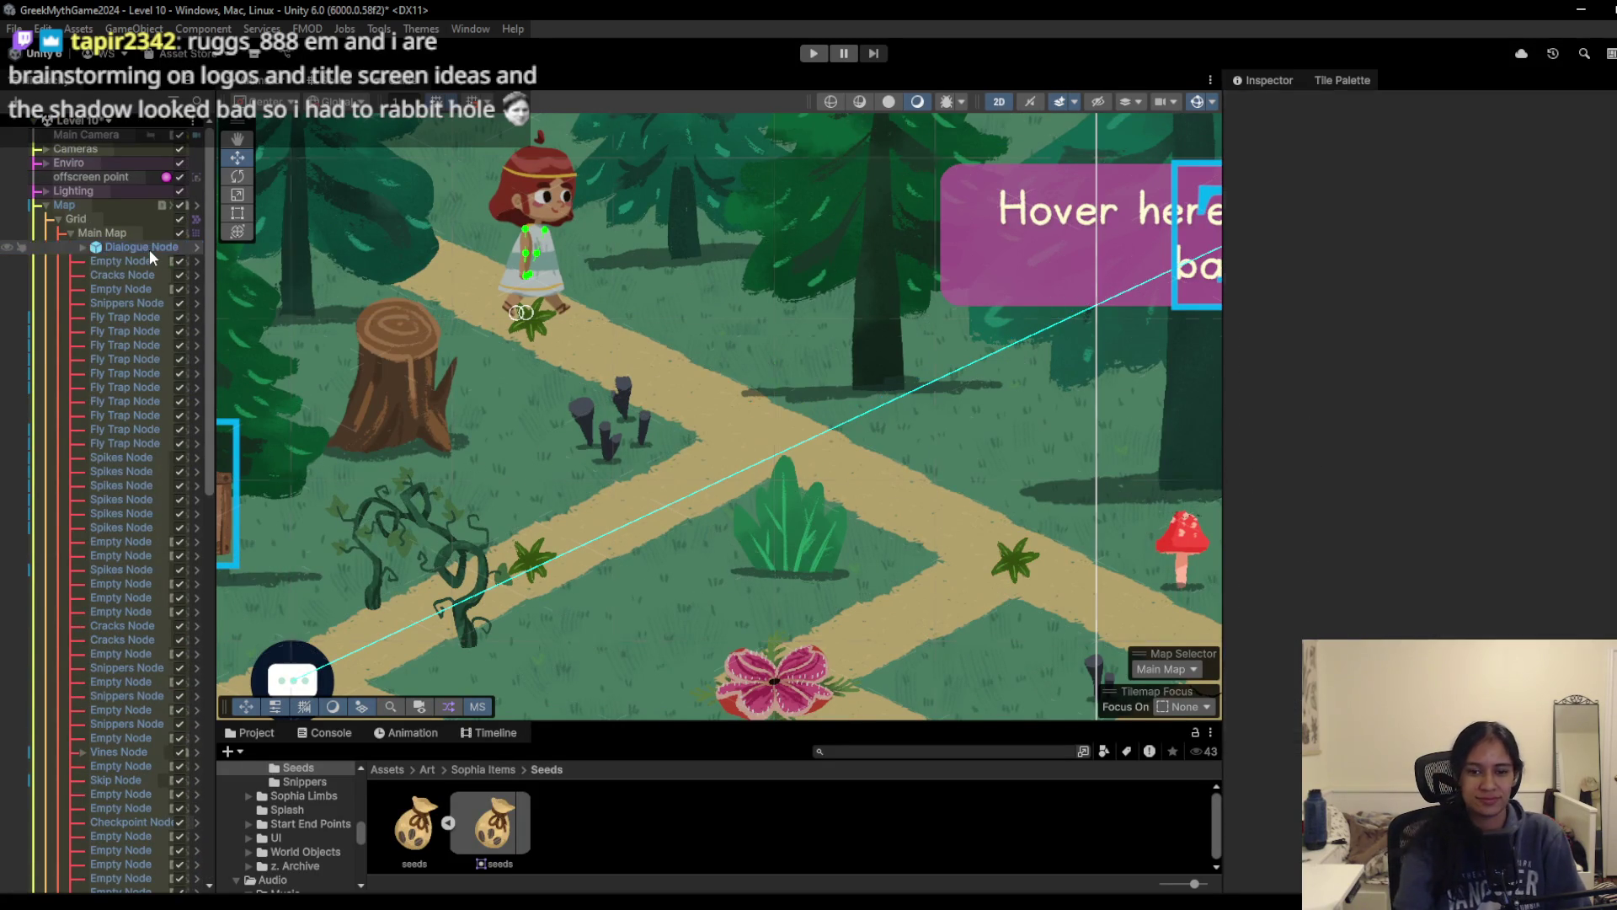
scroll(593, 479, "down", 3)
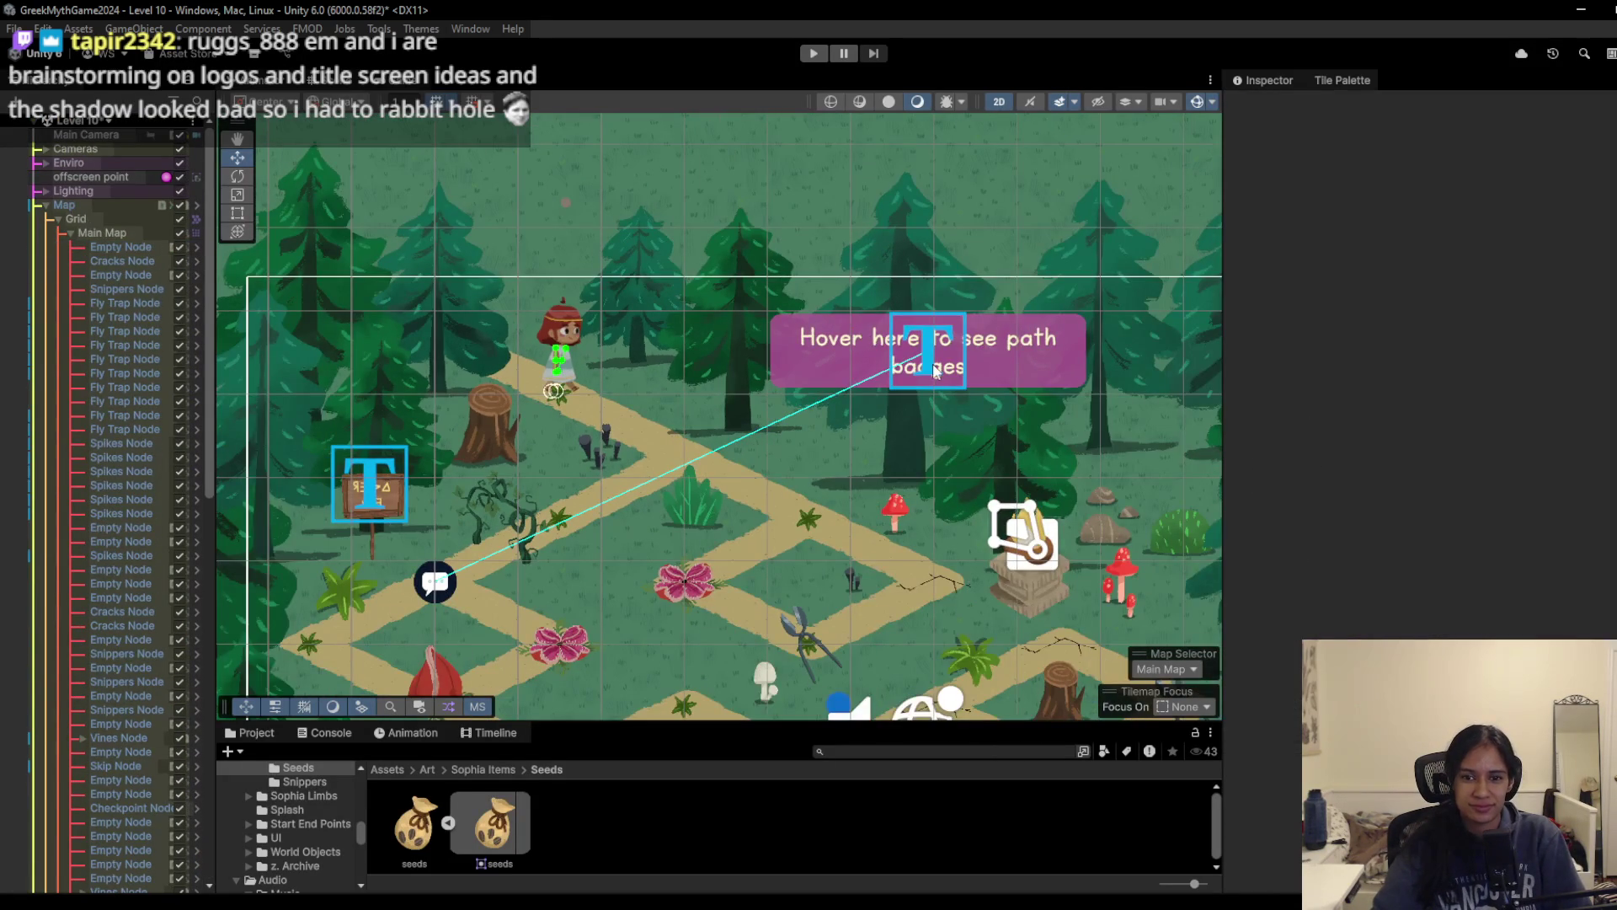
left_click(933, 371)
mouse_move(942, 346)
left_mouse_down()
mouse_move(416, 389)
mouse_move(429, 388)
left_mouse_up()
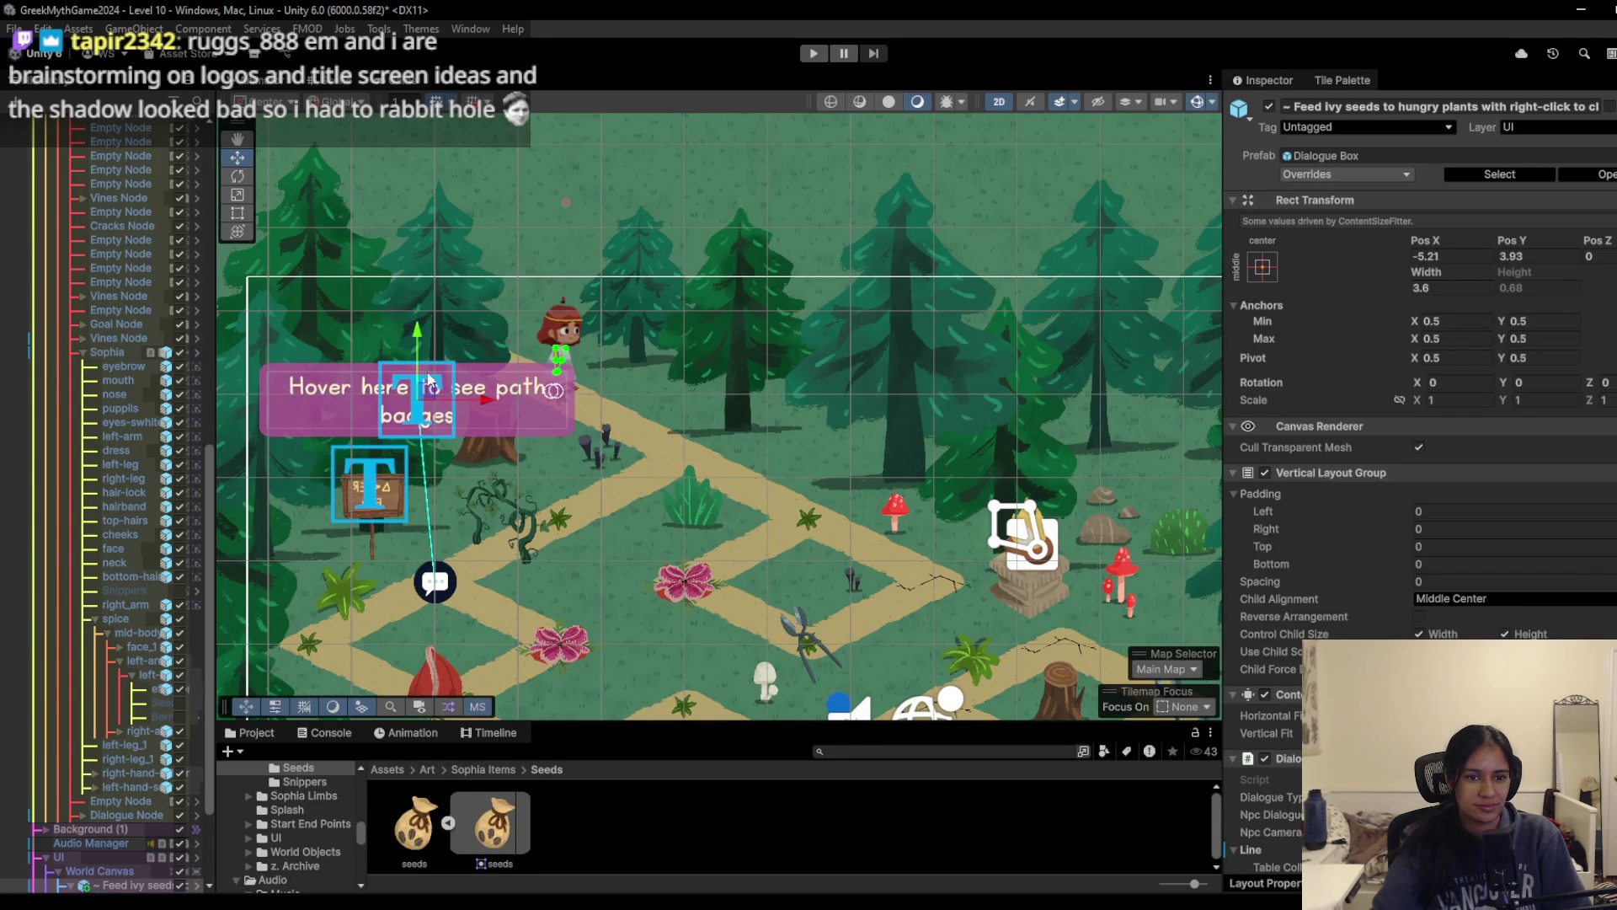
Step: Play the level, walk the character along the path, then stop
left_click(814, 54)
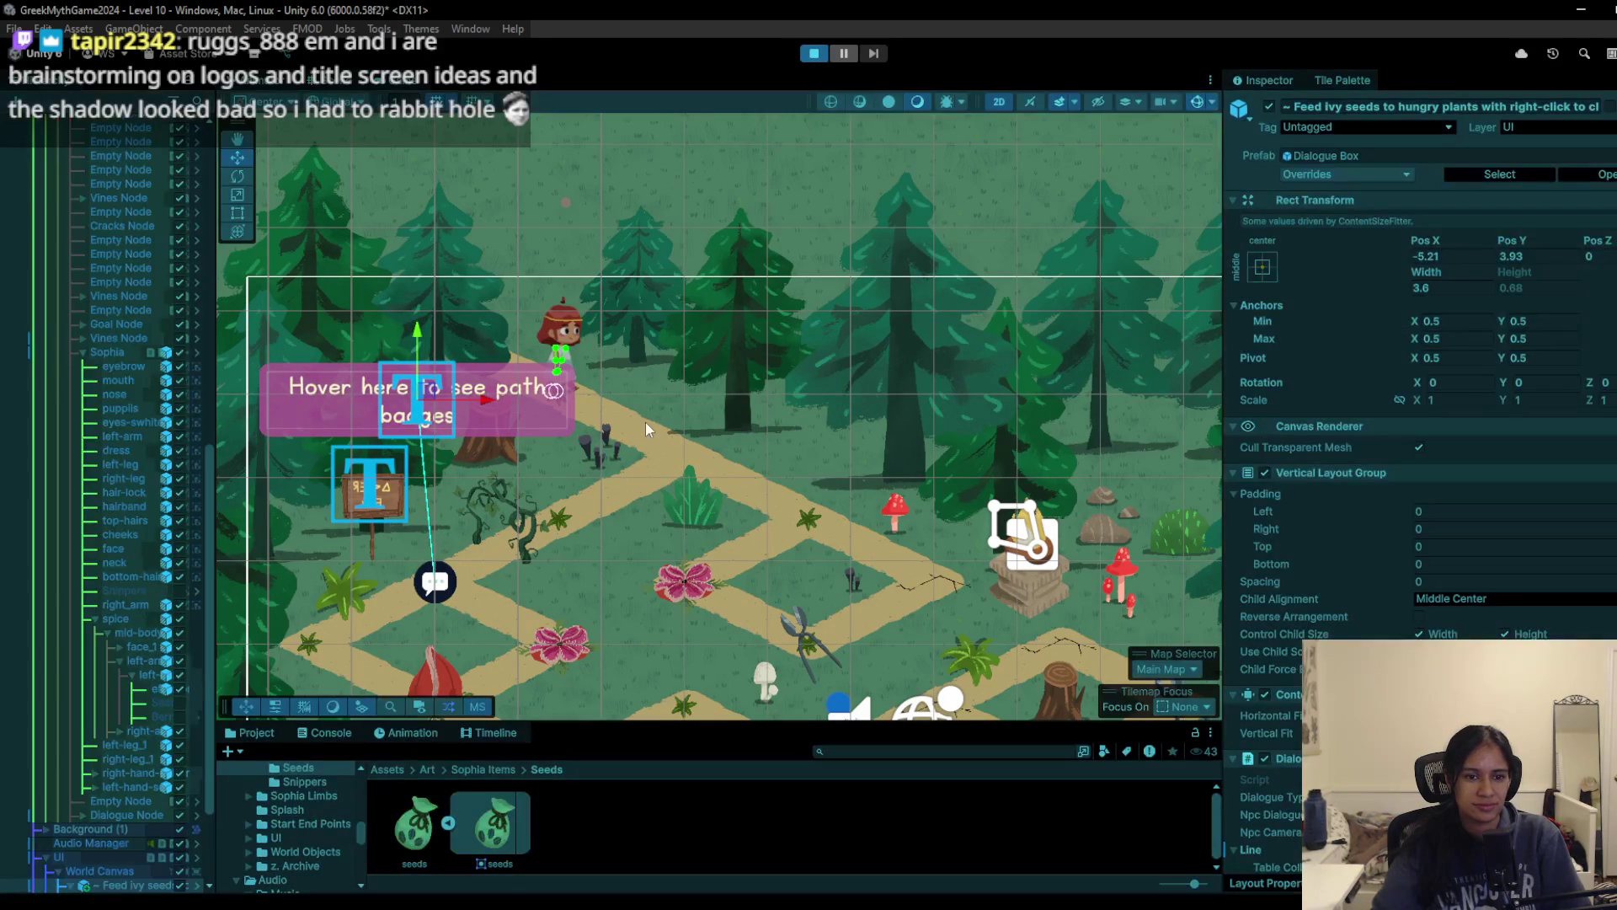
left_click(583, 268)
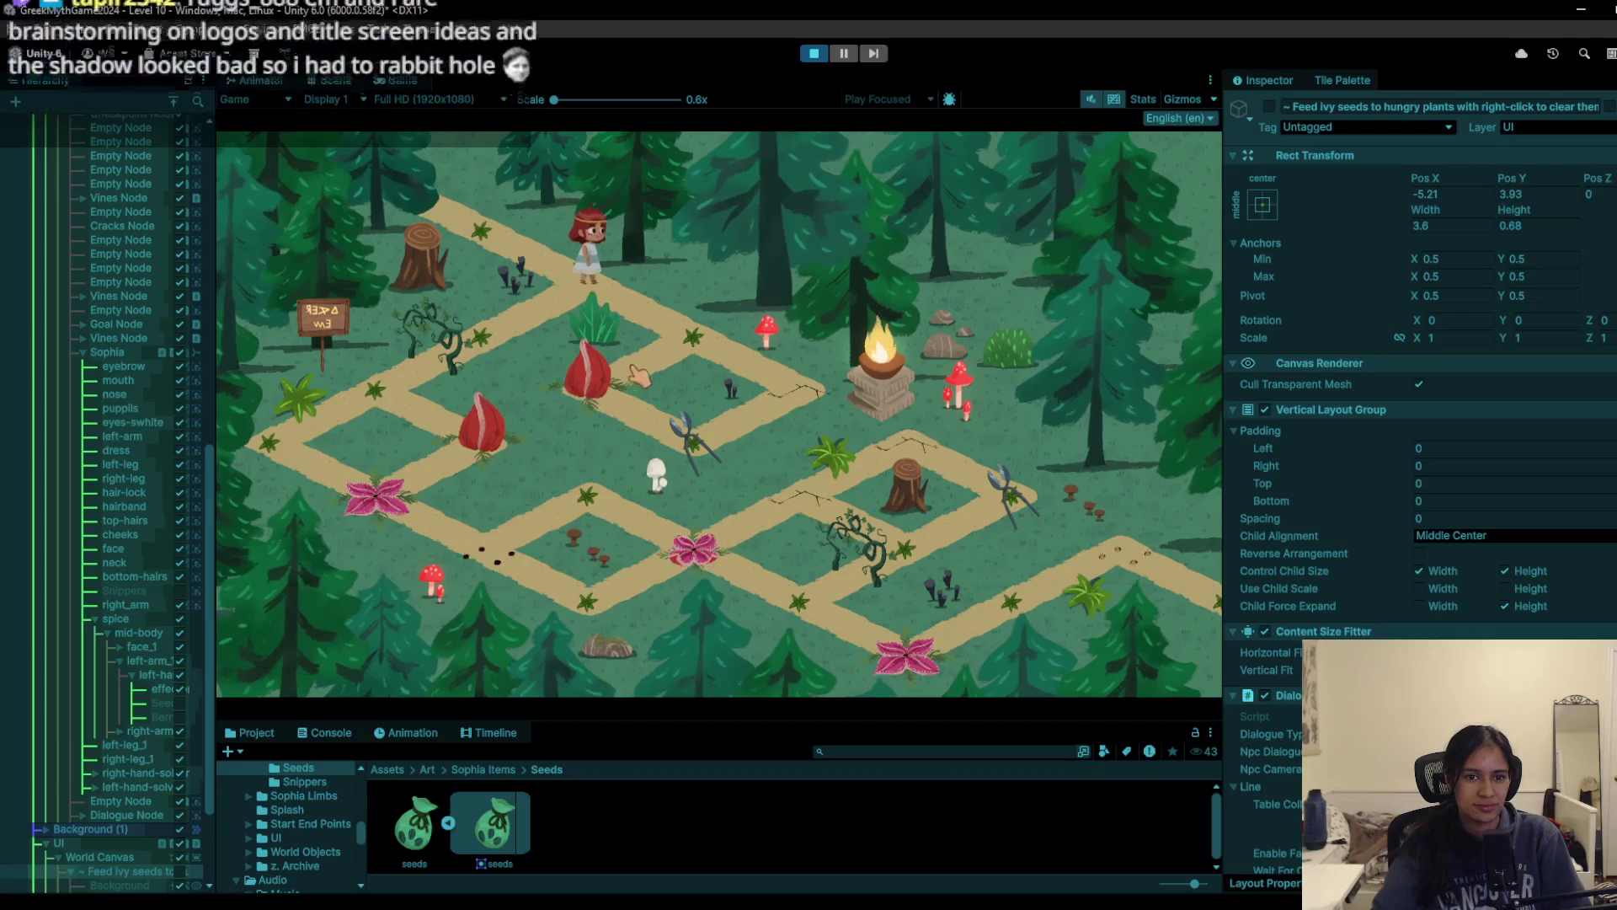
left_click(814, 54)
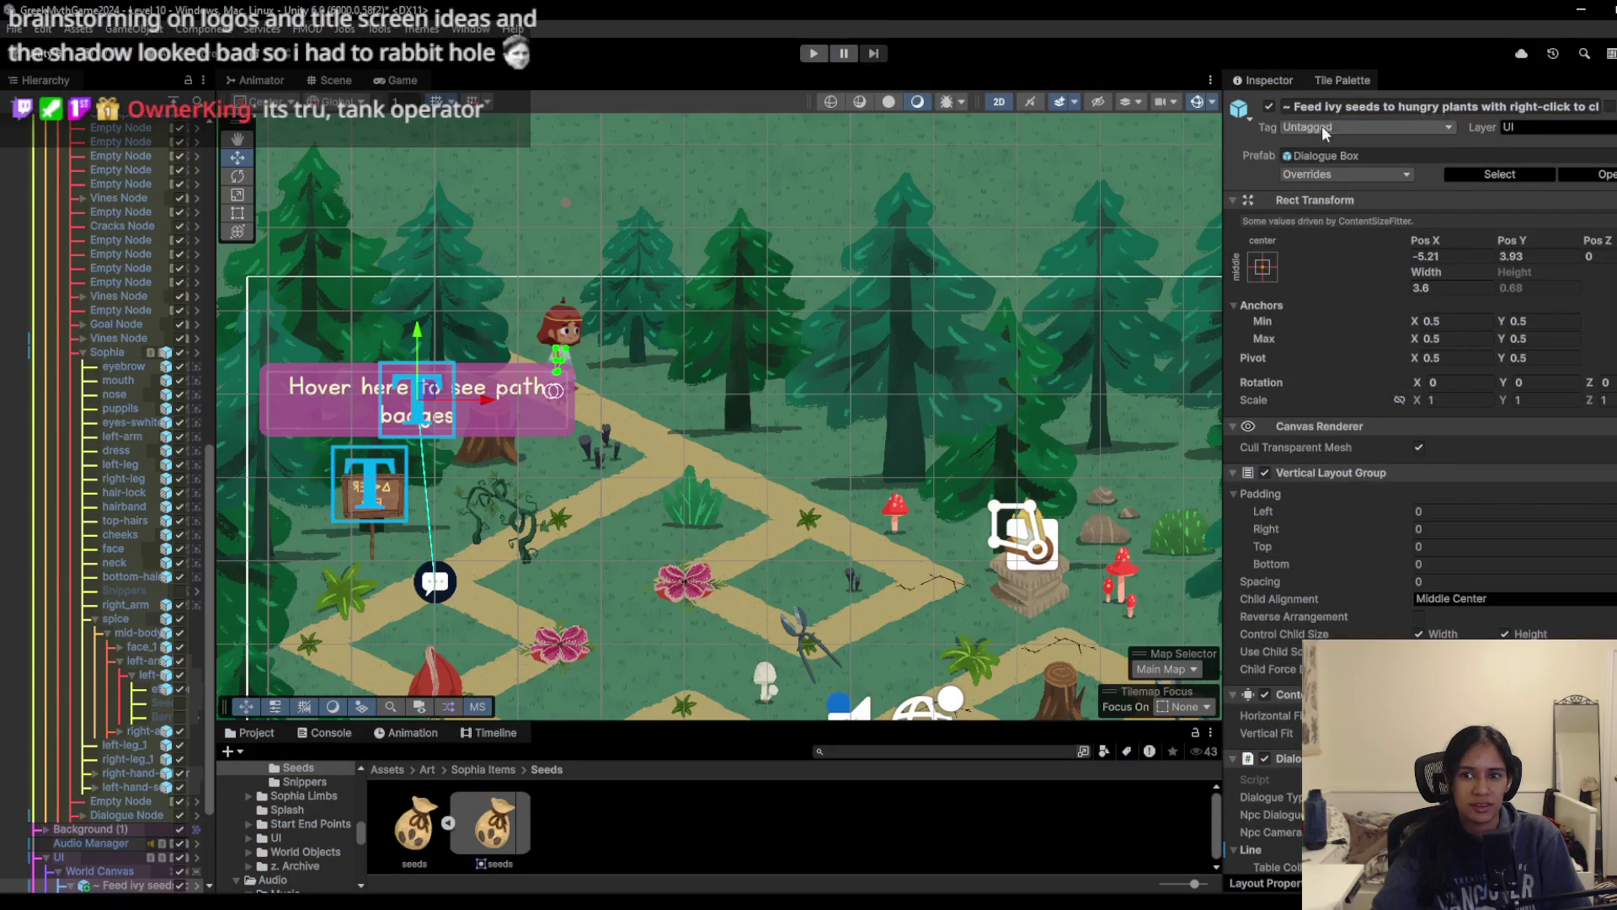
Step: Try painting with Tile Palette cells, then undo the erased path tile
left_click(1329, 78)
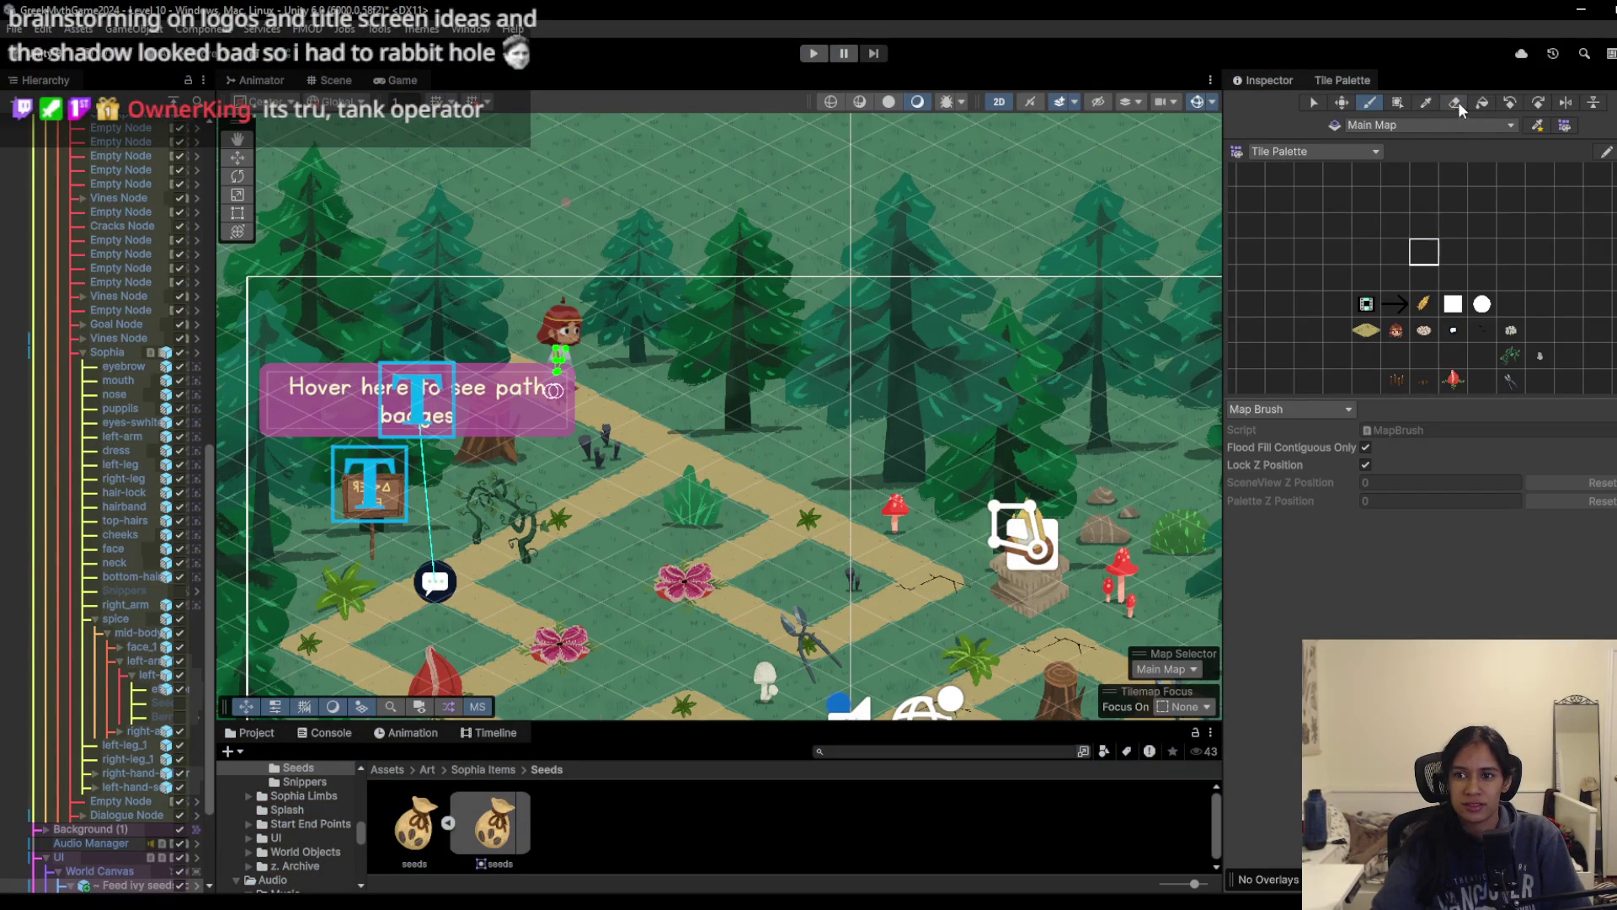
left_click(1366, 356)
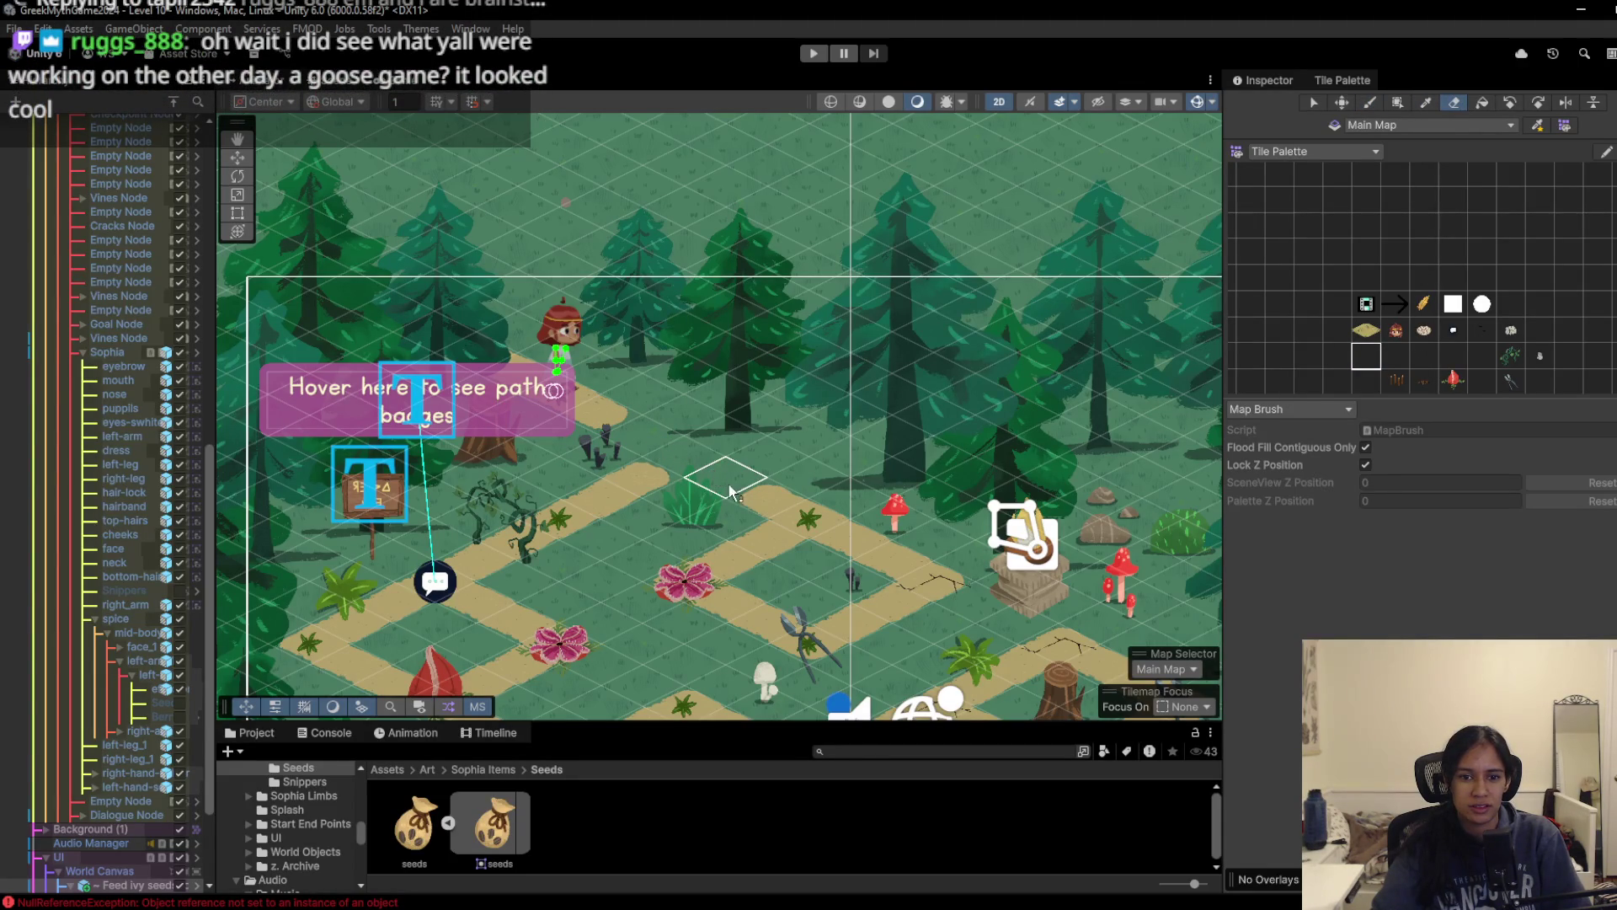
left_click(1308, 356)
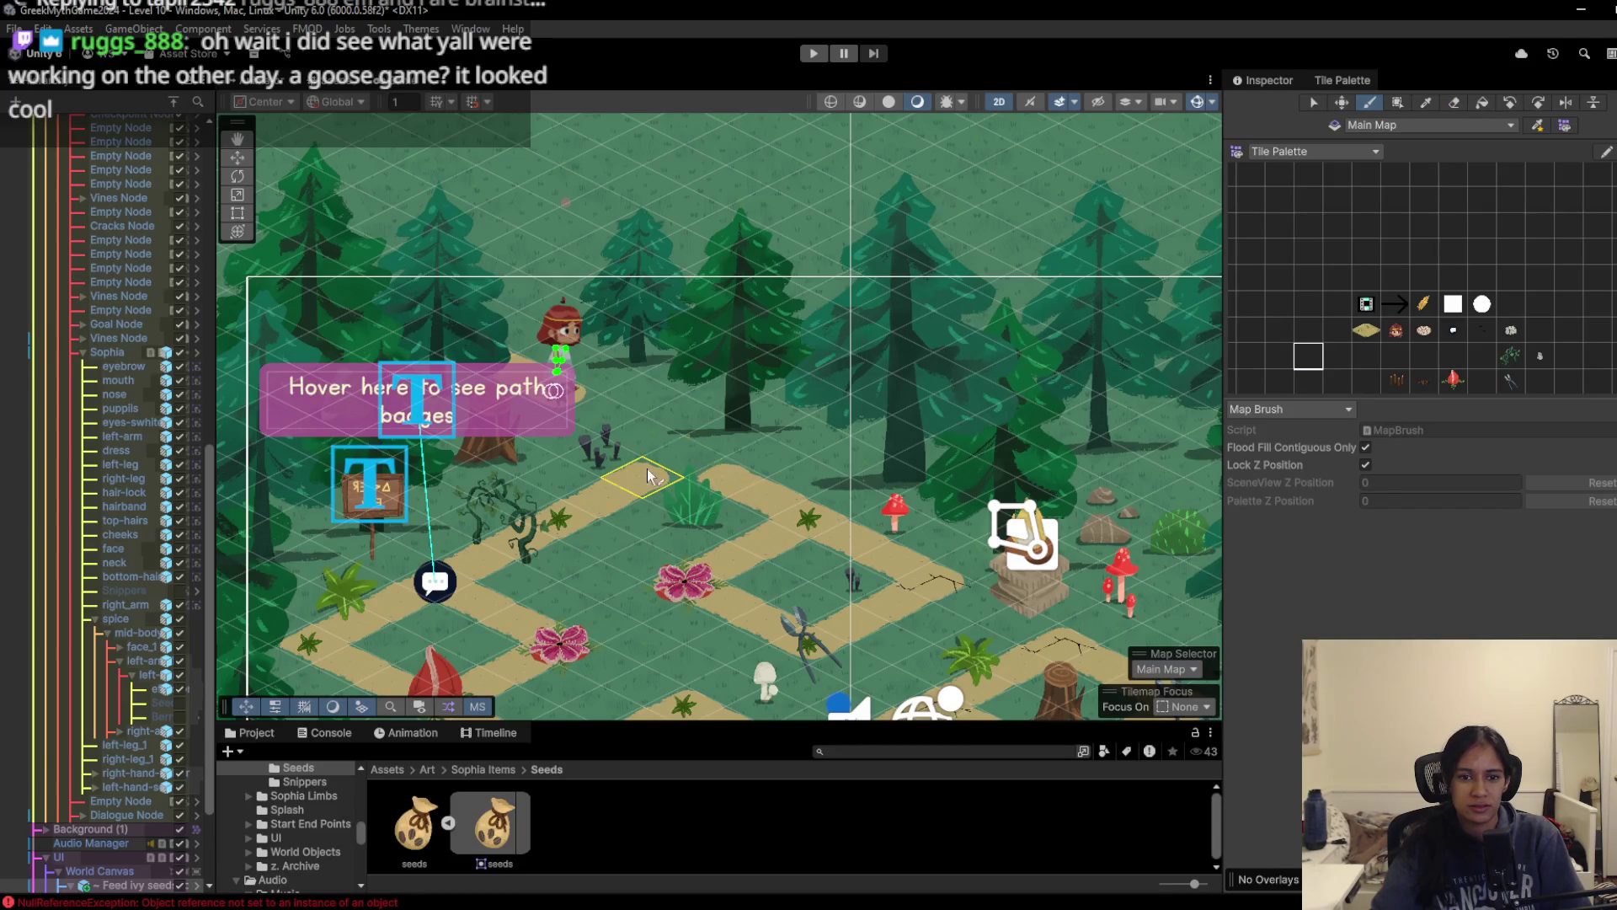
key("ctrl+z")
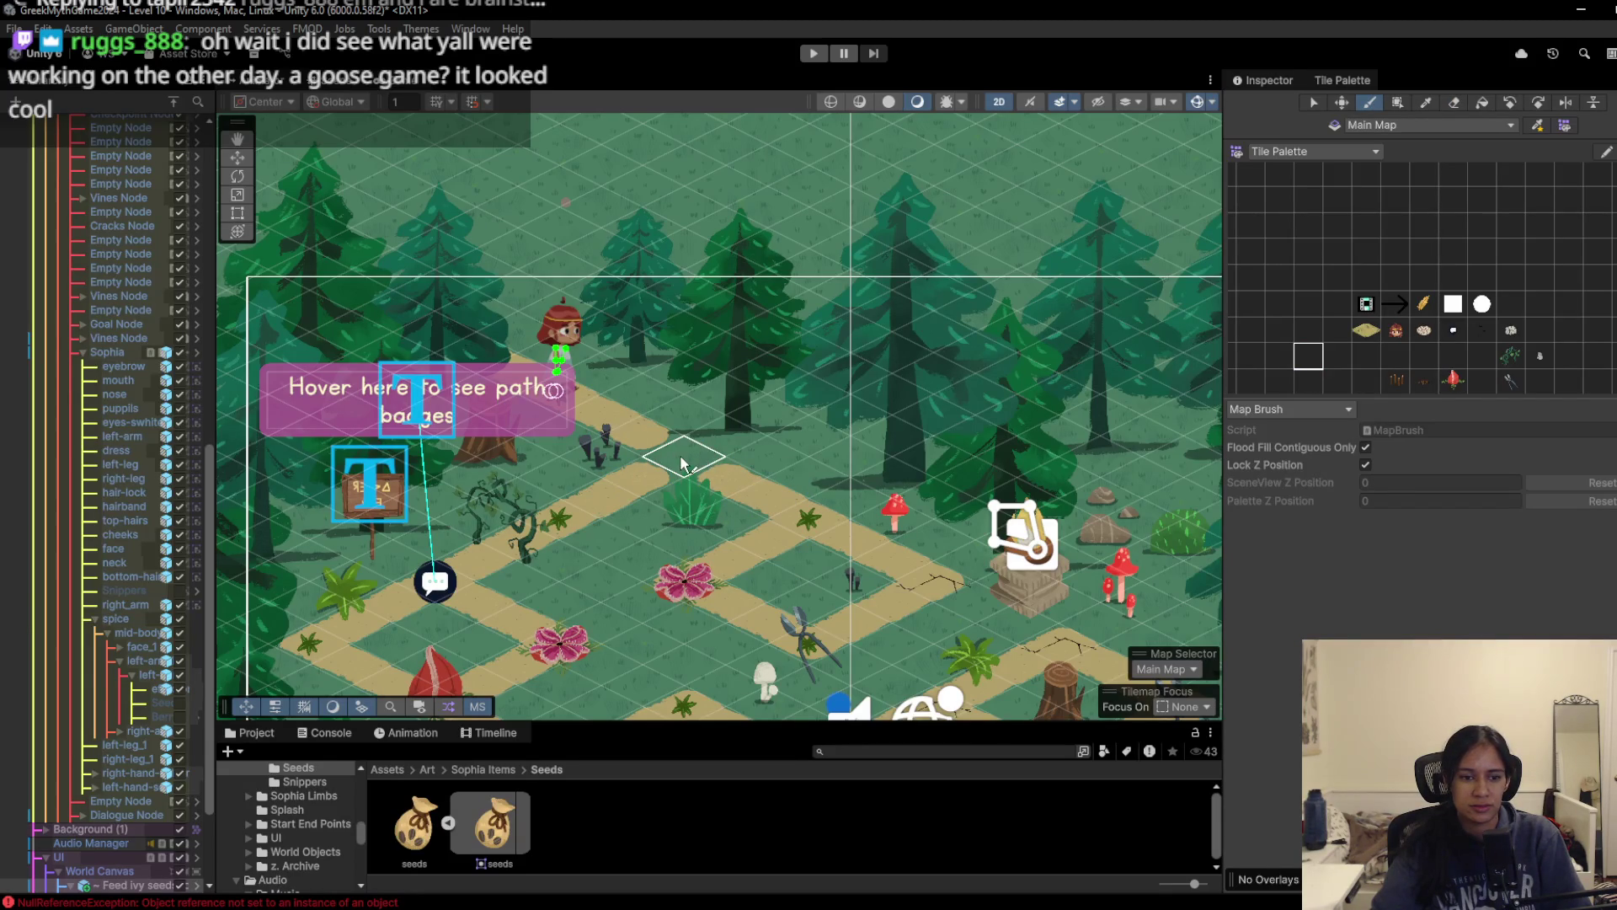
Step: Show the logged errors in the Console and clear them
left_click(324, 732)
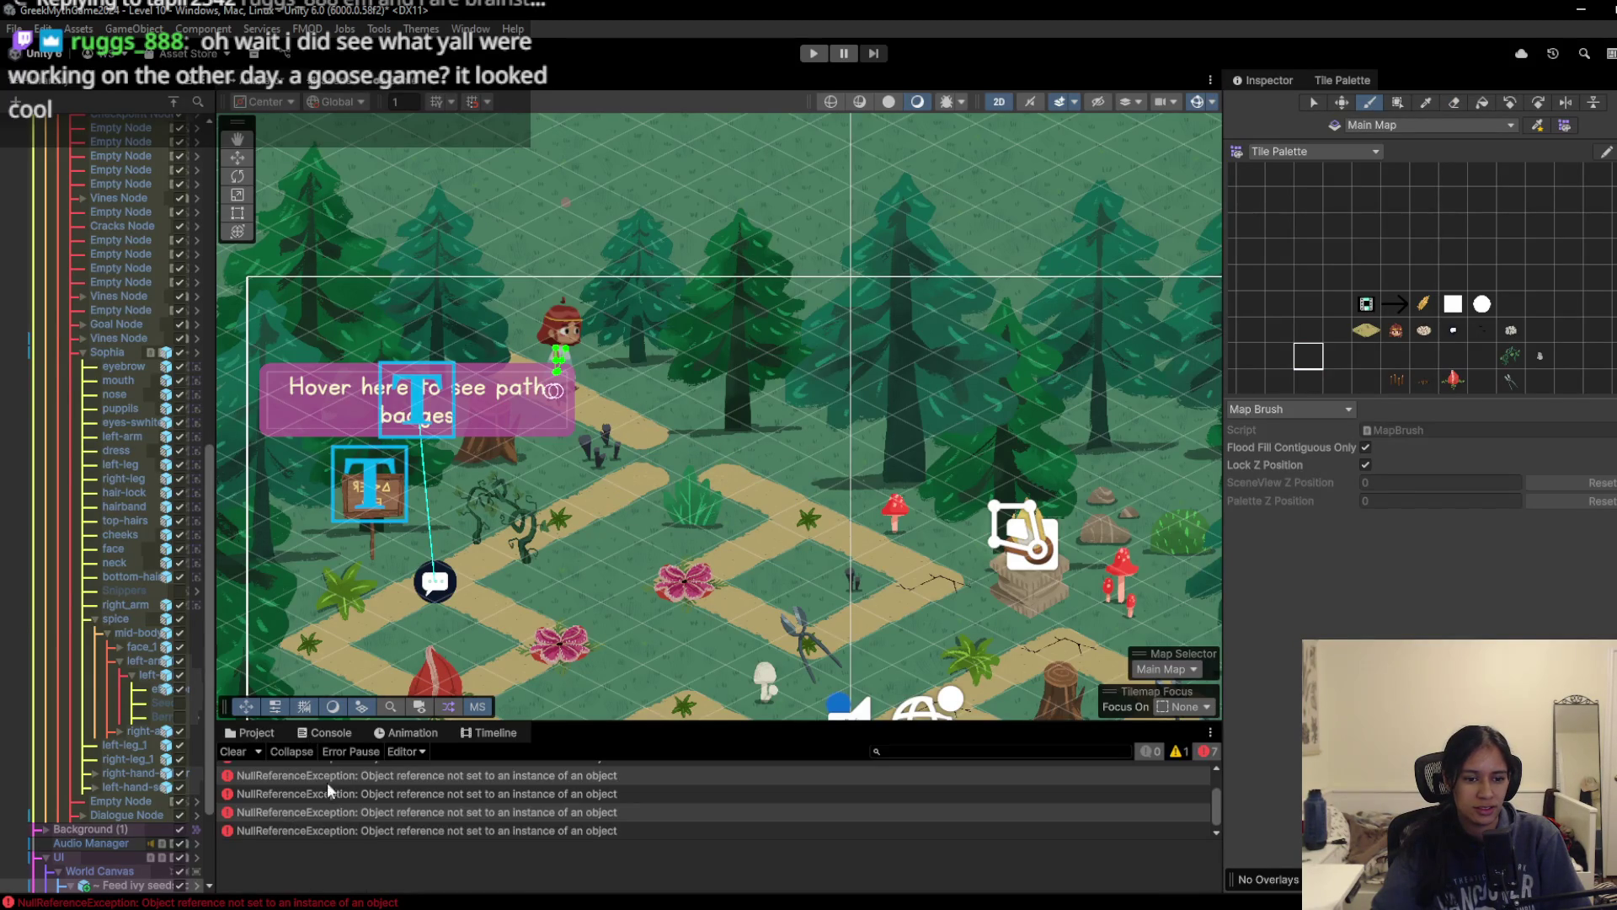
left_click(235, 747)
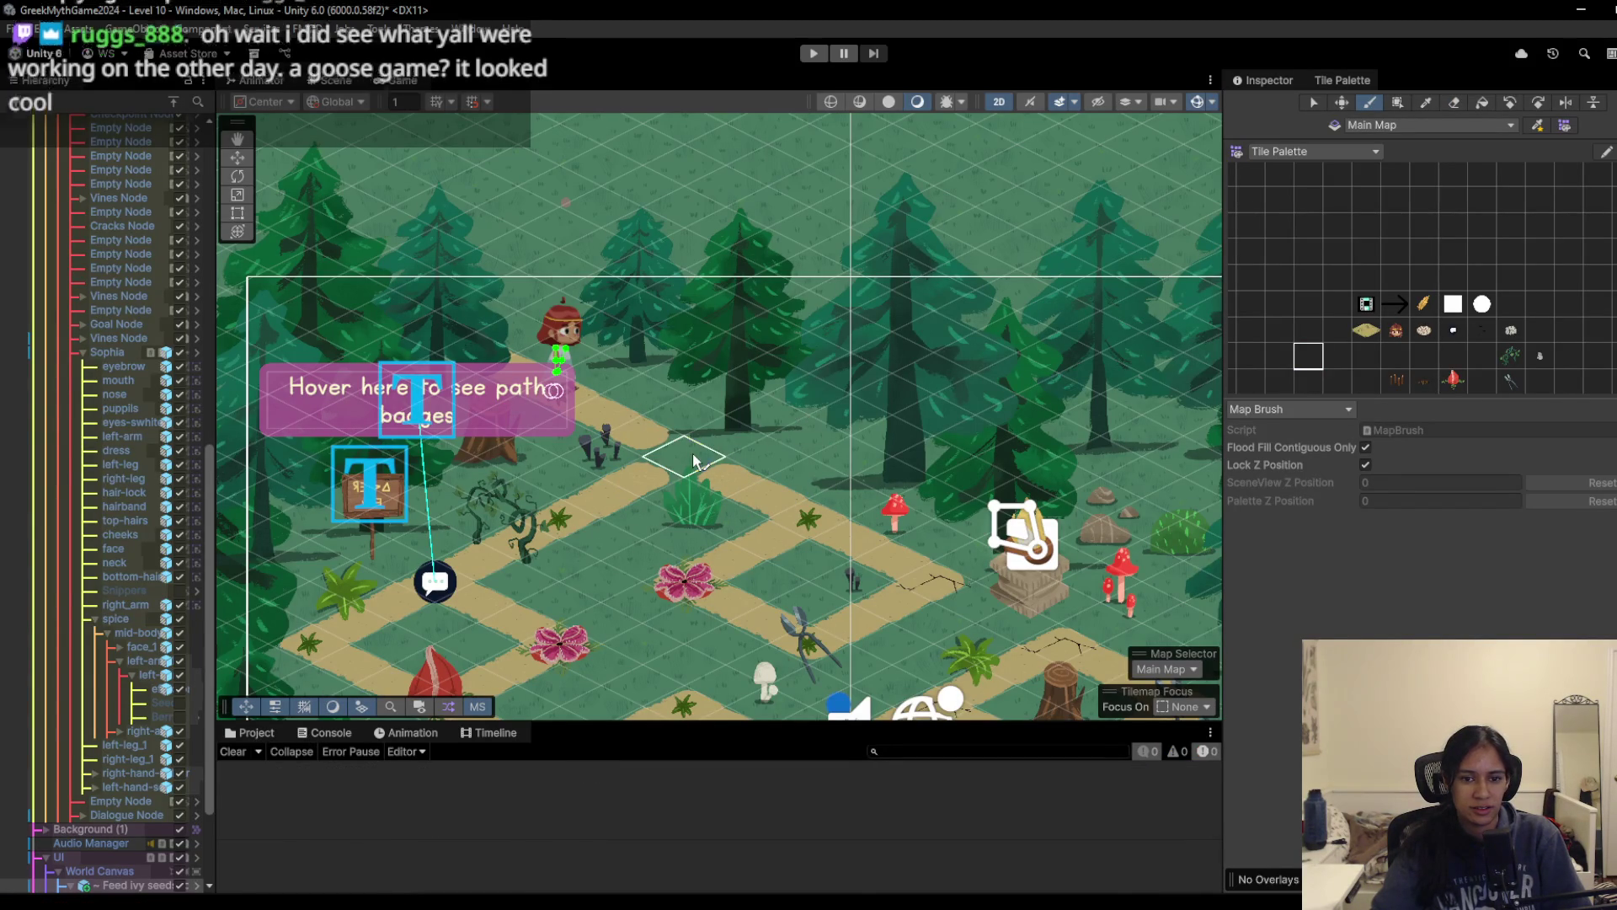
left_click(241, 752)
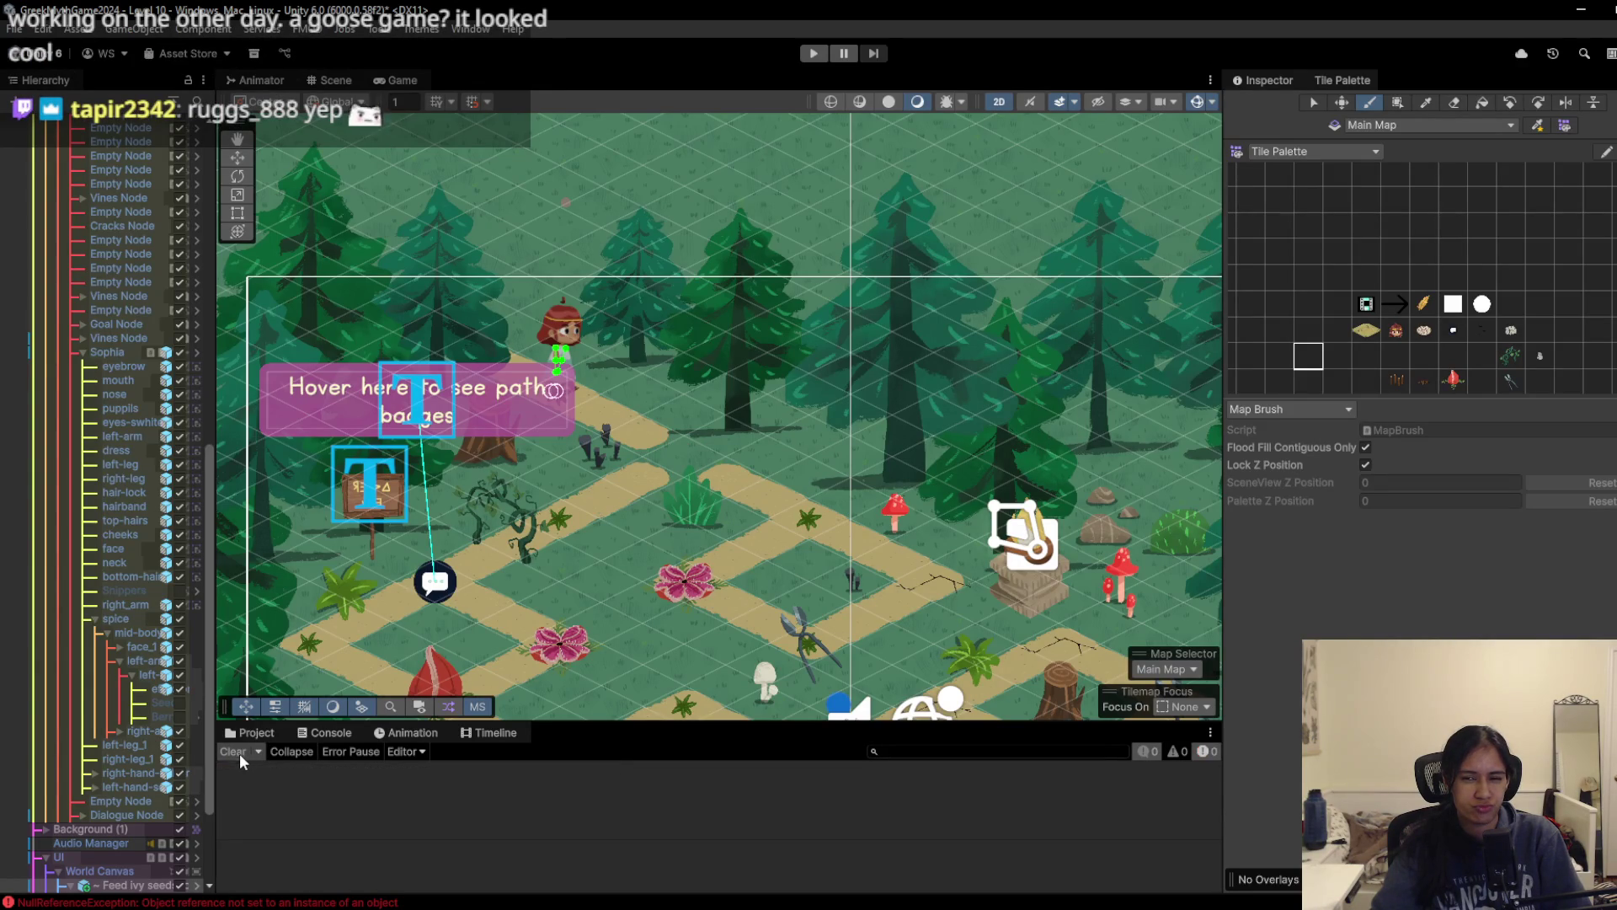
Step: Try painting the small node tile on the map, check the stack trace, and clear the errors
left_click(668, 457)
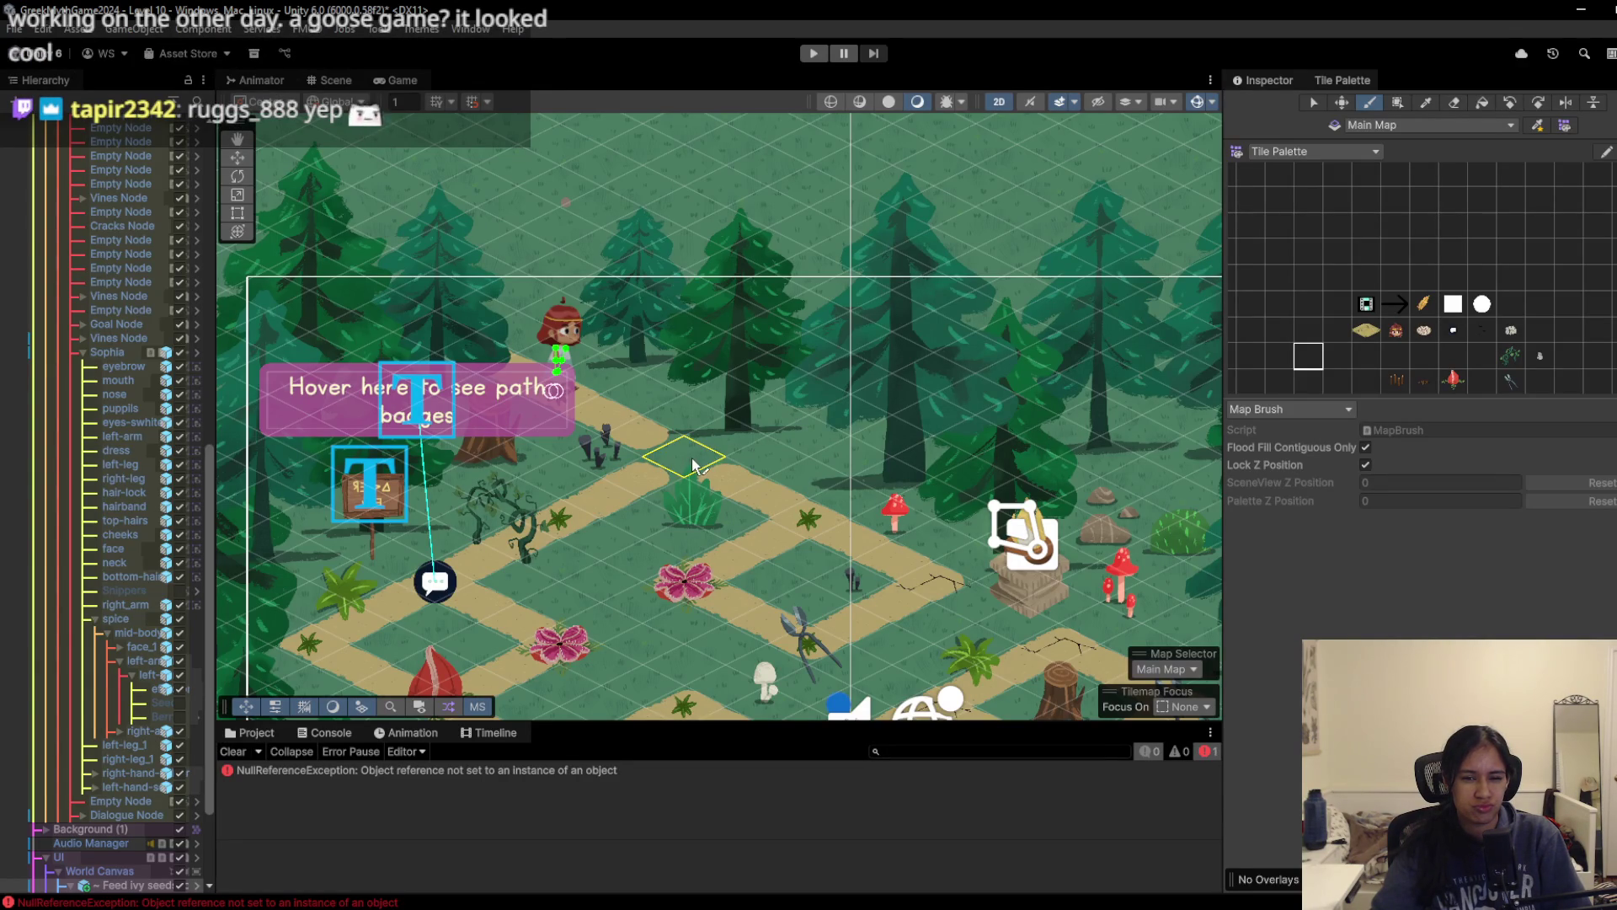
left_click(464, 772)
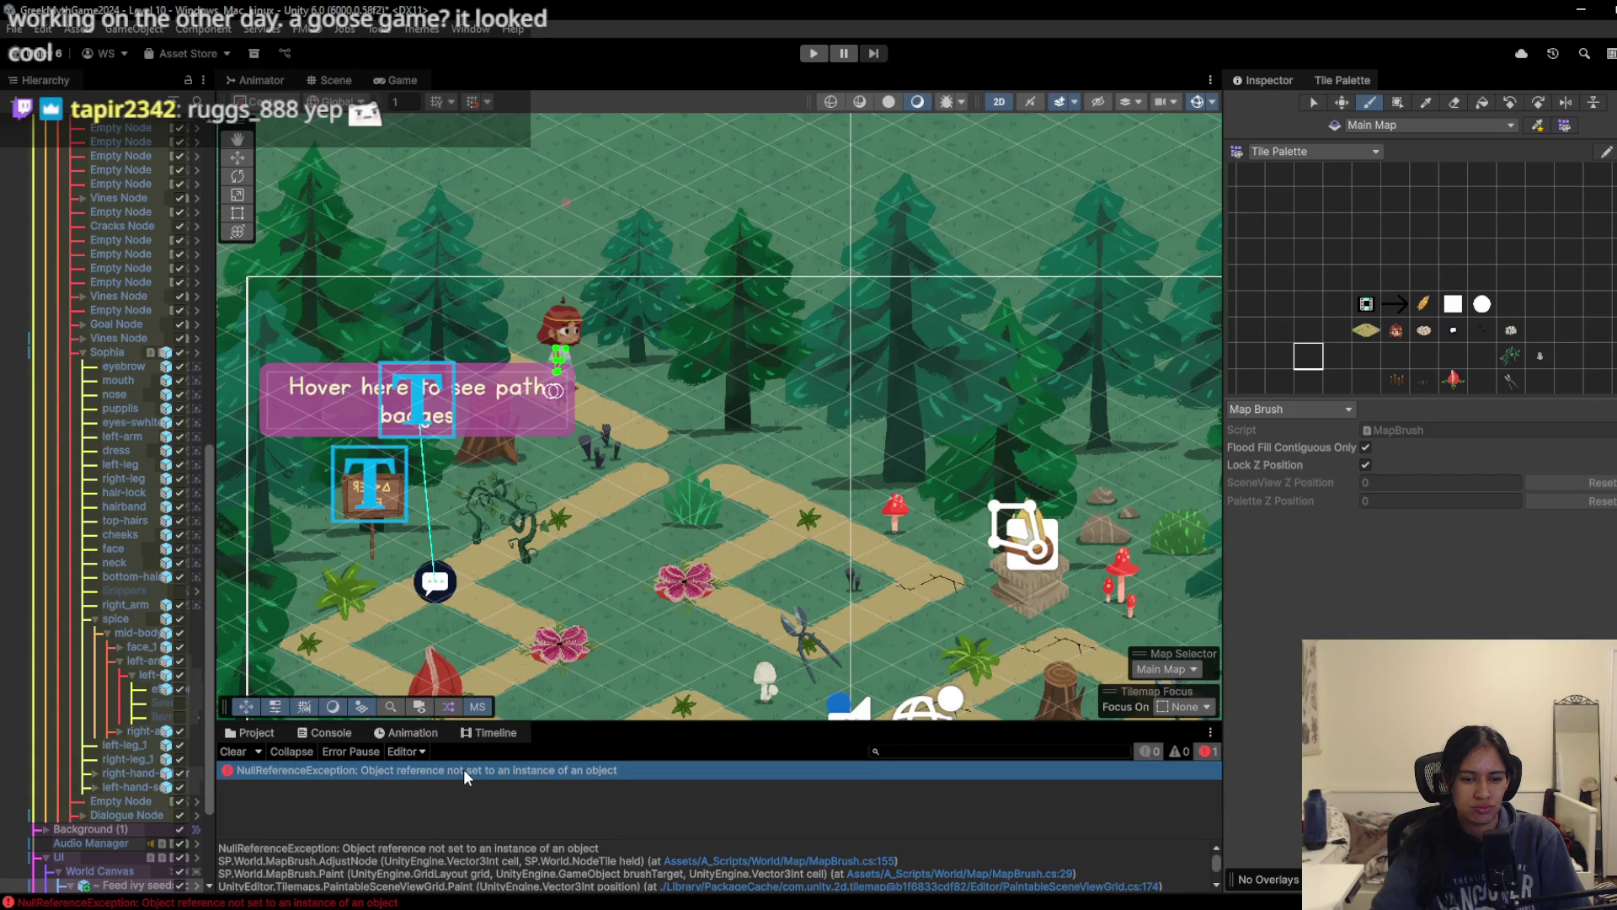
left_click(1453, 330)
left_click(754, 485)
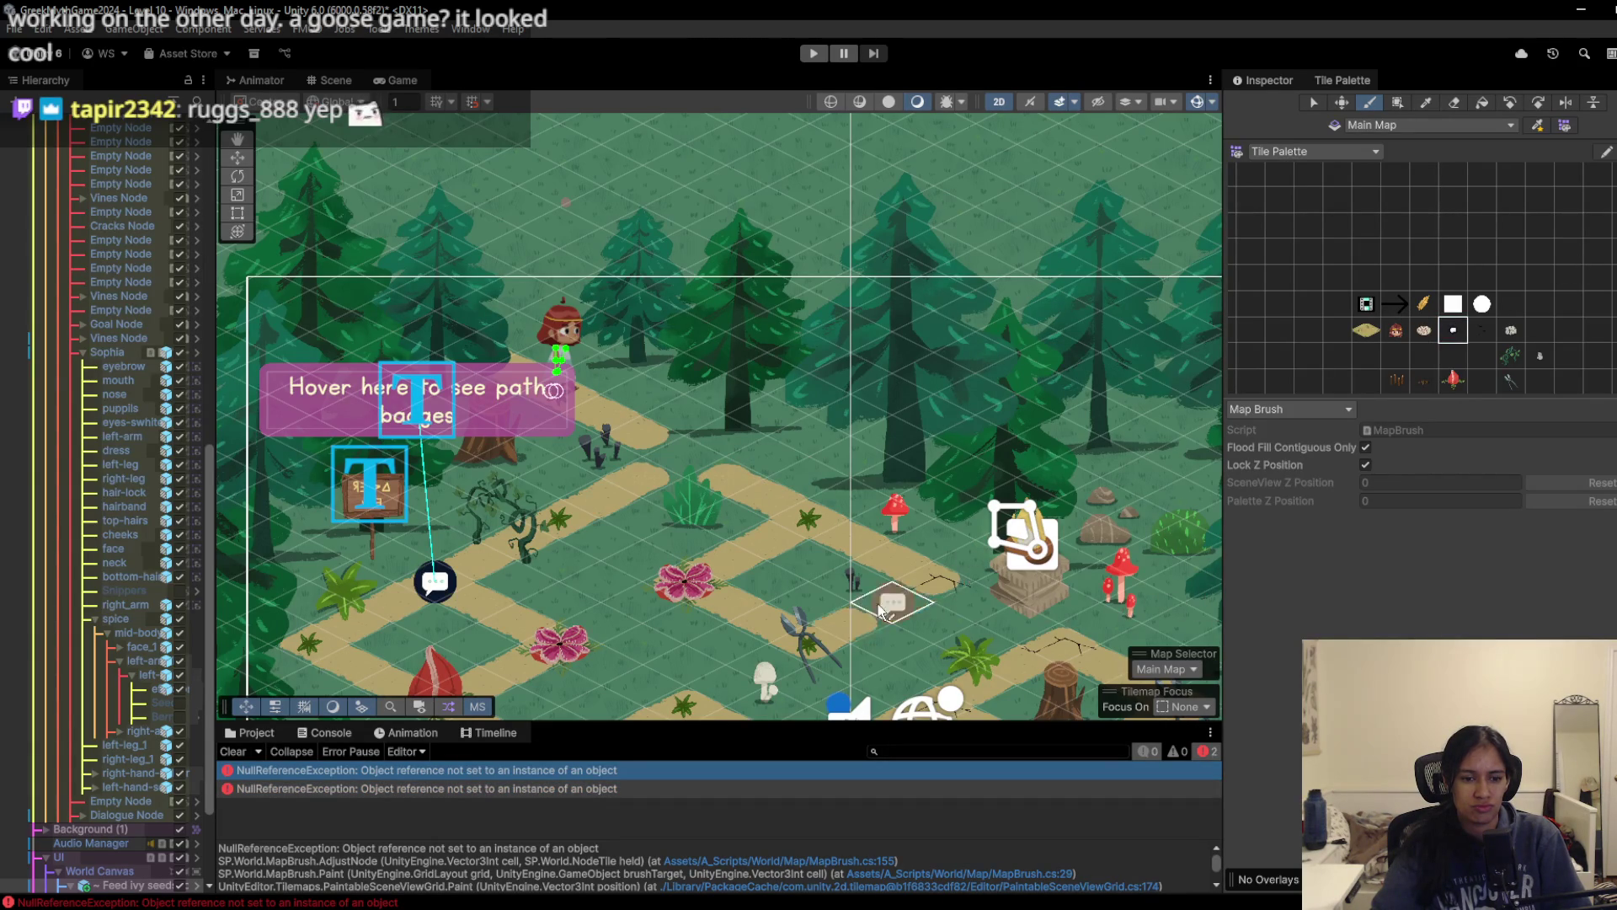
left_click(229, 754)
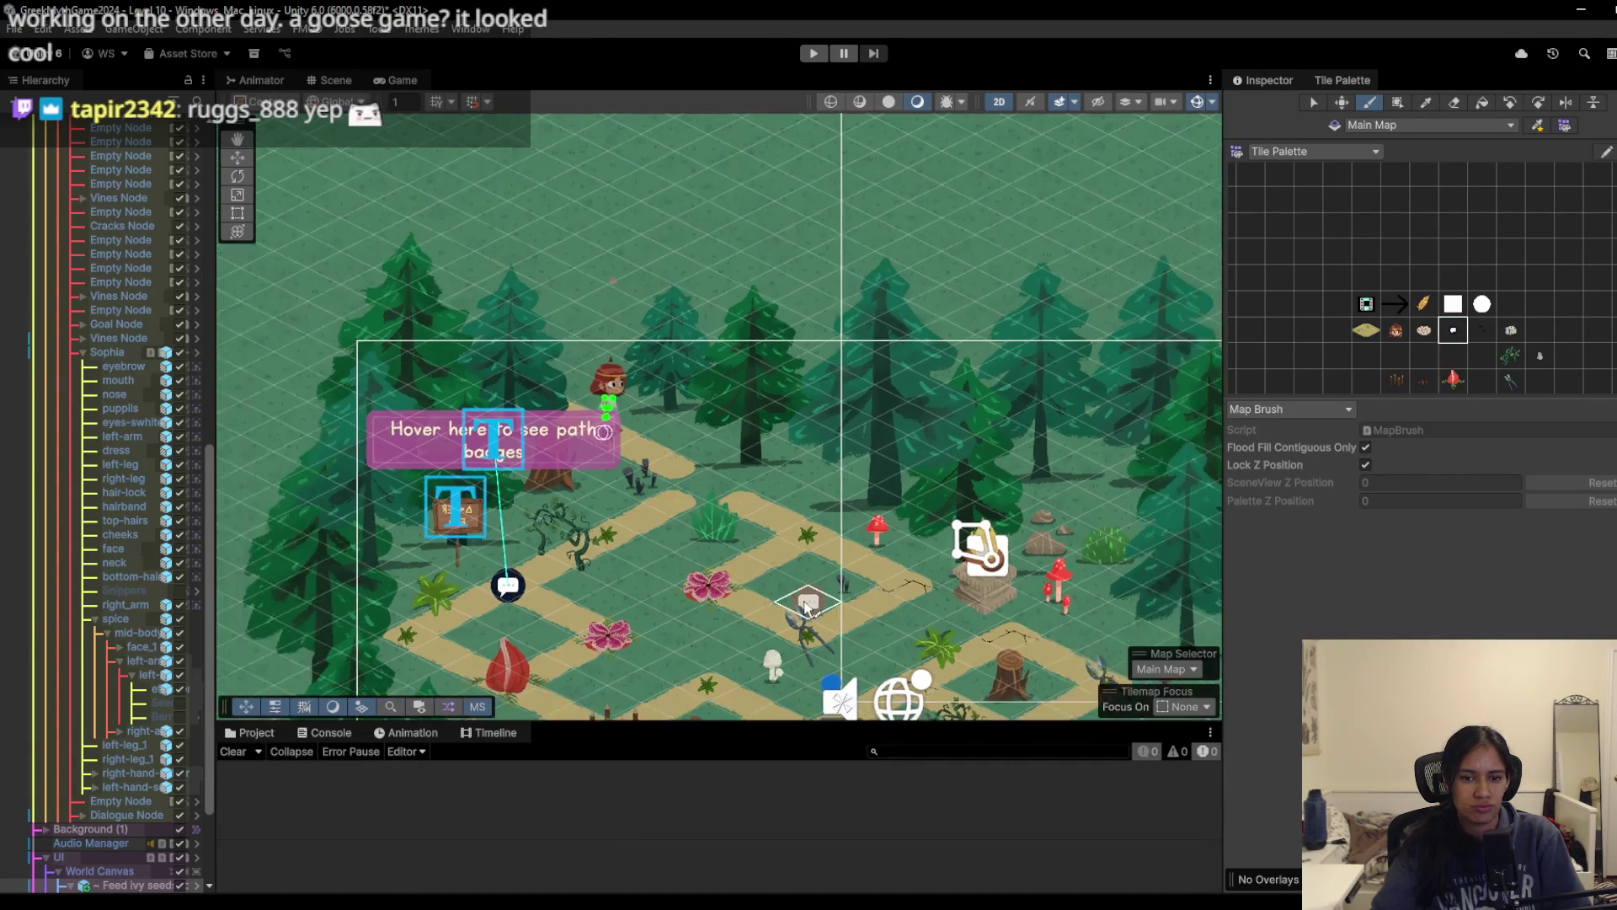
scroll(797, 603, "up", 2)
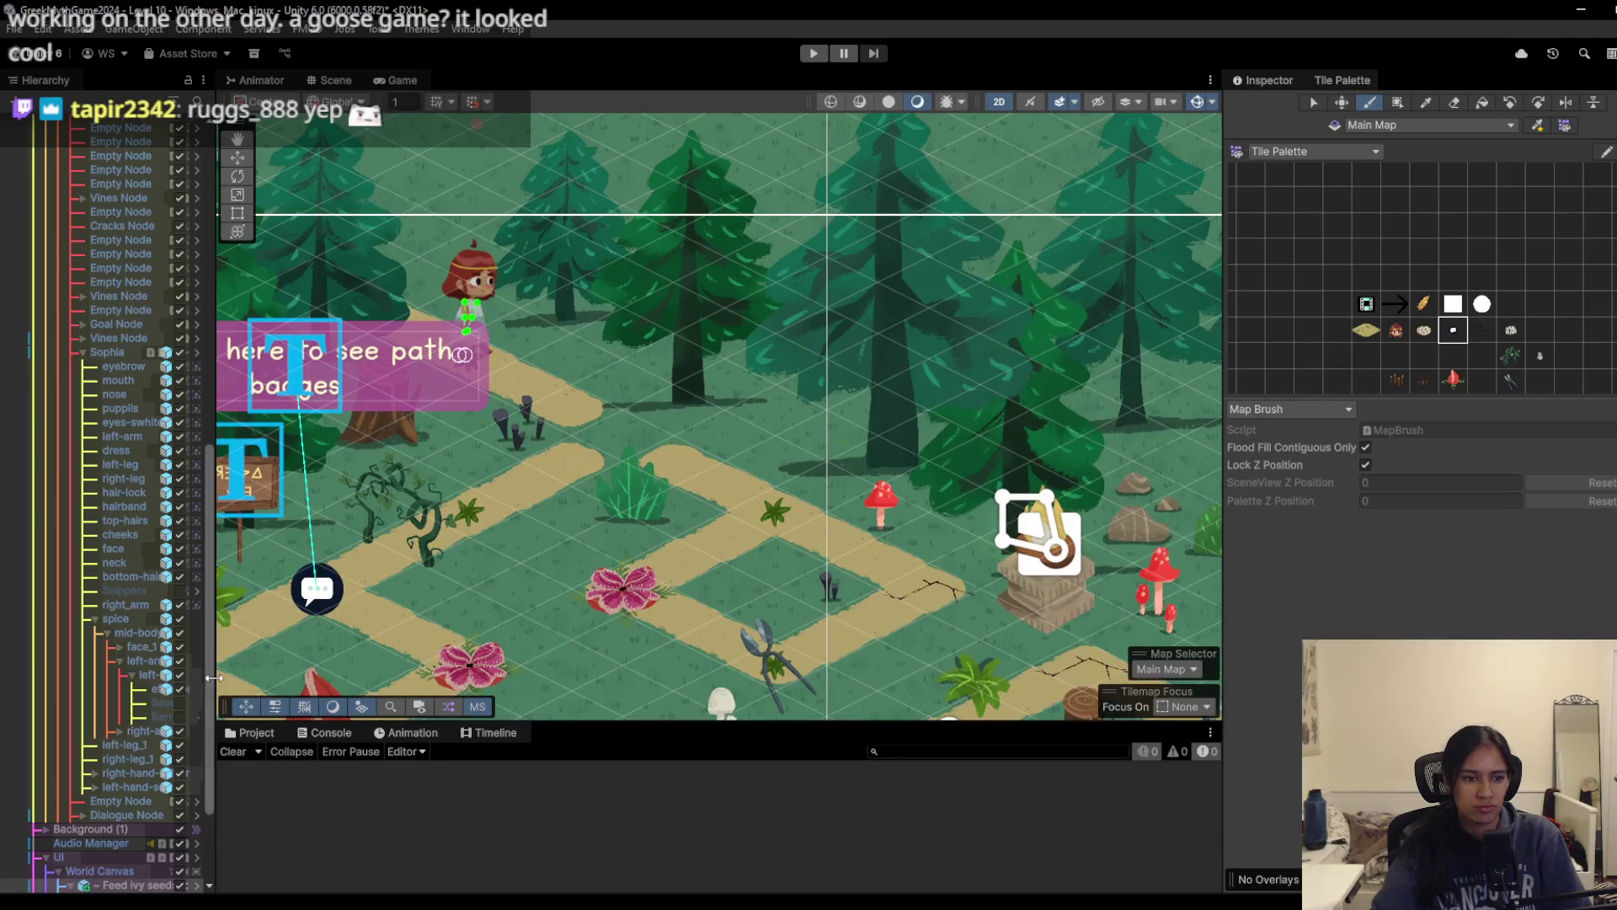
Step: Collapse Sophia in the Hierarchy and frame its Empty Node in the Scene view
left_click(83, 352)
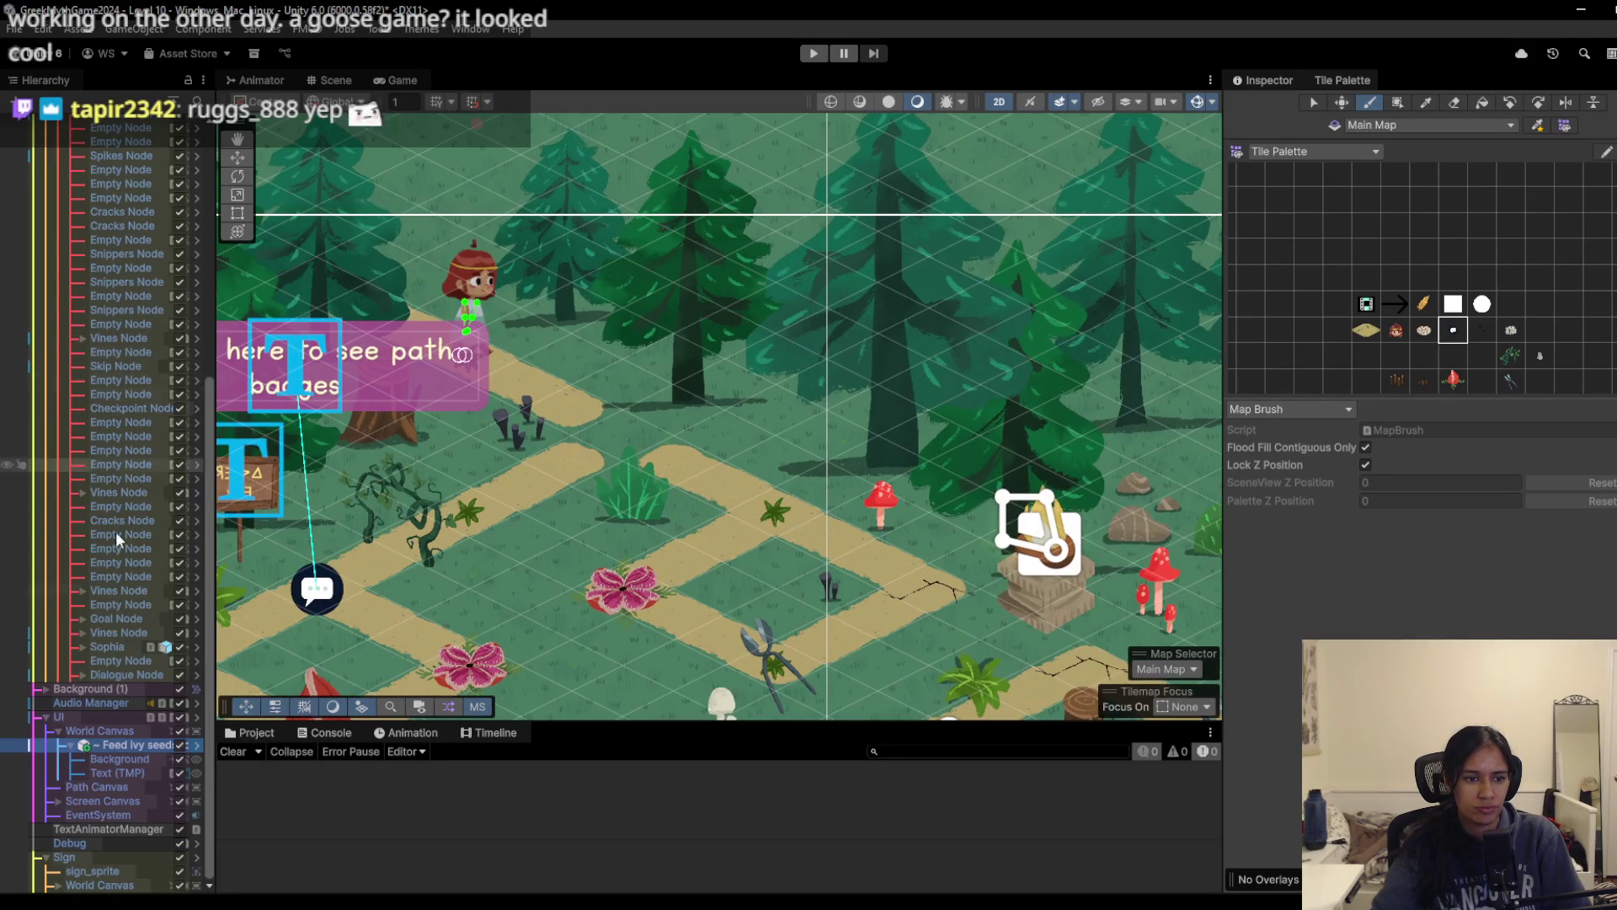
left_click(114, 660)
left_click(123, 646)
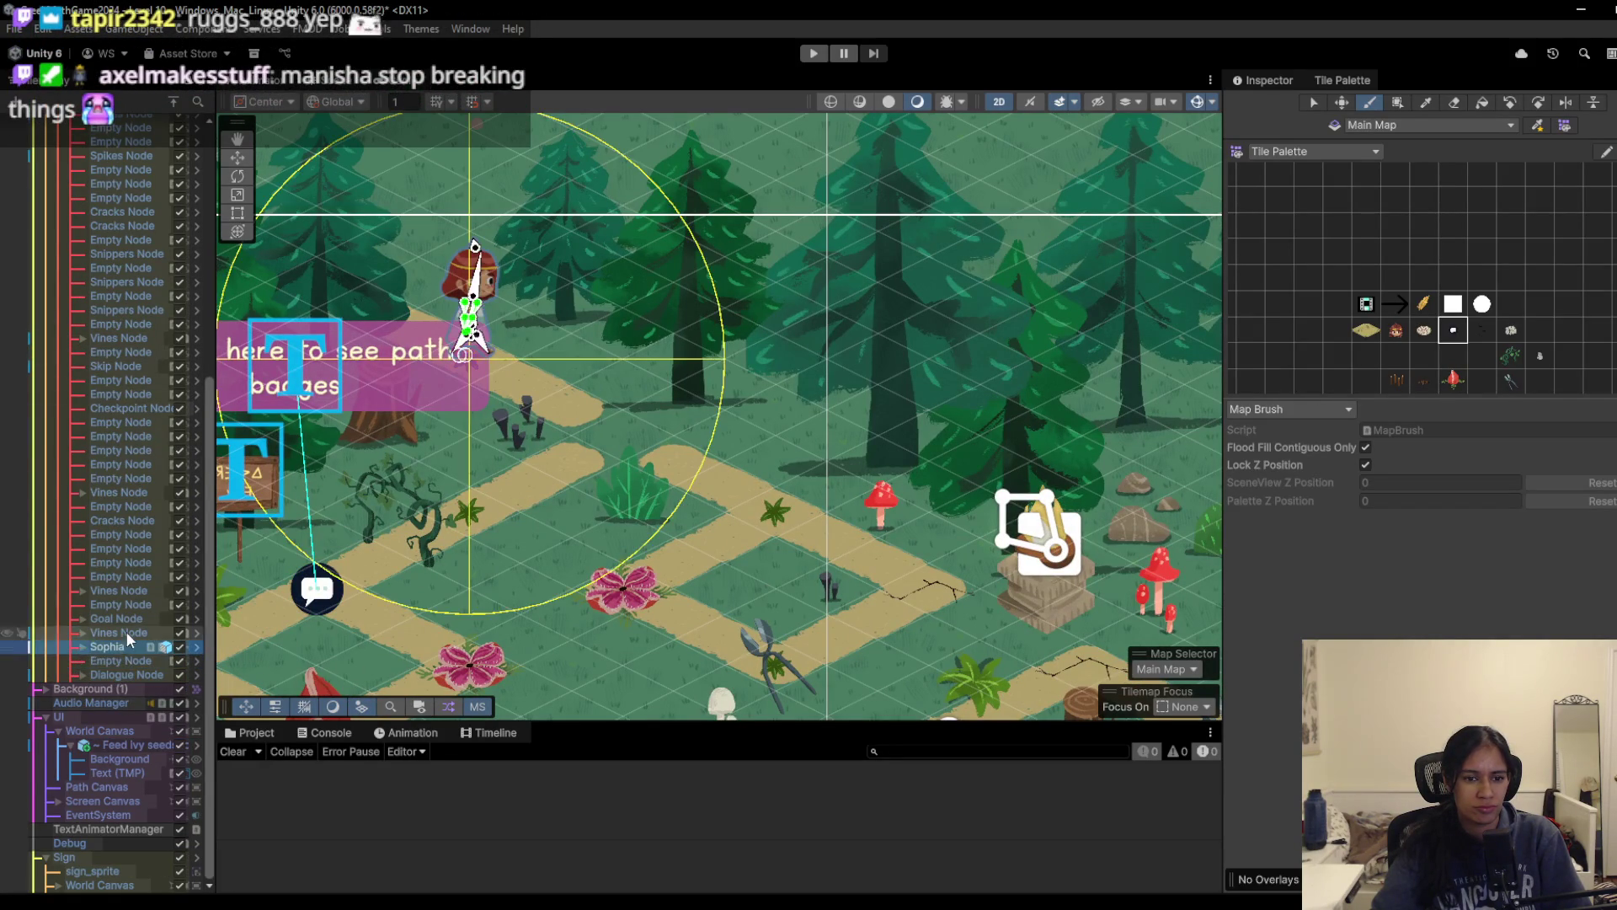
double_click(114, 662)
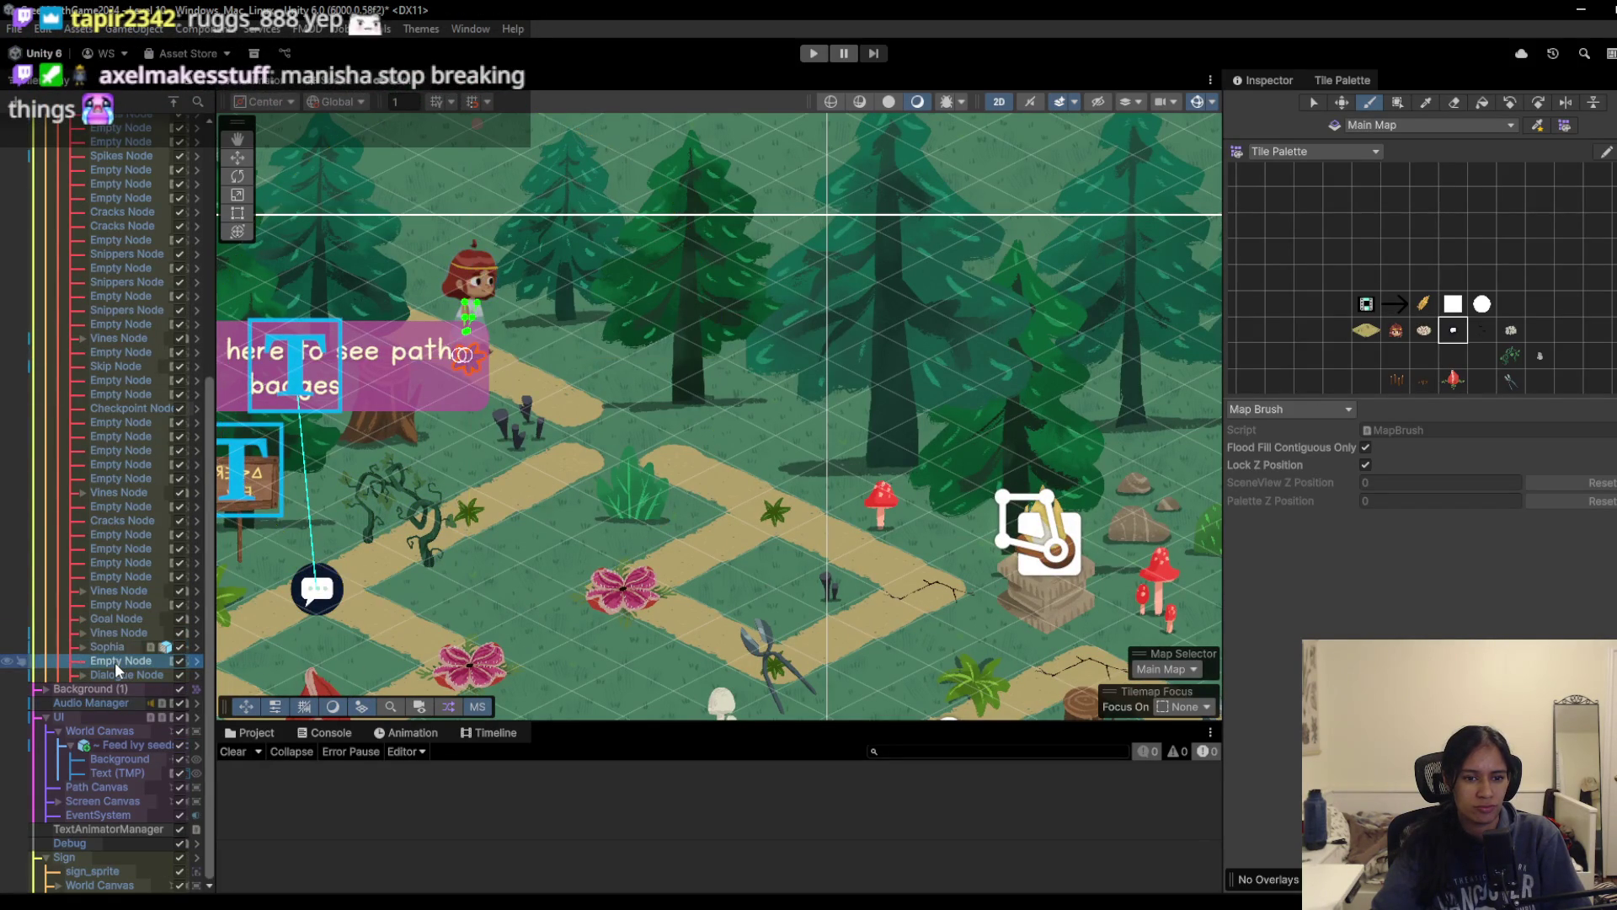
scroll(588, 374, "down", 2)
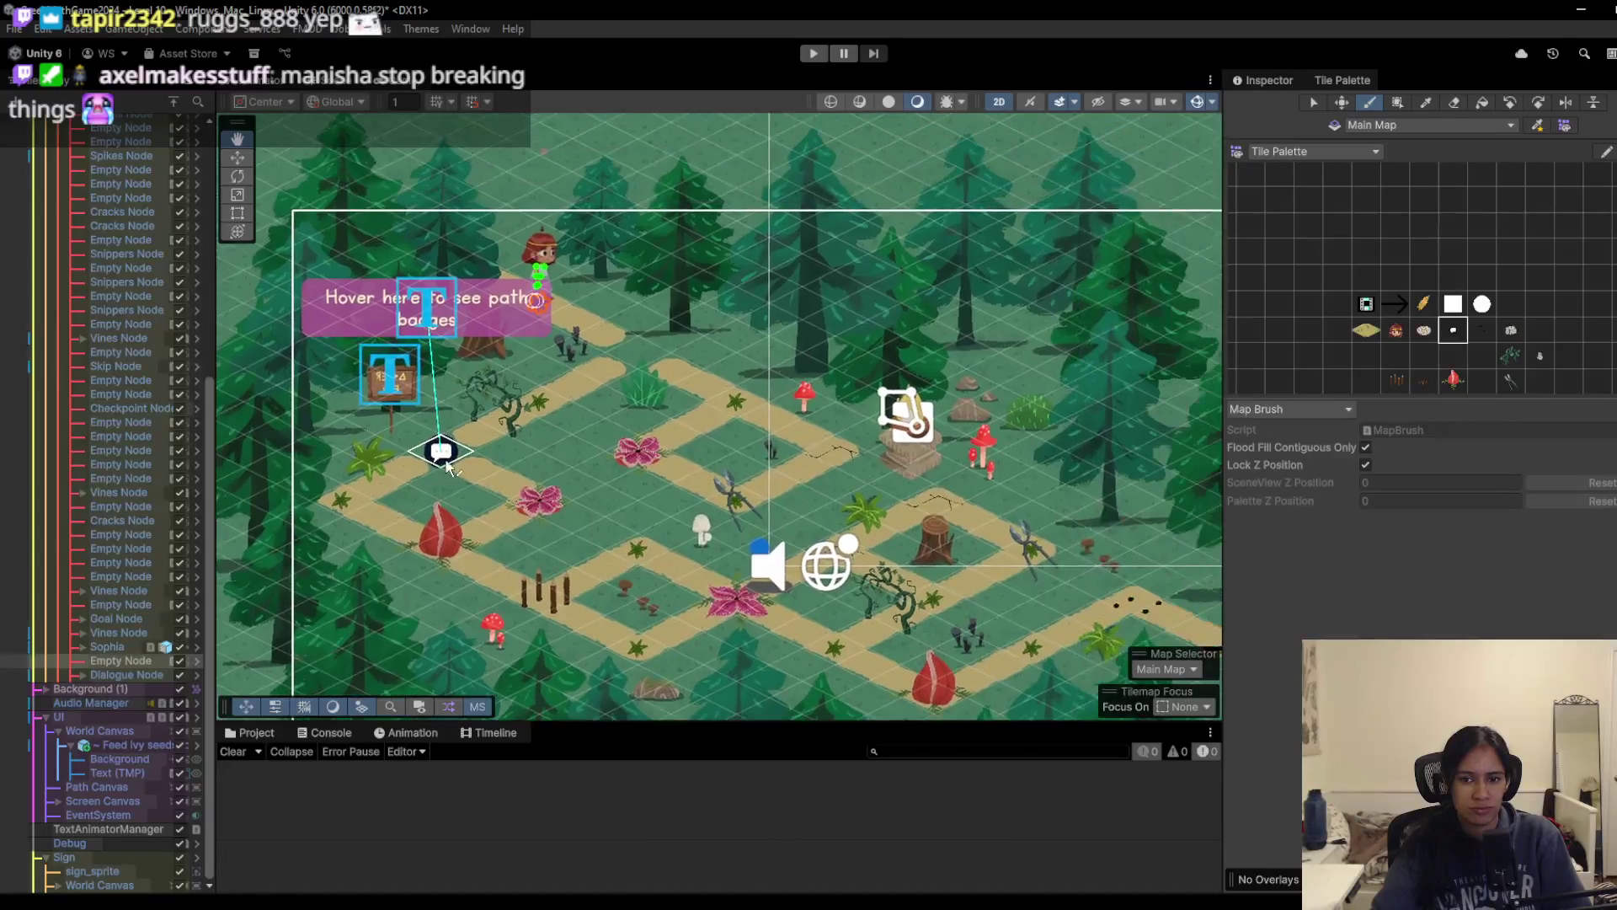
scroll(738, 493, "up", 5)
scroll(736, 488, "up", 1)
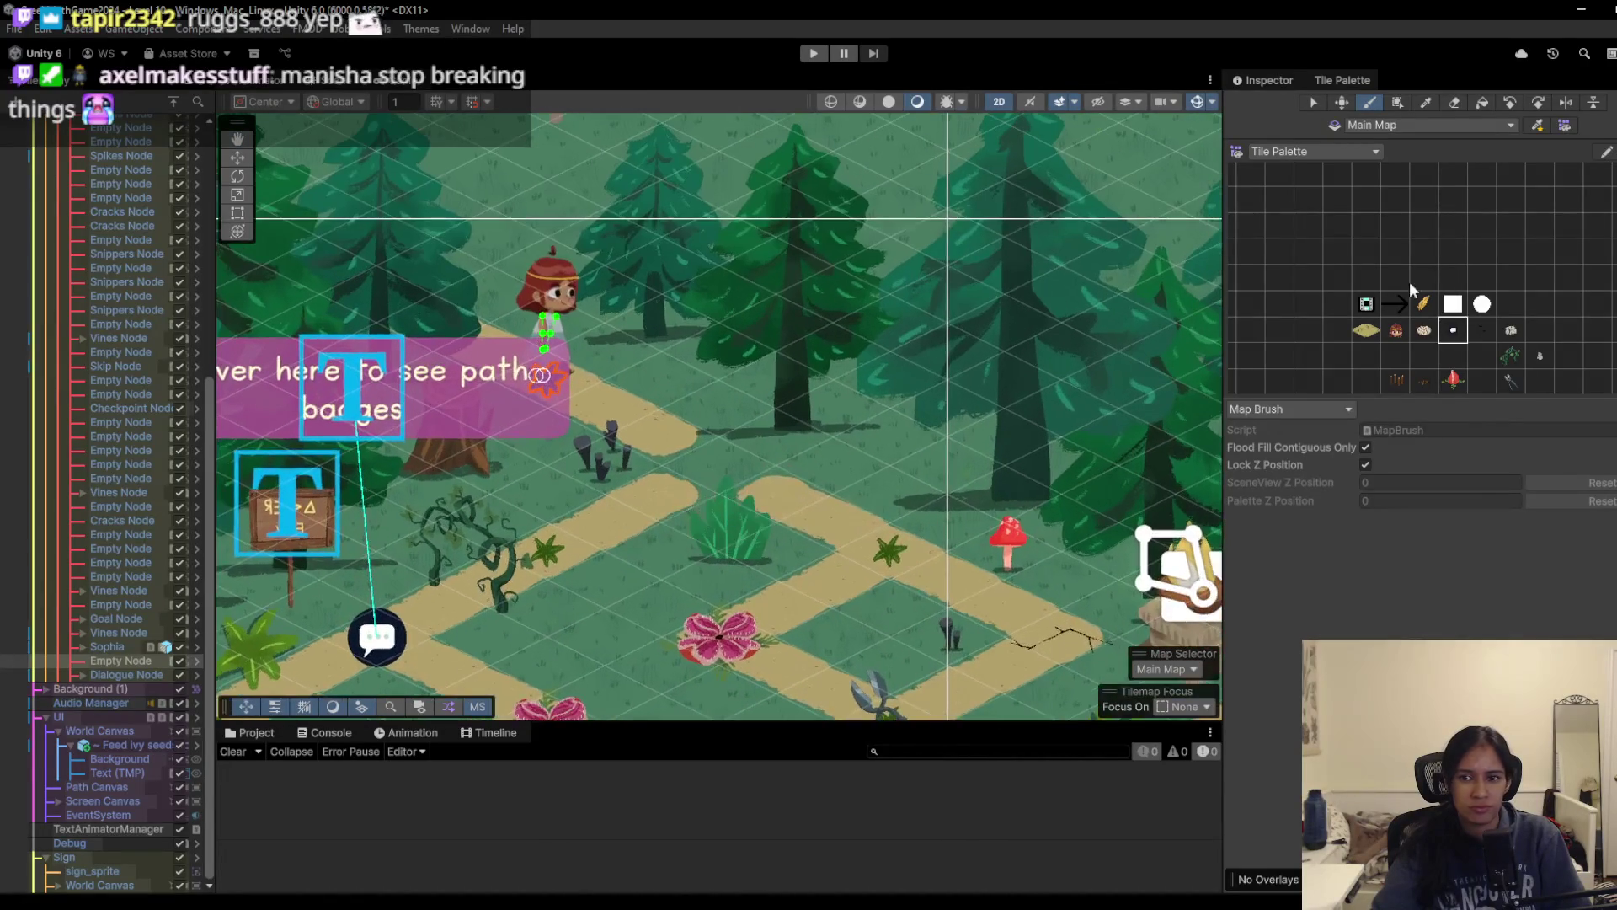
Step: Clear the tile-painting error from the Console and open the Hierarchy's scene list
left_click(684, 469)
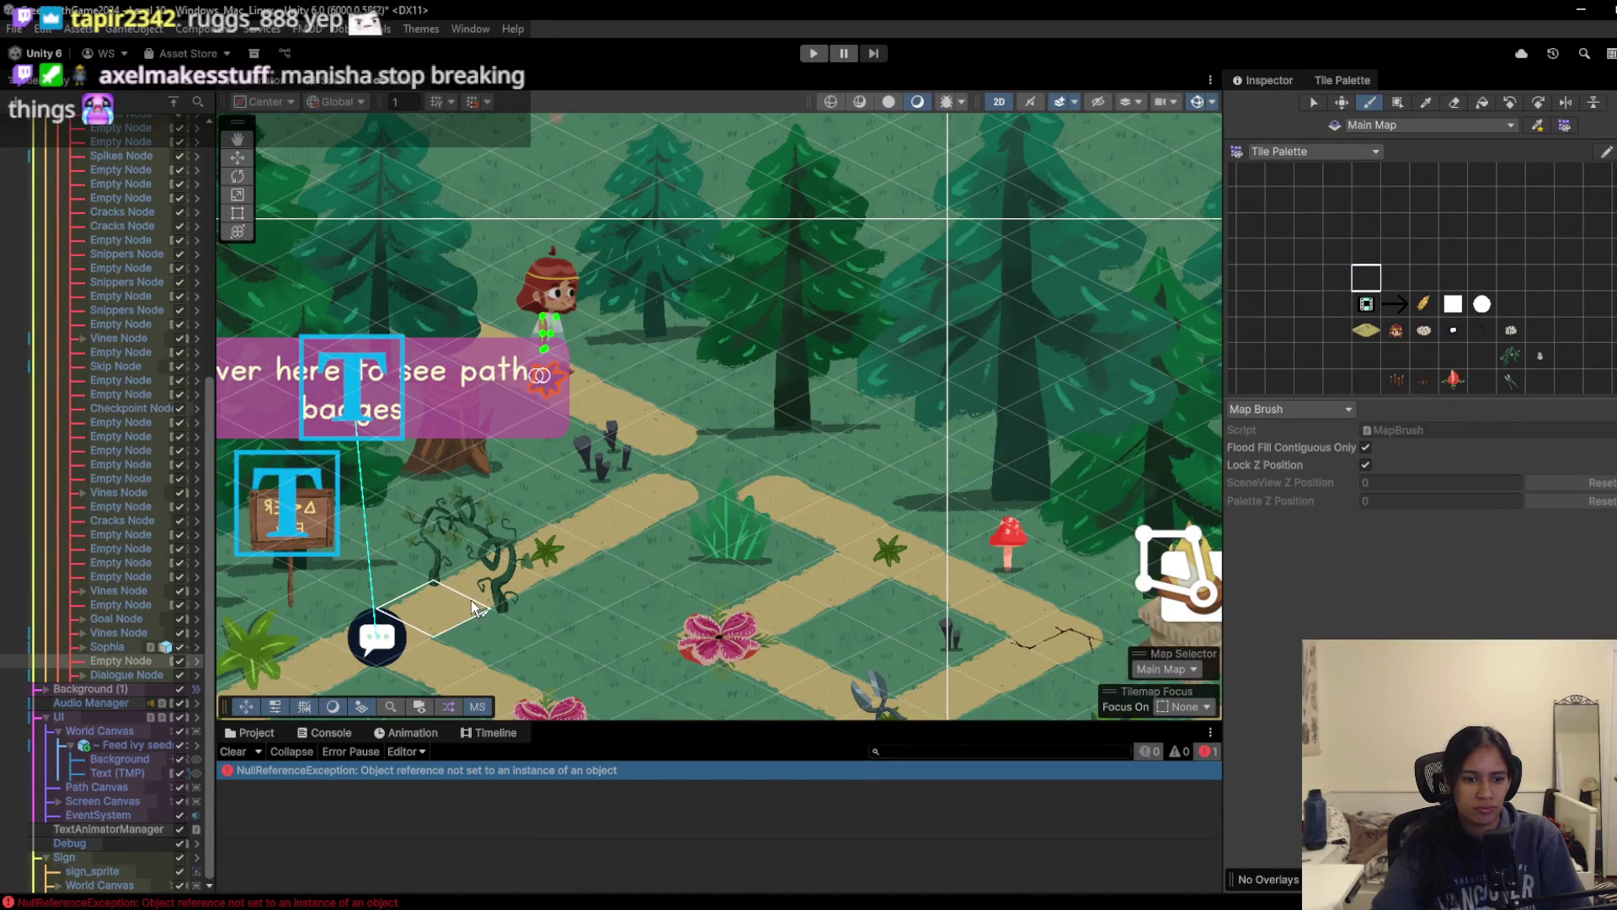
left_click(236, 754)
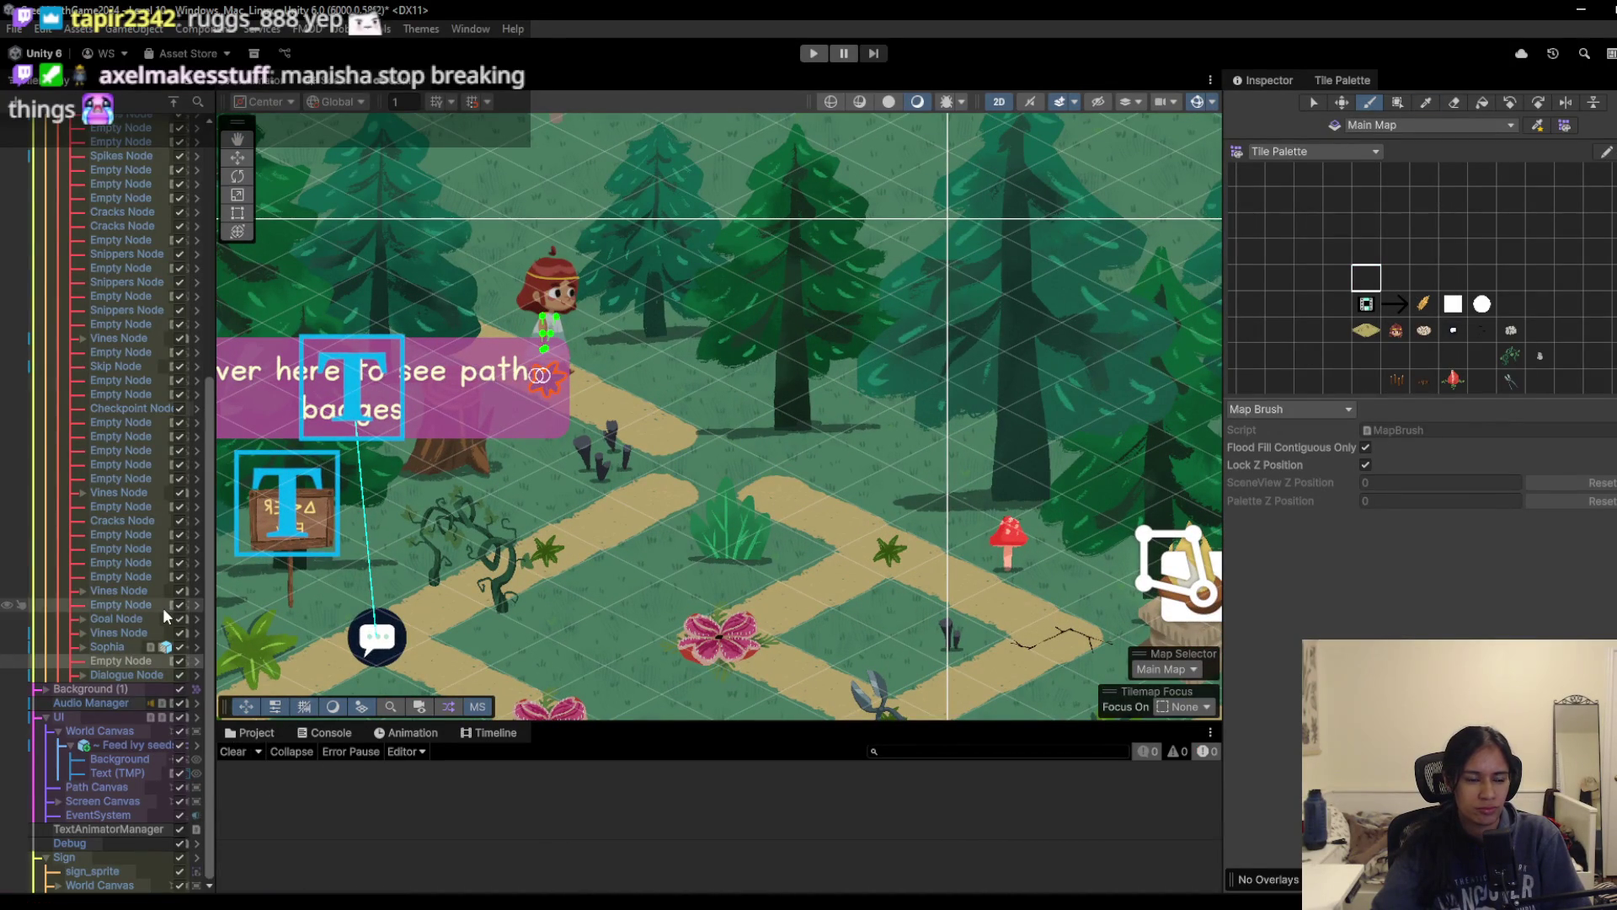
scroll(153, 604, "up", 6)
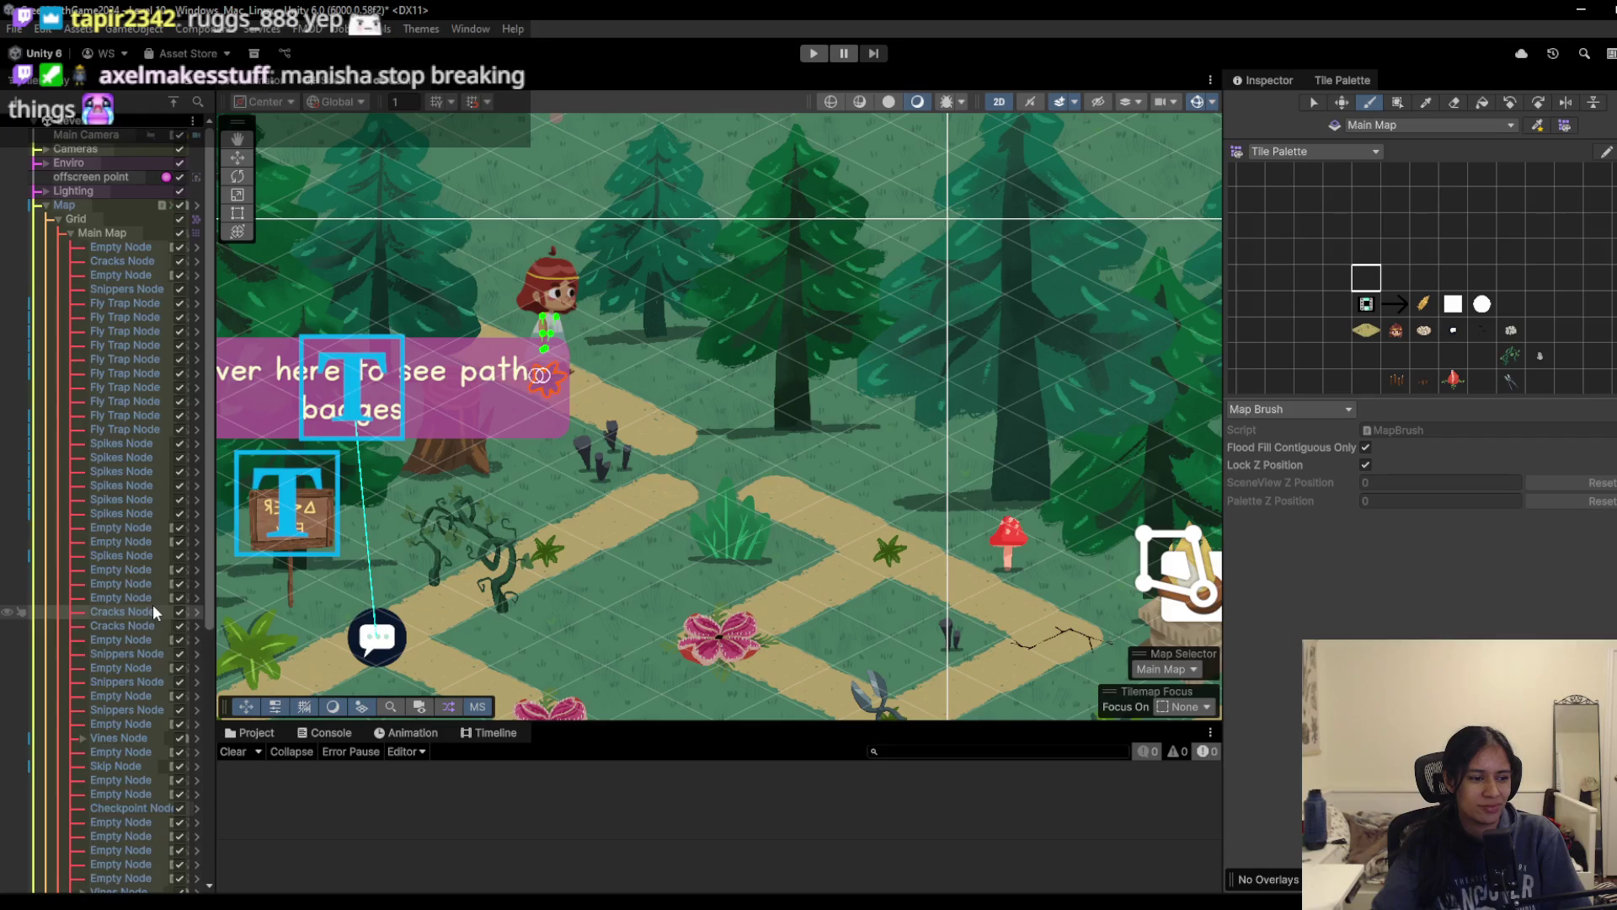
scroll(154, 607, "down", 3)
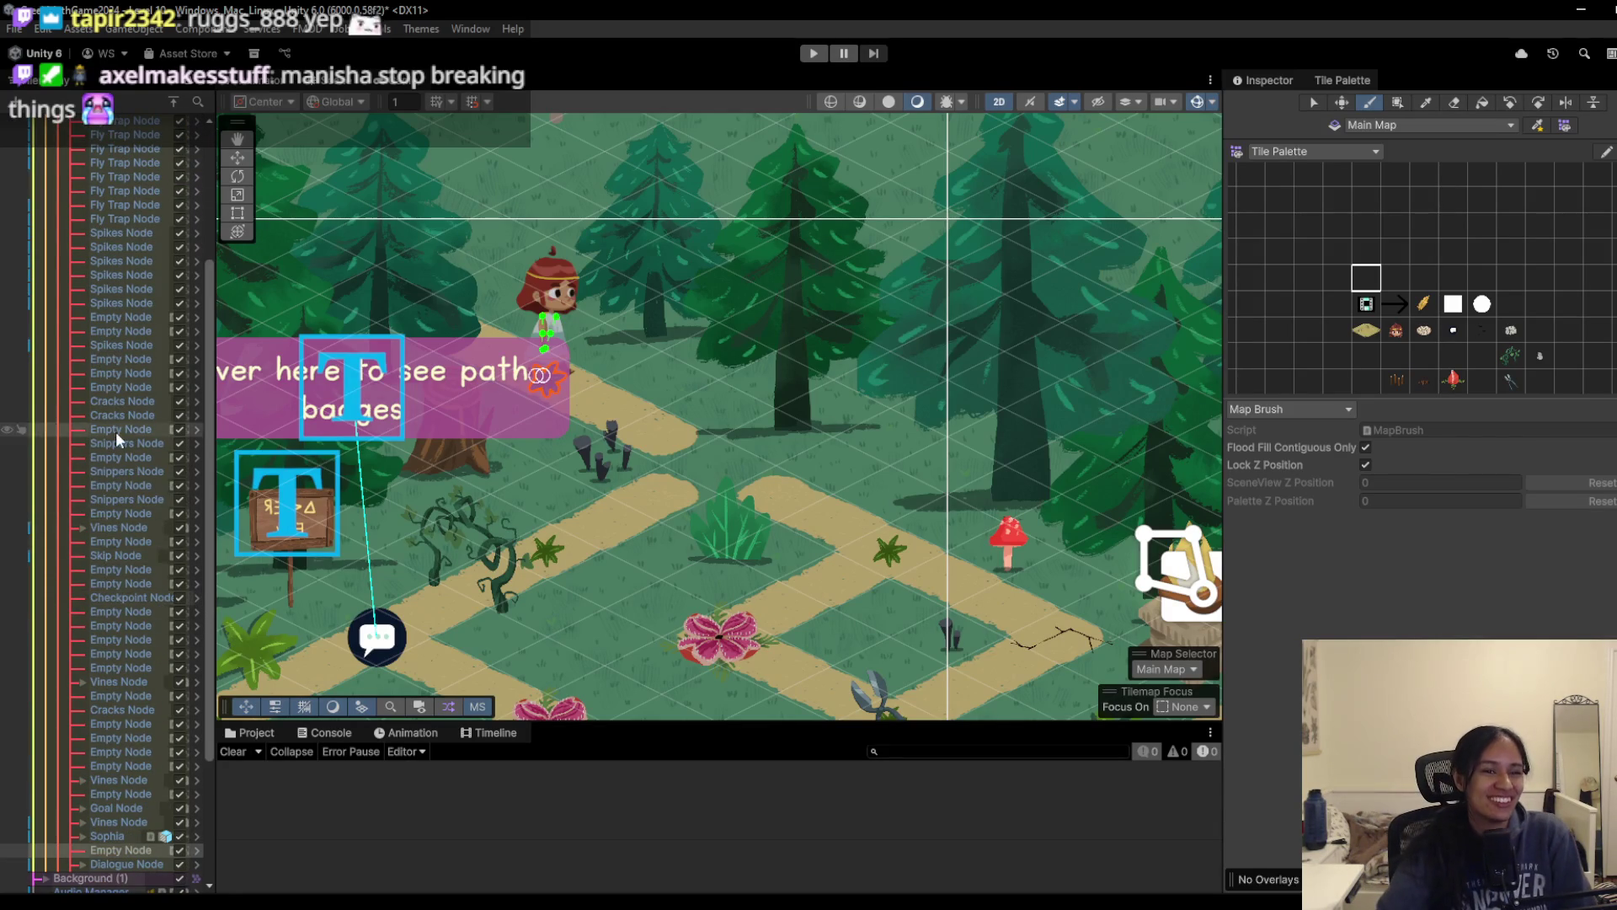
scroll(115, 432, "up", 2)
scroll(114, 431, "down", 3)
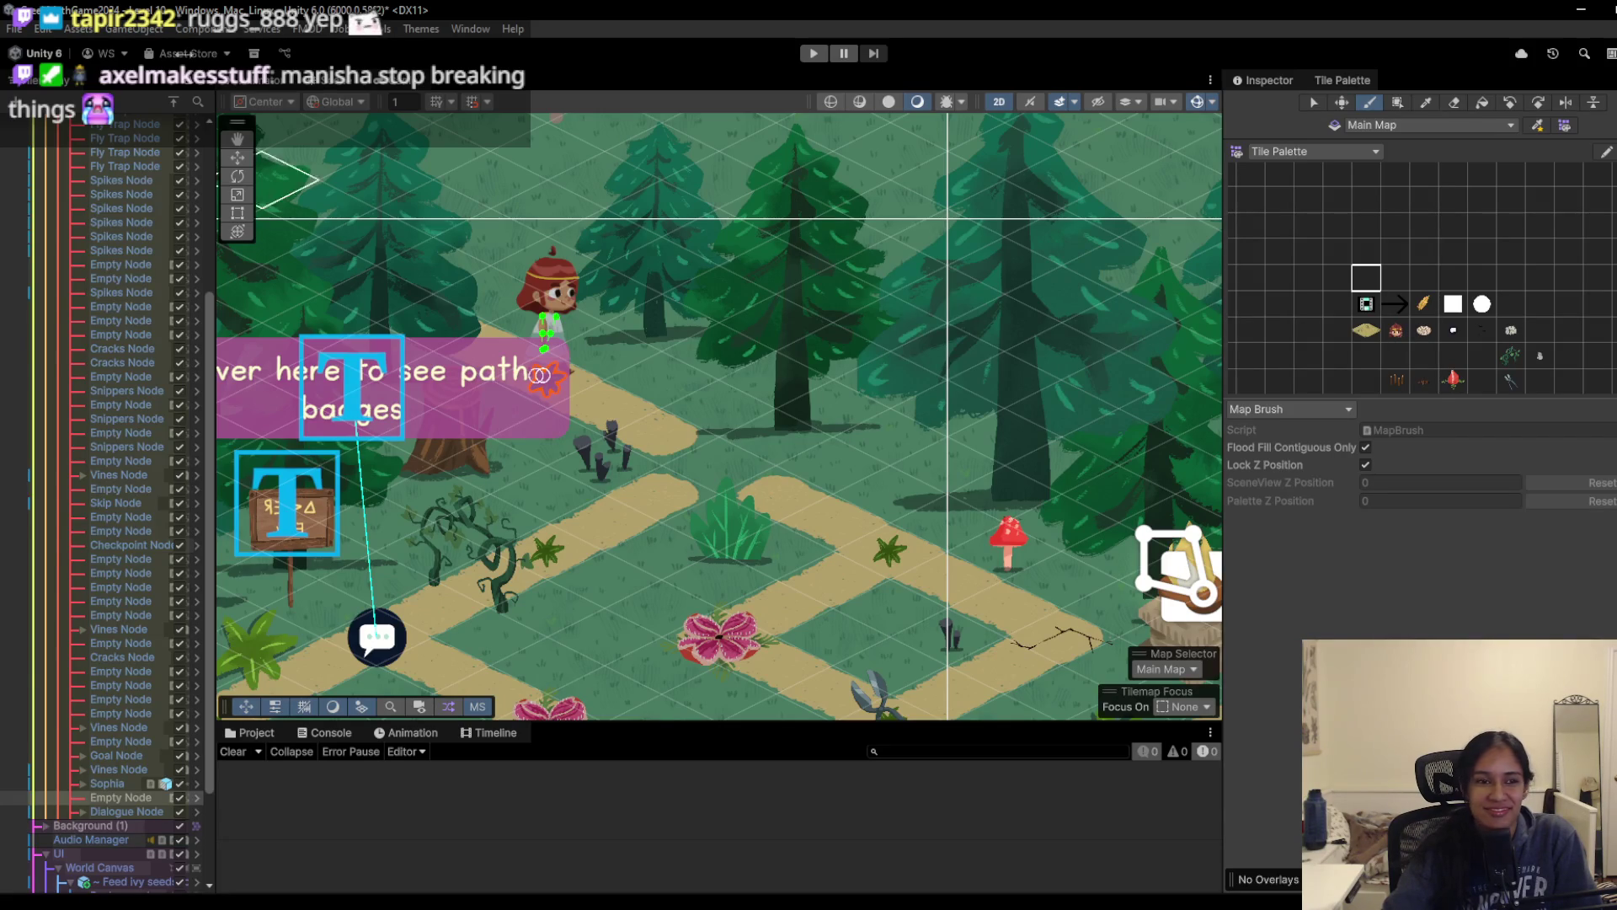
scroll(110, 421, "up", 5)
left_click(76, 123)
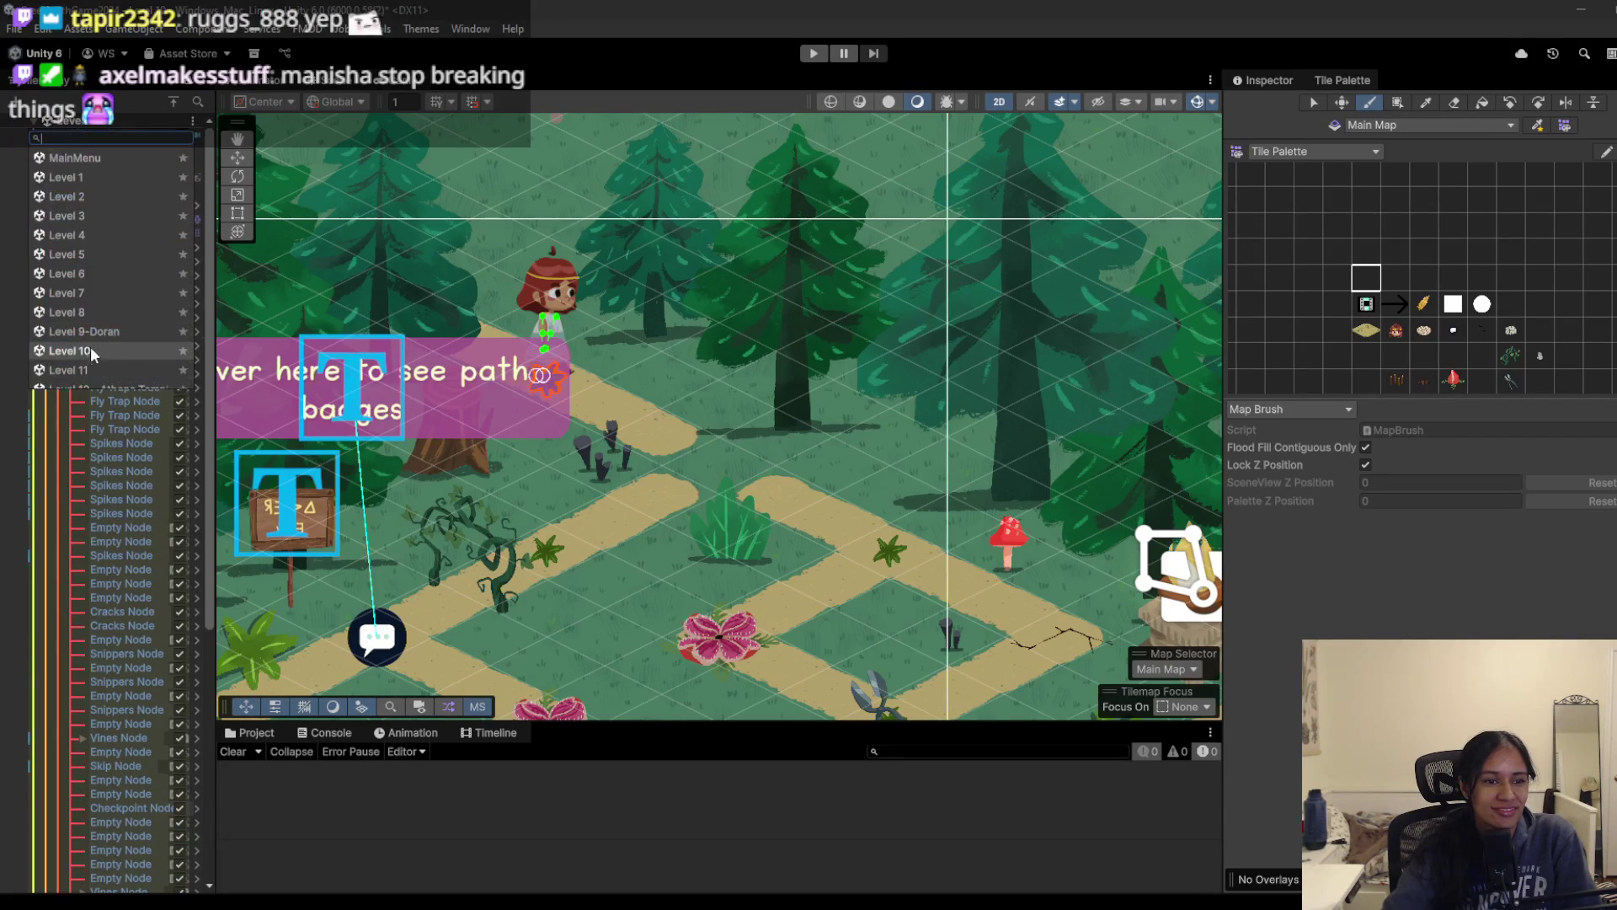
Step: Cancel switching to Level 9-Doran, reload Level 10, and select the dialogue bubble beside the sign
left_click(85, 331)
left_click(942, 504)
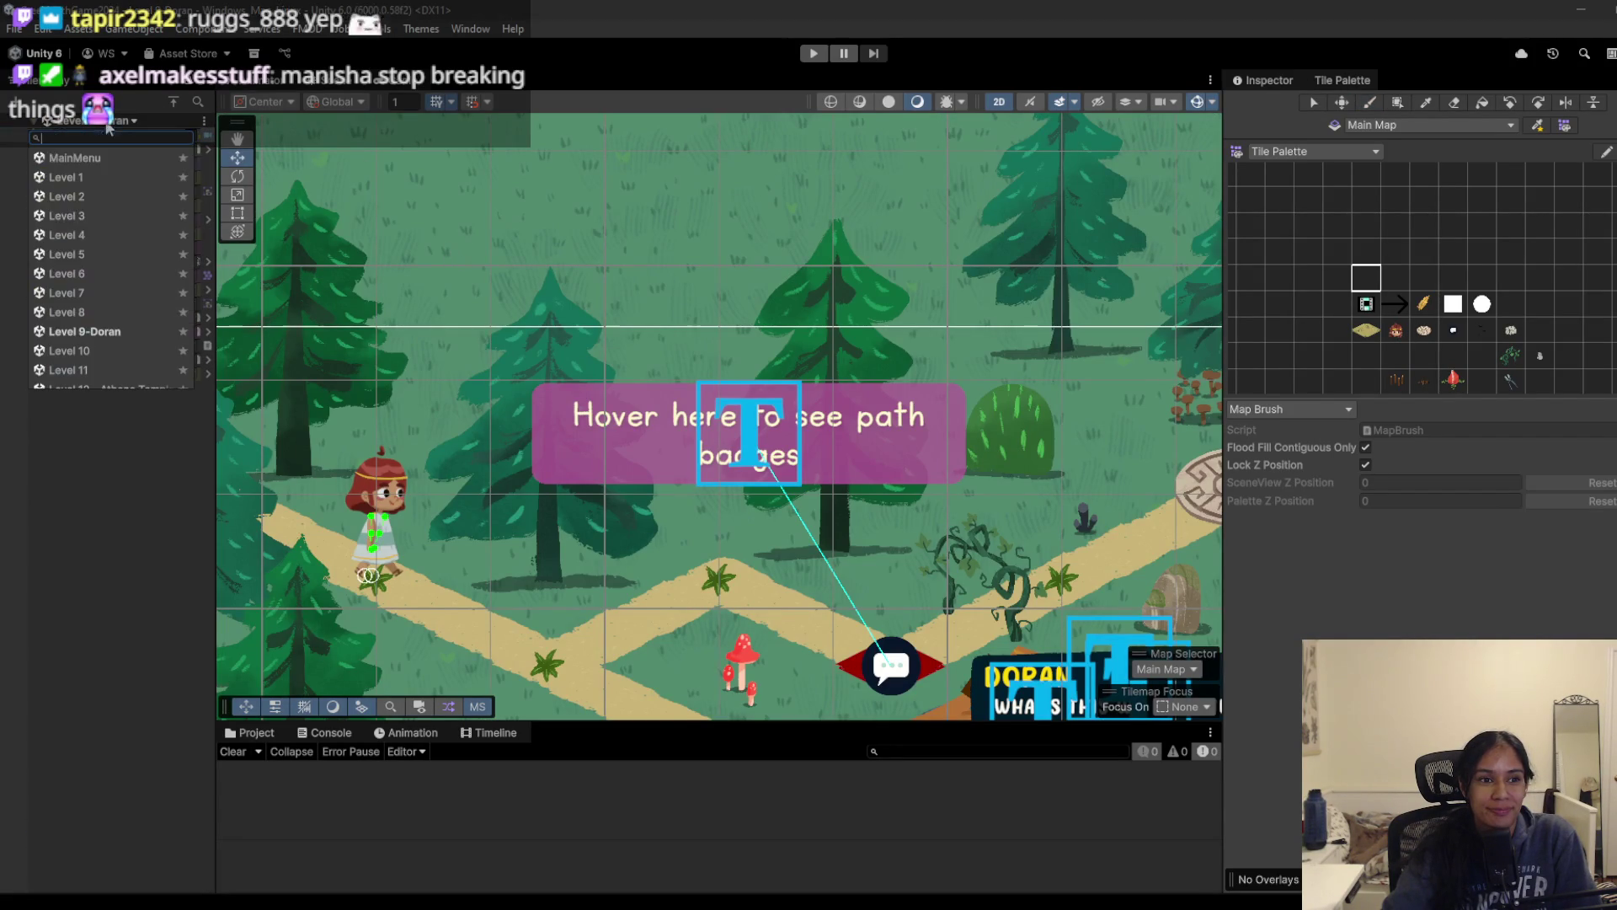
left_click(108, 122)
left_click(85, 350)
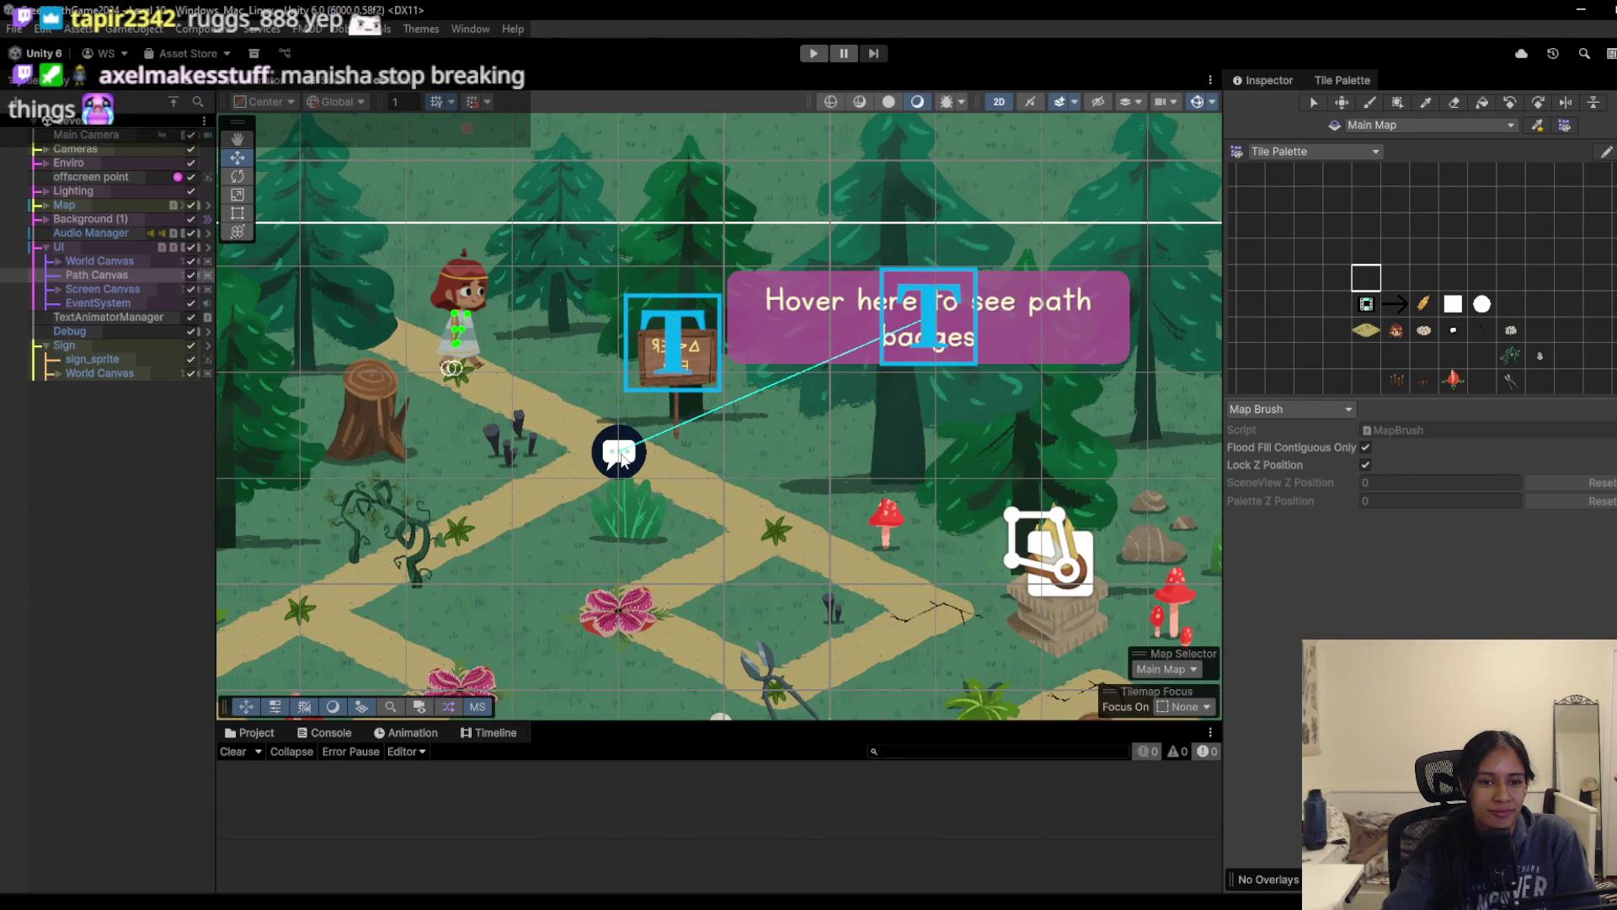
left_click(624, 455)
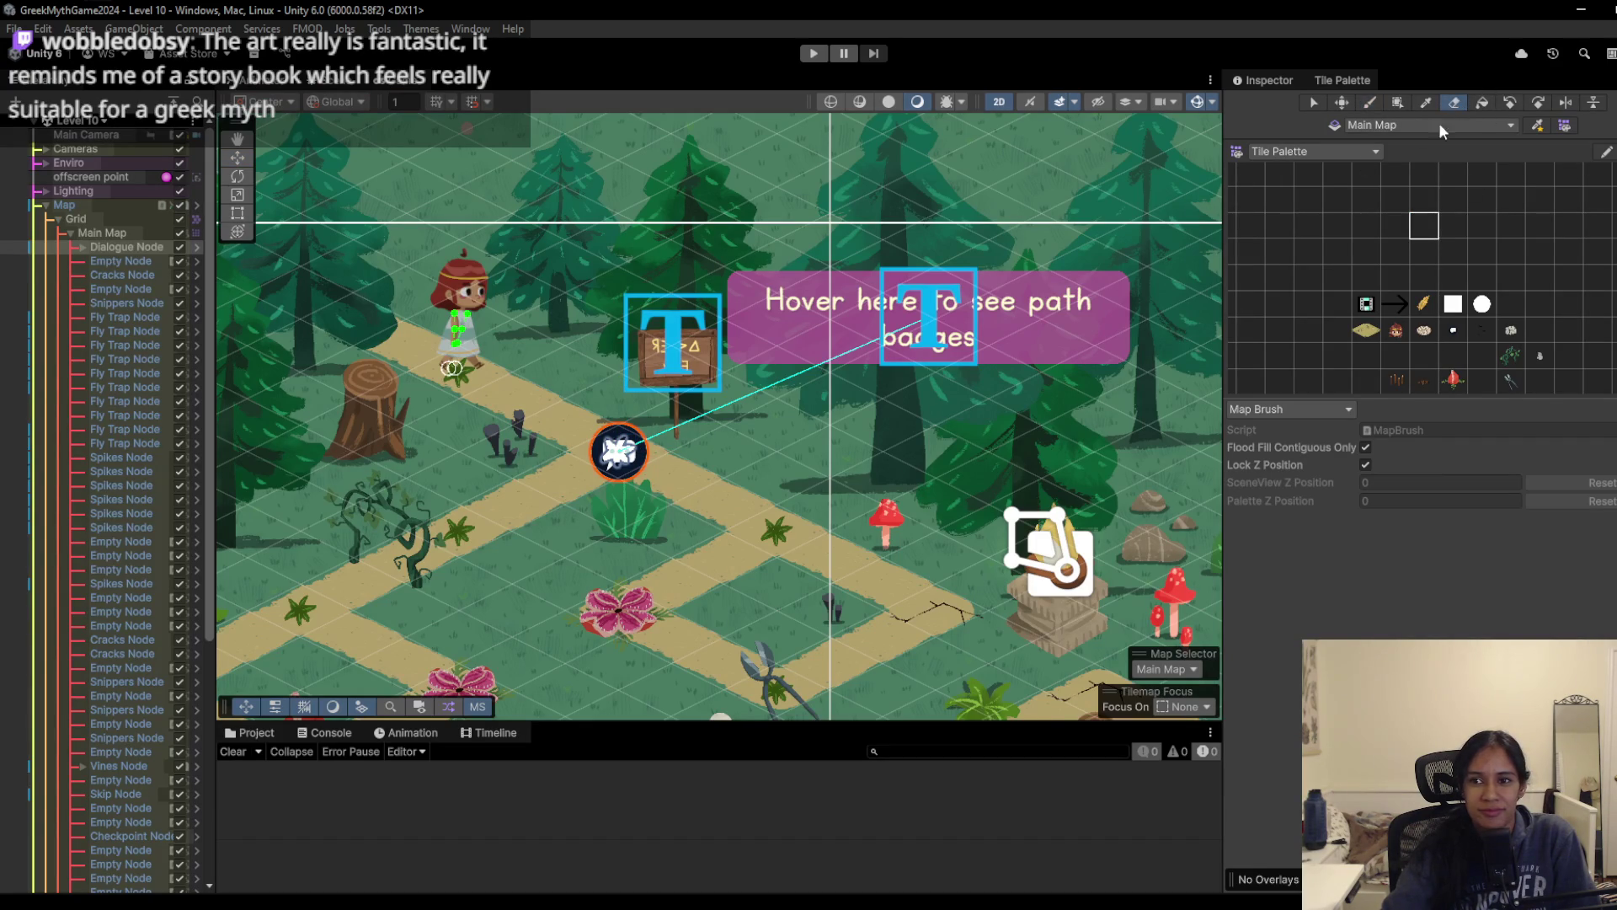
Step: Erase the existing dialogue bubble tile from the map
left_click(619, 452)
left_click(1308, 355)
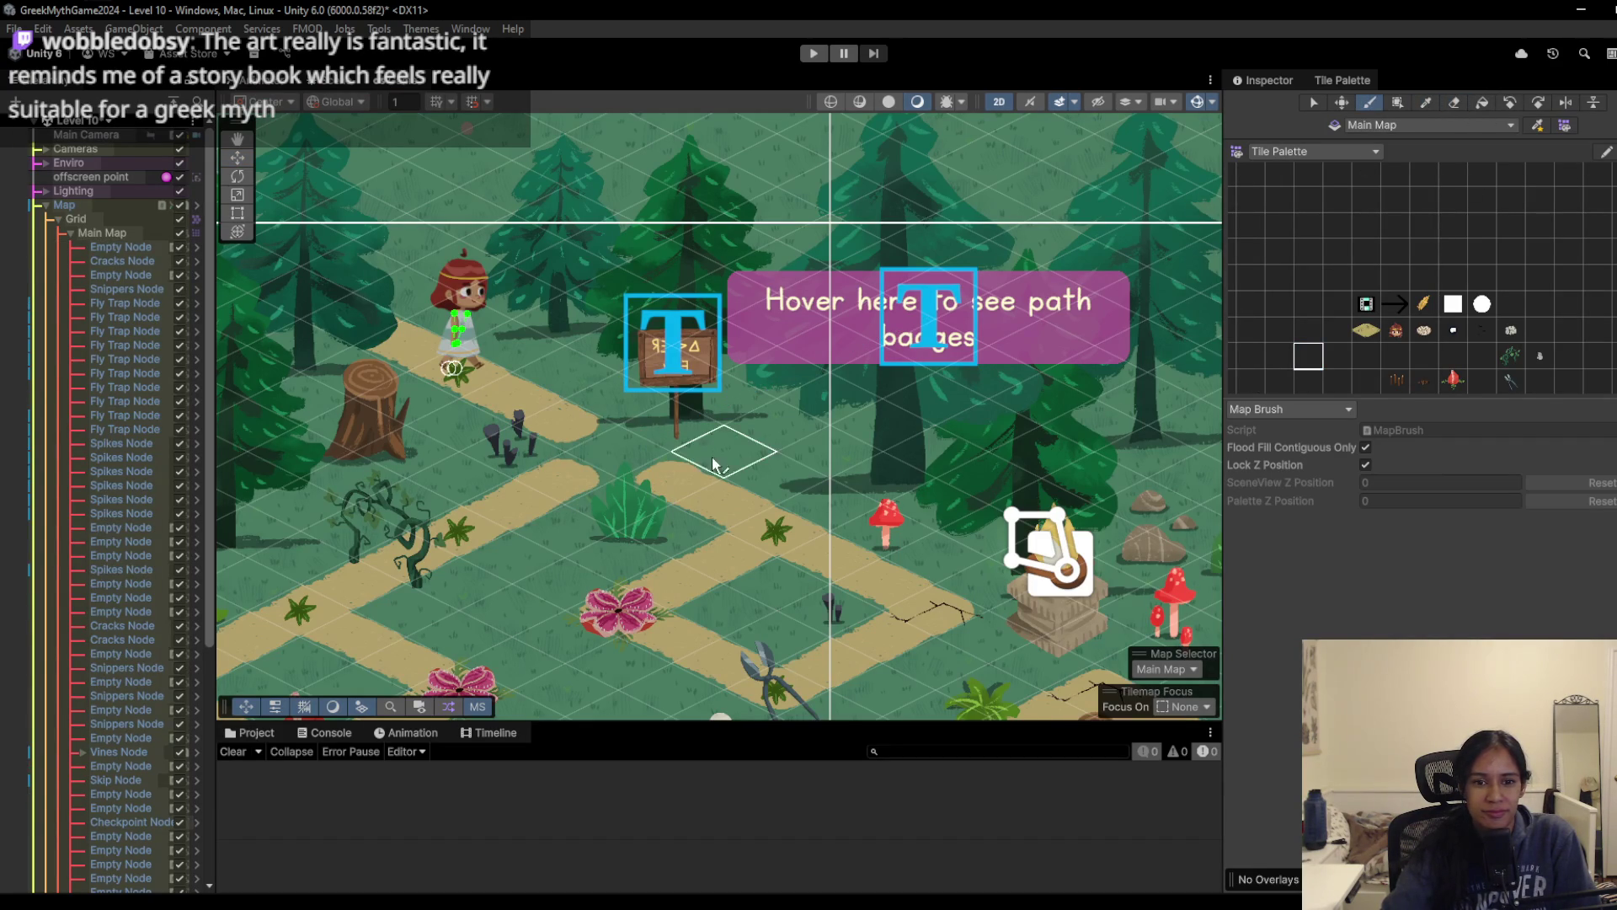
mouse_move(502, 490)
left_mouse_down()
mouse_move(495, 453)
mouse_move(579, 426)
left_mouse_up()
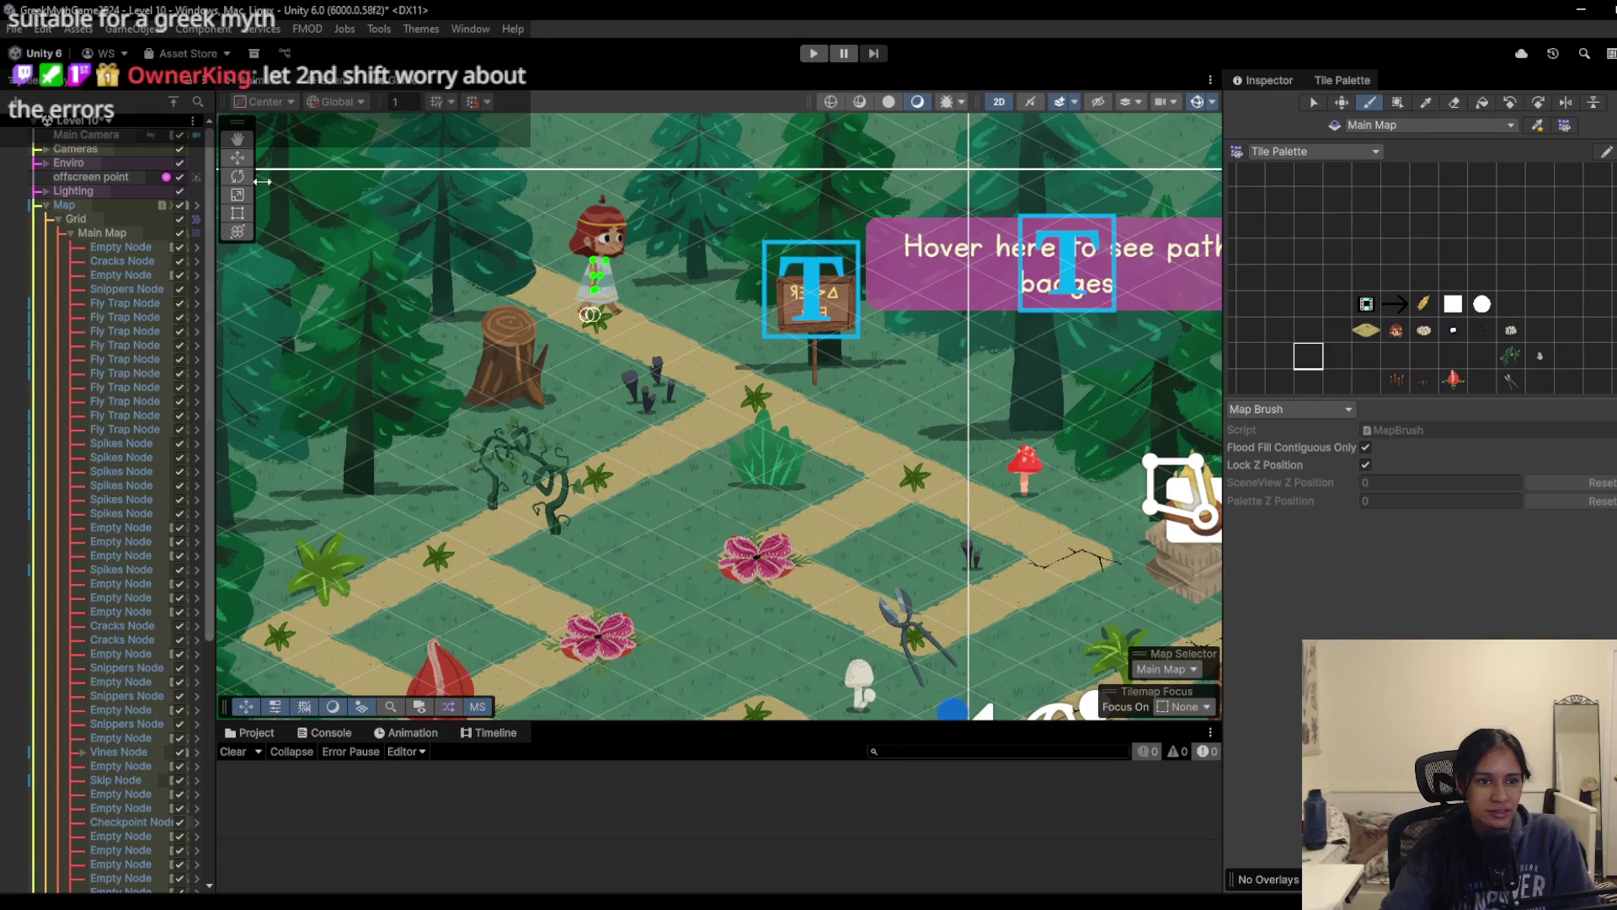
Step: Move the wooden sign to the path's left edge and paint a dialogue bubble tile below it
left_click(239, 158)
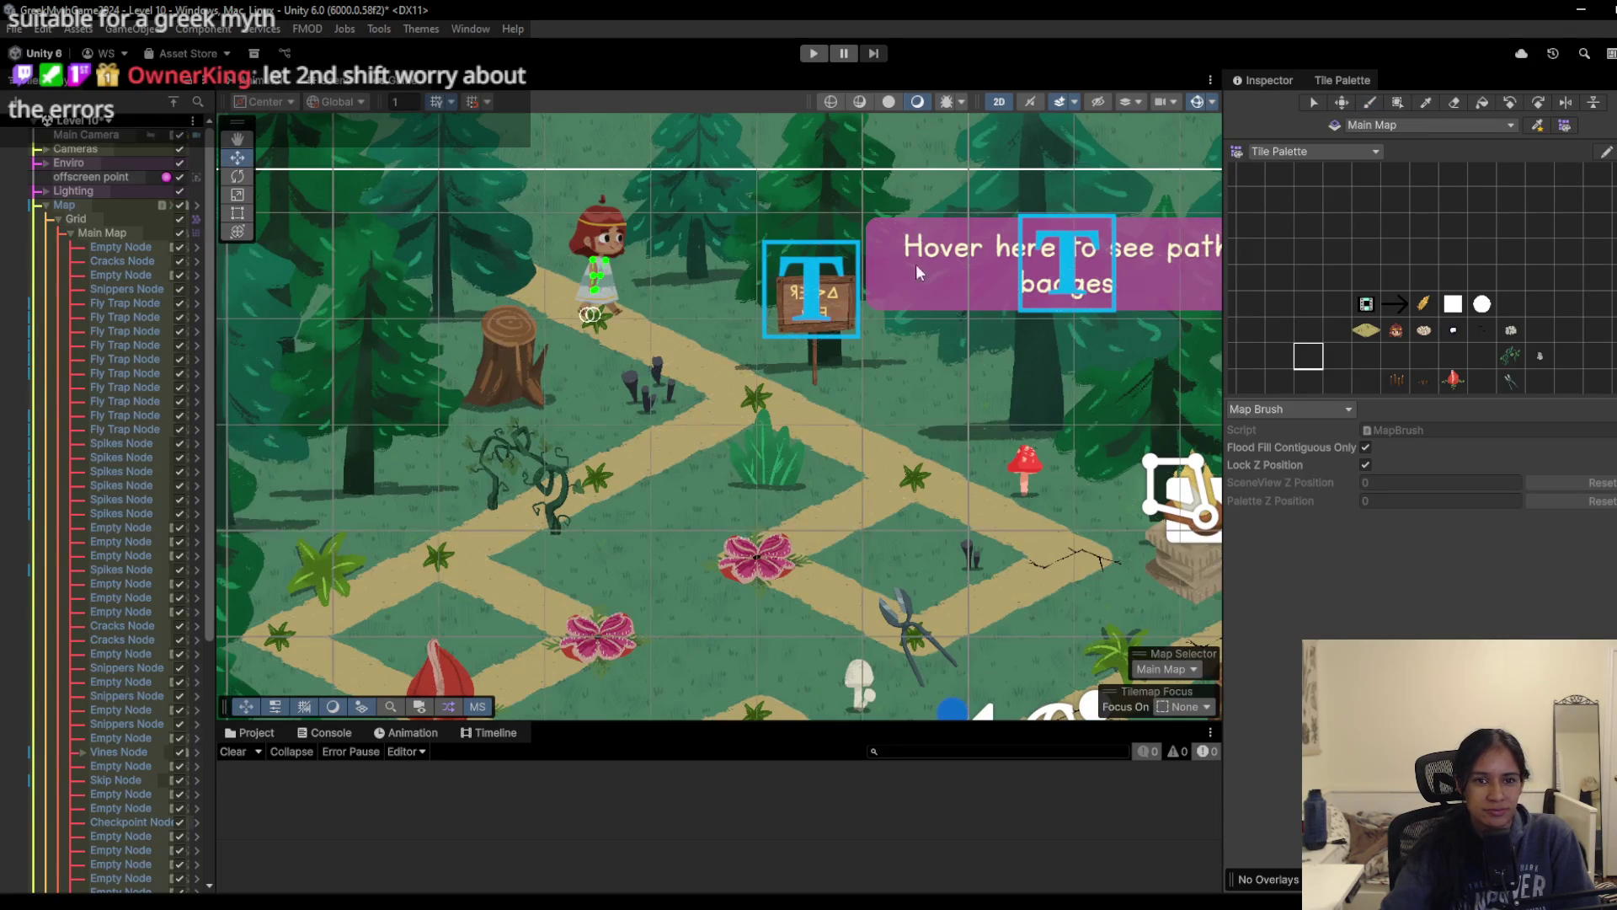
left_click(806, 312)
left_click_drag(681, 475, 721, 428)
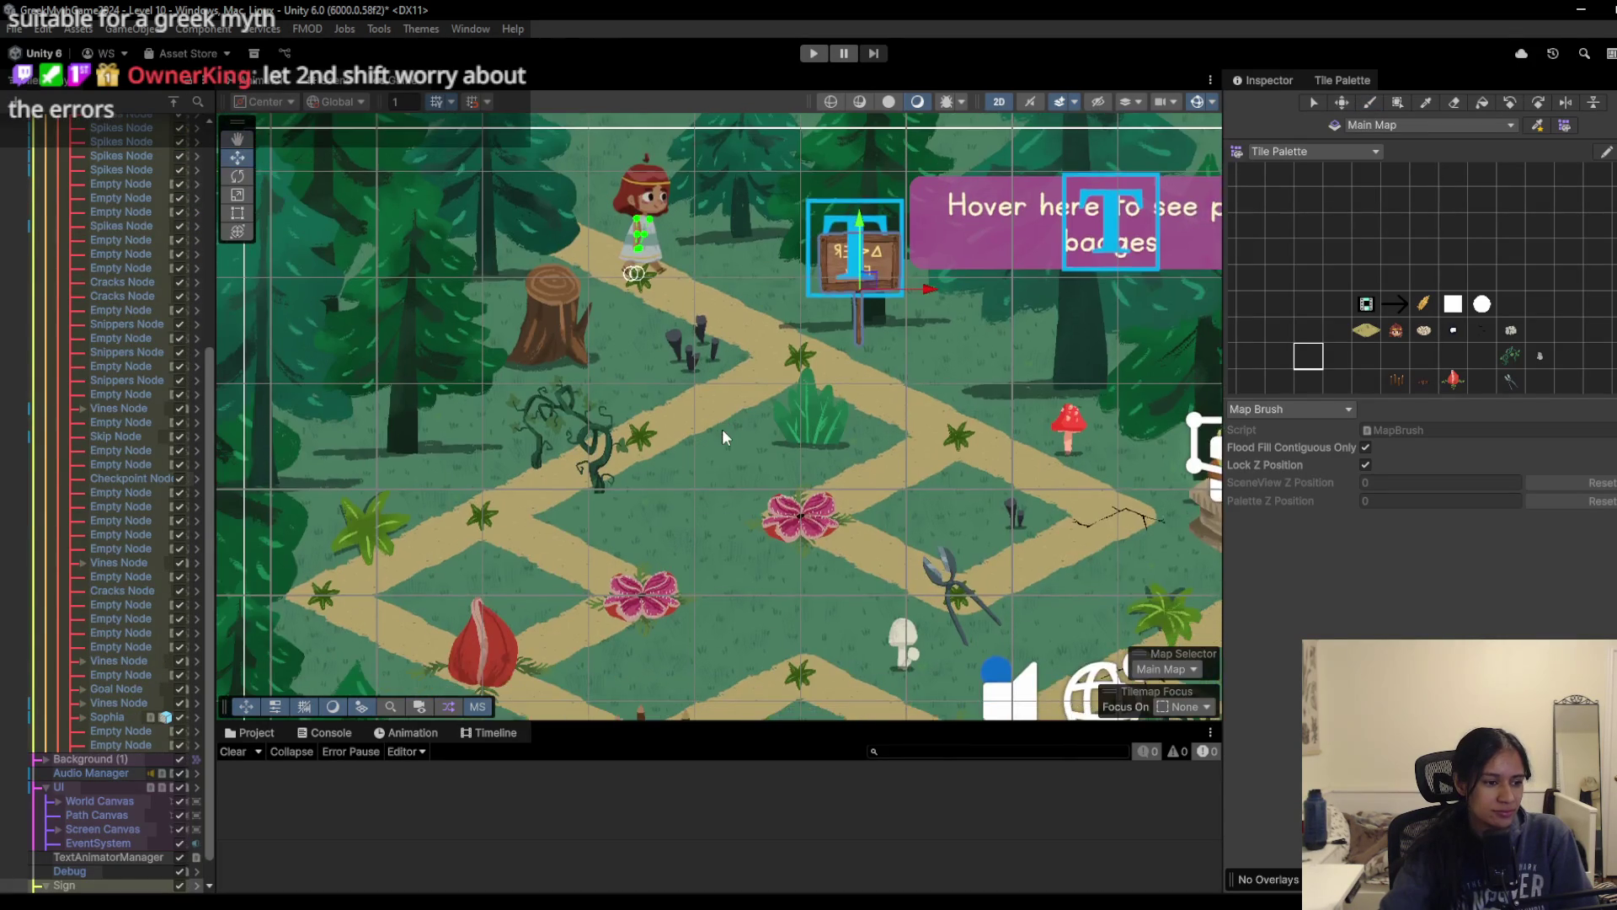
scroll(721, 428, "down", 2)
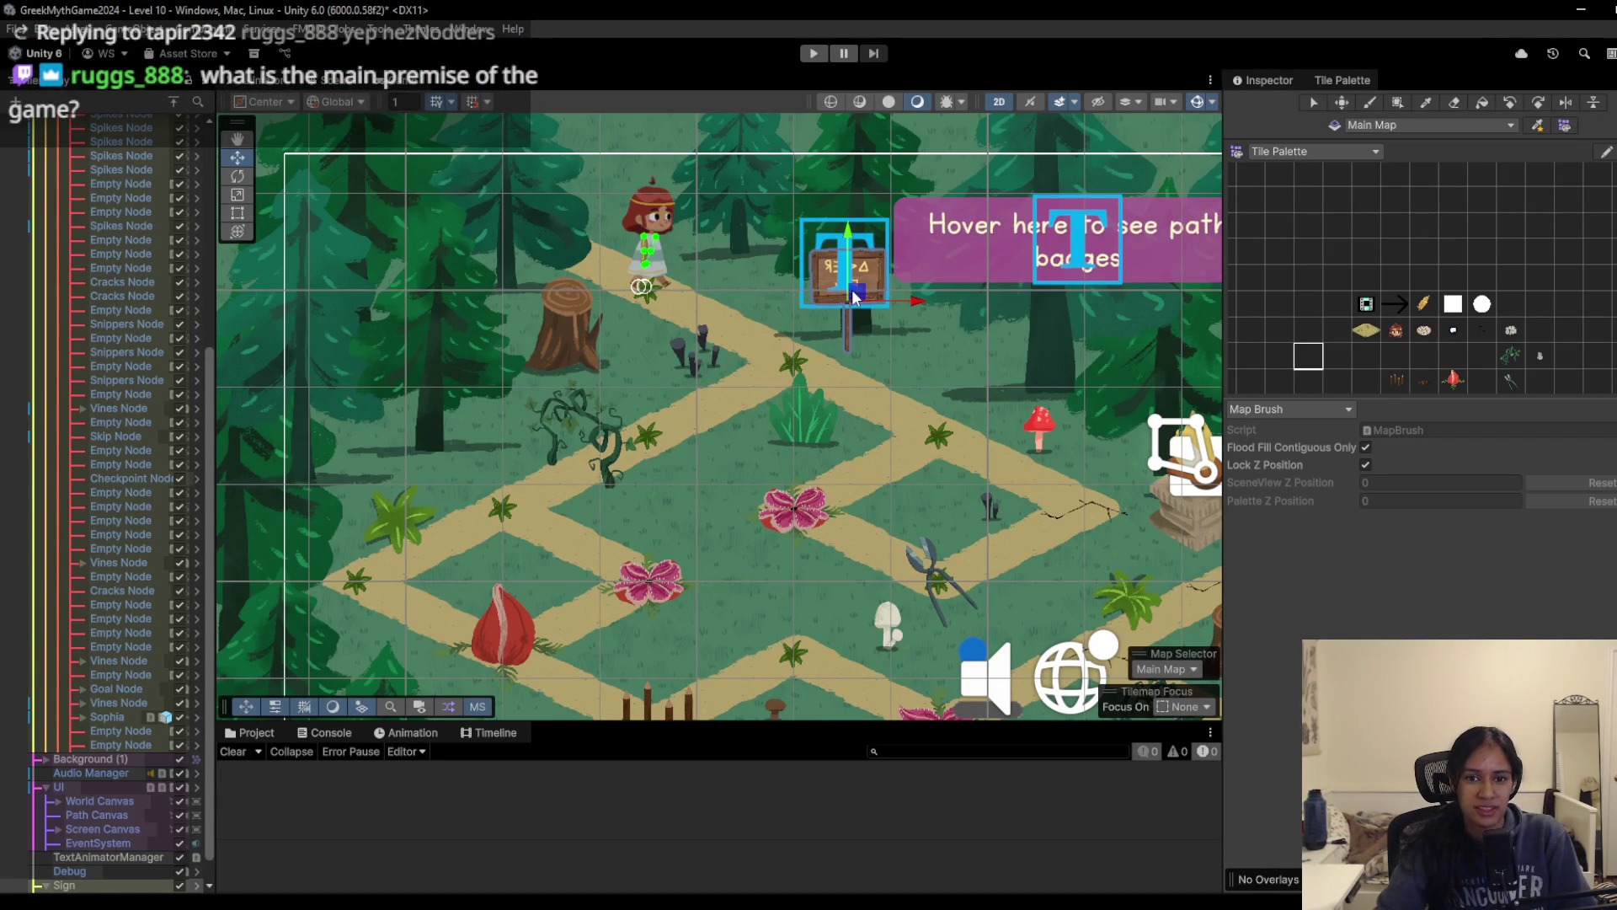
mouse_move(853, 295)
left_mouse_down()
mouse_move(417, 448)
mouse_move(434, 434)
left_mouse_up()
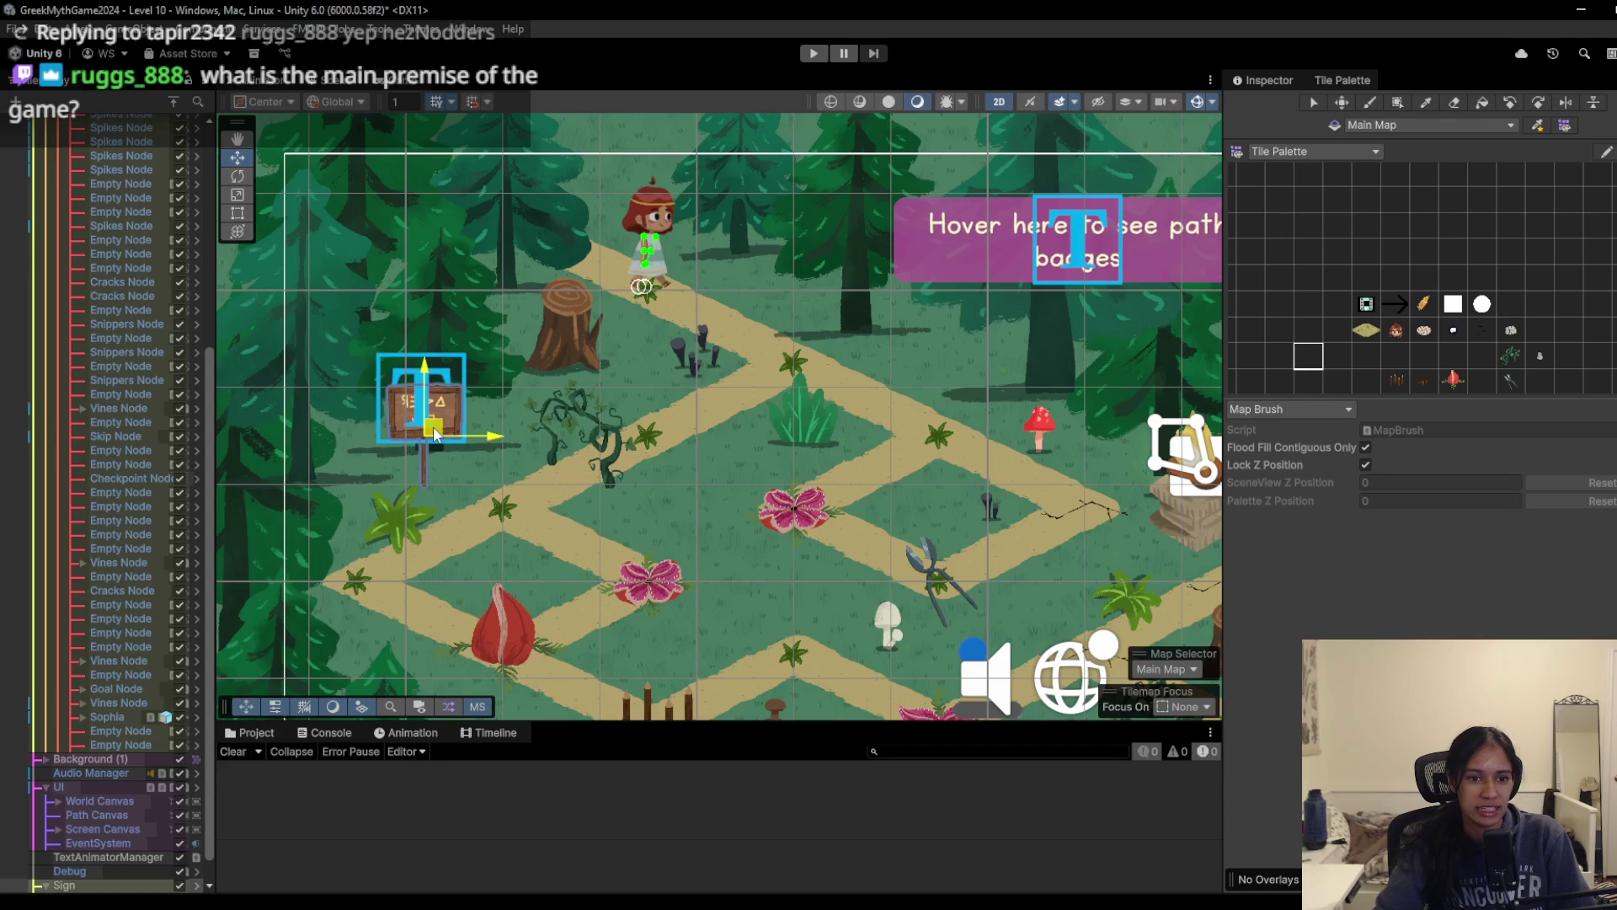
left_click(1453, 330)
left_click(503, 509)
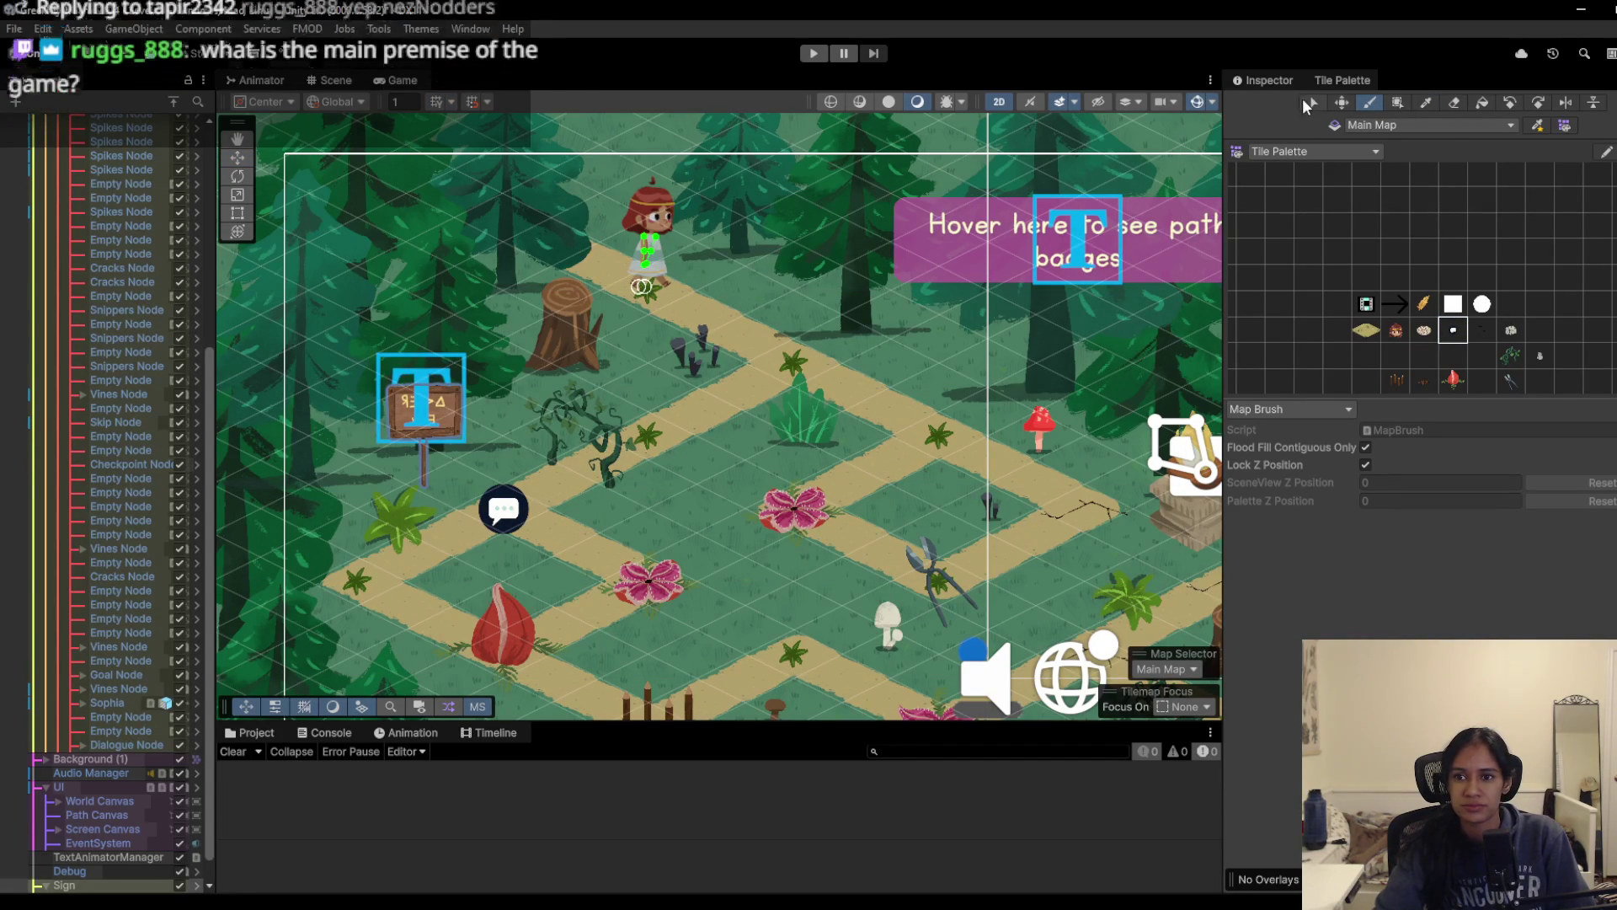
Step: Move the hint text above the sign and select the new dialogue bubble
left_click(239, 158)
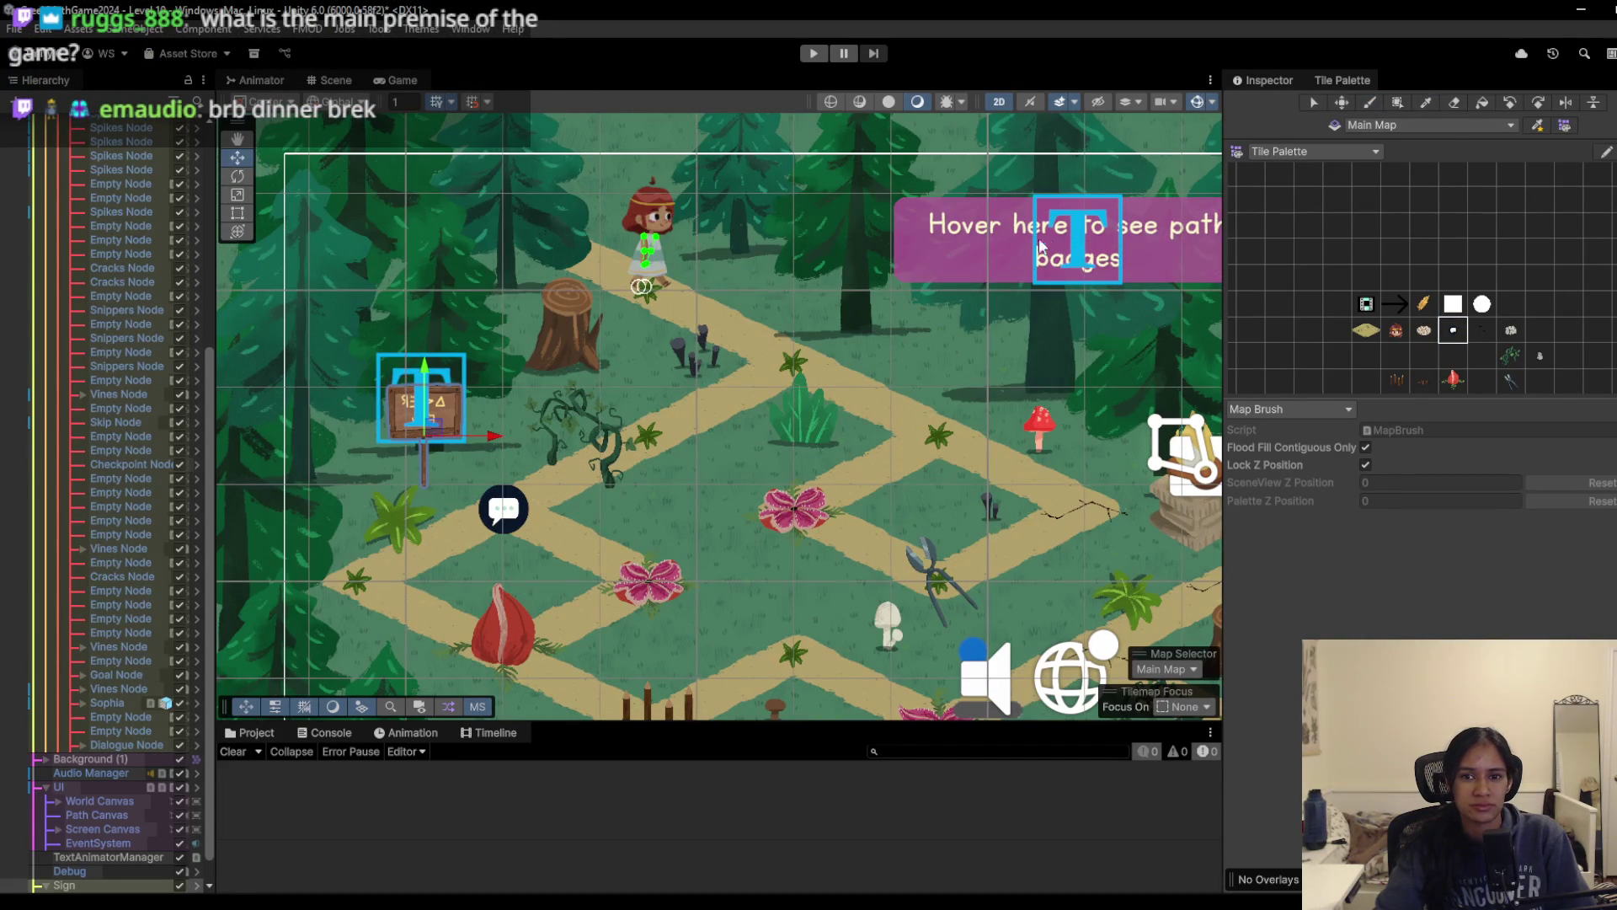
mouse_move(1081, 249)
left_mouse_down()
mouse_move(484, 287)
mouse_move(501, 292)
left_mouse_up()
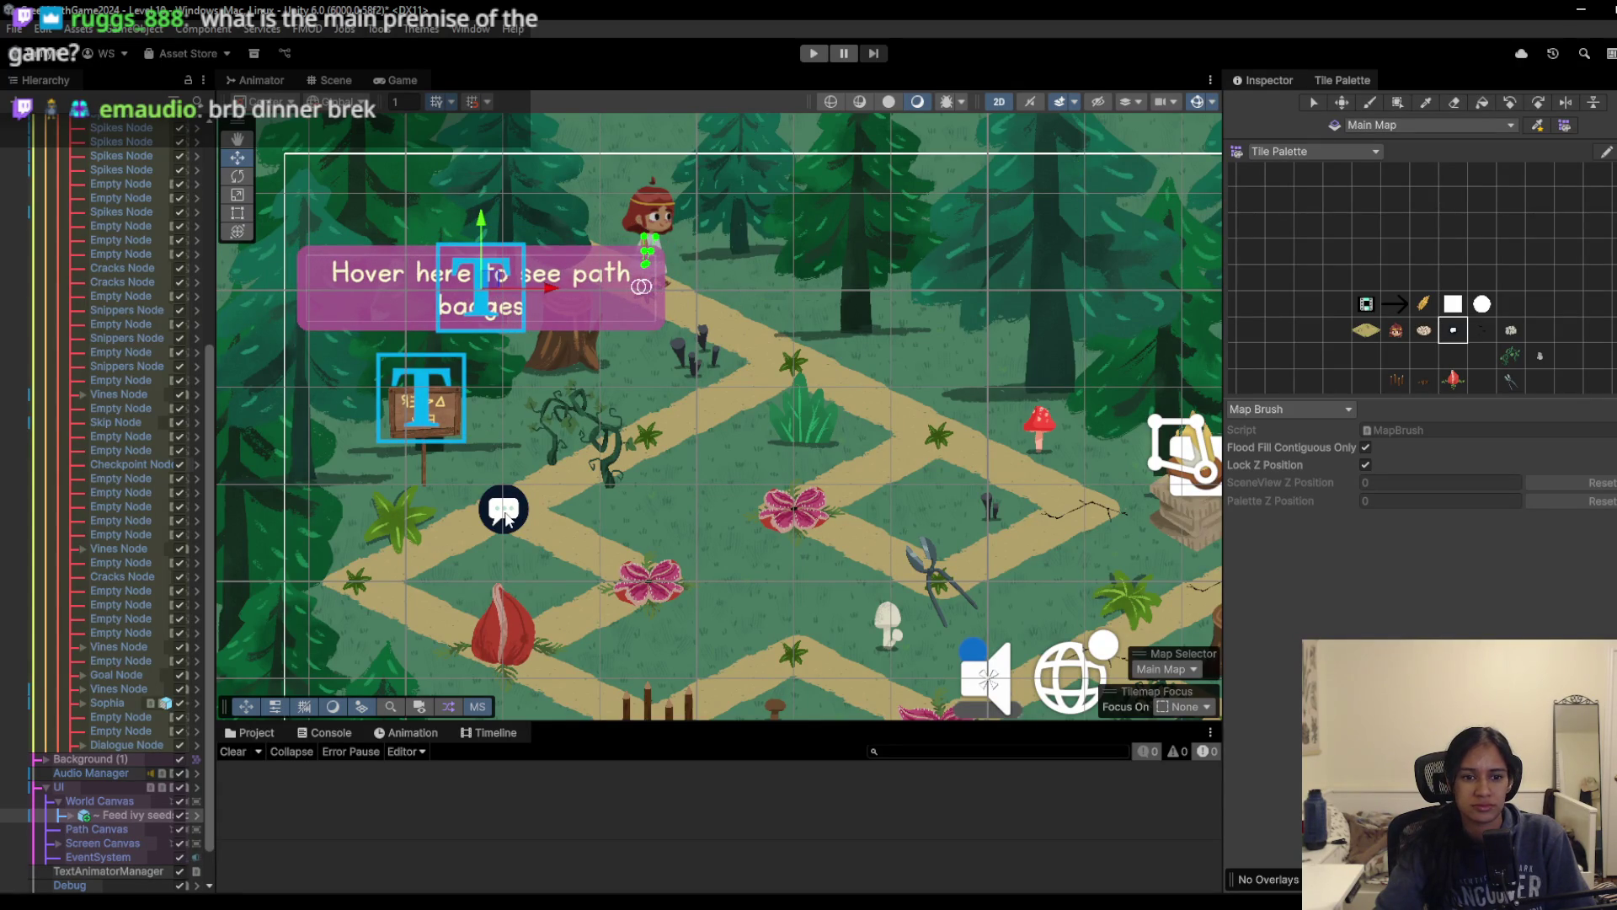
left_click(506, 516)
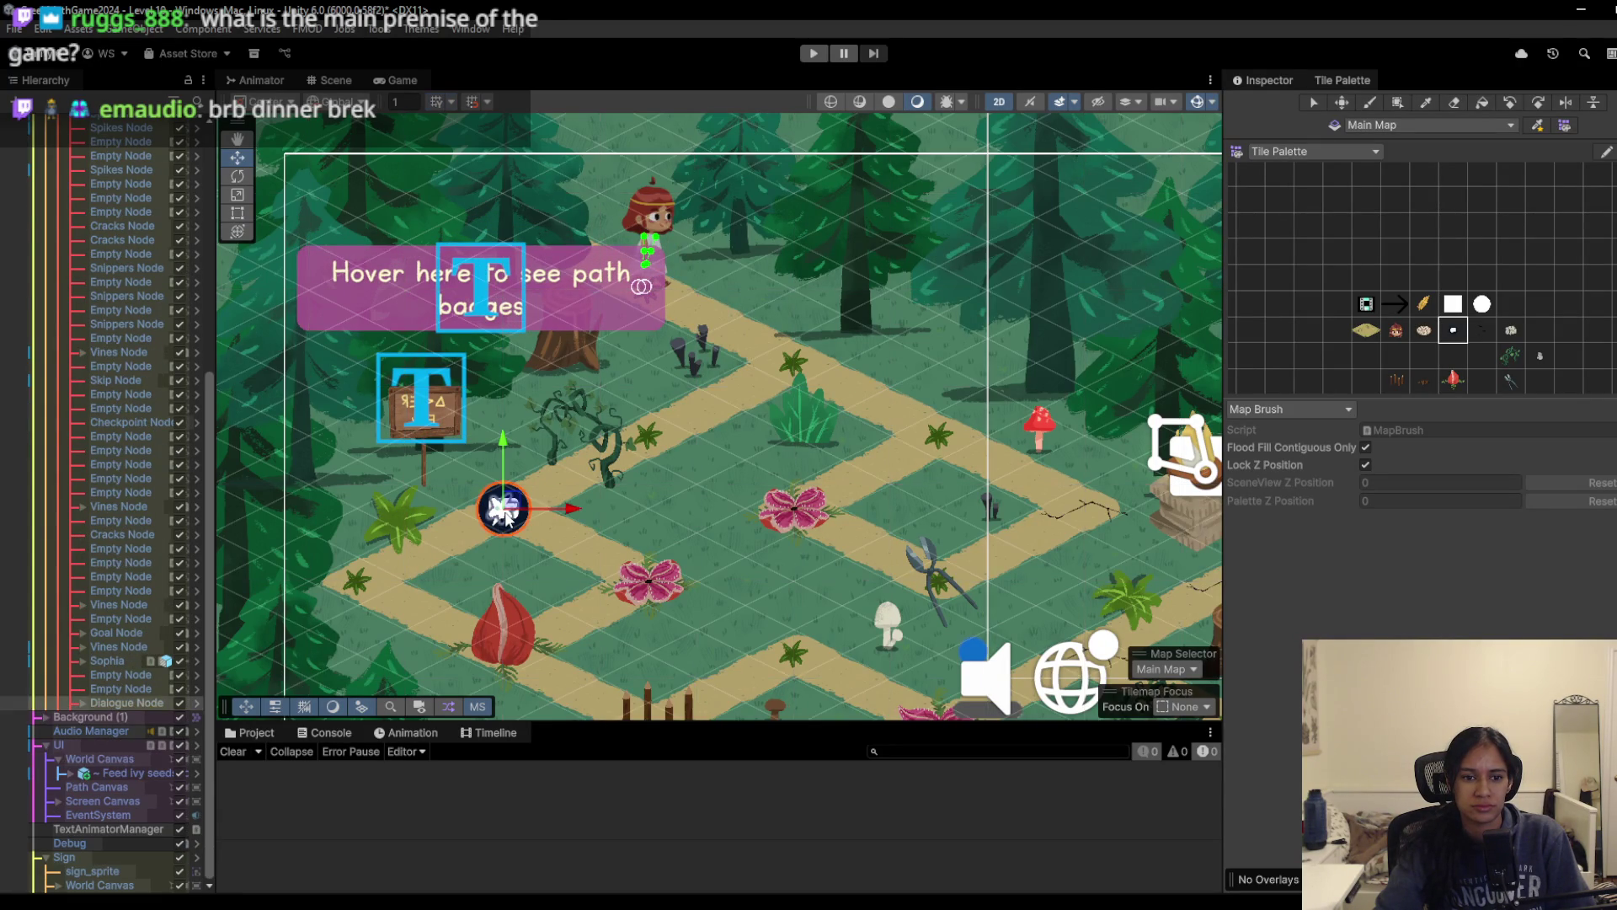
Step: Paste dialogue values into the node, set Dialogue Box to the ivy-seeds hint, Facing Left, and play
left_click(1267, 84)
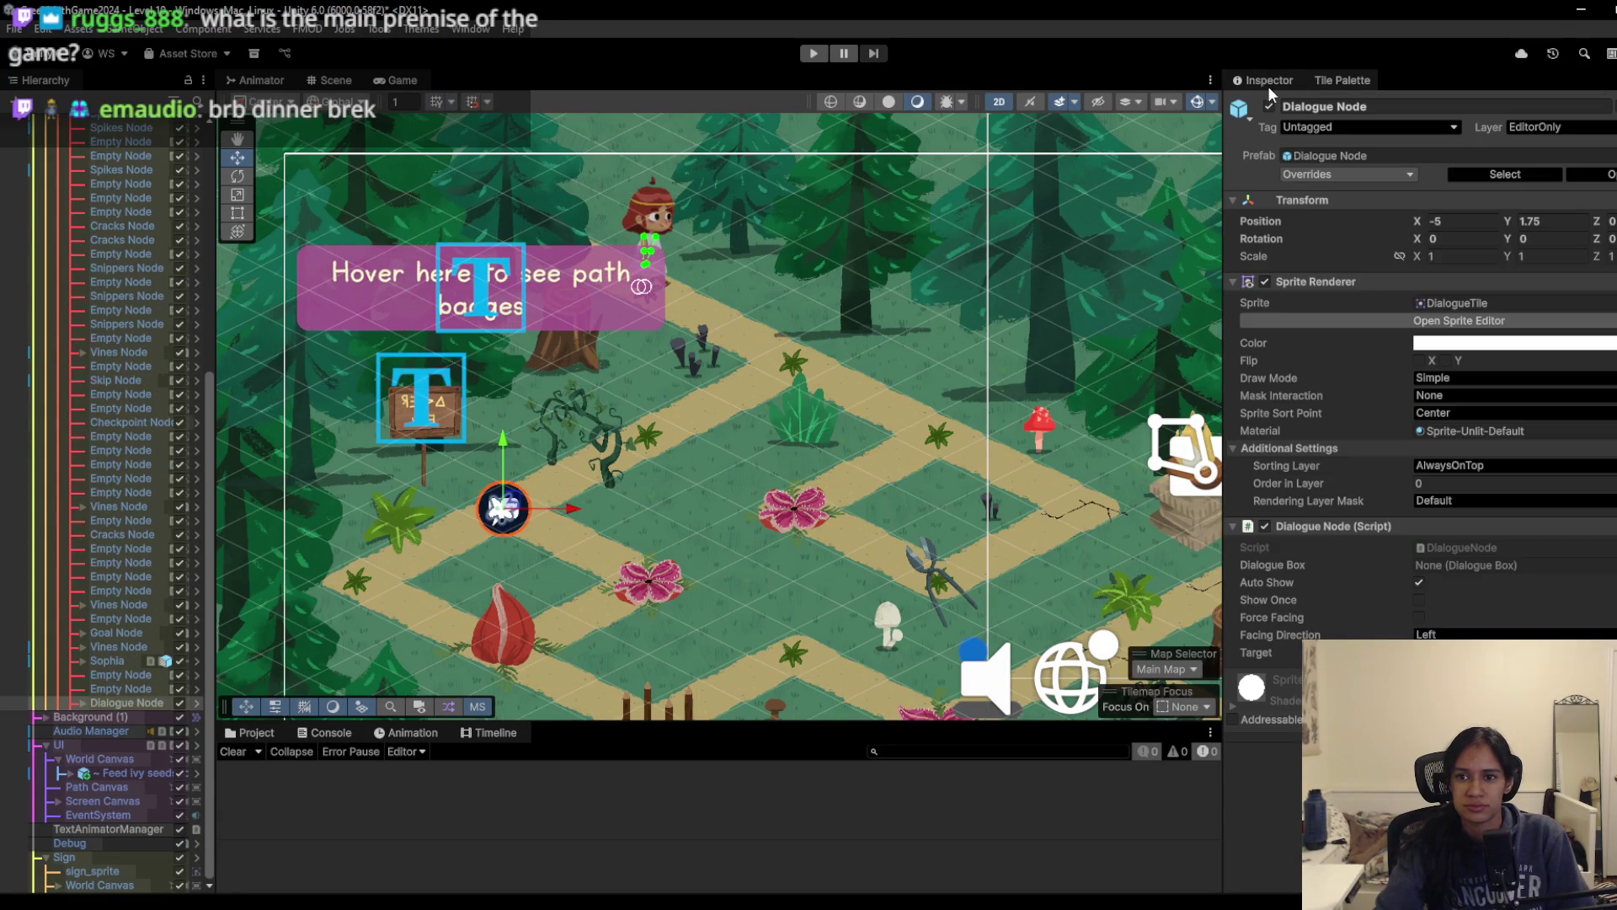
right_click(1474, 527)
left_click(1550, 660)
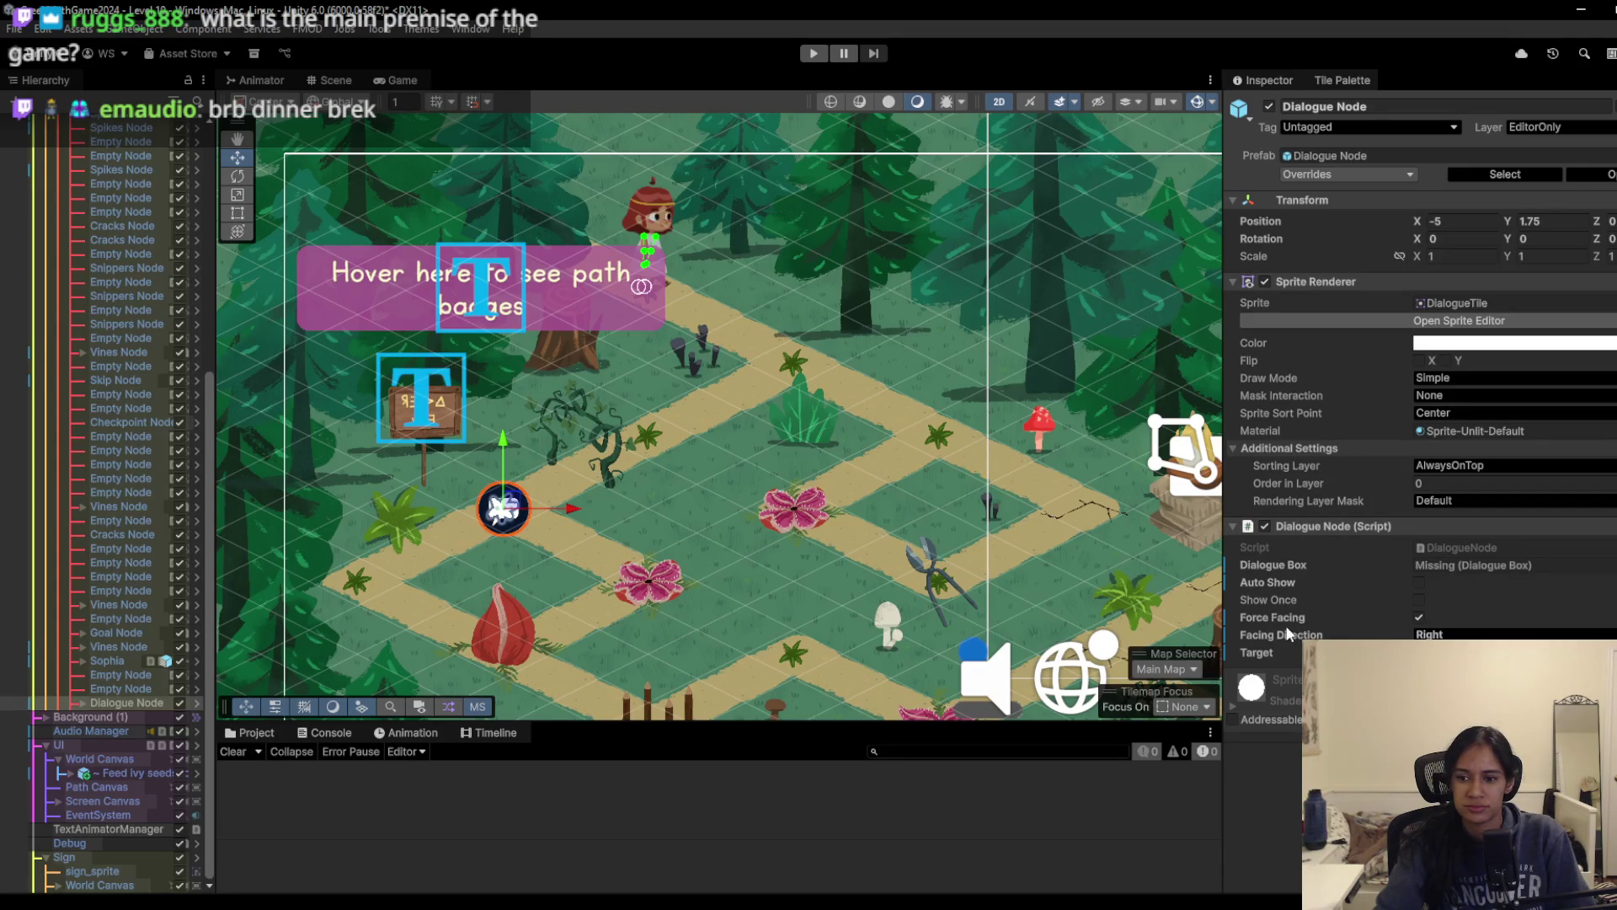
left_click(1611, 566)
double_click(1096, 426)
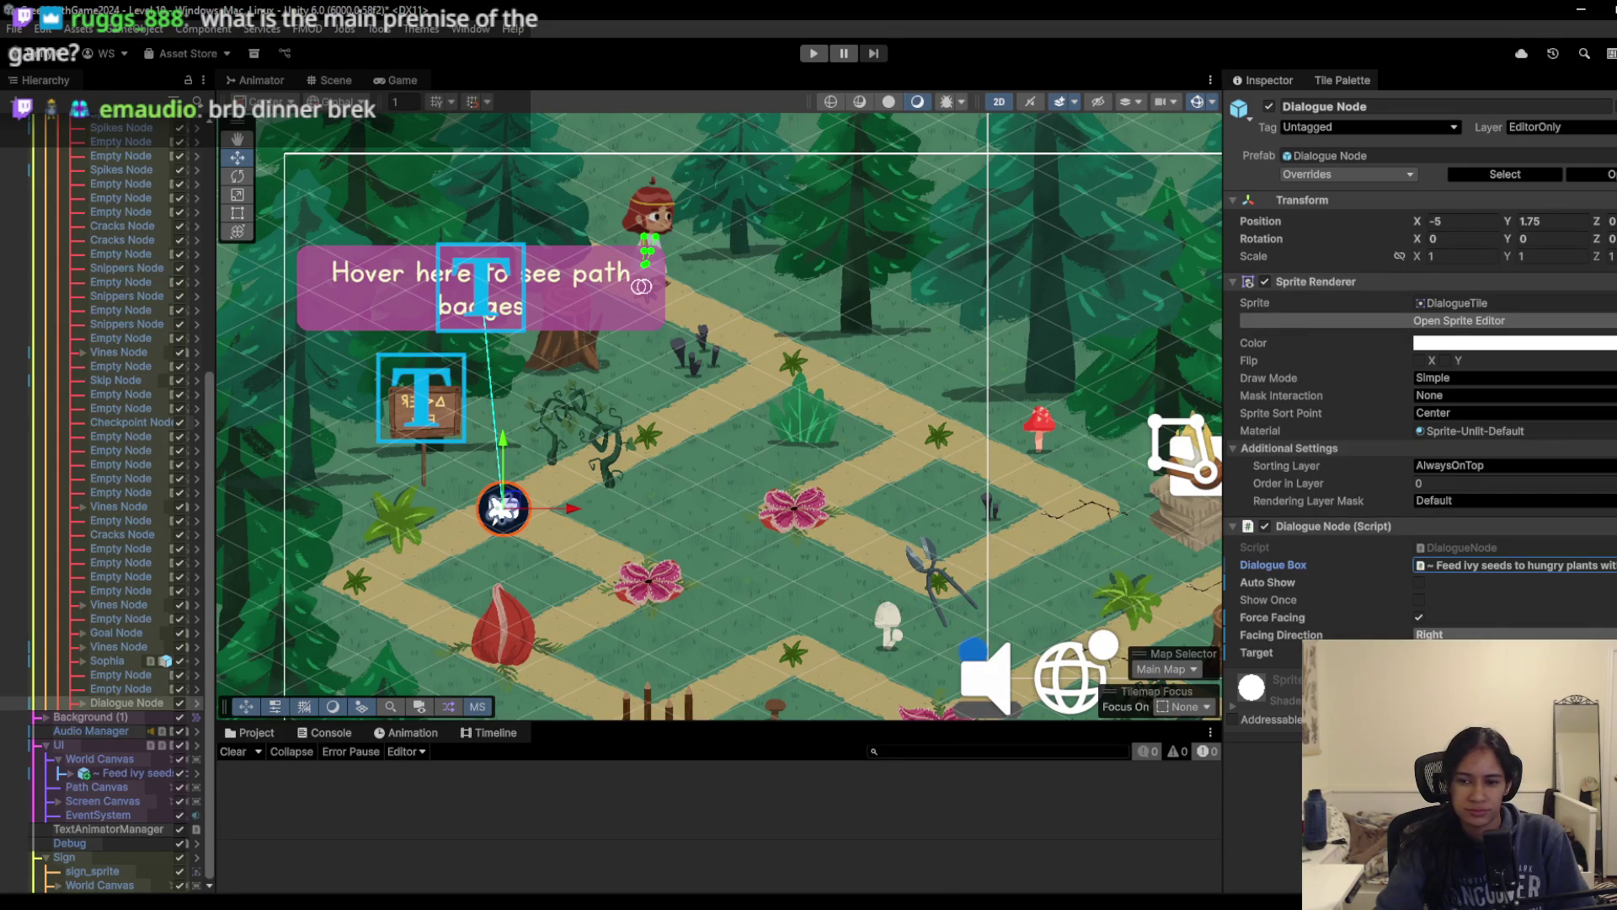
left_click(1449, 670)
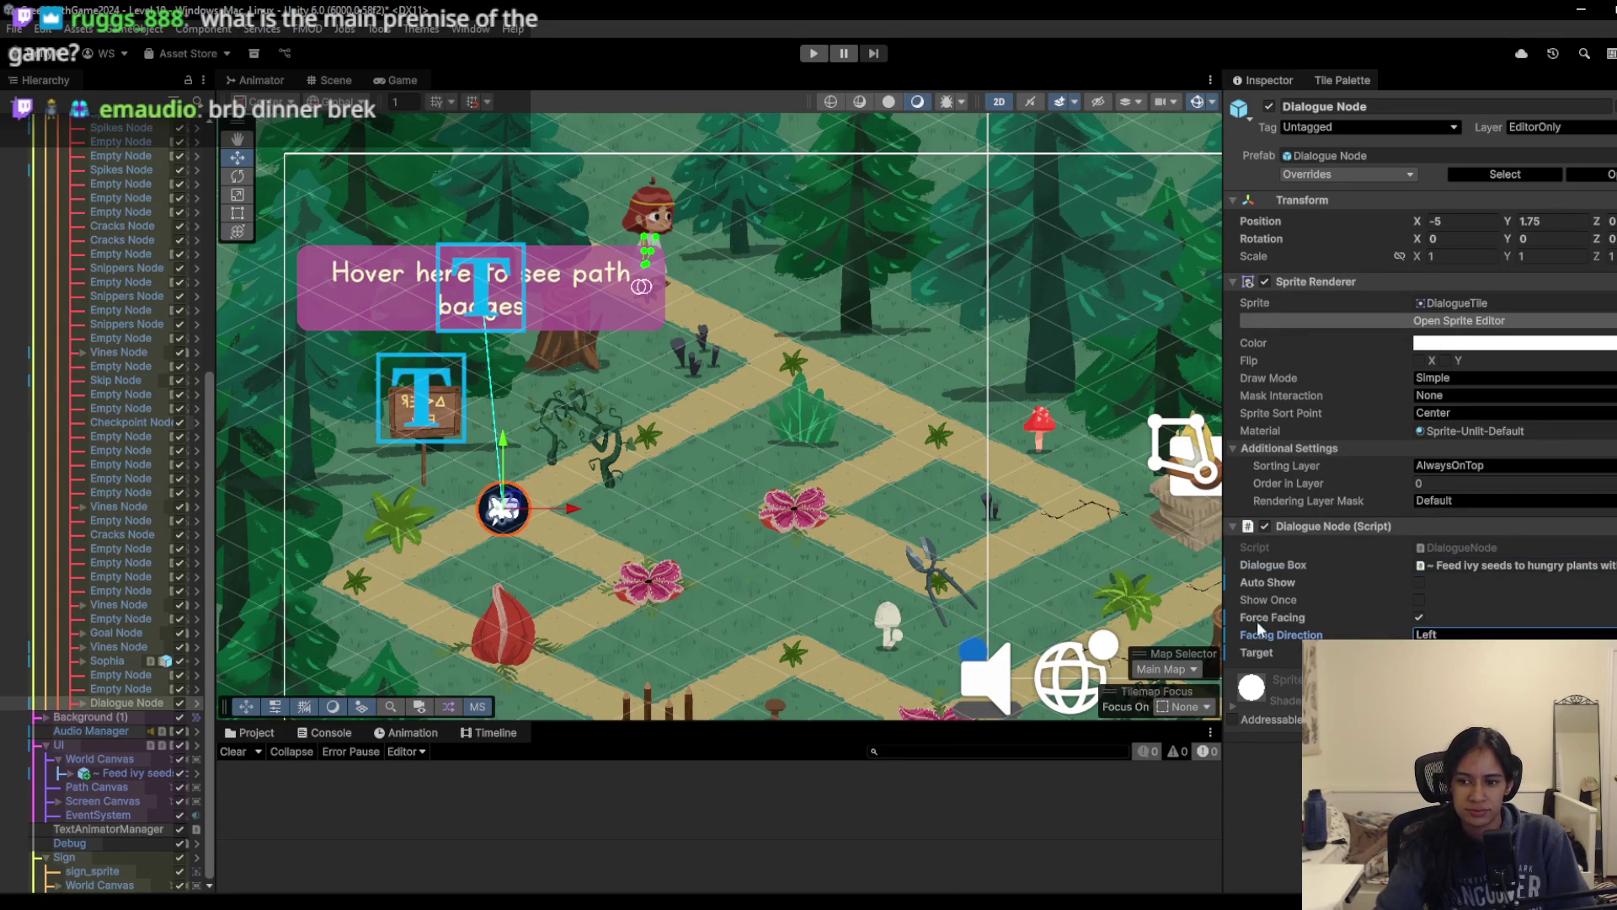
left_click(822, 52)
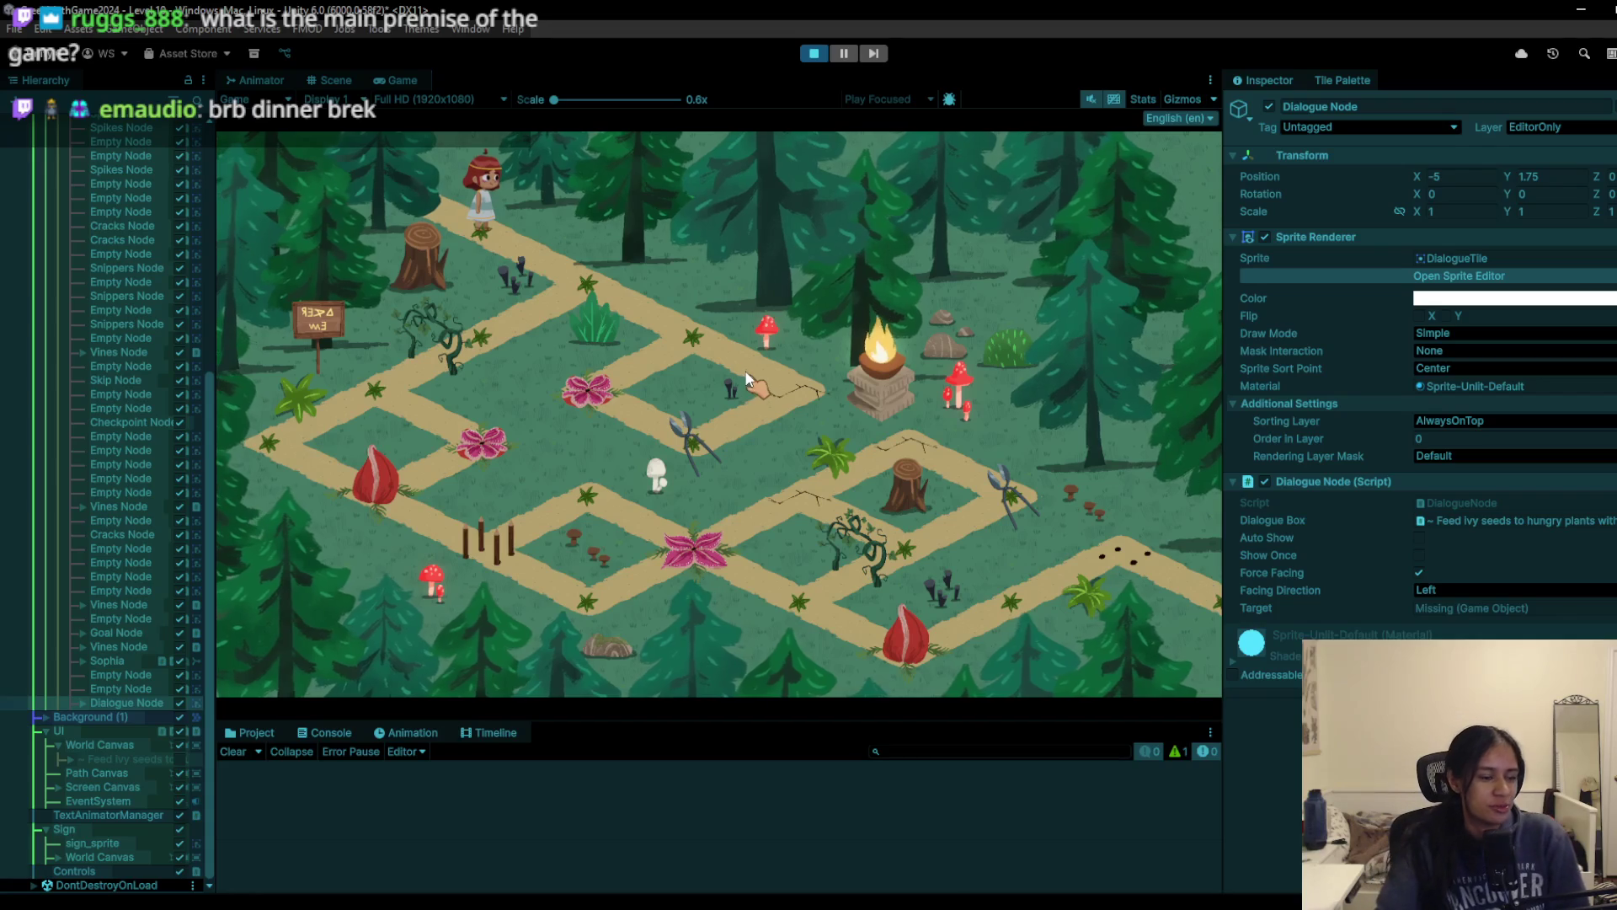
Step: Walk the character across the cracked tiles onto the seeds tile, then stop the game
left_click(657, 348)
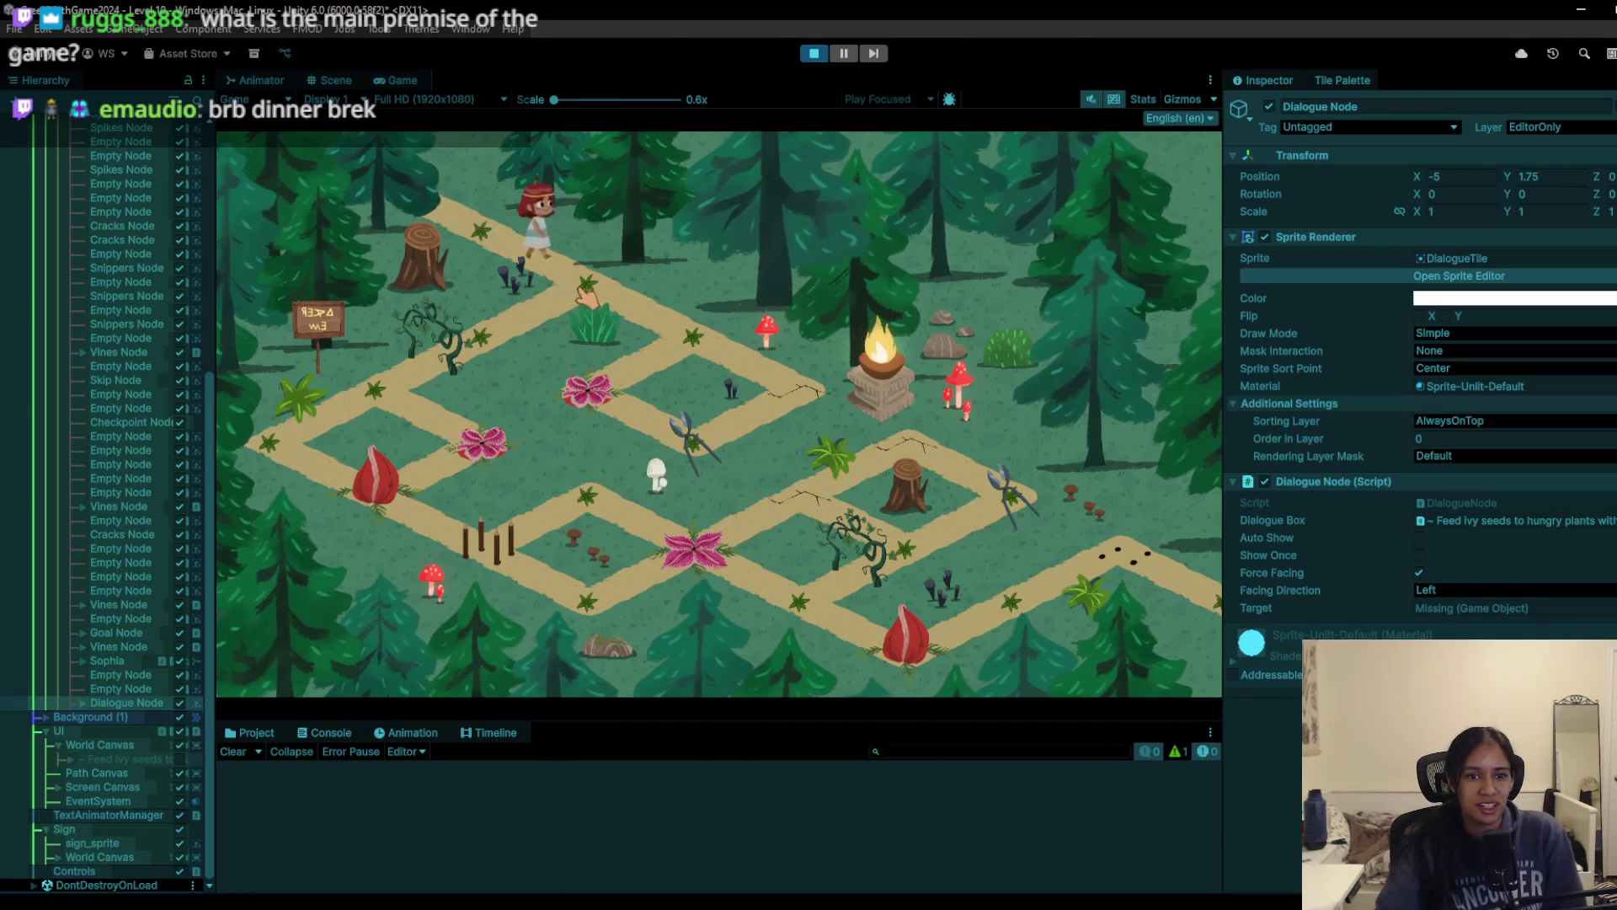
left_click(623, 331)
left_click(686, 345)
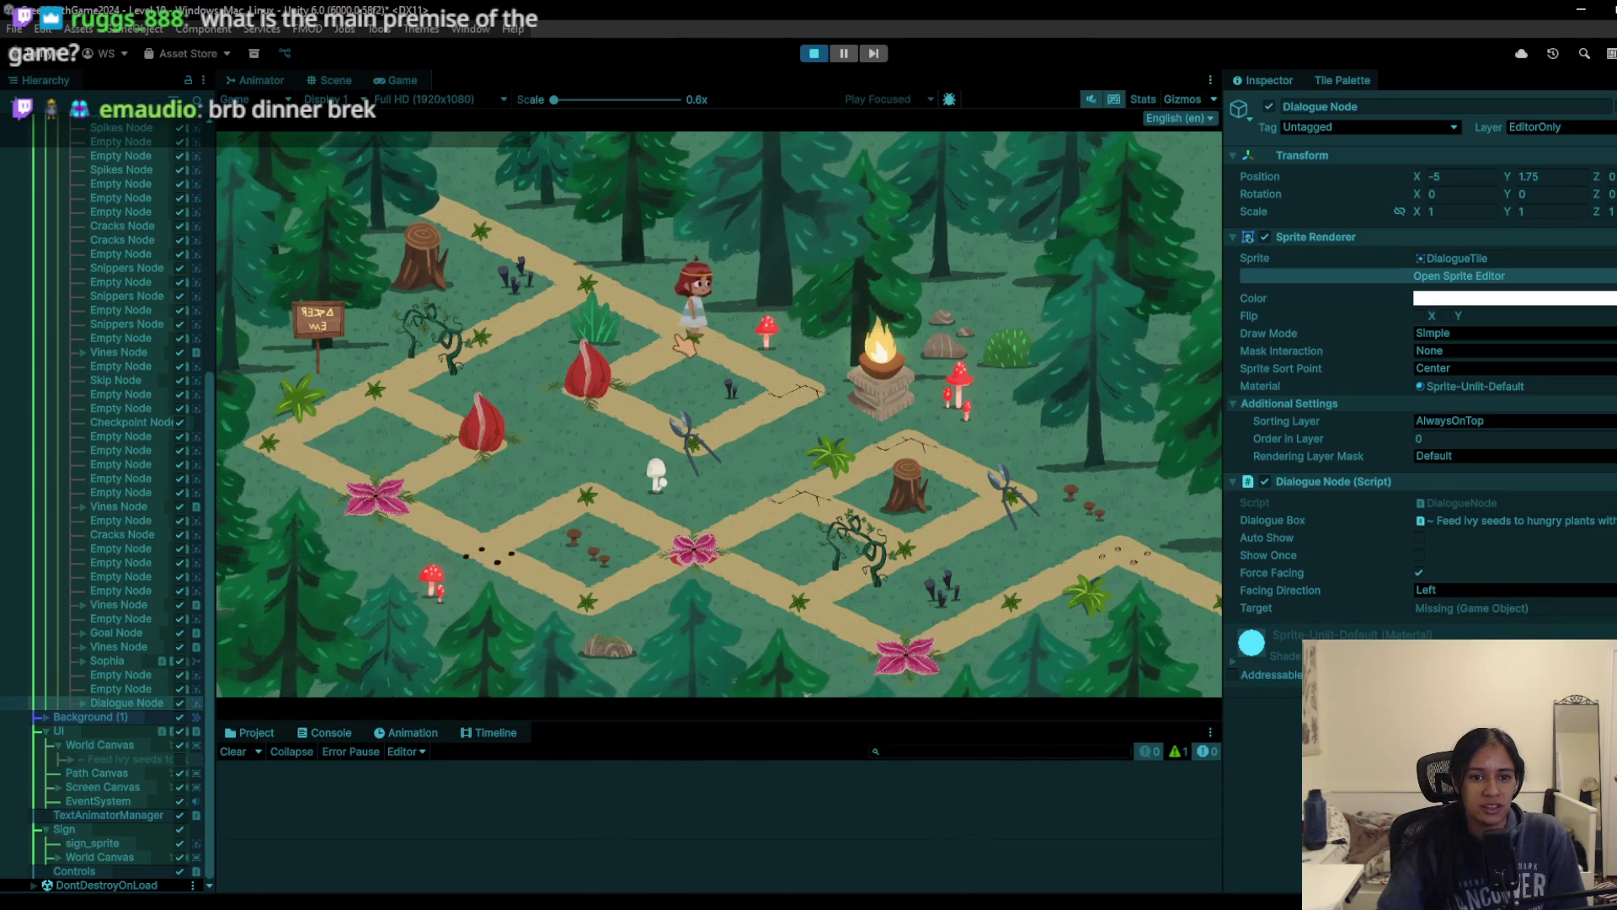
left_click(813, 400)
left_click(708, 442)
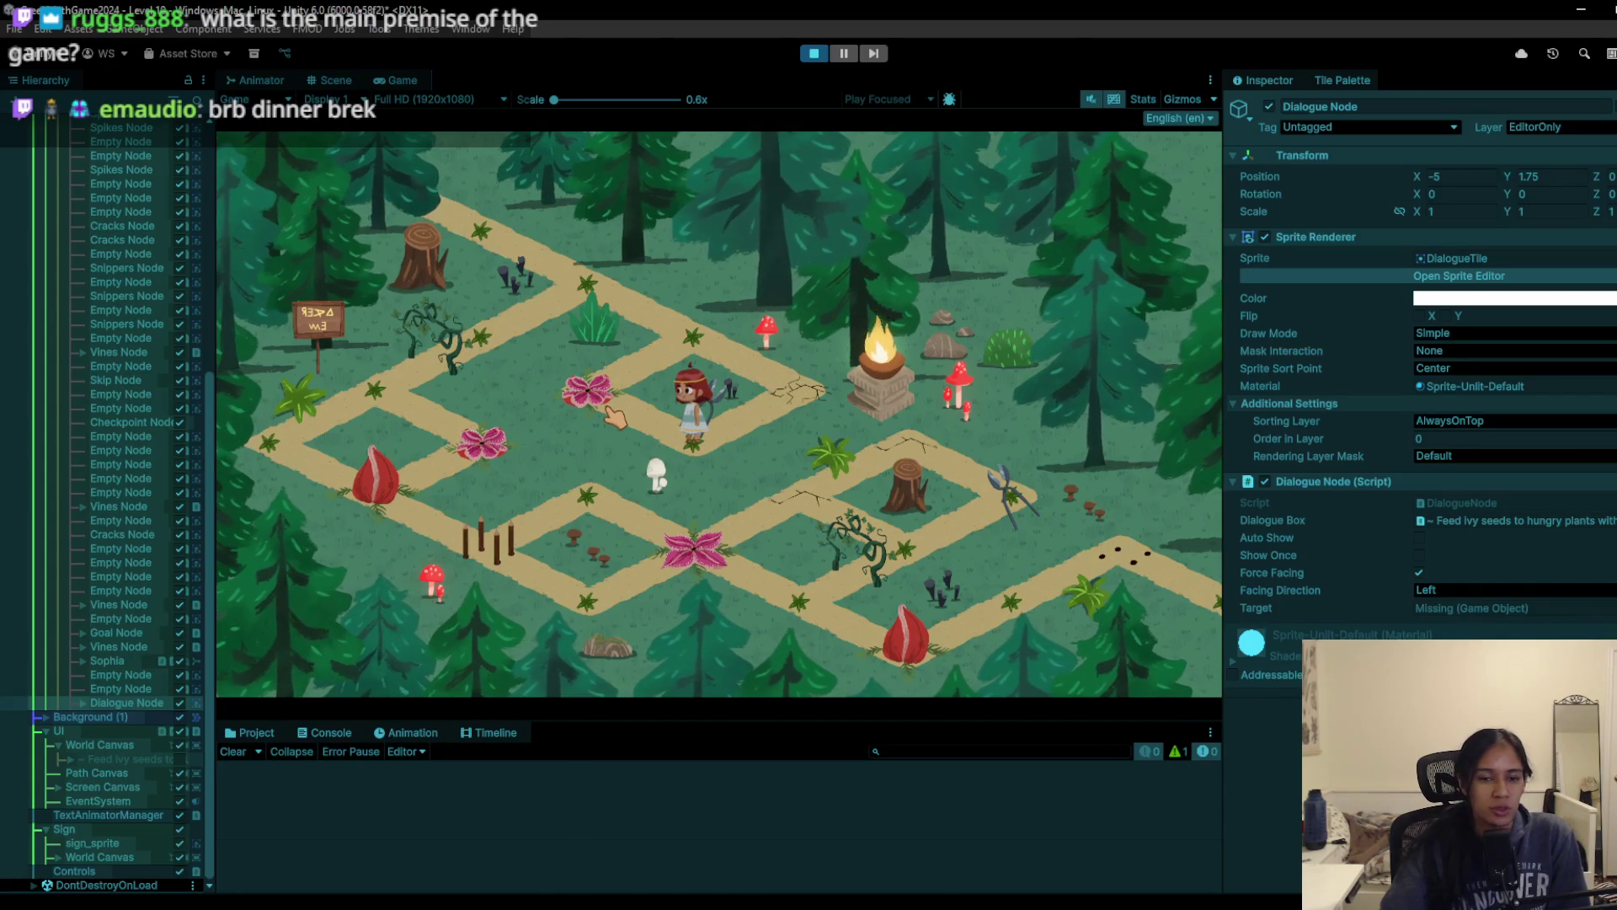
left_click(758, 361)
left_click(604, 321)
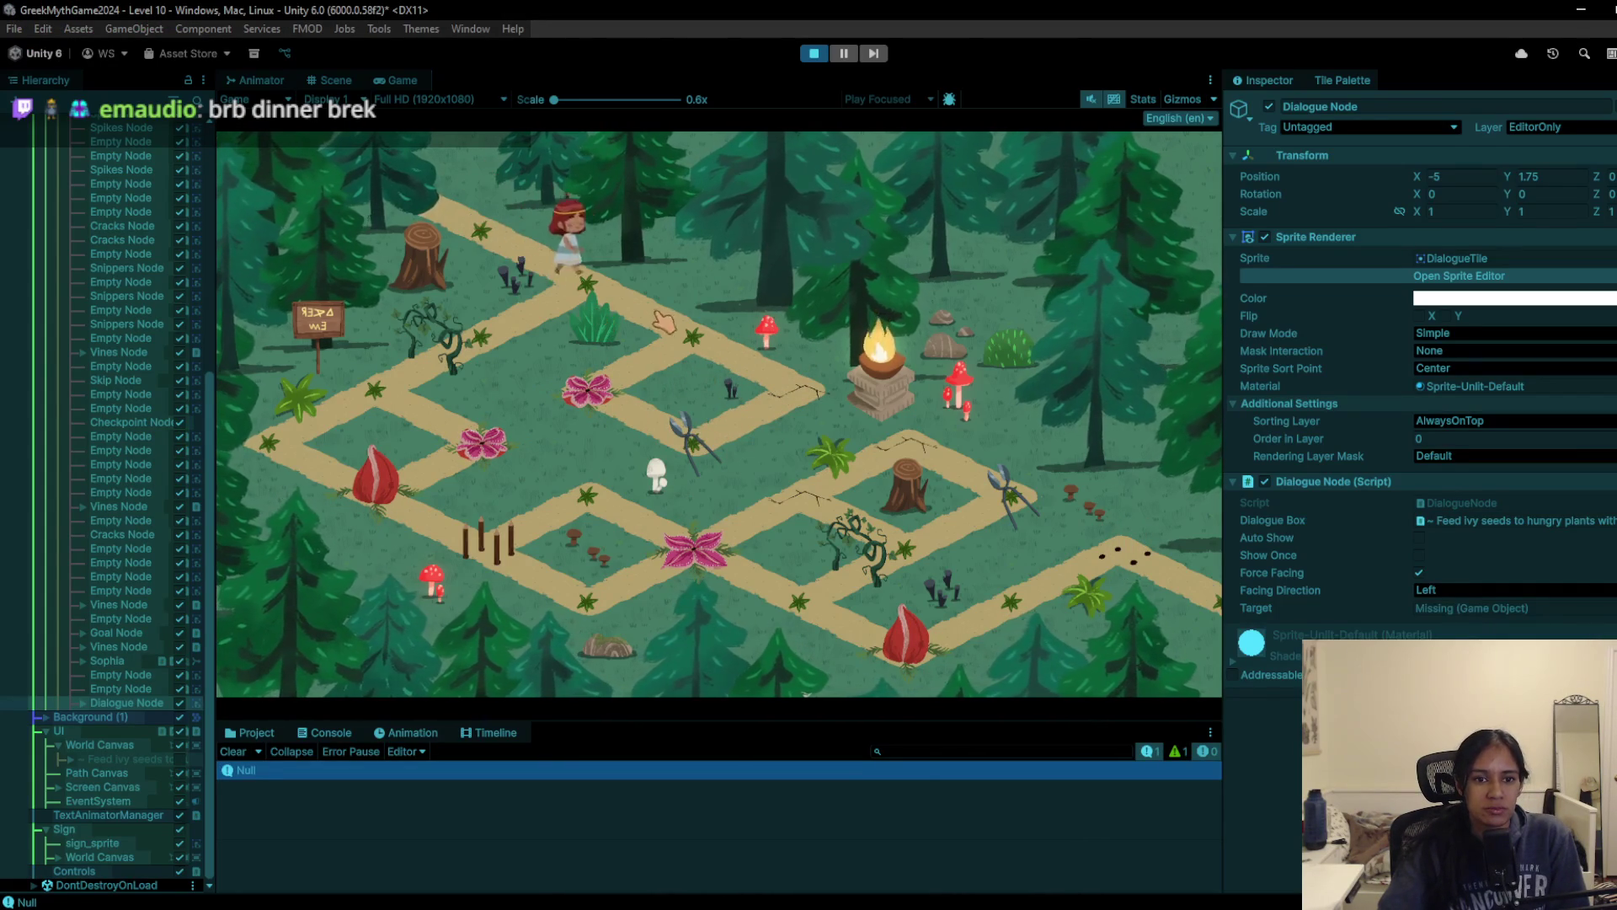
left_click(627, 392)
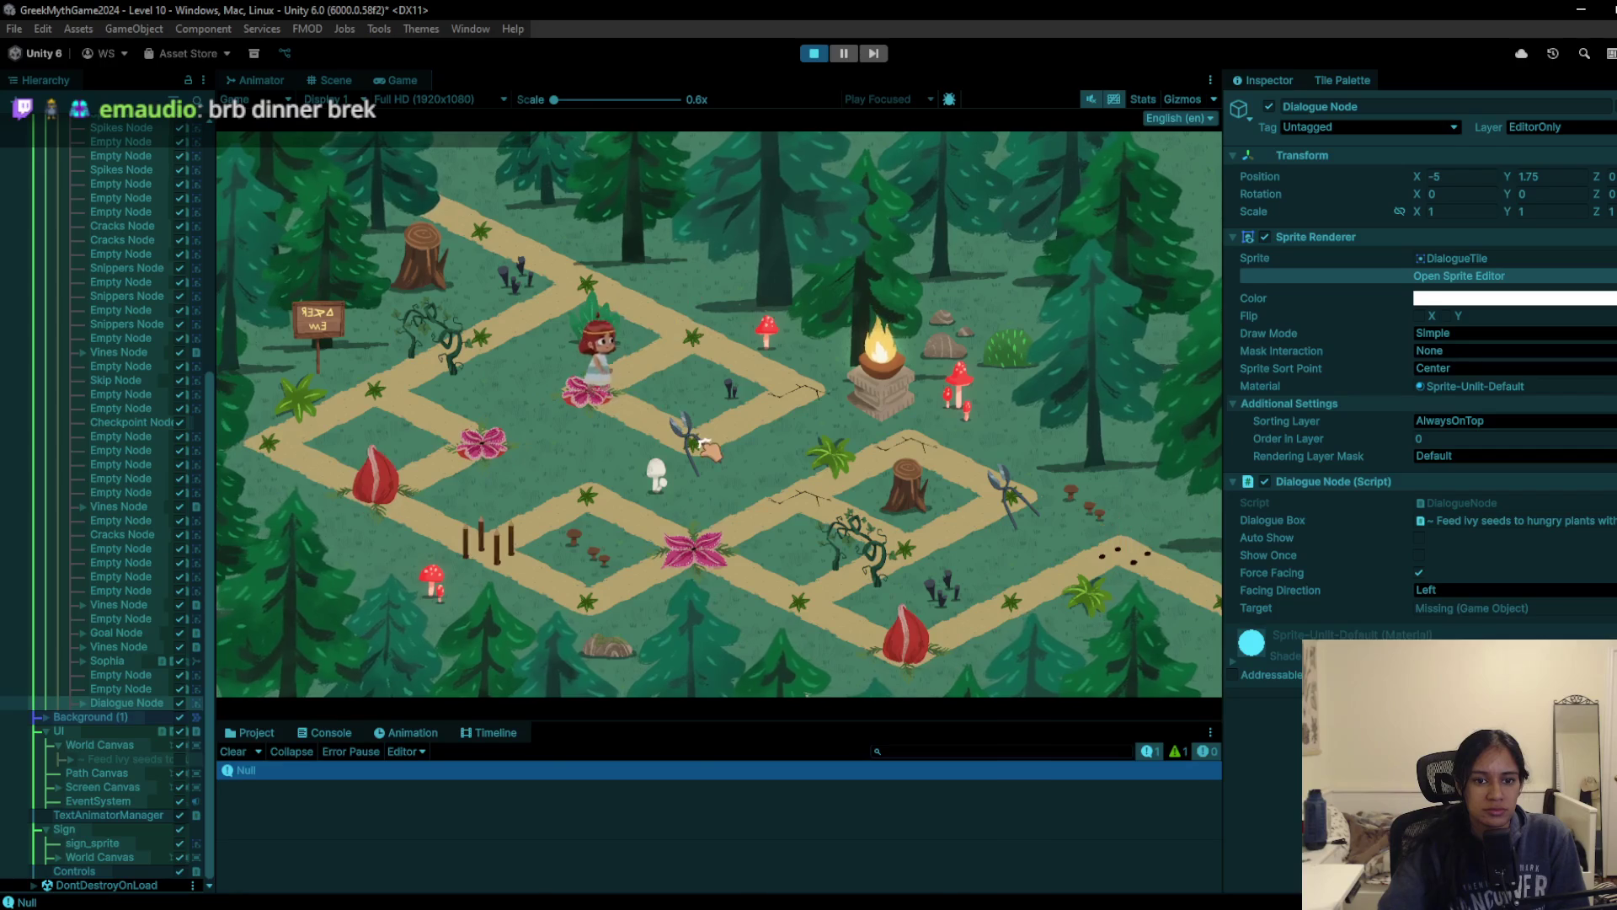
left_click(775, 389)
left_click(589, 299)
left_click(485, 324)
left_click(400, 373)
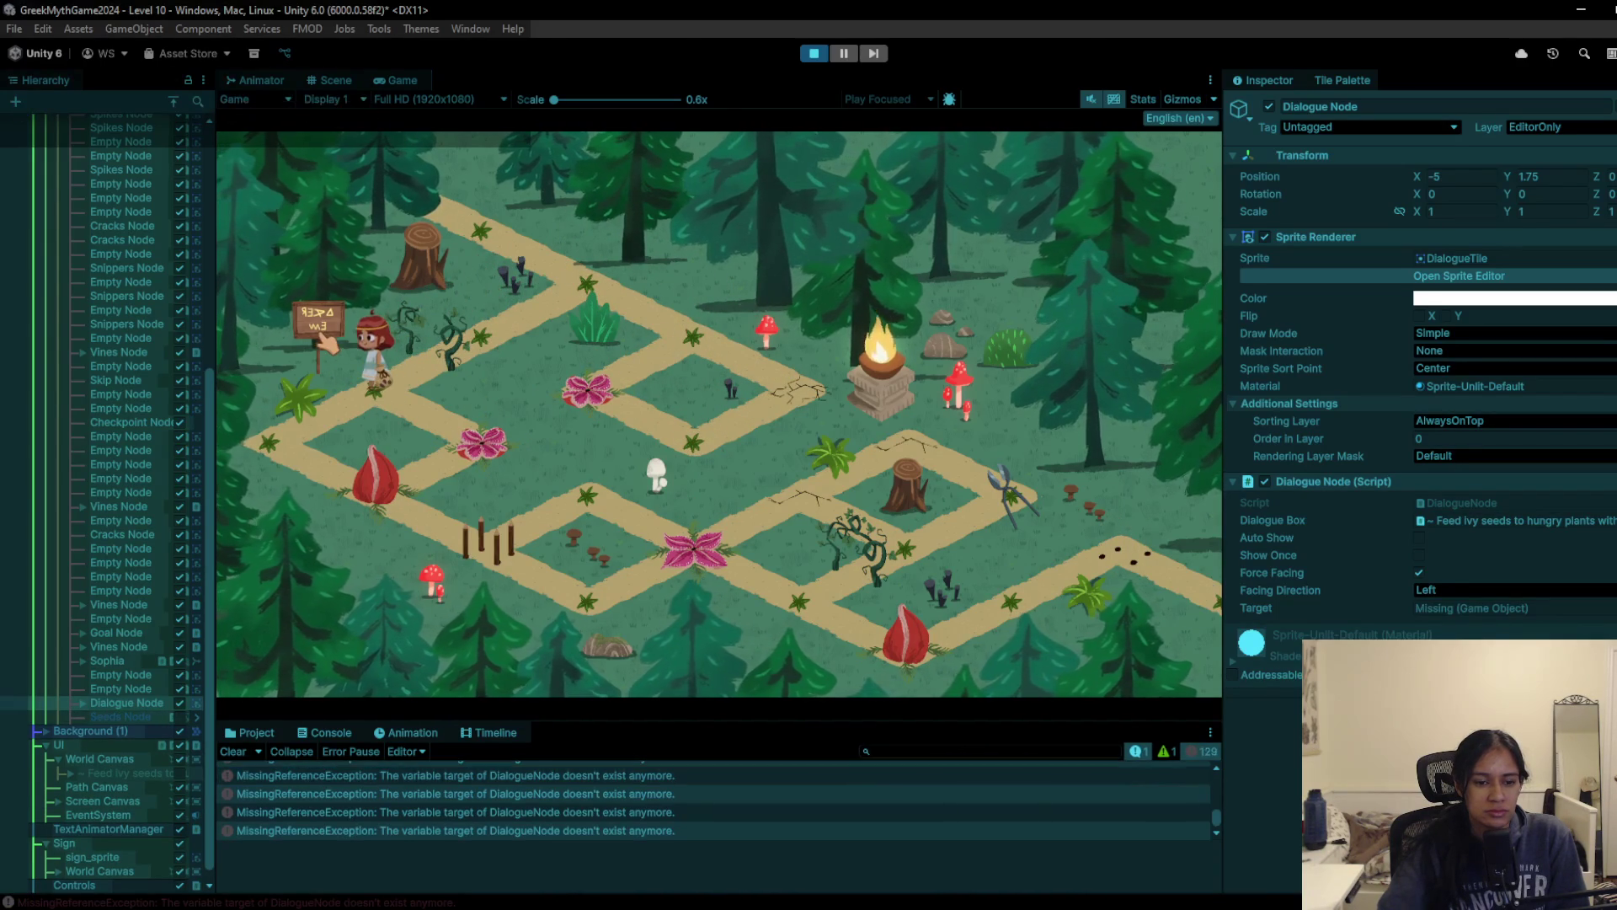
left_click(813, 54)
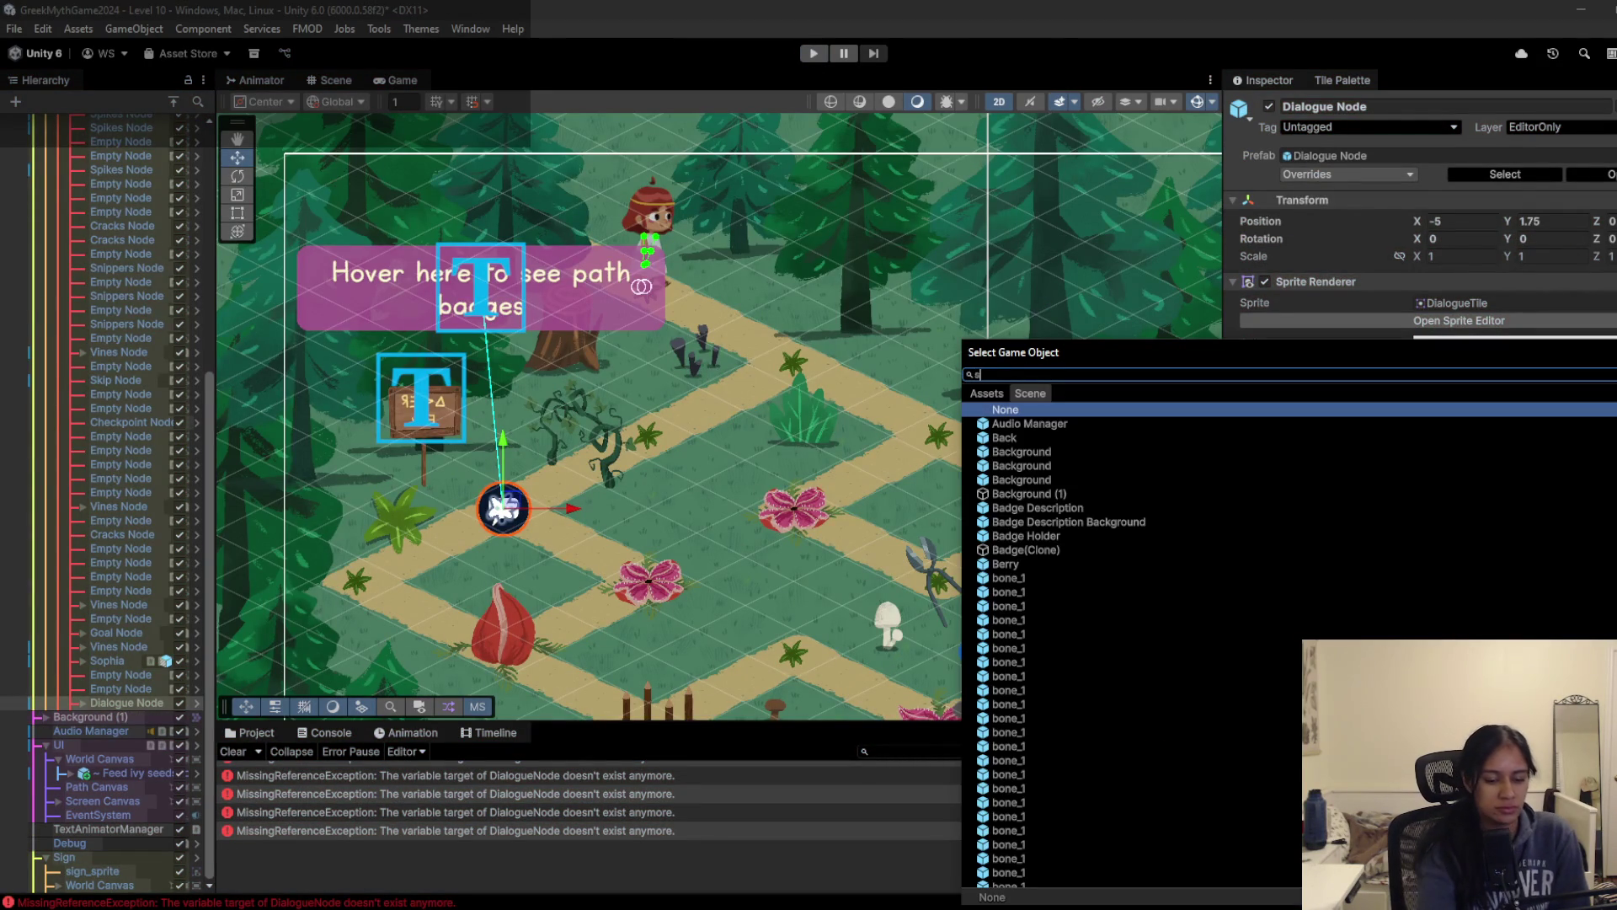
Step: Set the Dialogue Node's Target to Sign and select the Feed Ivy seeds dialogue box
type("sign")
double_click(1019, 425)
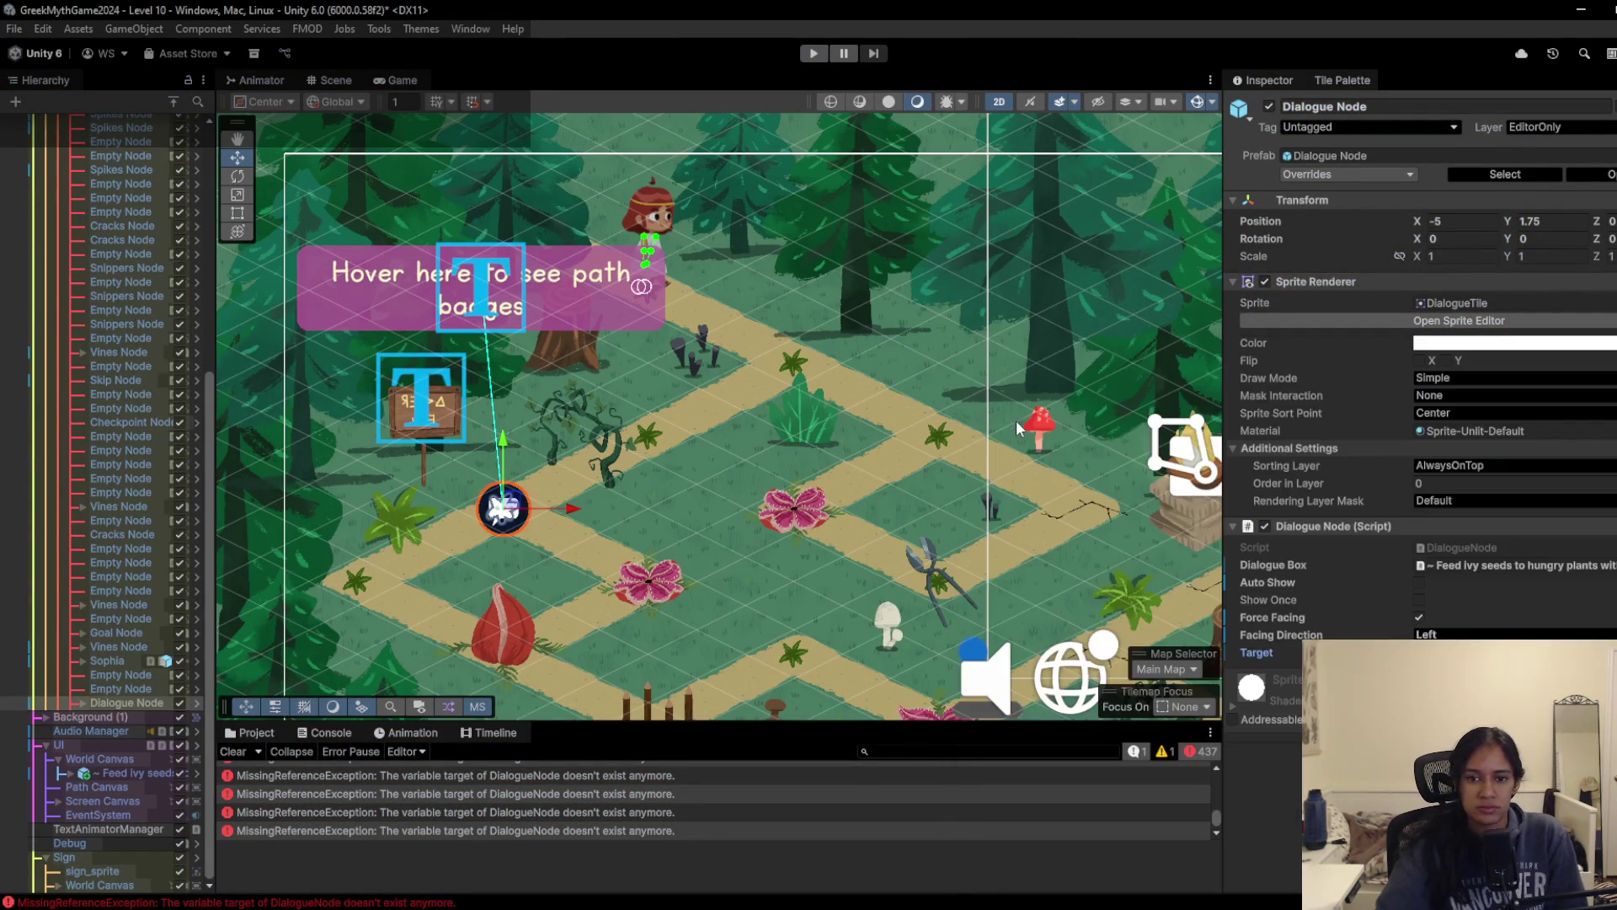
left_click(486, 296)
scroll(1474, 783, "down", 8)
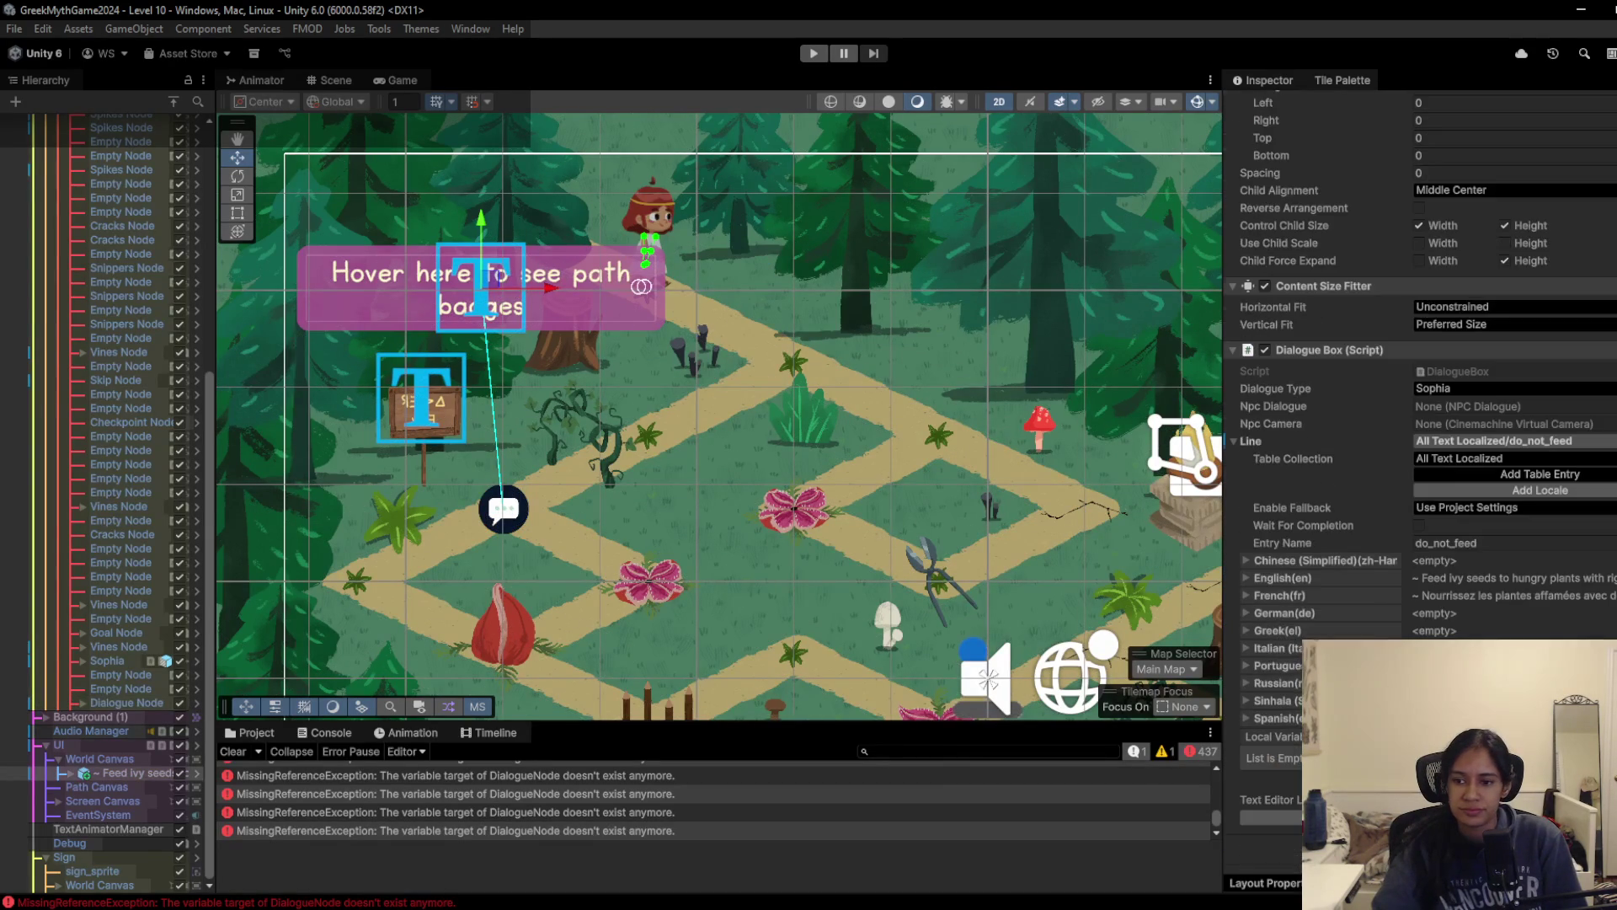
Step: Start the game and walk the character along the path to stand next to the sign
left_click(810, 58)
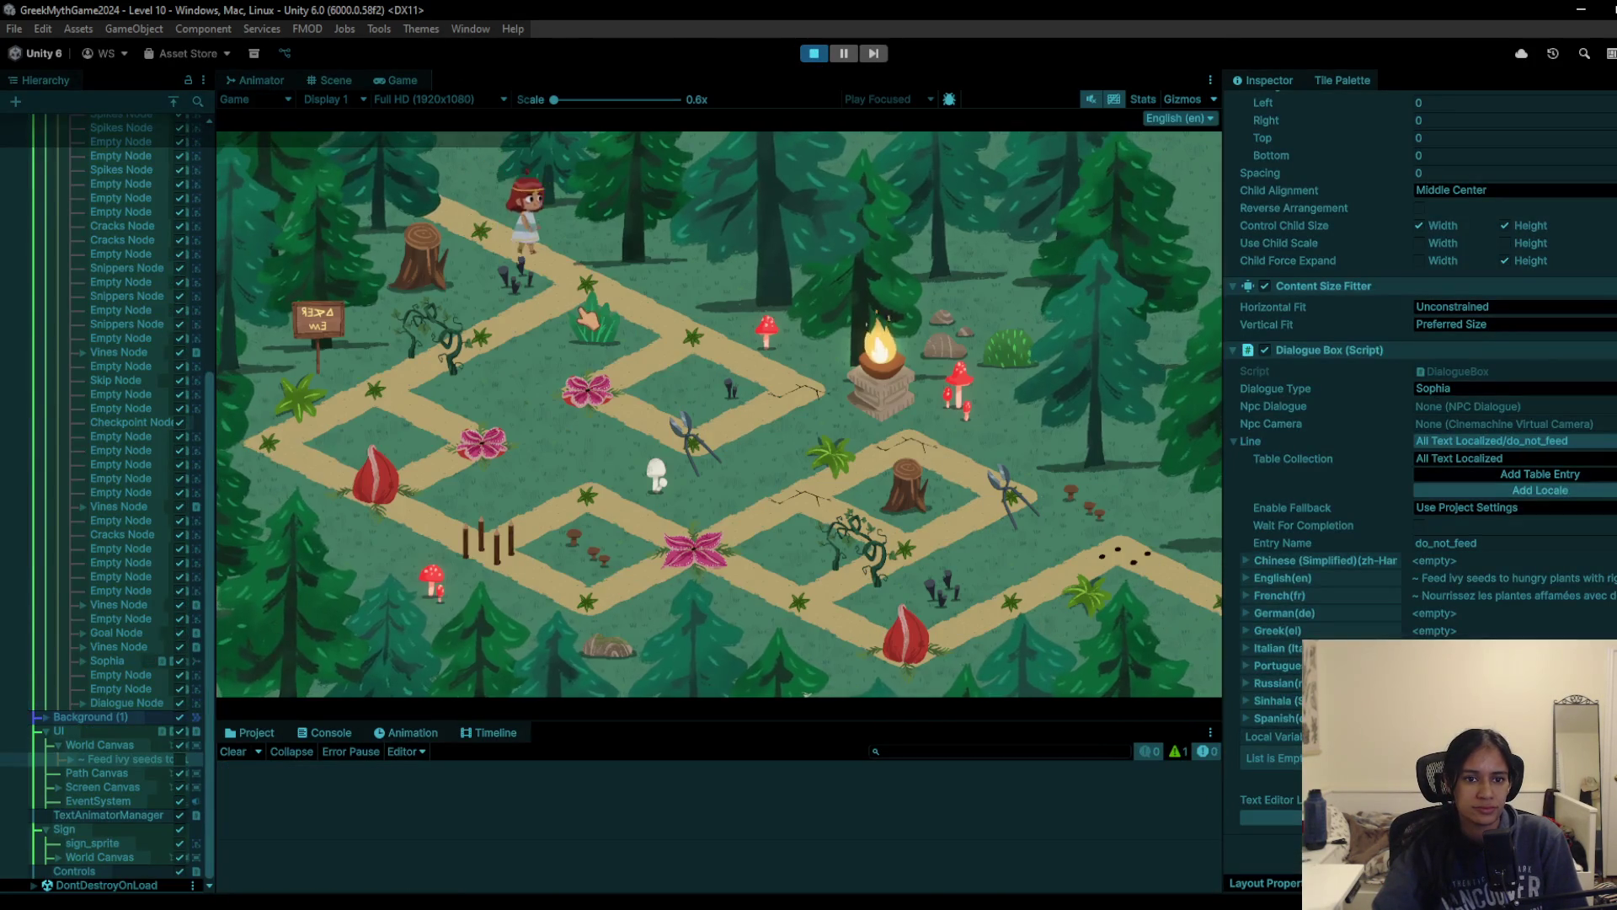
left_click(587, 319)
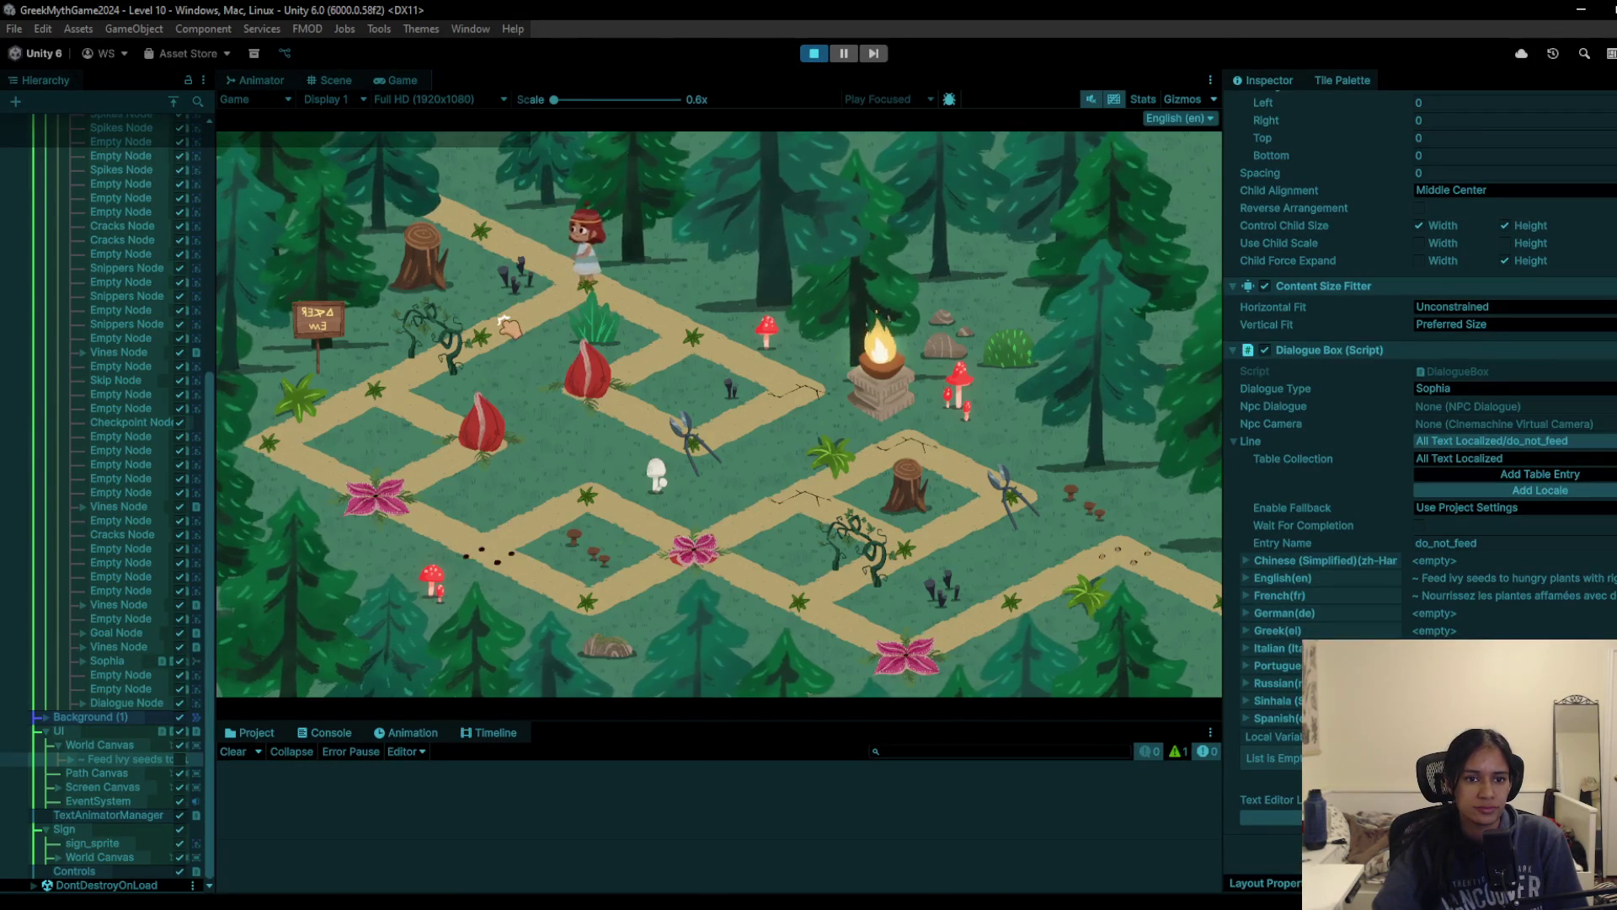
left_click(689, 352)
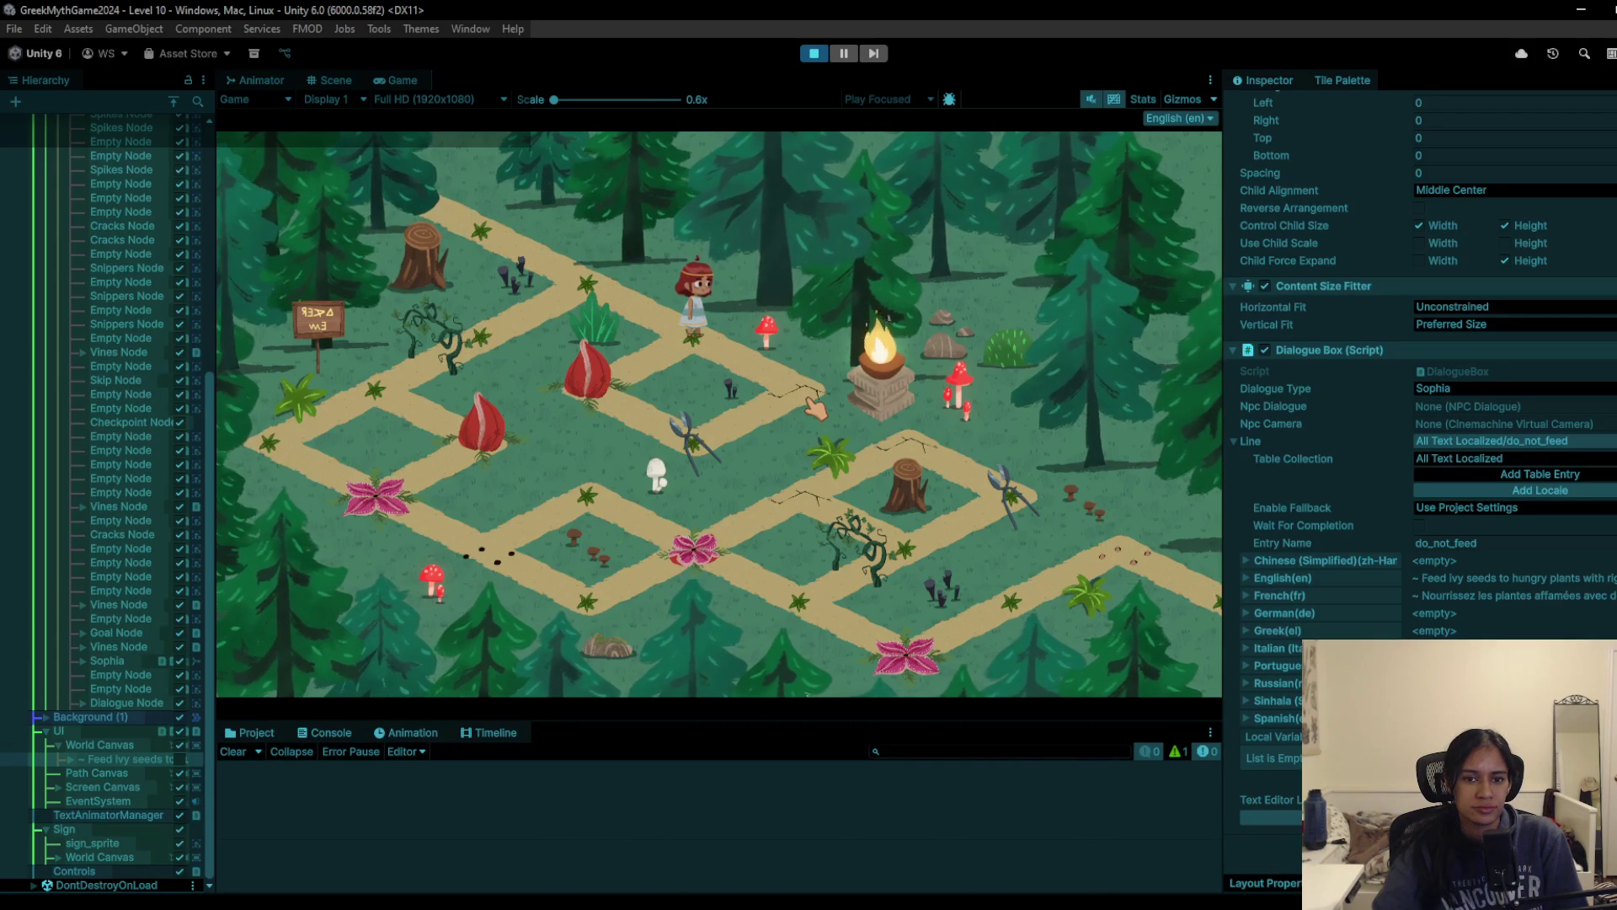
left_click(706, 347)
left_click(706, 348)
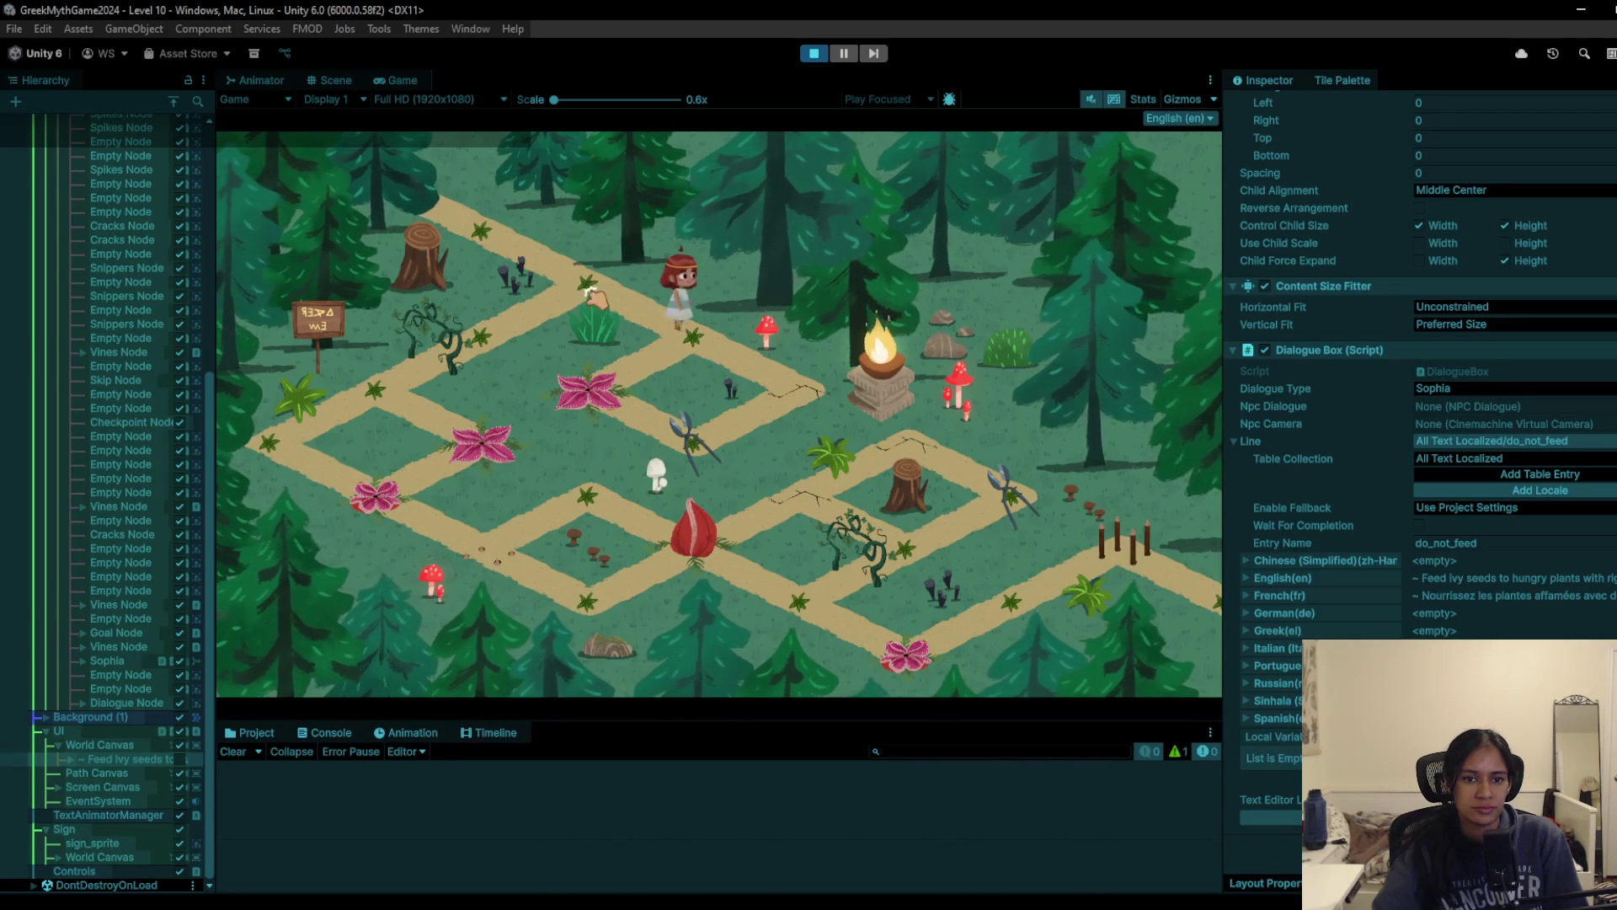
left_click(706, 352)
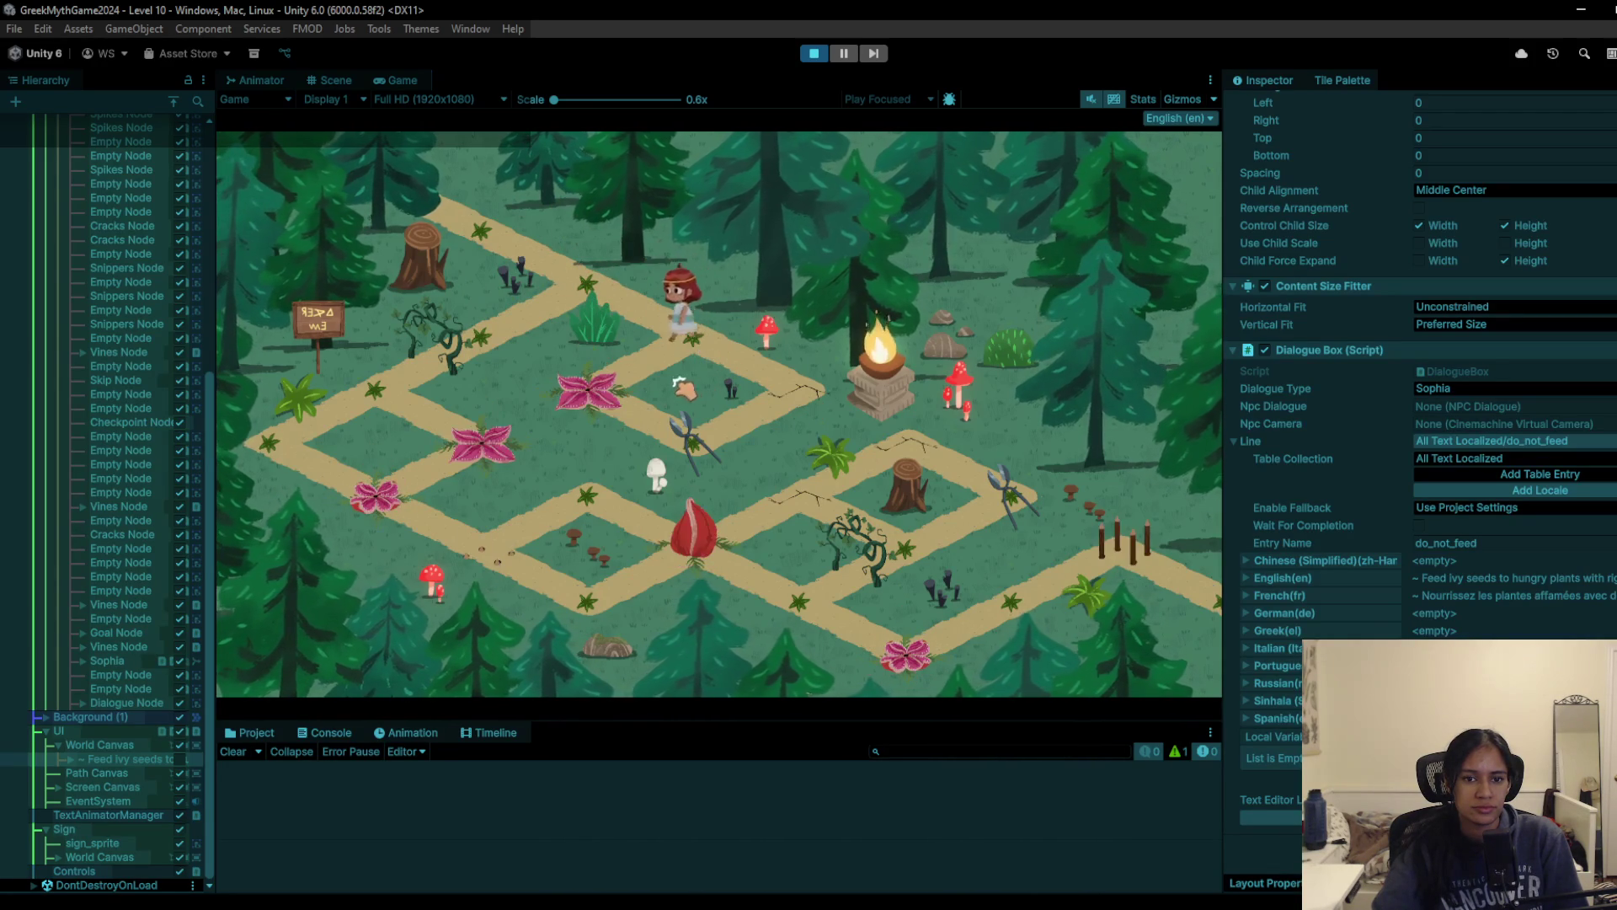
left_click(781, 396)
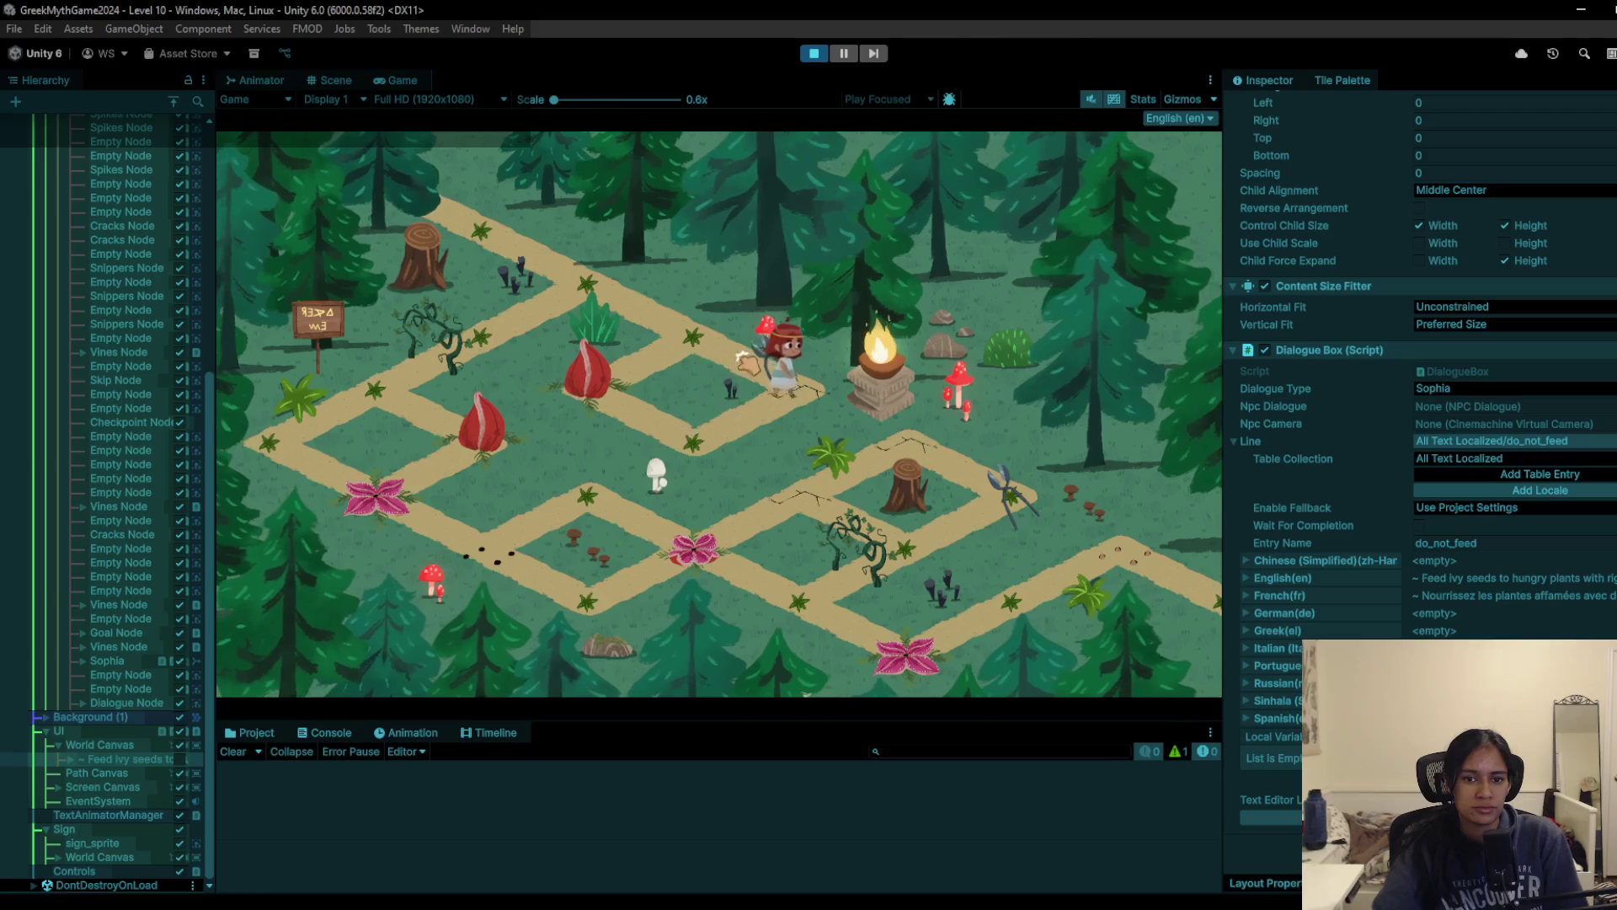
left_click(607, 295)
left_click(447, 333)
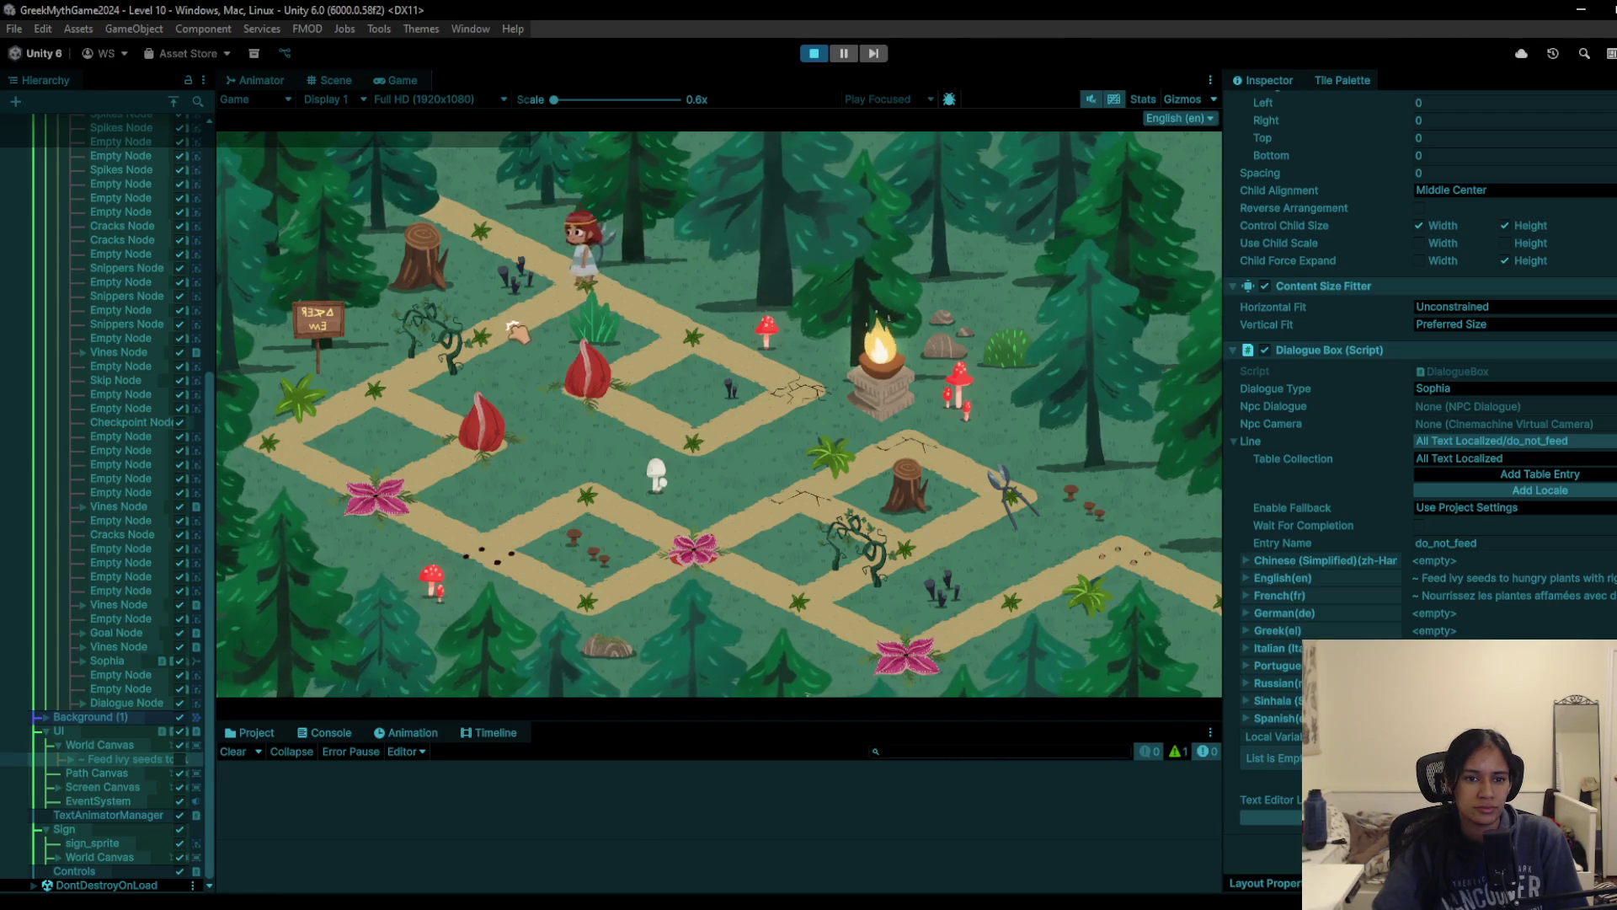
left_click(380, 394)
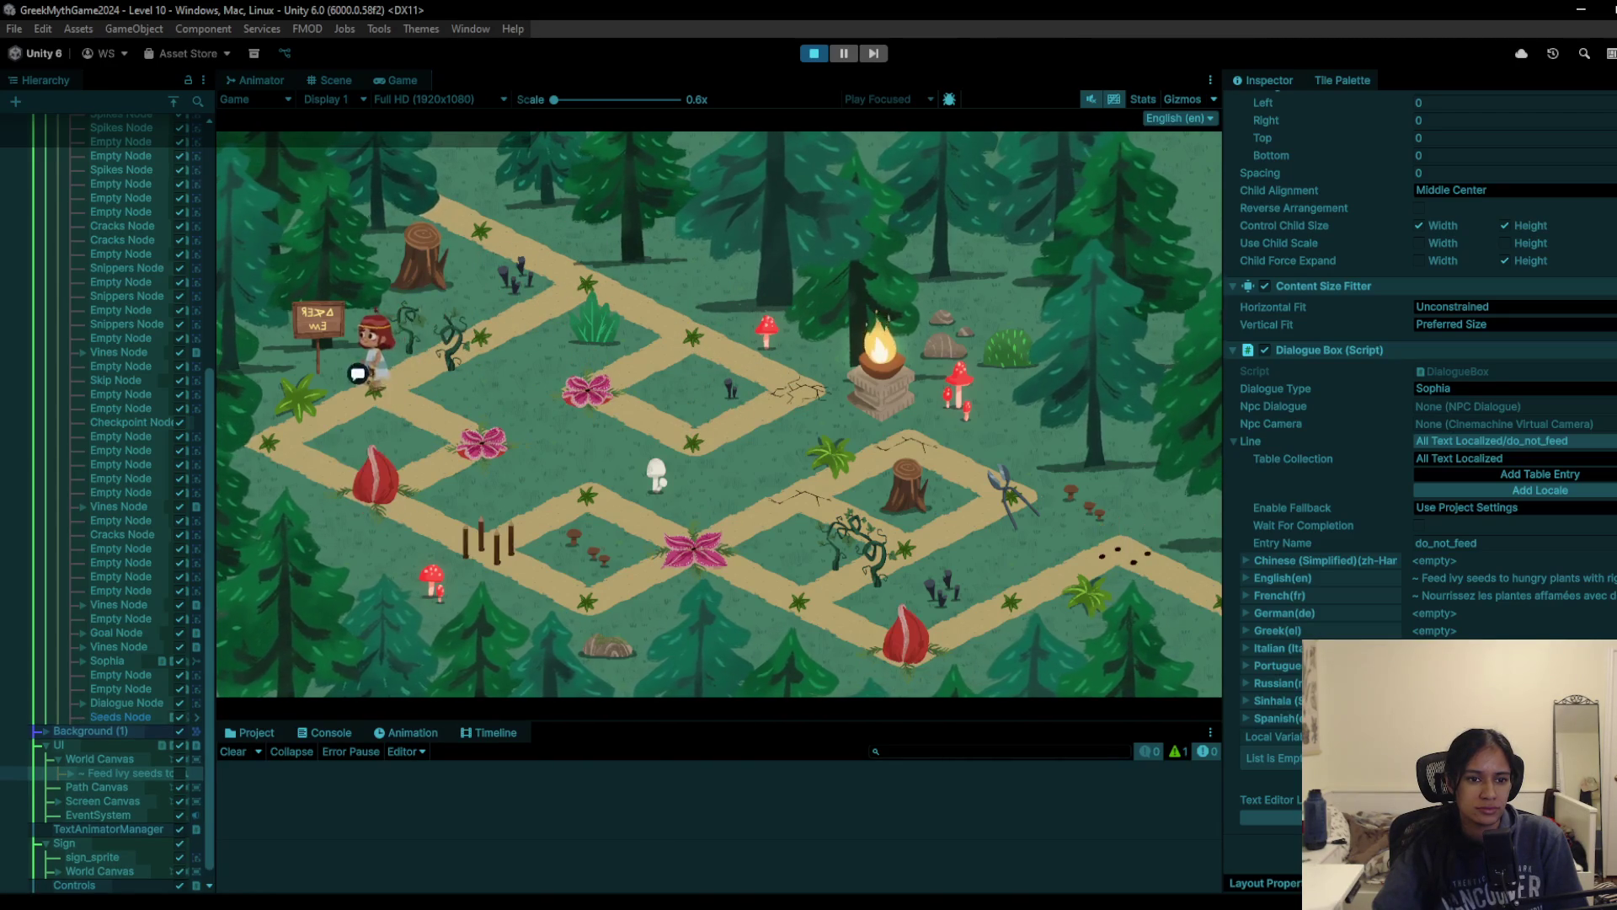
Step: Talk to the sign to show its thorn-feeding hint, step once more, then stop playing
left_click(334, 357)
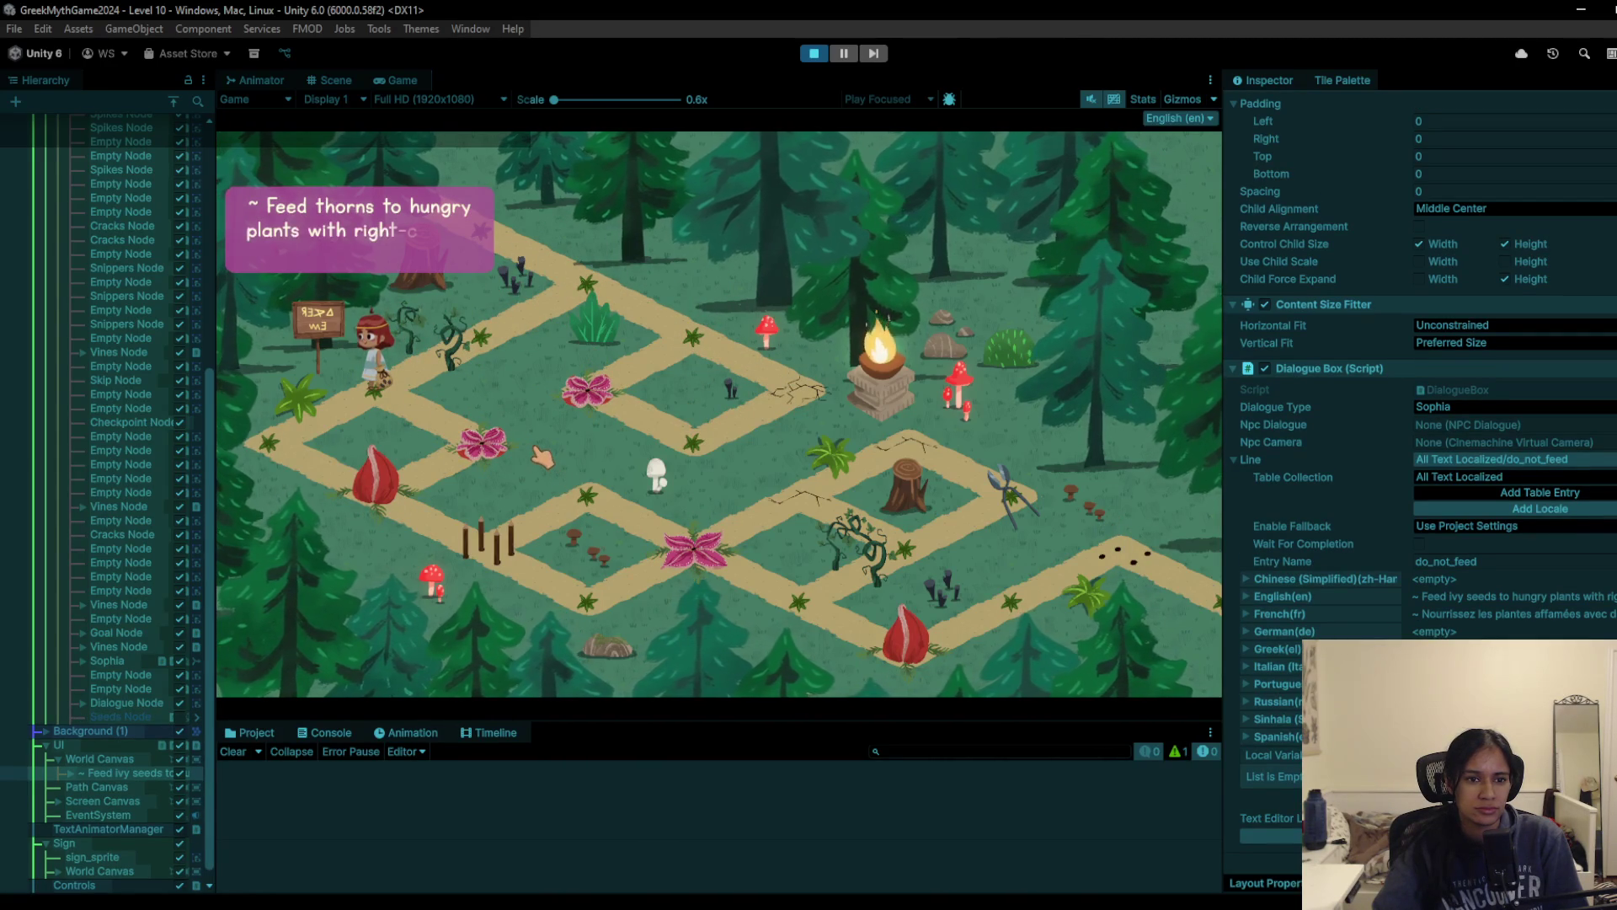
left_click(305, 489)
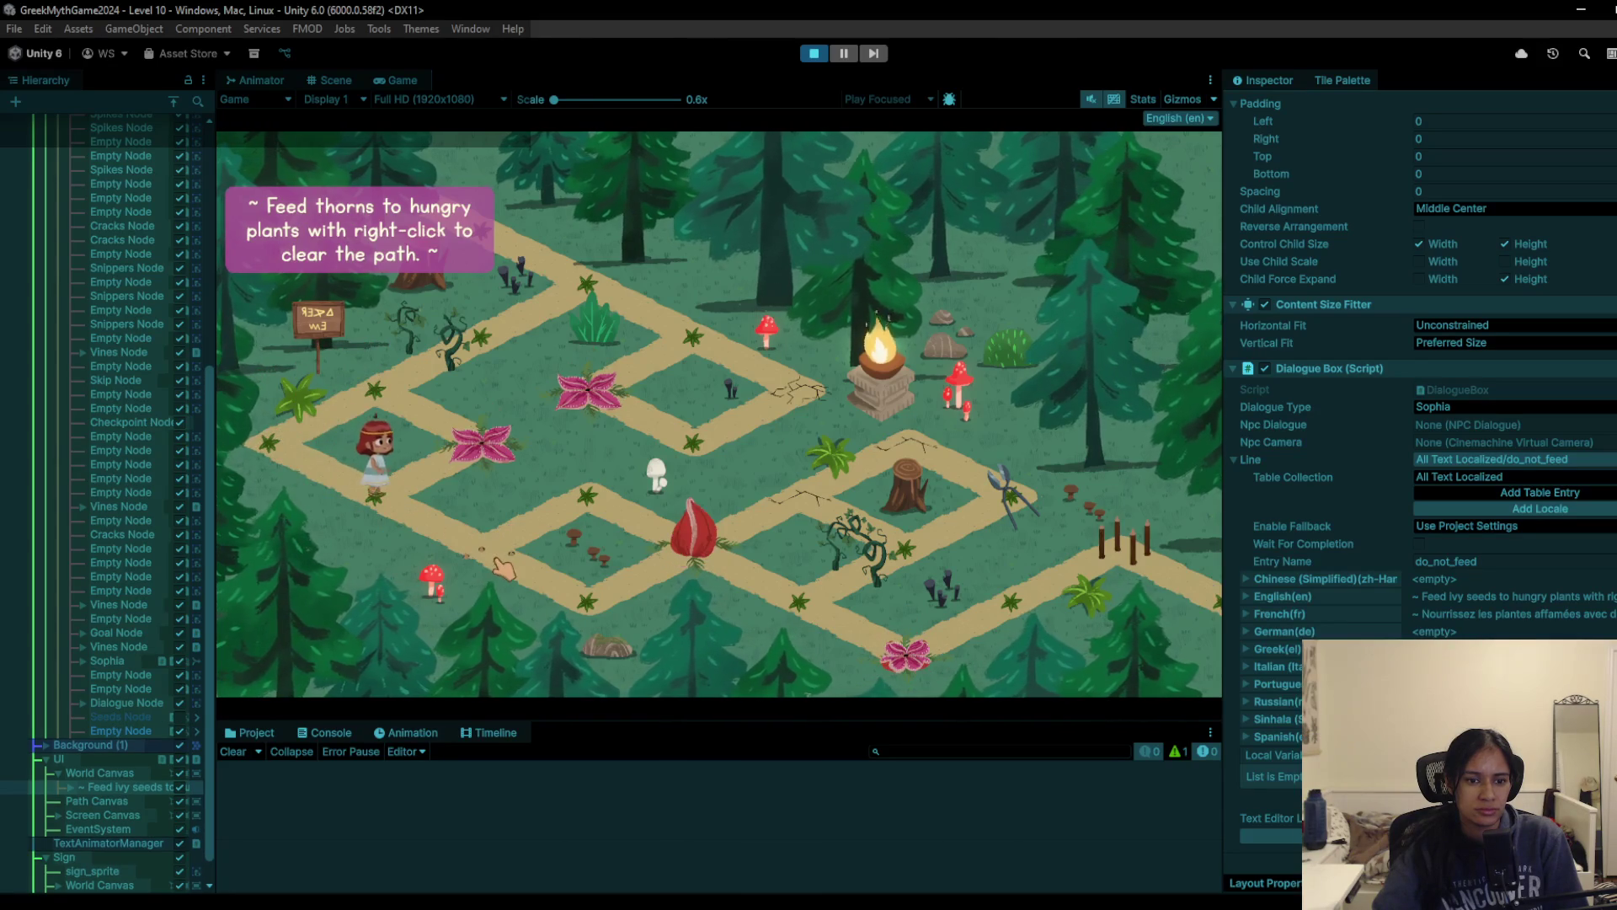
left_click(375, 504)
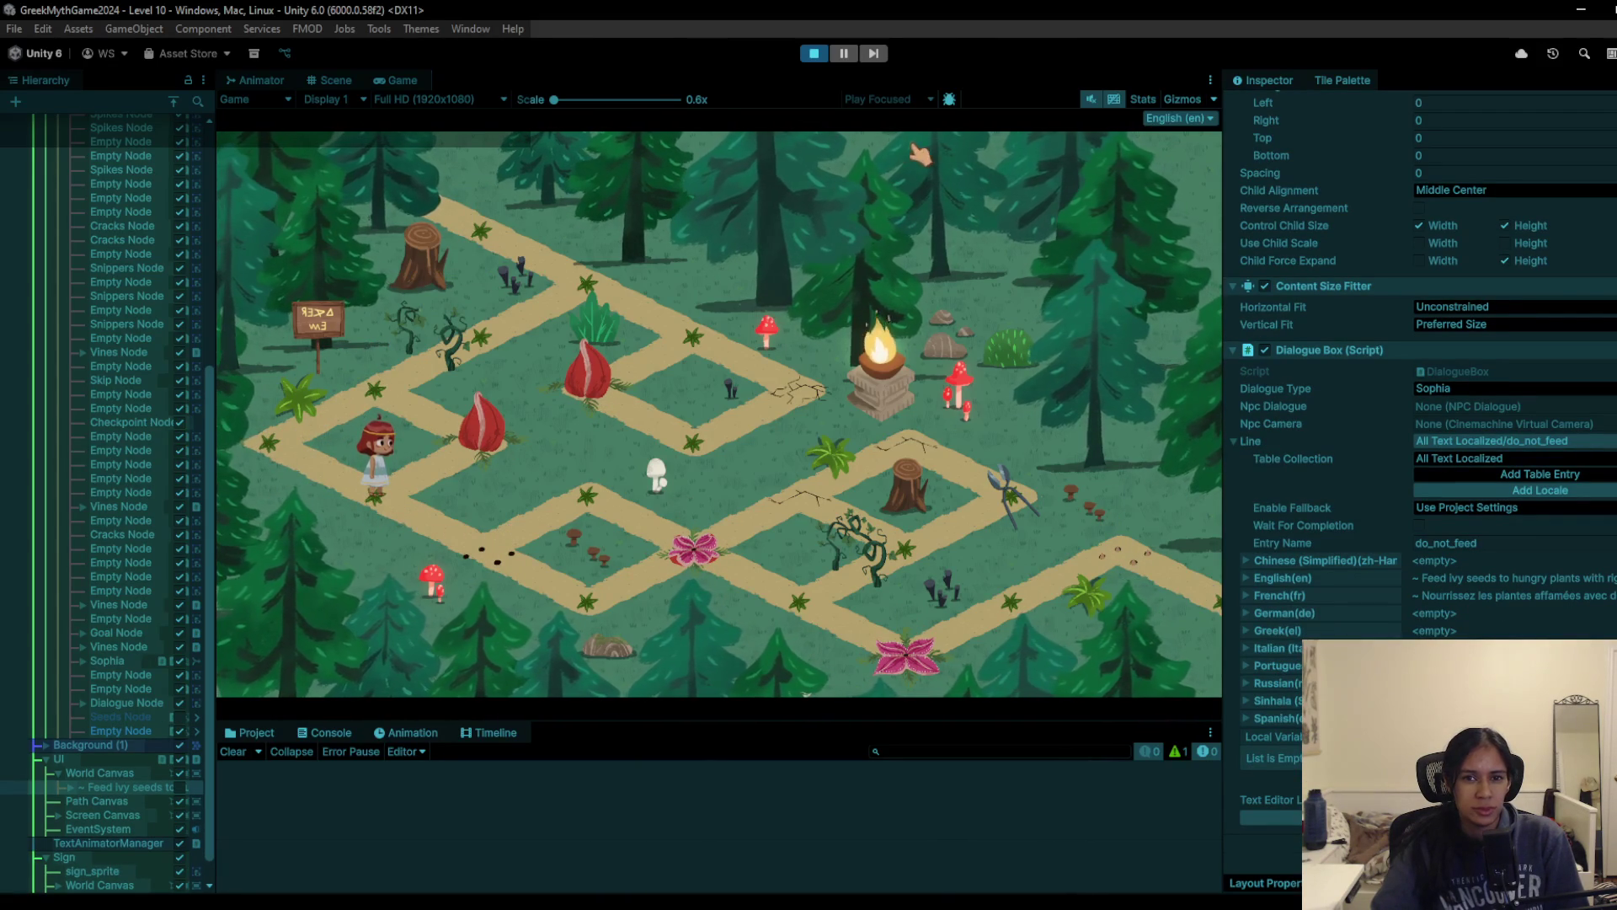
left_click(814, 53)
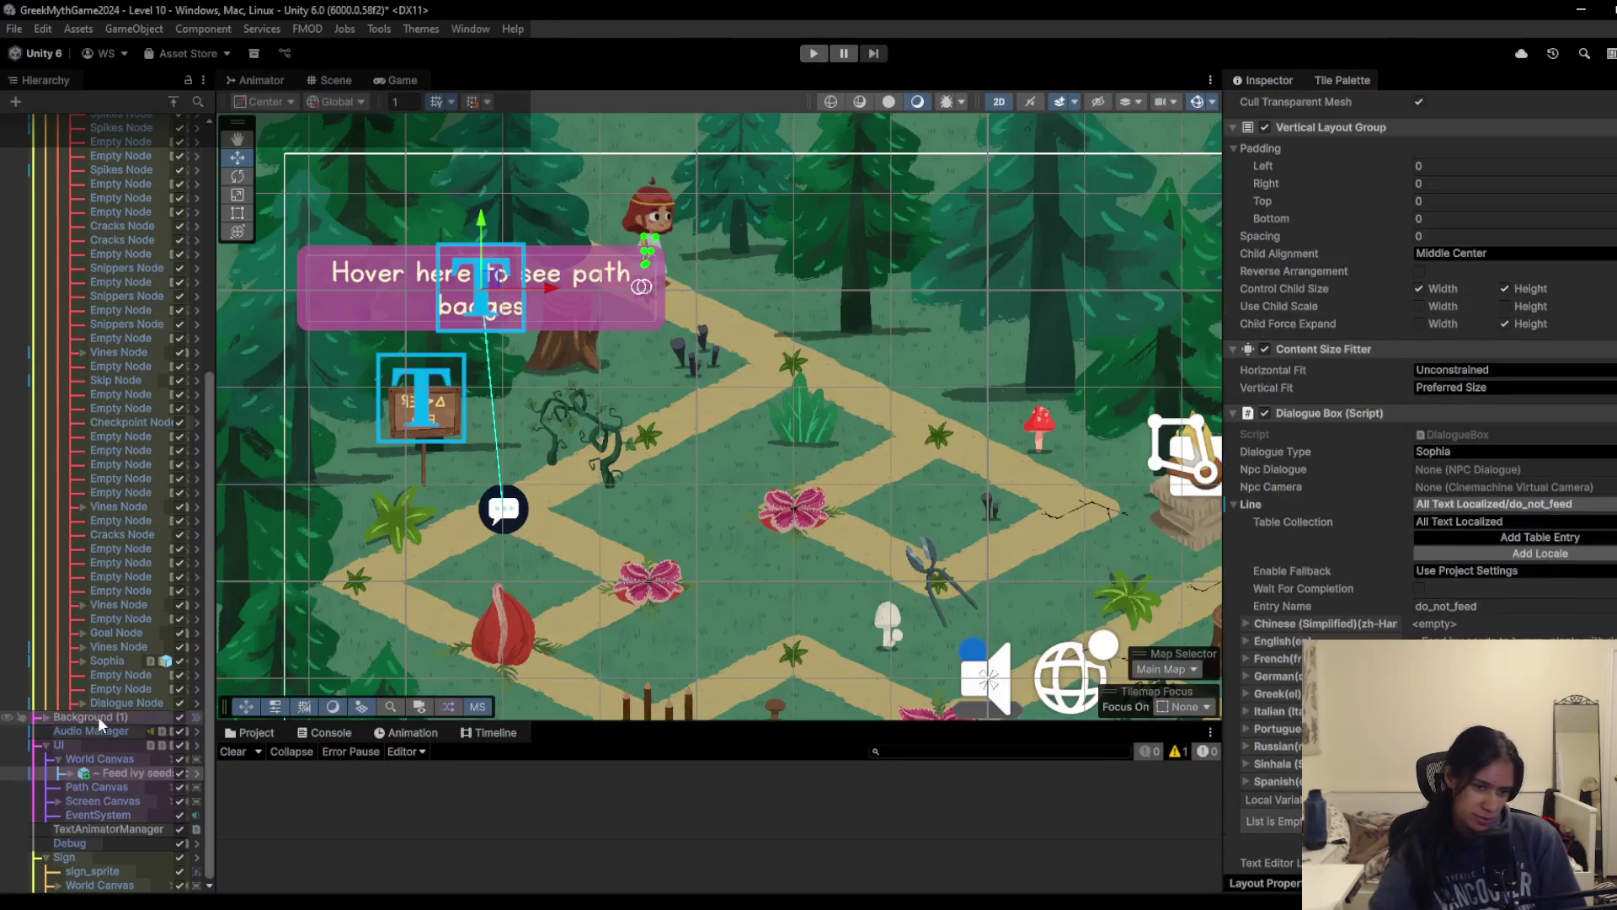
Step: Lower the Grid0 camera's Position Y to 0.11, then undo it back to 0.66
scroll(93, 725, "up", 10)
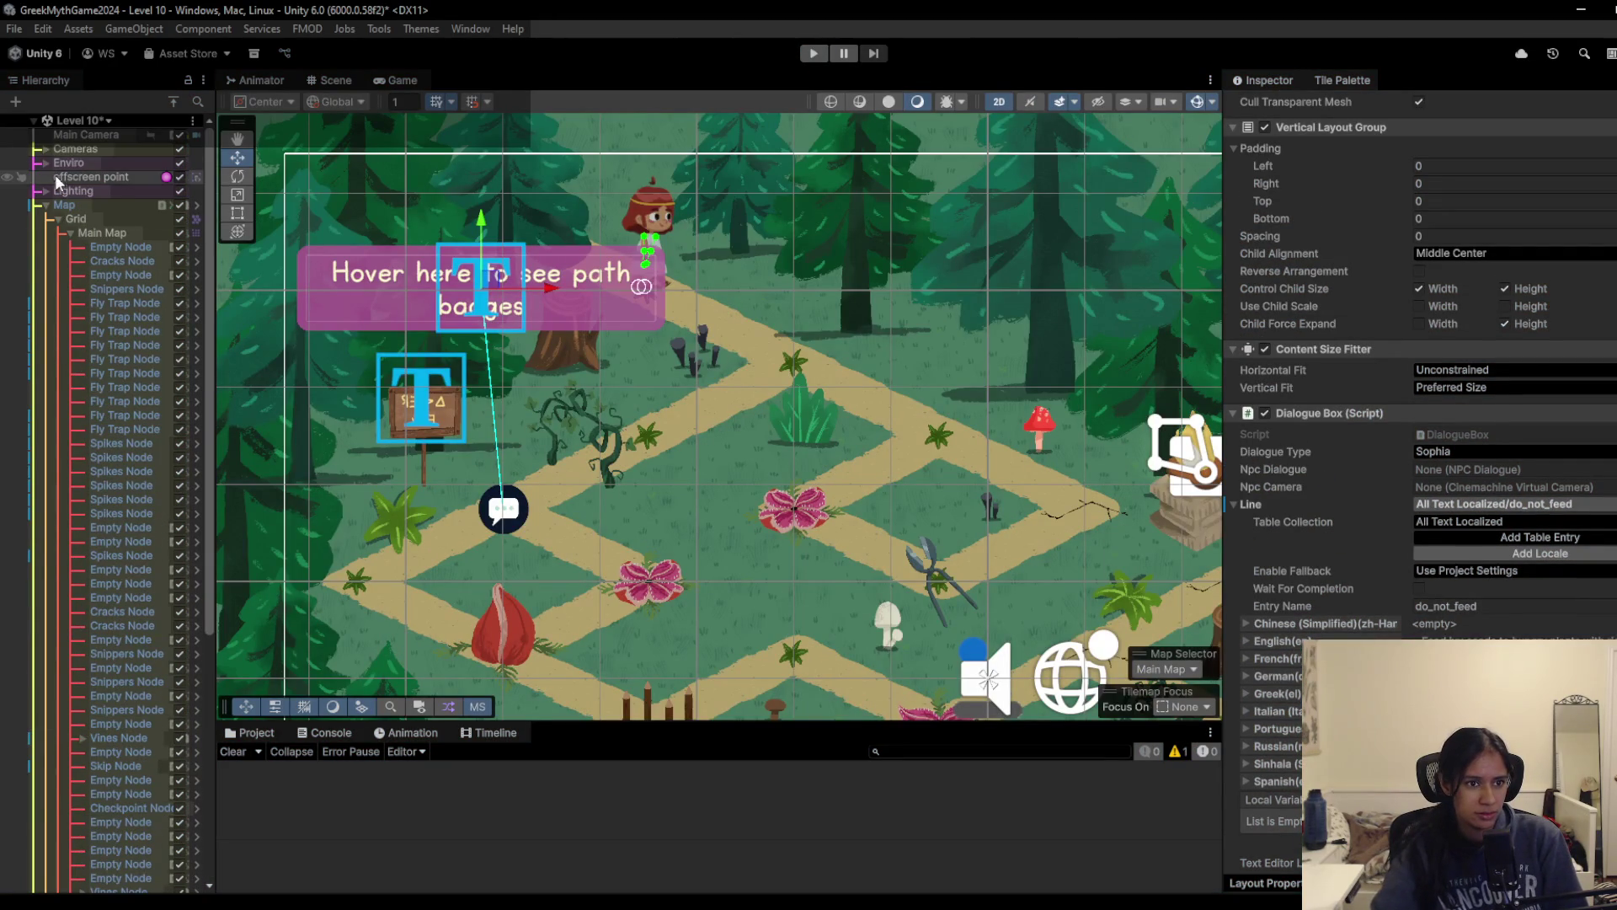
left_click(38, 149)
left_click(79, 162)
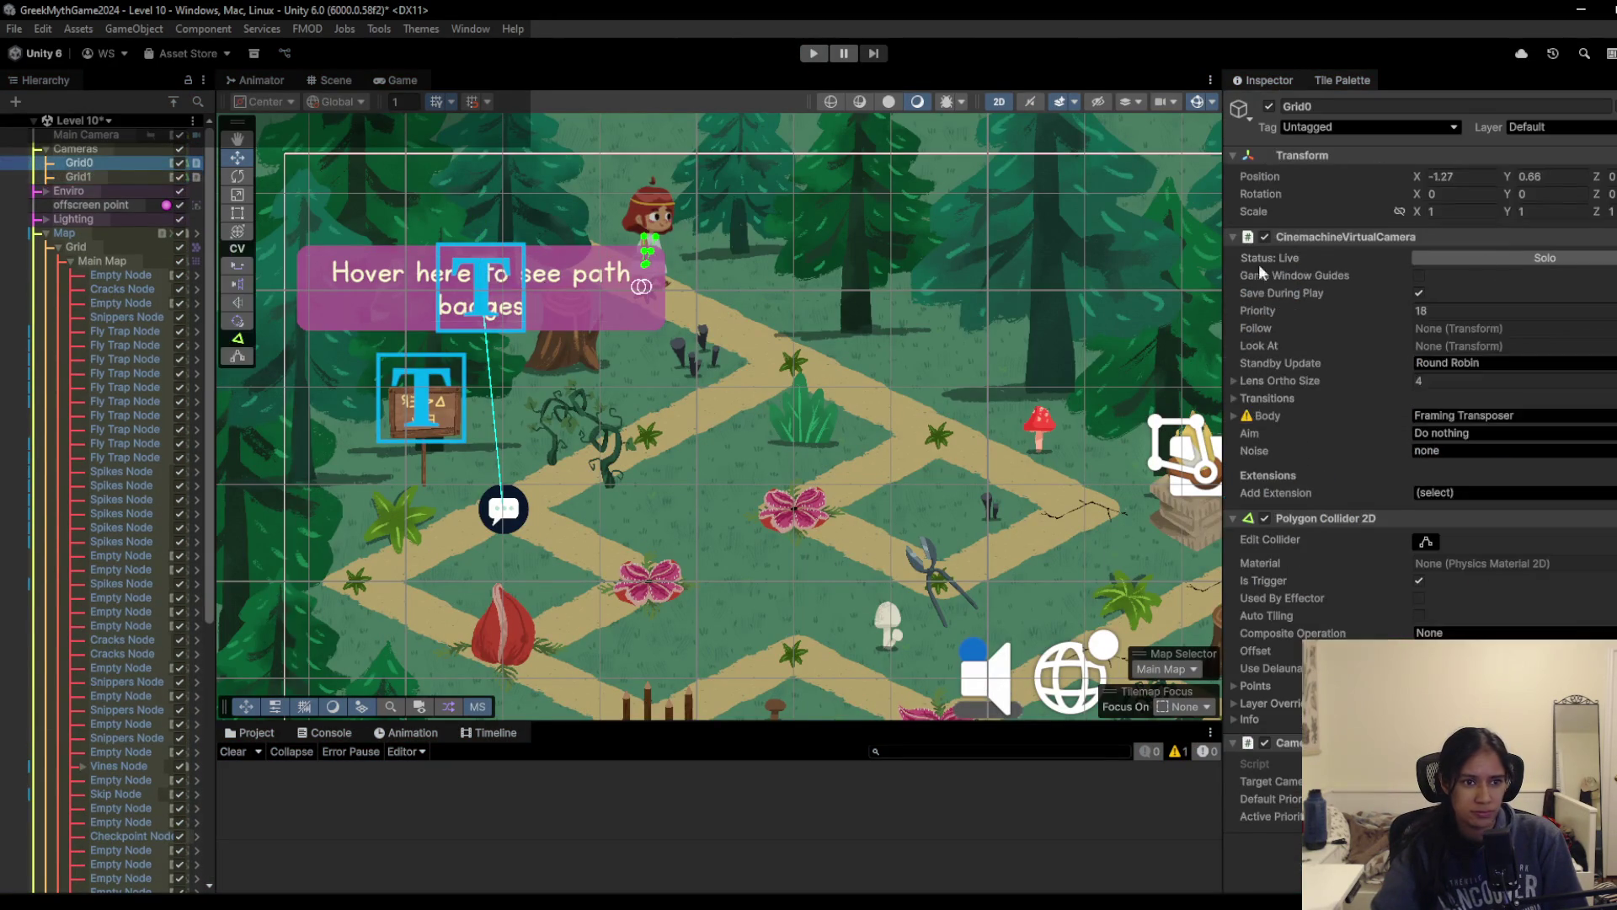
left_click_drag(1517, 181, 1499, 178)
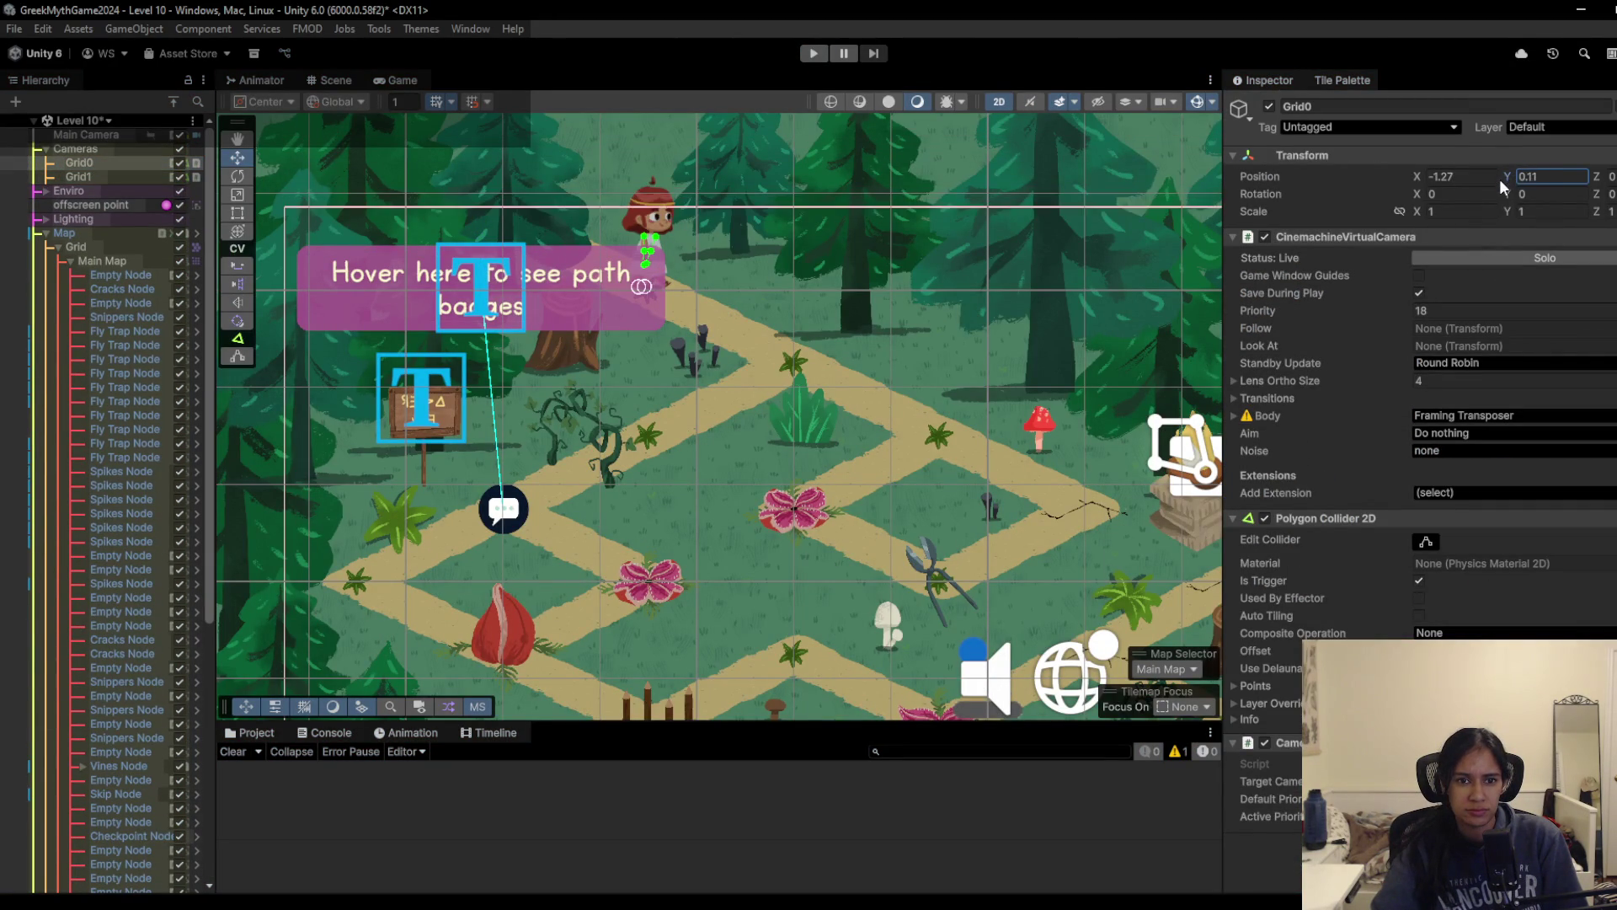
key("ctrl+z")
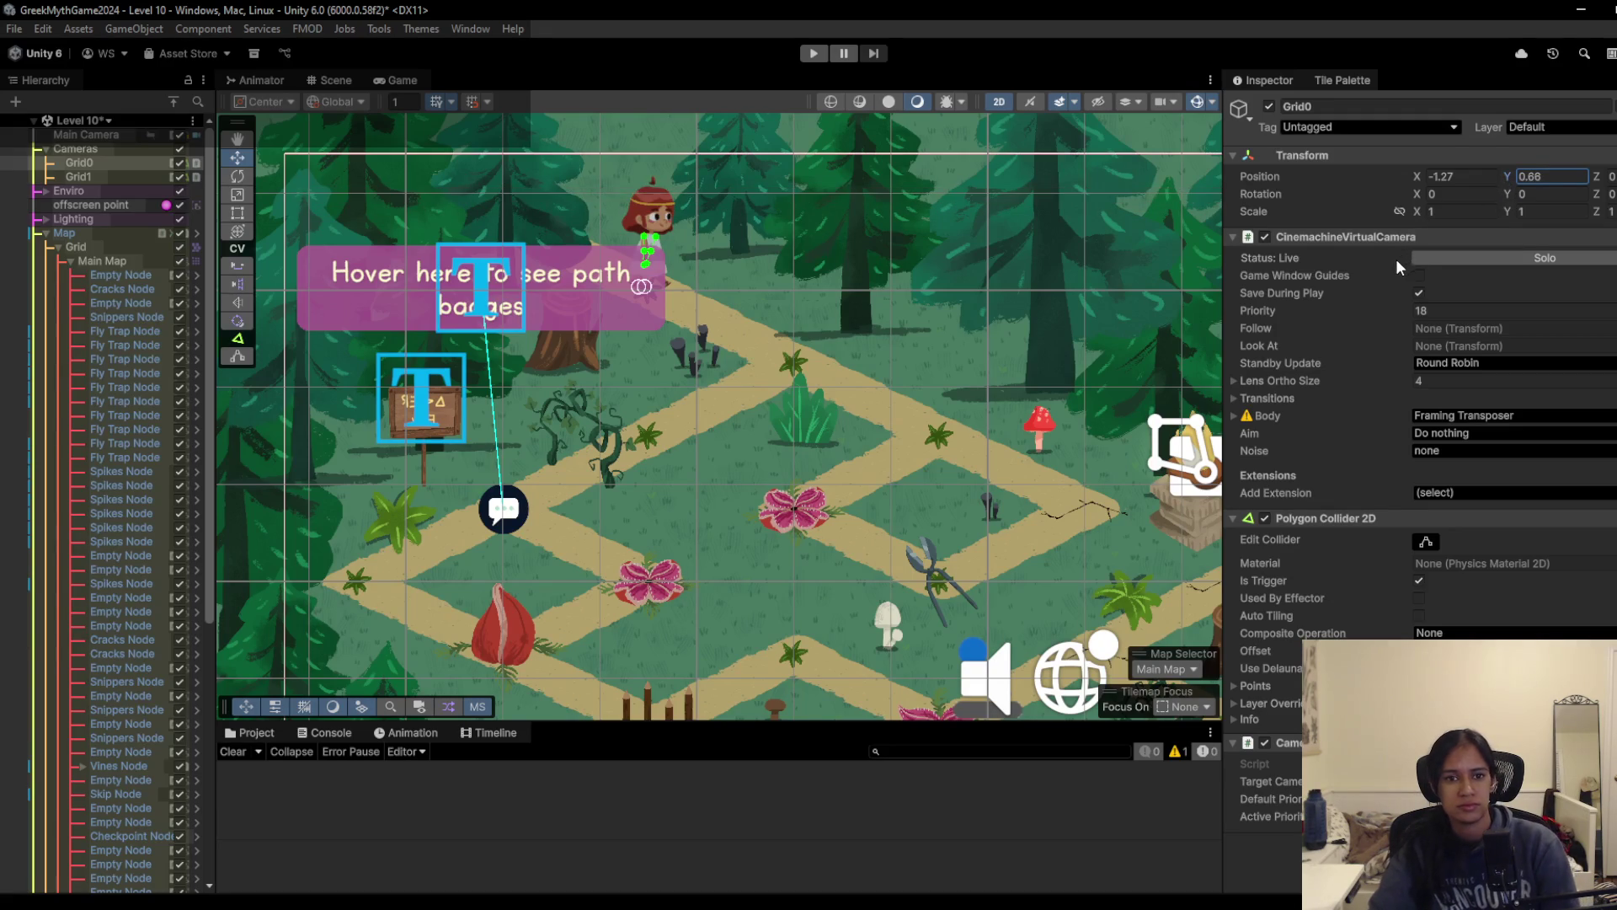
Step: Frame the camera area in the Scene view and start the level in Play mode
scroll(882, 369, "down", 4)
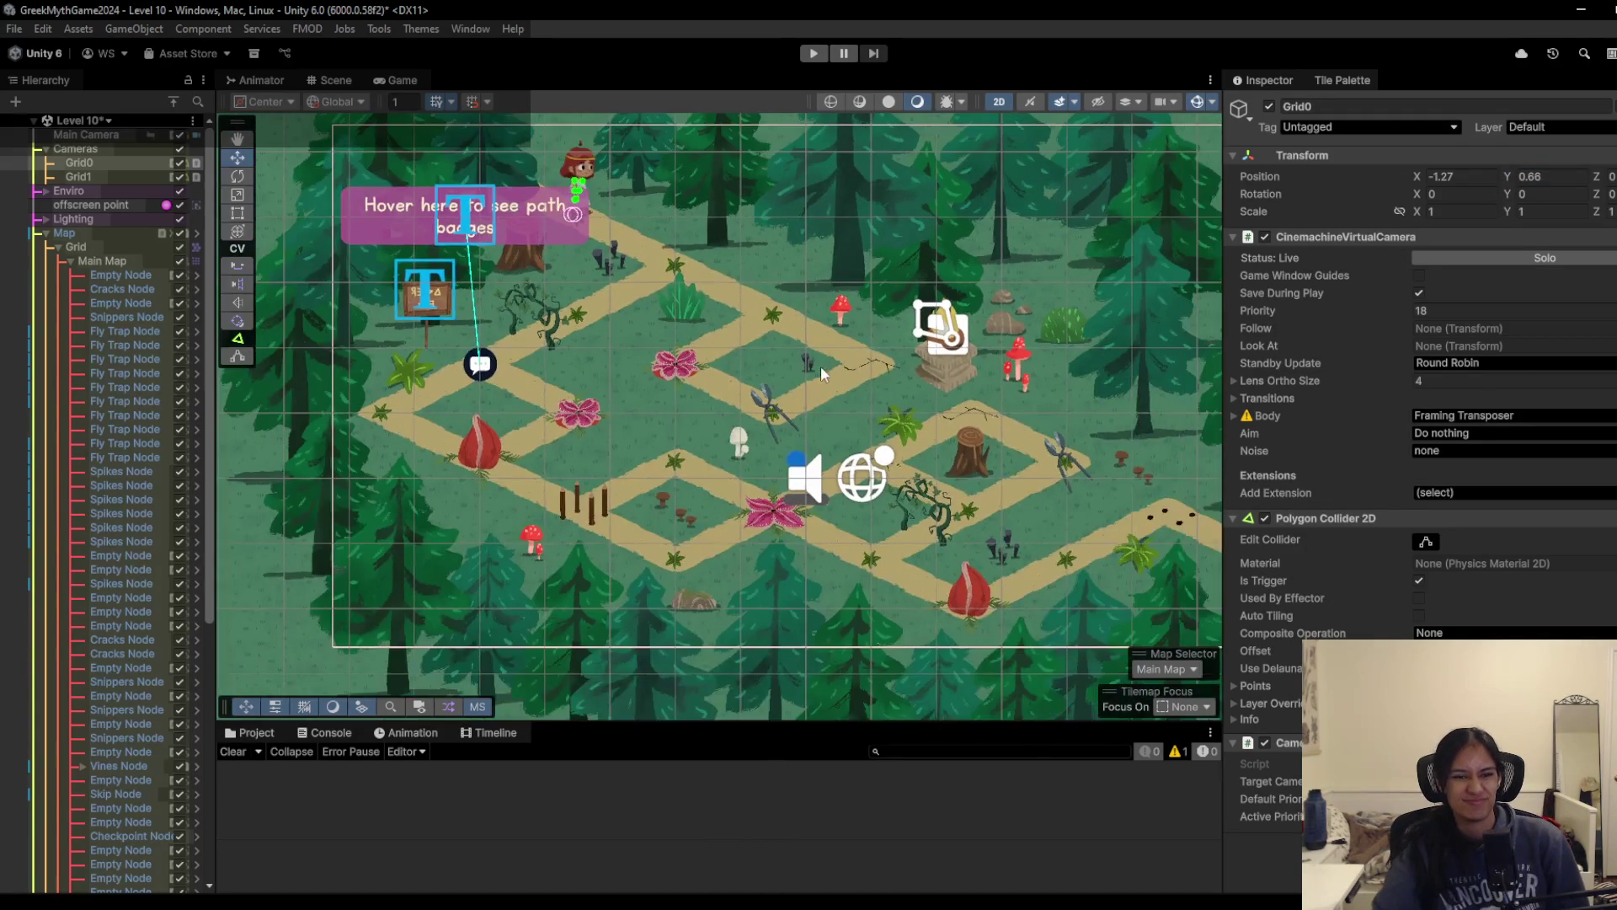
key("f")
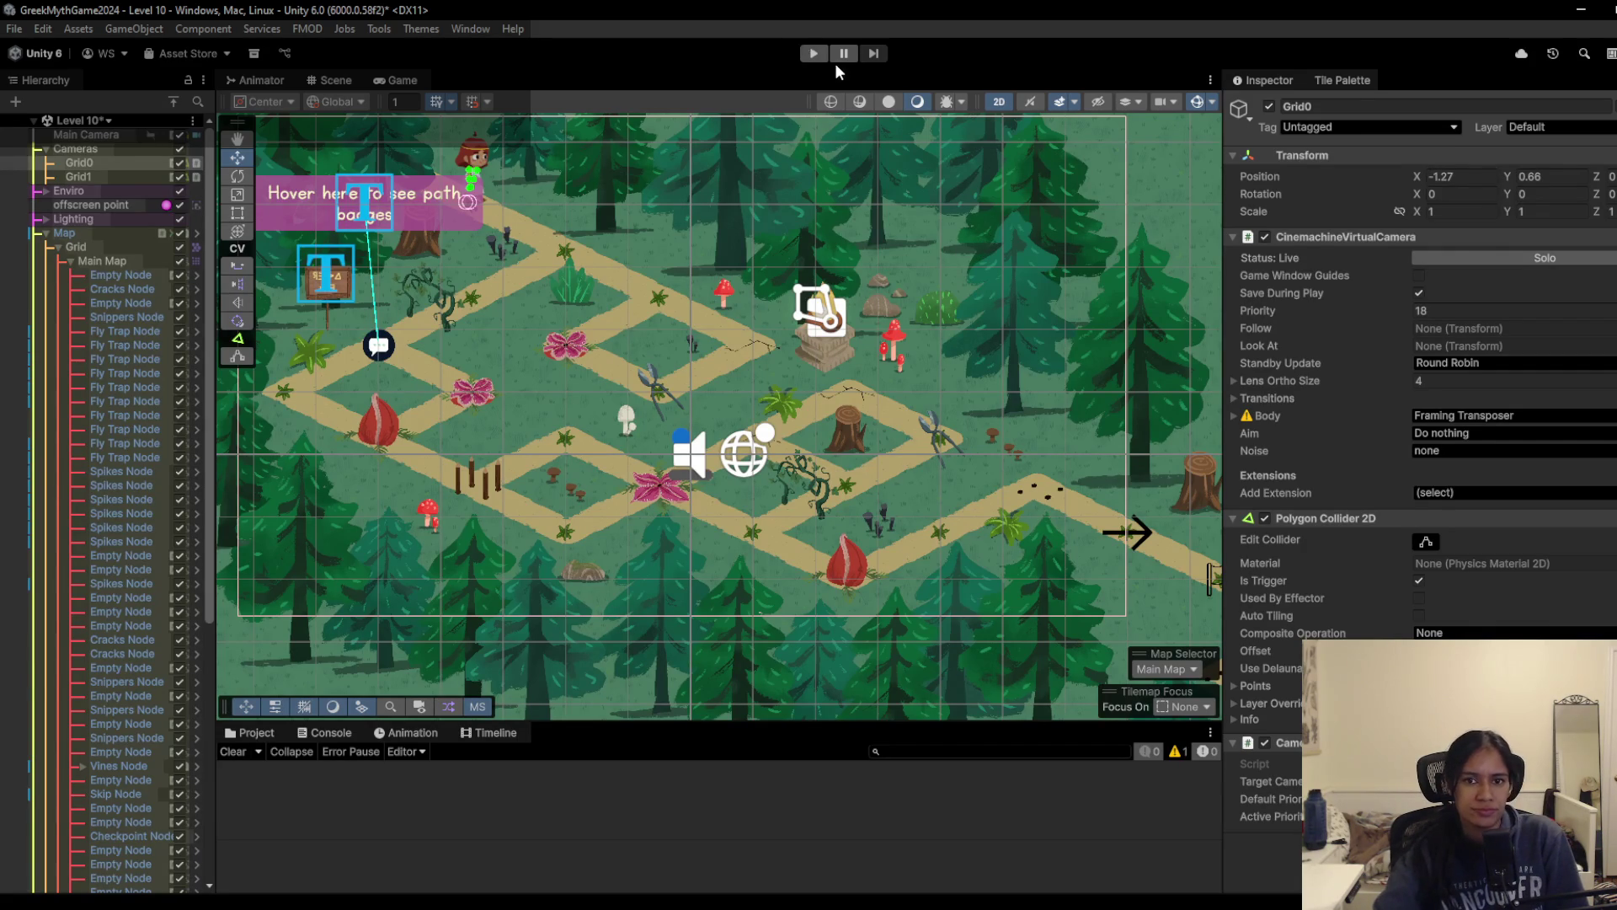
left_click(814, 53)
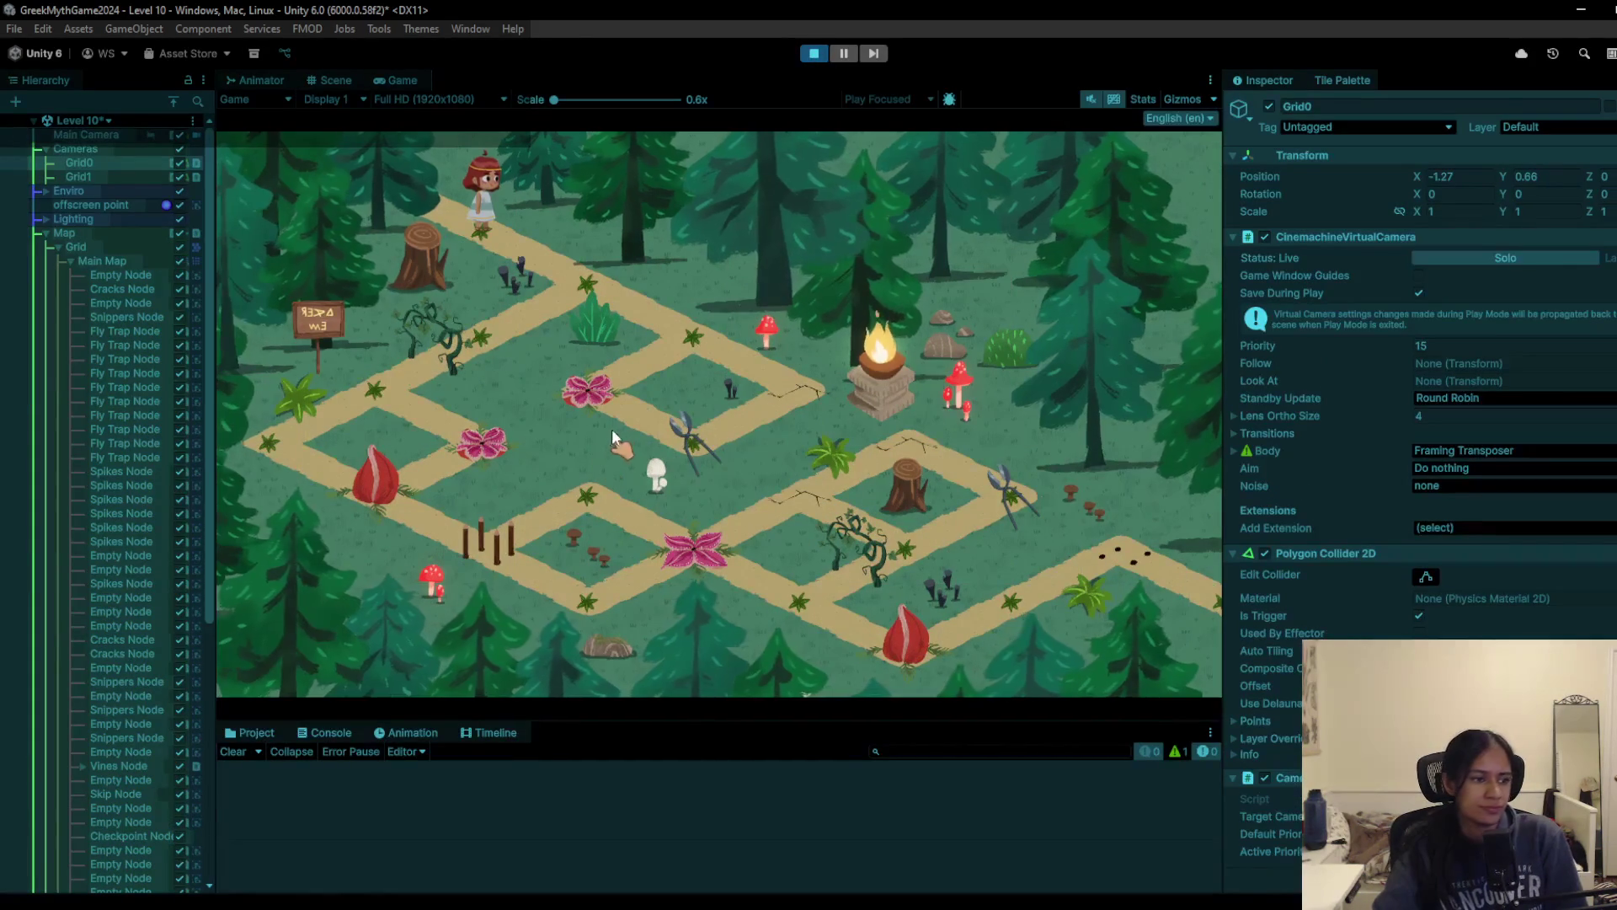
Step: Walk the character down-right to the brazier, then back toward the left vines
left_click(674, 333)
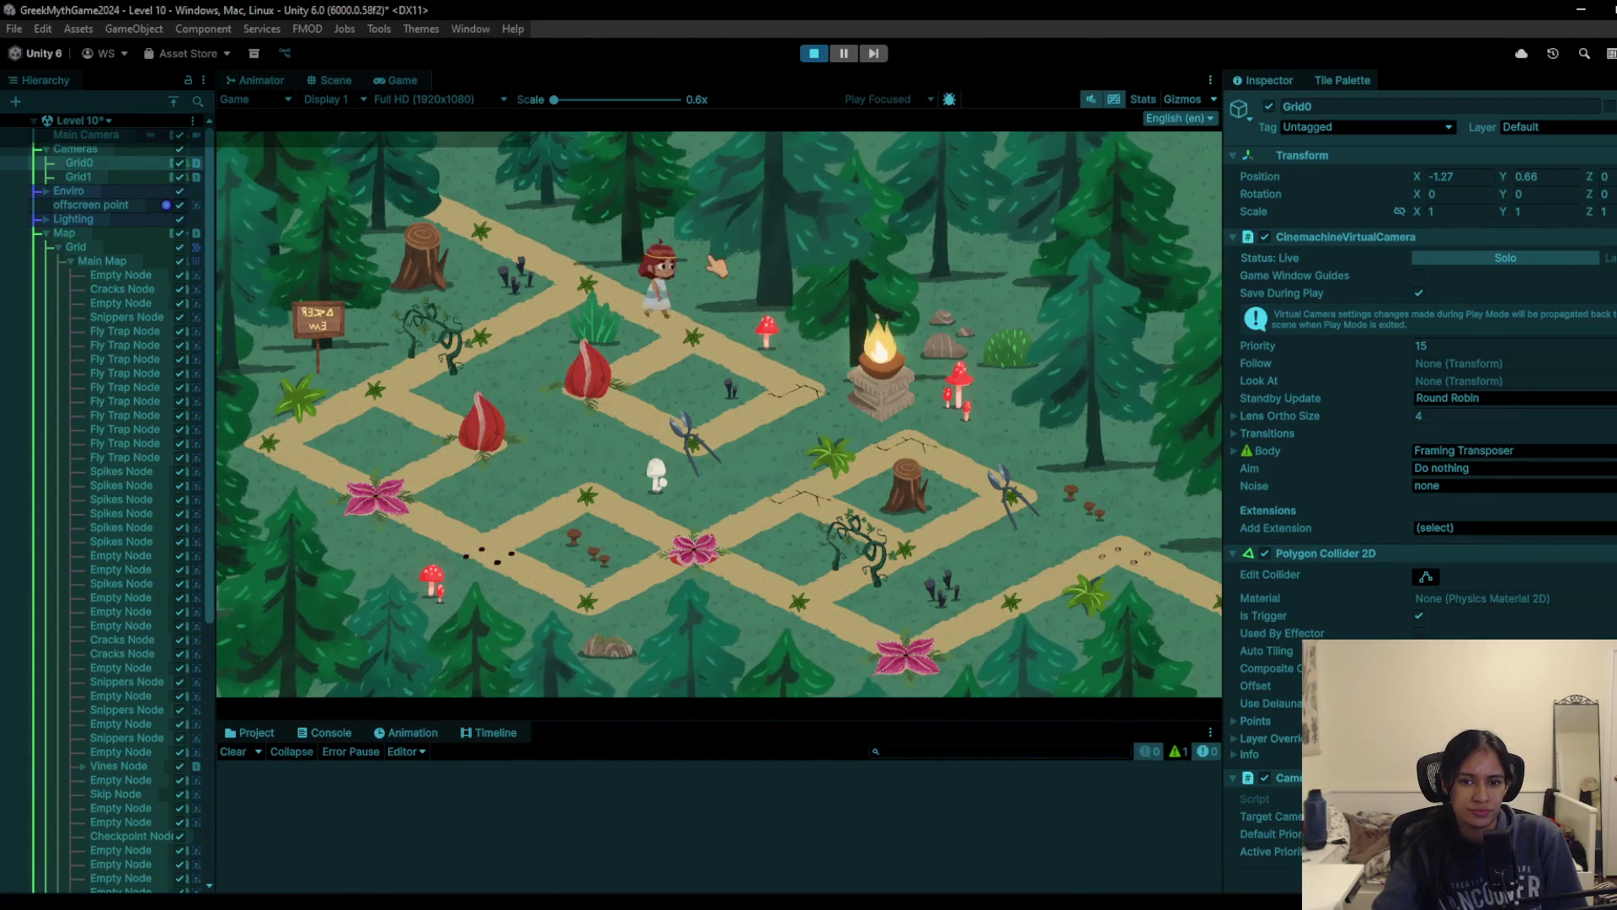
left_click(619, 297)
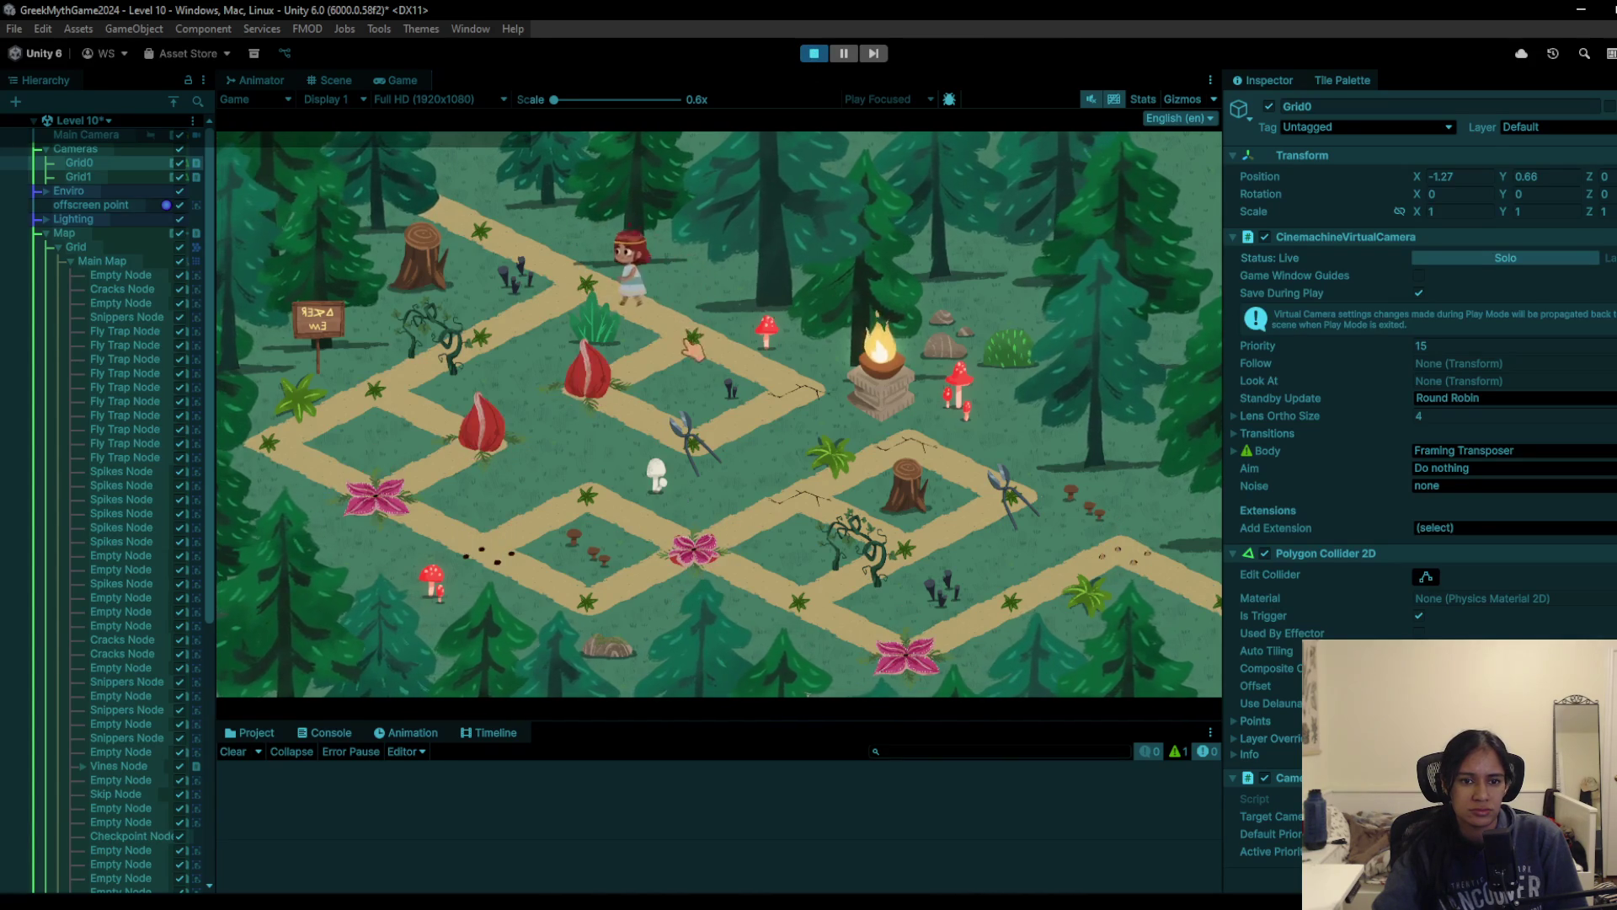
left_click(716, 367)
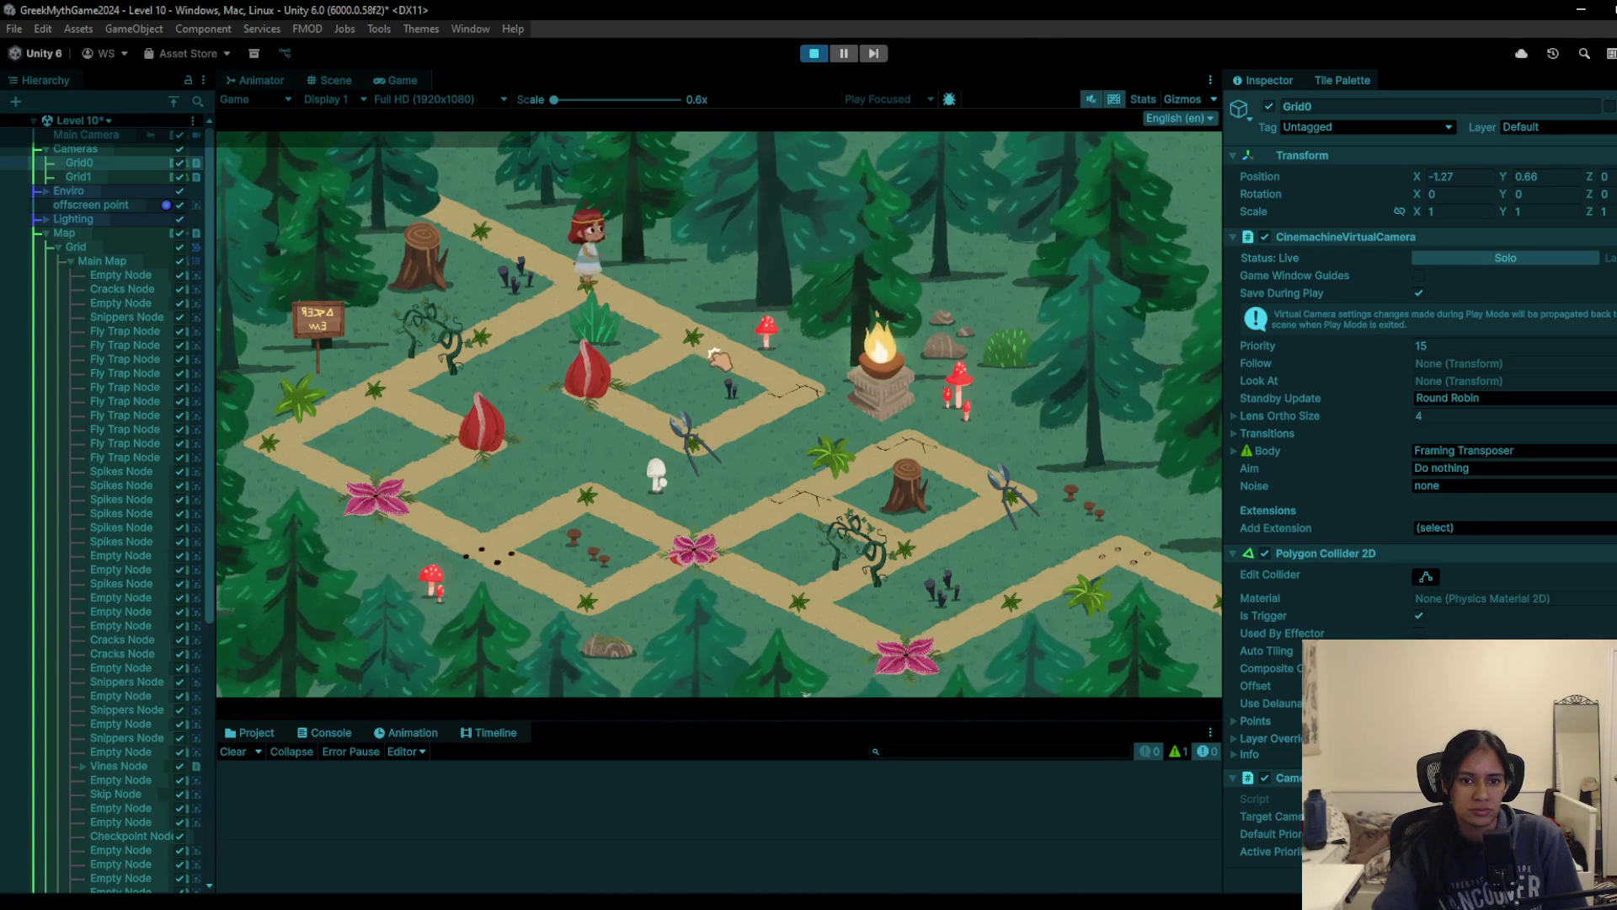
left_click(723, 368)
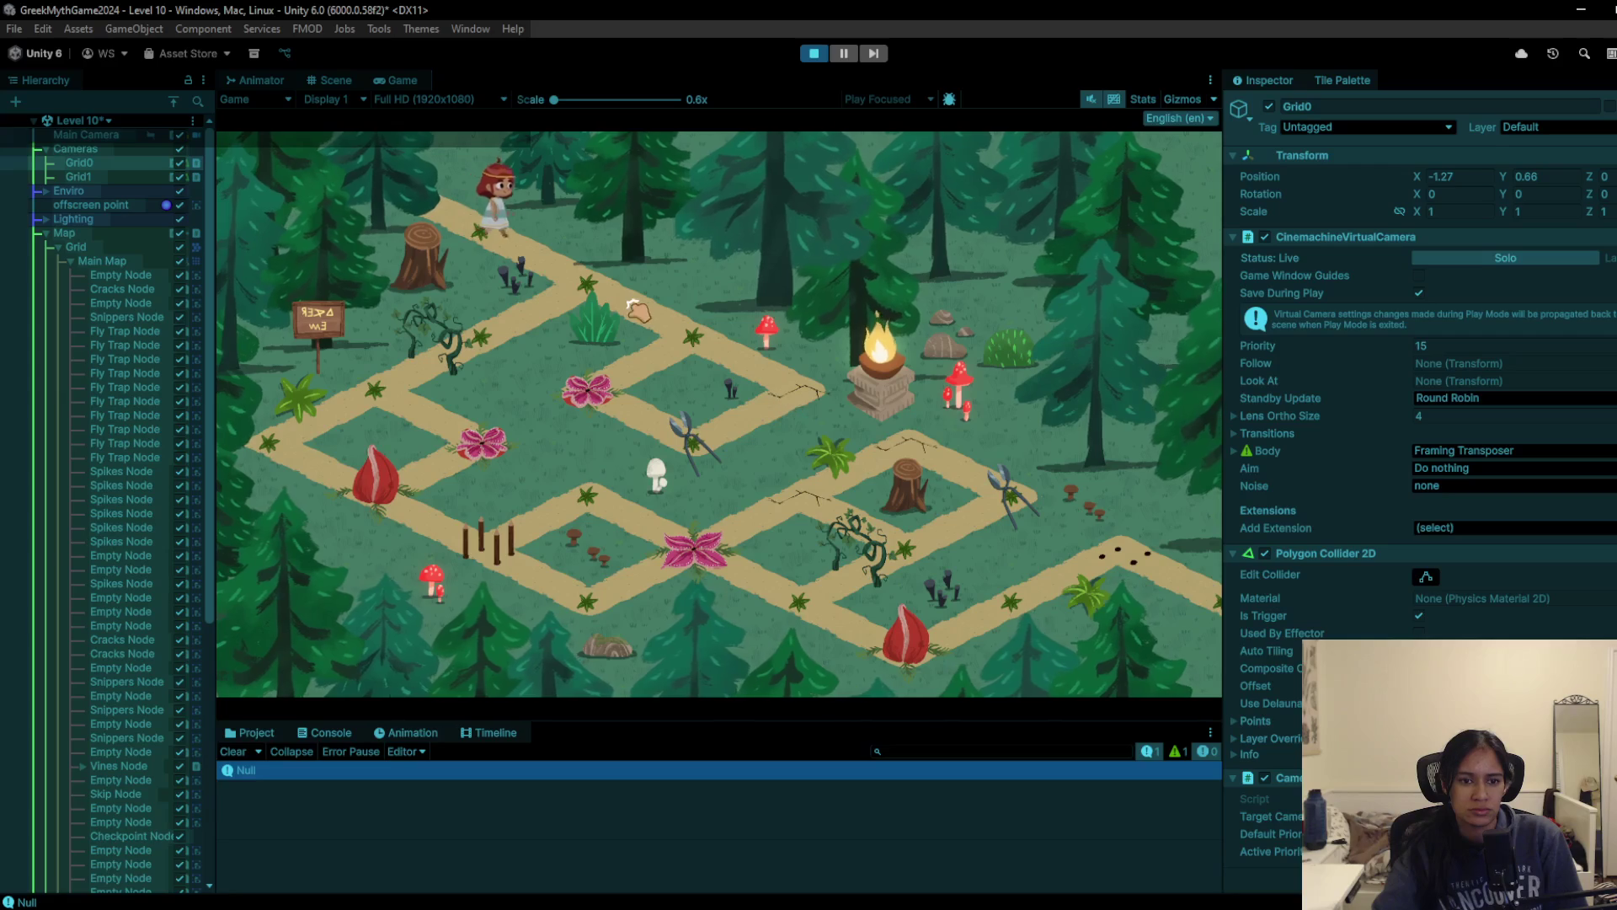
left_click(678, 346)
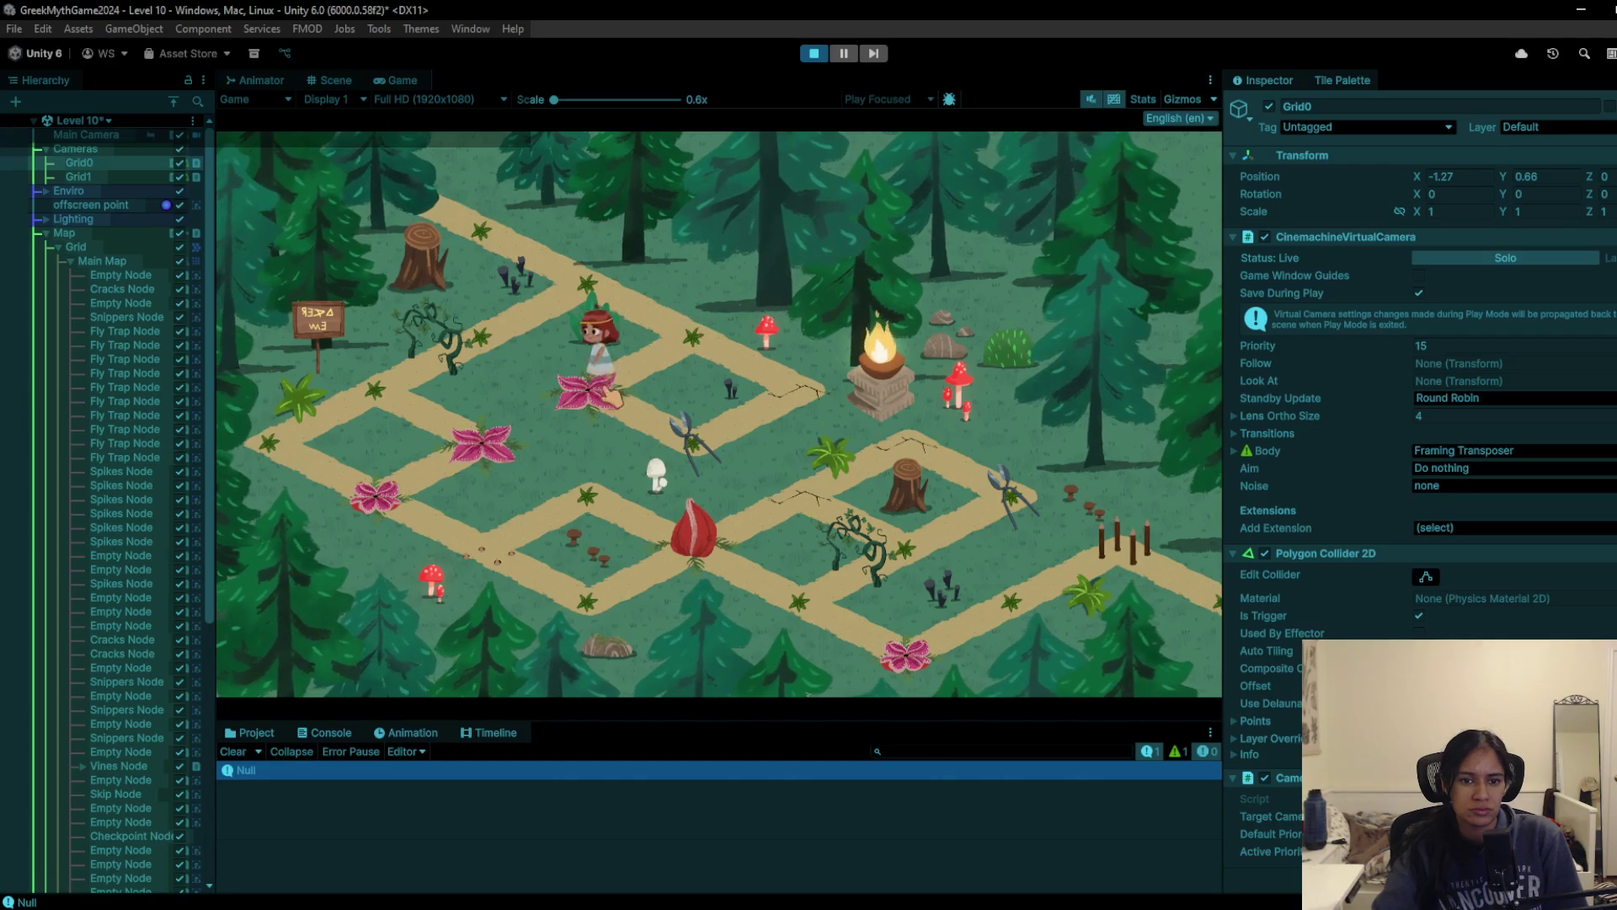
left_click(696, 340)
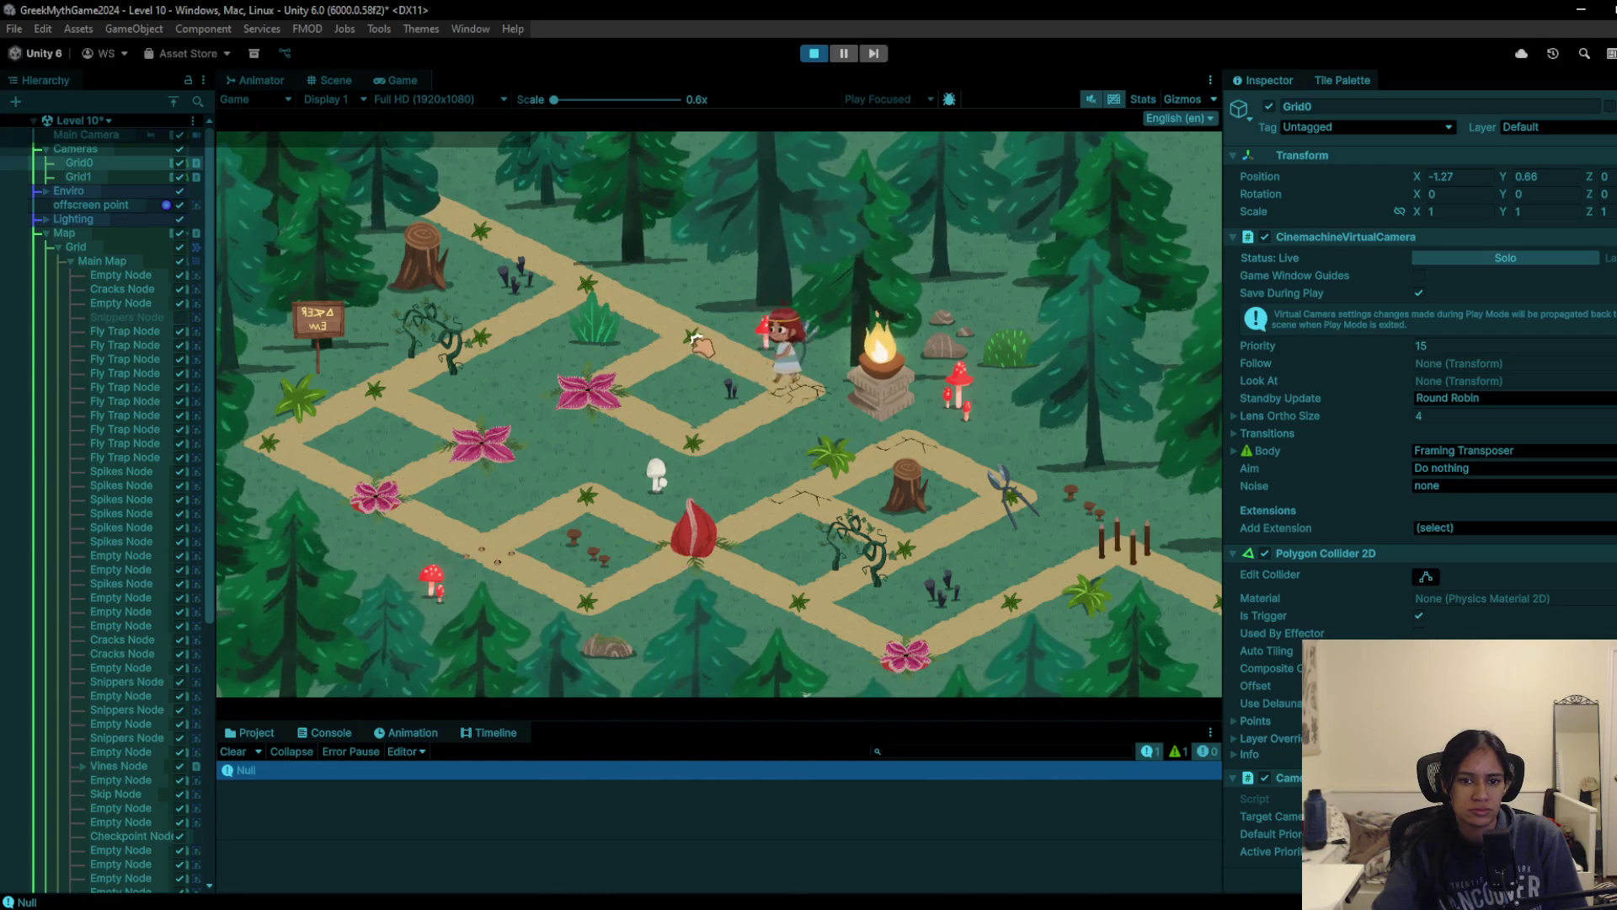
left_click(605, 297)
left_click(459, 356)
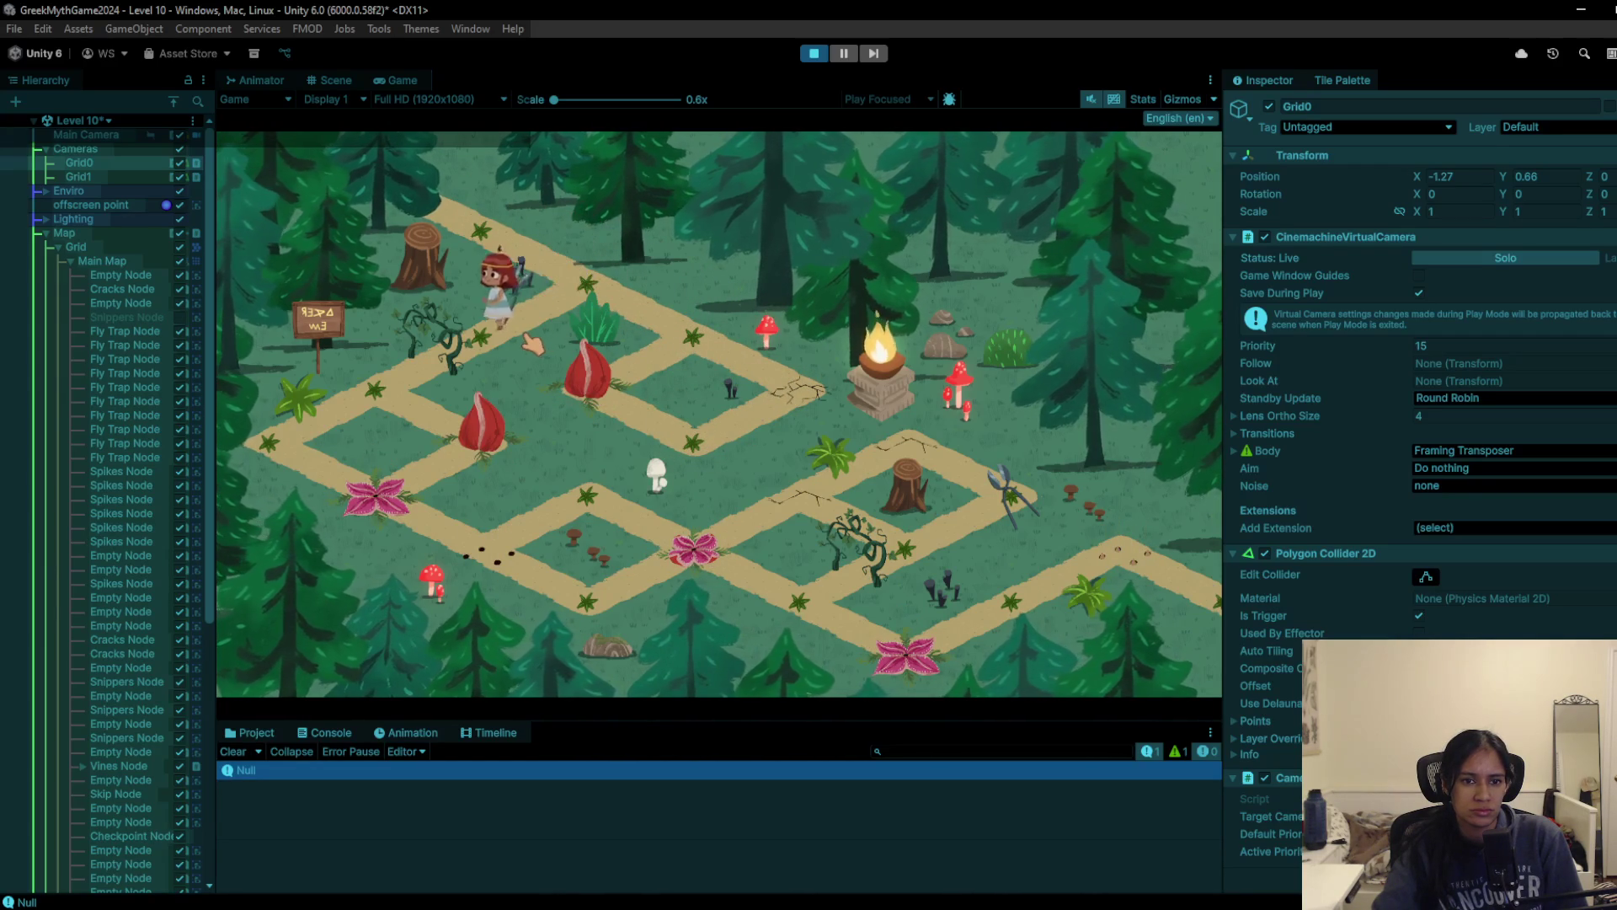
Step: Lead the character down the left path past the sign and around the pink flower tile
left_click(396, 403)
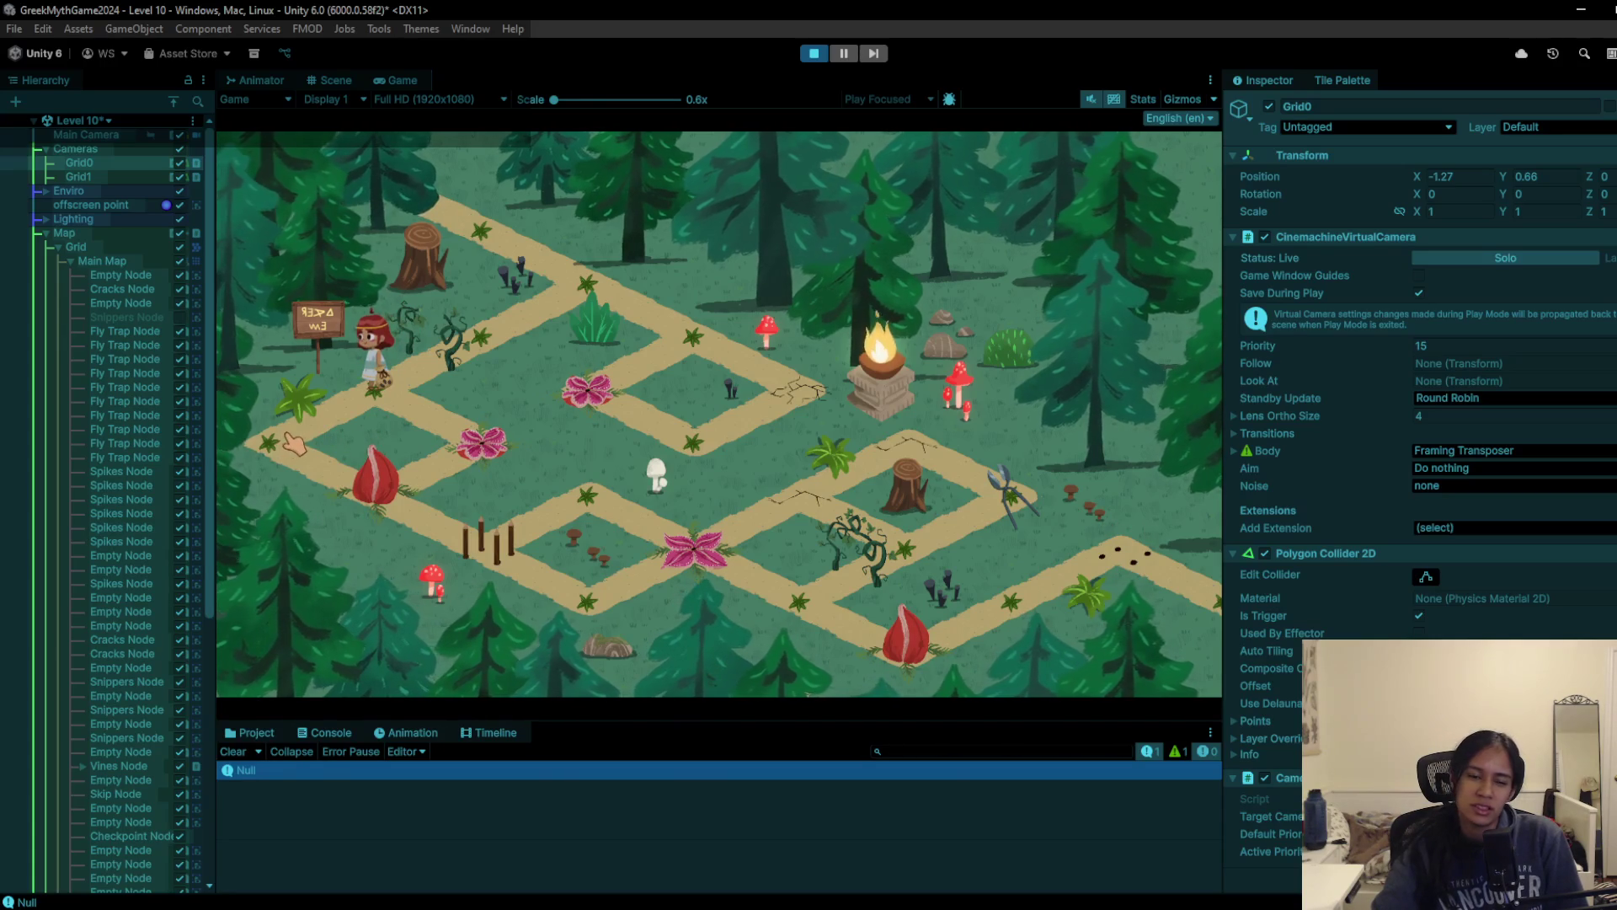
left_click(292, 449)
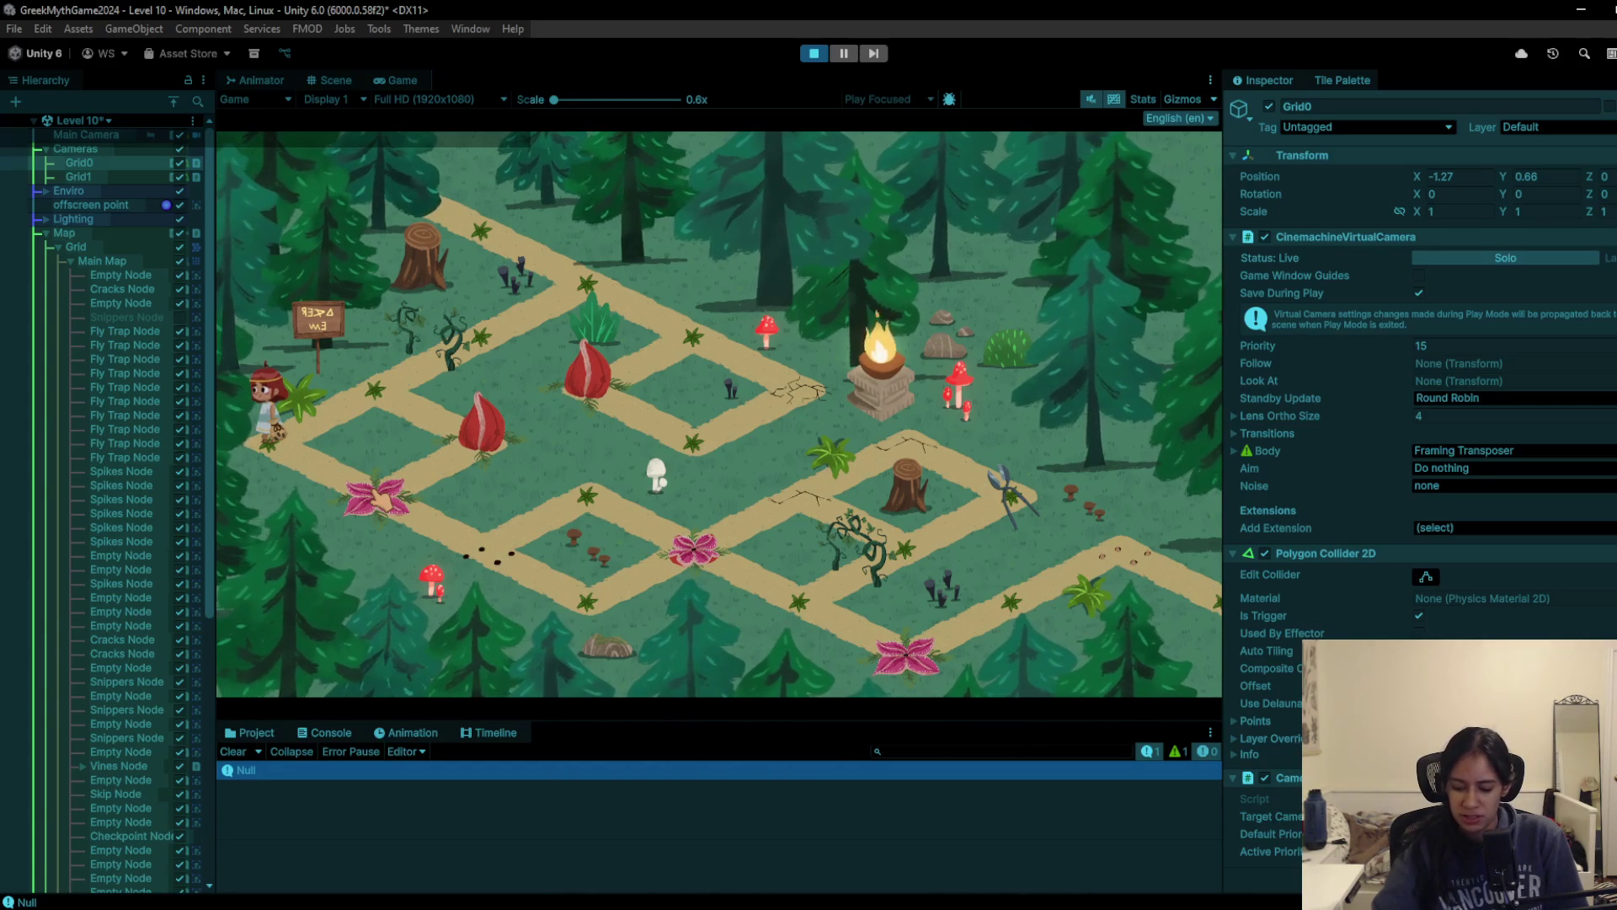
left_click(380, 500)
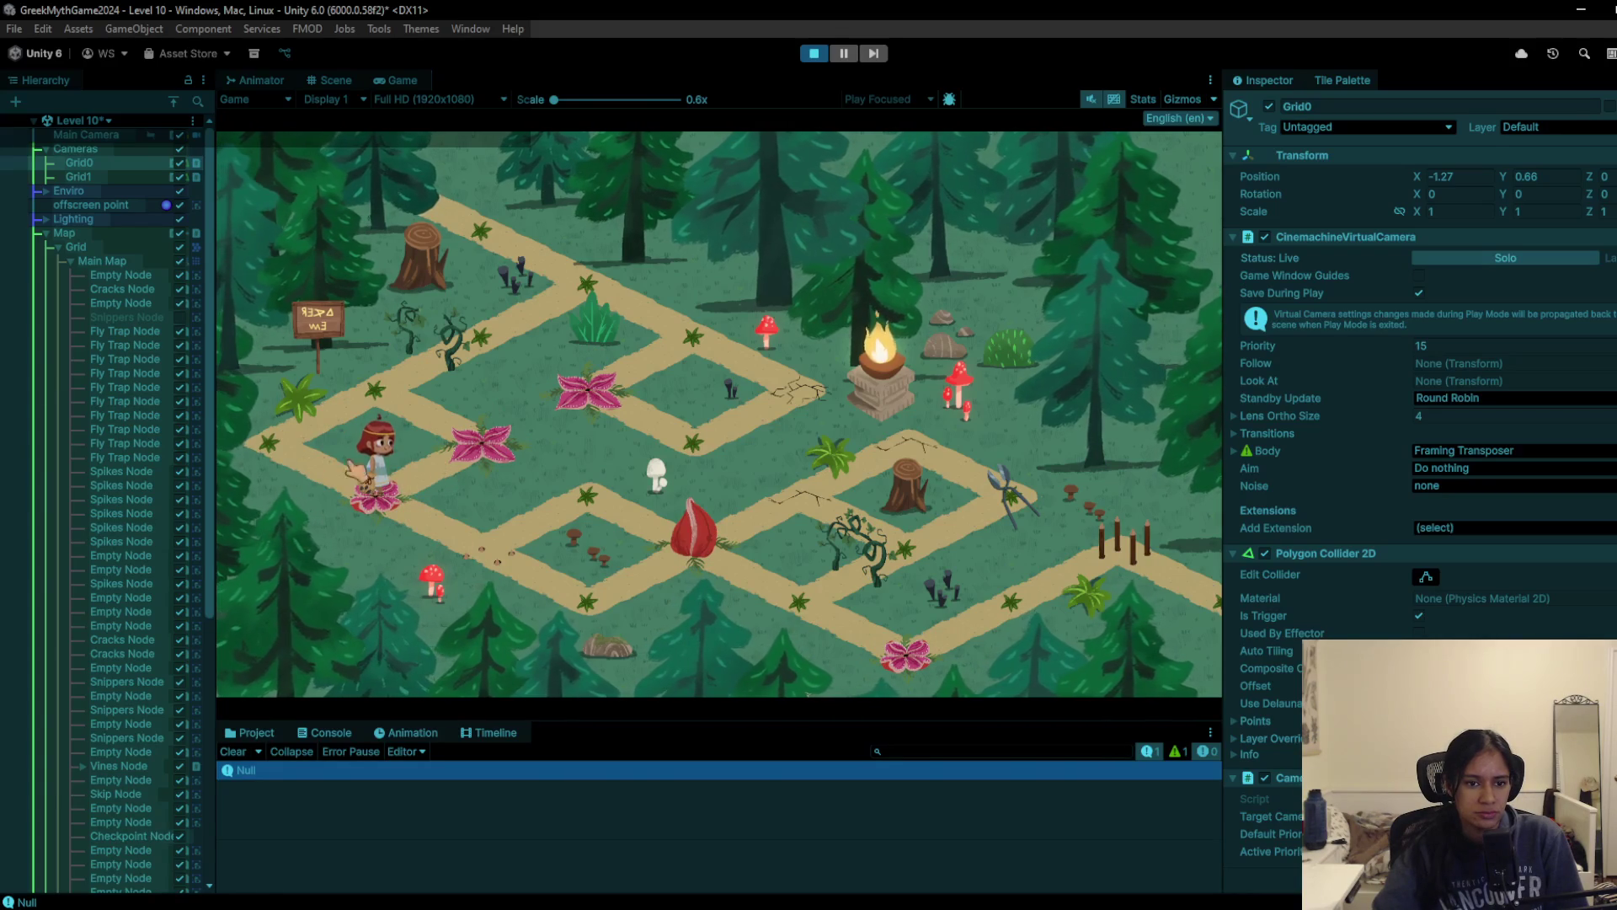
left_click(357, 408)
left_click(309, 446)
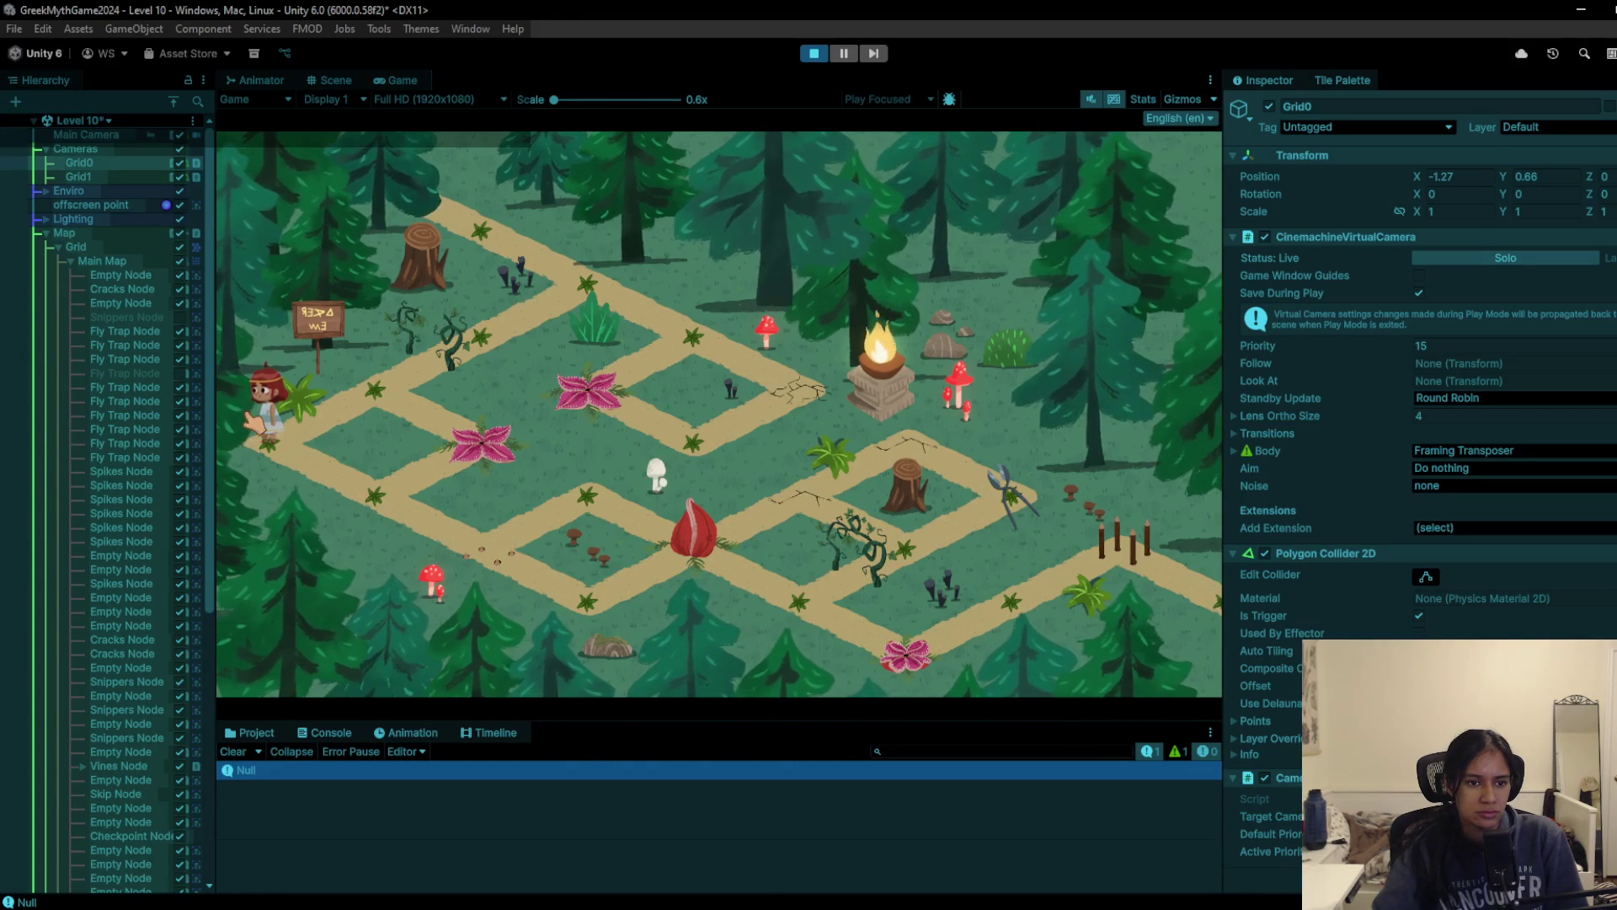
left_click(369, 499)
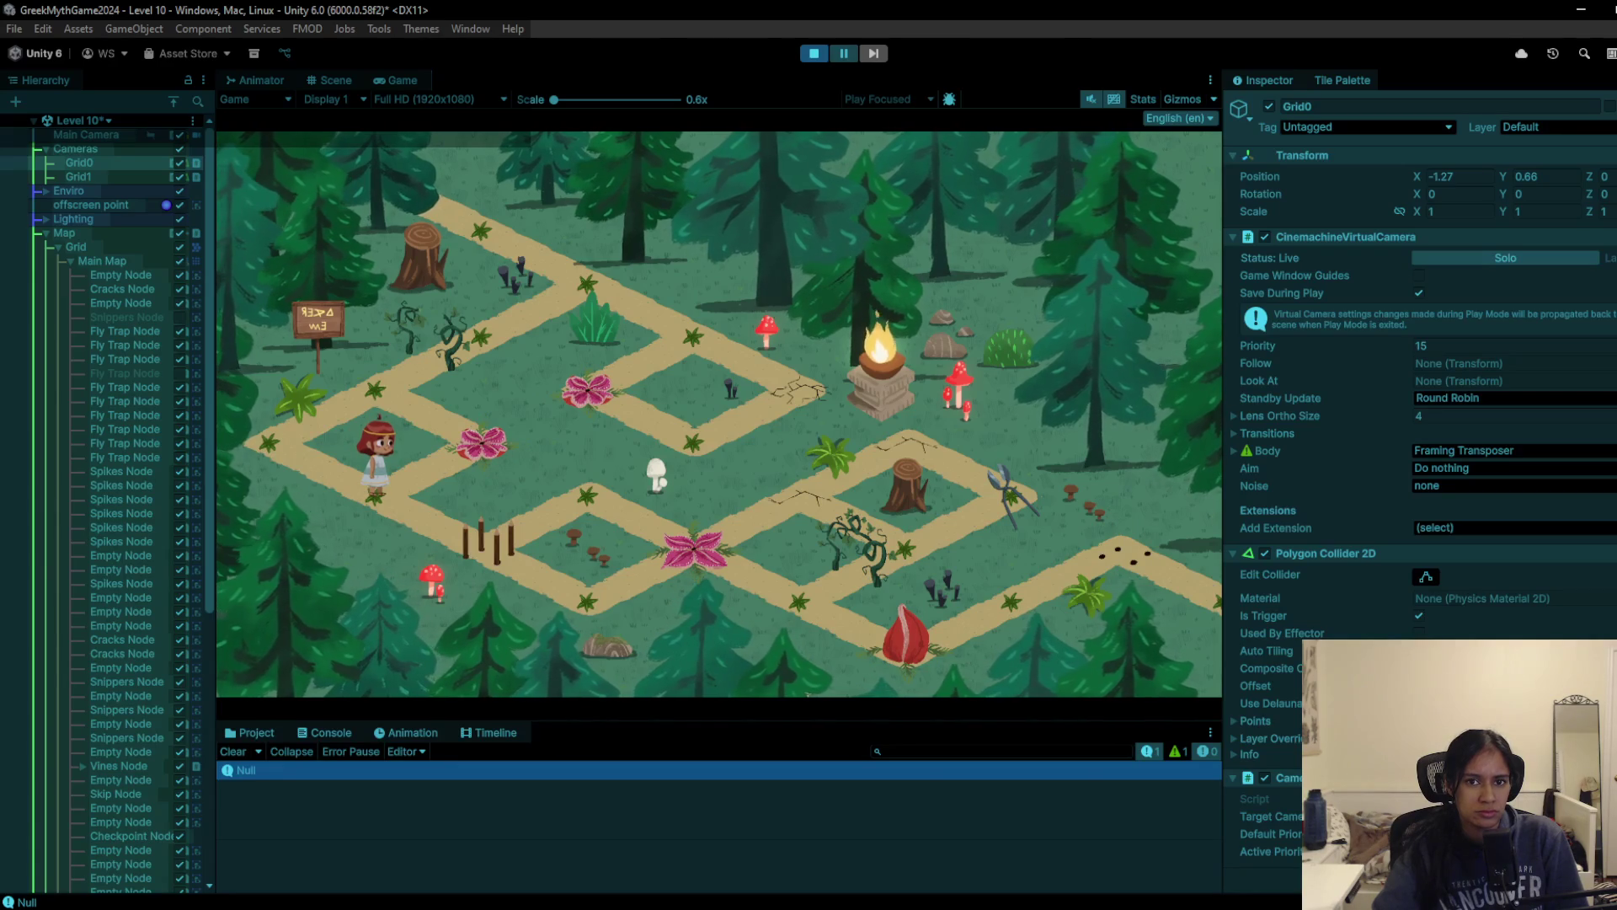
left_click(346, 467)
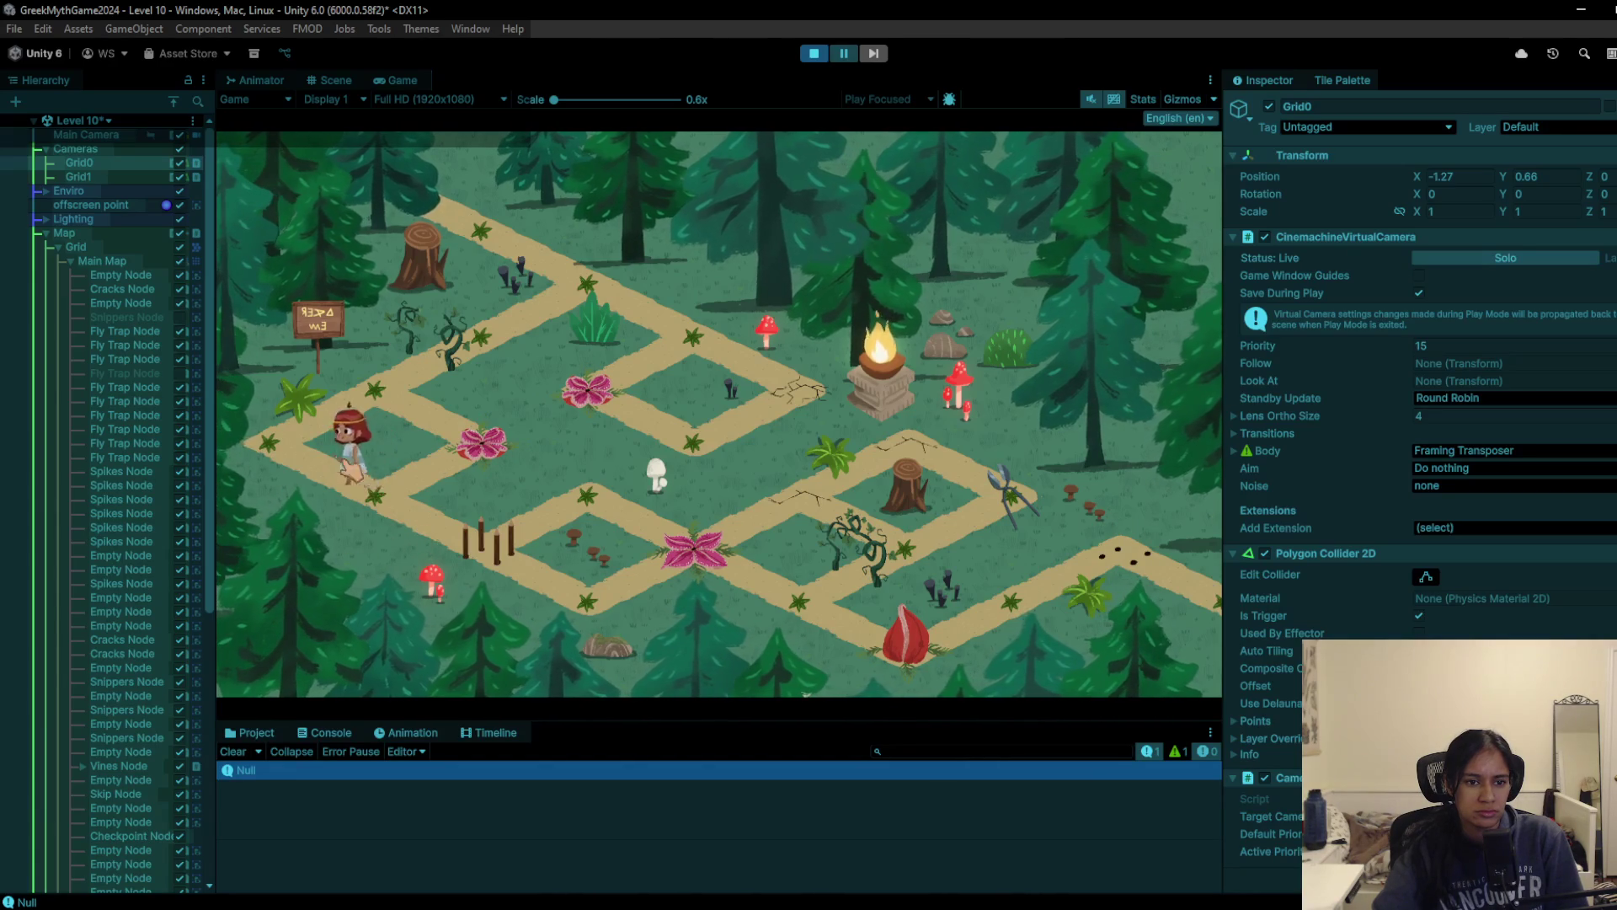
left_click(388, 505)
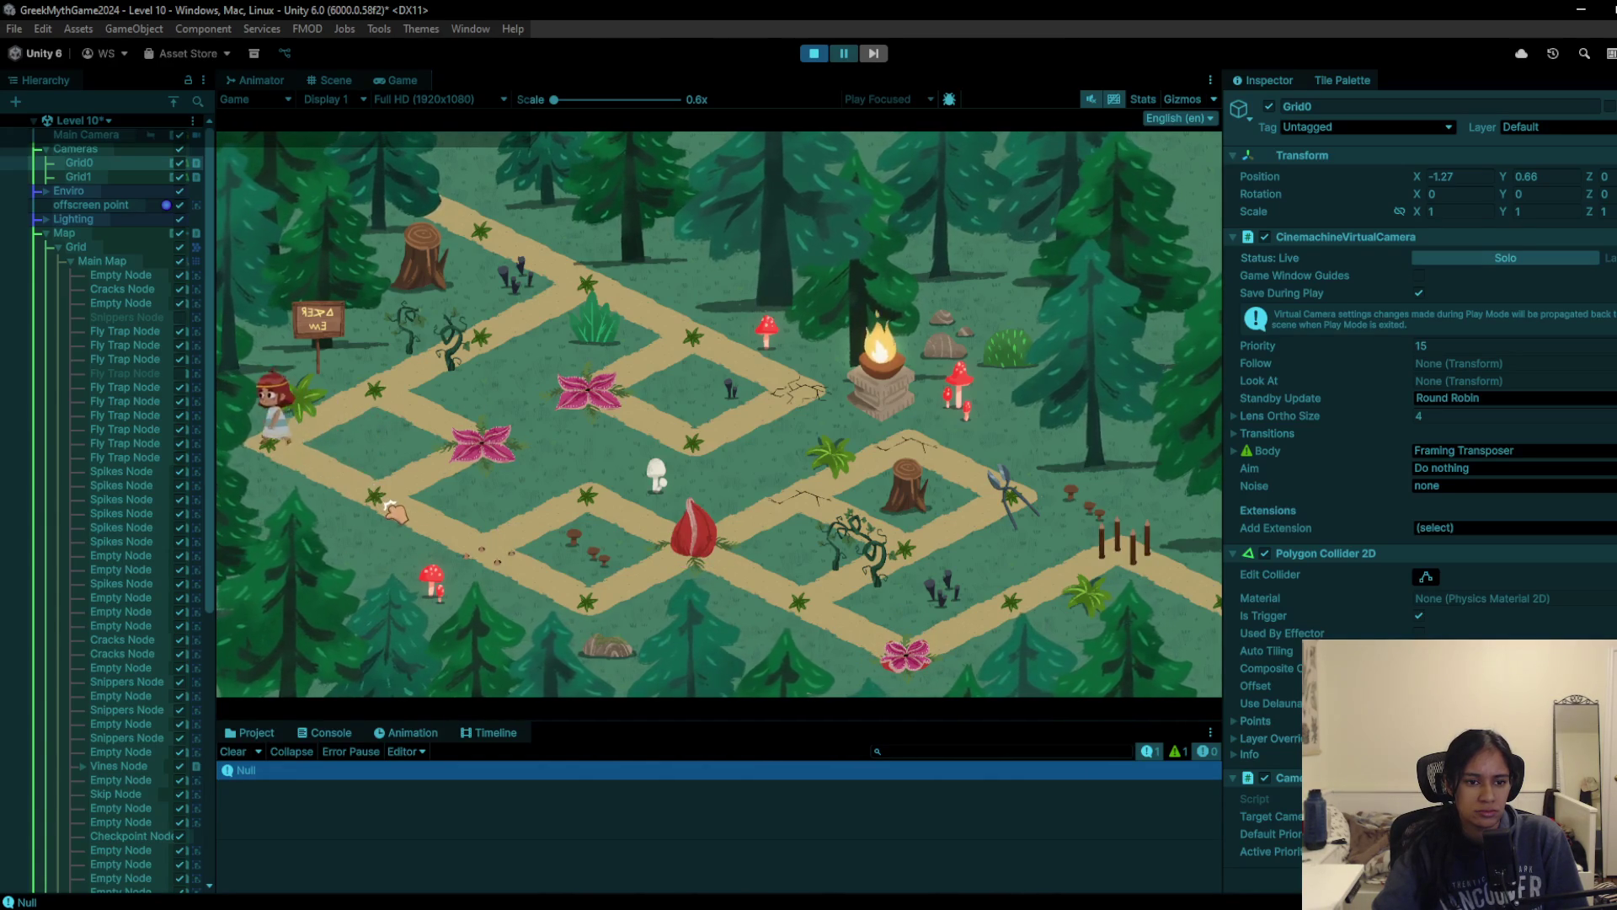
Step: Walk the character via the centre and lower-right paths to the hidden Pipikia, then stop Play mode
left_click(646, 532)
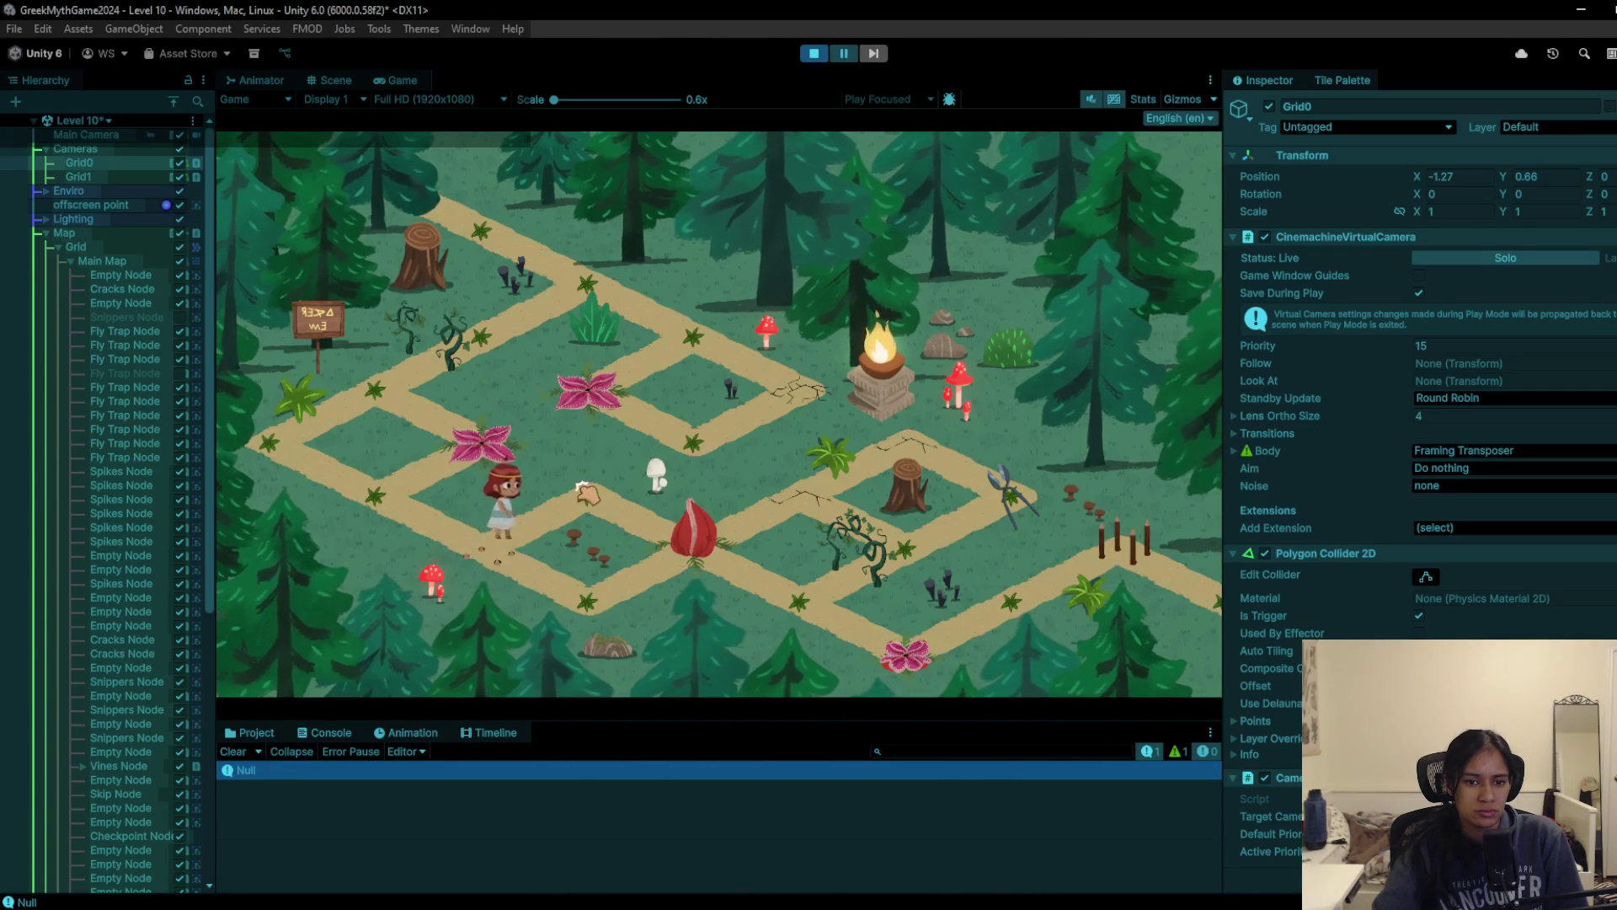
left_click(912, 438)
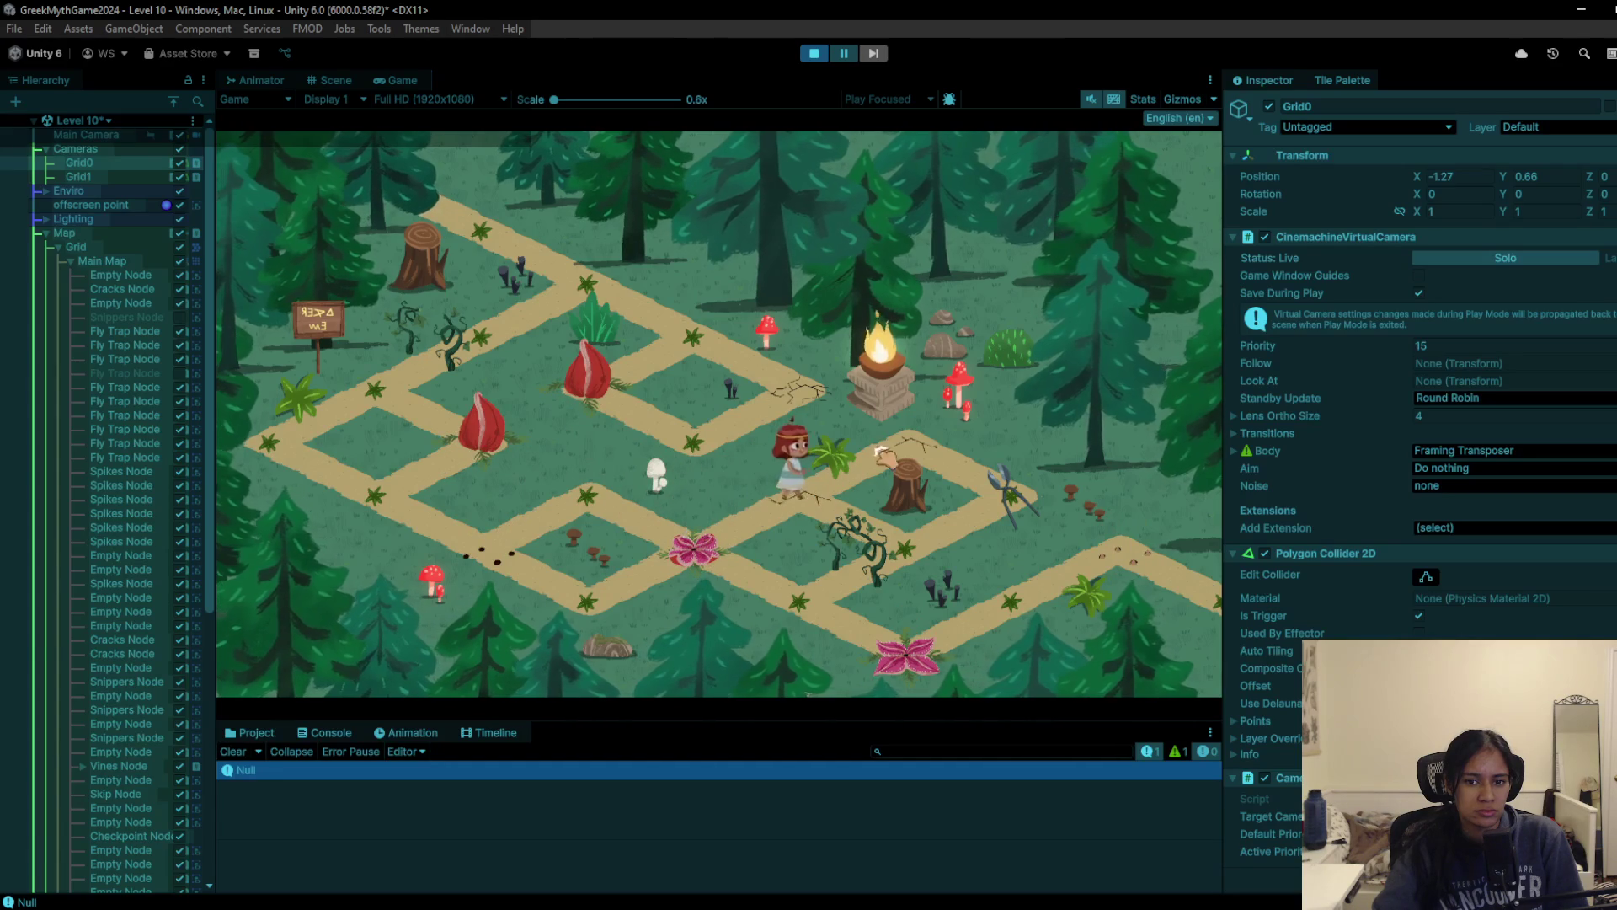
left_click(874, 575)
left_click(822, 627)
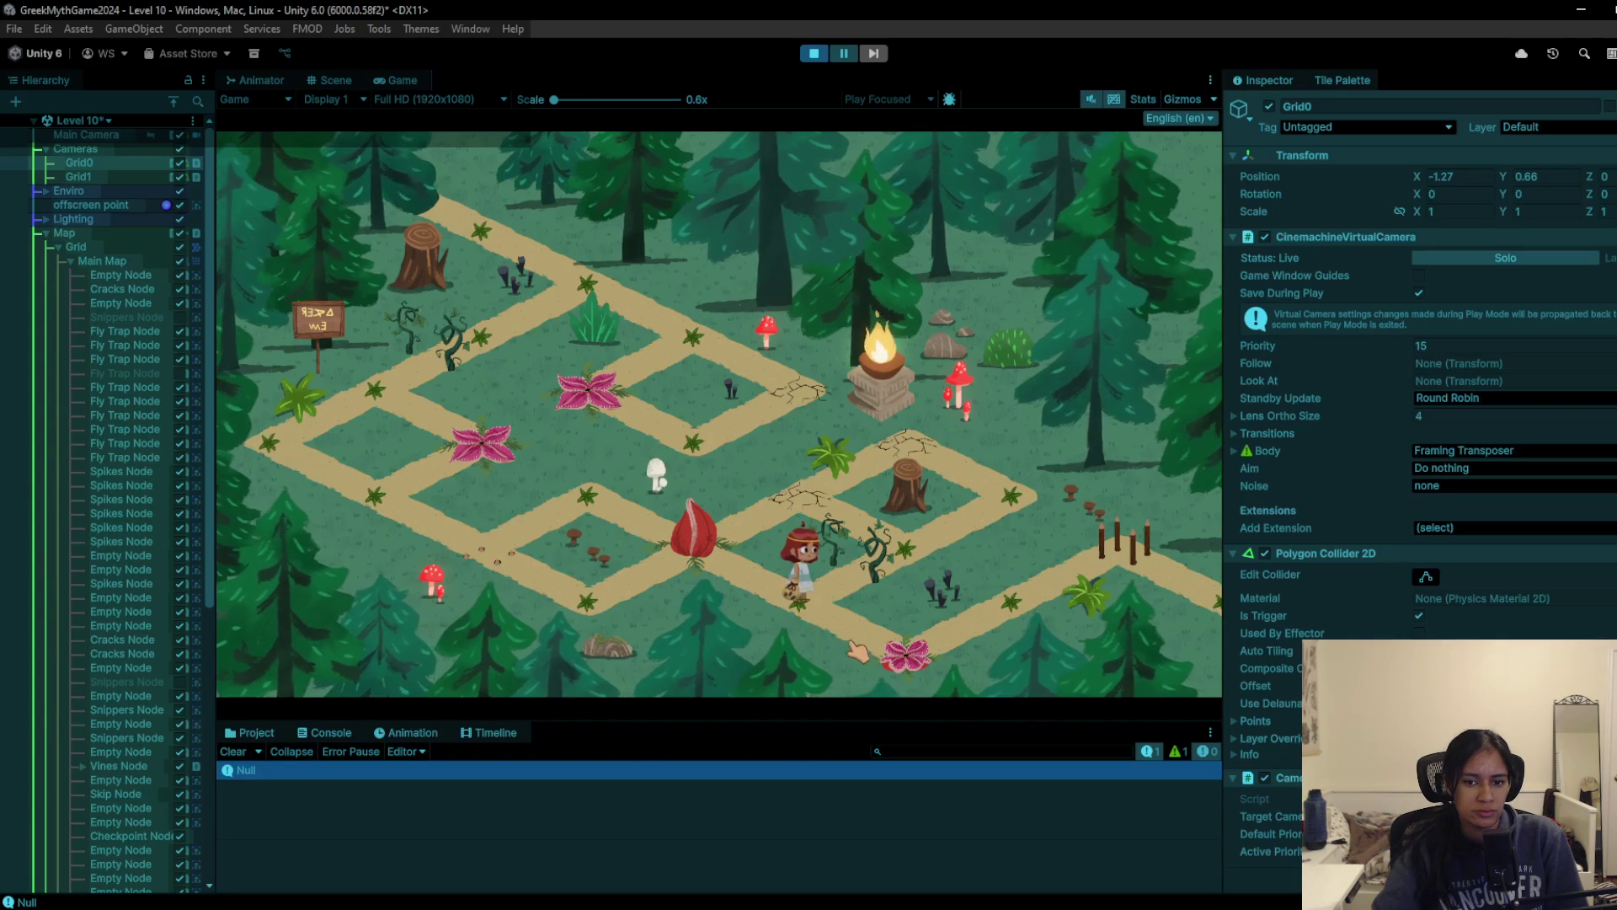
left_click(996, 640)
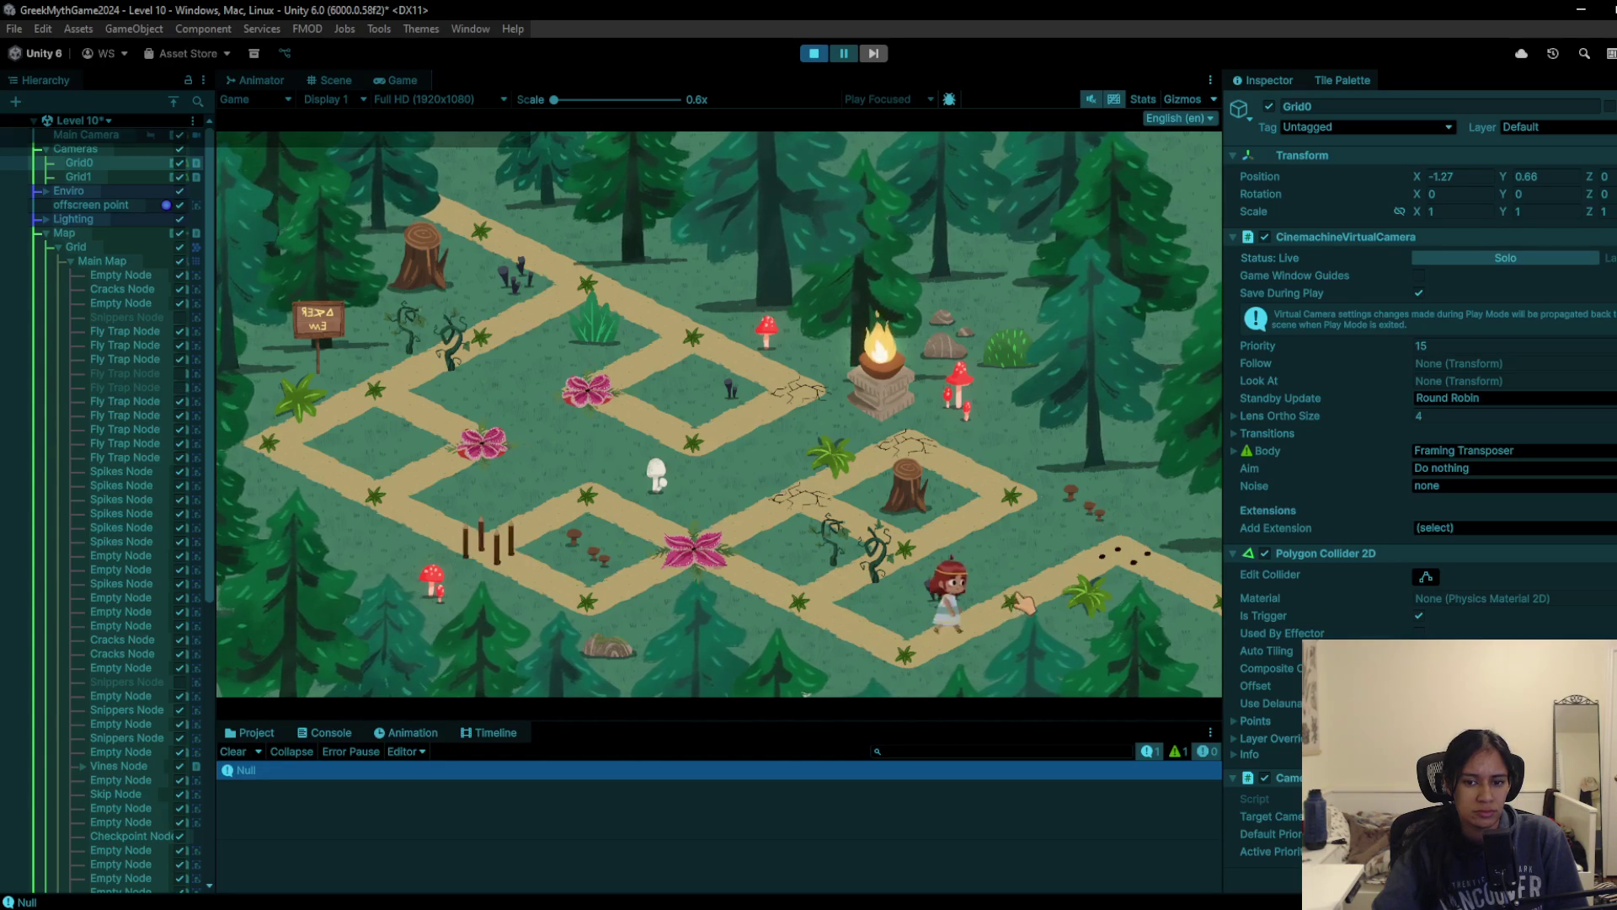
left_click(1142, 571)
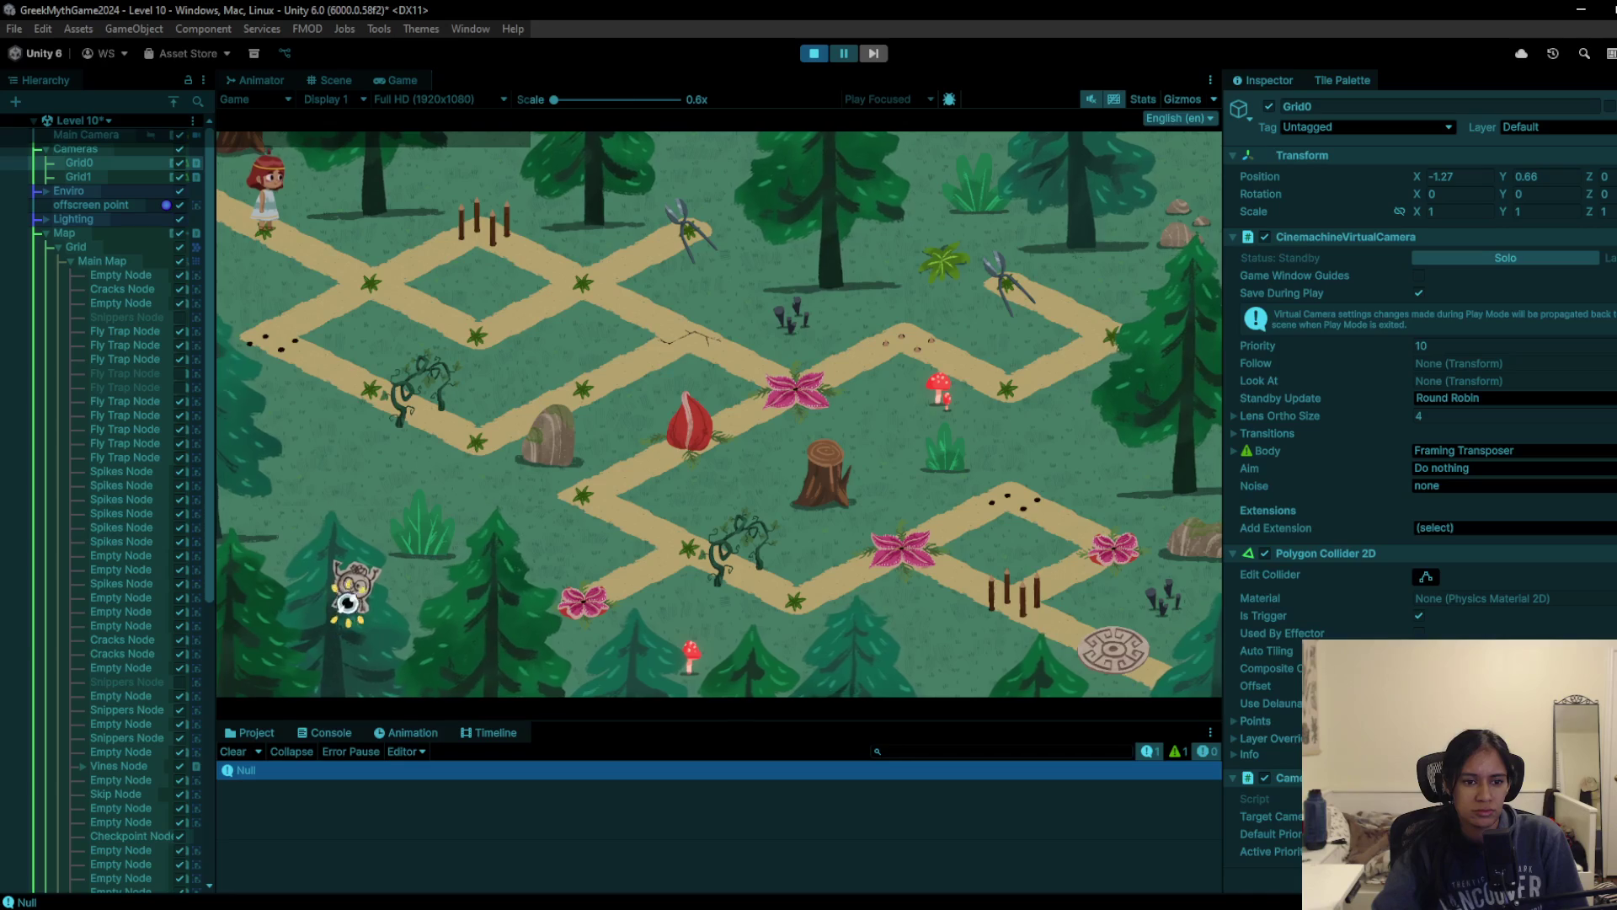
left_click(337, 609)
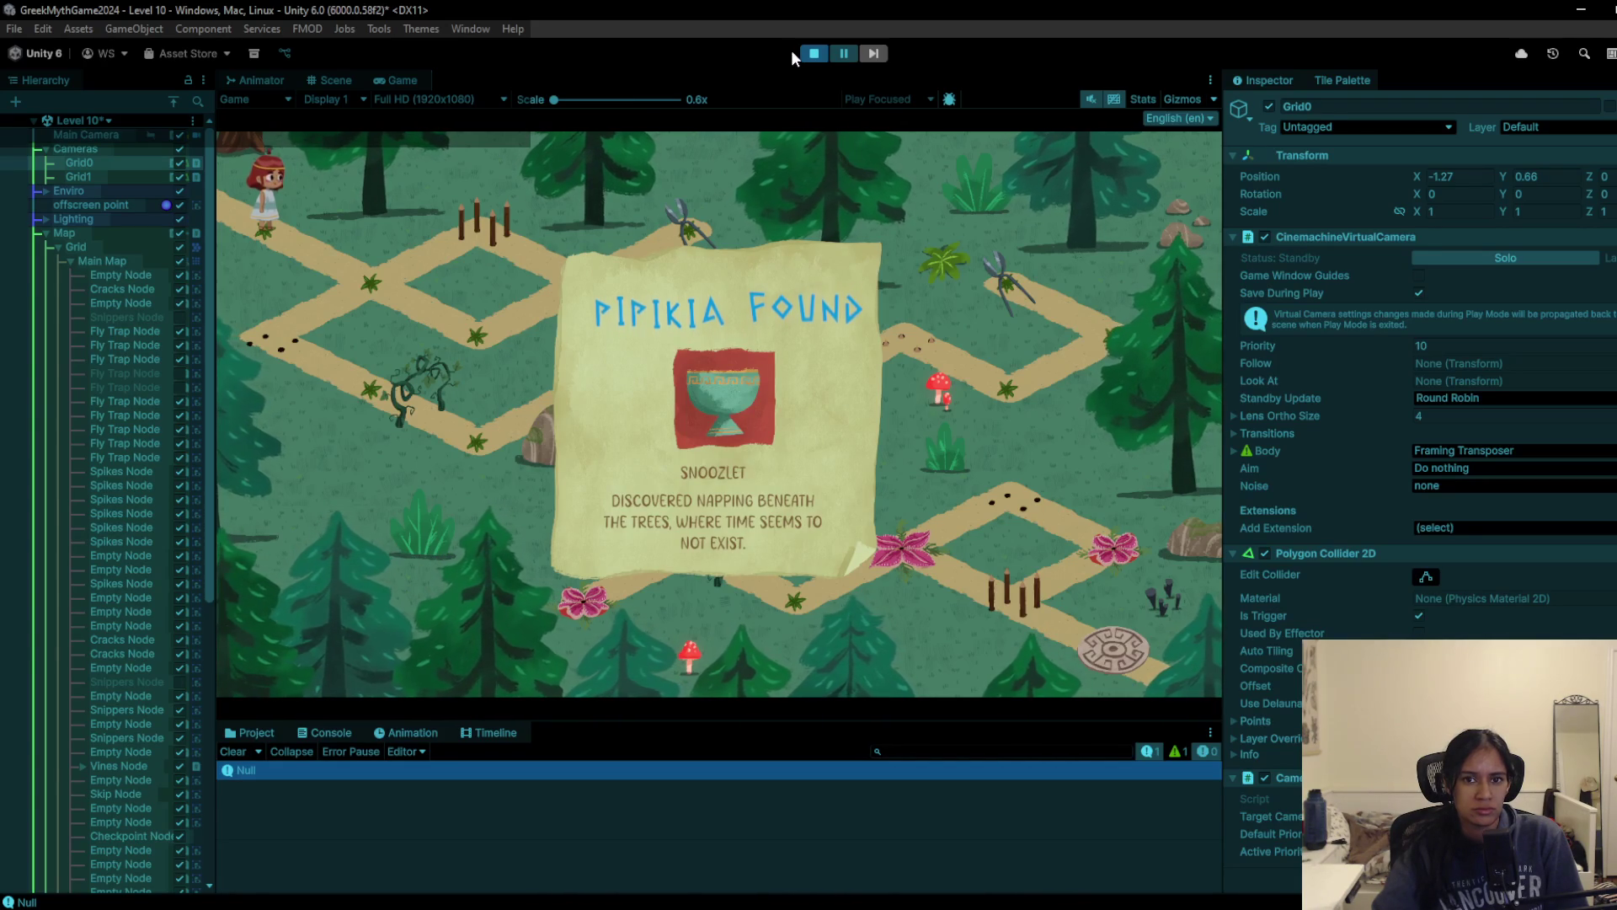
key("ctrl+p")
left_click(261, 733)
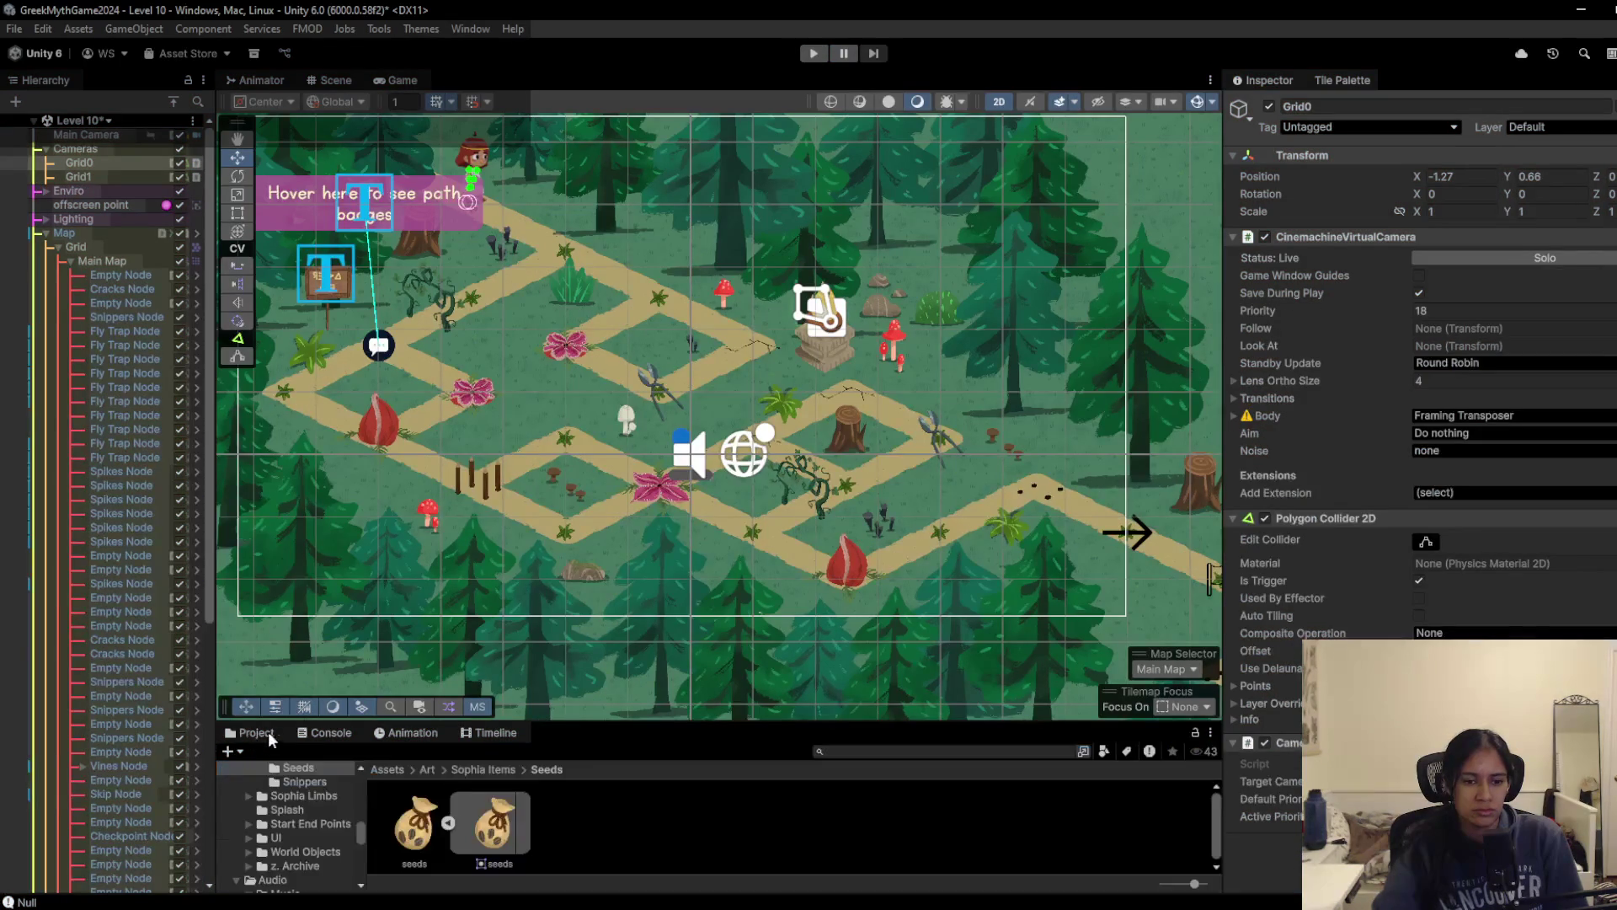
Step: Go up to the Art folder and make the Project browser taller
left_click(429, 770)
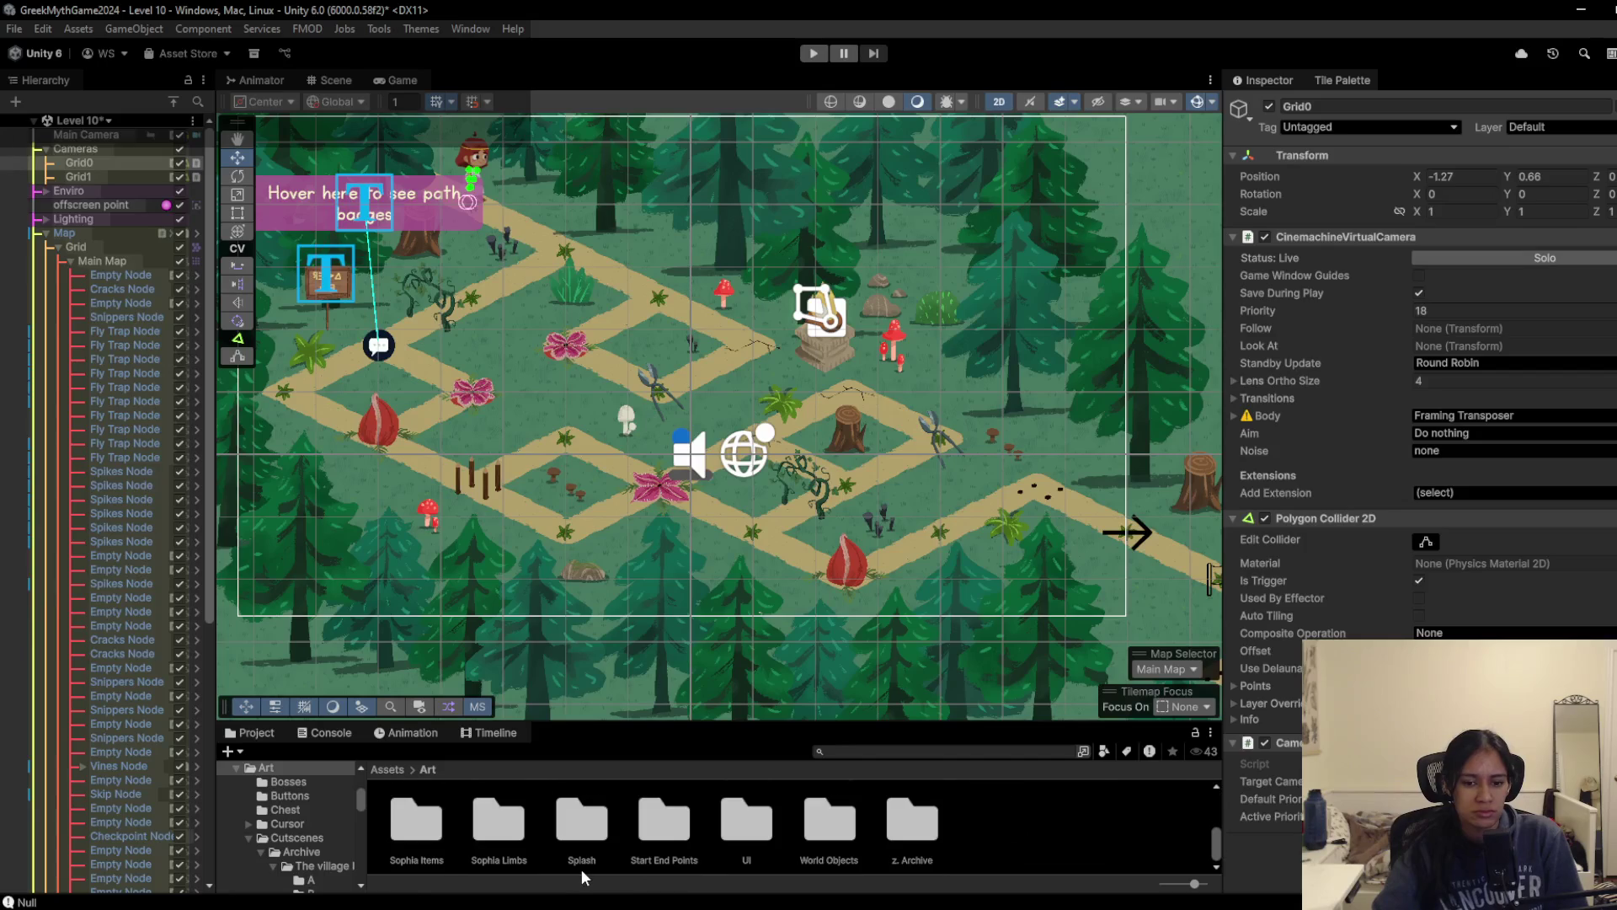
scroll(506, 854, "up", 3)
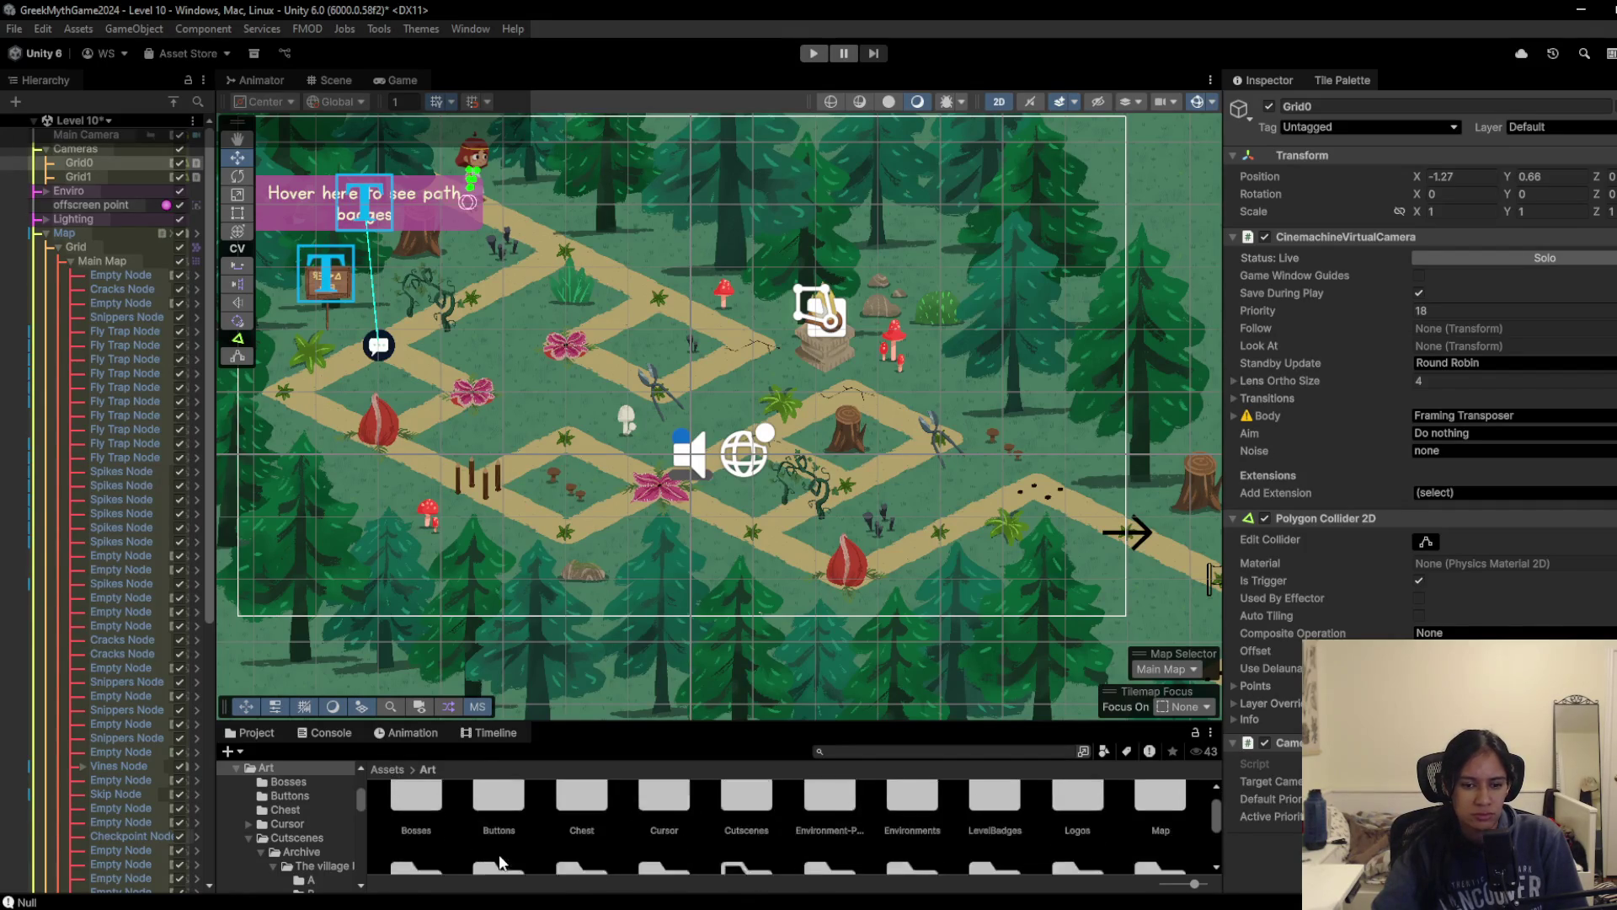
left_click_drag(712, 724, 712, 557)
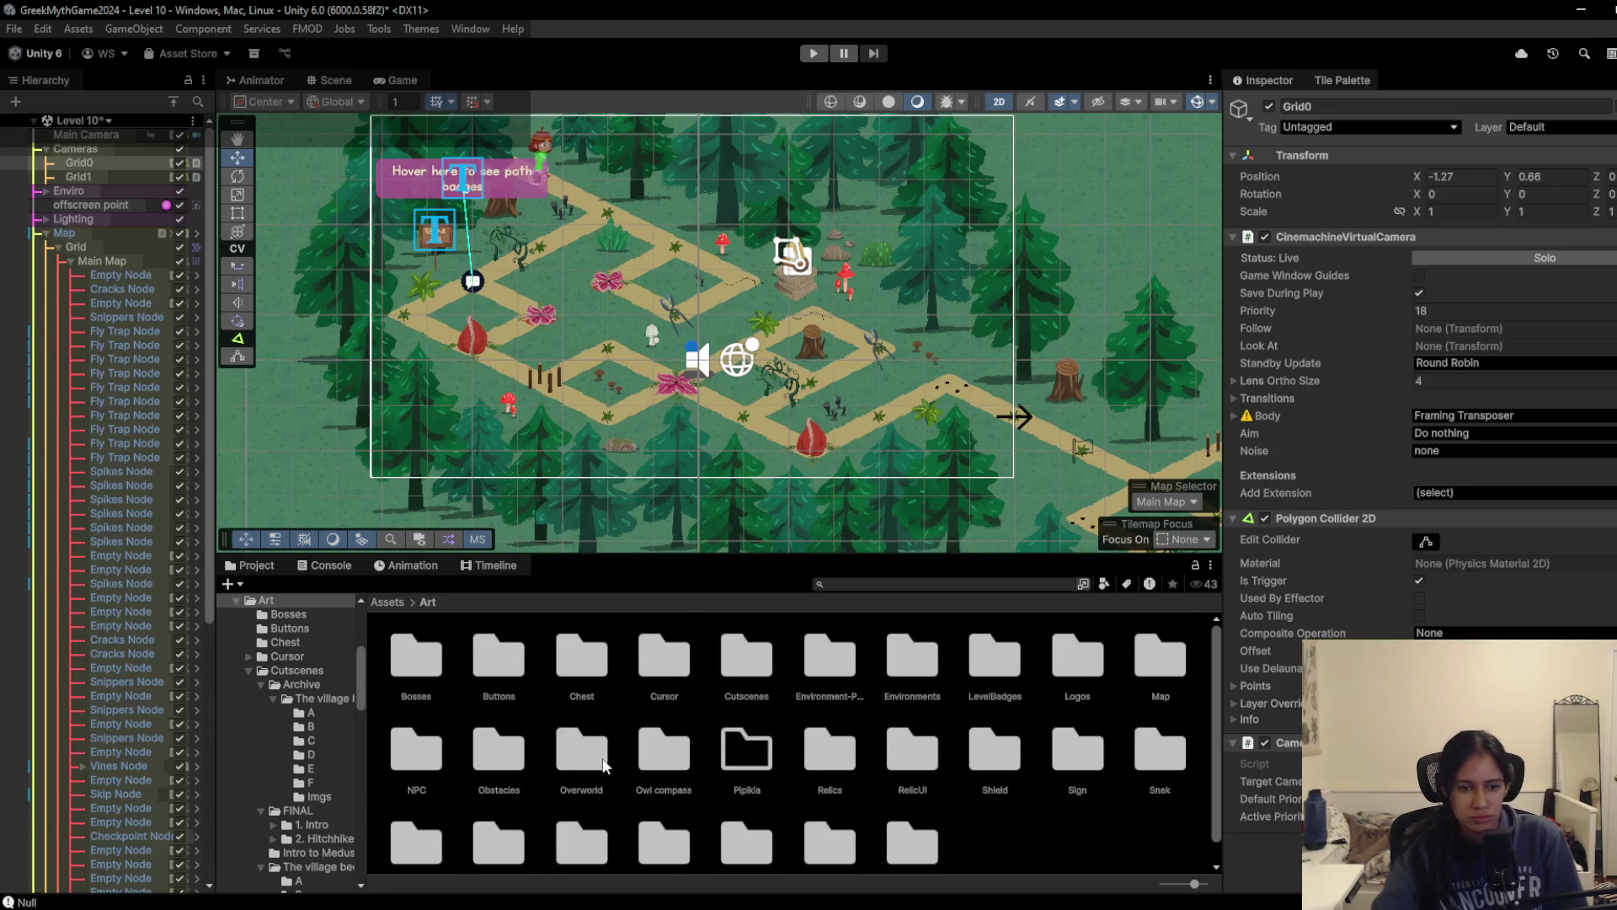
scroll(463, 758, "down", 1)
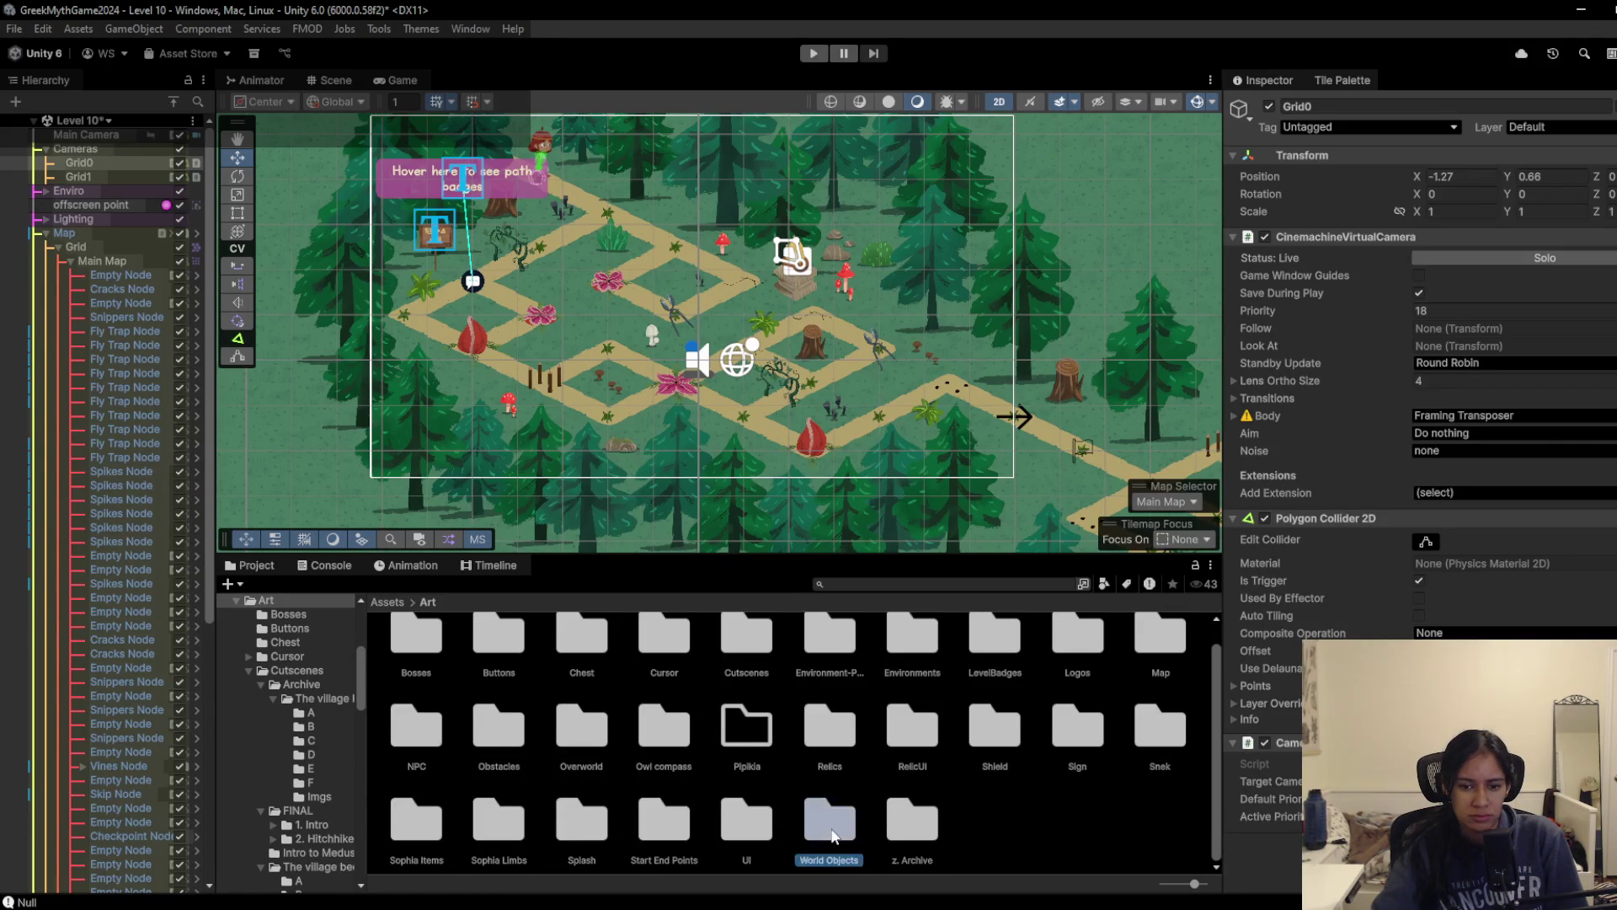
Step: Browse World Objects/World 1 and Sophia Items, returning to the Art folder overview
double_click(831, 830)
double_click(489, 670)
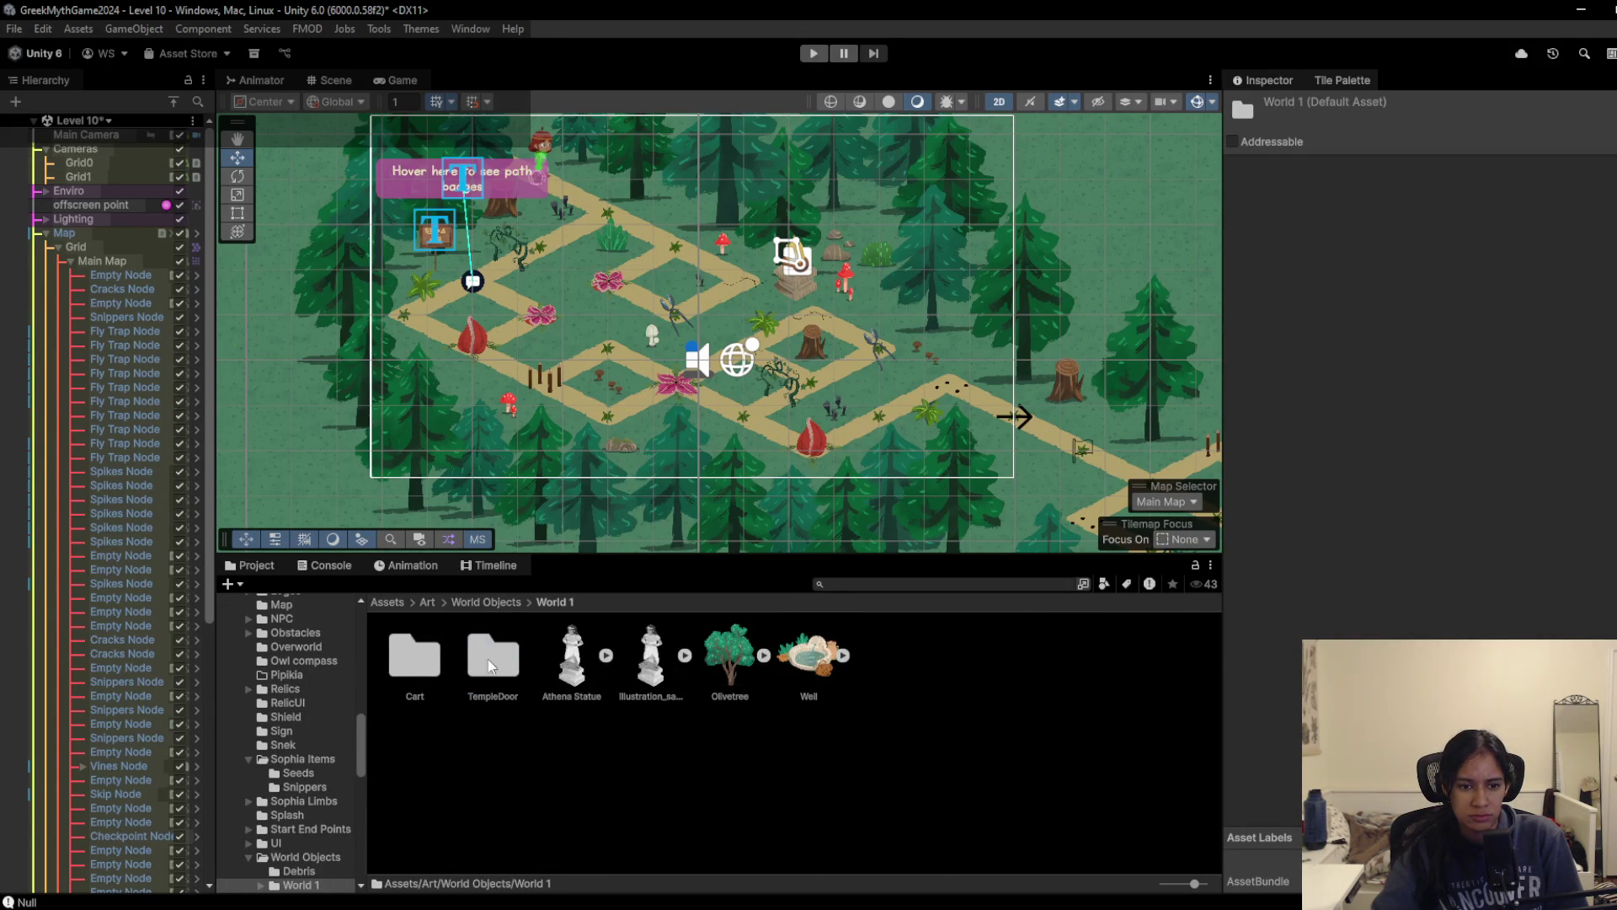
left_click(488, 601)
left_click(430, 602)
scroll(908, 837, "down", 1)
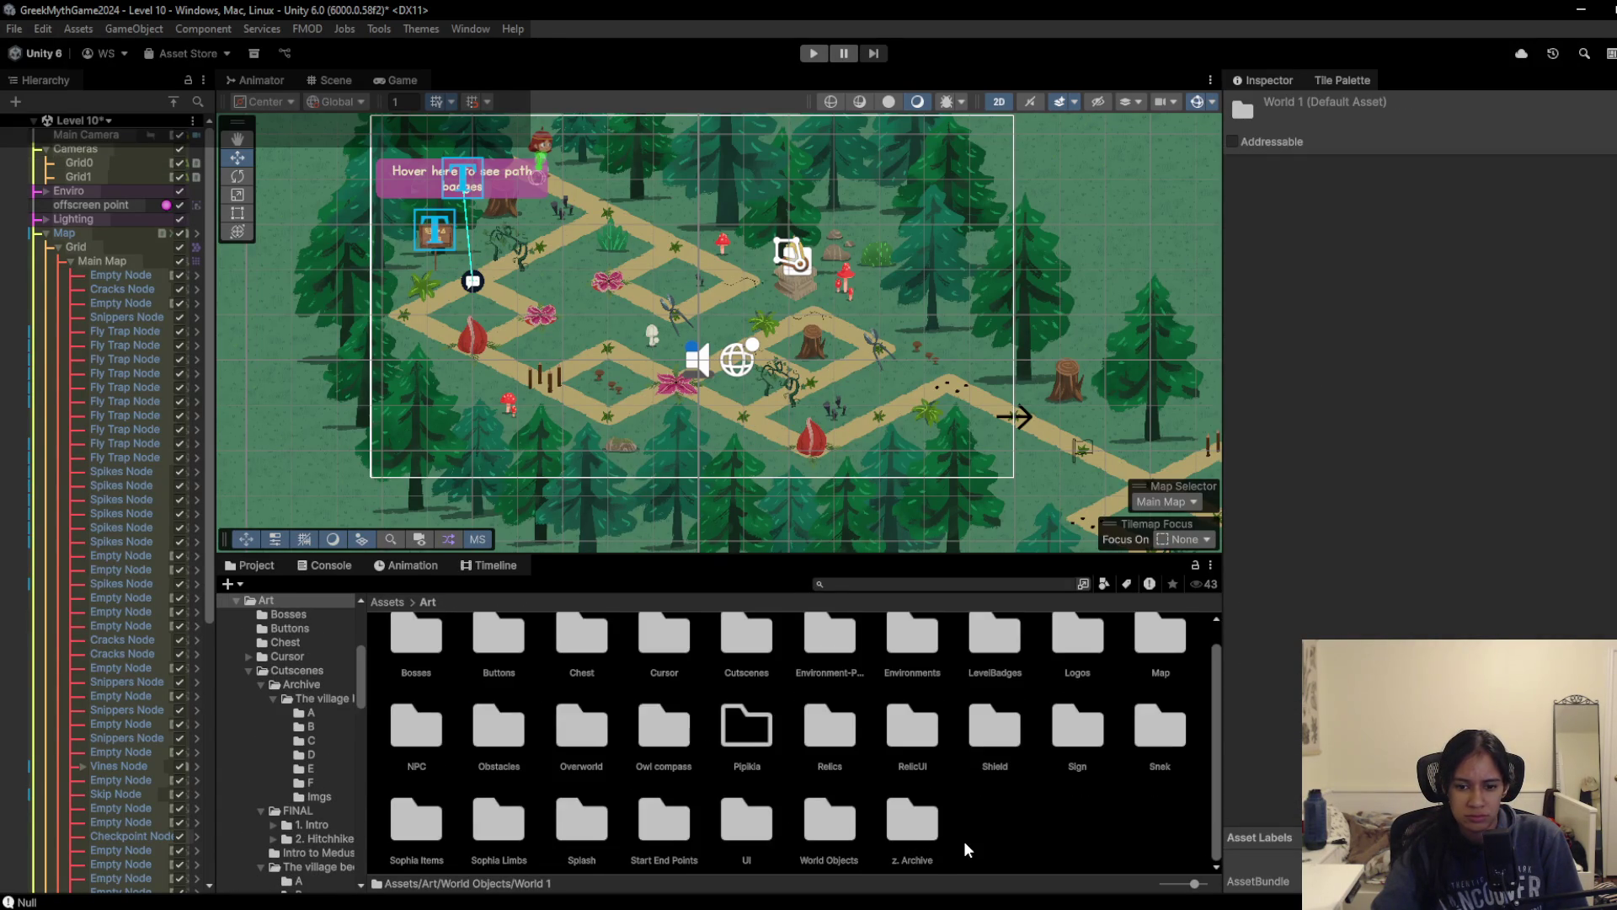
double_click(426, 817)
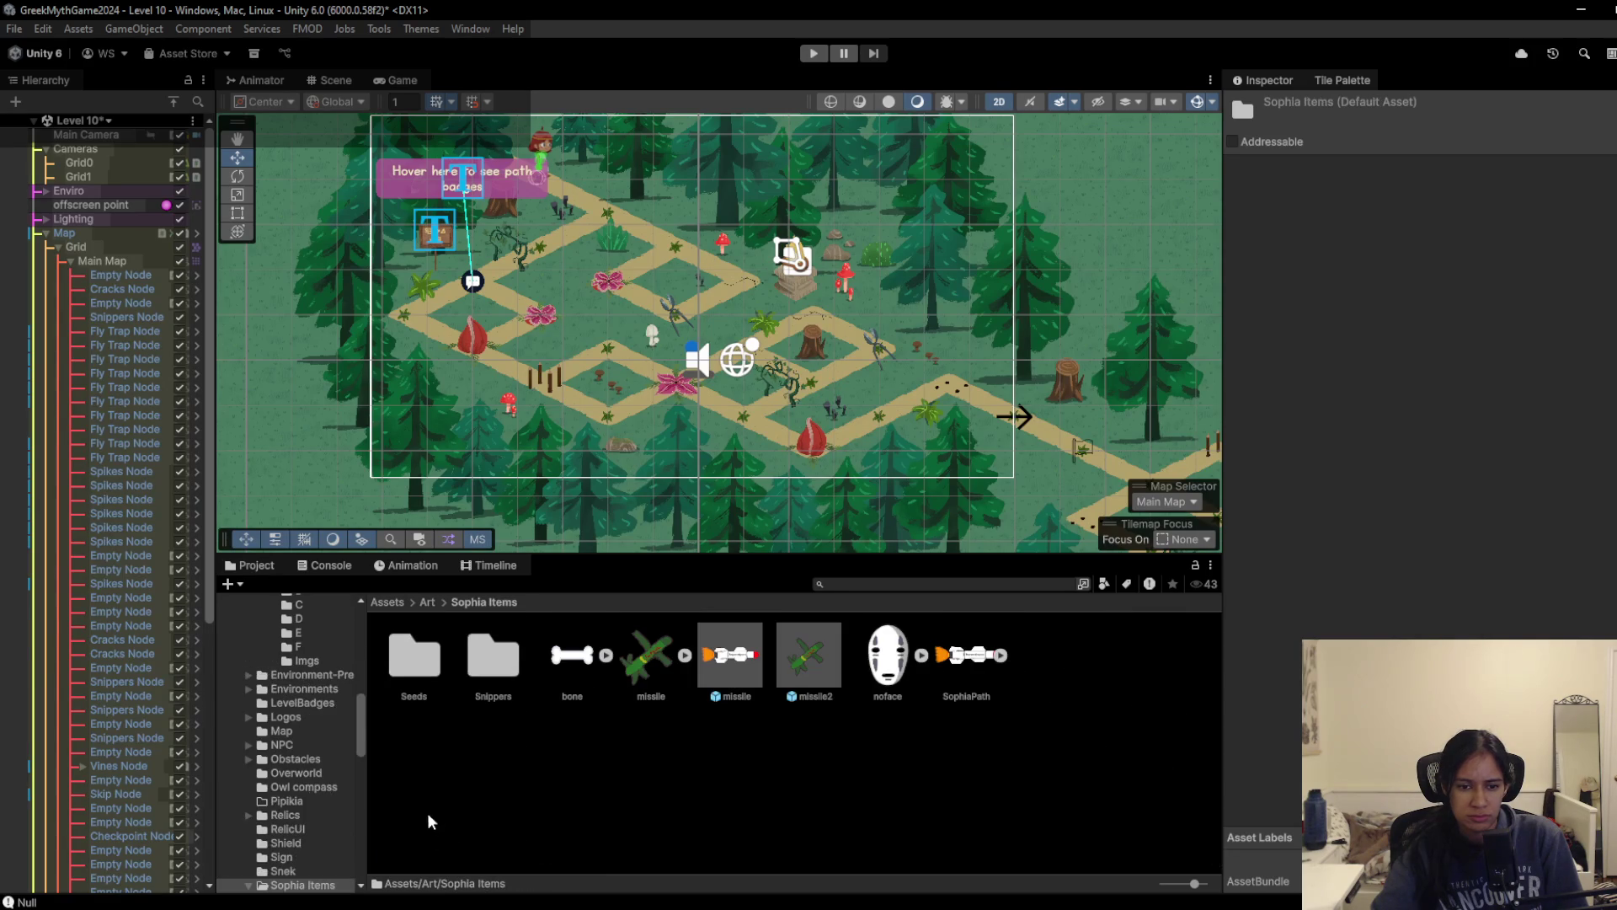
left_click(428, 602)
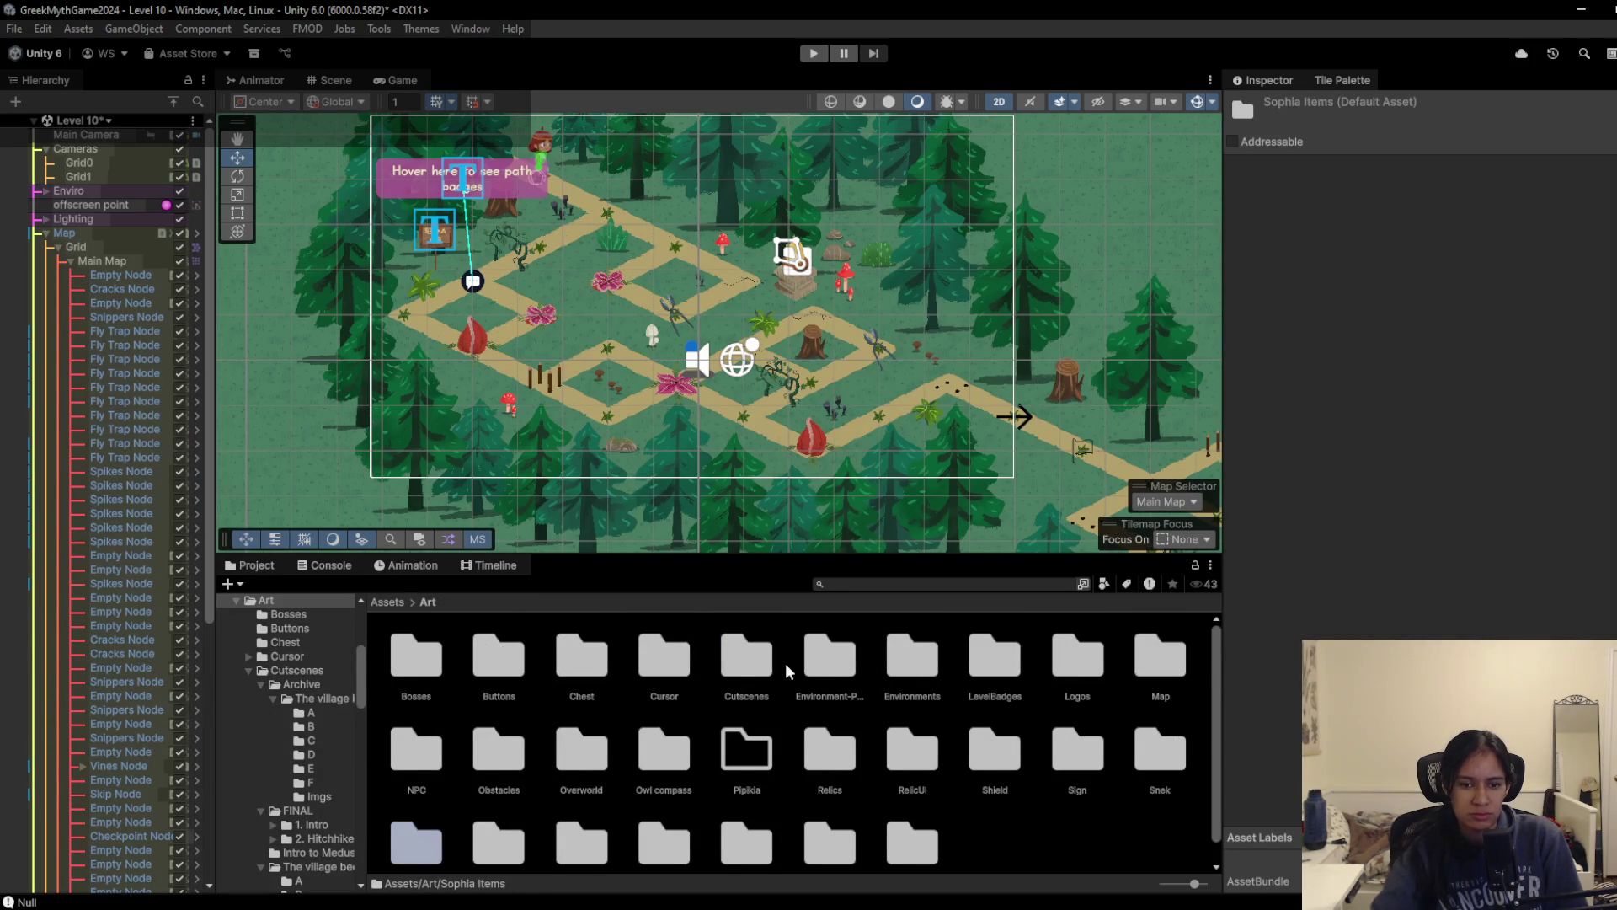
left_click(912, 583)
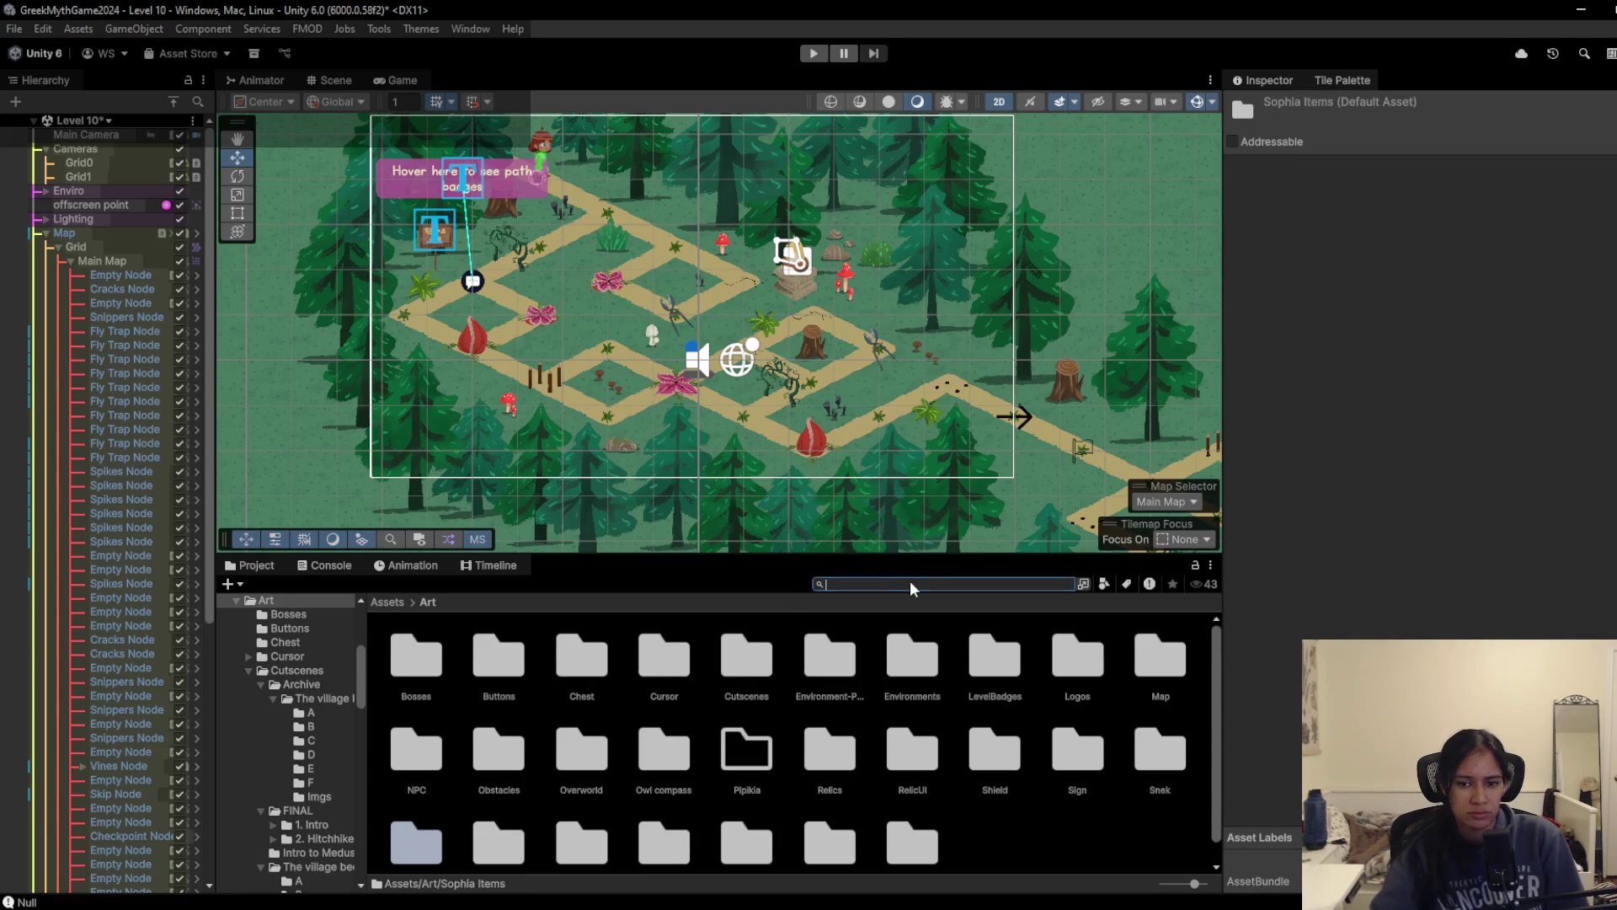
Step: Search the project for 'pipi' and open the Pipikia folder under Art
type("pipi")
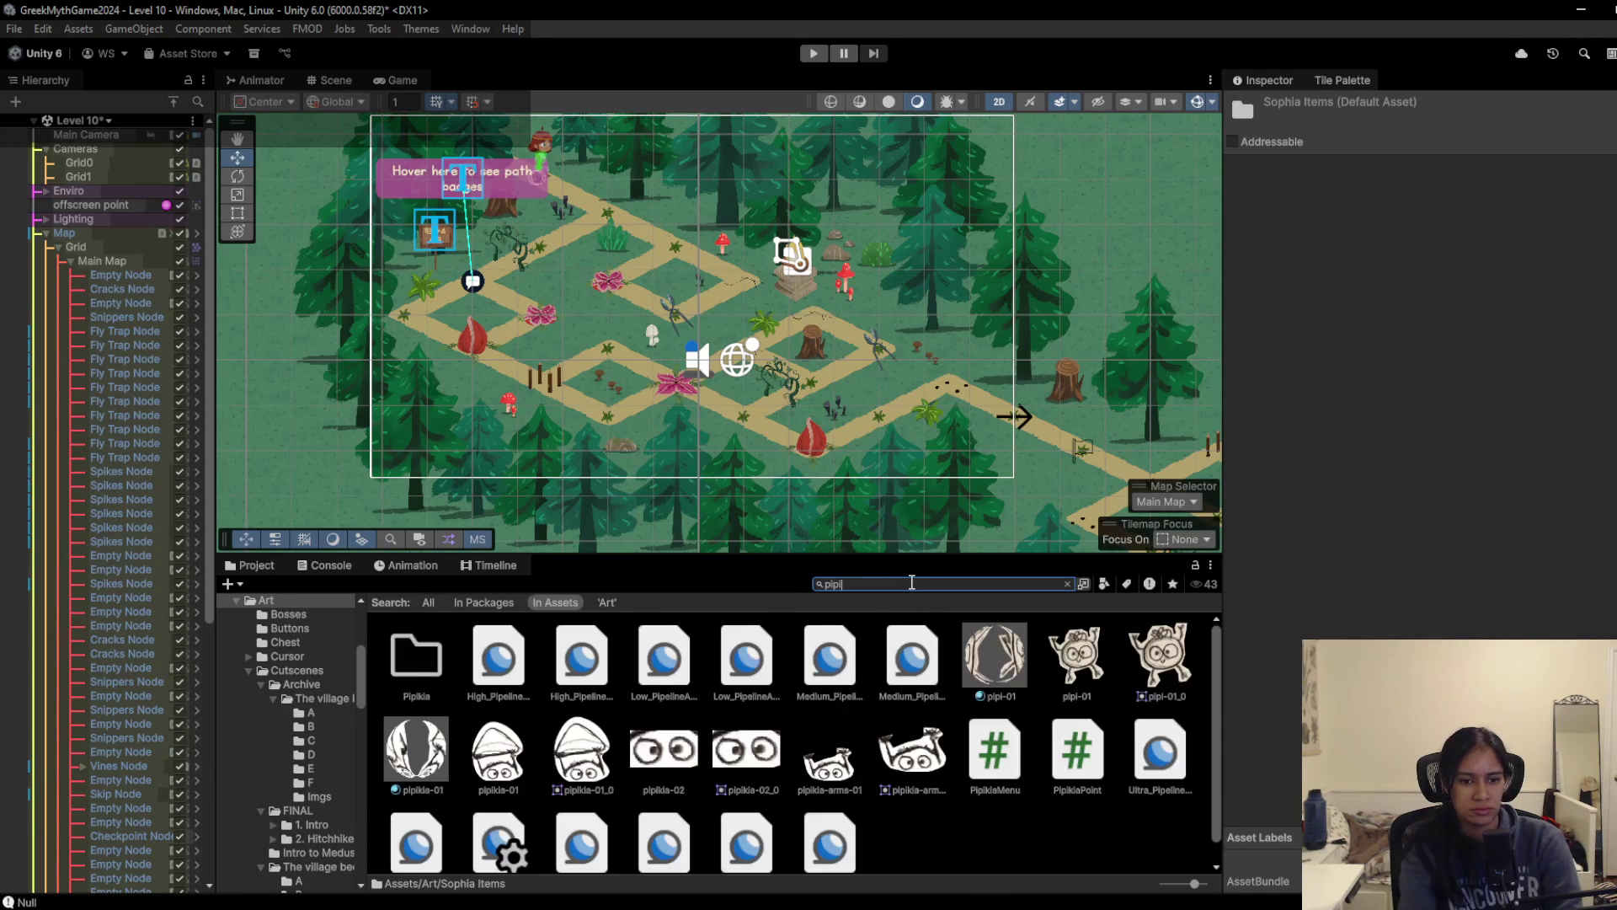
double_click(412, 644)
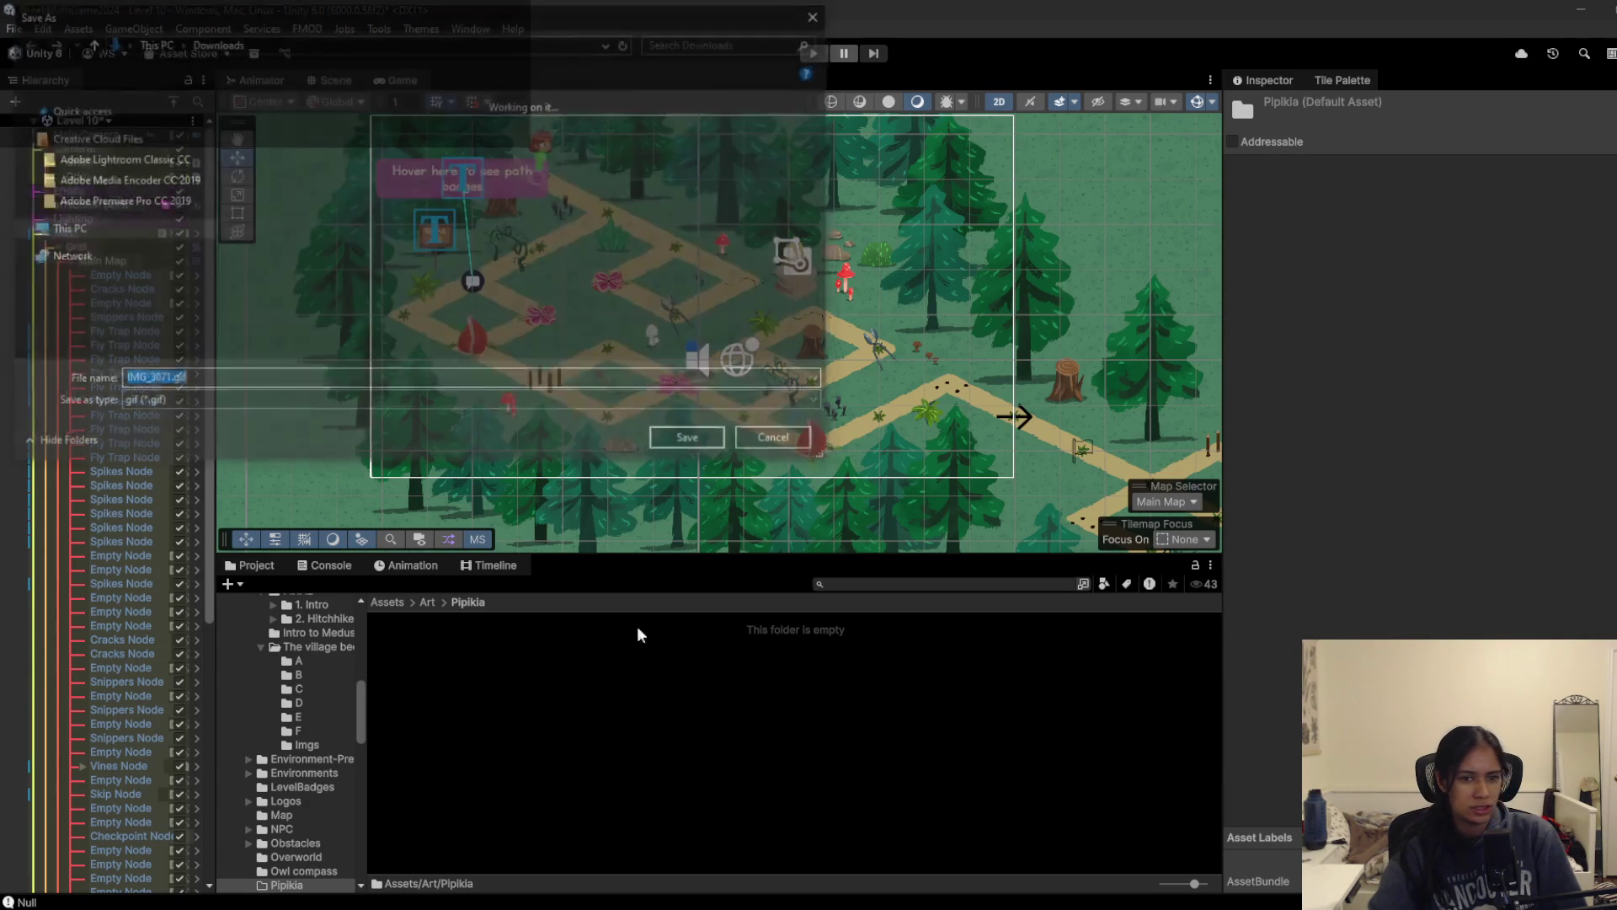
Step: Show Assets > Art > Pipikia with its IMG_3070 and IMG_3071 images
left_click(689, 438)
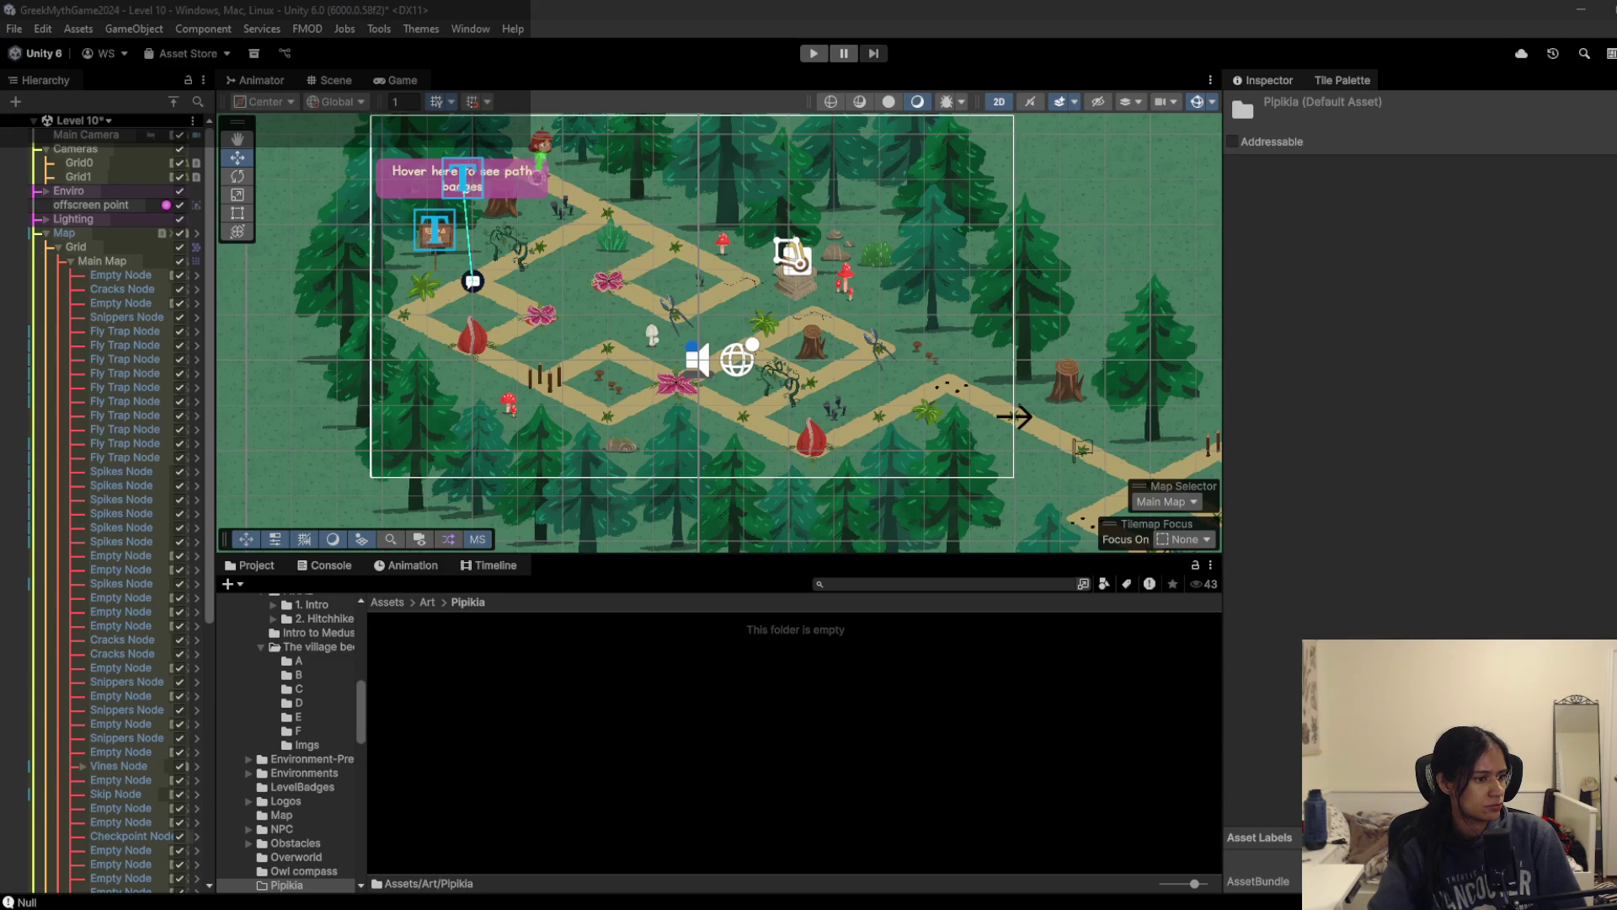
left_click(706, 442)
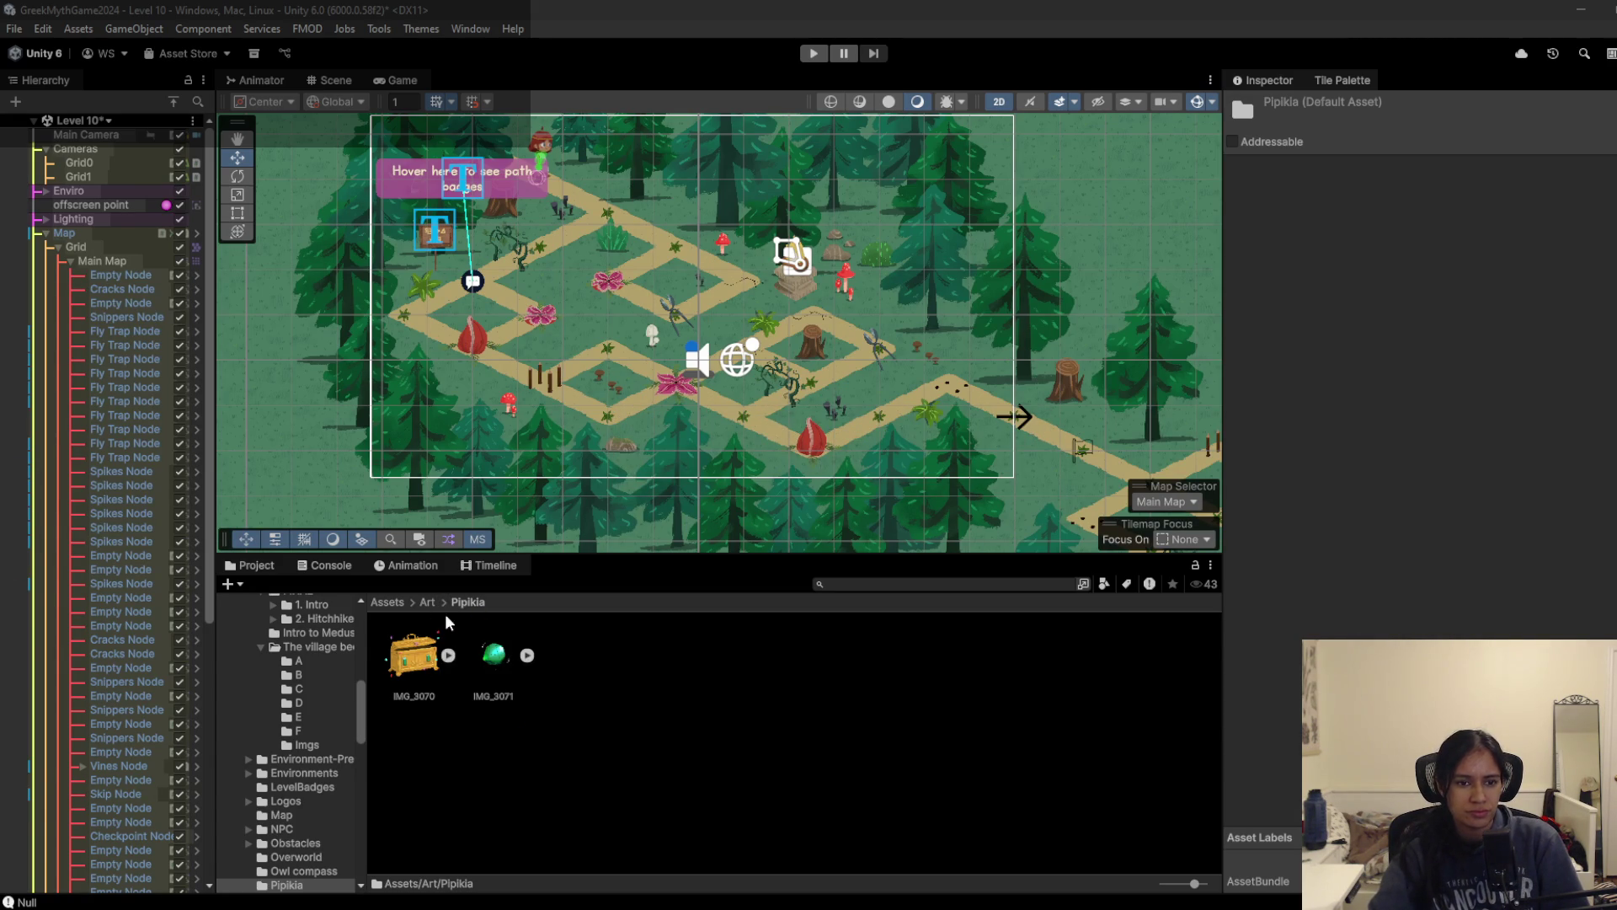
scroll(165, 527, "down", 10)
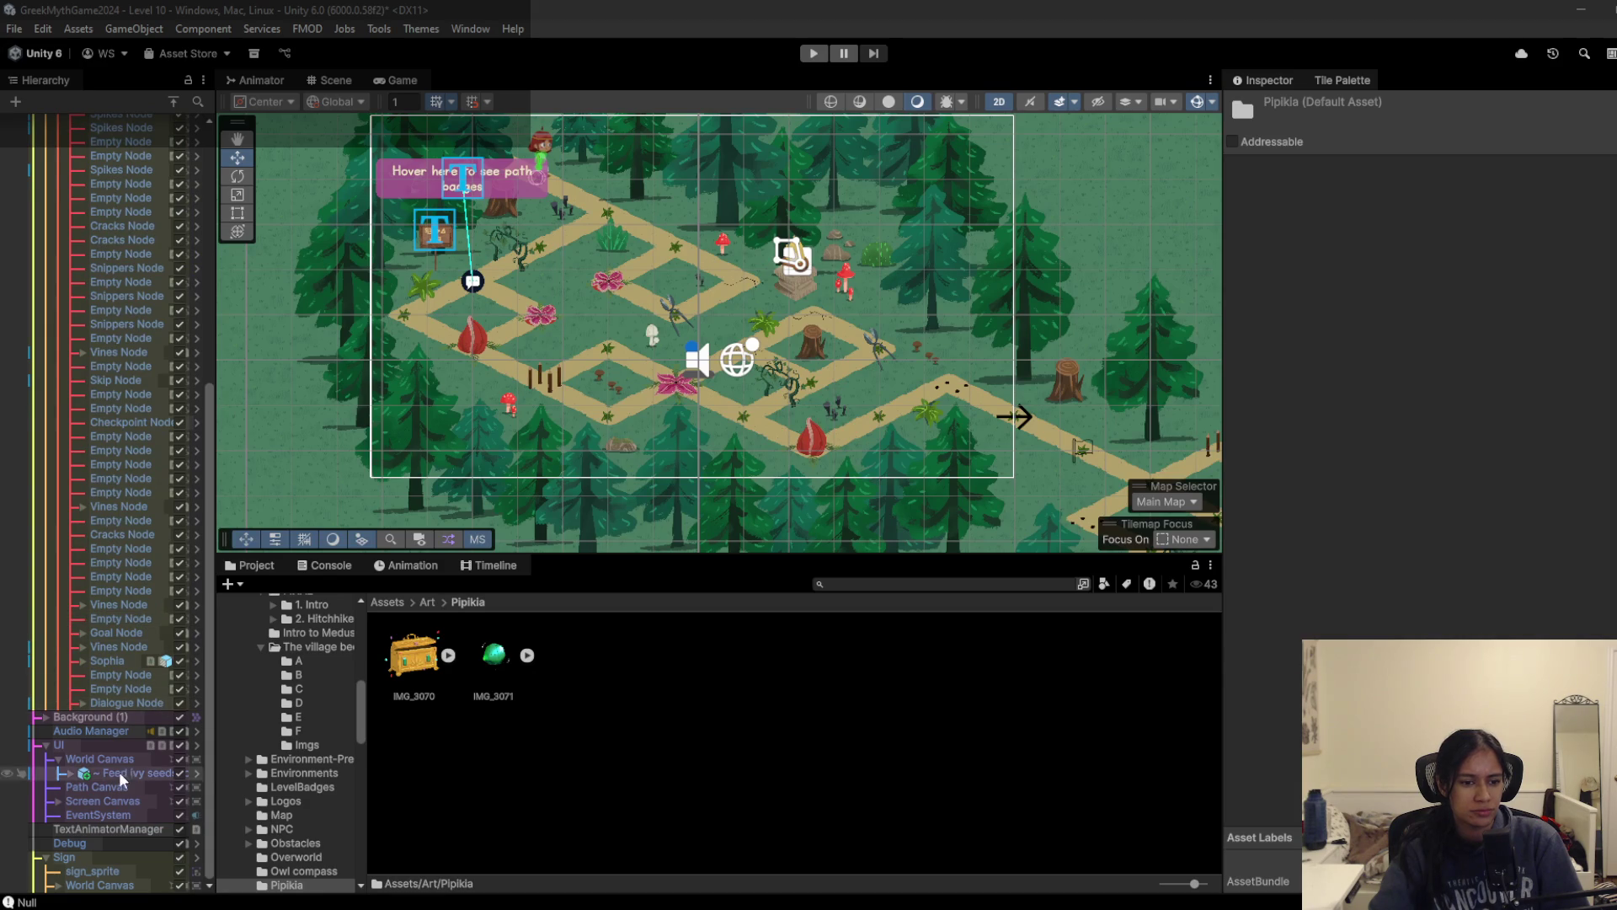
Step: Review the UI object's menu scripts, then fetch origin in GitHub Desktop
left_click(87, 745)
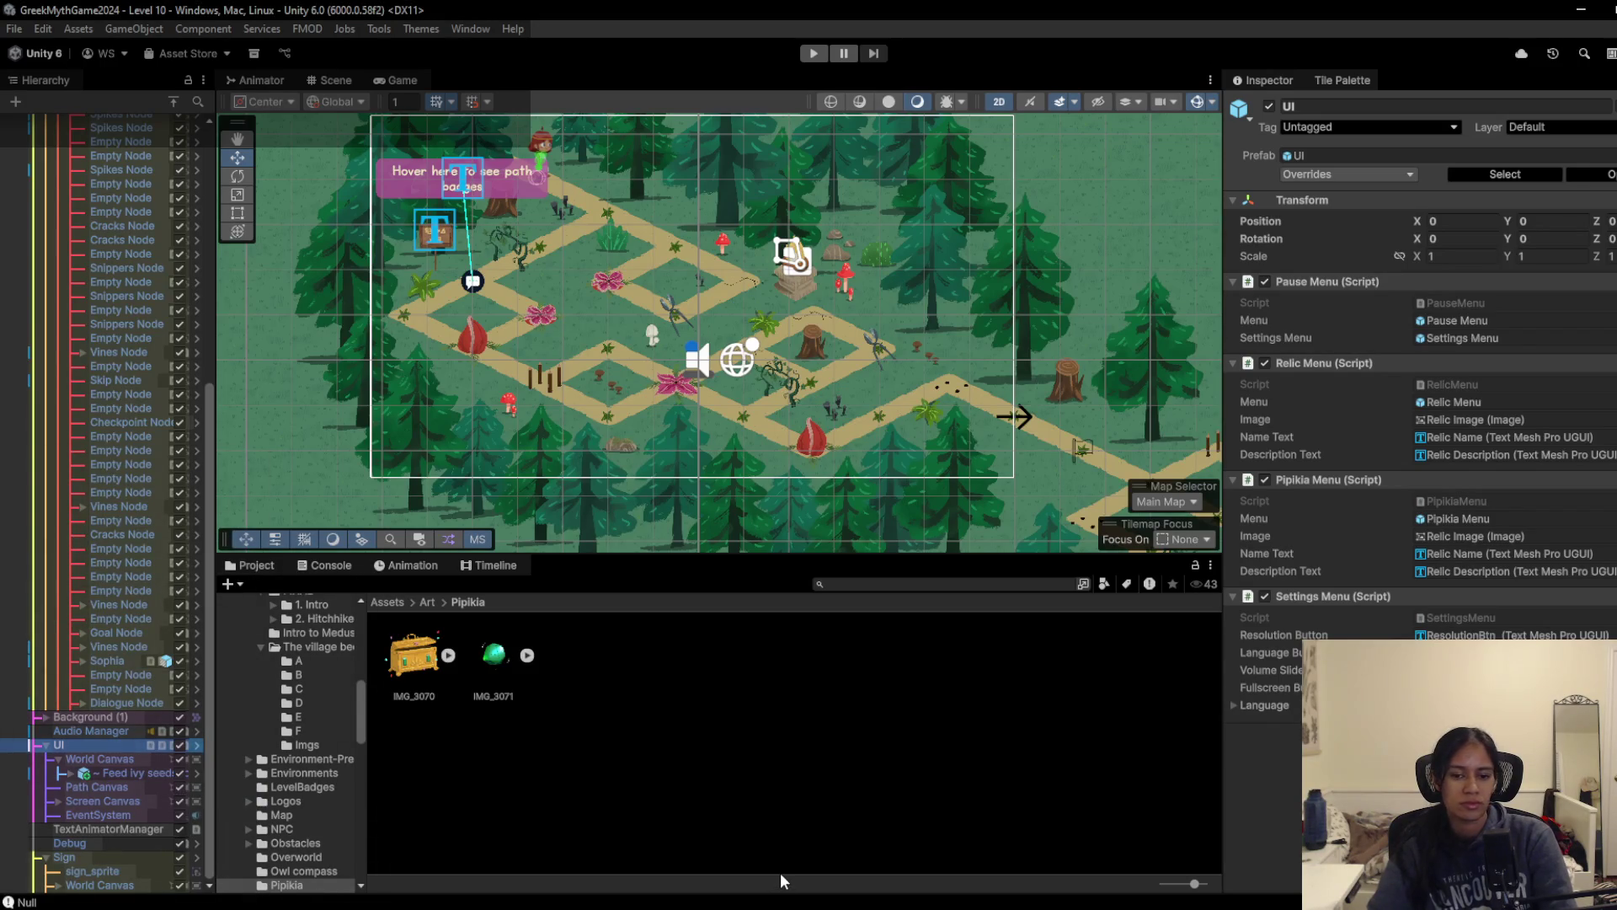
key("alt+Tab")
left_click(781, 61)
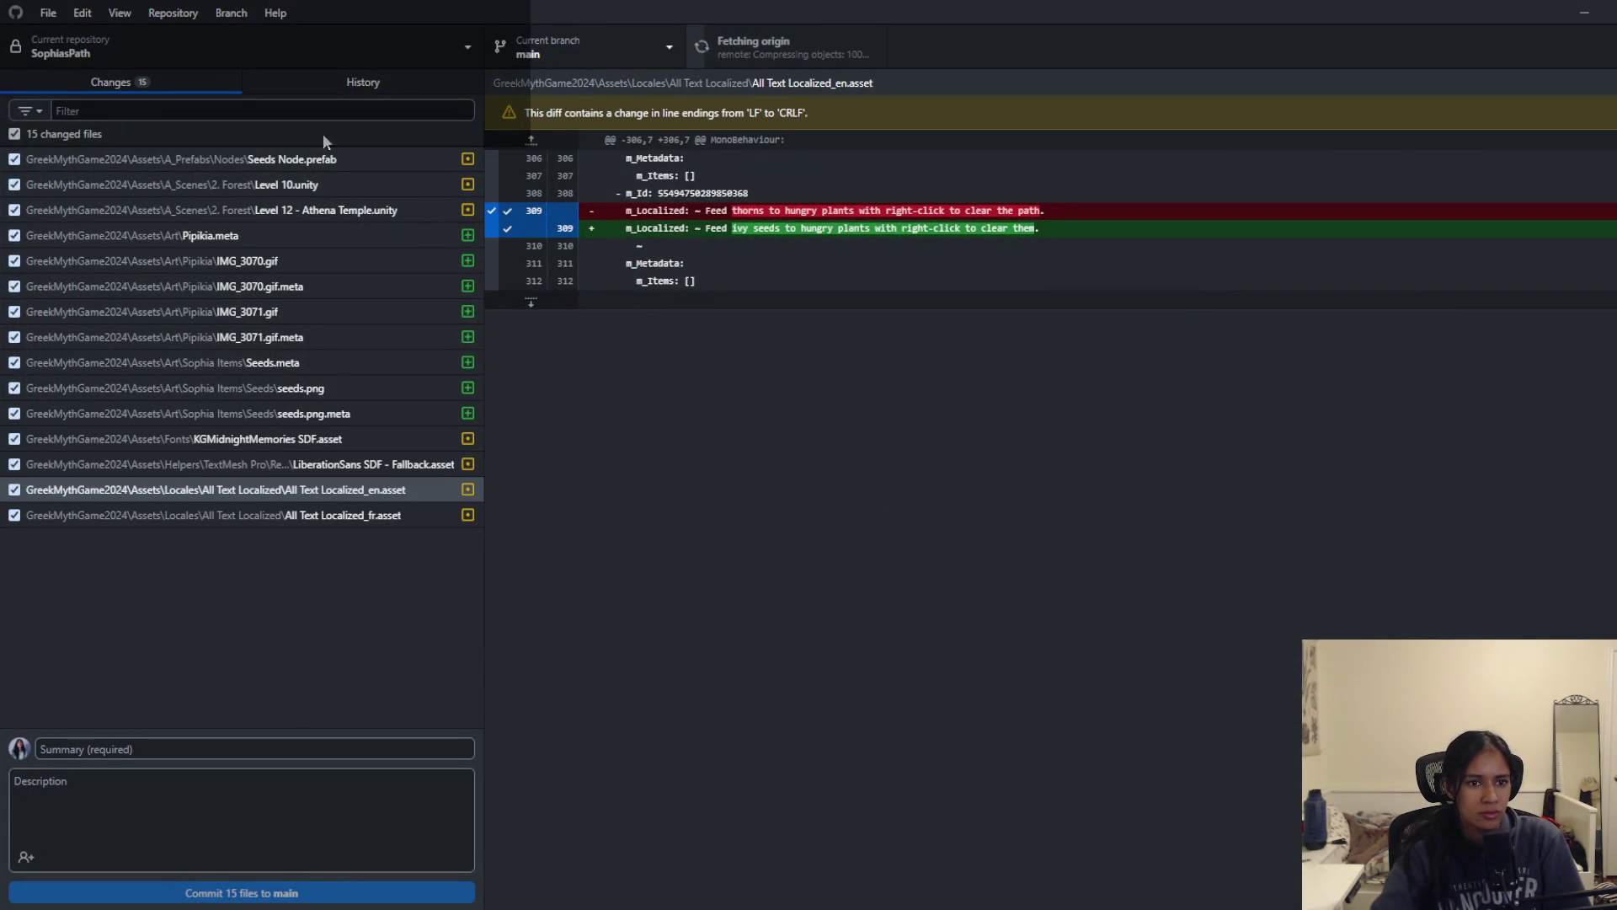
Step: Commit the 15 changed files to main as seeds and text updates, pulling then pushing to origin
left_click(290, 749)
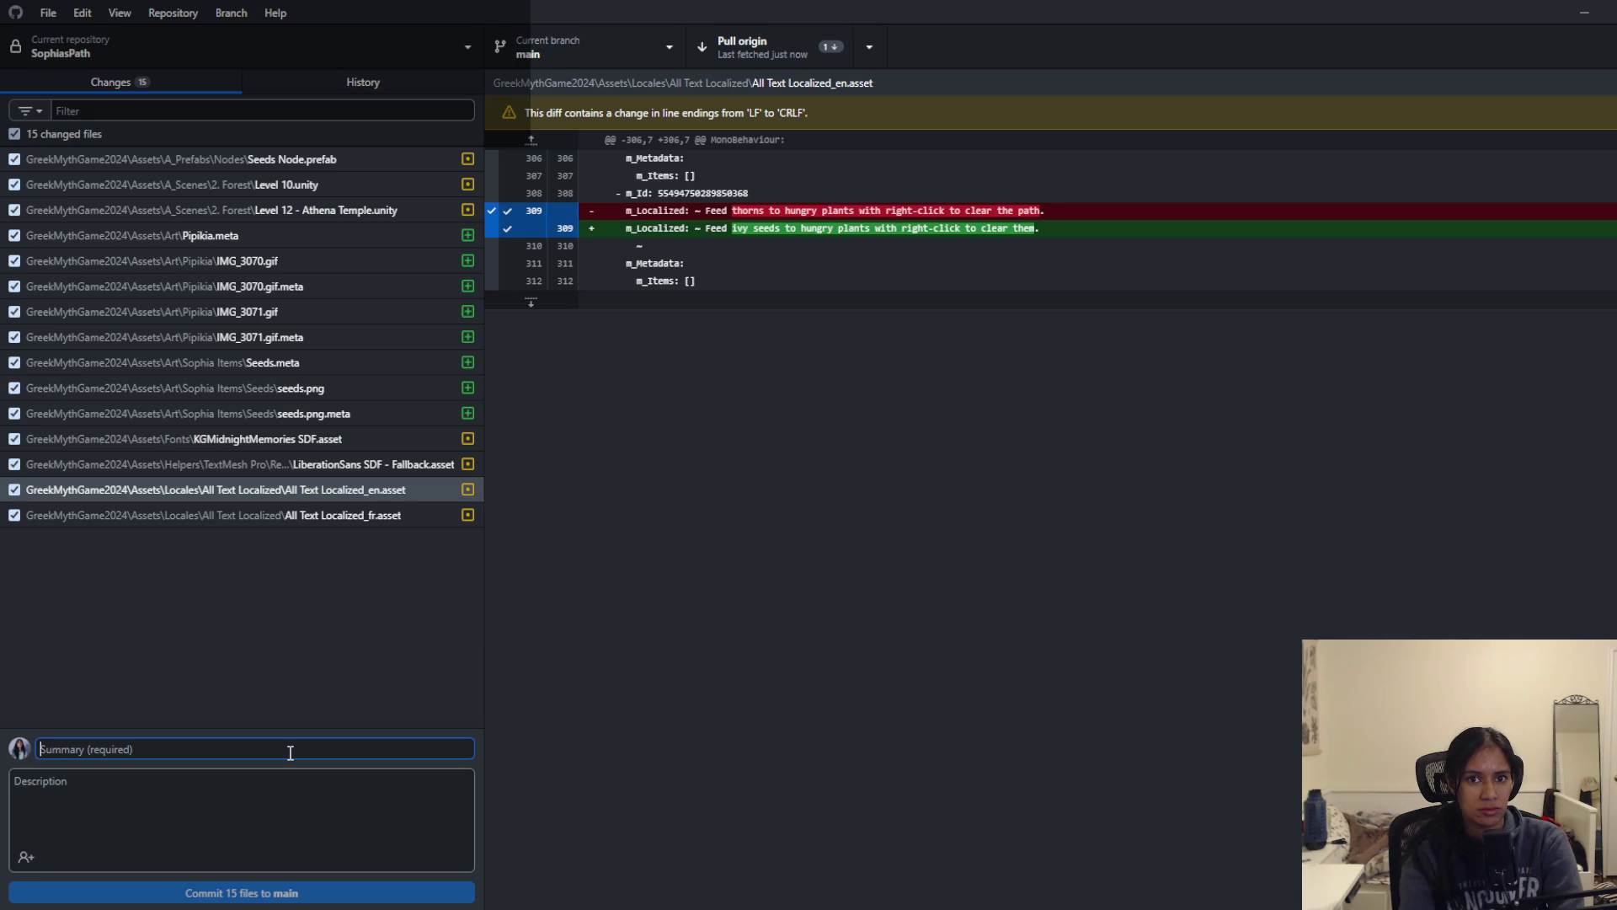
type("seeds and text updates")
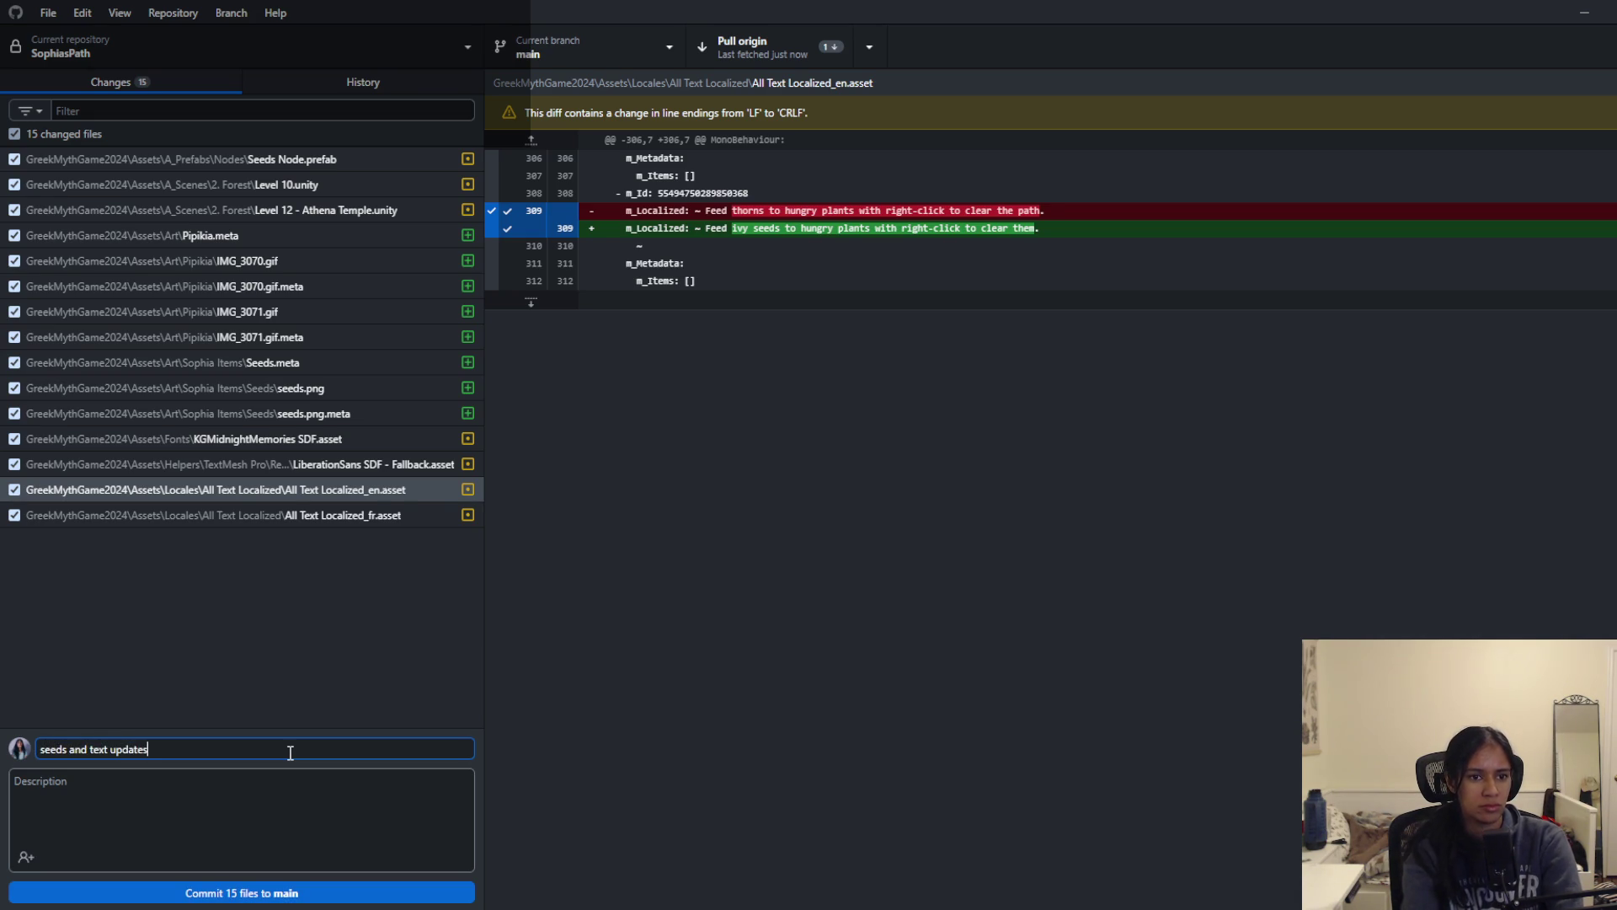
left_click(806, 43)
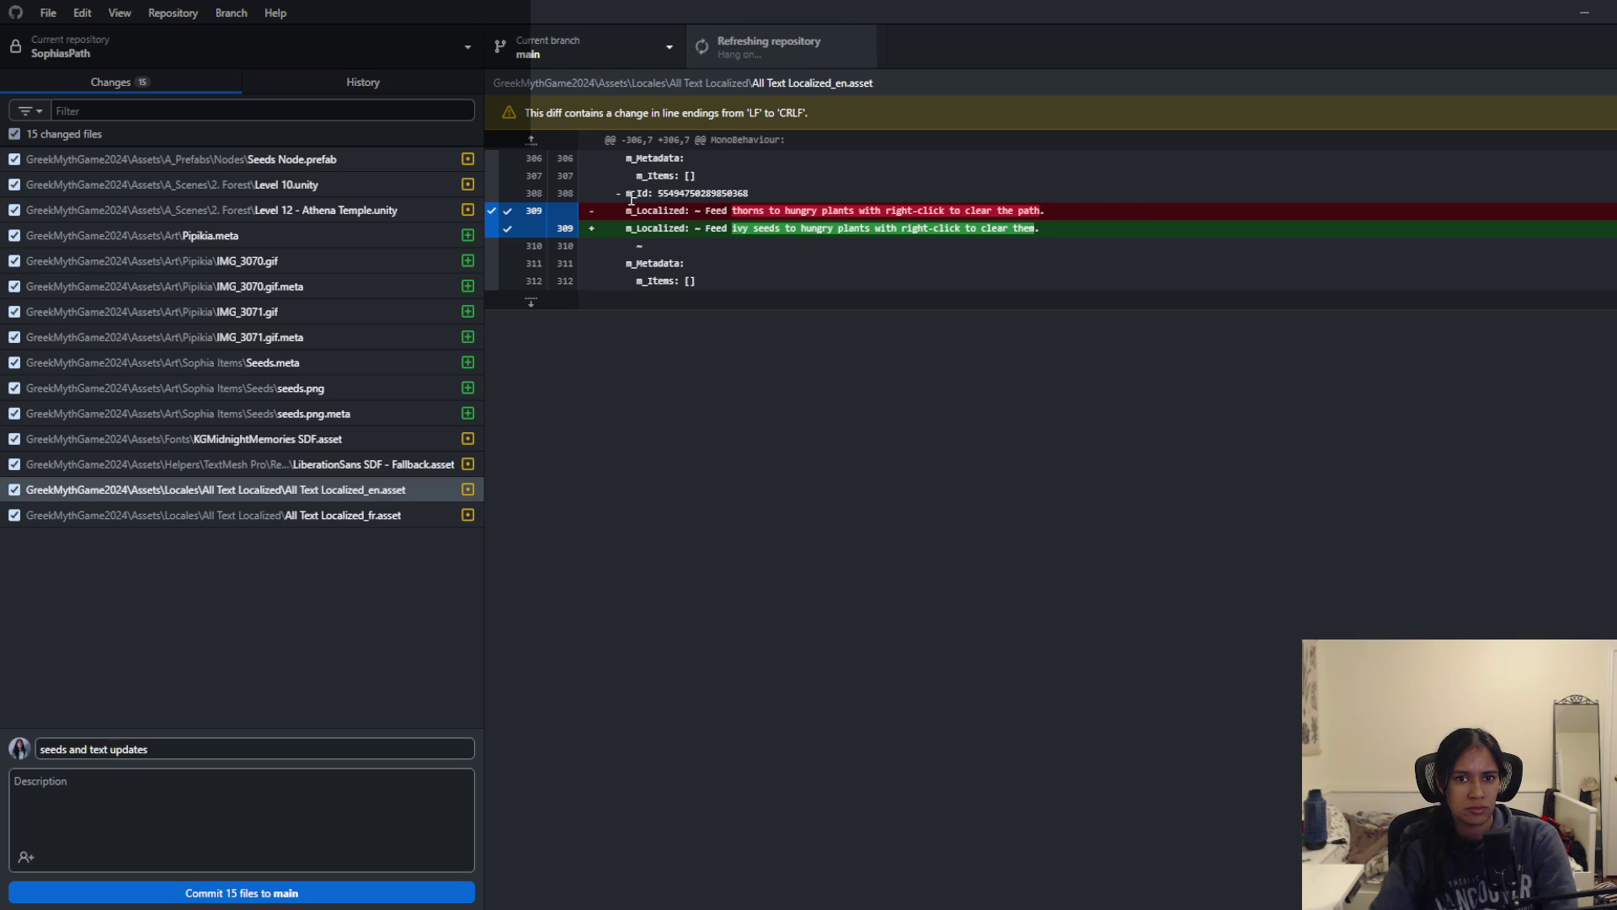
left_click(341, 890)
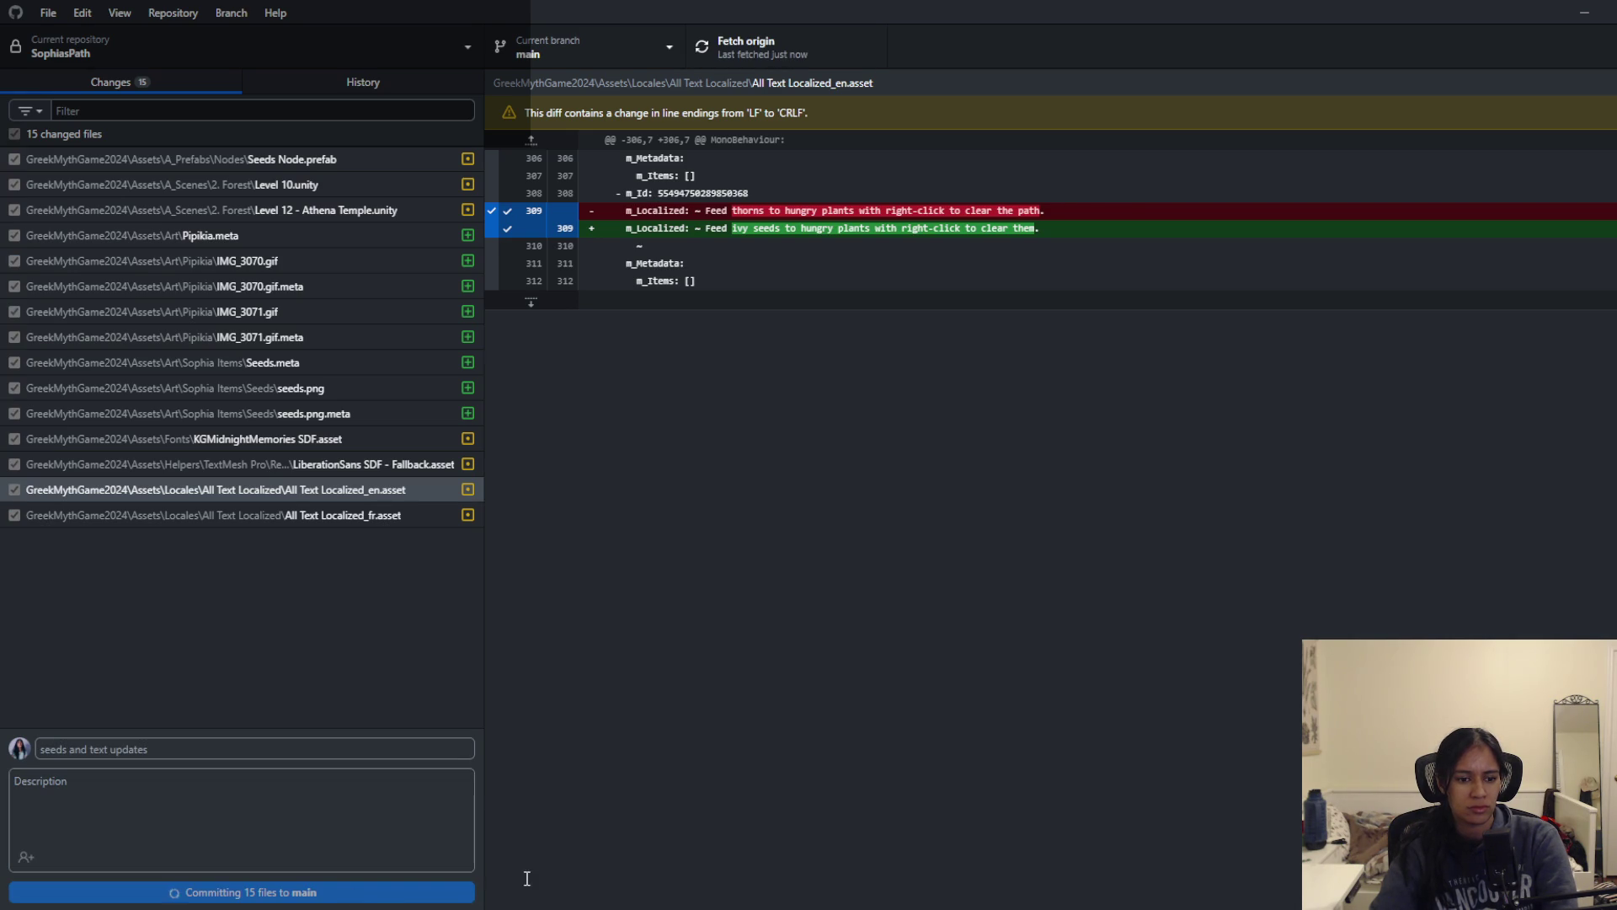
key("ctrl+p")
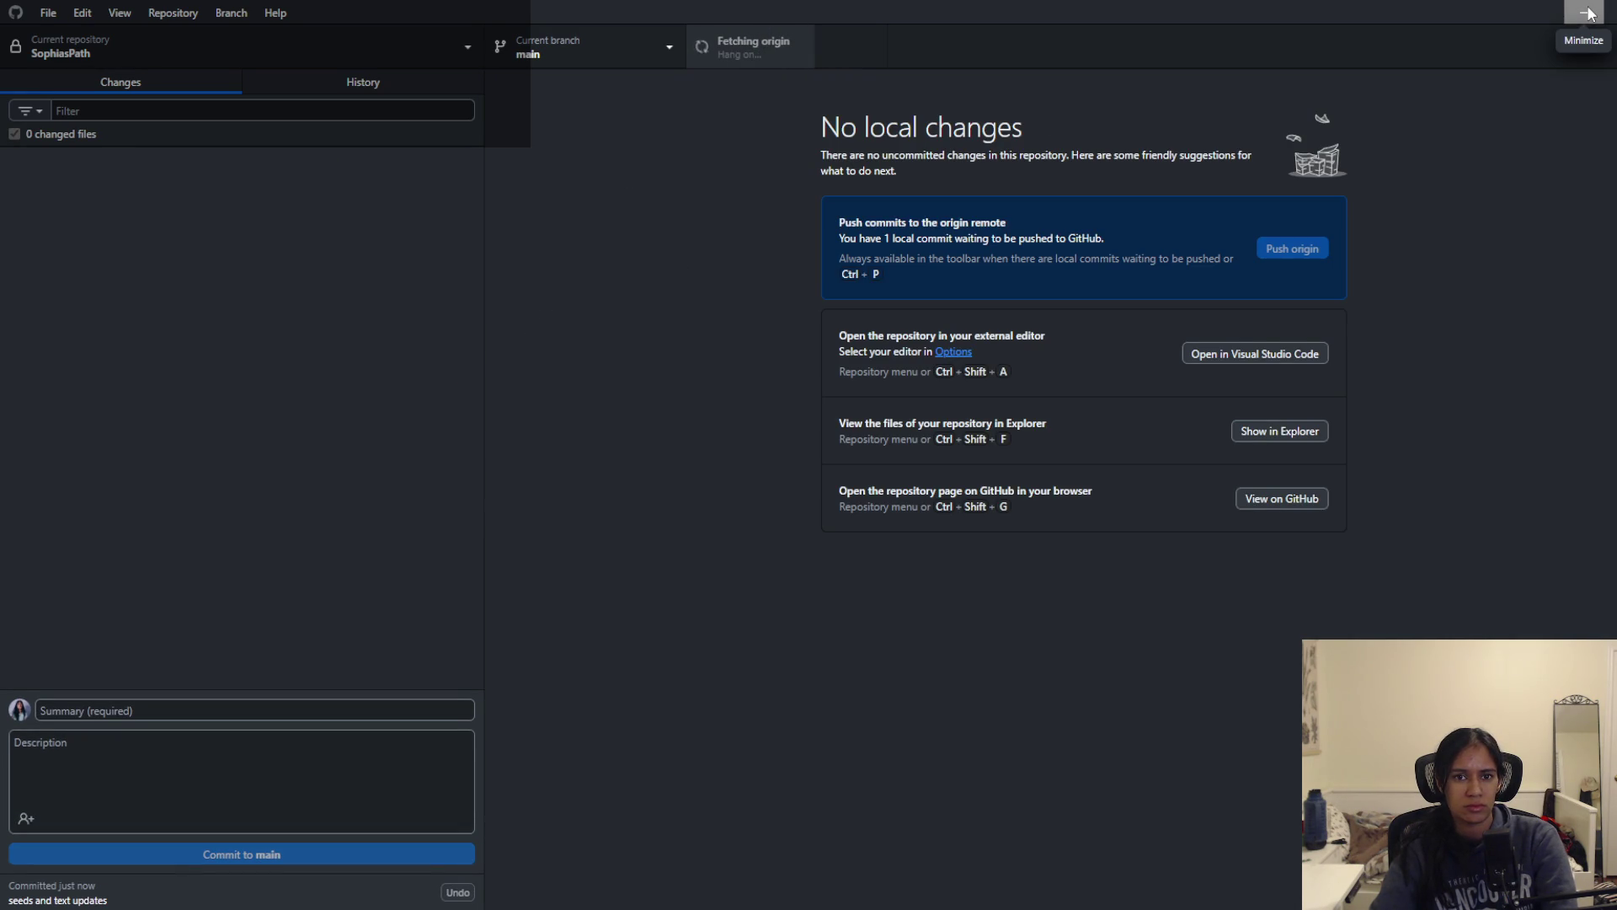
Step: Check the new commit and the previous one in History, then return to Unity
left_click(363, 82)
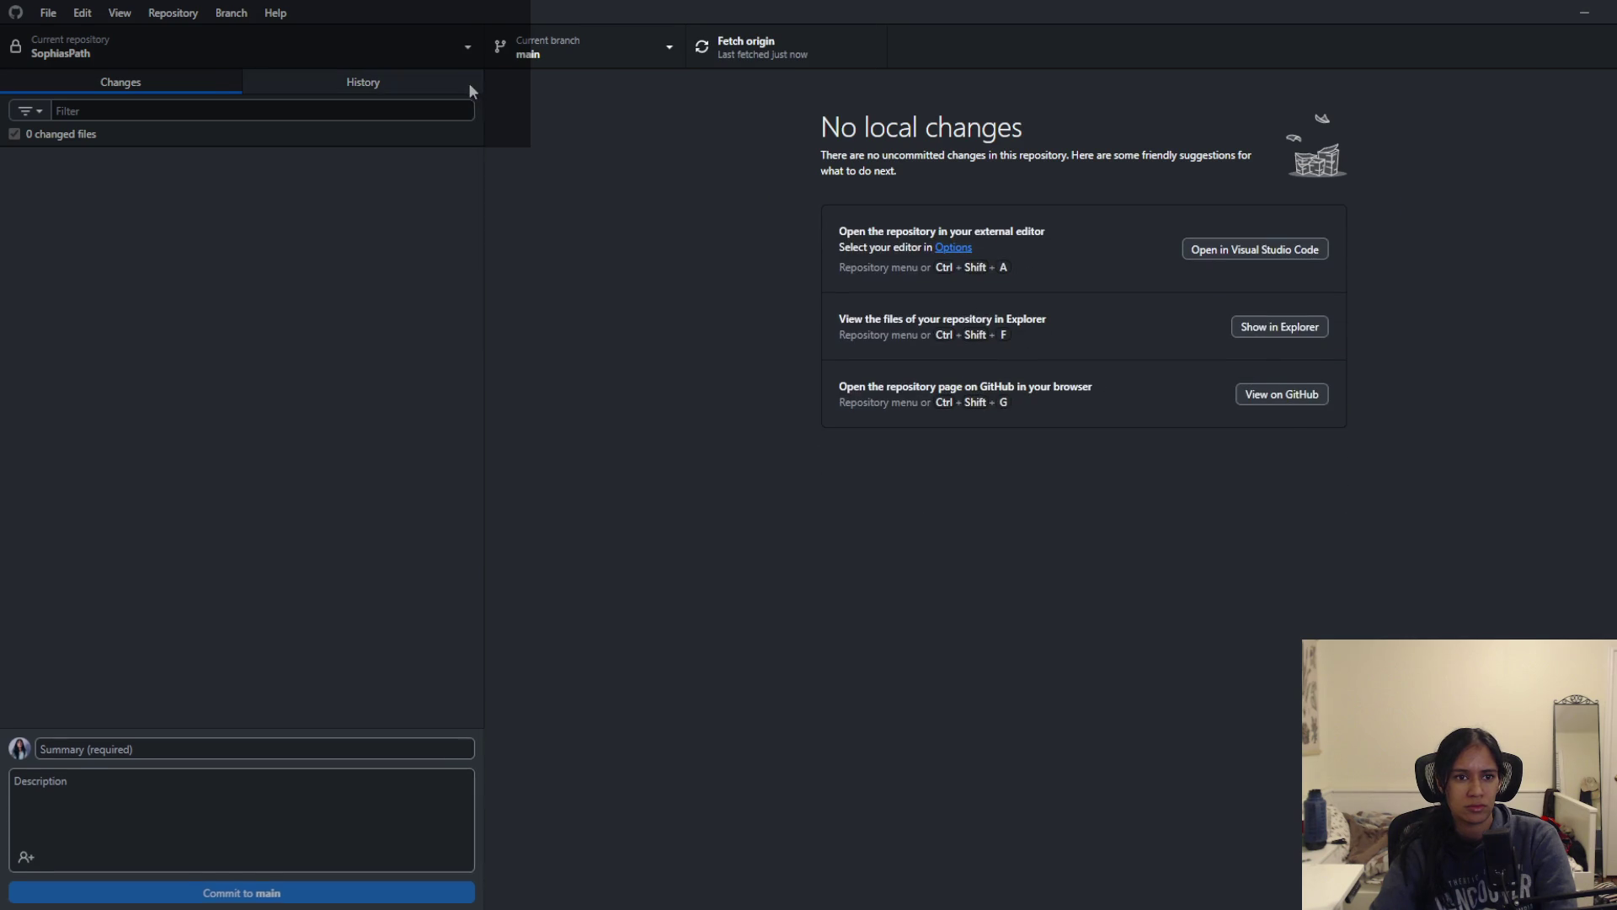
left_click(77, 144)
left_click(195, 195)
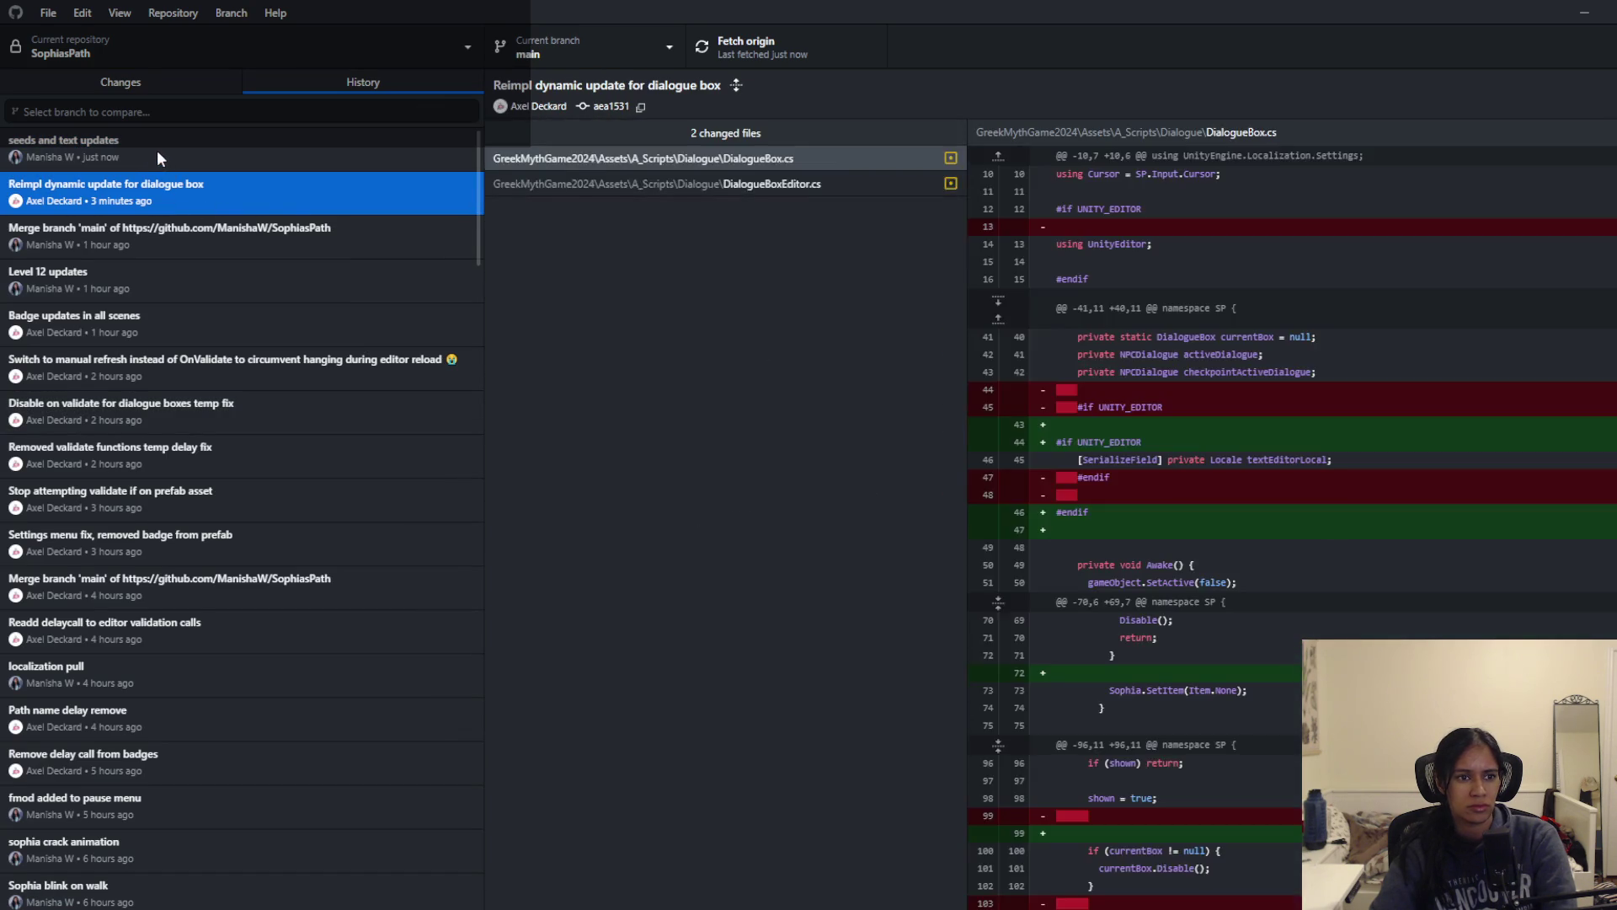
left_click(154, 150)
left_click(118, 99)
key("alt+Tab")
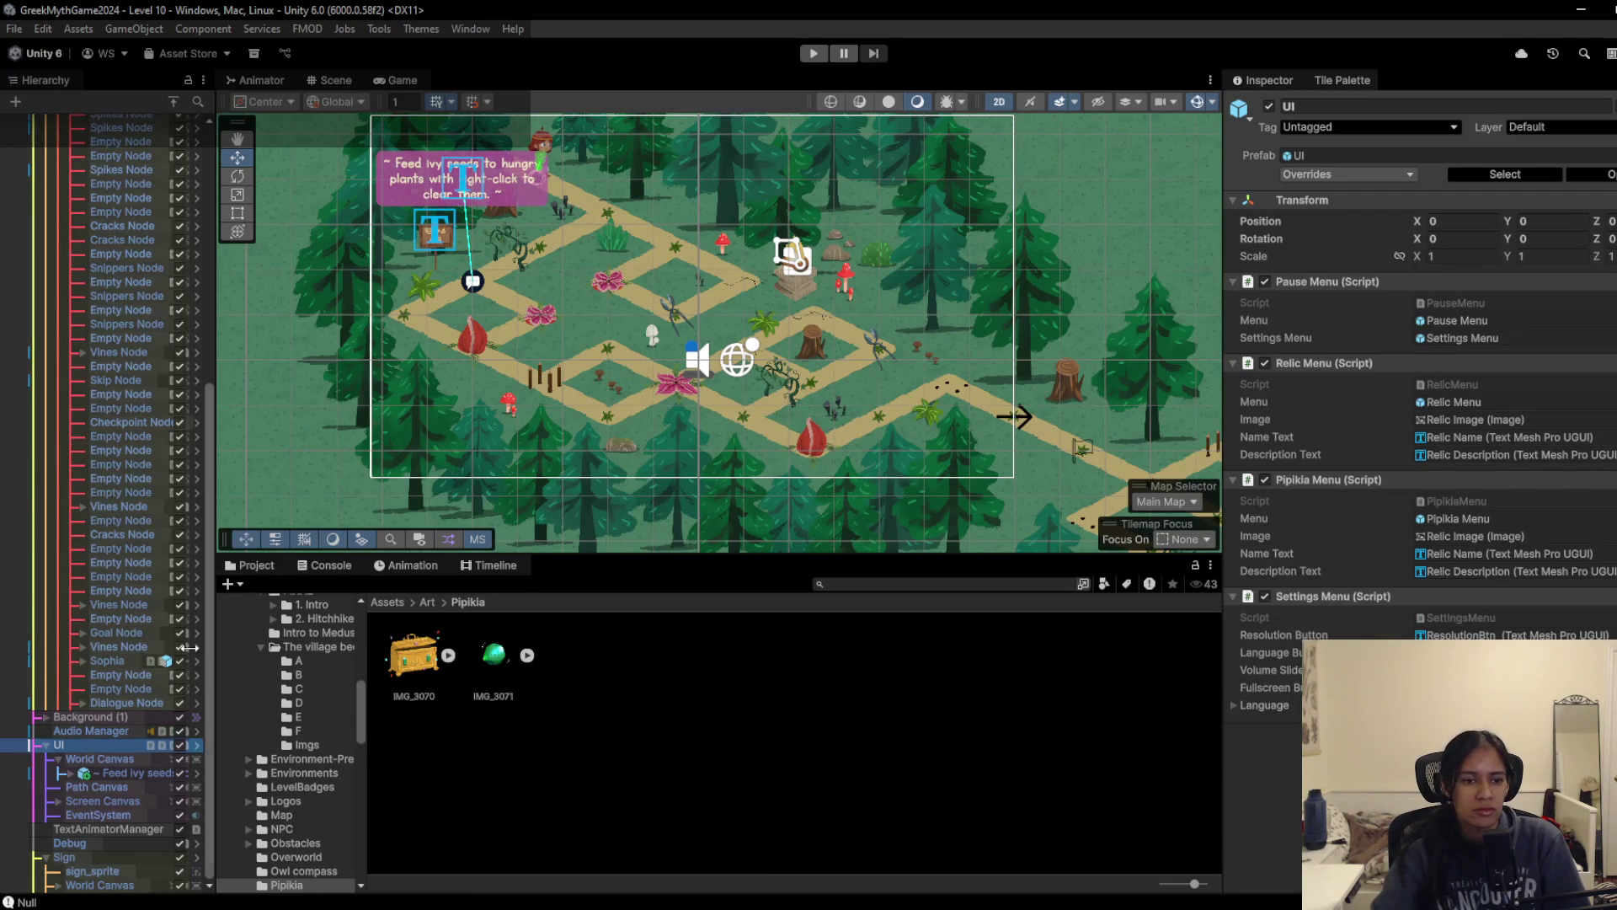
Step: Under Screen Canvas, deactivate the Relic Menu and activate the Pipikia Menu
left_click(58, 802)
left_click(175, 716)
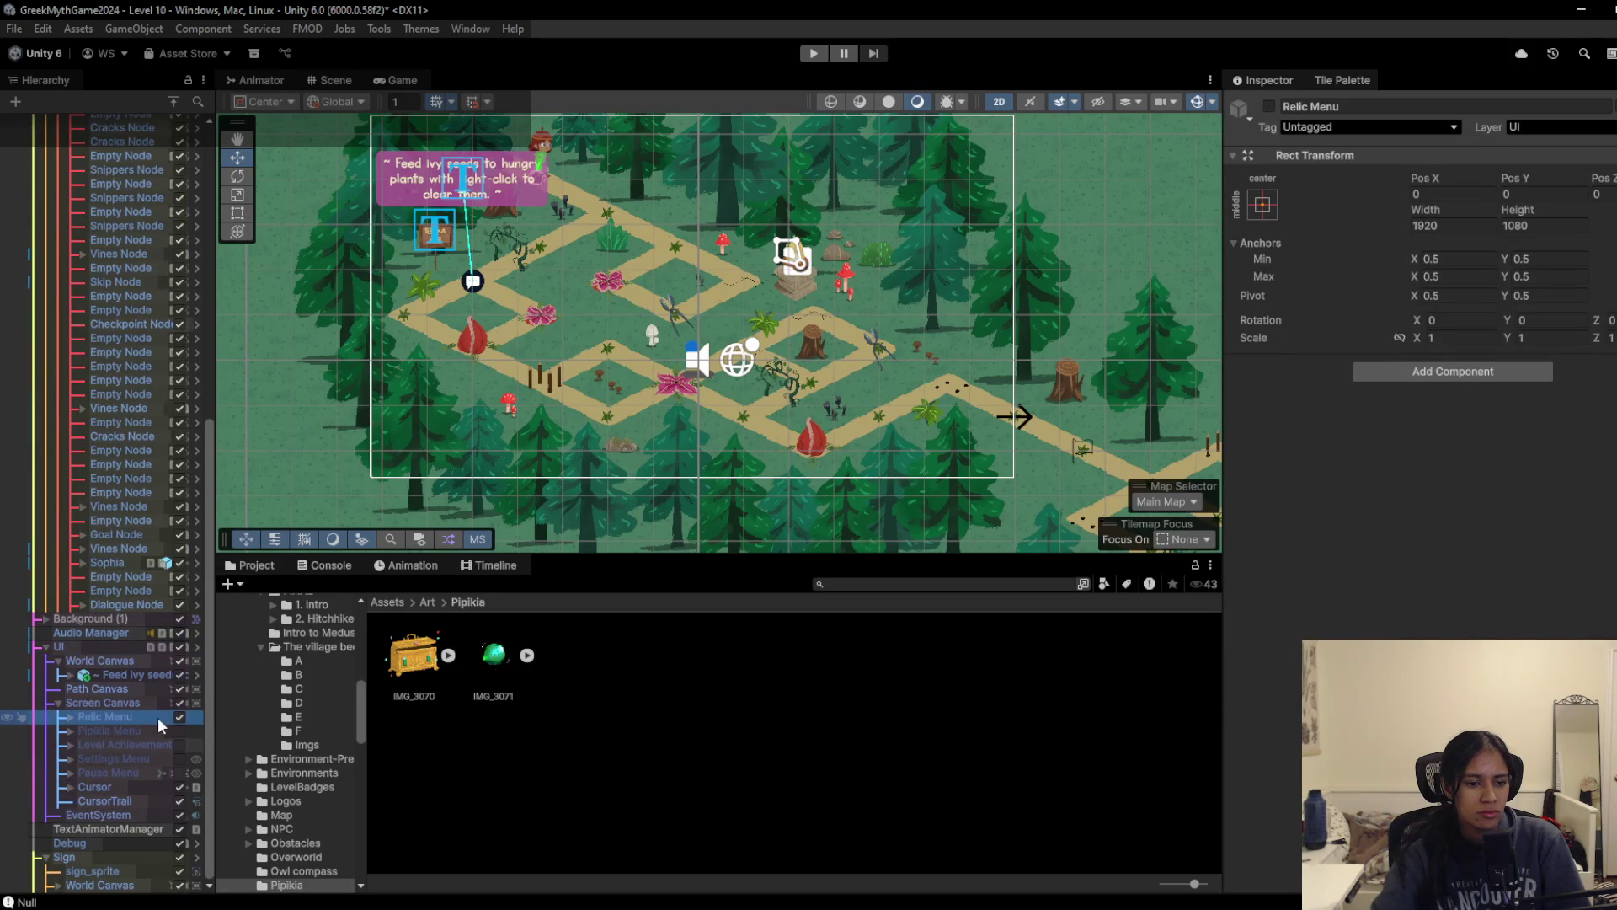
double_click(165, 716)
left_click(179, 717)
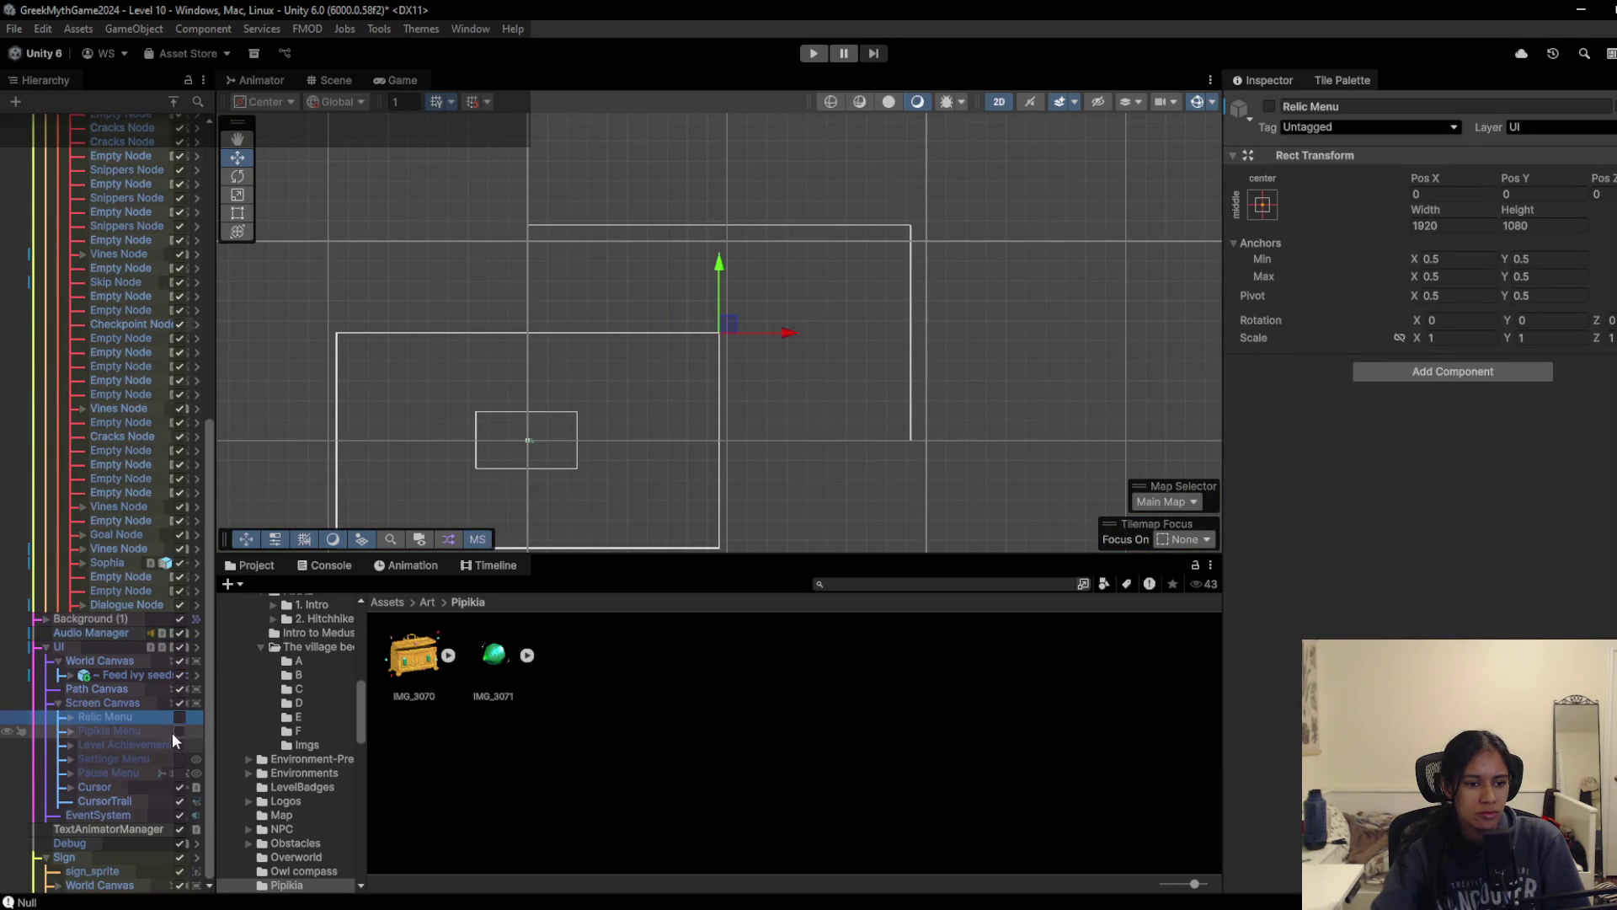
left_click(180, 732)
Step: Set the Pipikia Menu's Relic Image Source Image to the green IMG_3071 gem sprite
left_click(137, 733)
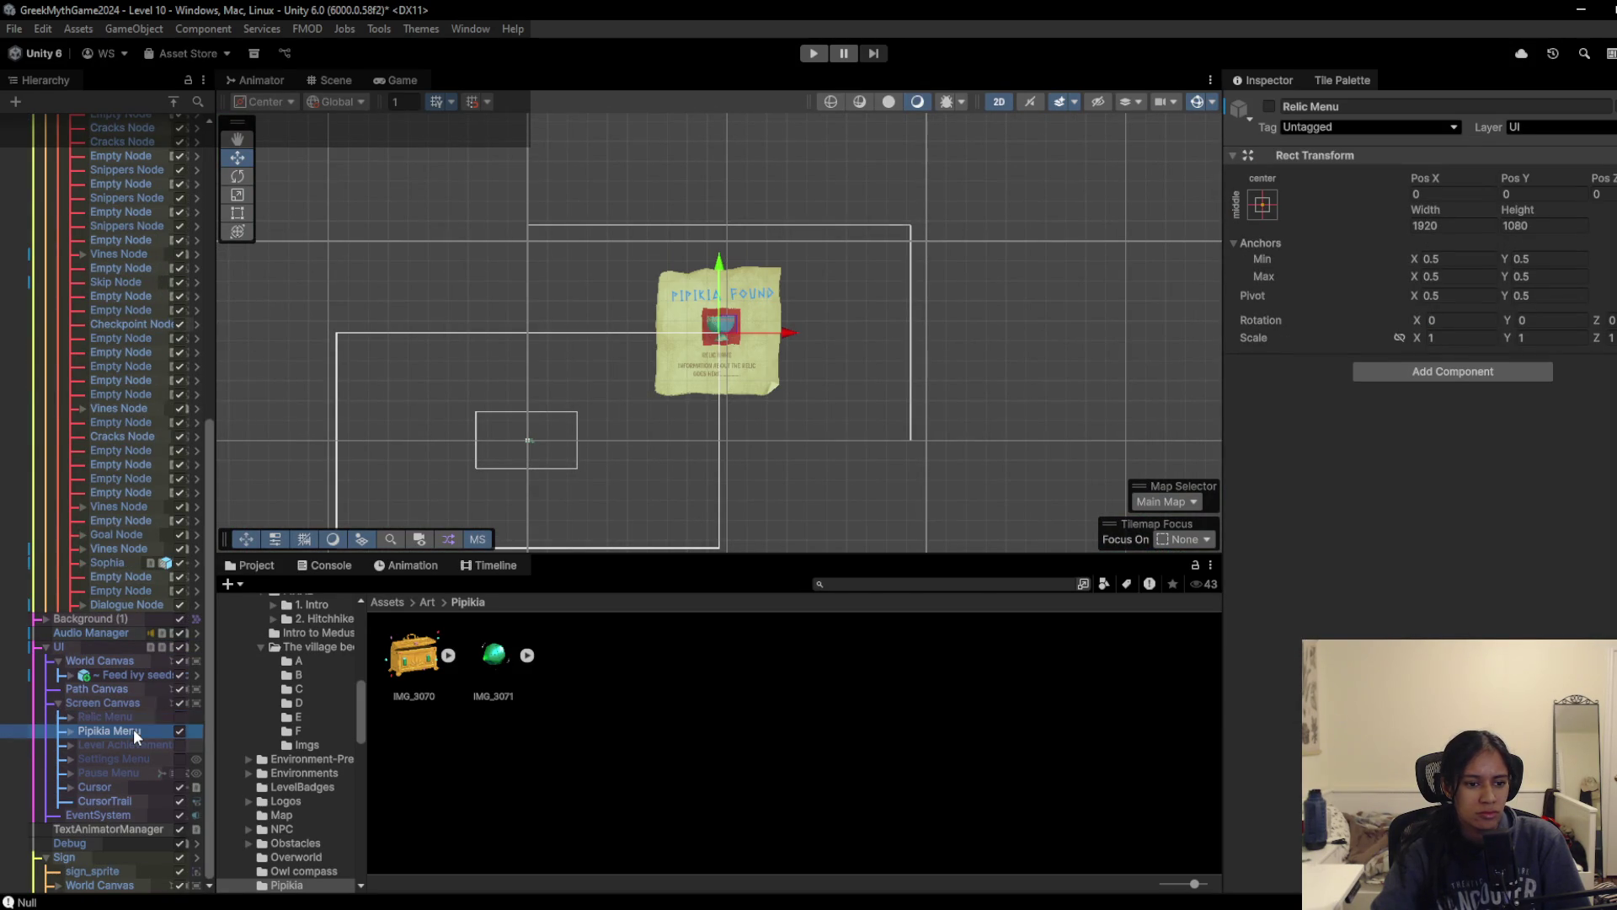
left_click(72, 730)
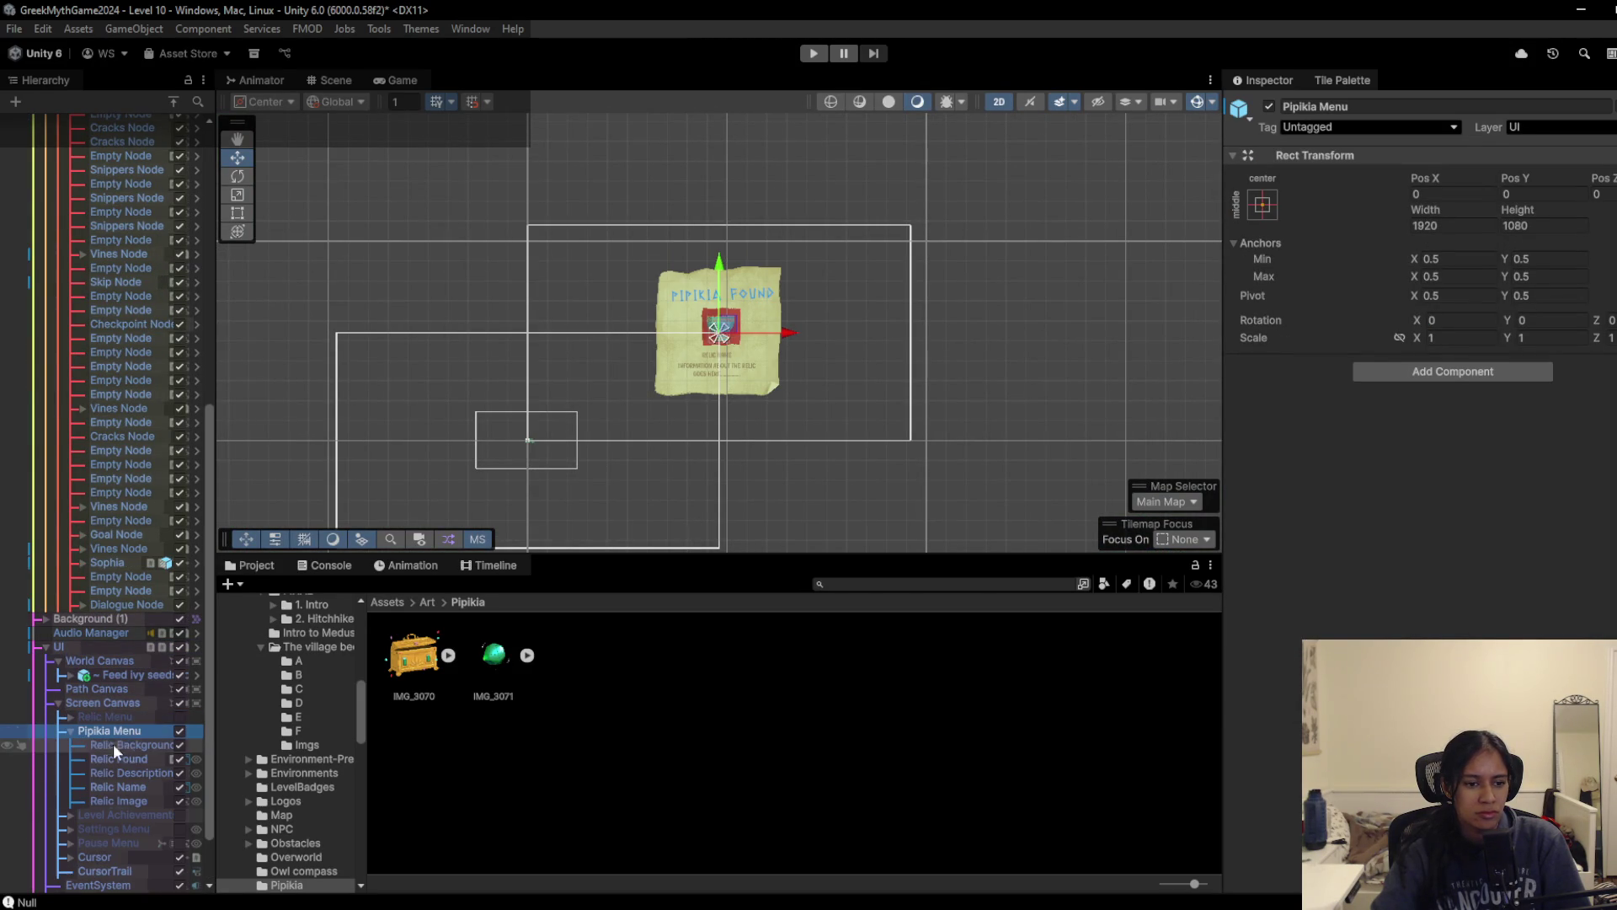
left_click(123, 802)
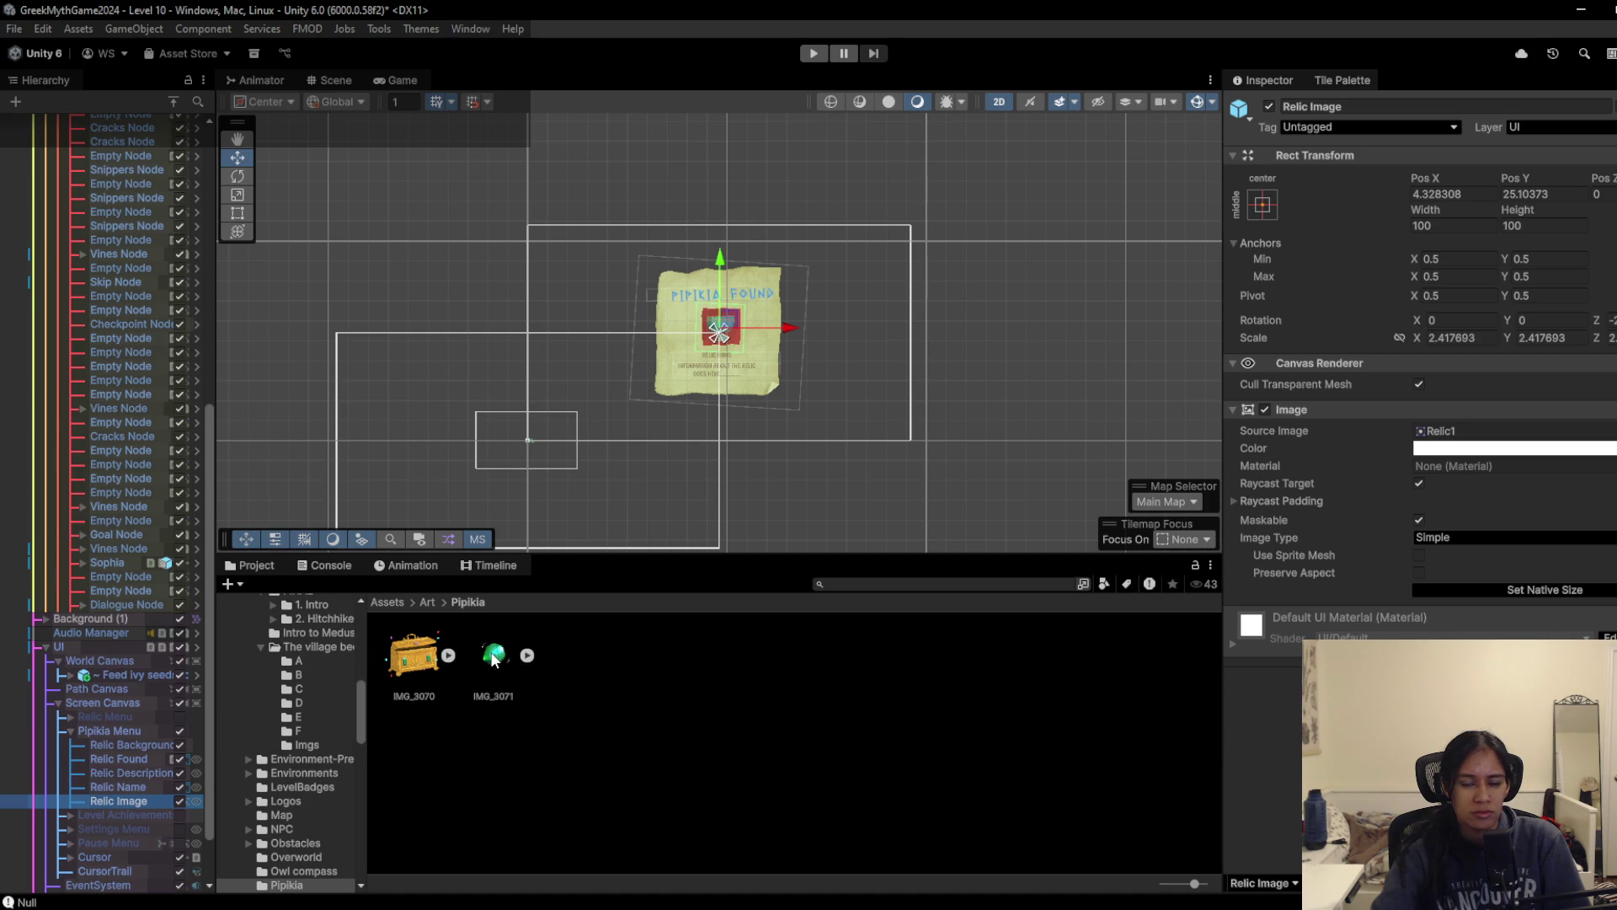
left_click_drag(497, 668, 1525, 442)
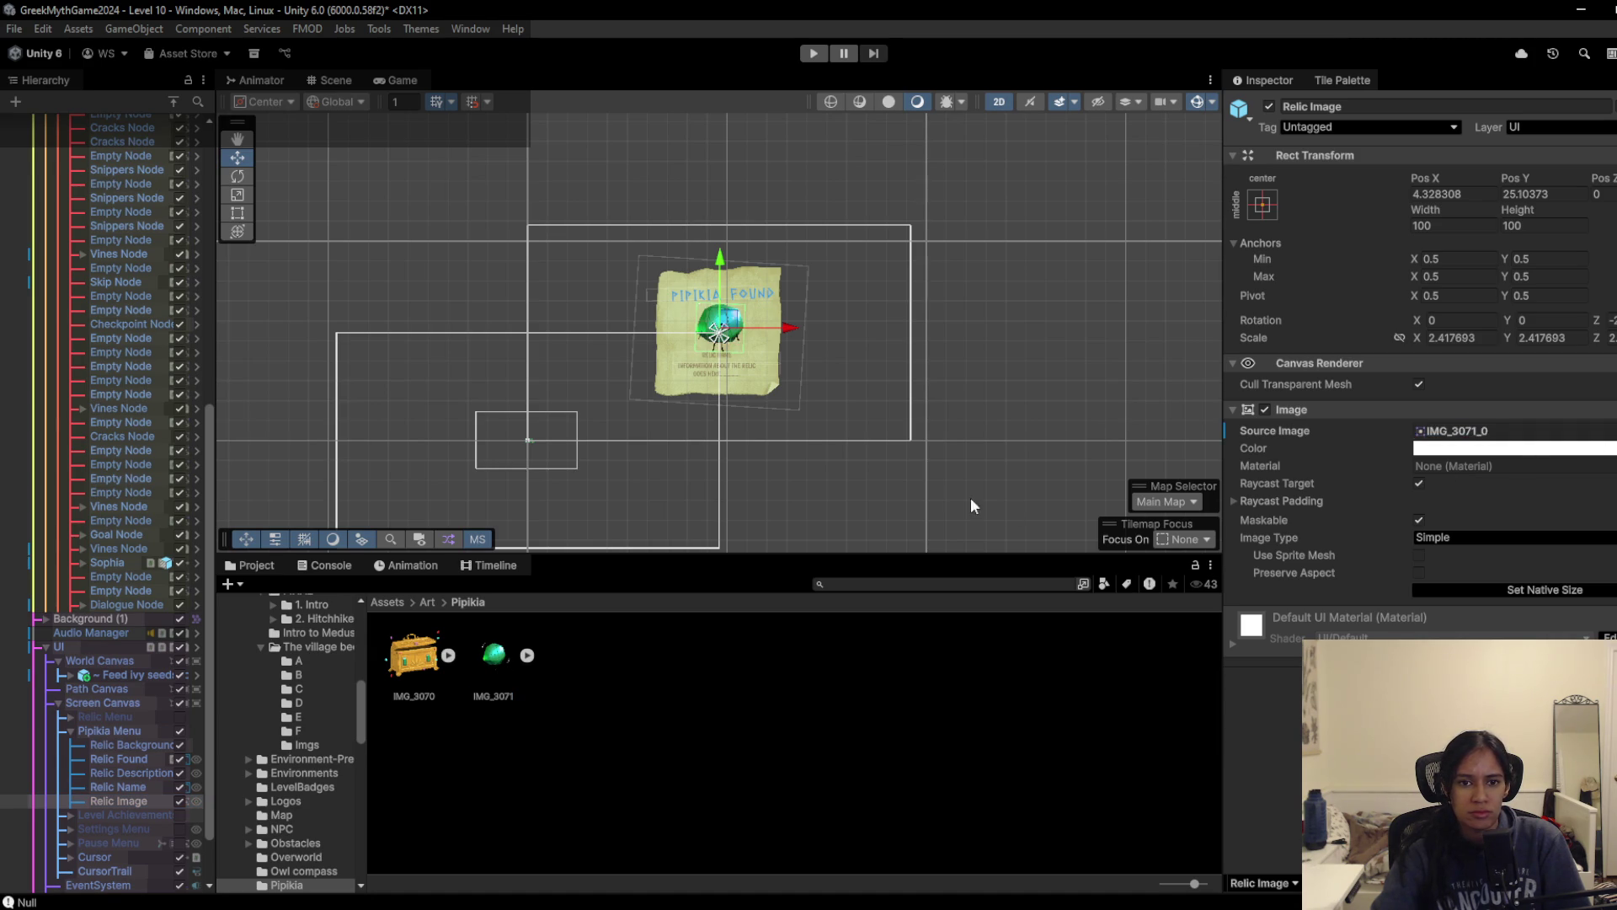
scroll(800, 413, "up", 5)
scroll(812, 455, "up", 6)
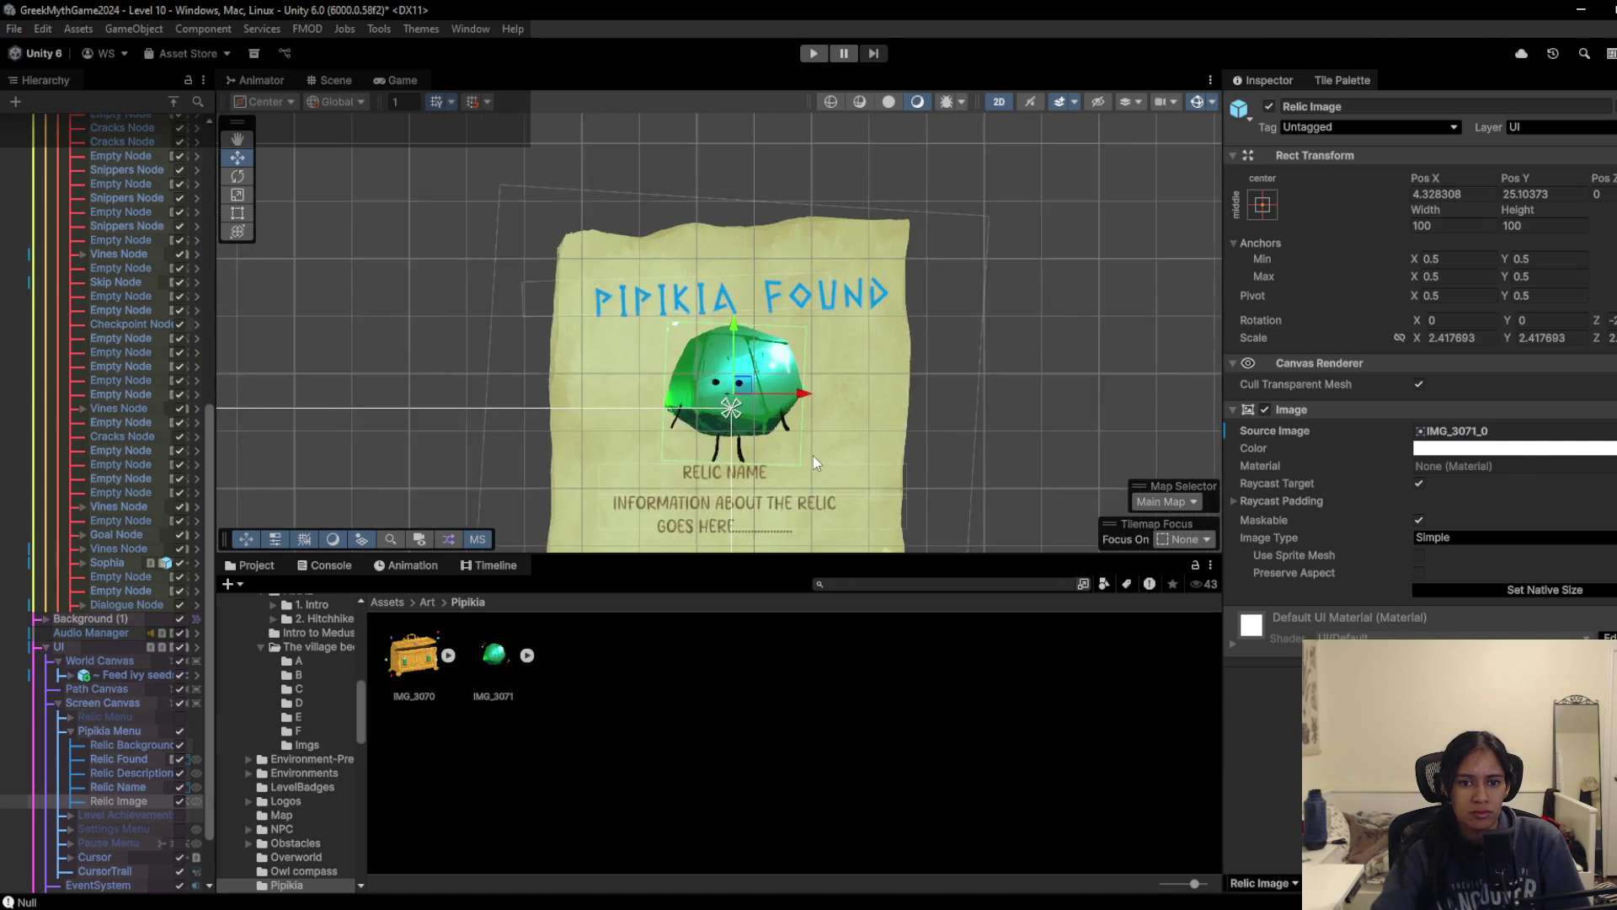
scroll(788, 456, "down", 3)
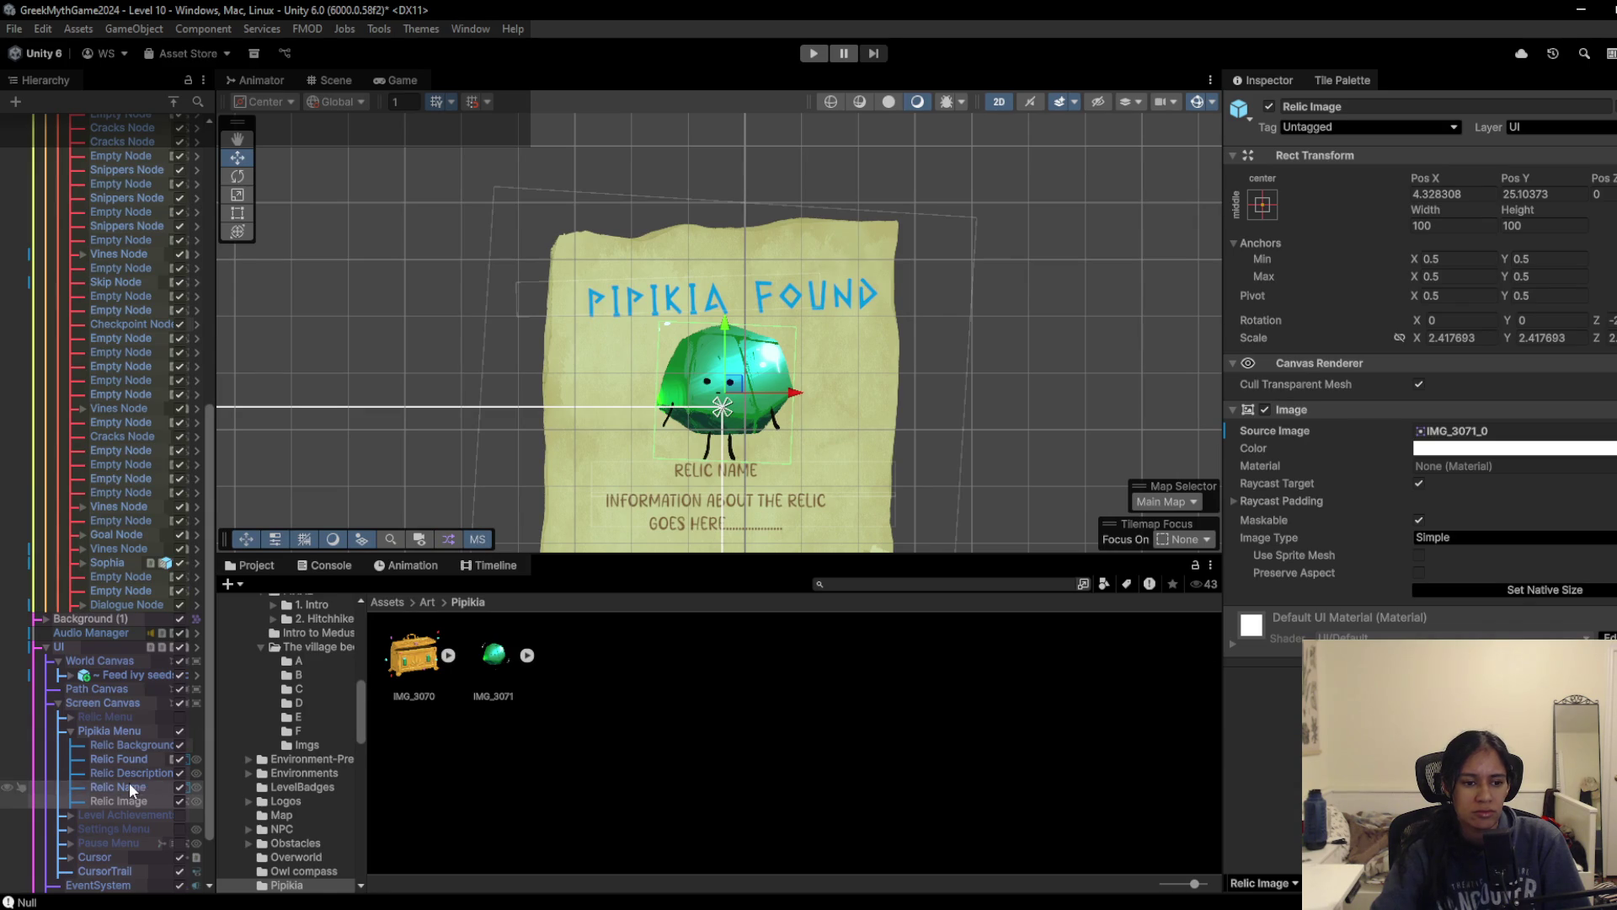
left_click(131, 759)
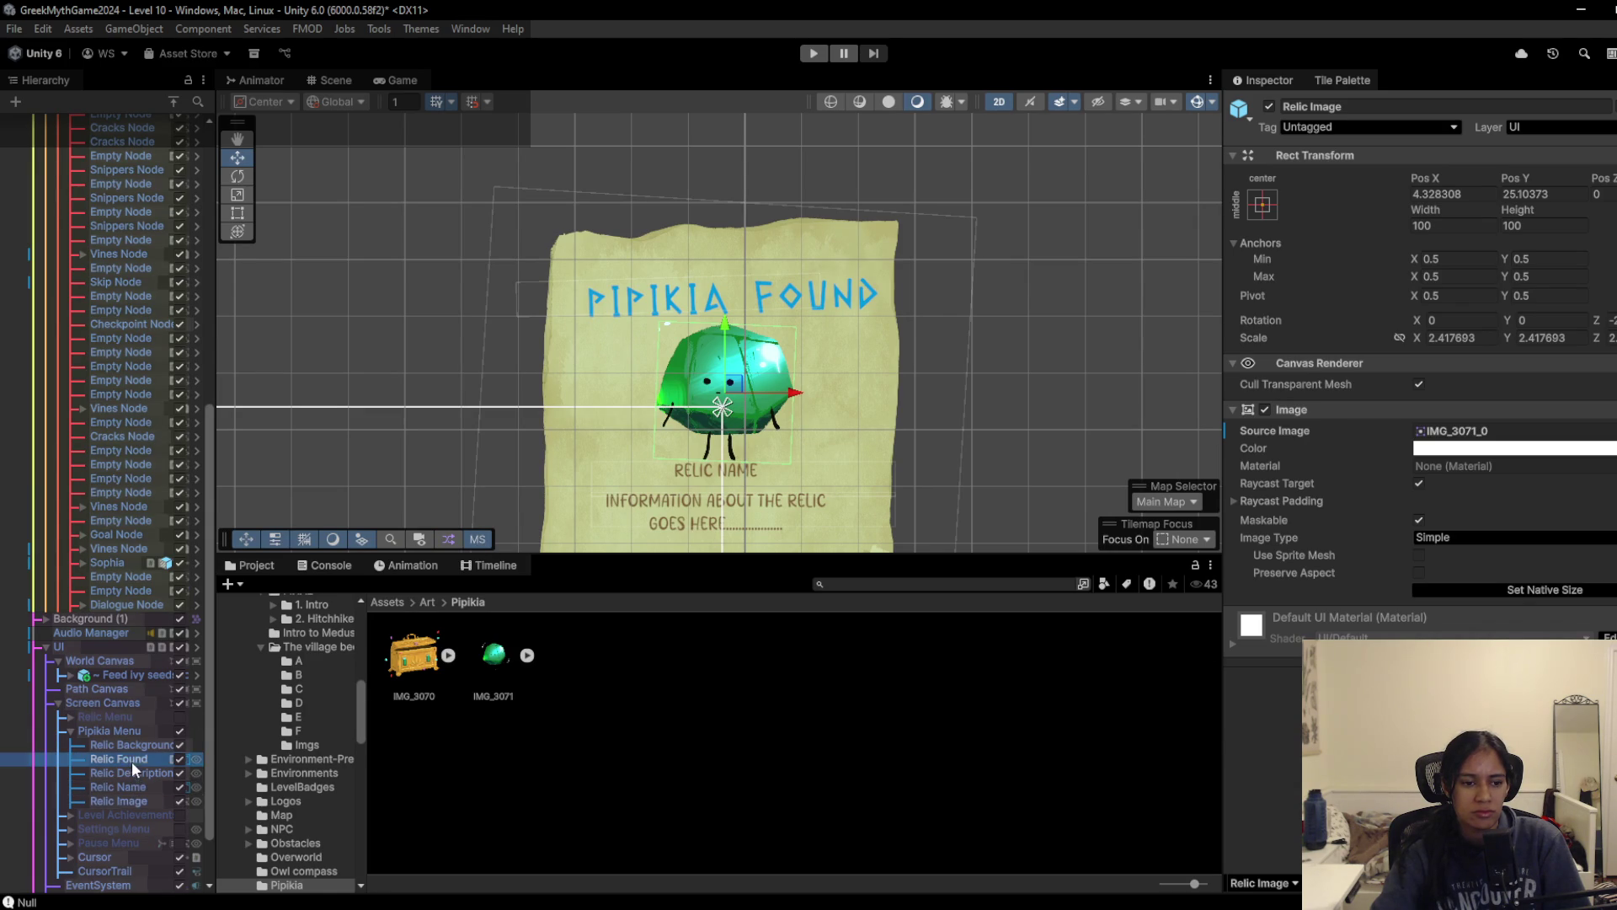
Step: Change the PIPIKIA FOUND title's Vertex Color from blue to green
left_click(1482, 678)
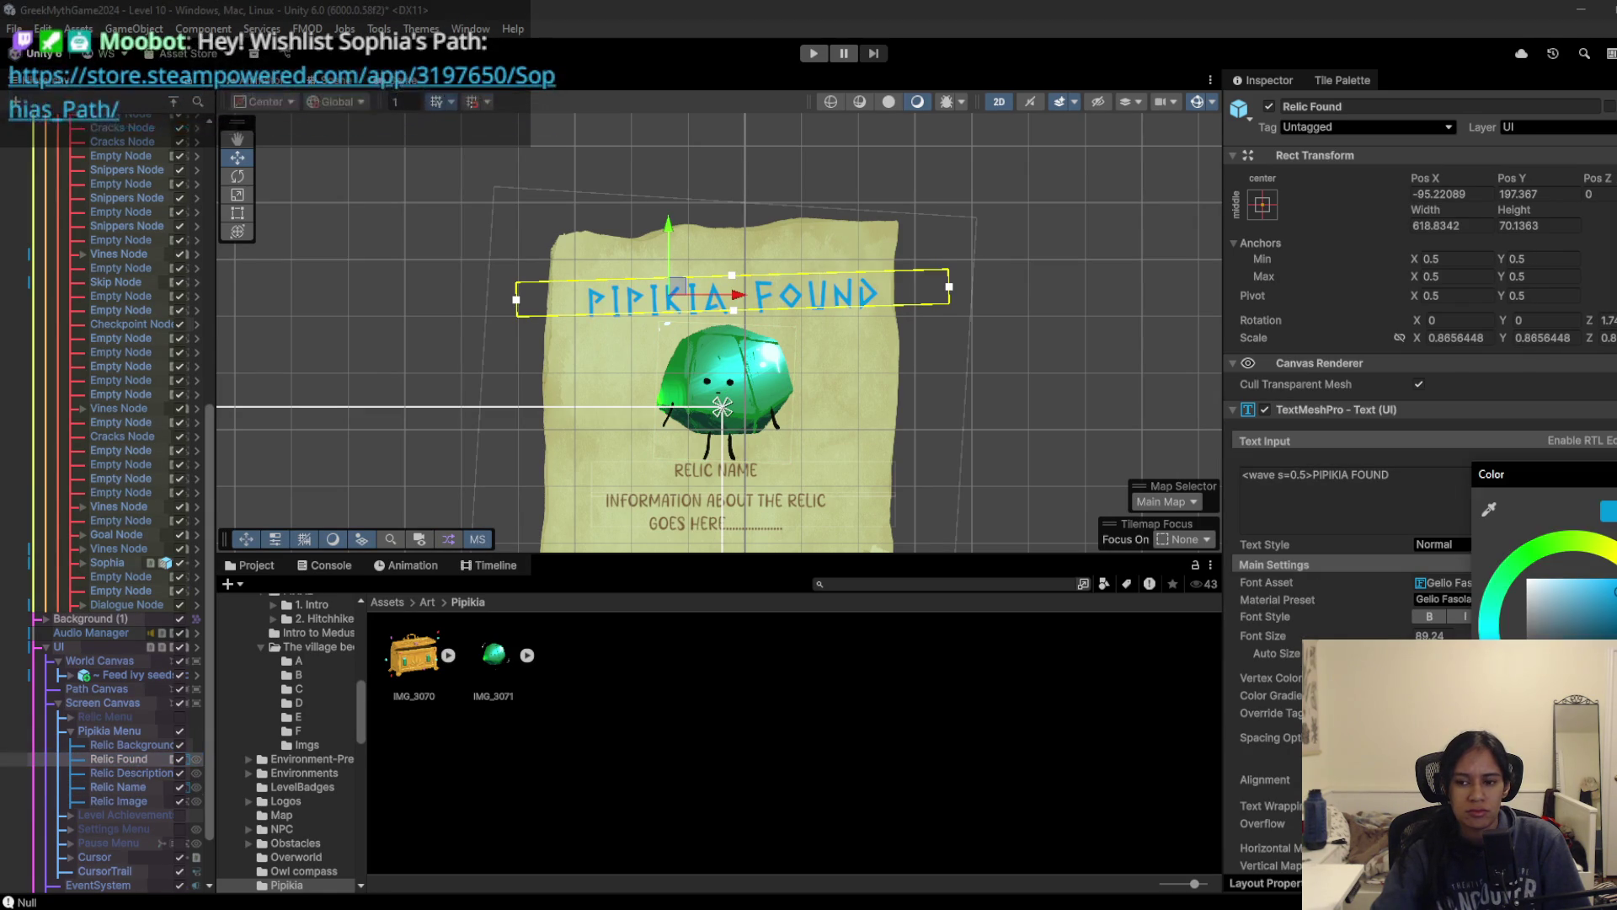
mouse_move(1567, 562)
left_mouse_down()
mouse_move(1532, 582)
mouse_move(1590, 634)
left_mouse_up()
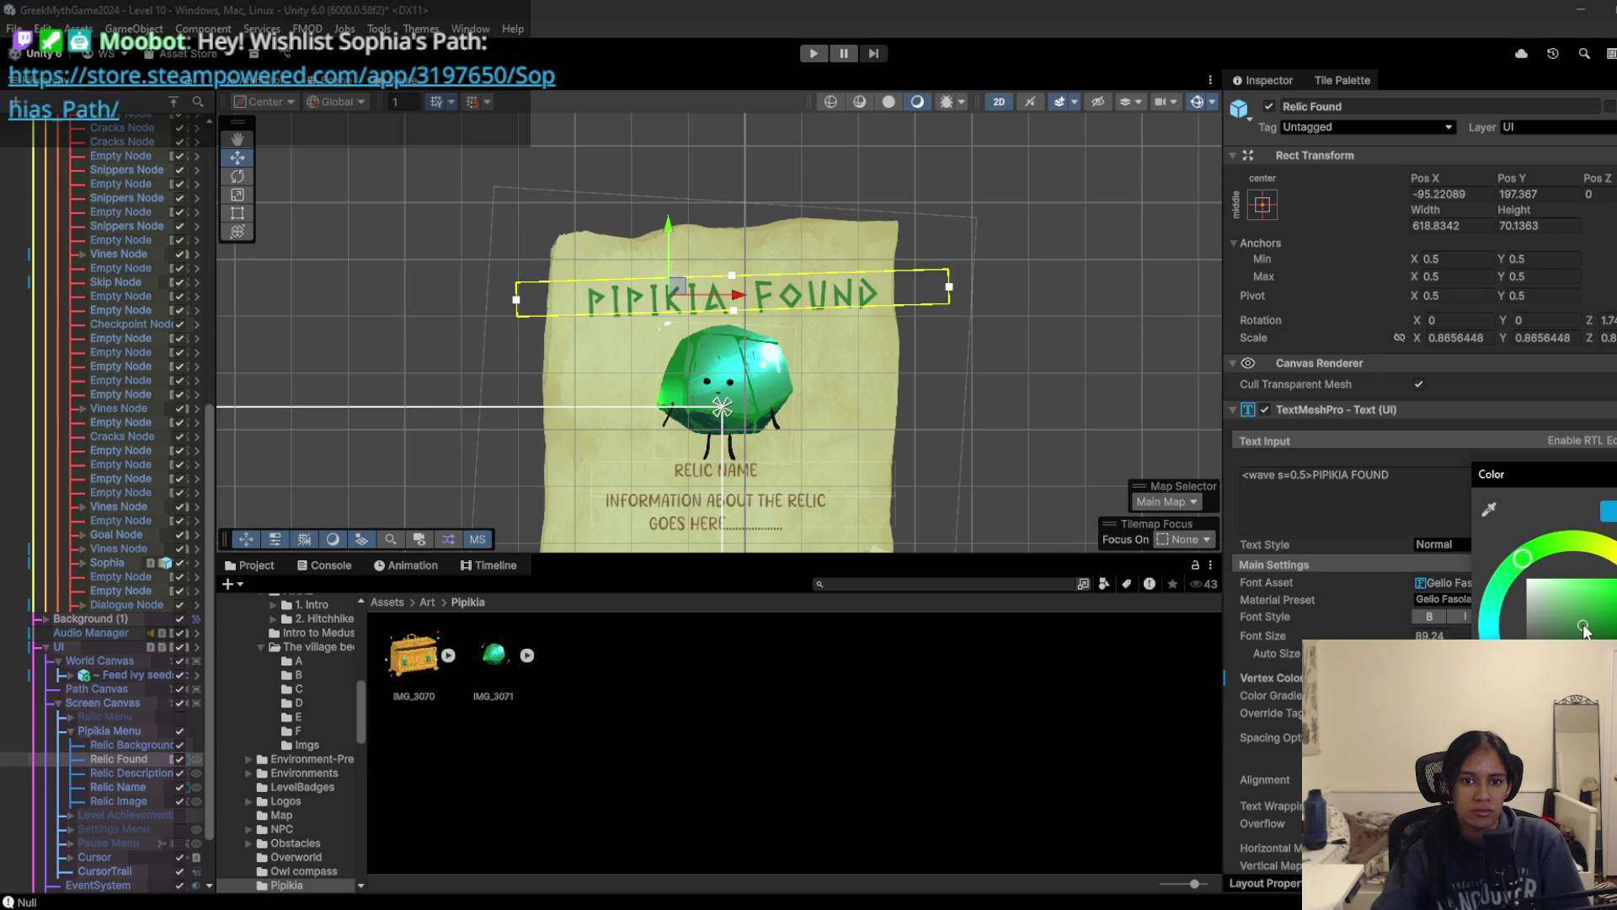
left_click(1156, 648)
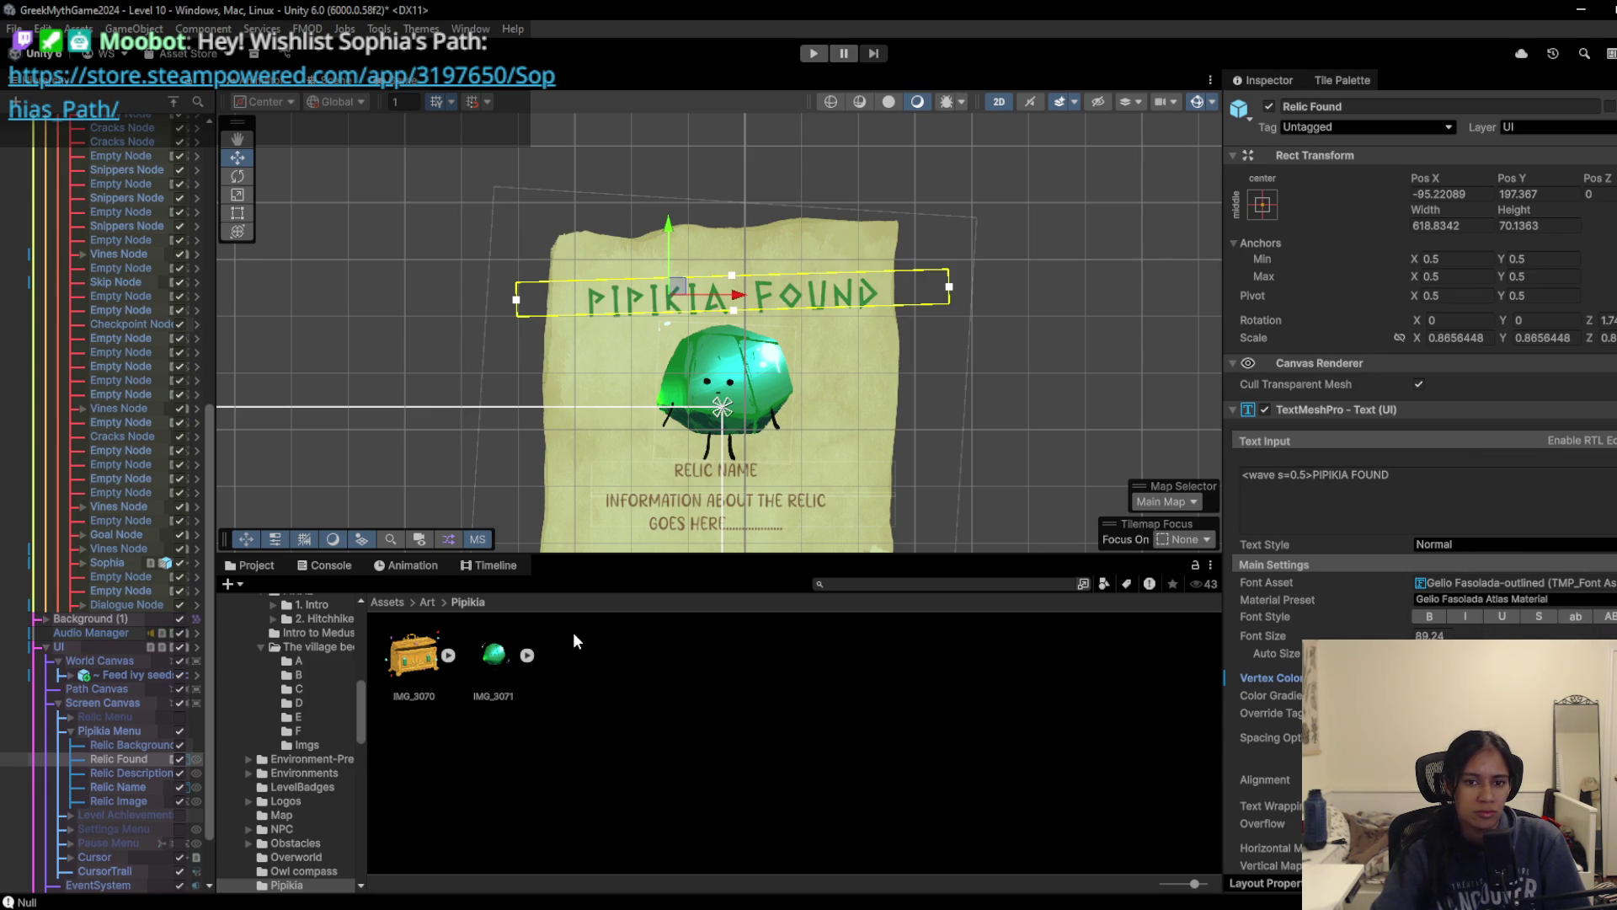
Step: Scale the Relic Image gem down from 2.417693 to 1.947524
left_click(118, 801)
left_click(726, 392)
key("r")
left_click_drag(723, 403, 699, 406)
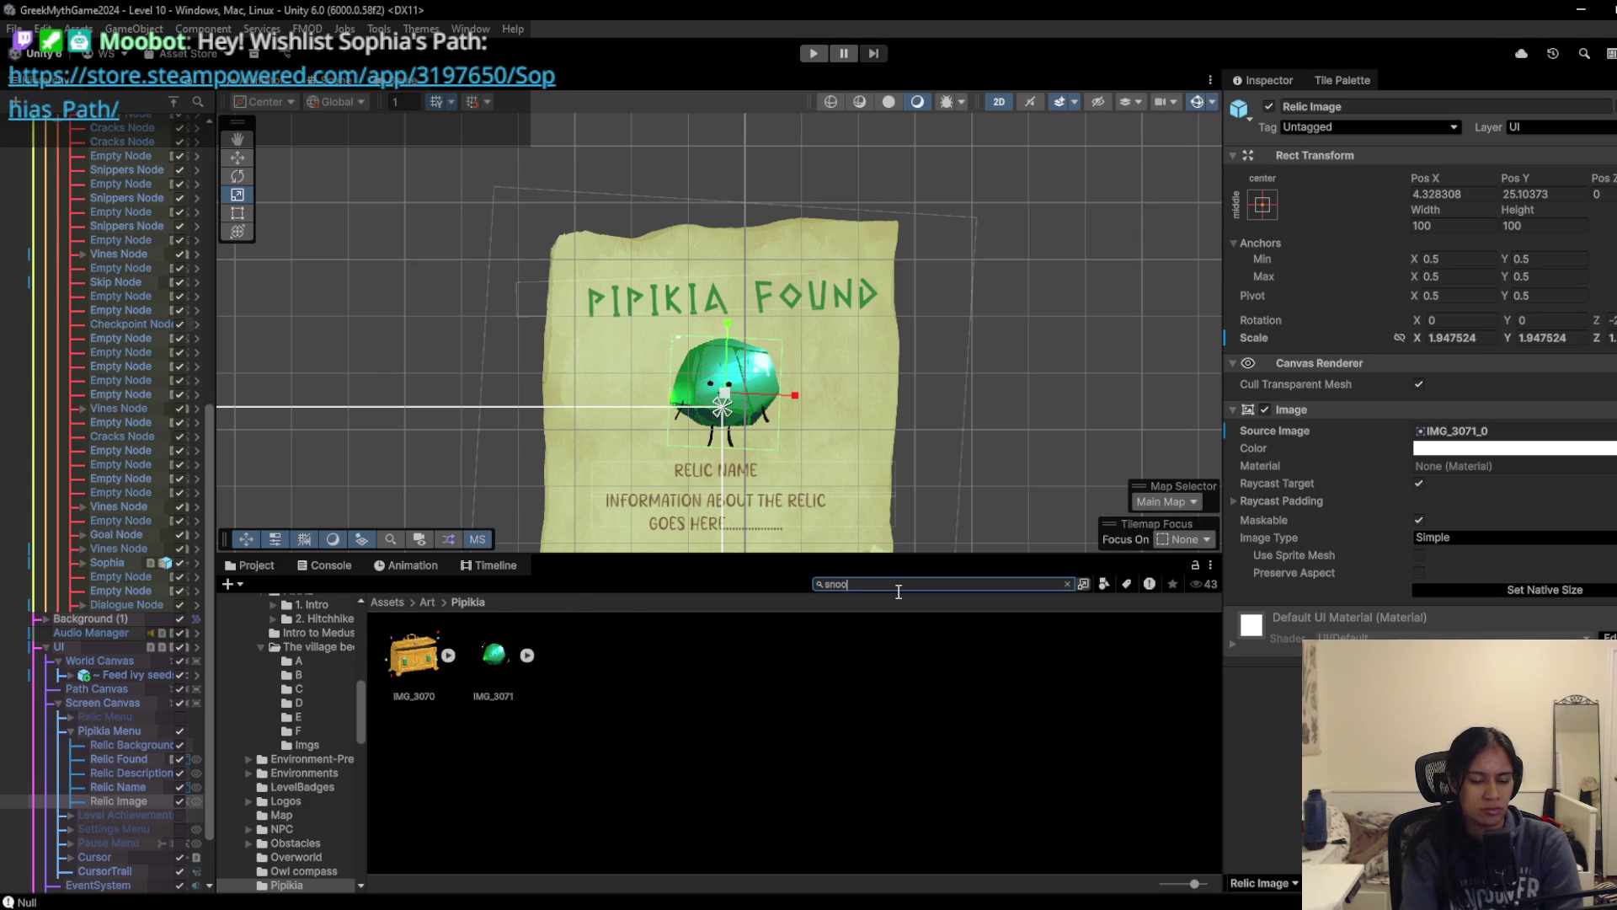
Step: Search 'snooze' and inspect the Snoozlet collectable's sprite choices without changing them
type("snooze")
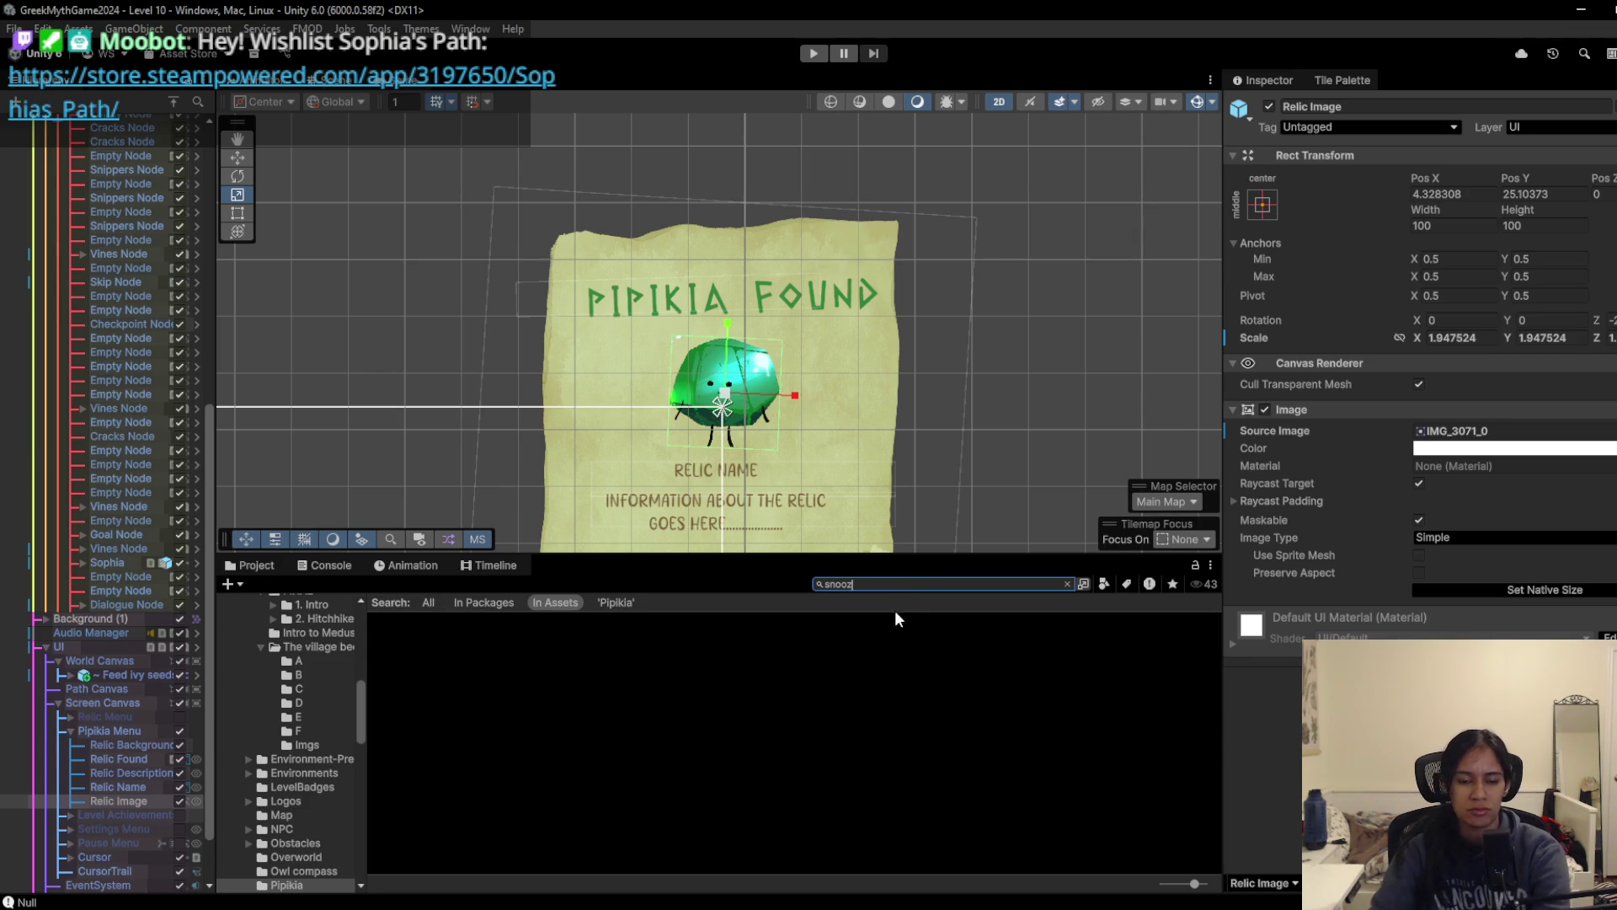
key("BackSpace")
left_click(421, 661)
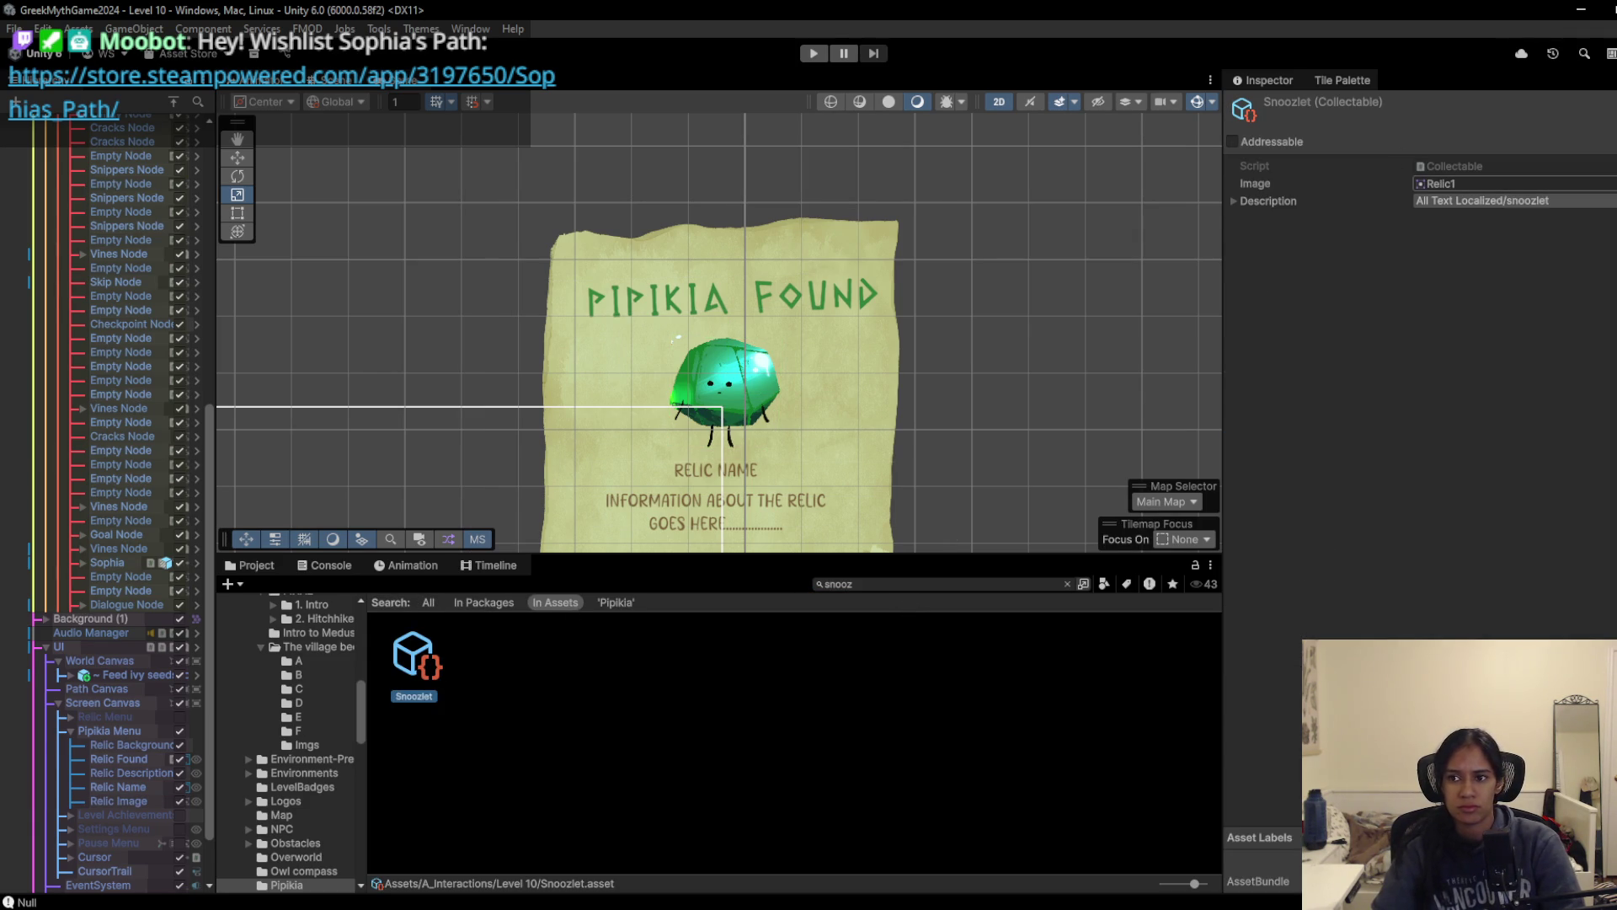
left_click(1607, 183)
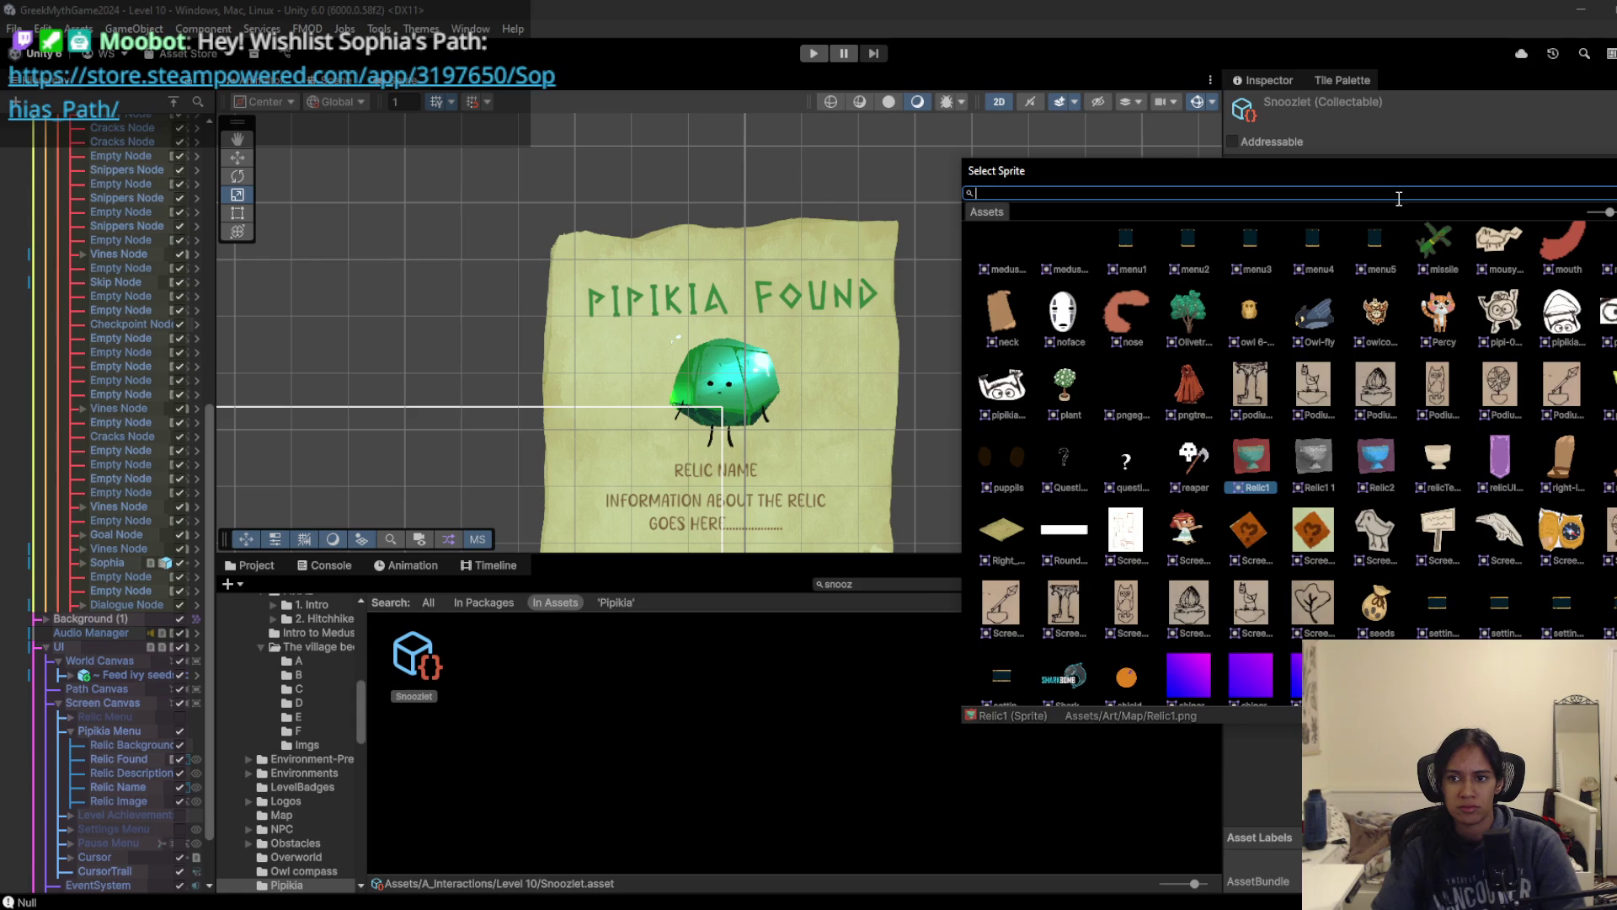
left_click(654, 671)
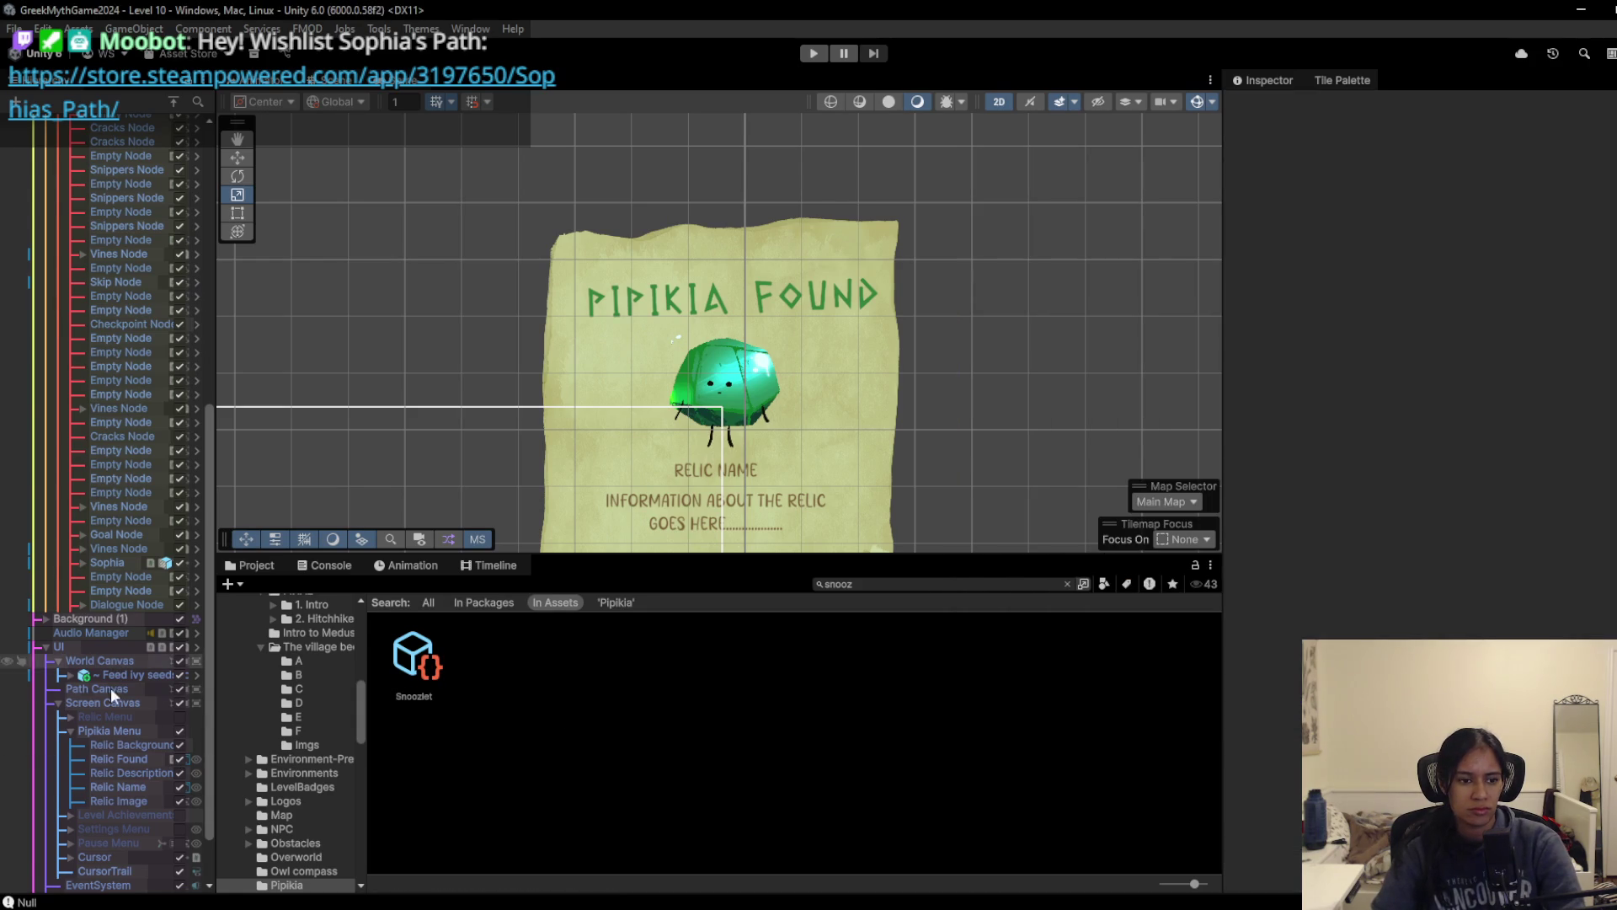
Step: Set both the IMG_3071 and IMG_3070 textures to Single sprite mode
left_click(118, 801)
left_click(1483, 432)
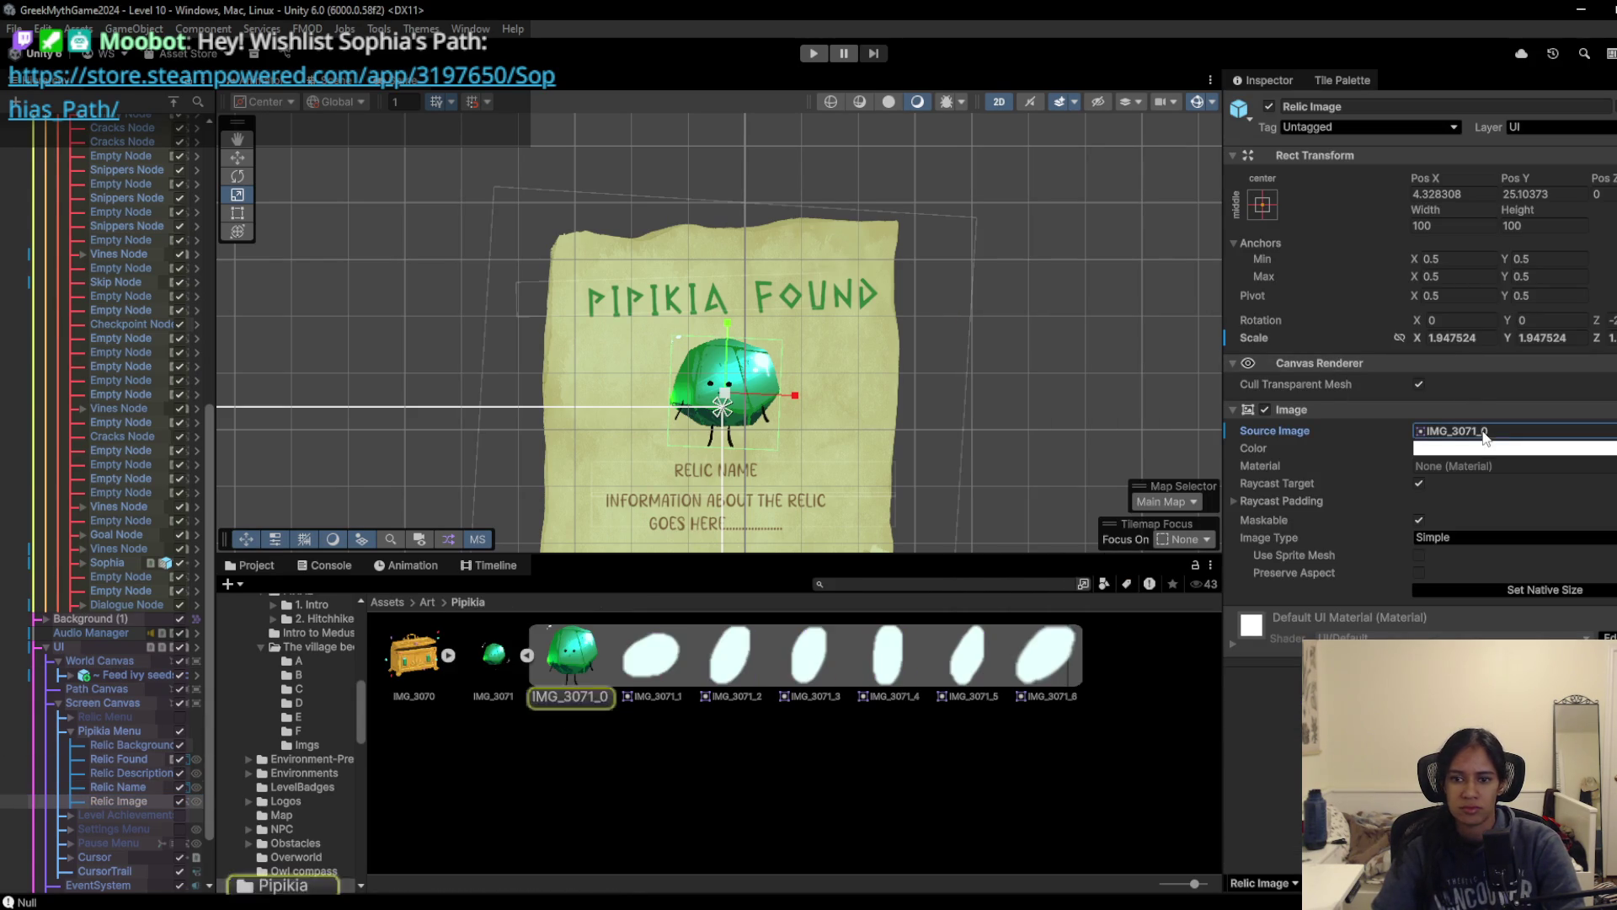
left_click(526, 655)
left_click(497, 672)
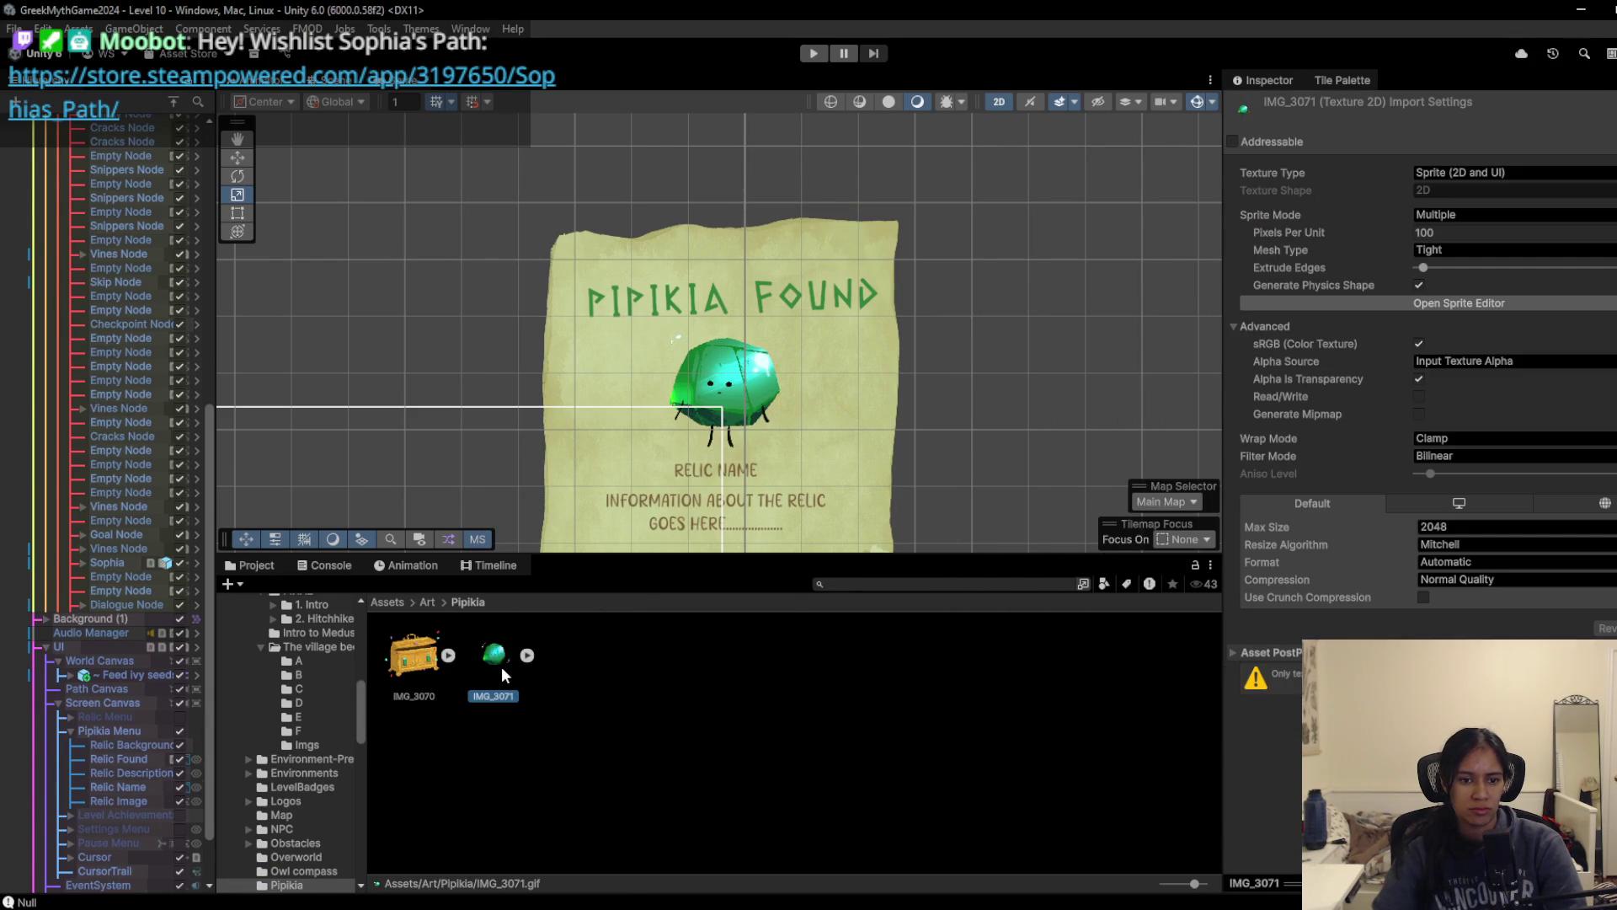
left_click(425, 667, "ctrl")
left_click(1508, 214)
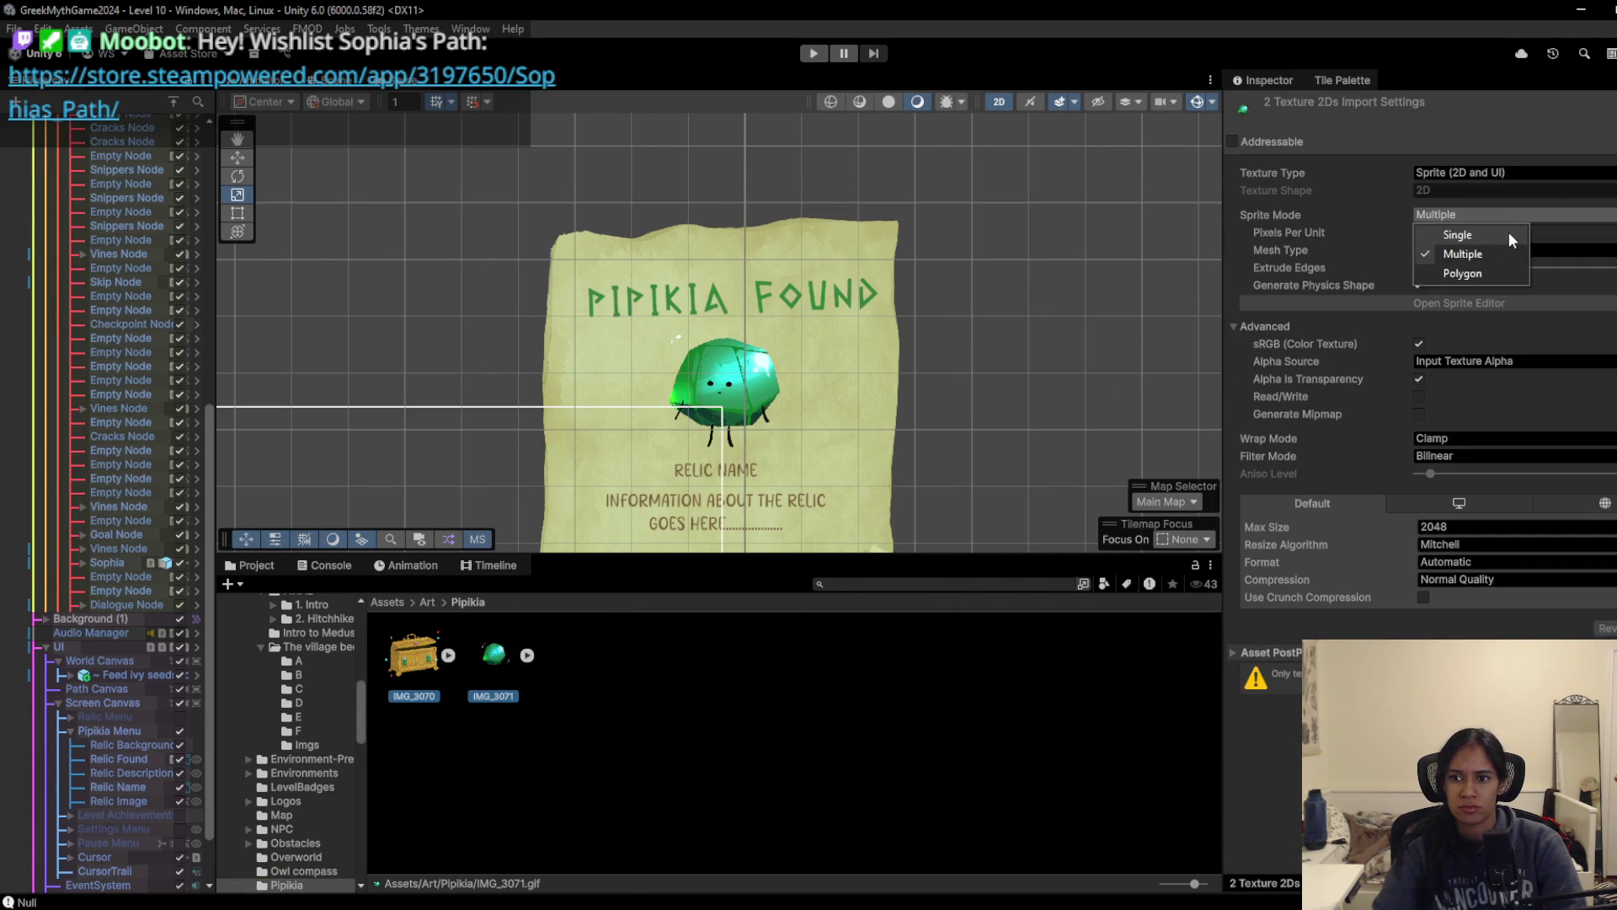
left_click(1449, 226)
Step: Rename IMG_3071 to testPipi and IMG_3070 to PandorasBox
left_click(493, 670)
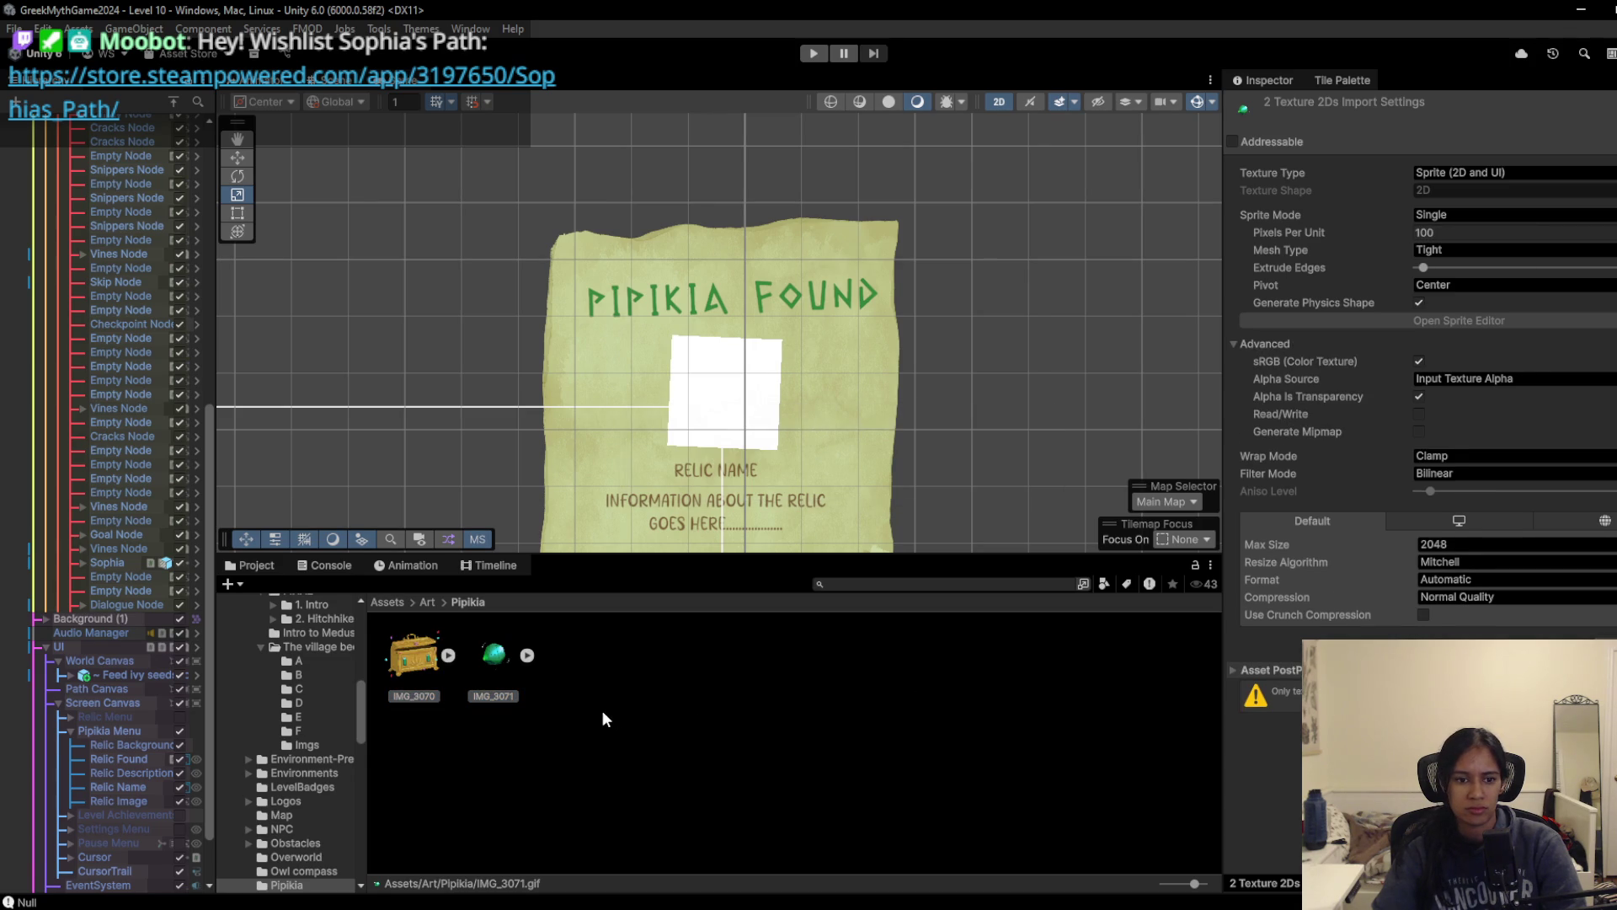
key("F2")
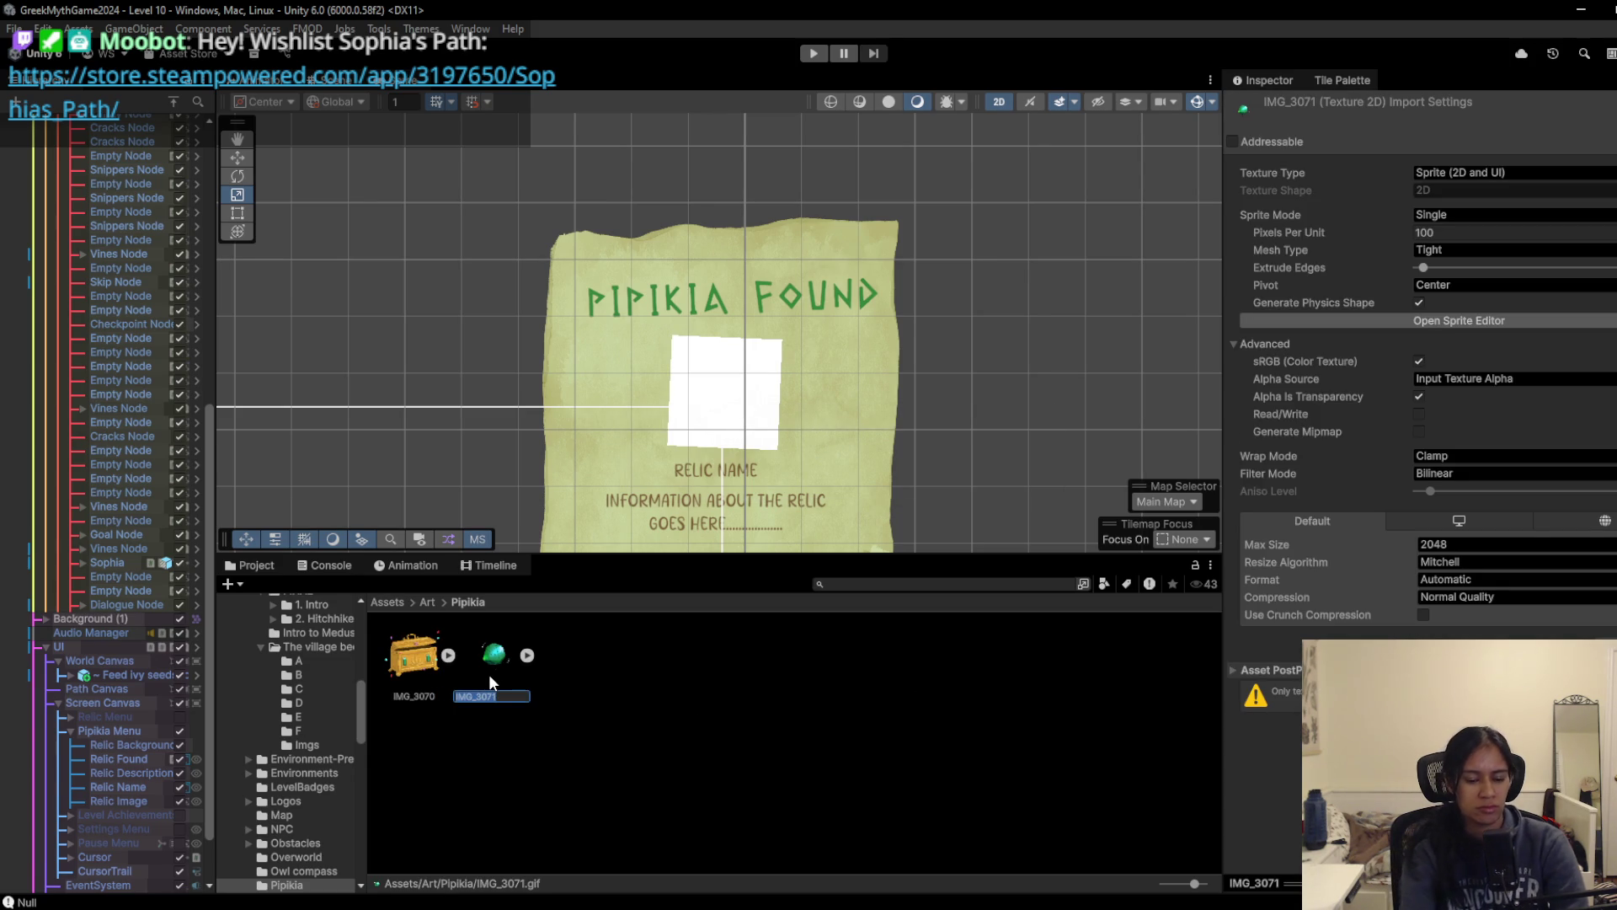
type("tealipi")
left_click(404, 676)
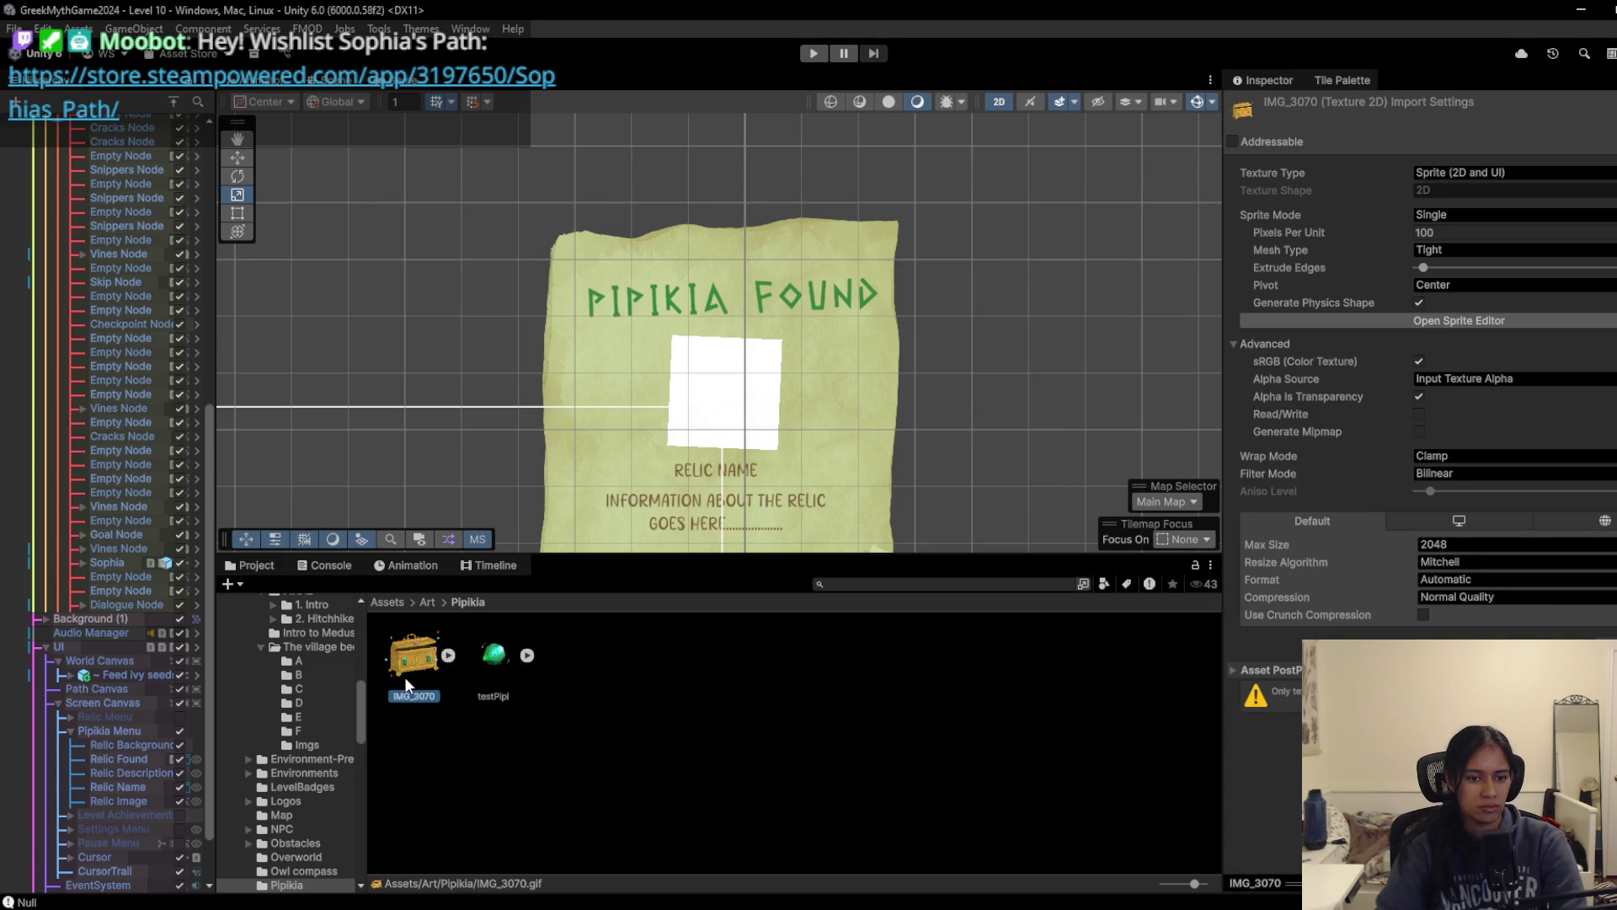
key("F2")
type("Pandow")
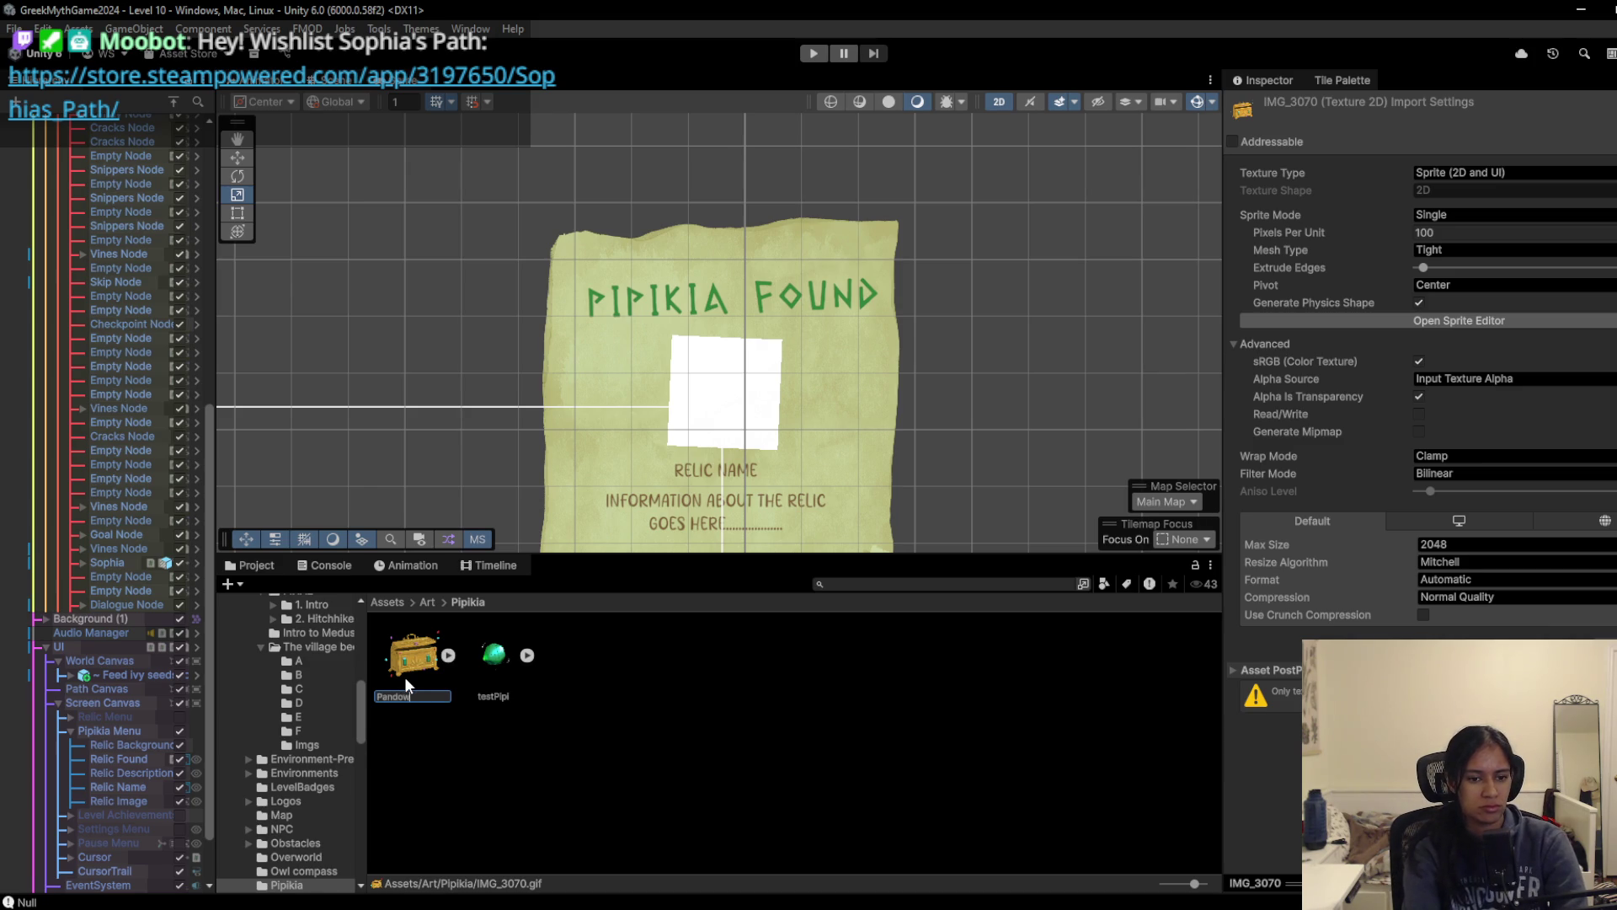
type("Box")
key("Return")
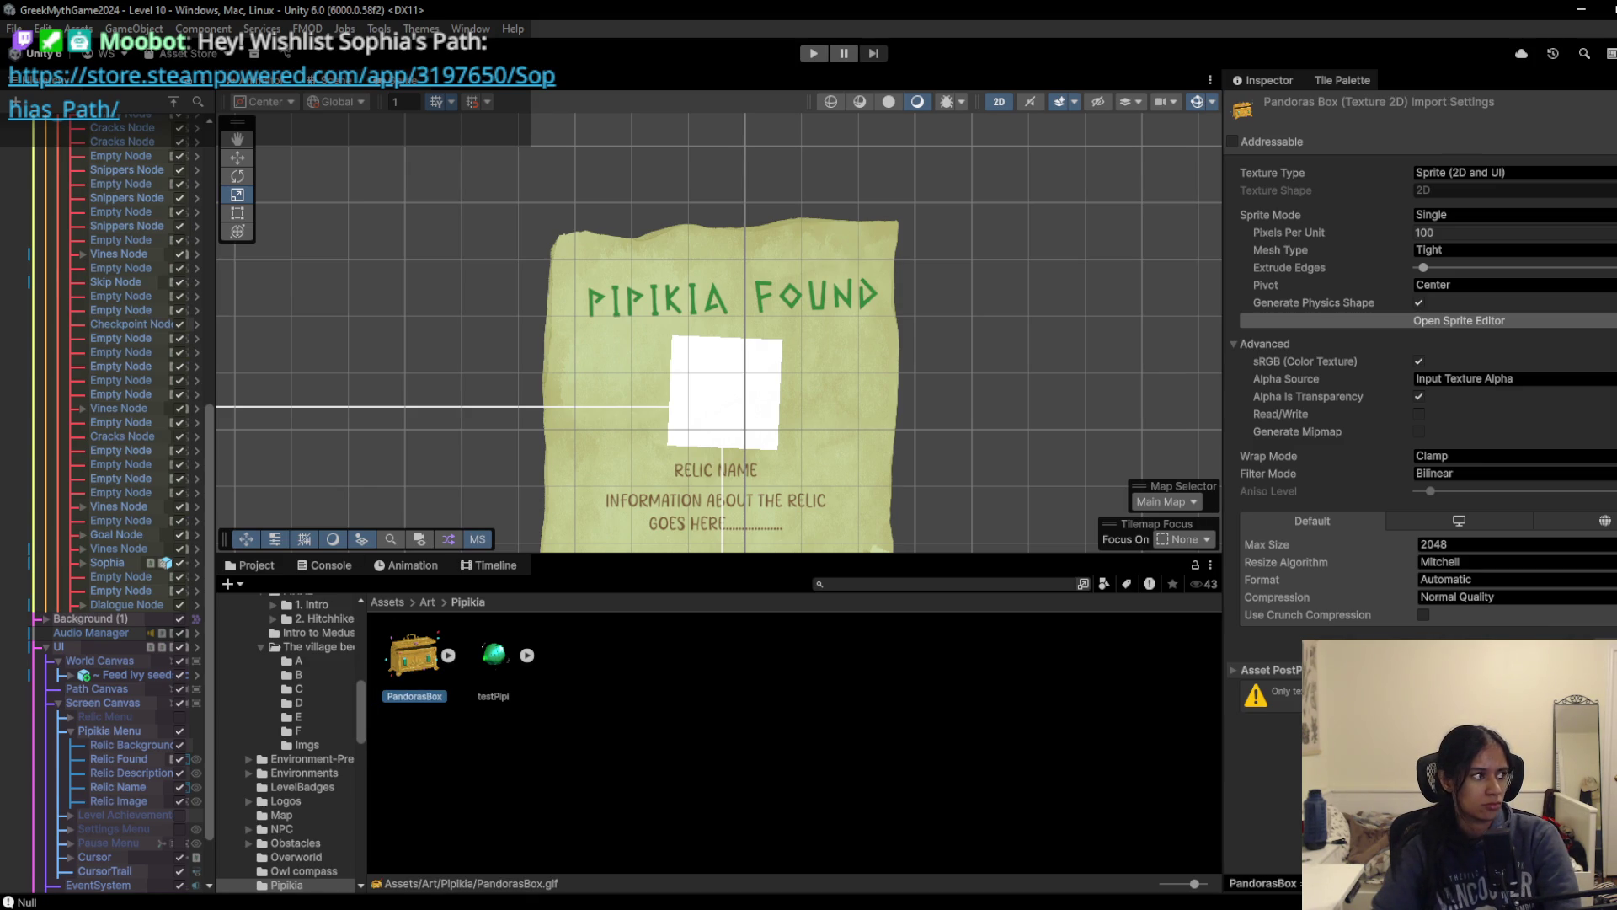
scroll(126, 725, "down", 3)
Step: Set testPipi as the Relic Image's Source Image at native size
left_click(133, 729)
mouse_move(494, 655)
left_mouse_down()
mouse_move(1534, 422)
mouse_move(1474, 430)
left_mouse_up()
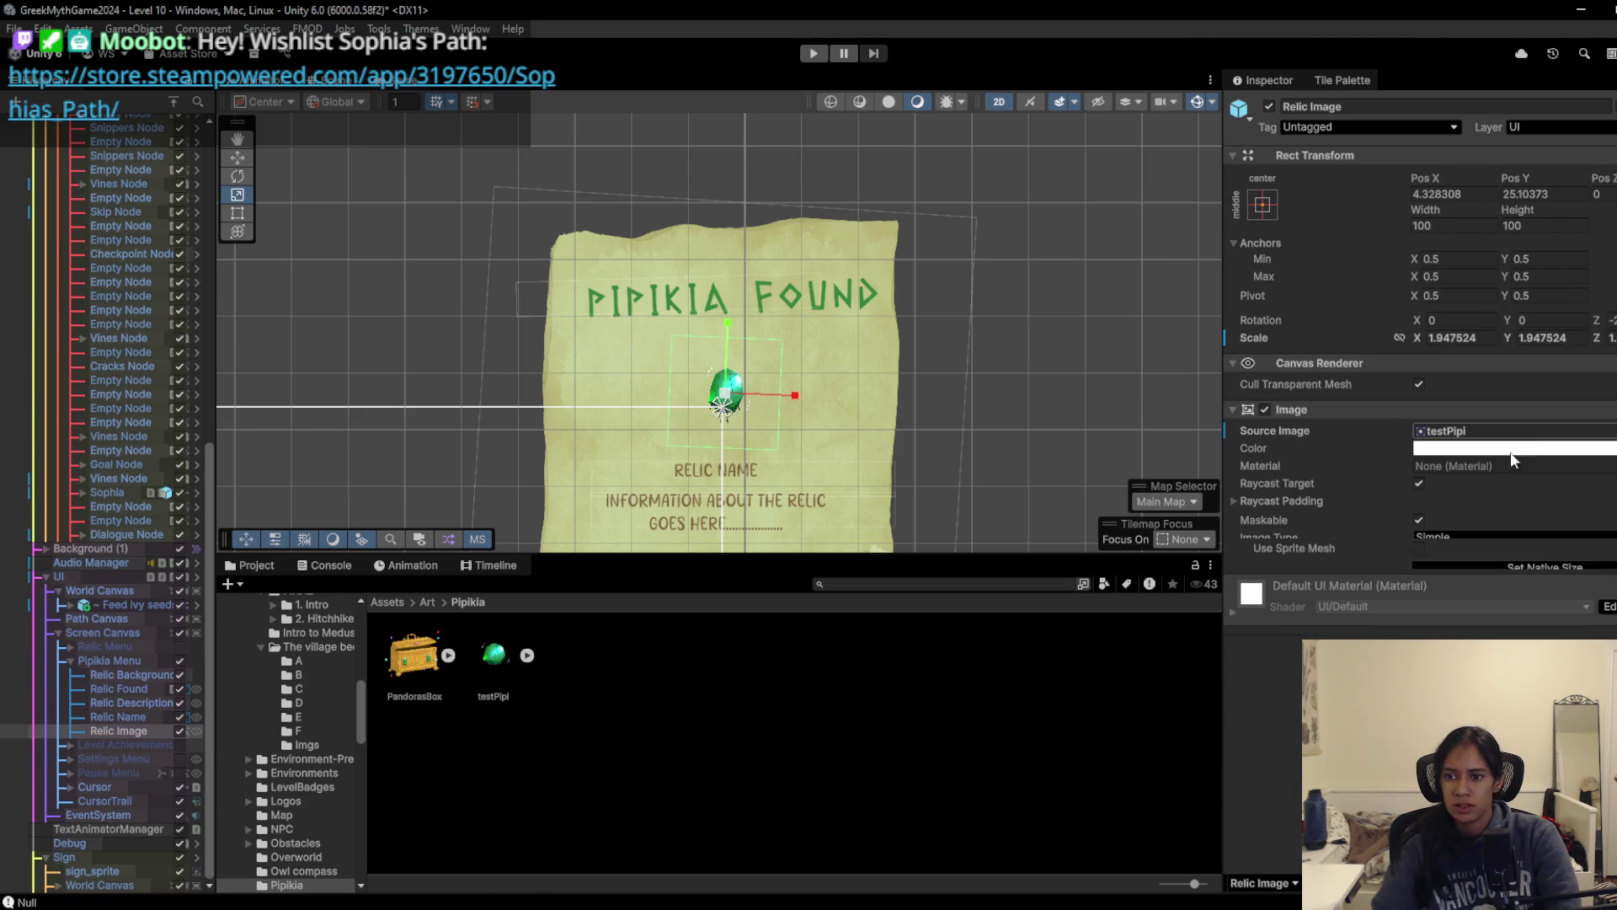
left_click(1546, 590)
Step: Scale the Relic Image down to 0.1743229 so it sits on the parchment
scroll(811, 423, "down", 3)
left_click_drag(812, 423, 739, 453)
scroll(861, 469, "up", 5)
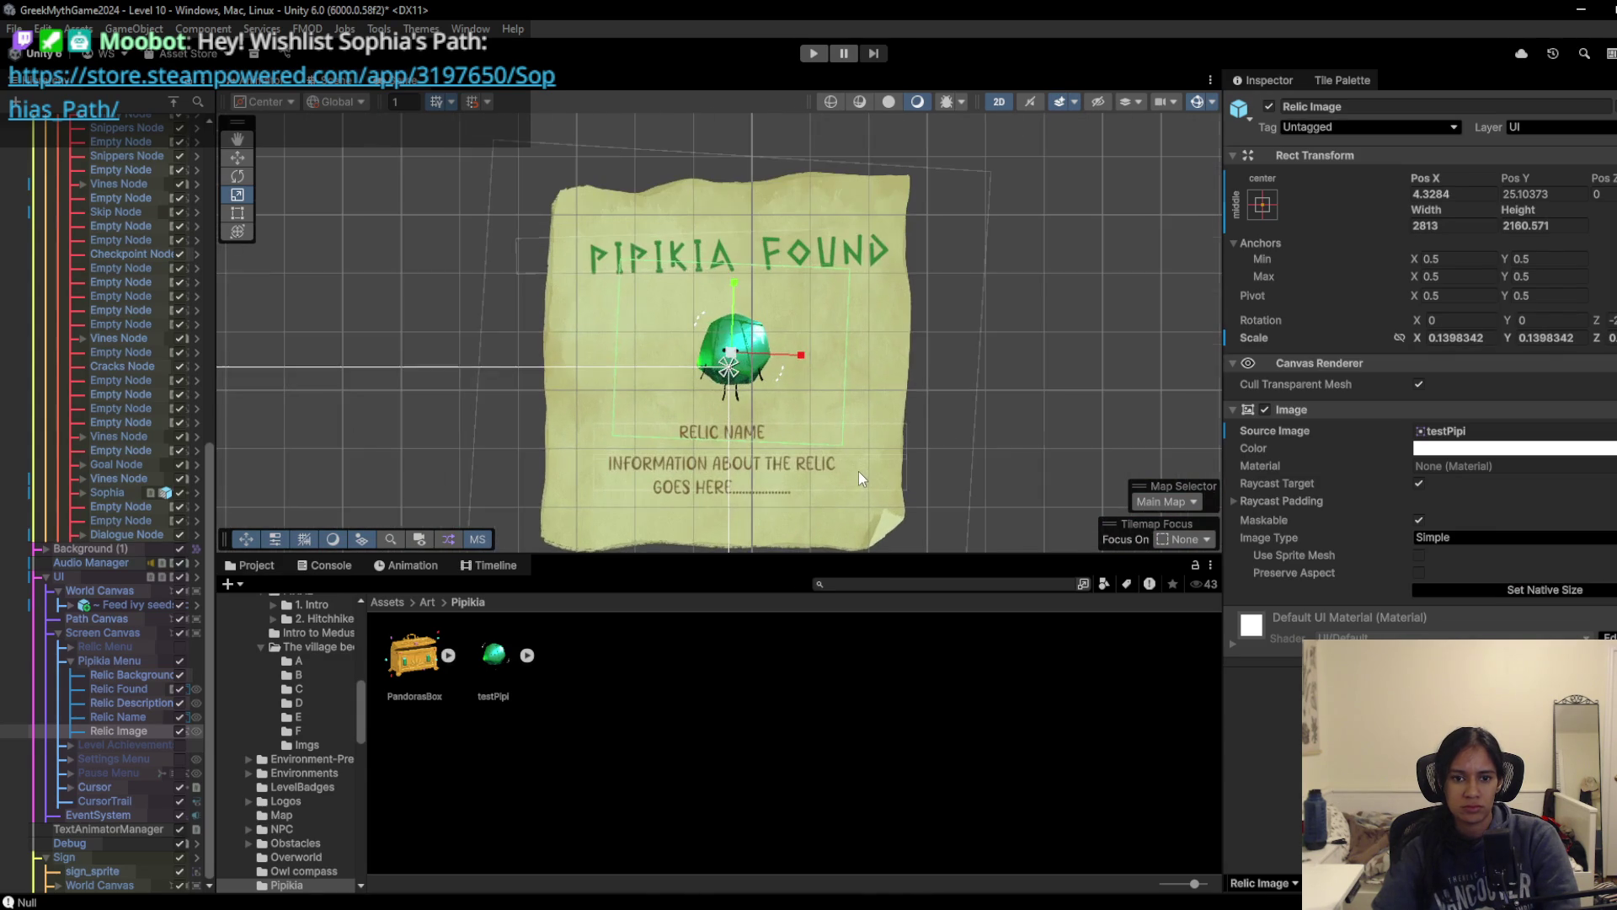
key("ctrl+z")
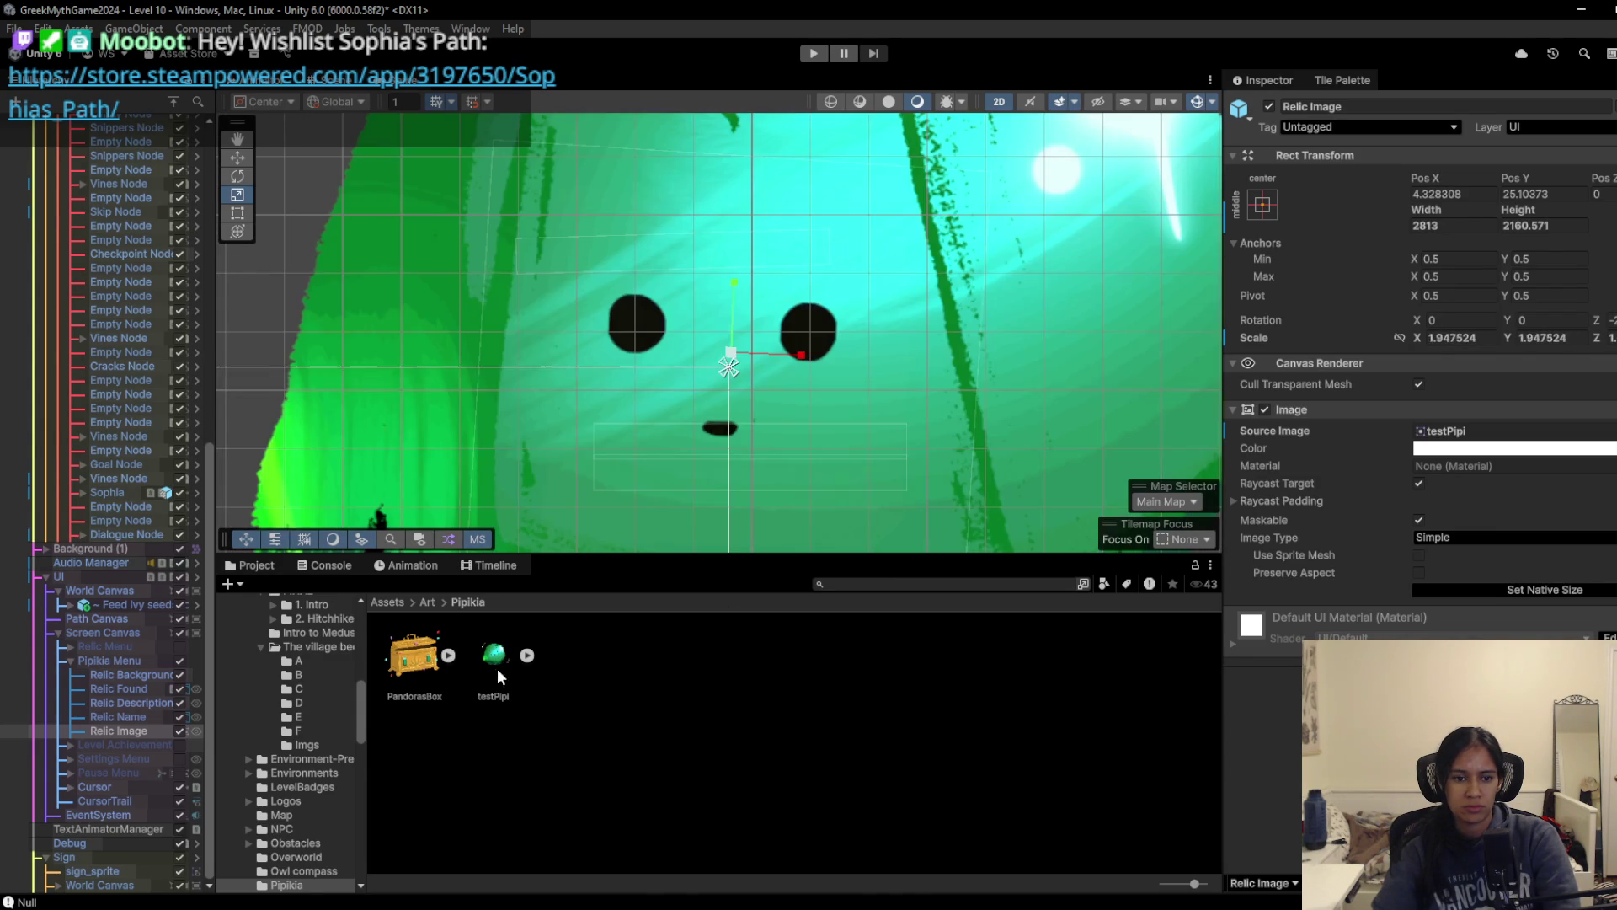
left_click_drag(732, 364, 676, 387)
Step: Save the scene, deactivate the Pipikia Menu, and search the project for 'snooz'
key("ctrl+s")
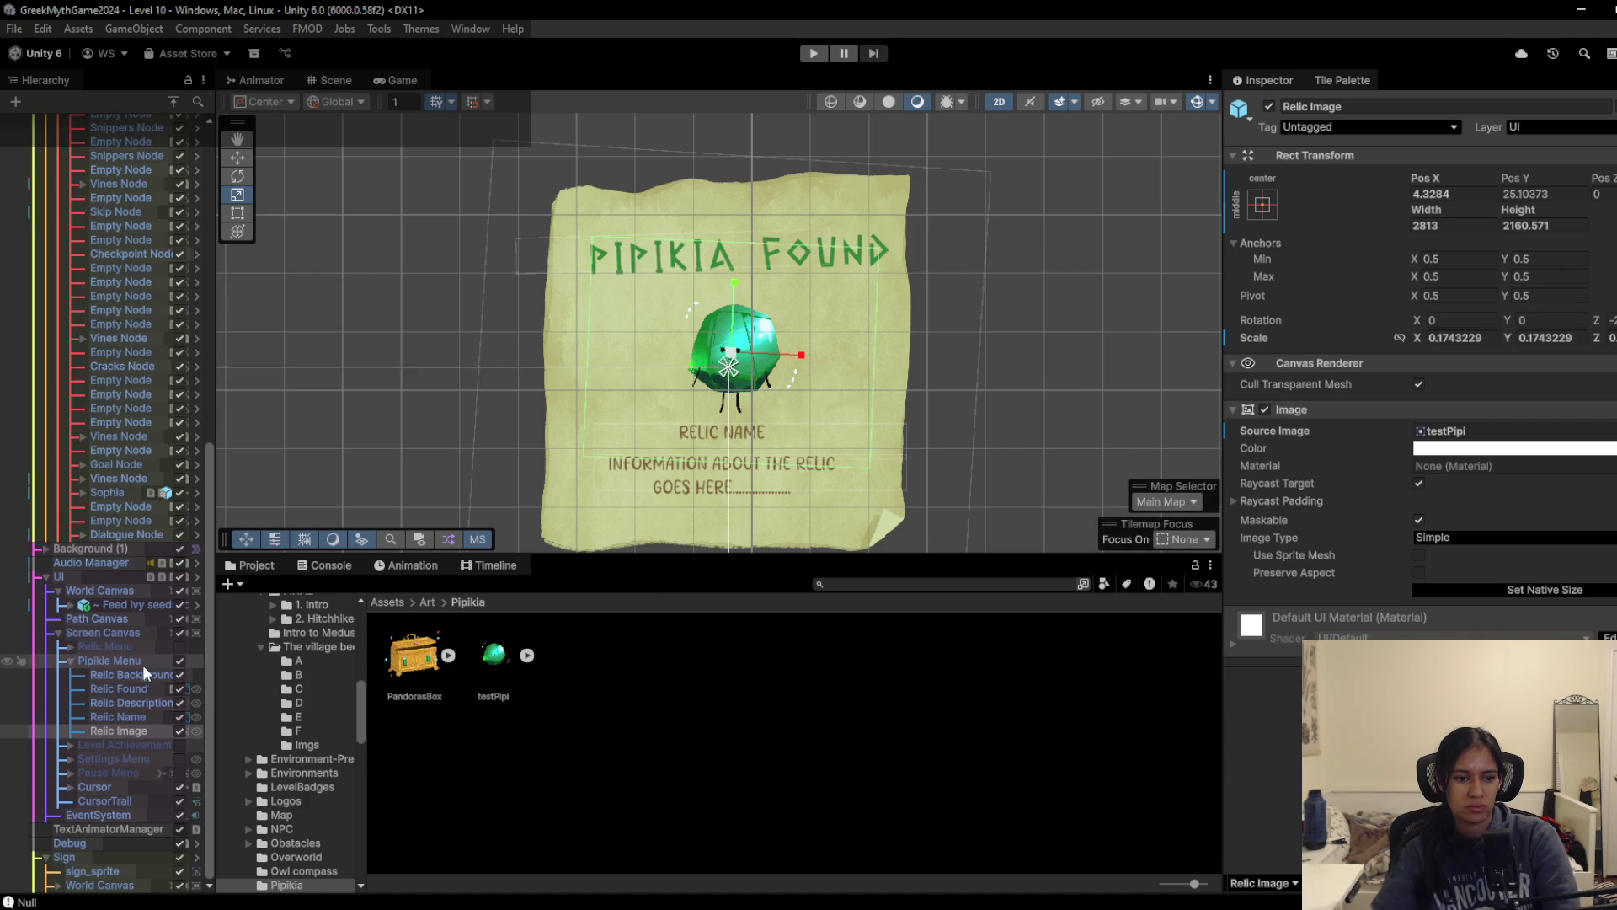
left_click(180, 661)
left_click(843, 579)
type("snooz")
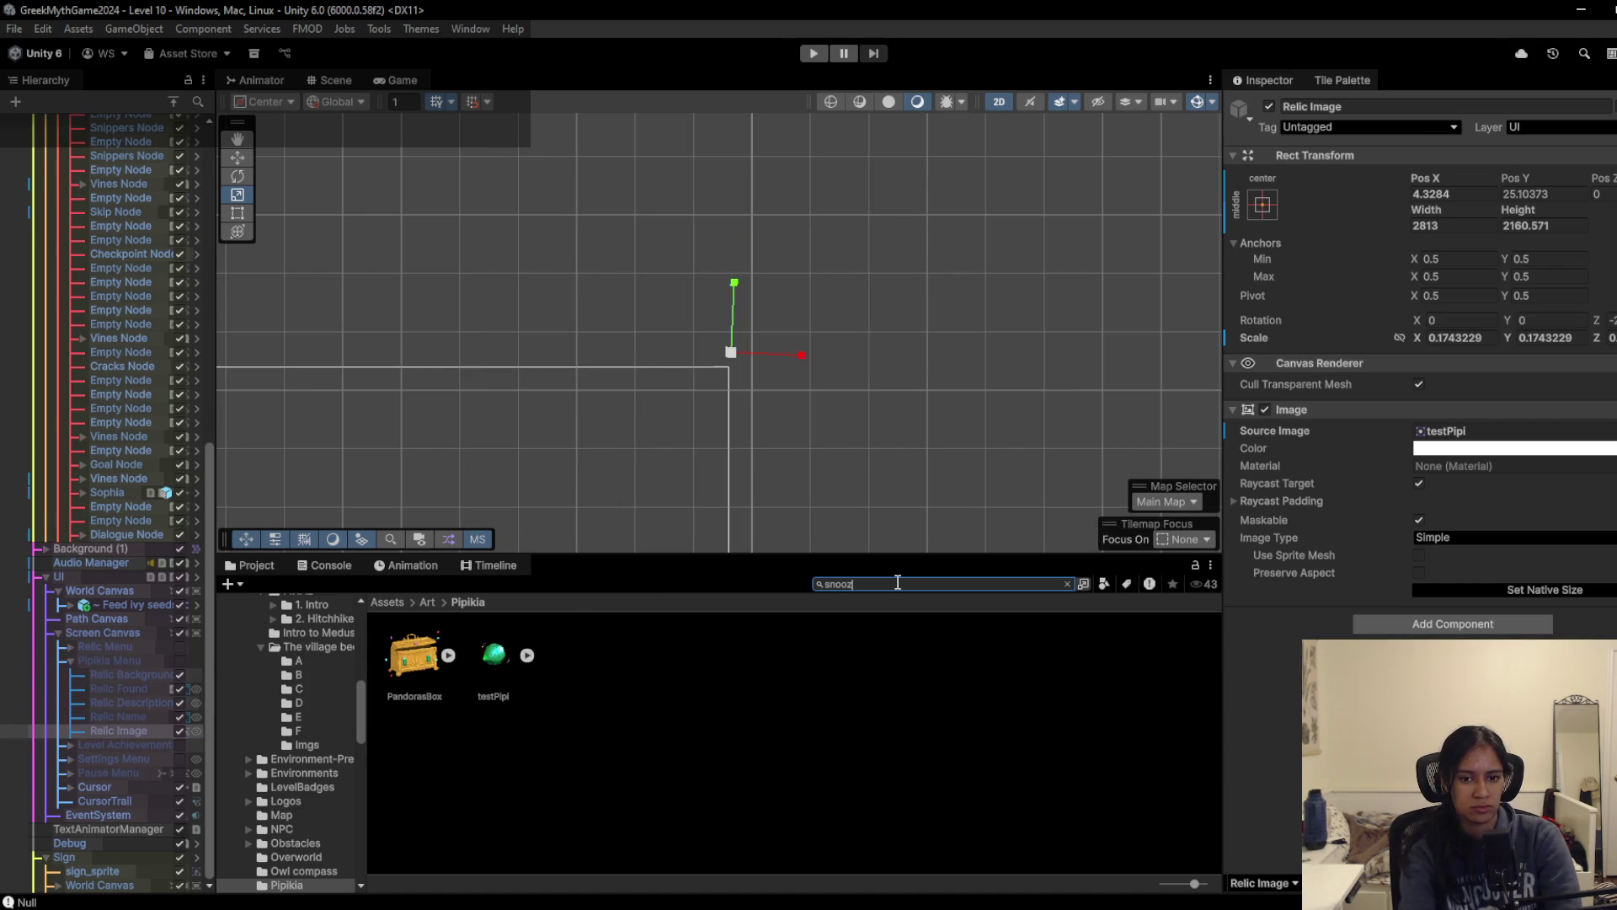
Step: Pick testPipi from a 'pipi' object-picker search as the Snoozlet collectable's Image
left_click(432, 666)
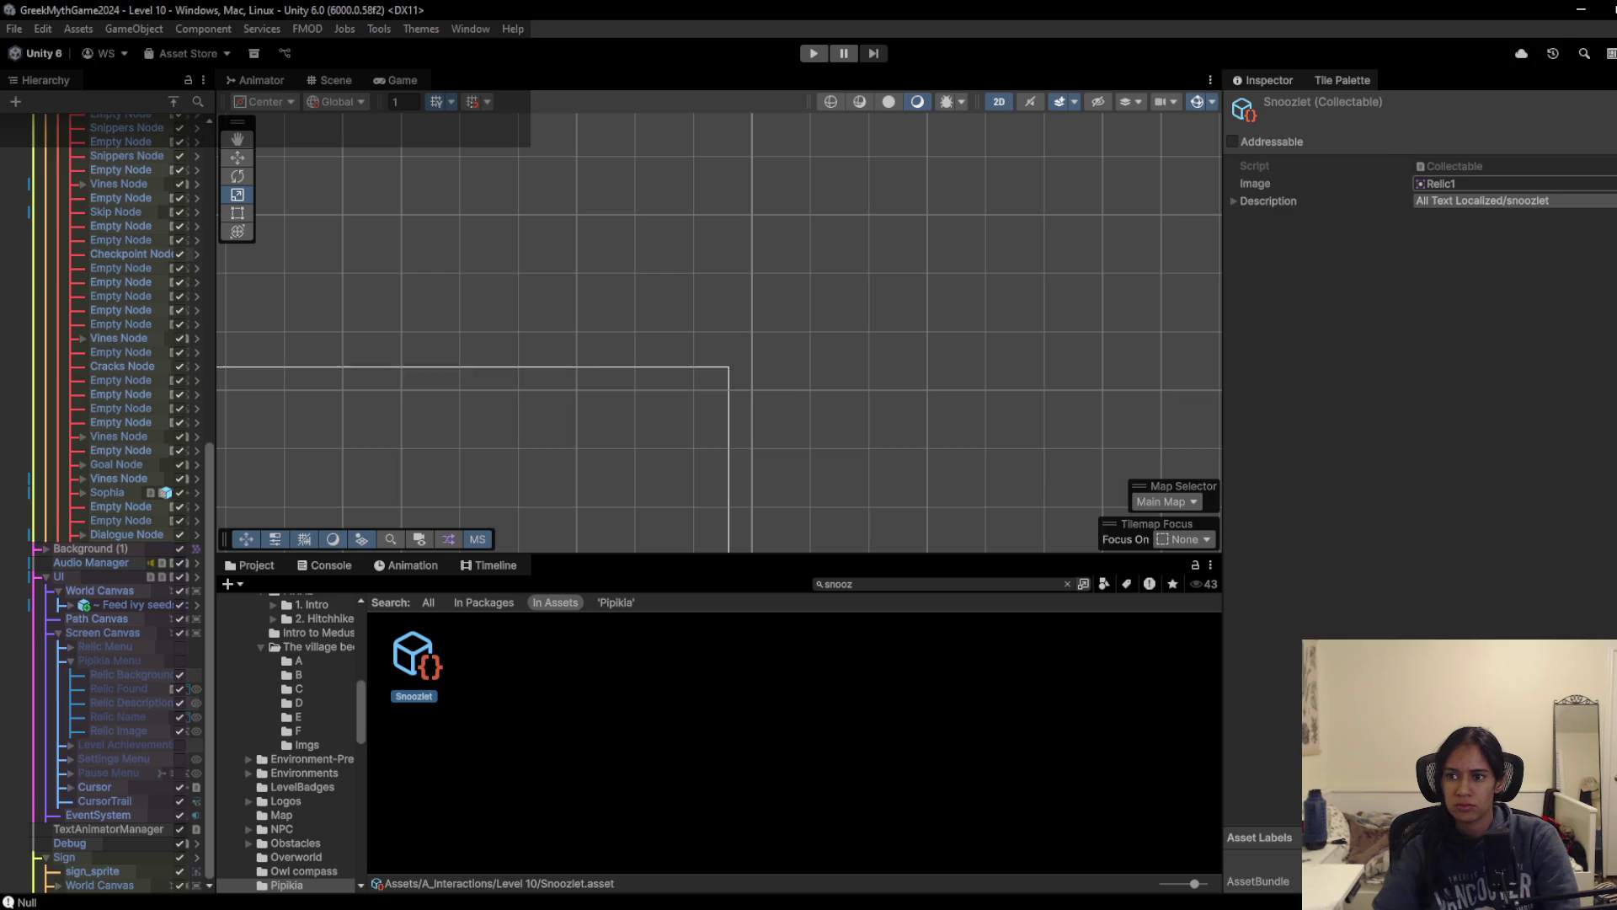
left_click(1613, 184)
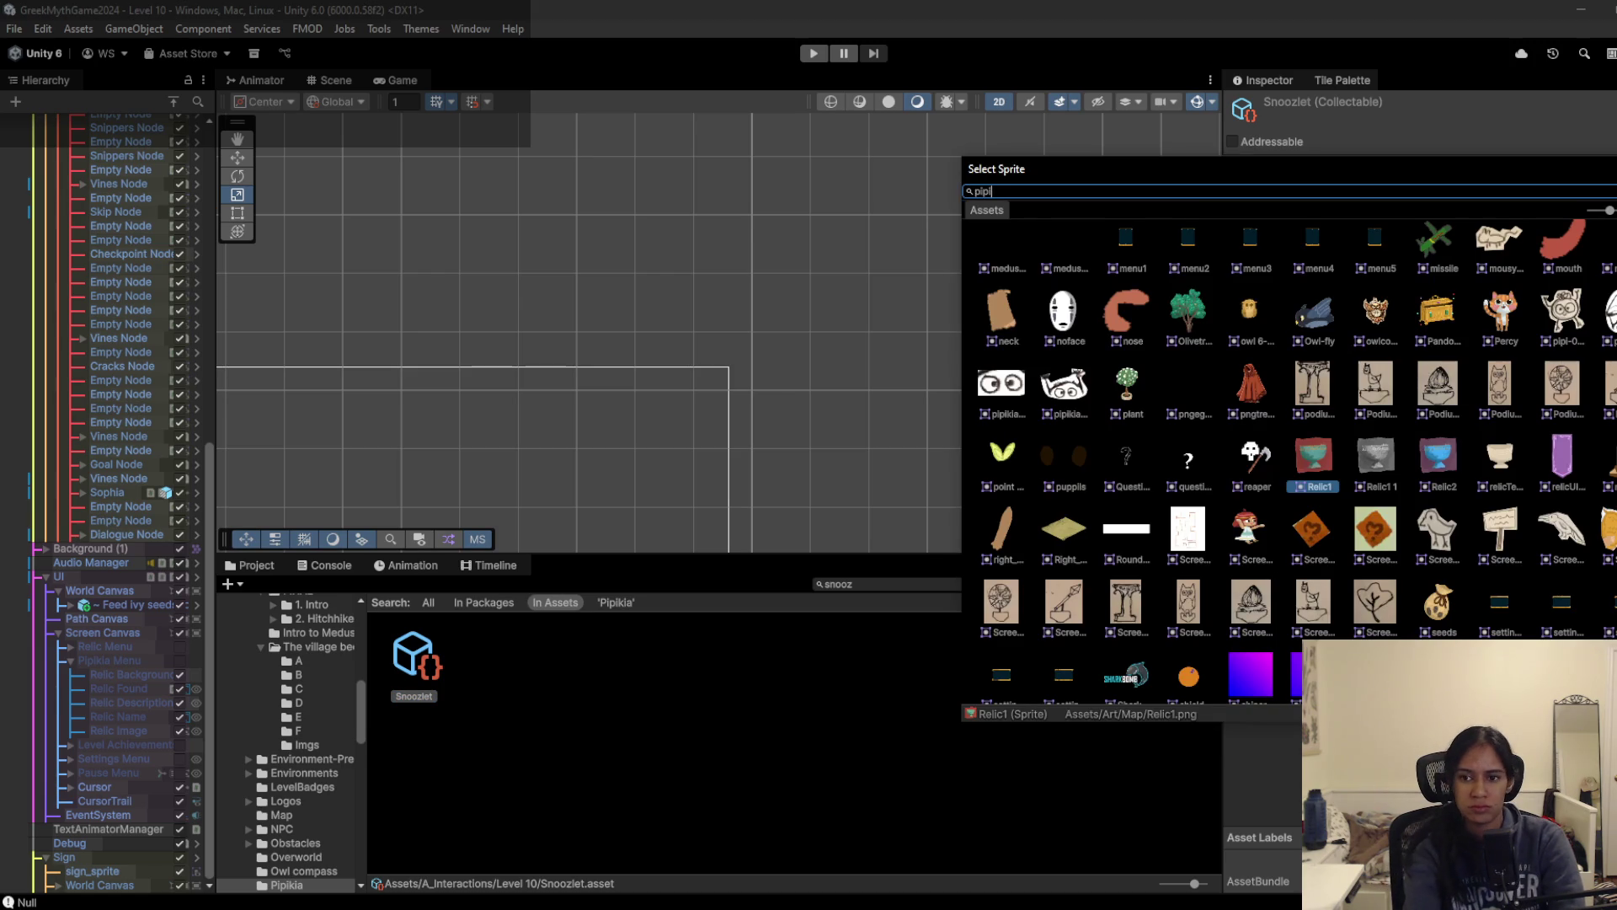
type("pipi")
double_click(1296, 265)
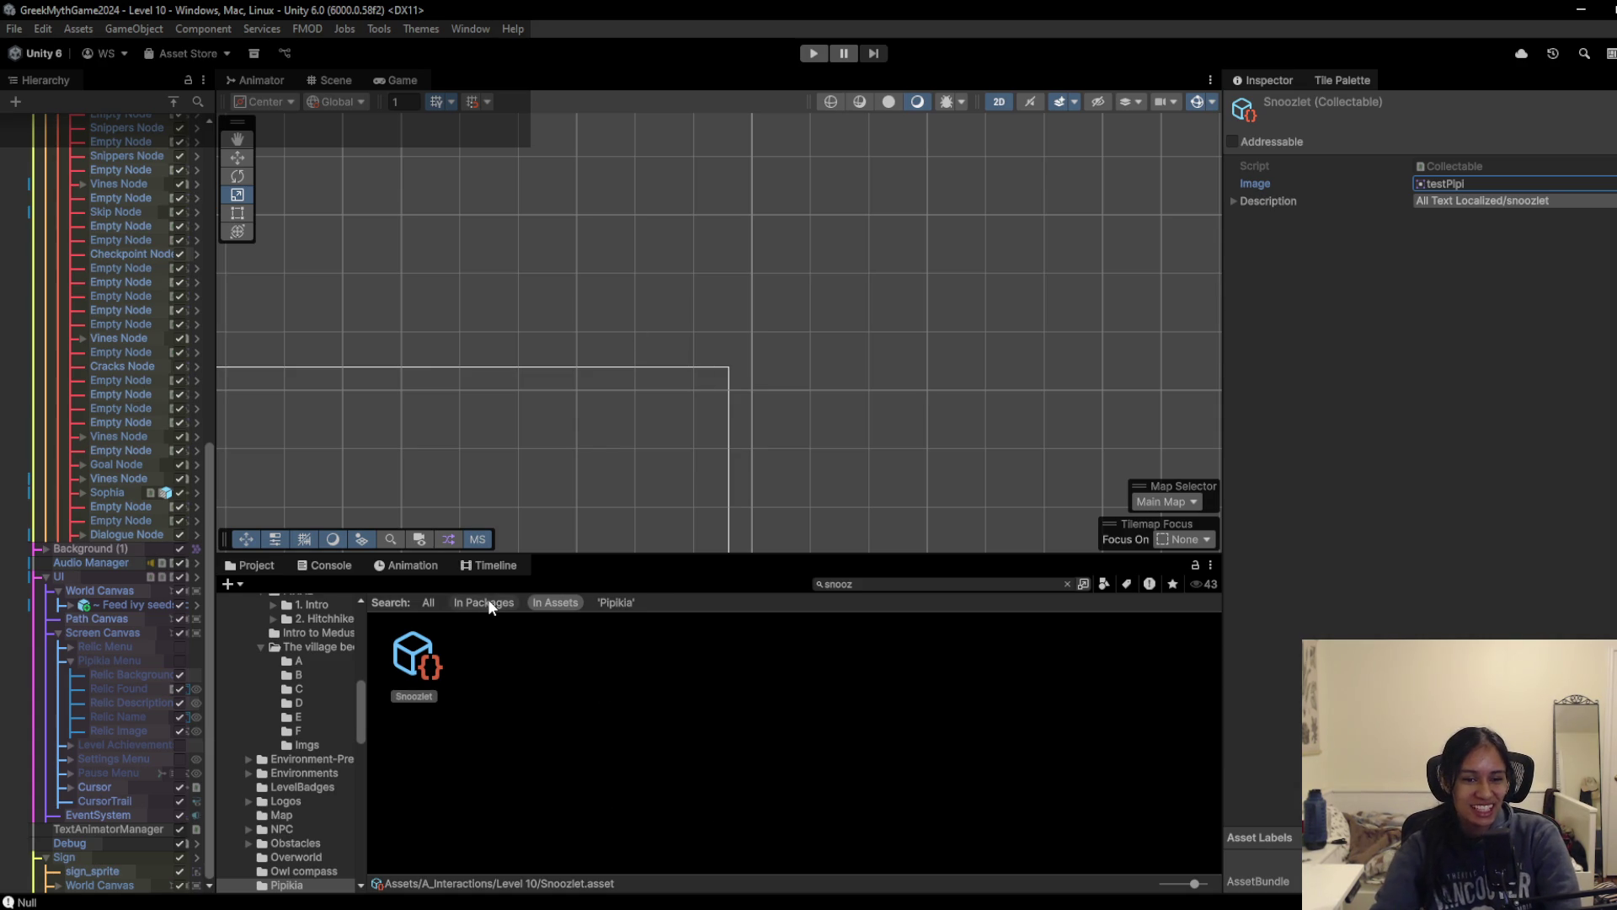
Step: Clear the project search and navigate to the Assets > A_Interactions > Level 6 folder
left_click(1067, 583)
left_click(452, 603)
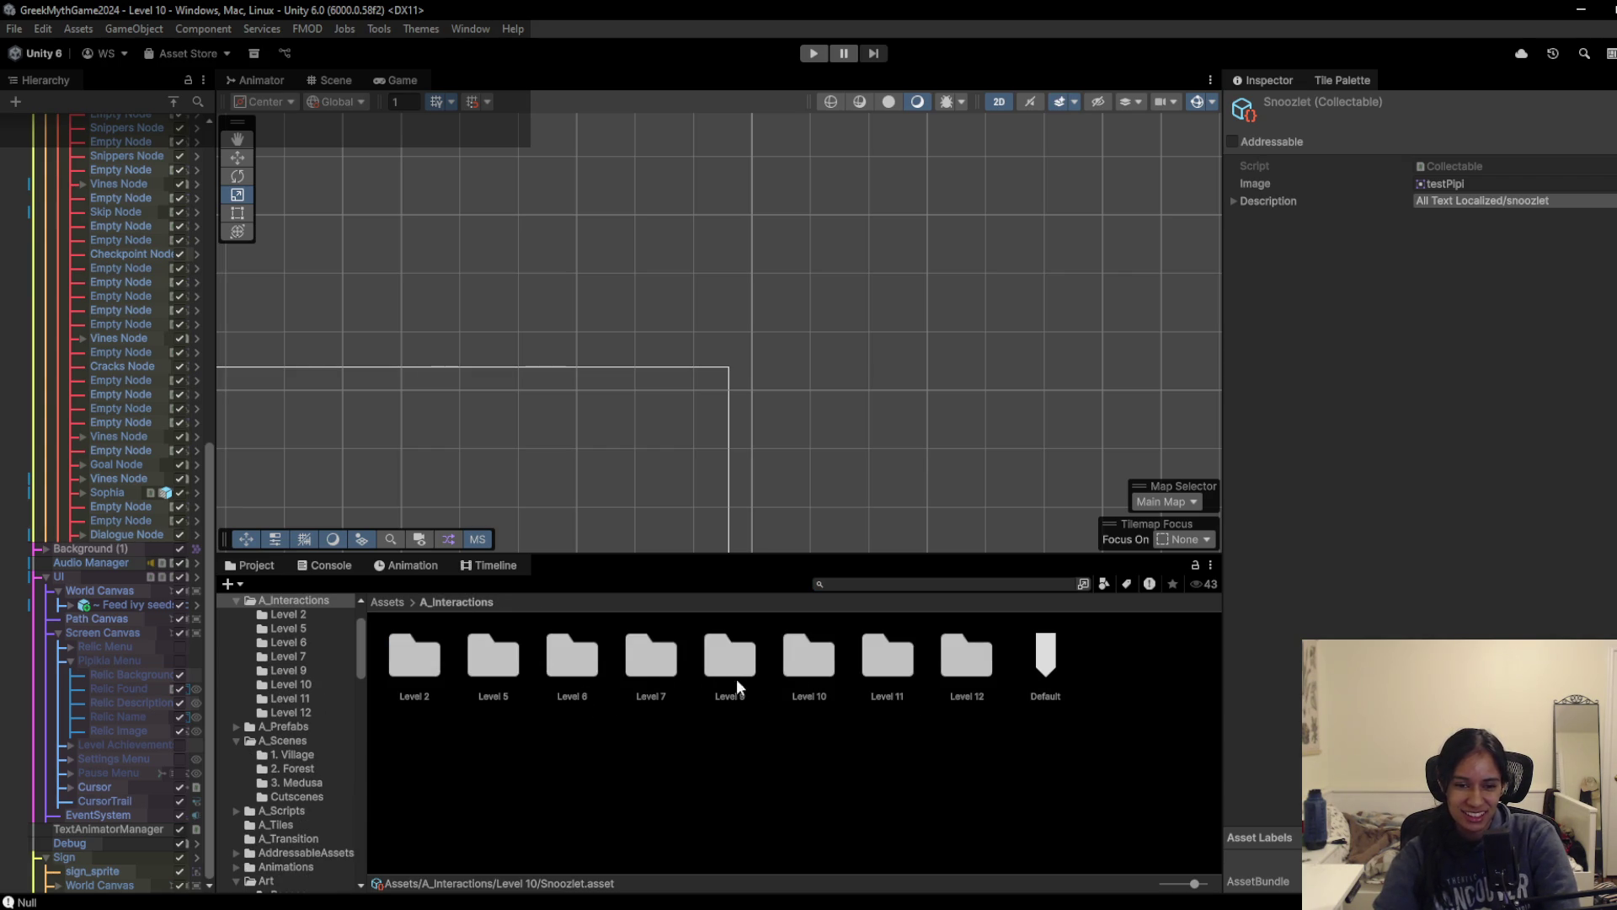
double_click(820, 677)
left_click(493, 600)
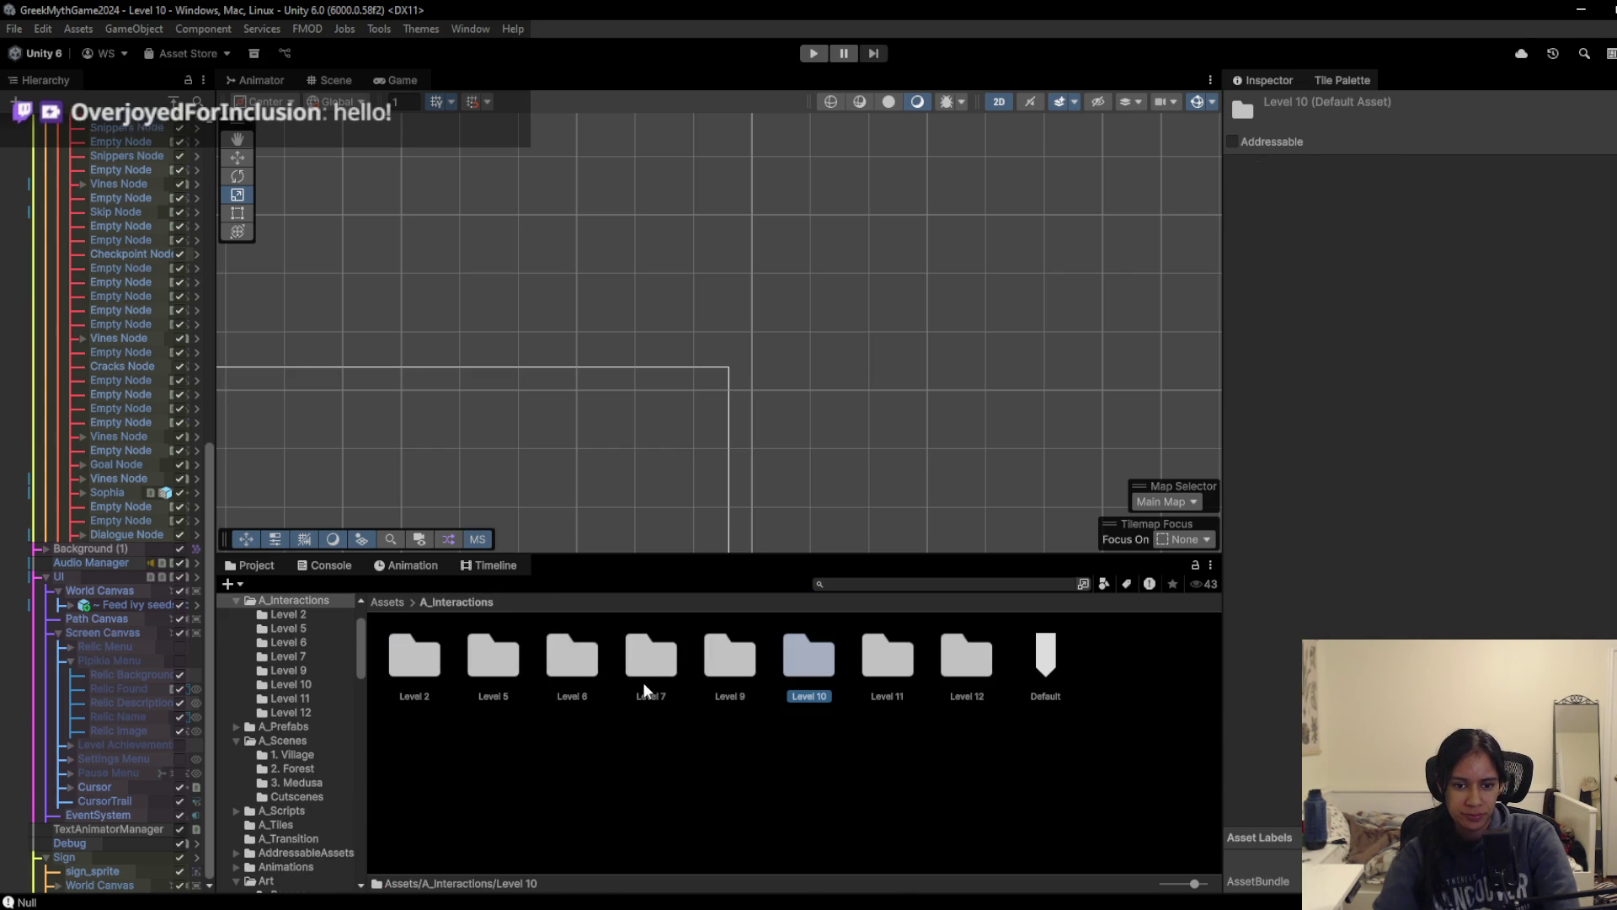
left_click(583, 684)
double_click(573, 683)
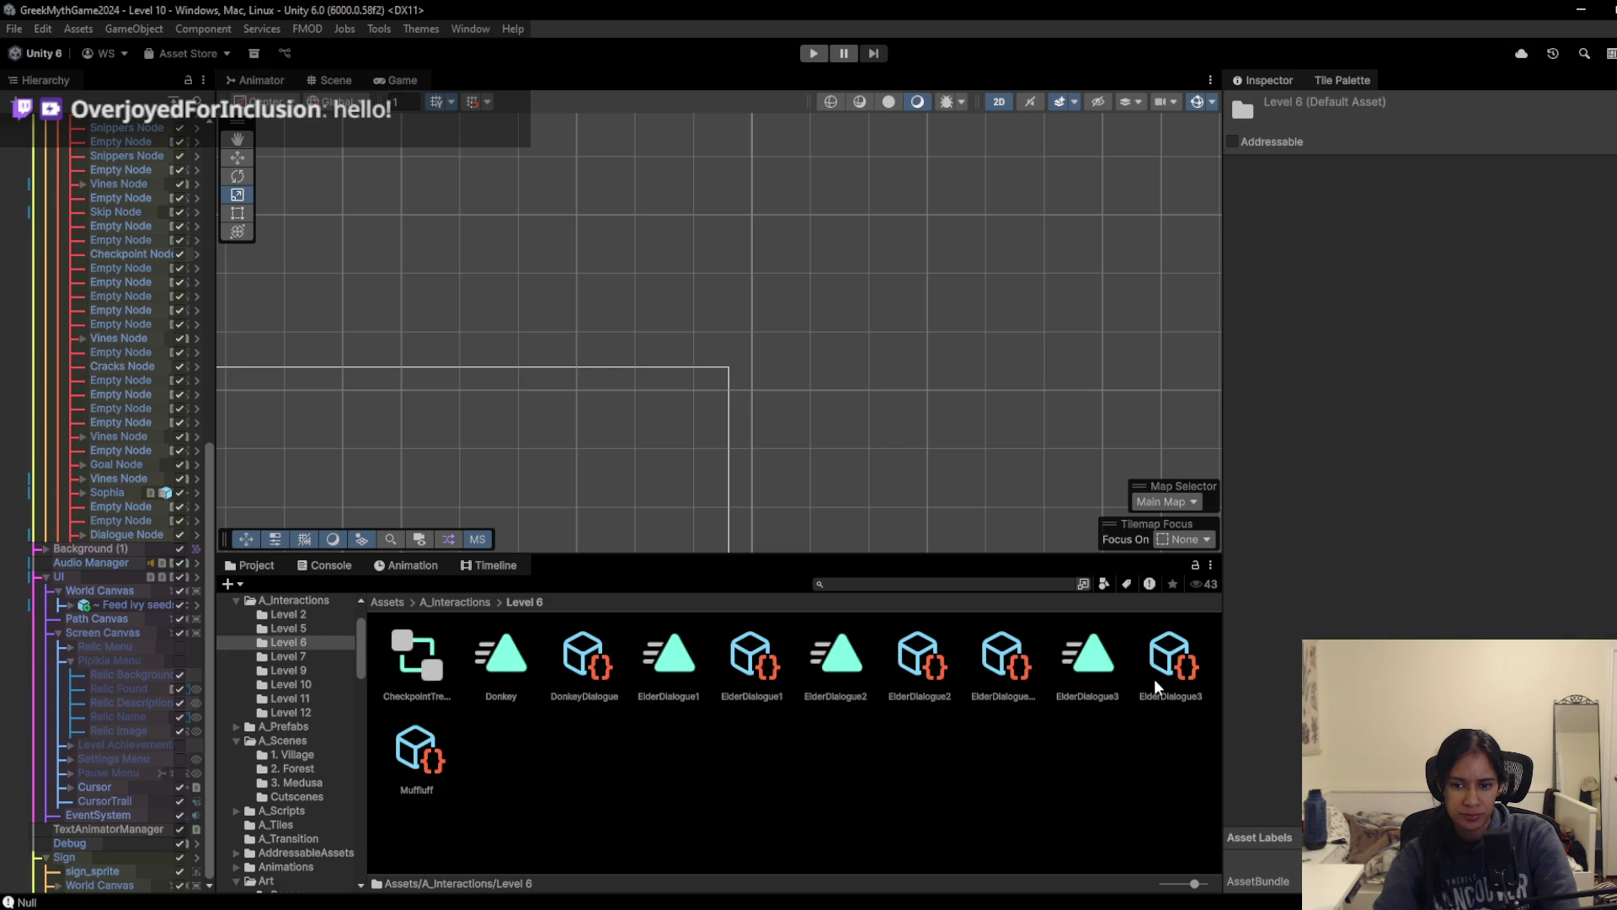
Step: Replace the Muffluff collectable's Relic1 image with the testPipi sprite
left_click(419, 782)
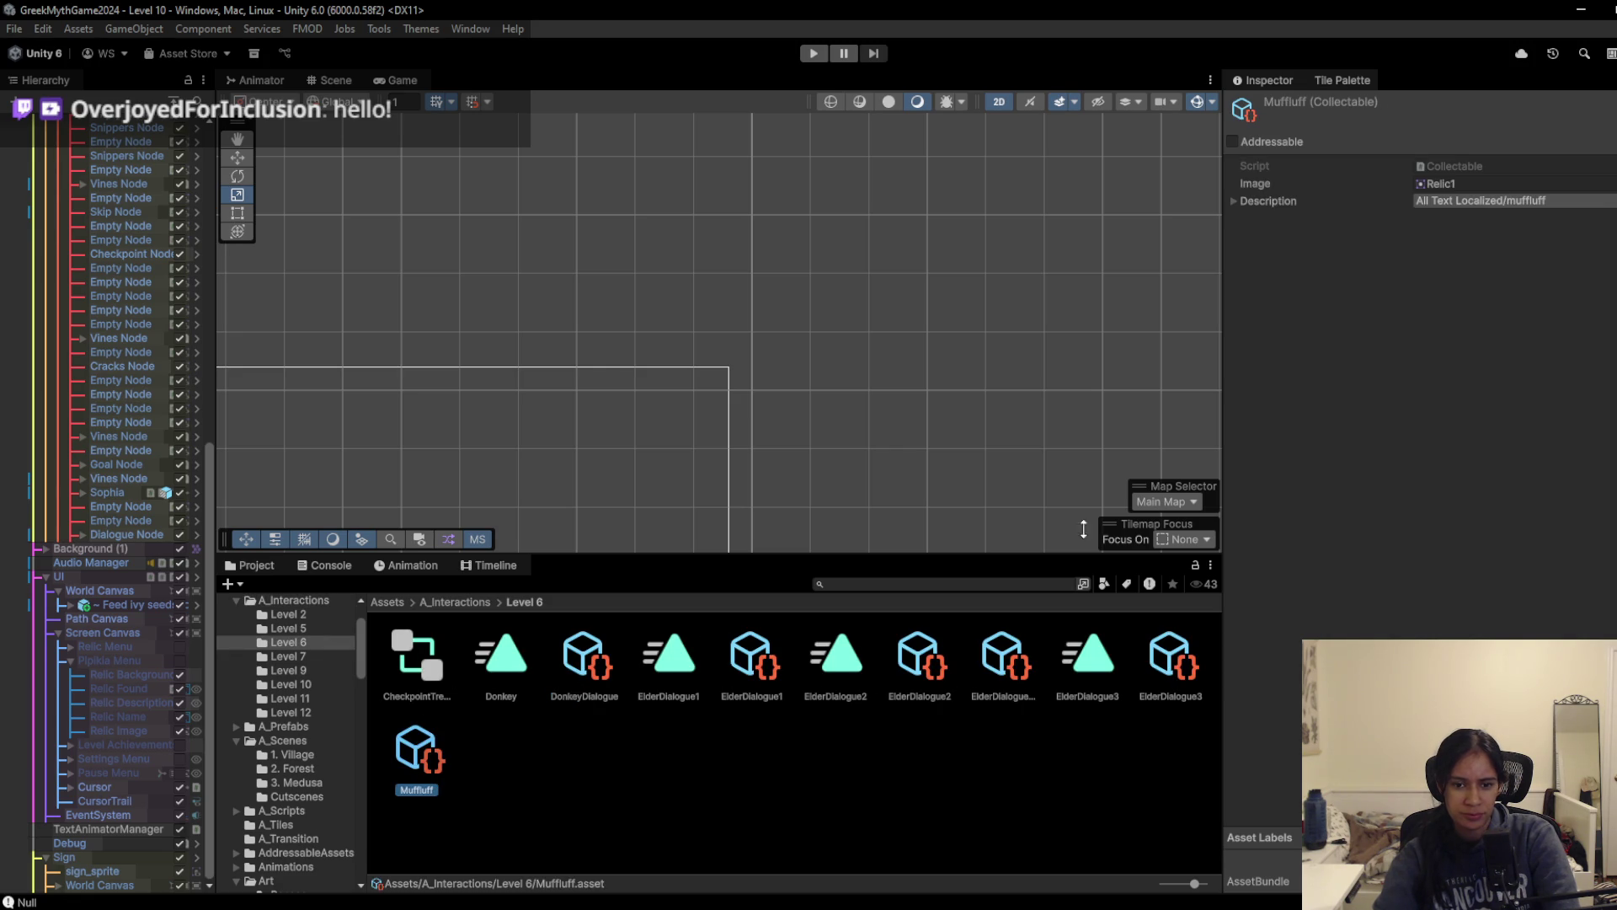
left_click(1441, 183)
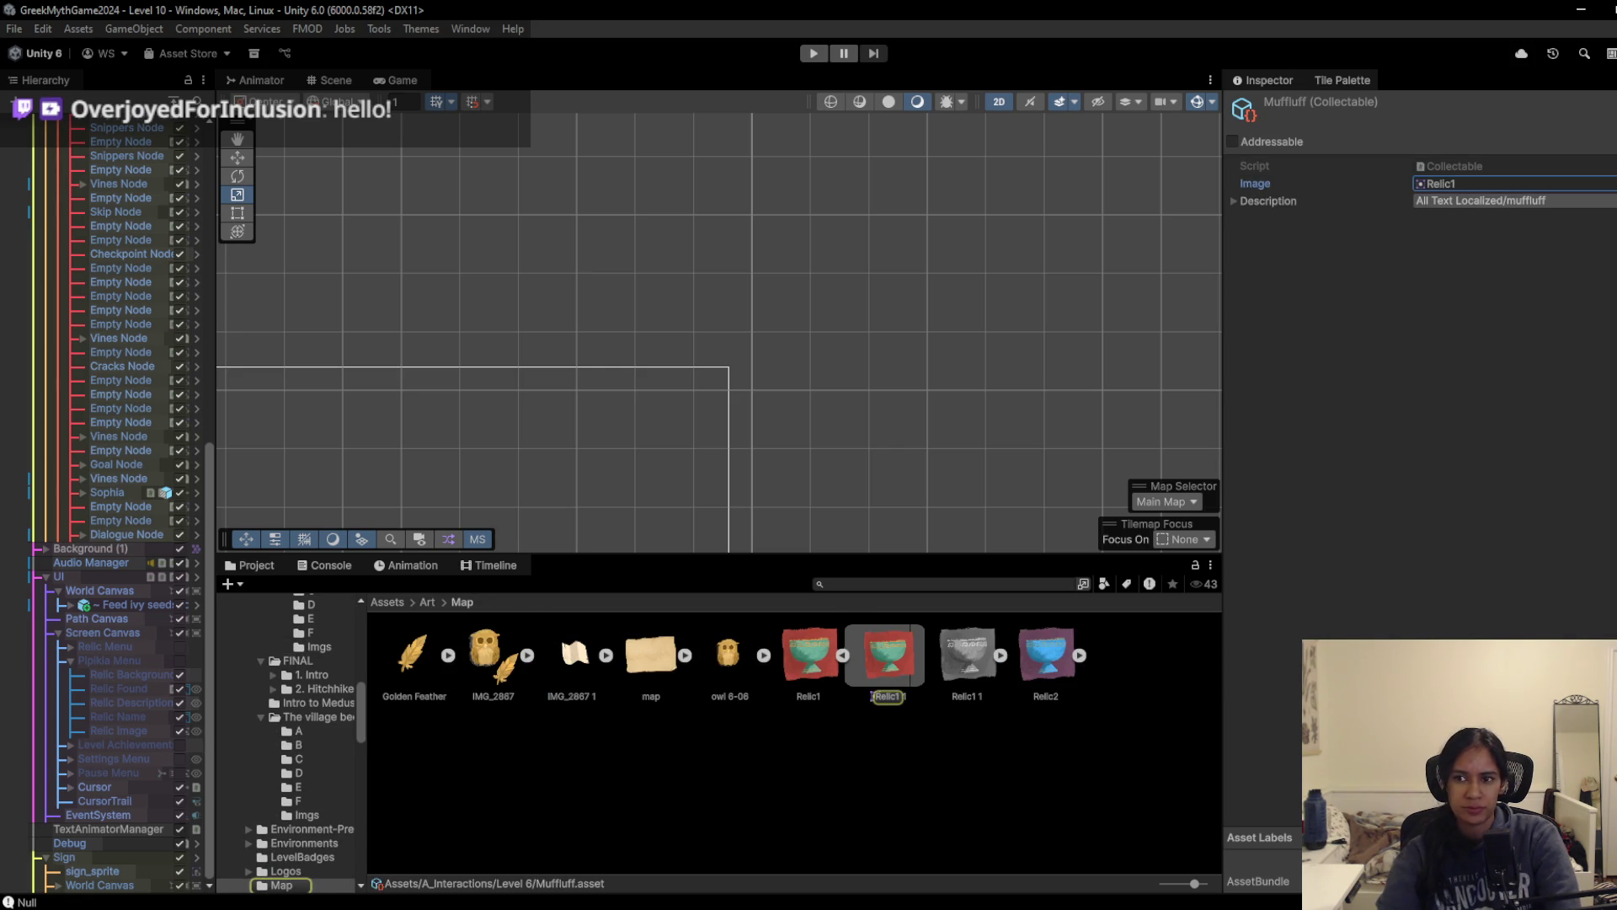
left_click(1610, 182)
type("pipik")
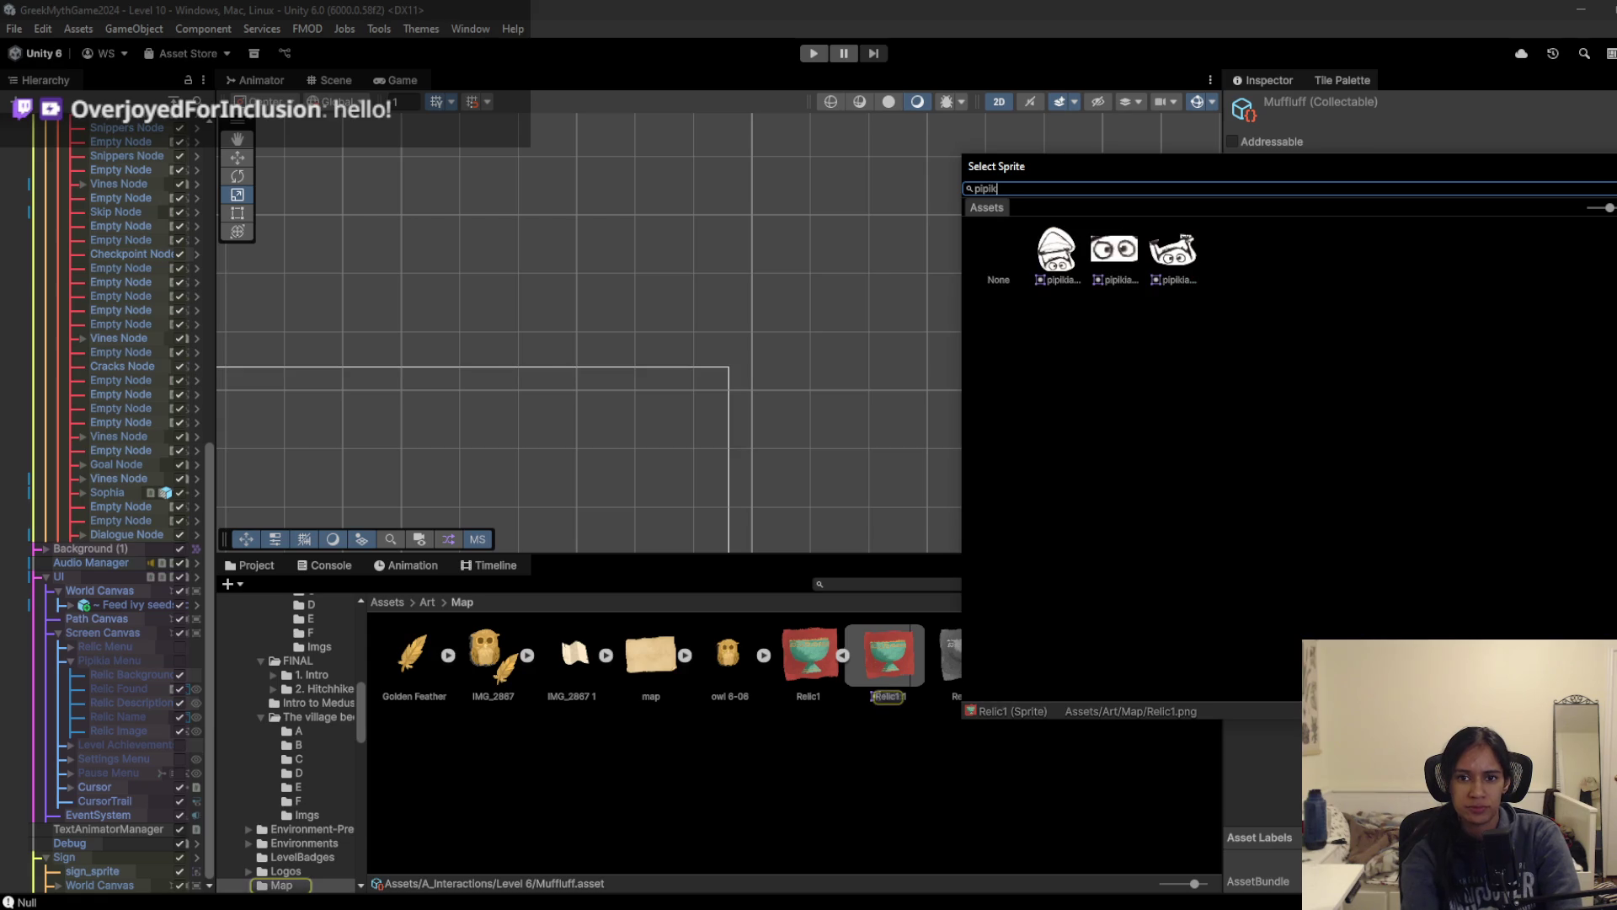
key("BackSpace")
key("BackSpace")
double_click(1287, 253)
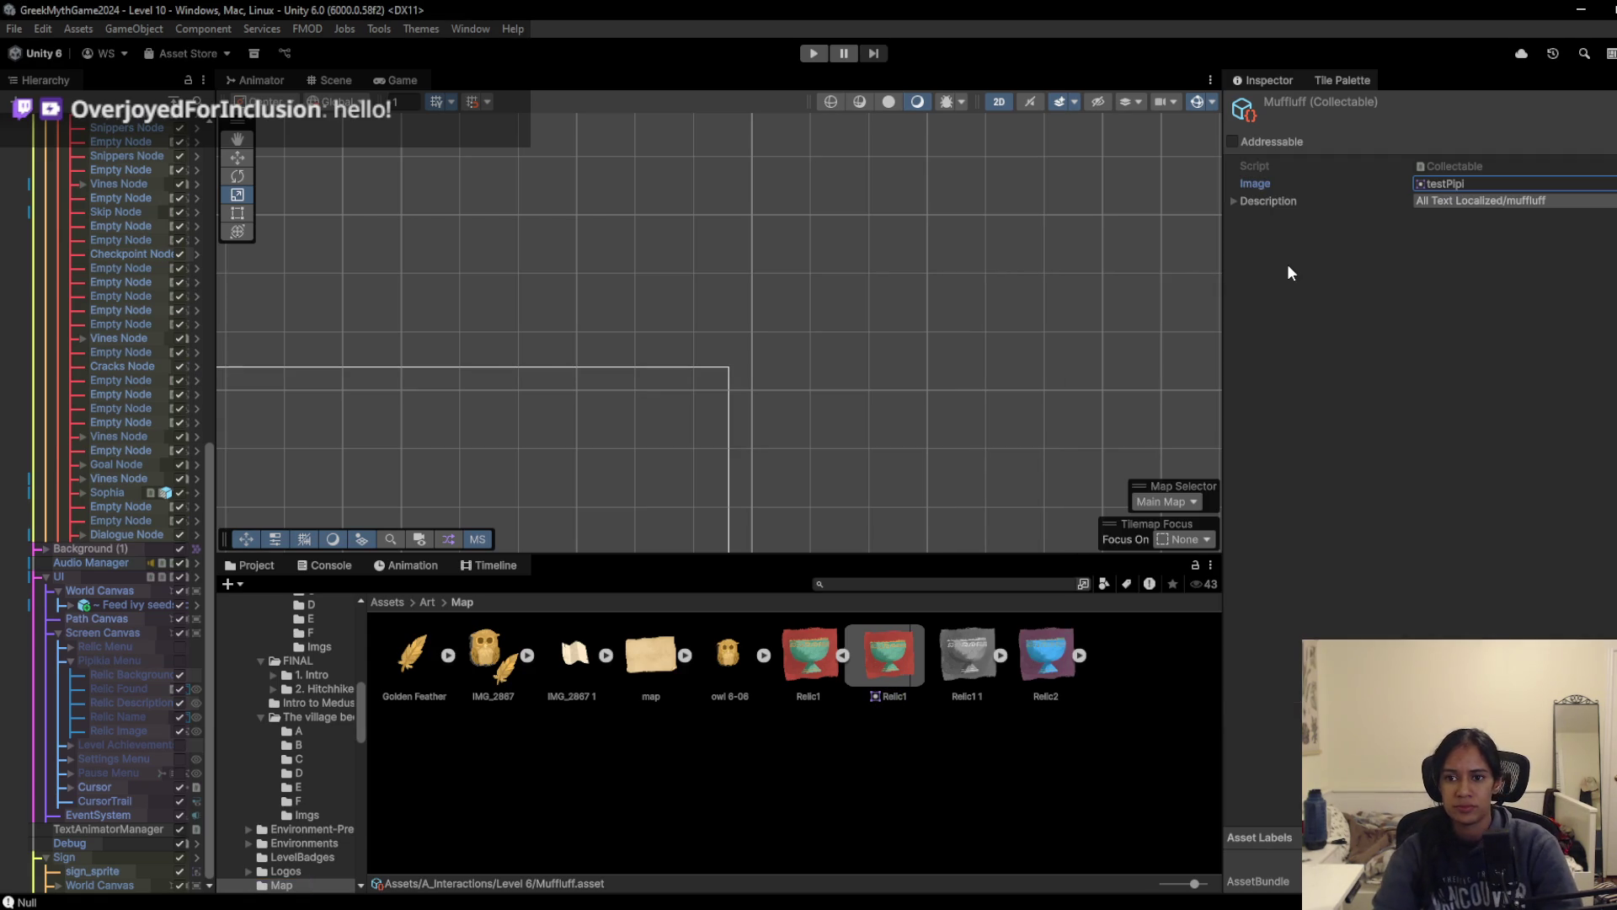
left_click(128, 386)
scroll(133, 411, "up", 10)
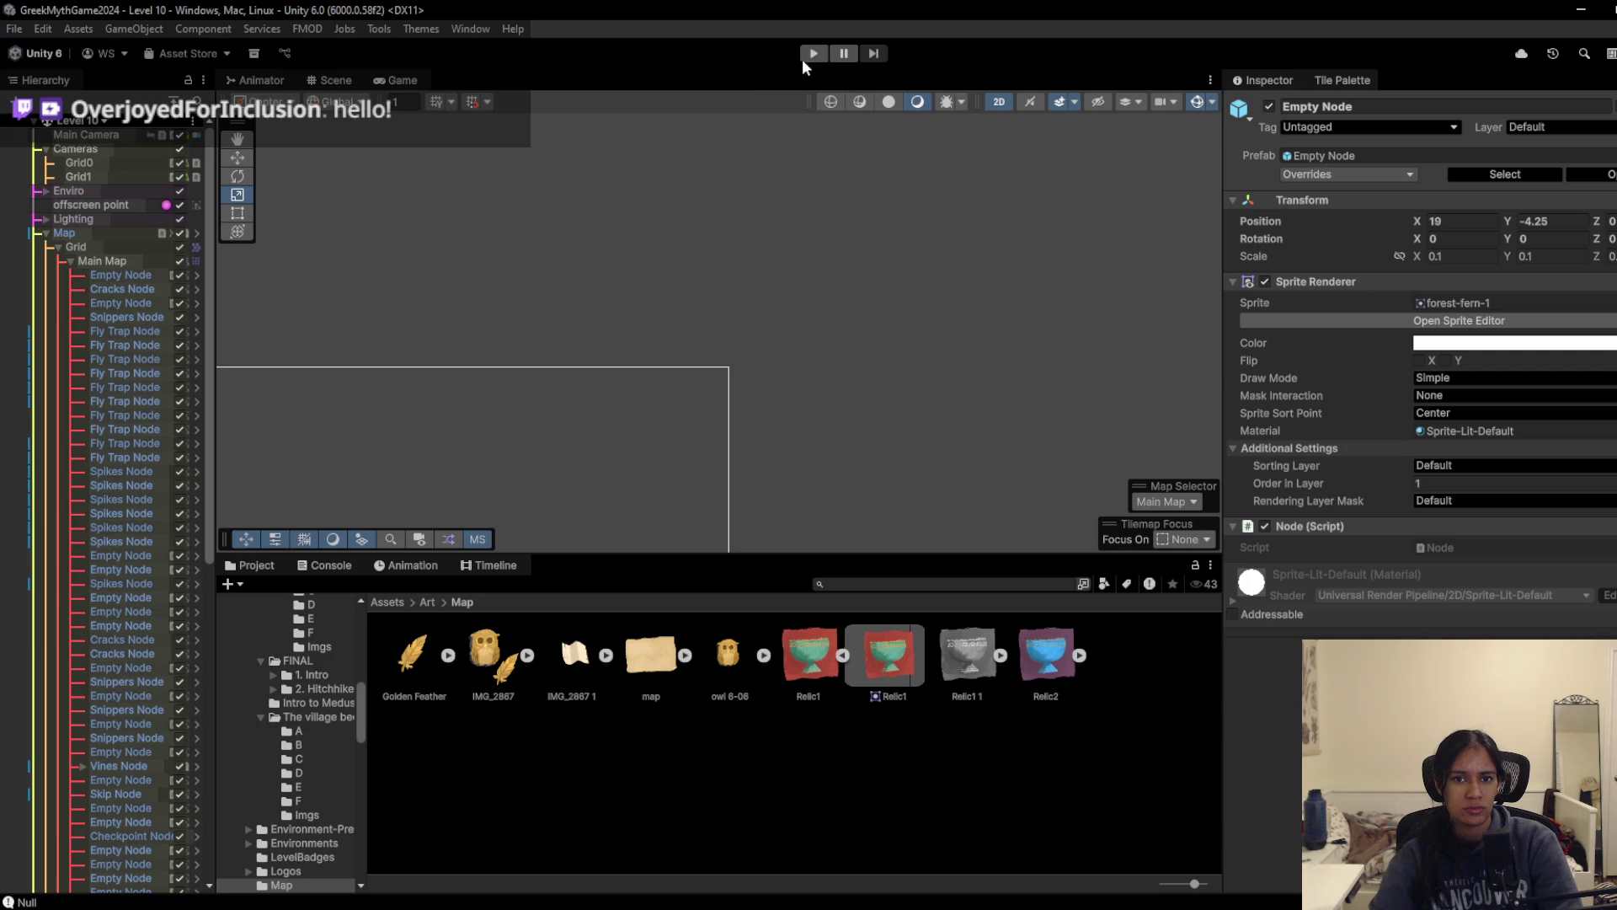
Step: Apply the Pipikia Menu and relic TextMeshPro overrides from the UI object to its prefab
scroll(89, 634, "down", 12)
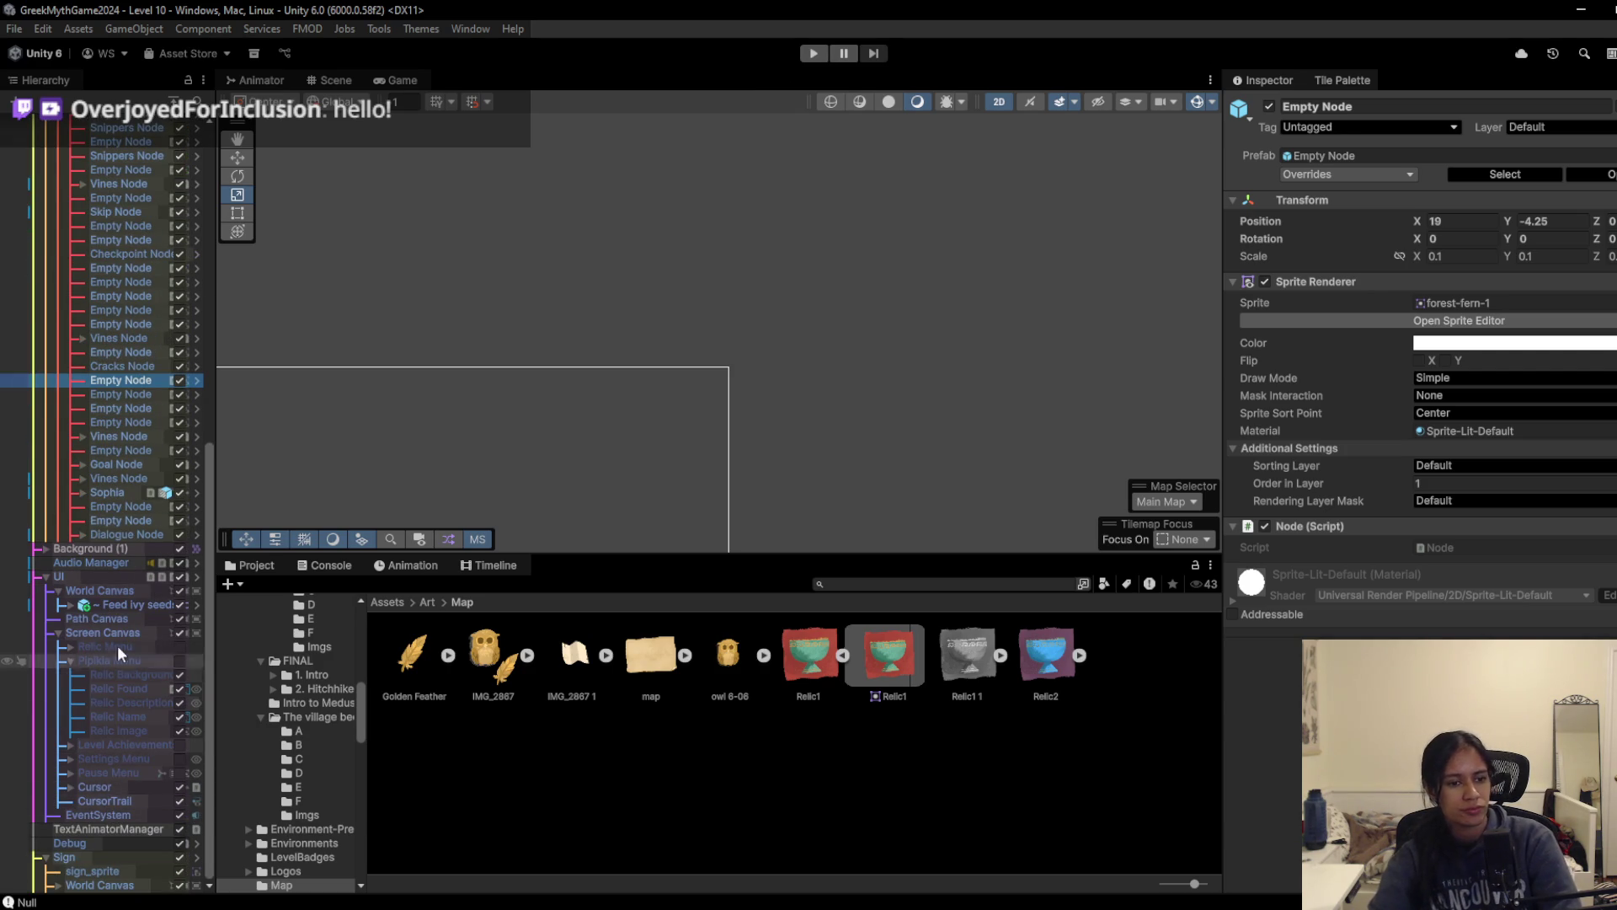
left_click(87, 571)
left_click(1395, 171)
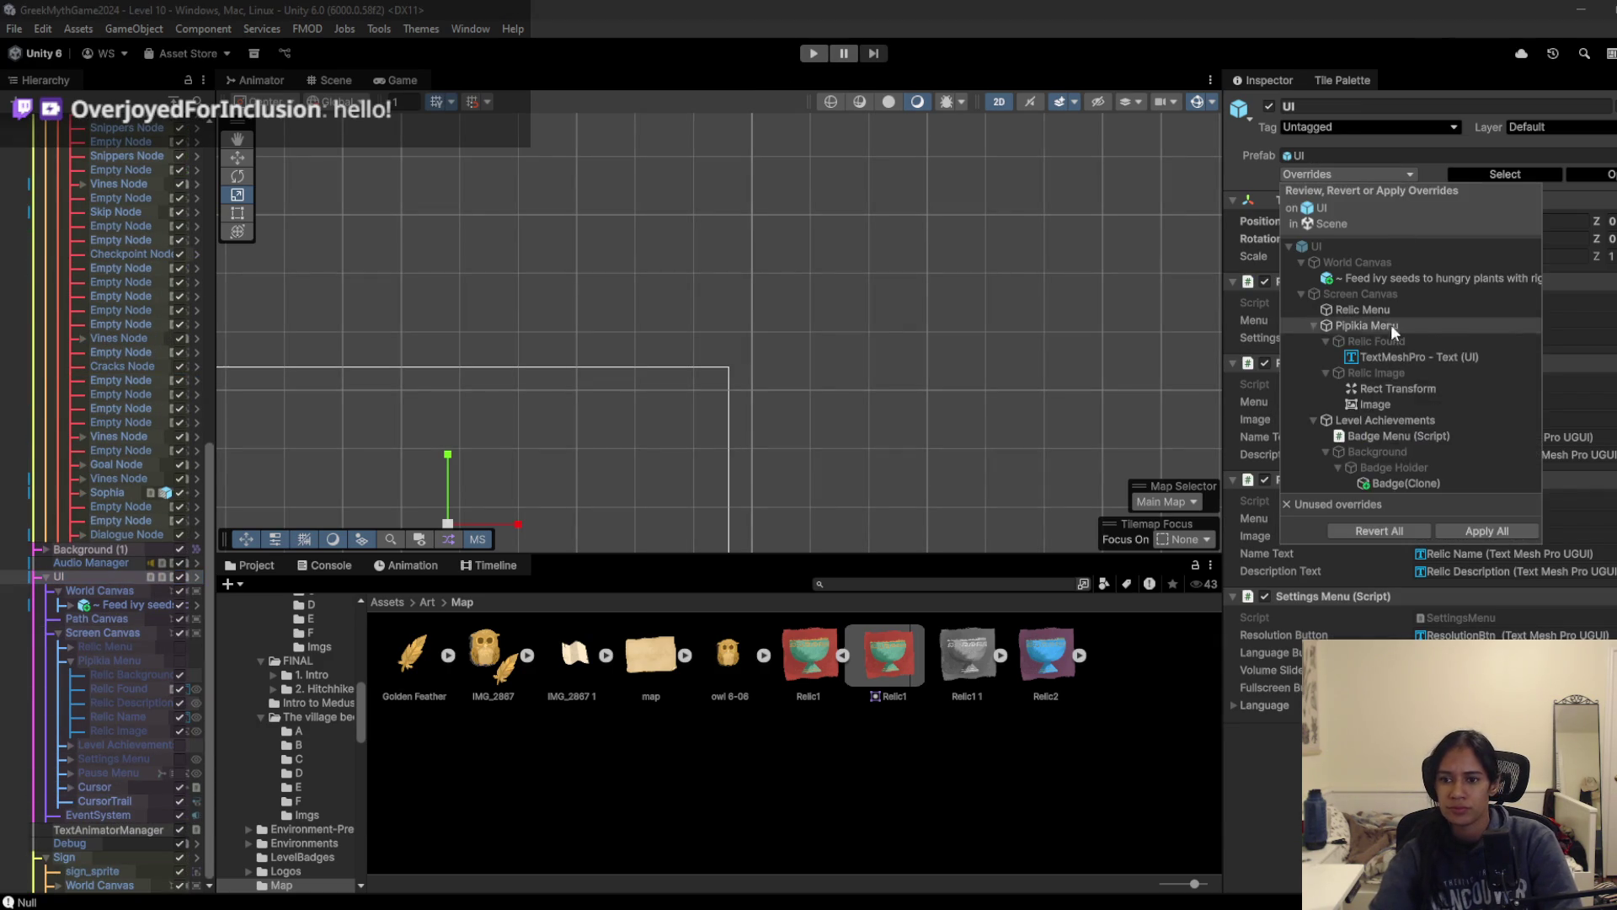
left_click(1389, 325)
left_click(1390, 354, "ctrl")
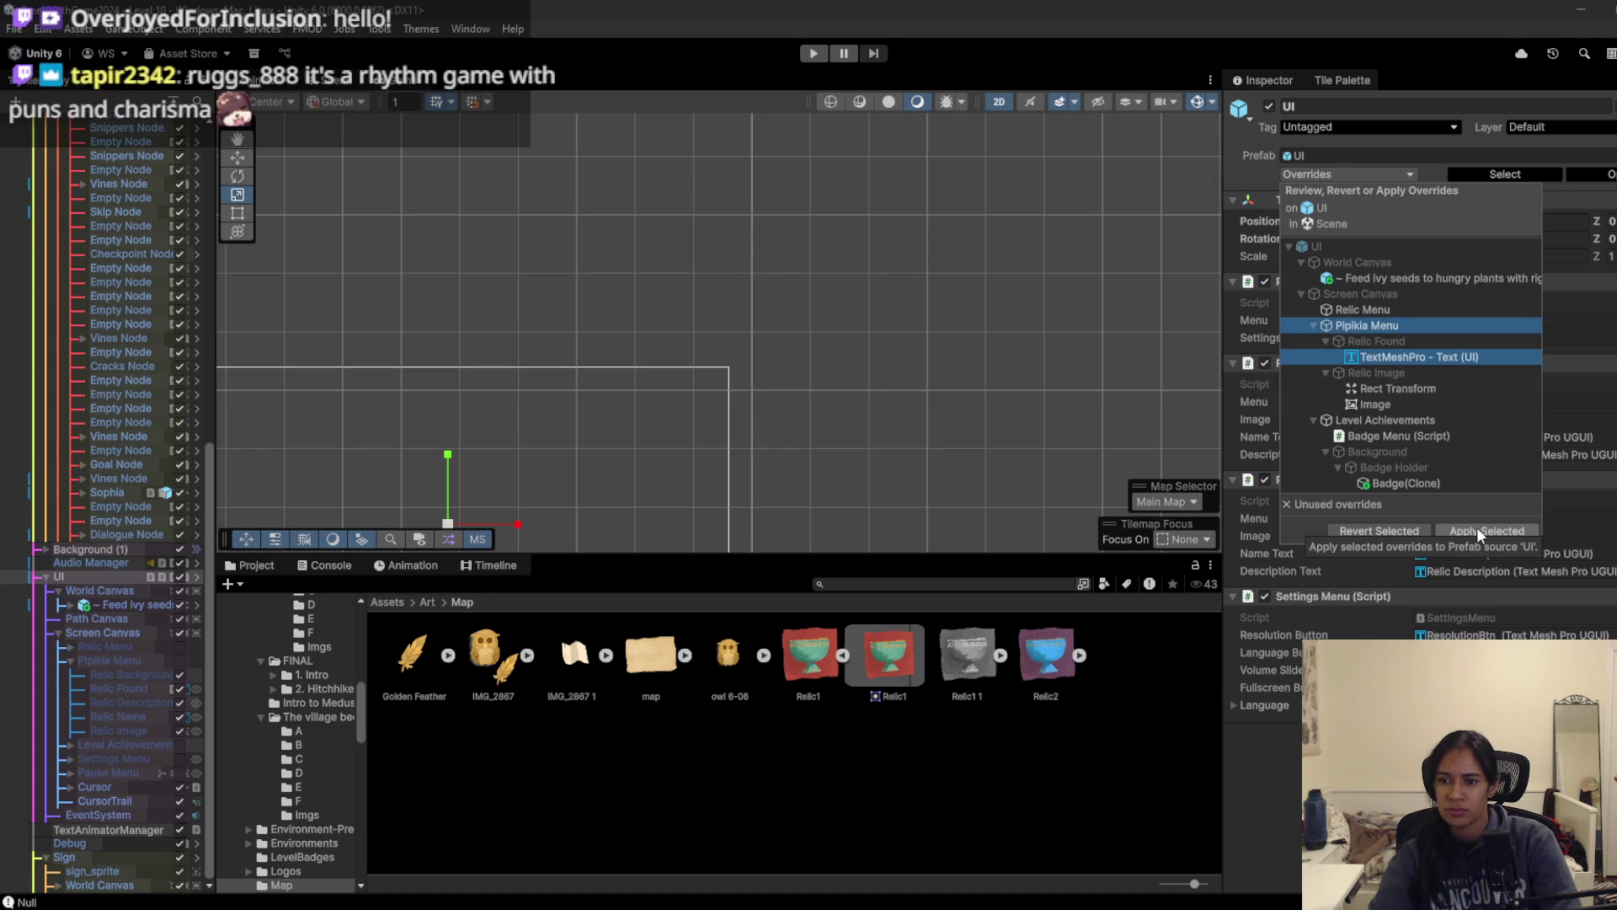
left_click(1425, 530)
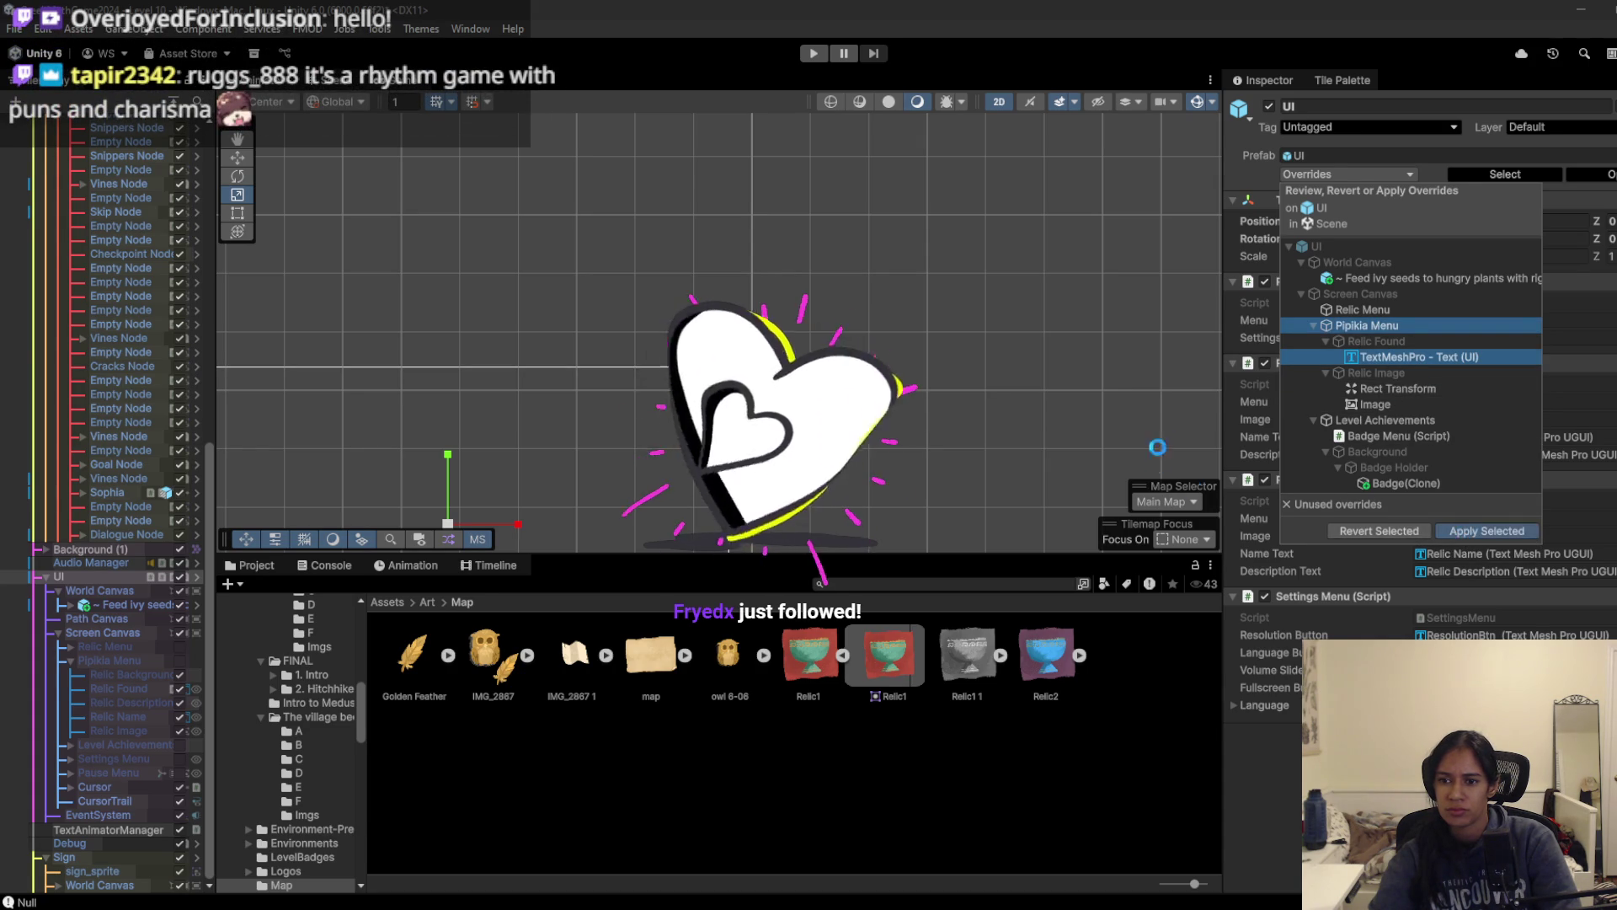
Step: Enter Play mode and enlarge the Game view taller and wider
left_click(813, 53)
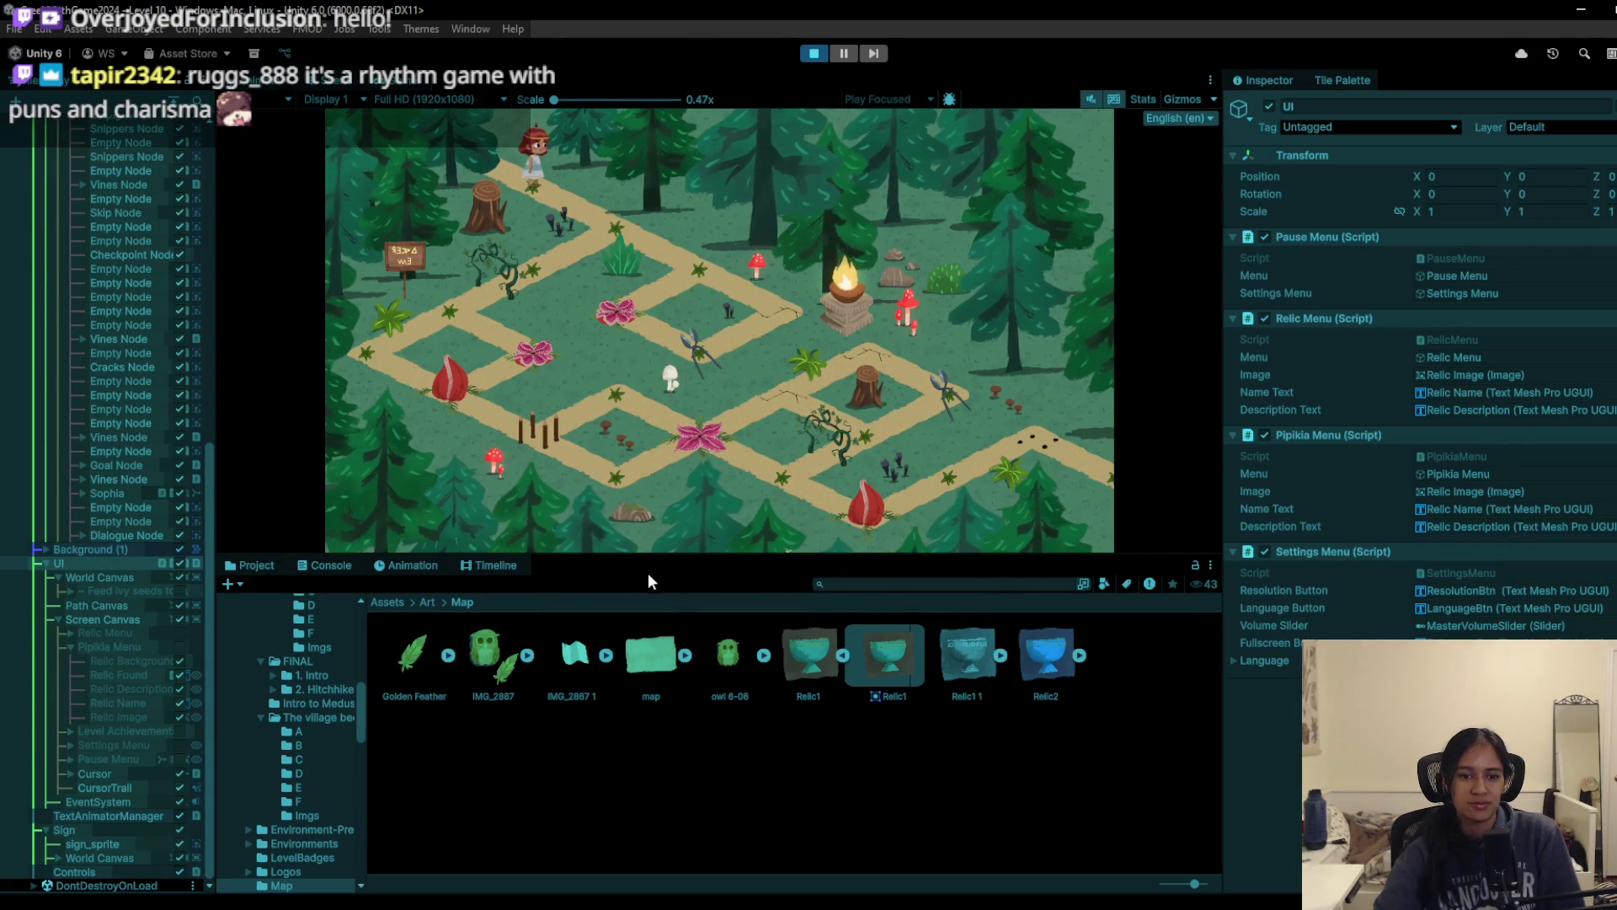
mouse_move(662, 554)
left_mouse_down()
mouse_move(674, 827)
mouse_move(674, 782)
left_mouse_up()
mouse_move(1223, 496)
left_mouse_down()
mouse_move(1432, 496)
mouse_move(1381, 495)
left_mouse_up()
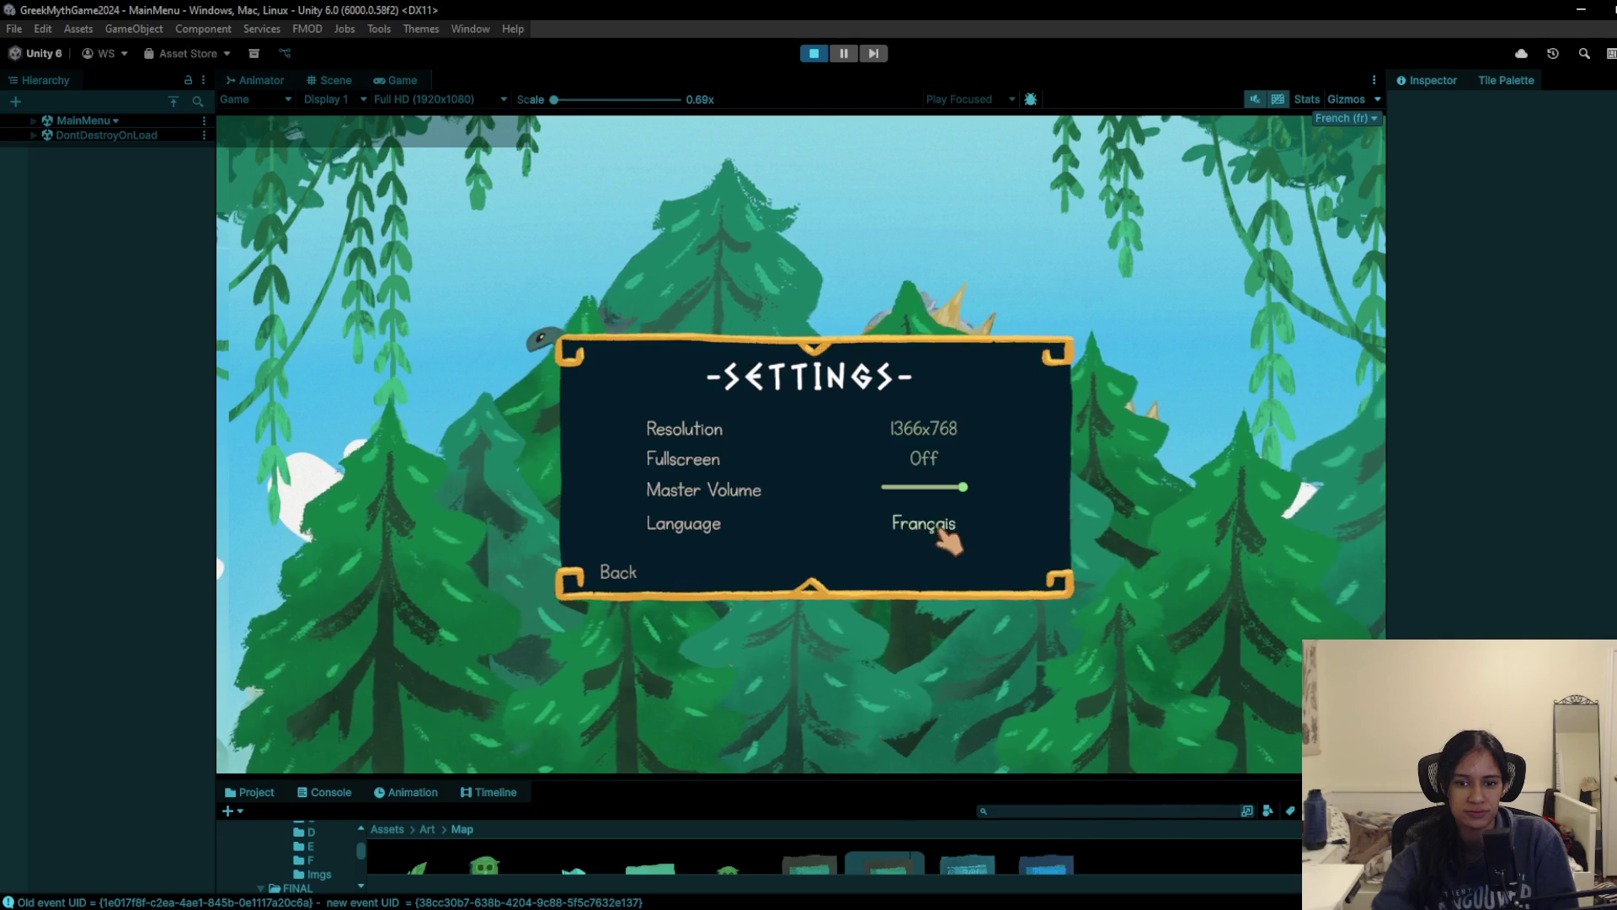
Step: Return to the main menu, view the credits, go back, and exit Play mode
left_click(640, 580)
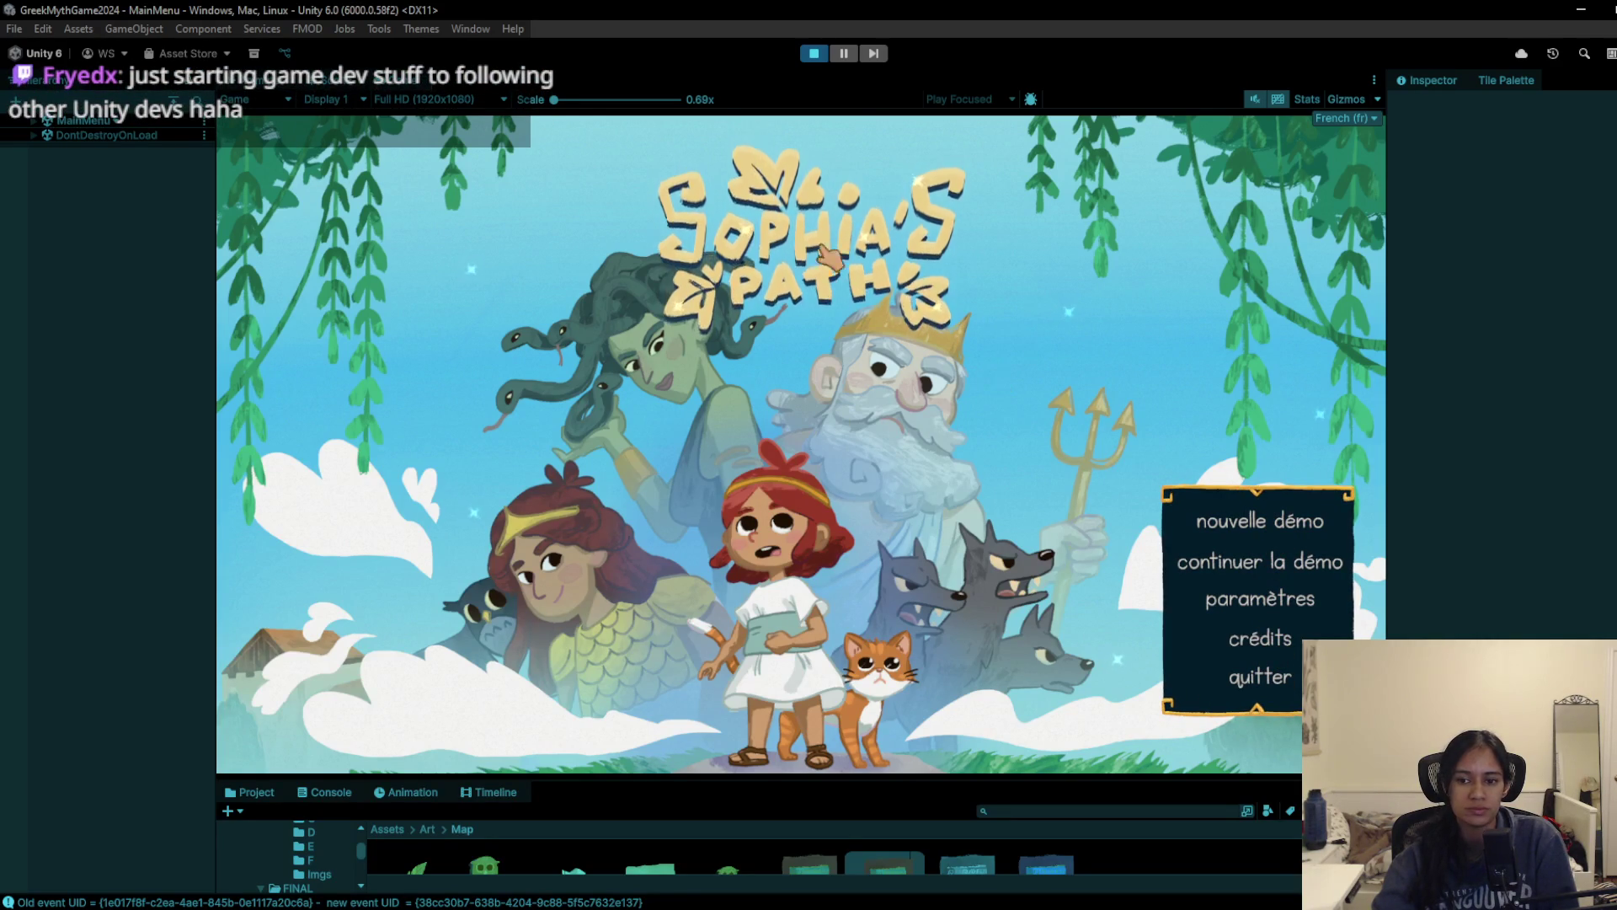
left_click(1278, 640)
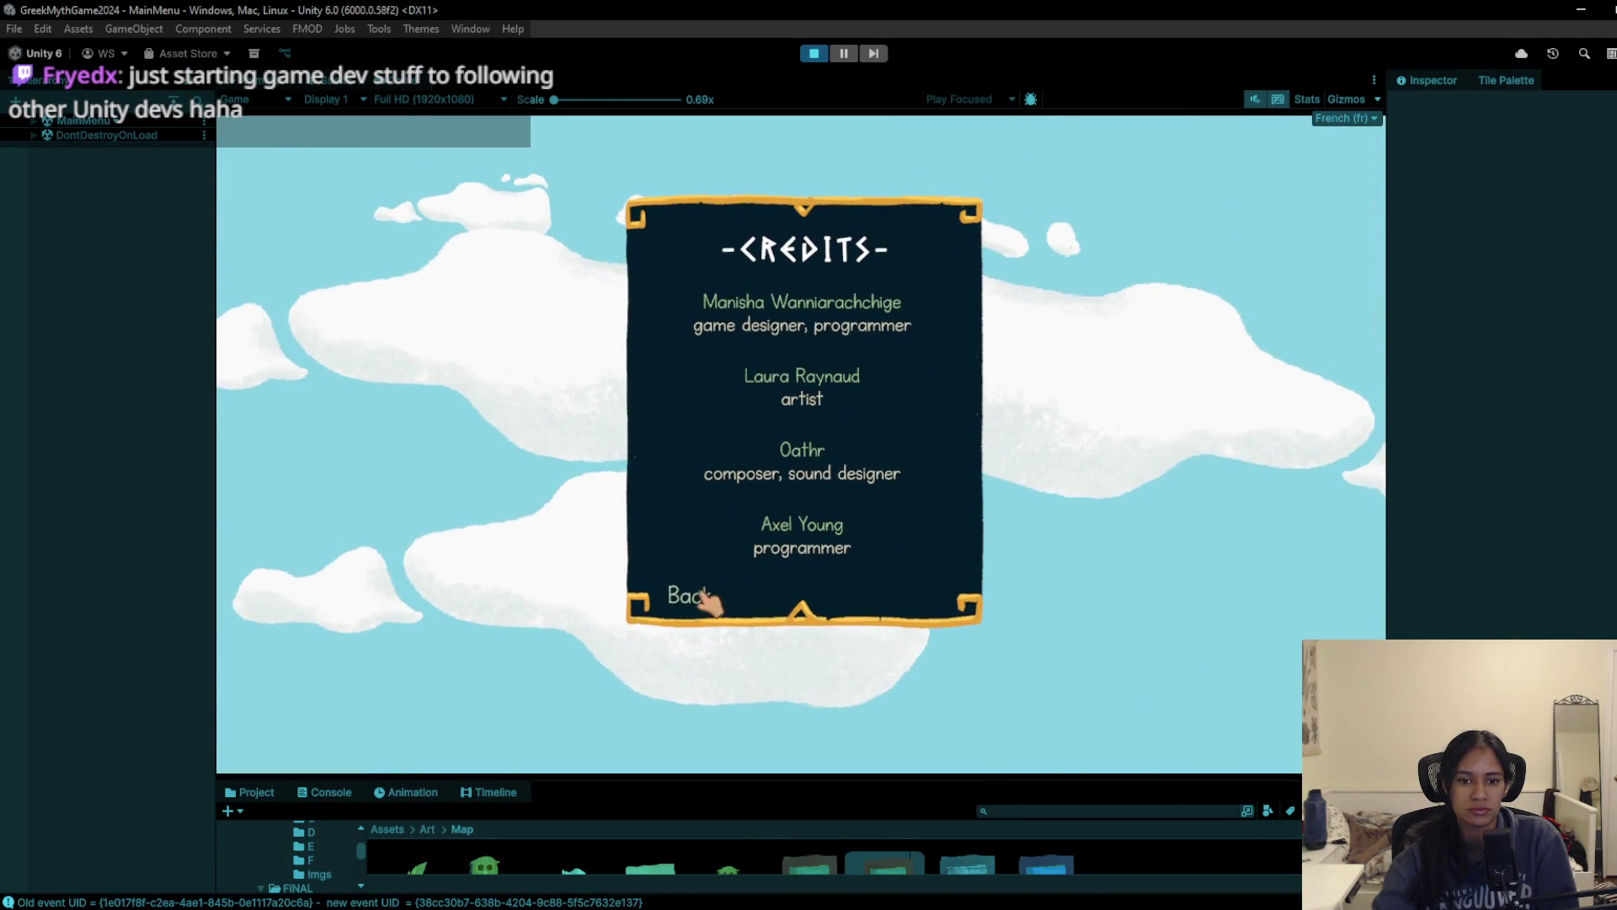
left_click(706, 598)
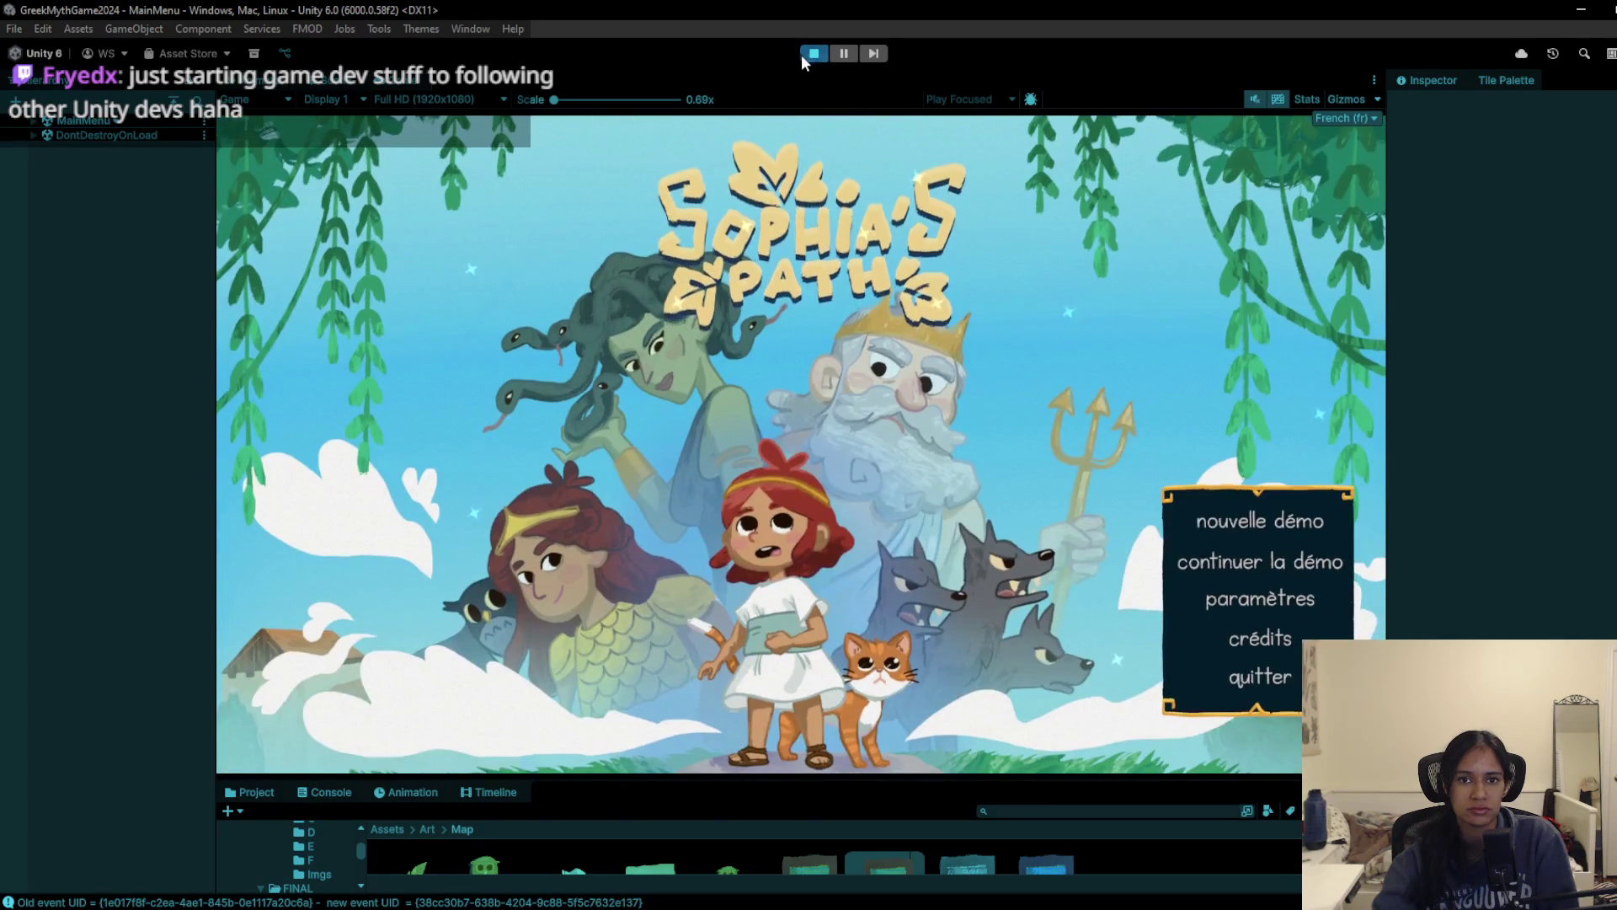
key("ctrl+p")
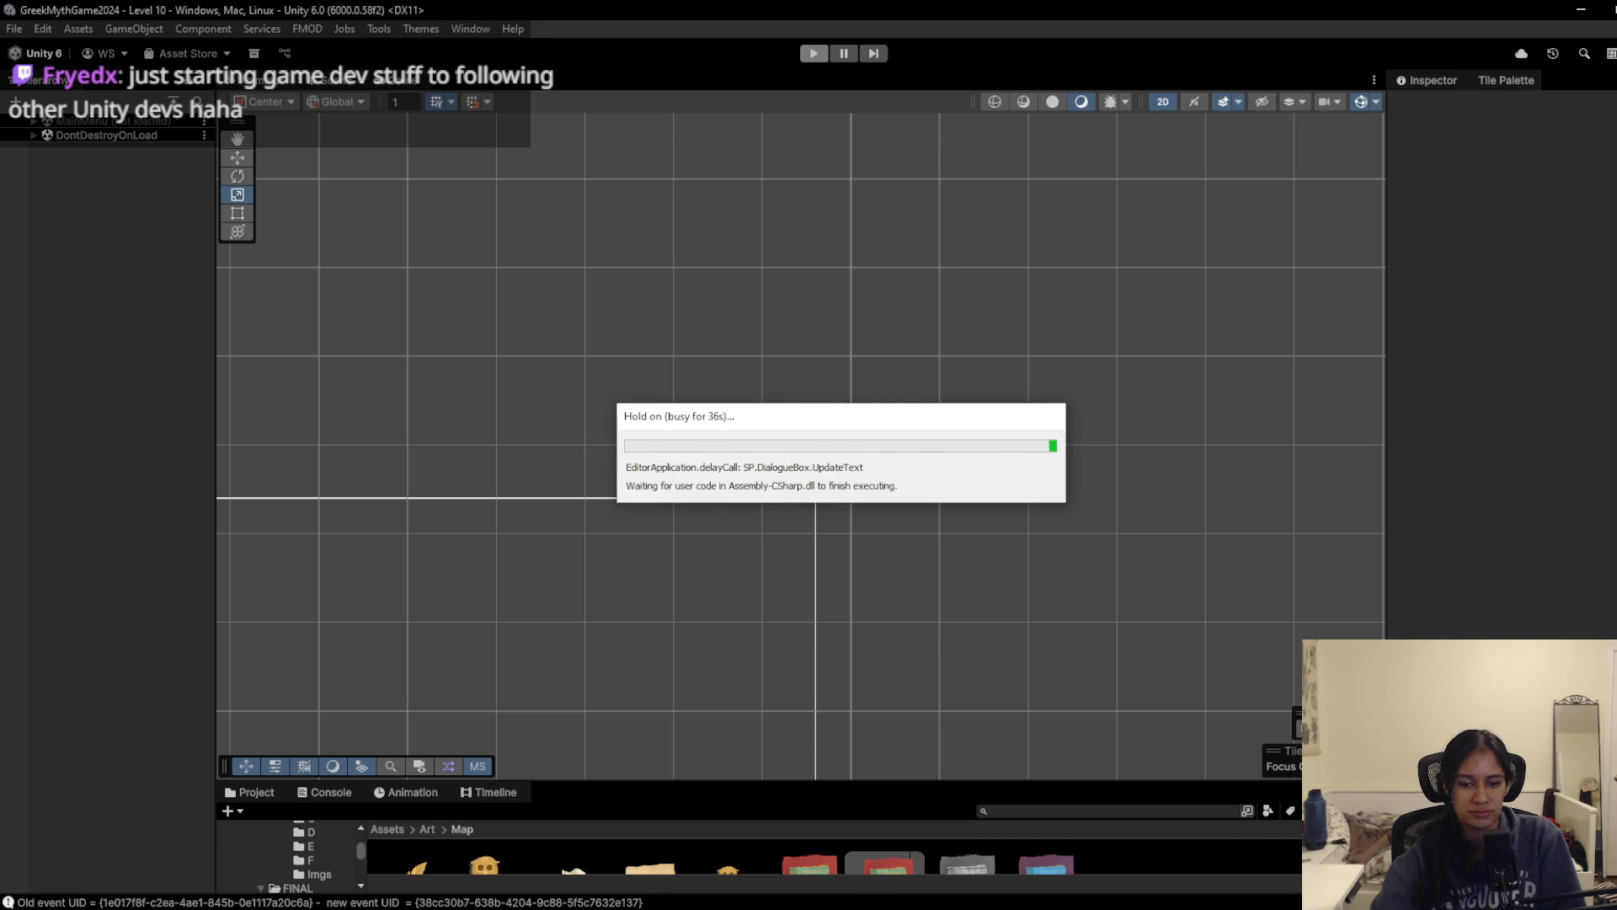
Step: Fetch origin in GitHub Desktop, glance at History and Changes, then minimize it
key("alt+Tab")
left_click(730, 33)
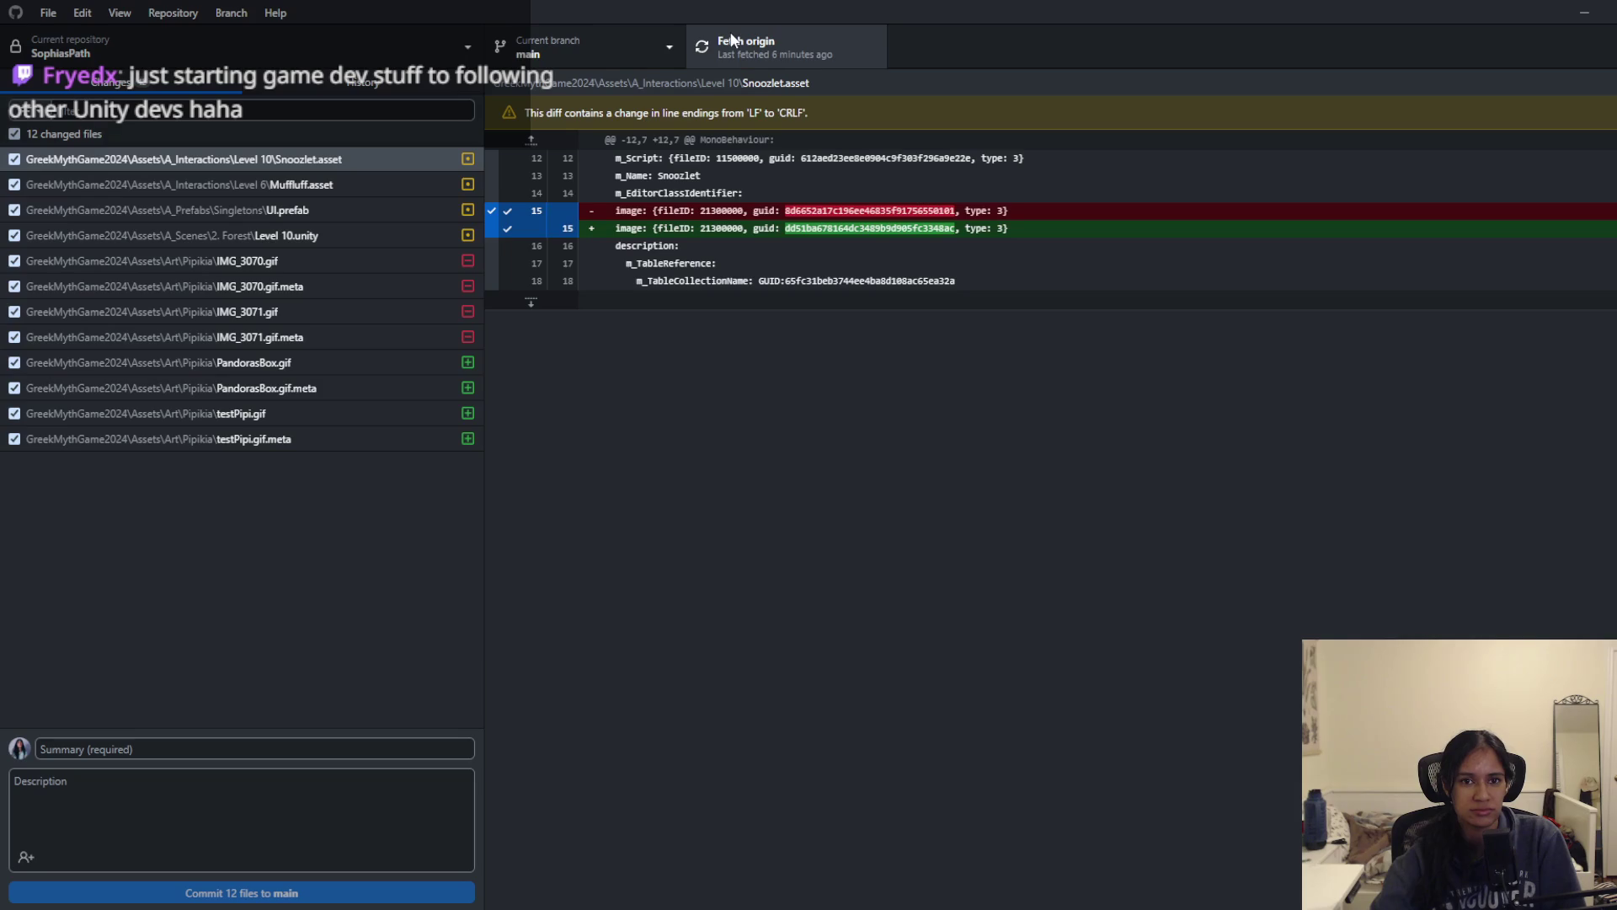
left_click(305, 83)
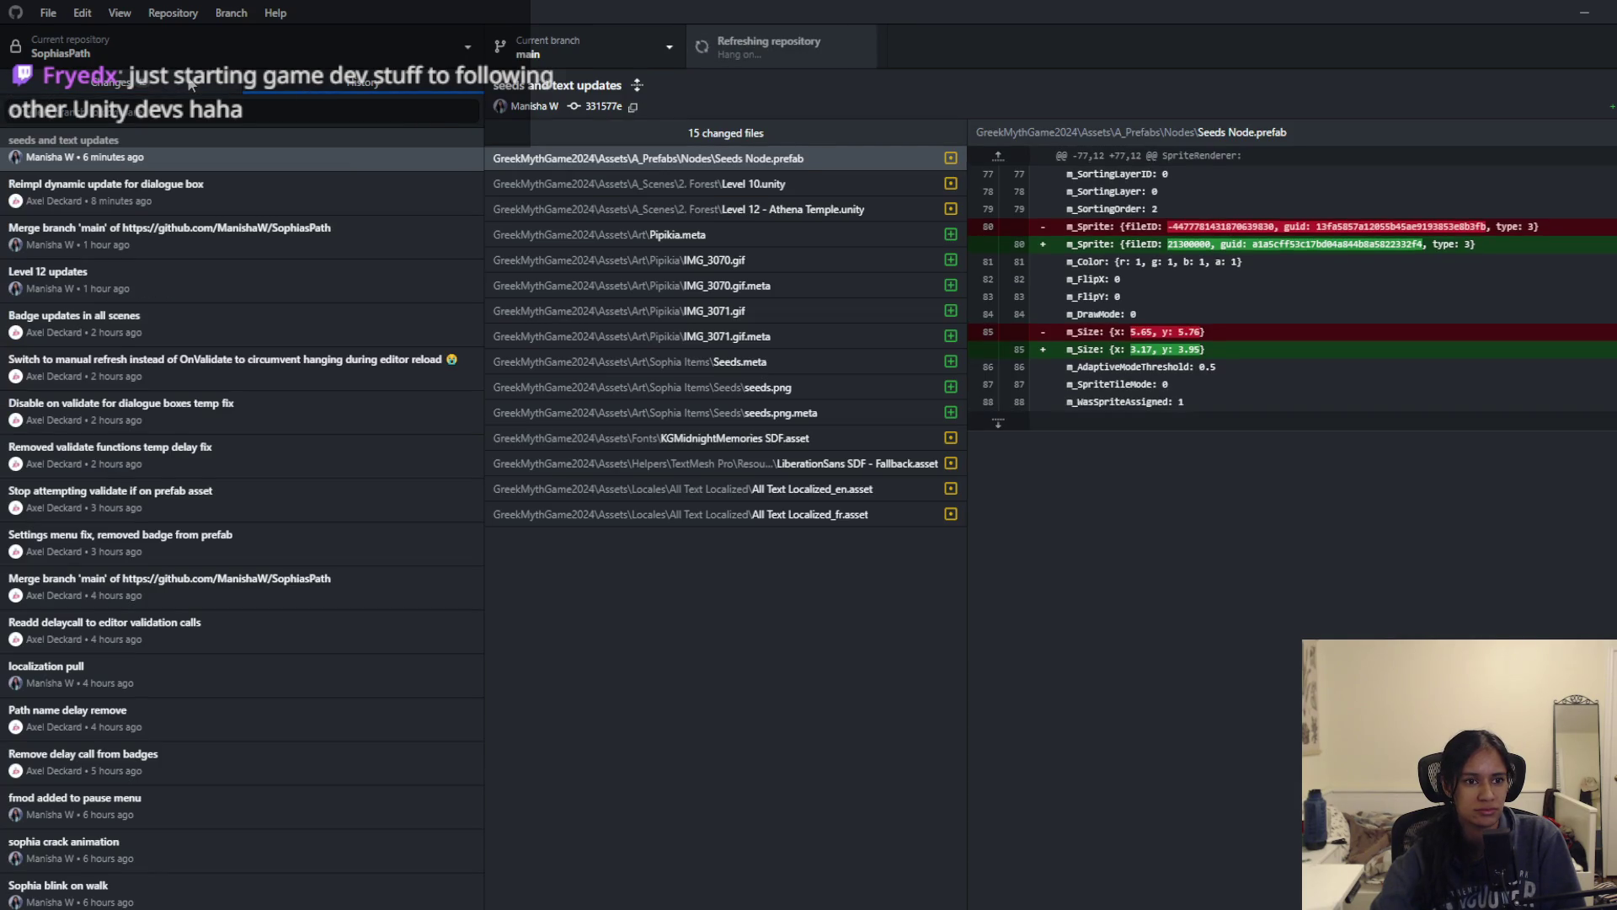
left_click(190, 84)
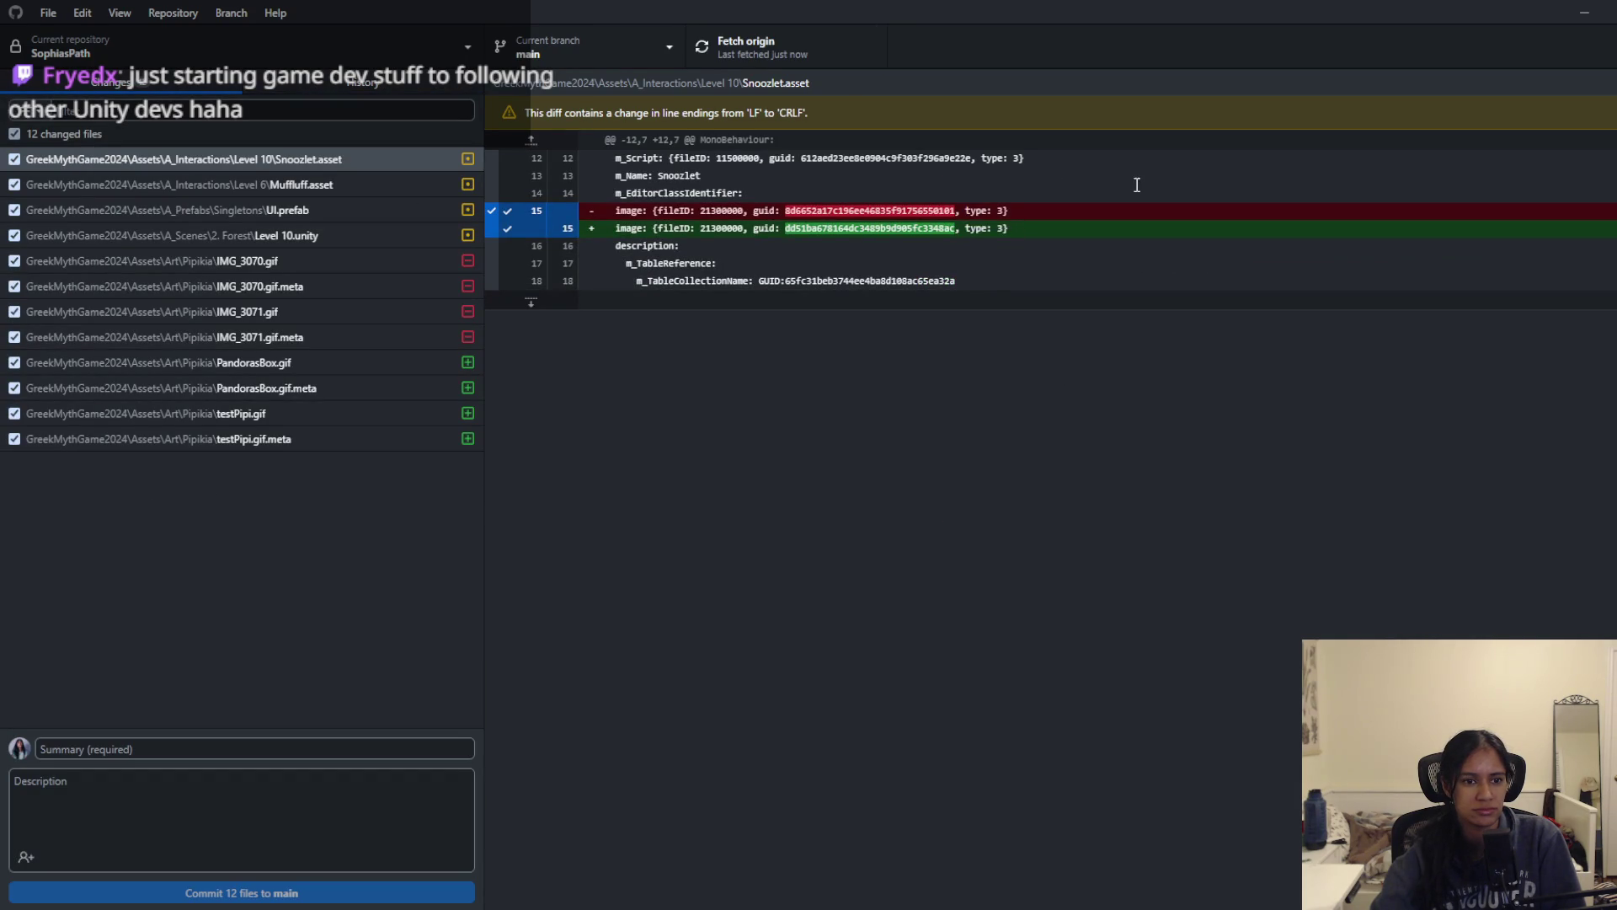
left_click(1585, 12)
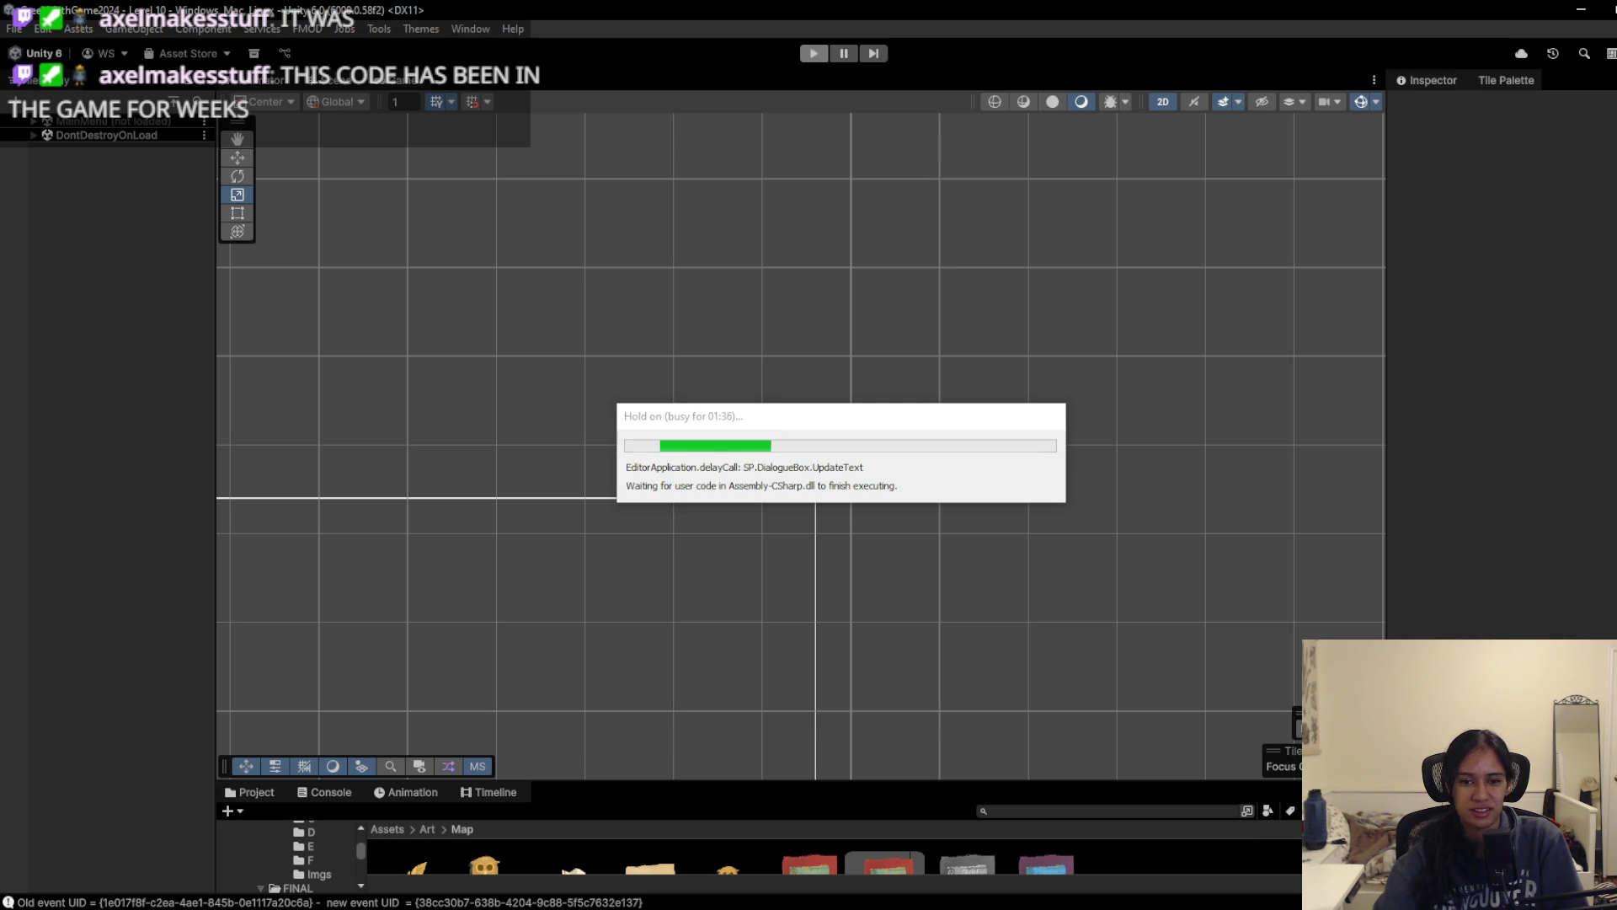
Step: Open Task Manager from the taskbar and expand it to the full process list
mouse_move(832, 906)
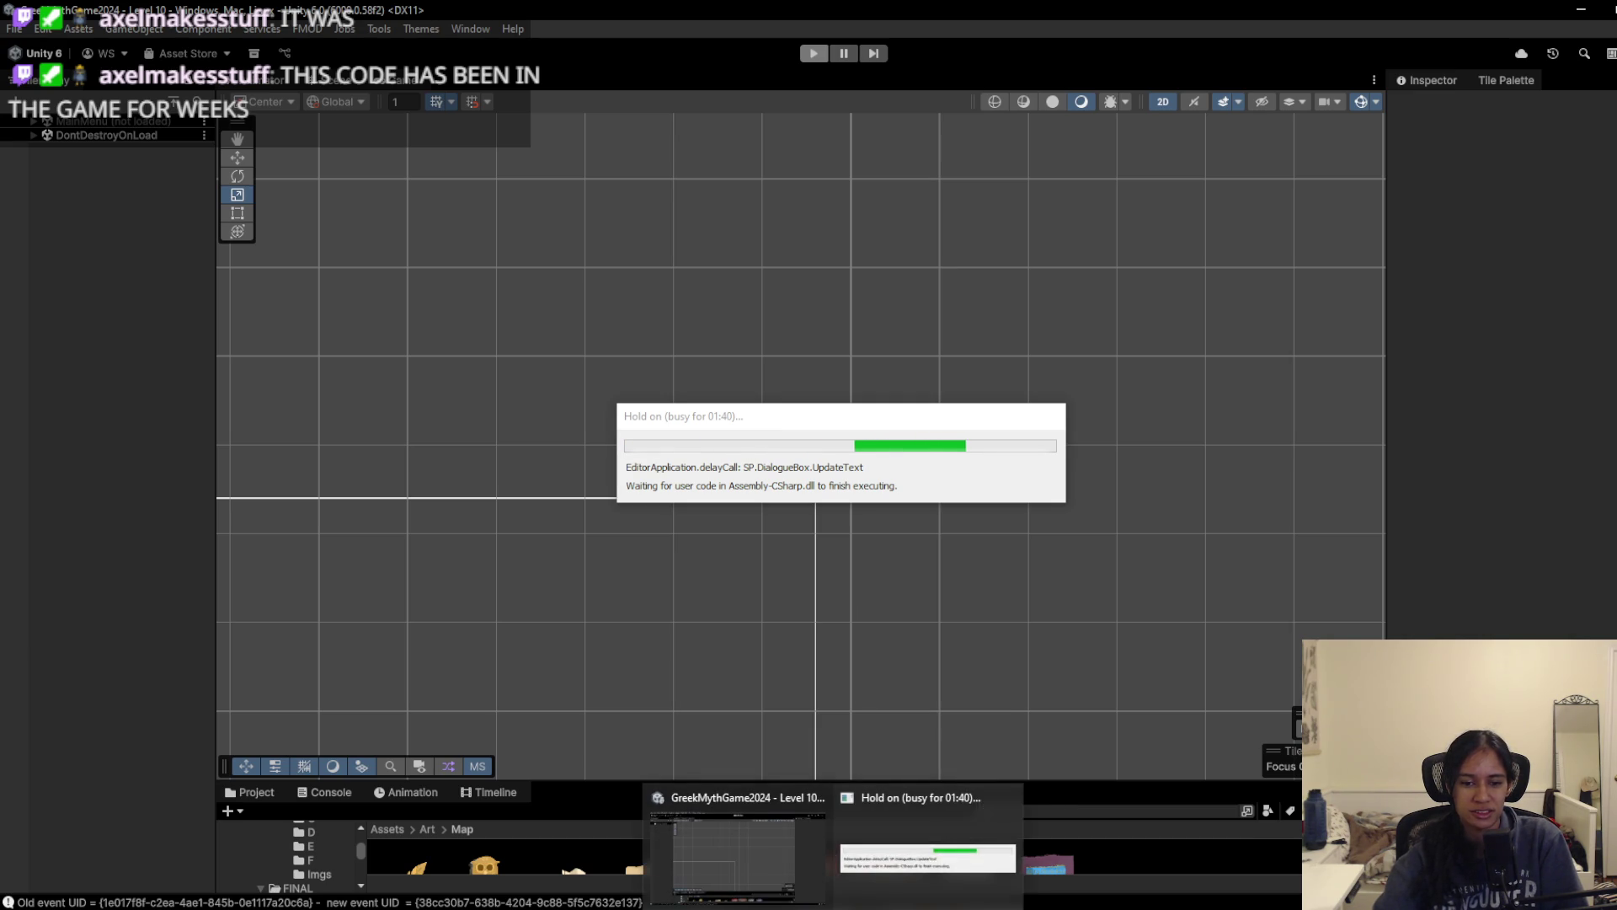
right_click(902, 906)
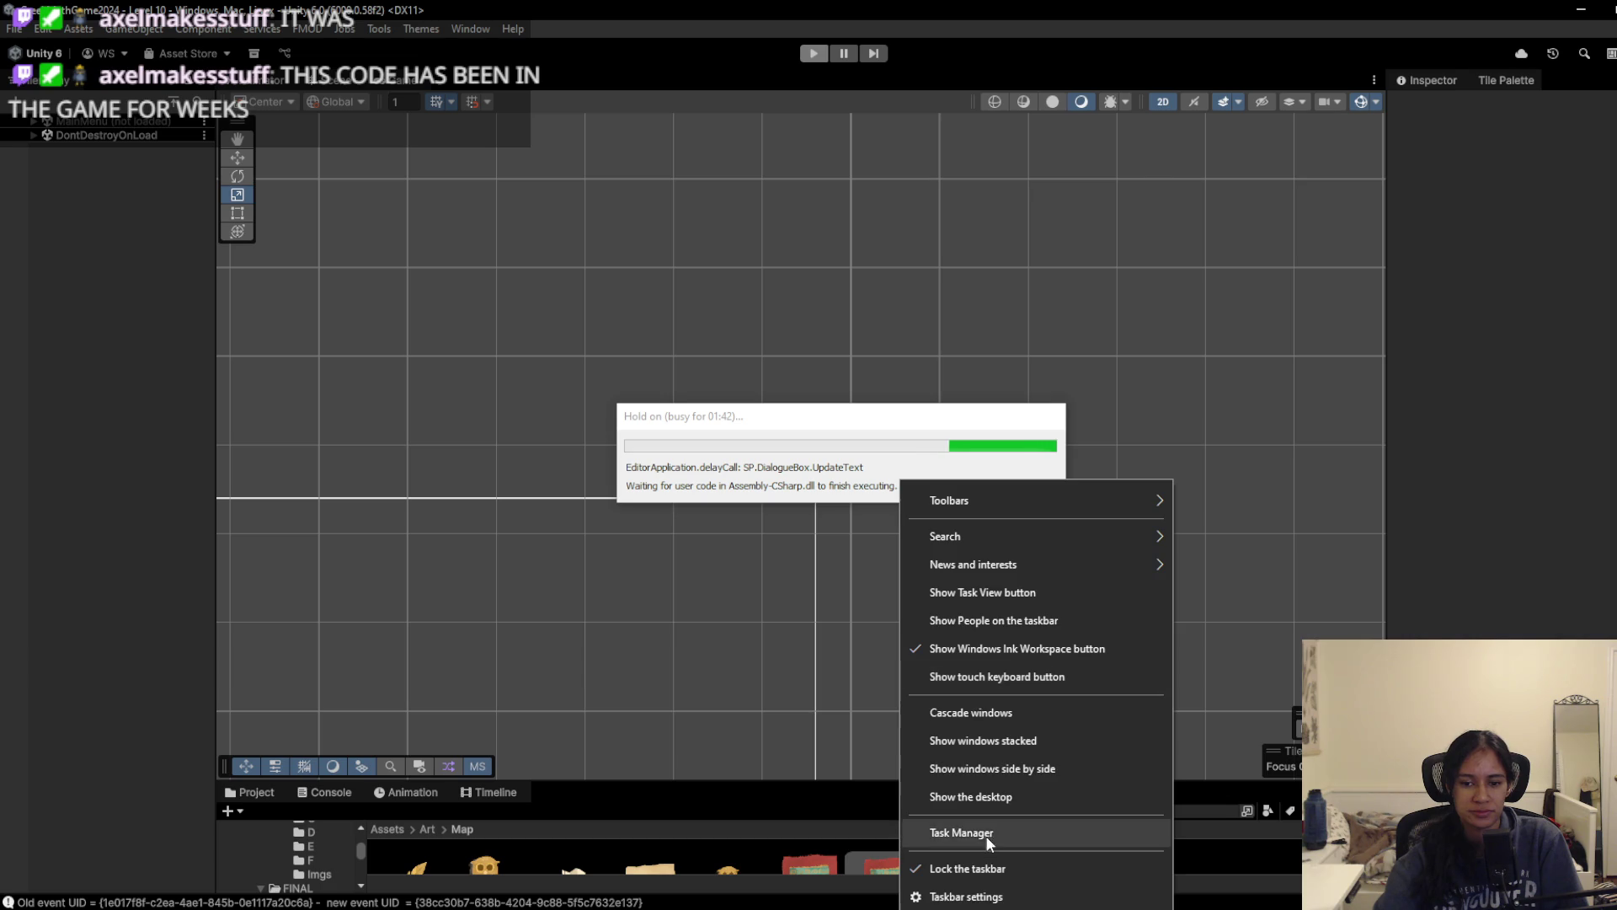
left_click(1036, 835)
left_click(981, 226)
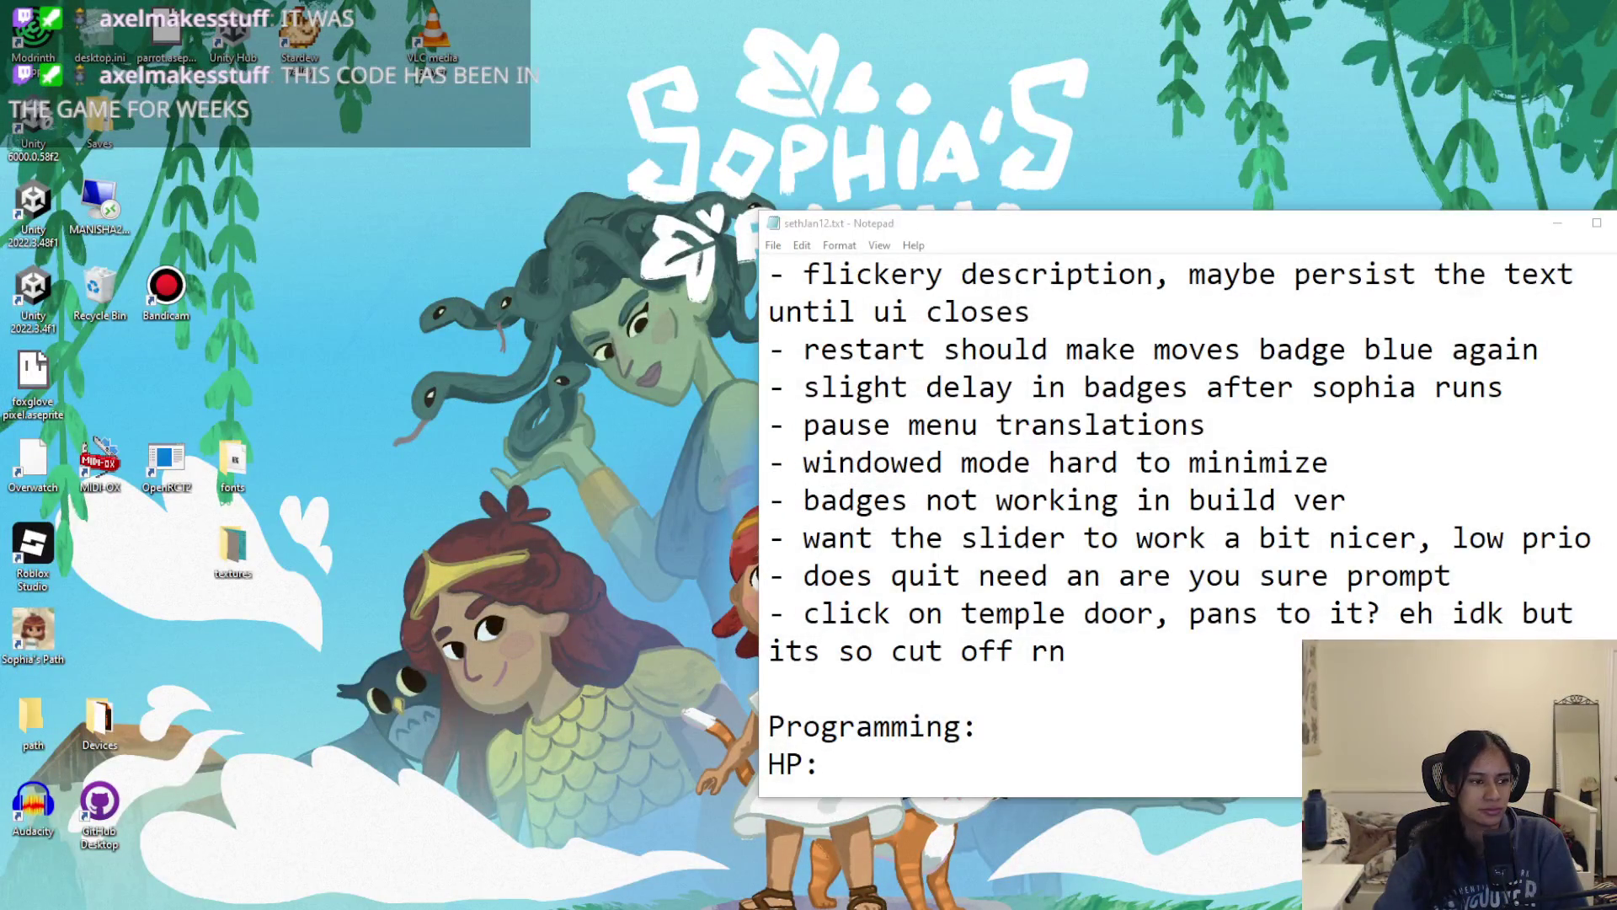
Step: Scroll through the feedback to-do notes in Notepad, then bring GitHub Desktop back up
left_click(1330, 592)
scroll(977, 596, "up", 1)
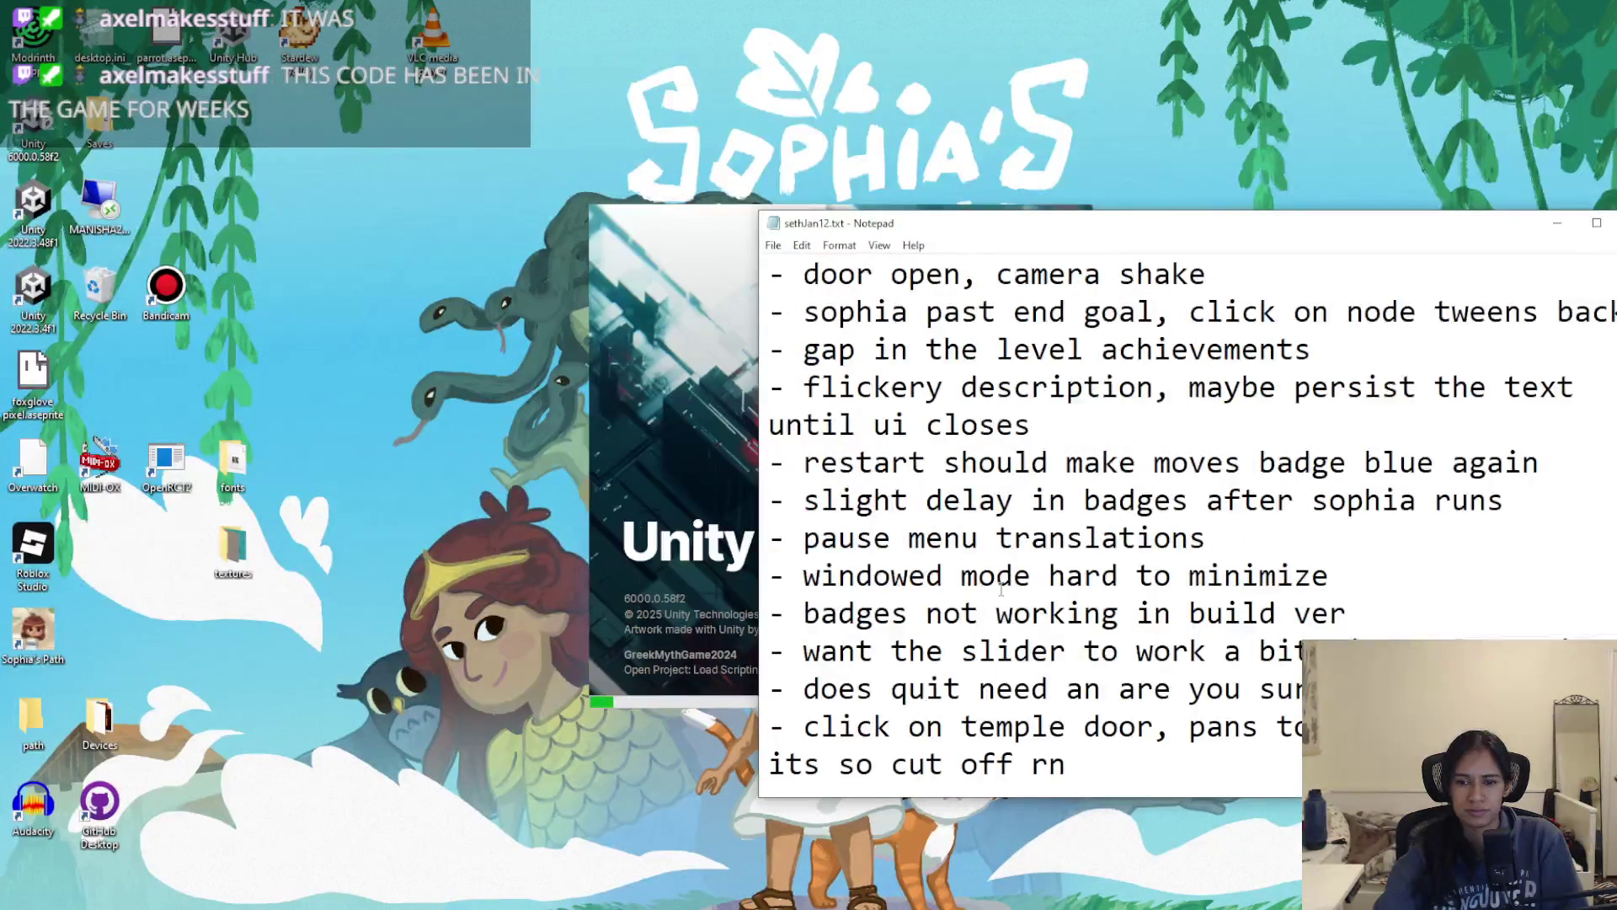
scroll(994, 589, "up", 1)
scroll(1009, 587, "up", 3)
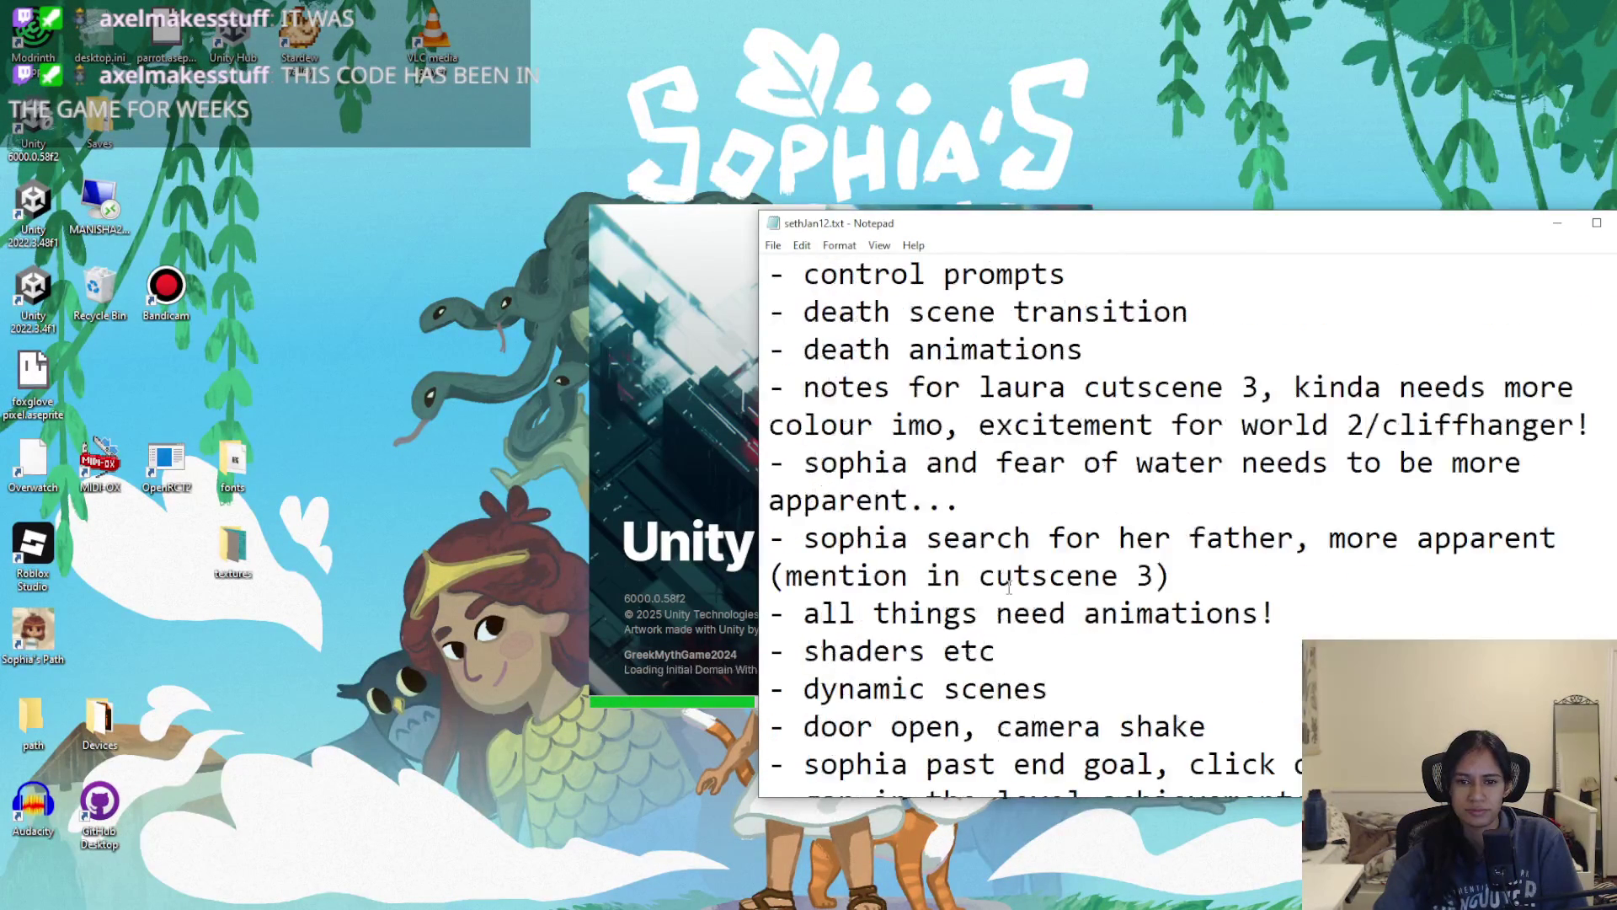
scroll(1009, 587, "up", 15)
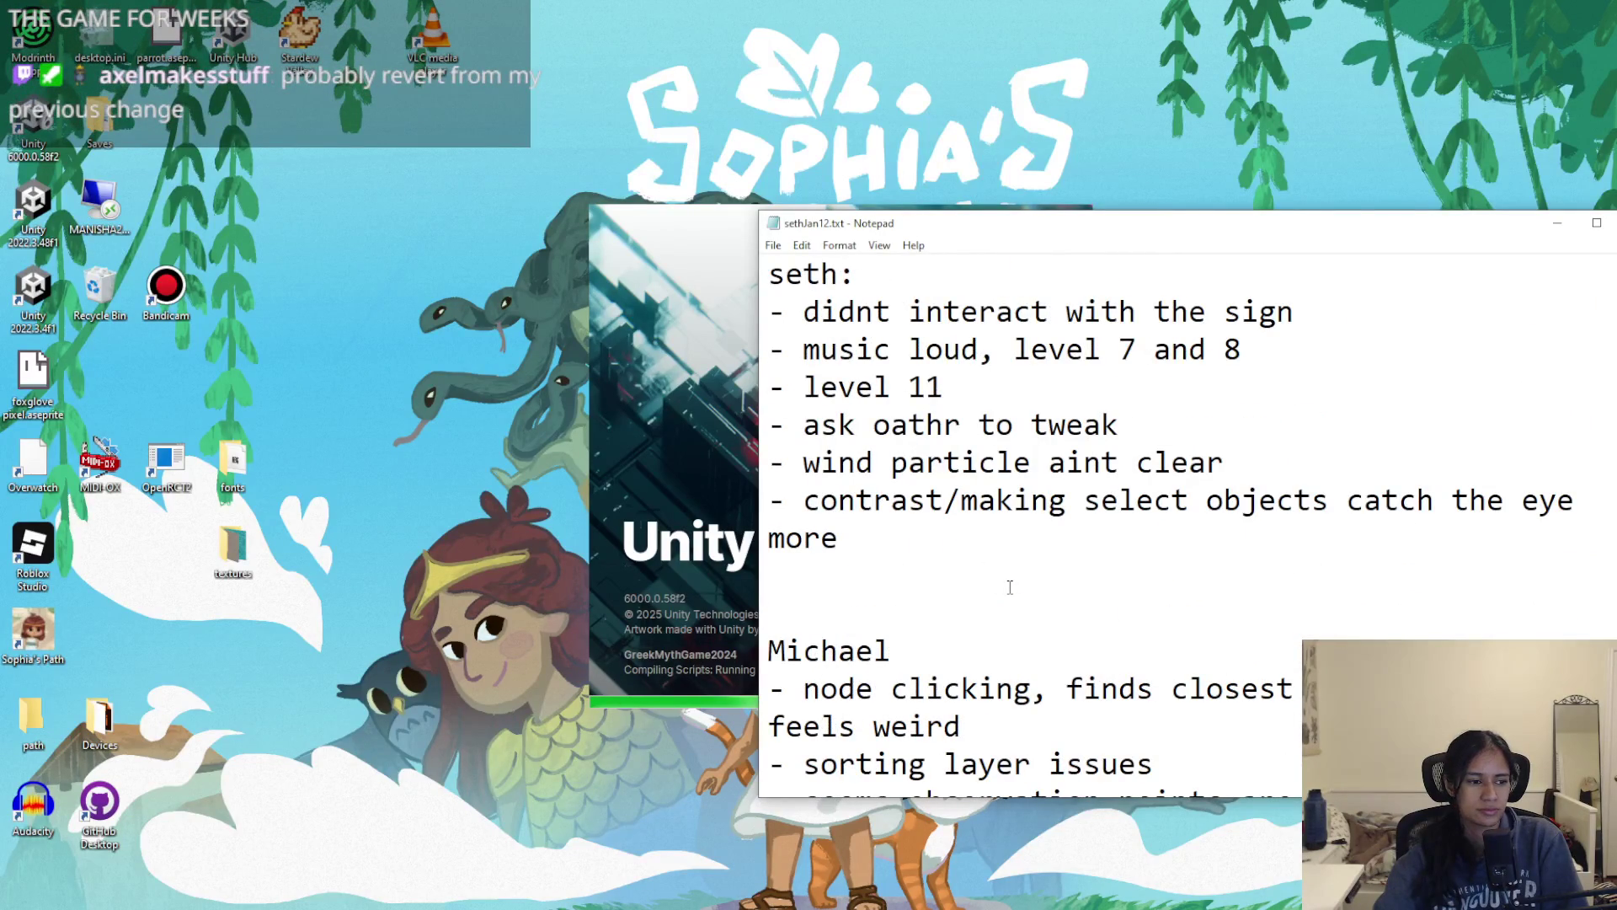
scroll(1010, 587, "down", 9)
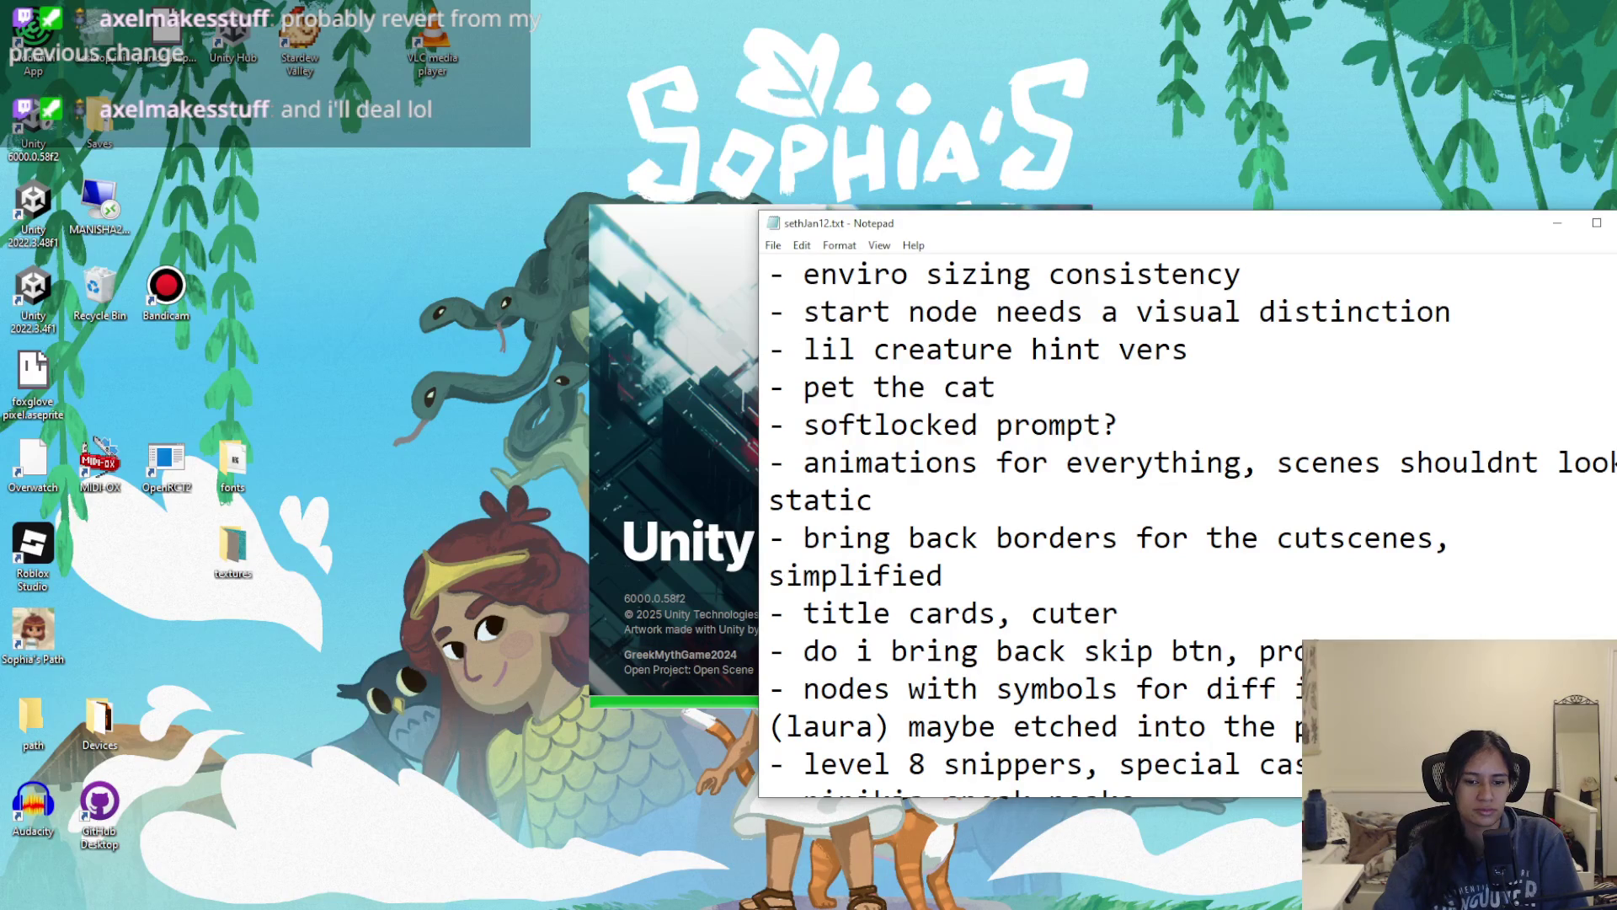
left_click(668, 906)
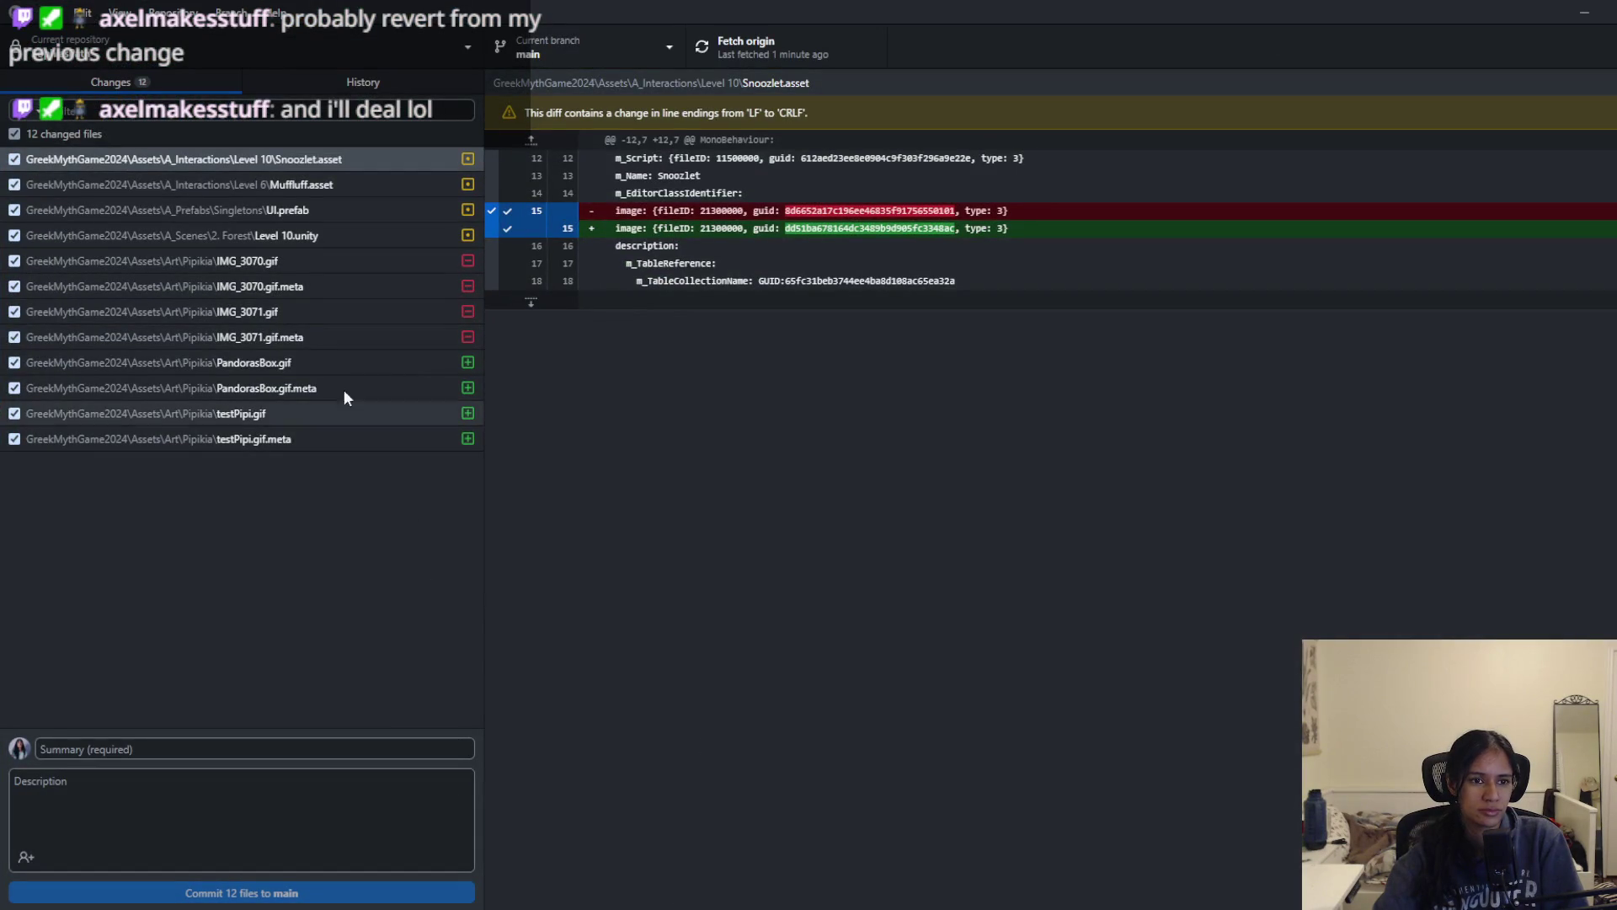
Step: Select the 'Reimpl dynamic update for dialogue box' commit in History
left_click(295, 82)
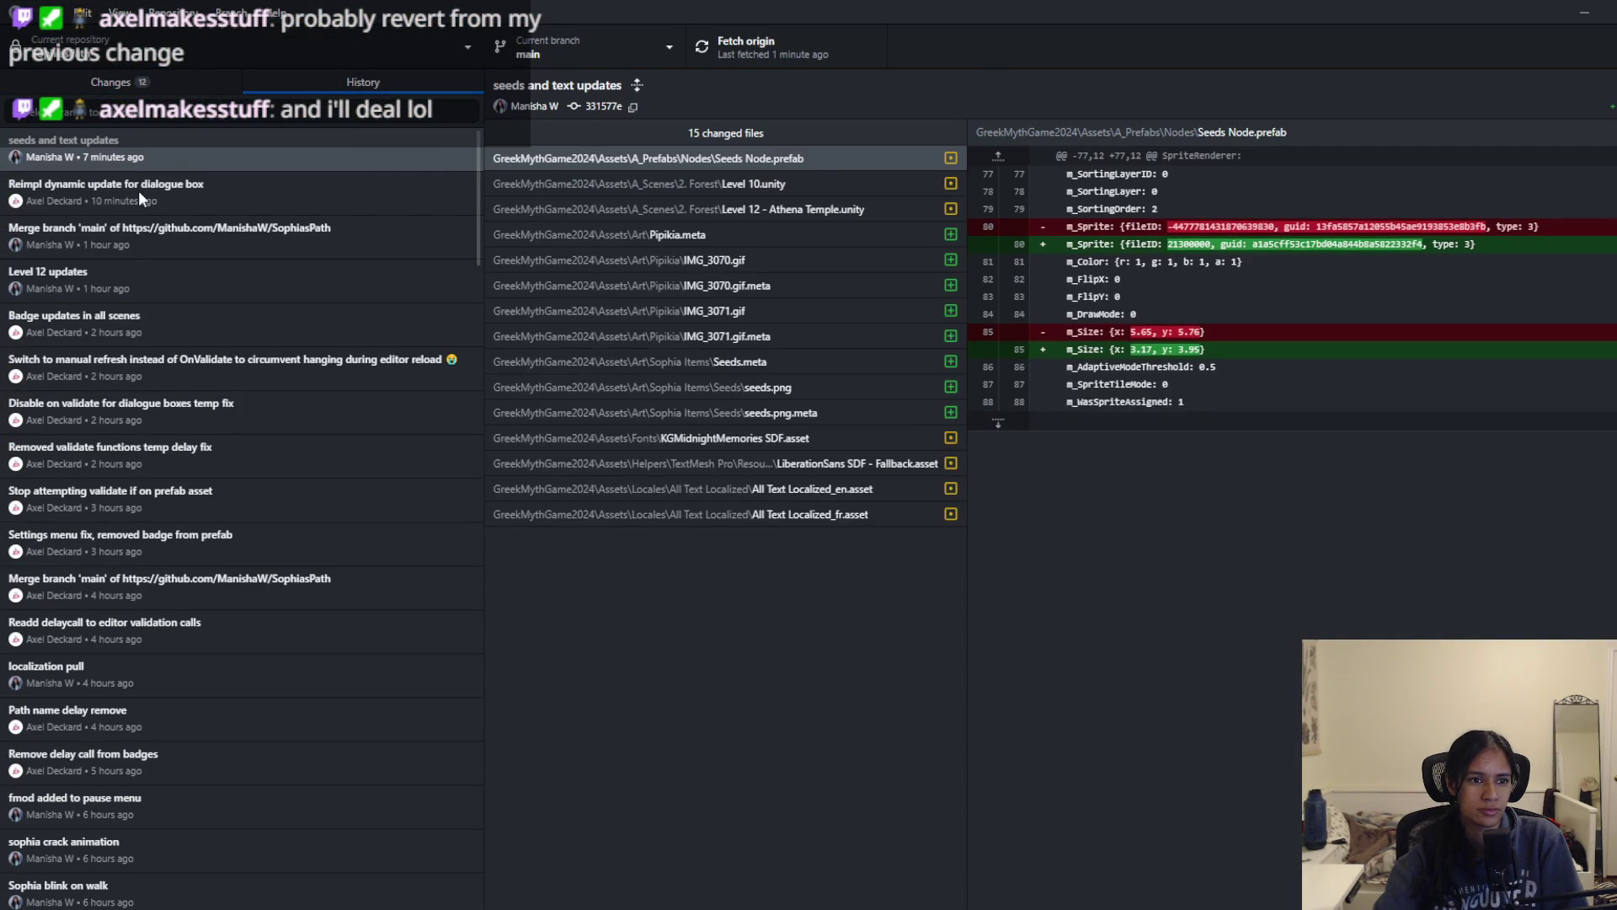
left_click(138, 190)
right_click(140, 198)
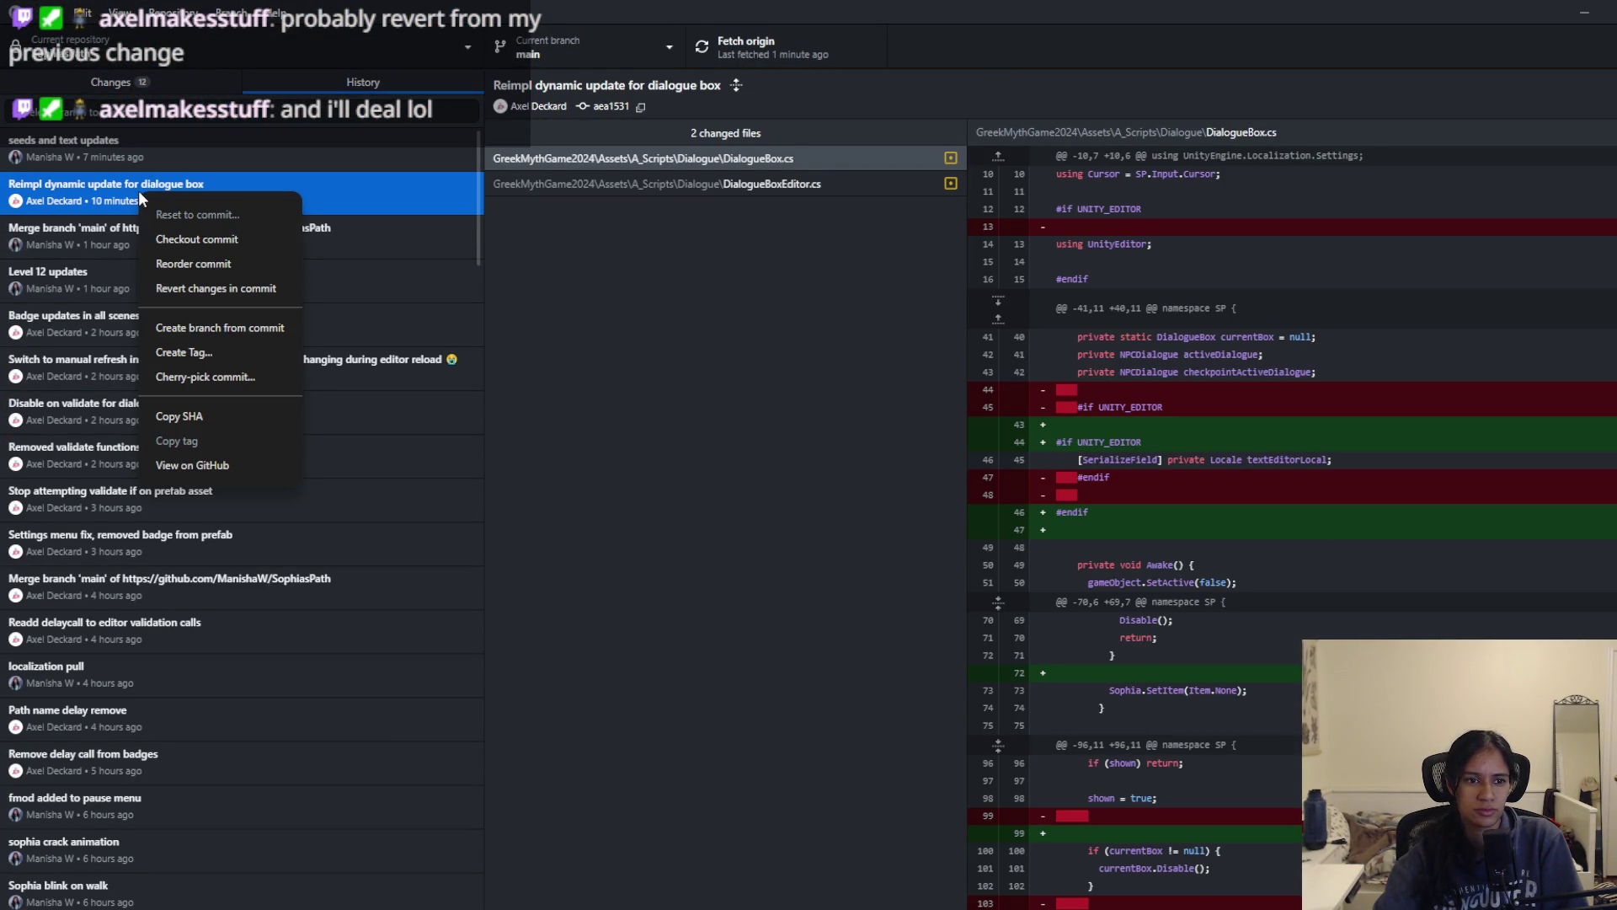
left_click(548, 266)
left_click(271, 181)
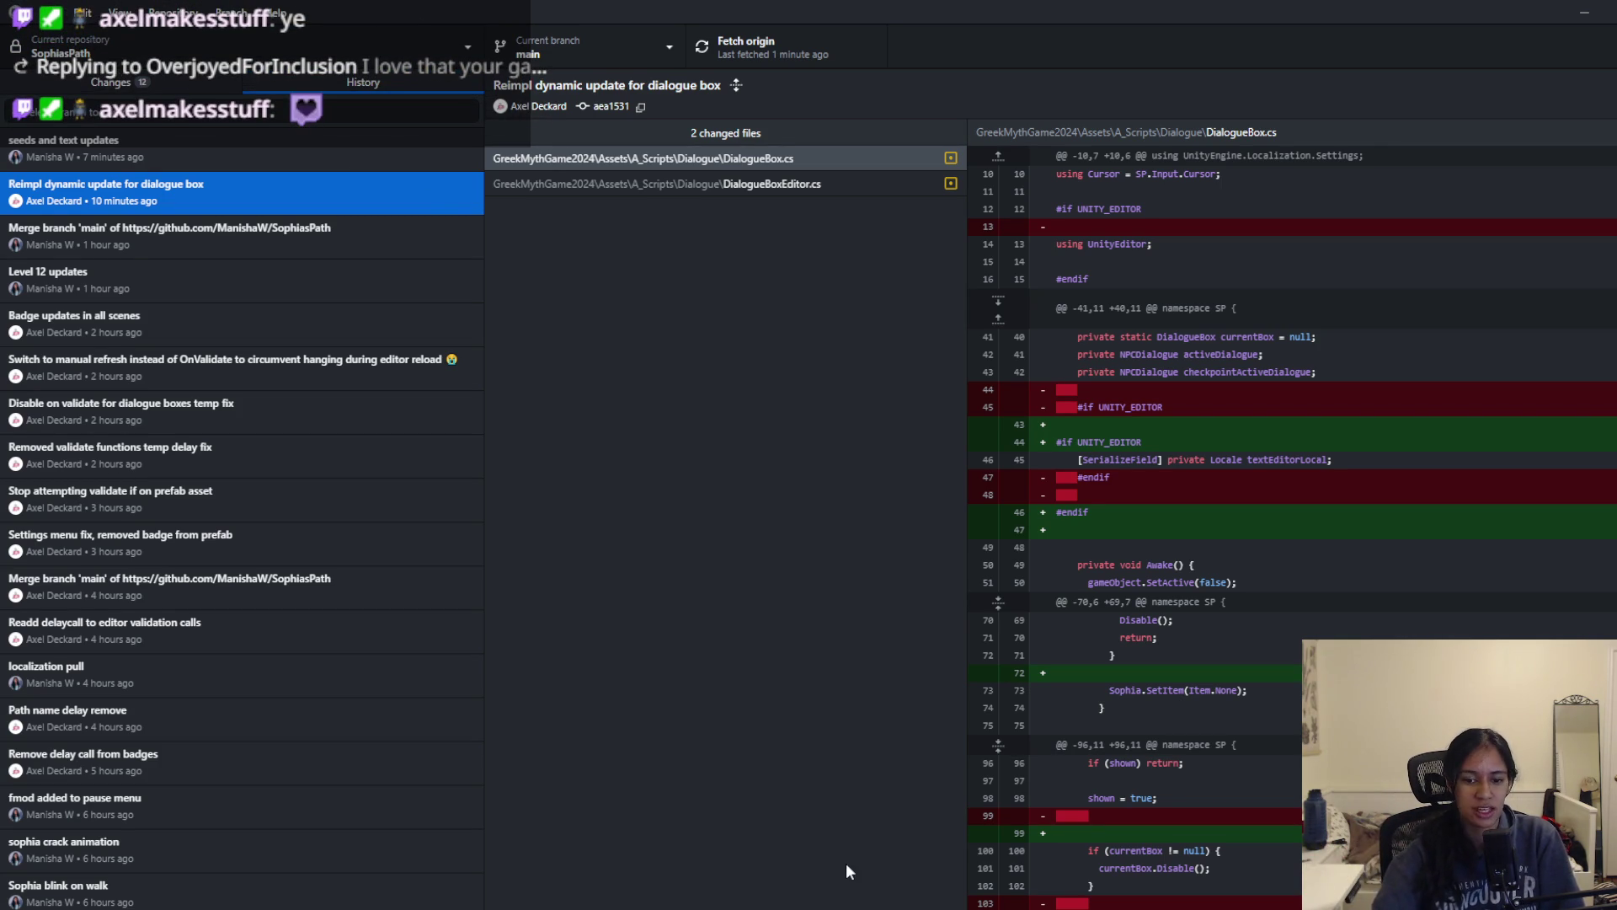
Step: Switch to Unity and pan the forest level map view
mouse_move(876, 905)
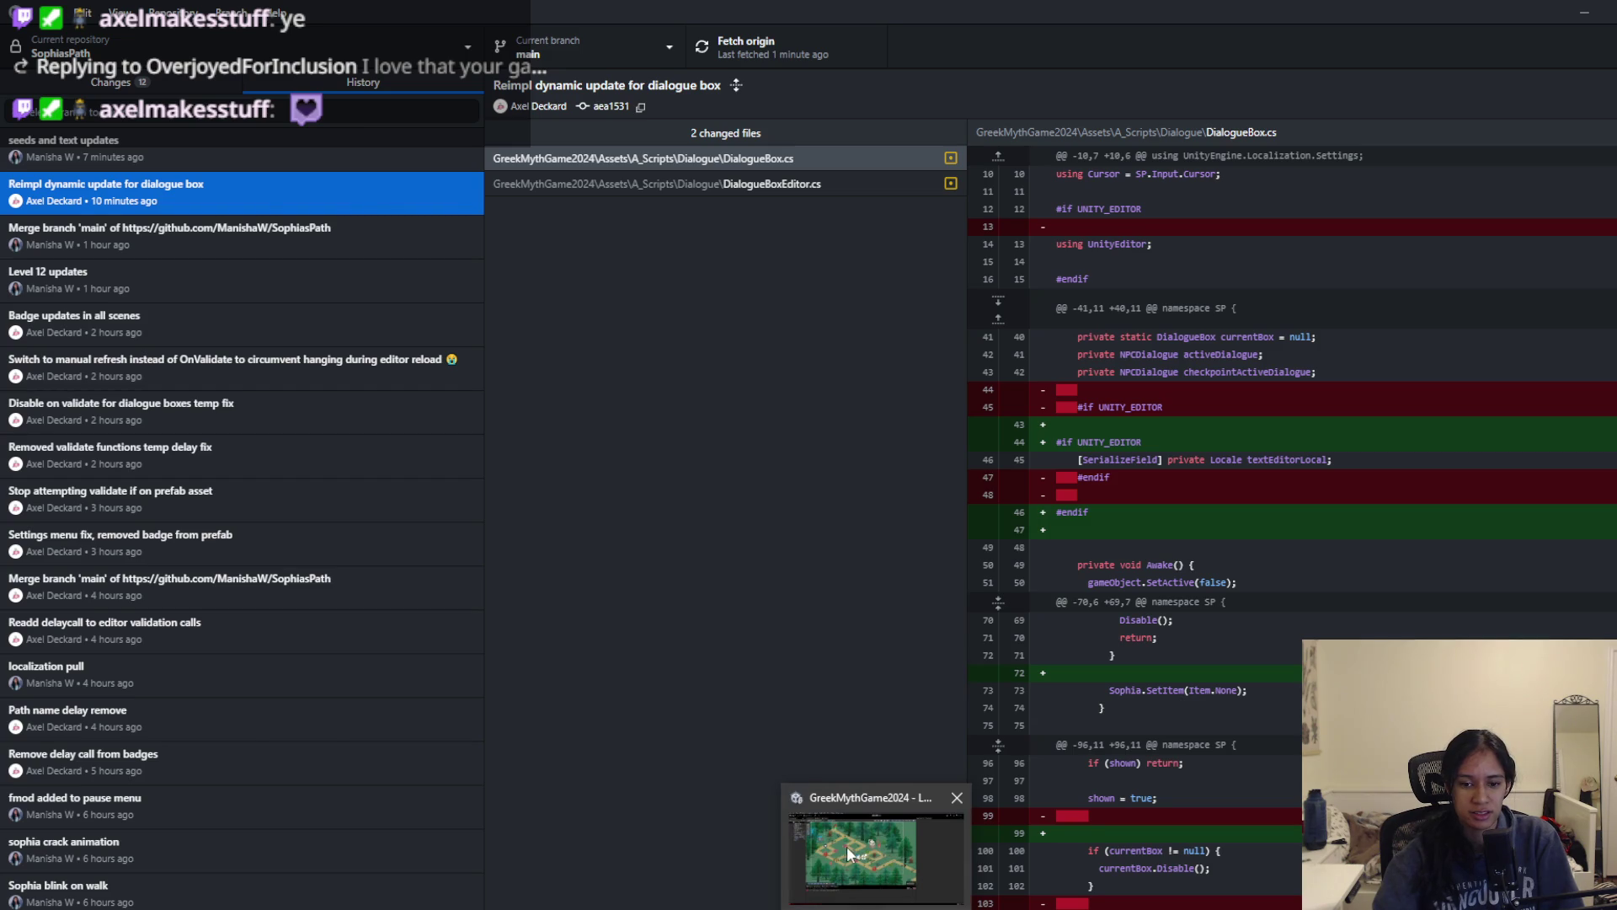
left_click(849, 851)
left_click_drag(598, 486, 647, 520)
scroll(647, 520, "down", 1)
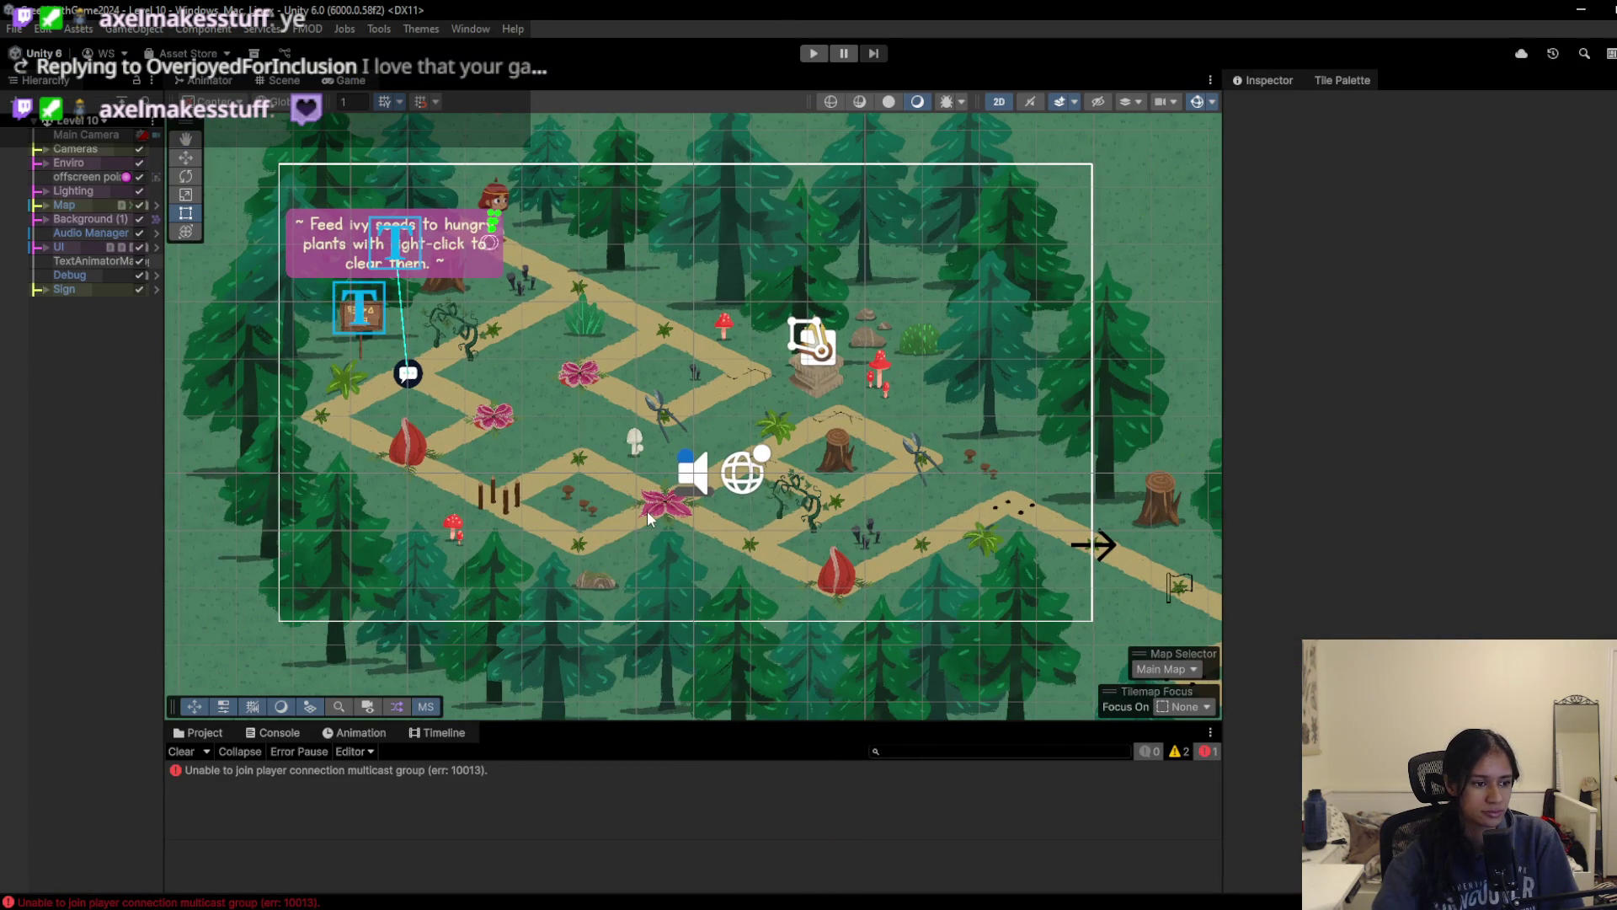
Step: Revert the 'Reimpl dynamic update for dialogue box' commit and return to Changes
key("alt+Tab")
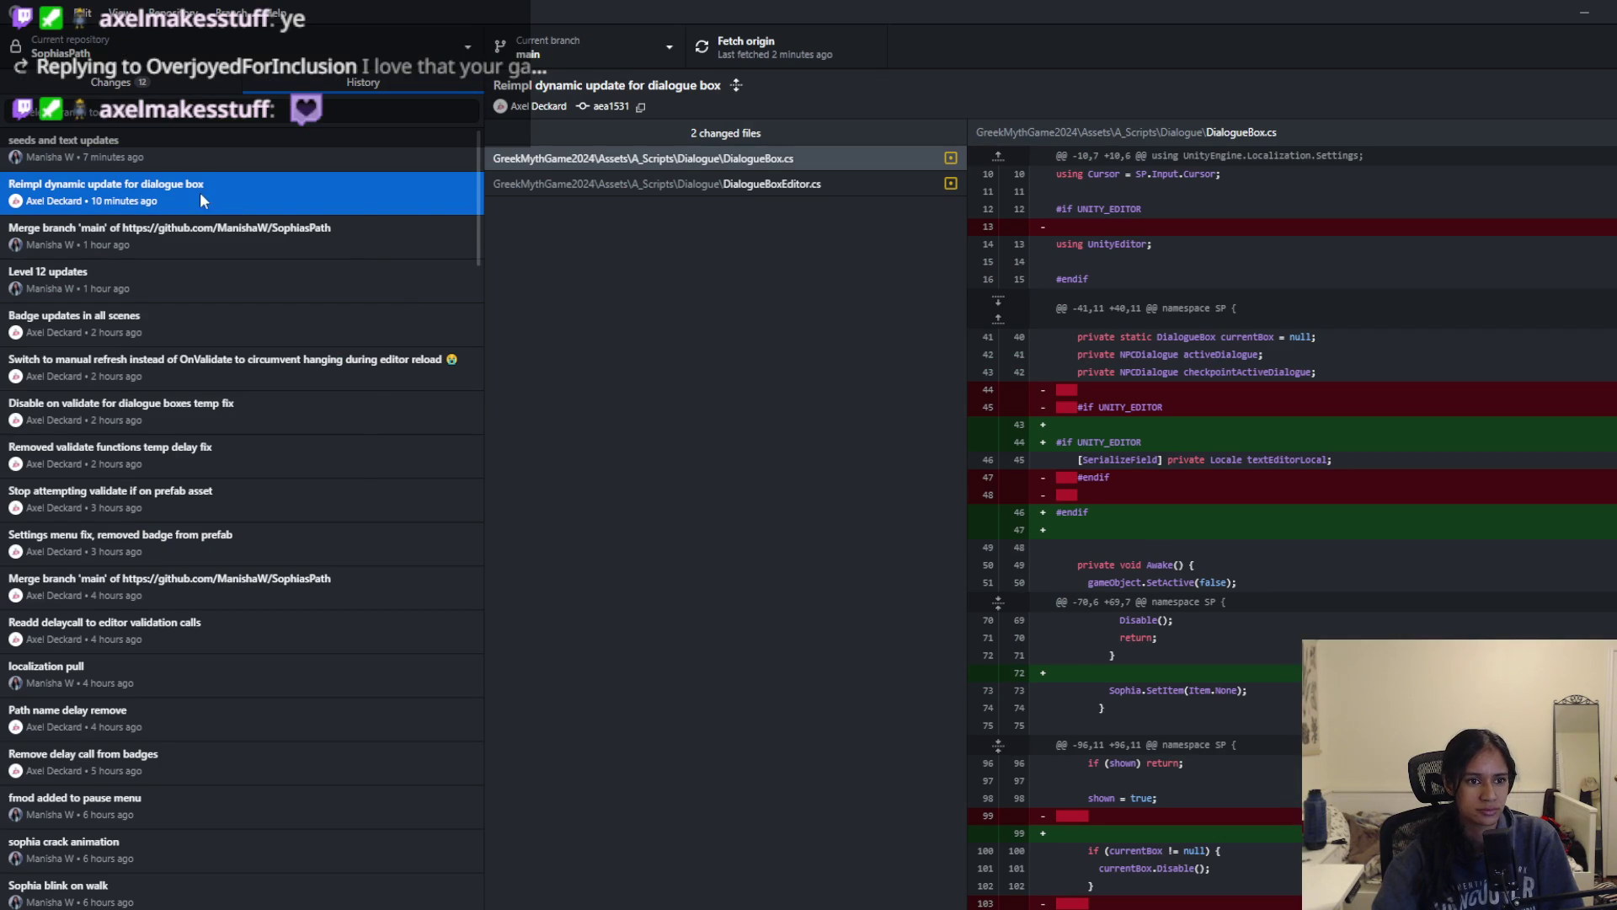
right_click(207, 202)
left_click(265, 286)
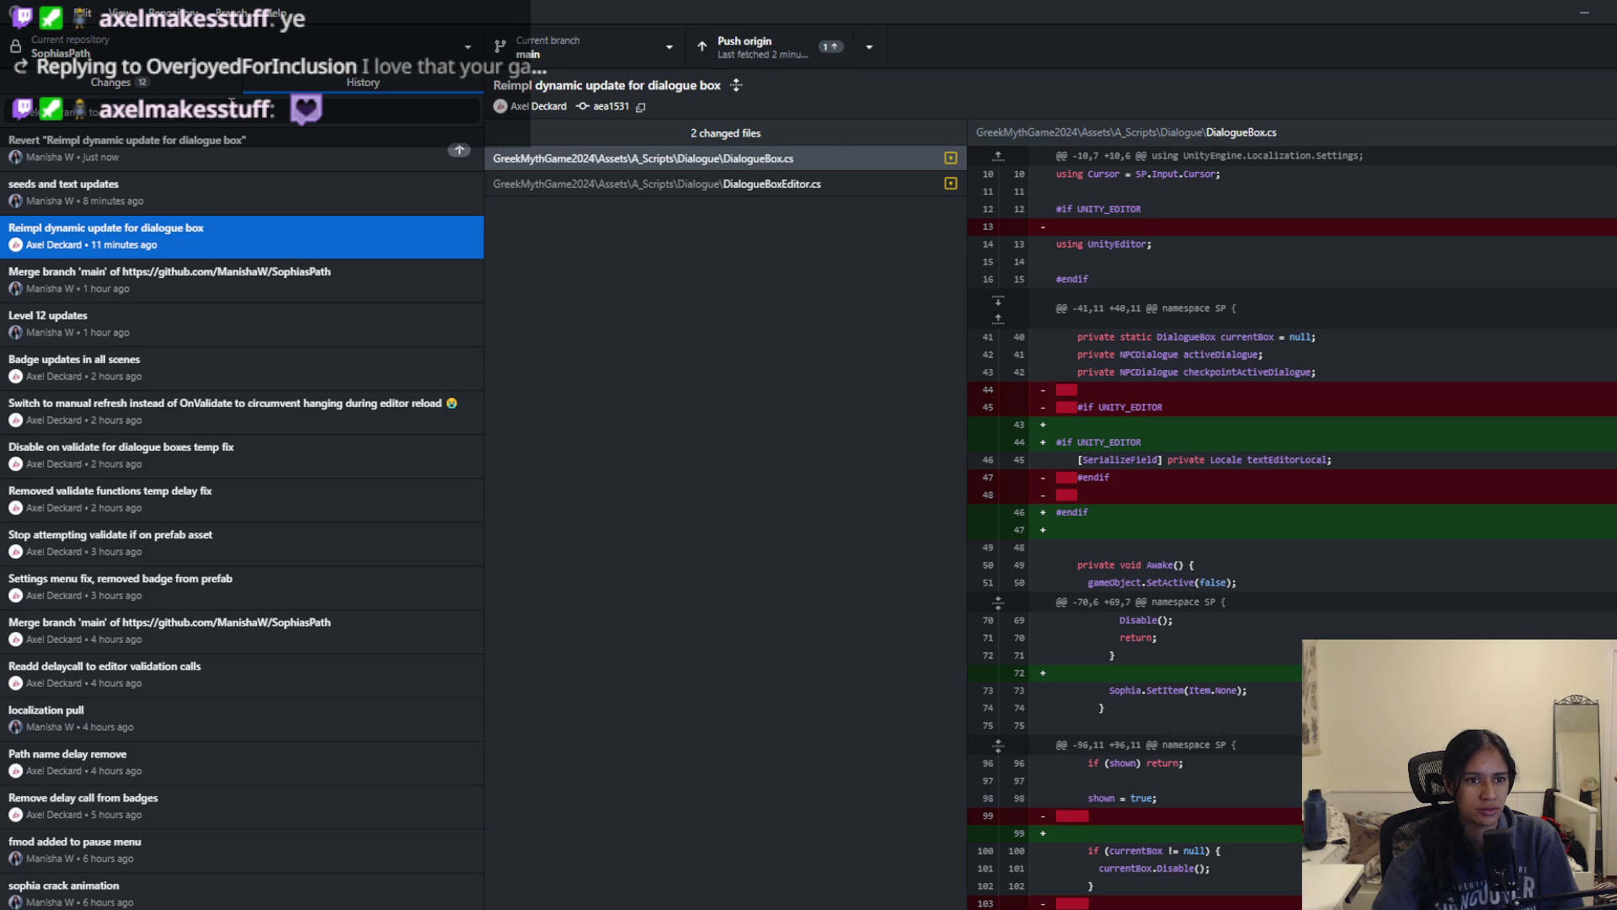
left_click(170, 82)
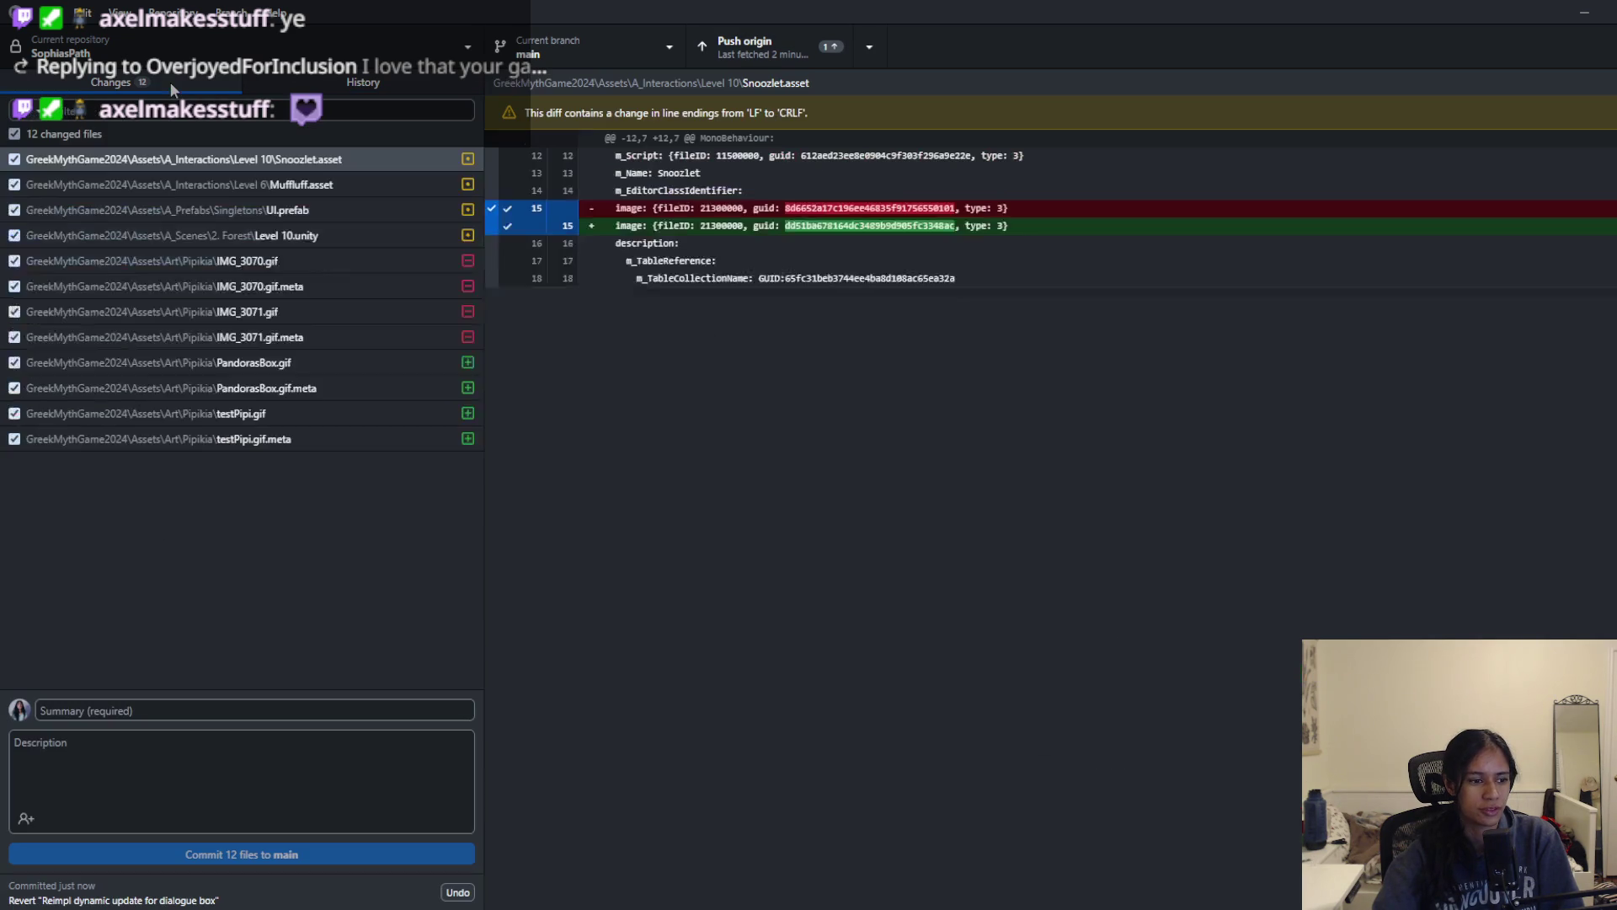
Step: Push the revert commit to origin
left_click(322, 88)
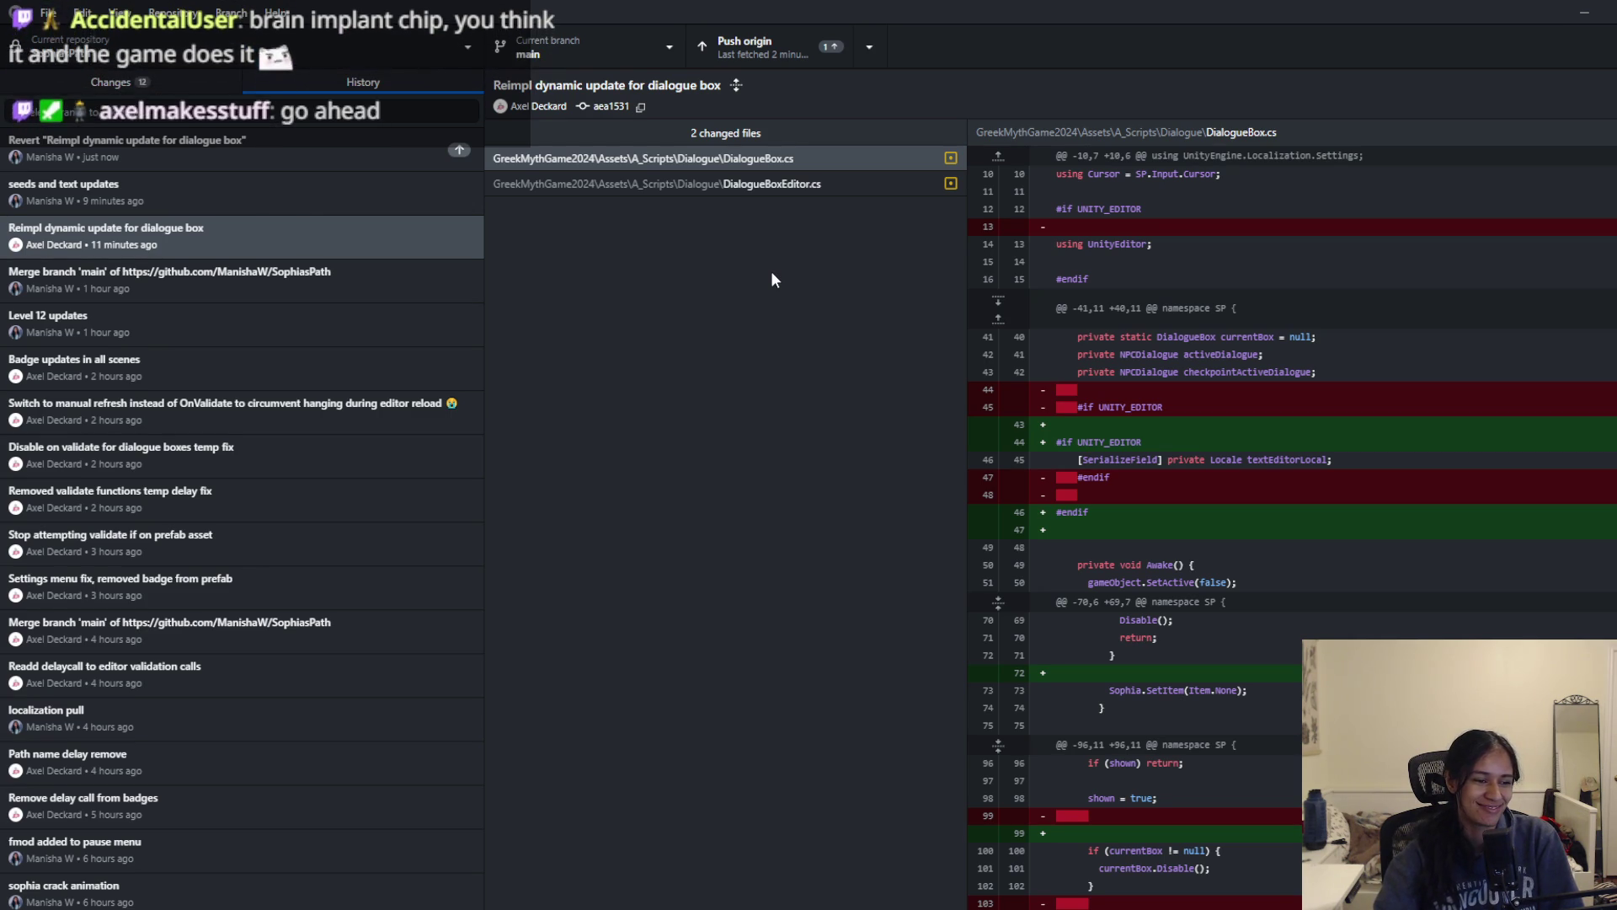
left_click(752, 47)
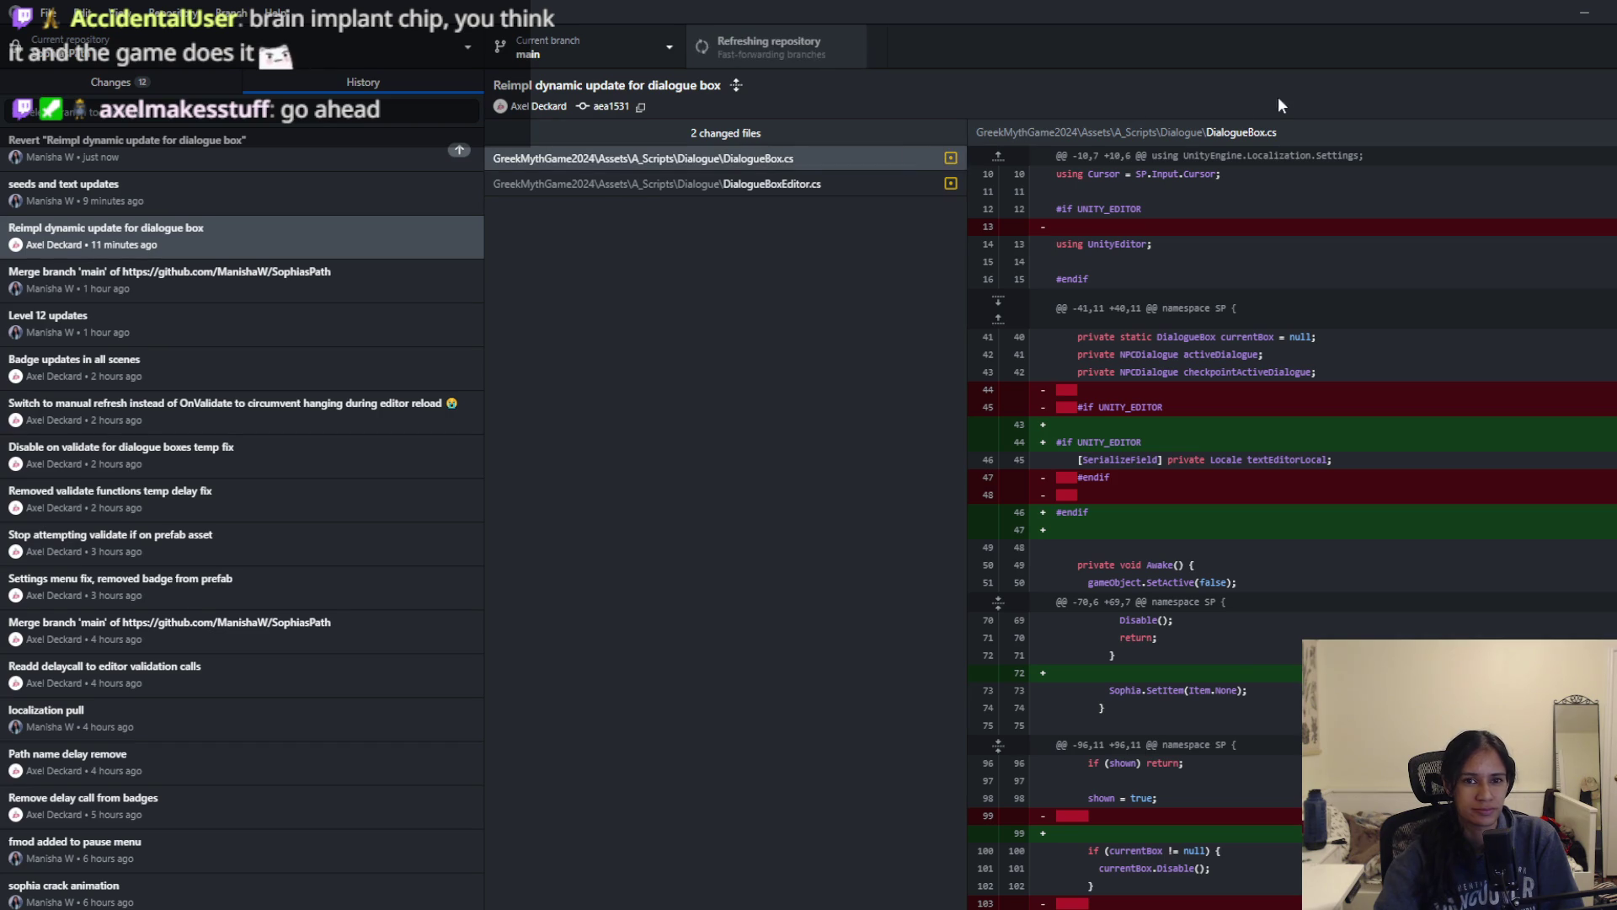
key("ctrl+1")
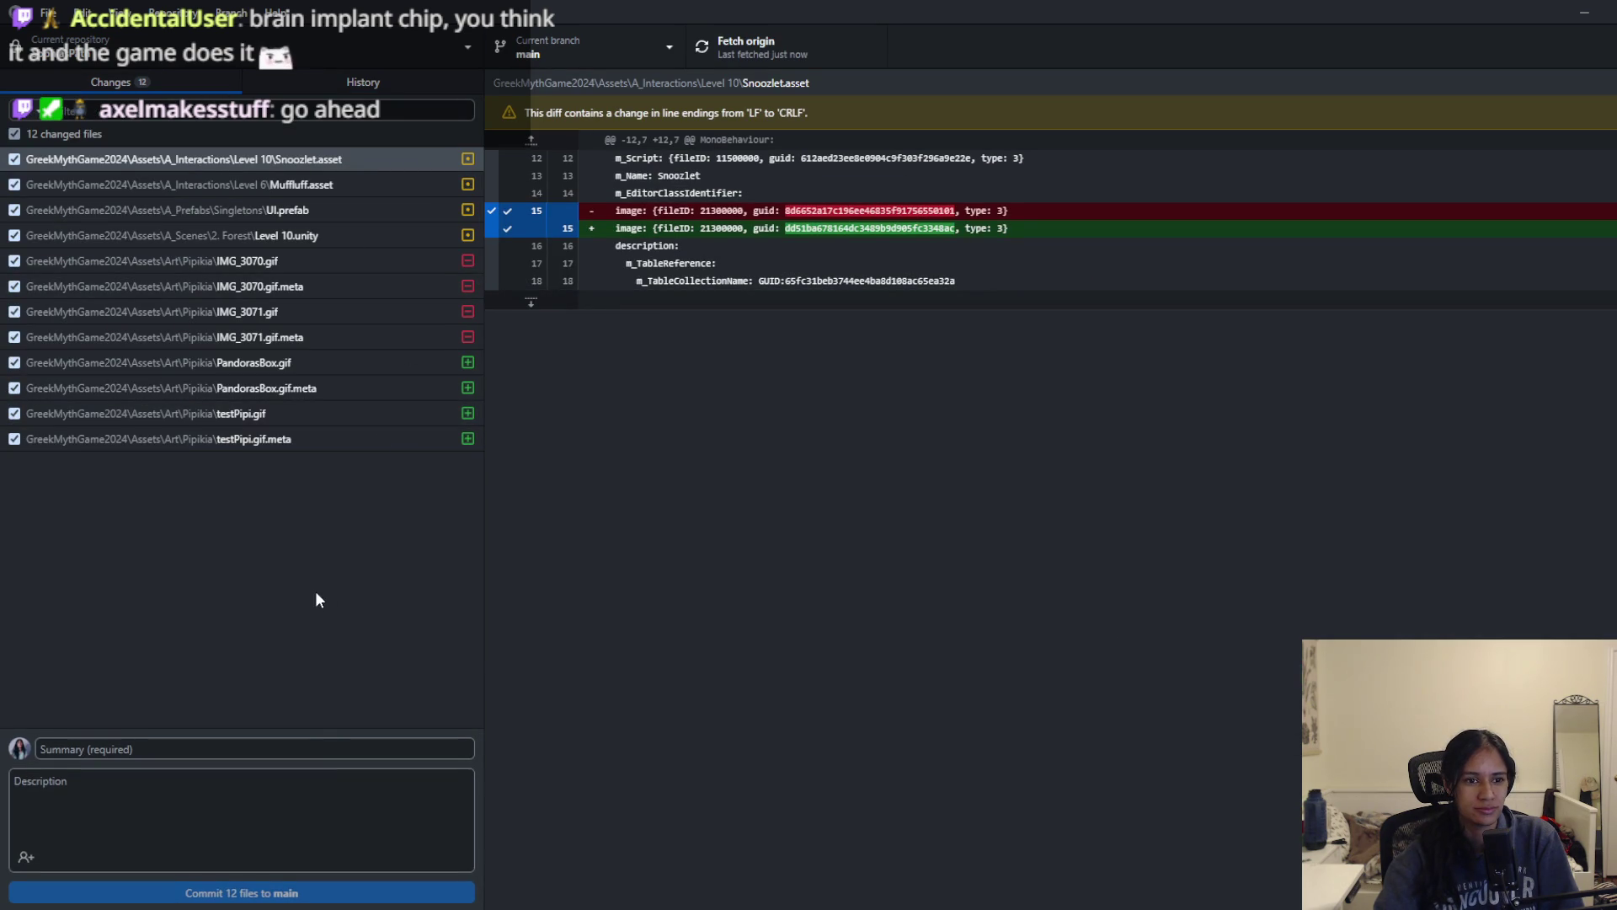
Step: Commit the 12 changed files with summary 'pipi stuff' and push them to origin
left_click(320, 747)
type("pip")
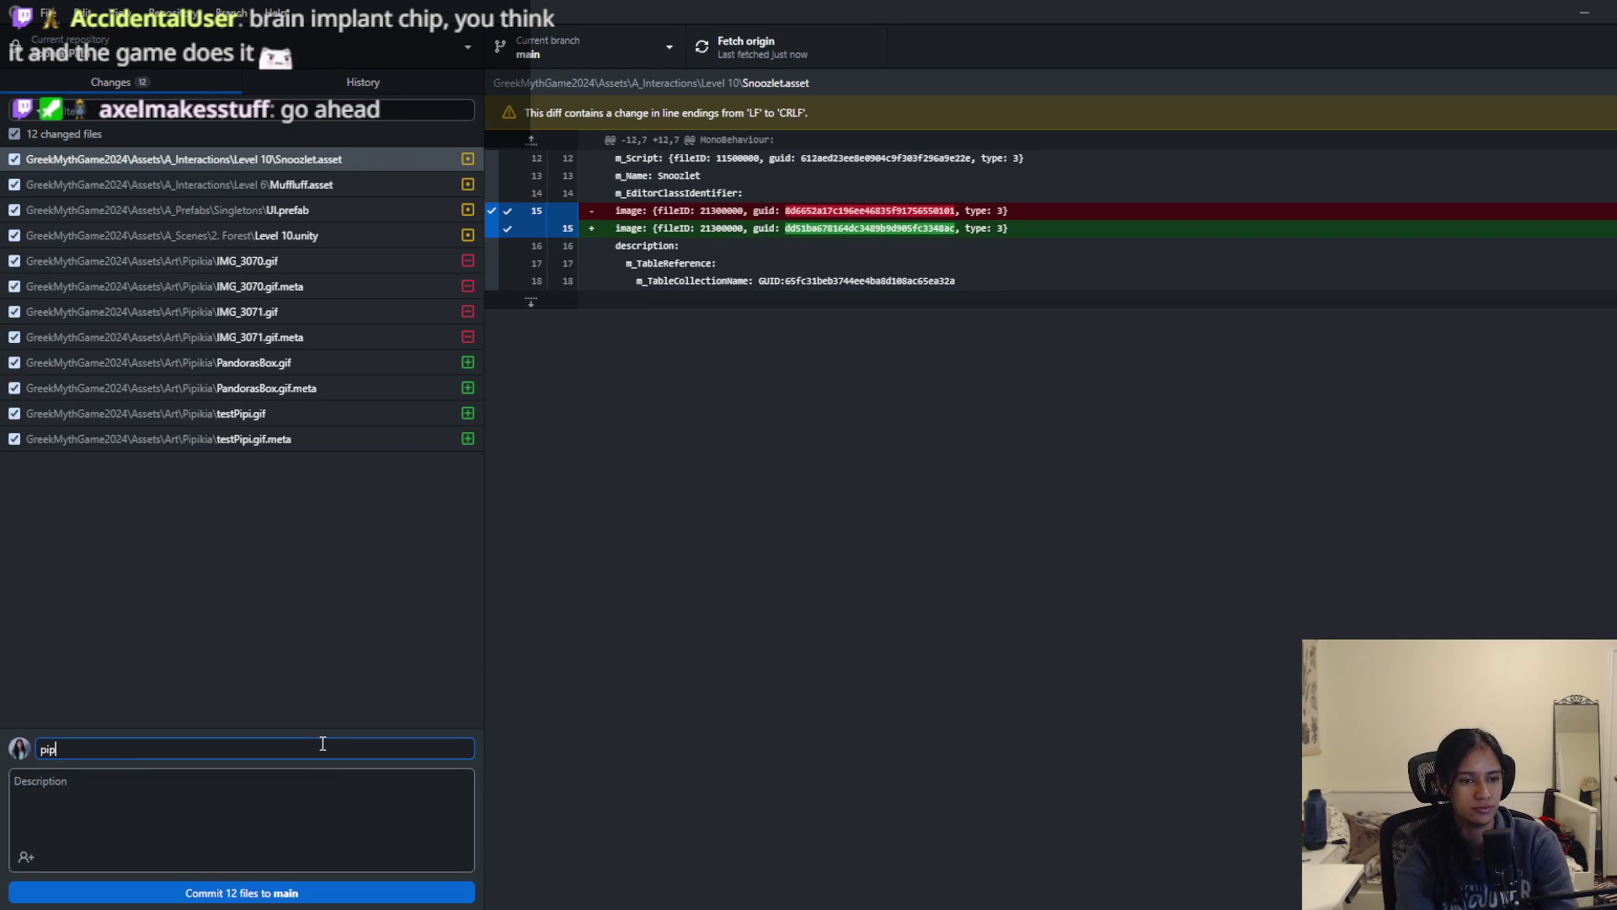
type("i stuff")
key("ctrl+Return")
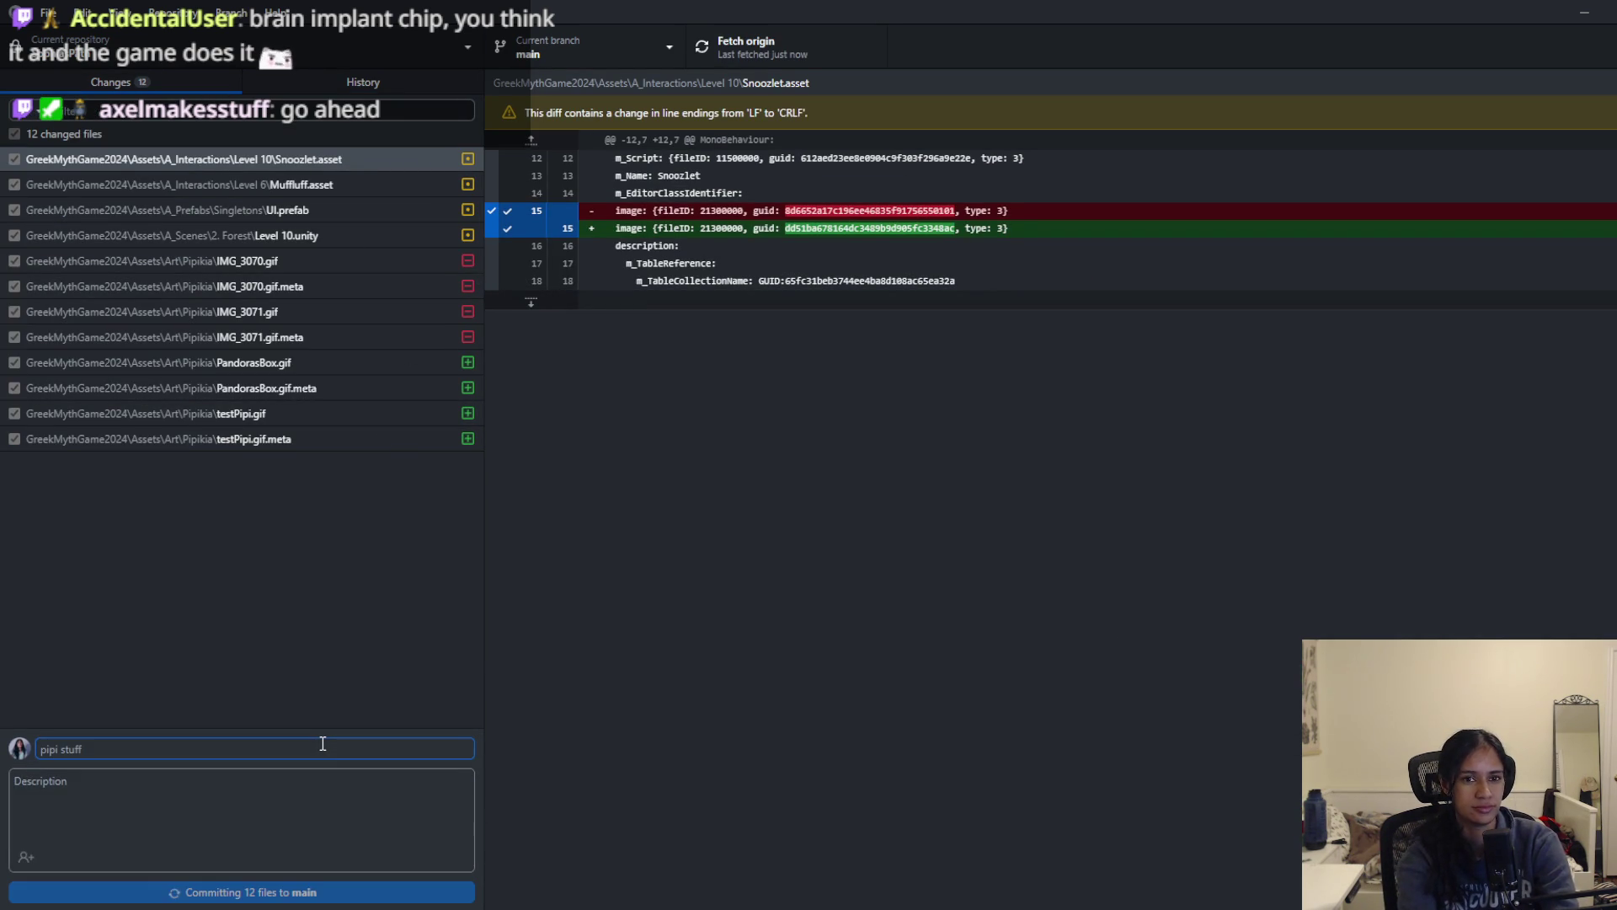
left_click(847, 62)
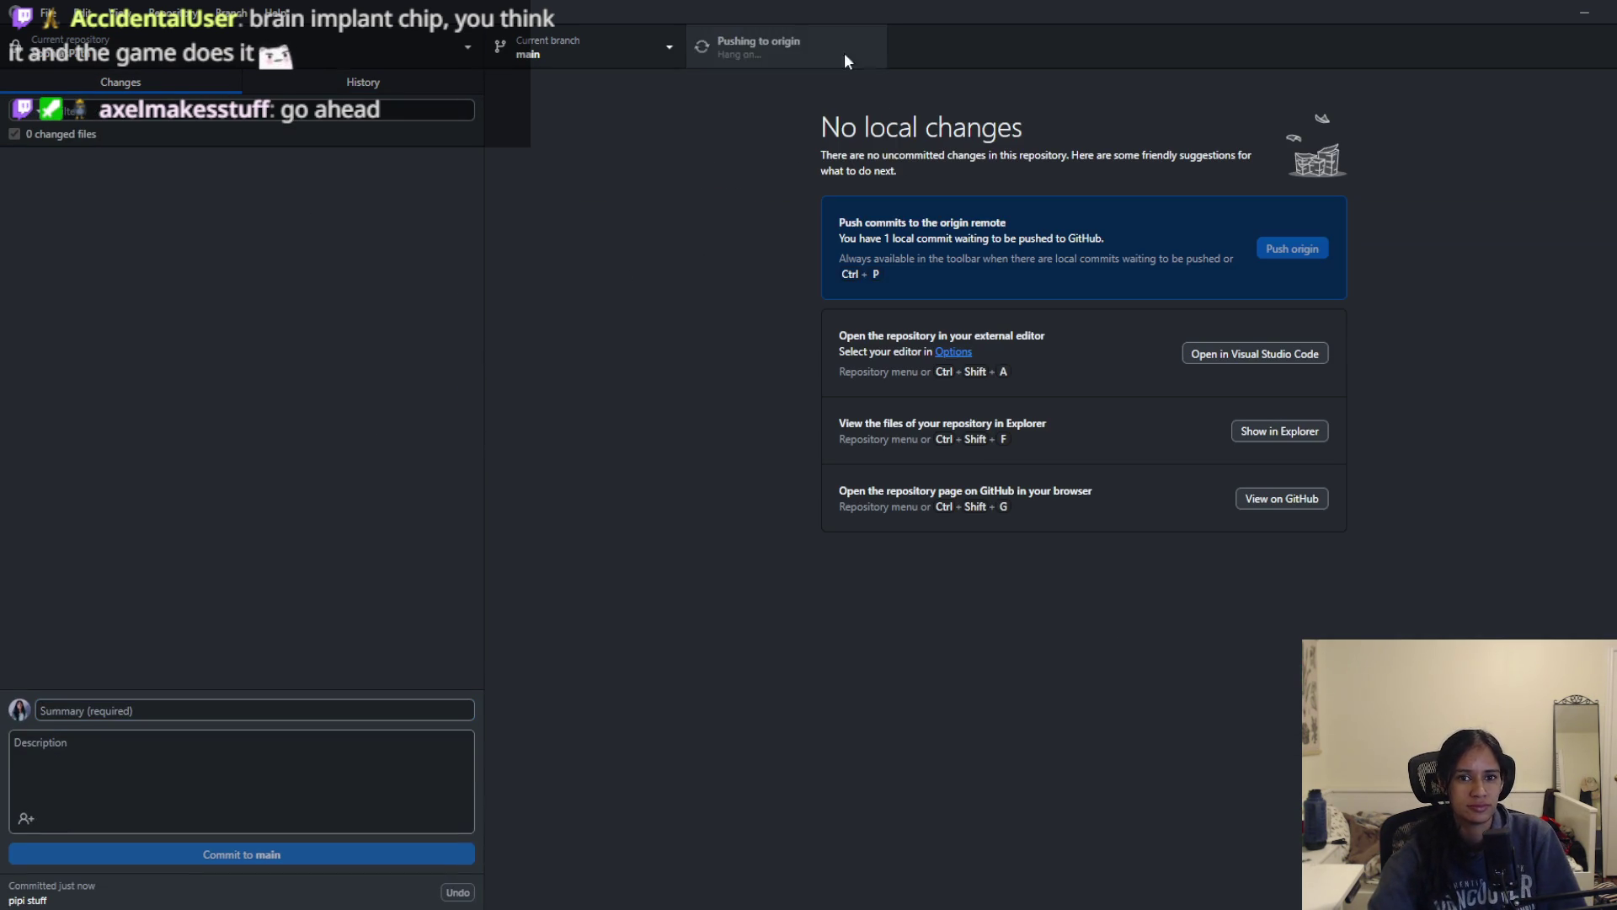
left_click(1577, 10)
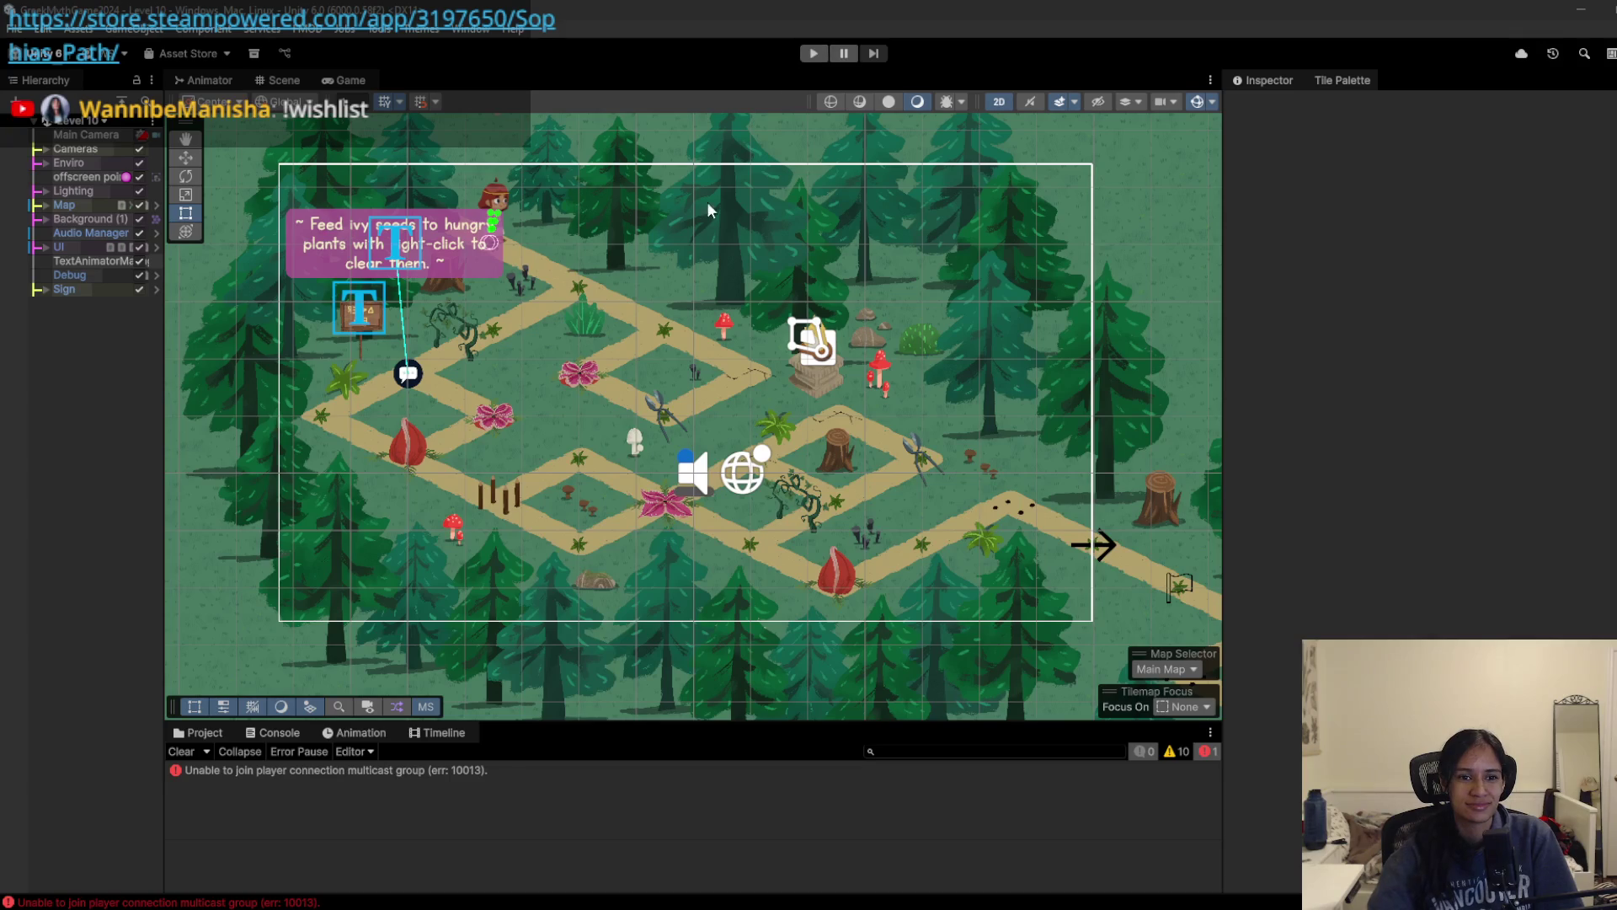
scroll(574, 286, "up", 3)
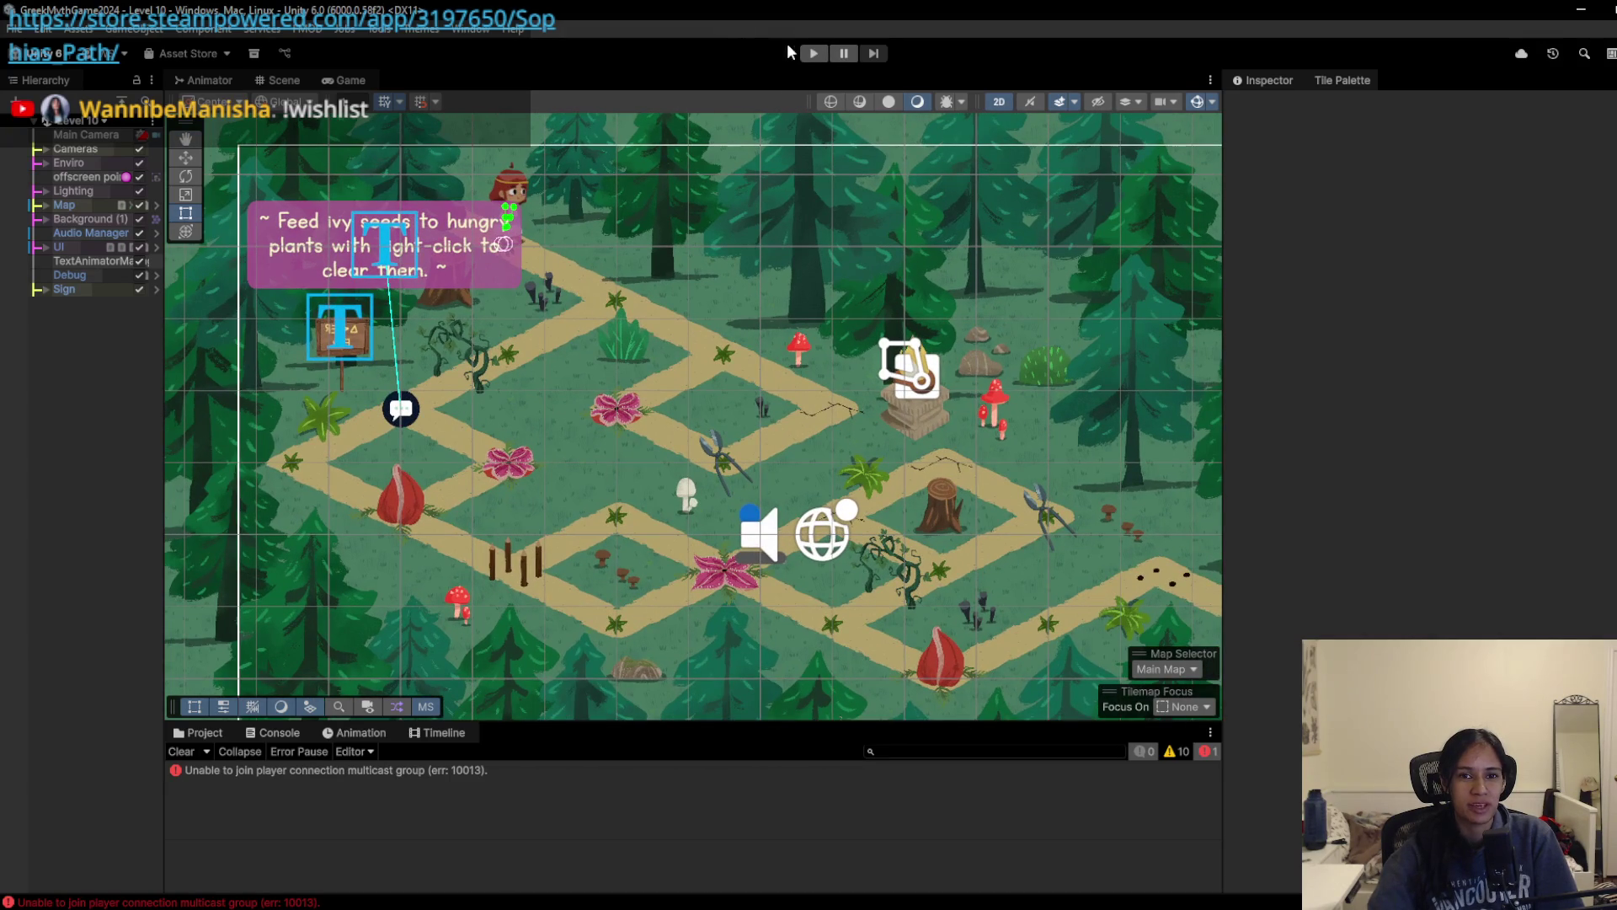
Step: Start Level 10 and walk the girl along the paths toward the sign
left_click(813, 53)
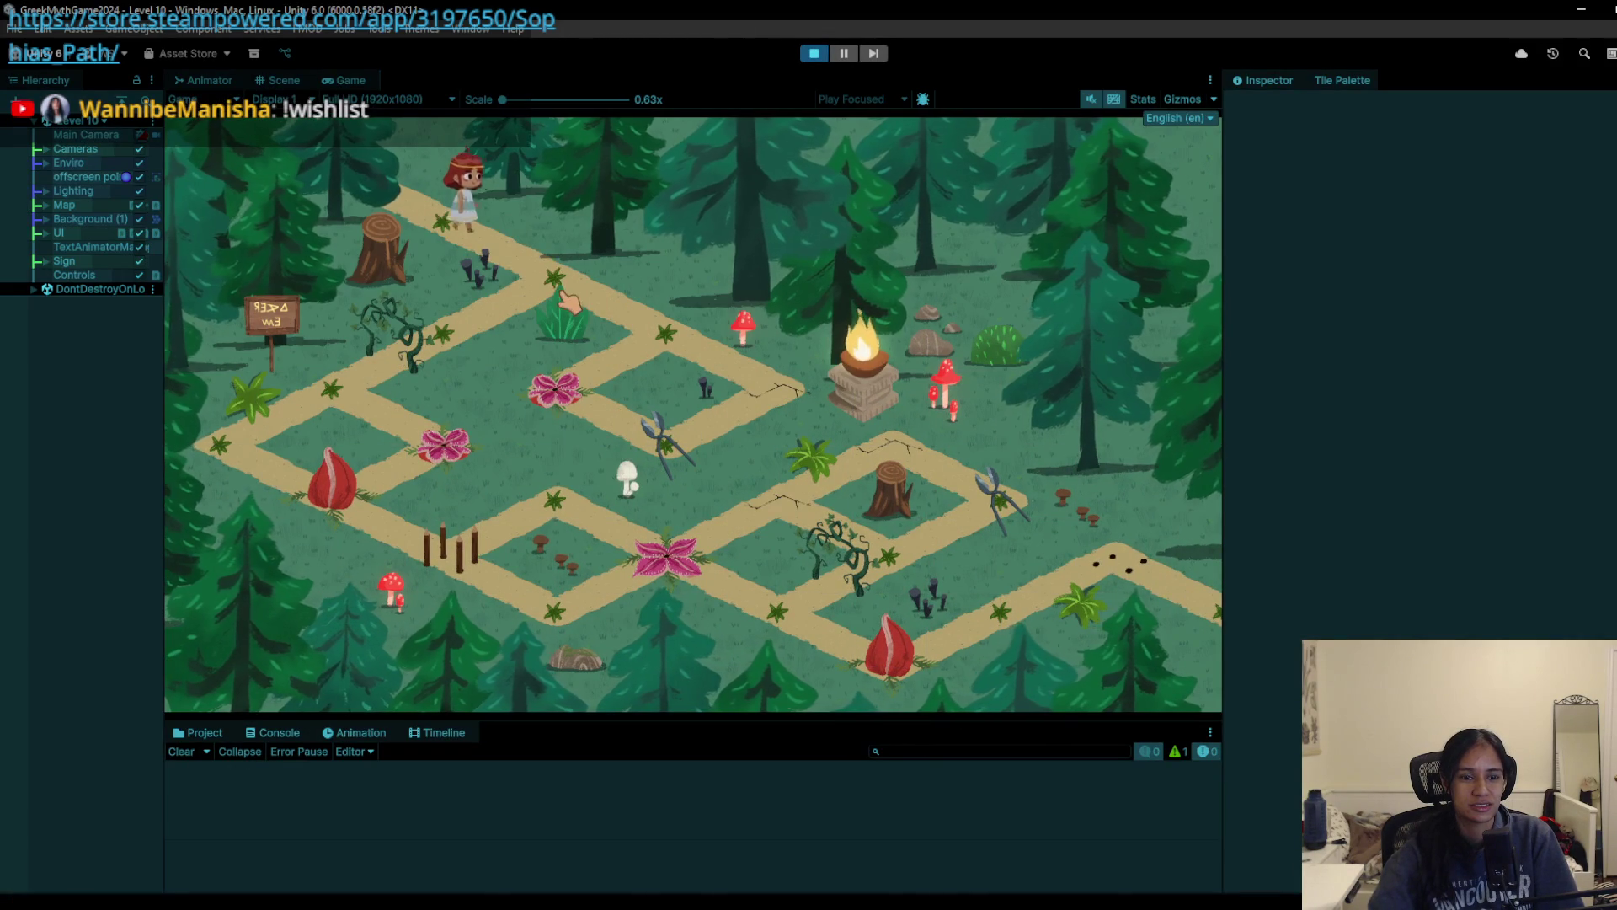
left_click(569, 302)
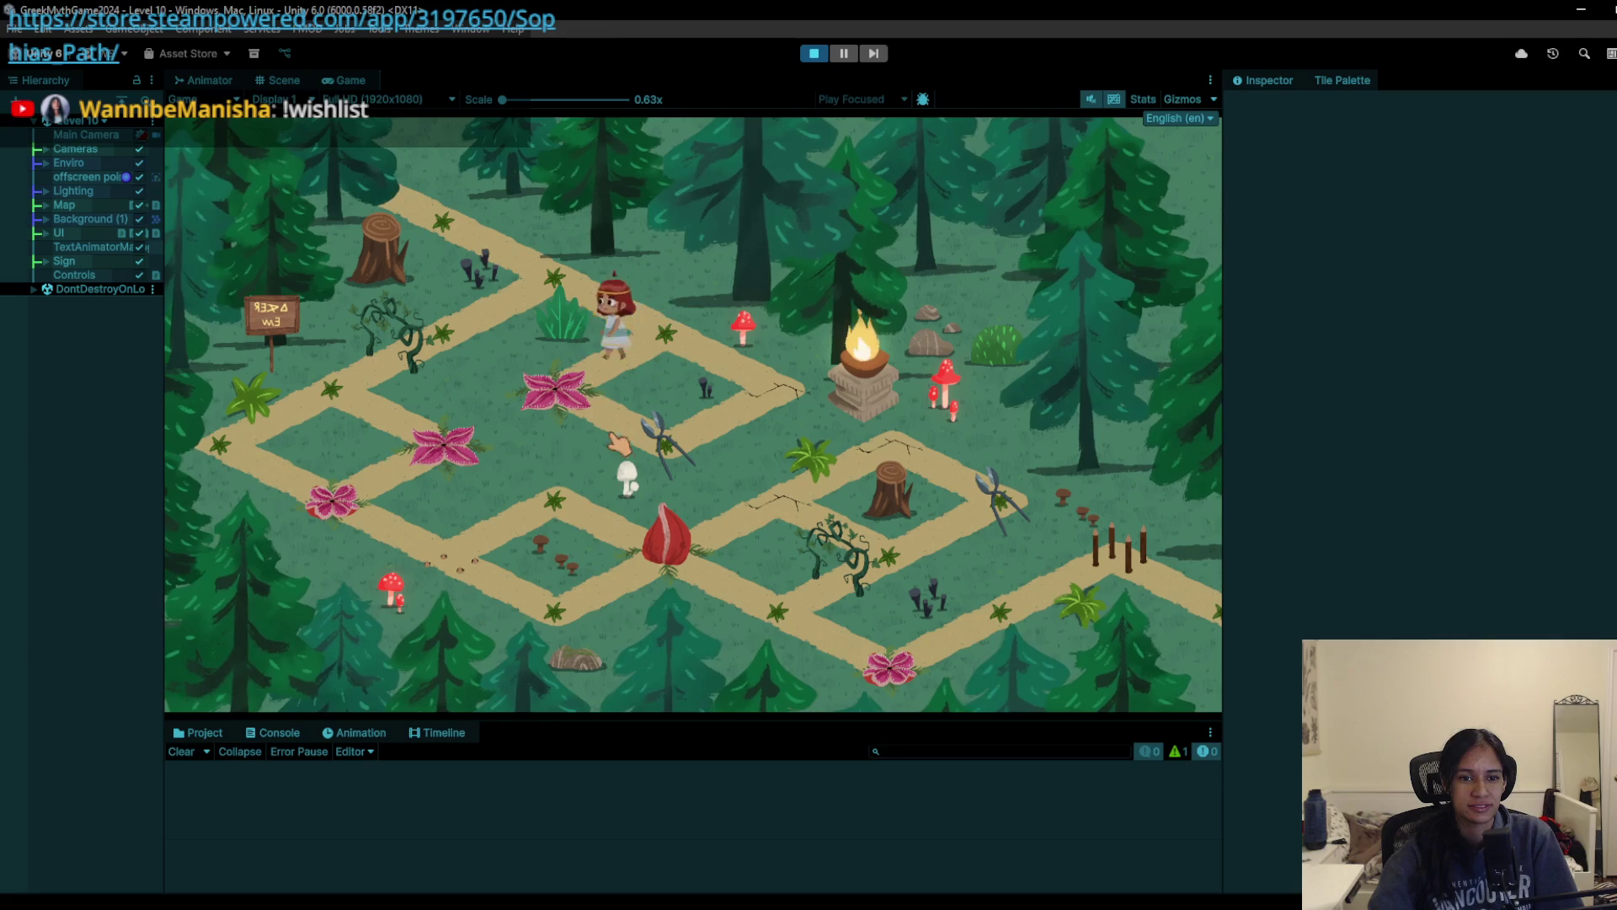
left_click(678, 352)
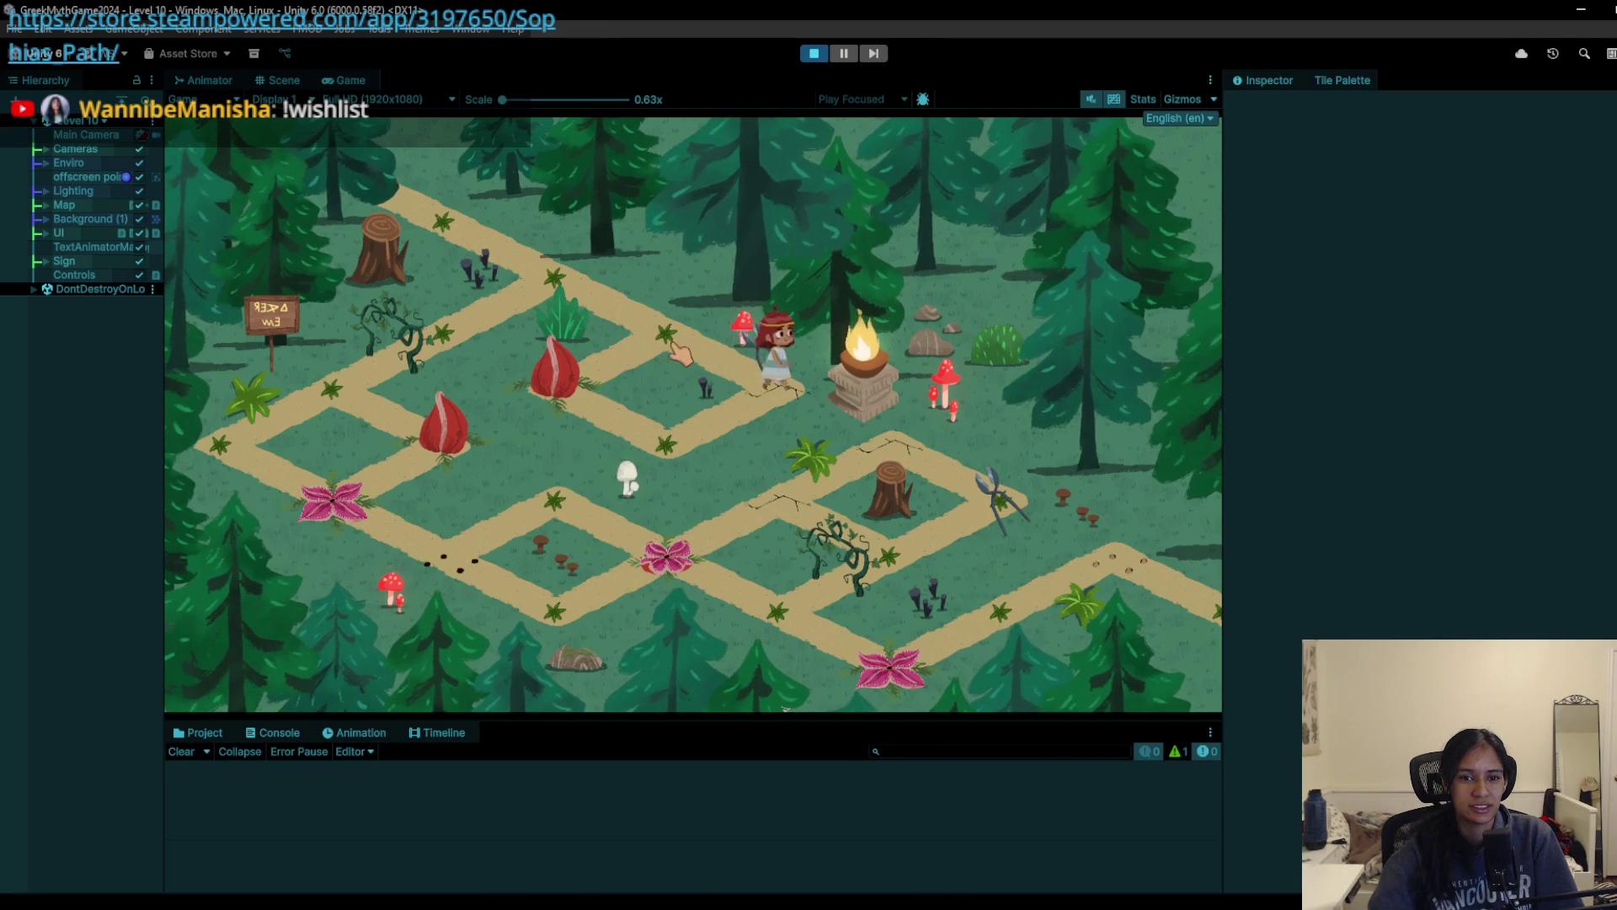
left_click(459, 346)
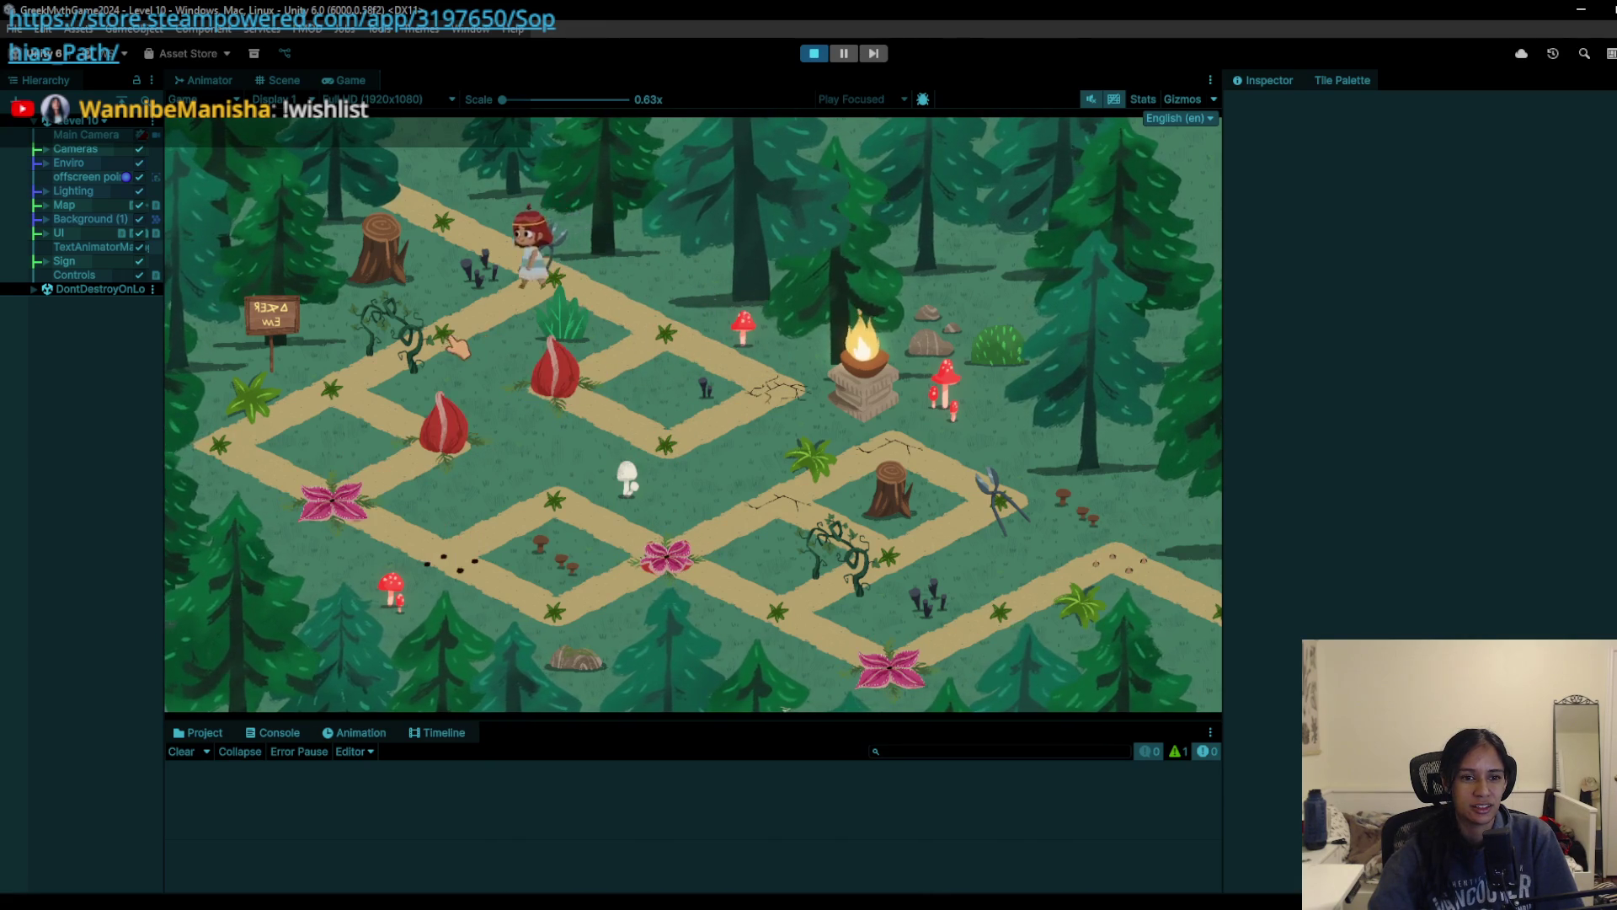
left_click(327, 415)
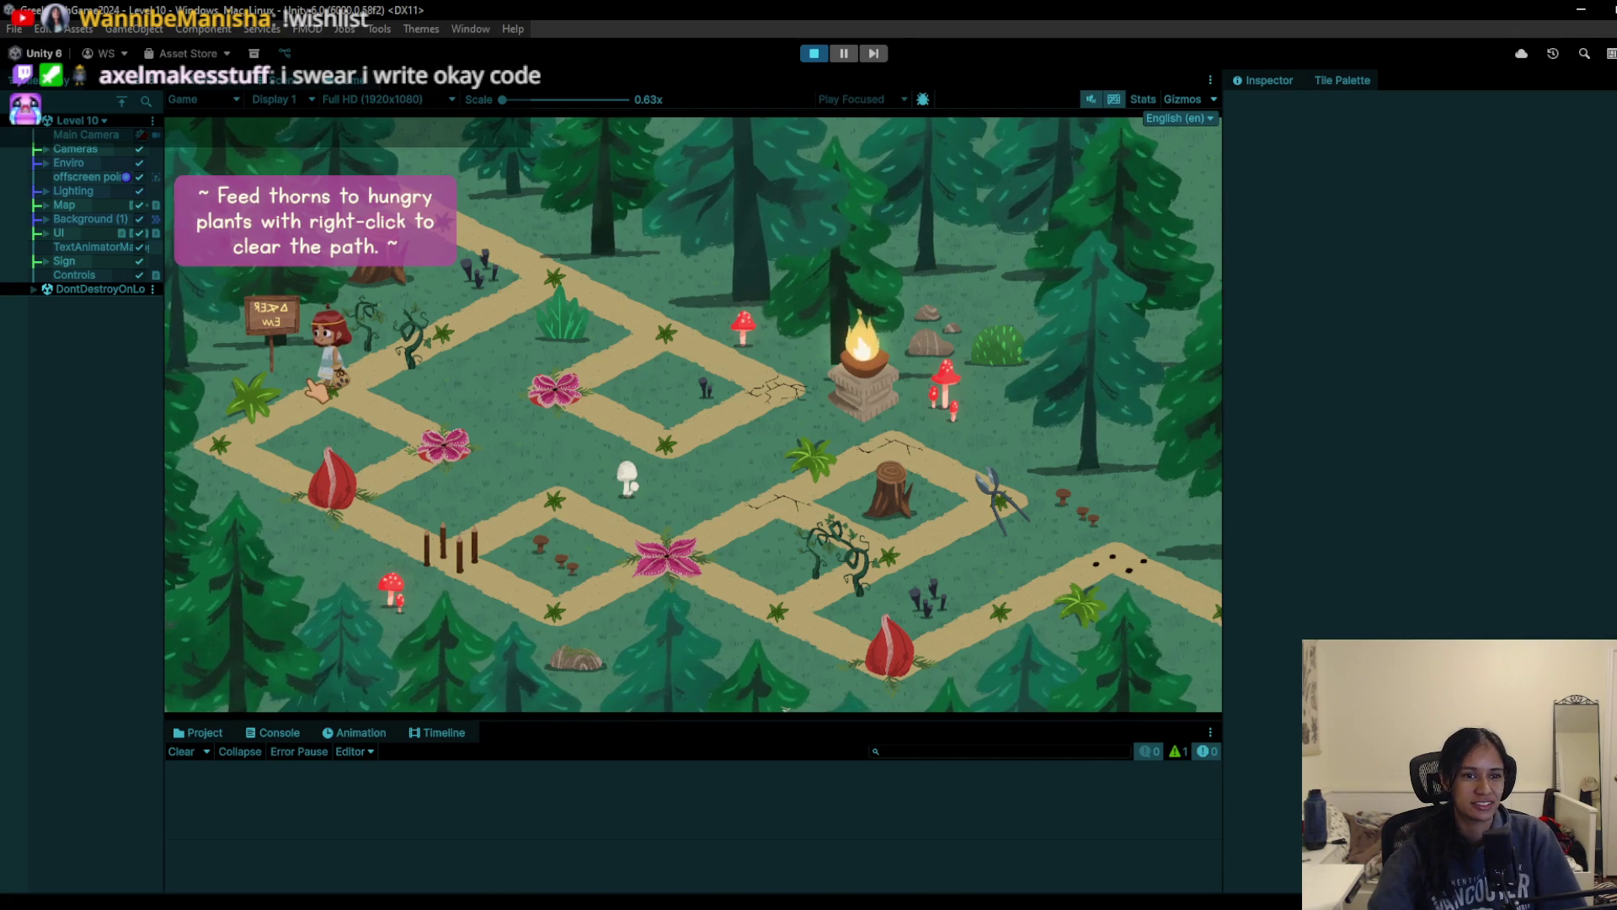
Step: Dismiss the tutorial hint and step the girl tile by tile around the sign
left_click(316, 389)
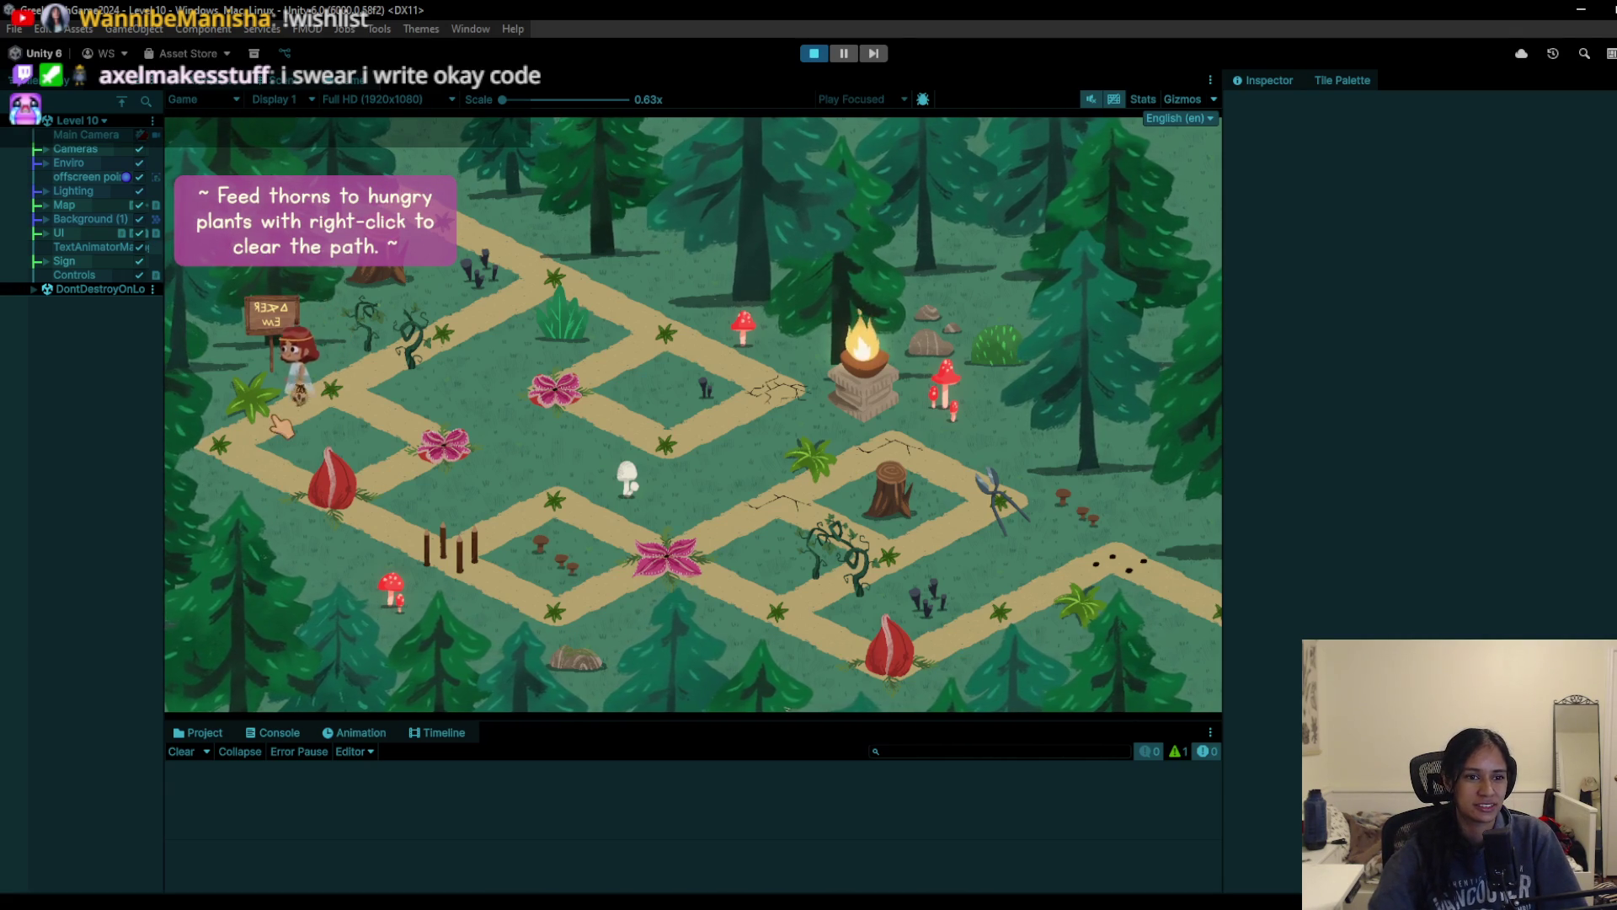
left_click(313, 382)
key("Up")
left_click(318, 379)
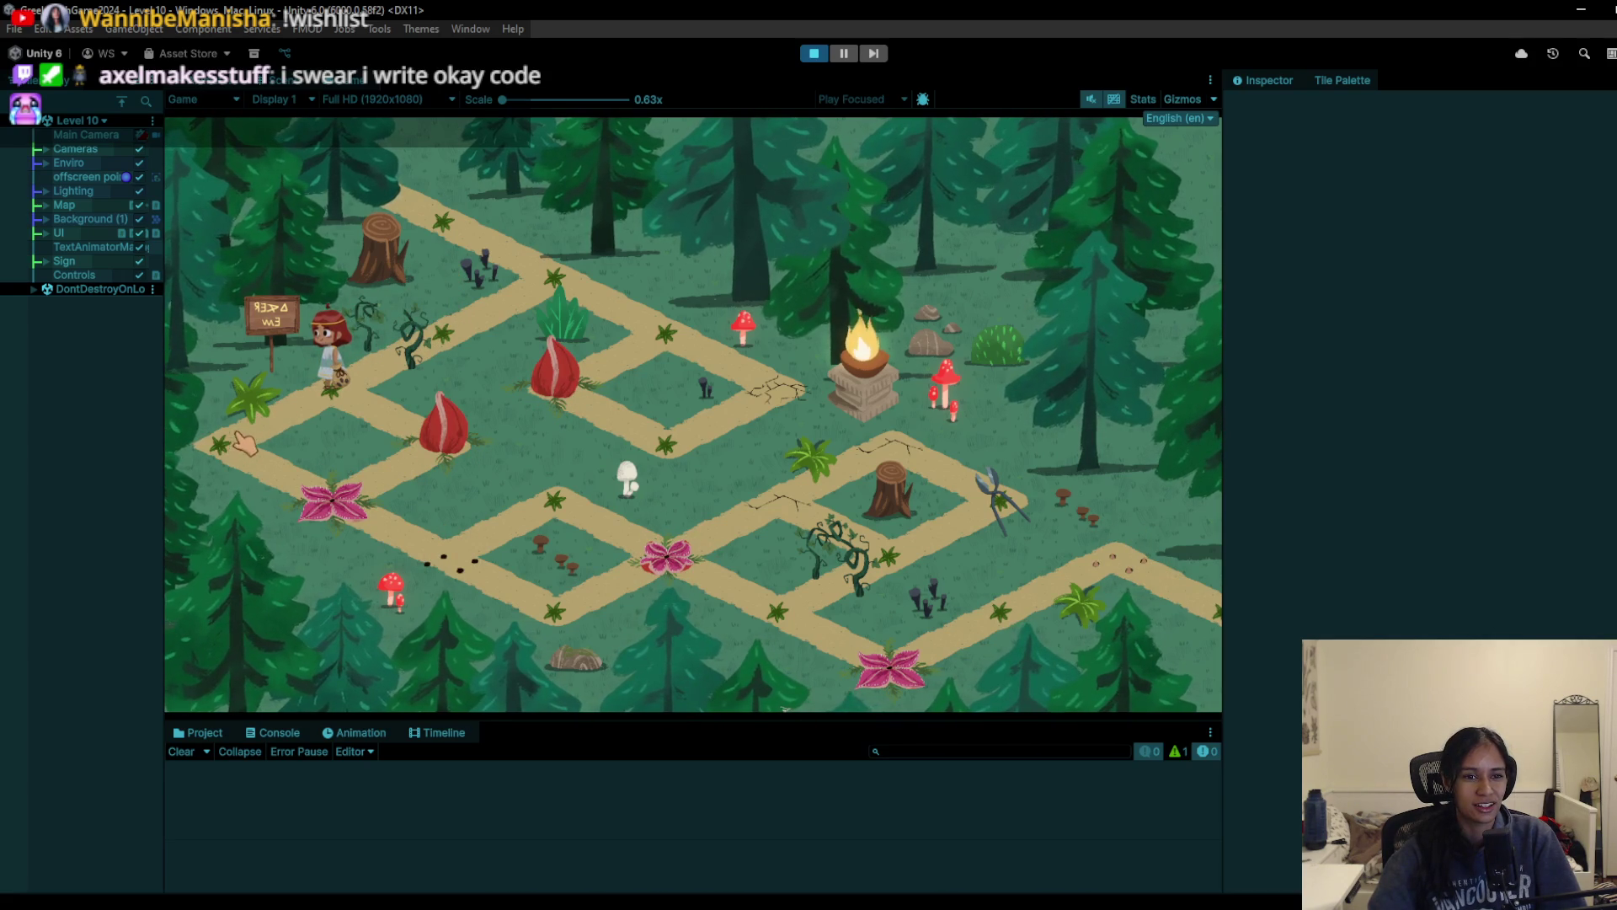
key("Up")
key("Up")
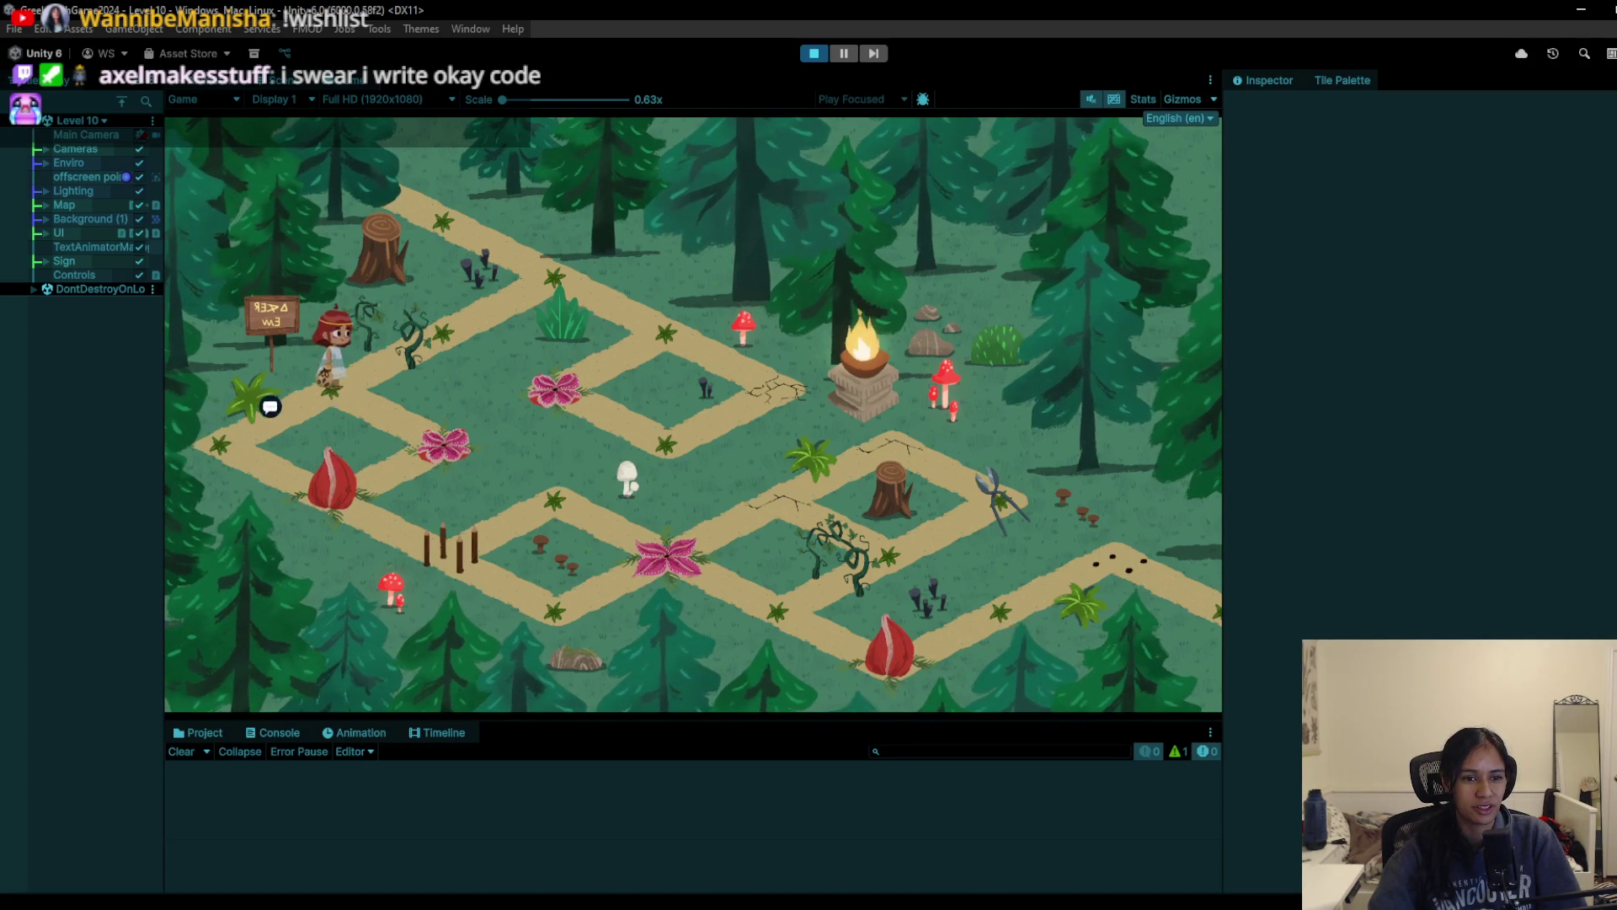
key("Down")
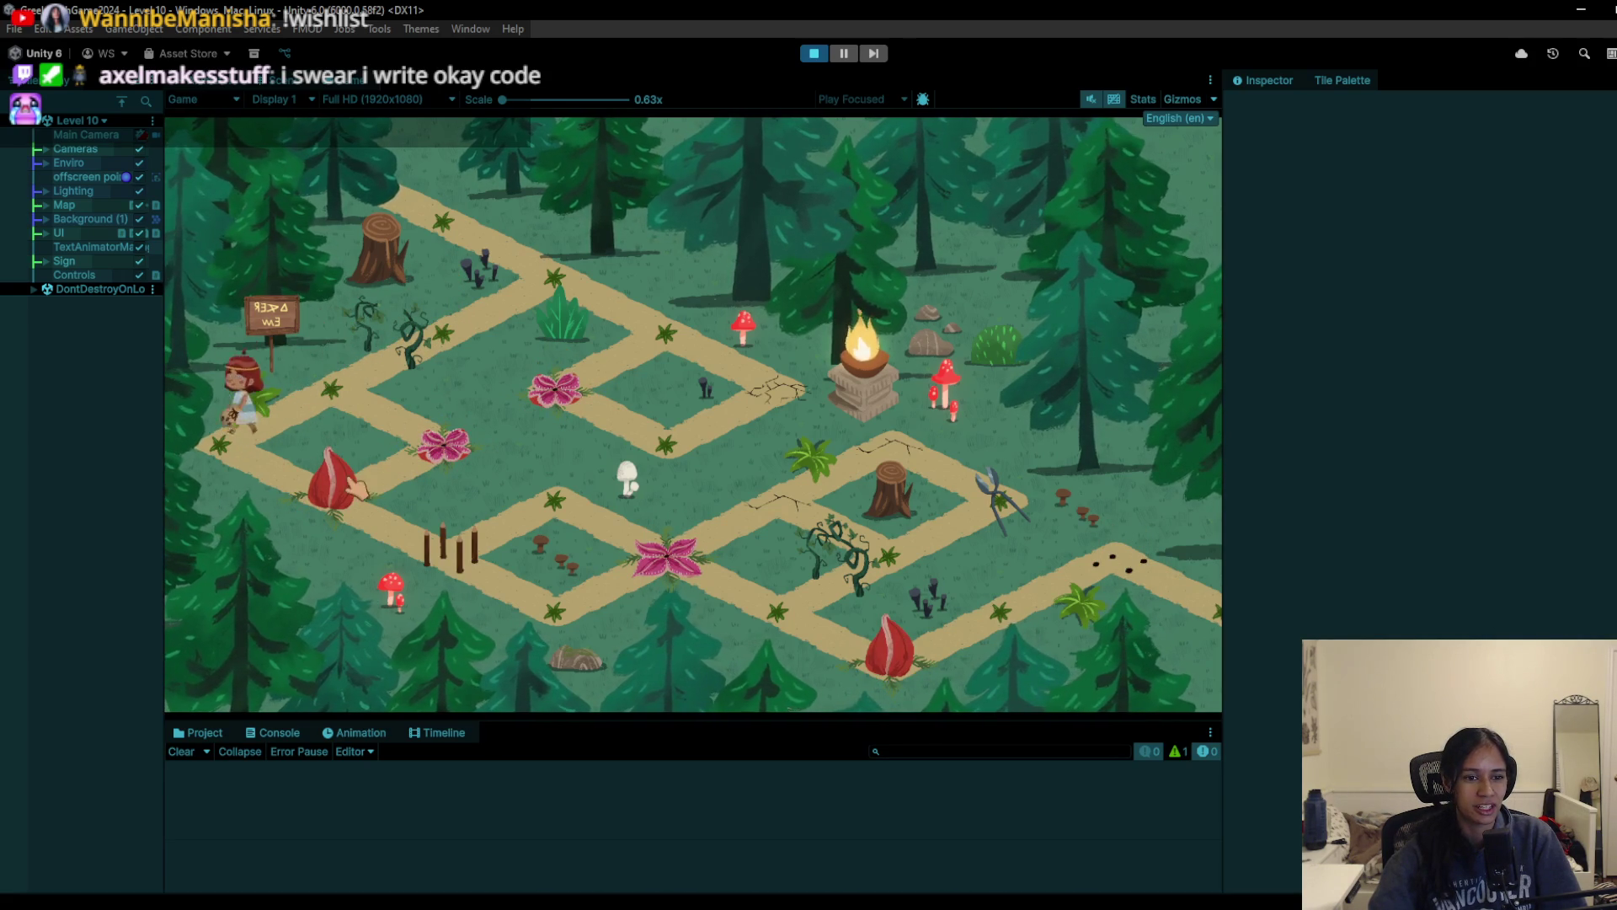
left_click(345, 506)
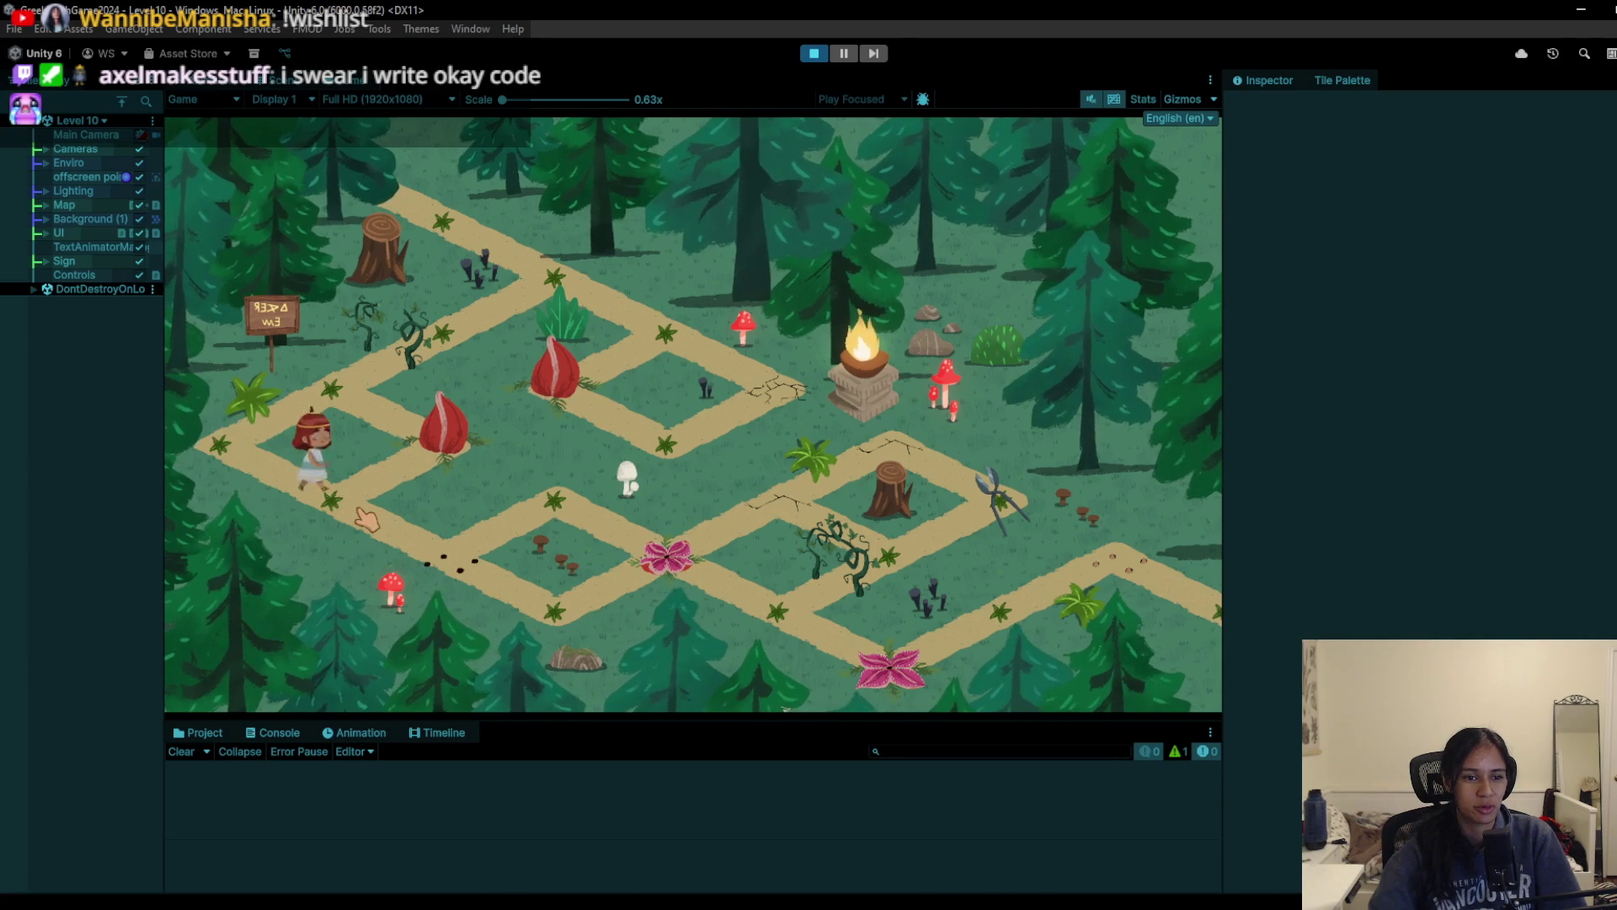
key("Left")
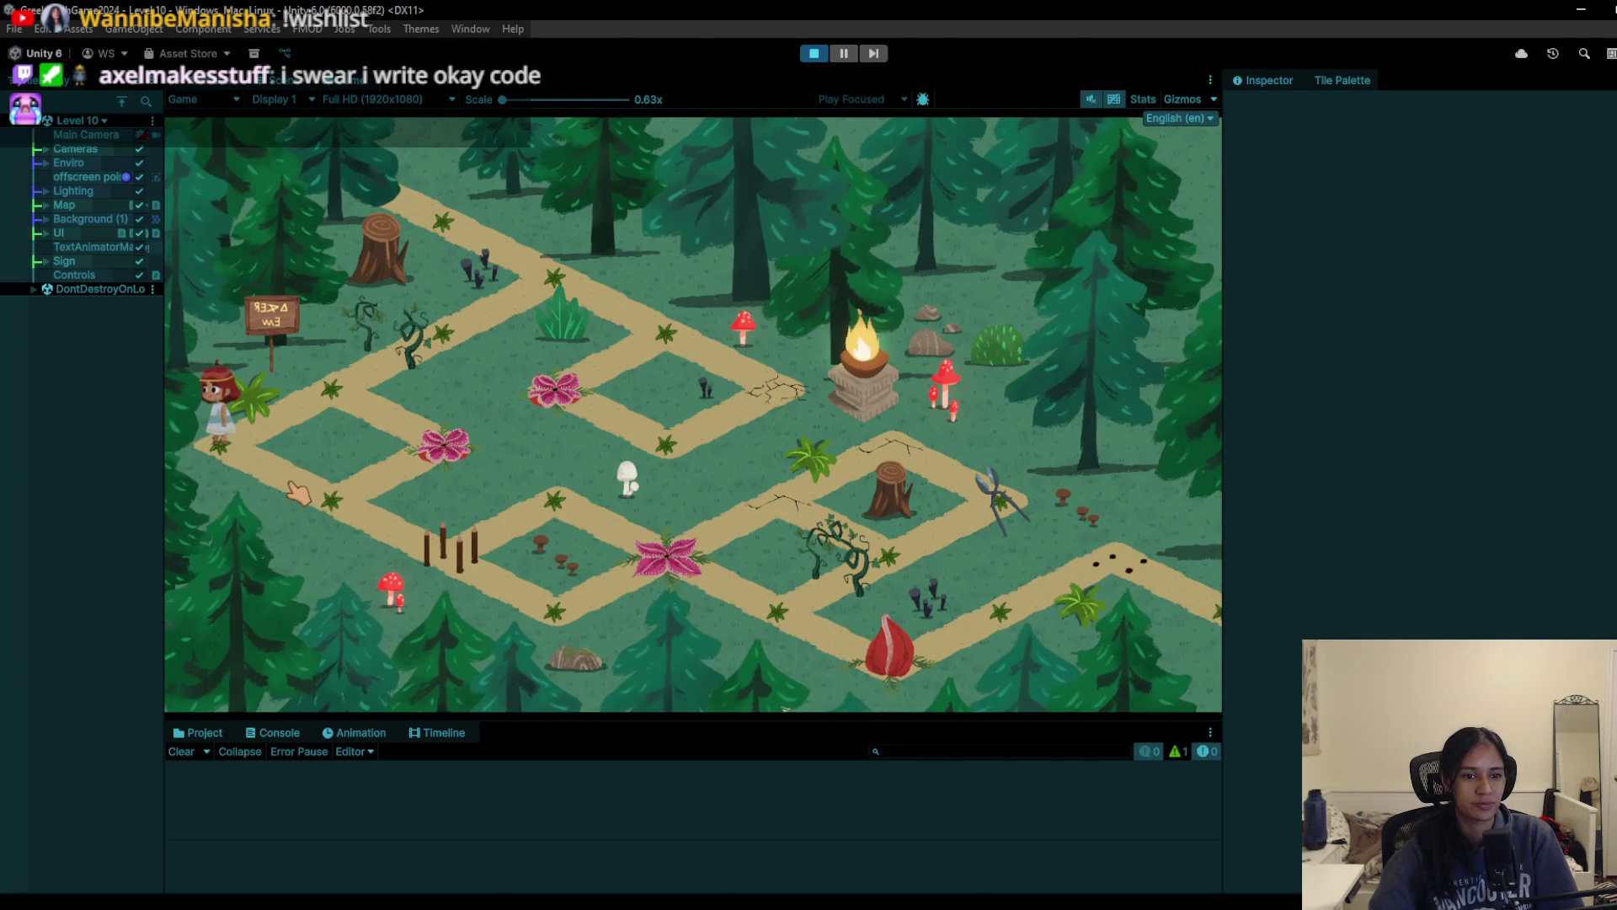
left_click(341, 512)
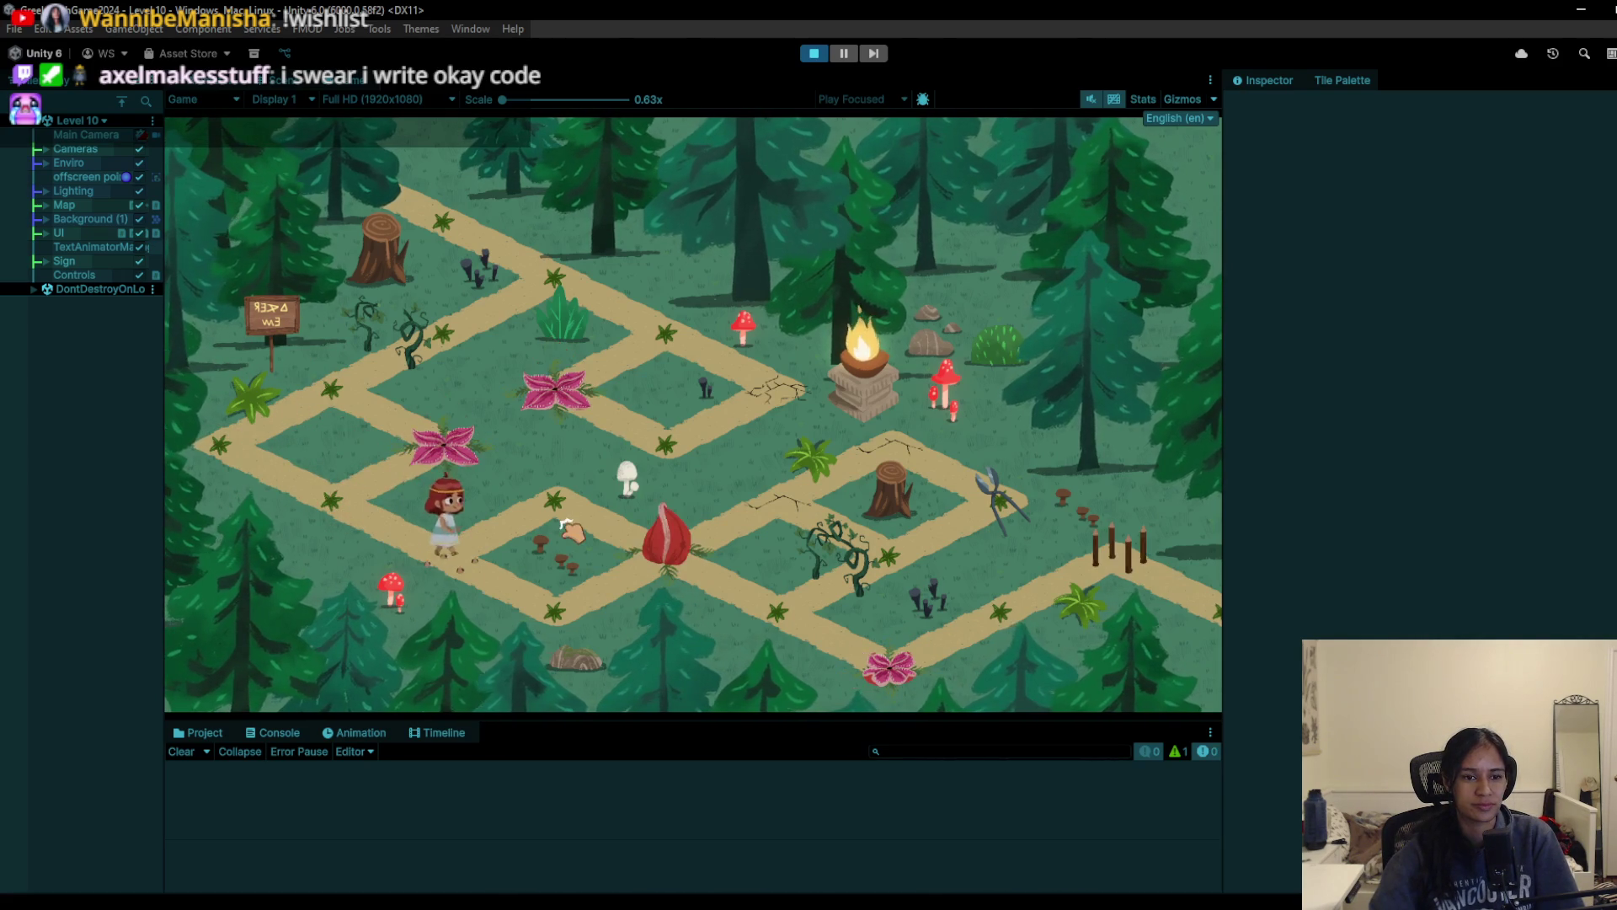
Step: Walk the girl along the lower path and away from the corner, then stop playing
left_click(623, 583)
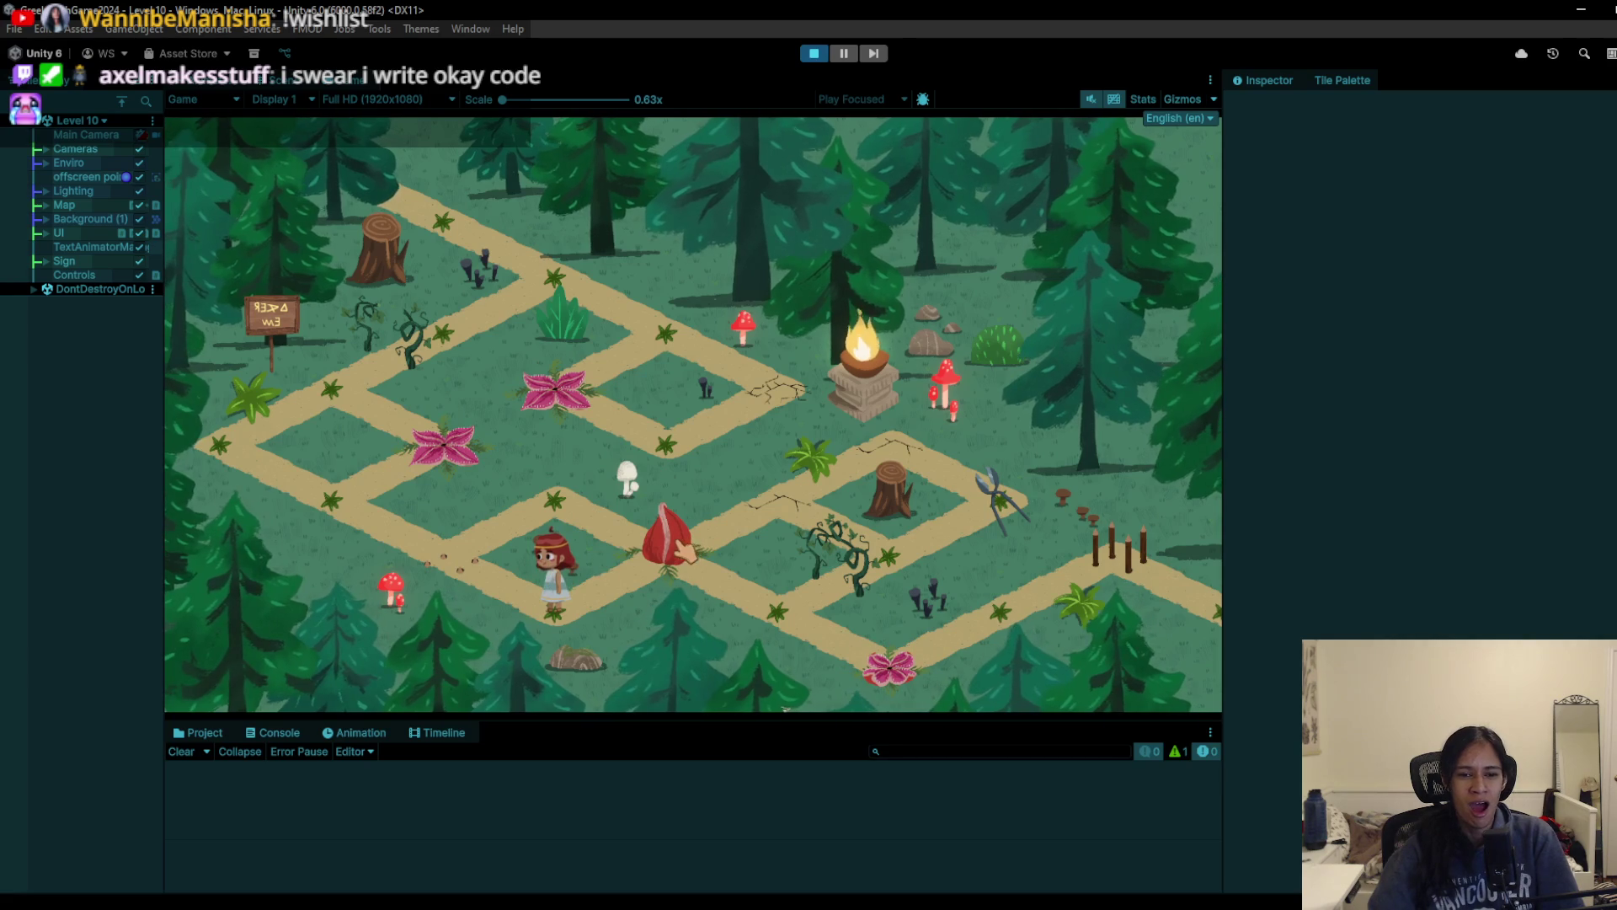
left_click(514, 546)
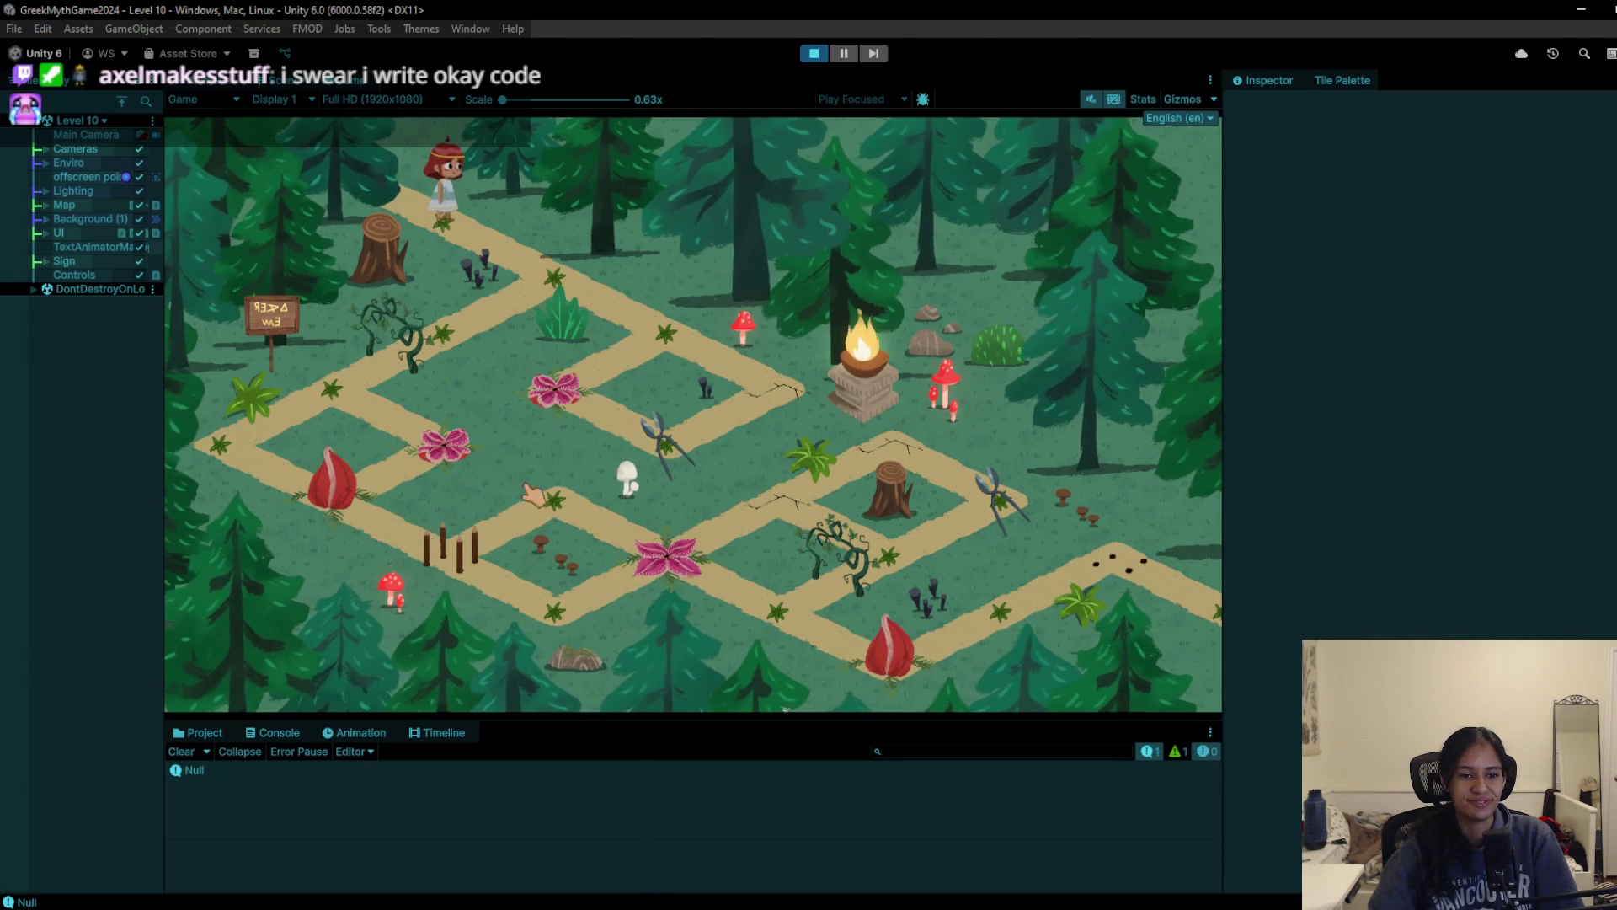
key("ctrl+p")
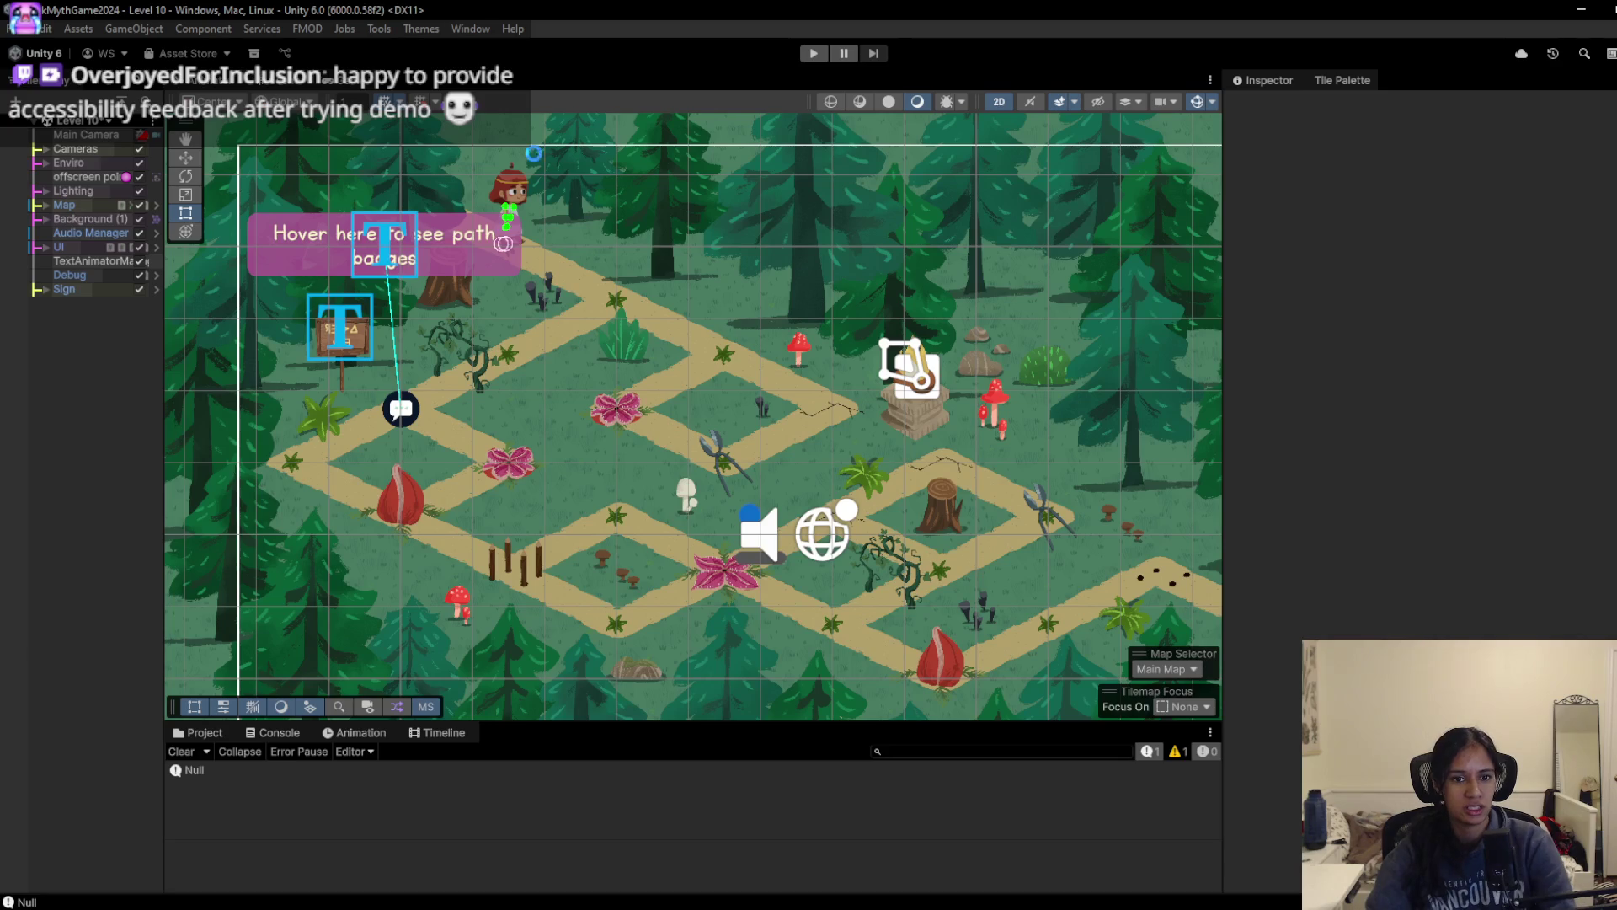
Step: Load Level 12 - Athena Temple from the Hierarchy scene list and press Play
key("alt+Tab")
key("alt+Tab")
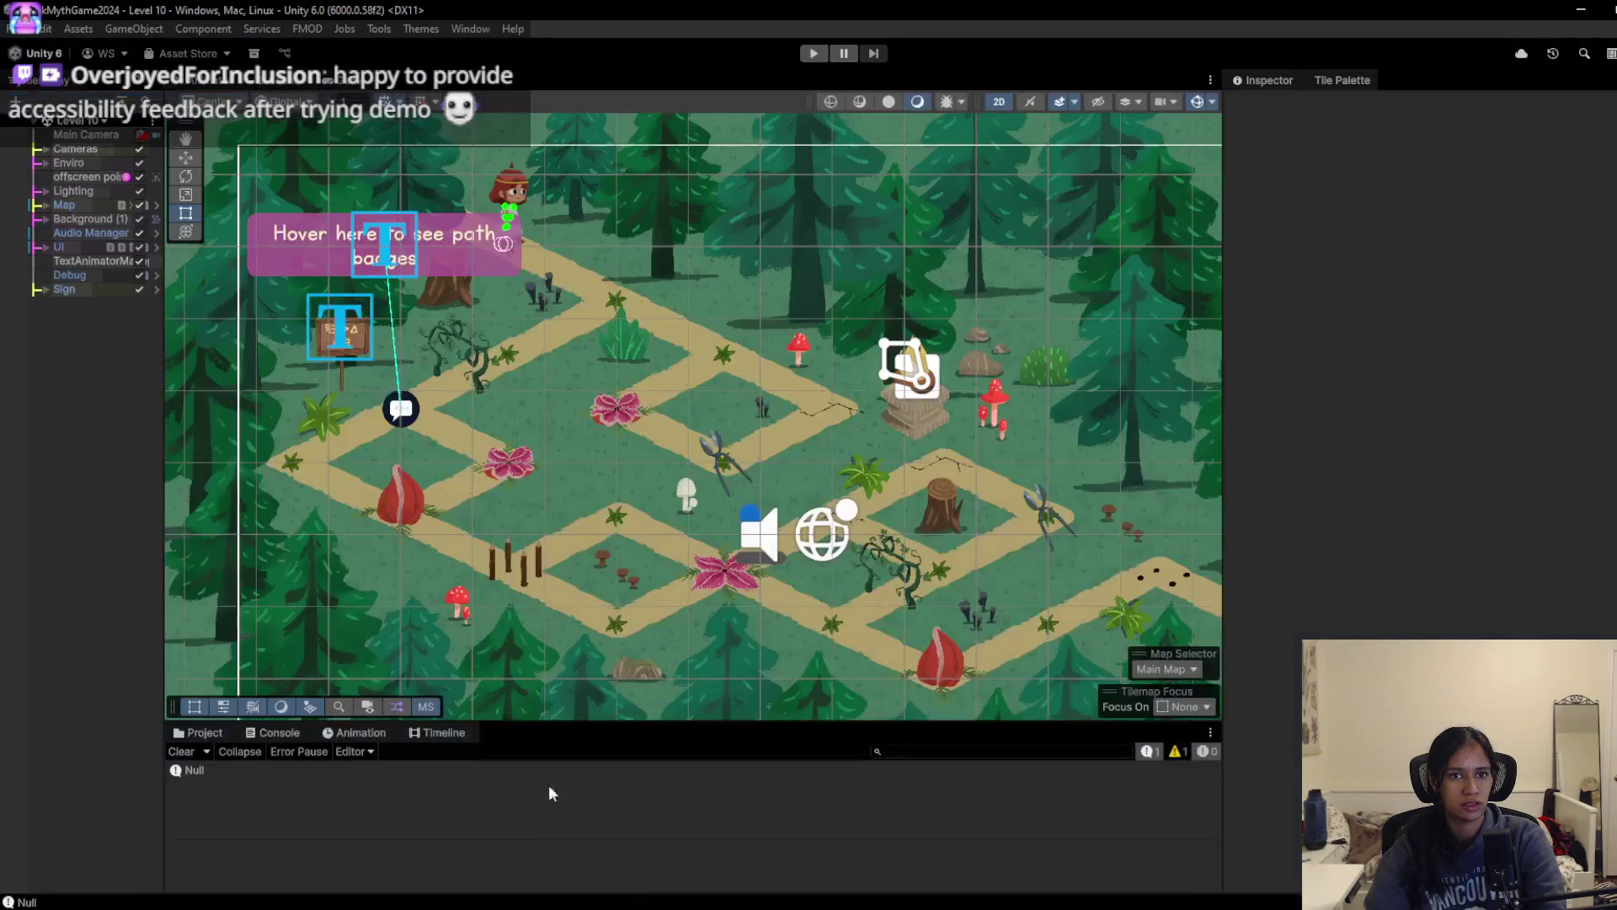
left_click(94, 124)
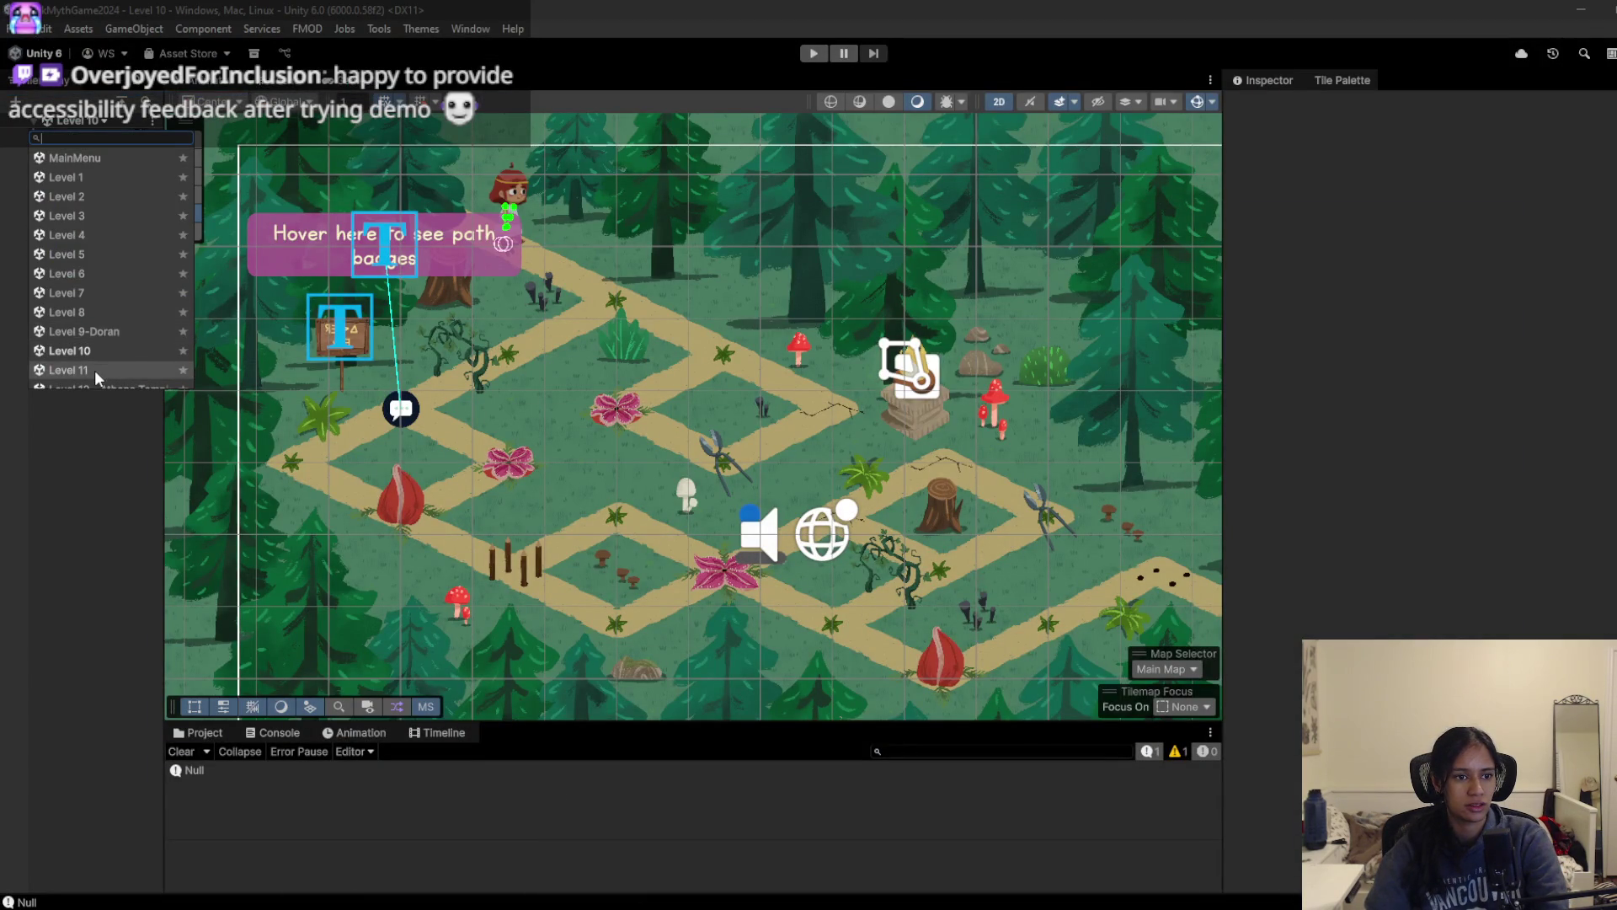
scroll(94, 370, "down", 1)
left_click(99, 333)
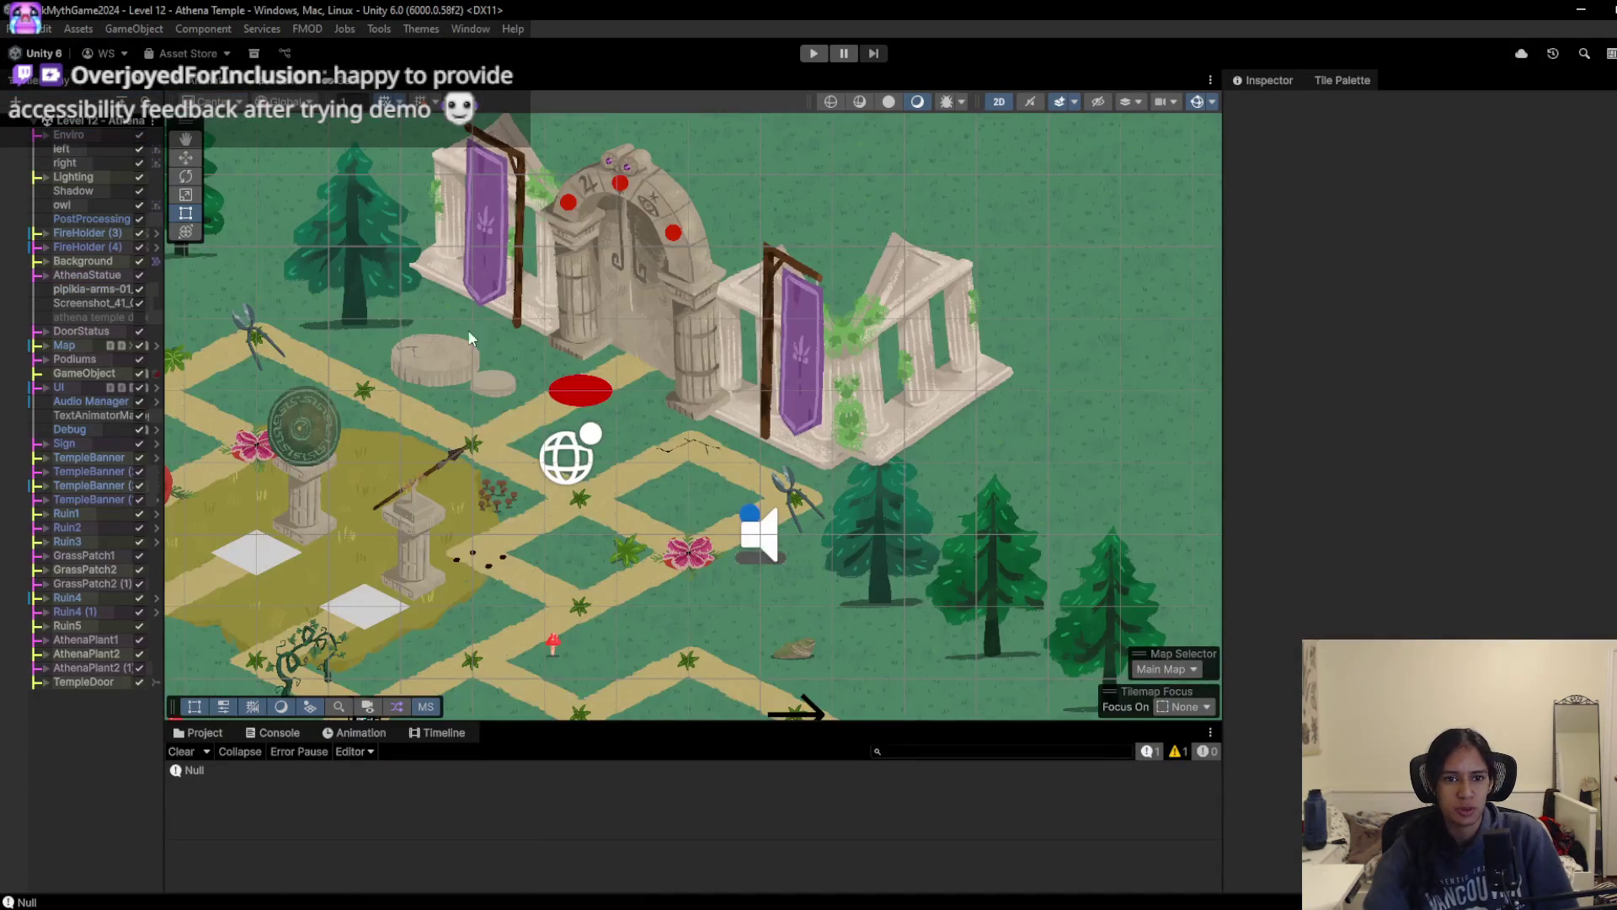
left_click(821, 48)
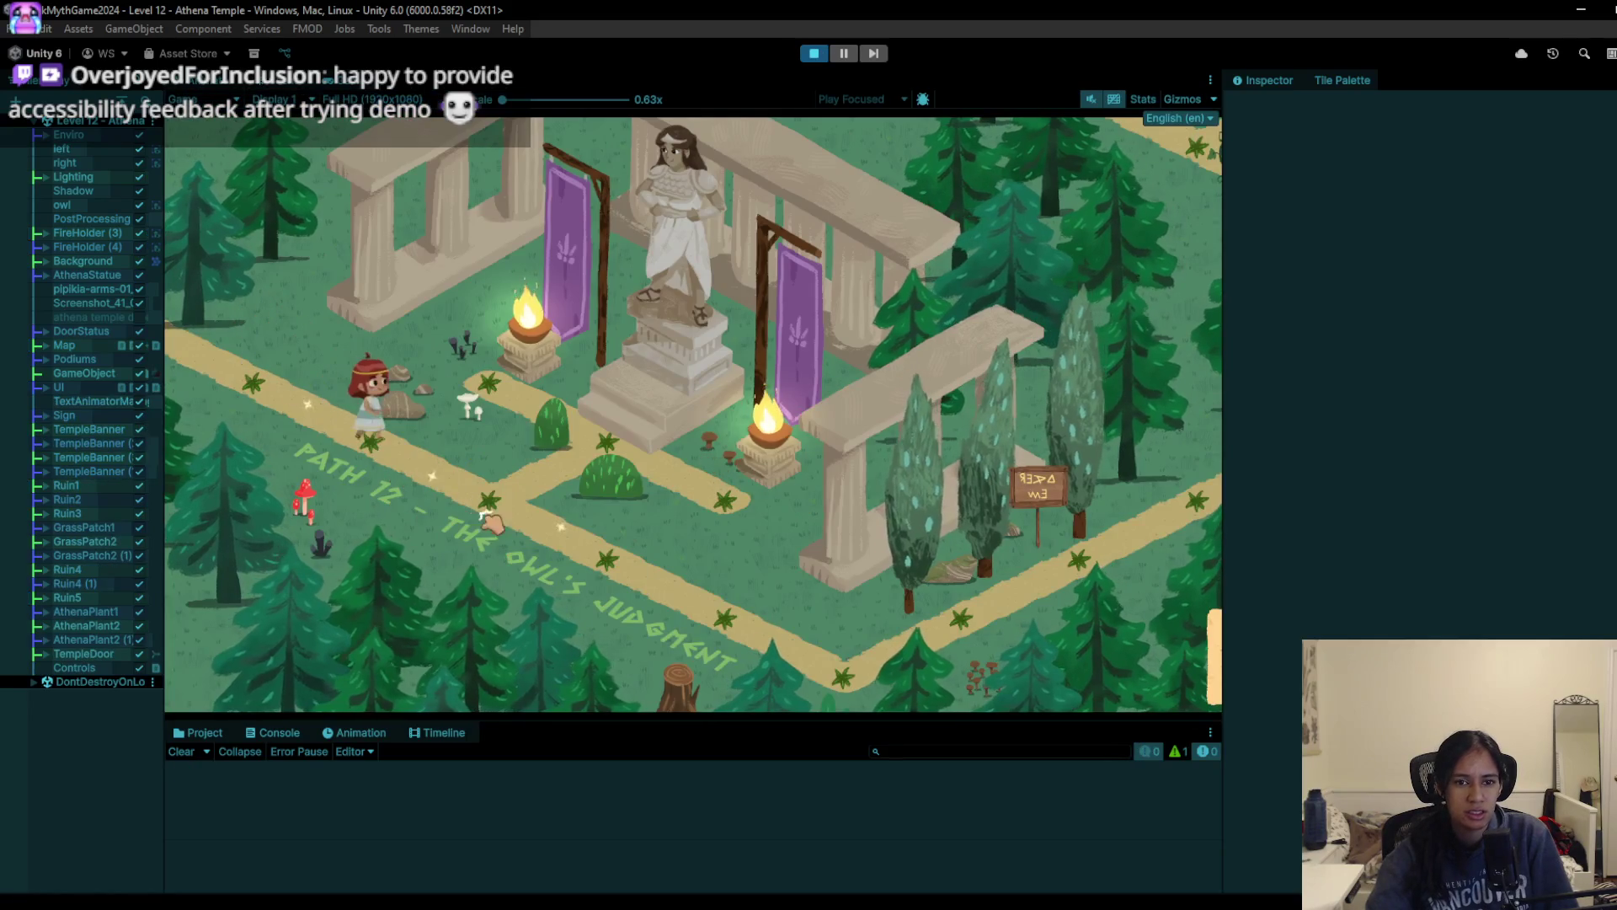
Step: Walk the girl from the temple entrance along the path, closing a flower, back toward the temple
mouse_move(492, 523)
left_mouse_down()
mouse_move(716, 640)
mouse_move(1087, 569)
mouse_move(1200, 467)
mouse_move(630, 499)
left_mouse_up()
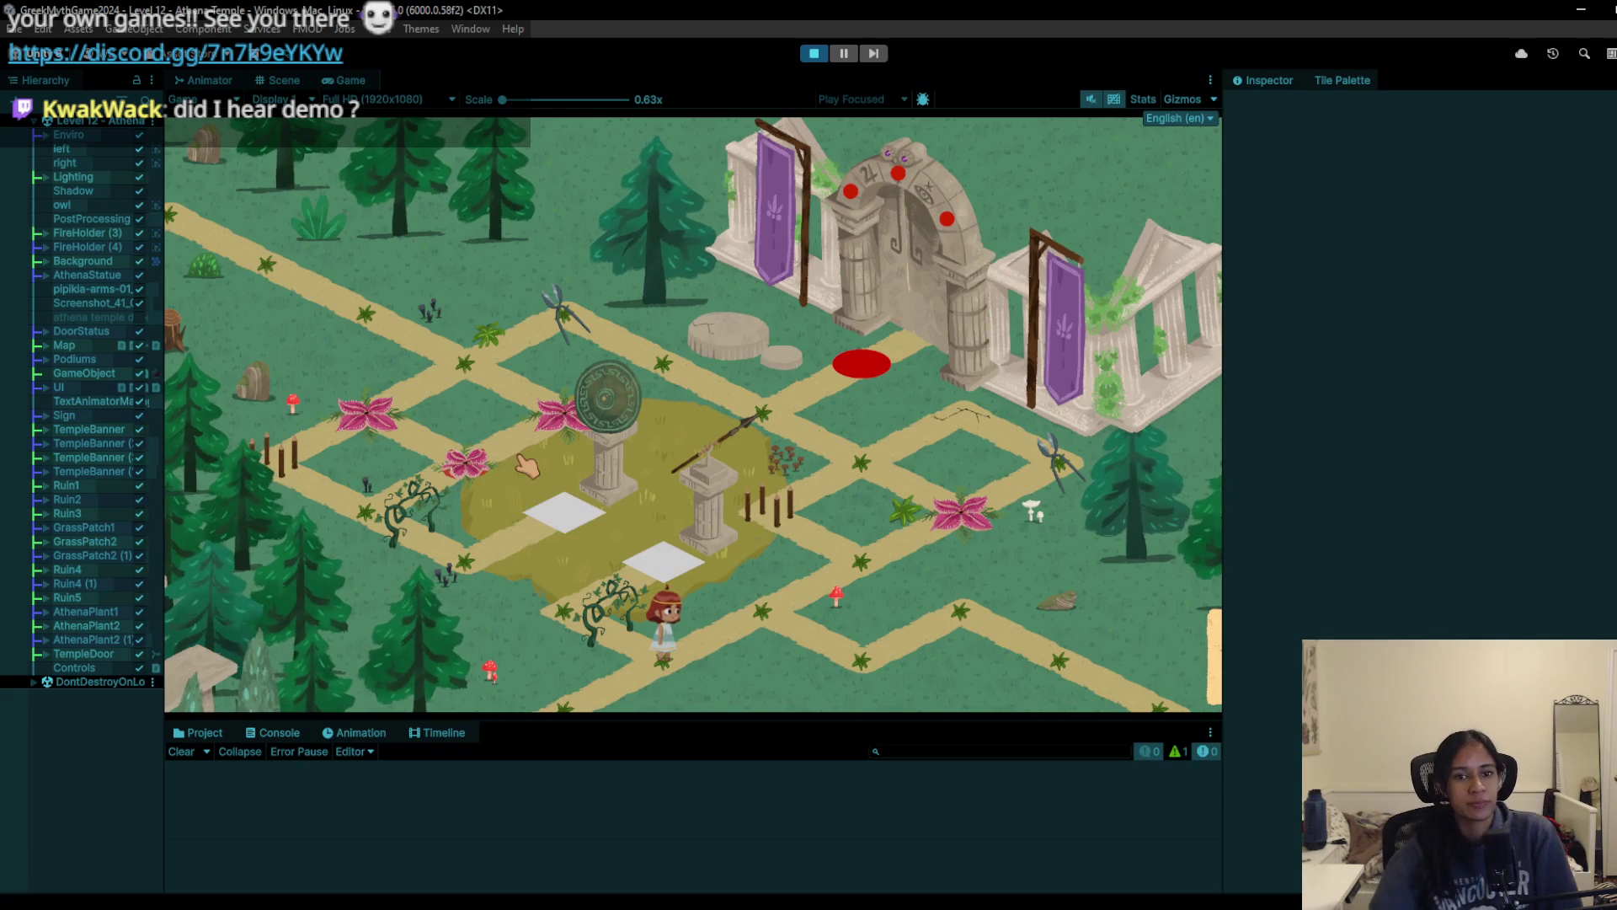
left_click(758, 607)
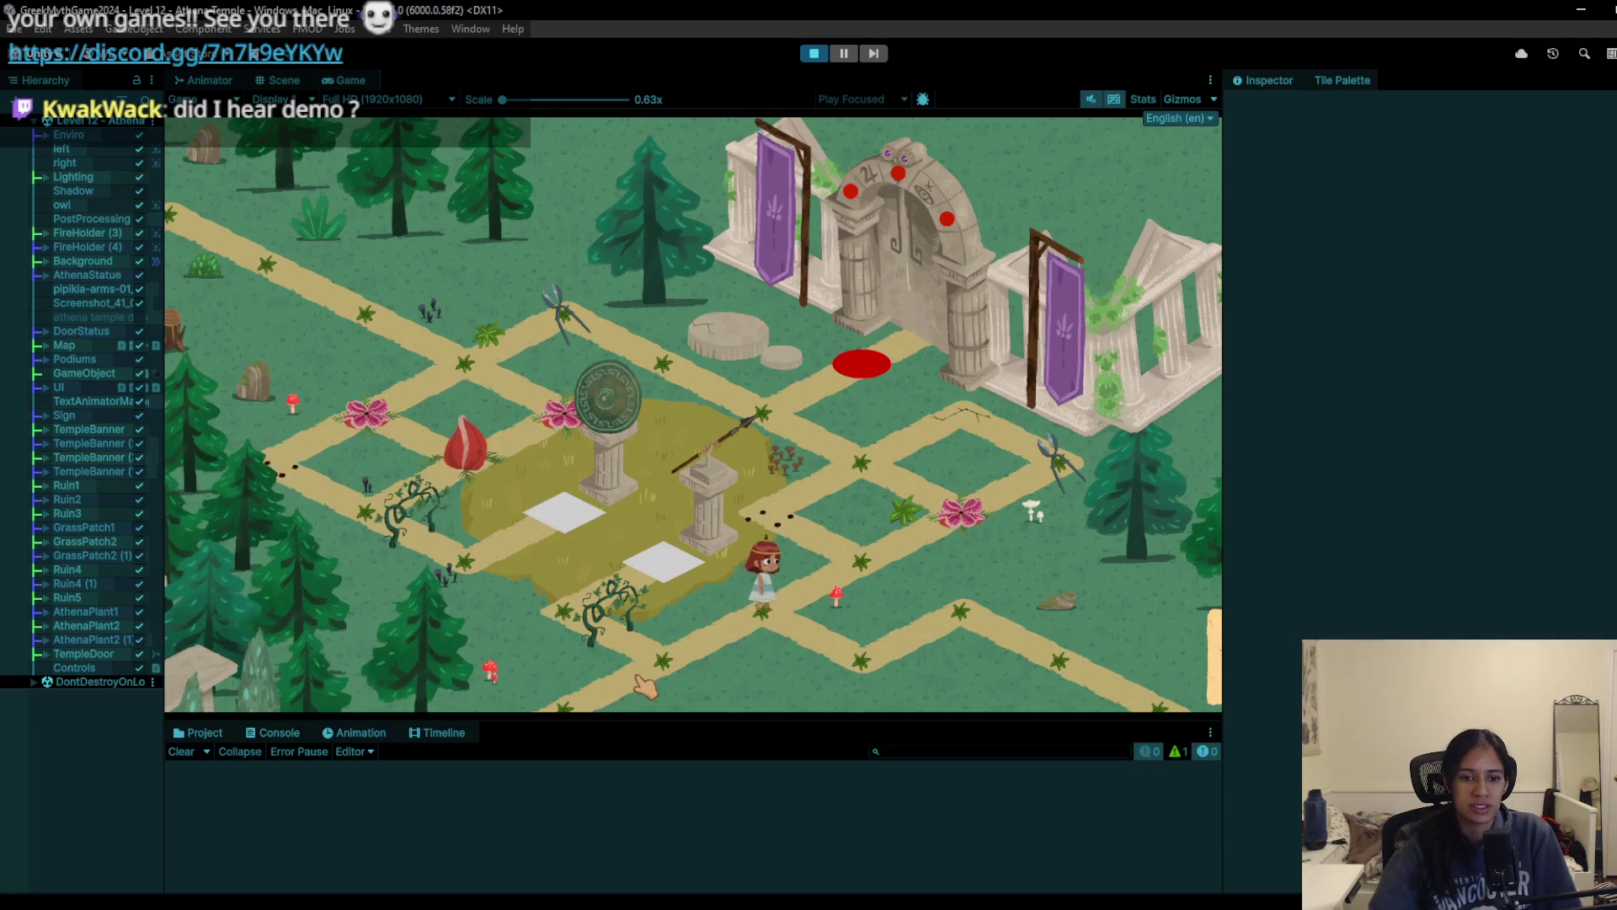
left_click(664, 663)
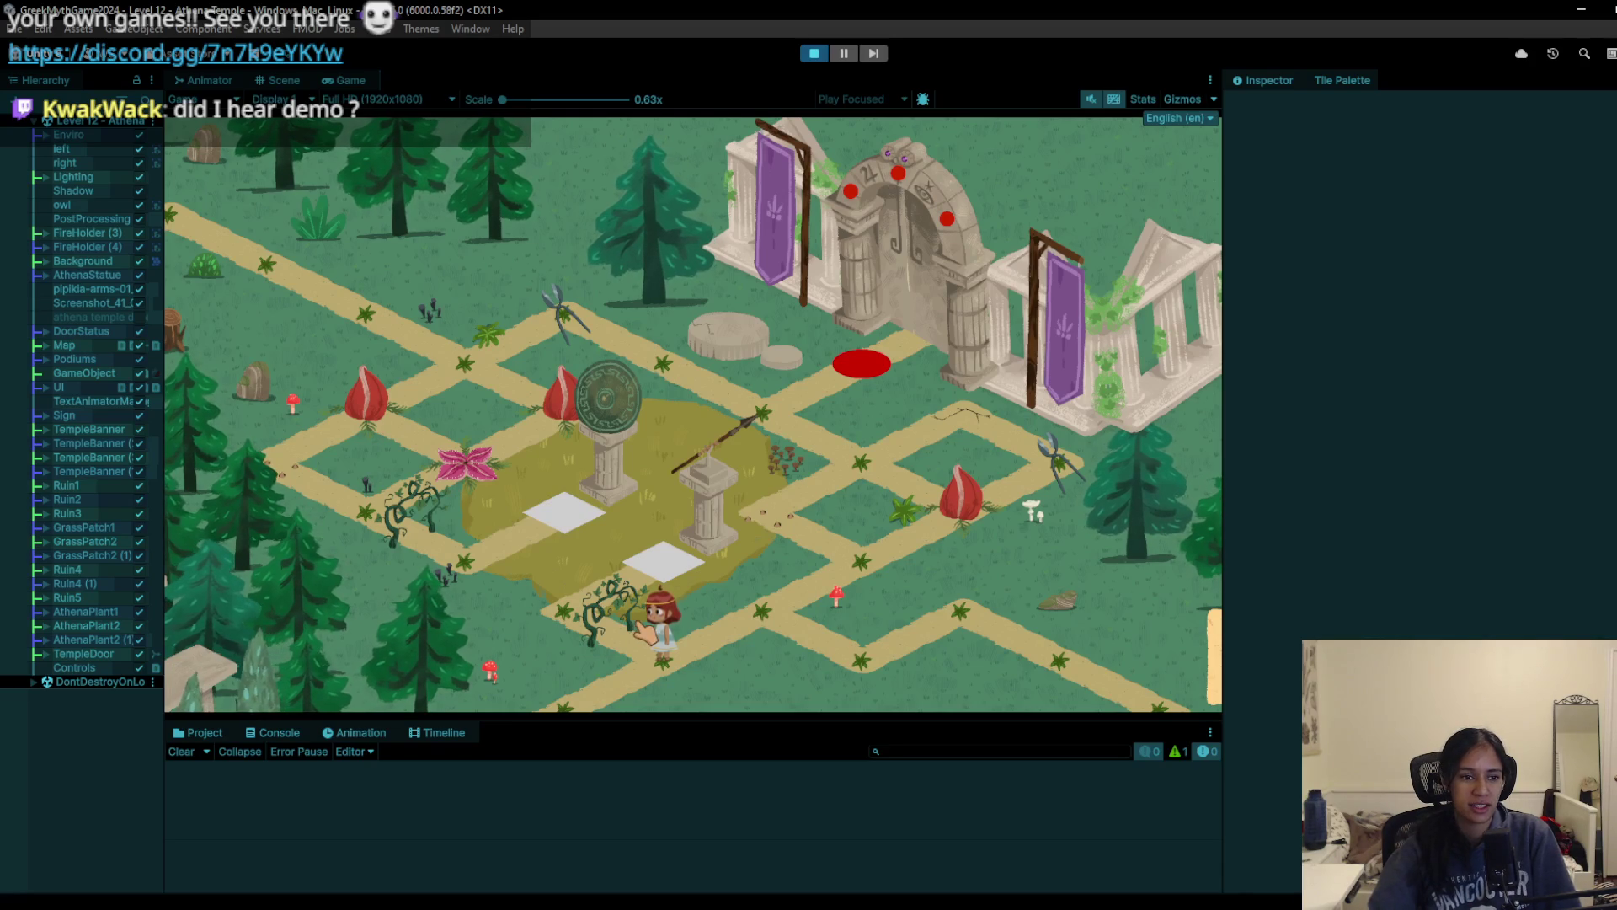
left_click(740, 645)
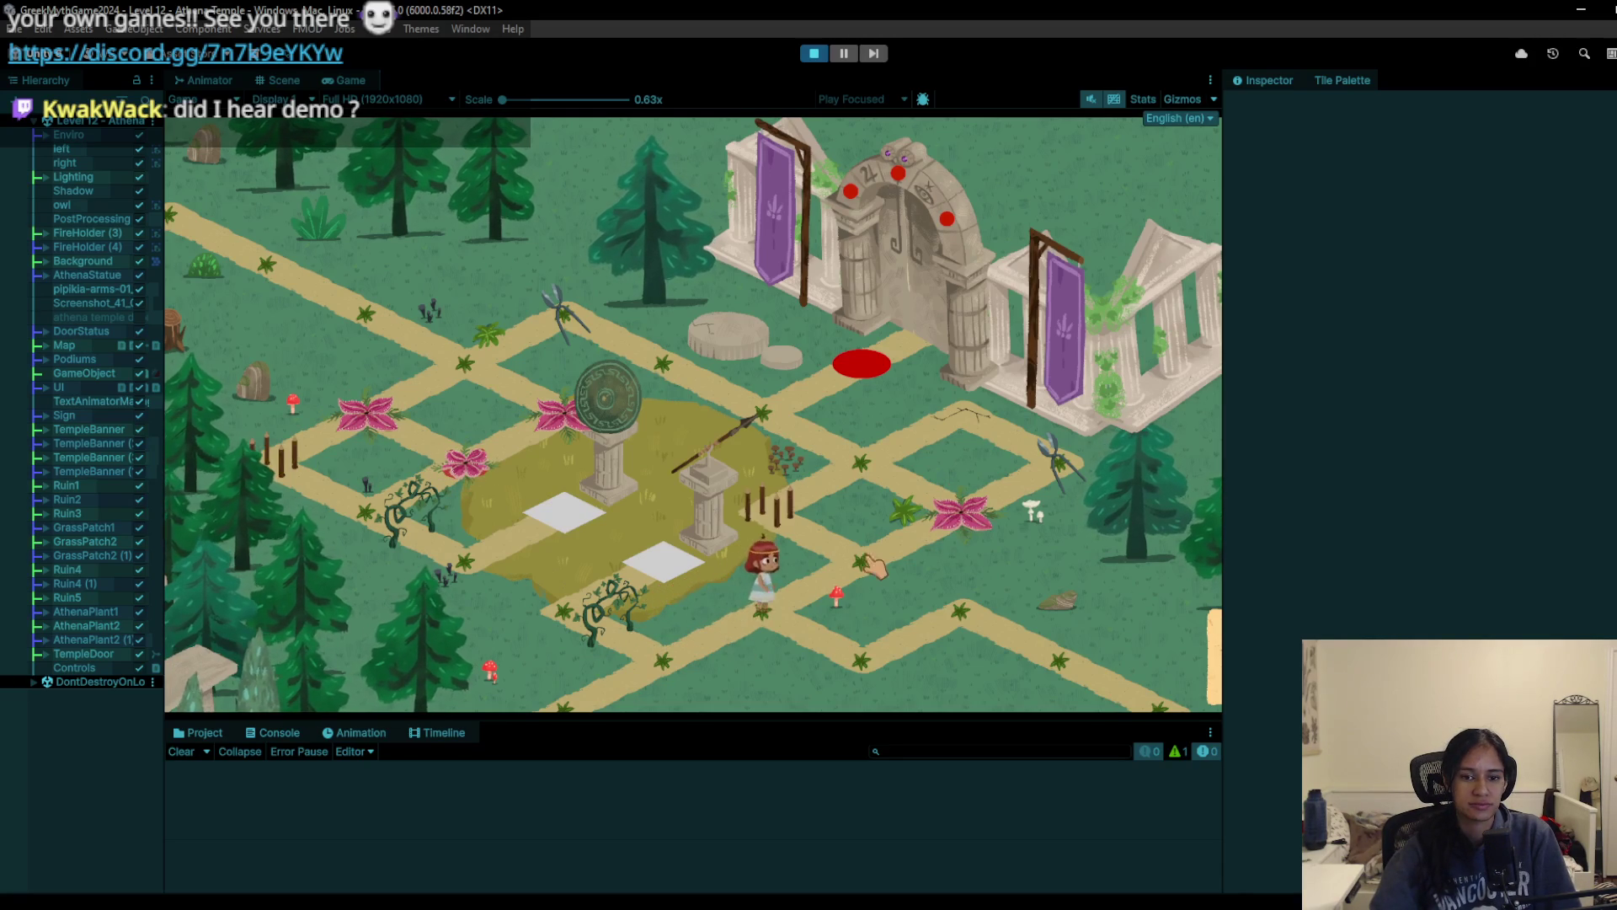
left_click(811, 526)
left_click(722, 394)
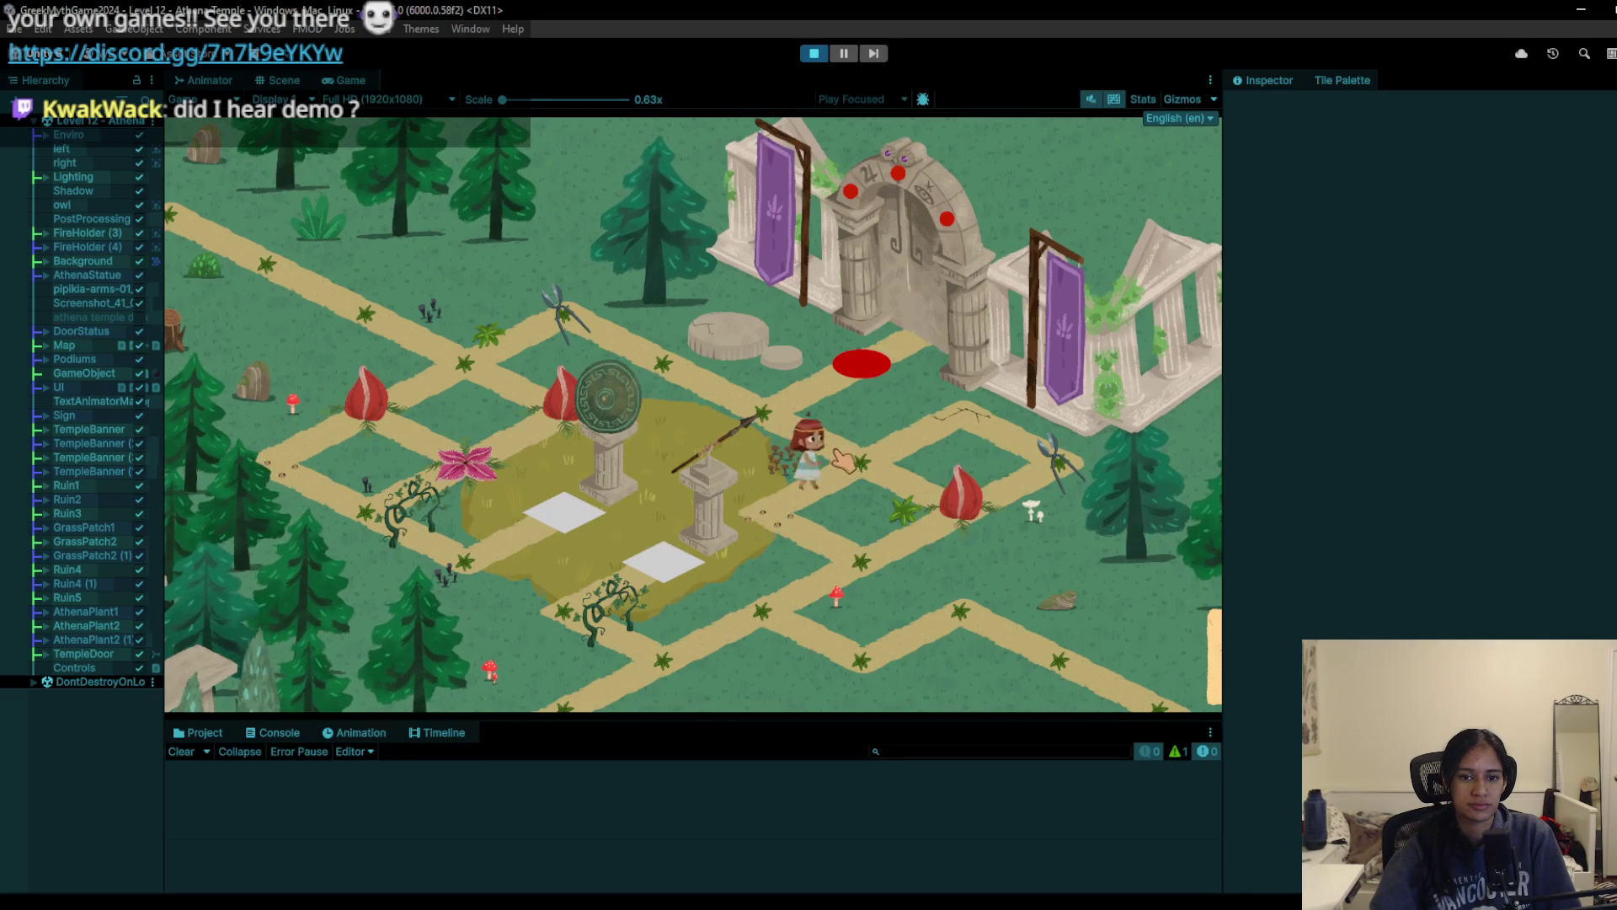
Step: Walk the girl to the plants and step around them with W, S and D to toggle them
key("w")
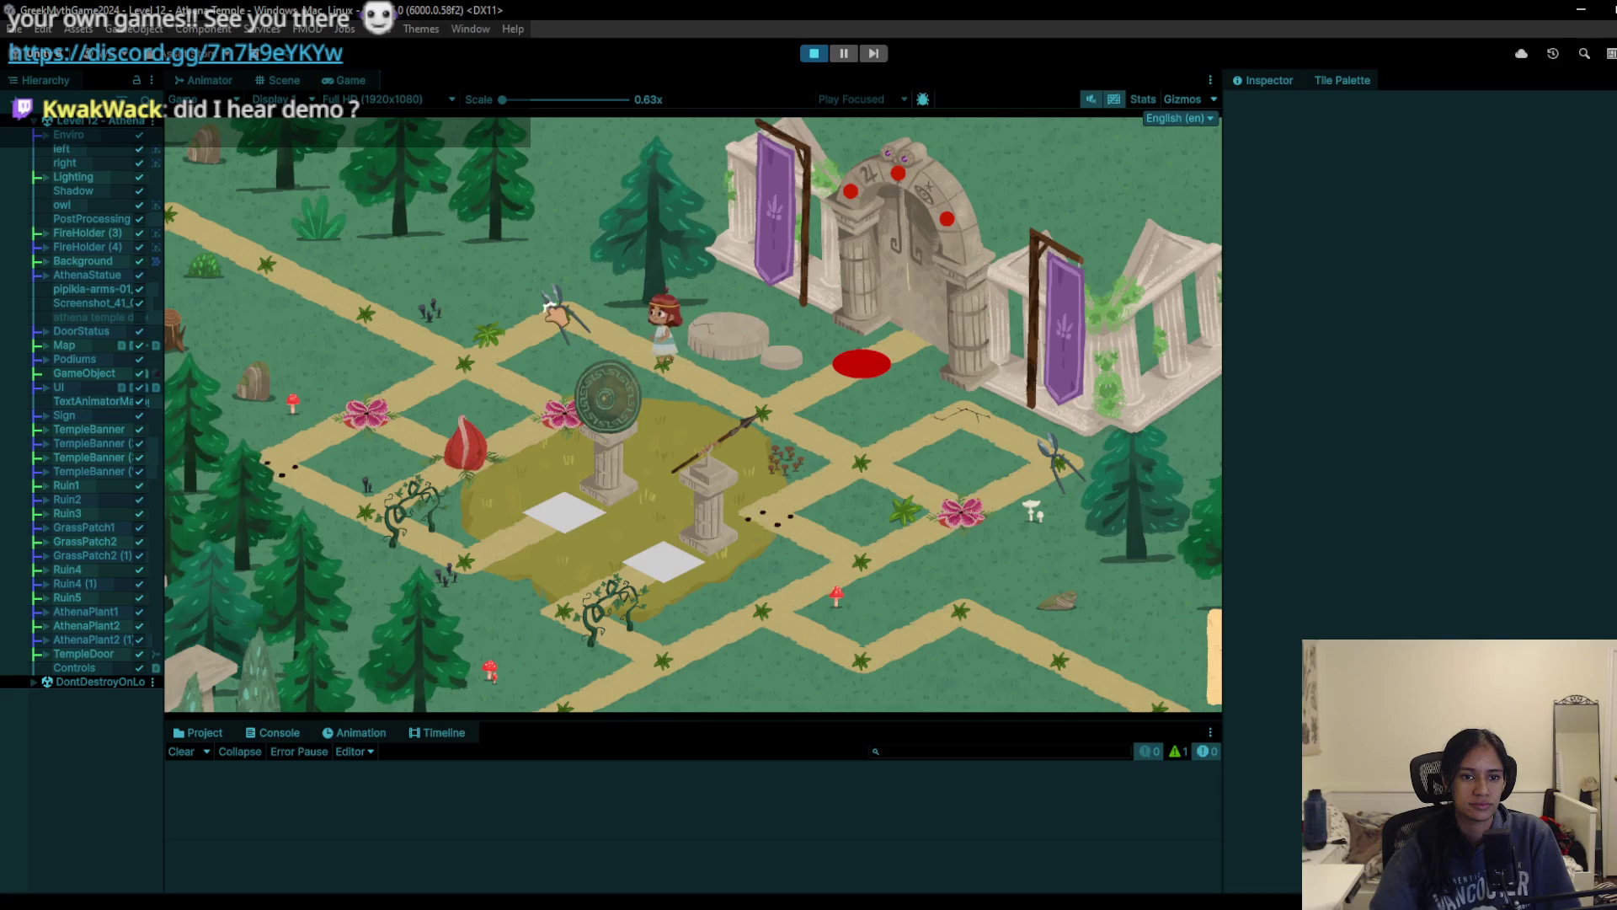
left_click(516, 376)
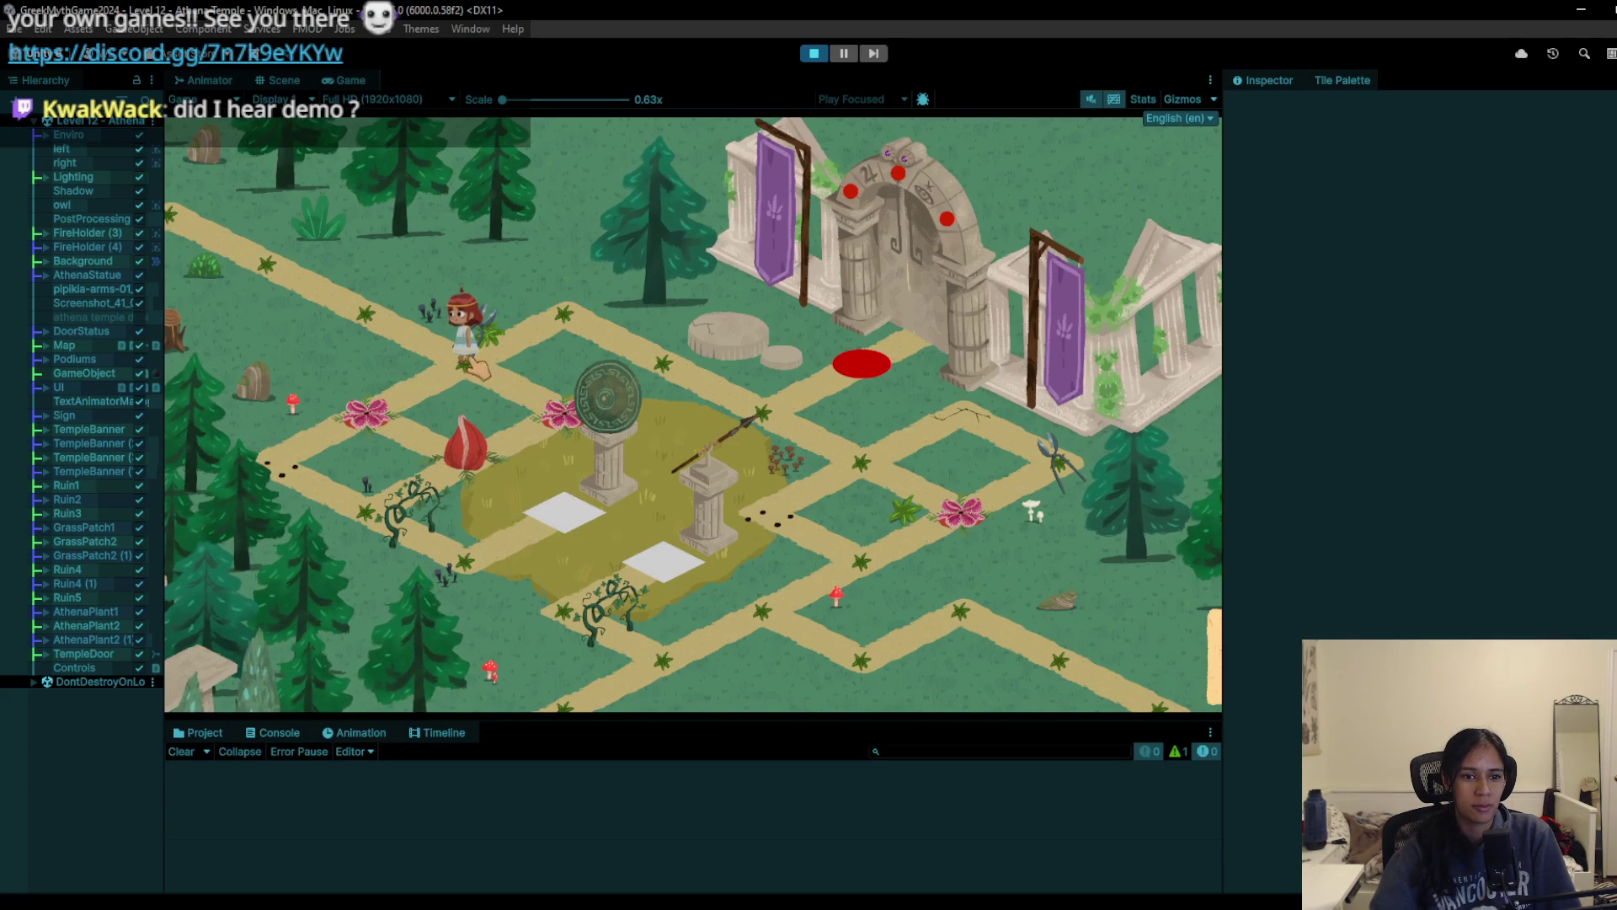
key("w")
key("s")
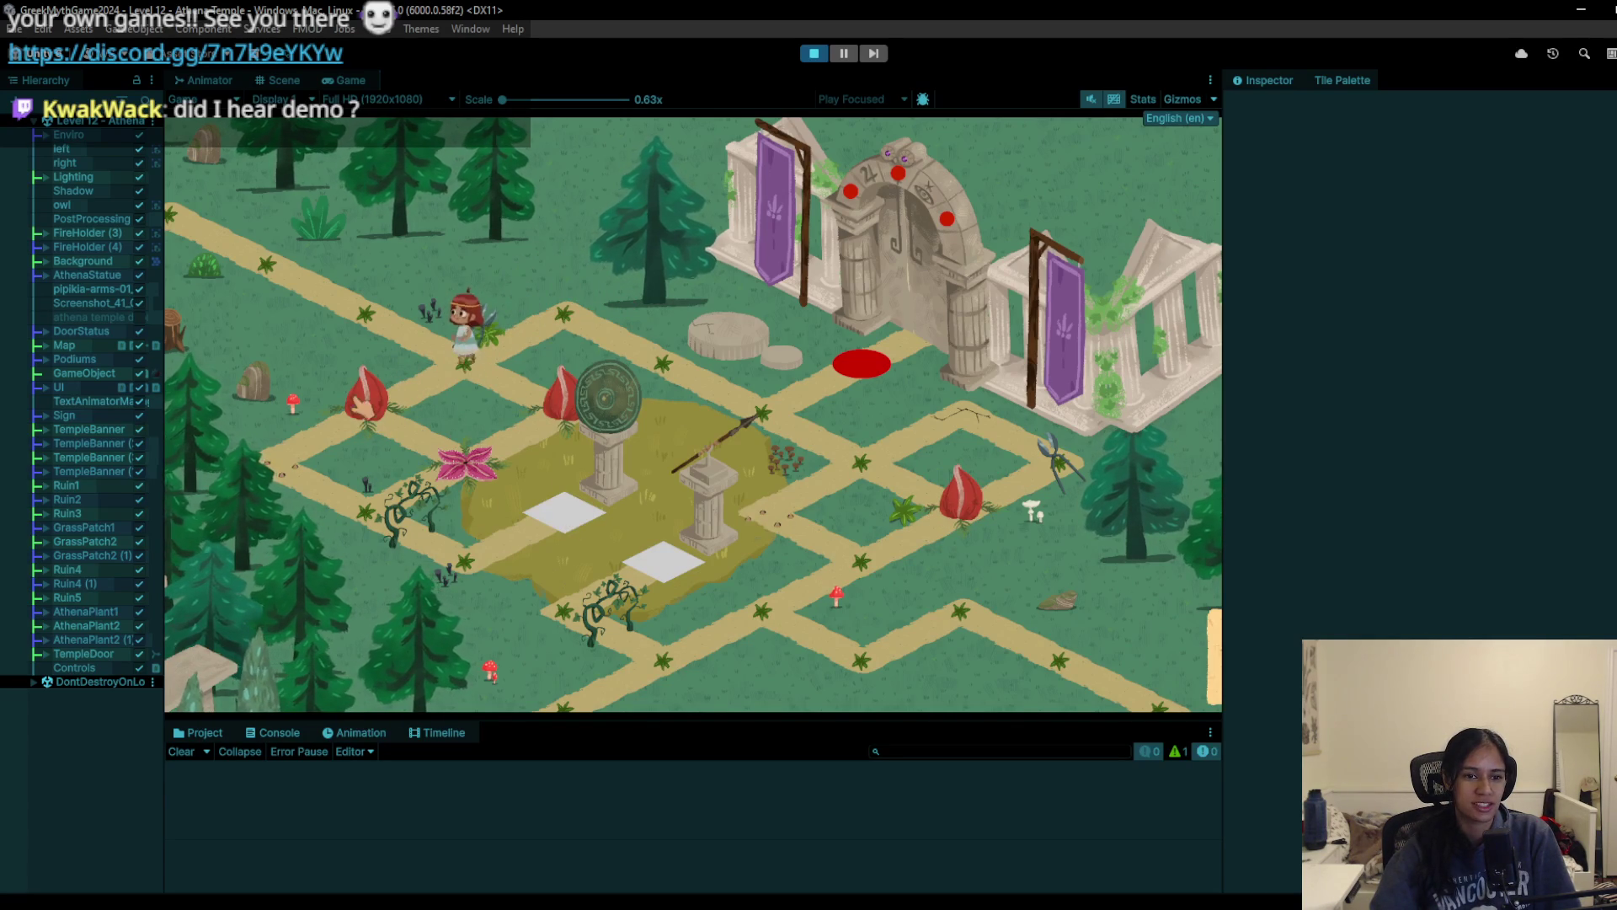
key("s")
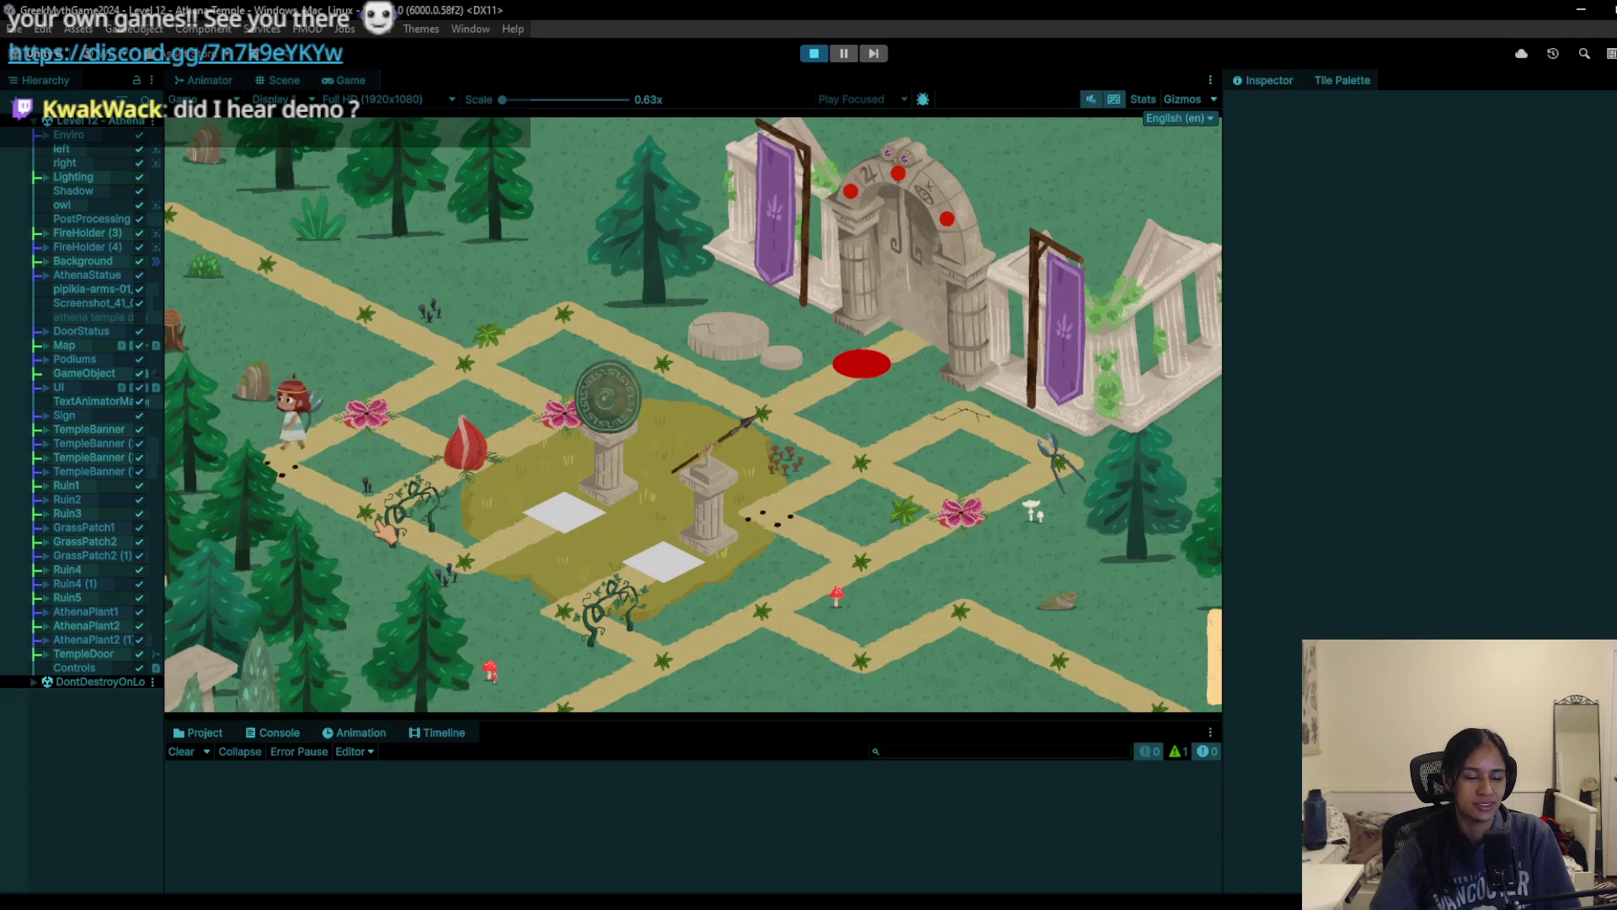
key("d")
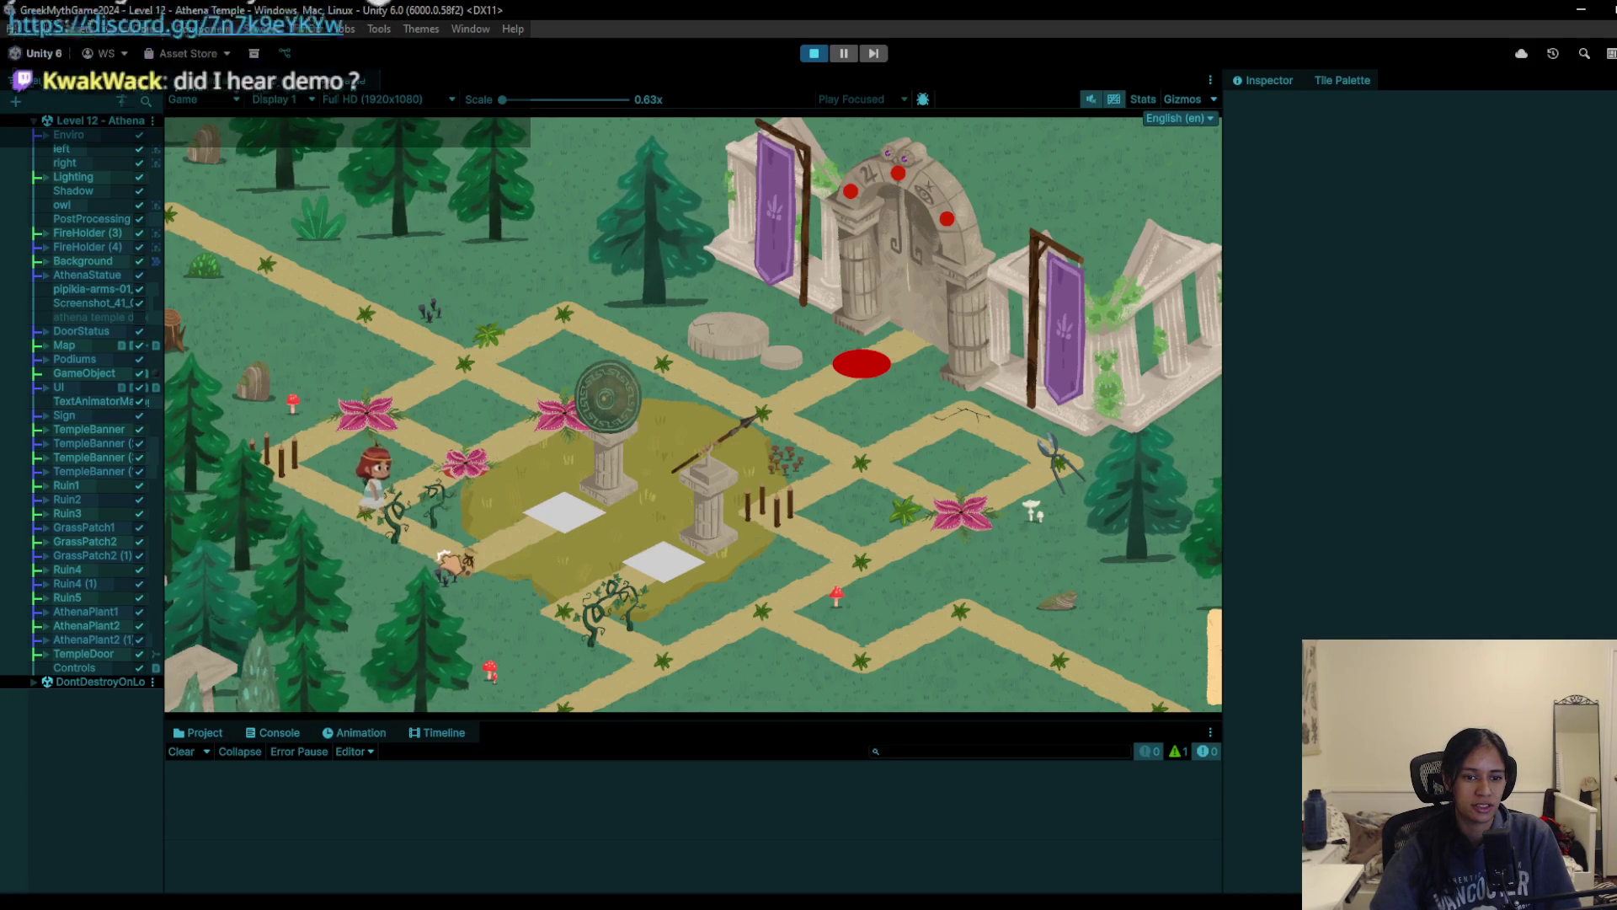
Step: Step the character back and forth, then down-left two tiles and up again
key("w")
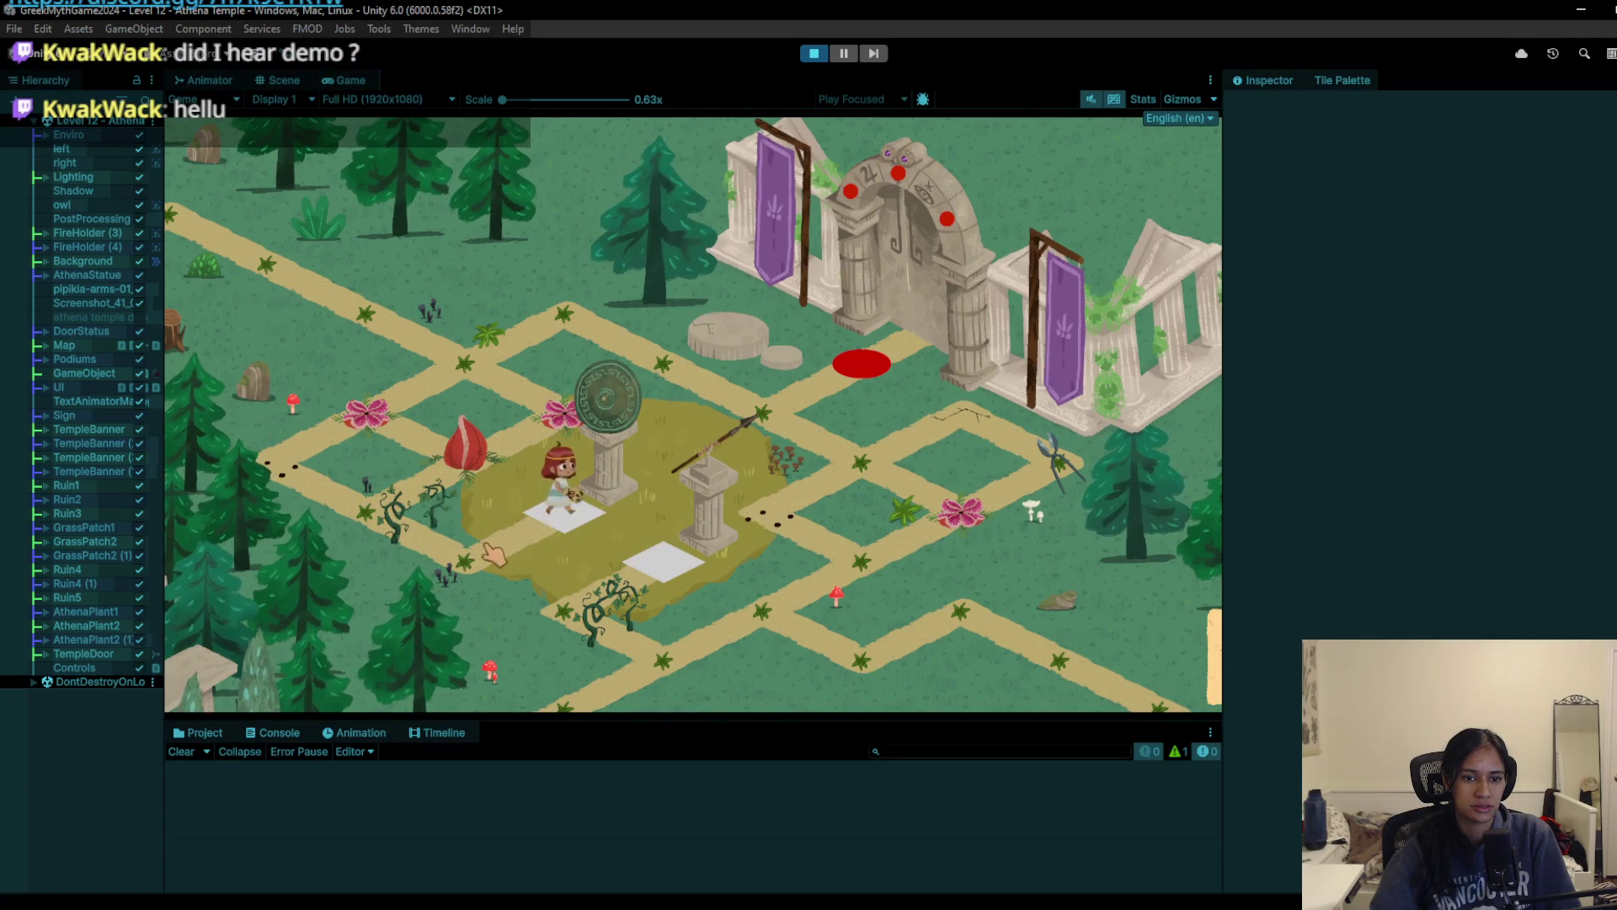
key("s")
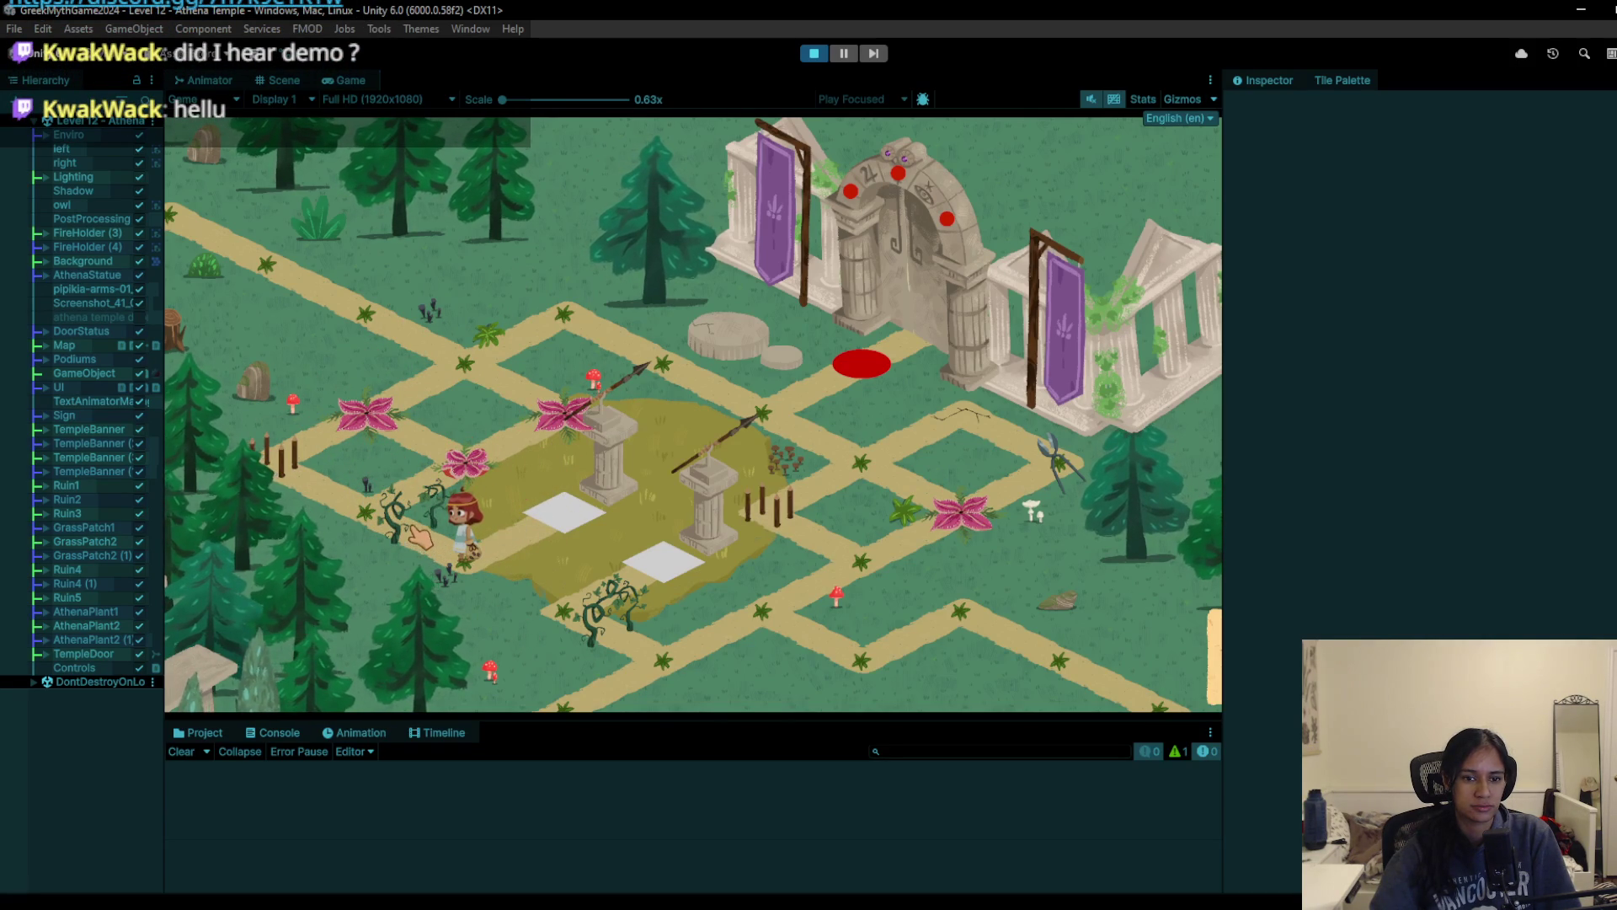
key("w")
key("s")
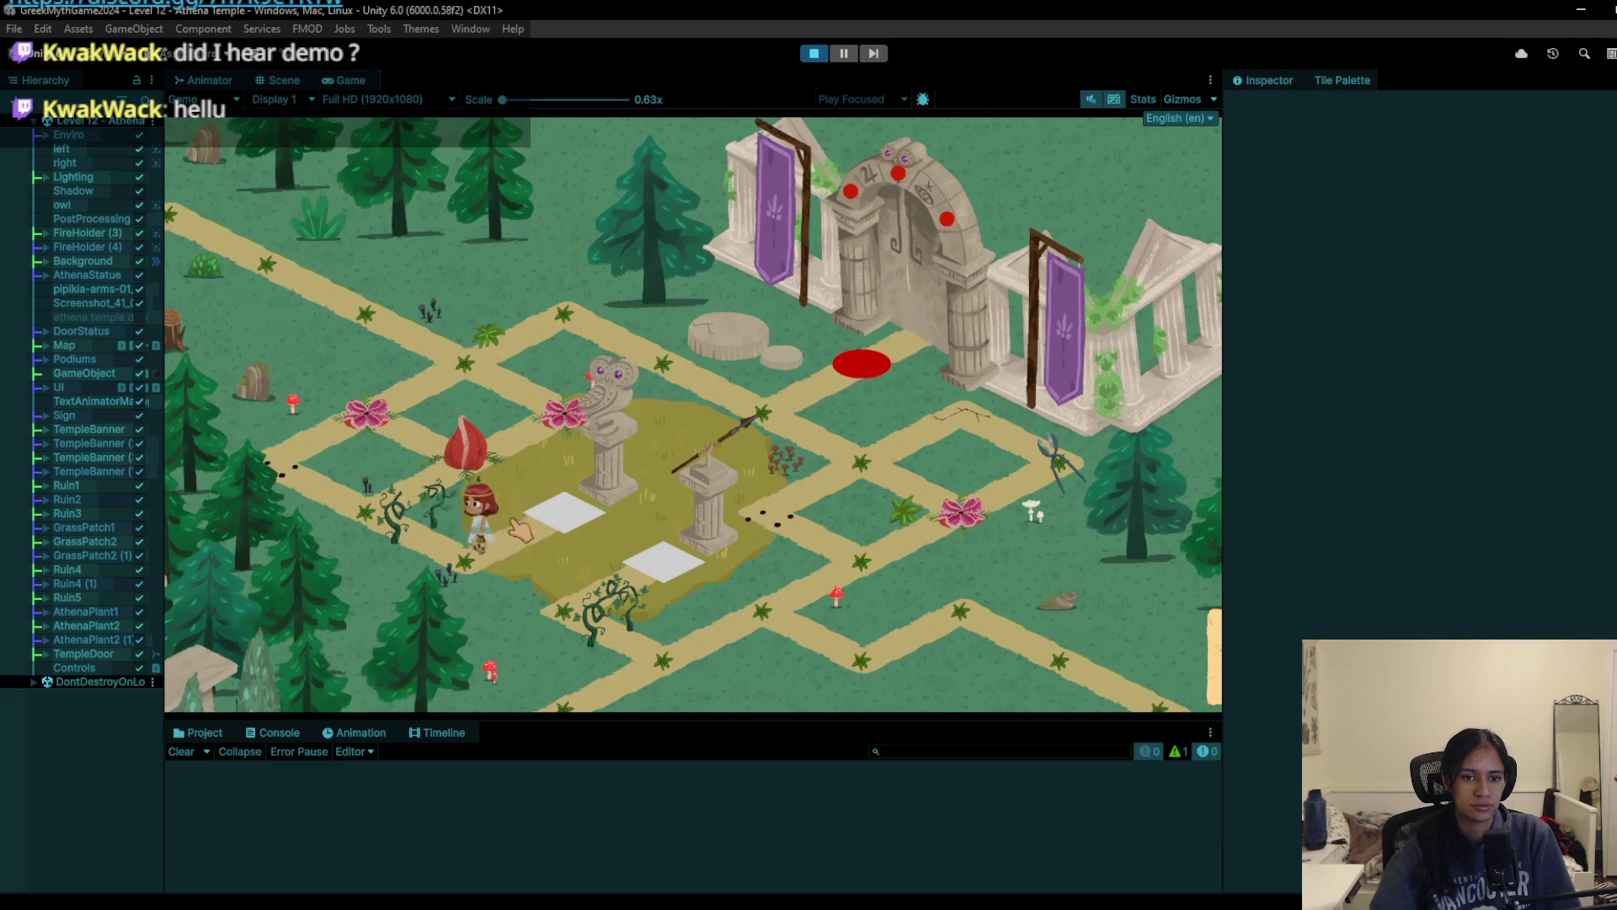
key("s")
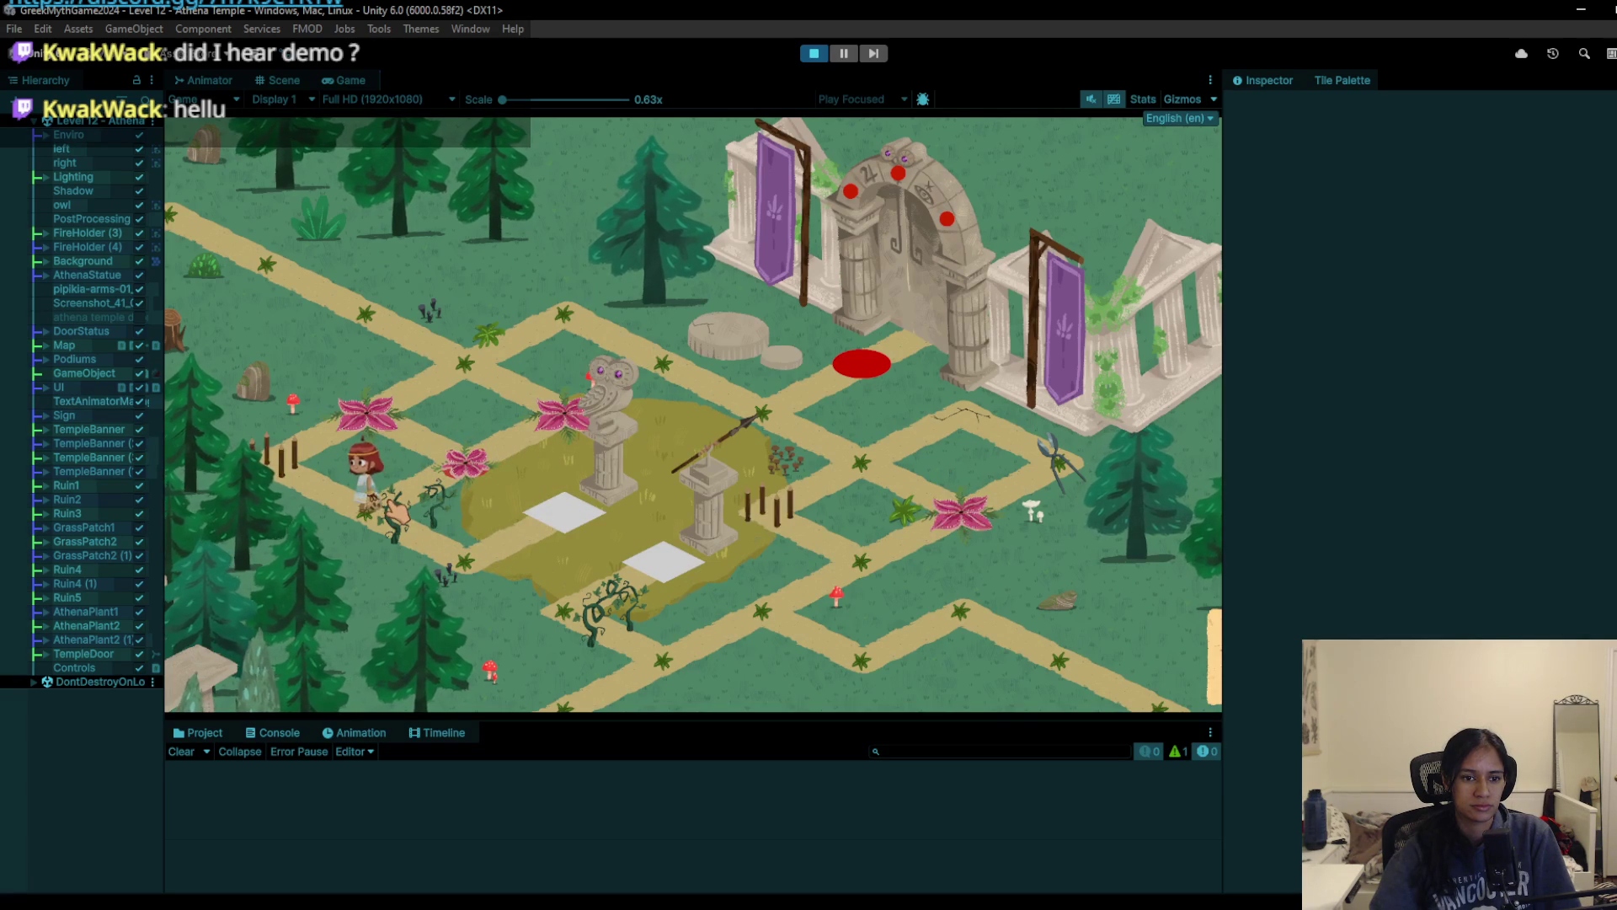
key("a")
key("w")
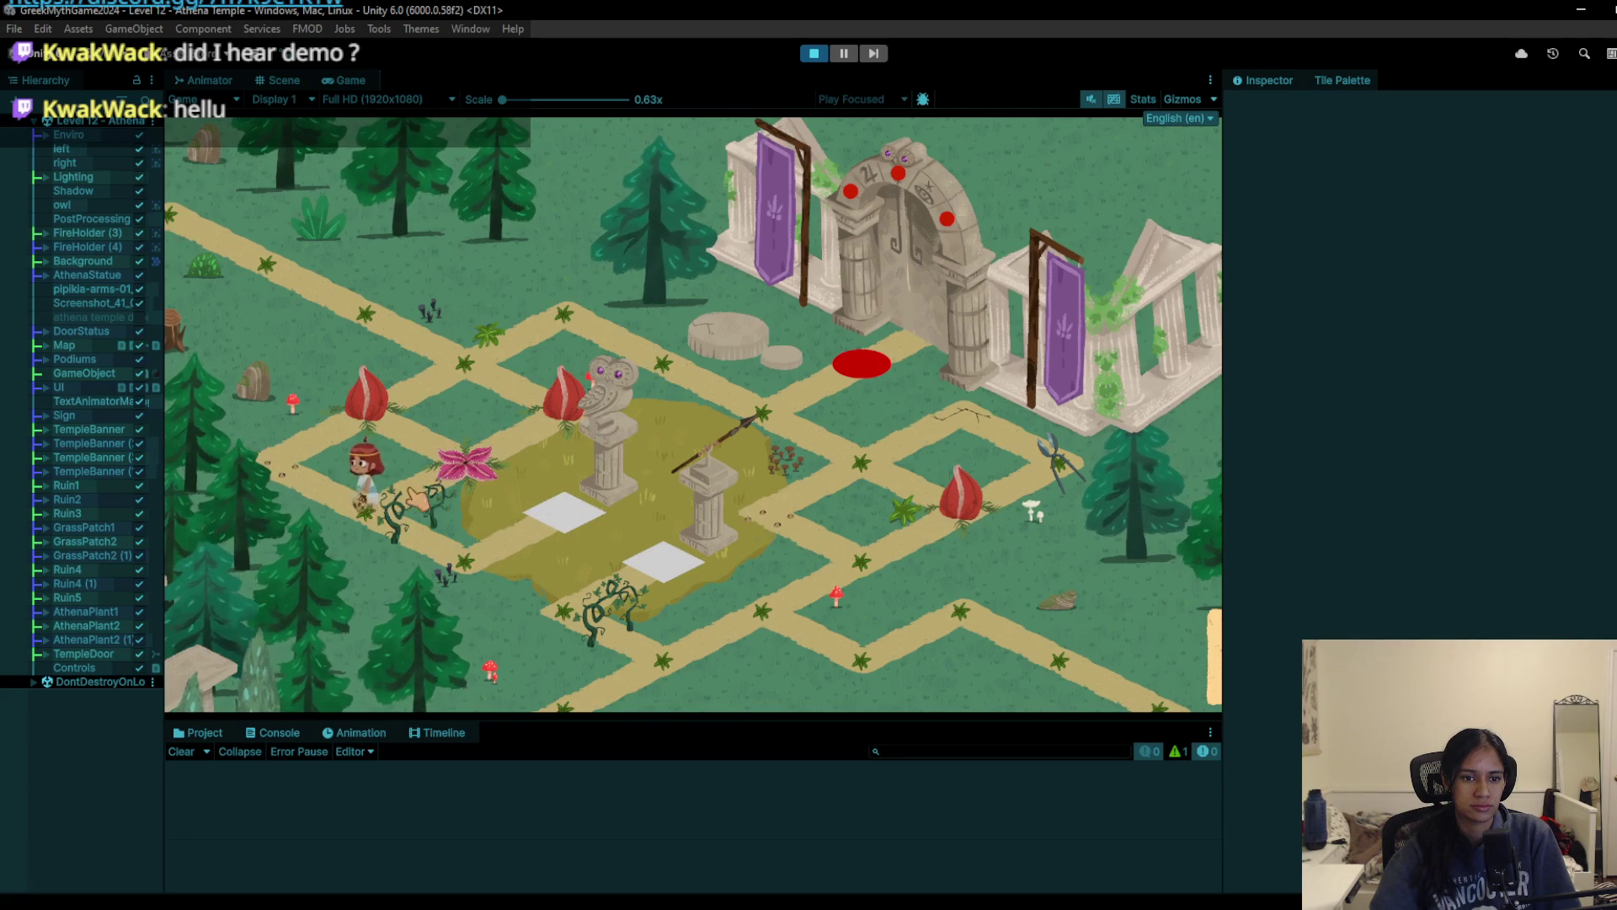
Step: Walk the character up the path to the stone disc and past the red spot
key("a")
key("w")
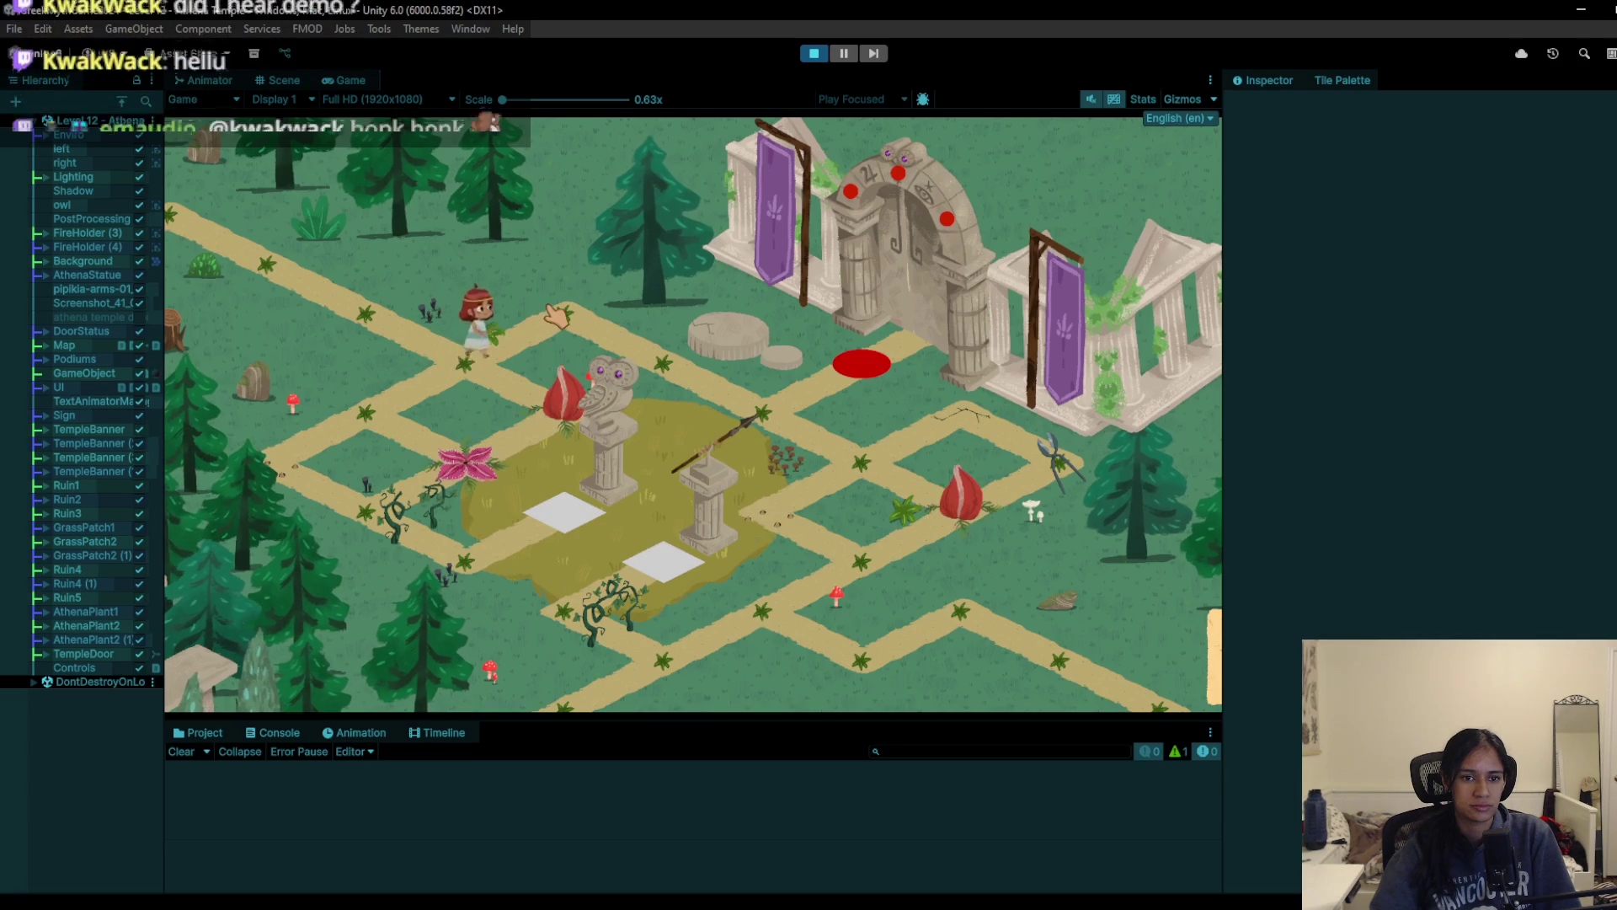
key("w")
key("d")
key("d")
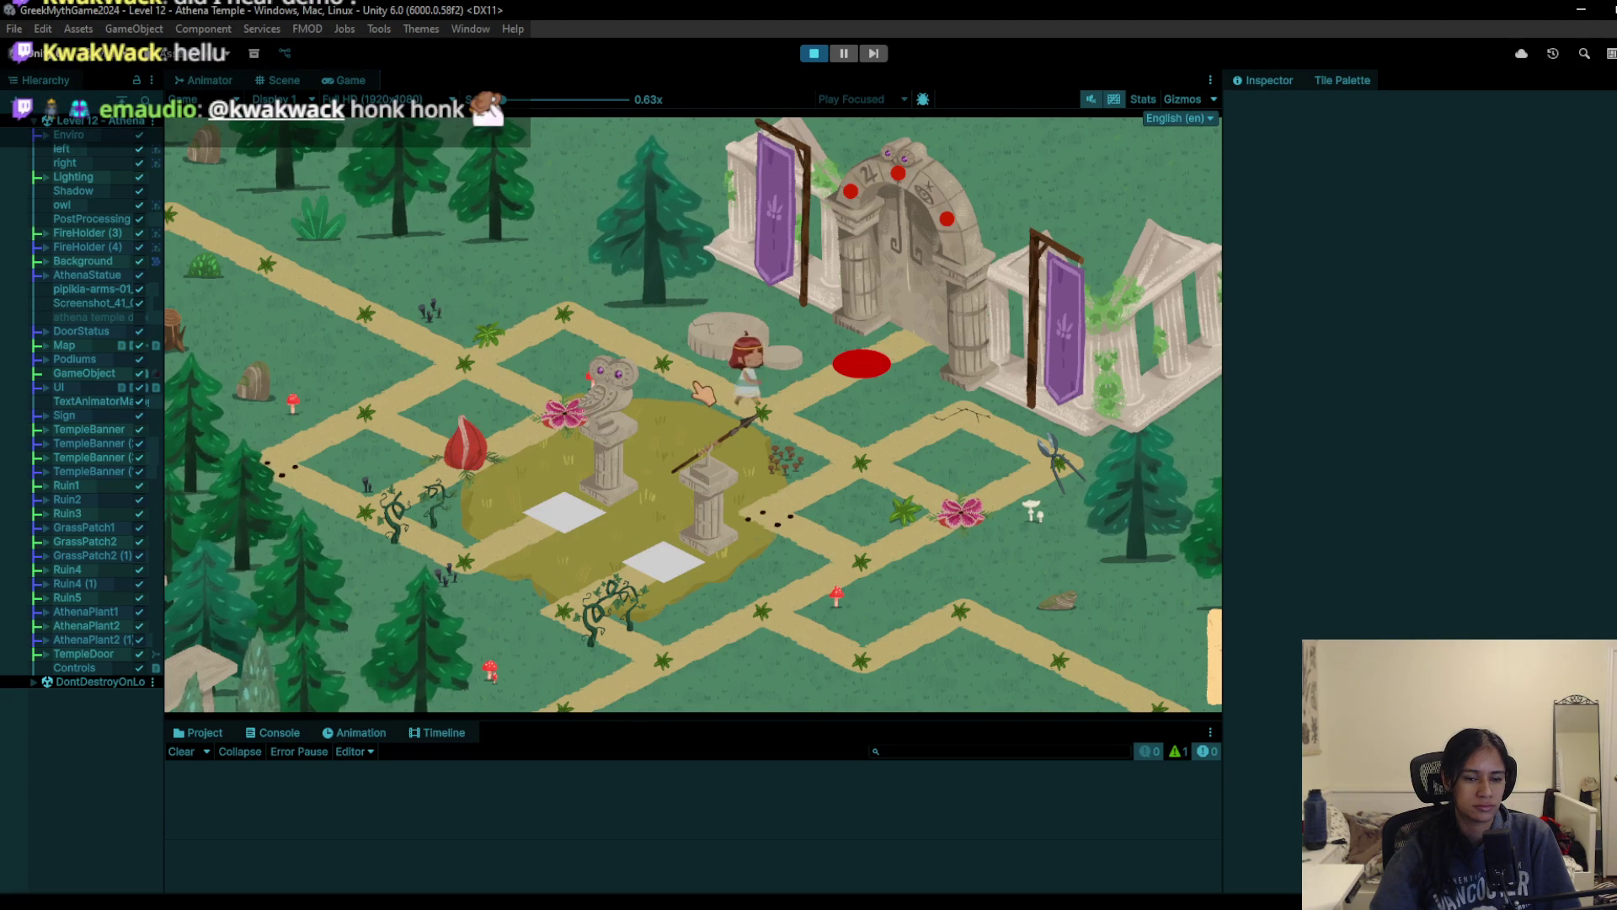
key("d")
key("d")
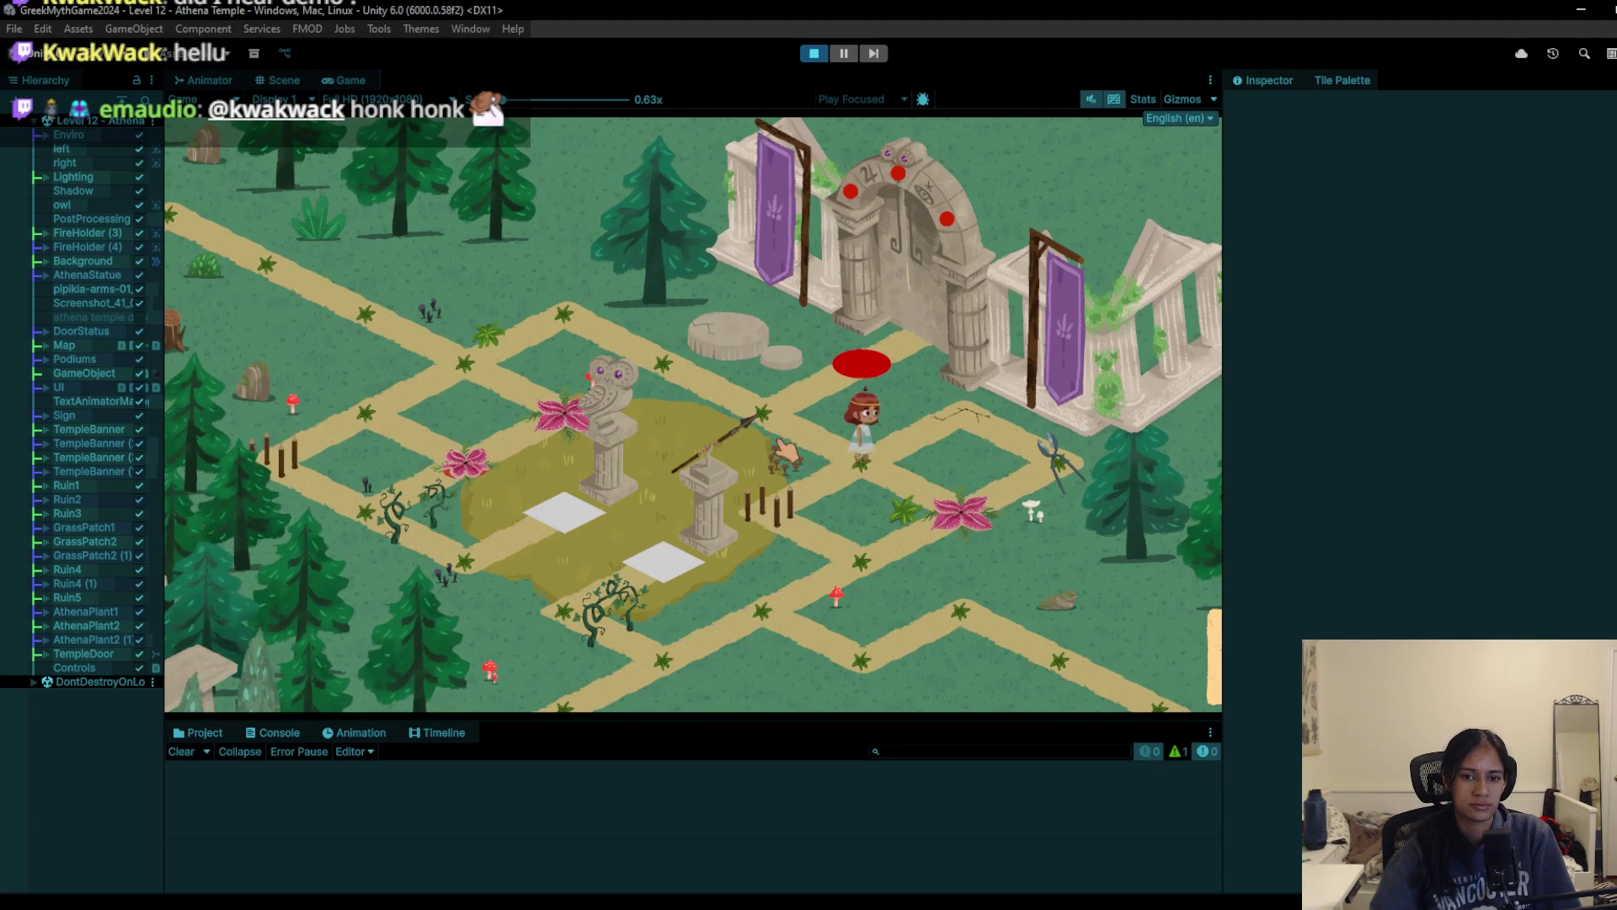
key("d")
Step: Walk down-left, up to the pink flower, then to the cracked intersection and back
key("s")
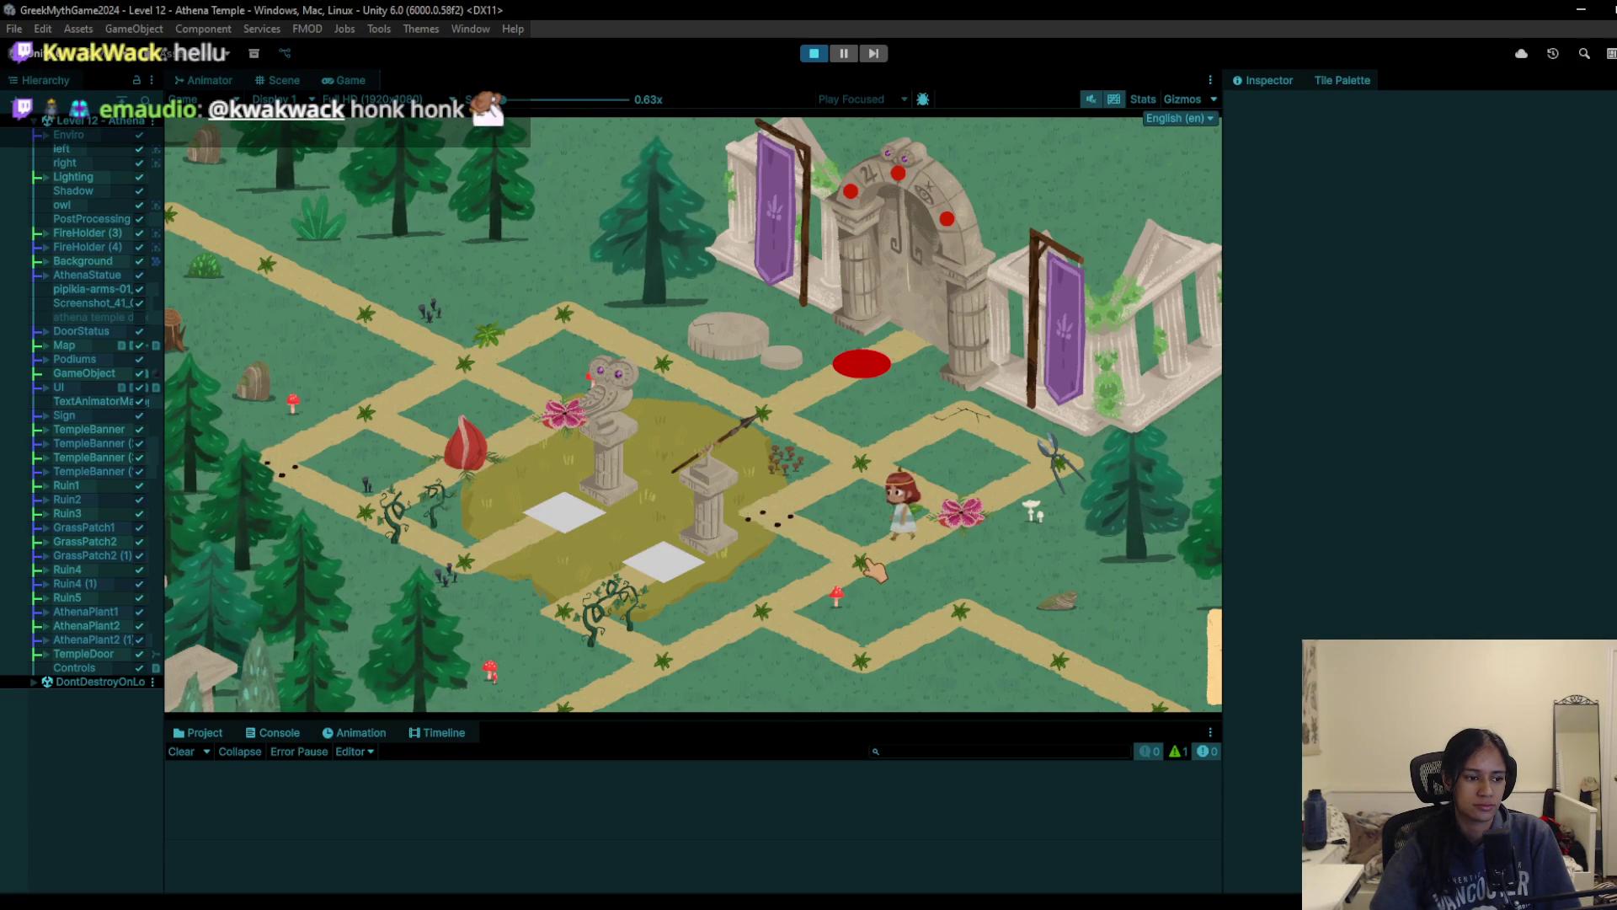
key("s")
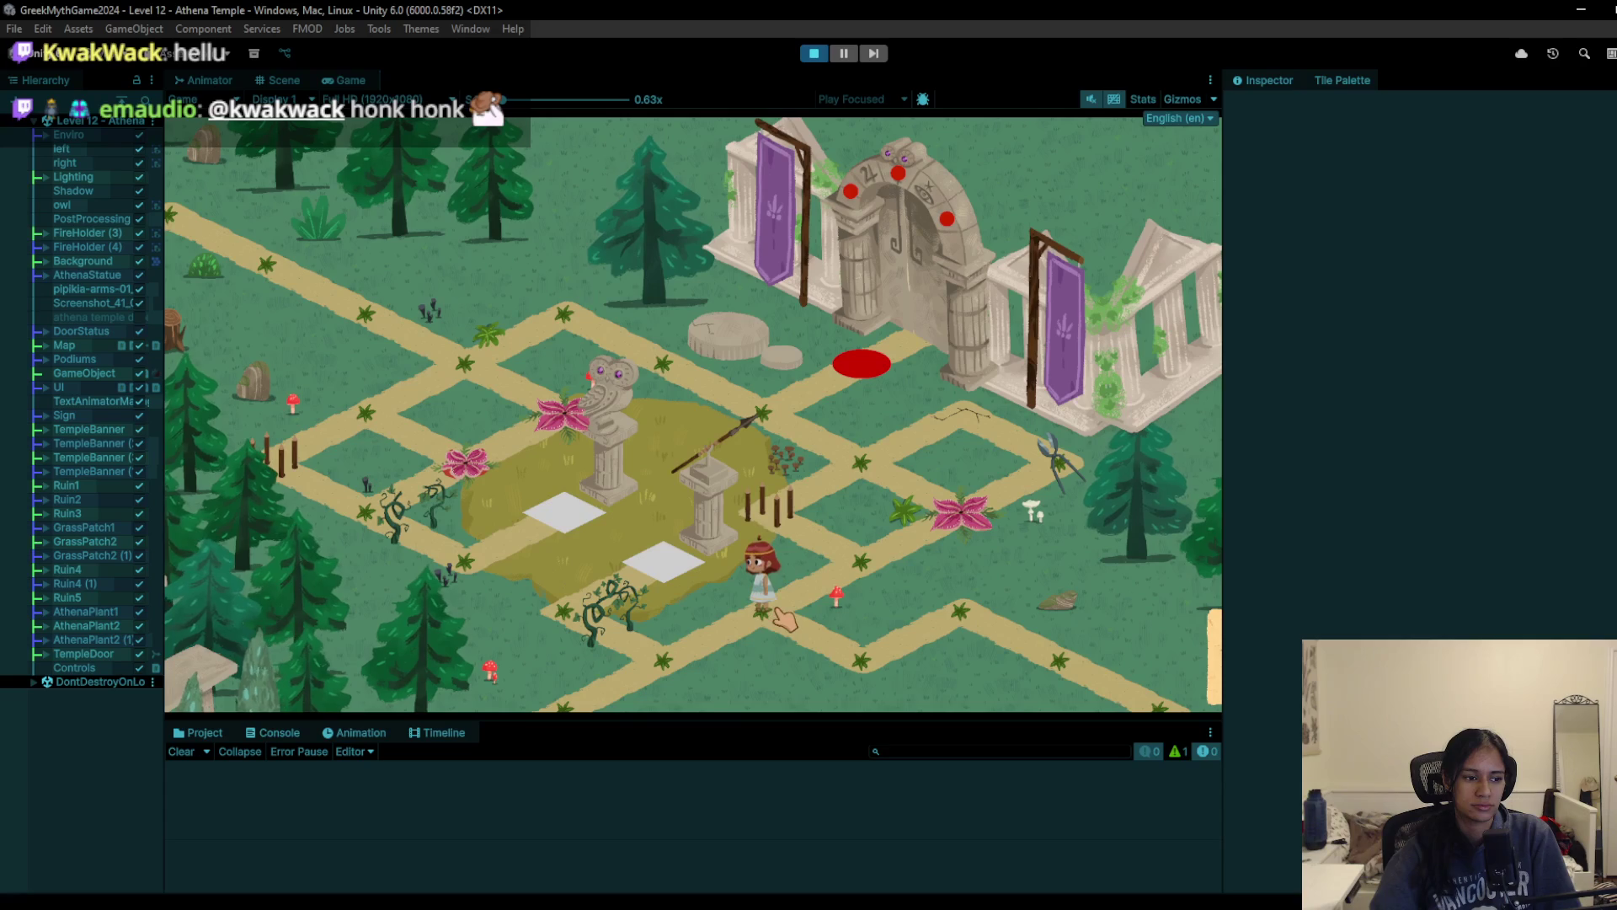
key("s")
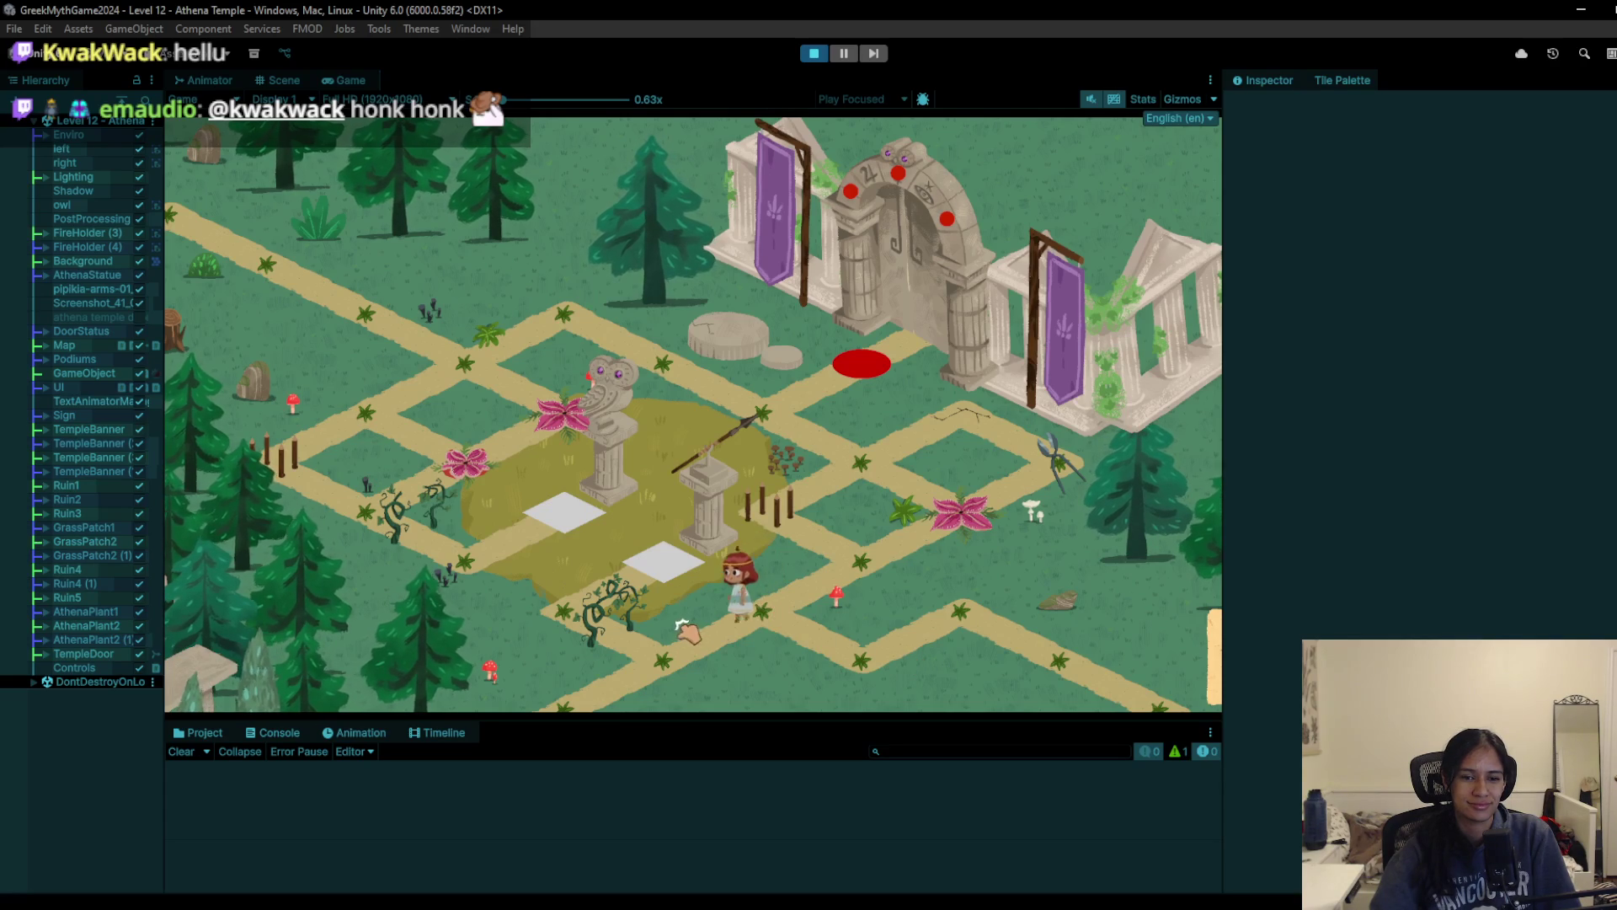
key("w")
key("w")
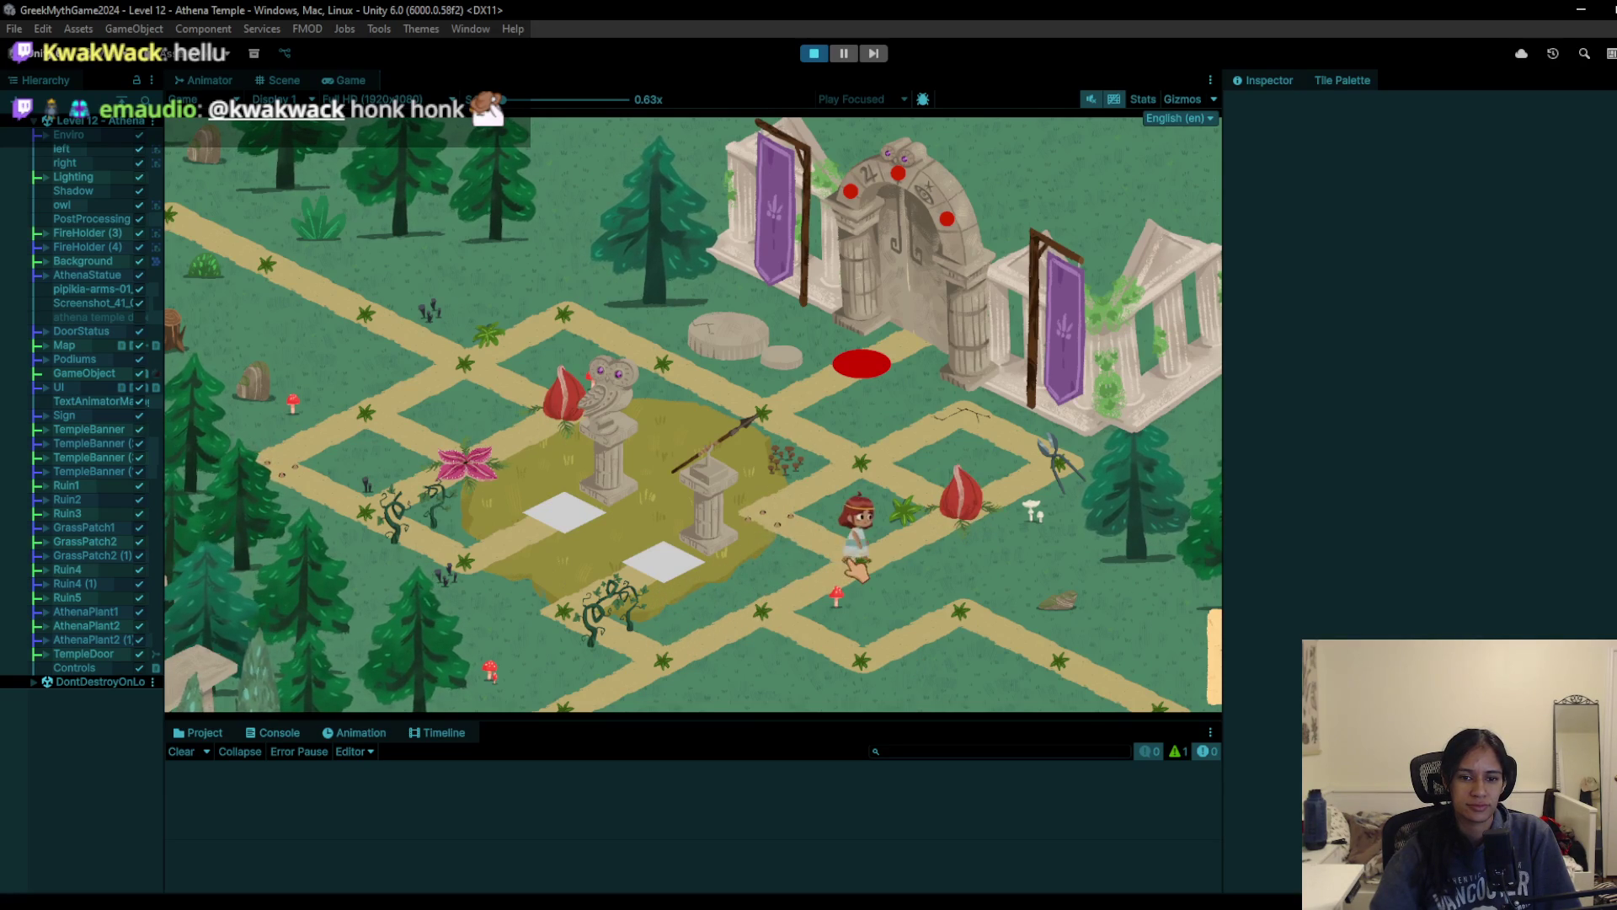
key("w")
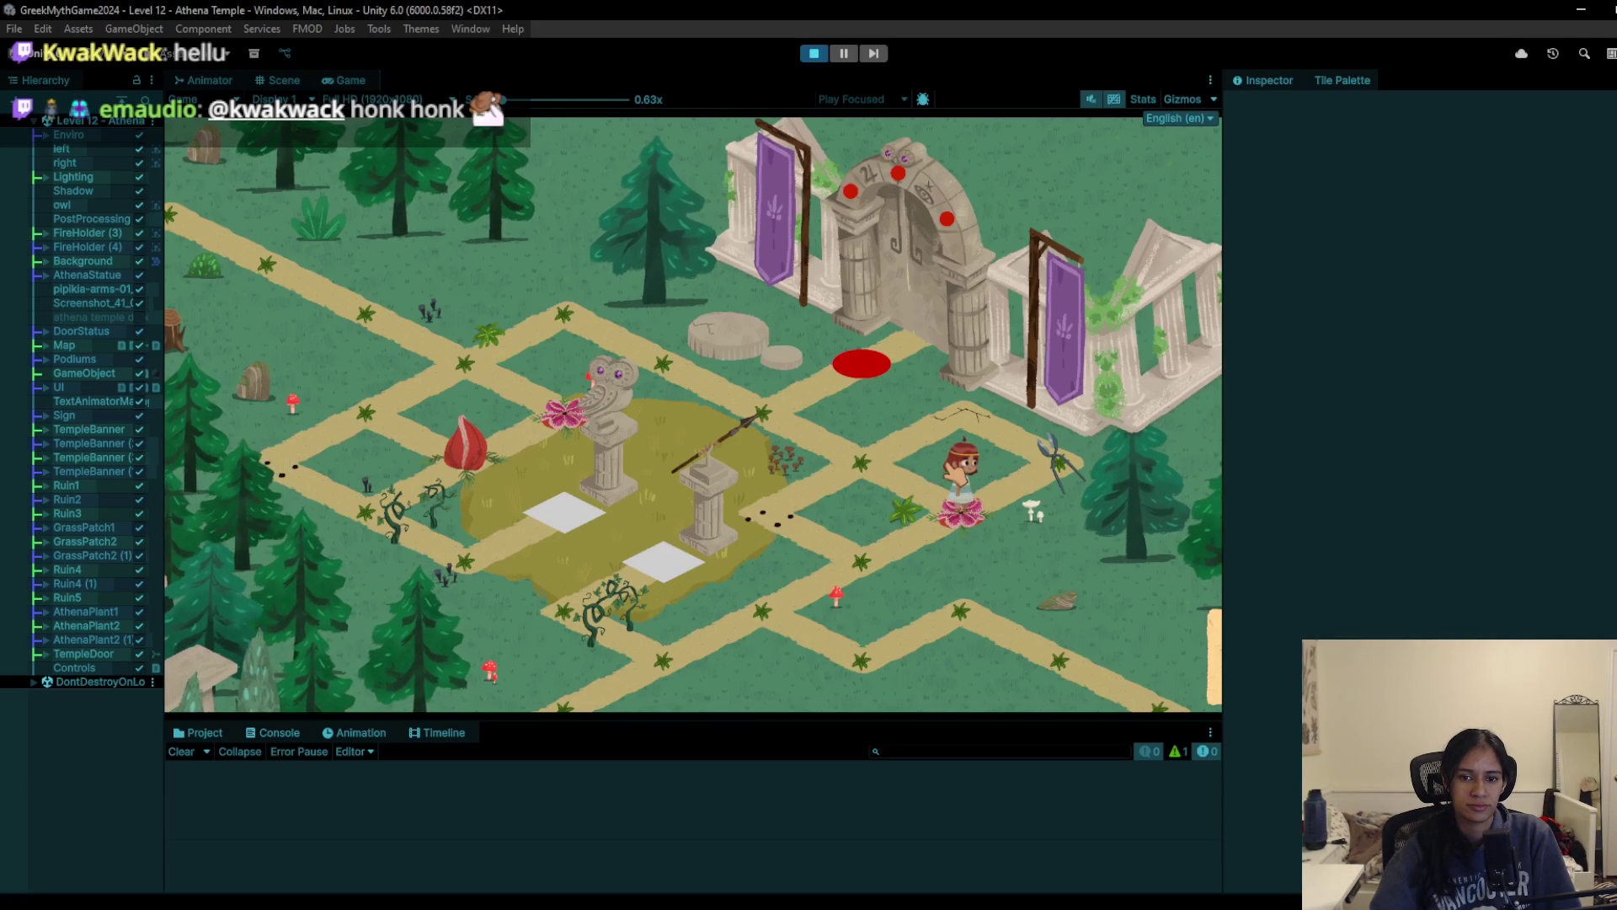
key("w")
key("a")
key("s")
Step: Walk along the lower path onto the white pressure plate, off it, and on down-right
key("s")
key("d")
key("s")
key("s")
key("a")
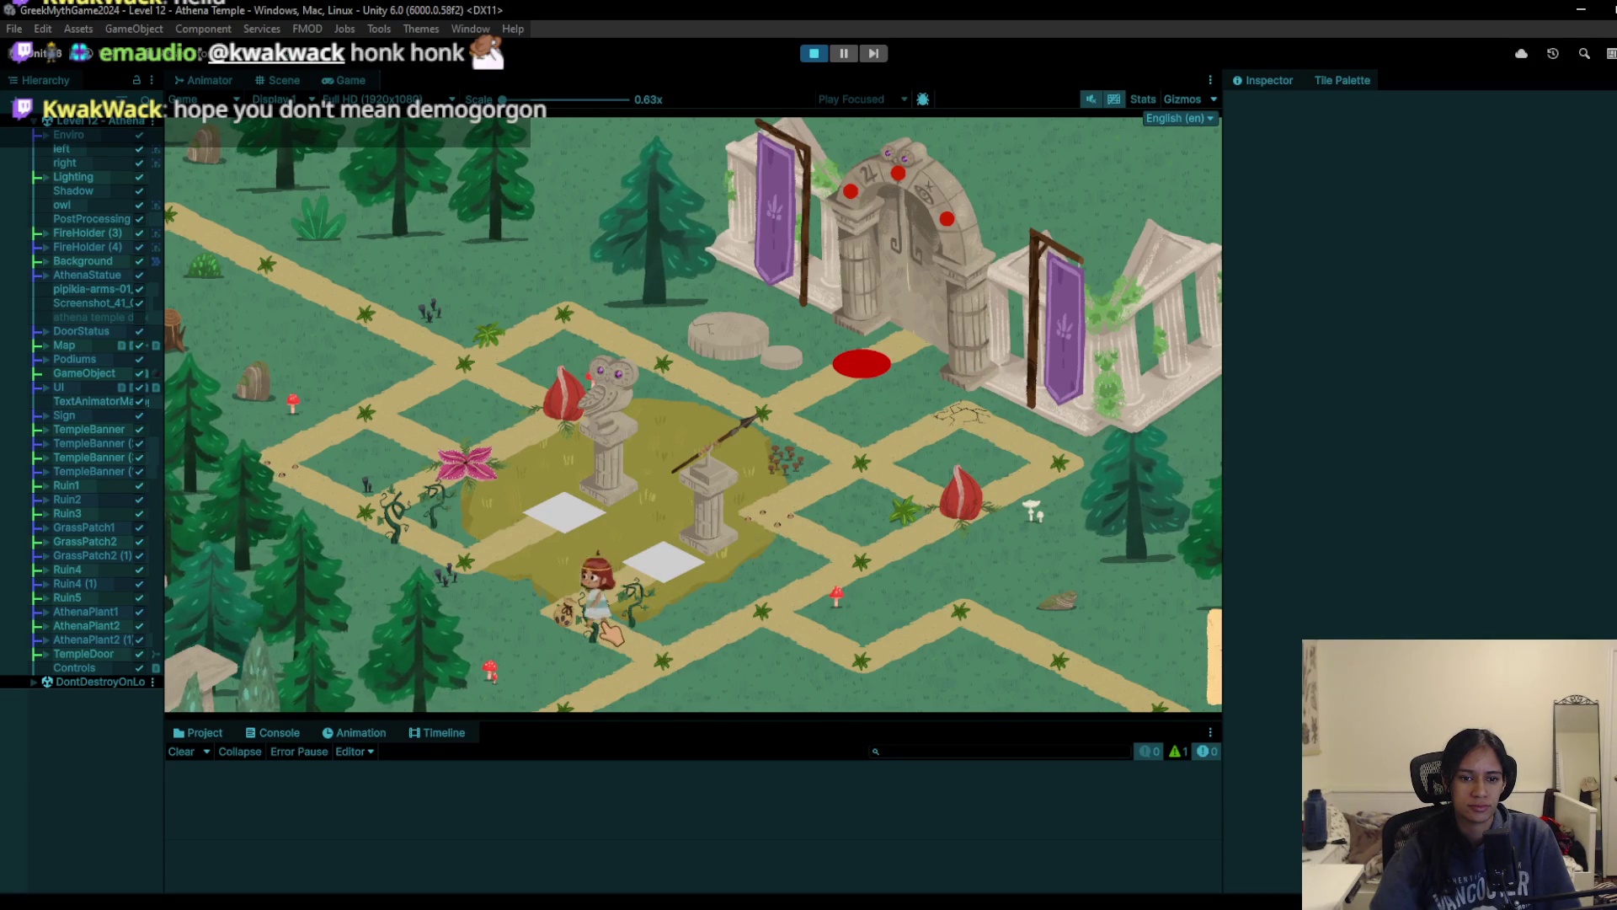
key("w")
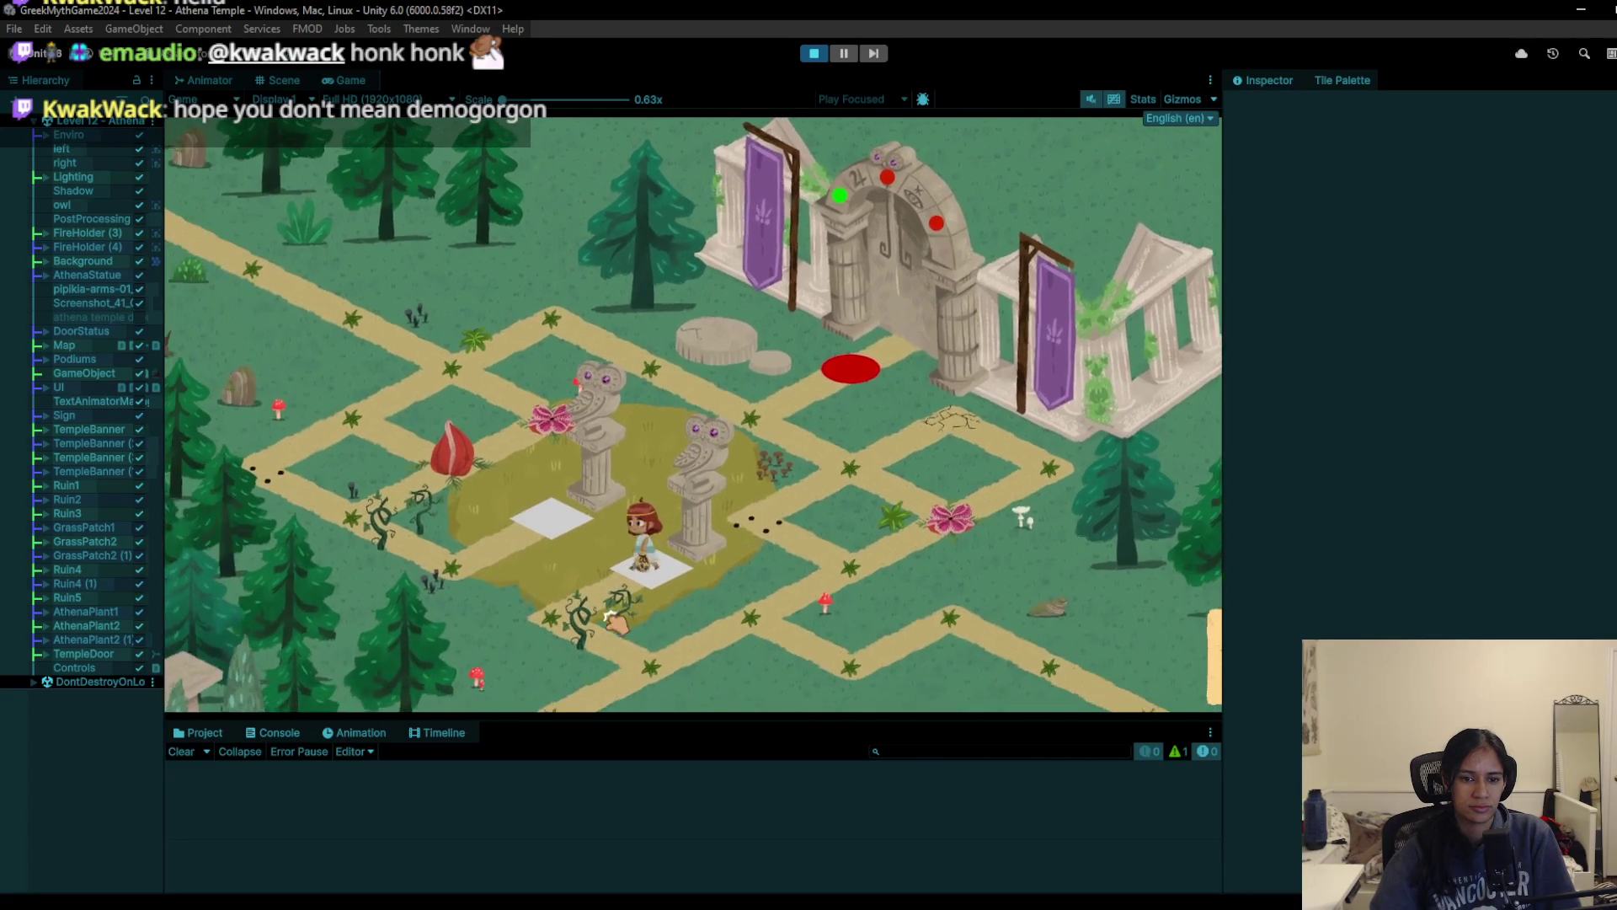
key("s")
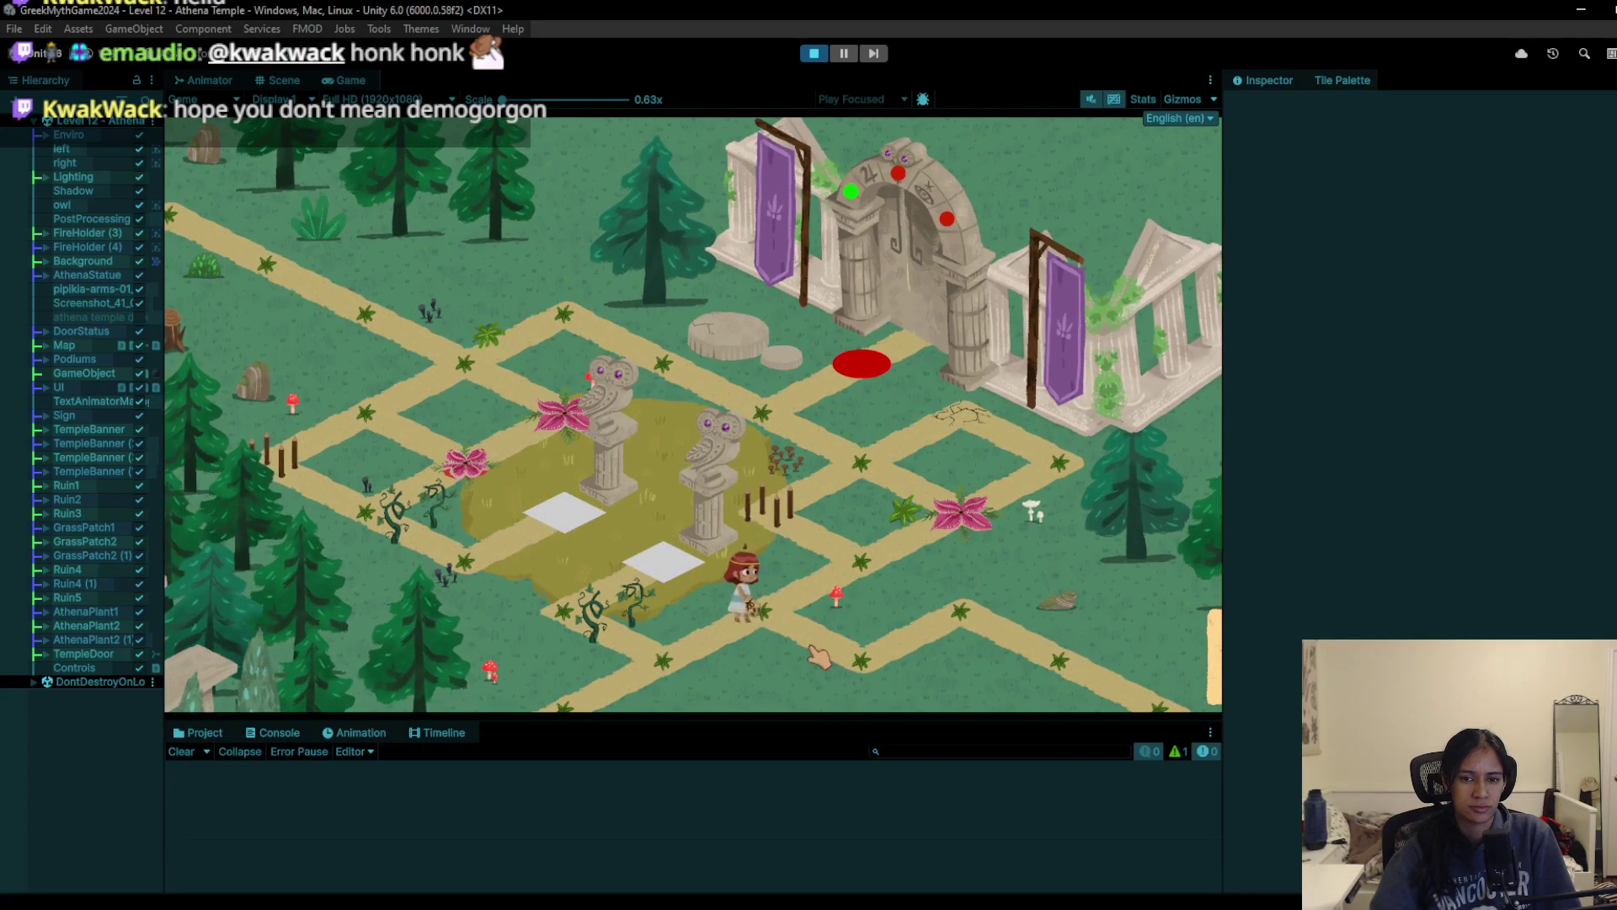
key("d")
key("s")
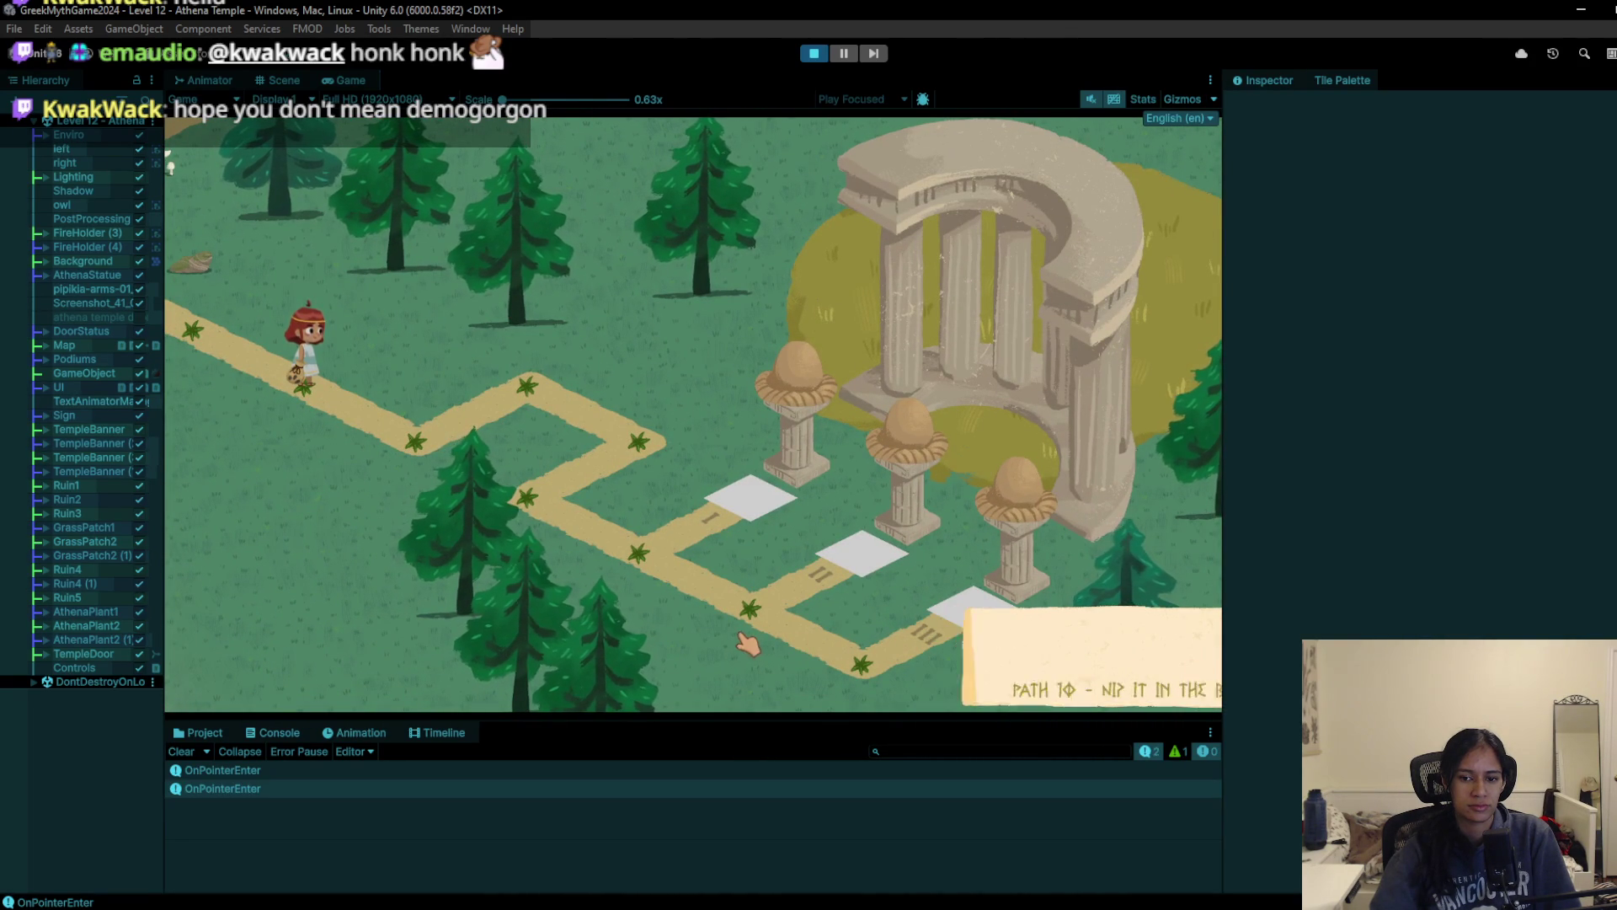
Step: Send the character to the path corner and back to the lower corner
mouse_move(1216, 684)
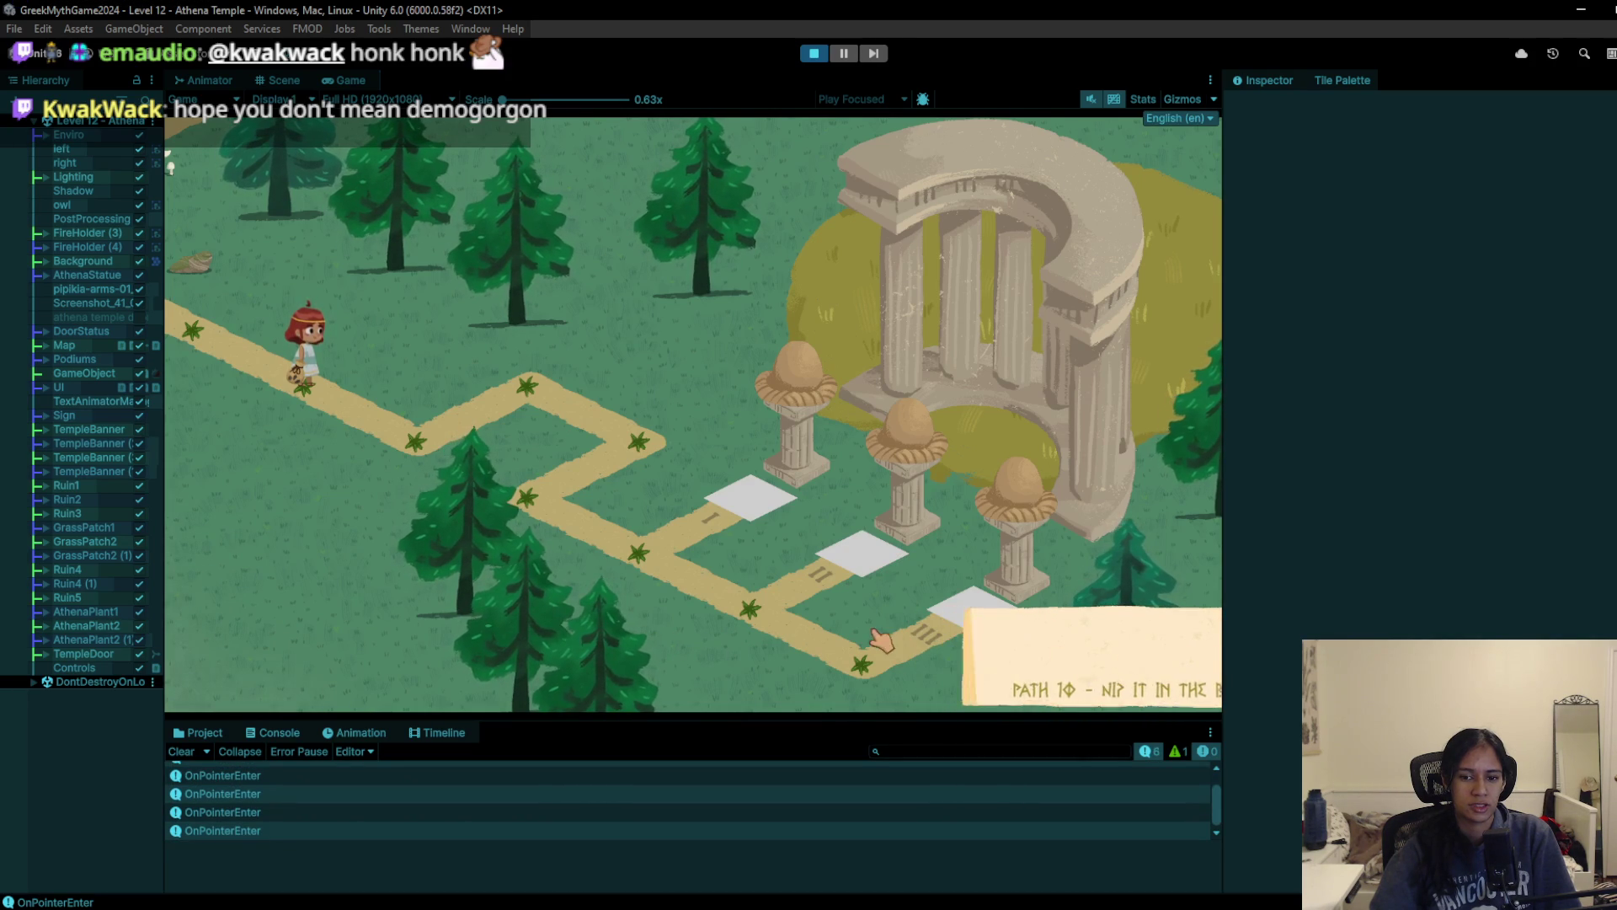
left_click(552, 453)
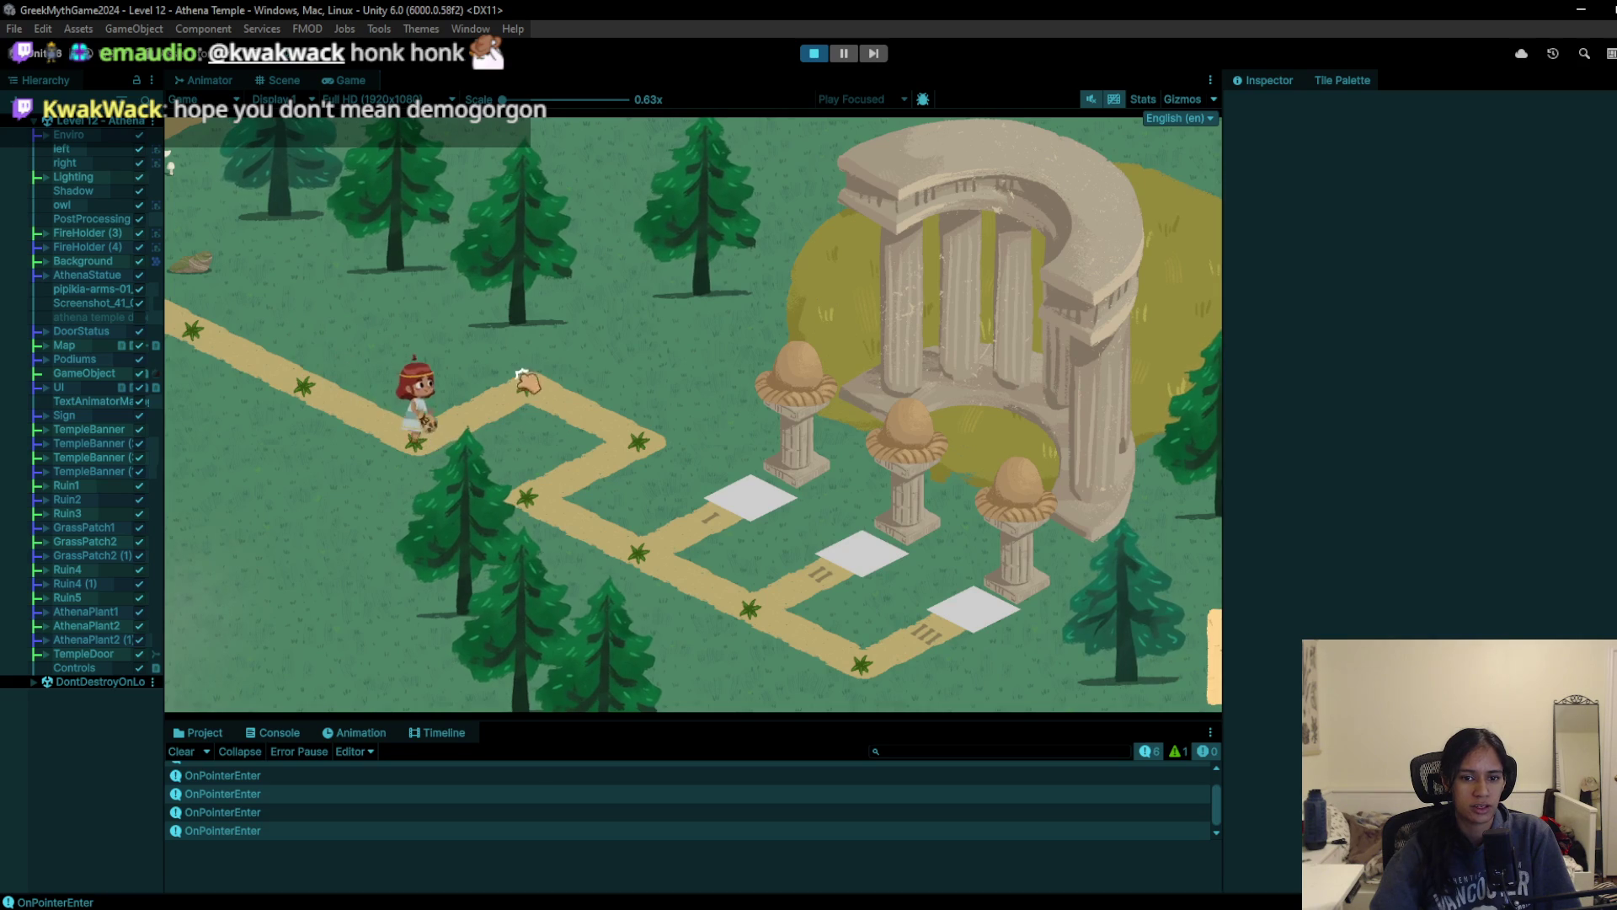
left_click(518, 531)
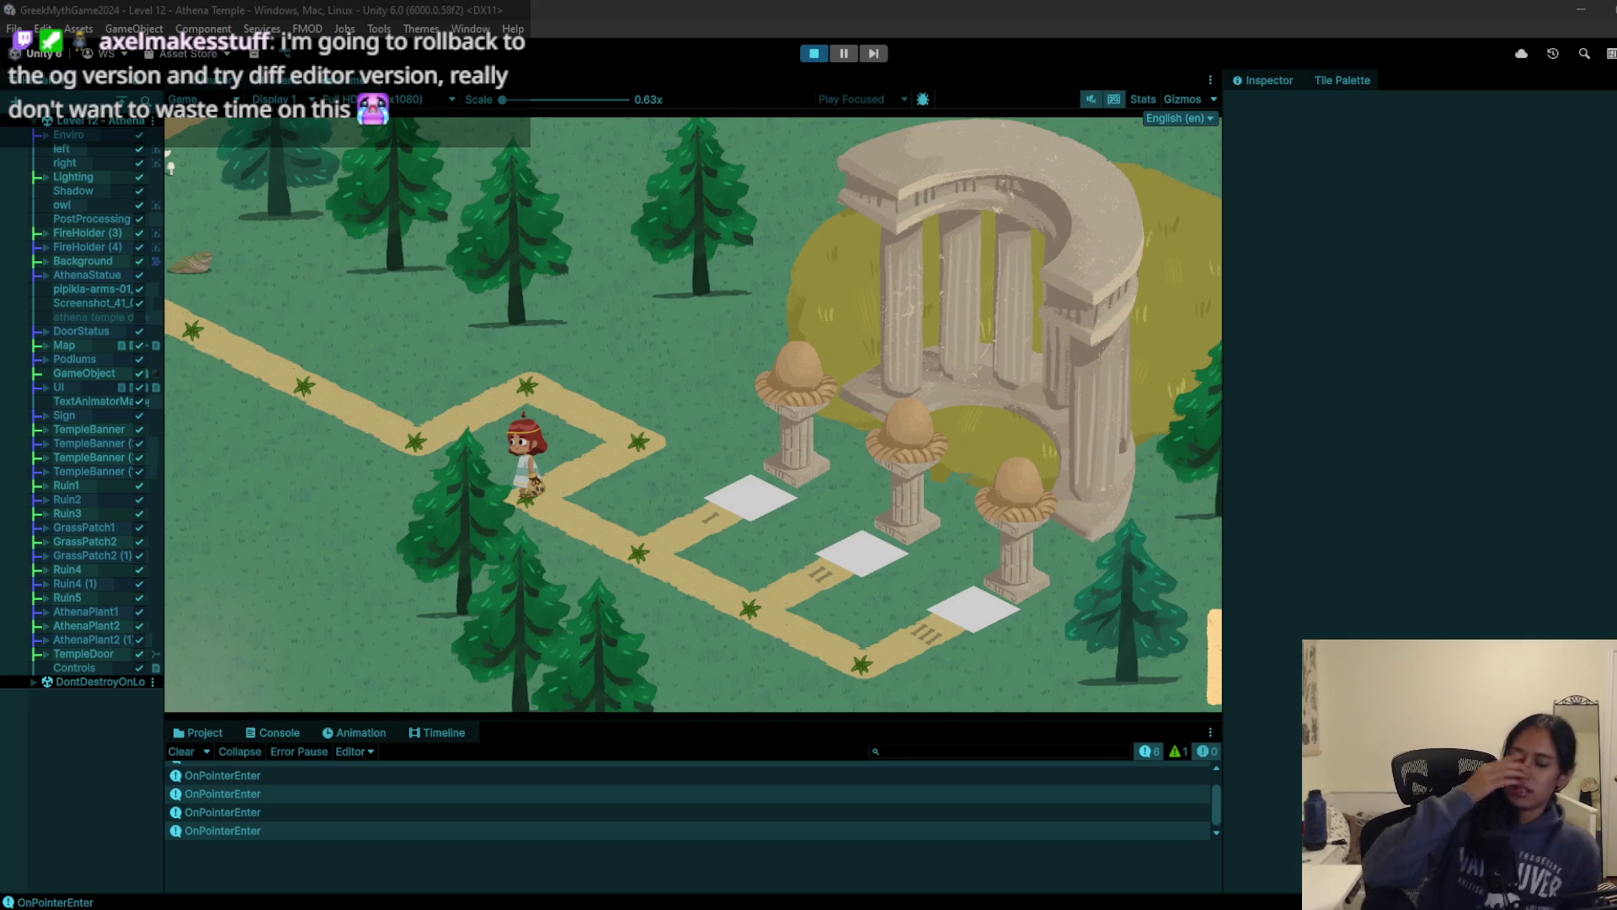
Step: Walk the character across the first, second and third white plates, then stop the game
left_click(723, 516)
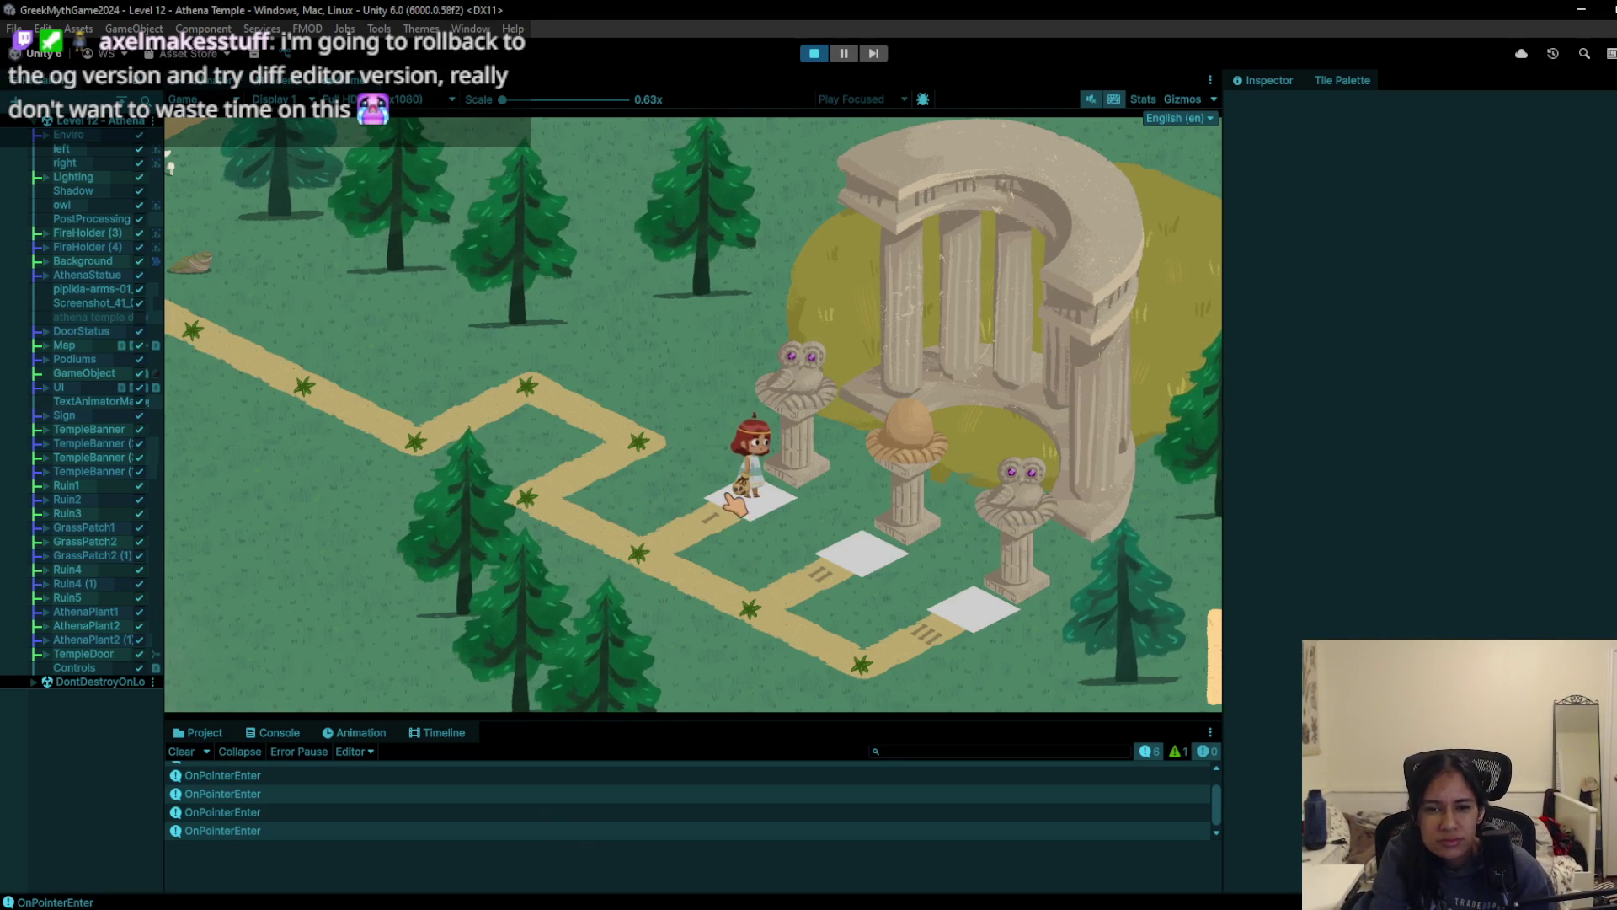
left_click(723, 595)
left_click(817, 575)
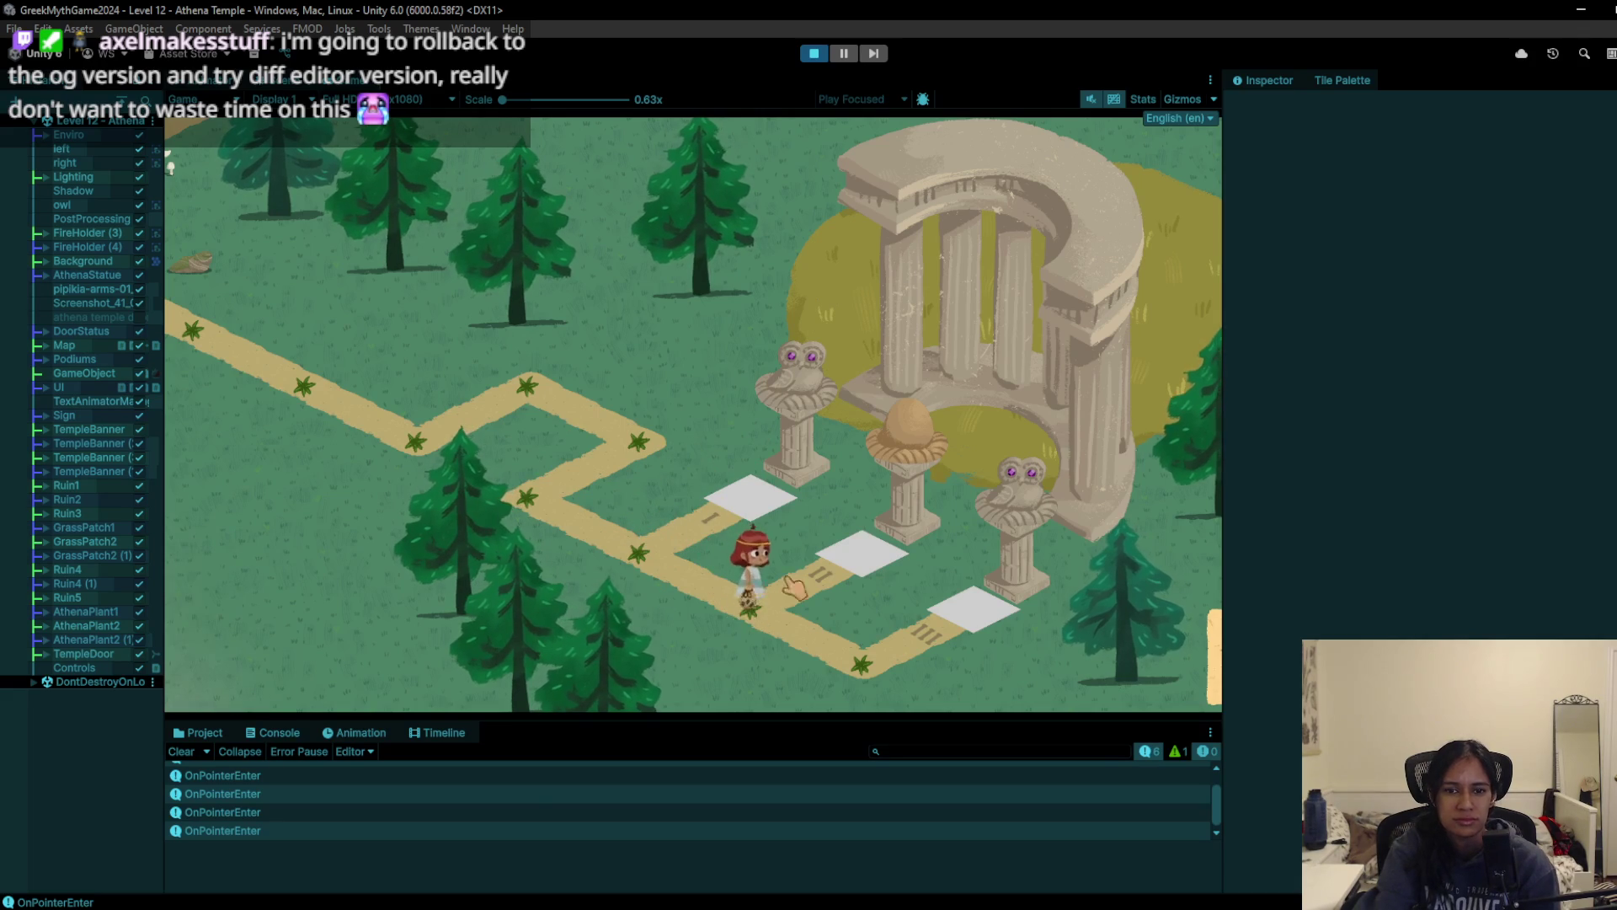
left_click(830, 669)
left_click(893, 657)
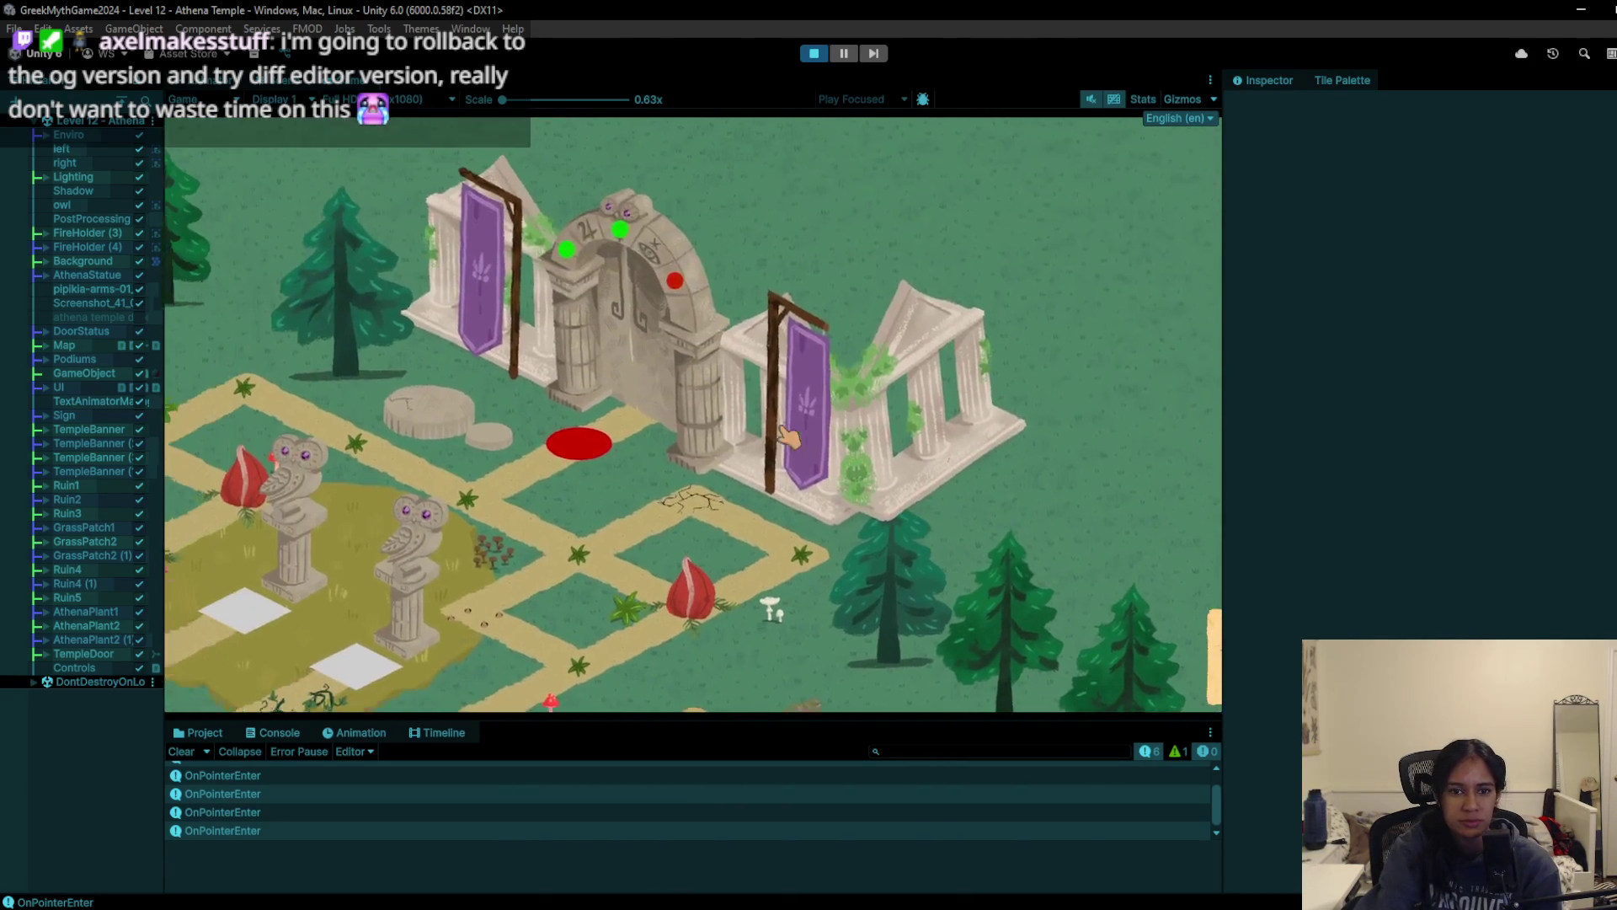
key("ctrl+p")
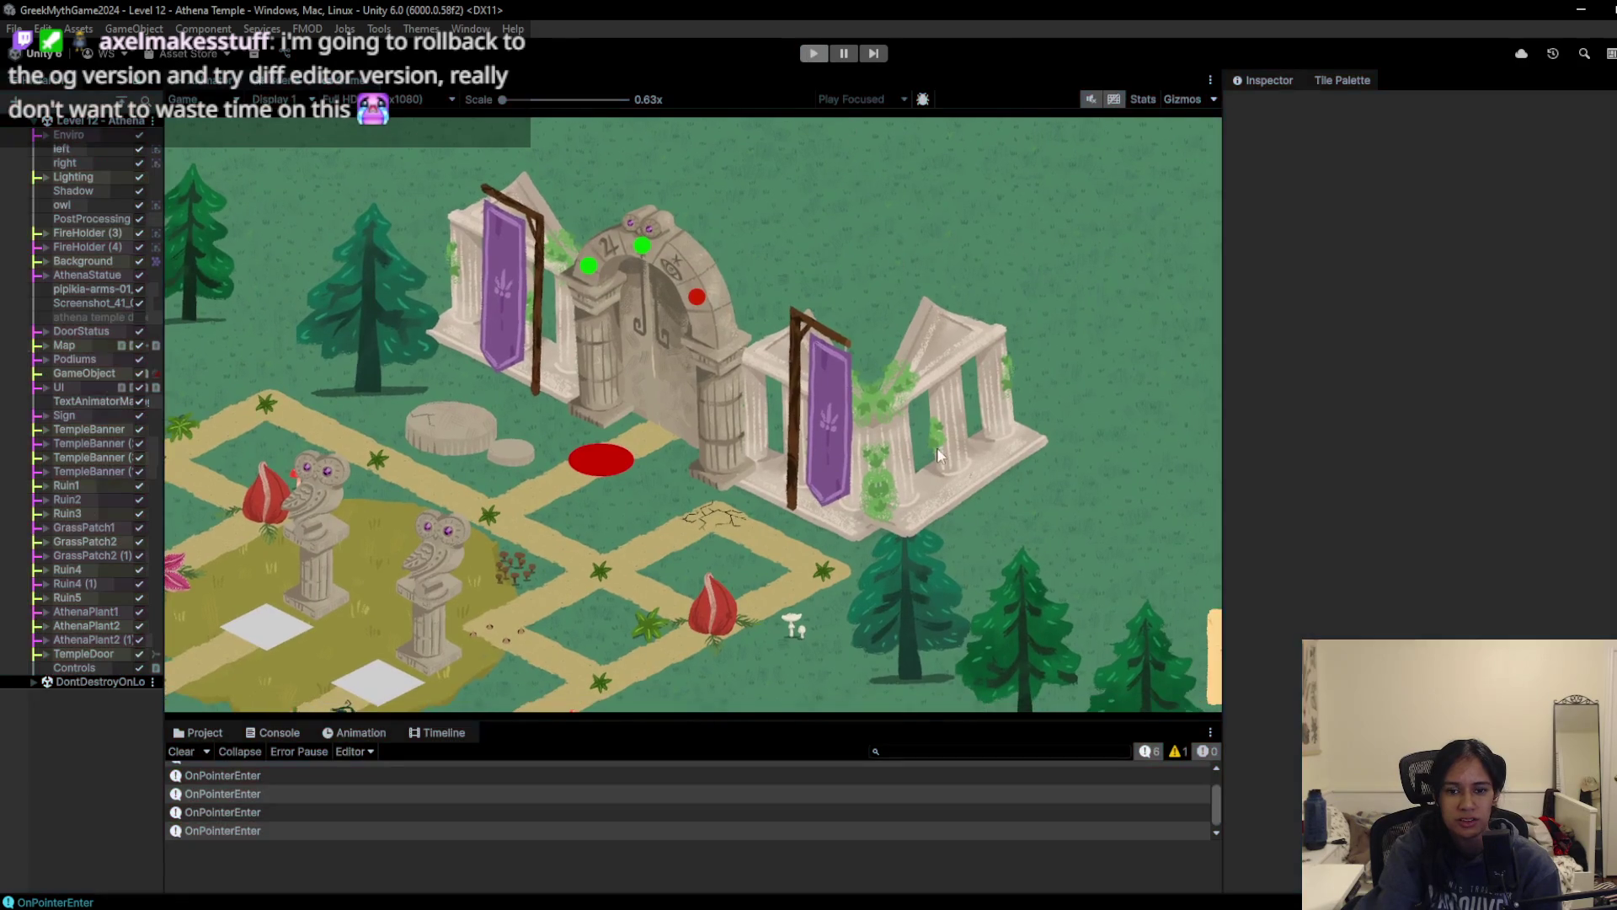
Step: Pan to the temple plates, select the middle plate (Puzzle: PodiumC2), and widen the Hierarchy
mouse_move(639, 390)
left_mouse_down()
mouse_move(896, 489)
mouse_move(704, 526)
left_mouse_up()
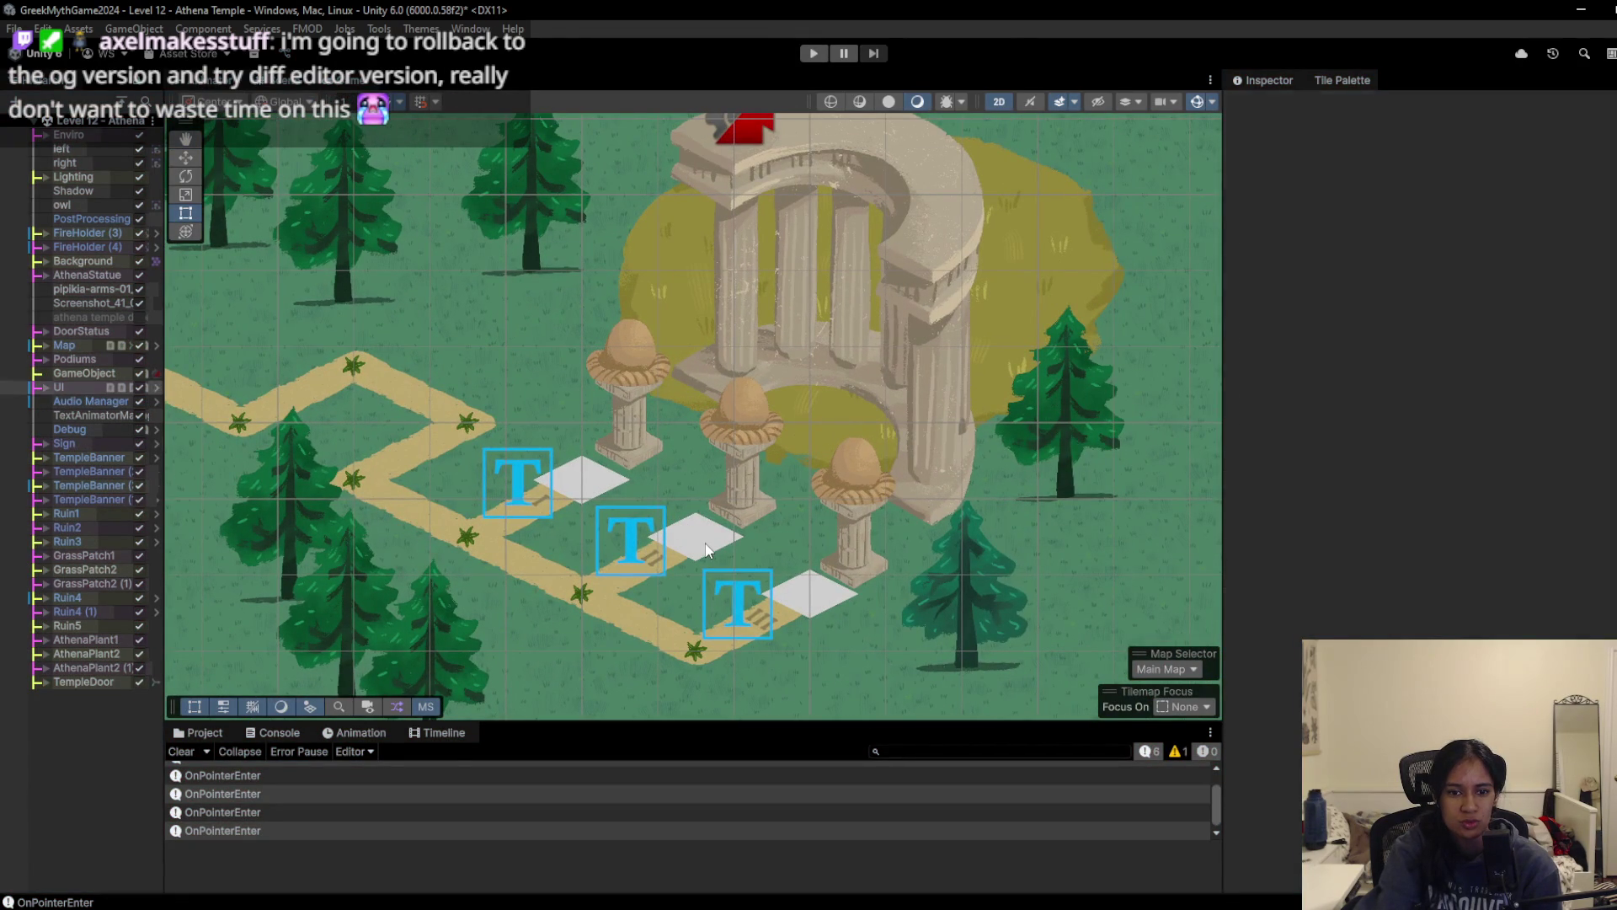
left_click(706, 550)
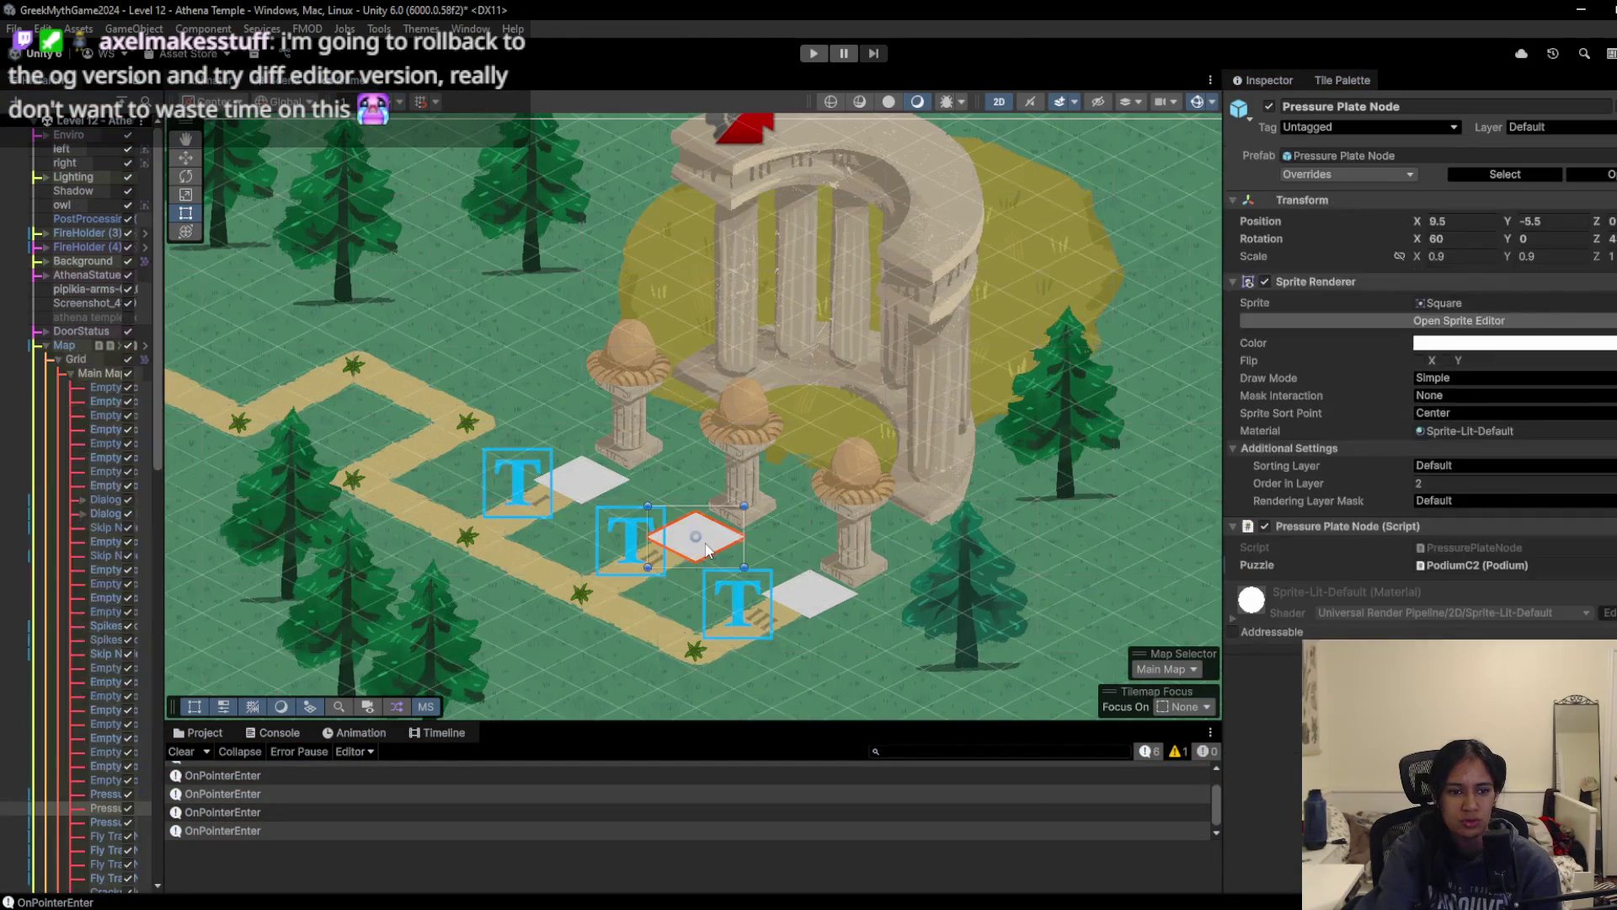
left_click_drag(161, 698, 322, 699)
scroll(157, 681, "down", 15)
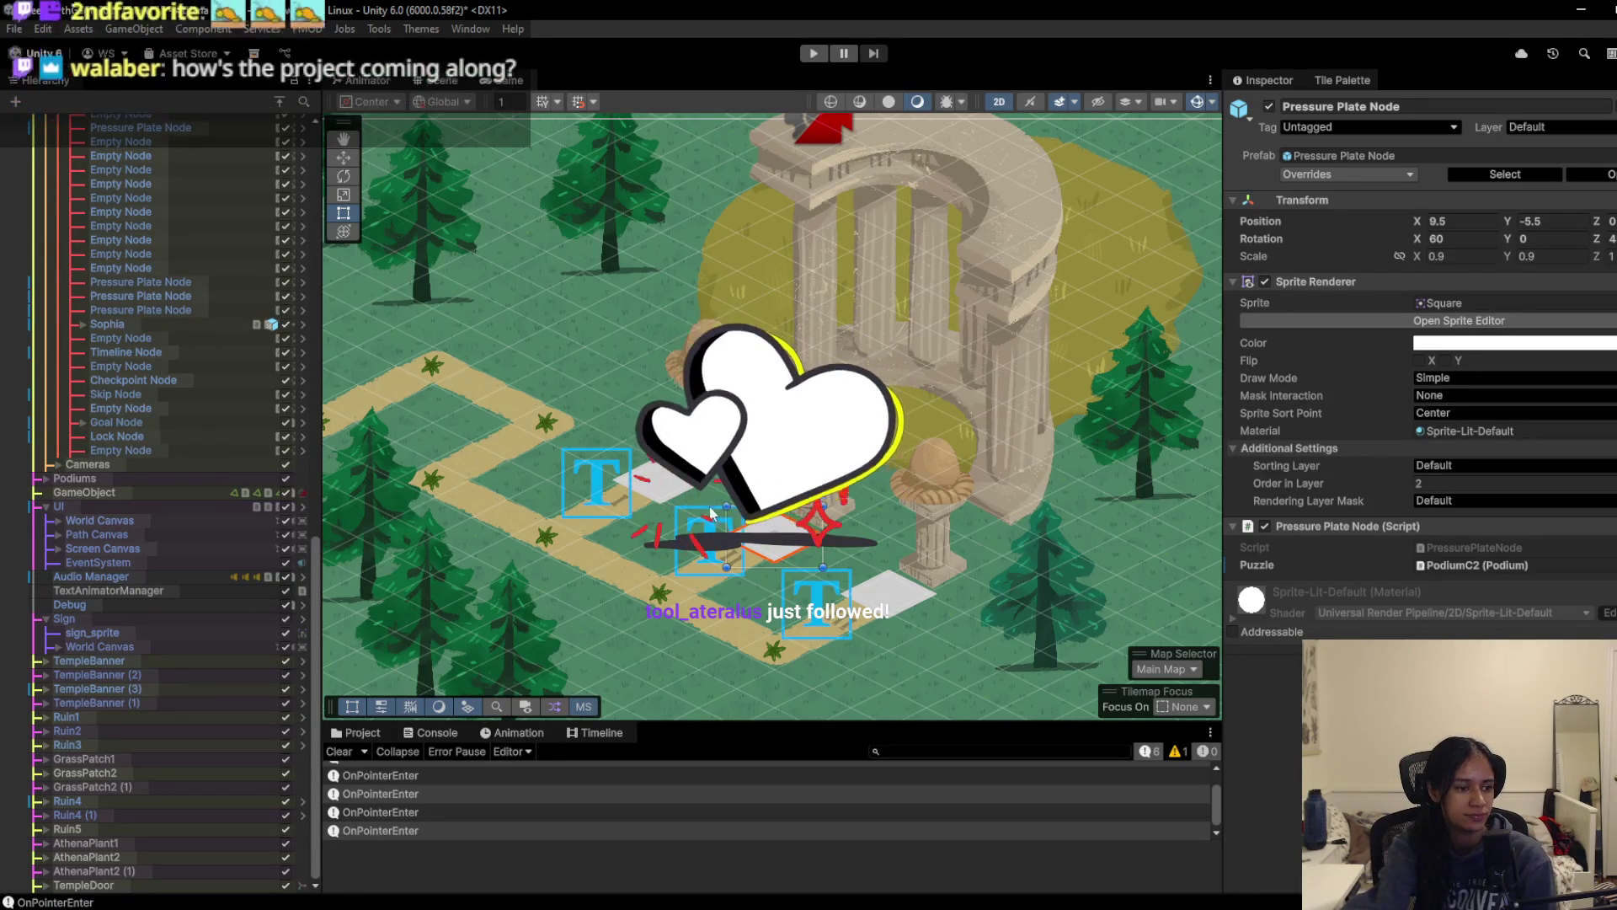
scroll(719, 533, "up", 2)
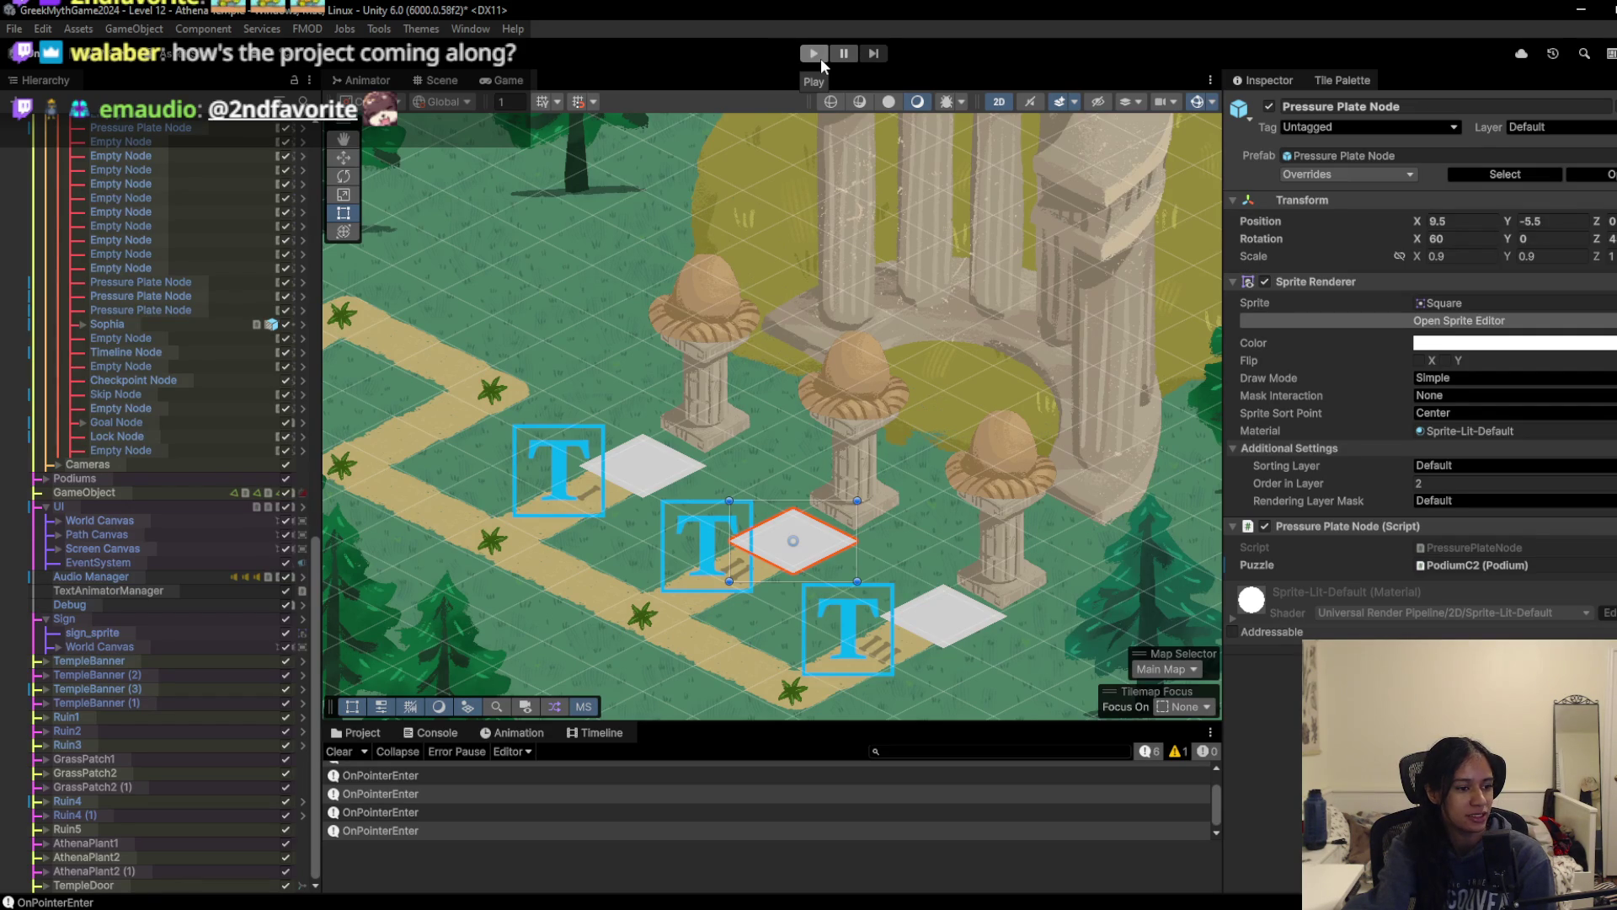
Step: Start the game, walk the girl southeast, pause and resume, and read the Athena sign
left_click(821, 60)
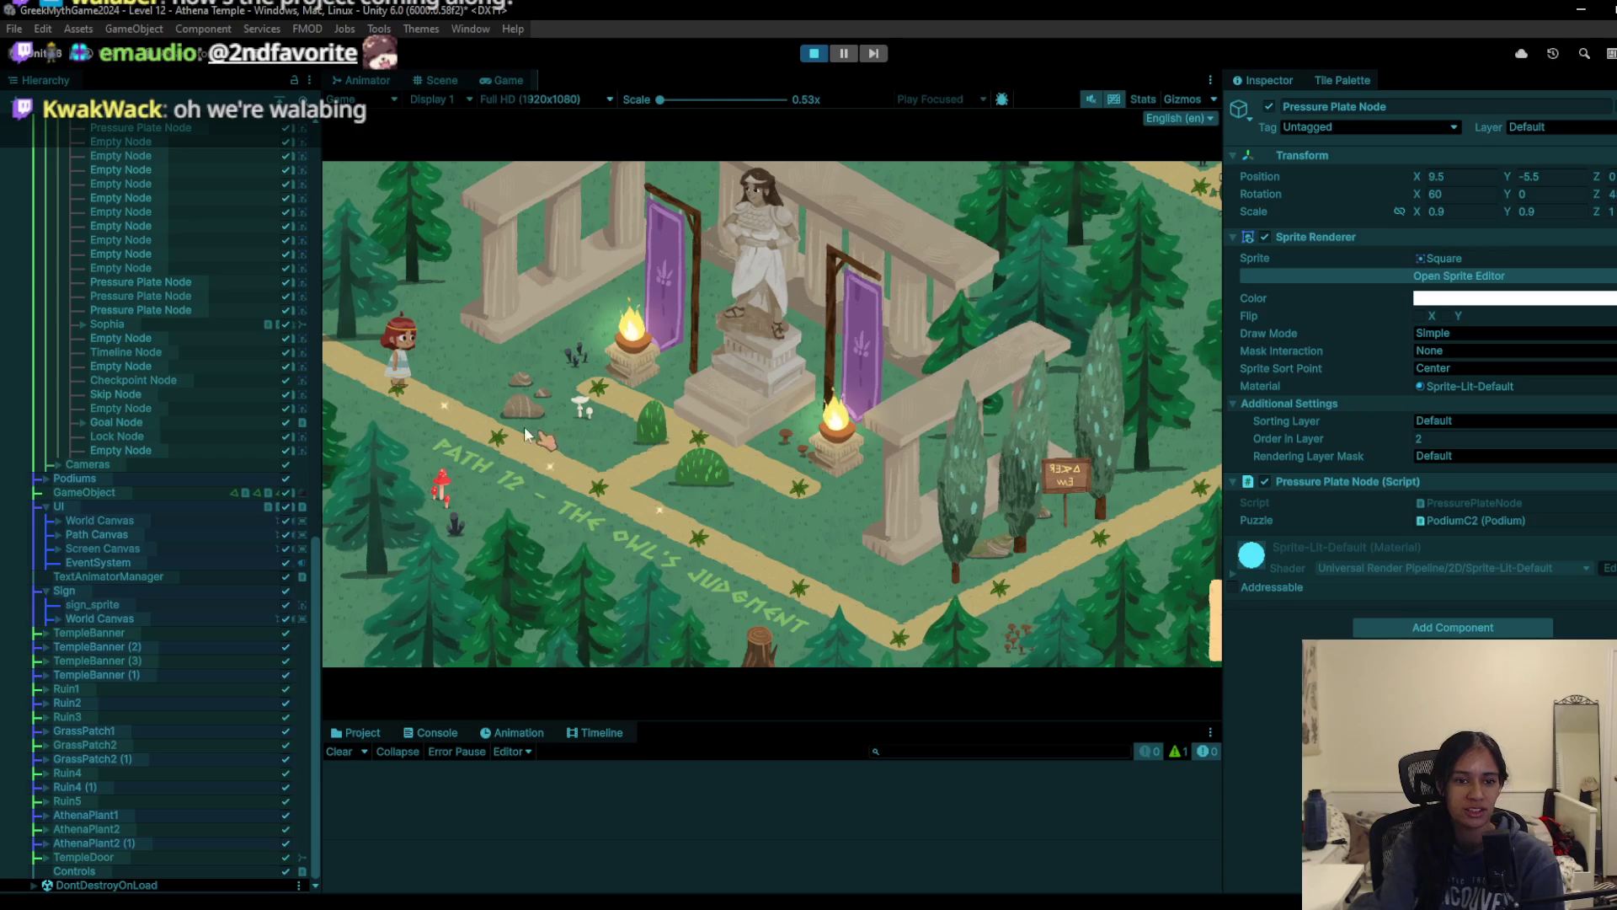
left_click(696, 539)
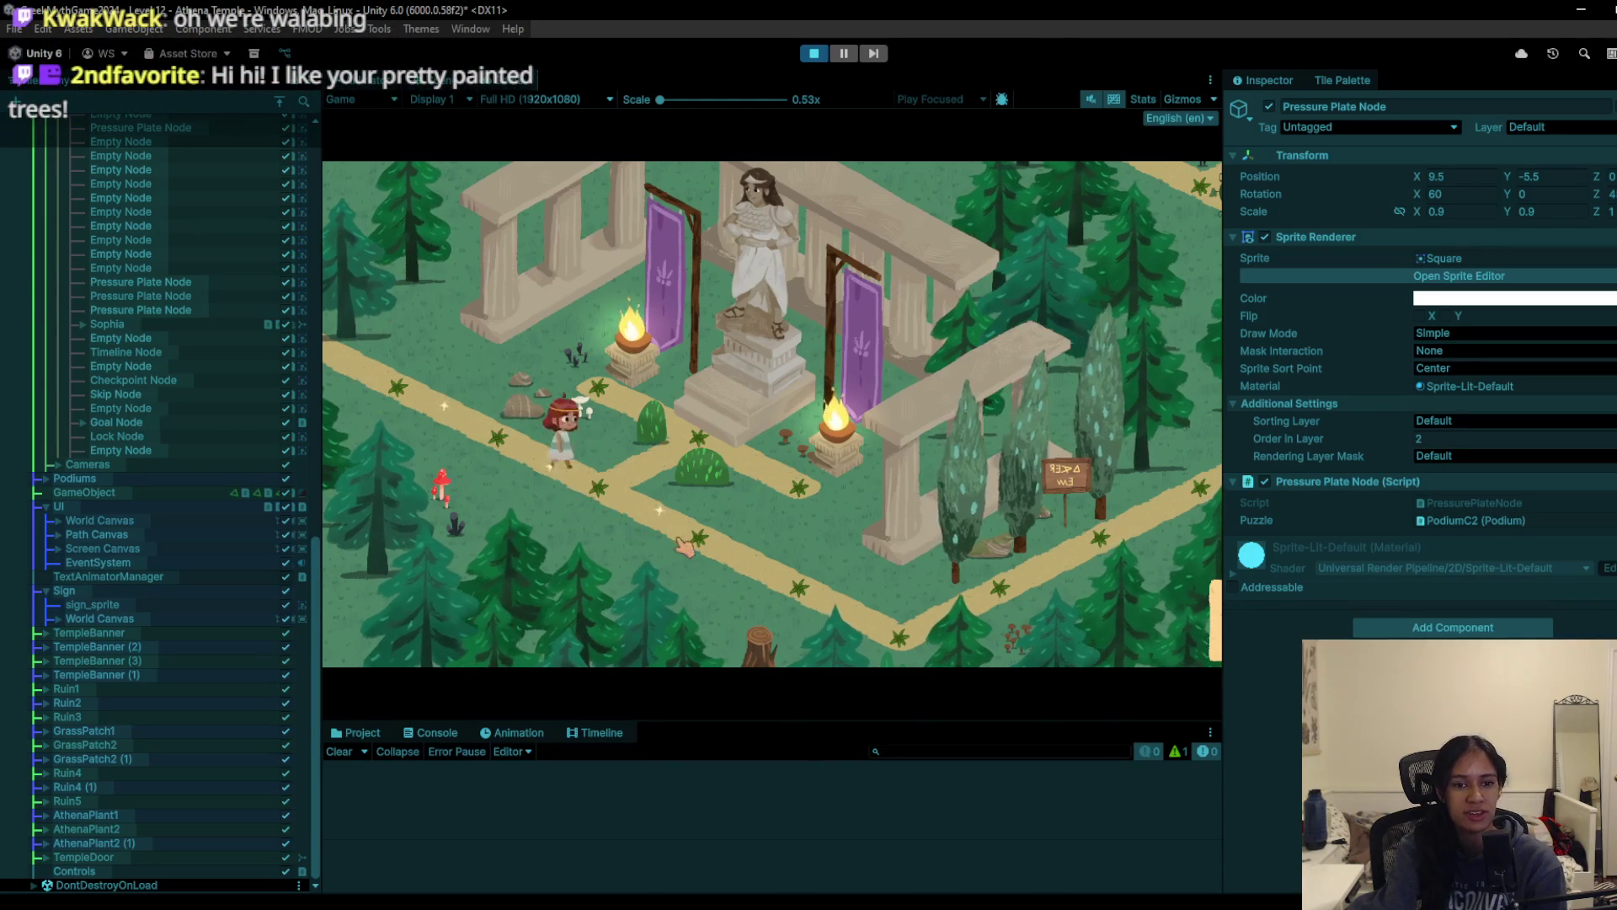
key("Escape")
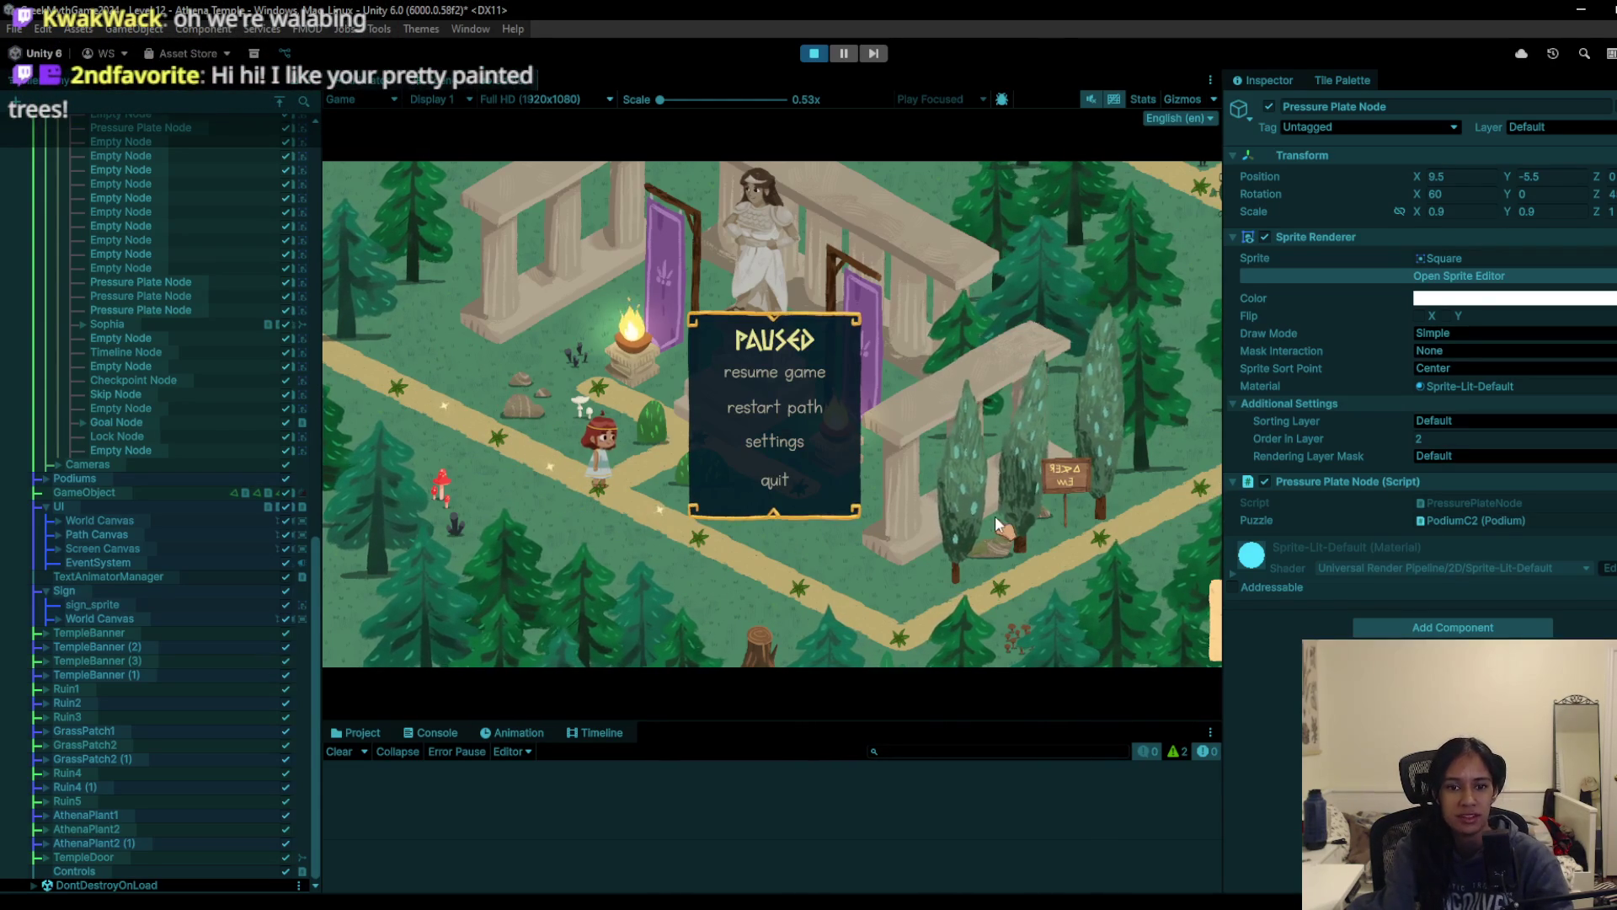
key("Escape")
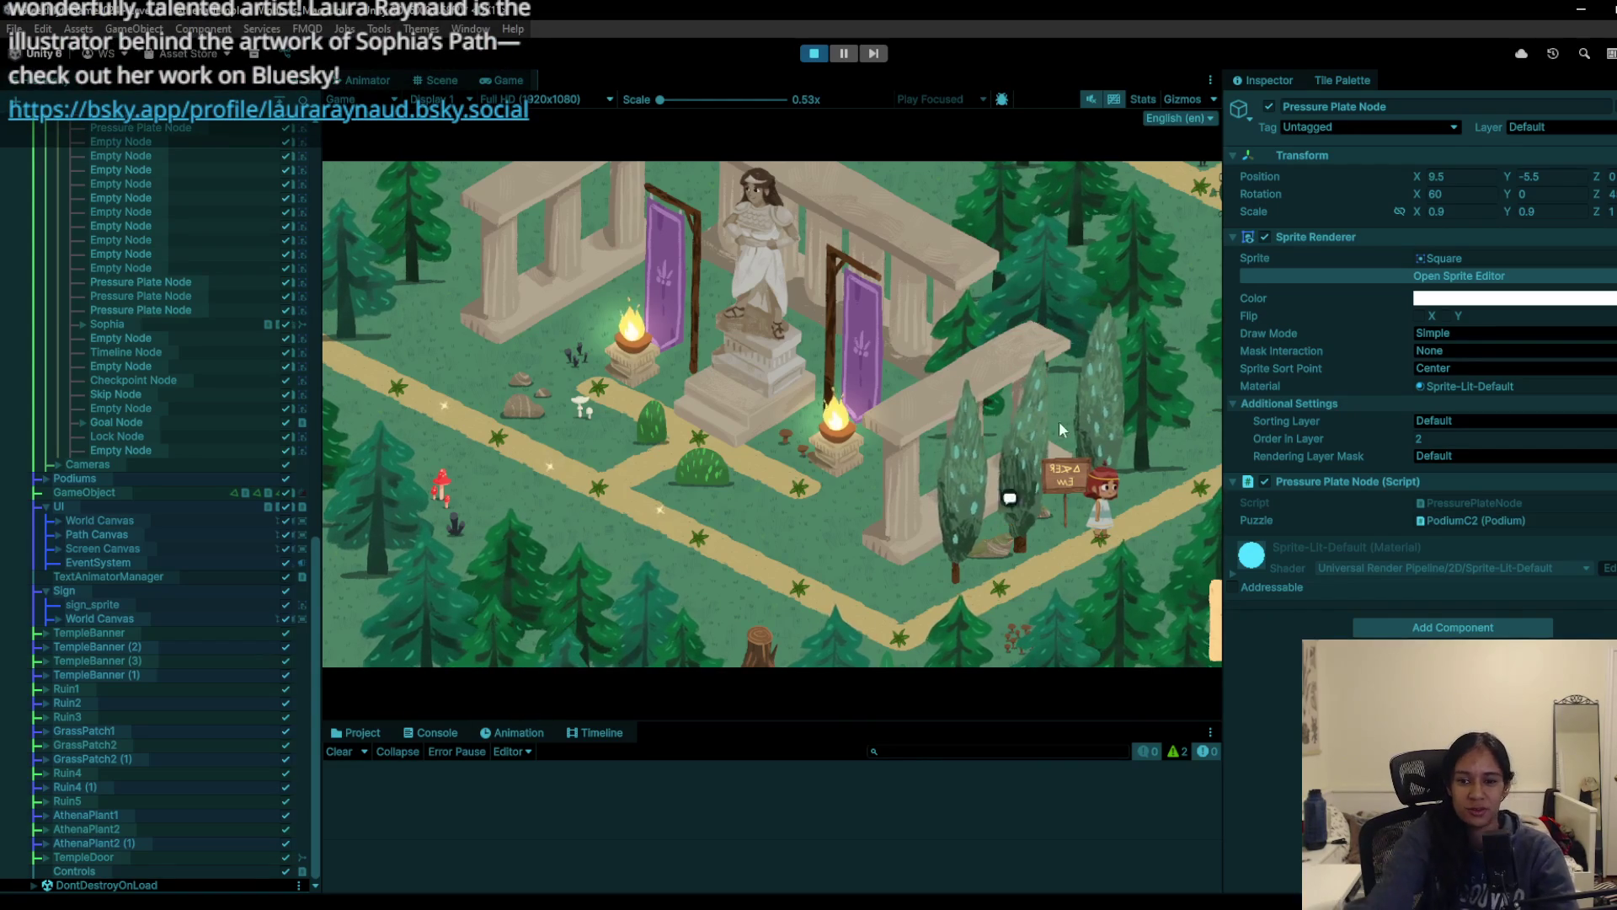
left_click(1091, 455)
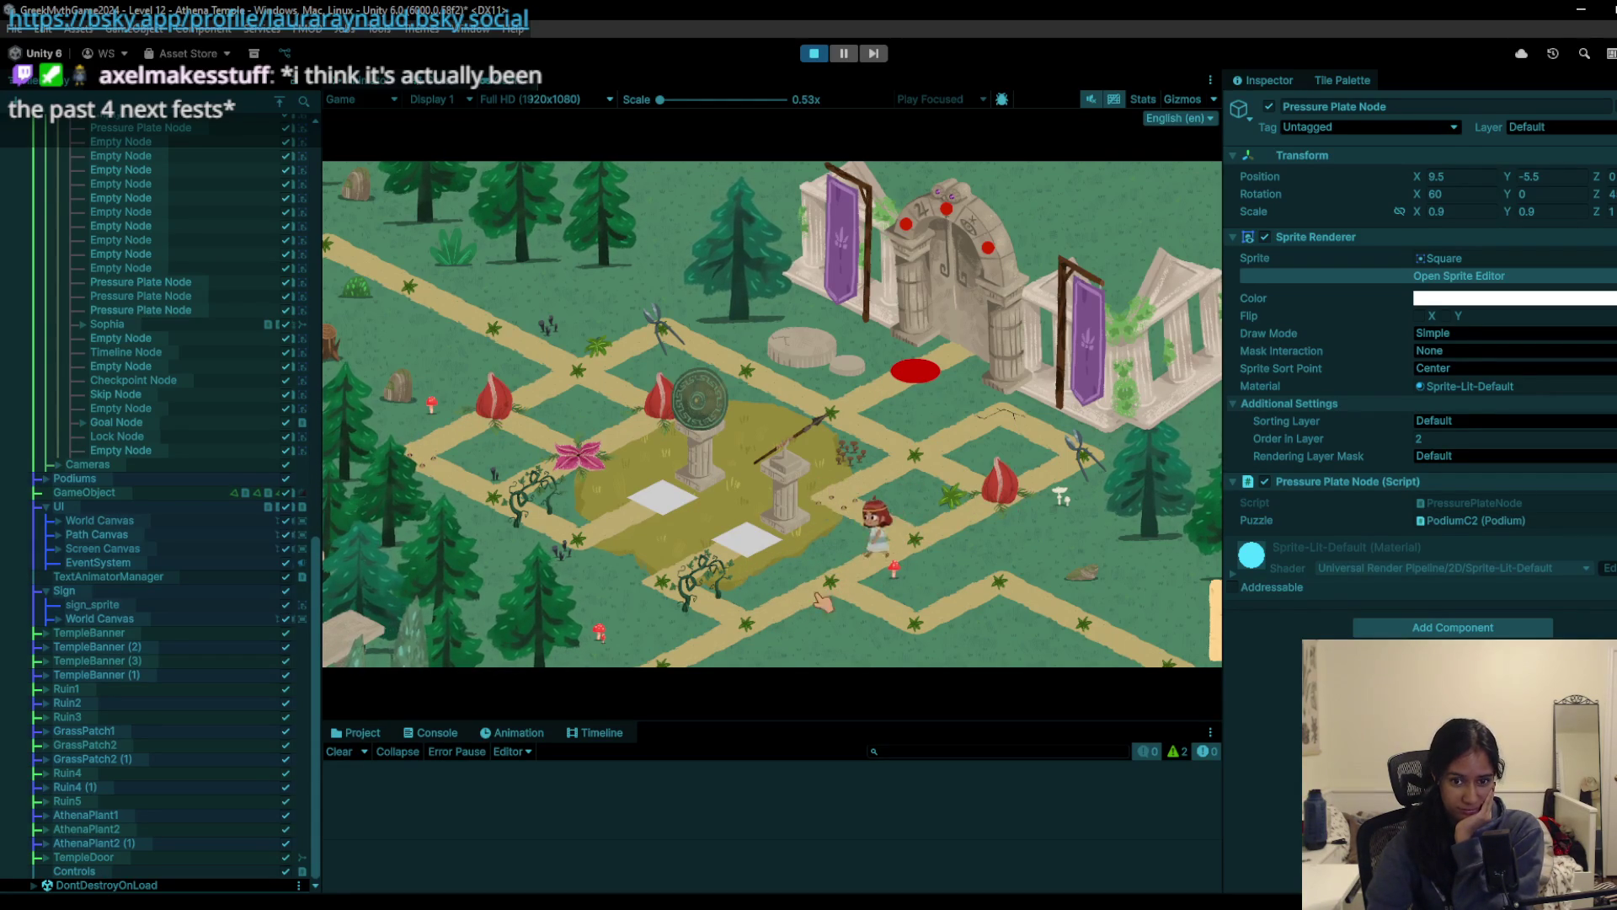
Step: Walk the character up-right and enlarge the Game view by dragging three splitters
left_click(910, 552)
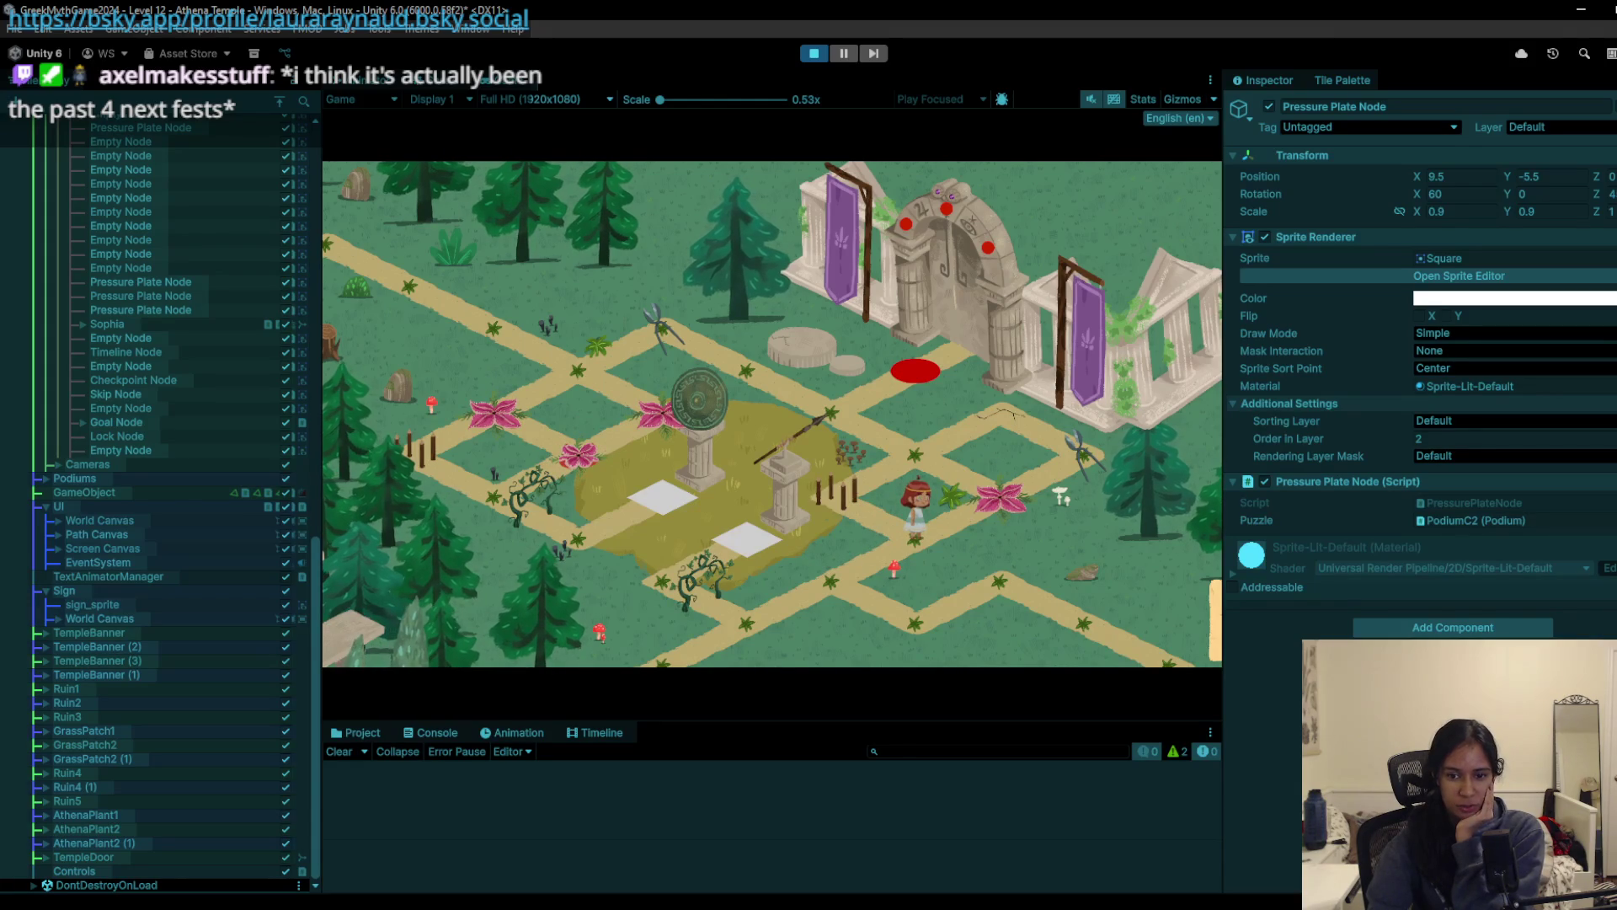
left_click_drag(823, 725, 823, 829)
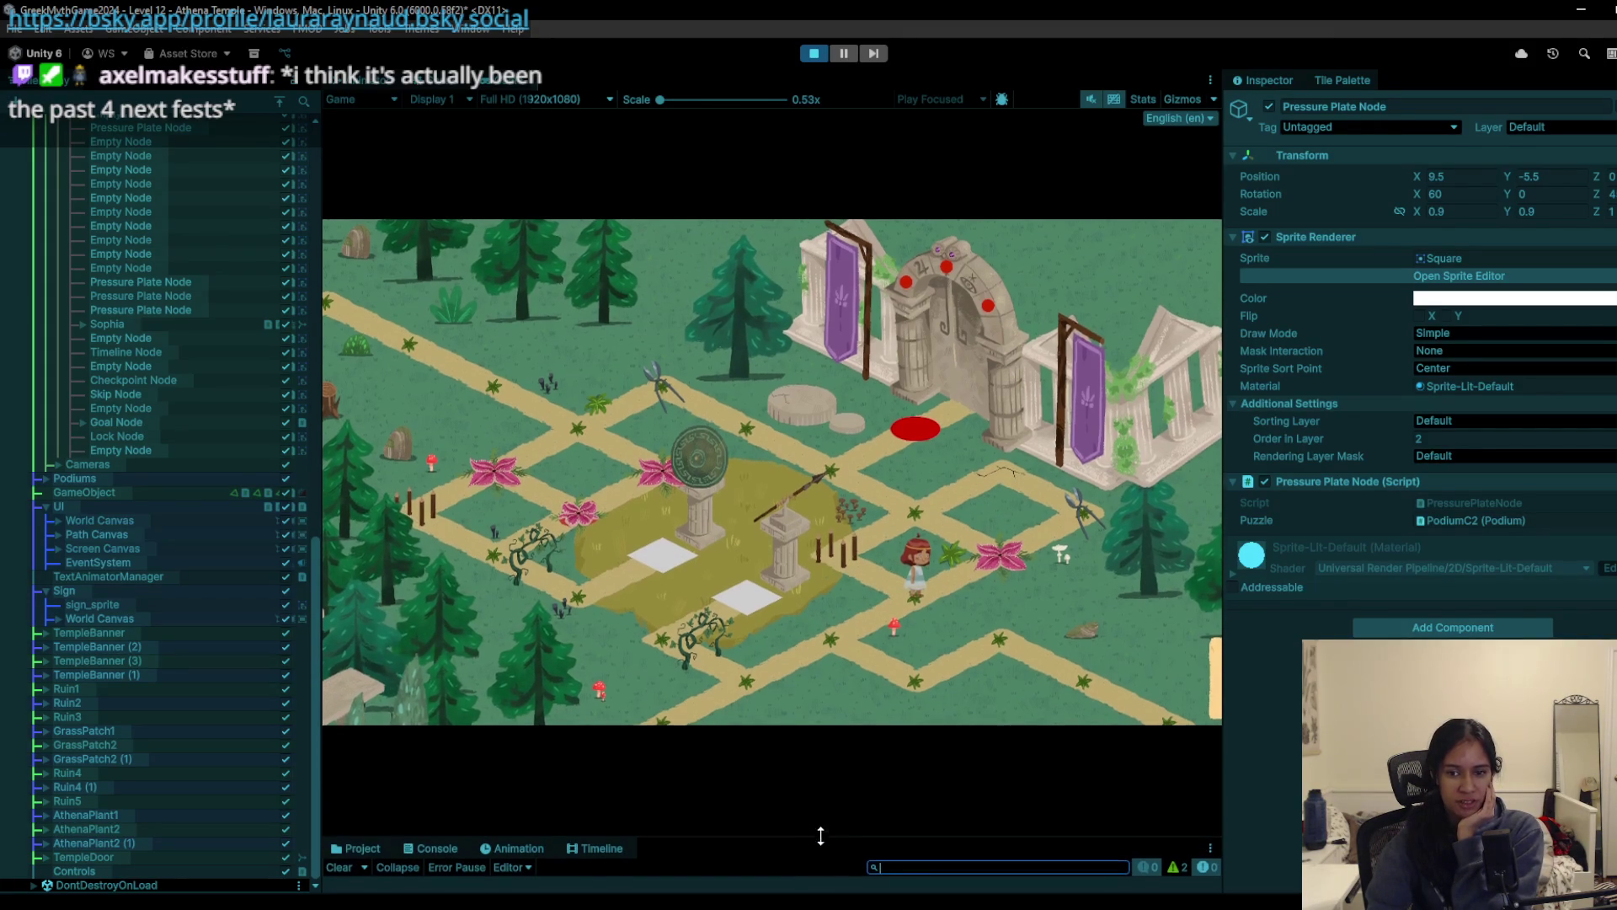
left_click_drag(1223, 499, 1379, 499)
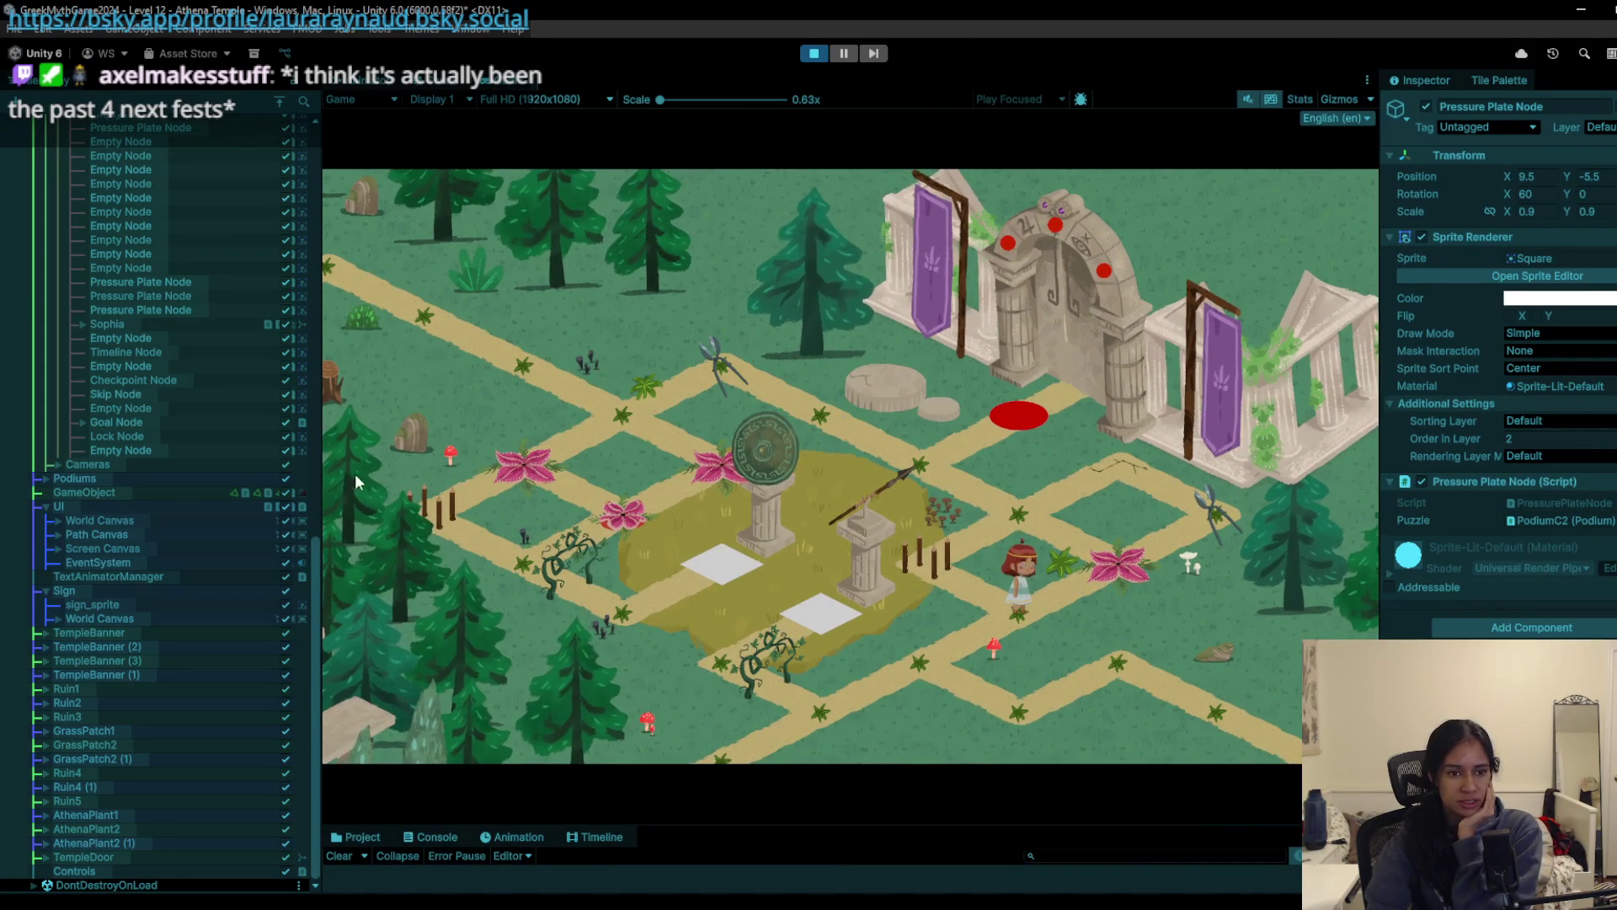
left_click_drag(319, 475, 207, 470)
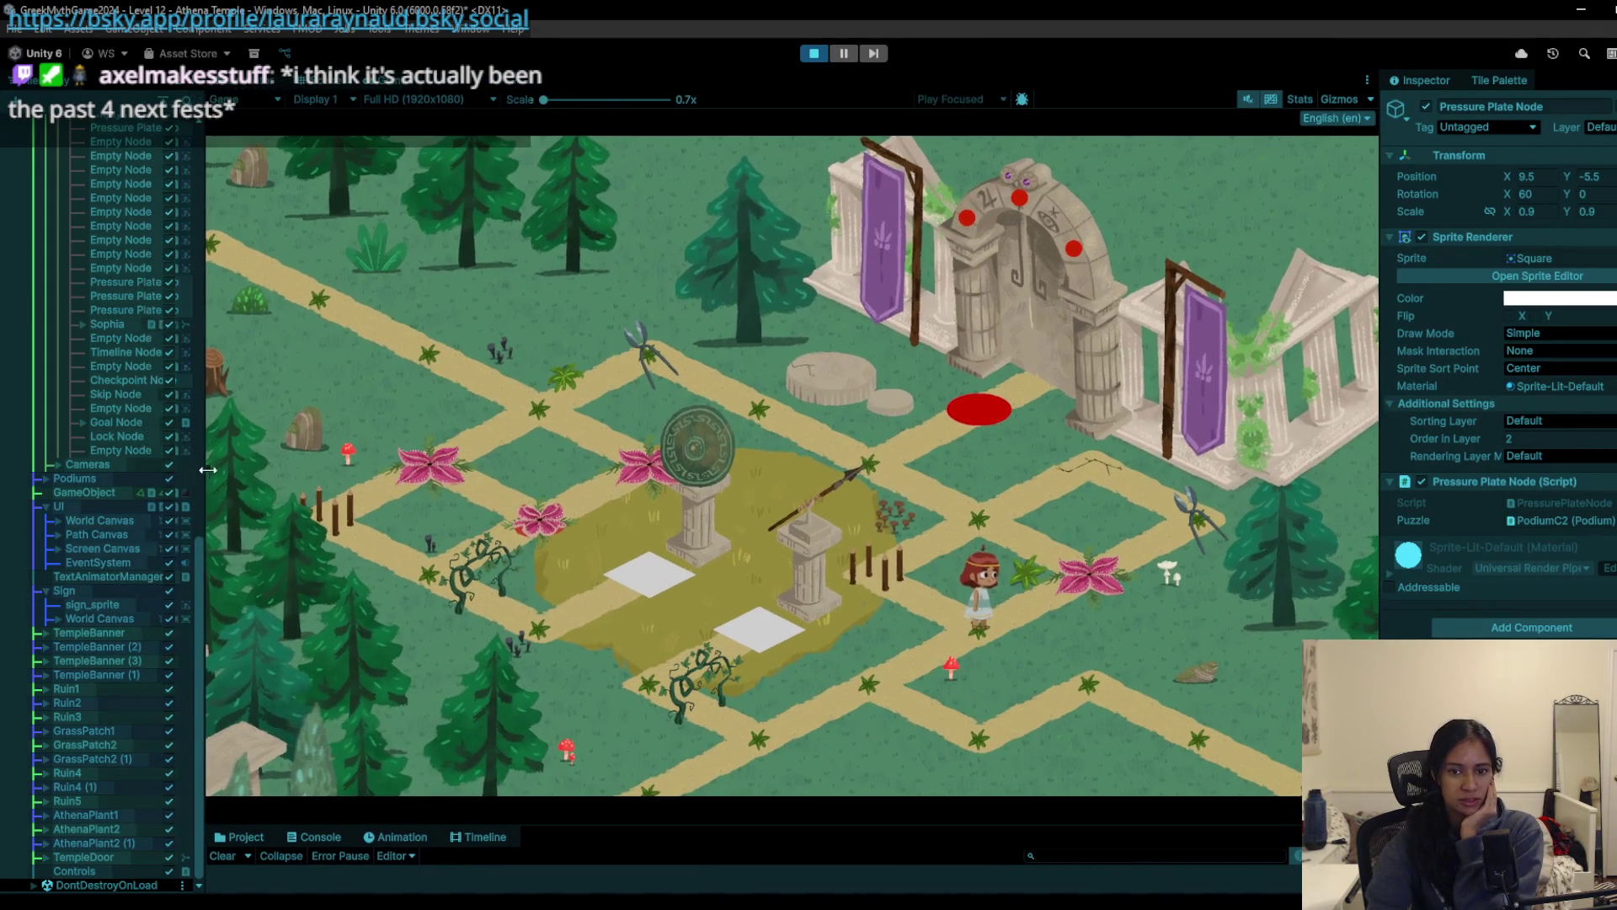
Step: Walk down-left to lower the spikes, toggle the plants, and reach the stone node by the red plate
left_click(905, 697)
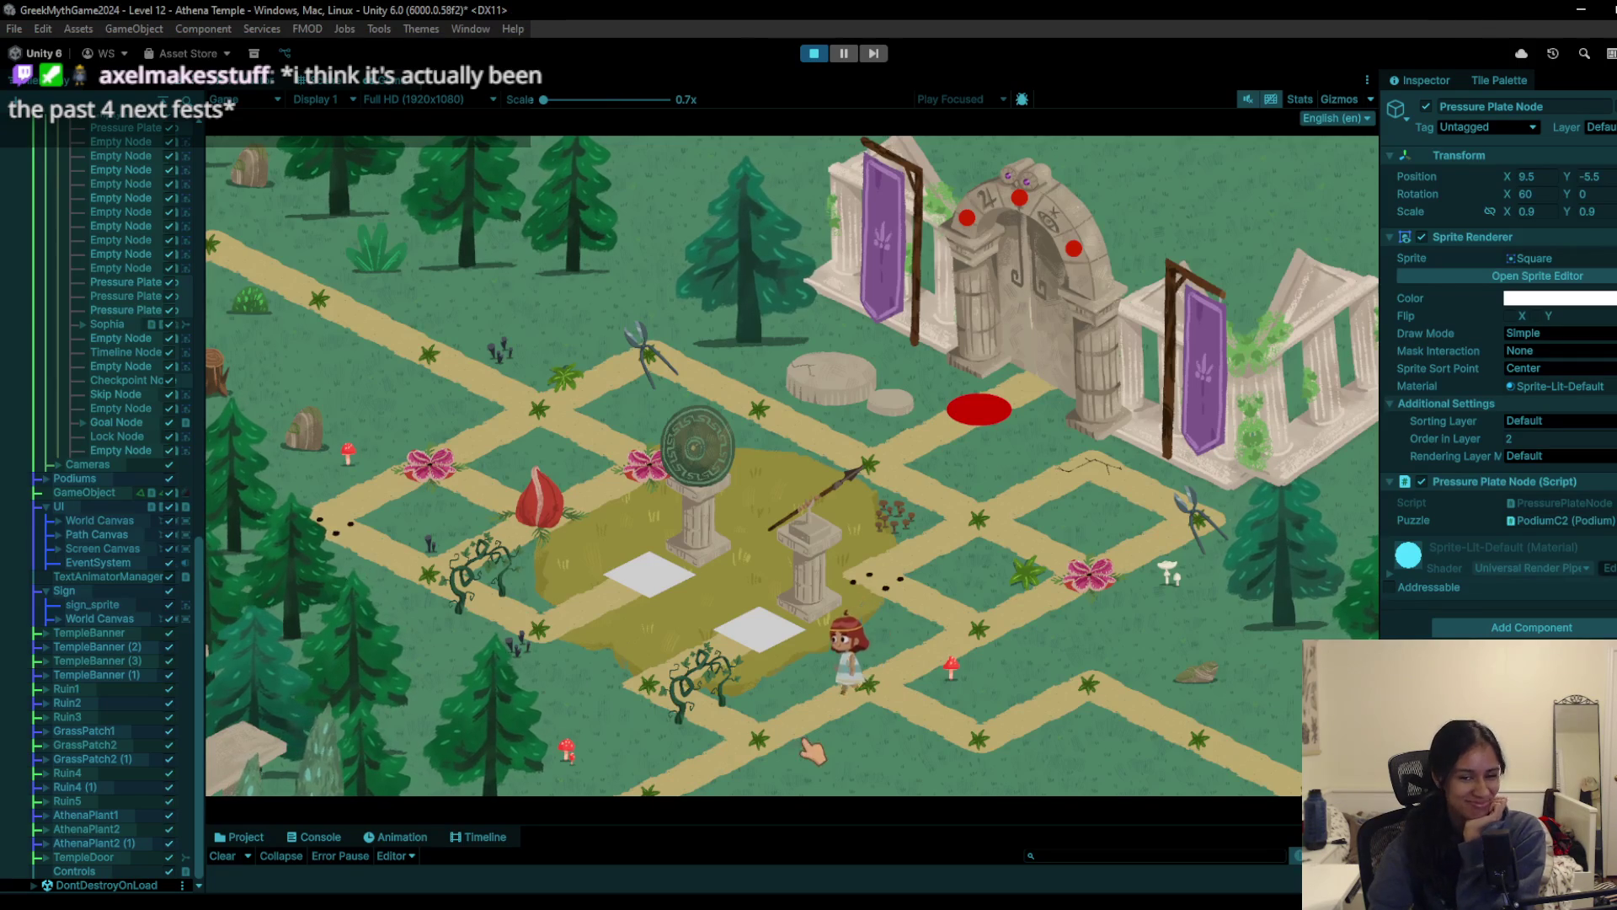
left_click(972, 634)
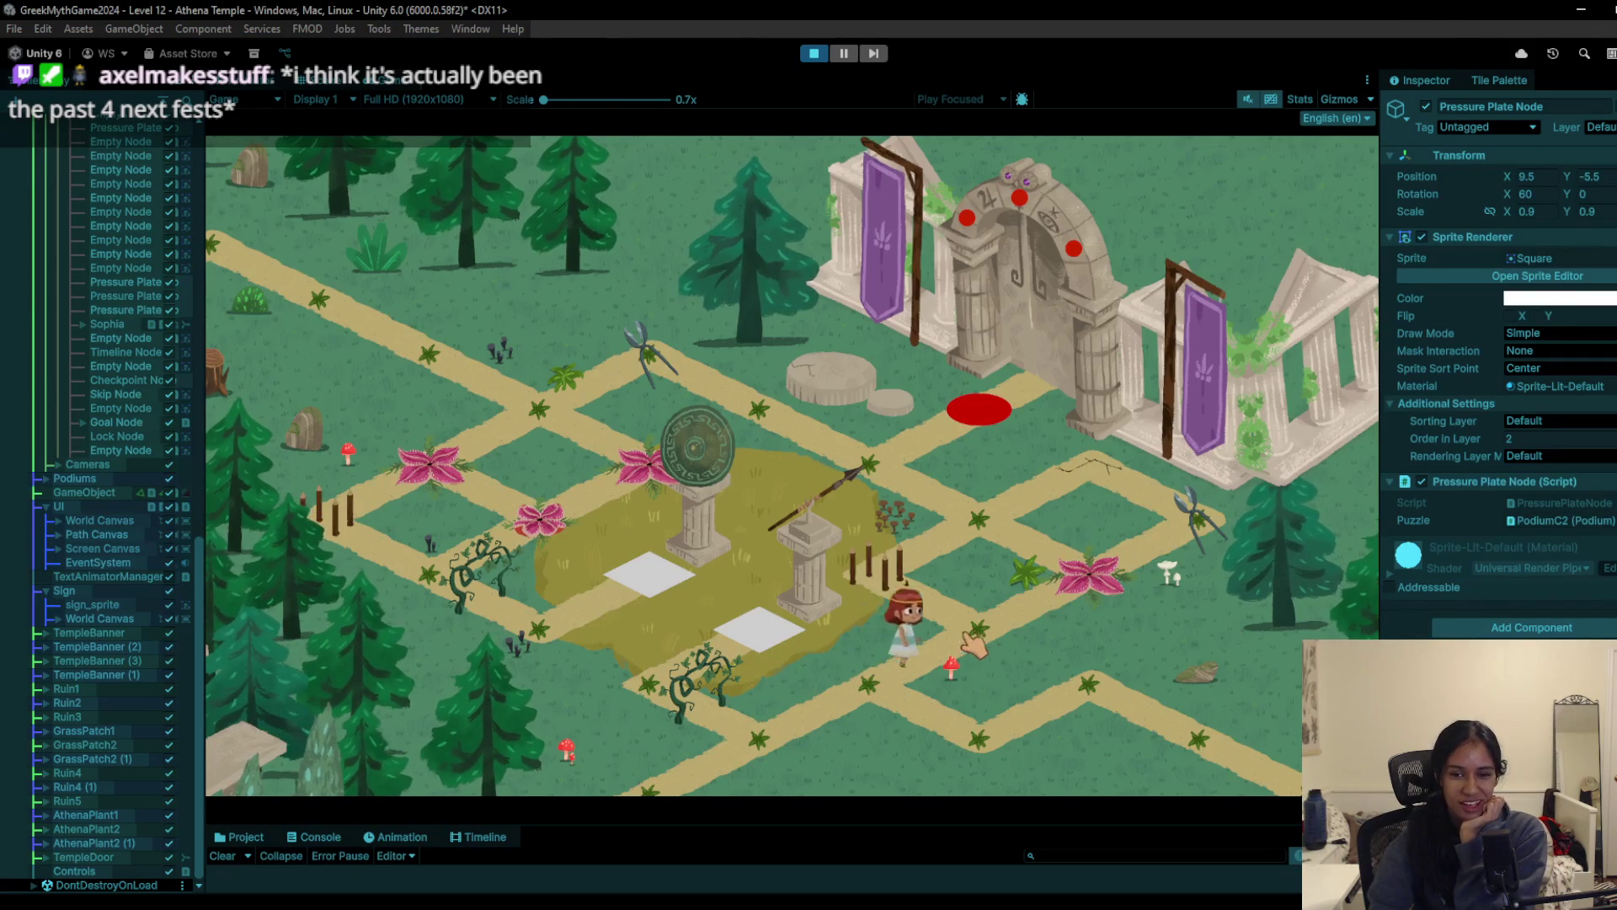
left_click(980, 529)
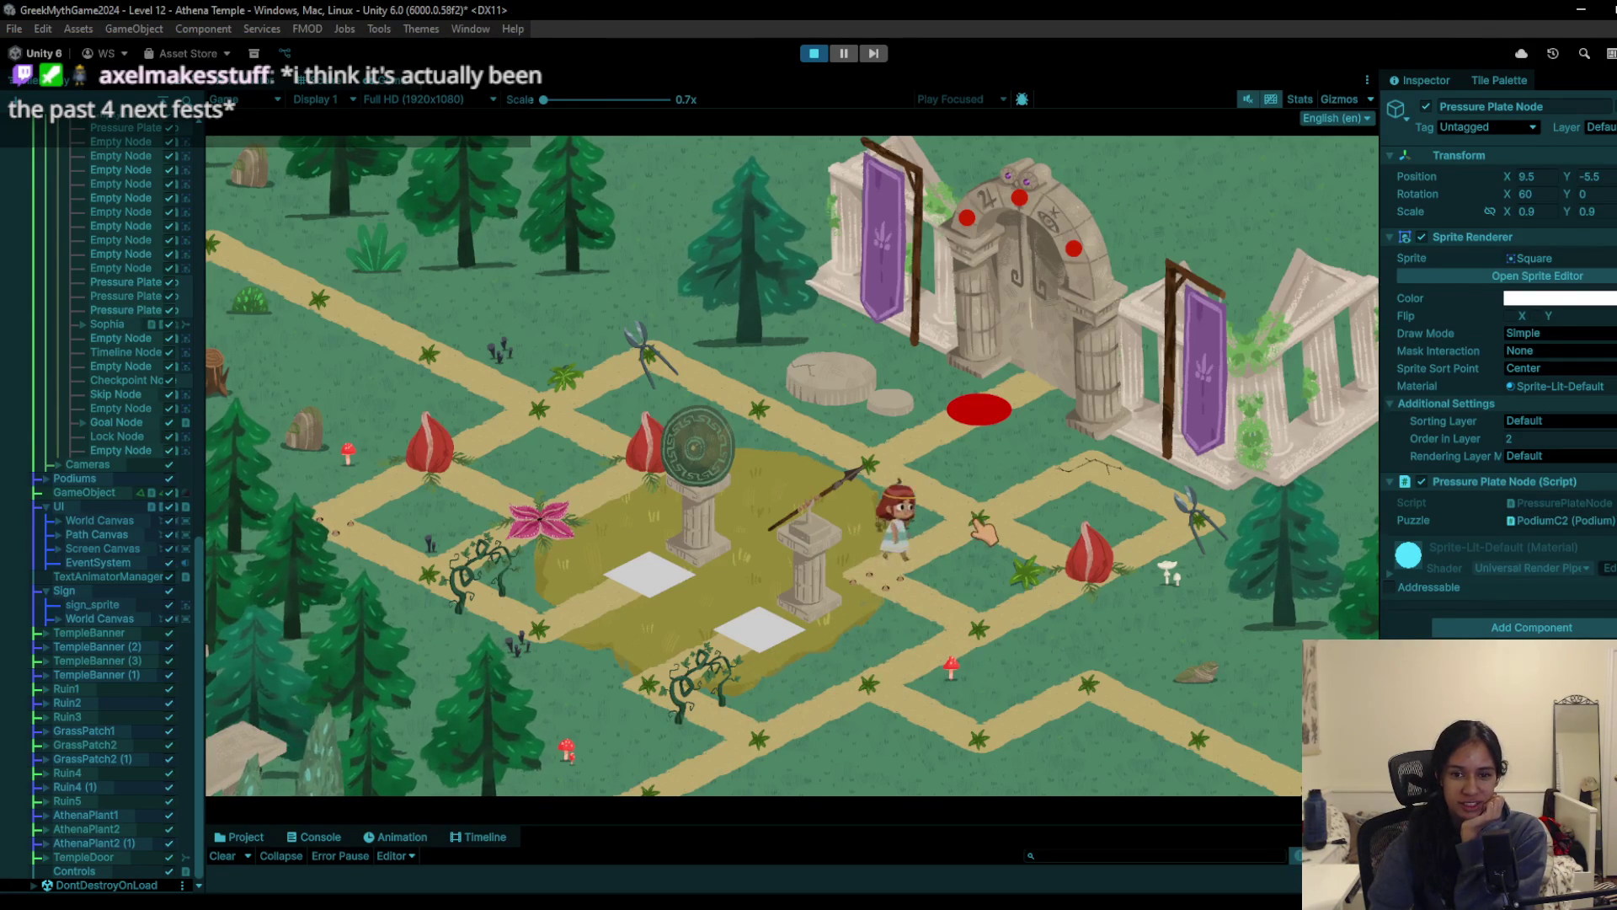
left_click(865, 484)
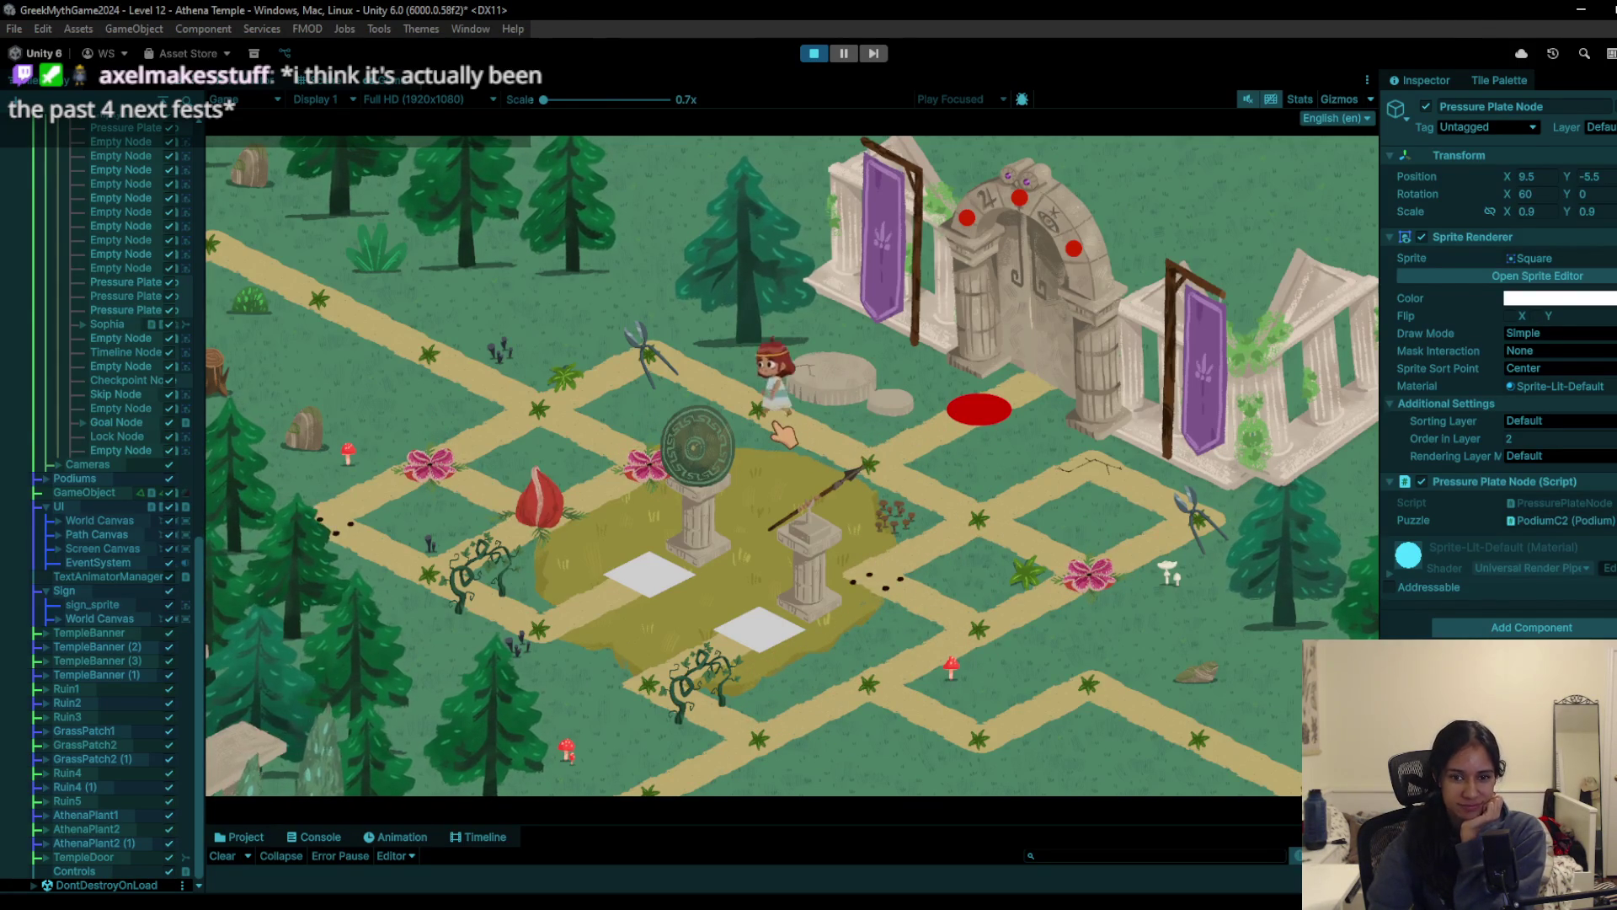
left_click(977, 434)
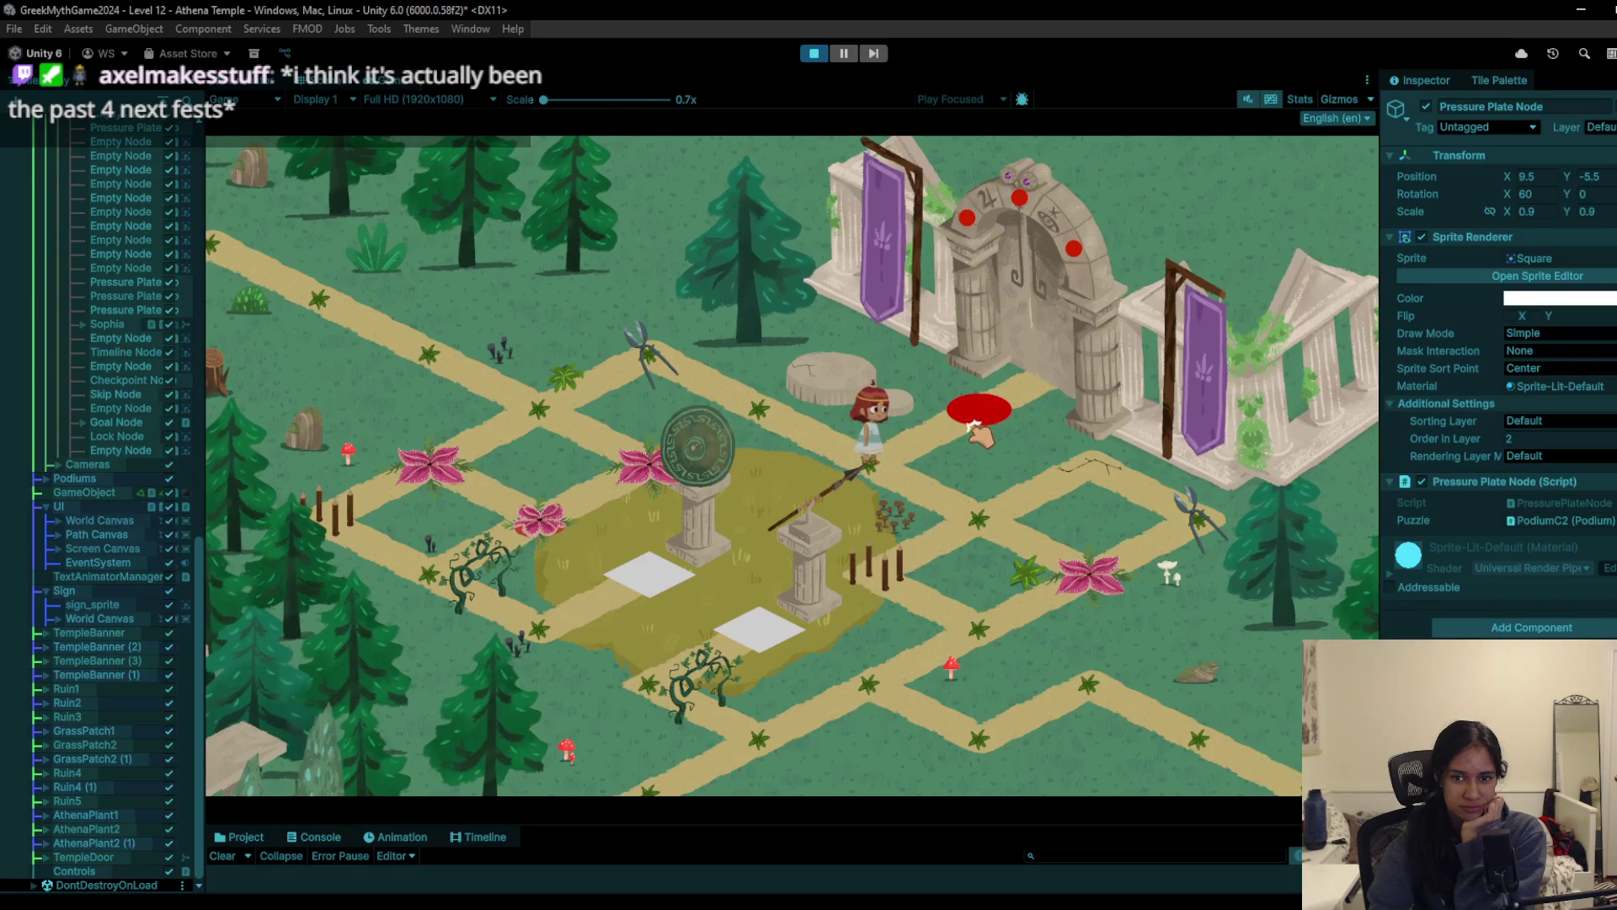
left_click(957, 504)
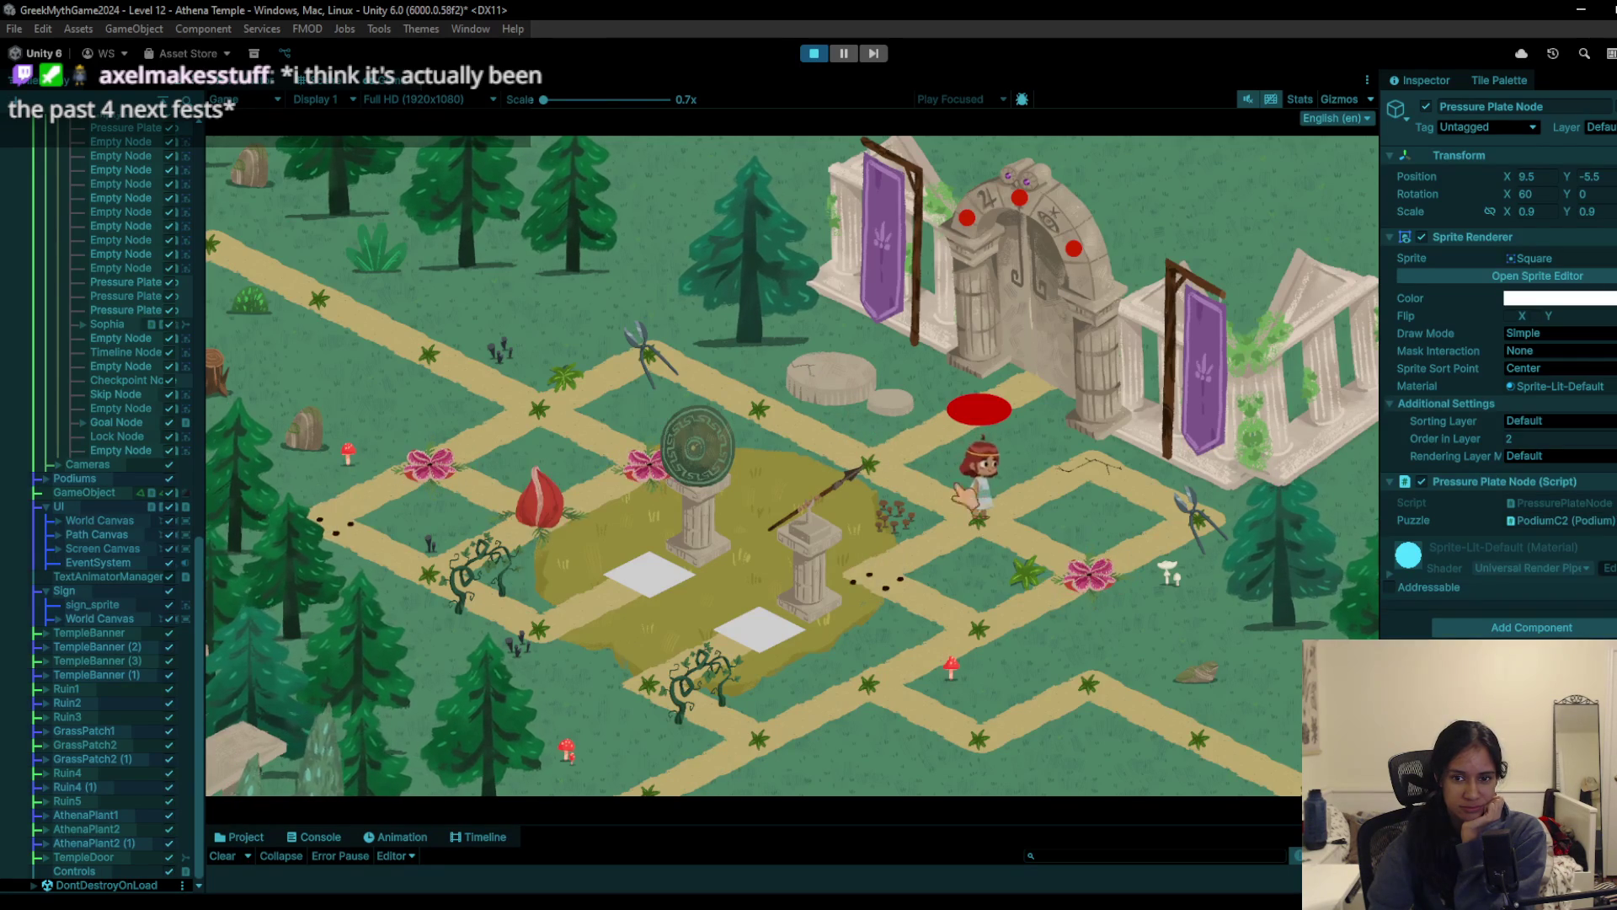
left_click(982, 435)
left_click(977, 534)
Step: Walk past the pink flower and centre pillars onto the white plate, raising the owl statue
left_click(1104, 577)
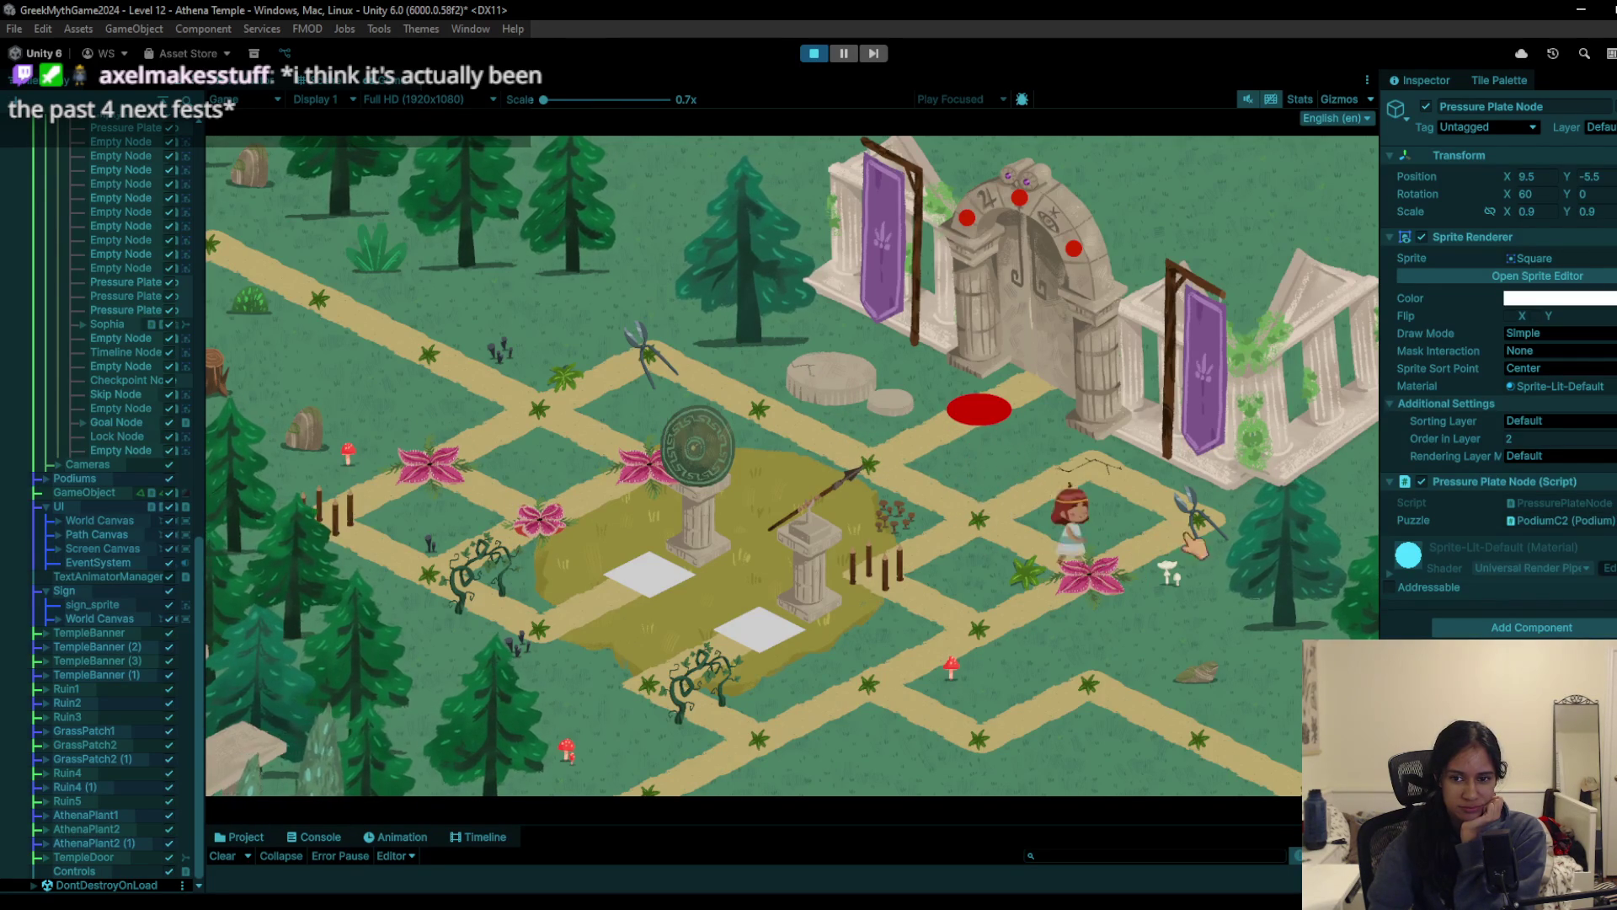
left_click(1116, 478)
left_click(894, 594)
left_click(729, 754)
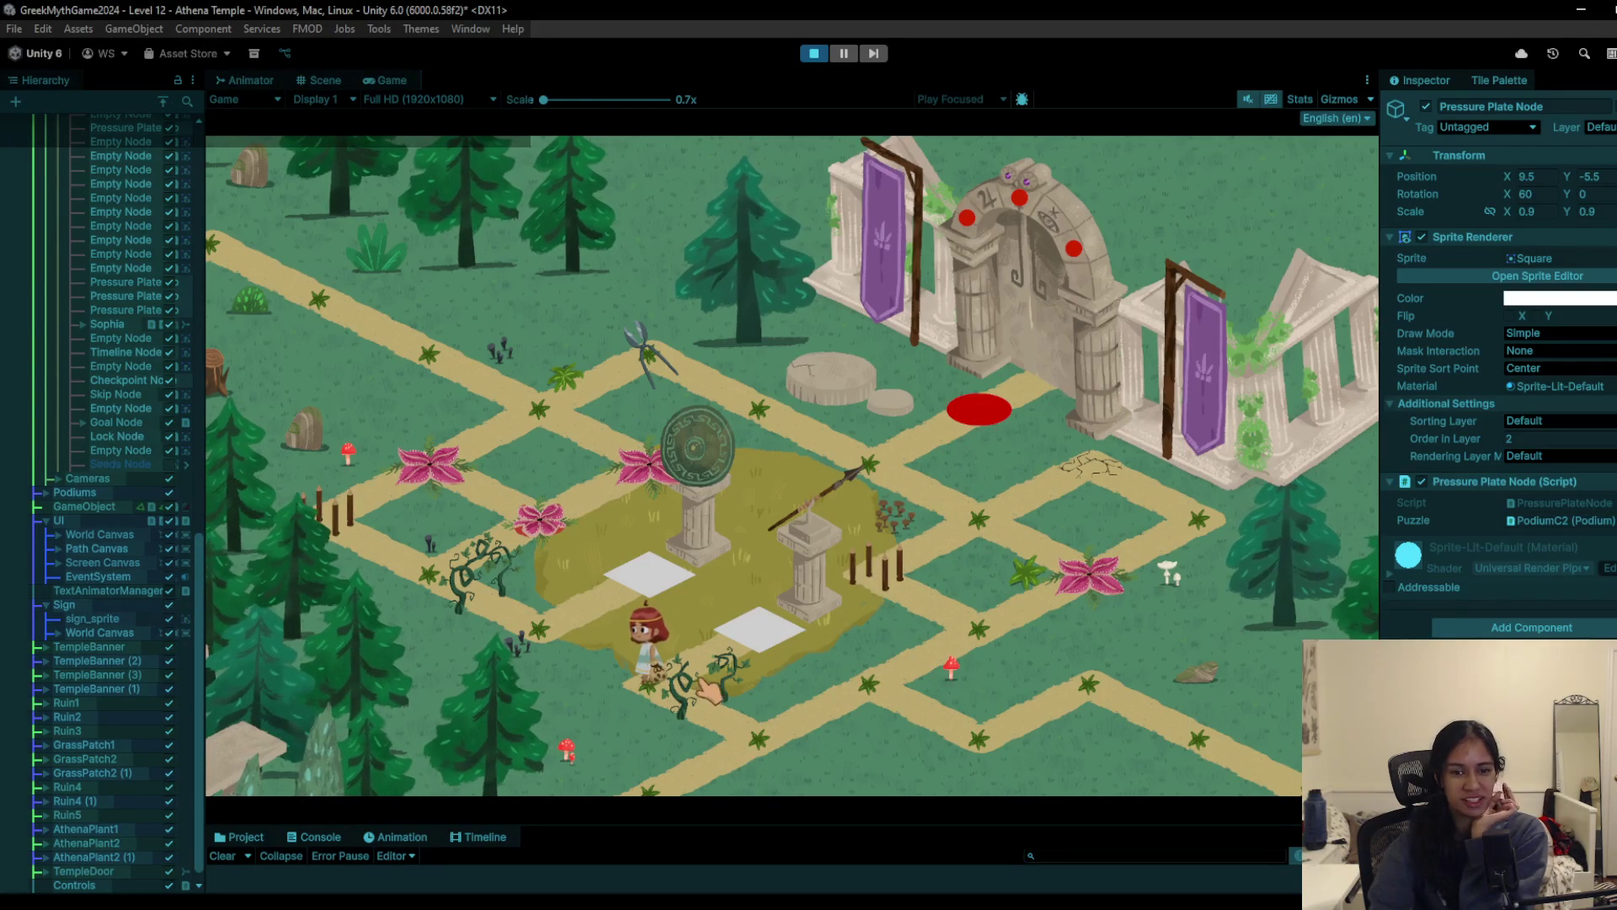
left_click(748, 647)
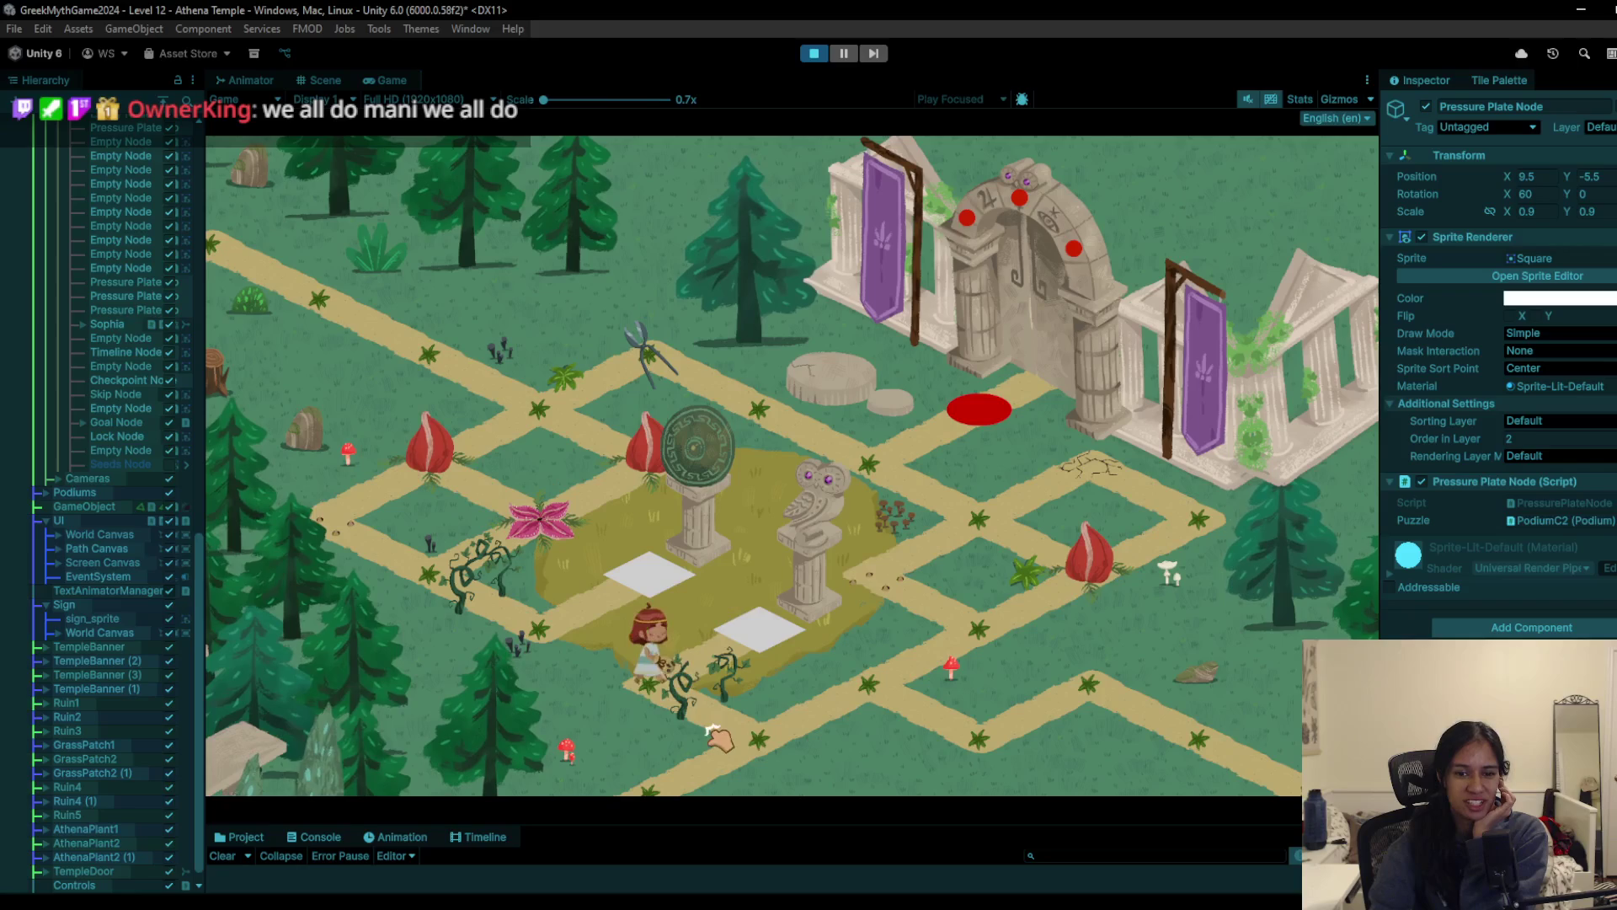
Step: Raise the posts, walk up-left to pick up the seed bag, and step onto the white plate
left_click(960, 623)
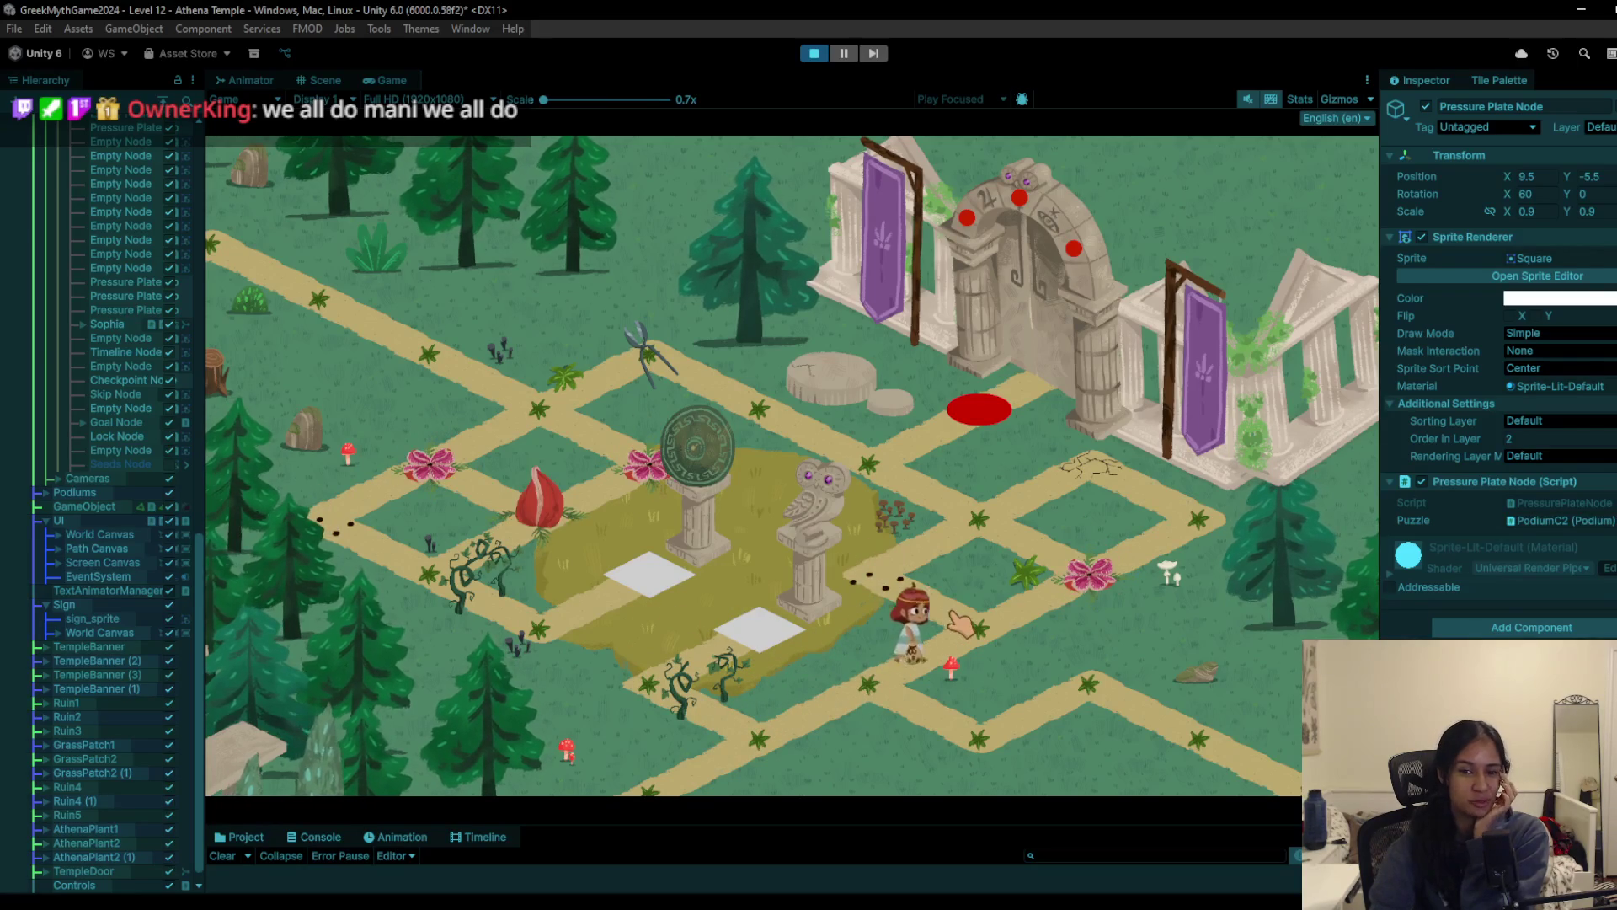
left_click(912, 665)
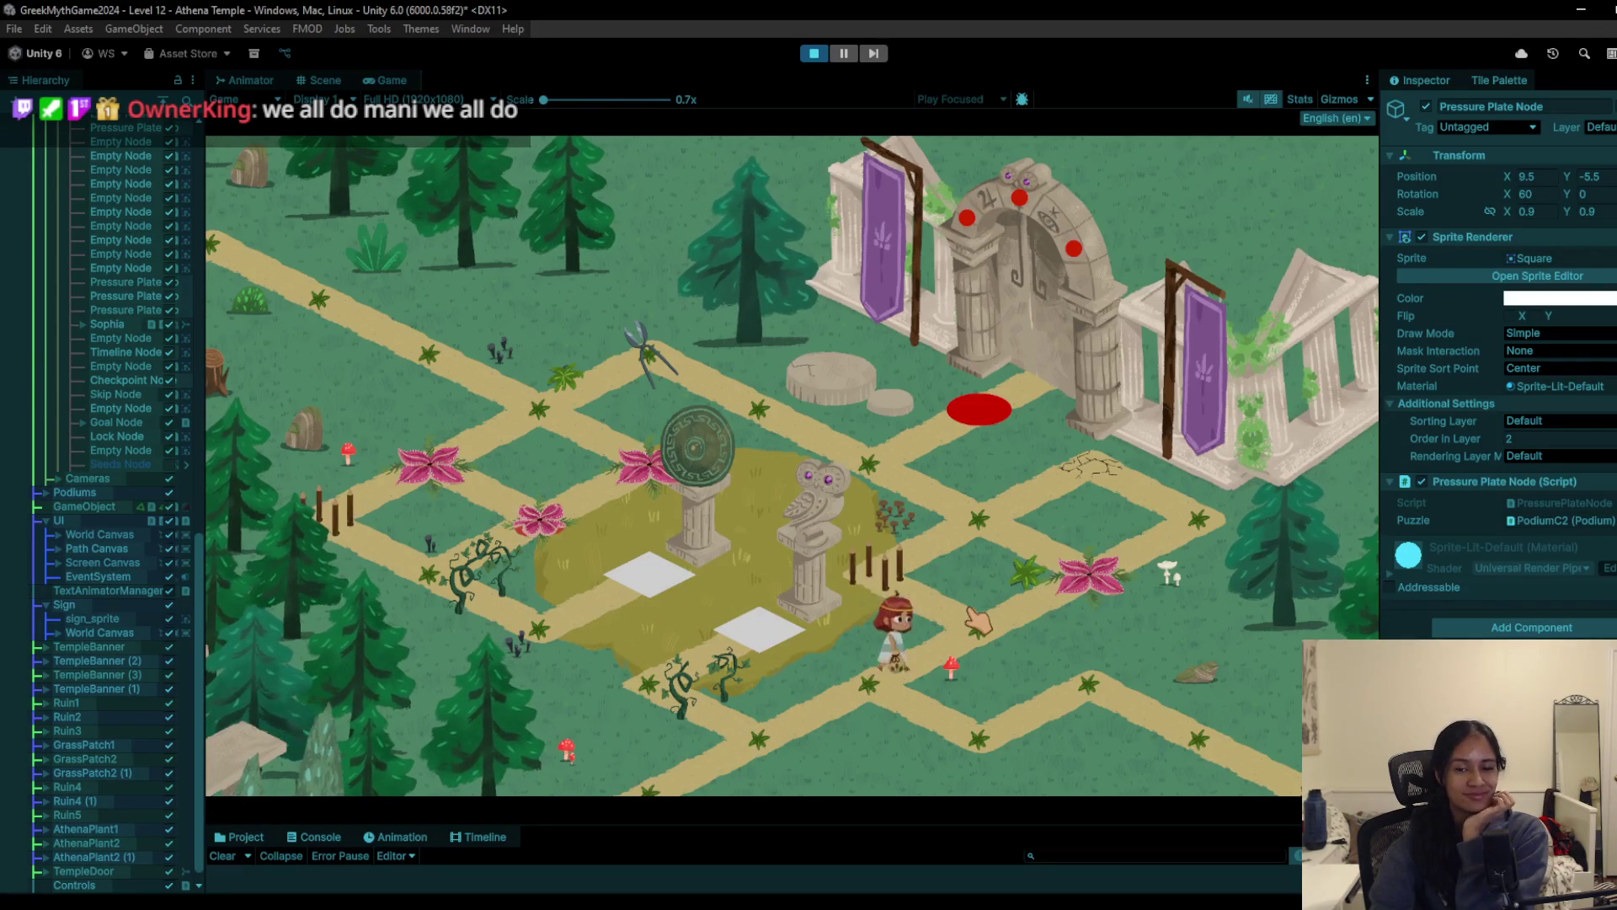
left_click(872, 467)
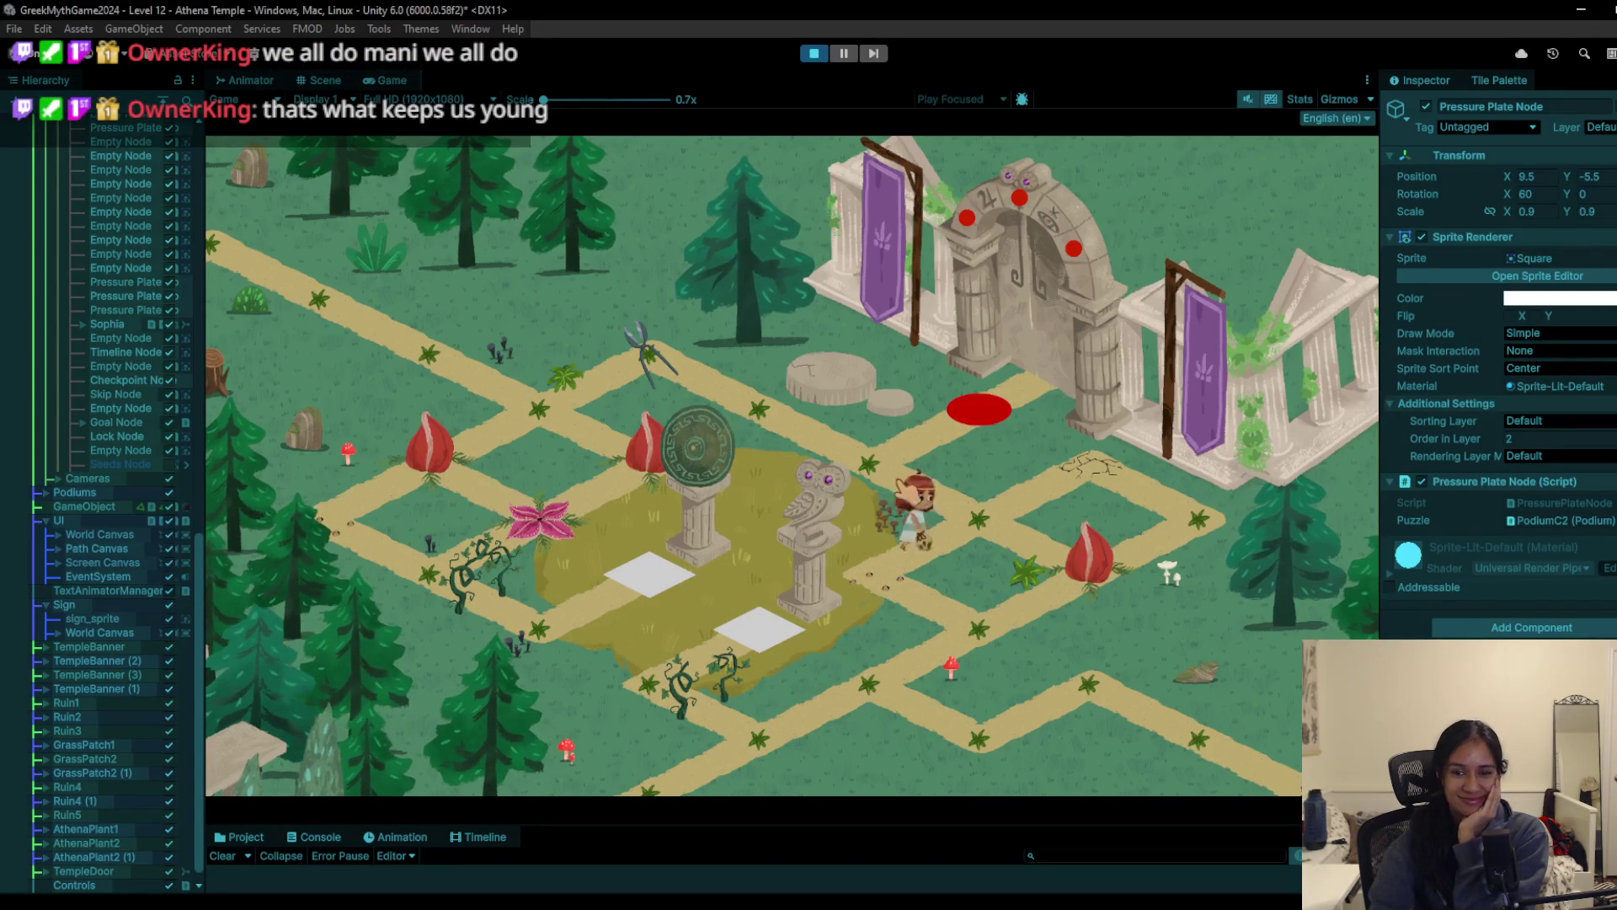
left_click(634, 377)
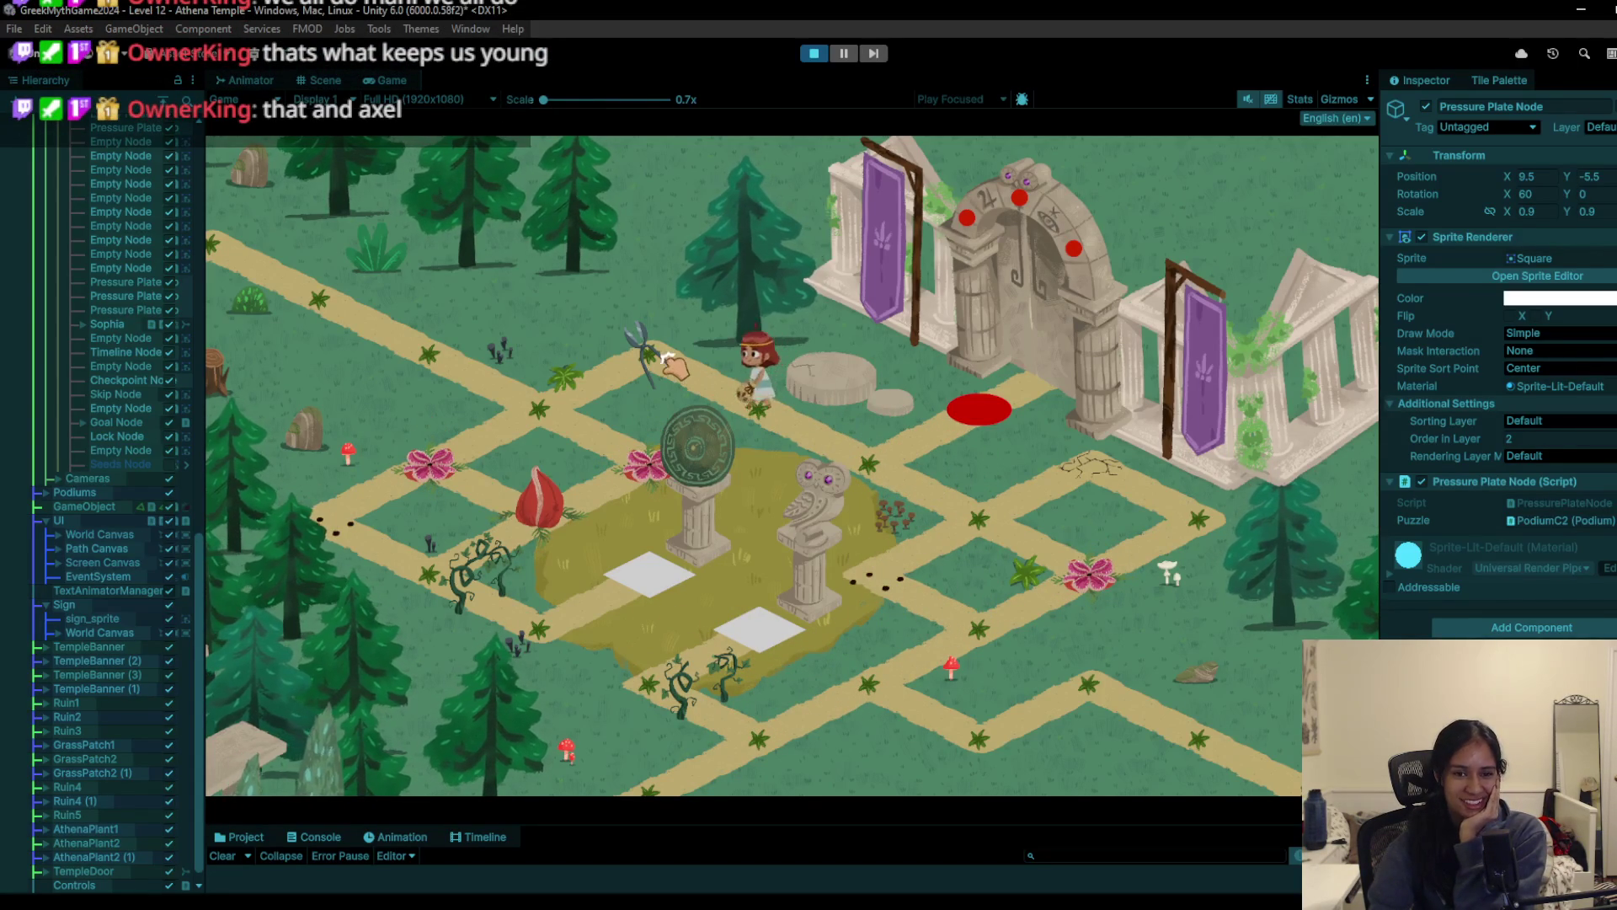
left_click(556, 415)
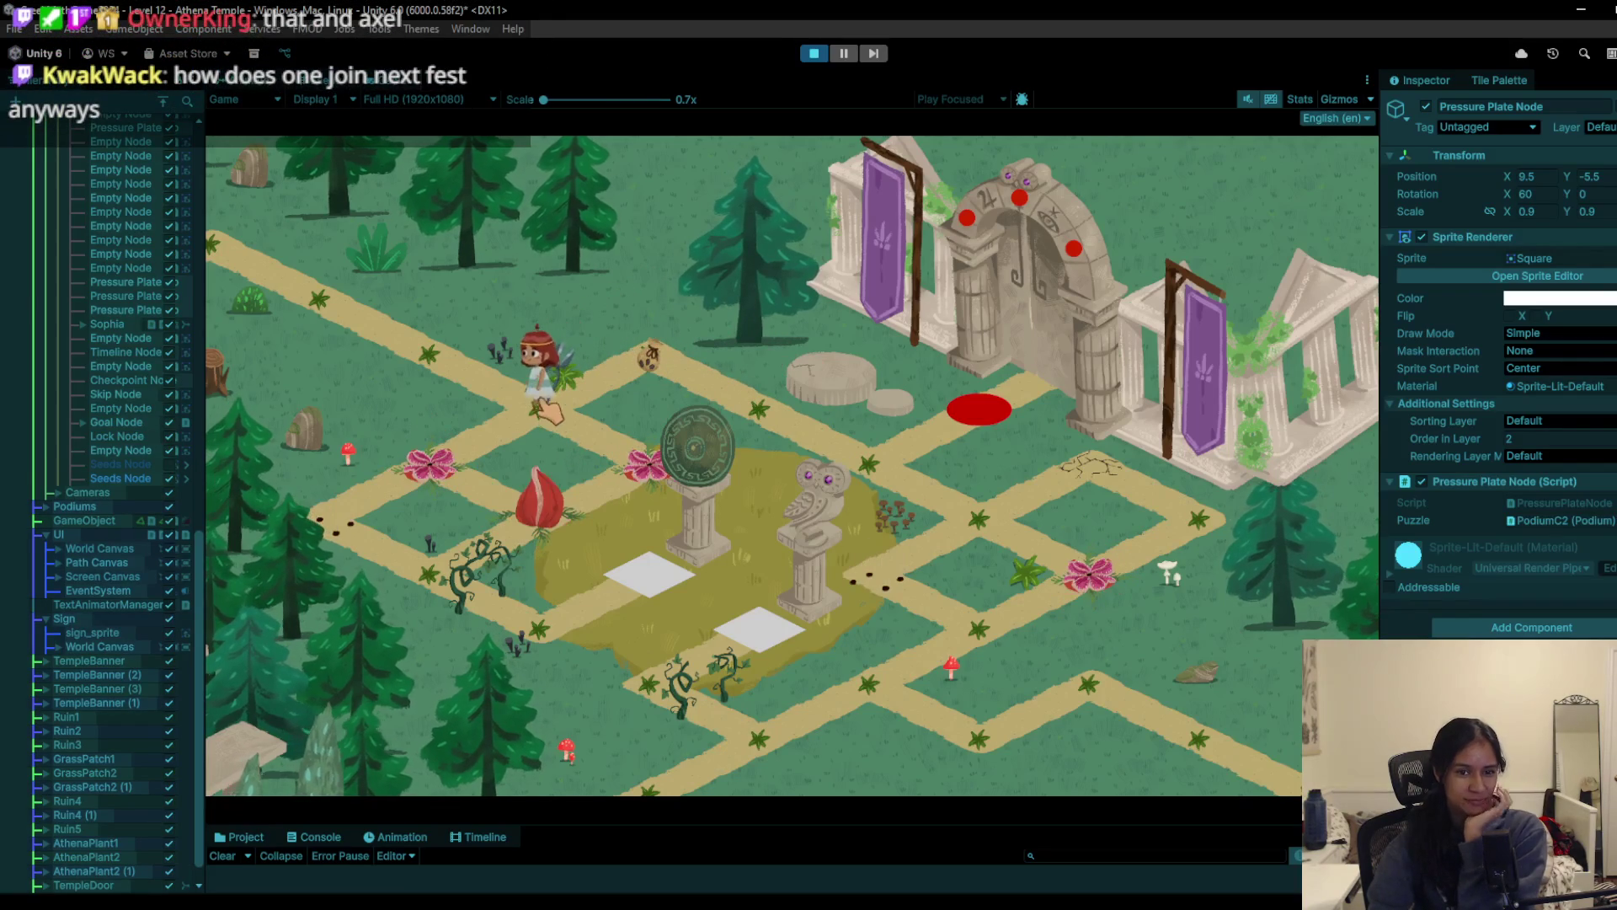
left_click(509, 387)
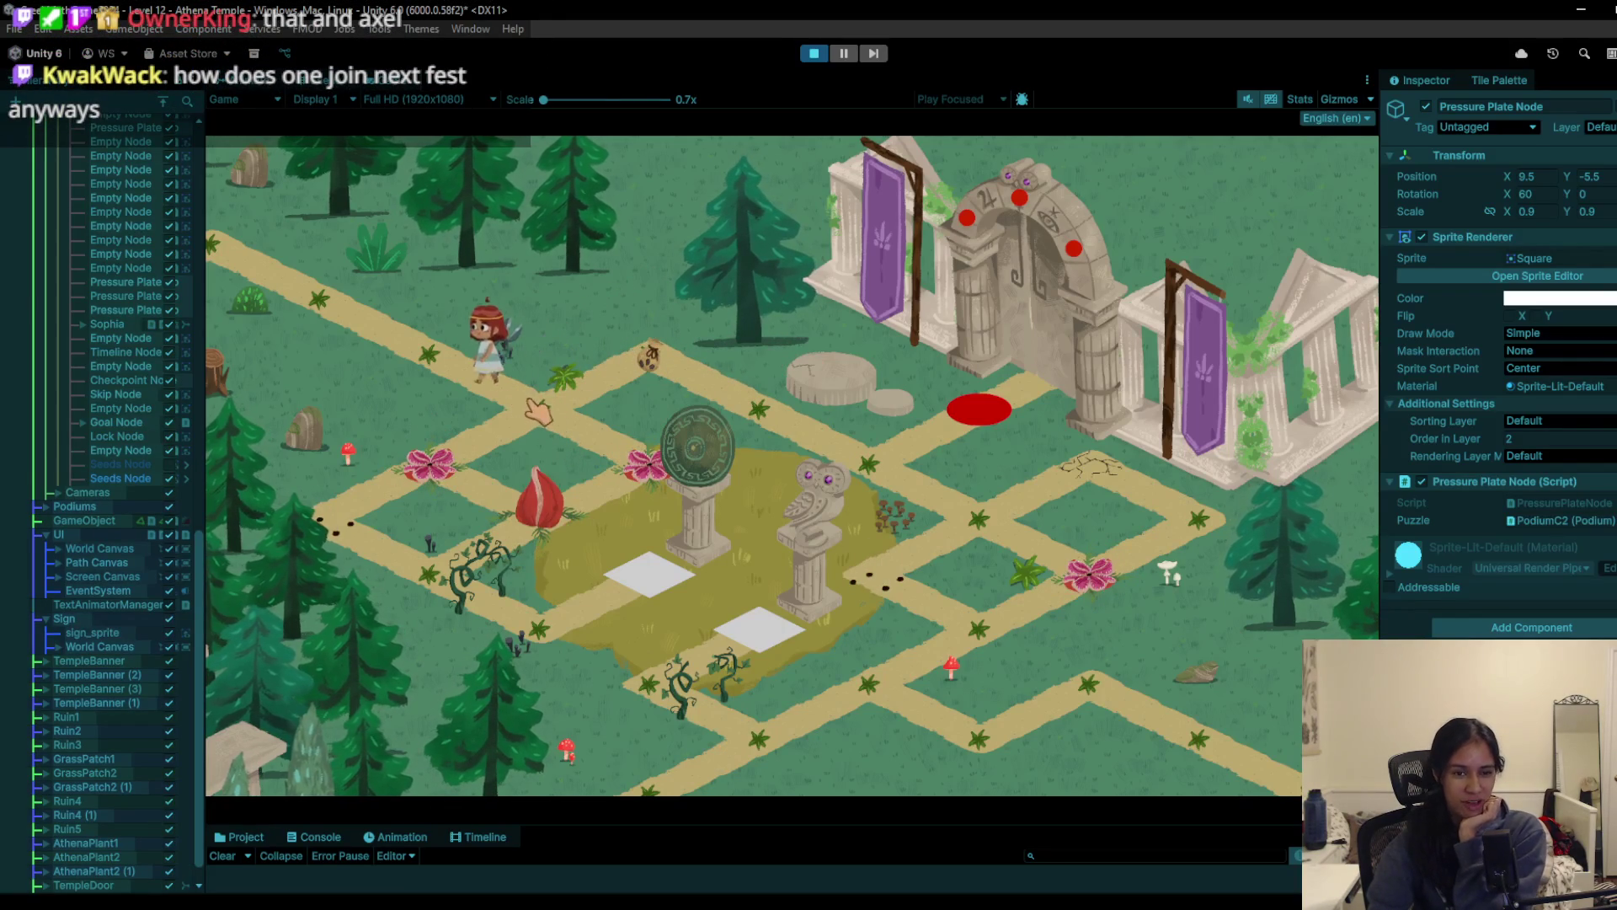
left_click(478, 459)
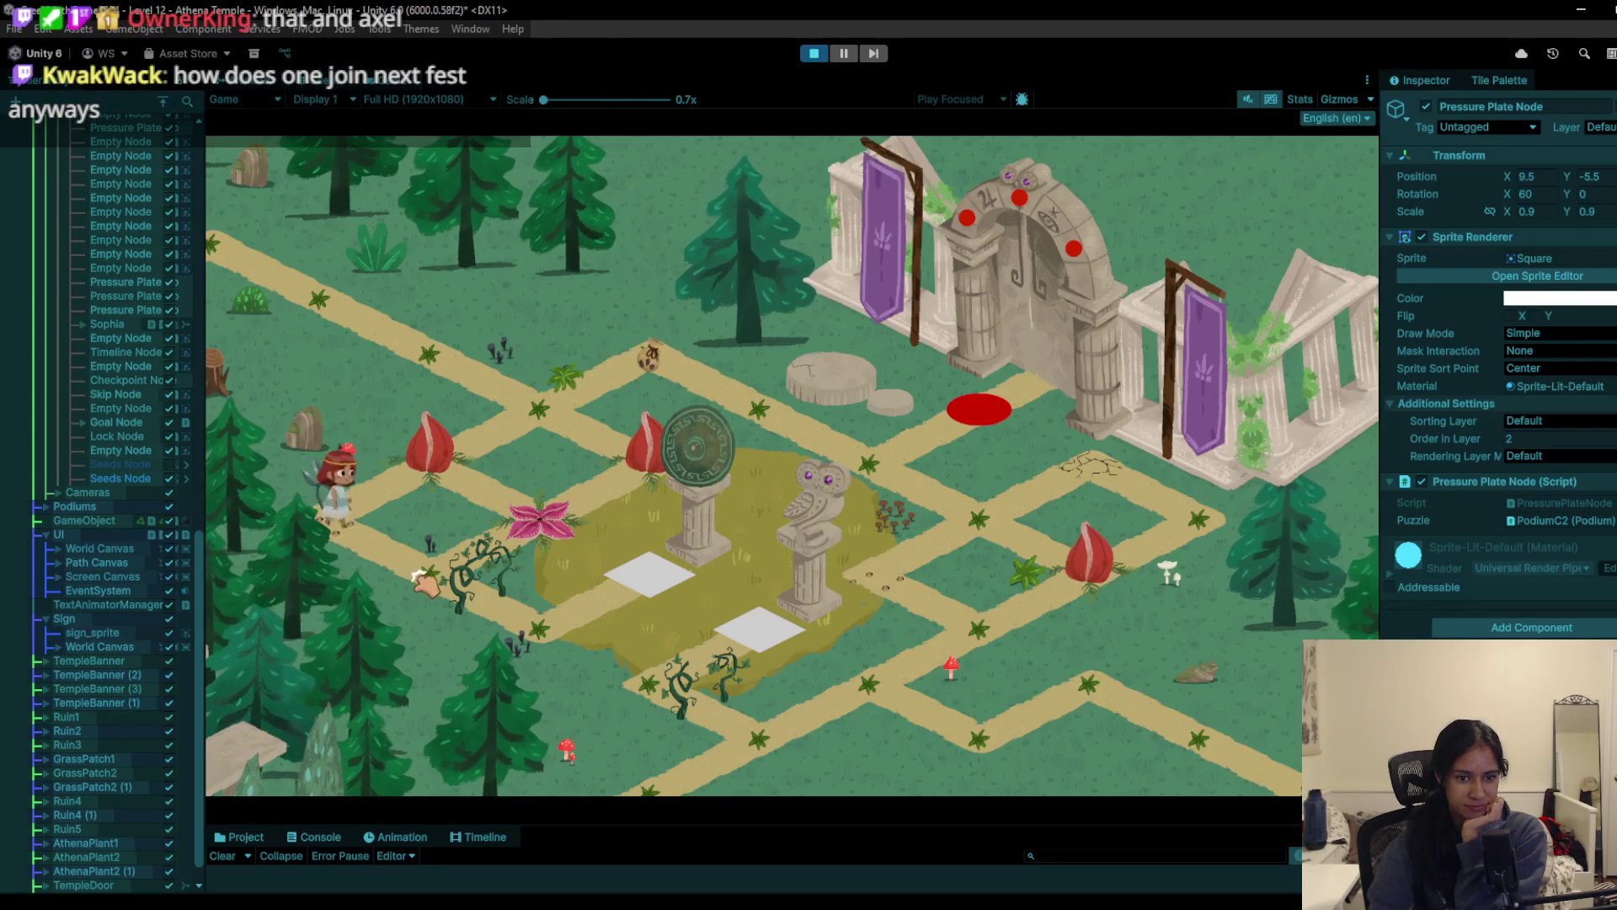
left_click(484, 615)
left_click(523, 638)
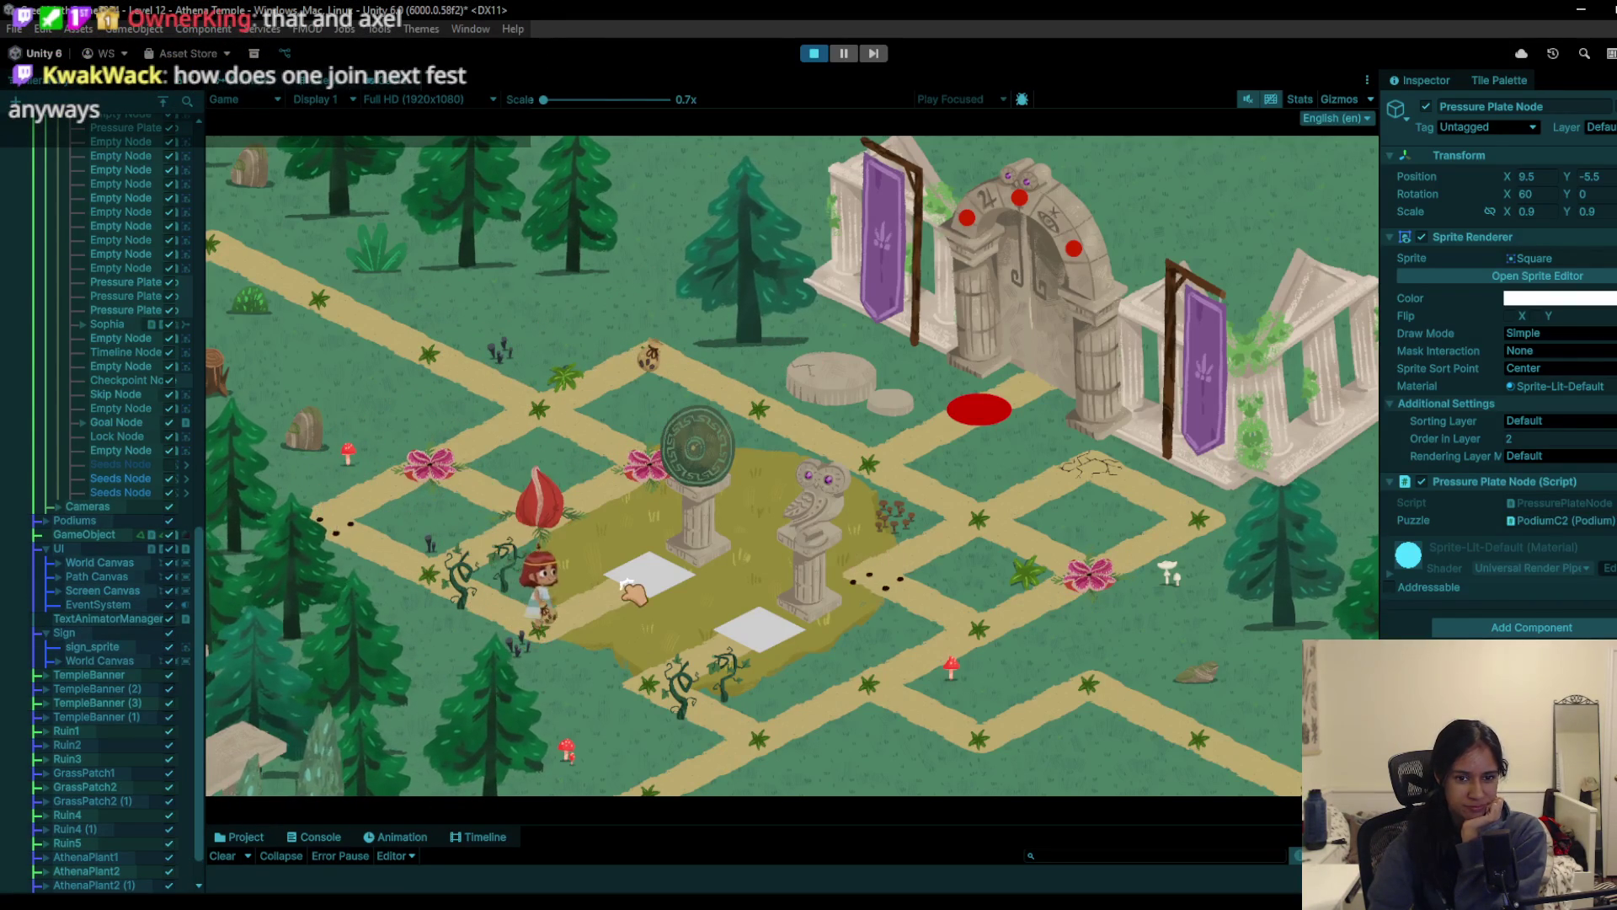
left_click(645, 588)
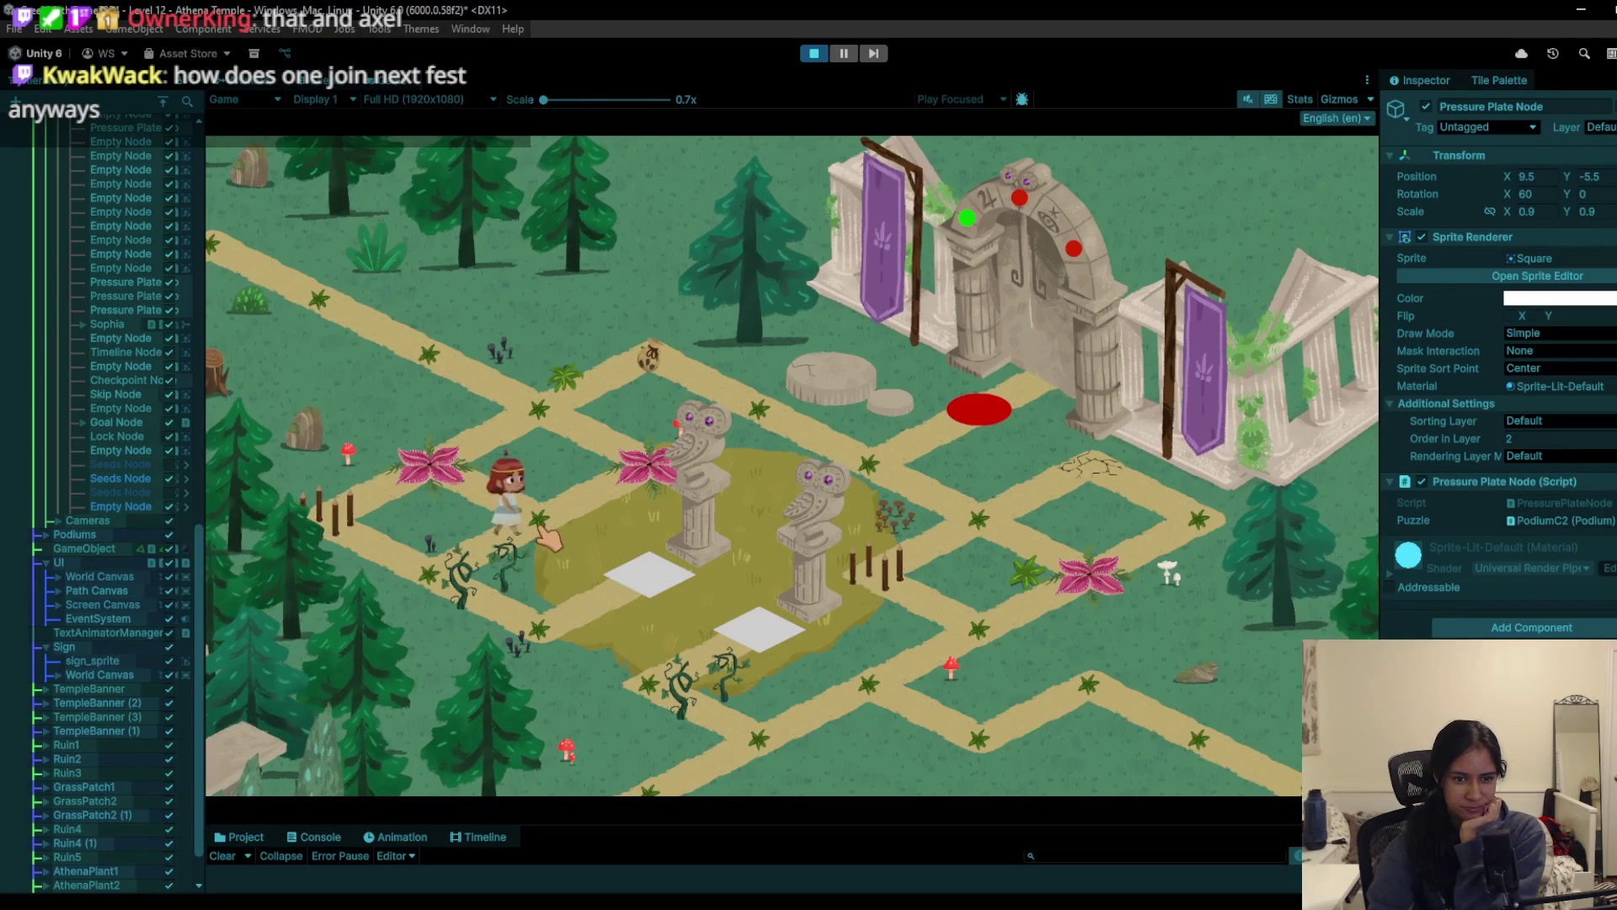
Step: Walk the girl to the pink flower node, down to the lower-right node, then up toward the owl pedestal
left_click(455, 467)
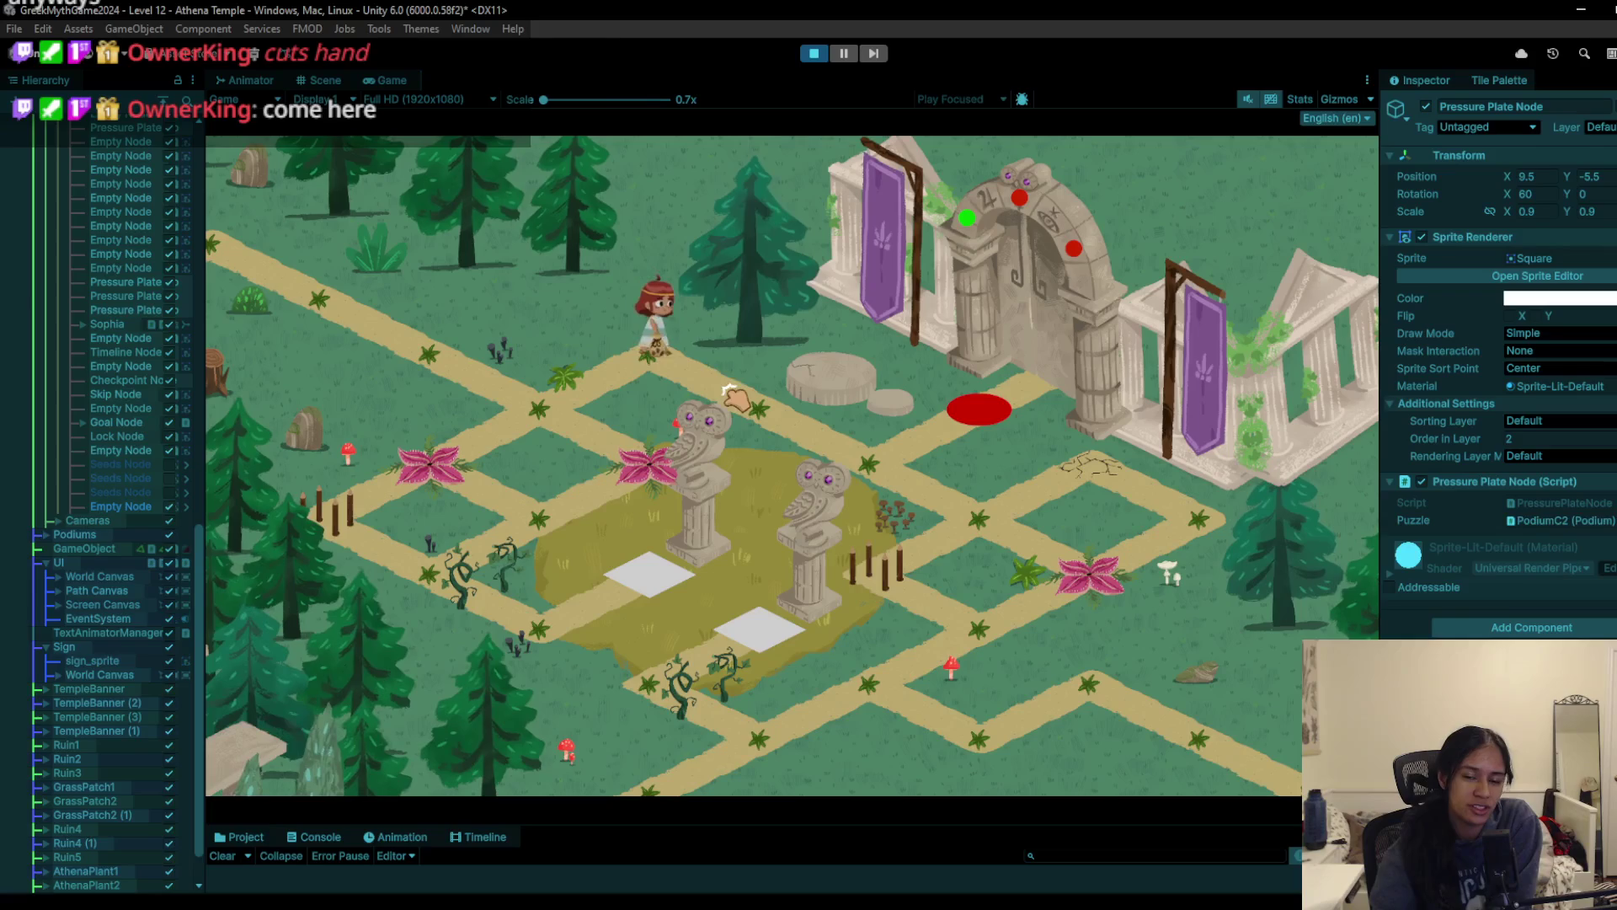
left_click(974, 539)
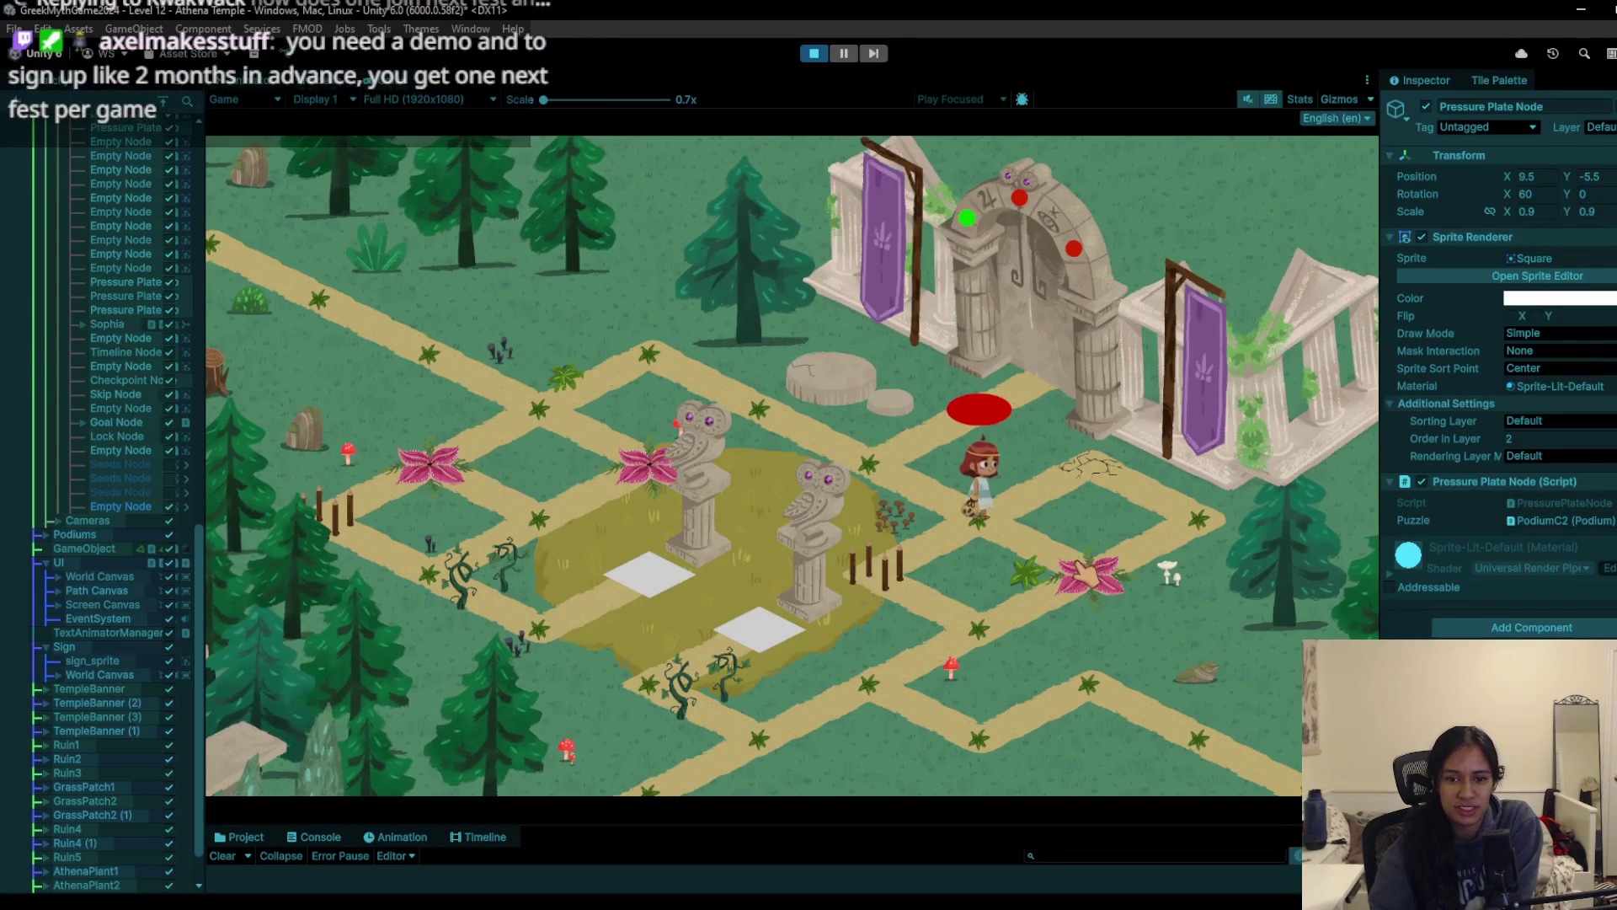
left_click(722, 413)
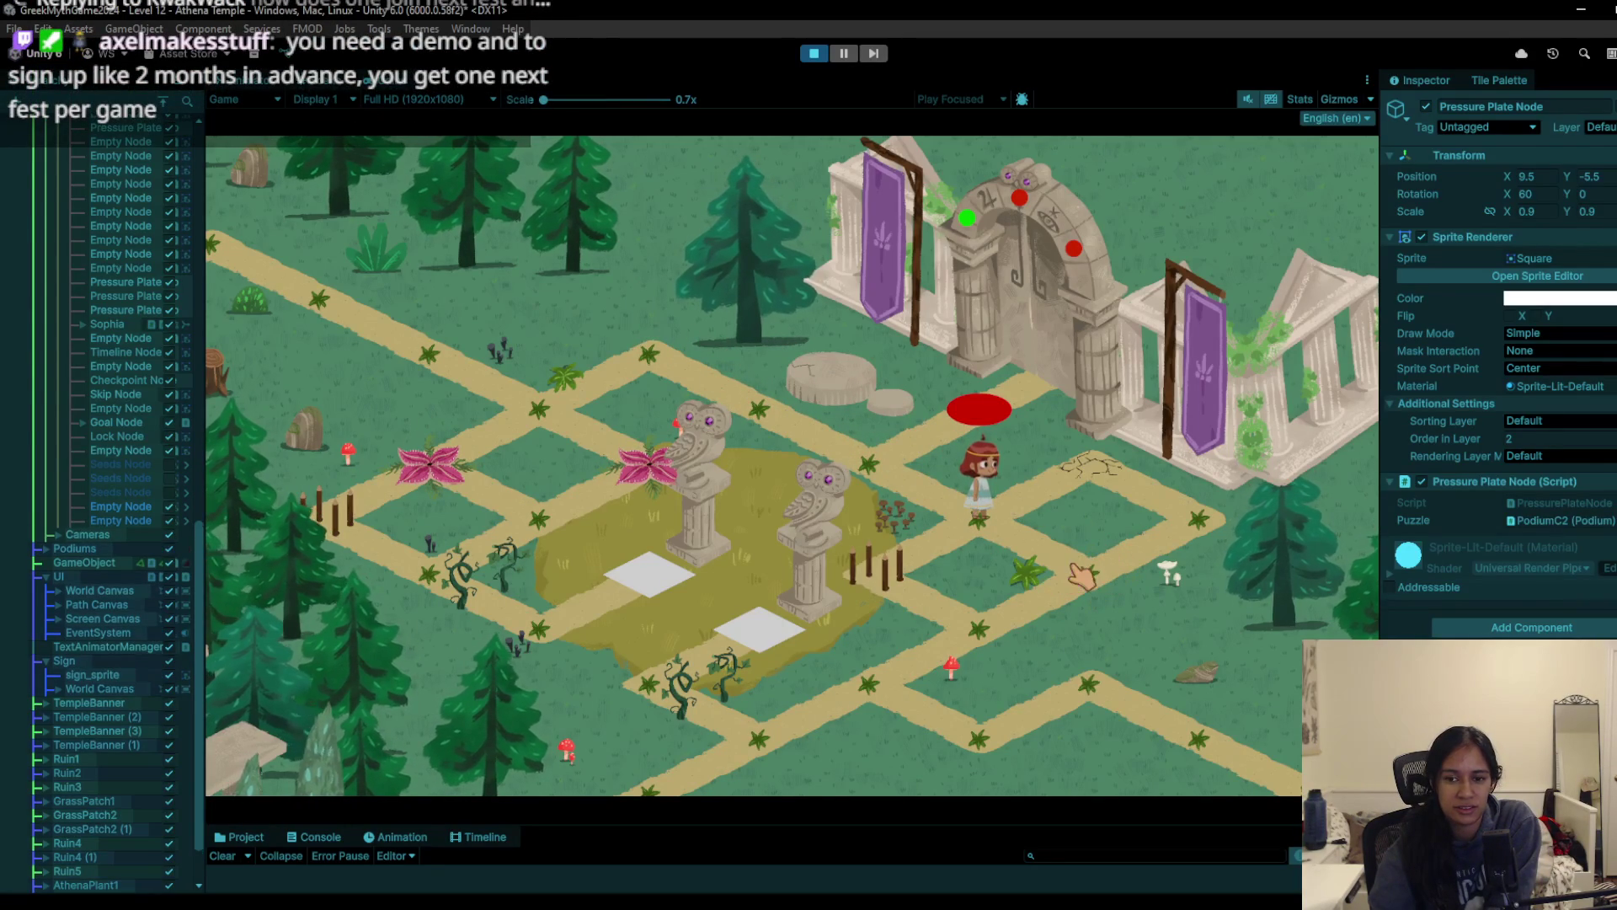
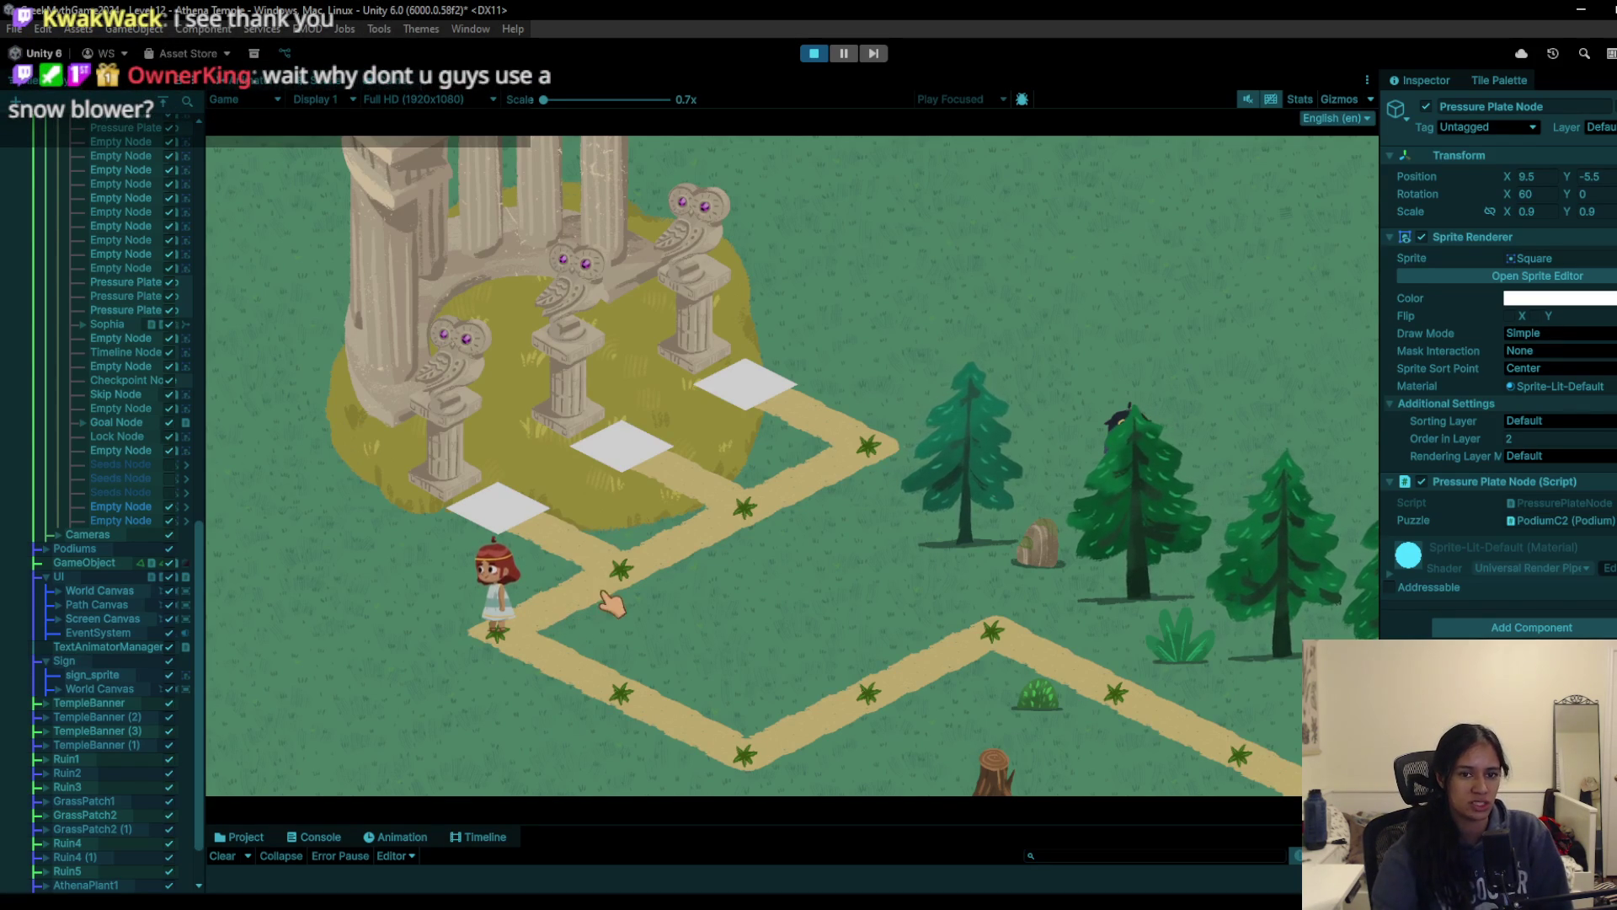
Step: Walk the character up to the pressure plate, back down, then along the right path toward the temple
left_click(600, 607)
left_click(607, 562)
left_click(498, 621)
left_click(748, 752)
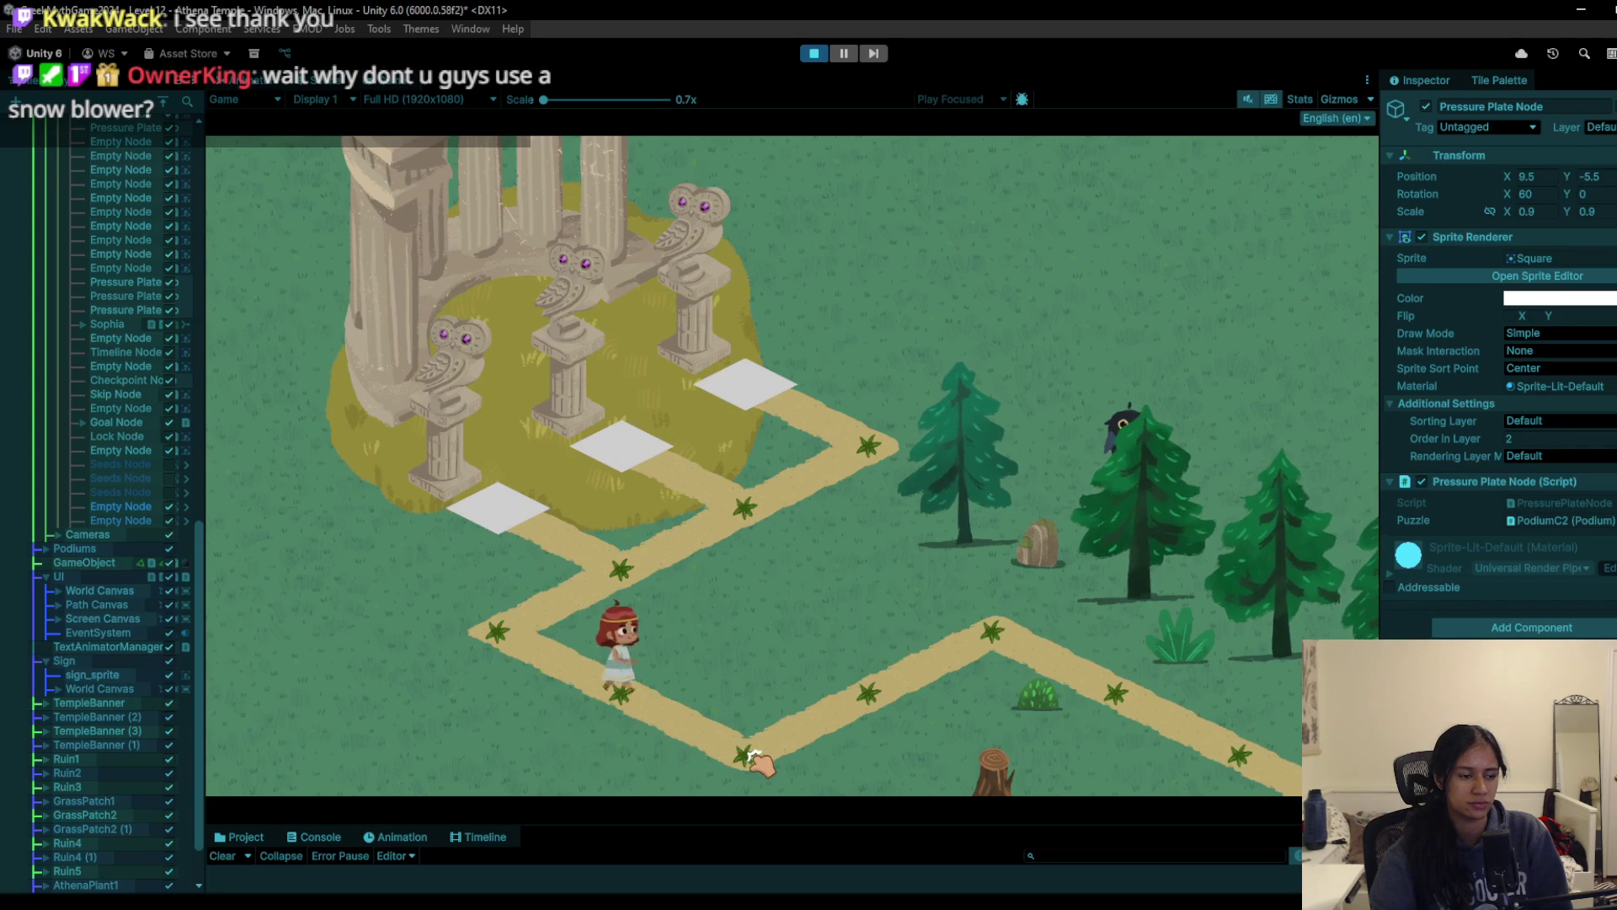
left_click(851, 660)
left_click(941, 607)
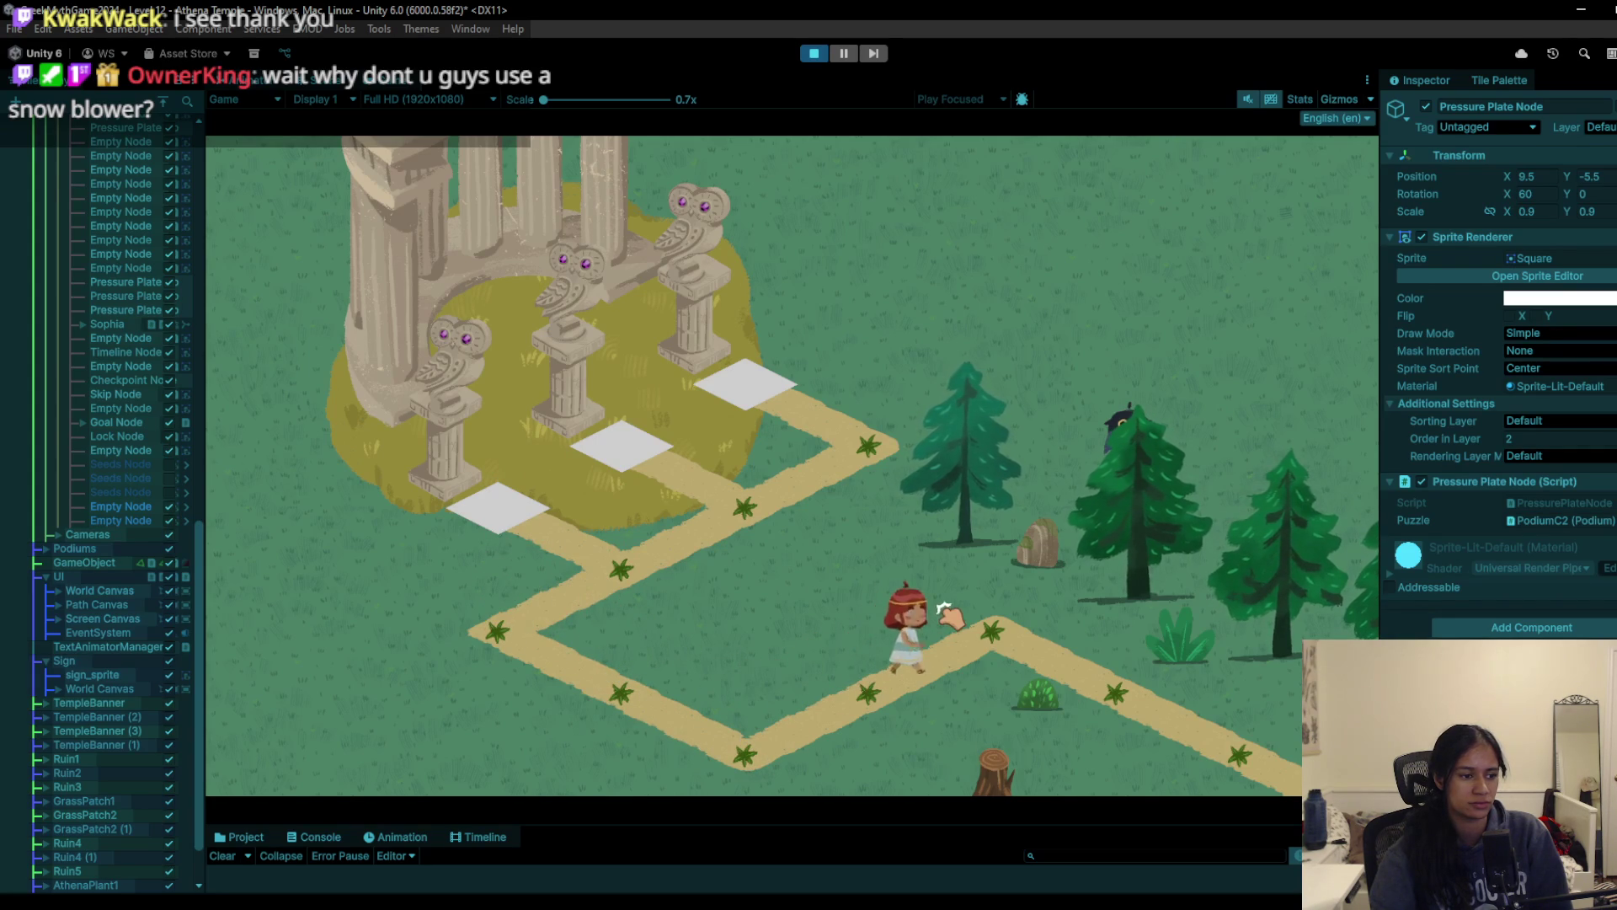
left_click(919, 627)
left_click(965, 599)
left_click(1095, 674)
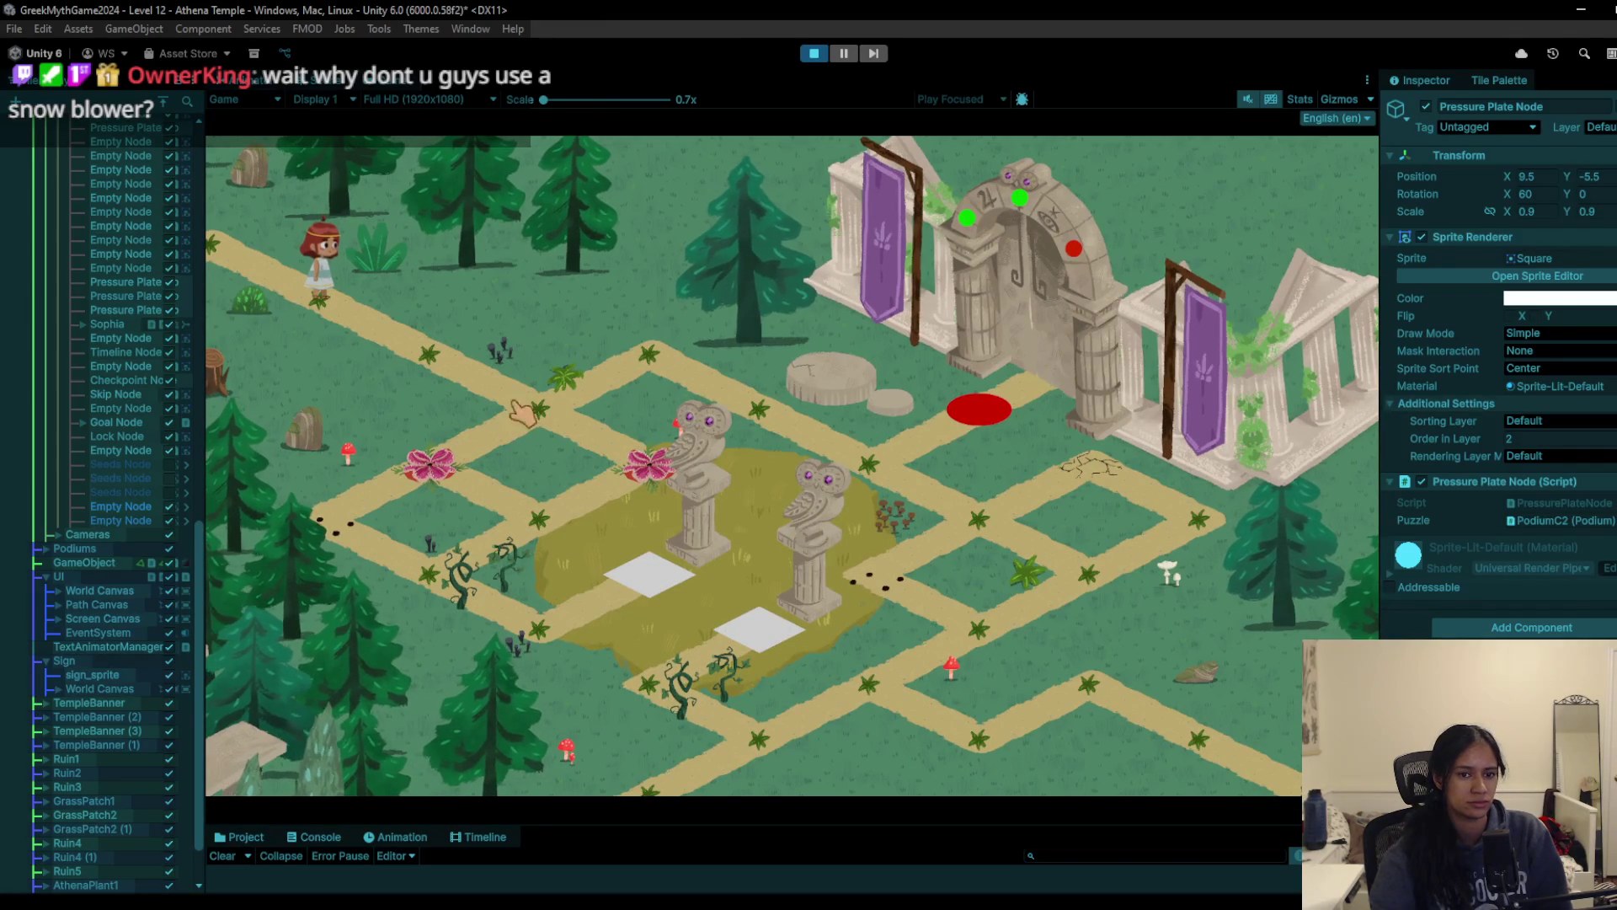
Step: Walk through the flower-and-post junctions, raising posts and opening/closing flowers, past the puzzle
left_click(523, 425)
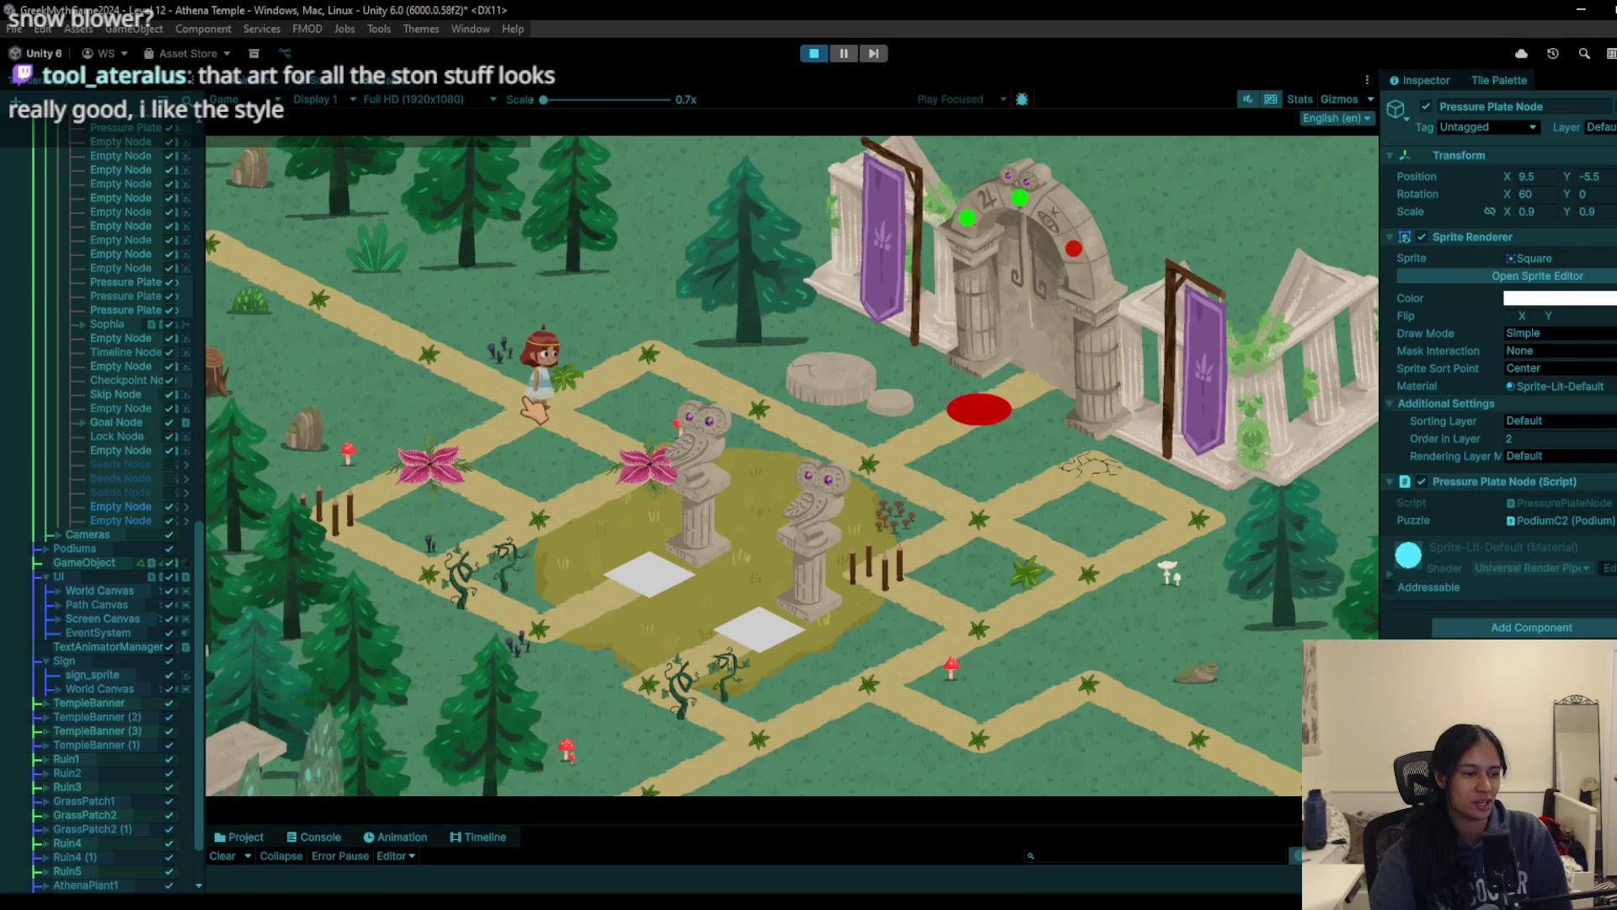
left_click(524, 413)
left_click(657, 380)
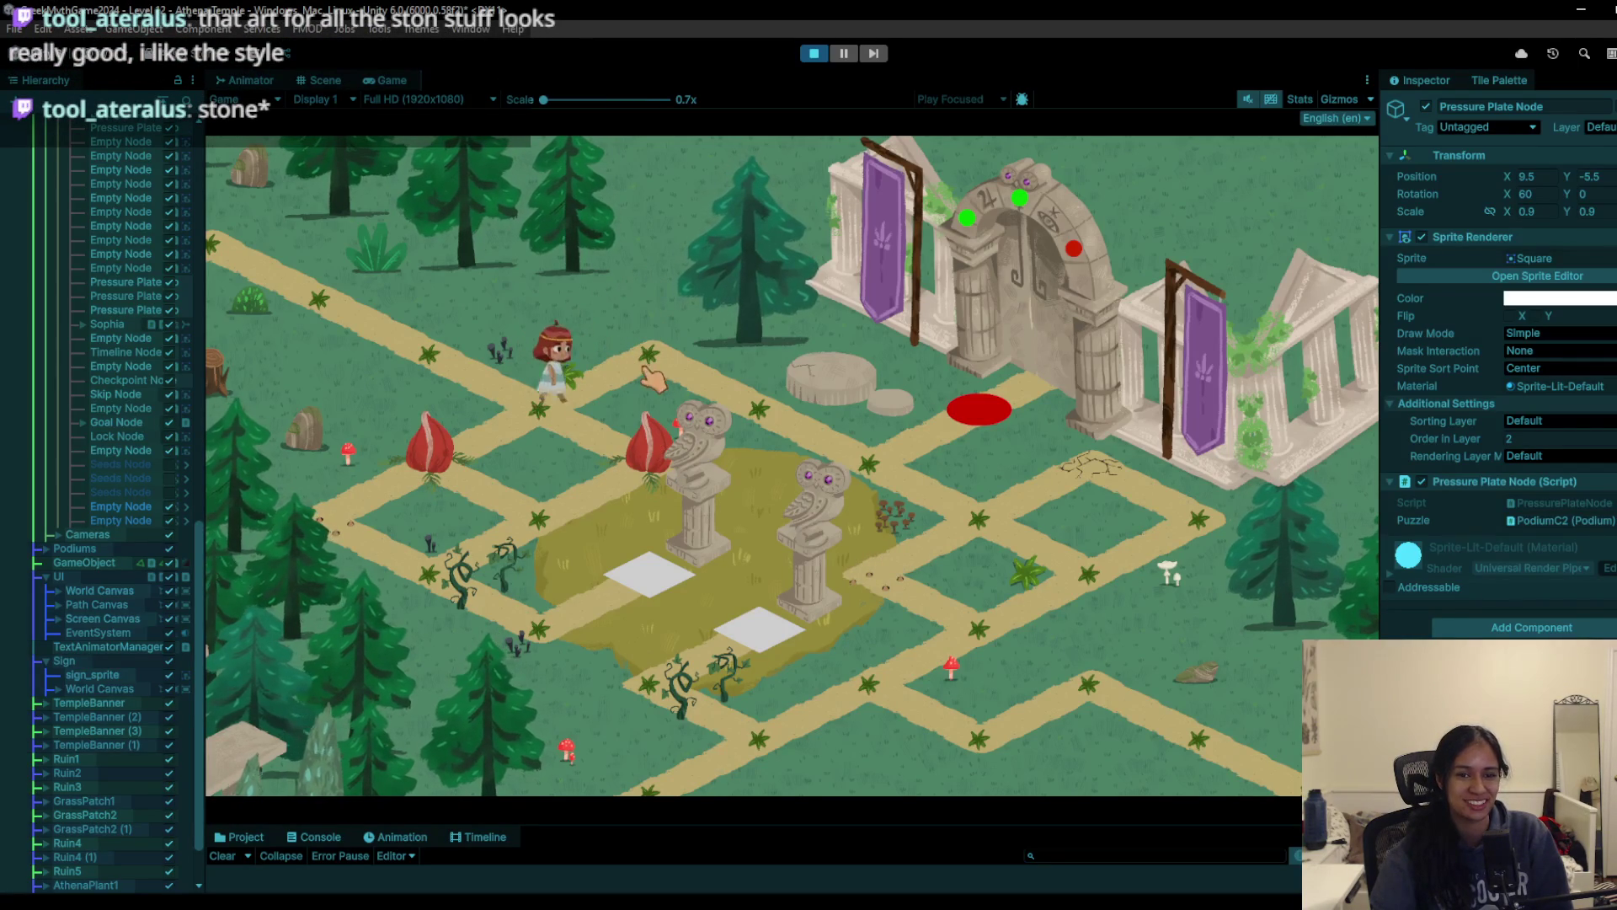
left_click(745, 421)
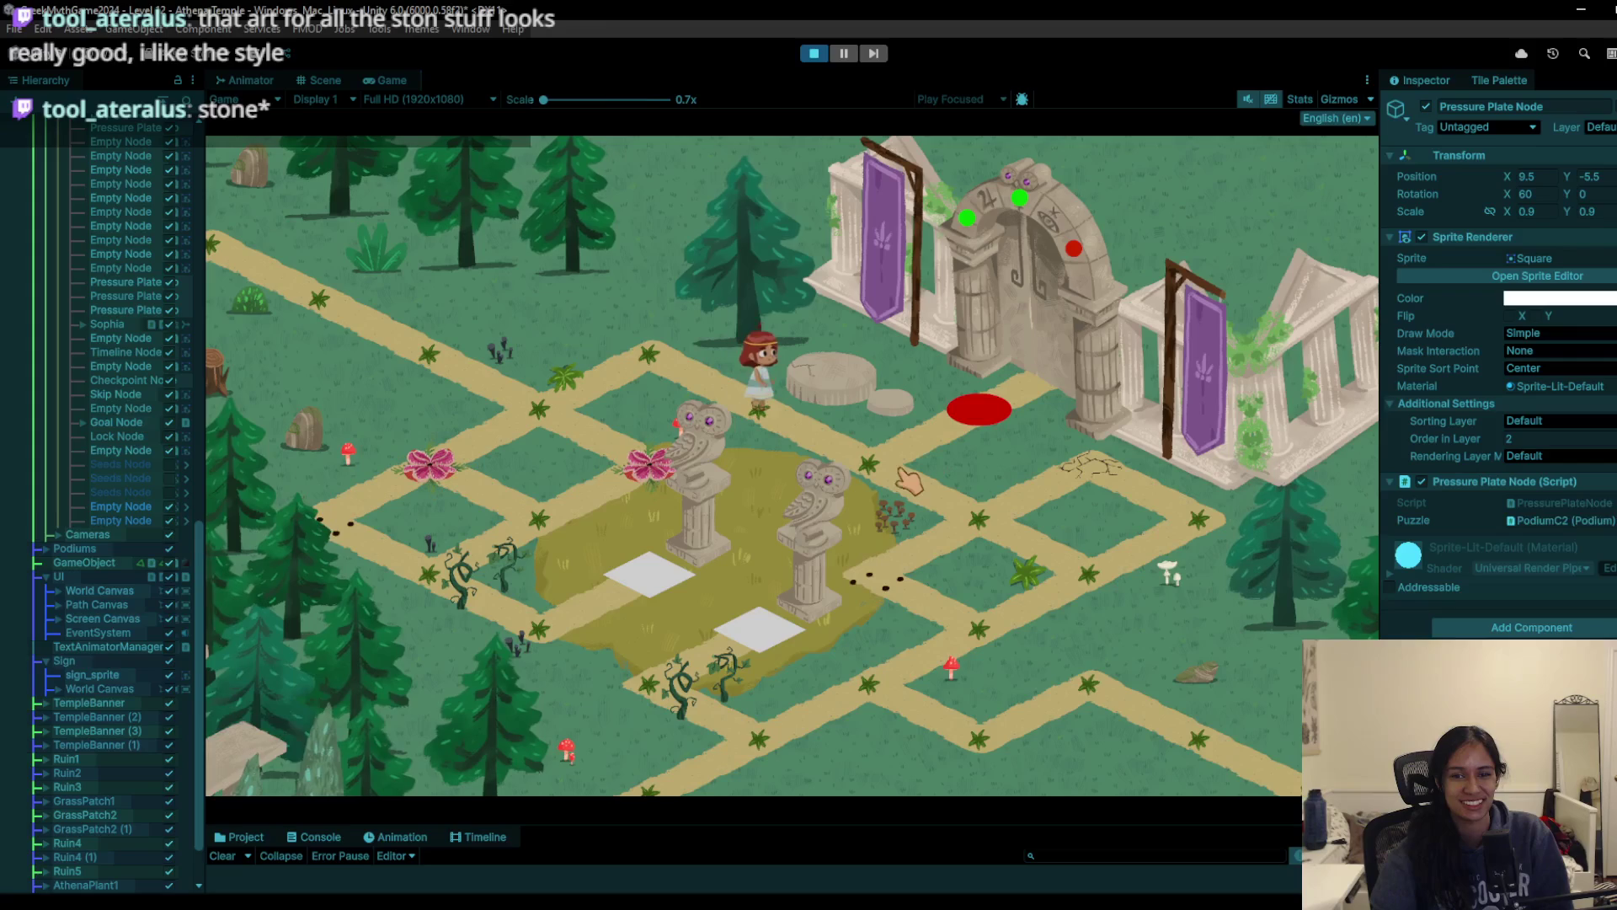
left_click(893, 474)
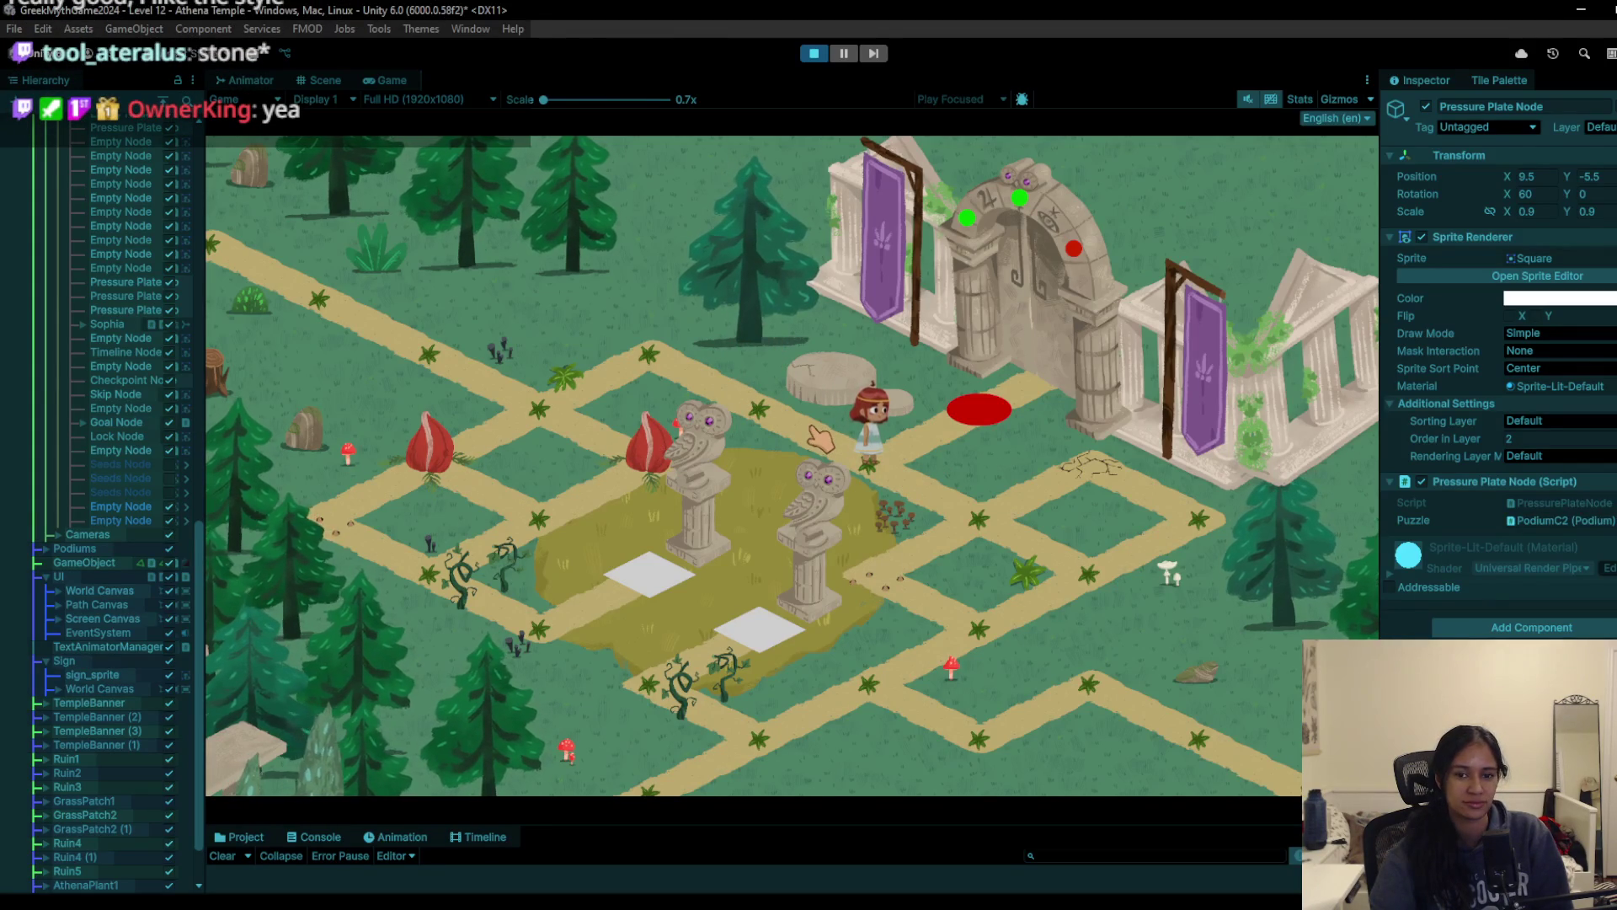
left_click(981, 546)
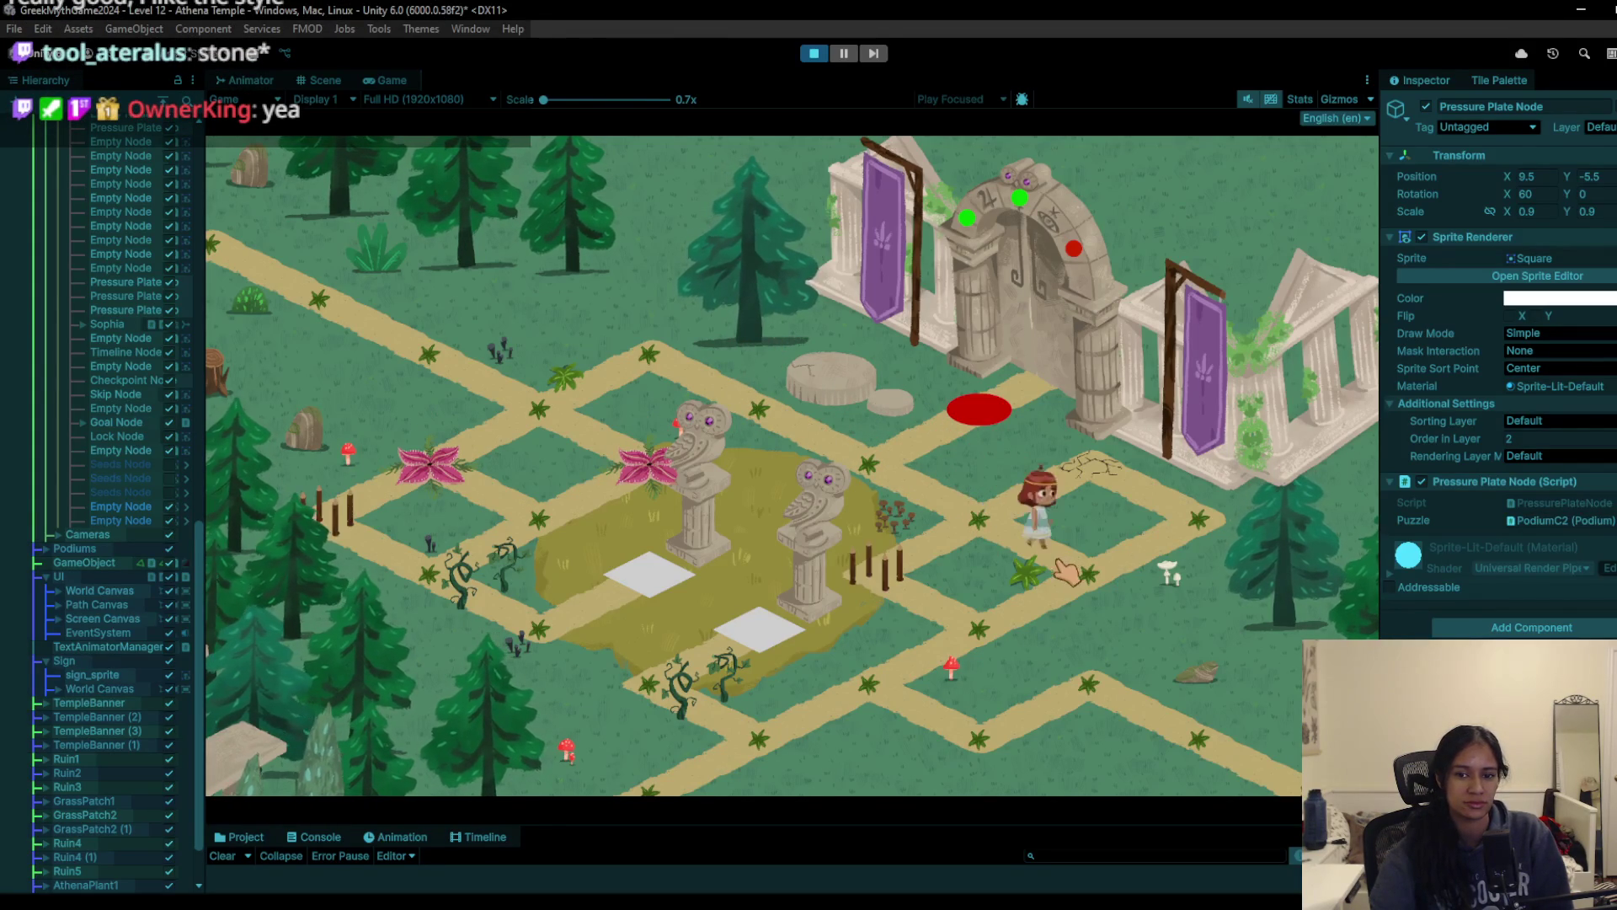
left_click(867, 674)
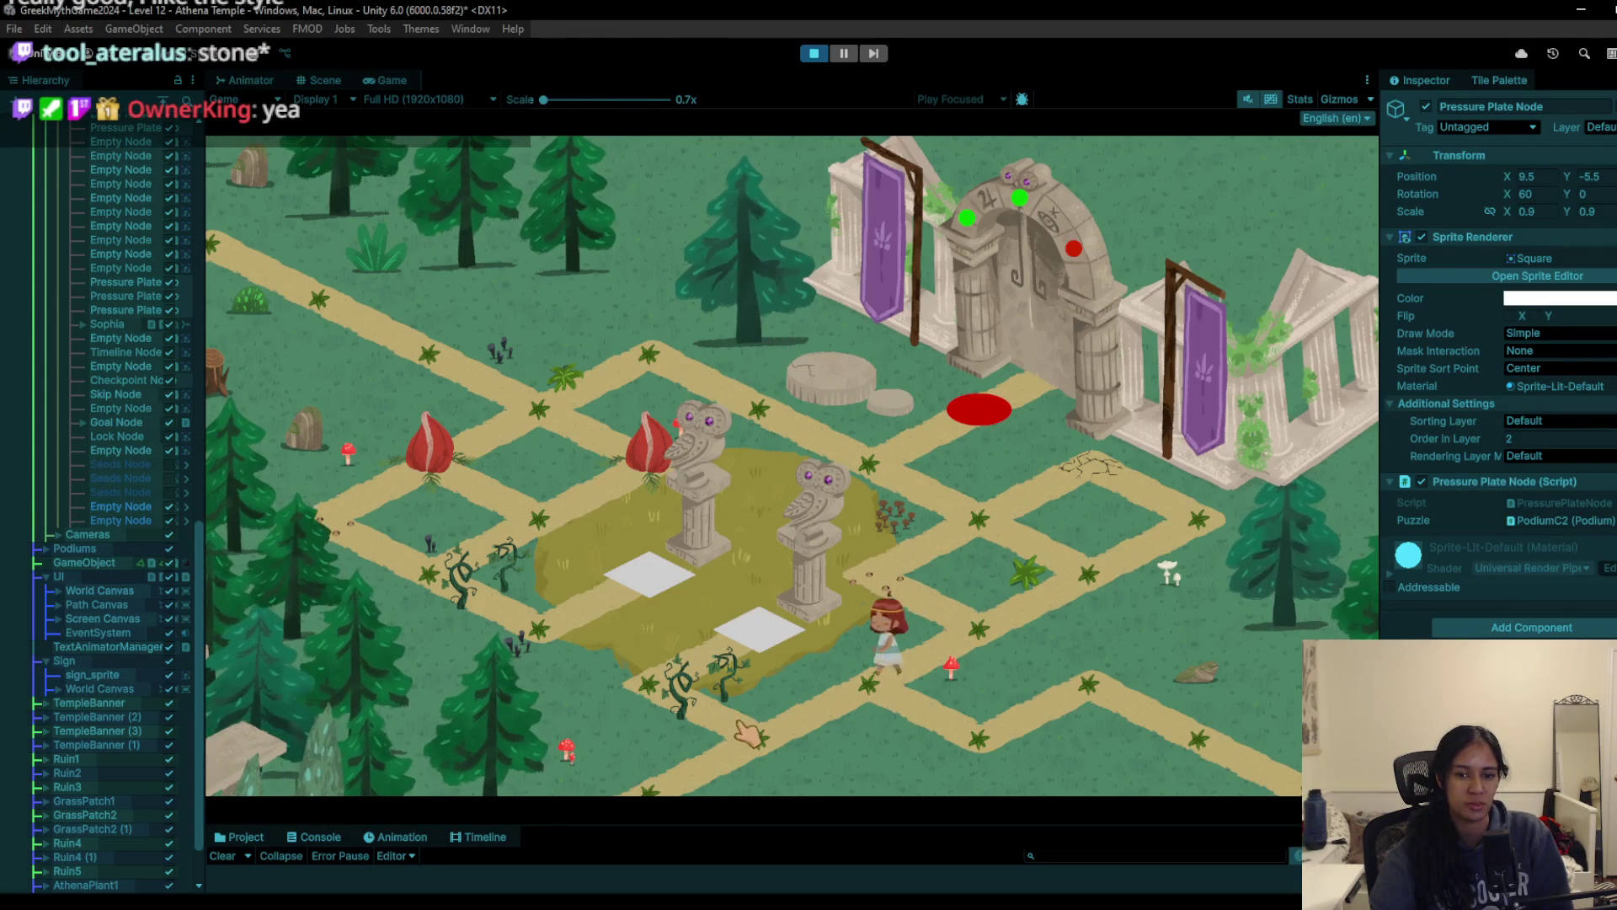
left_click(977, 739)
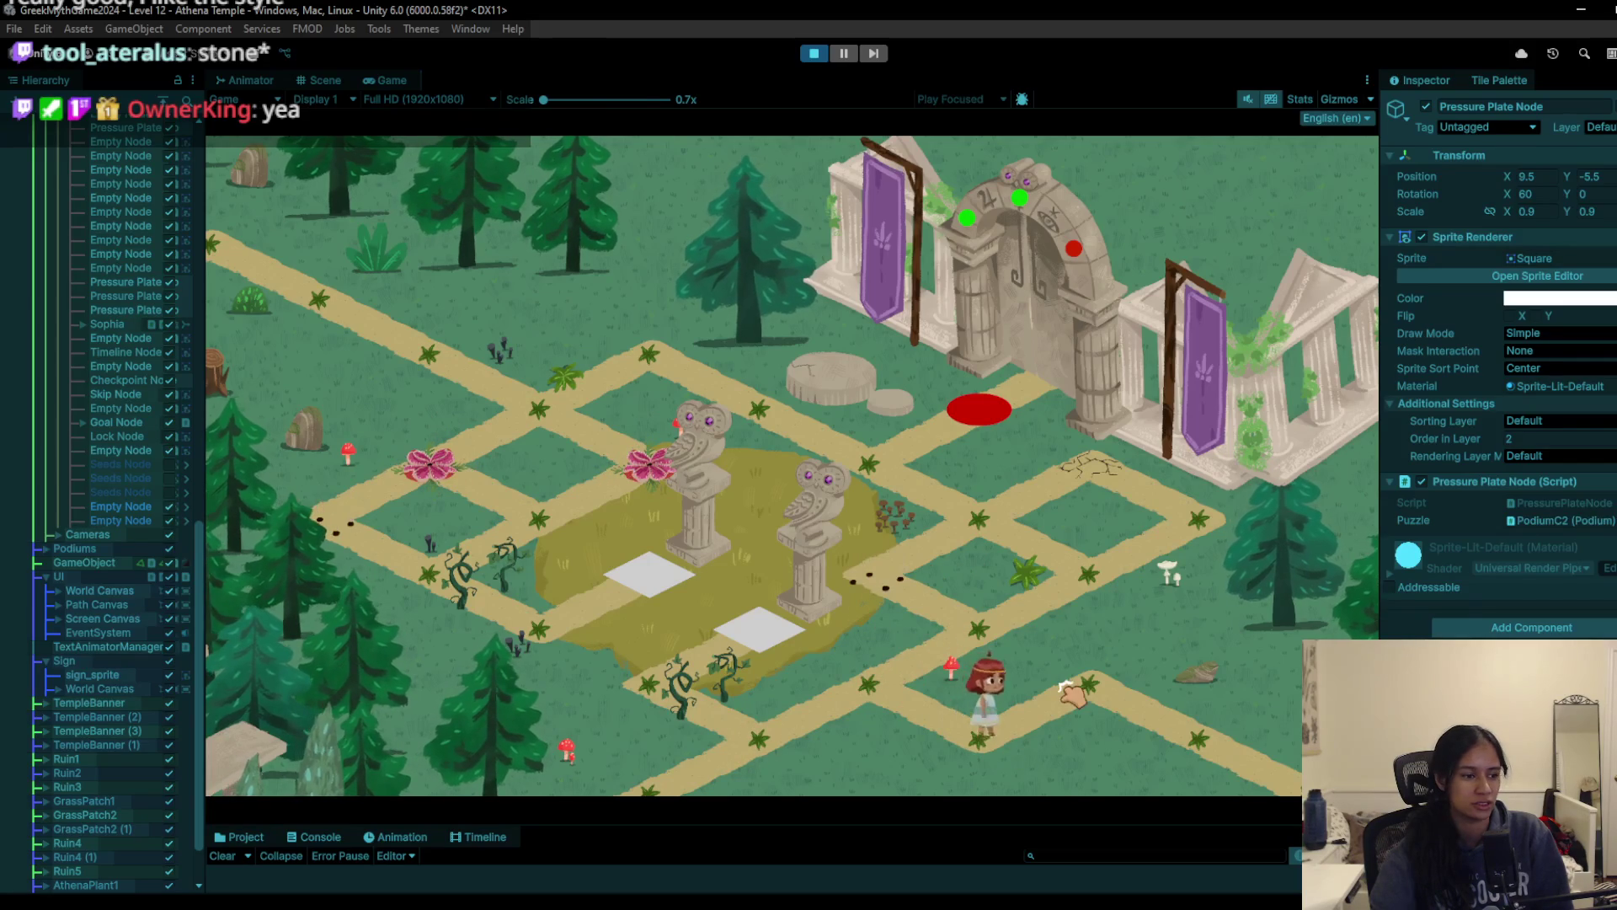
left_click(1162, 762)
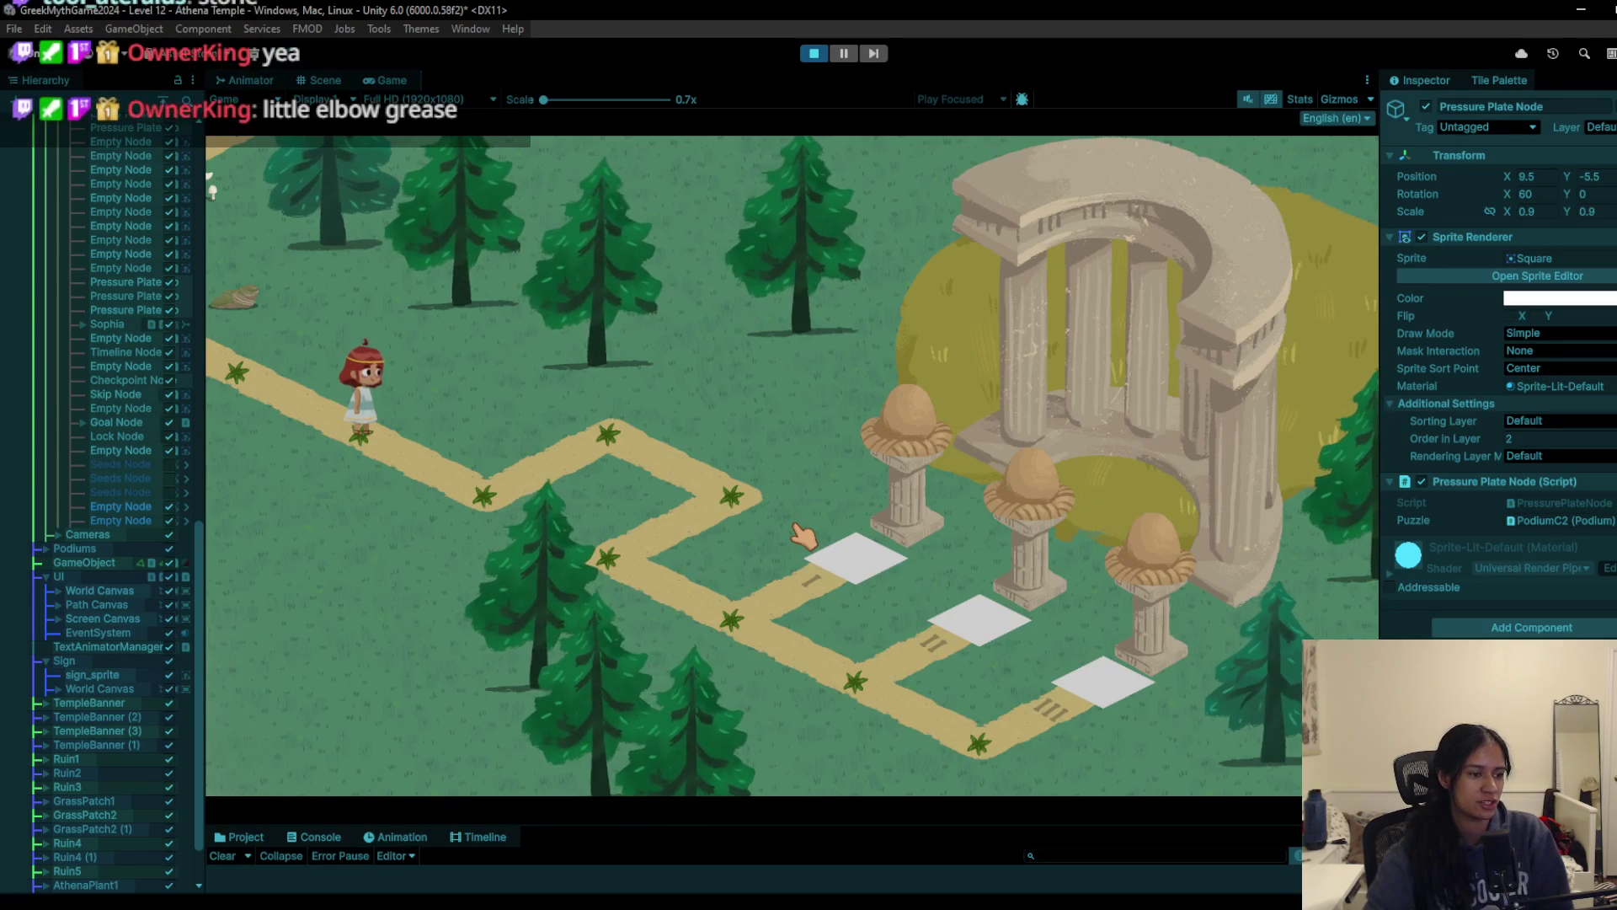
Step: Step on, off and back onto the first pressure plate, turning two egg statues into owls
left_click(600, 434)
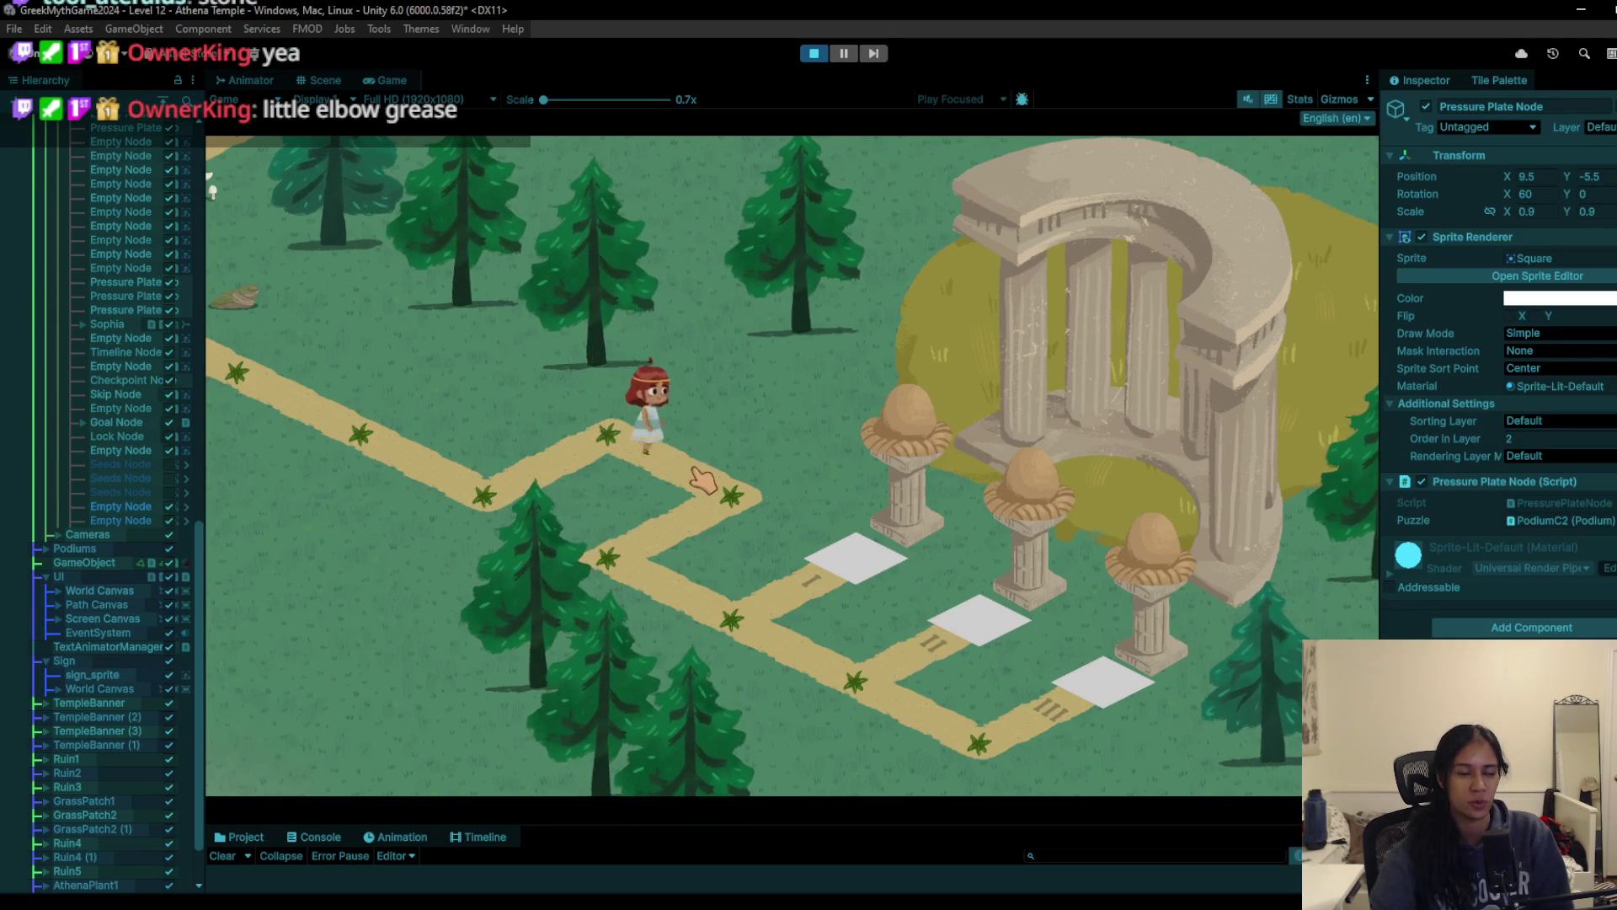
left_click(716, 590)
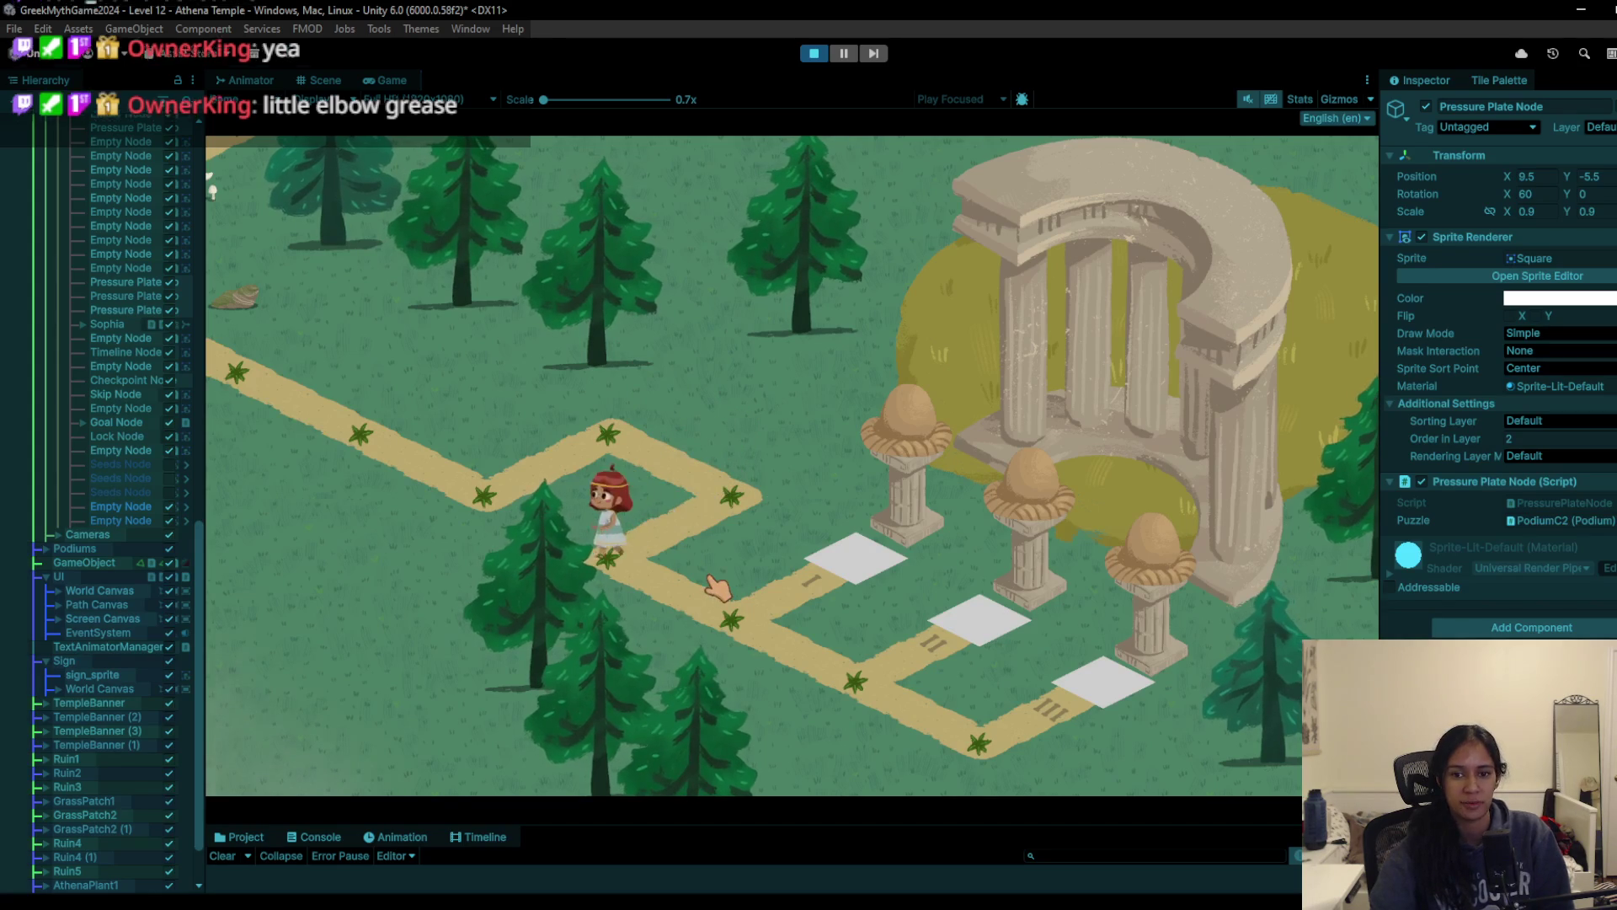
left_click(858, 553)
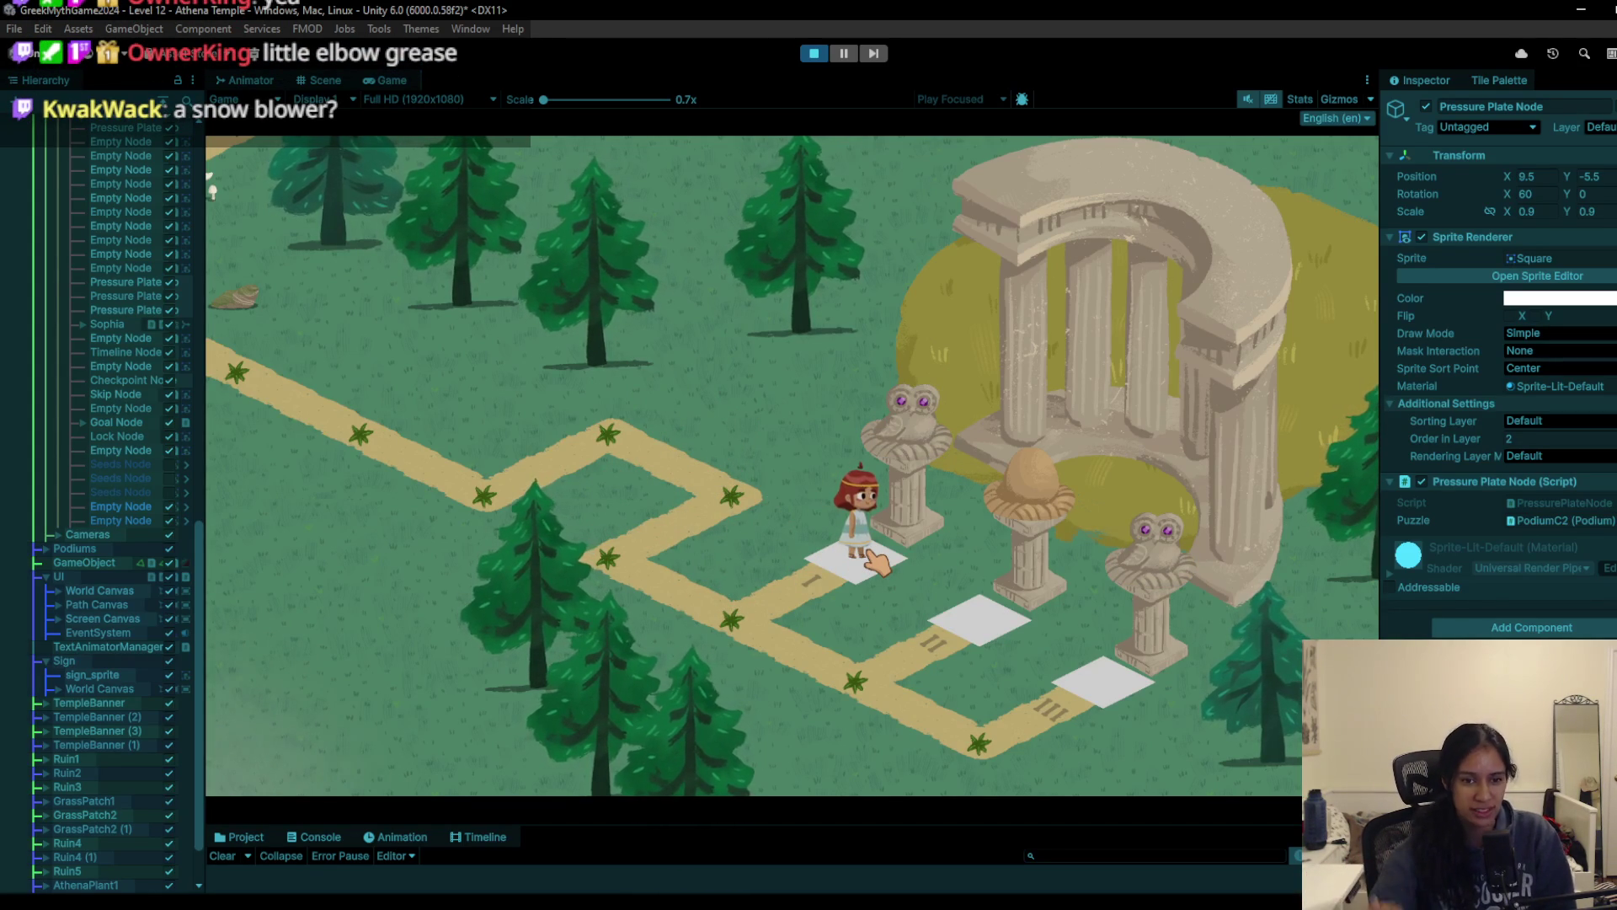
left_click(796, 627)
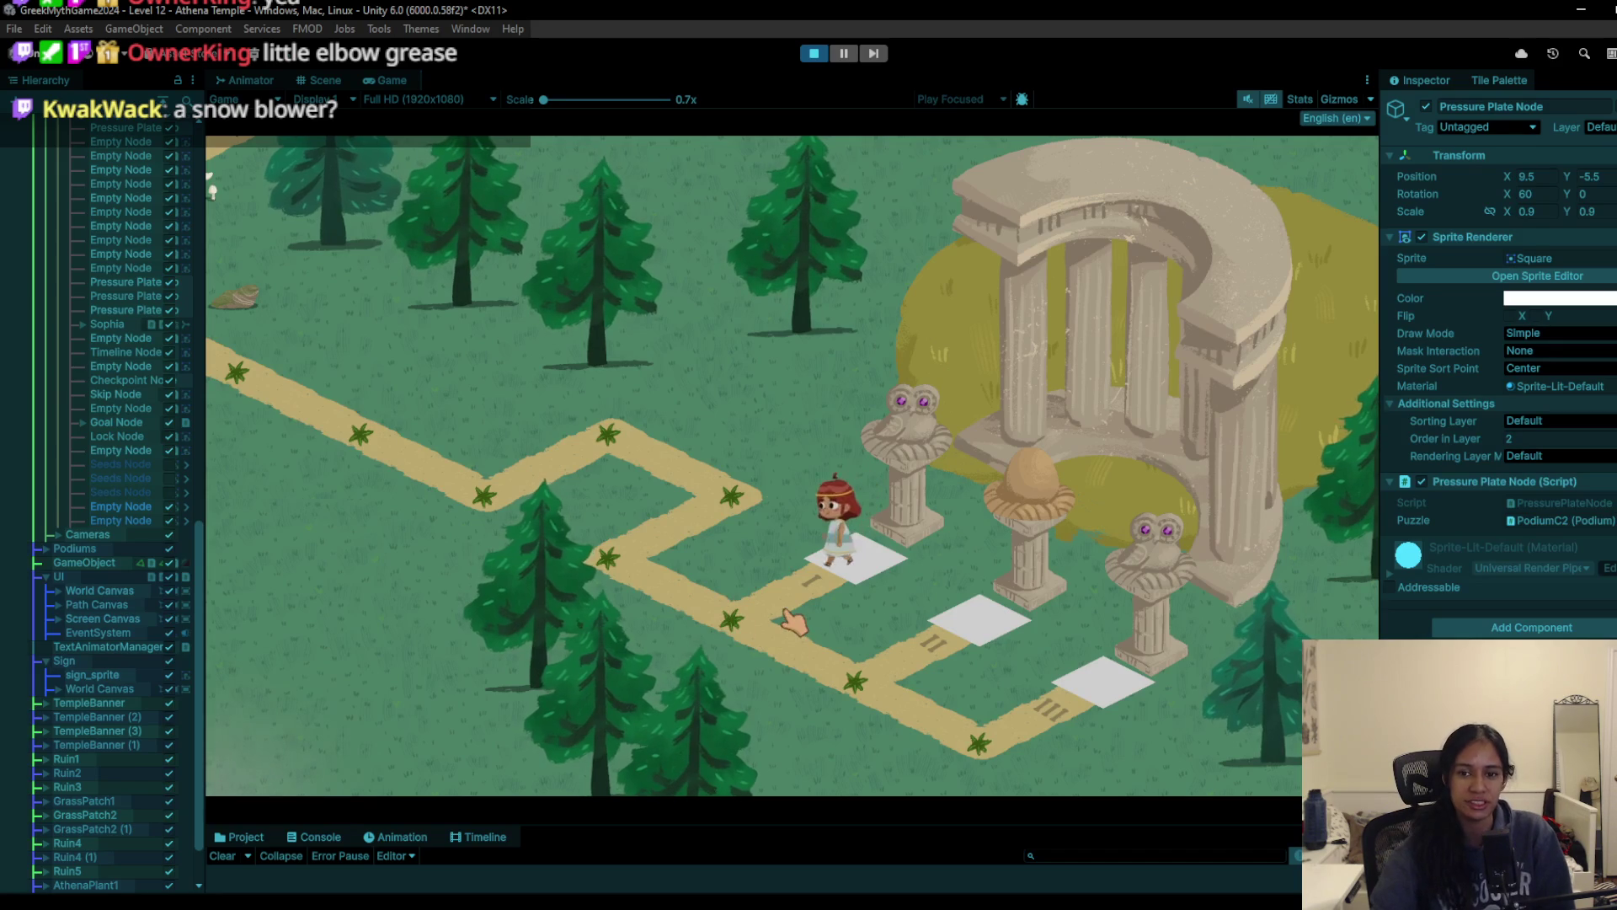
left_click(808, 636)
Step: Walk down toward the second pressure plate, try stepping onto it, then stop the playtest
left_click(765, 632)
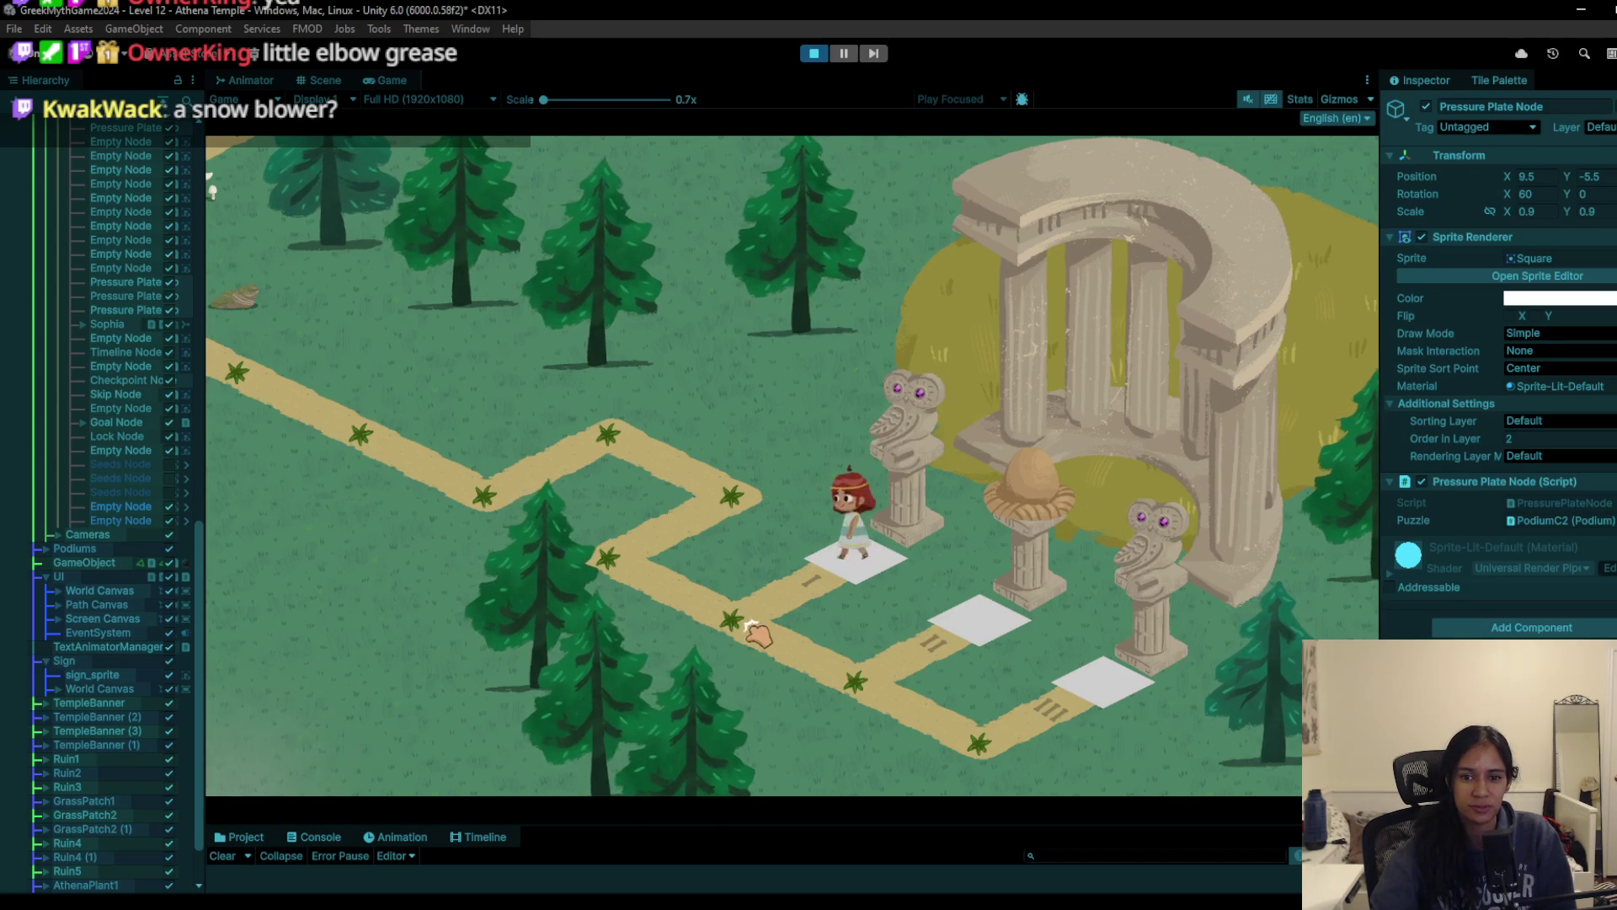
left_click(847, 671)
left_click(975, 618)
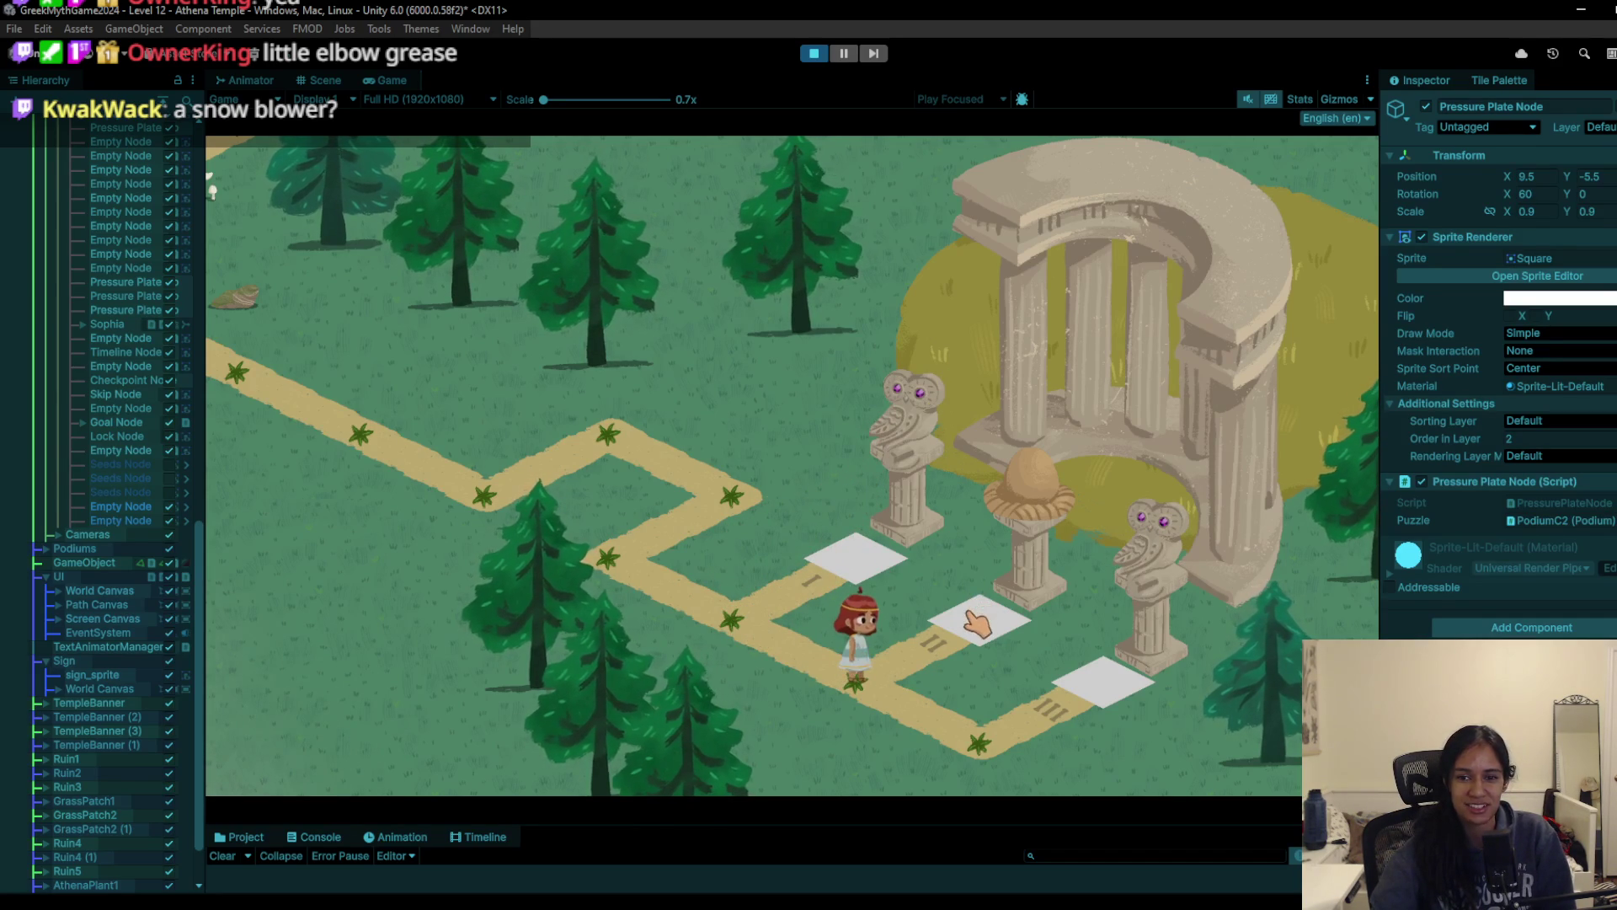
left_click(976, 625)
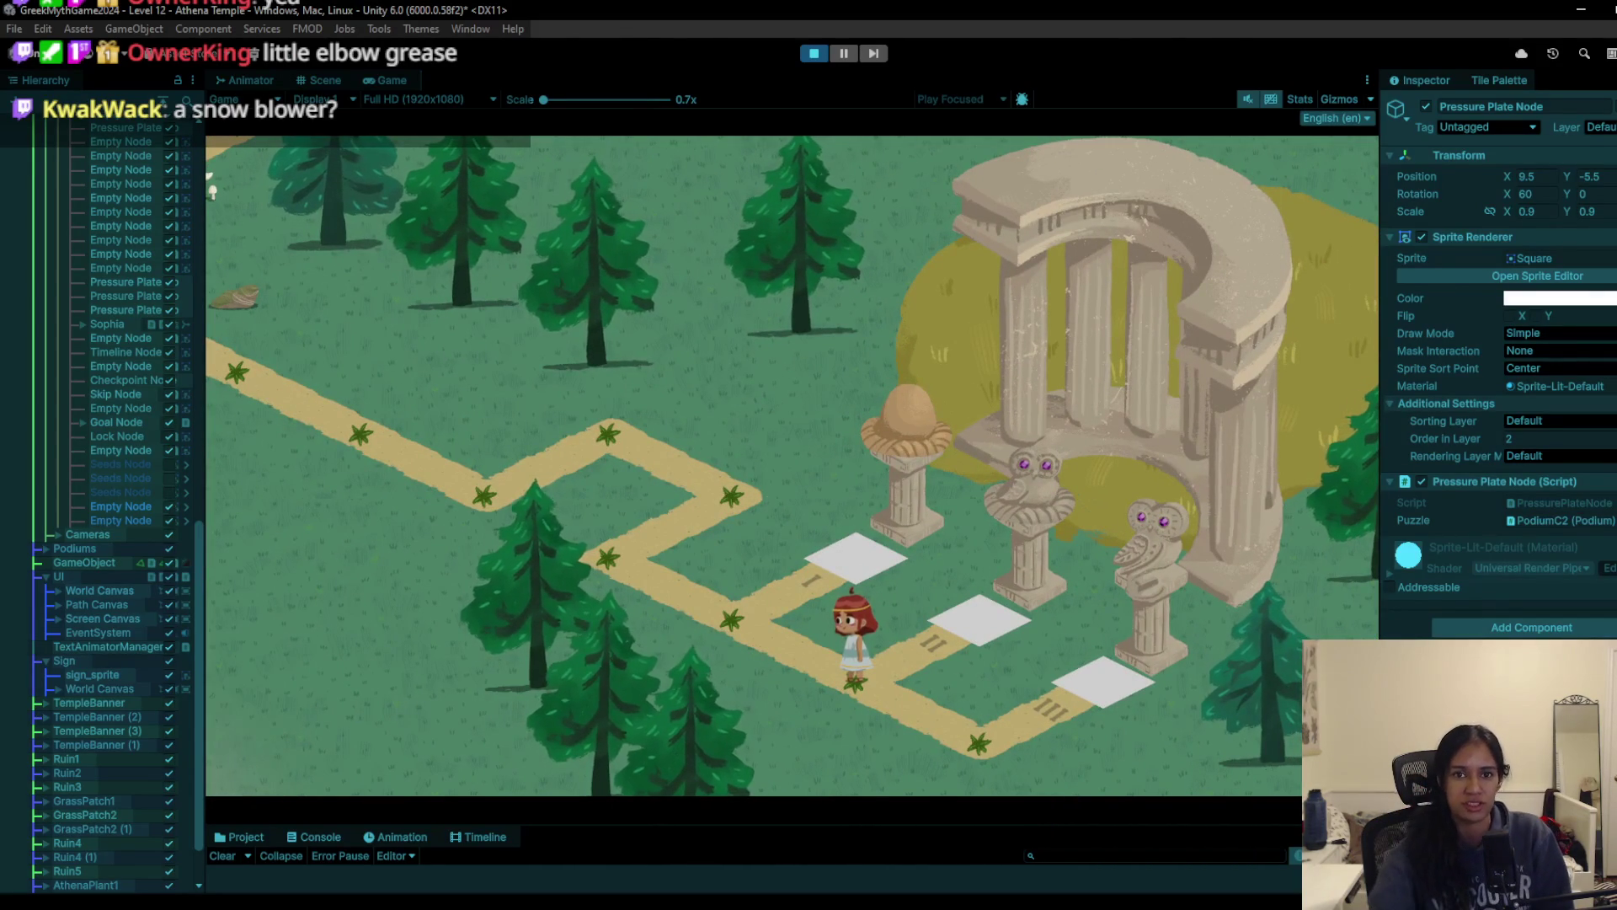
left_click(814, 53)
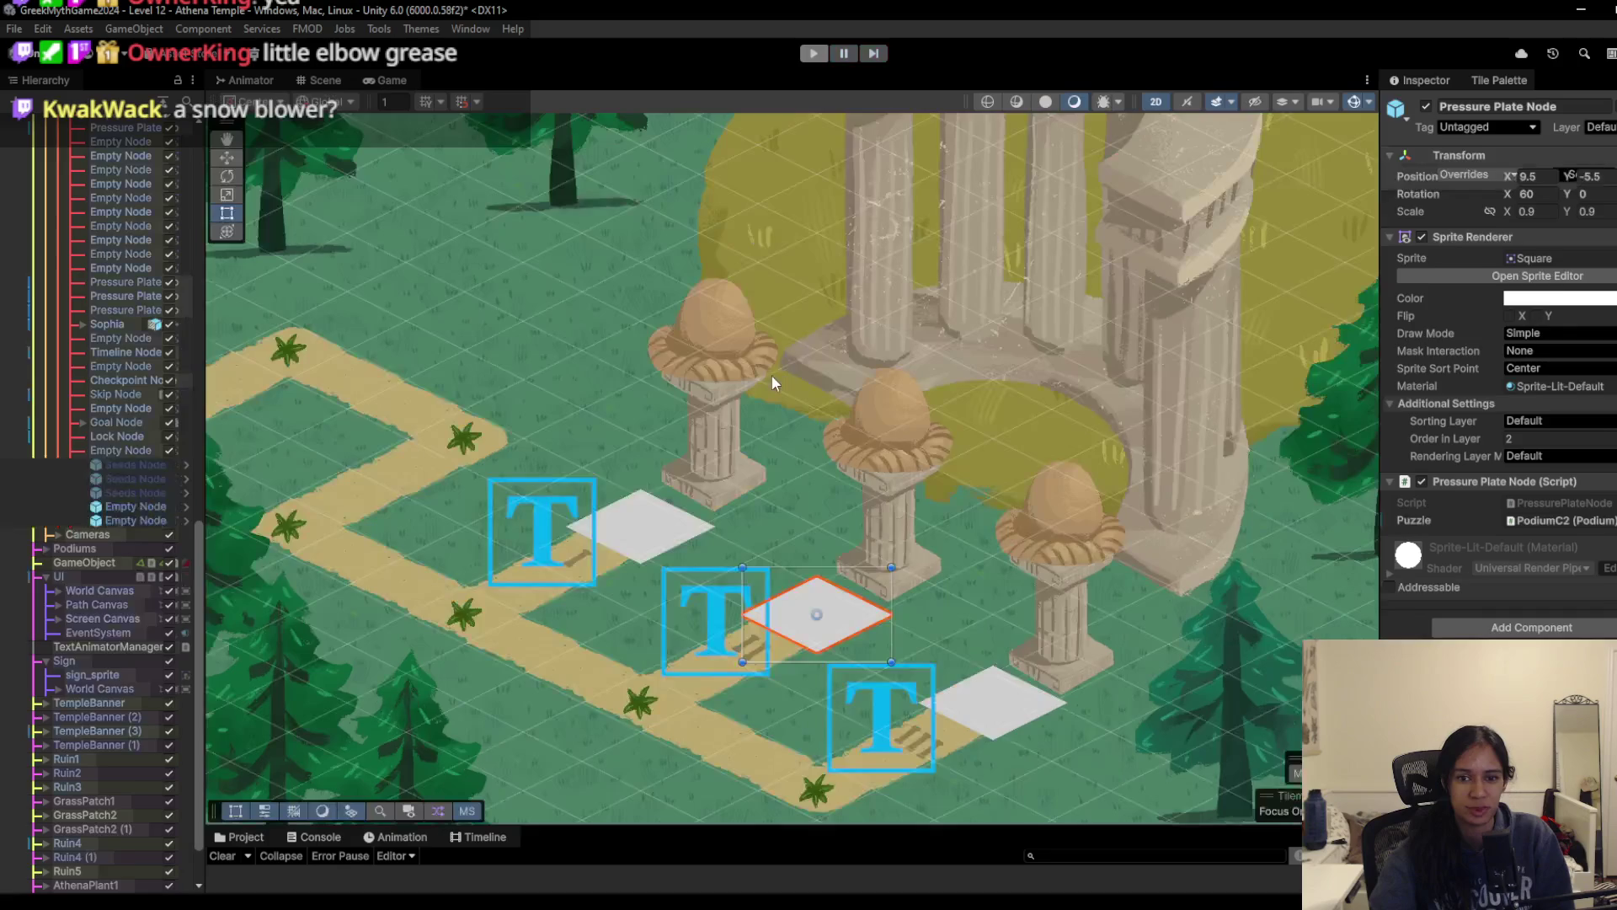
Step: Frame the temple's three pressure plates in the Scene view with Rect handles shown, then switch to Milanote
scroll(748, 475, "down", 5)
left_click_drag(506, 354, 853, 517)
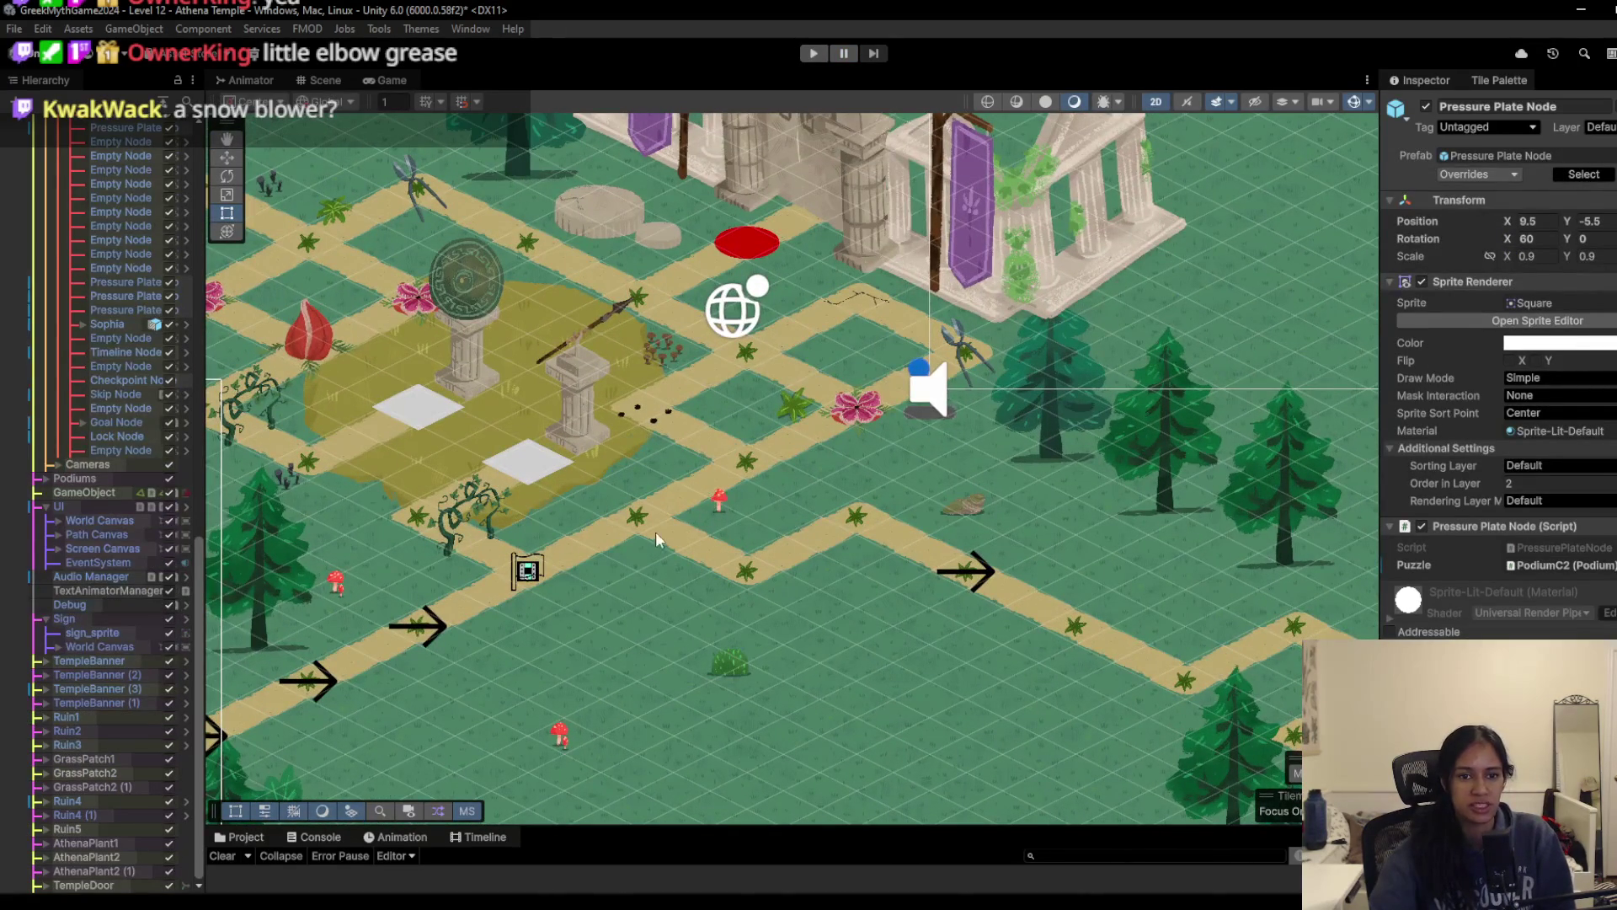
mouse_move(716, 552)
left_mouse_down()
mouse_move(497, 513)
mouse_move(960, 653)
left_mouse_up()
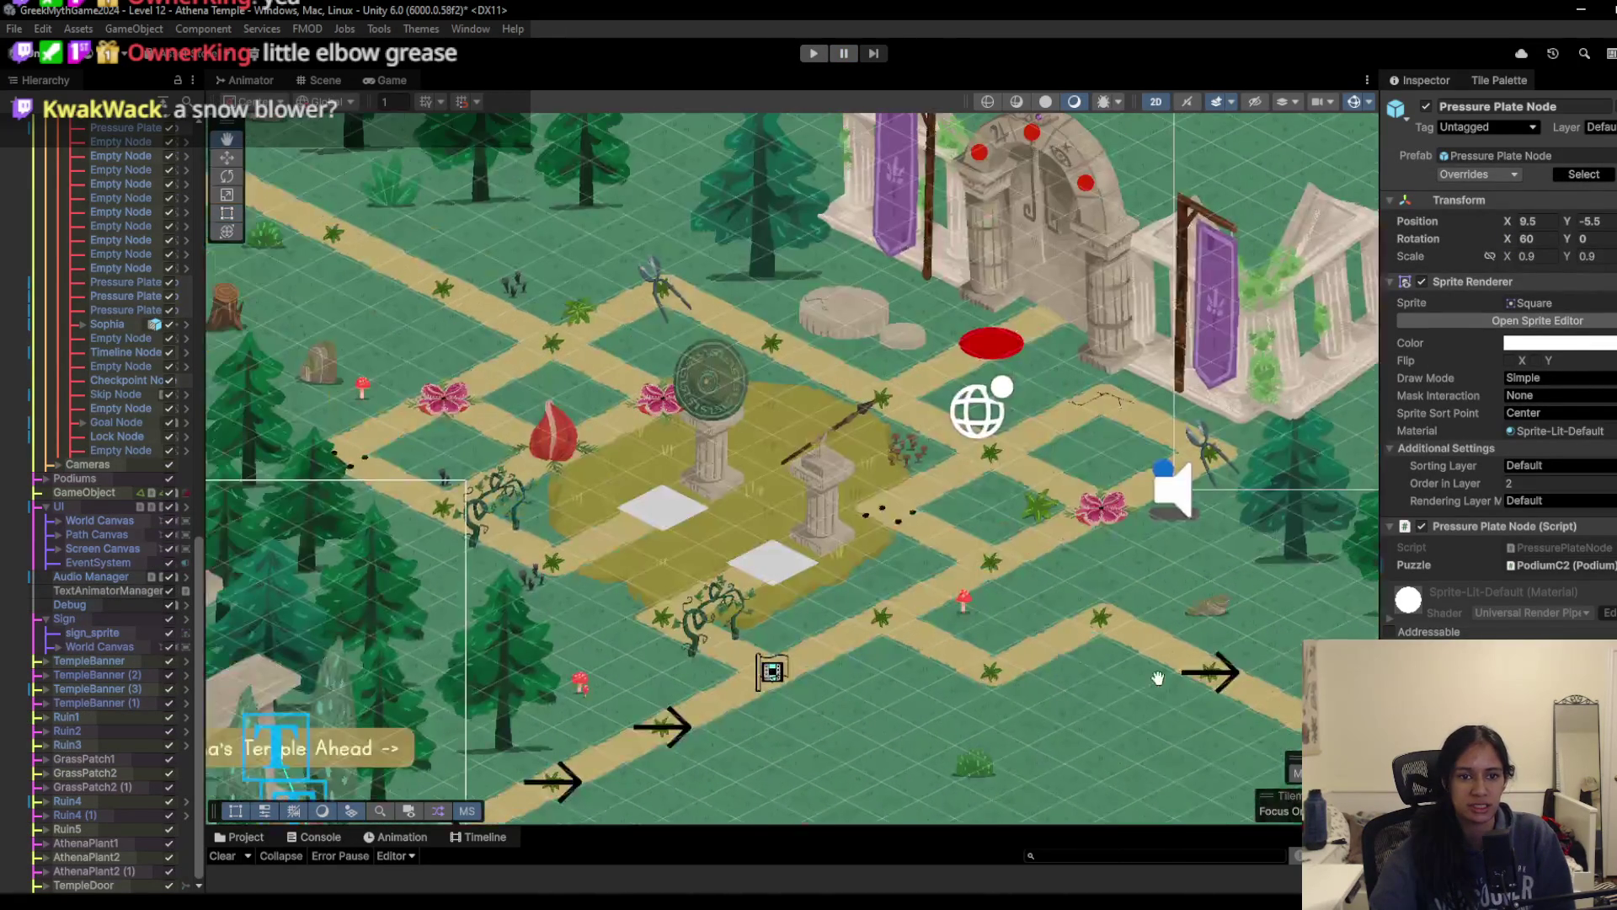
left_click_drag(1159, 678, 259, 431)
key("t")
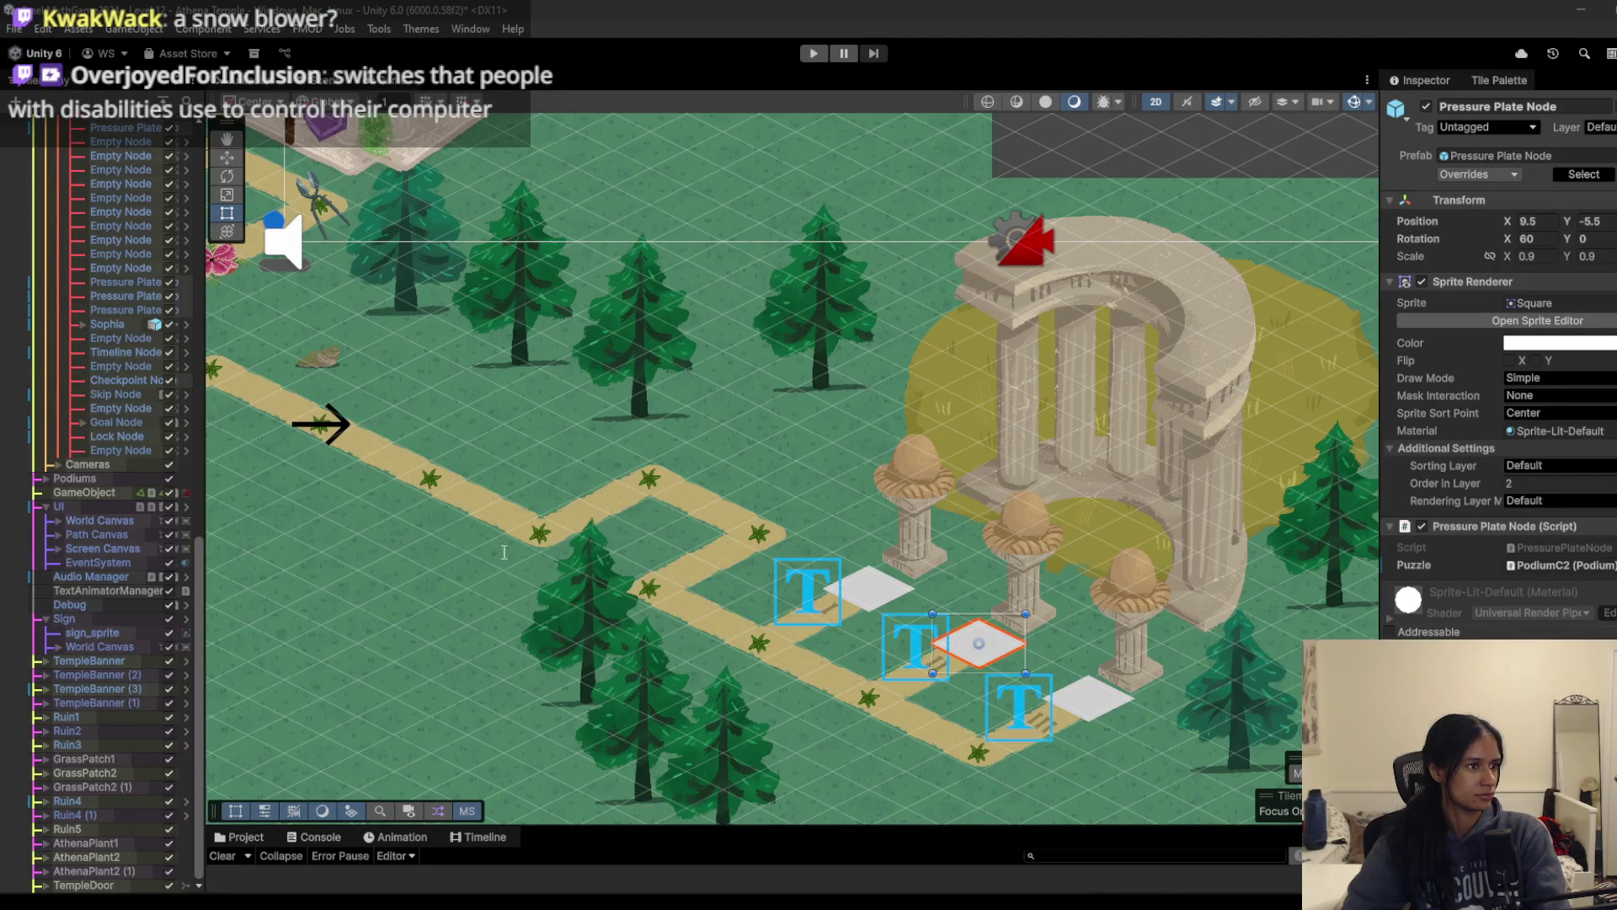
key("alt+Tab")
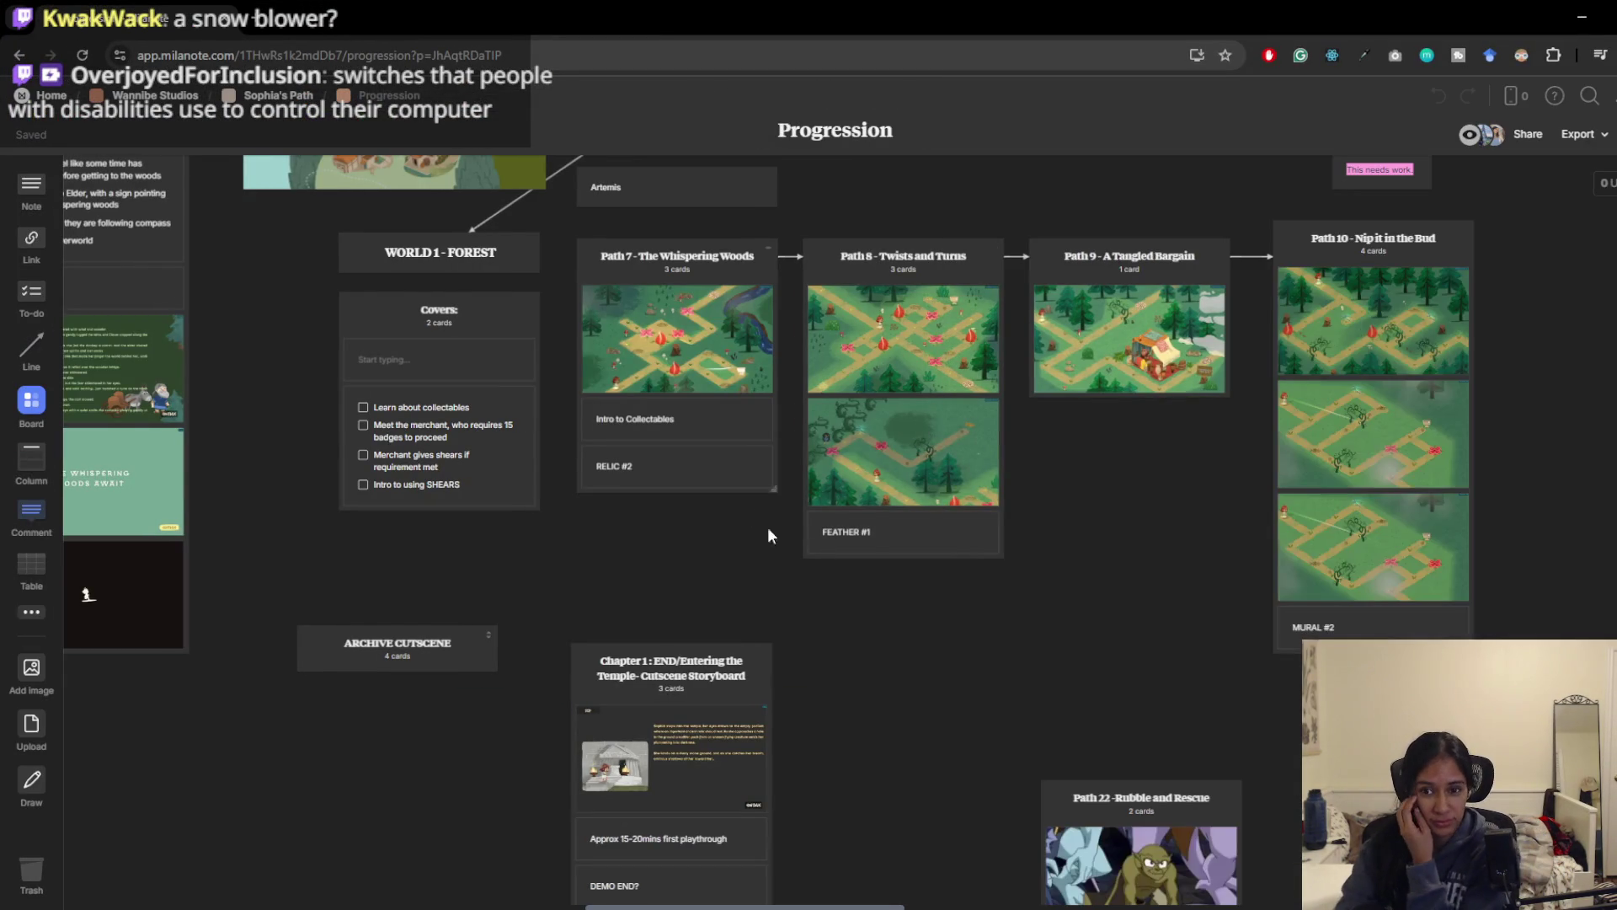
Step: Enlarge and close the Path 12 map image, bring the Path 11 column into view, then minimise Chrome
scroll(758, 528, "right", 5)
scroll(816, 589, "up", 3)
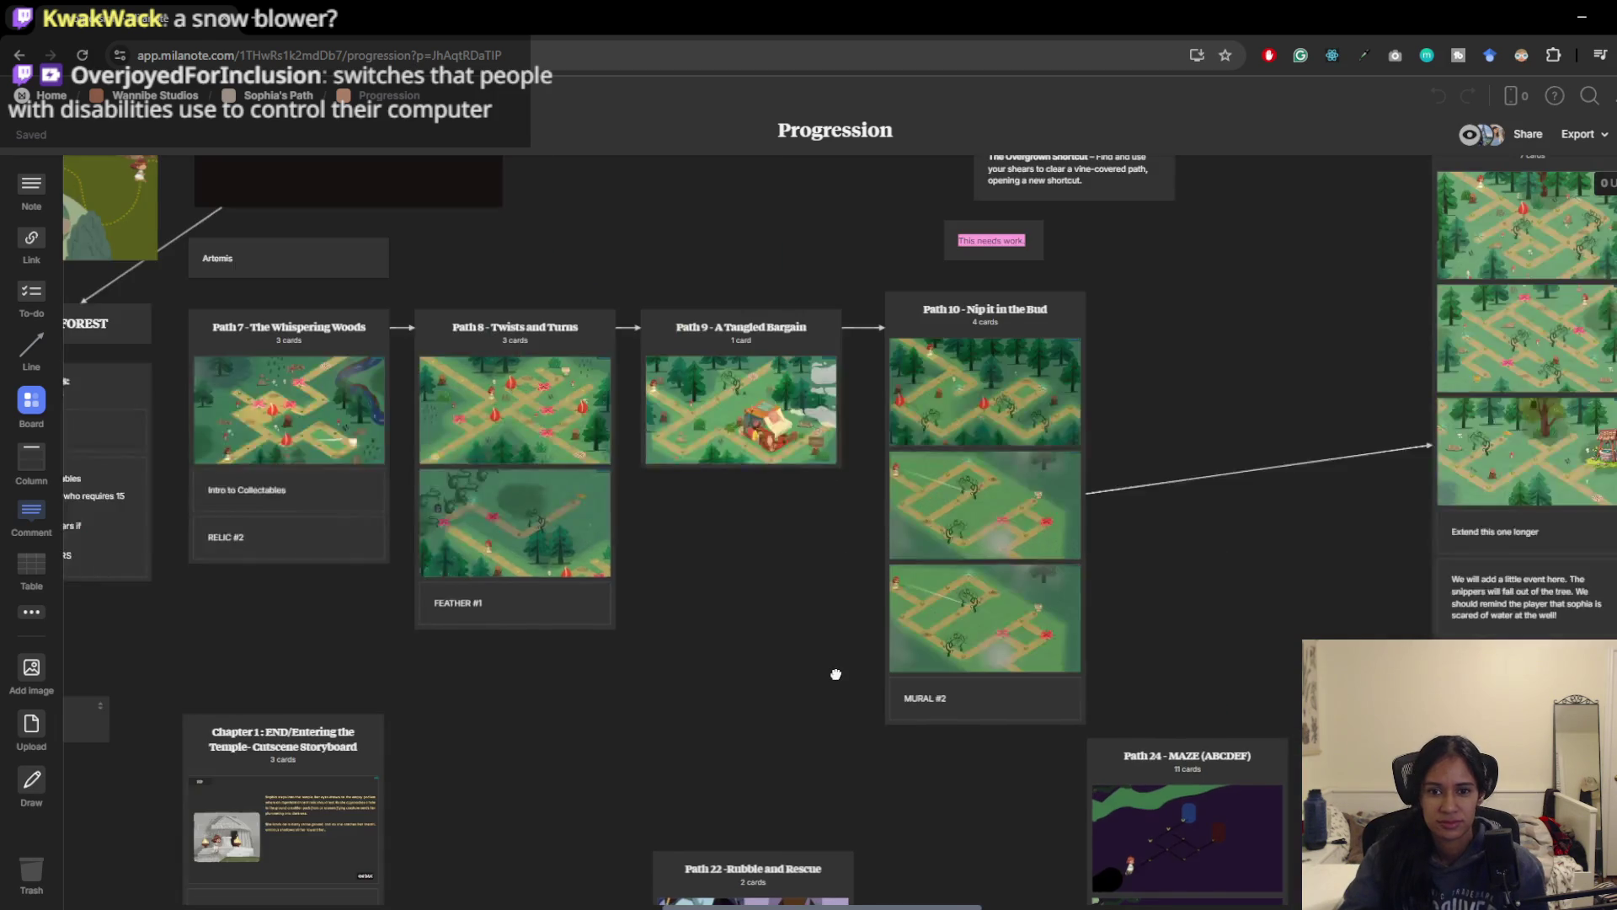
scroll(835, 673, "right", 10)
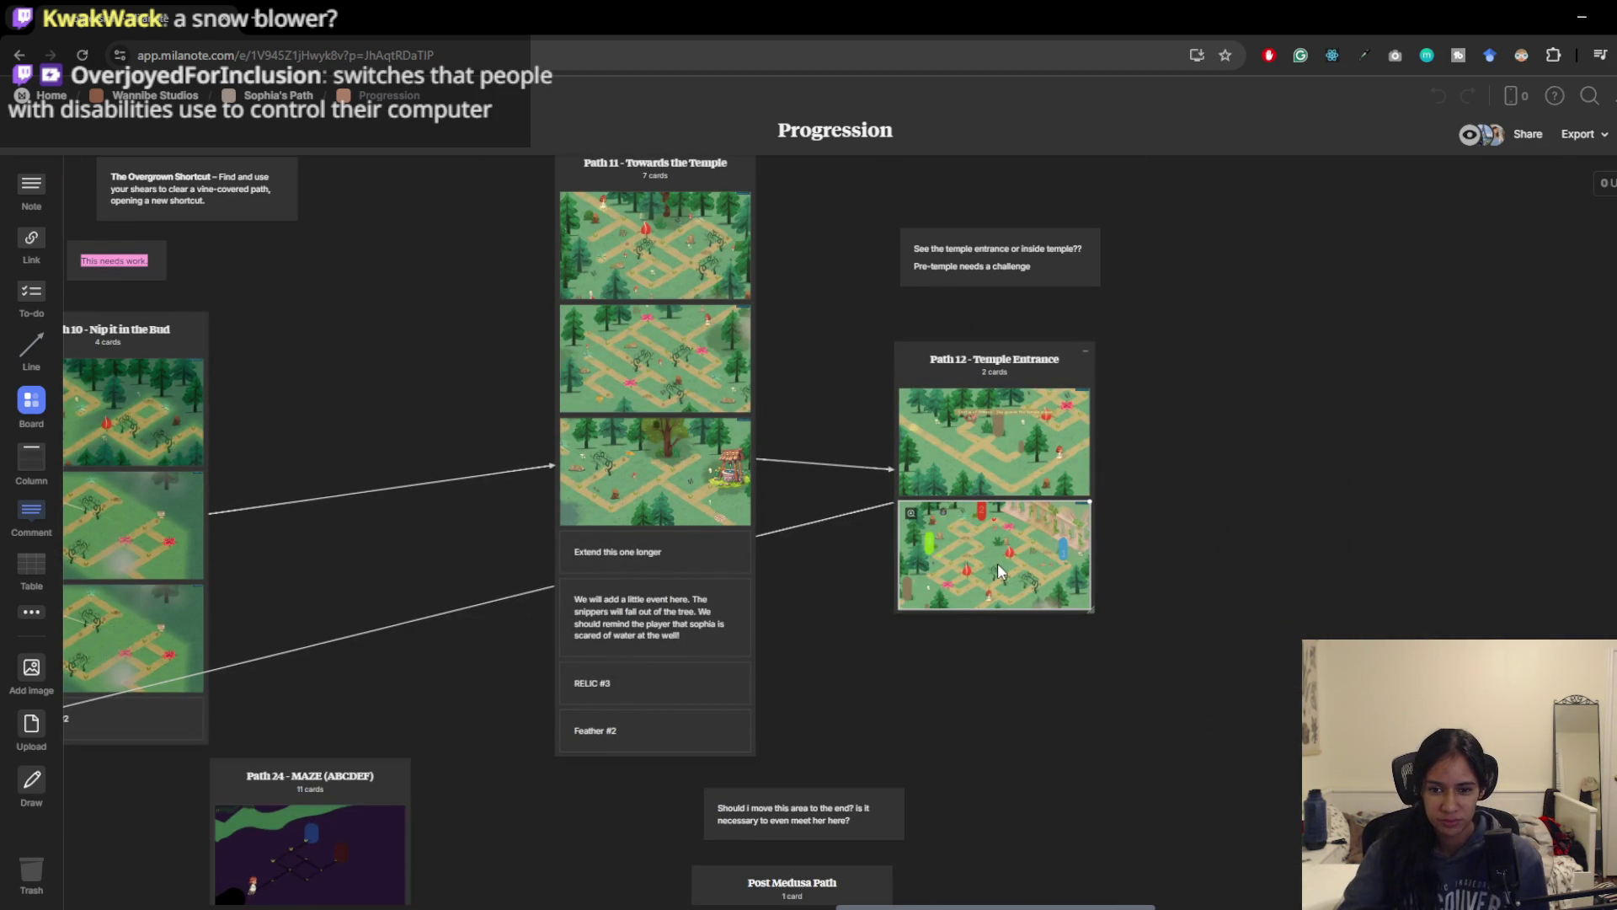
double_click(1003, 563)
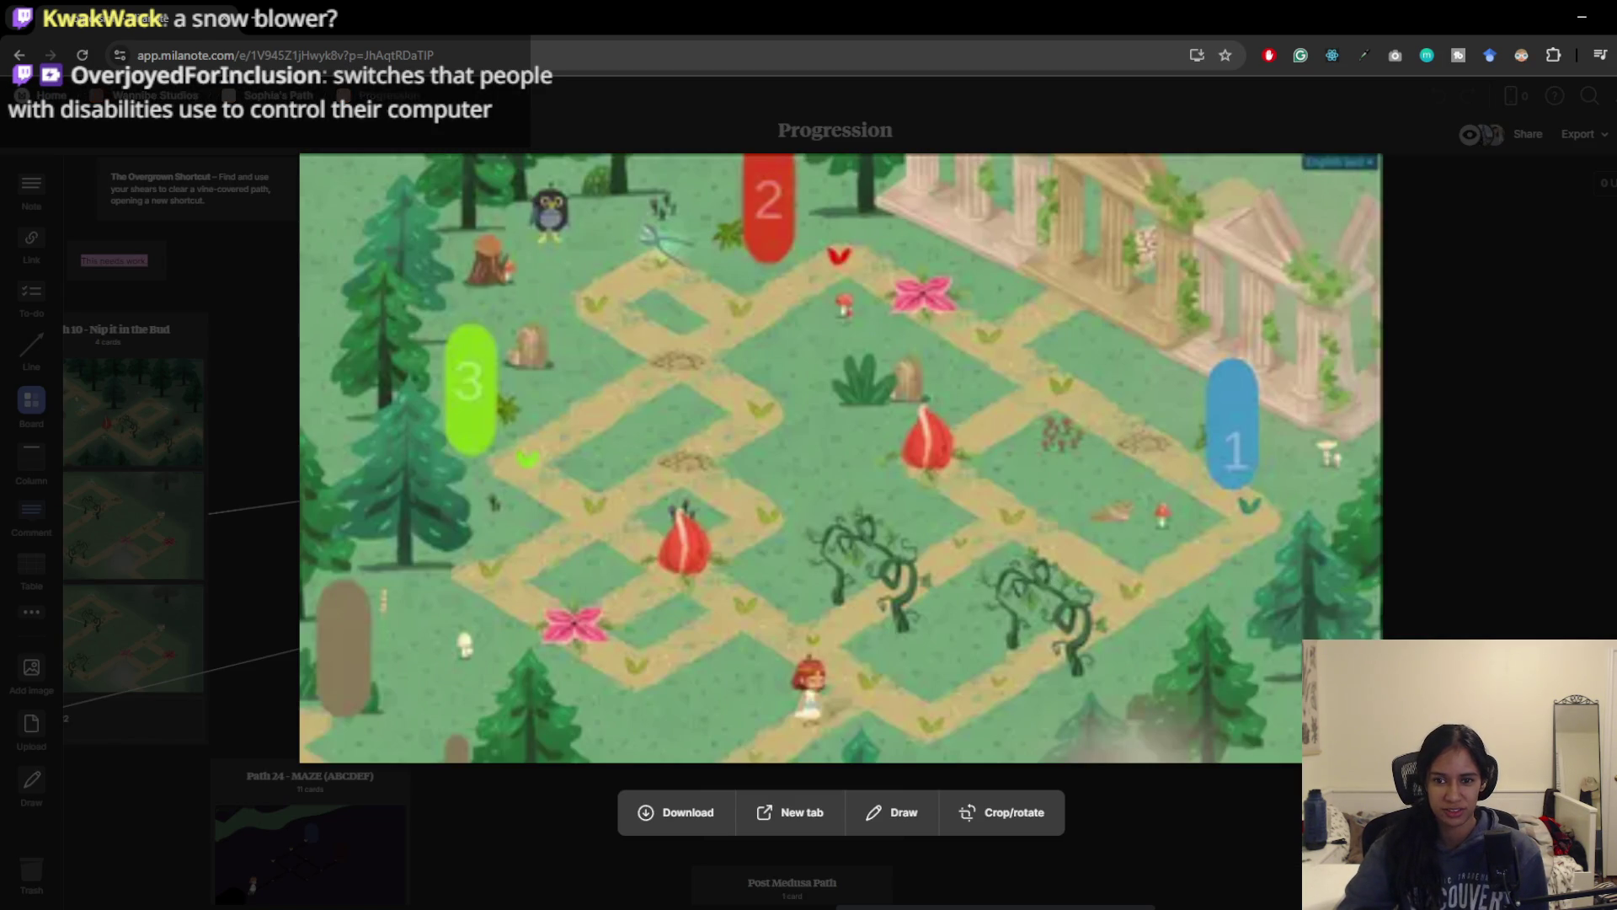
left_click(1518, 187)
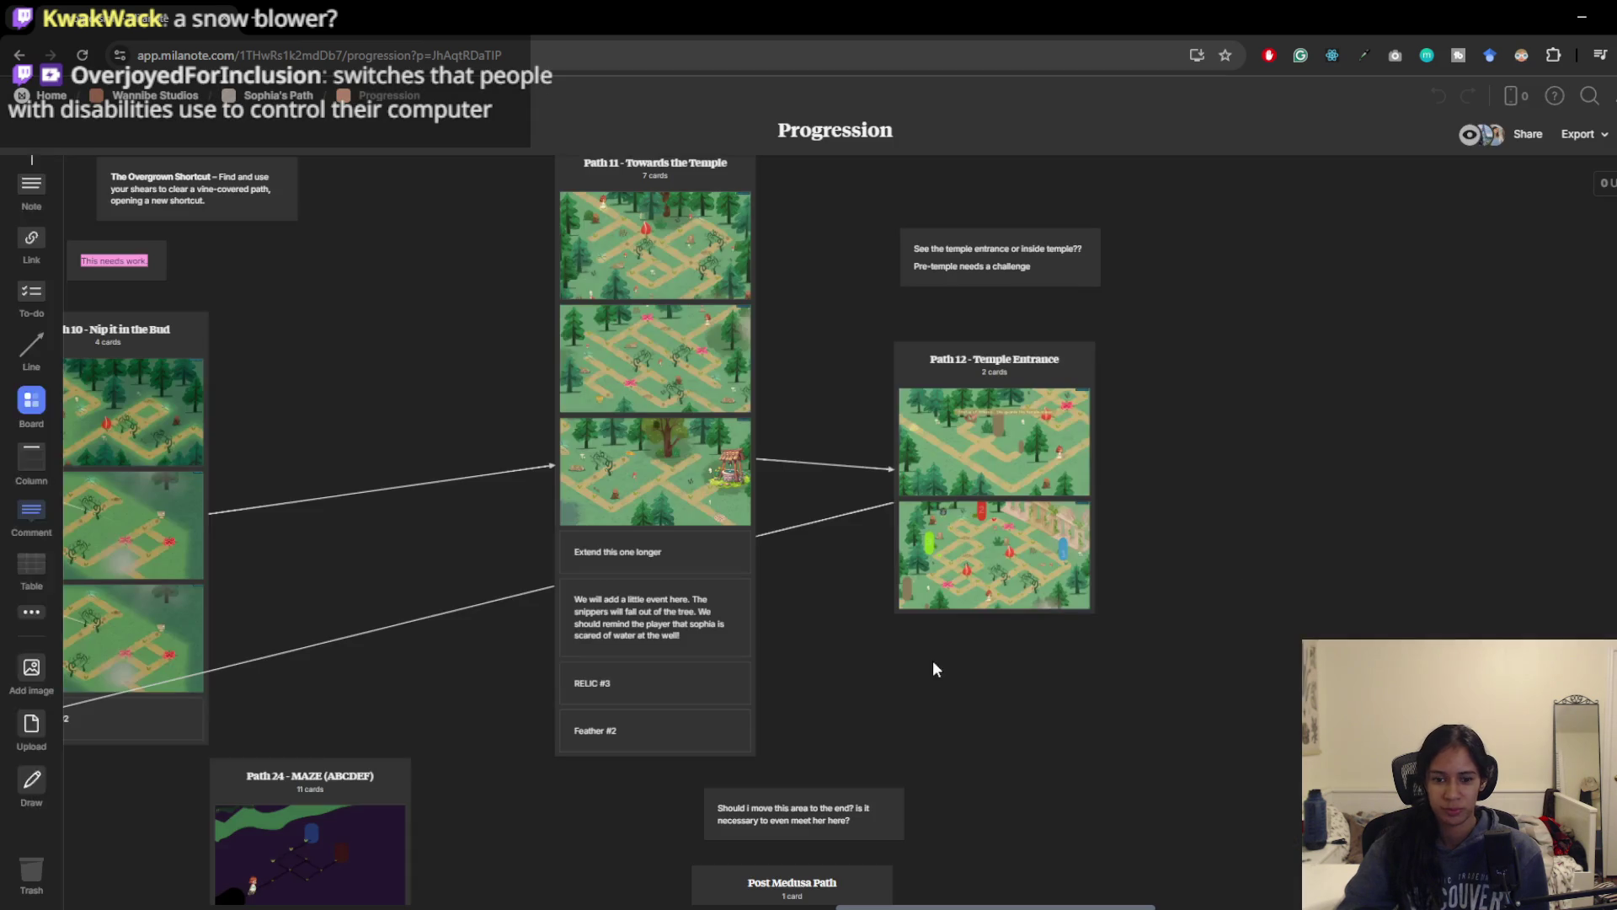
mouse_move(527, 437)
left_mouse_down()
mouse_move(992, 435)
mouse_move(1029, 480)
left_mouse_up()
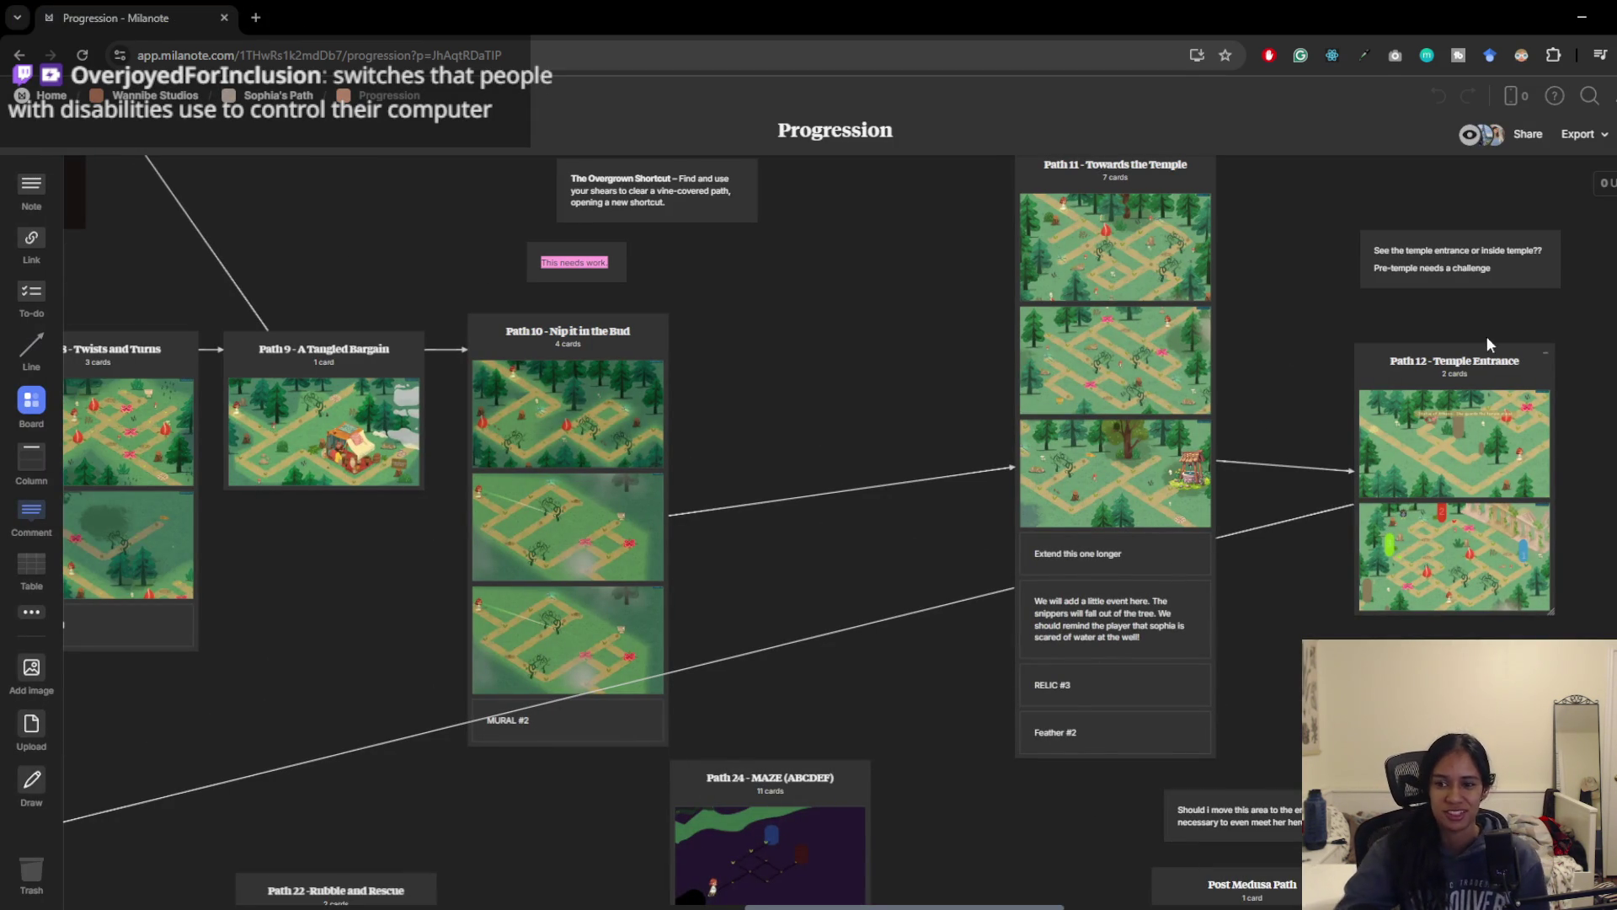
left_click(1580, 16)
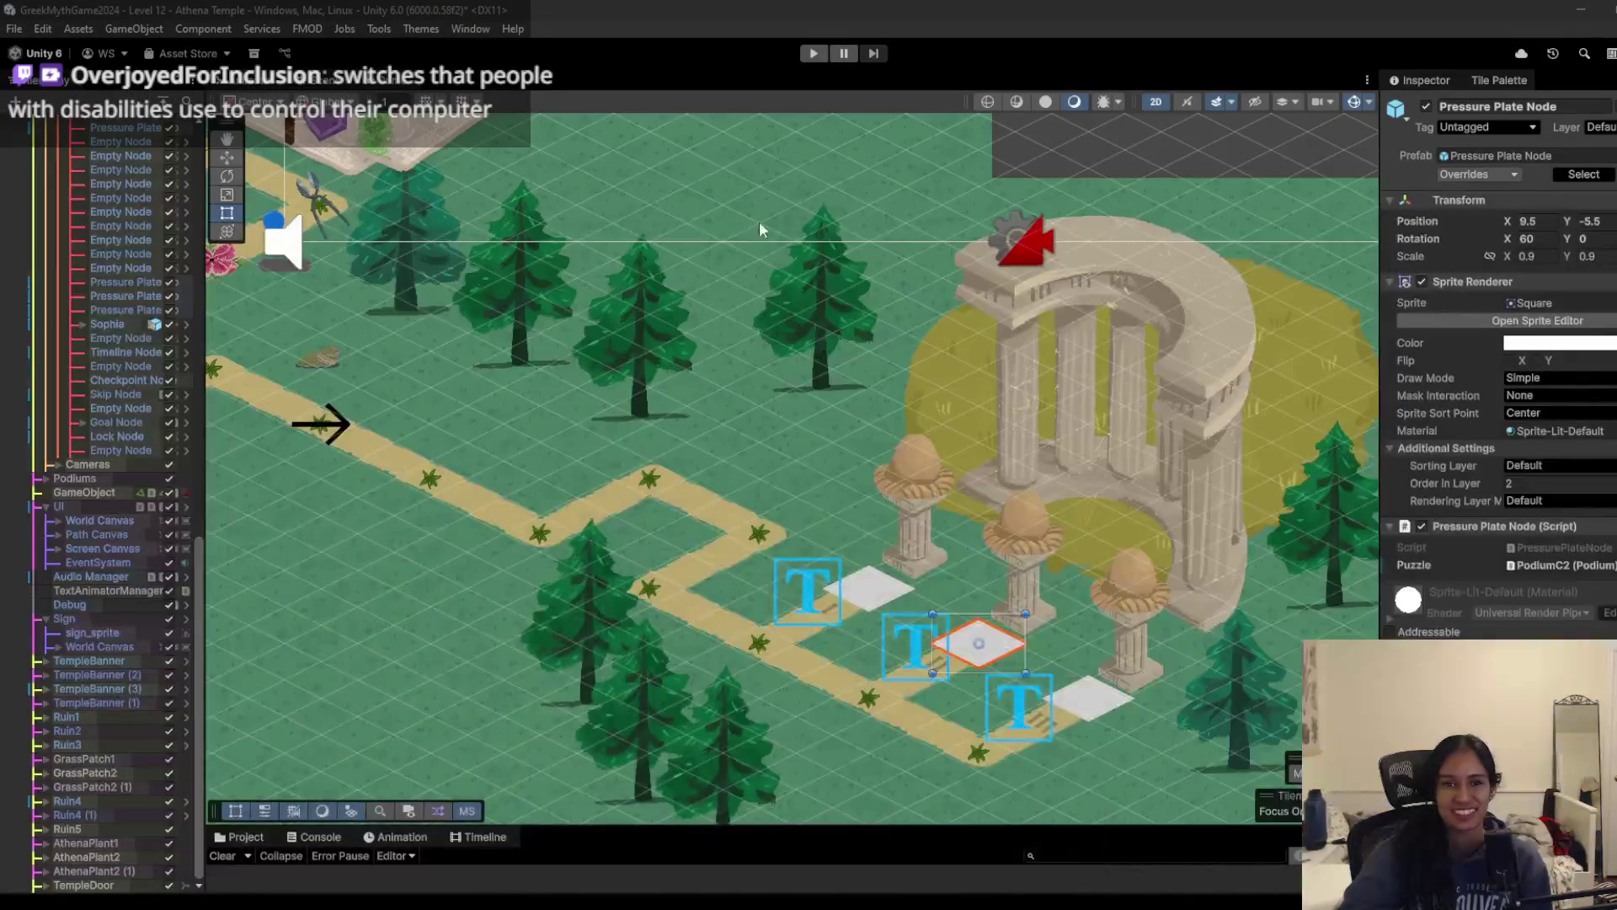
scroll(817, 226, "up", 5)
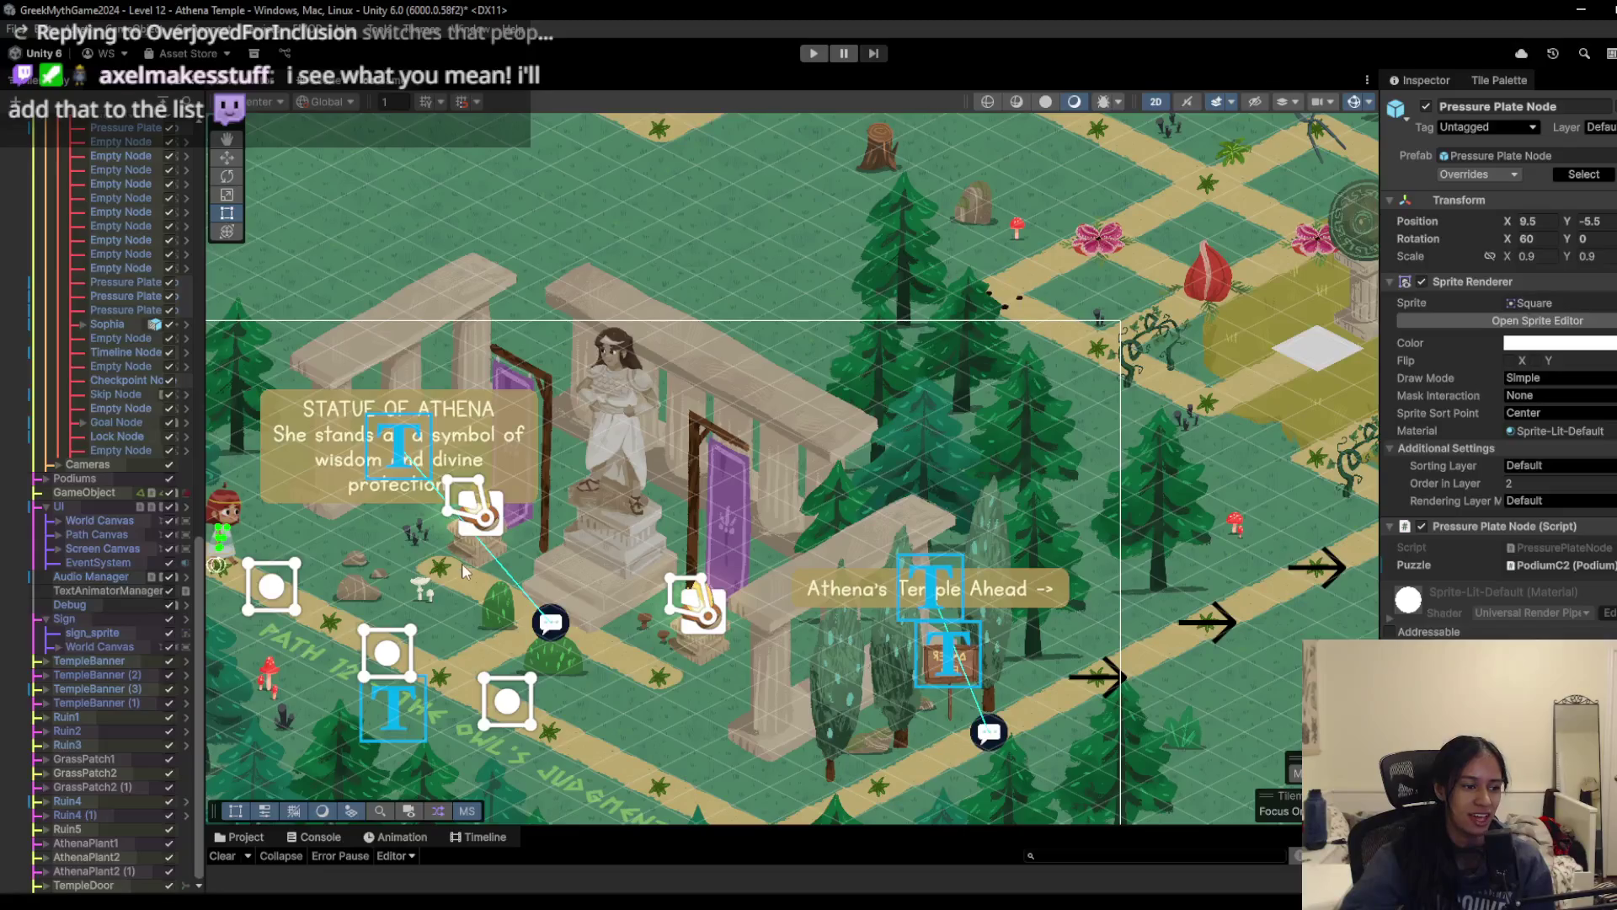
key("Left")
key("Down")
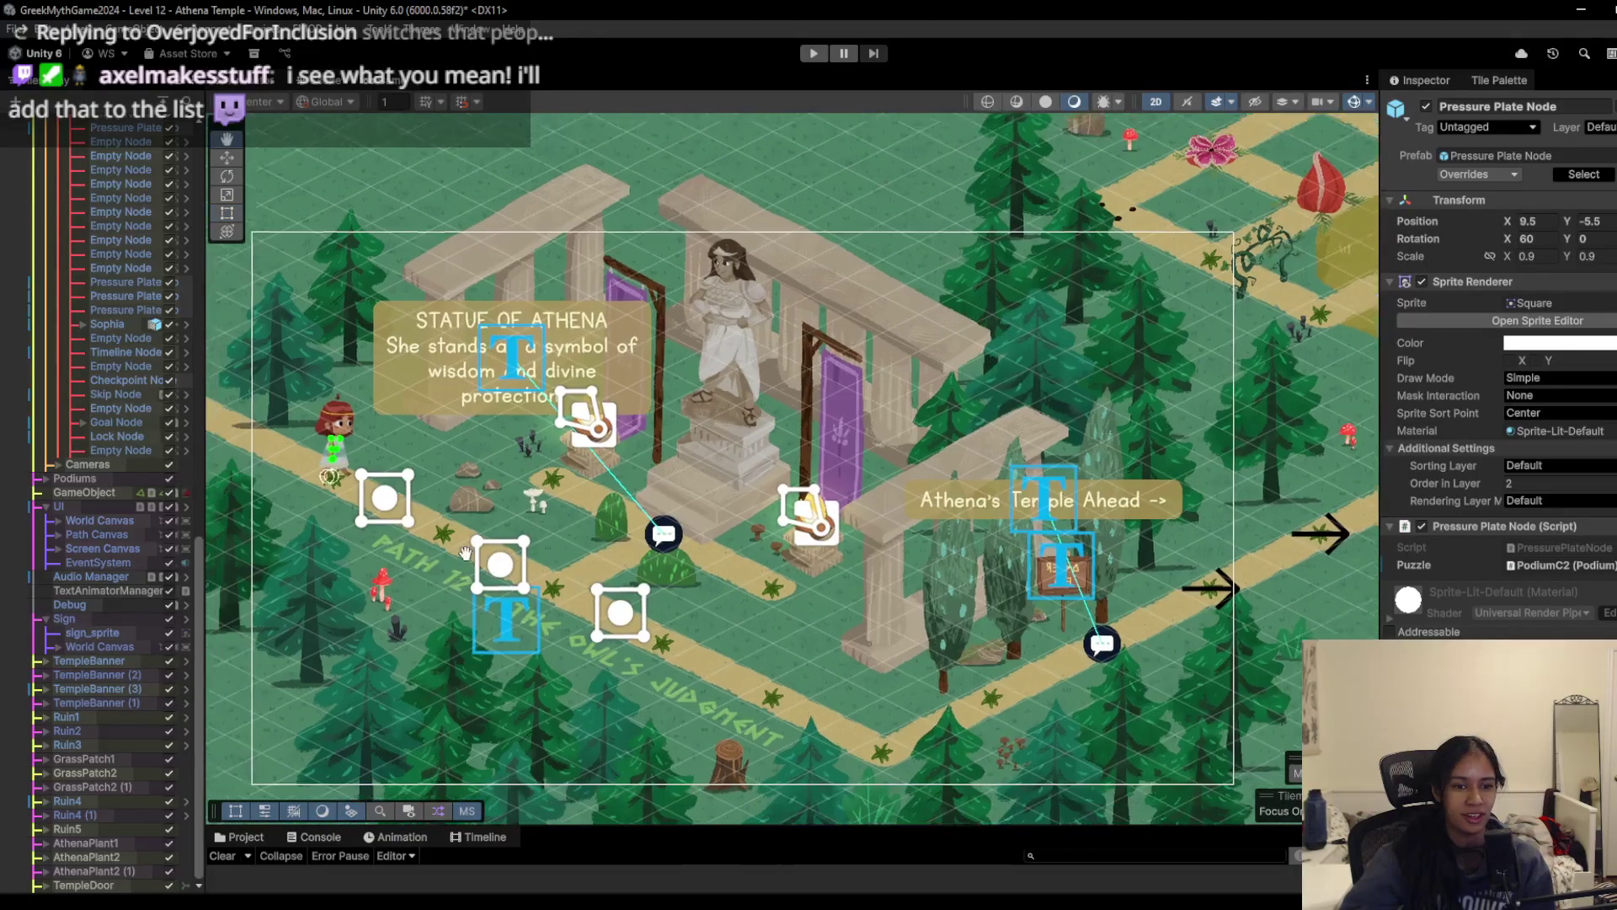
key("Left")
key("Left")
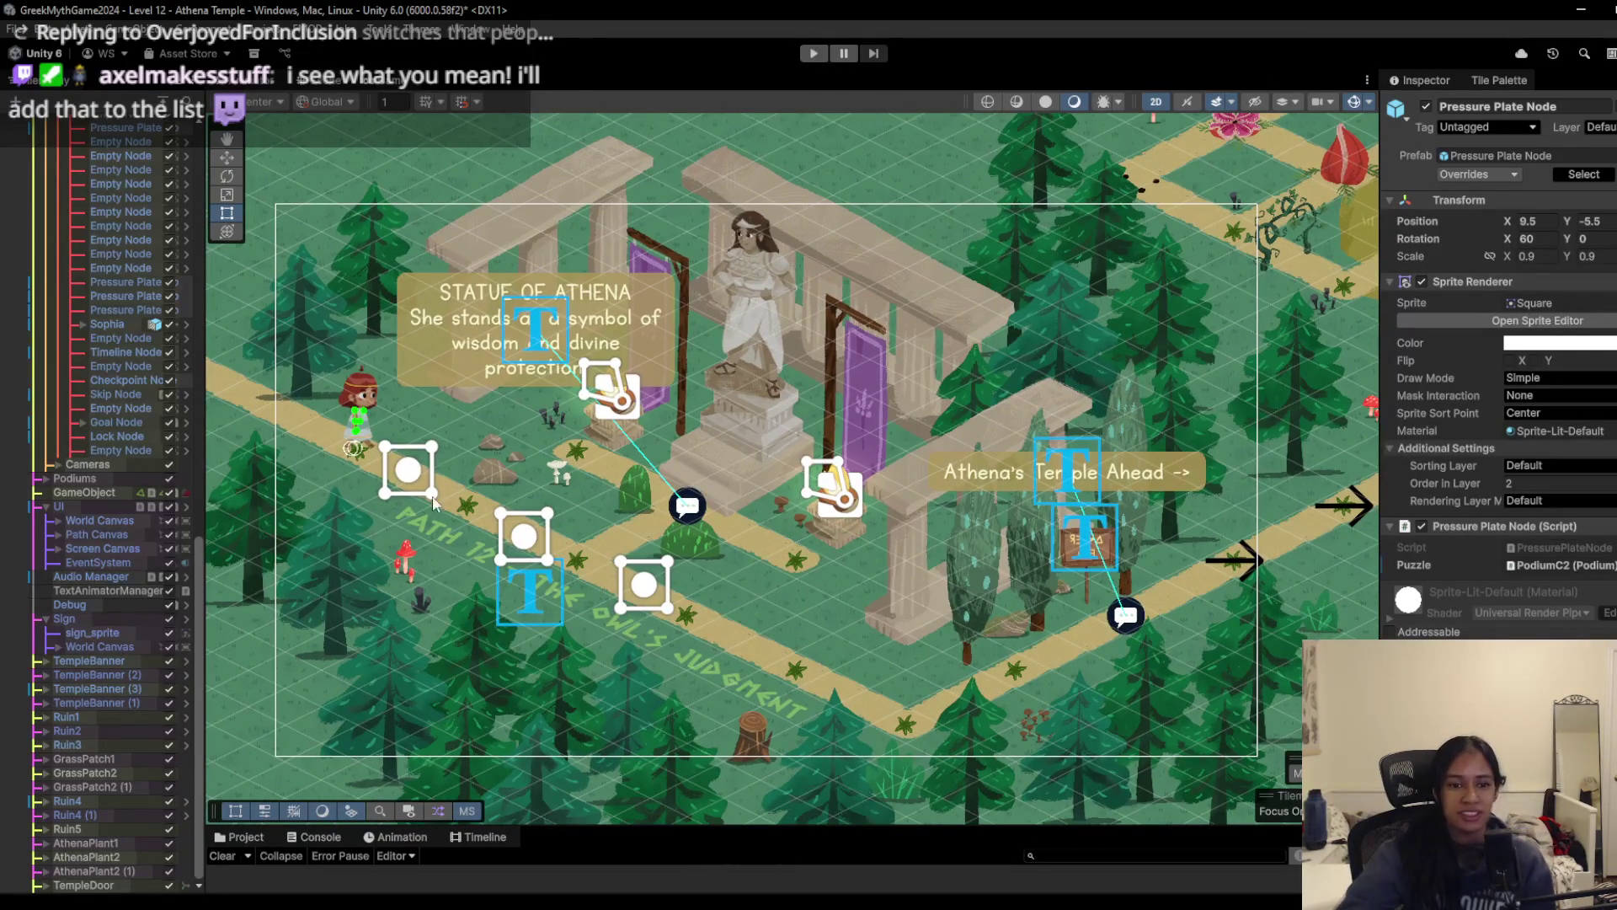
scroll(130, 484, "up", 10)
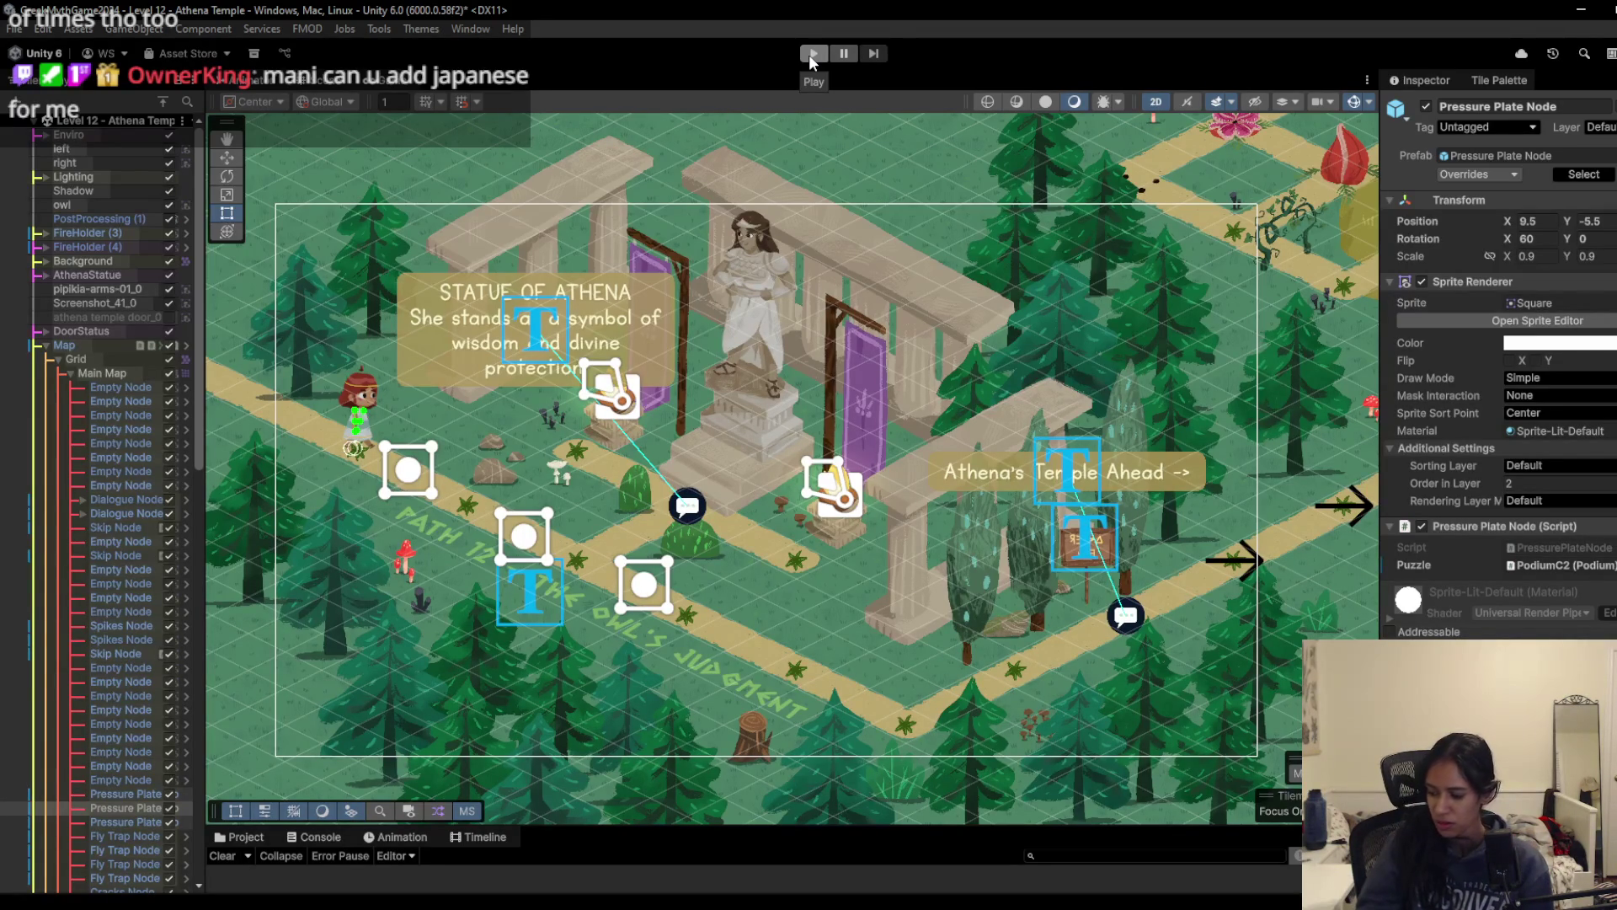
Step: Switch to the Level 1 scene, answering the unsaved-changes prompt, and start Play mode
left_click(101, 127)
left_click(81, 178)
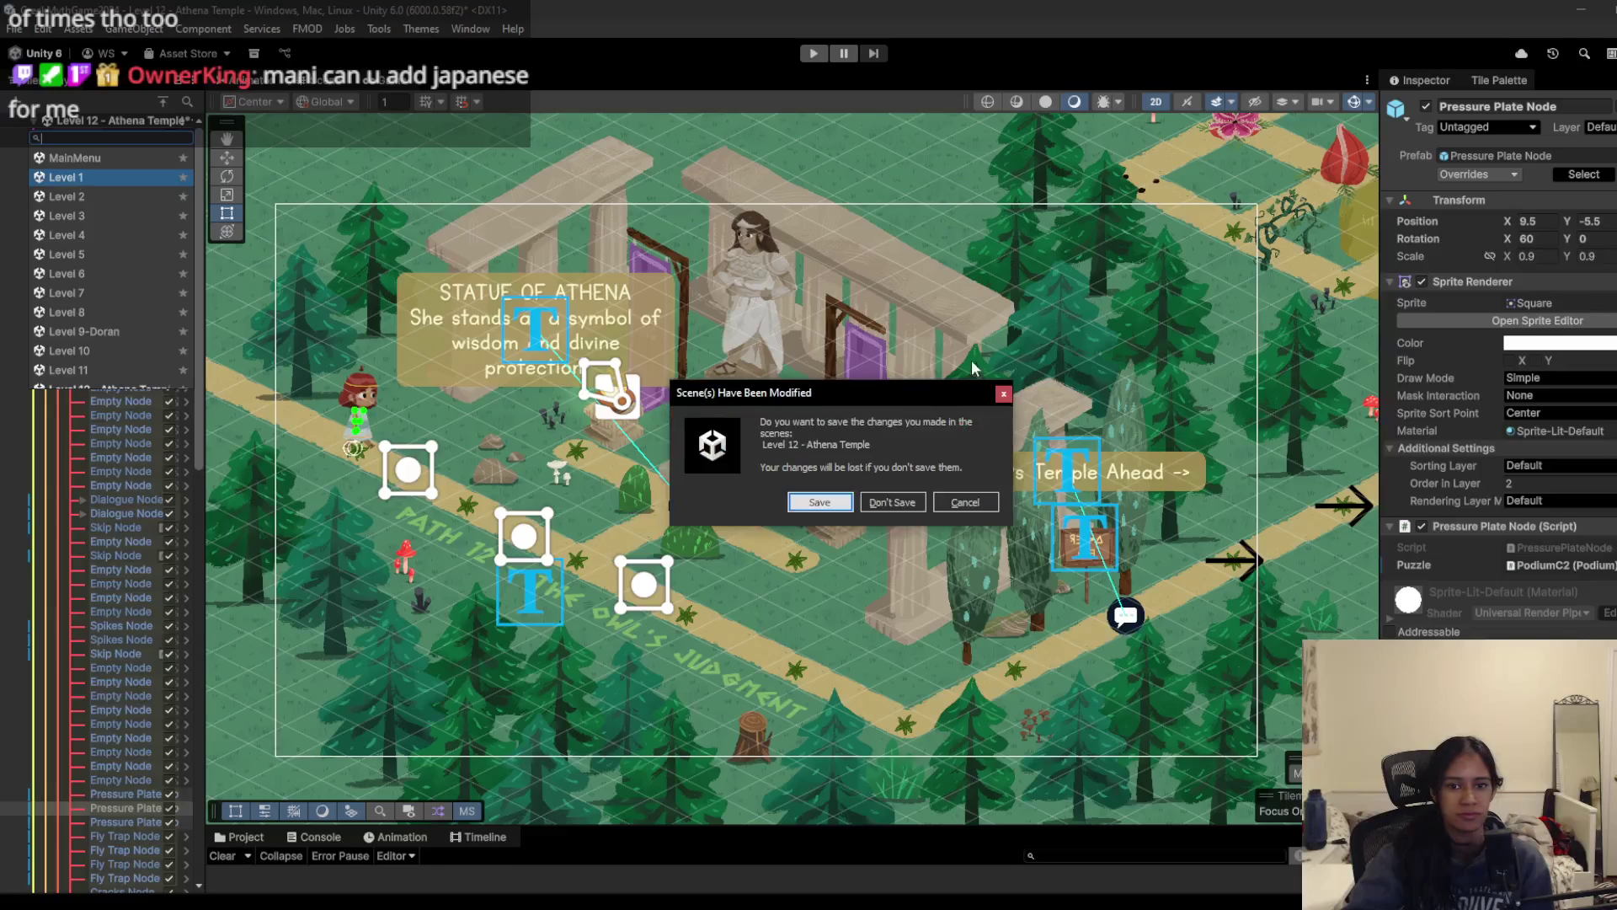
left_click(830, 502)
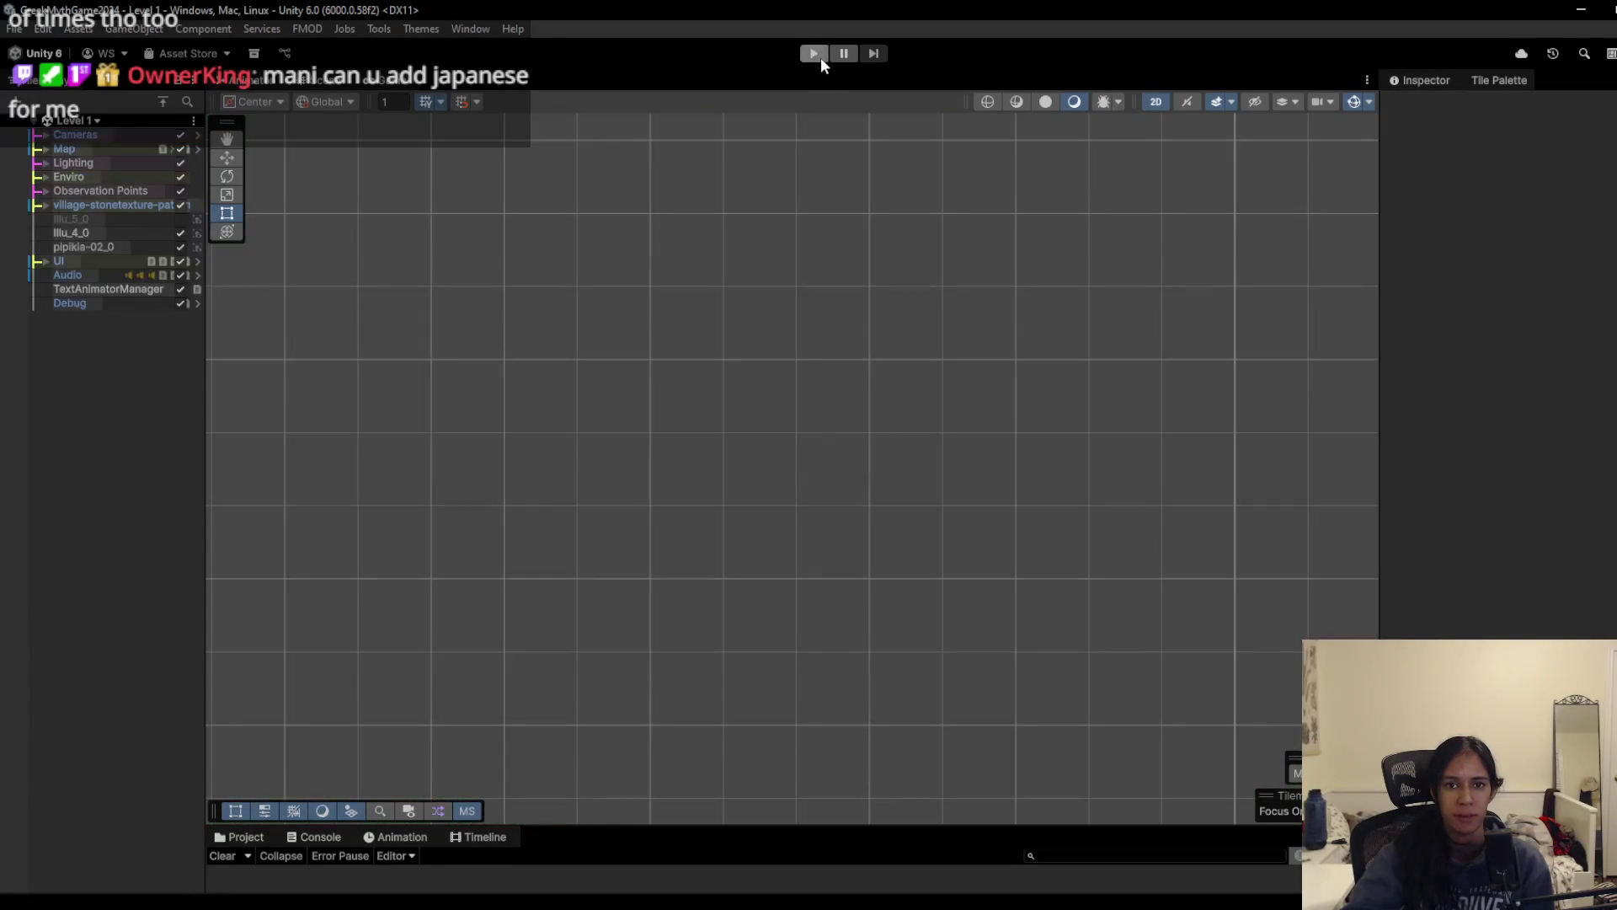
left_click(814, 54)
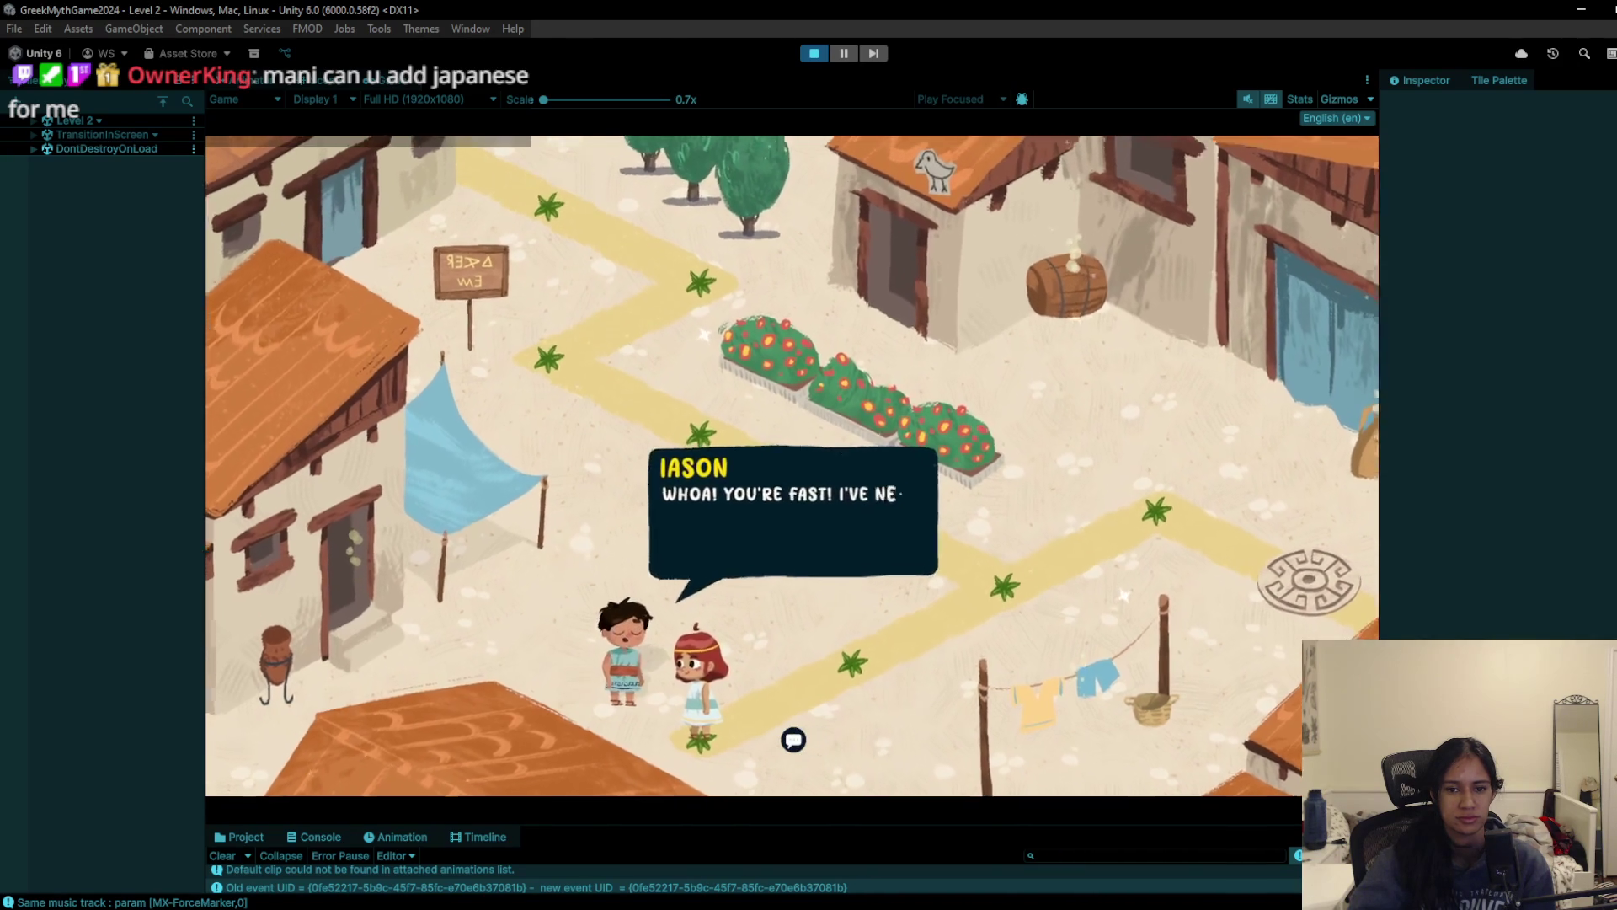
Step: Advance Iason's dialogue to the line urging the player to collect every badge
left_click(762, 736)
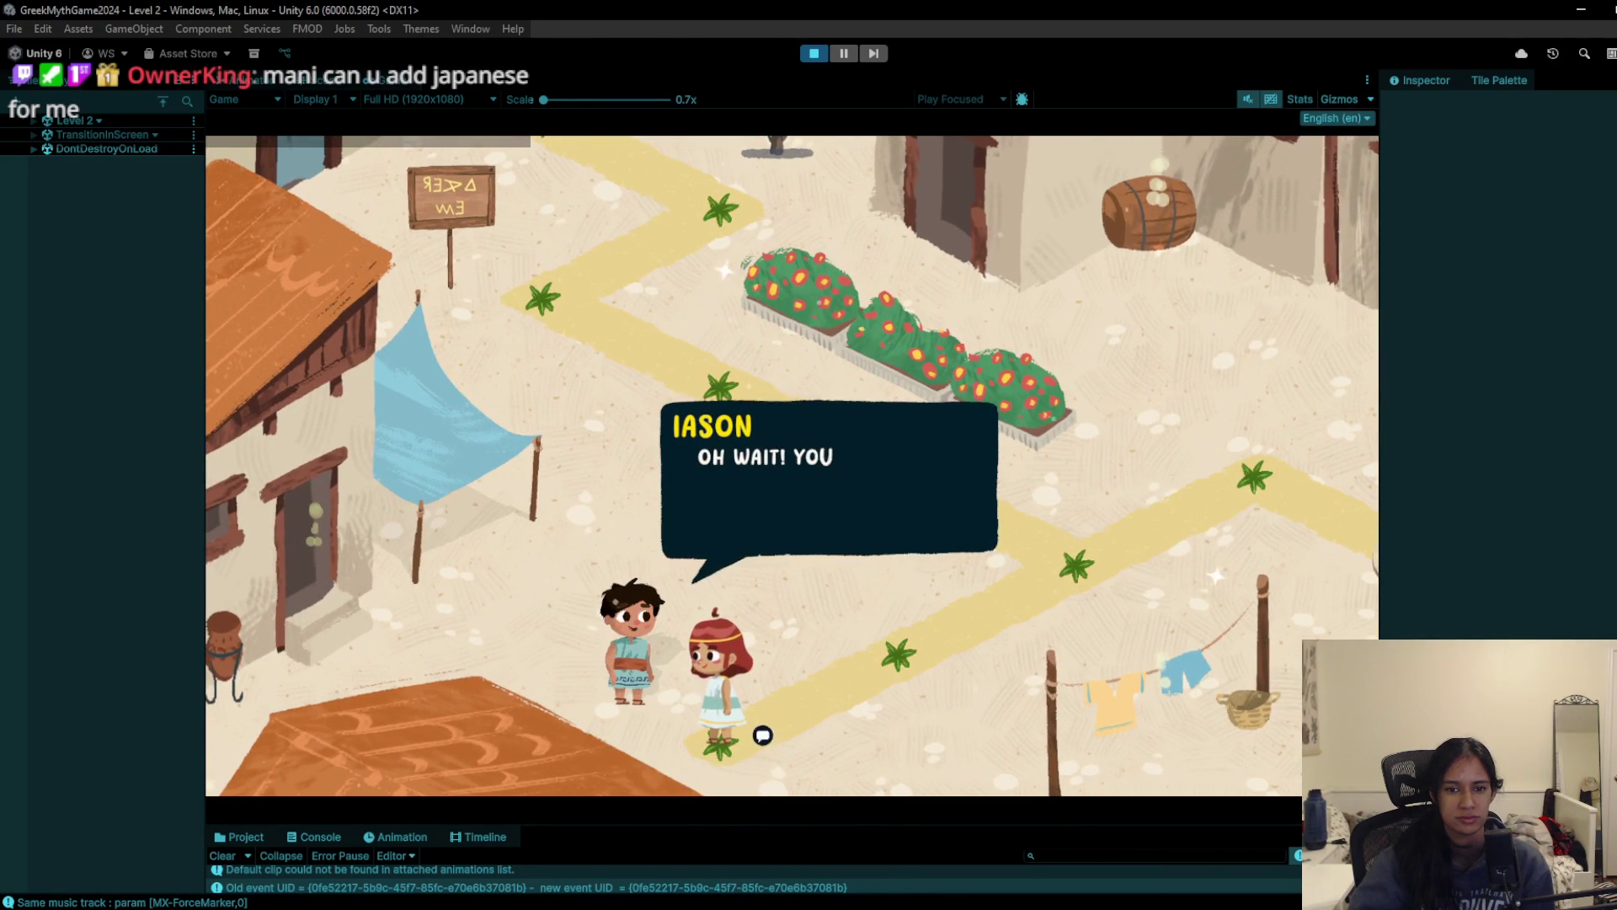
left_click(763, 736)
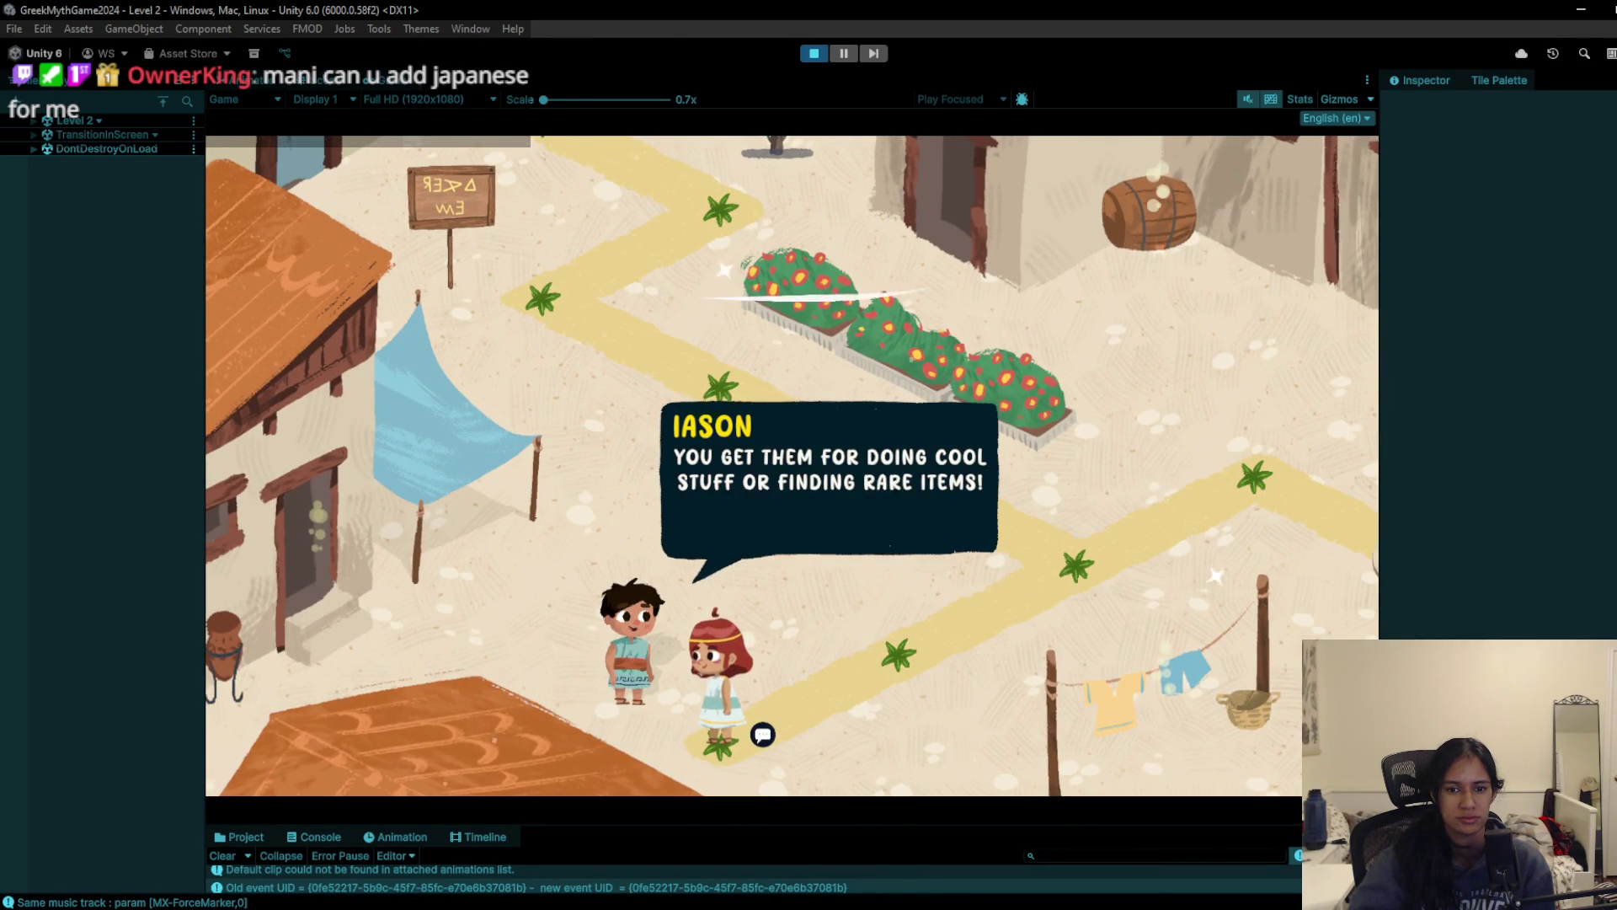
left_click(762, 735)
left_click(762, 735)
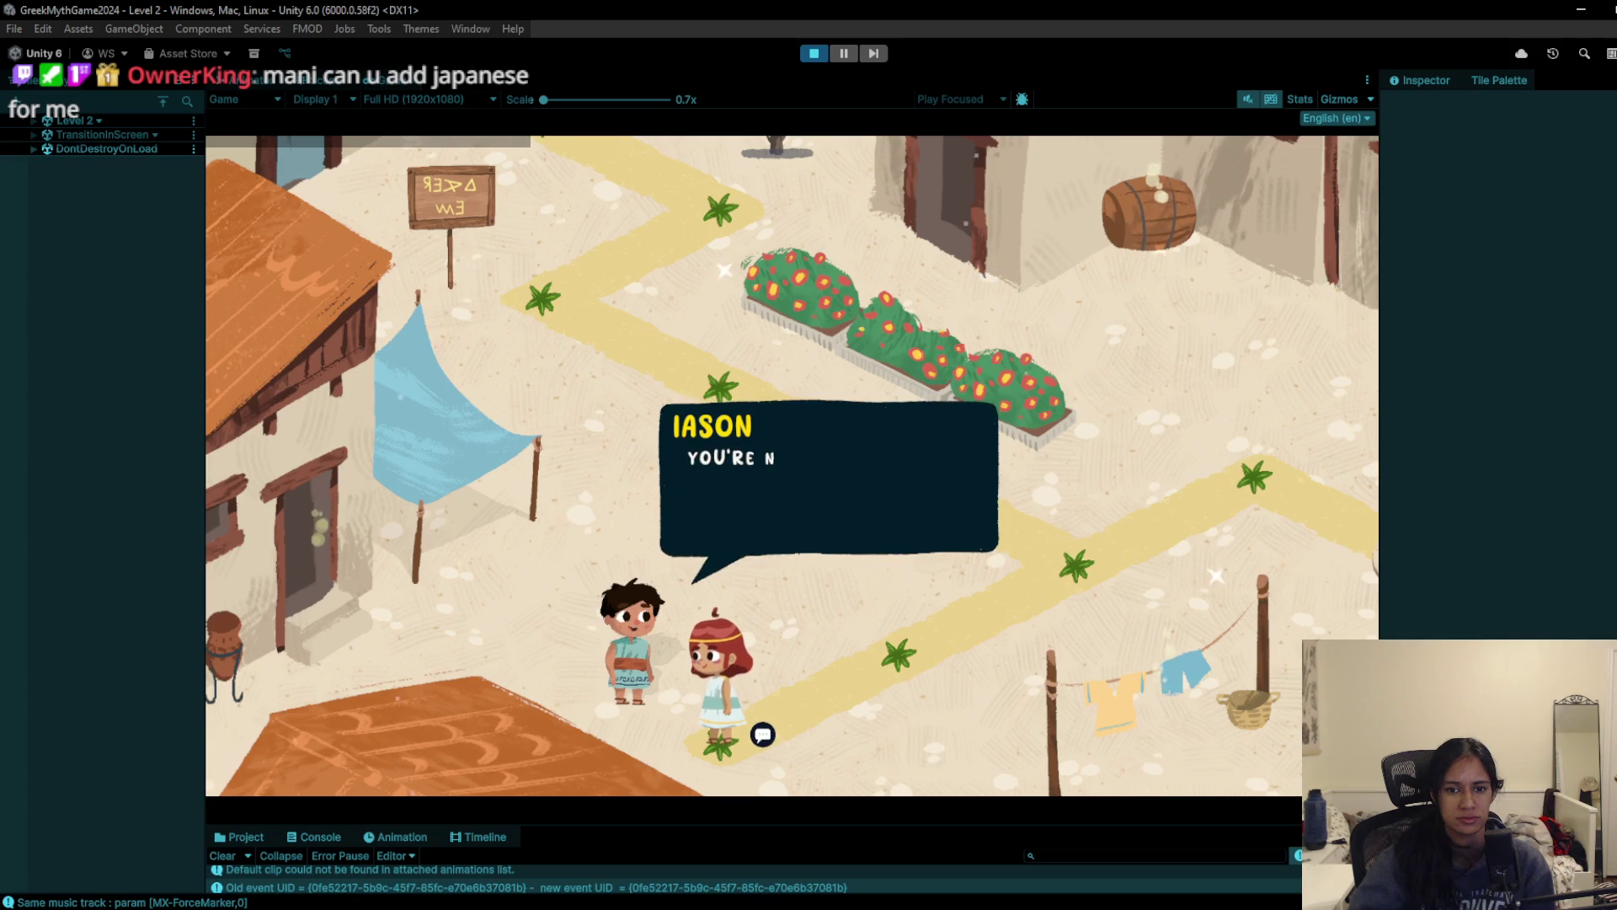
left_click(762, 736)
left_click(762, 735)
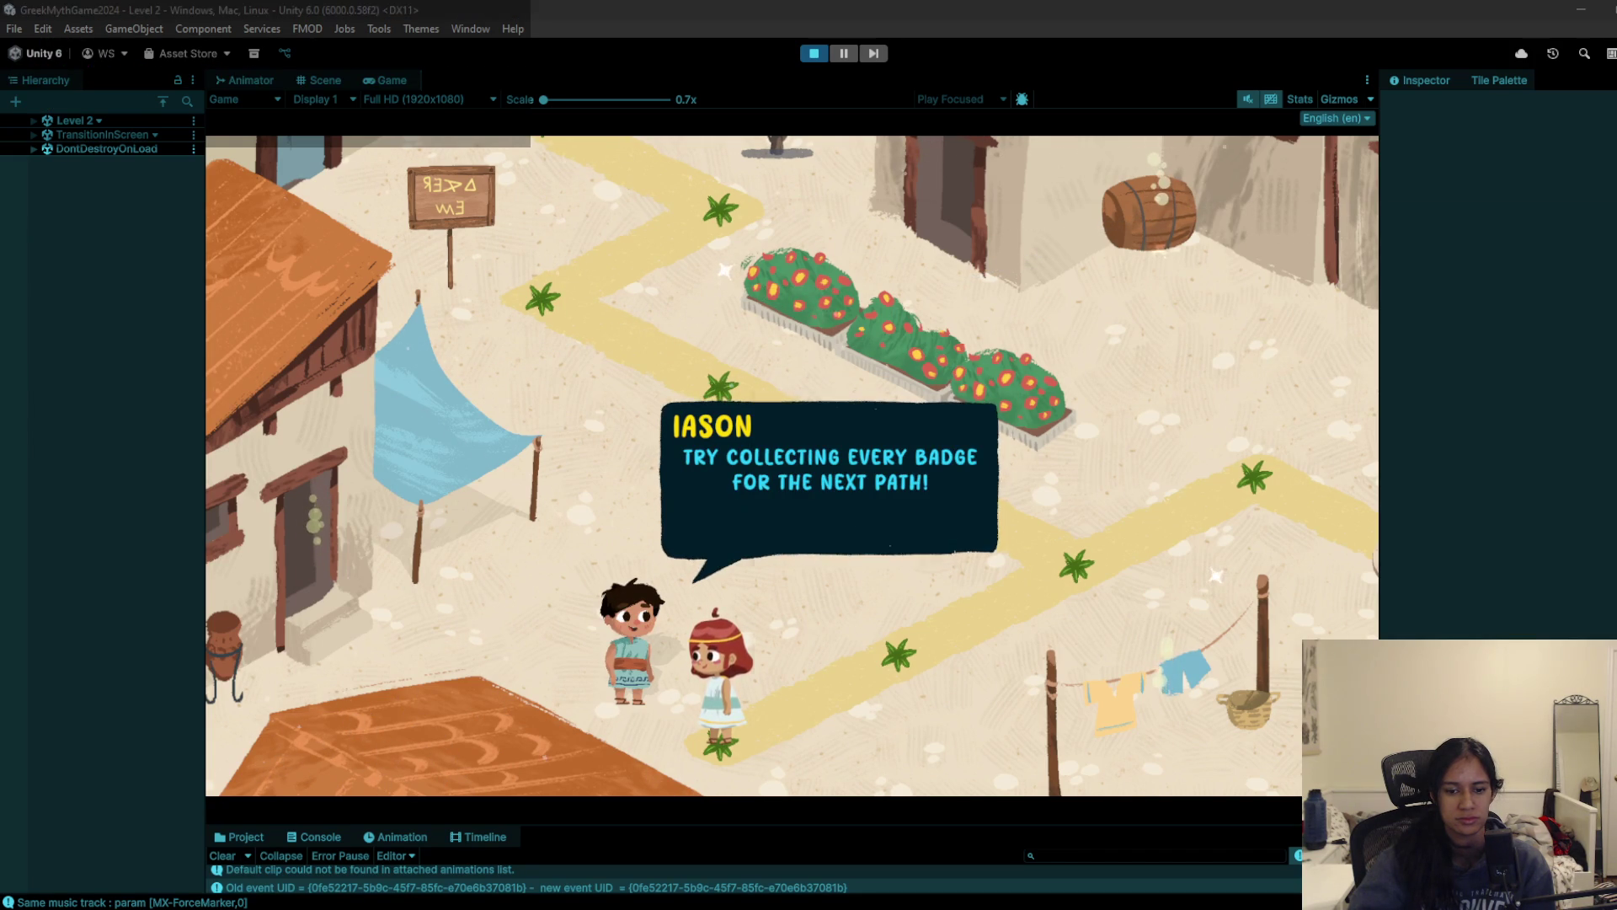
Step: Add '- observation text blob image' after the temple door entry in the notes and save
key("alt+Tab")
scroll(946, 679, "down", 8)
left_click(946, 679)
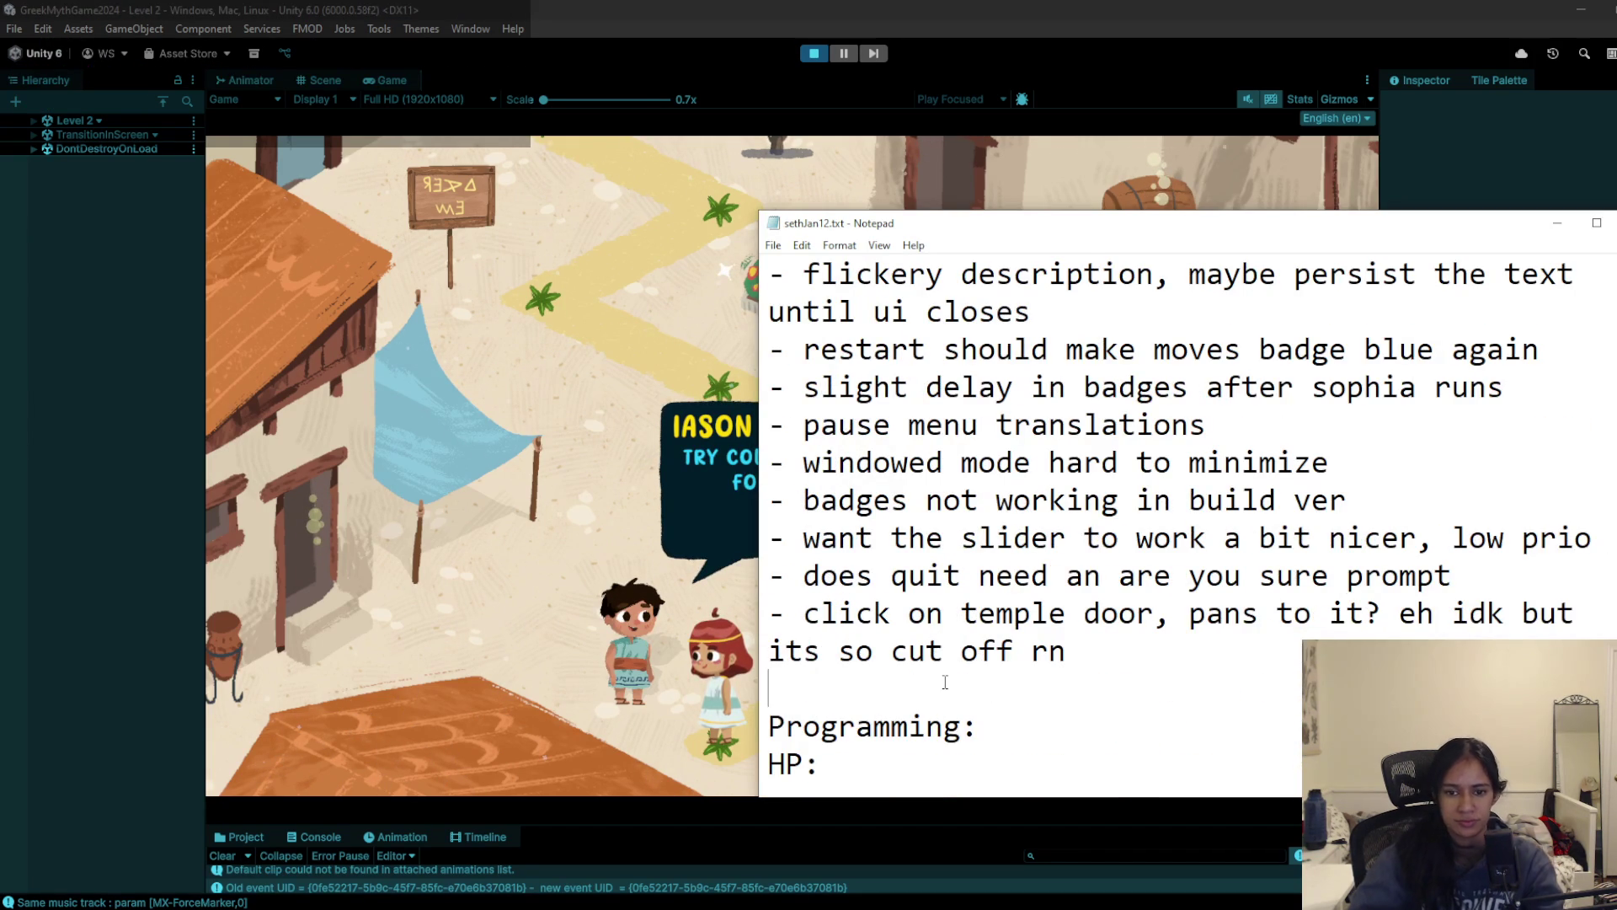
type("- observation text")
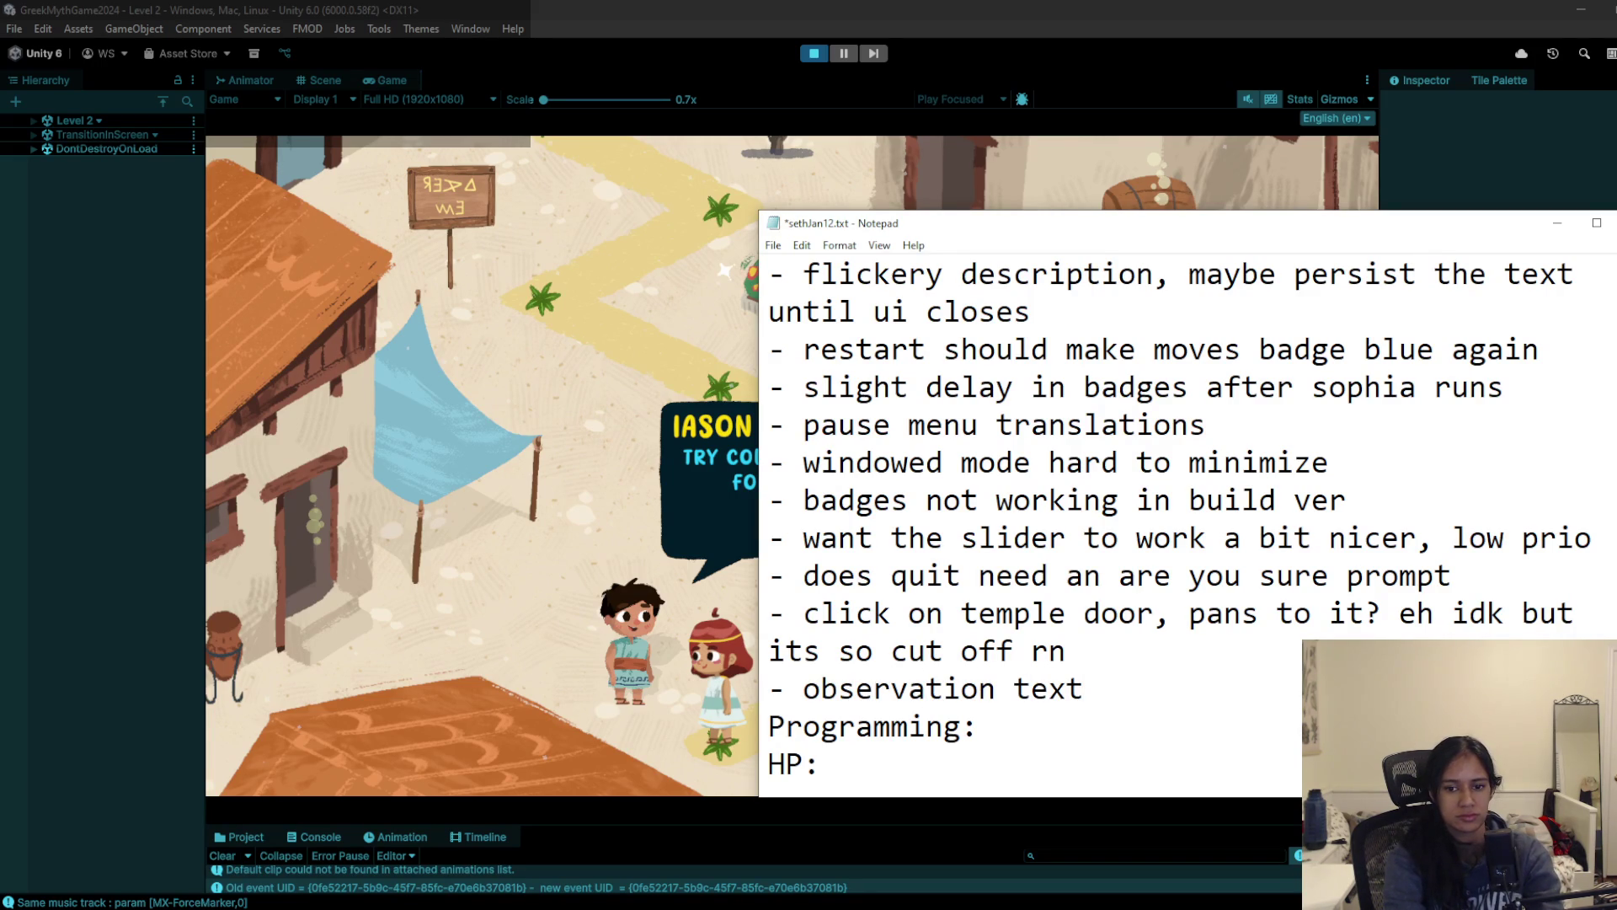
type(" blo")
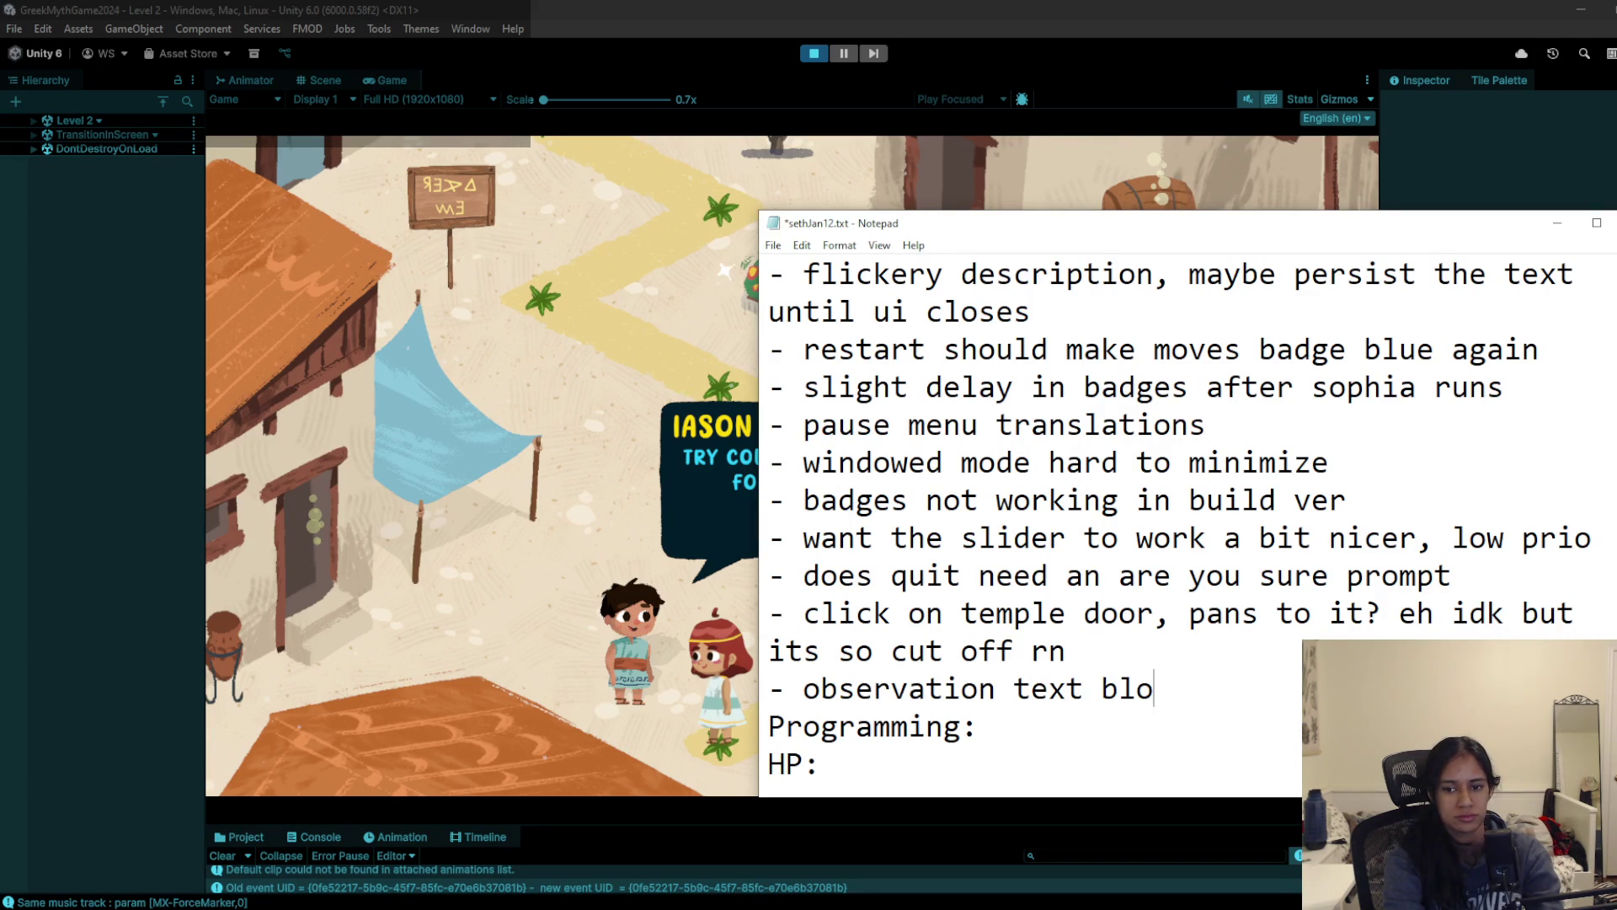
type("b image")
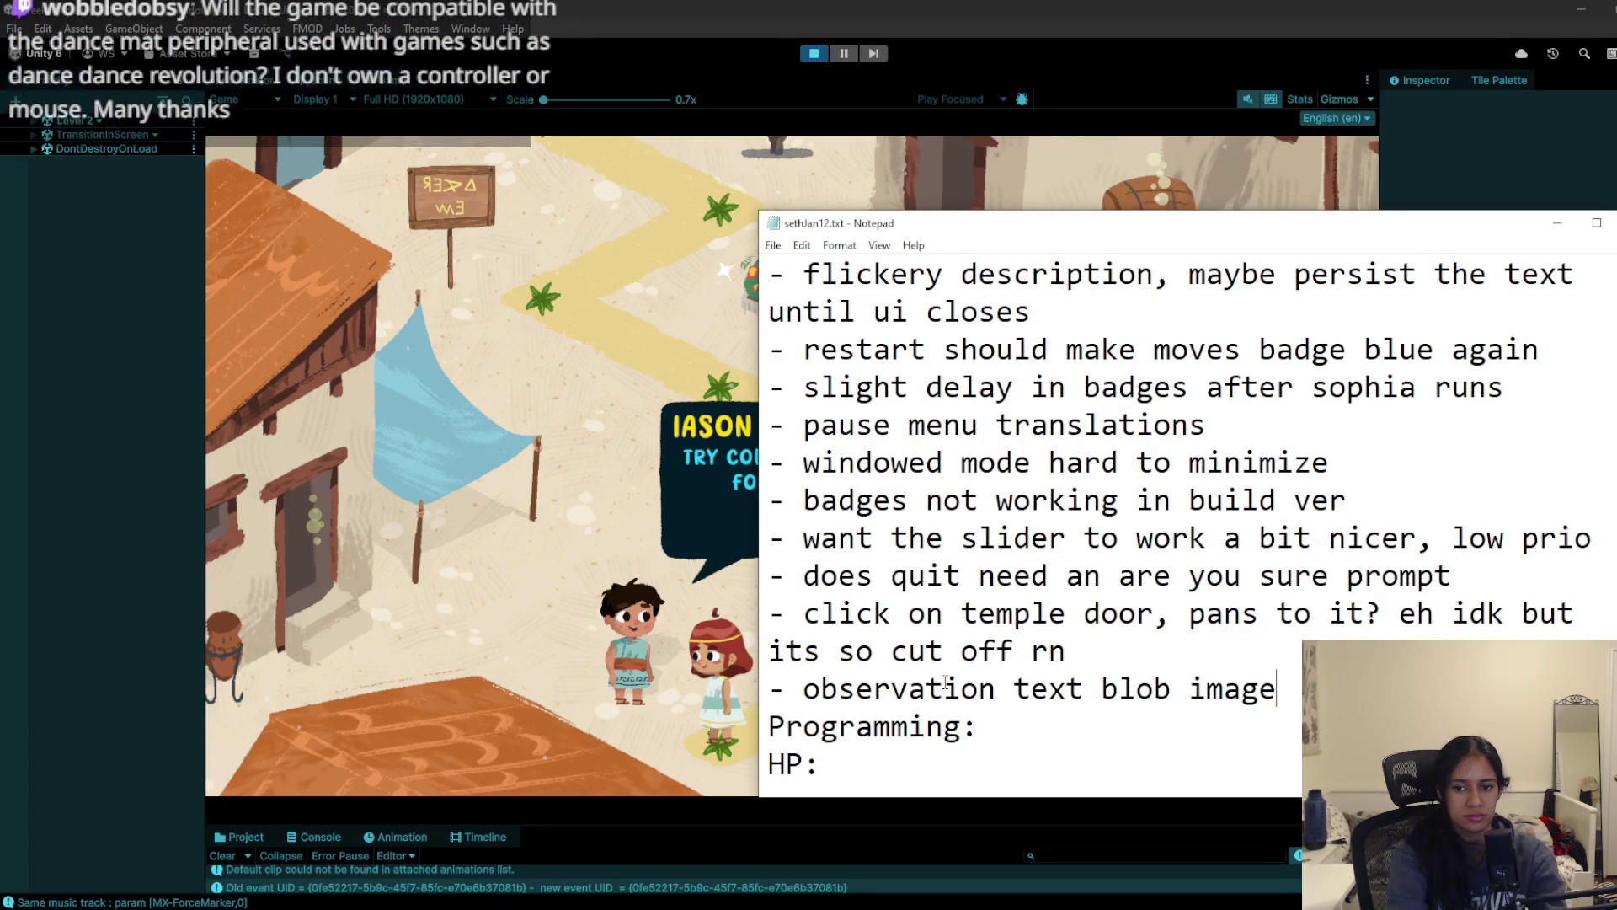
key("Return")
key("ctrl+s")
Step: Scroll through the feedback notes down to the Polish List
scroll(946, 683, "down", 5)
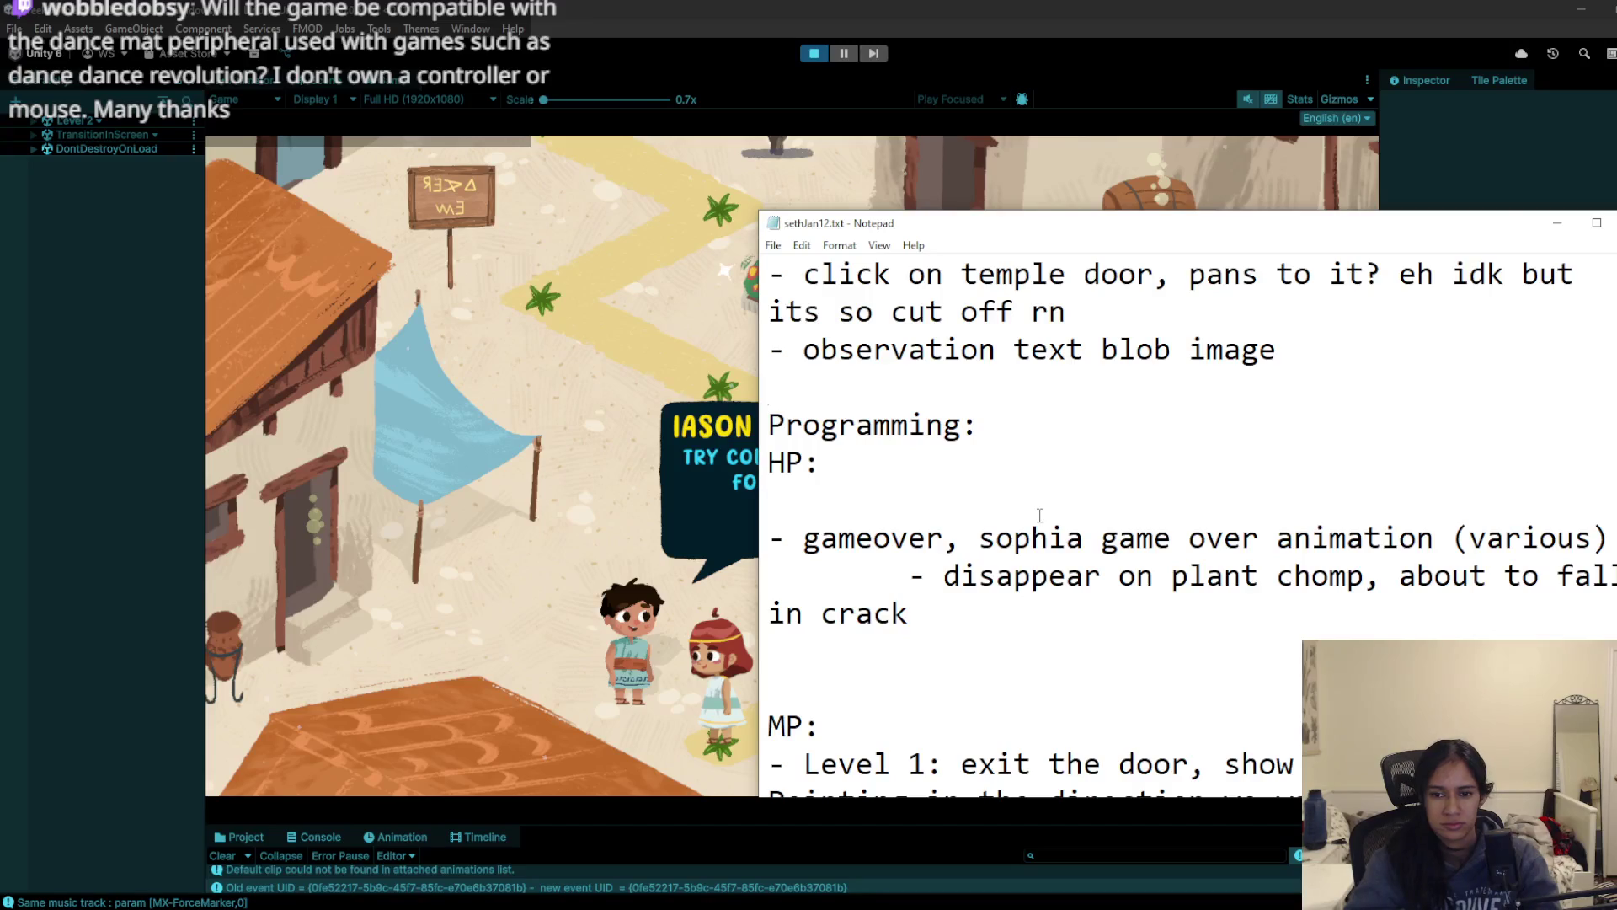
scroll(1039, 515, "down", 5)
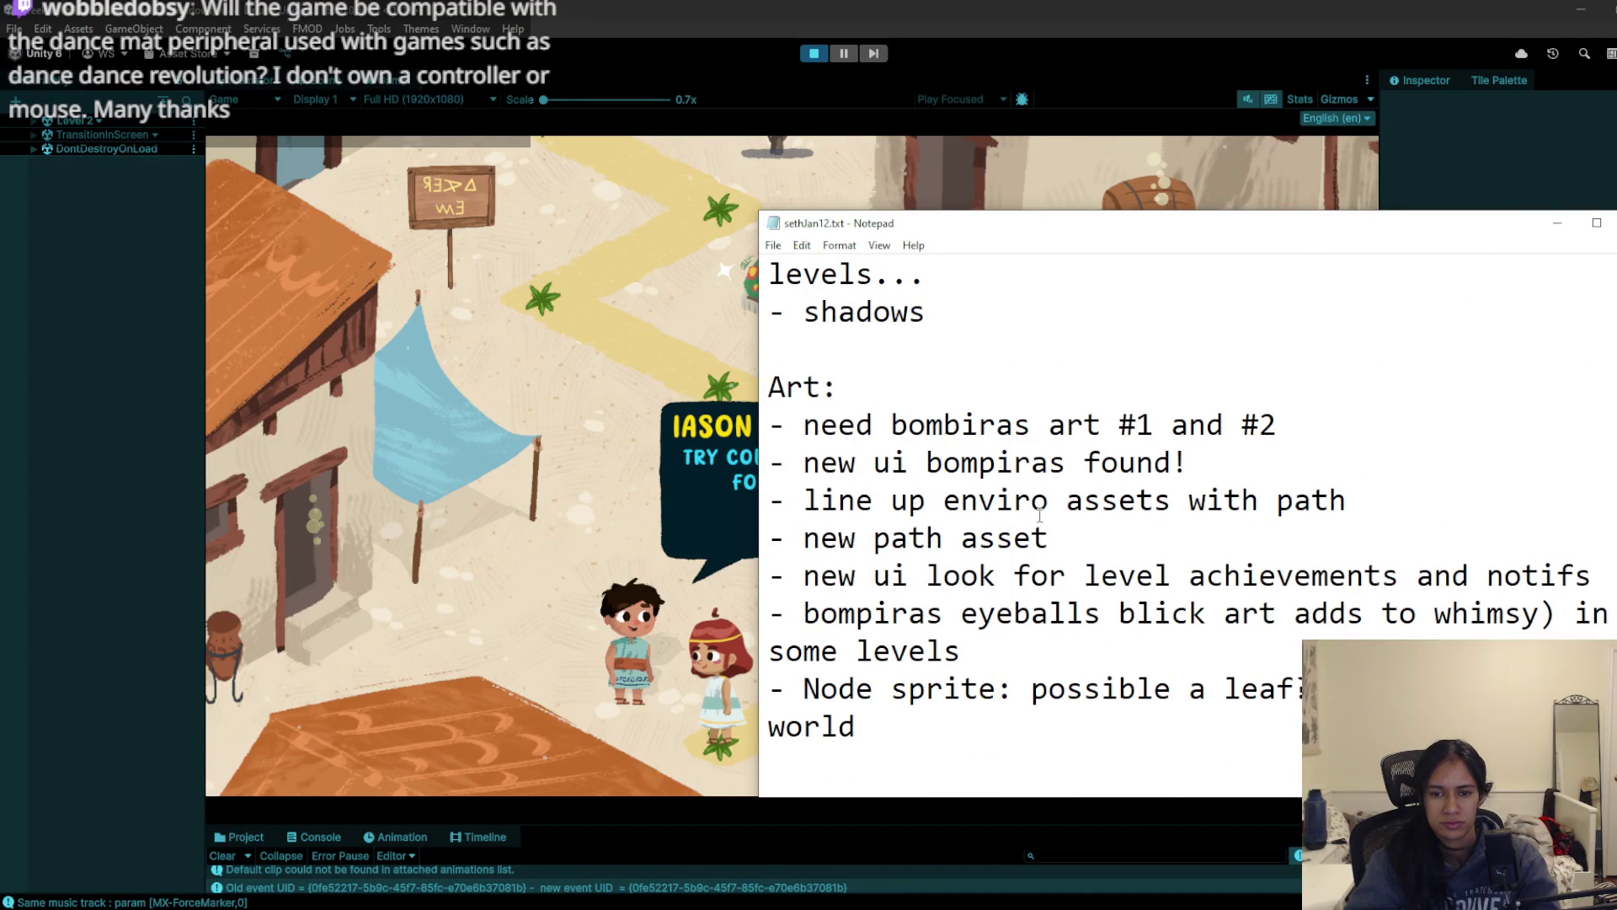
scroll(1039, 514, "down", 1)
scroll(1040, 515, "down", 1)
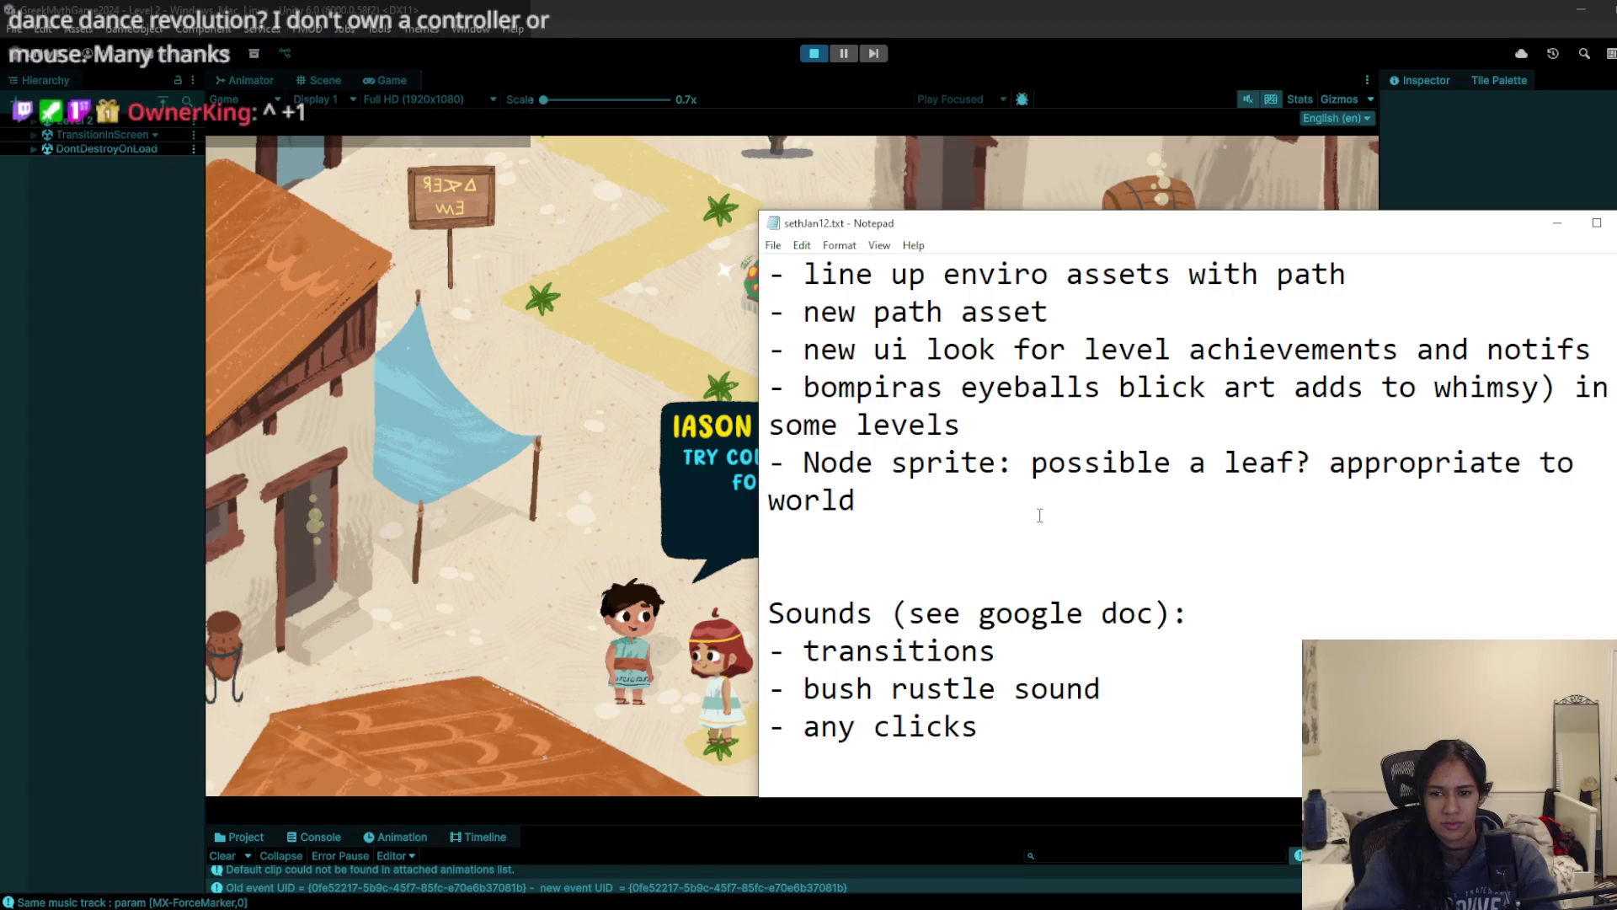
scroll(1039, 515, "down", 10)
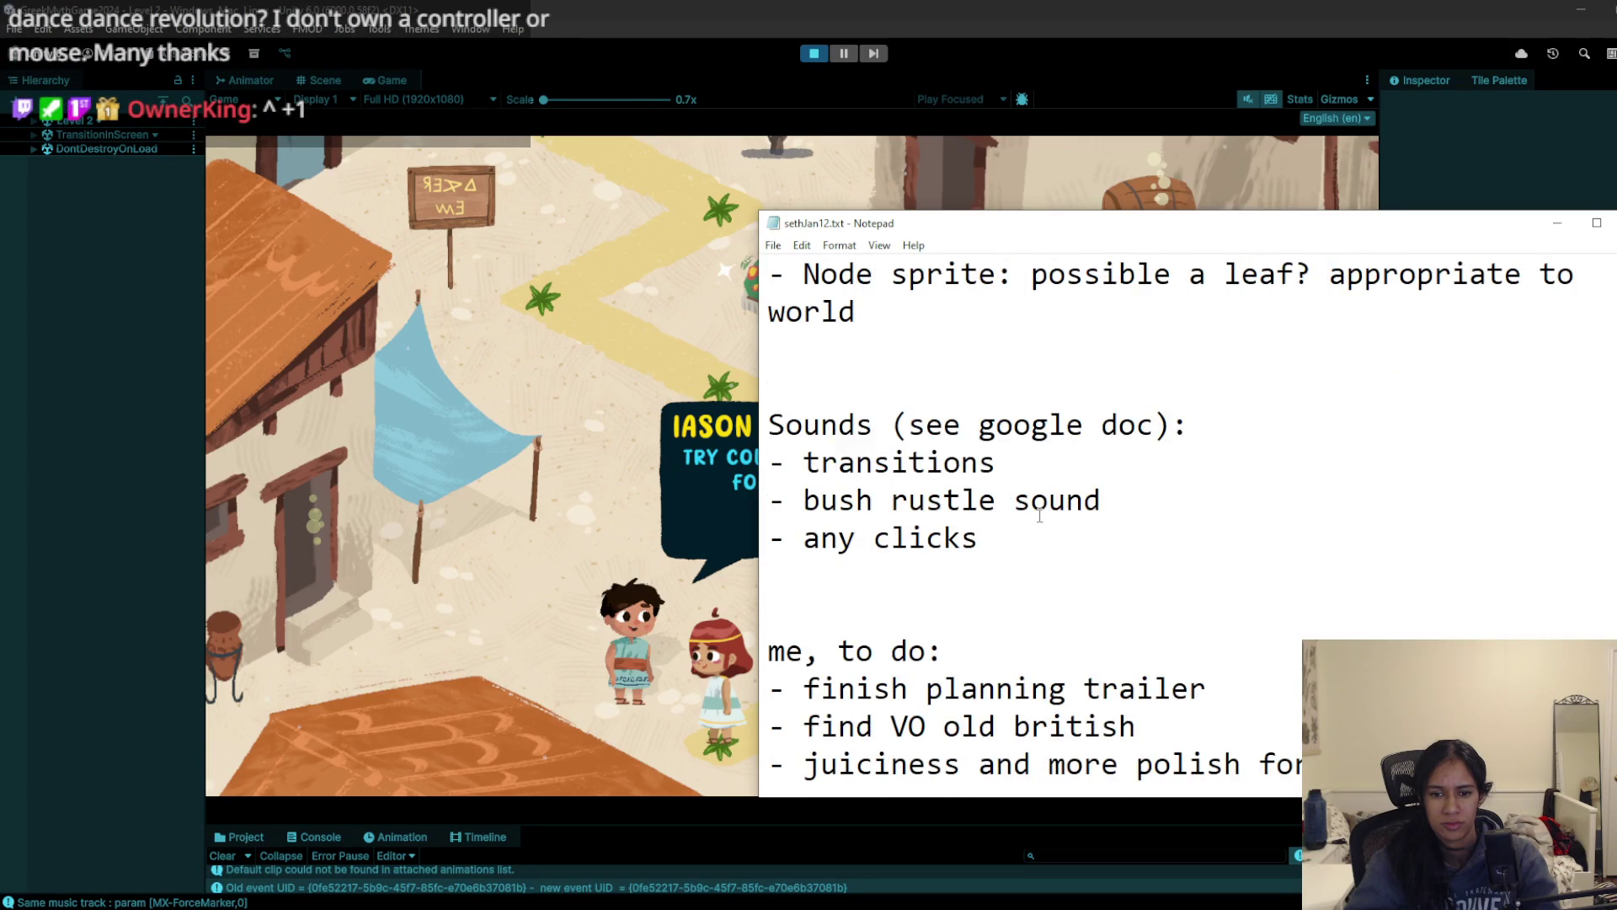
scroll(1039, 514, "up", 8)
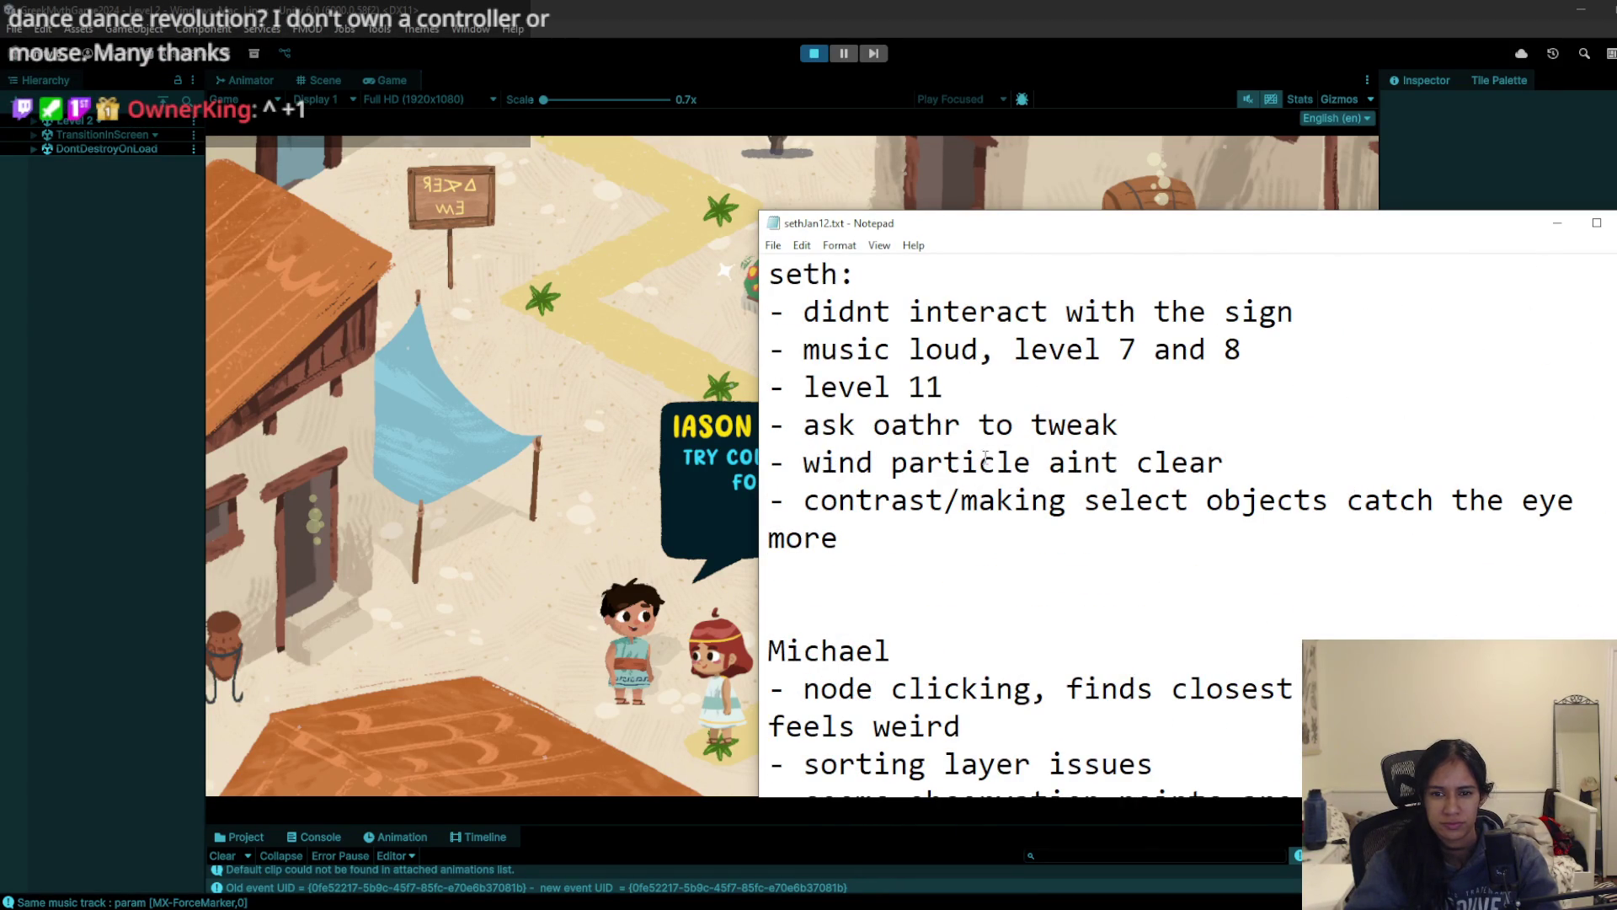
scroll(959, 506, "down", 1)
scroll(959, 506, "down", 1)
scroll(959, 506, "up", 1)
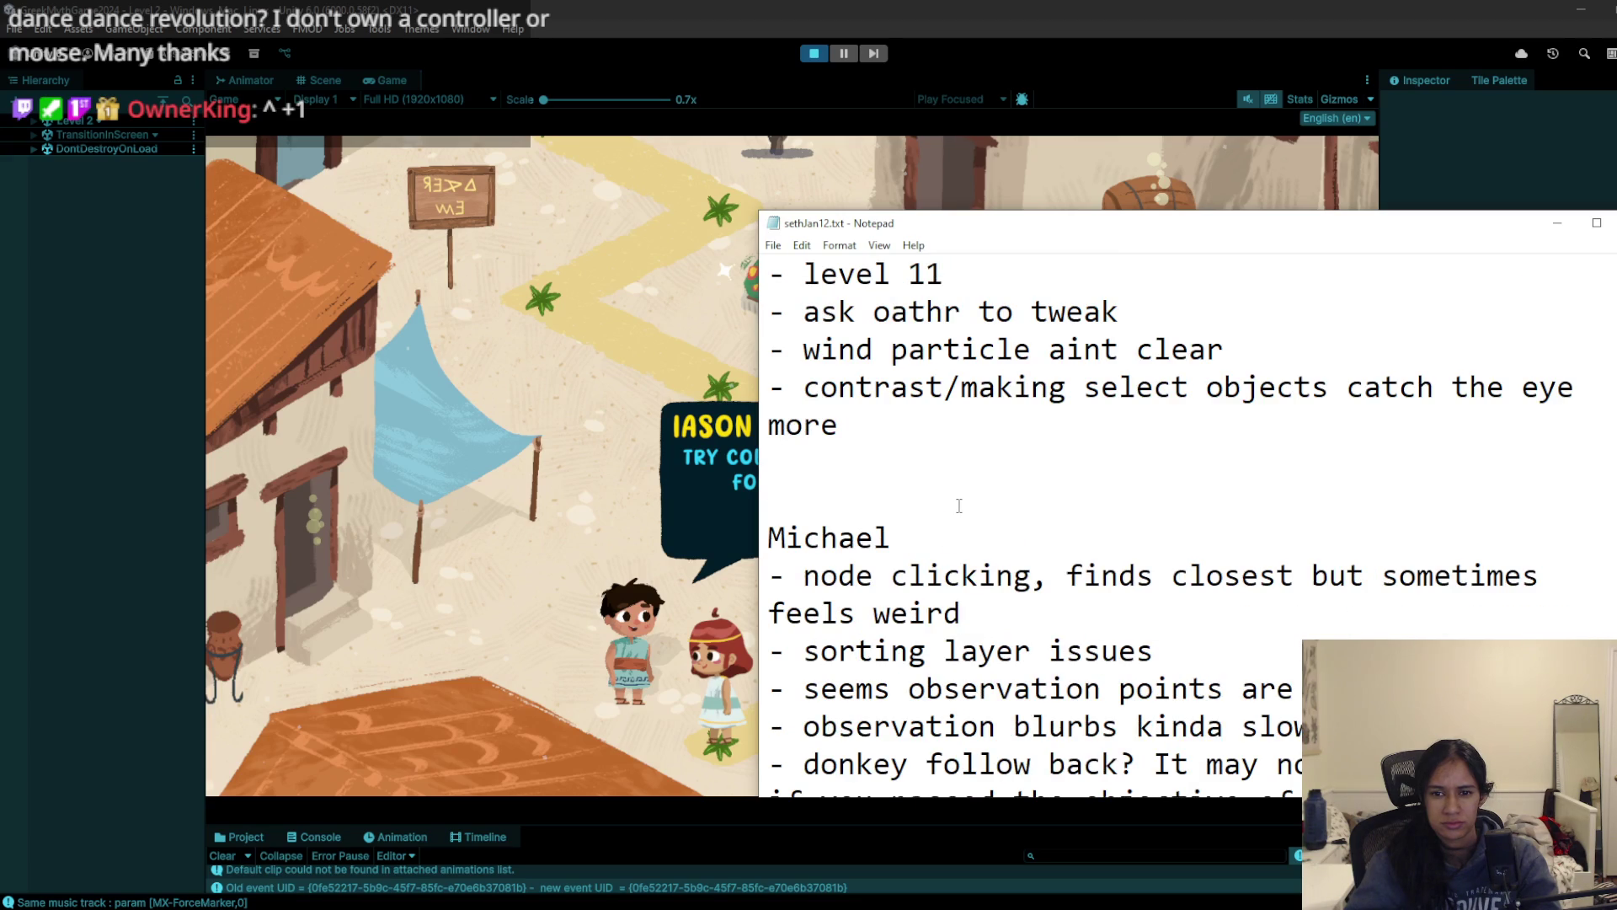
scroll(959, 505, "down", 3)
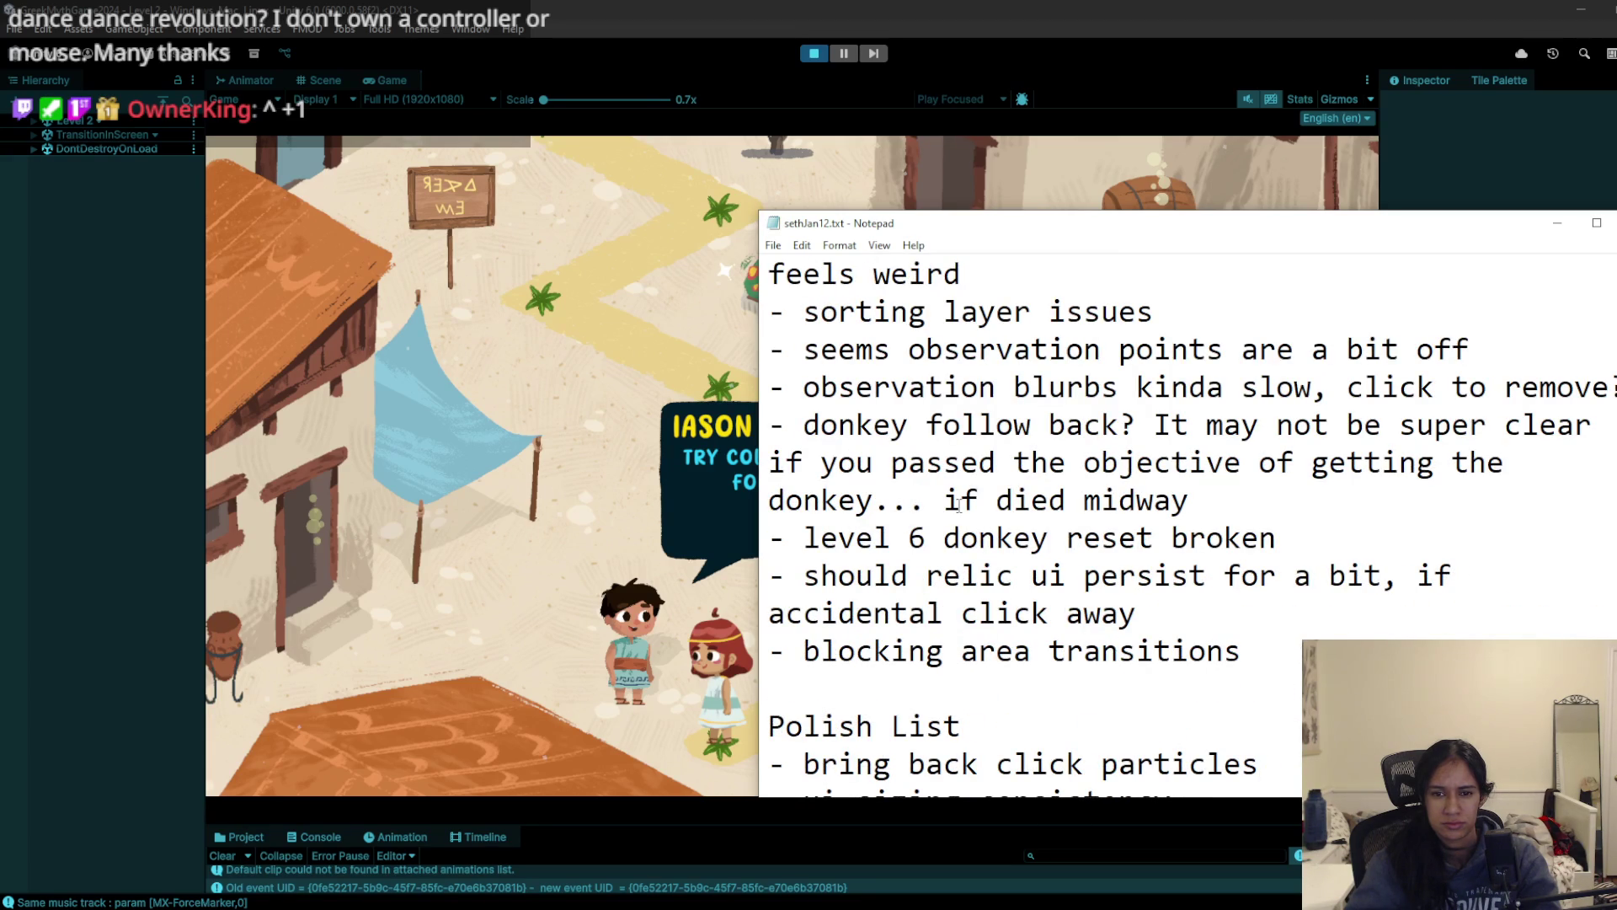
Step: Knock on a house, inspect the fig barrel, sturdy pot and laundry, then walk onto the stone disc
left_click(612, 309)
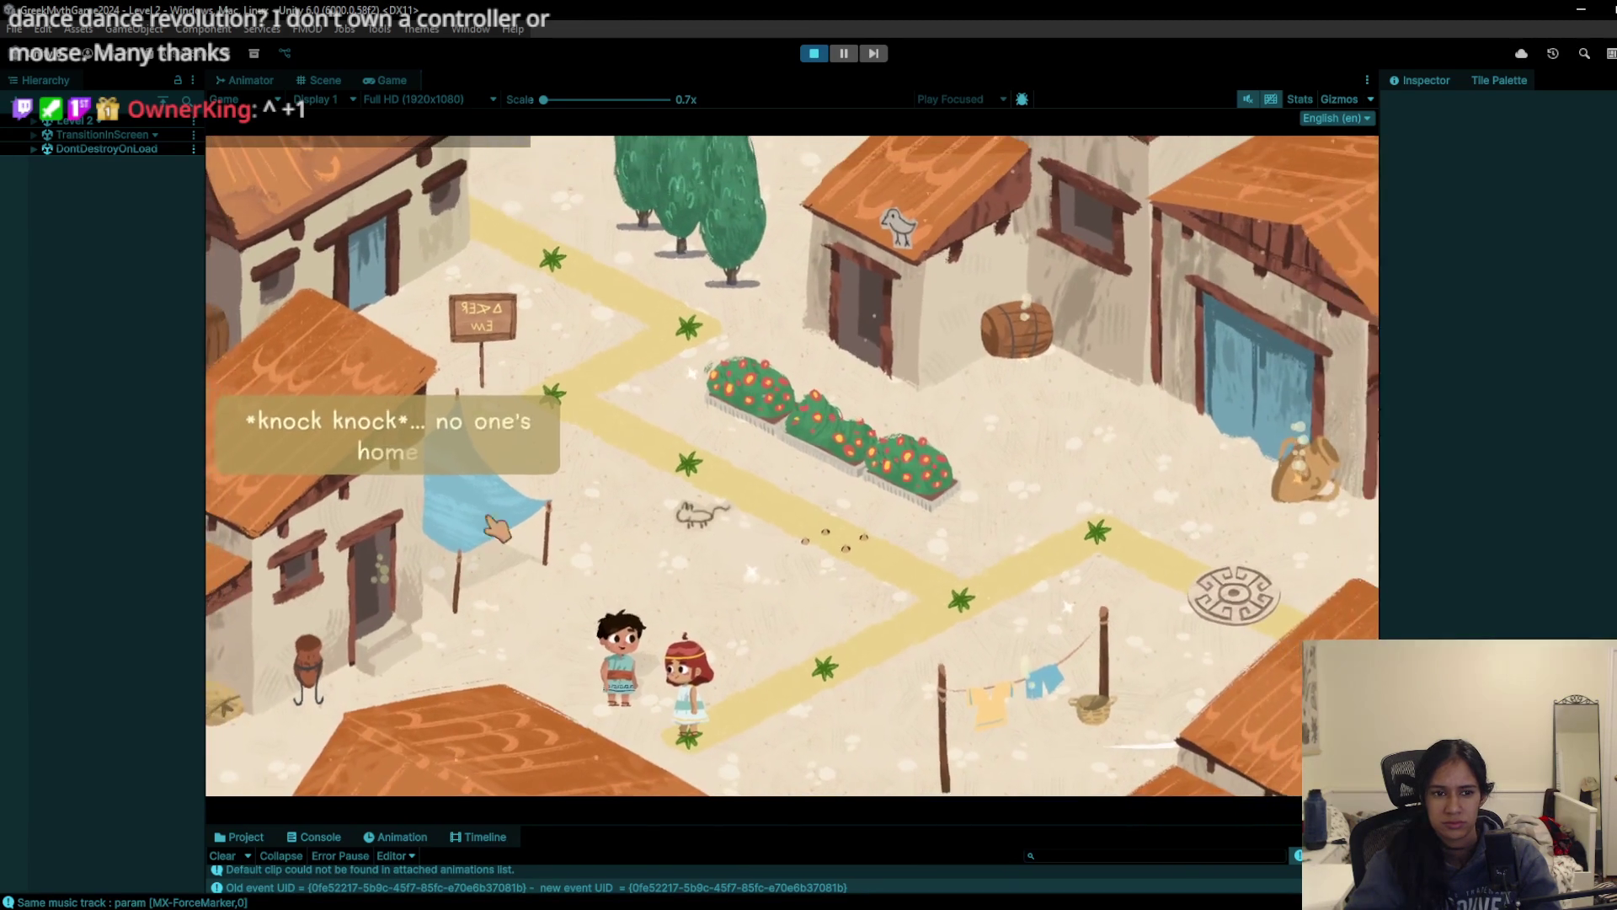
left_click(1002, 324)
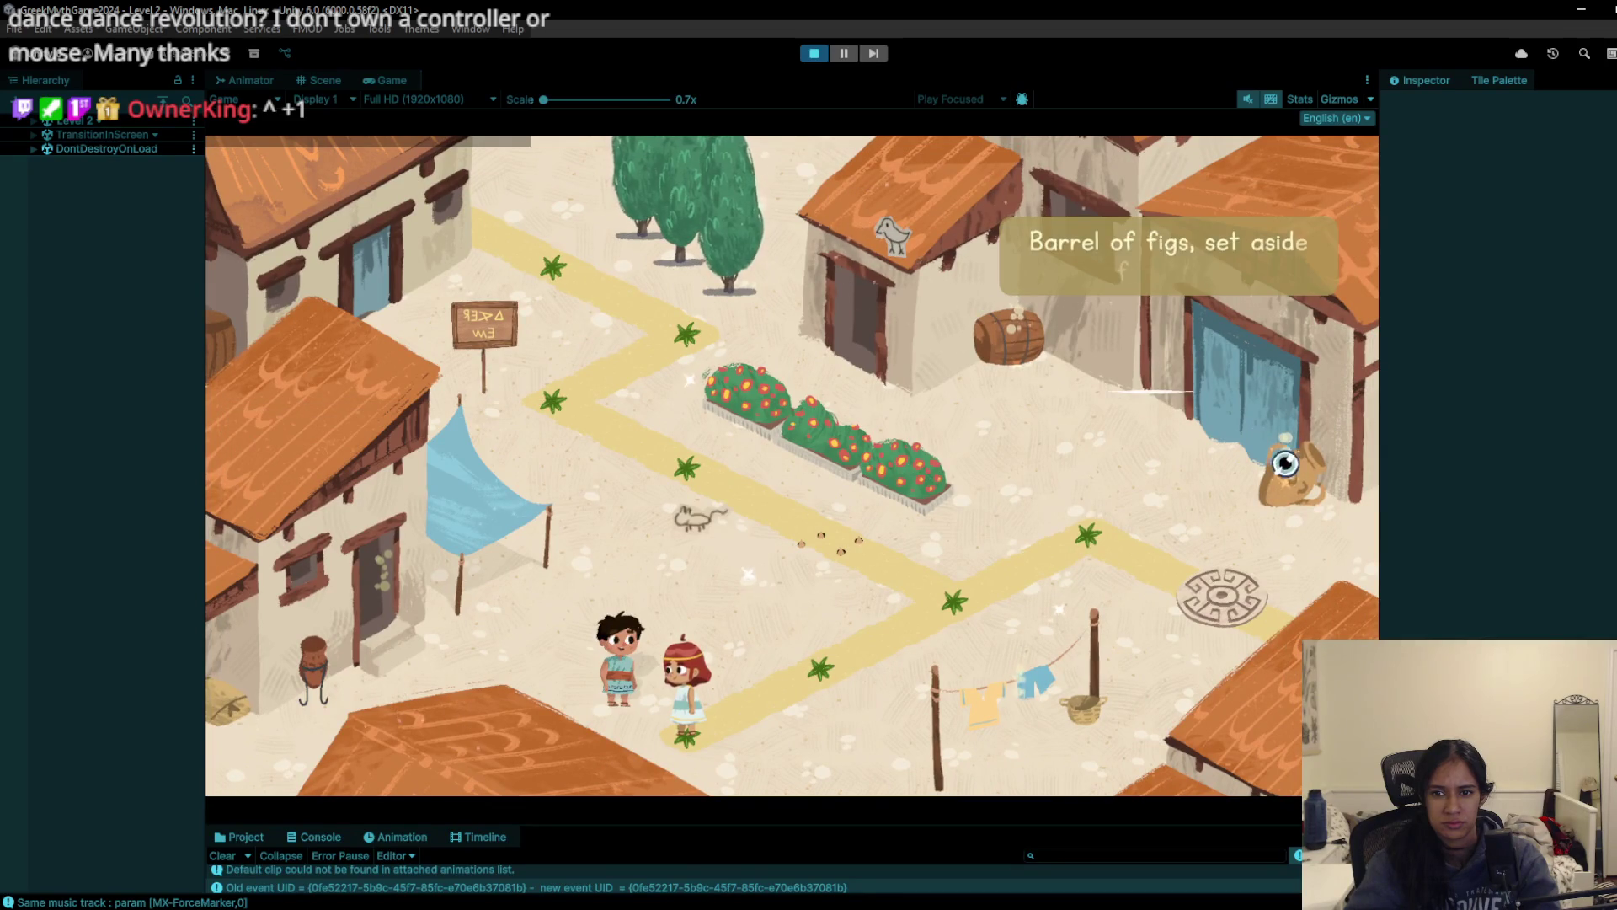
left_click(1272, 456)
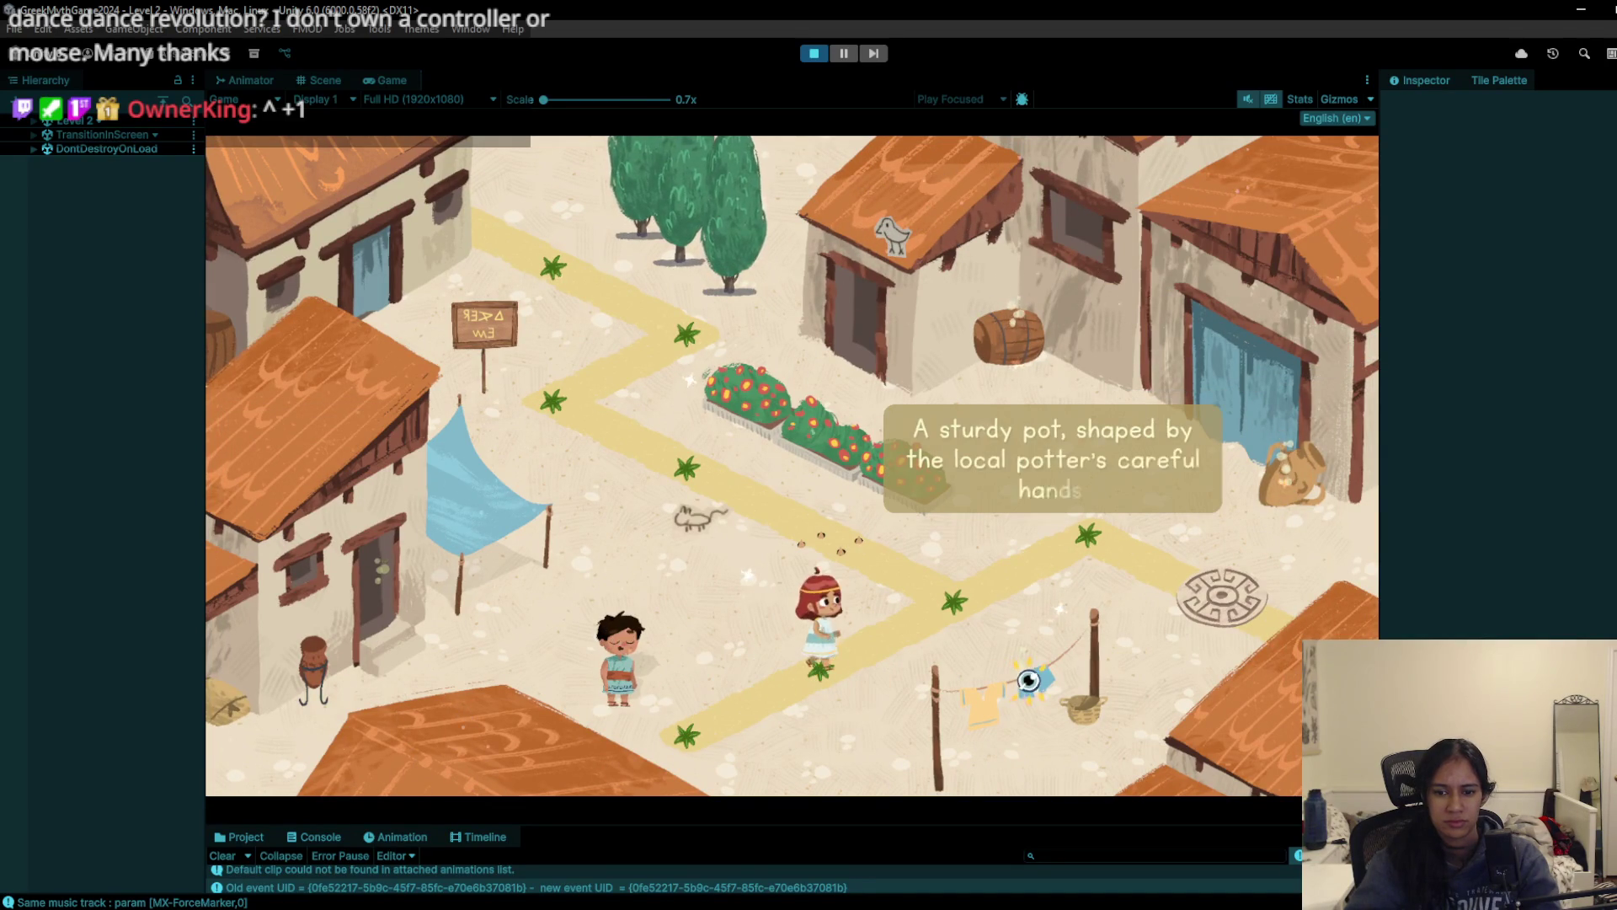
left_click(1029, 679)
left_click(1082, 546)
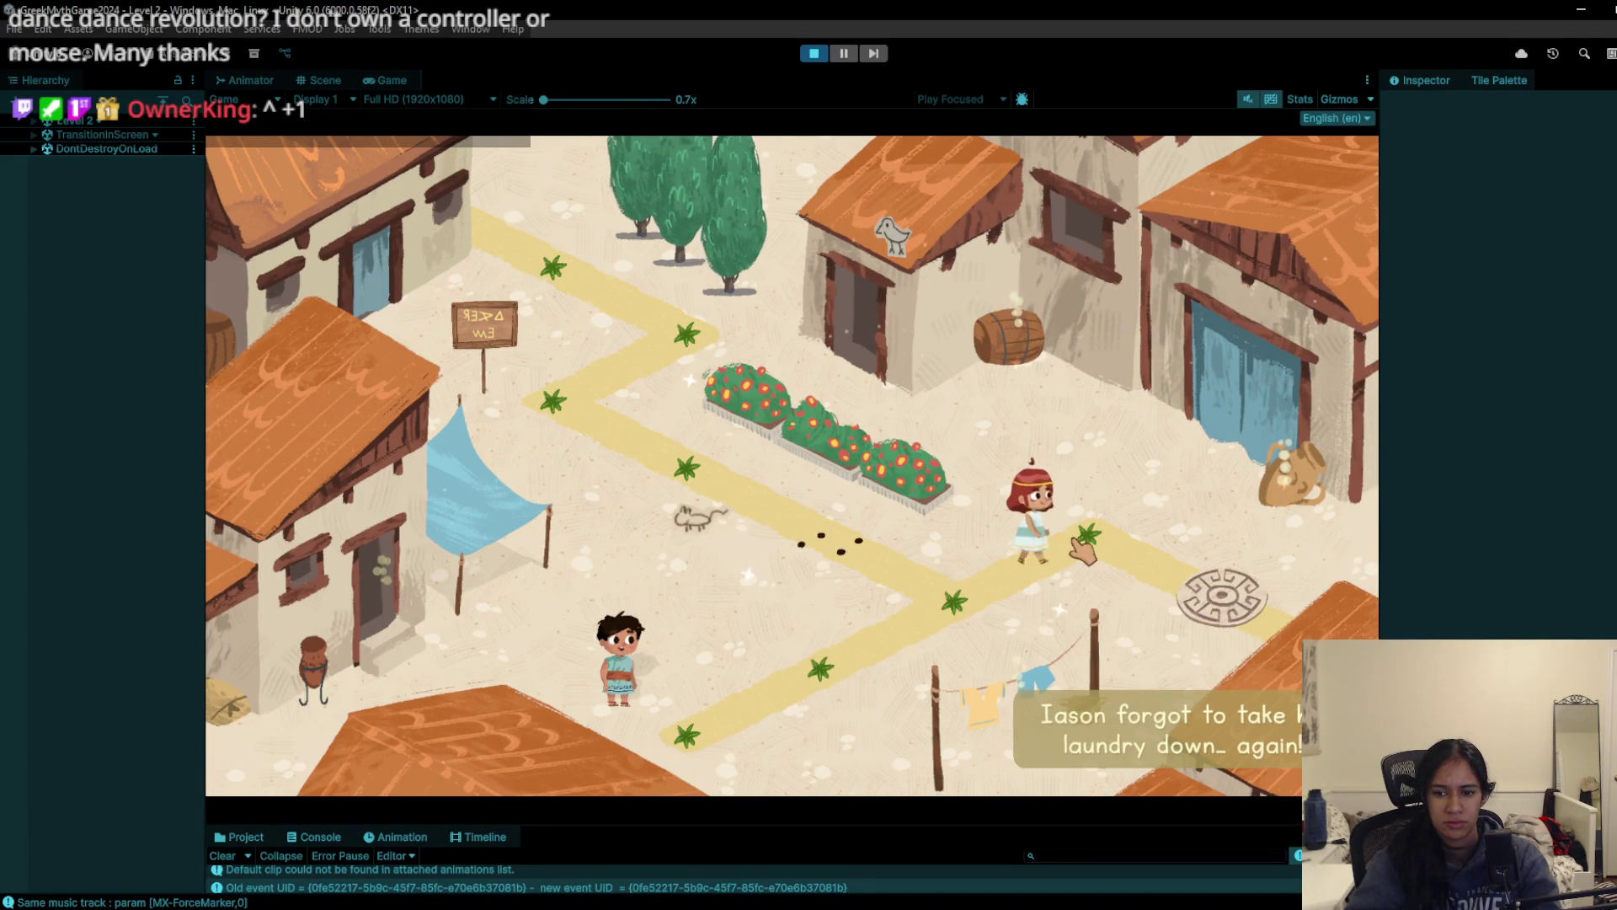
left_click(1171, 597)
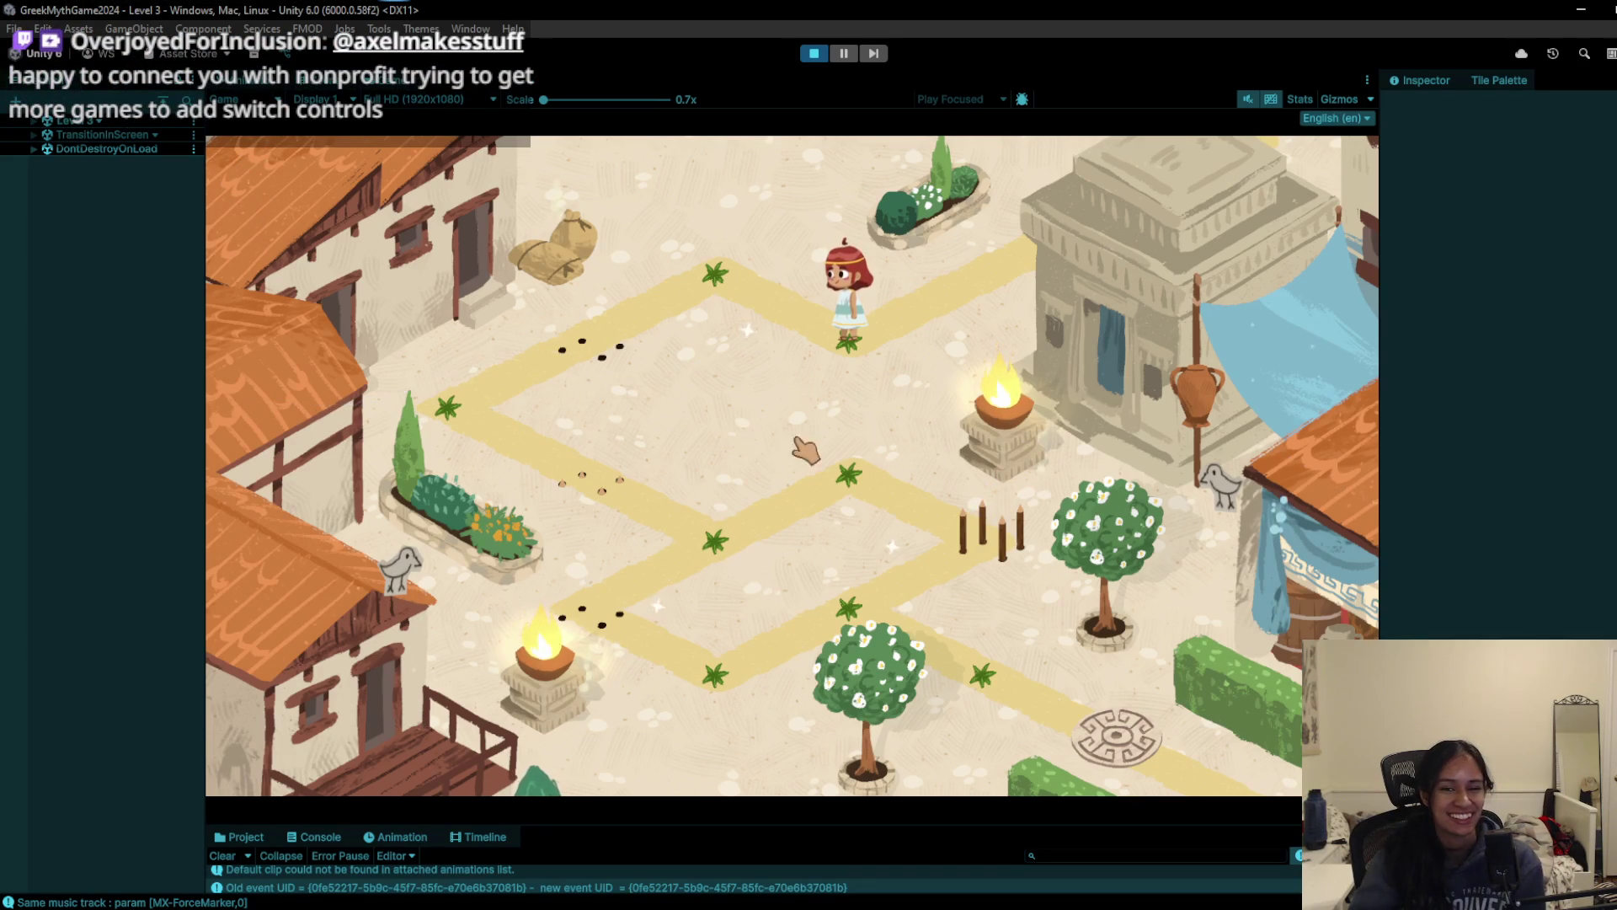
Step: Walk the girl along Level 3's paths to the node near the tree until Level 4 loads
left_click(716, 286)
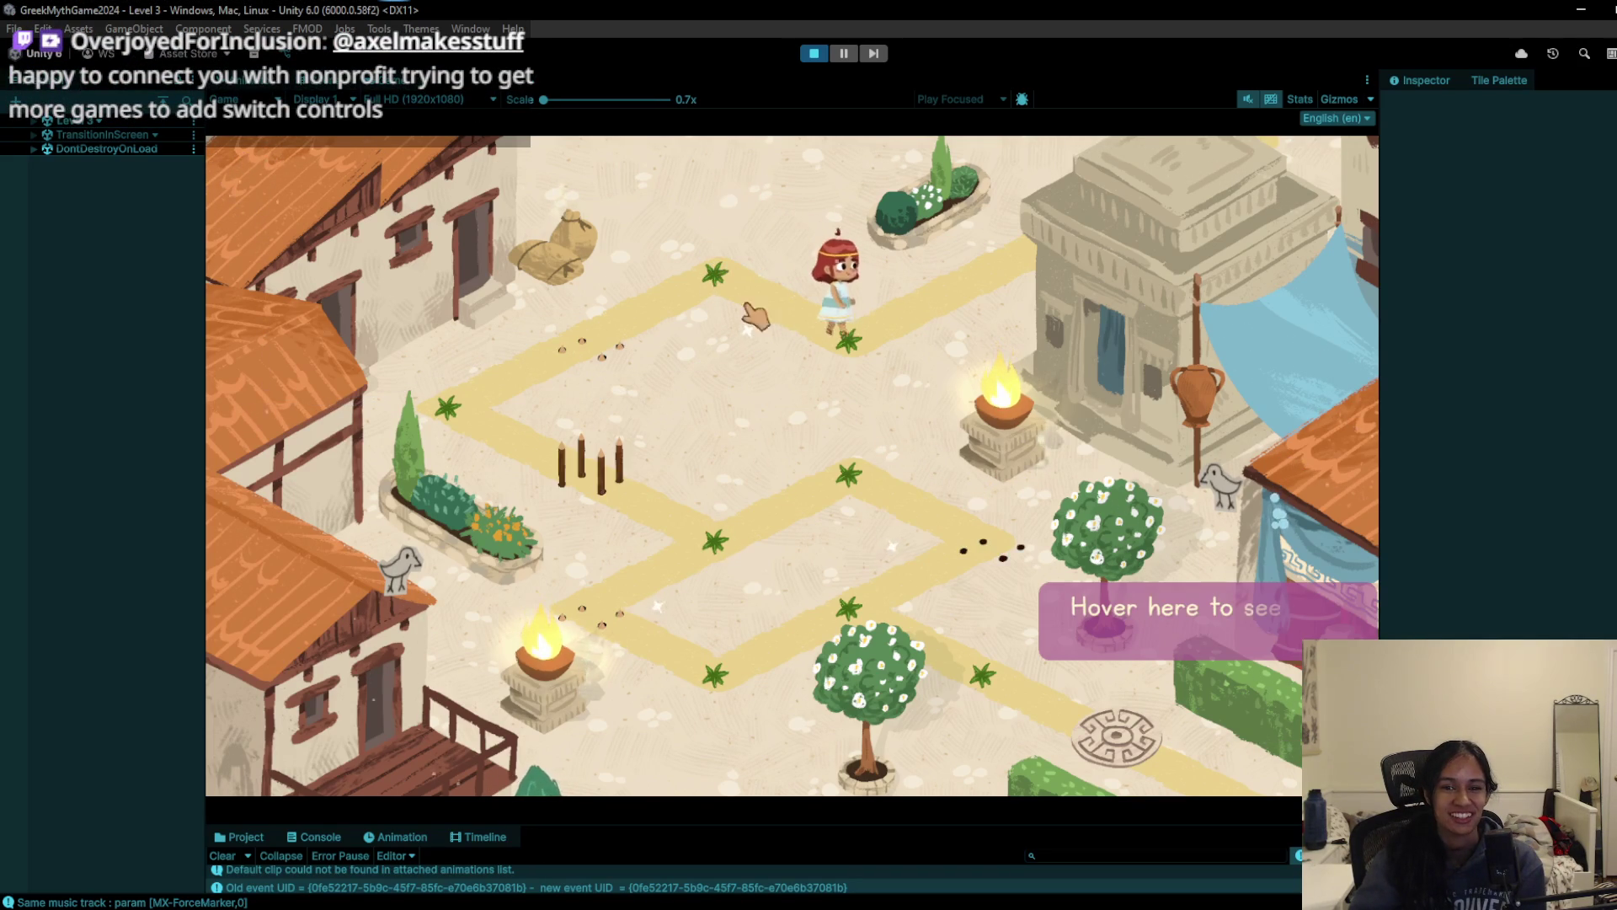
left_click(633, 349)
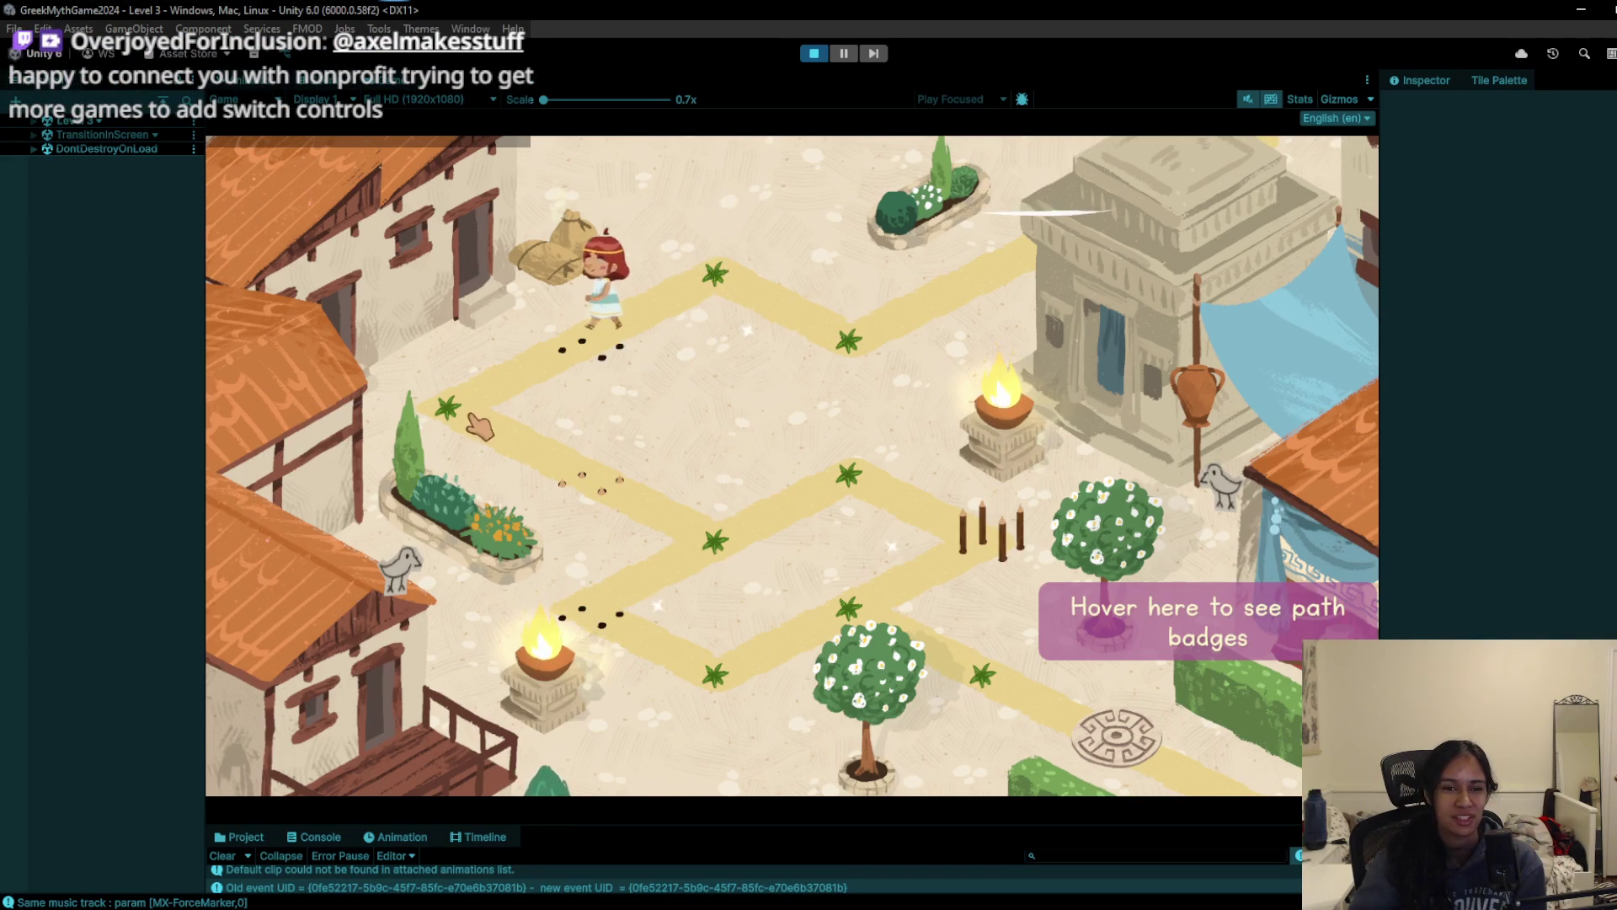
left_click(796, 506)
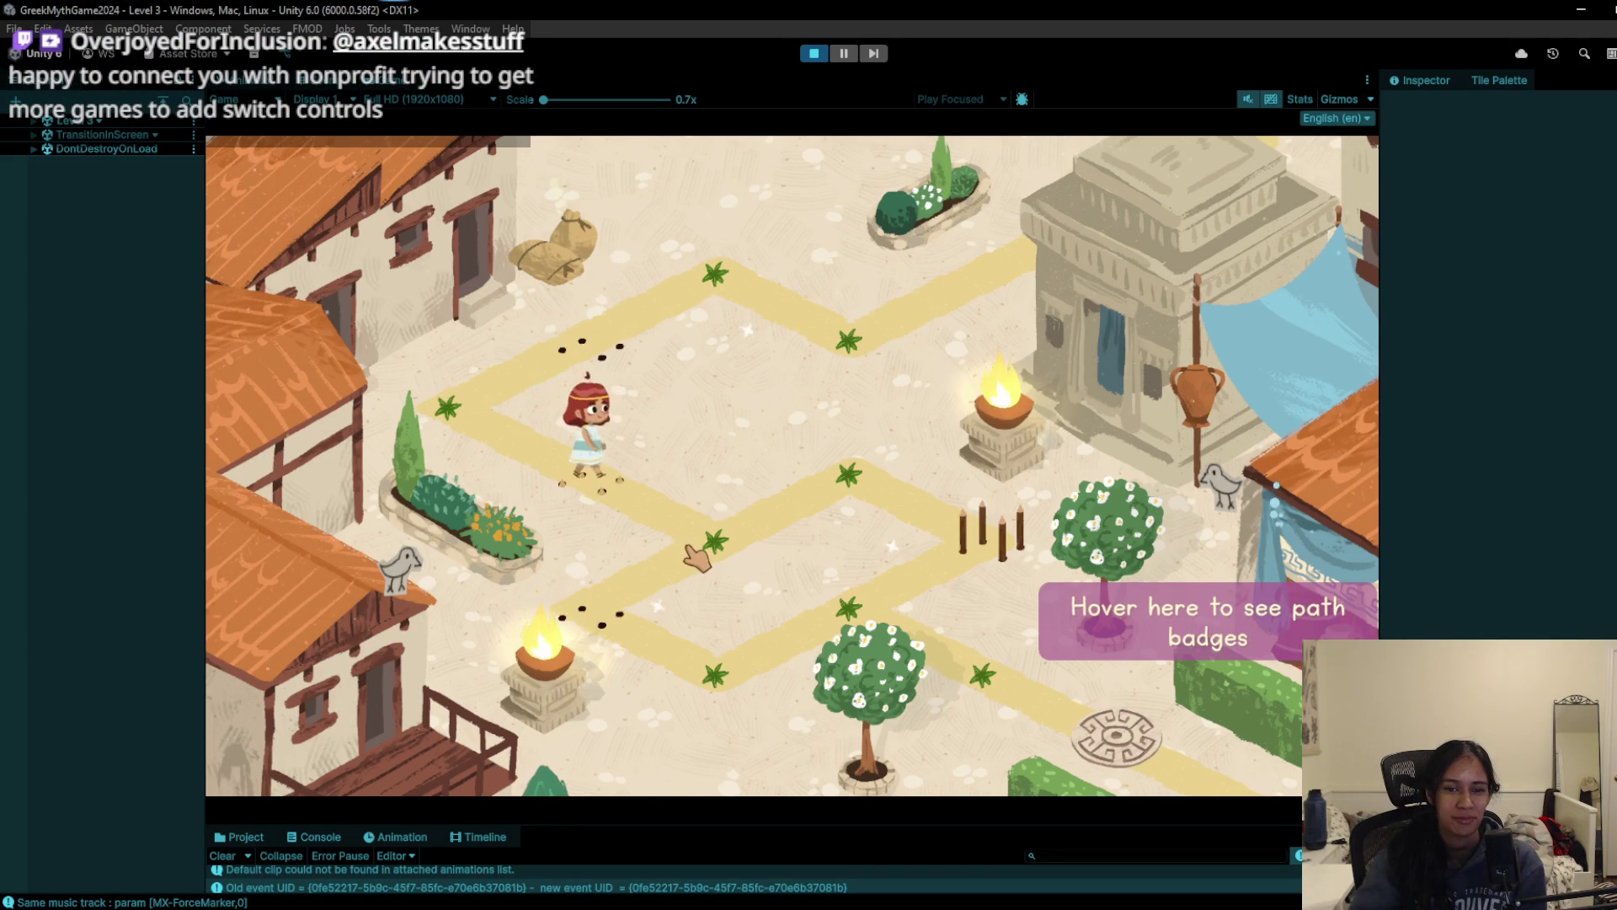
left_click(741, 566)
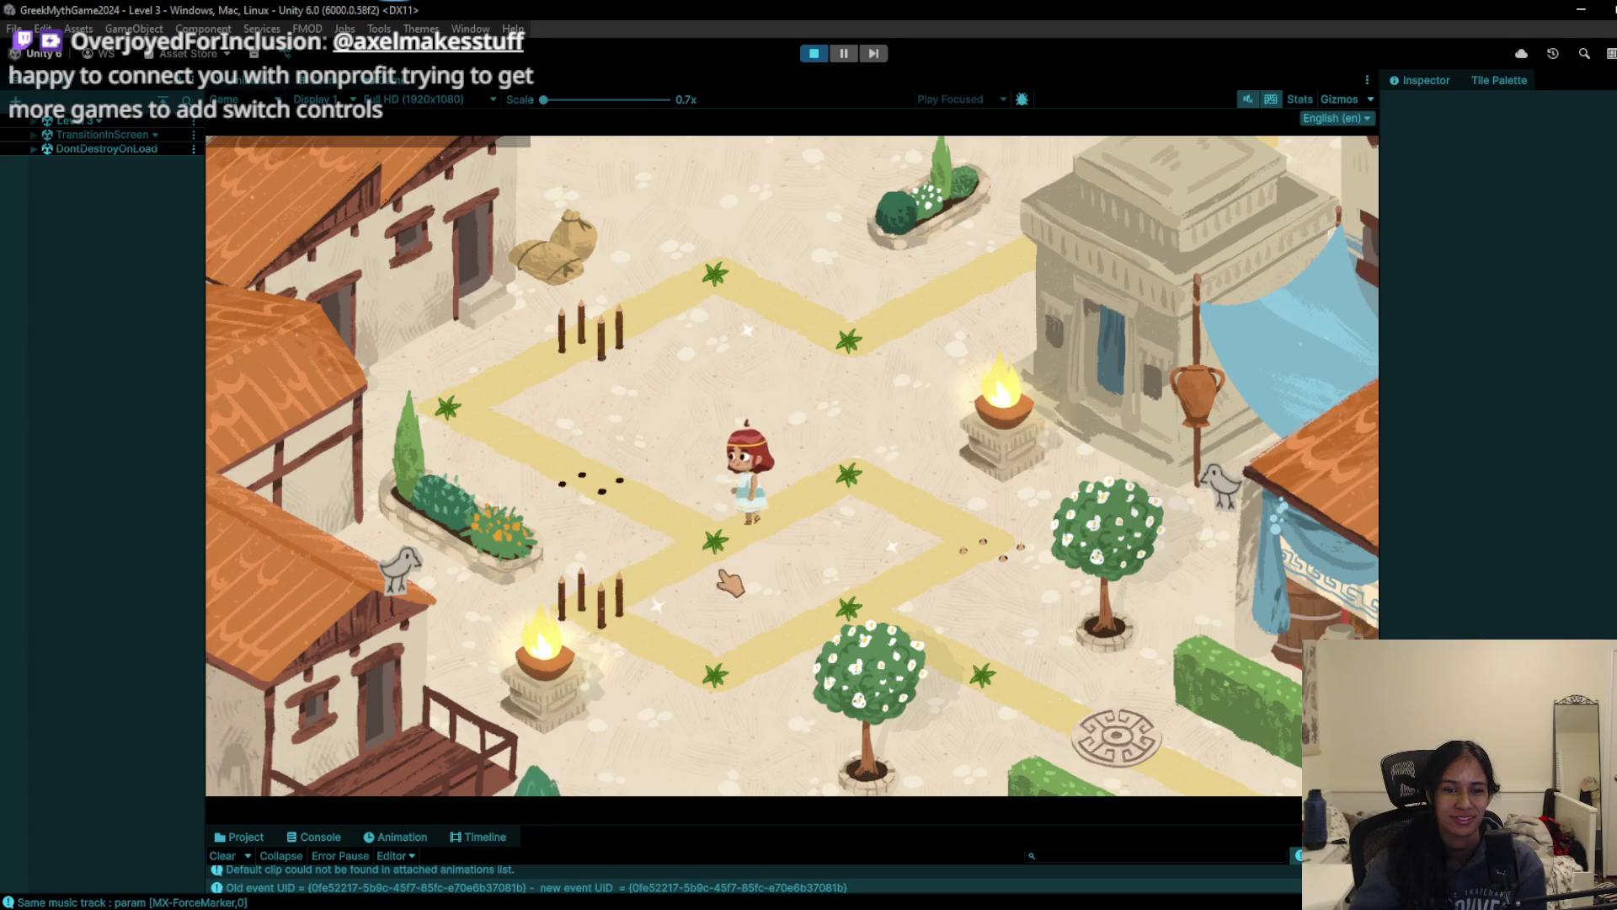
left_click(838, 632)
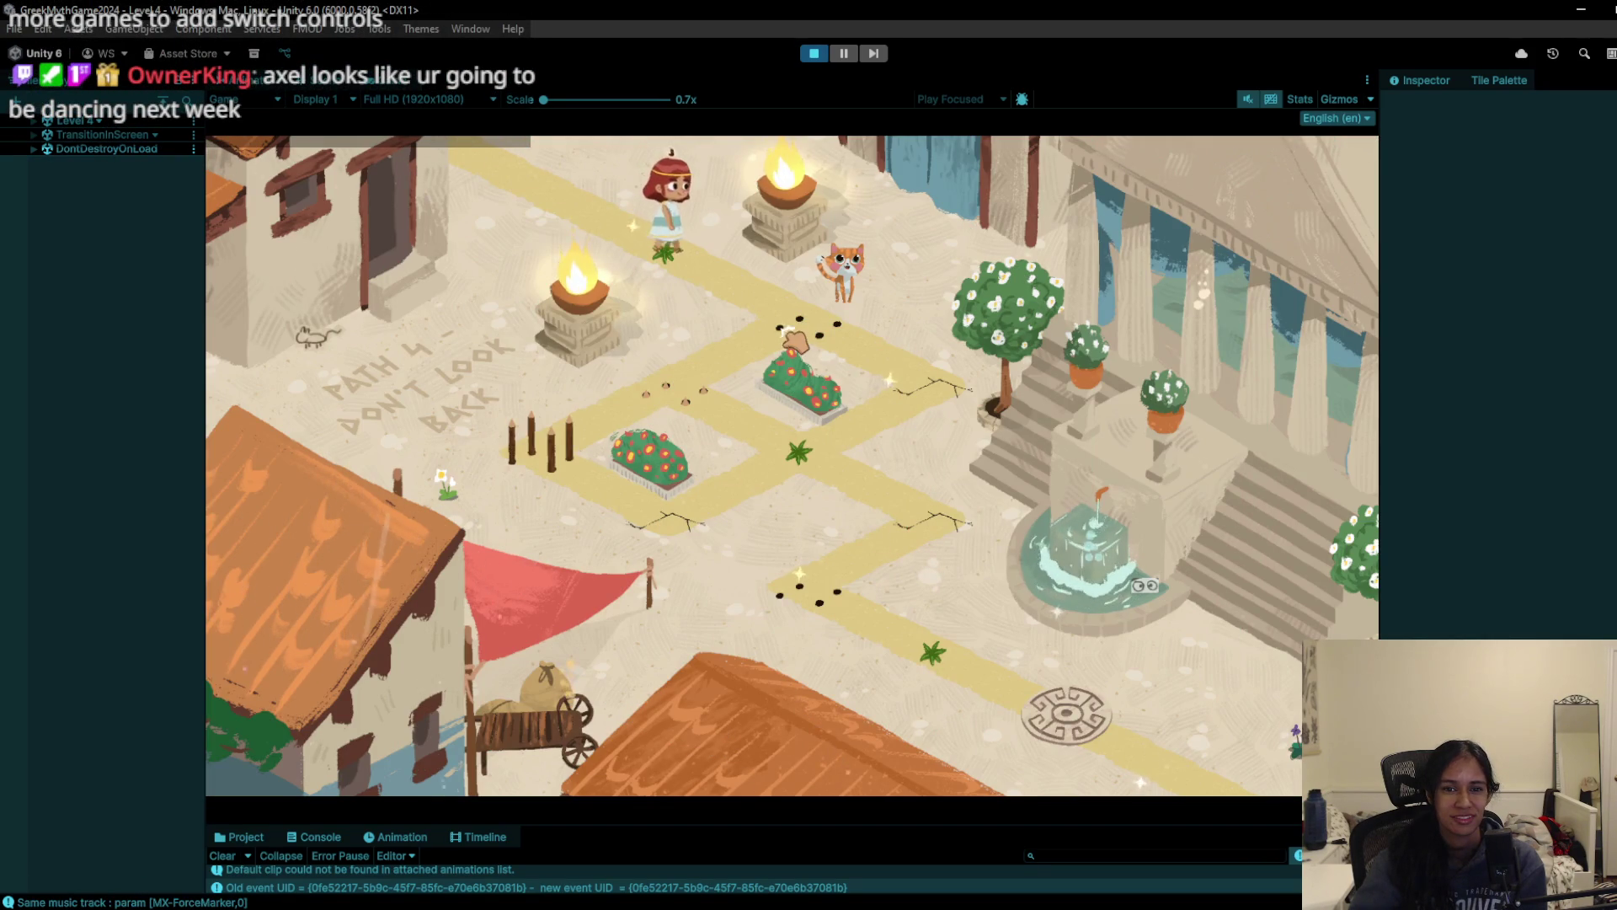
Step: Guide the girl past the bush node and across the cracked tiles down to the medallion
left_click(778, 348)
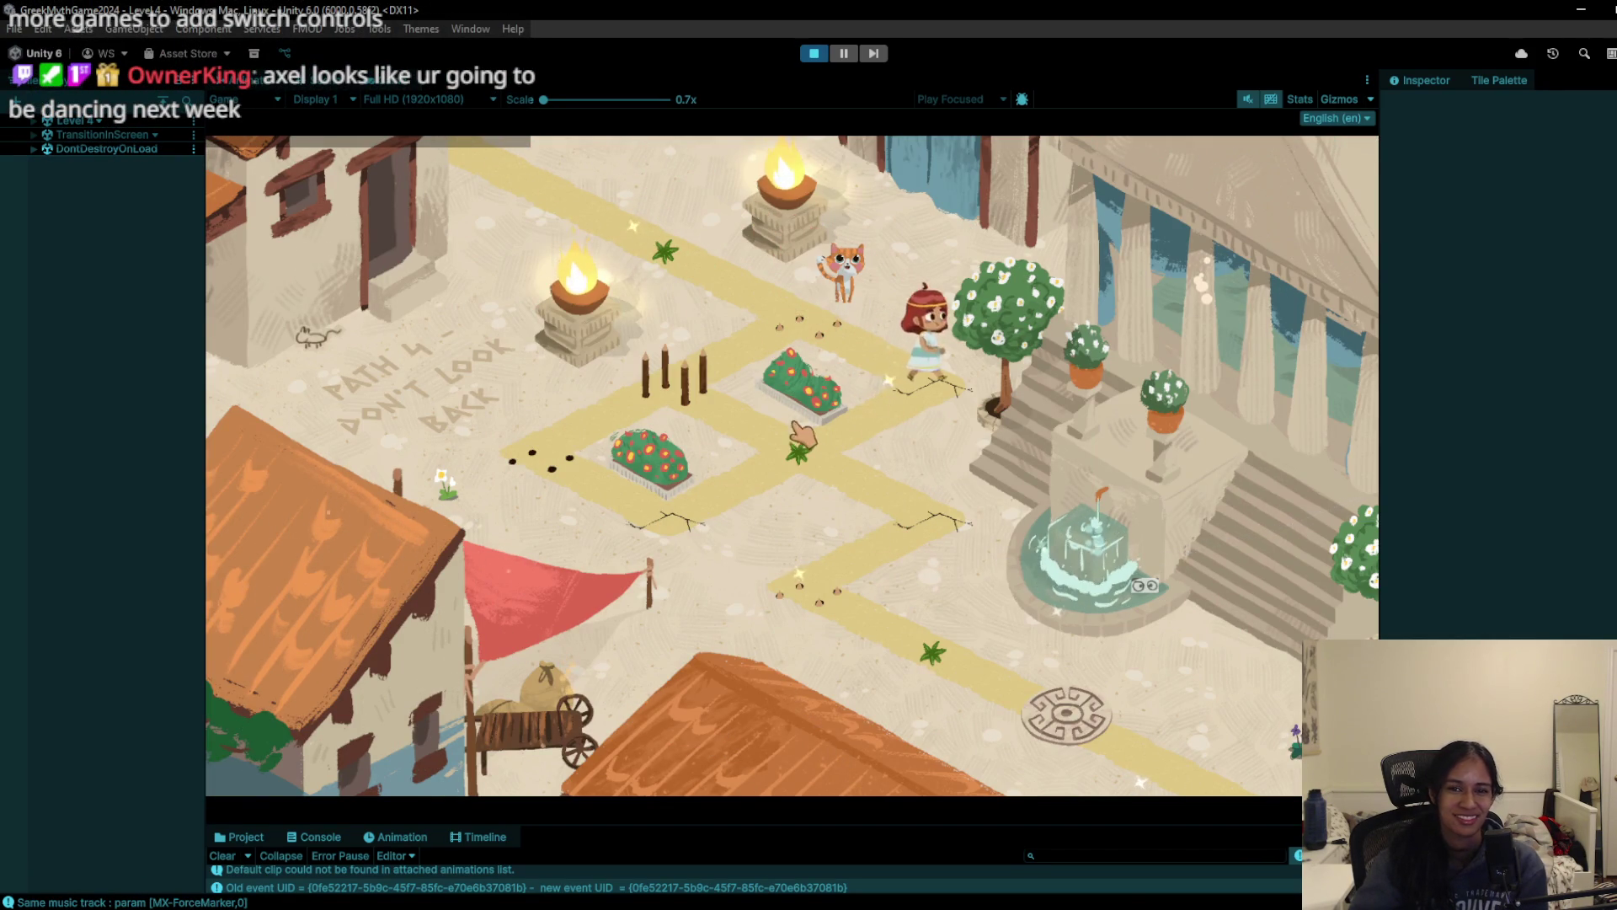
left_click(706, 392)
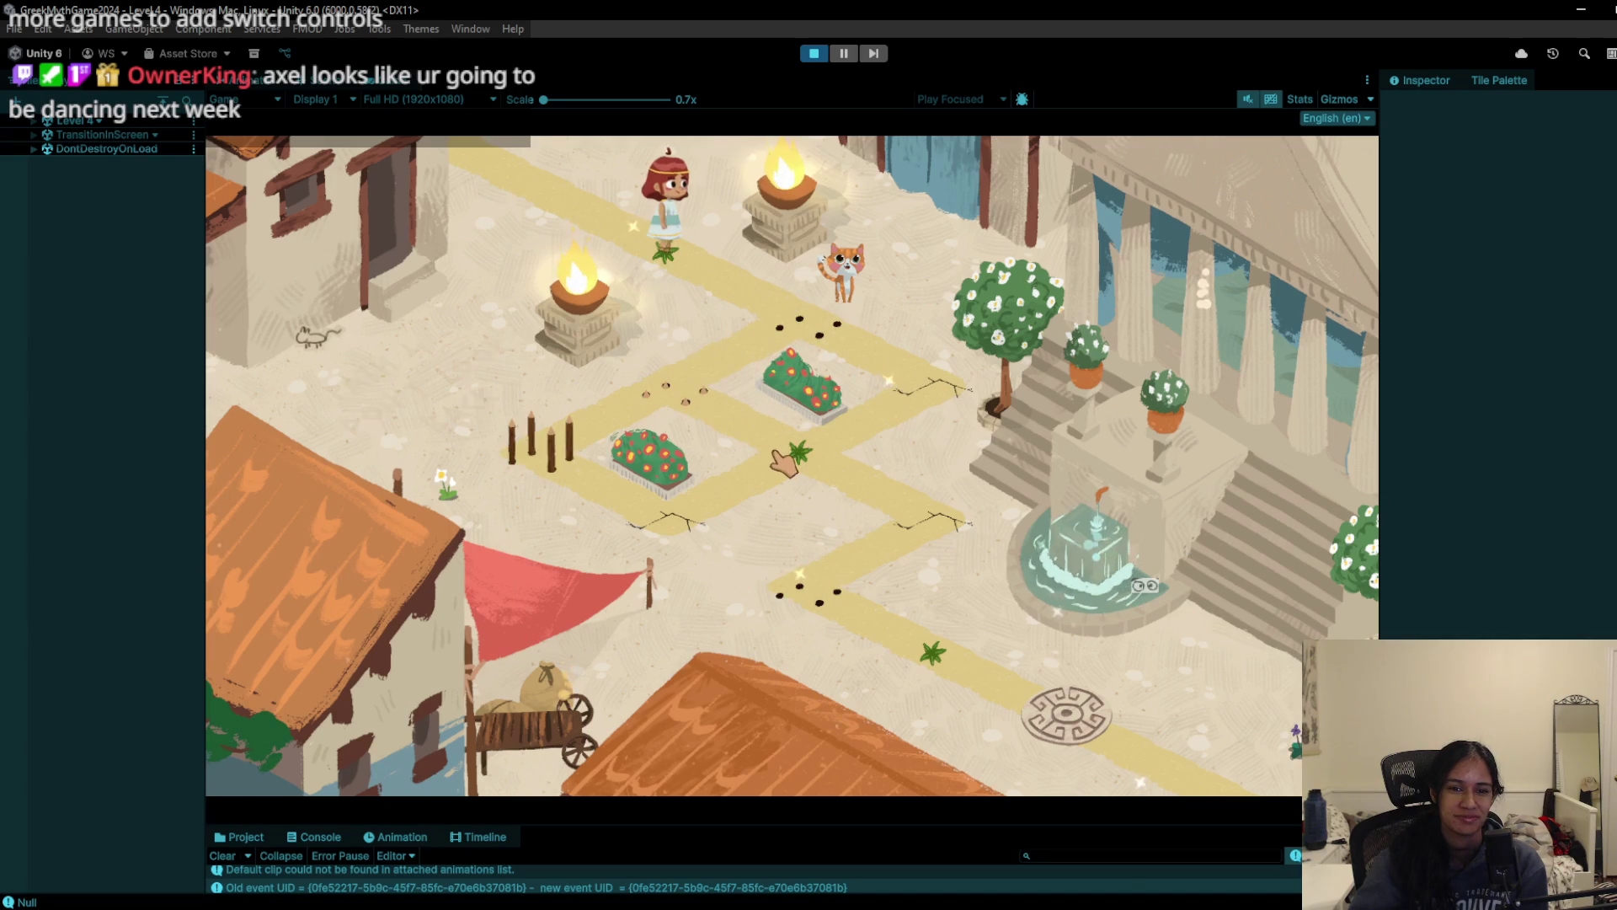
left_click(872, 398)
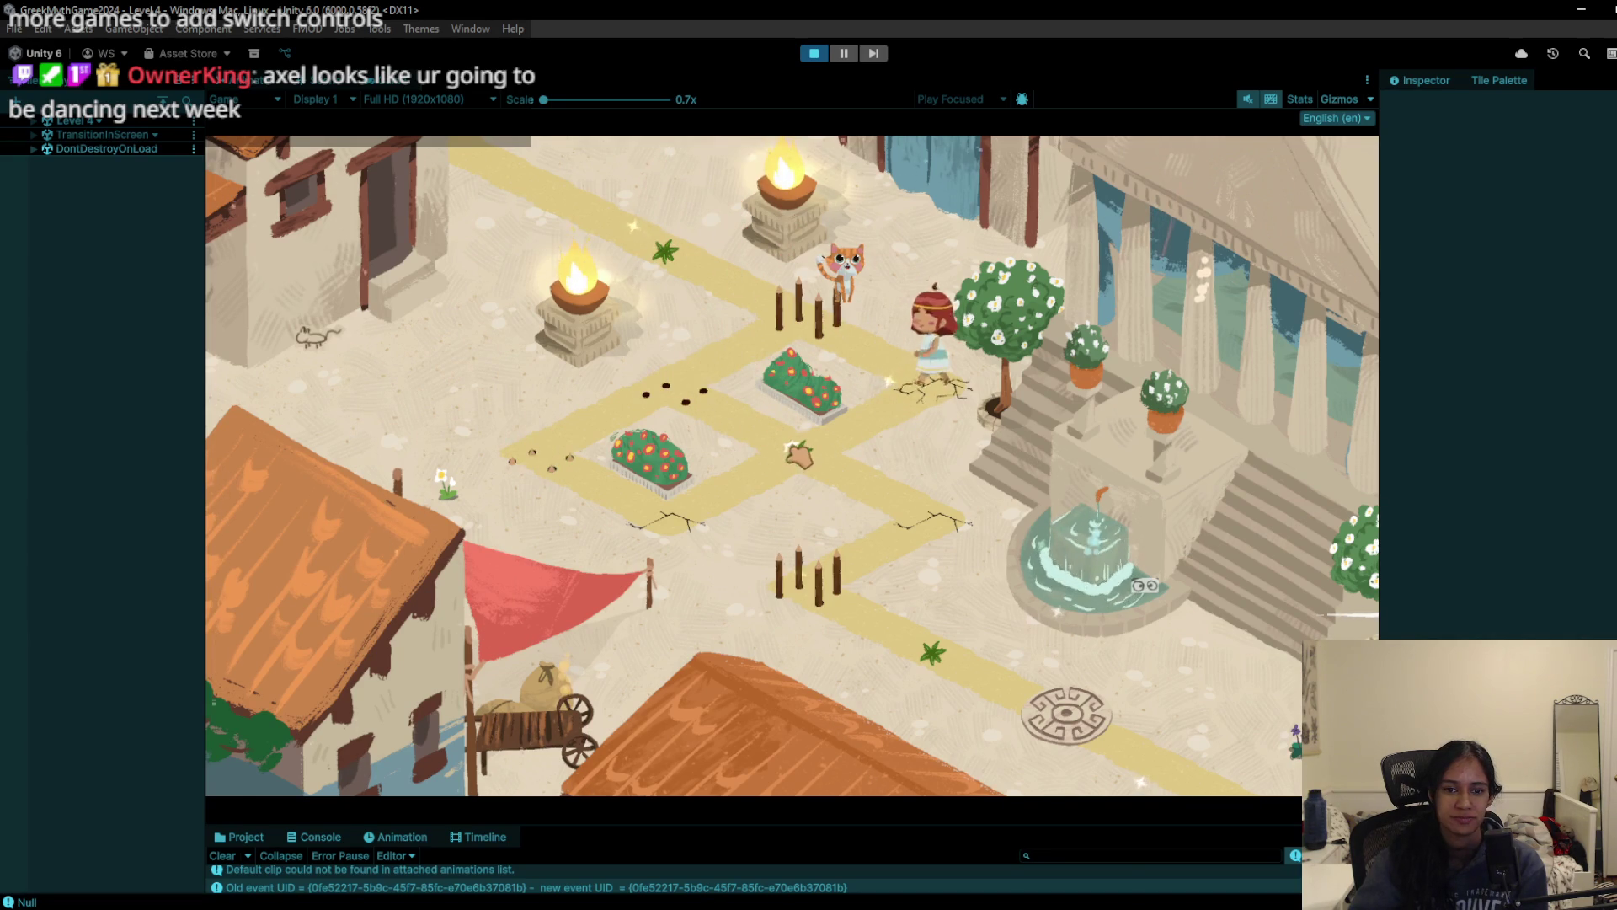
left_click(706, 519)
left_click(903, 556)
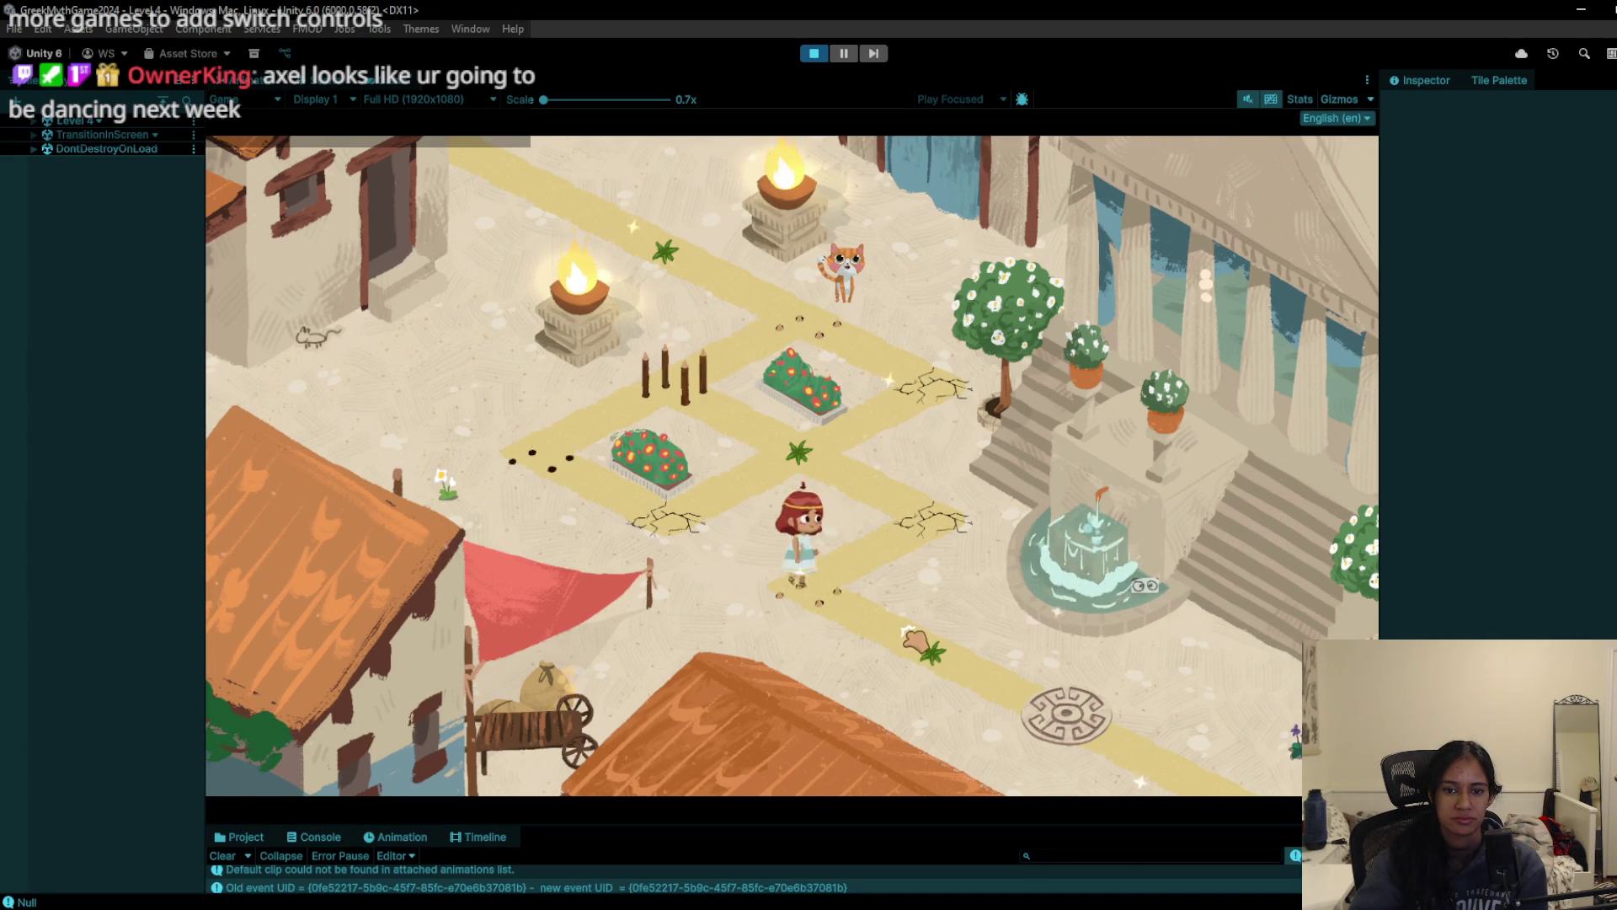
left_click(1047, 738)
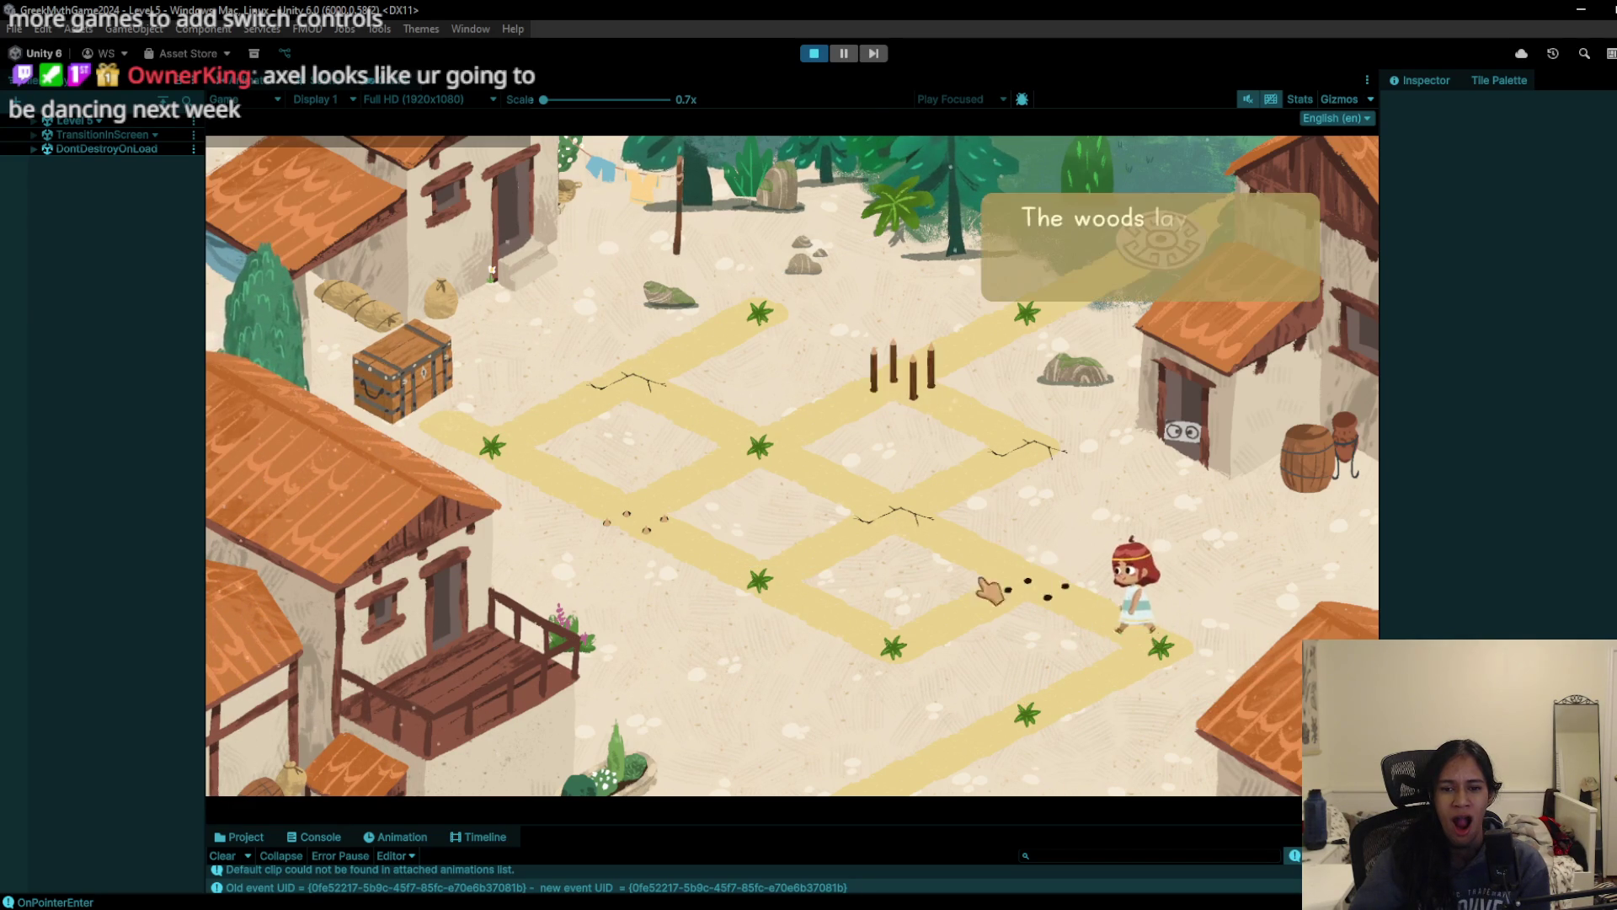
Step: Inspect the chest, then walk the character around Level 5's paths back to the centre
left_click(413, 363)
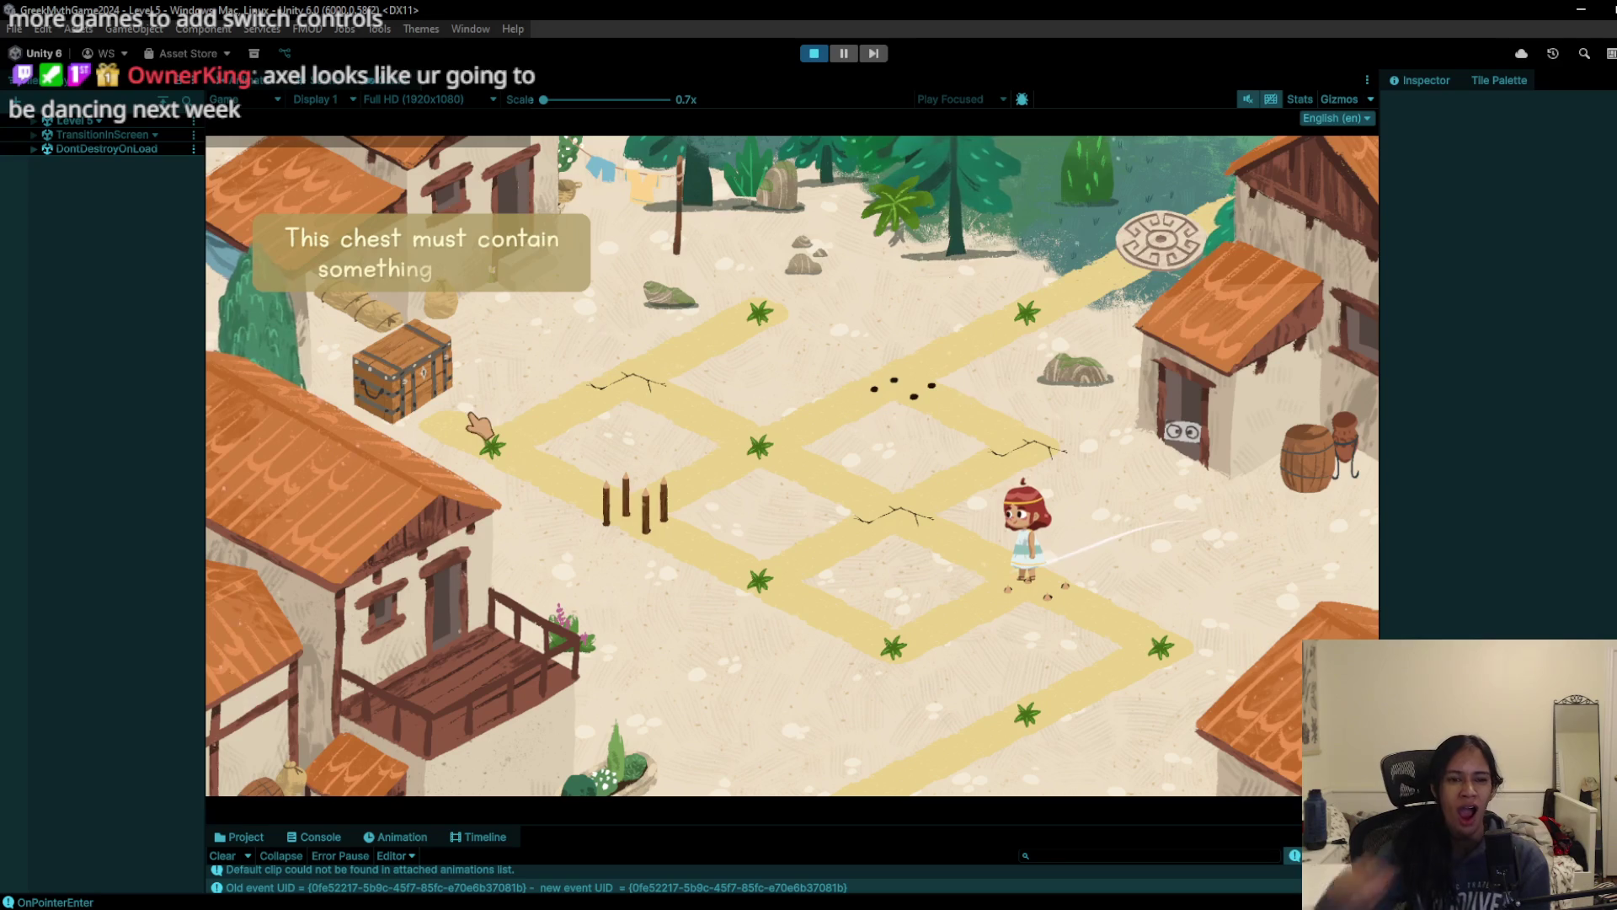
left_click(442, 333)
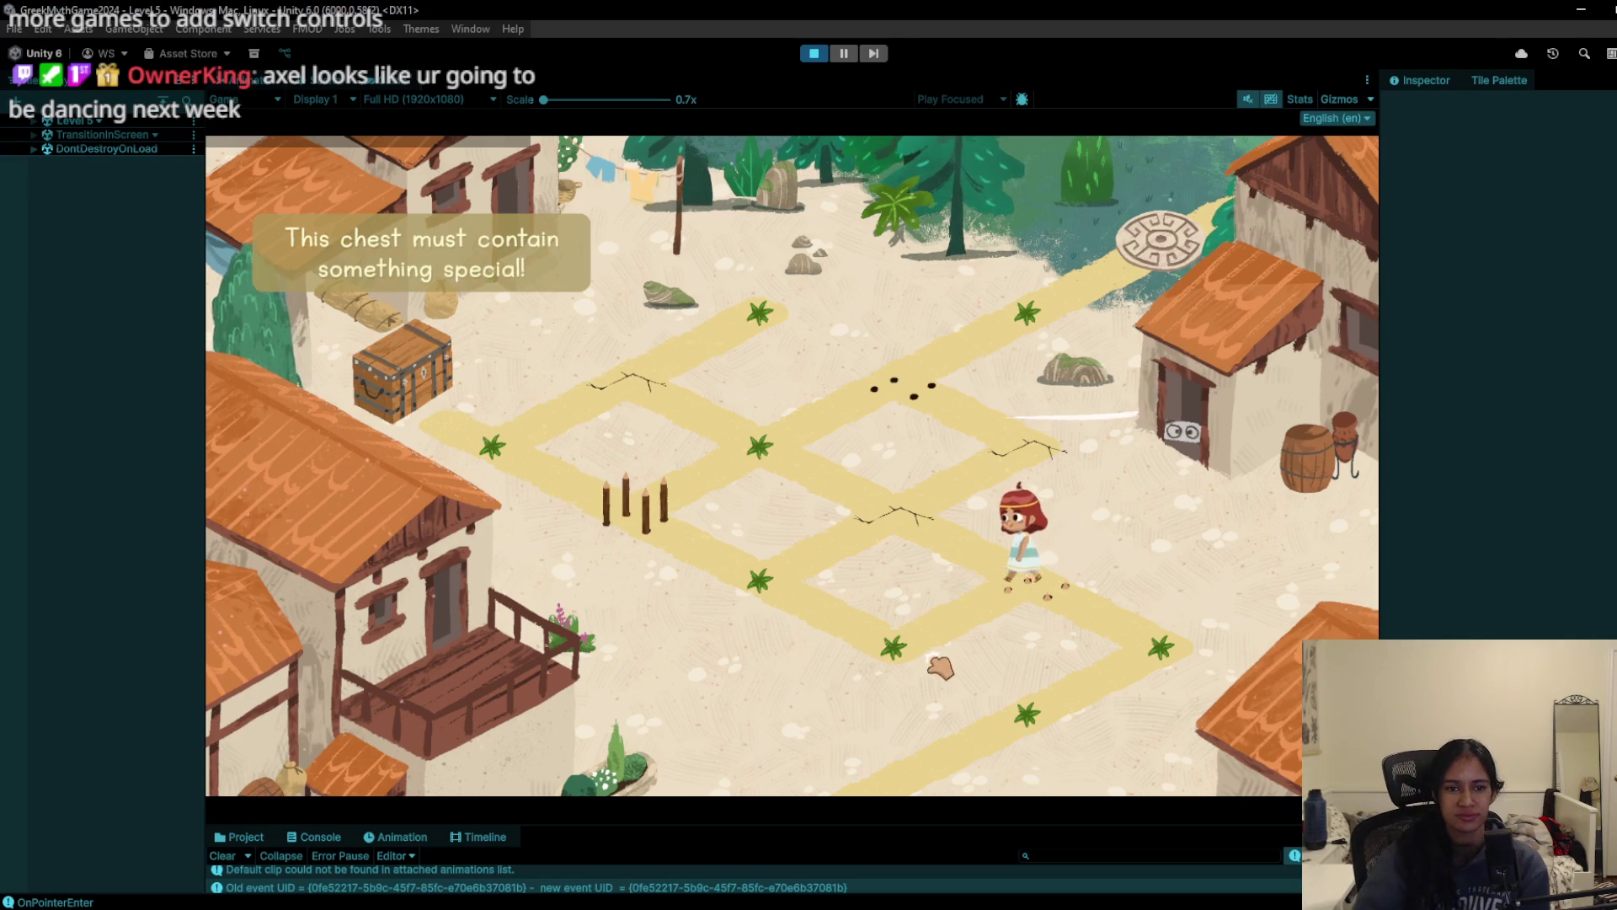
left_click(722, 563)
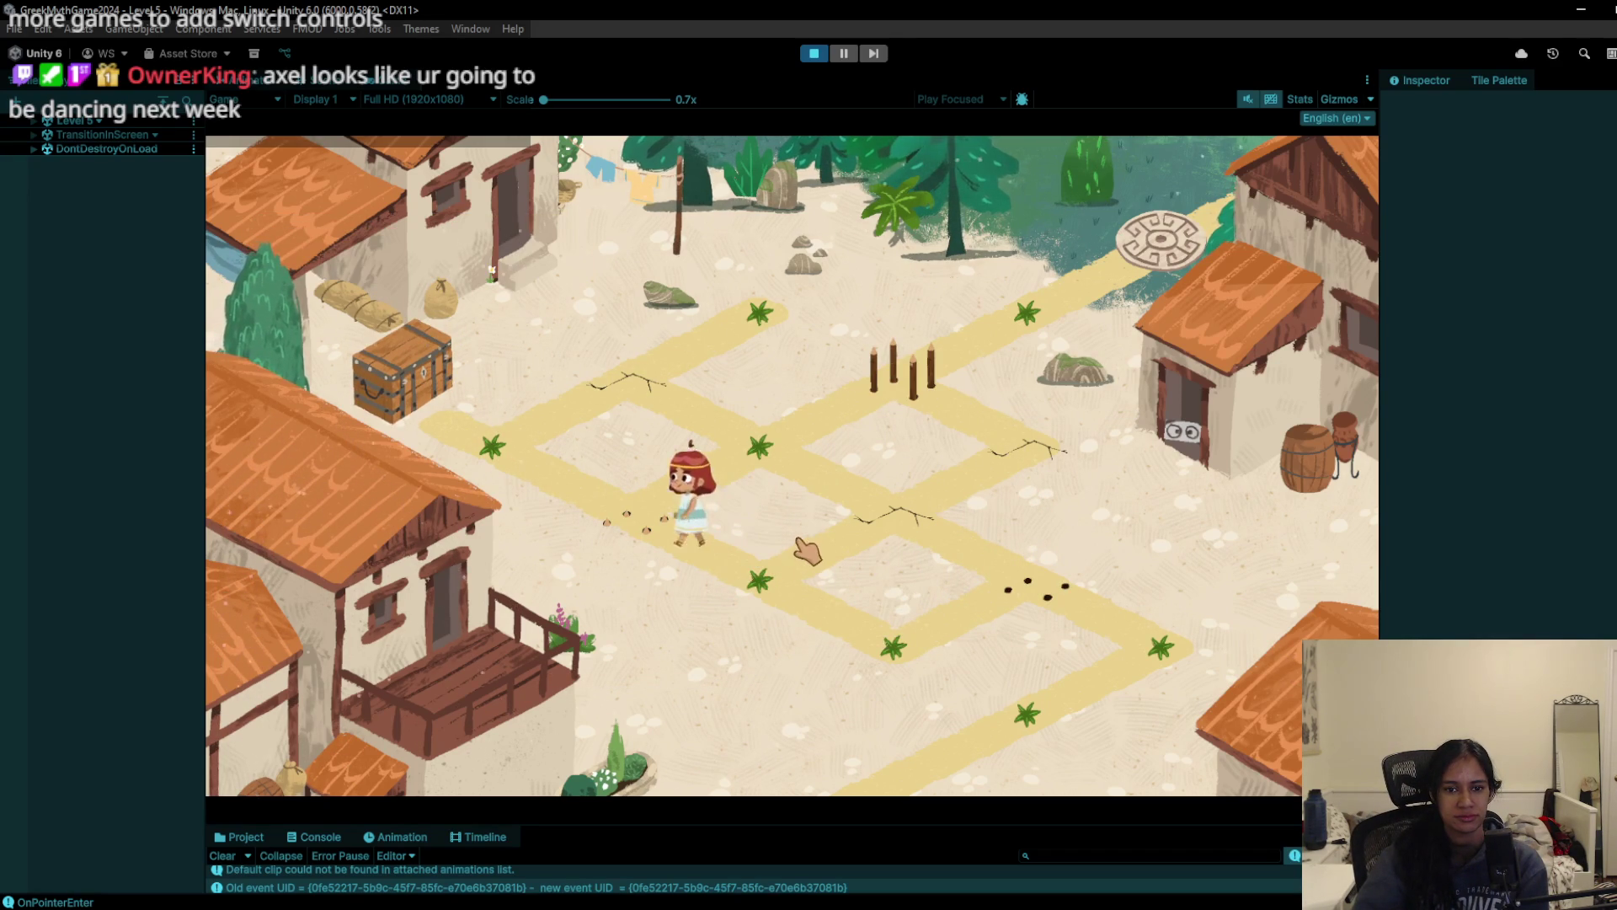
left_click(1113, 649)
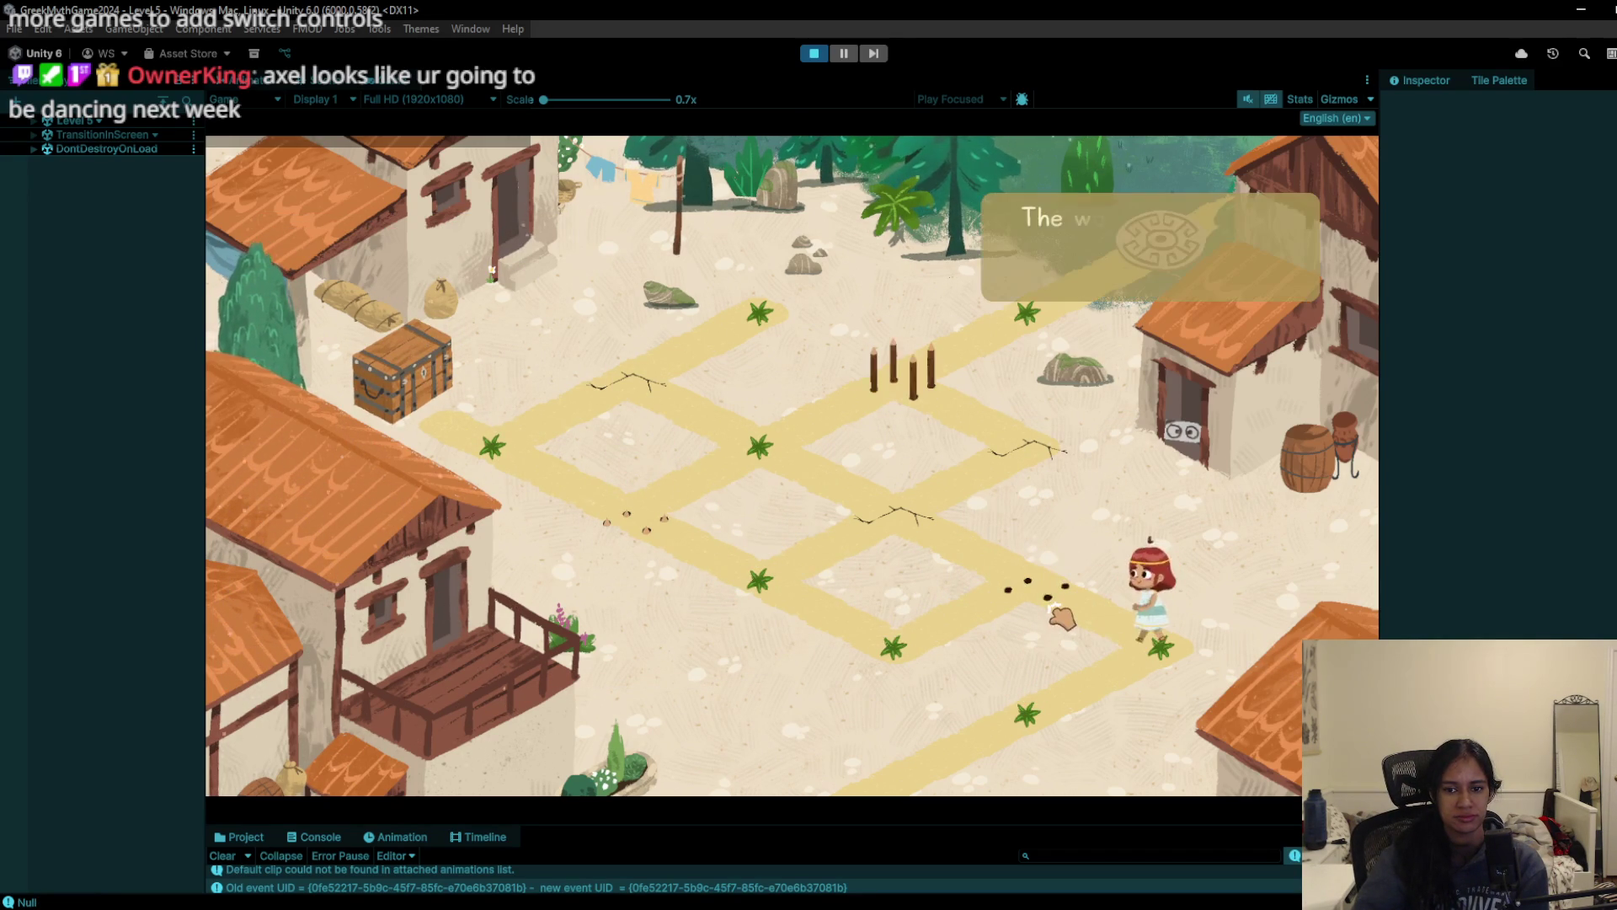
left_click(775, 600)
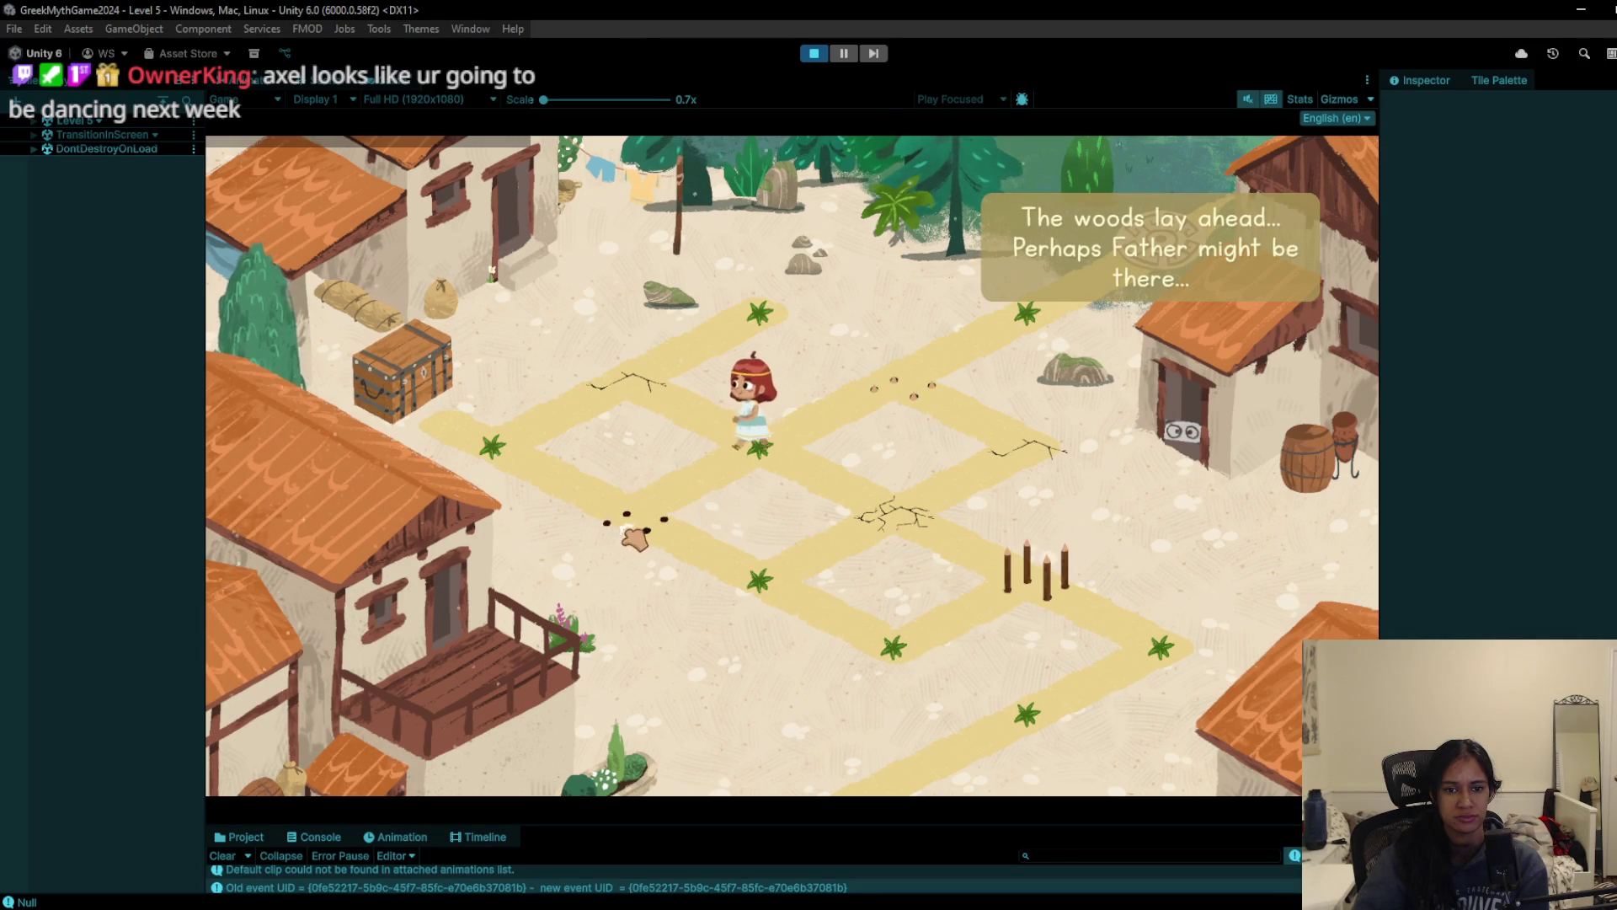
Step: Open the chest to collect Artemis' Broken Arrow, then bring the sethJan12.txt notes forward
left_click(420, 371)
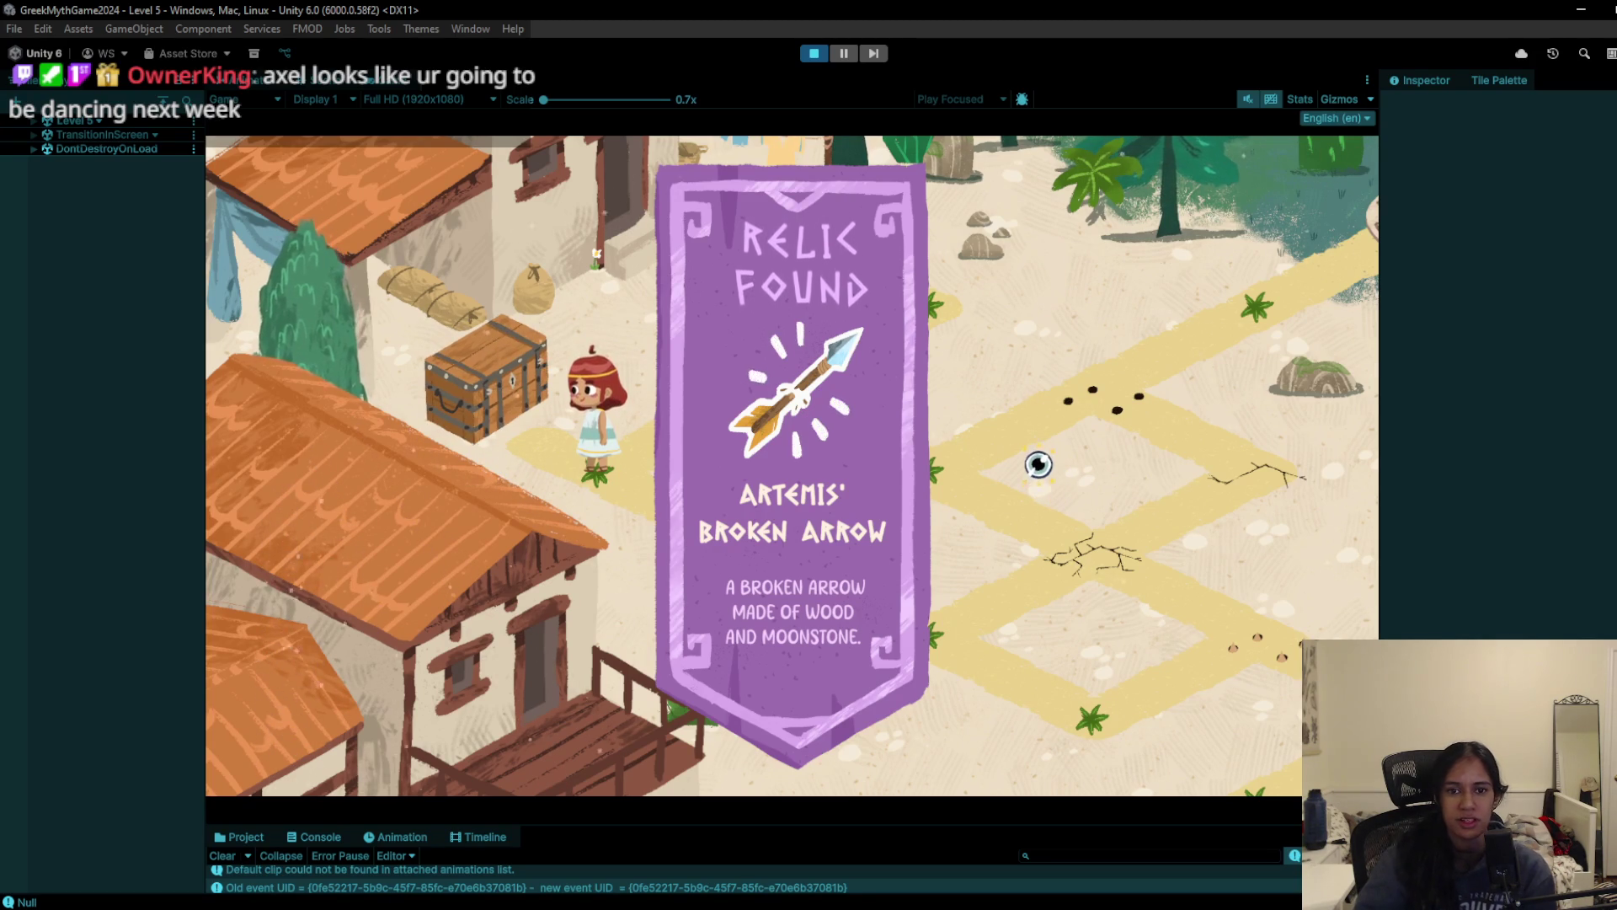
left_click(815, 221)
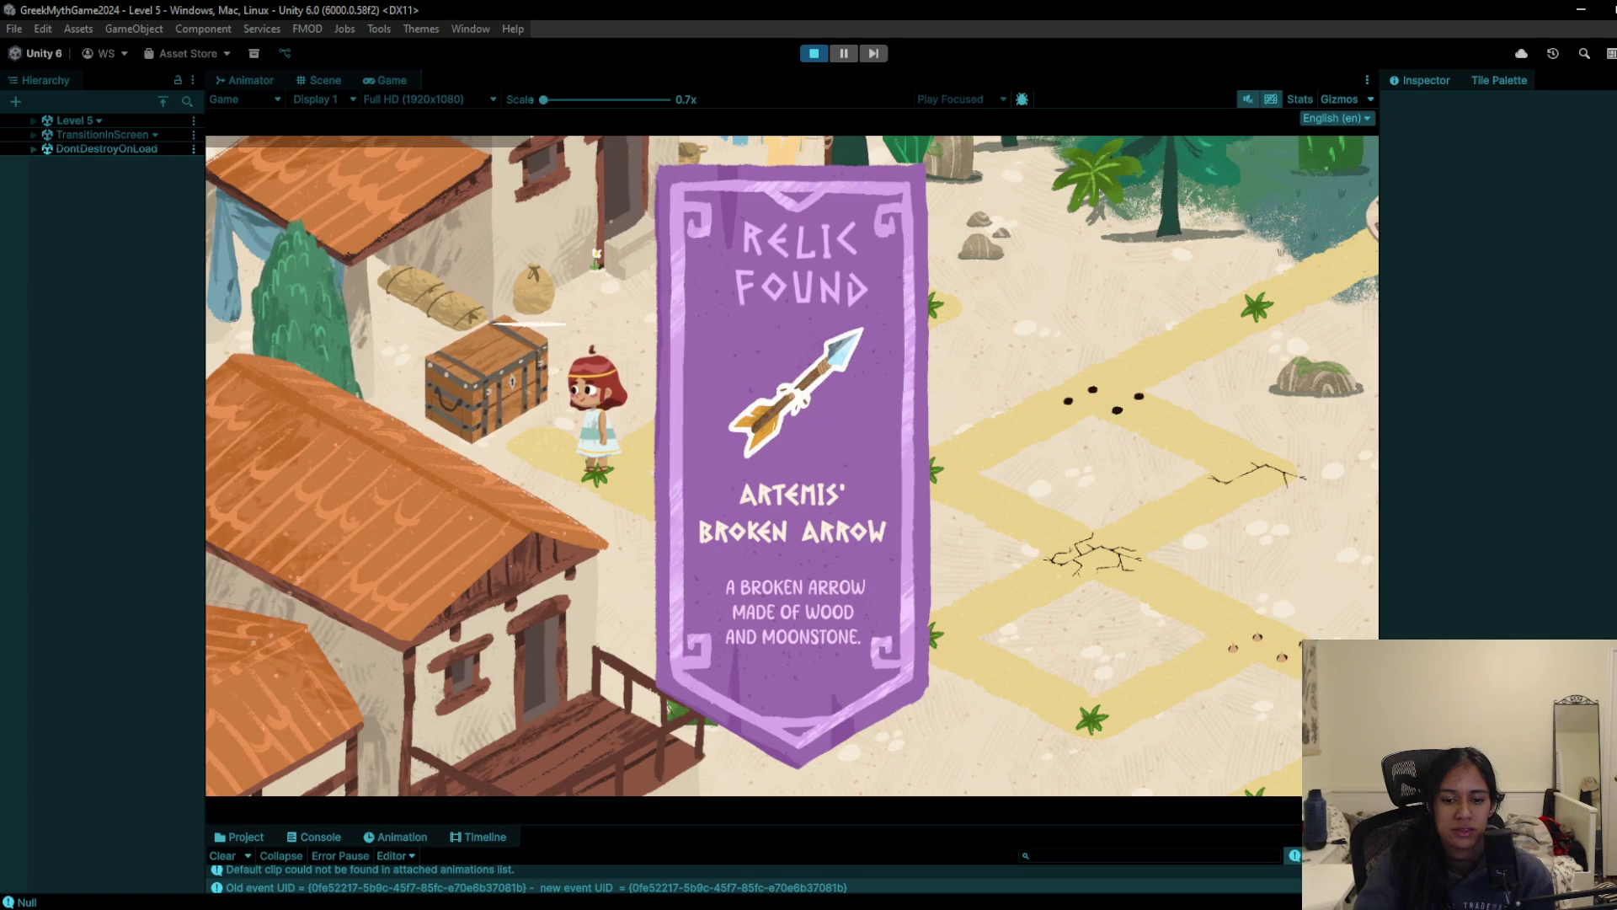
mouse_move(747, 906)
left_click(747, 859)
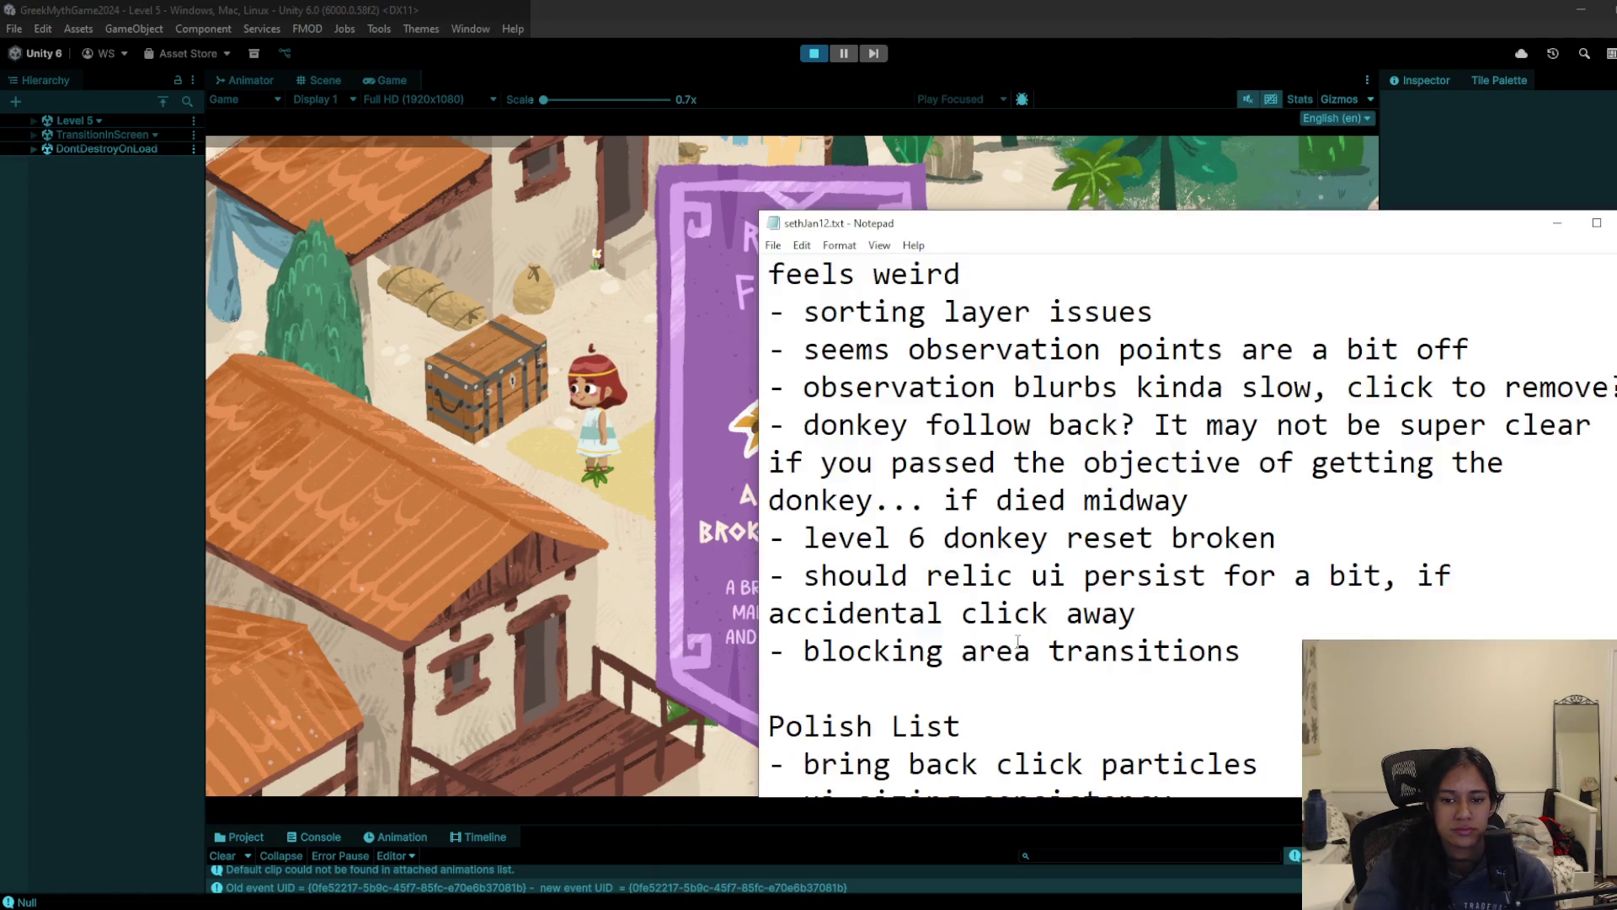
Step: Add a note that the relic UI feels like too much, save, and delete the stray name heading
type("- relic ui feels like too much")
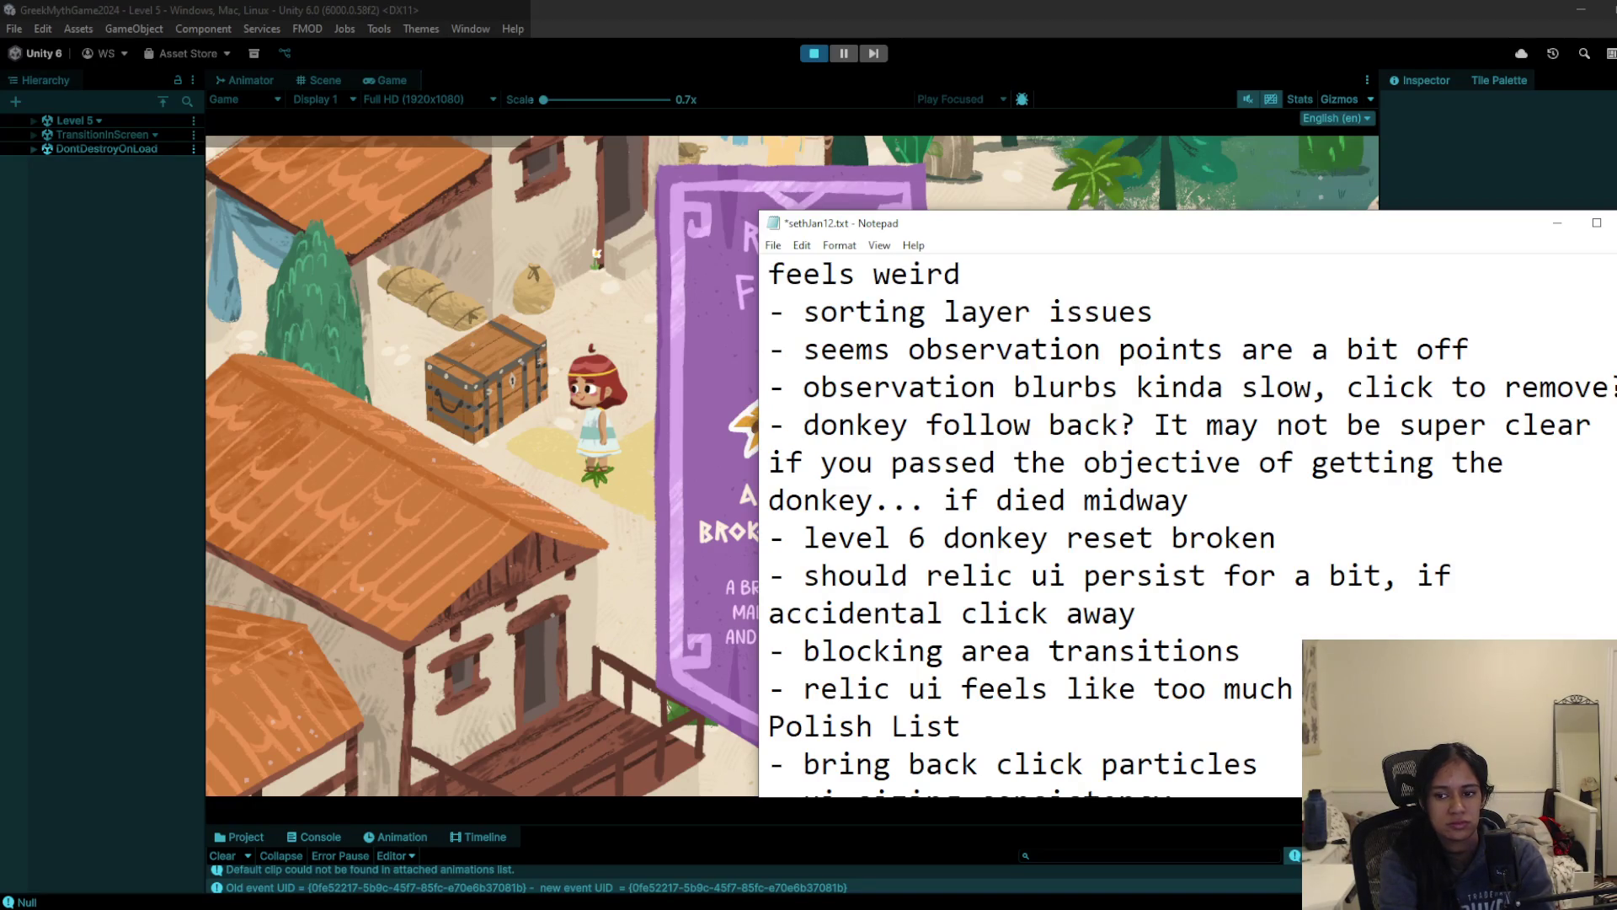
key("Return")
key("ctrl+s")
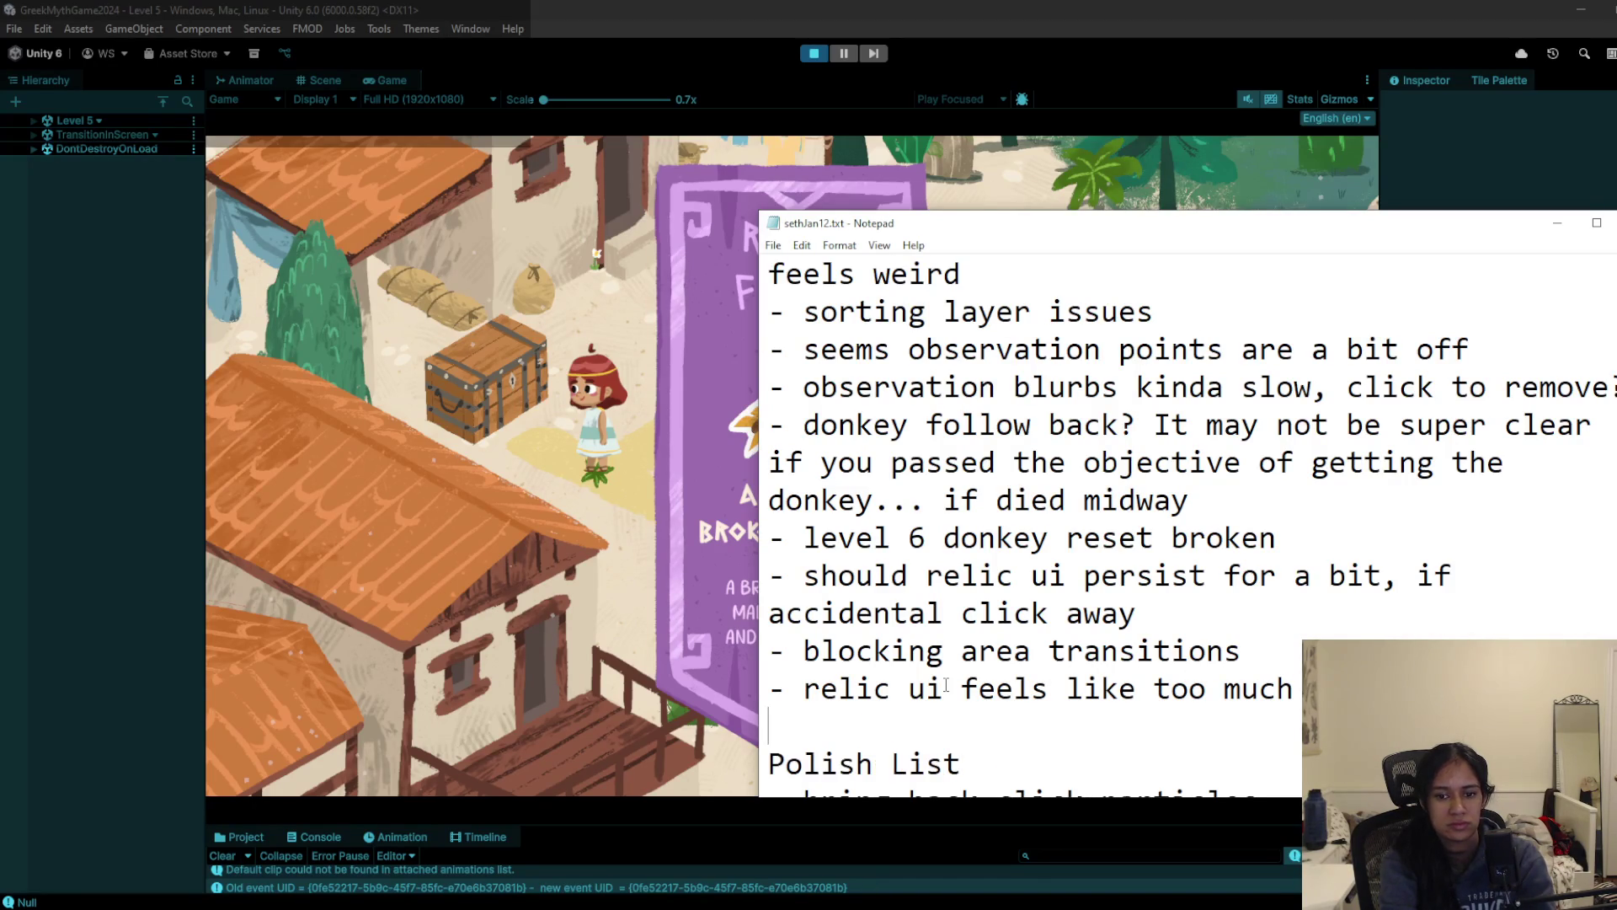
scroll(974, 624, "up", 2)
scroll(975, 624, "down", 1)
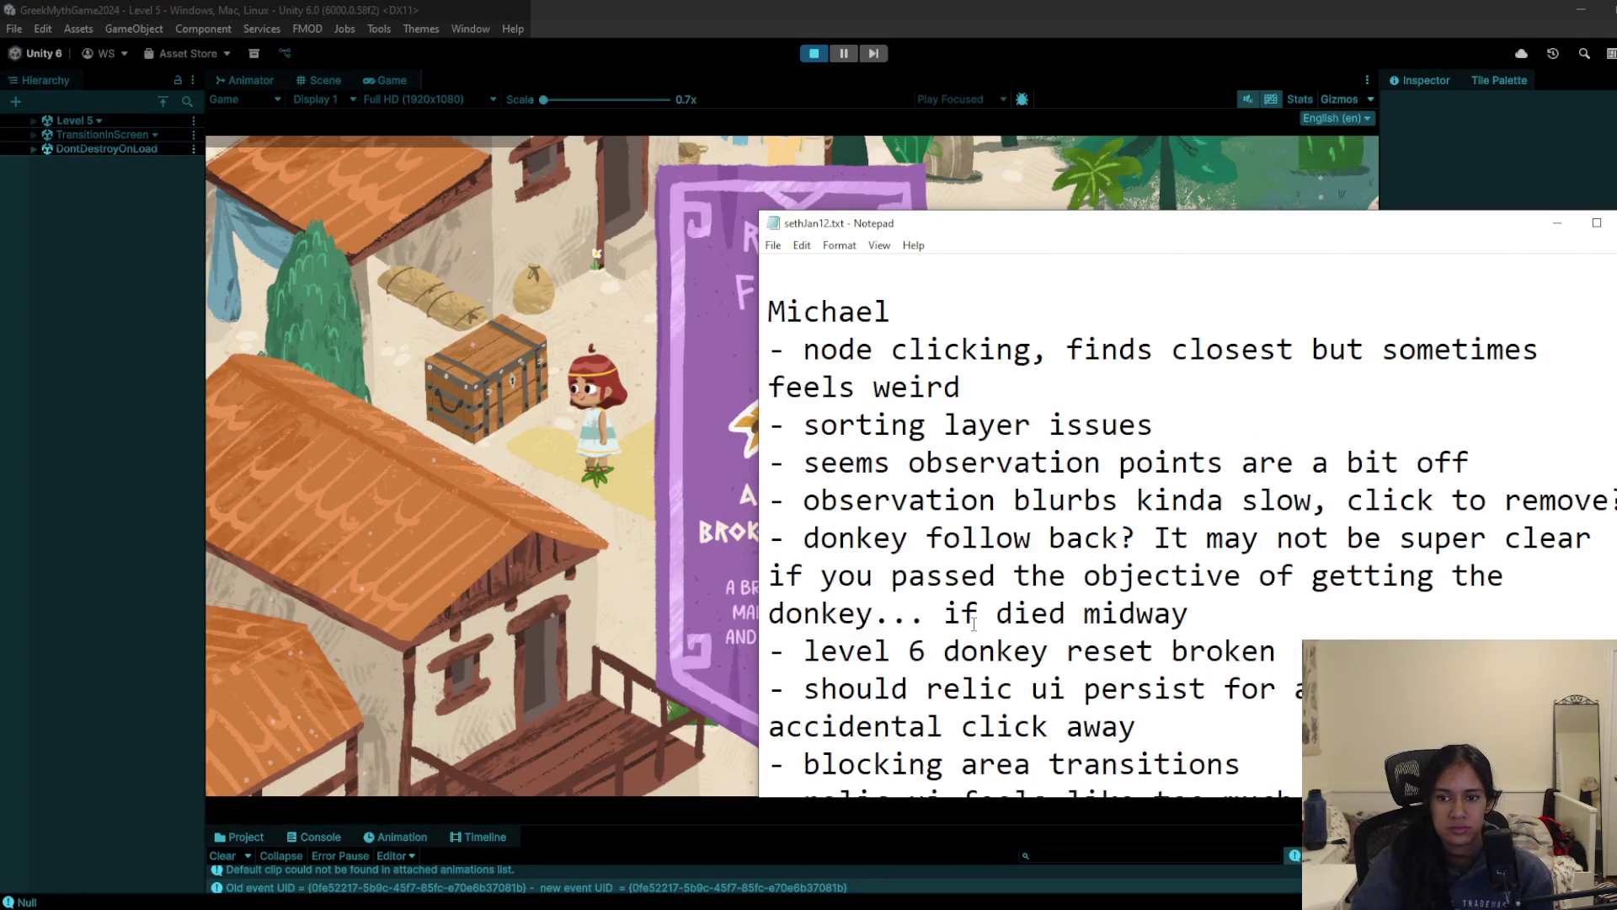
mouse_move(925, 320)
left_mouse_down()
mouse_move(788, 425)
mouse_move(771, 461)
left_mouse_up()
key("BackSpace")
Step: Change the level 11 note to 'level 11 too hard?', save, and return to Unity
scroll(924, 492, "up", 1)
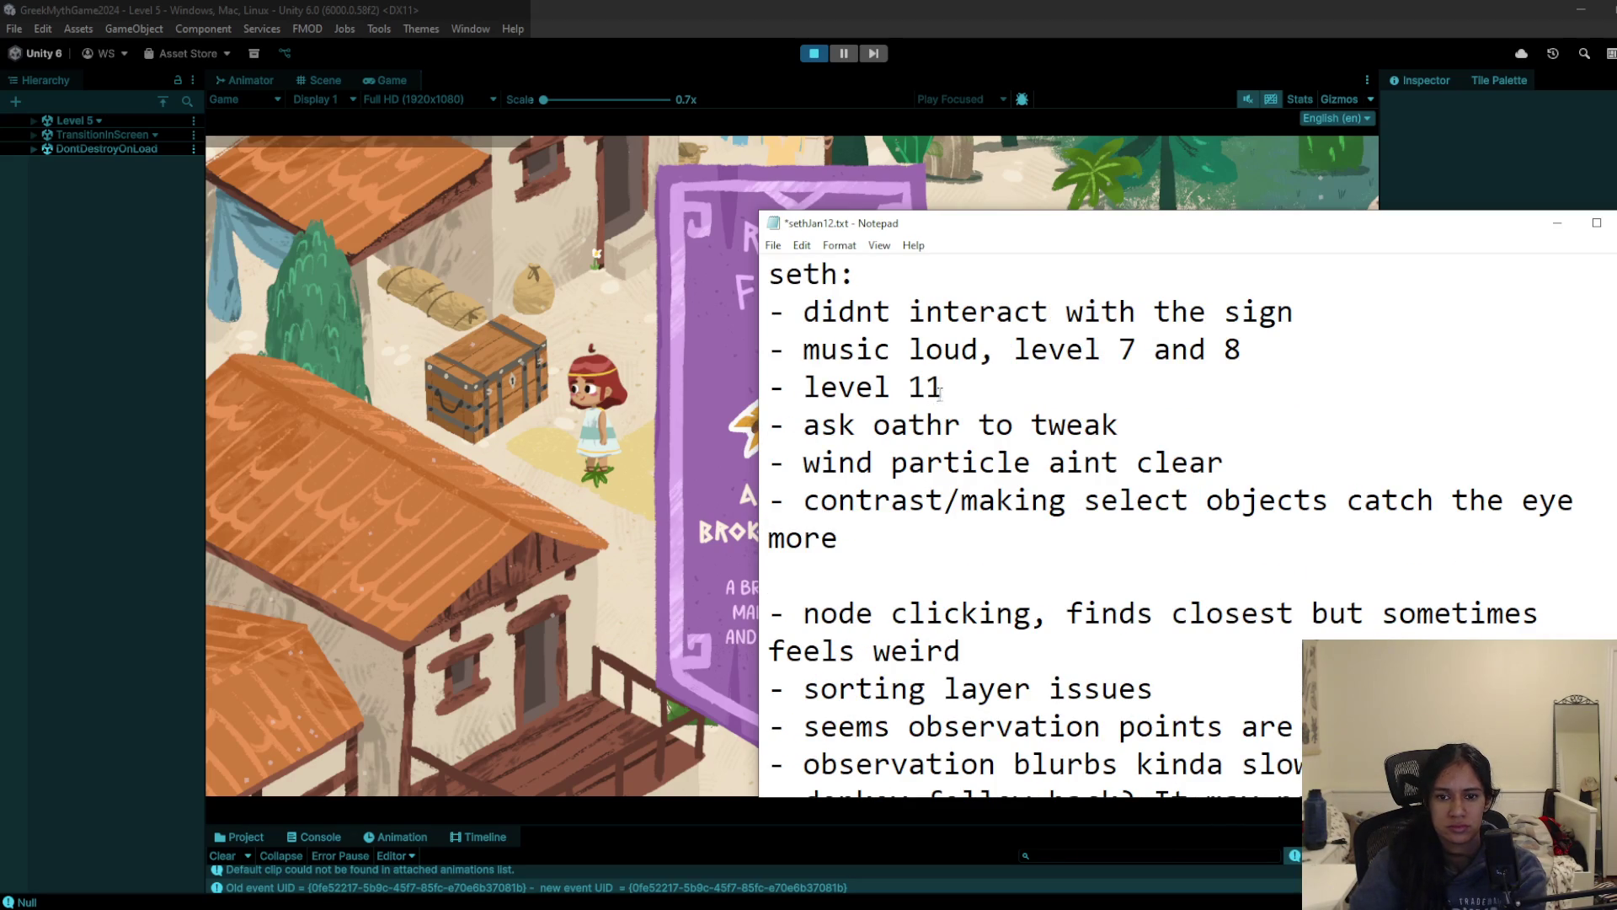
left_click_drag(828, 389, 879, 389)
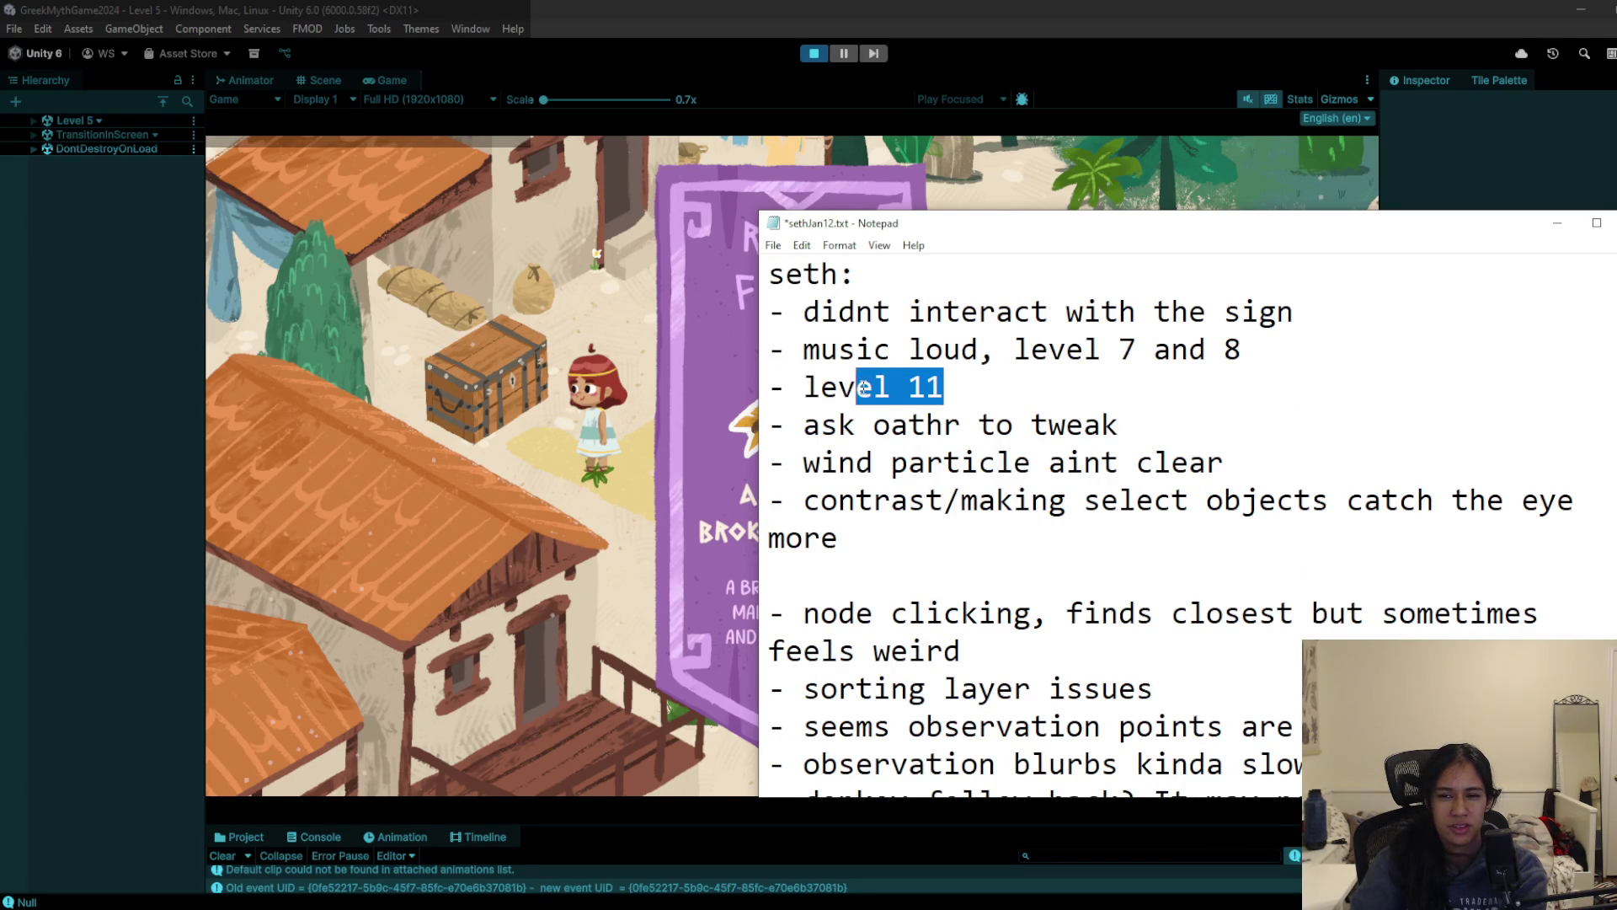
left_click(975, 389)
type("too ha")
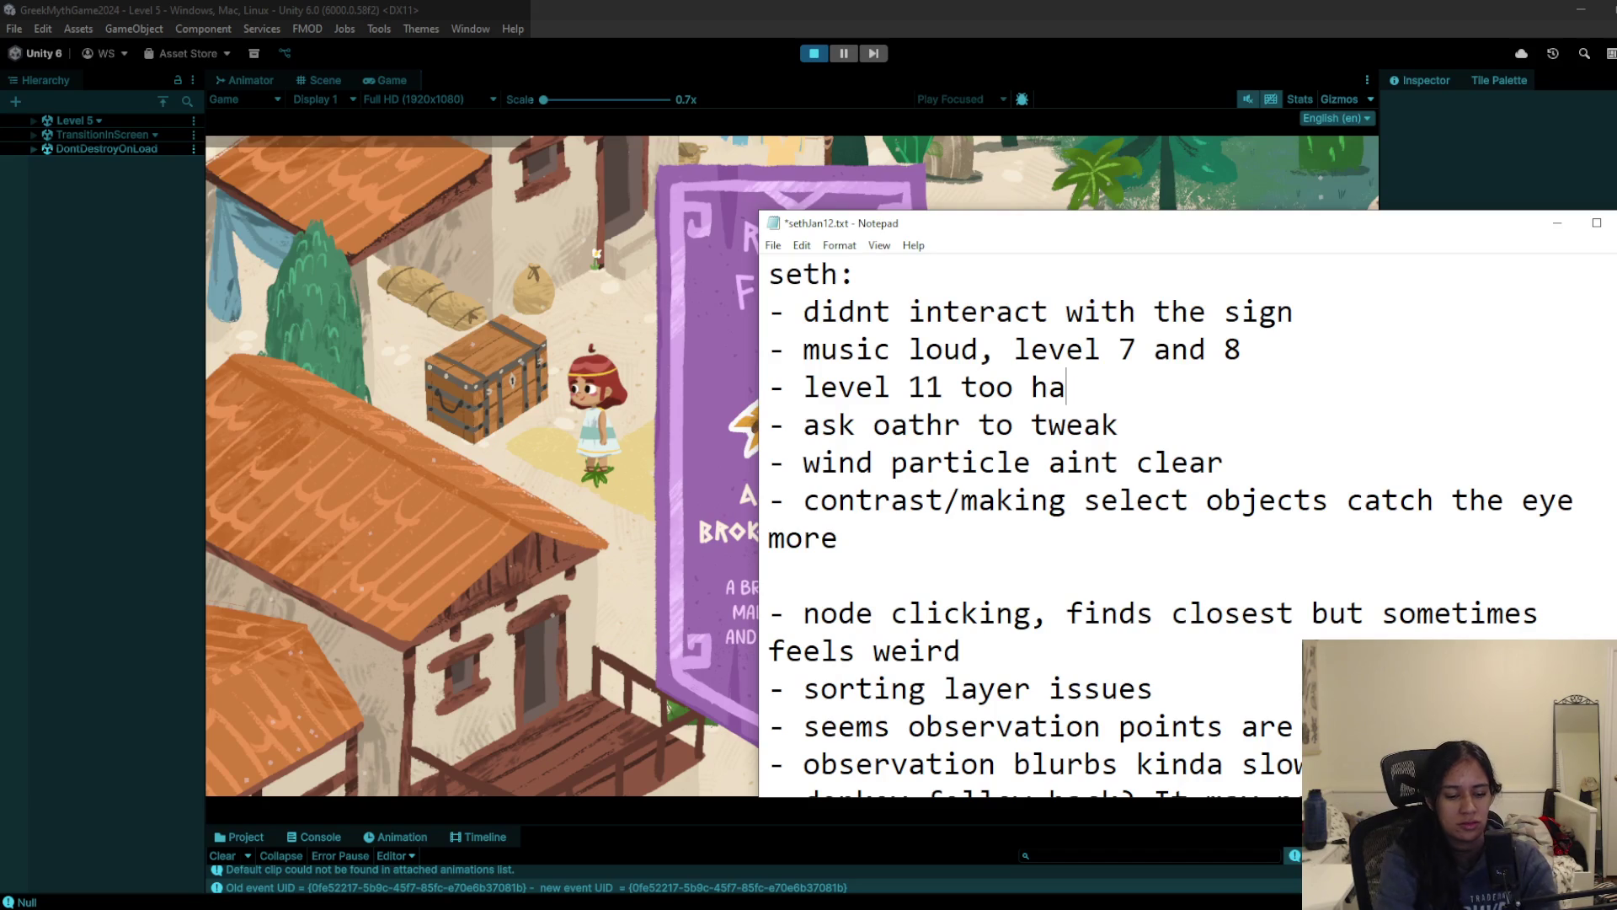
type("rd?")
key("ctrl+s")
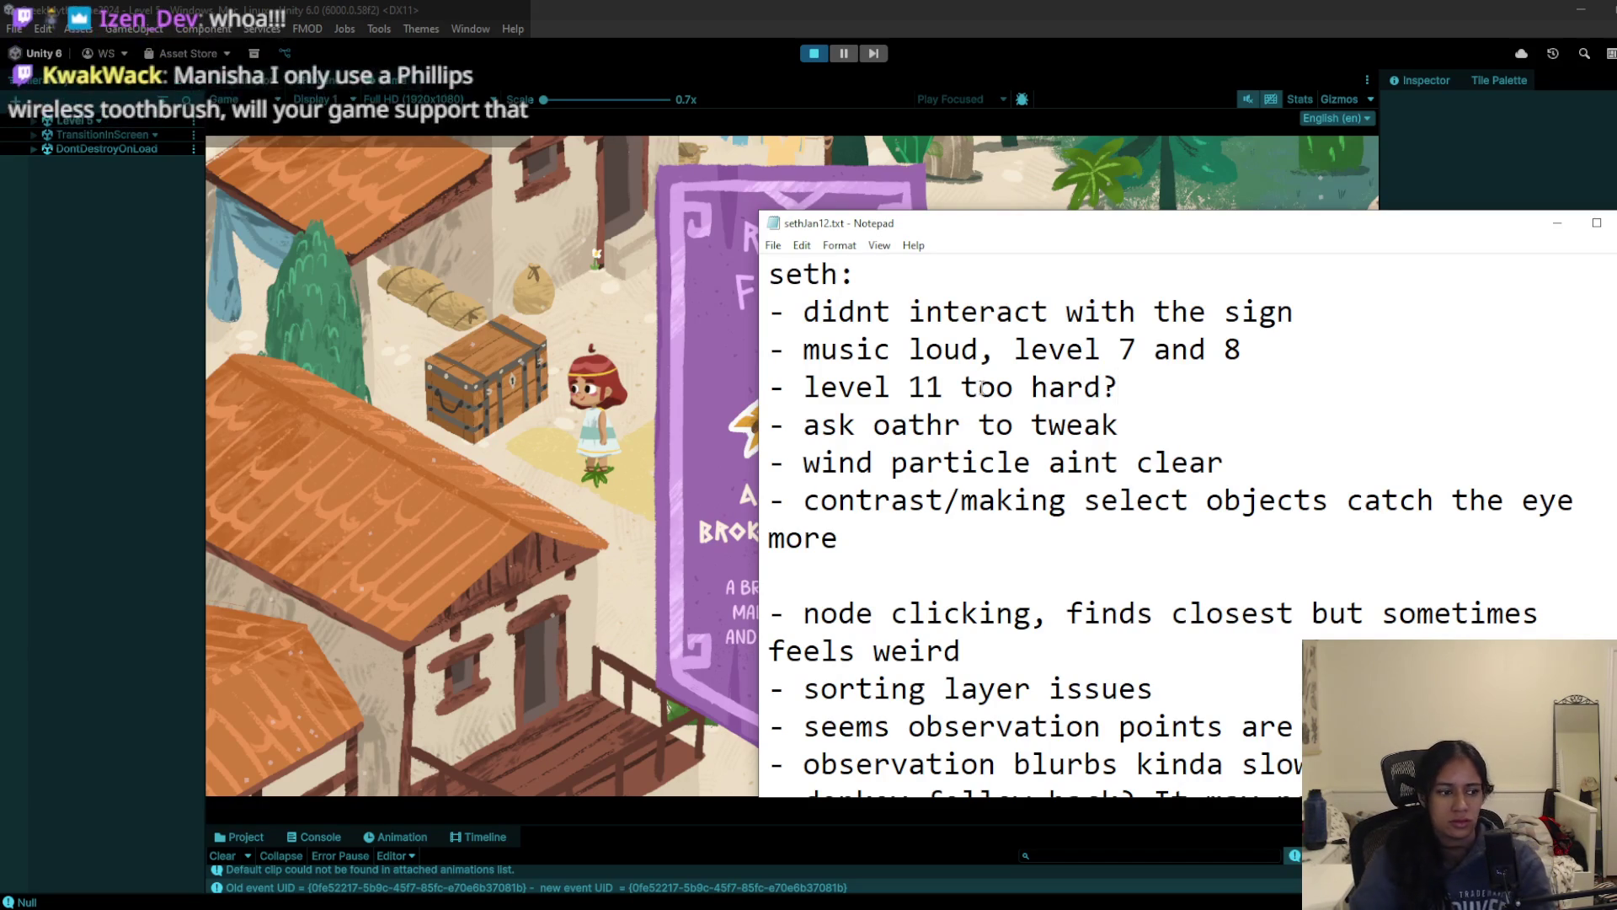
scroll(1002, 453, "down", 1)
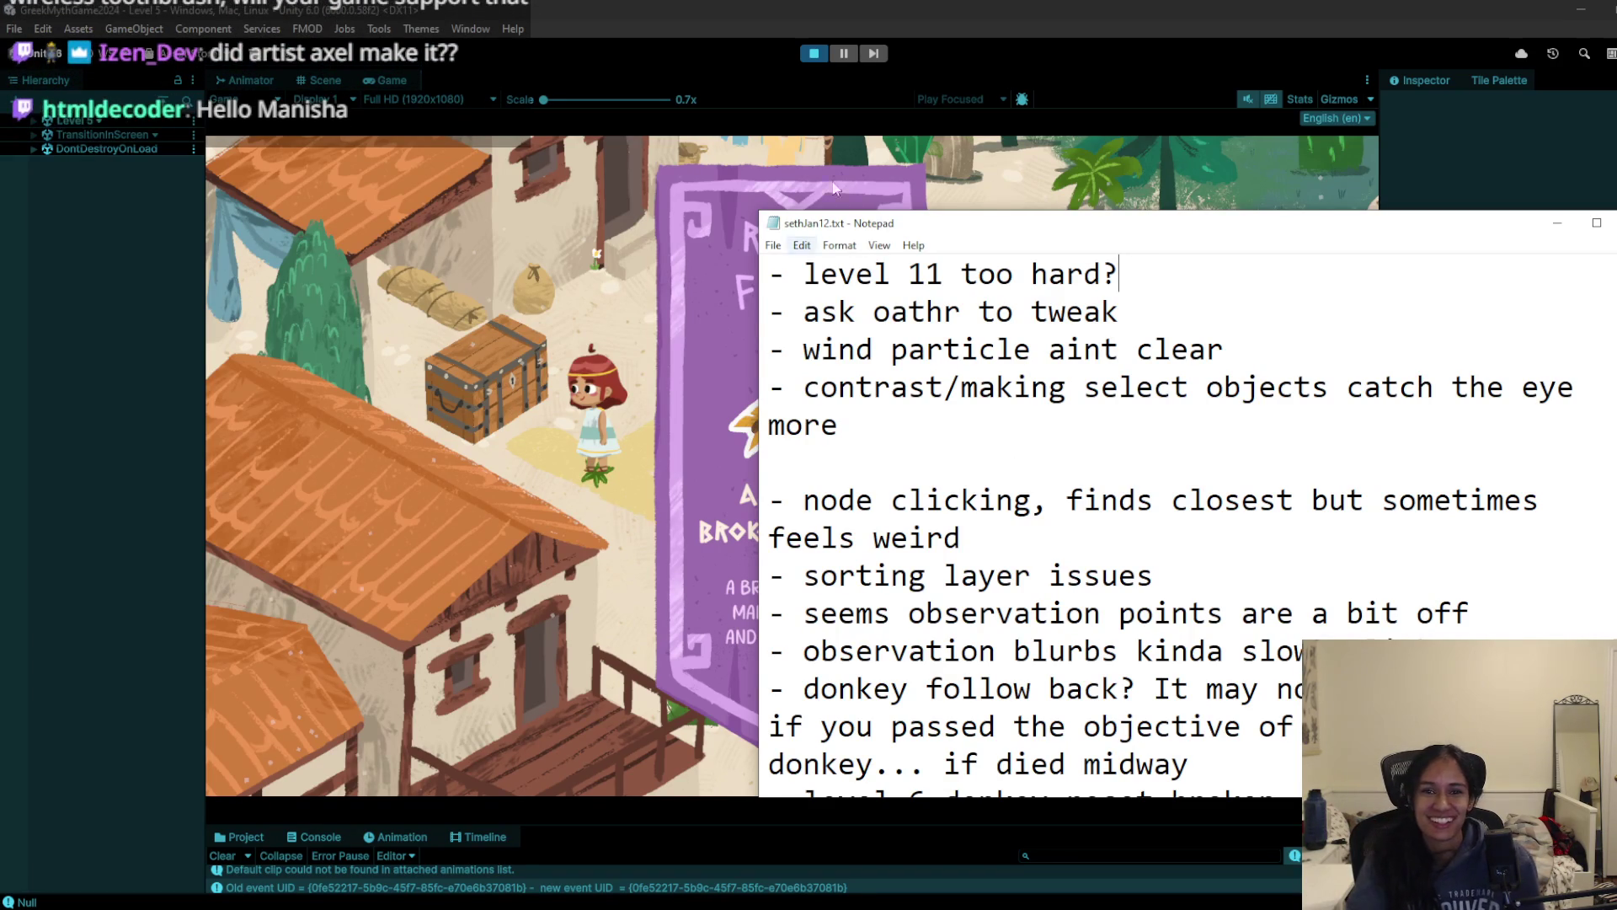
left_click(984, 18)
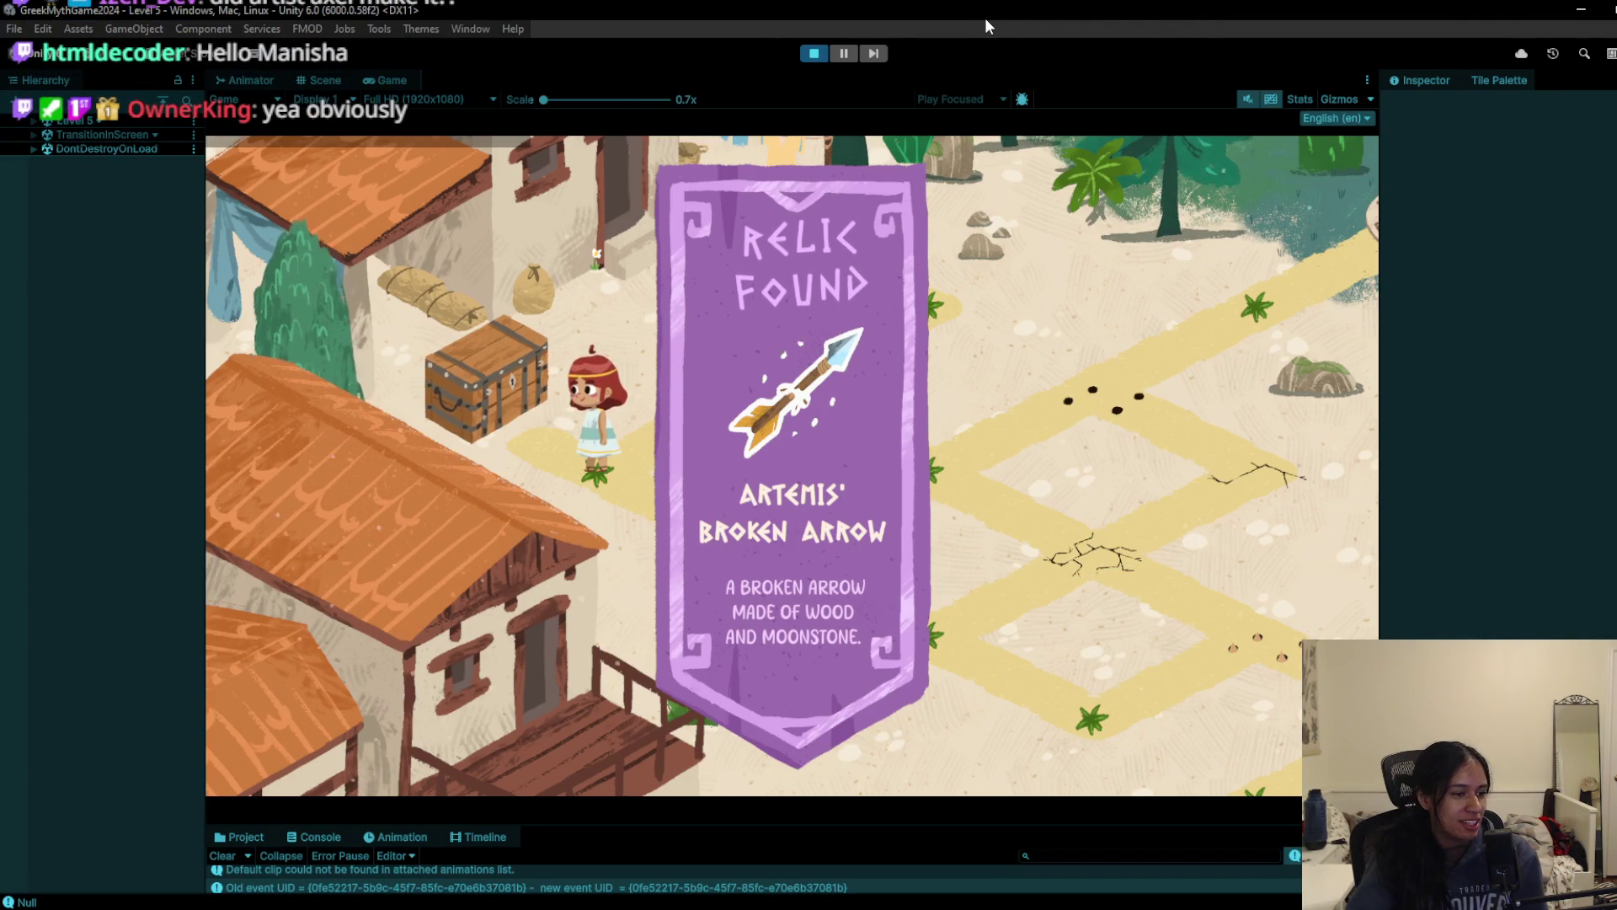
Step: Dismiss the relic banner, walk the character across Level 5's star tiles, then stop play mode
left_click(800, 371)
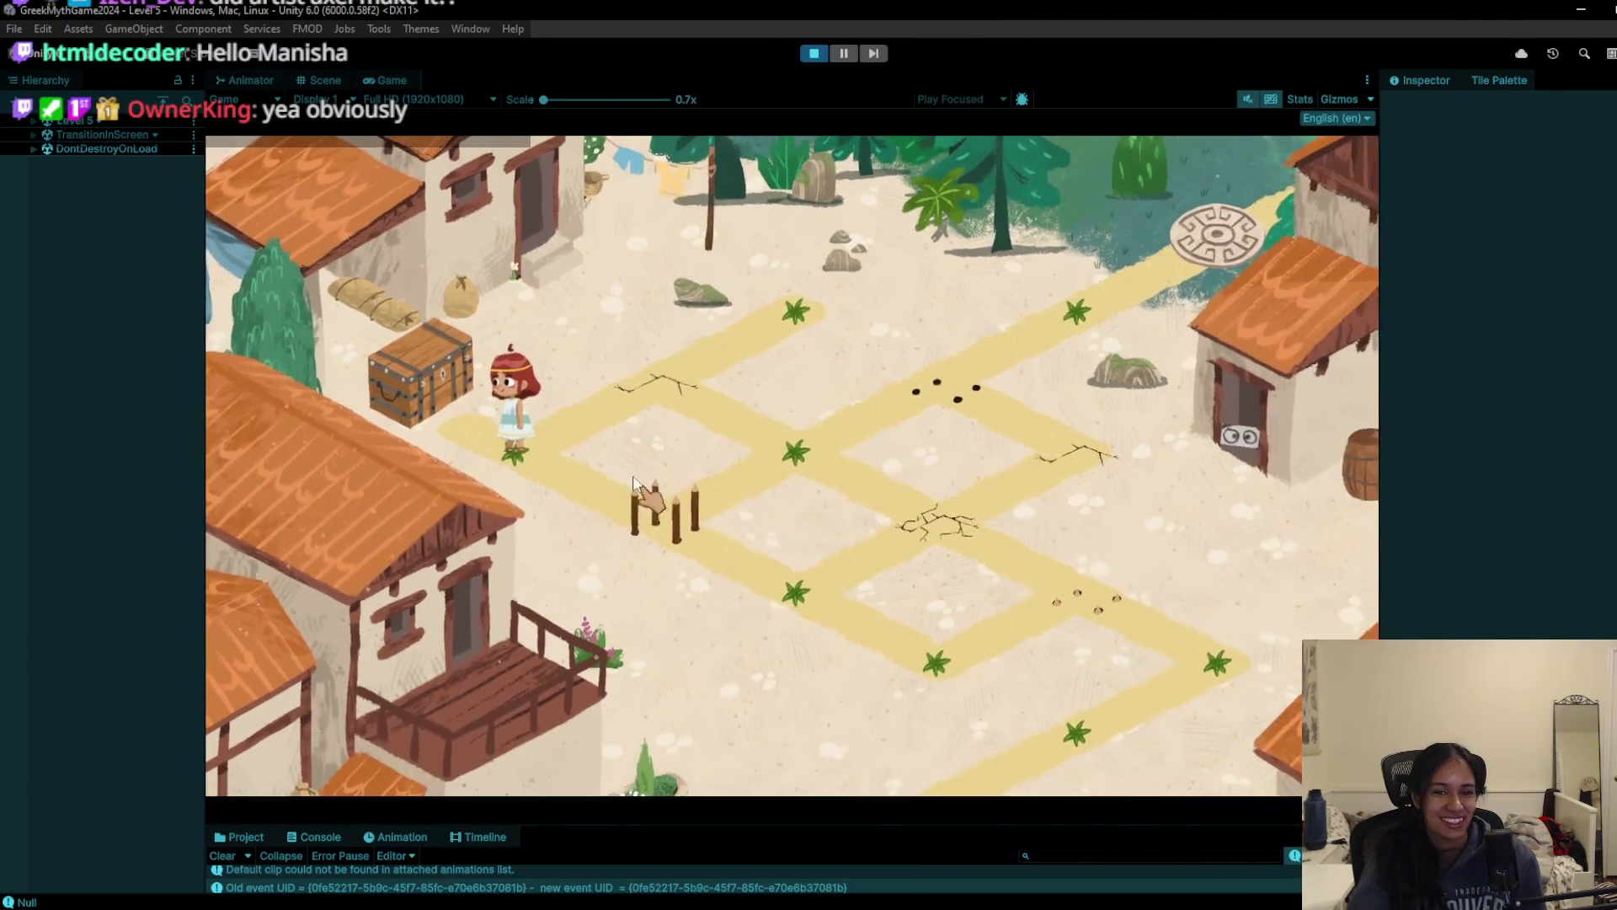
left_click(705, 437)
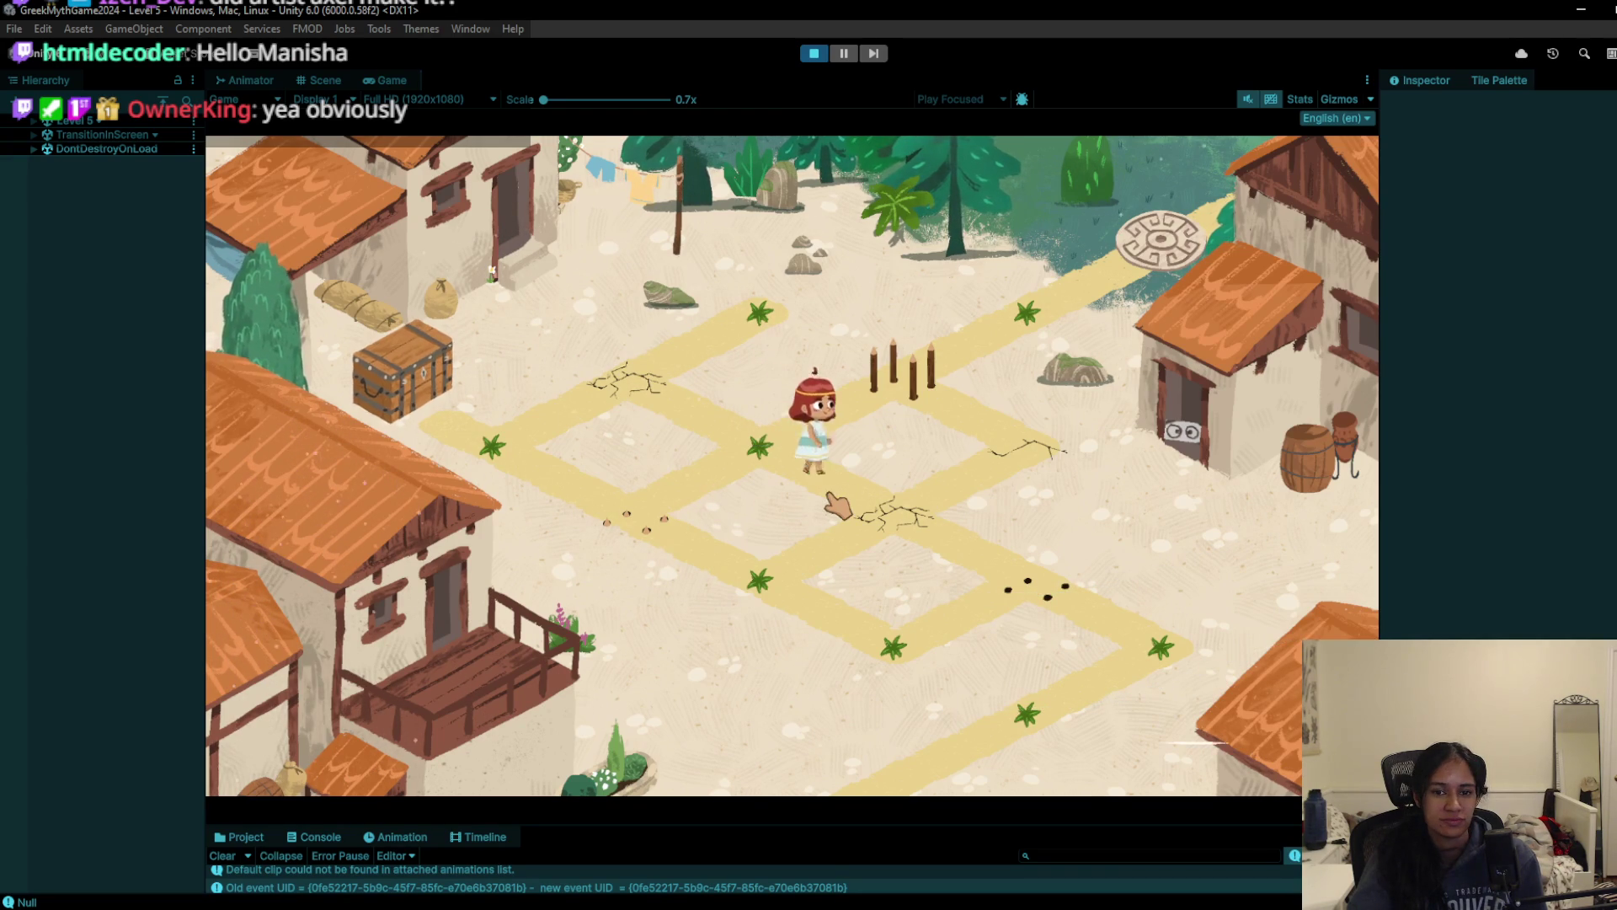
left_click(1005, 581)
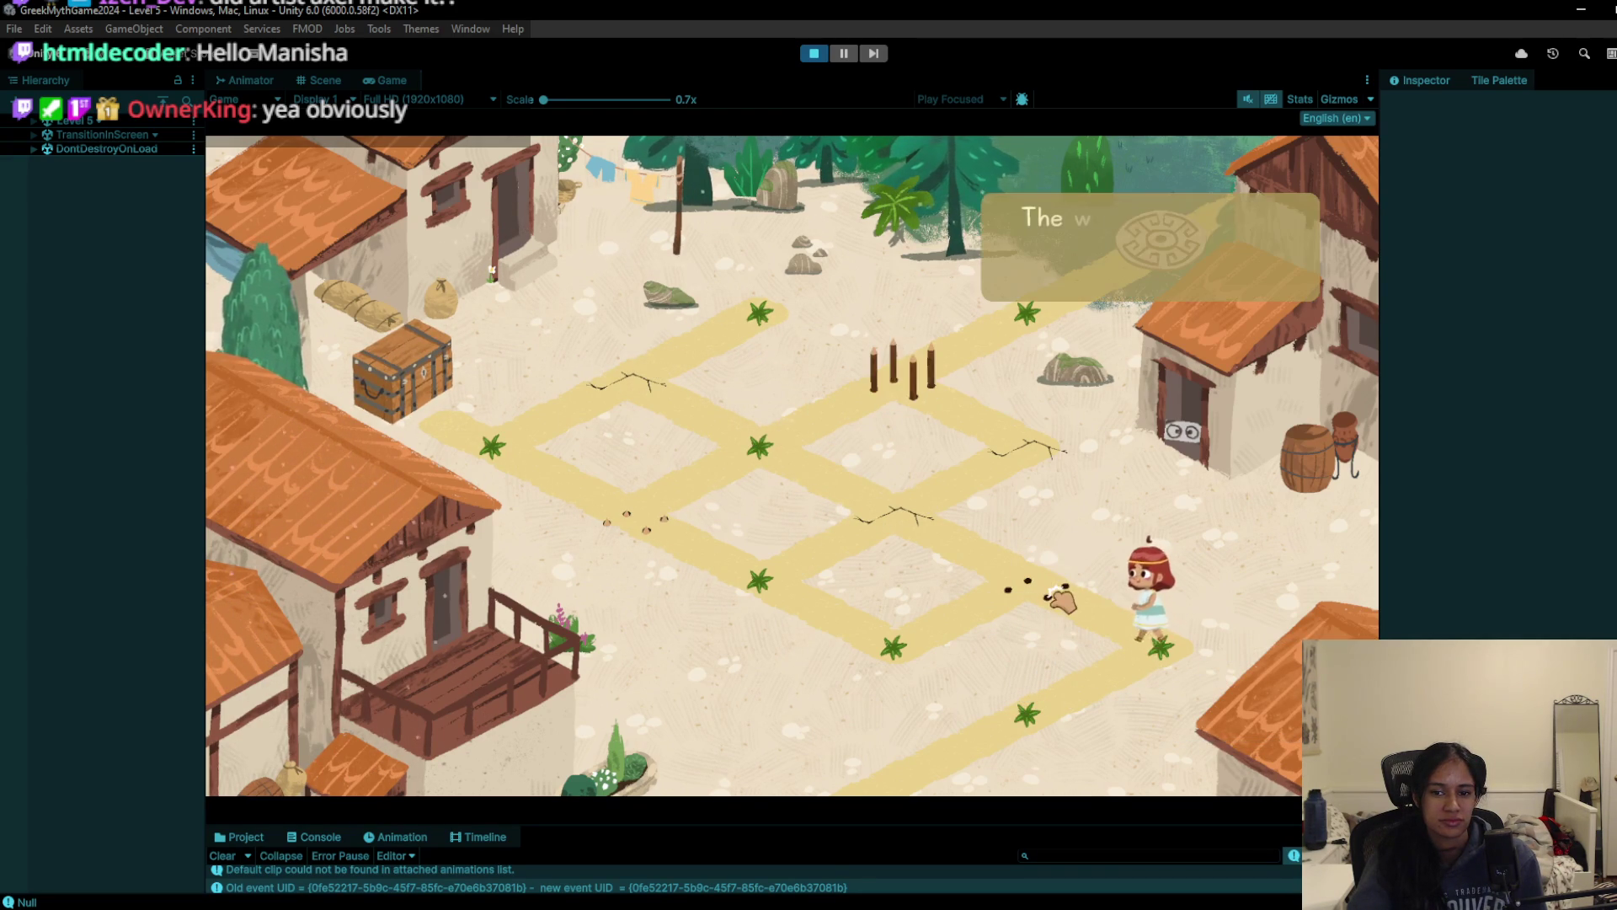
left_click(750, 581)
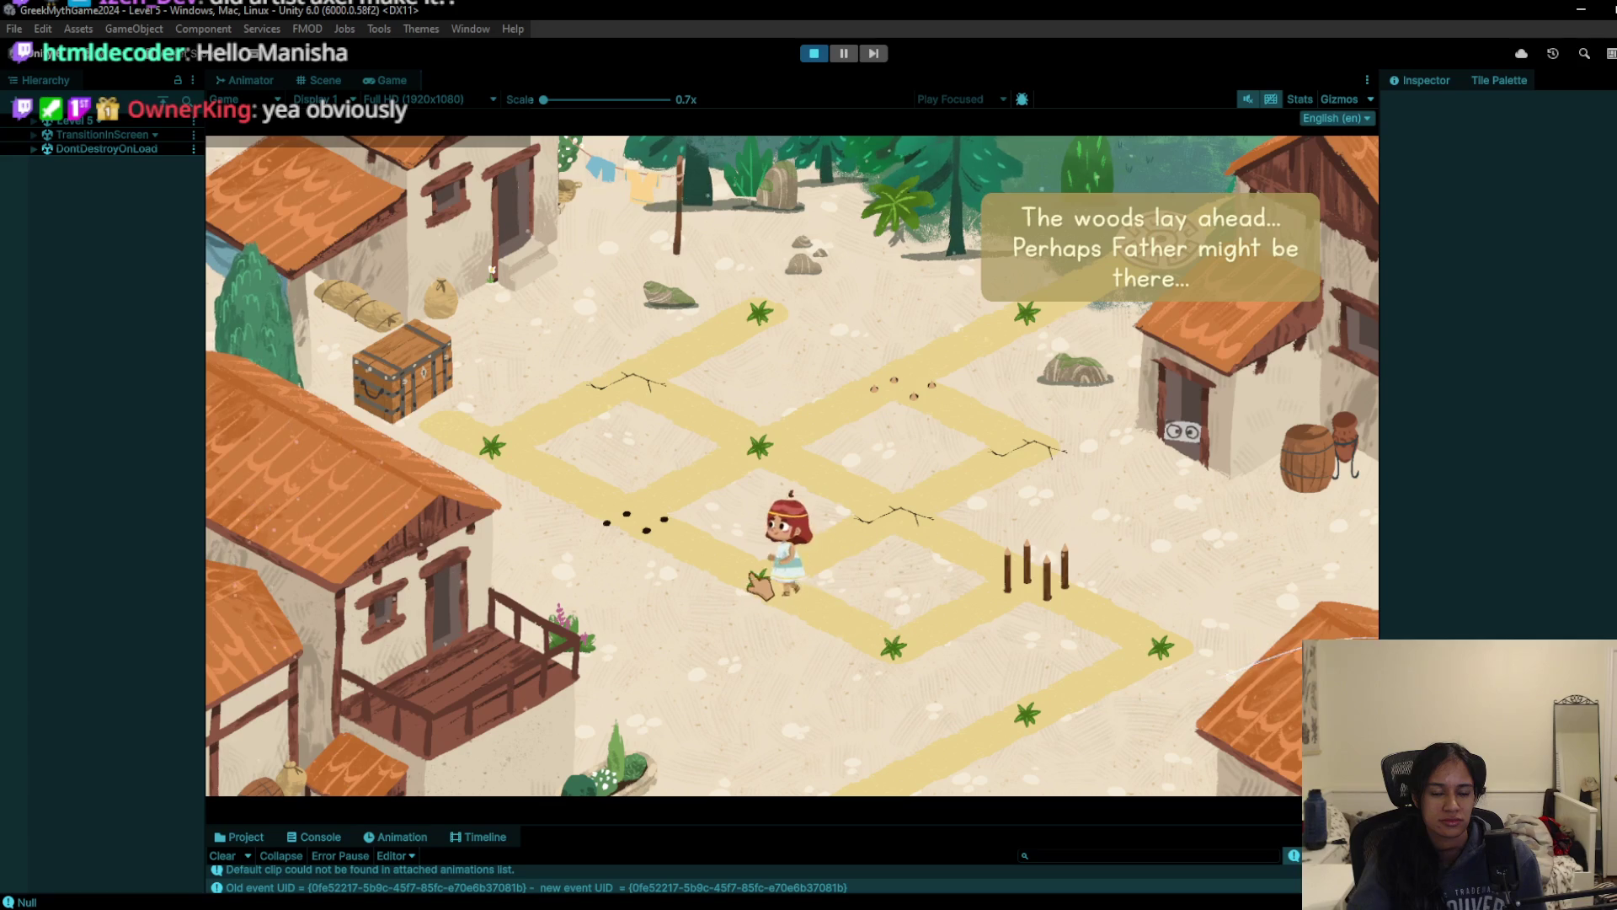
left_click(534, 483)
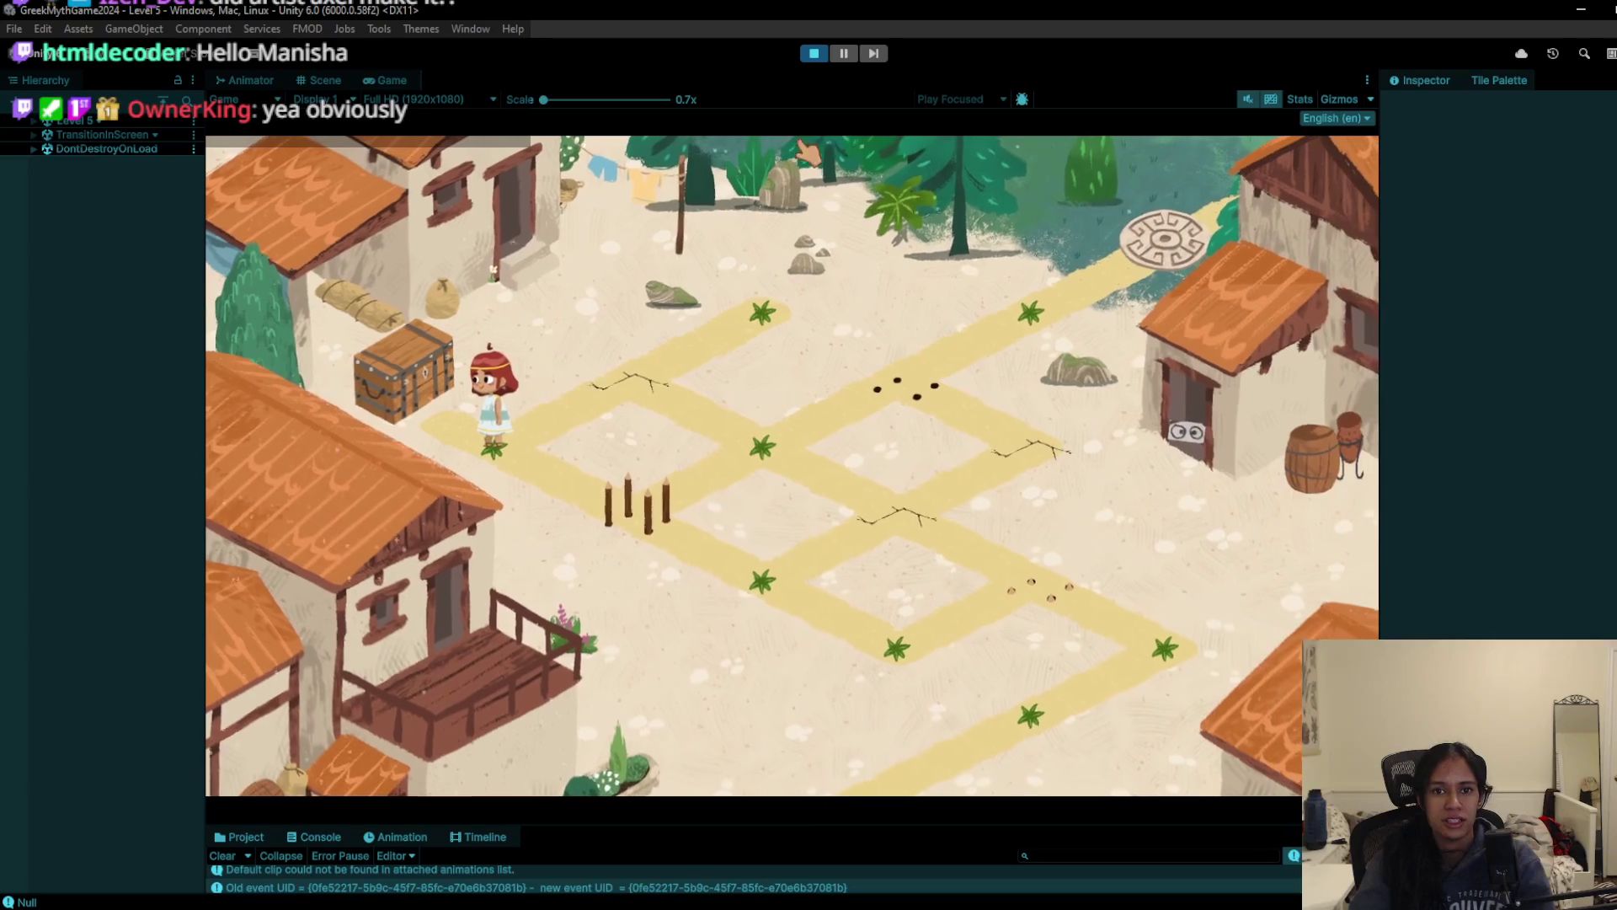
left_click(810, 54)
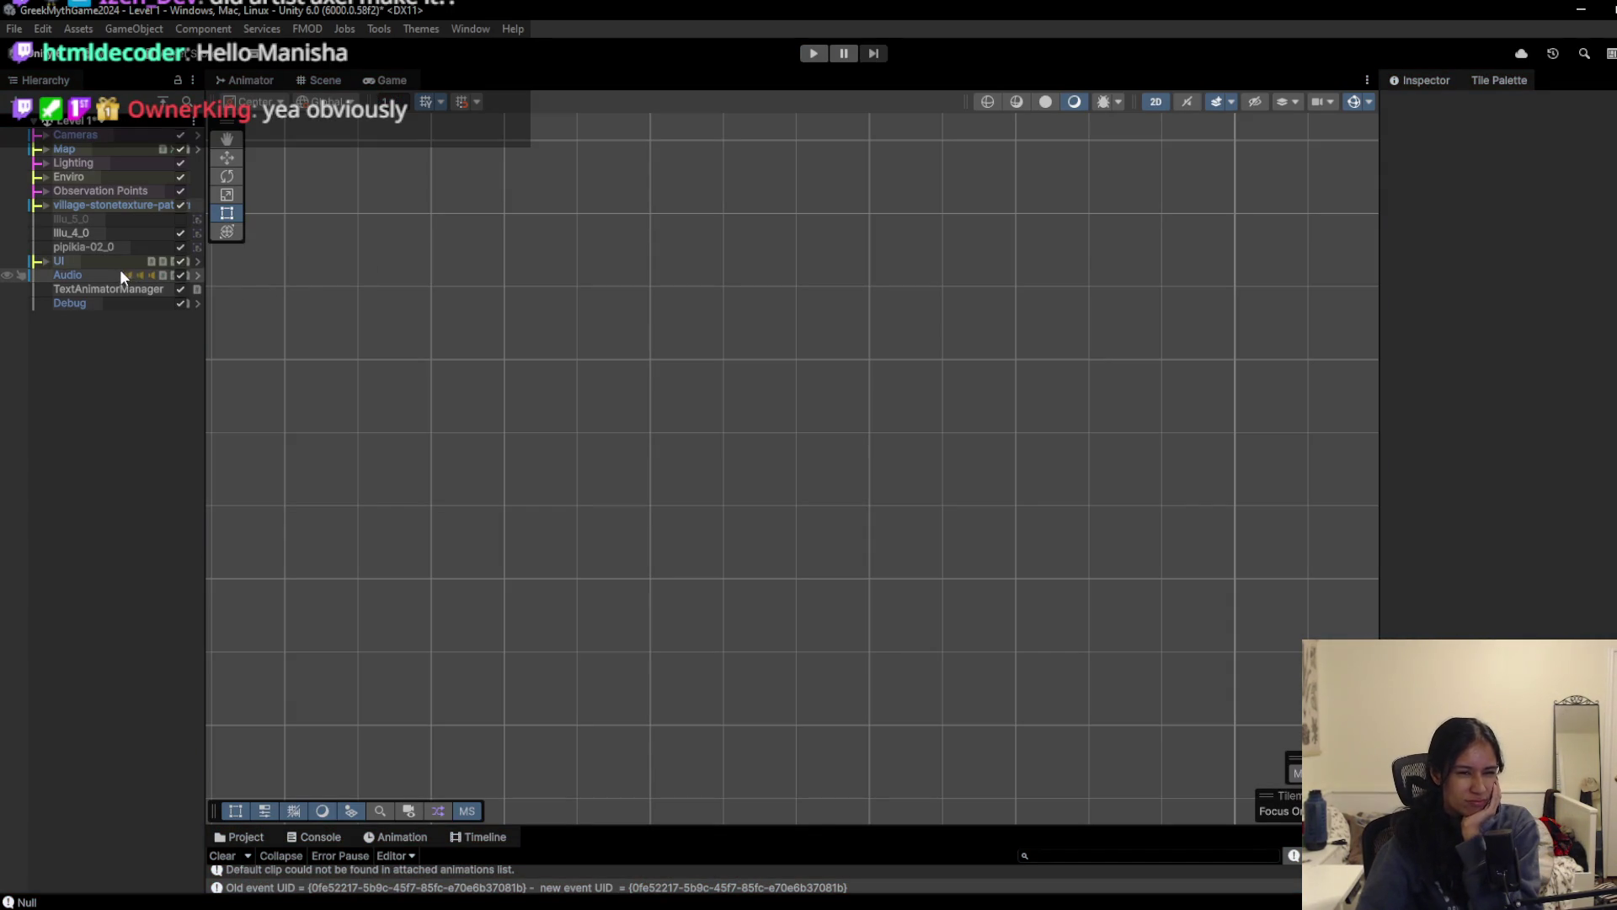
Step: Open the Level 7 scene, discarding Level 1's unsaved changes, and start playtesting it
left_click(53, 121)
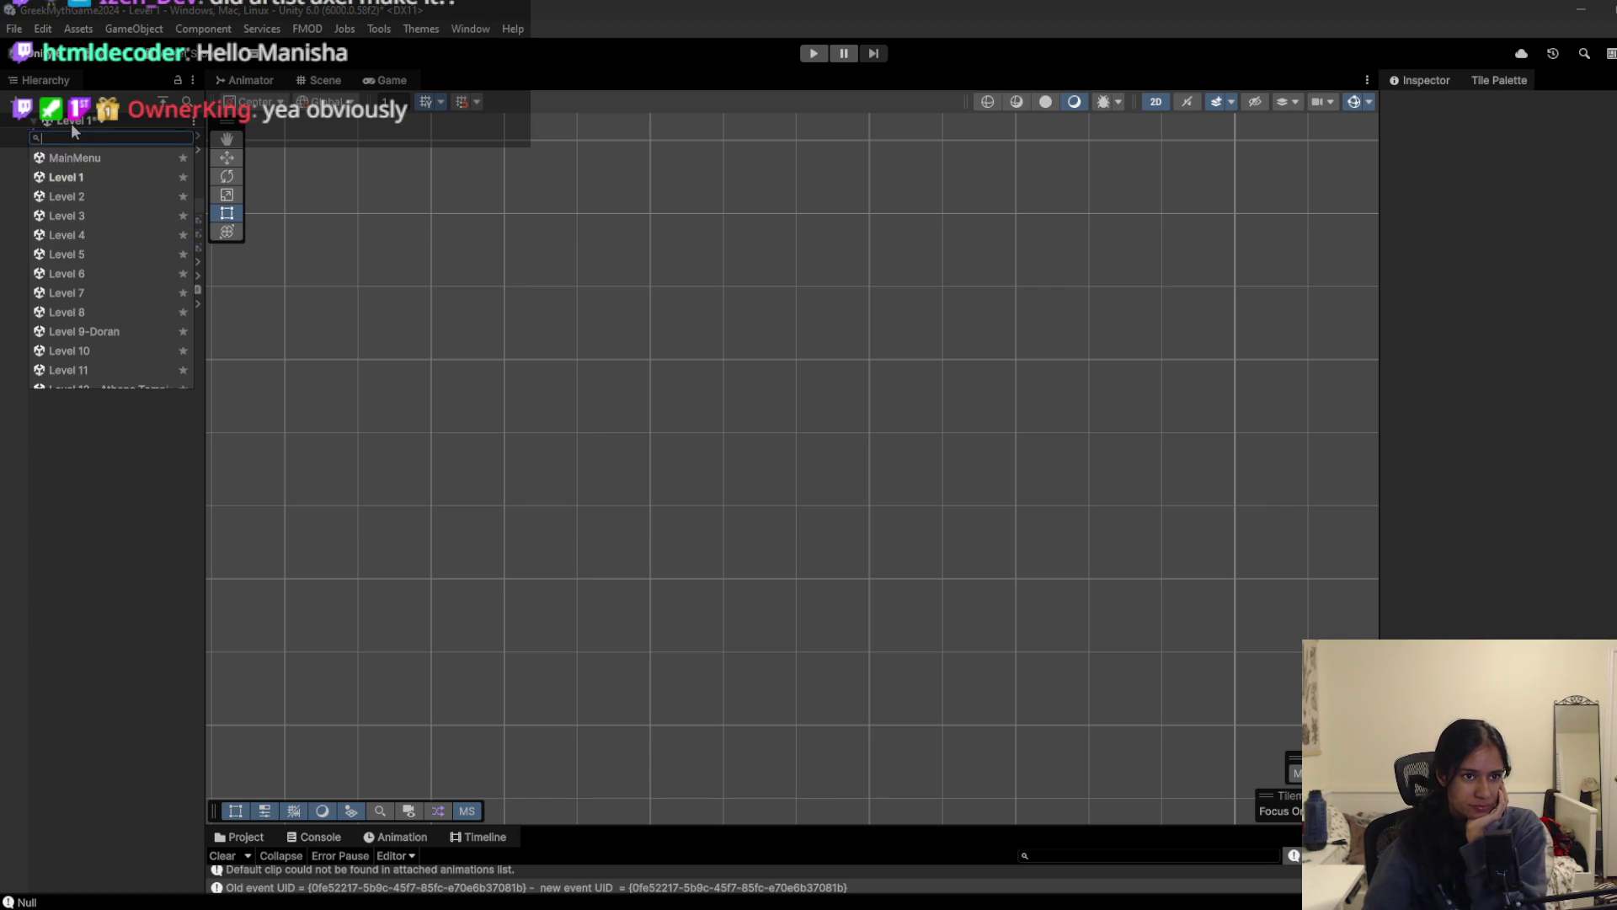
left_click(91, 291)
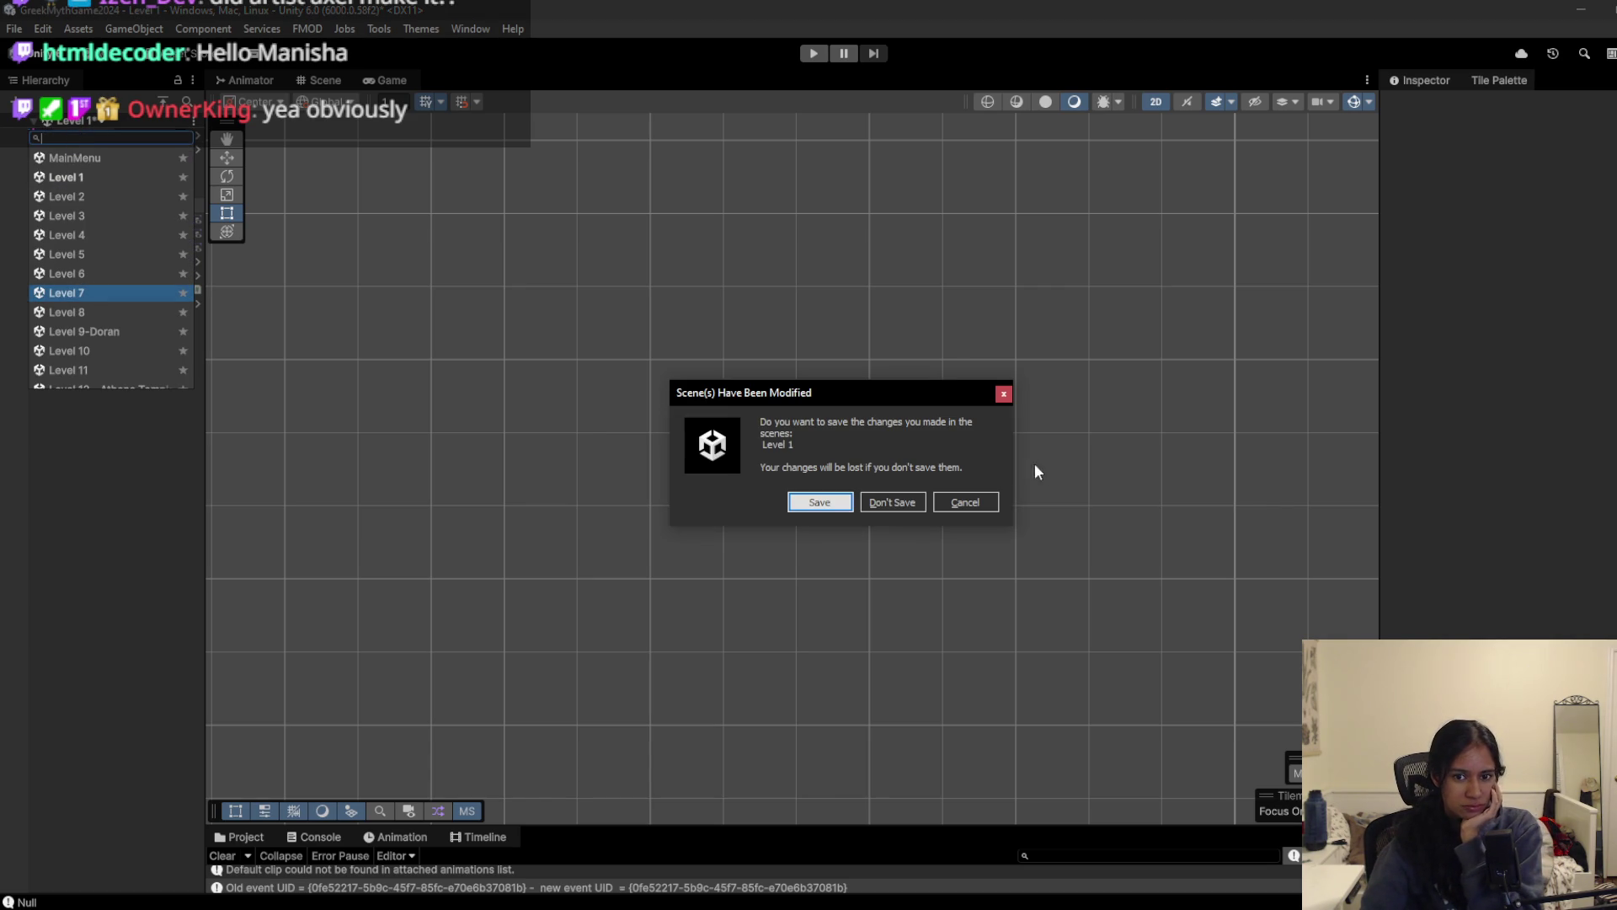
left_click(891, 498)
left_click(818, 57)
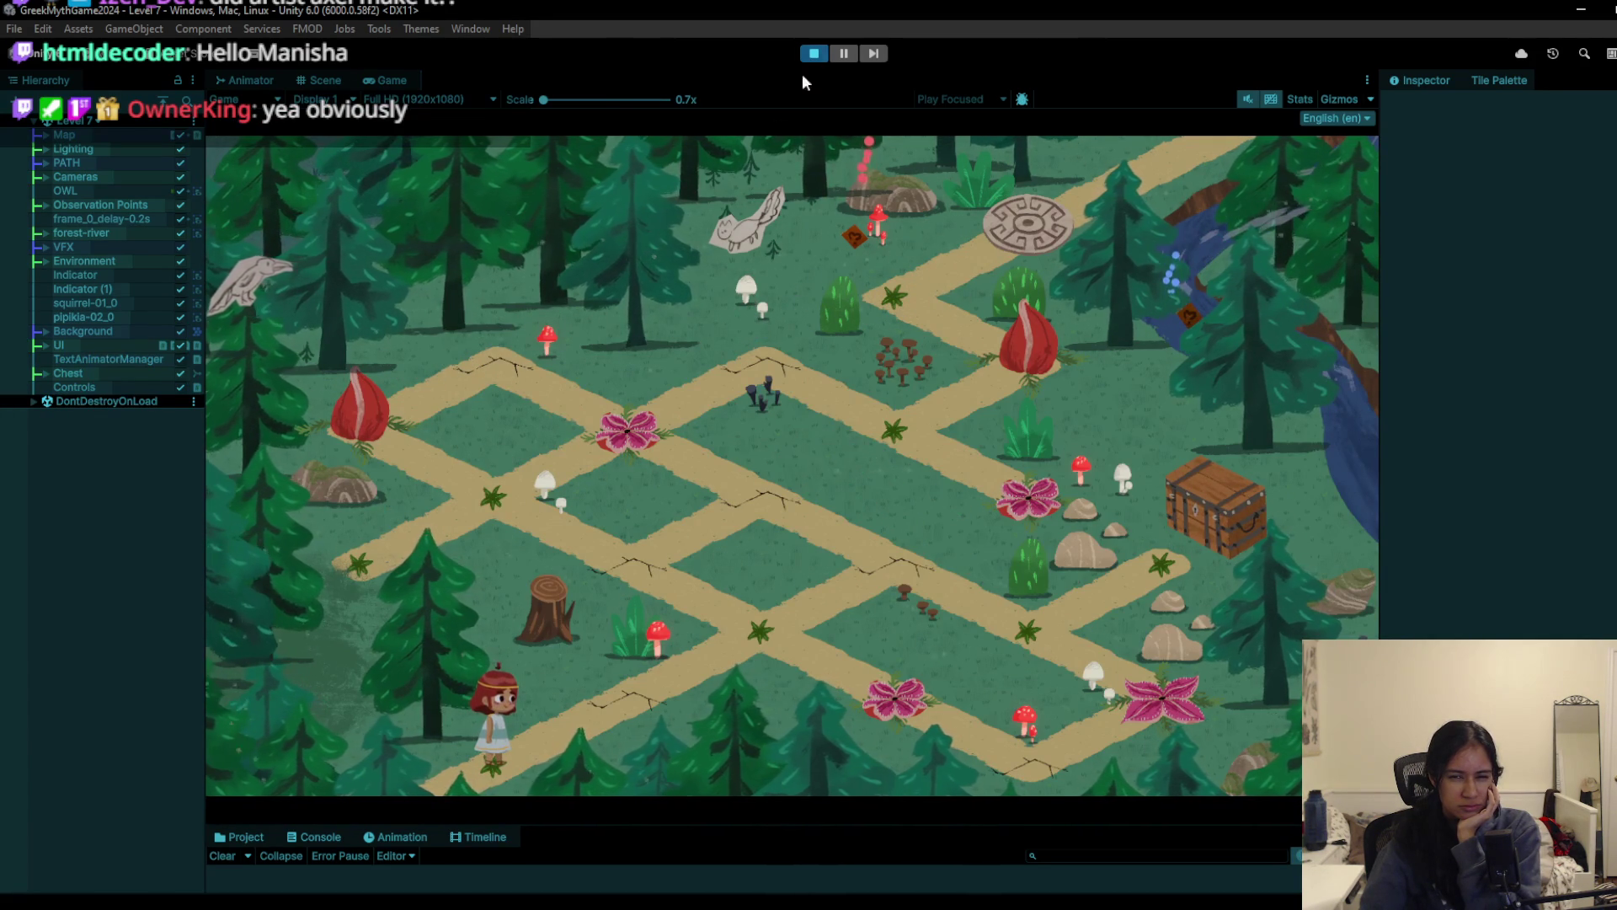
Step: Walk the girl along the path tiles, dismiss the Relic Found banner, and continue past the chest
left_click(767, 647)
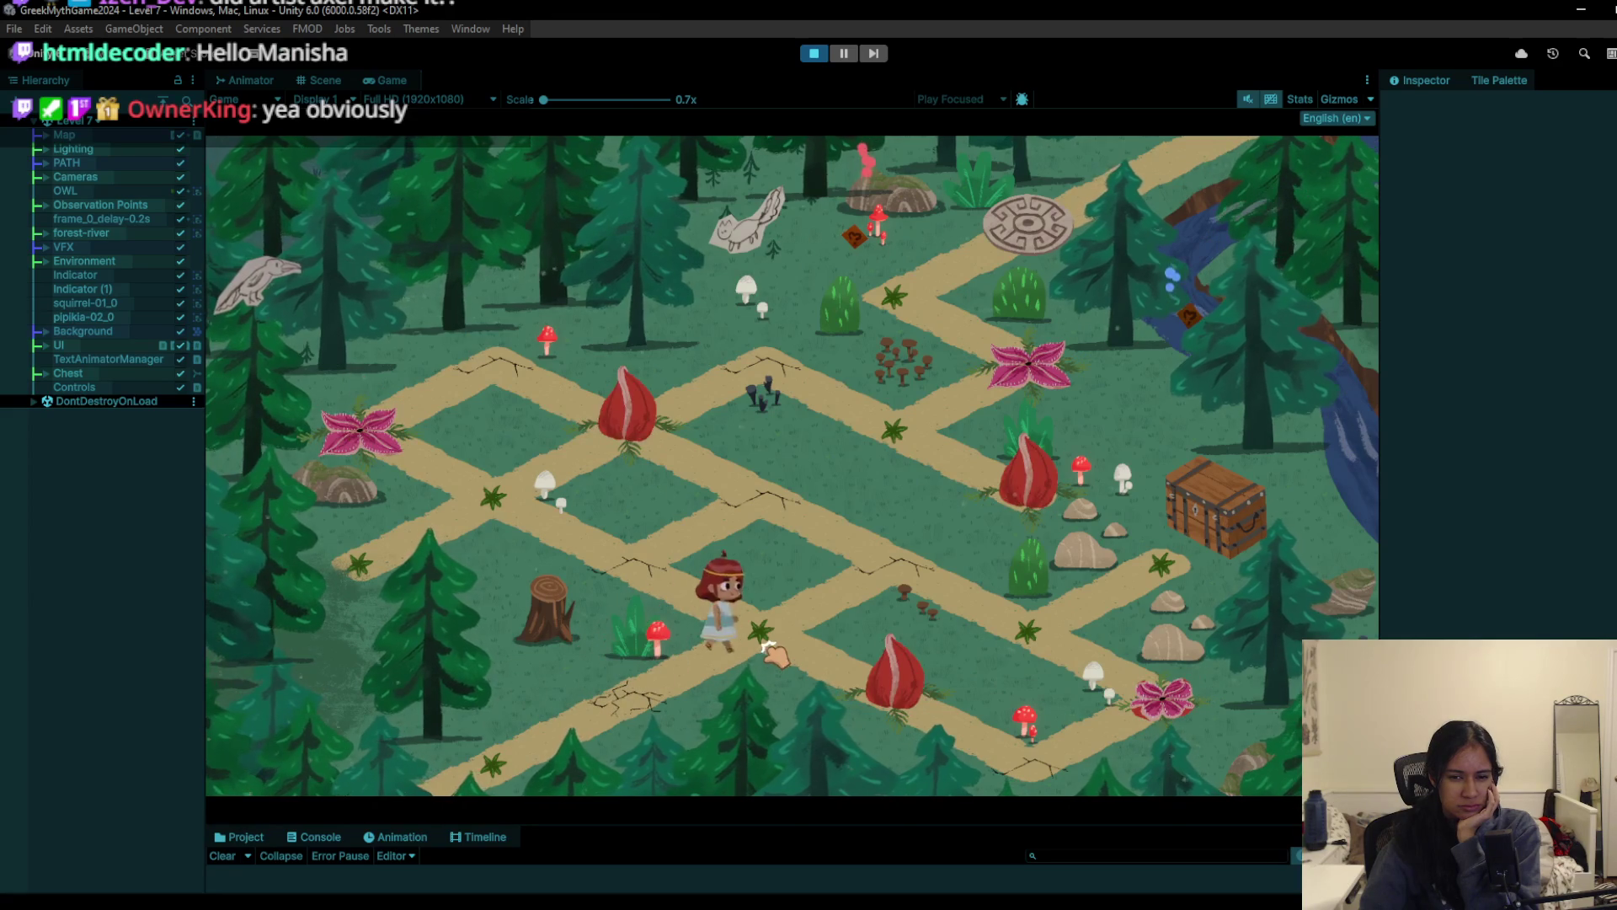
left_click(824, 653)
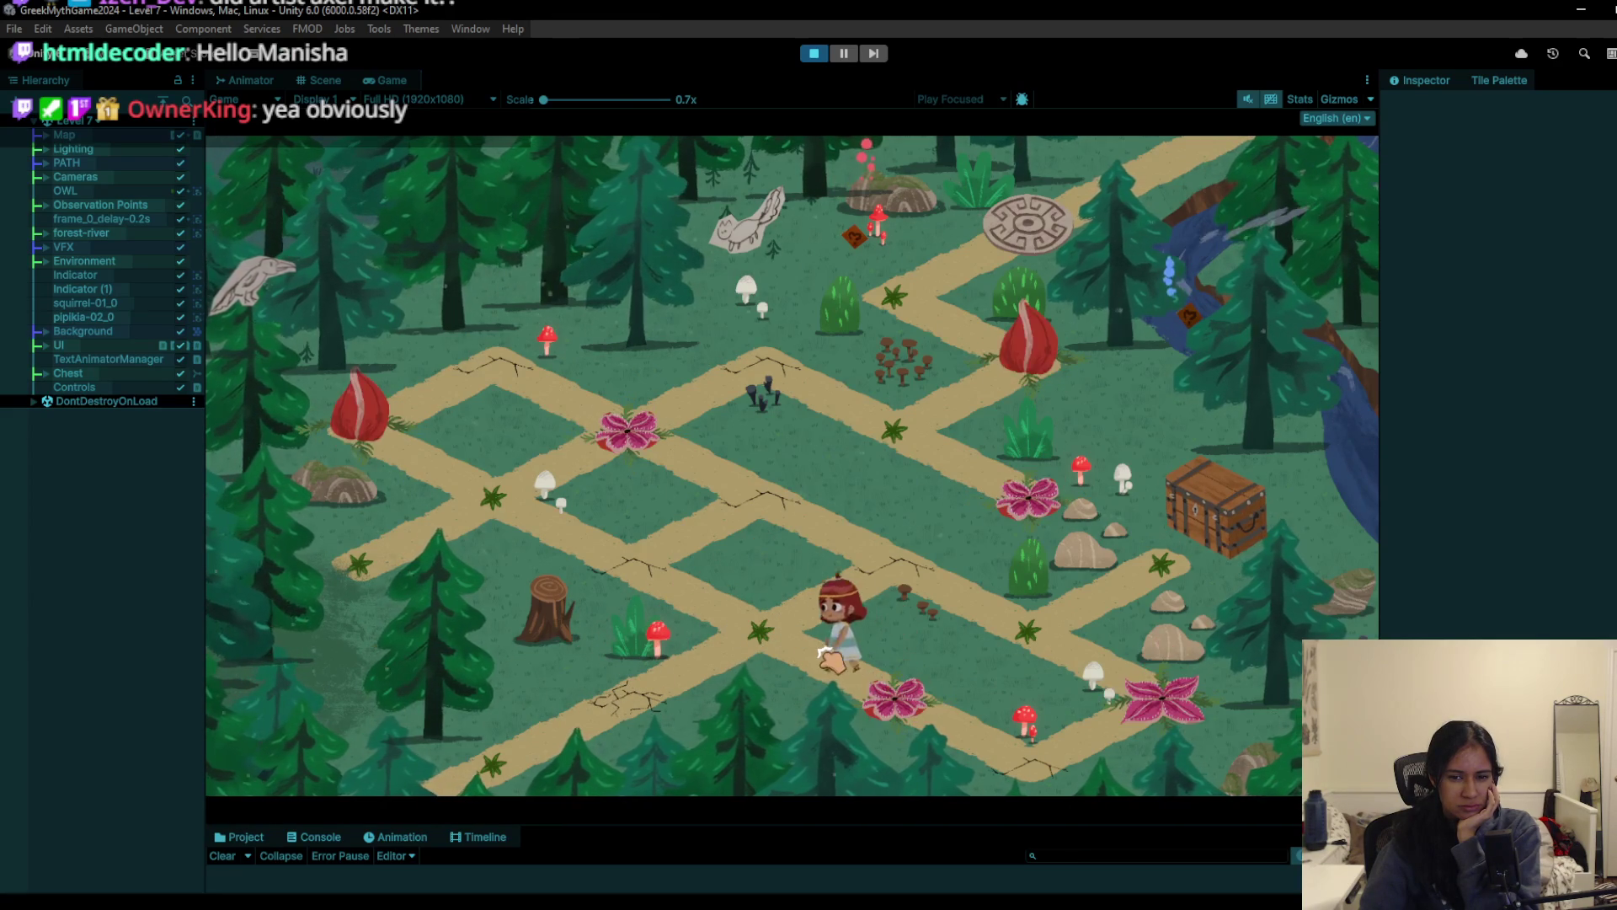
left_click(781, 678)
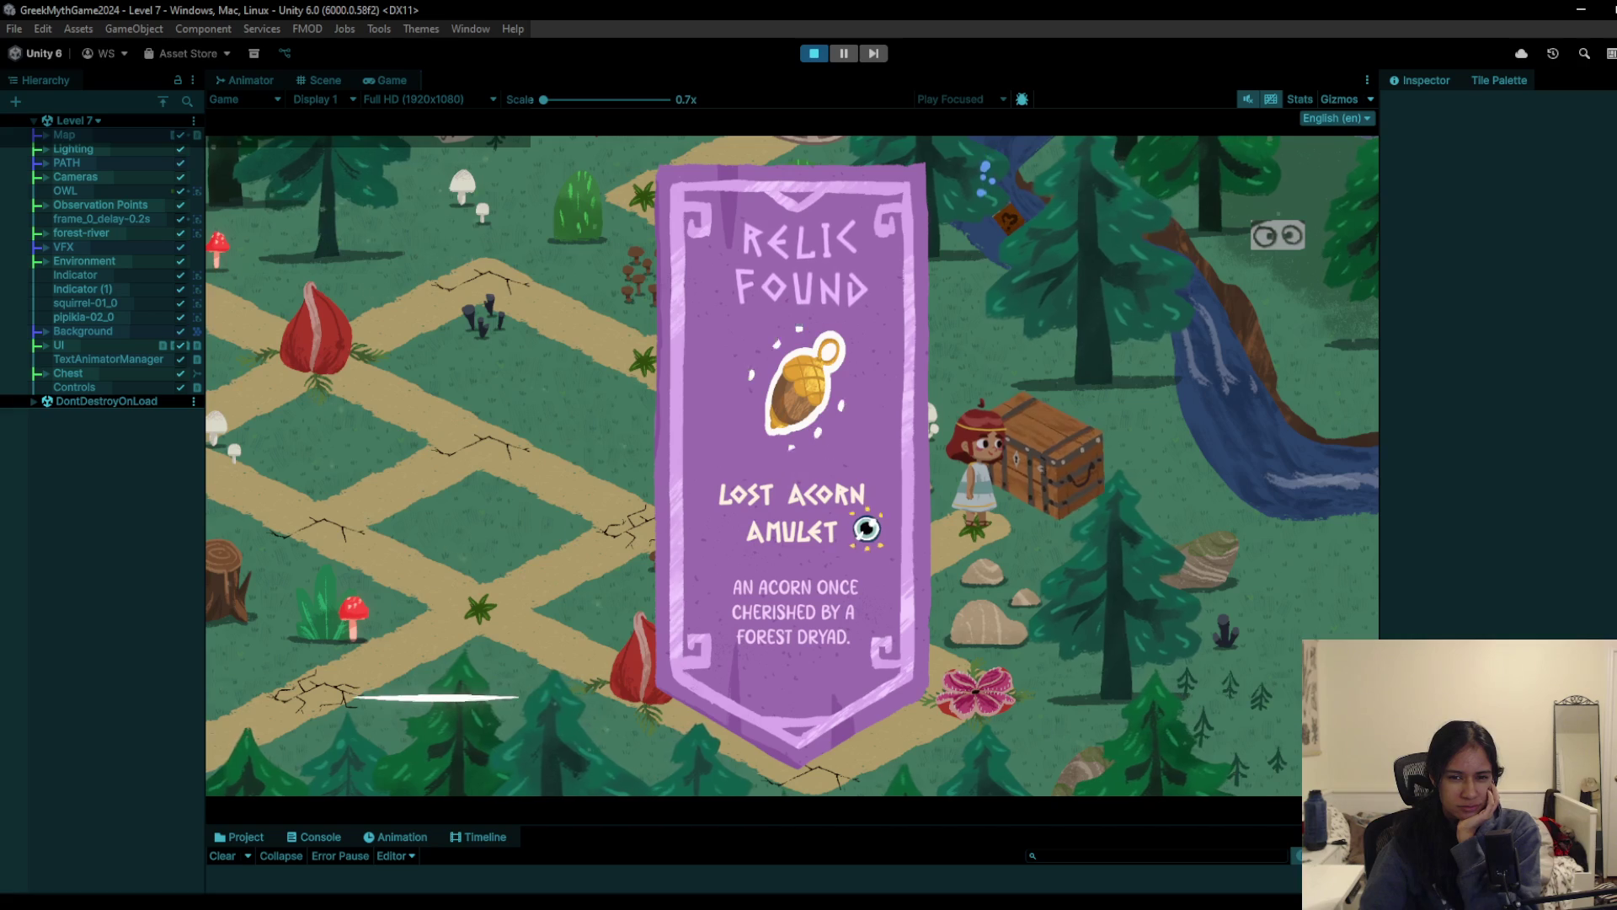
left_click(887, 554)
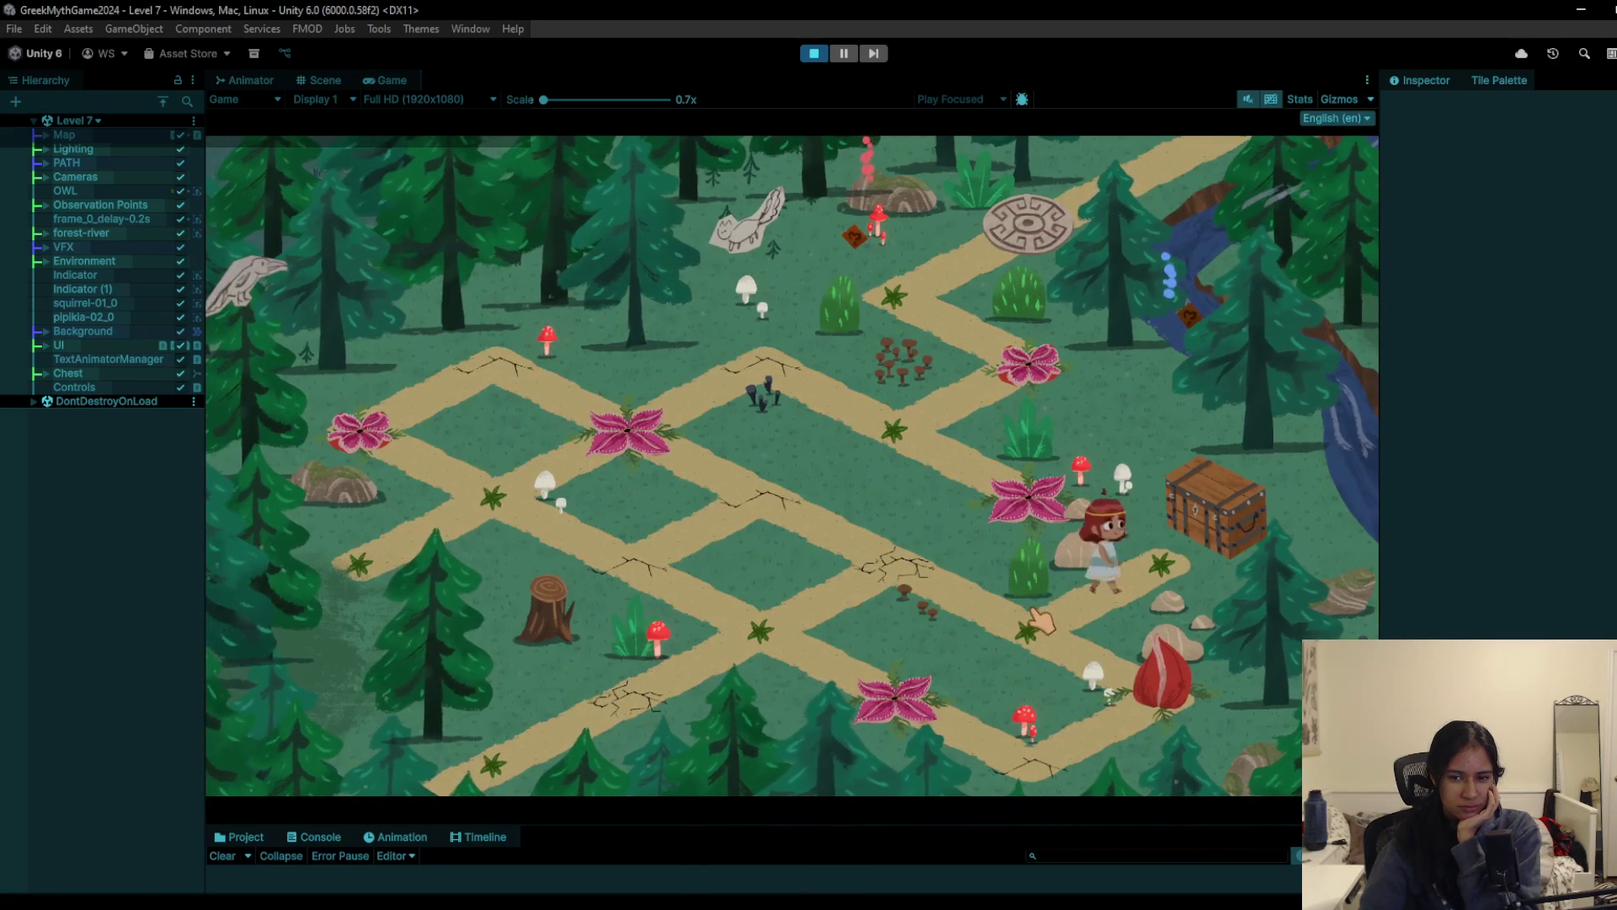
left_click(1032, 614)
left_click(1123, 657)
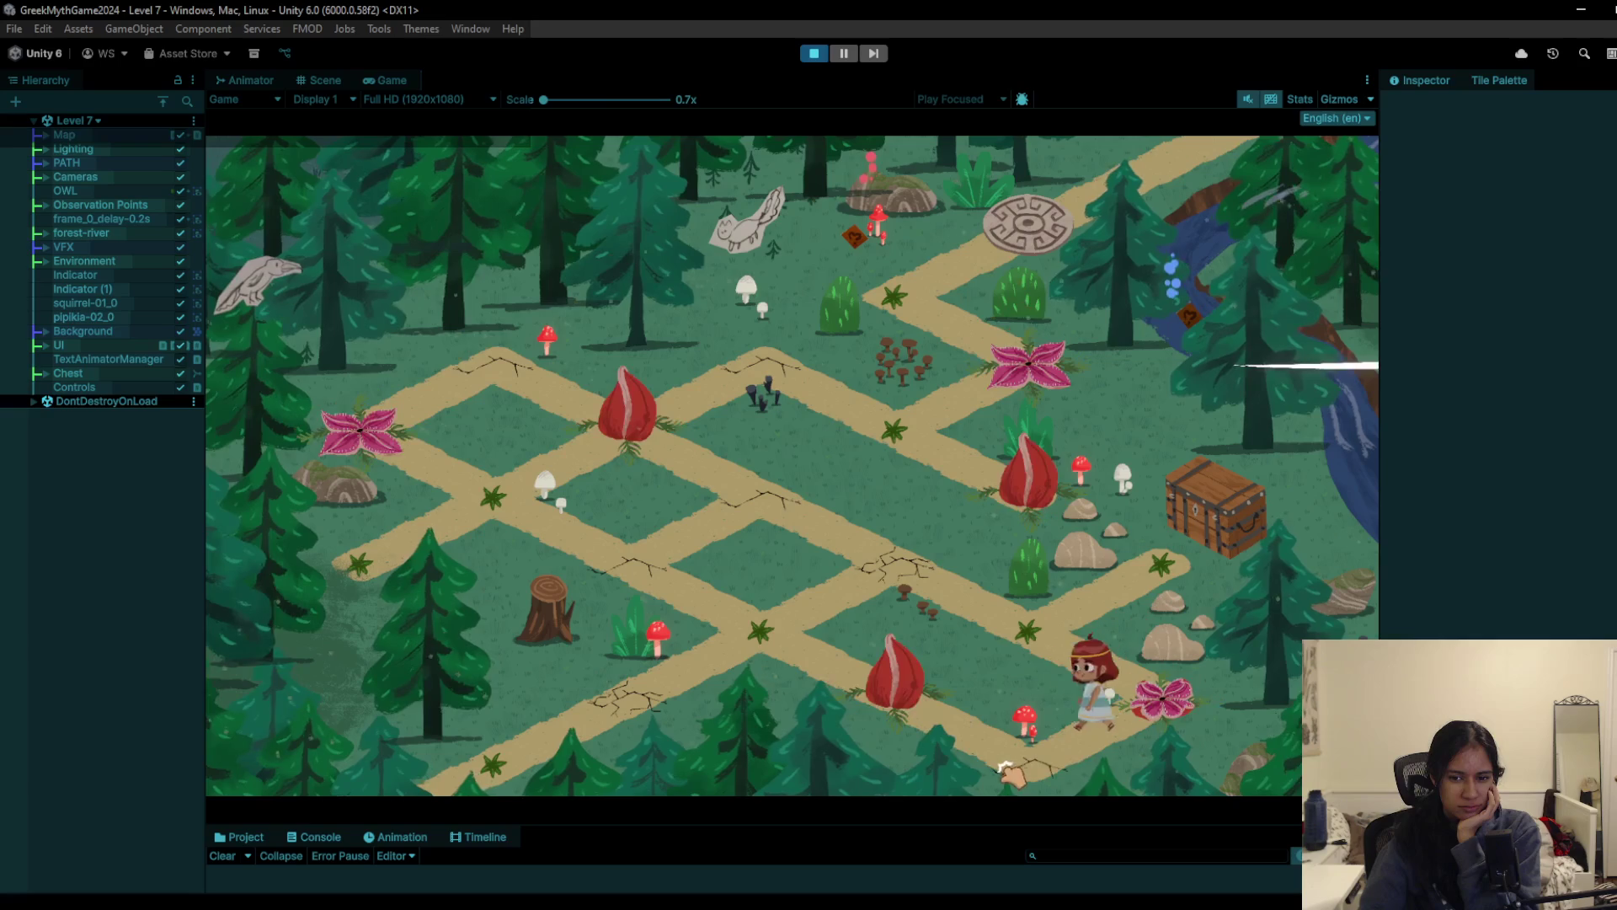
left_click(886, 685)
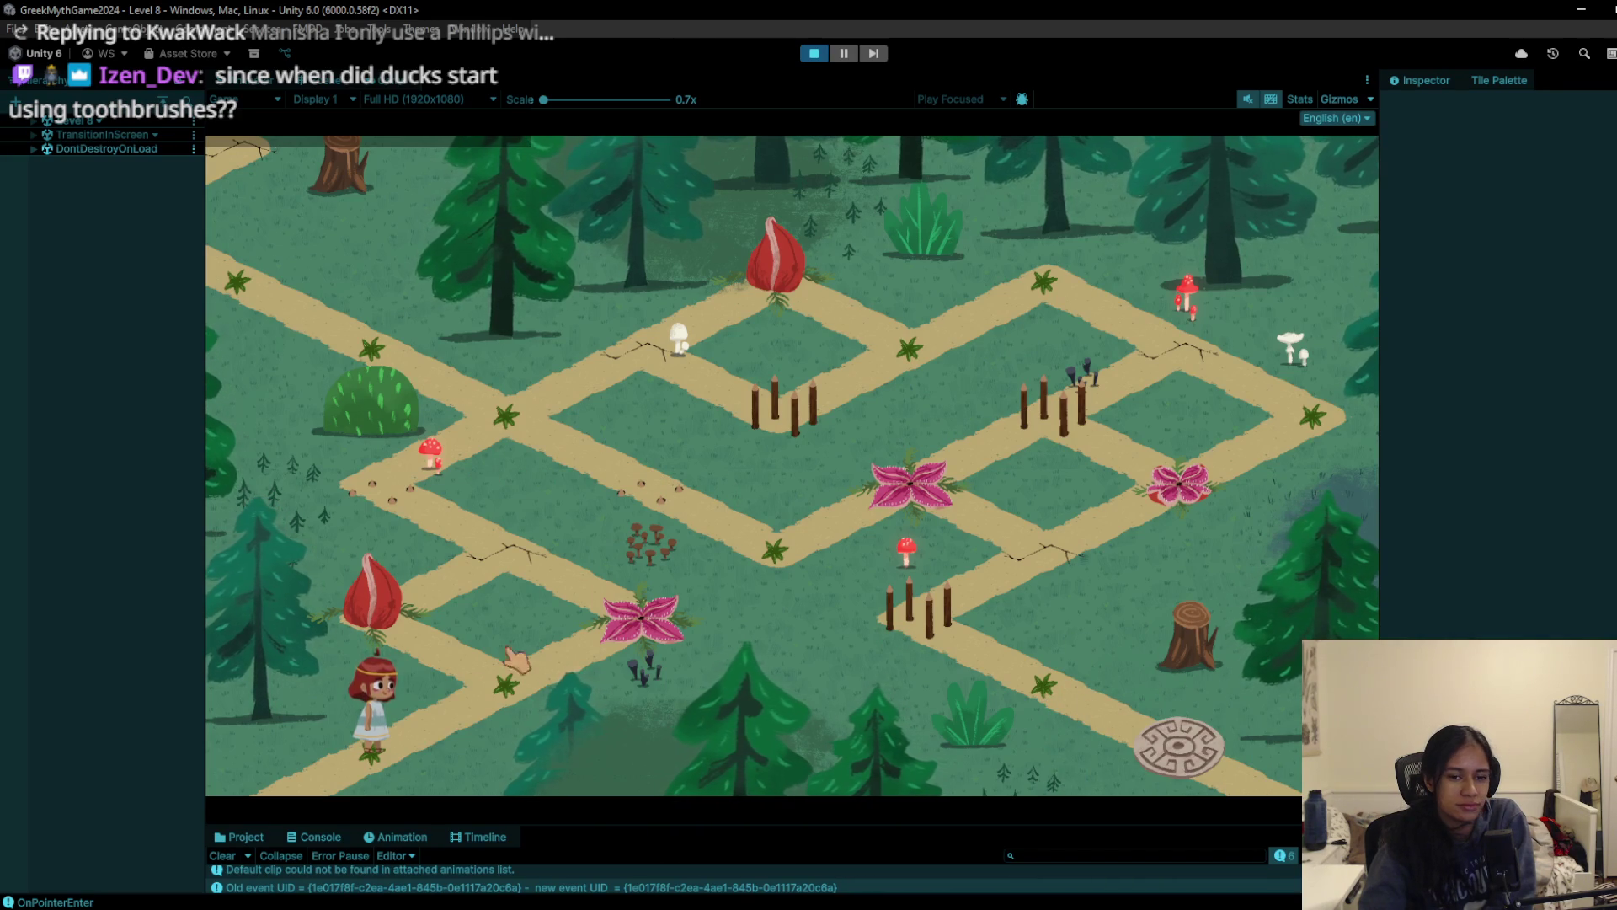
Step: Walk the girl up the diagonal path past the pink flower tile, then stop the playtest
left_click(504, 684)
left_click(509, 695)
left_click(520, 567)
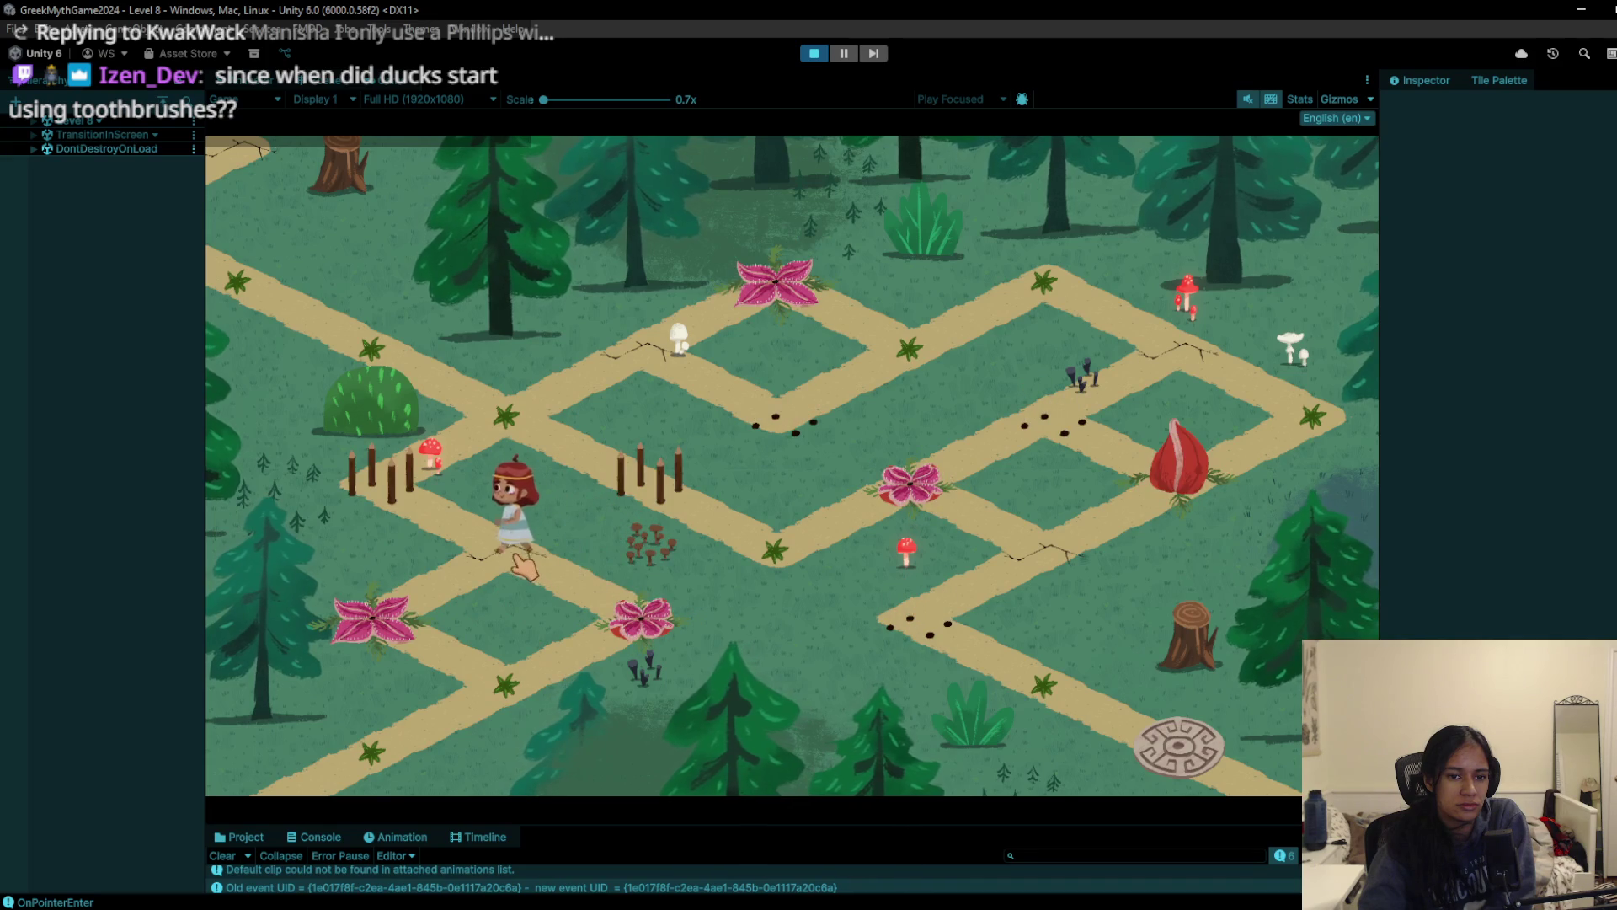
left_click(500, 433)
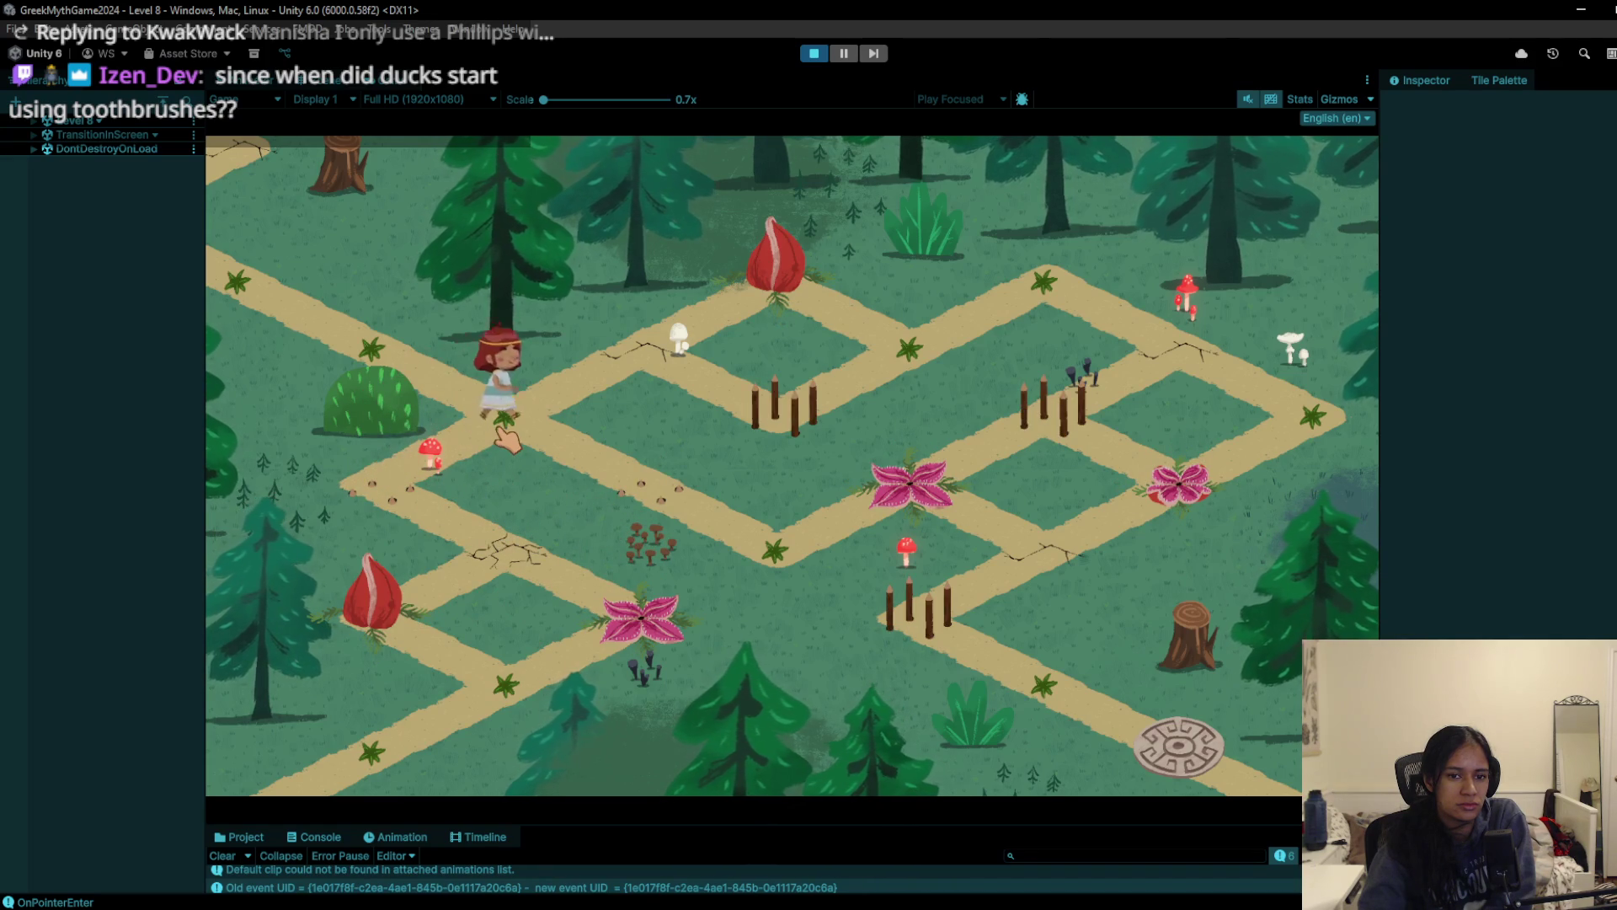
left_click(604, 379)
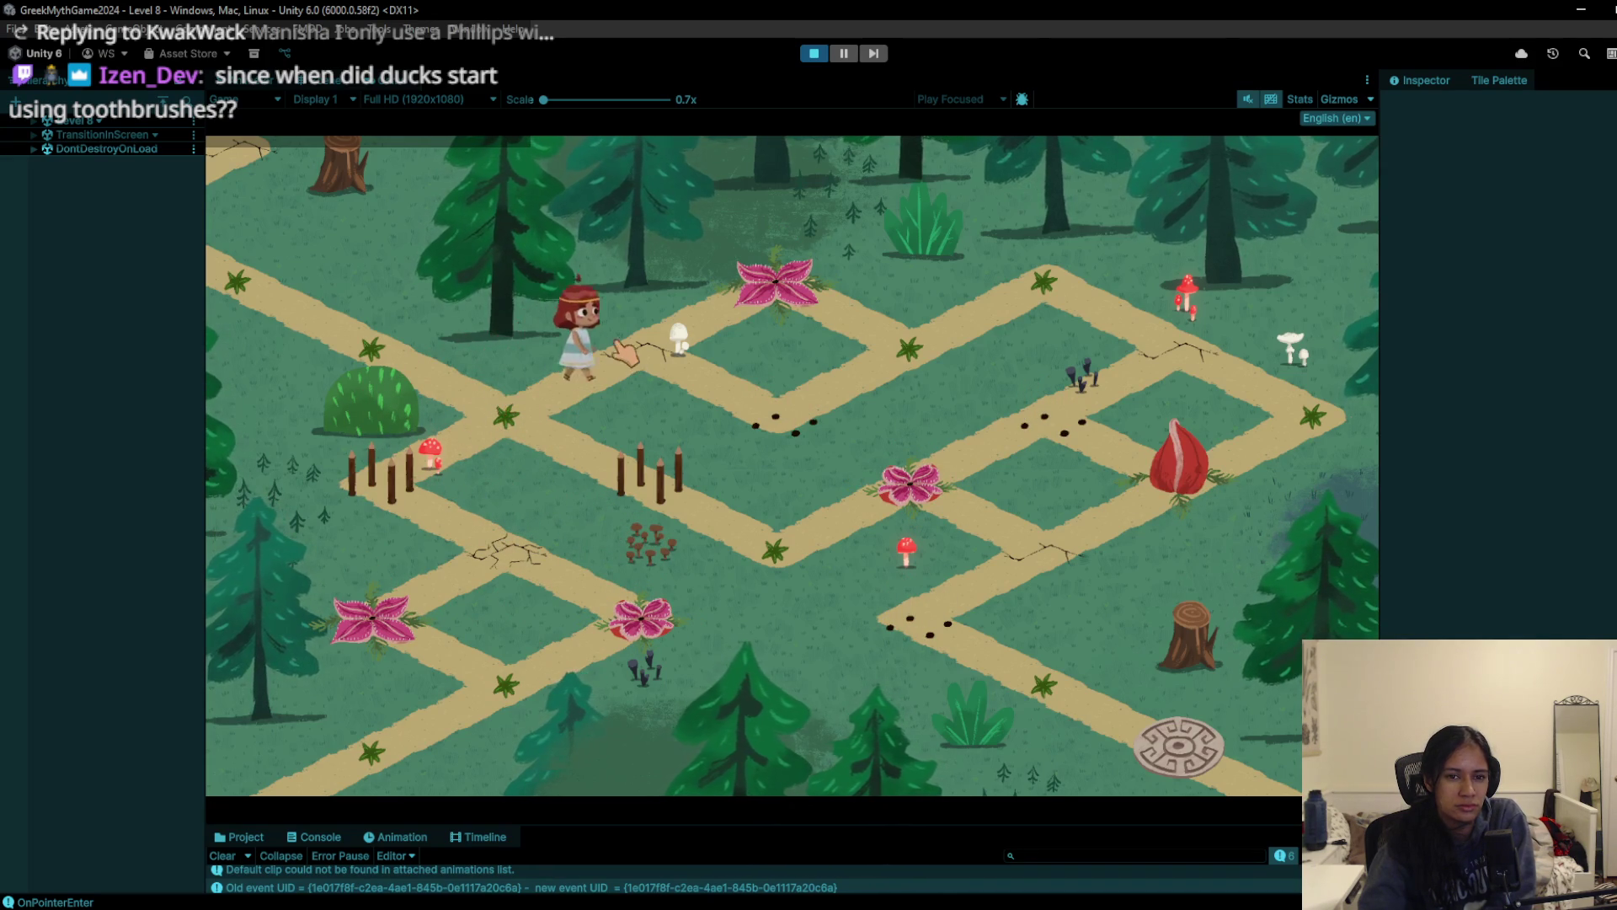
left_click(814, 53)
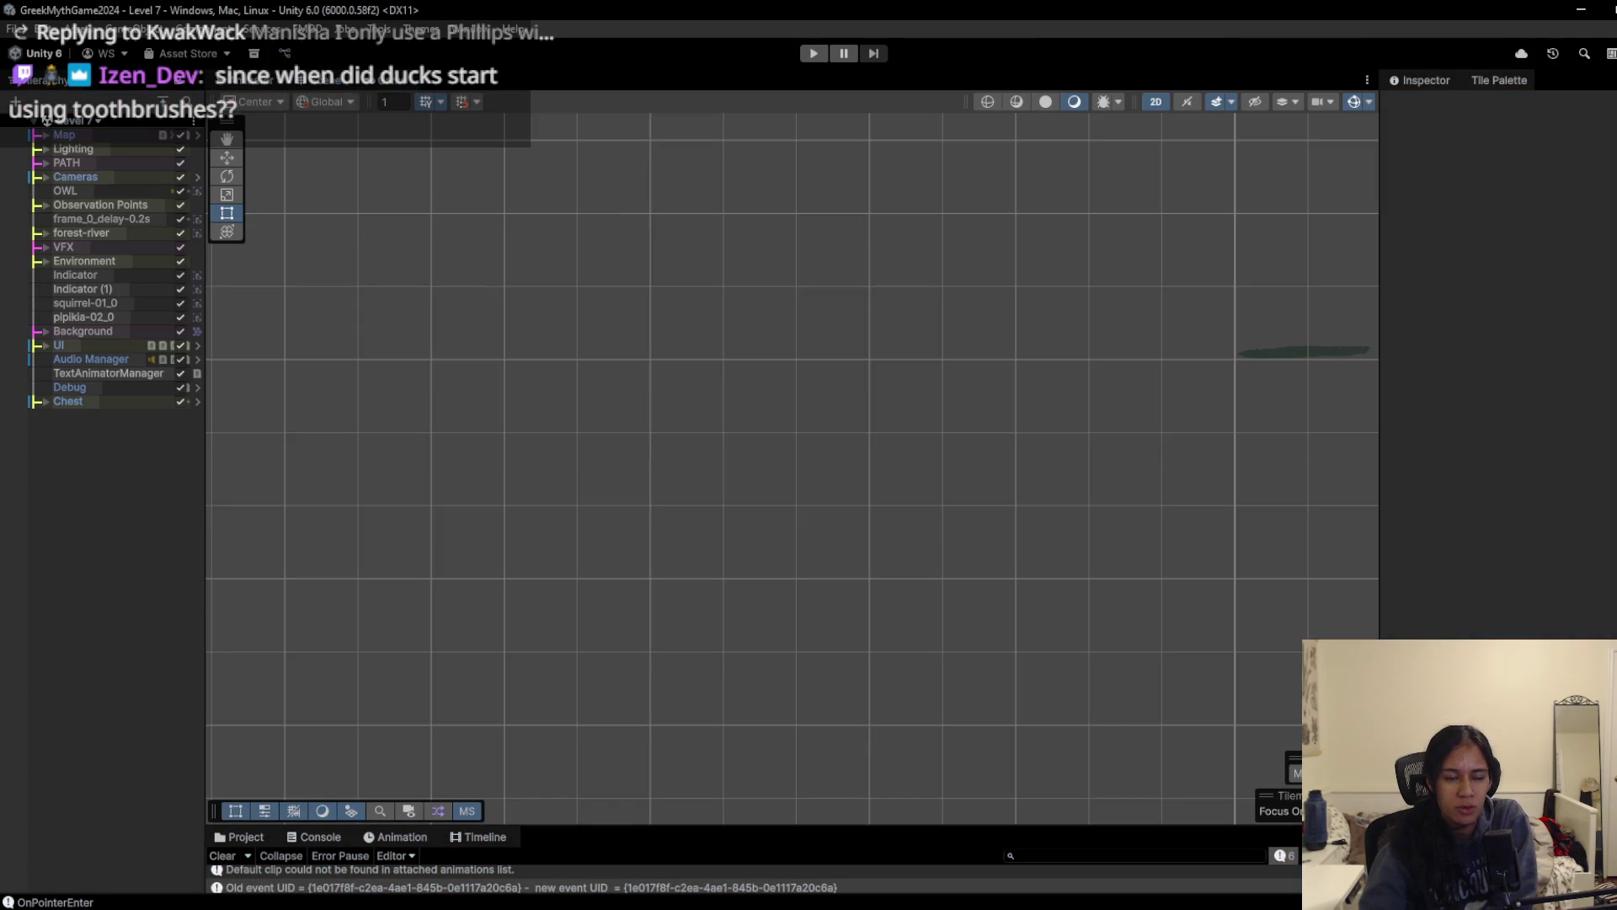
Step: Enlarge the bottom panel, show the Project assets with the search filter cleared, then switch to Notepad
left_click(533, 907)
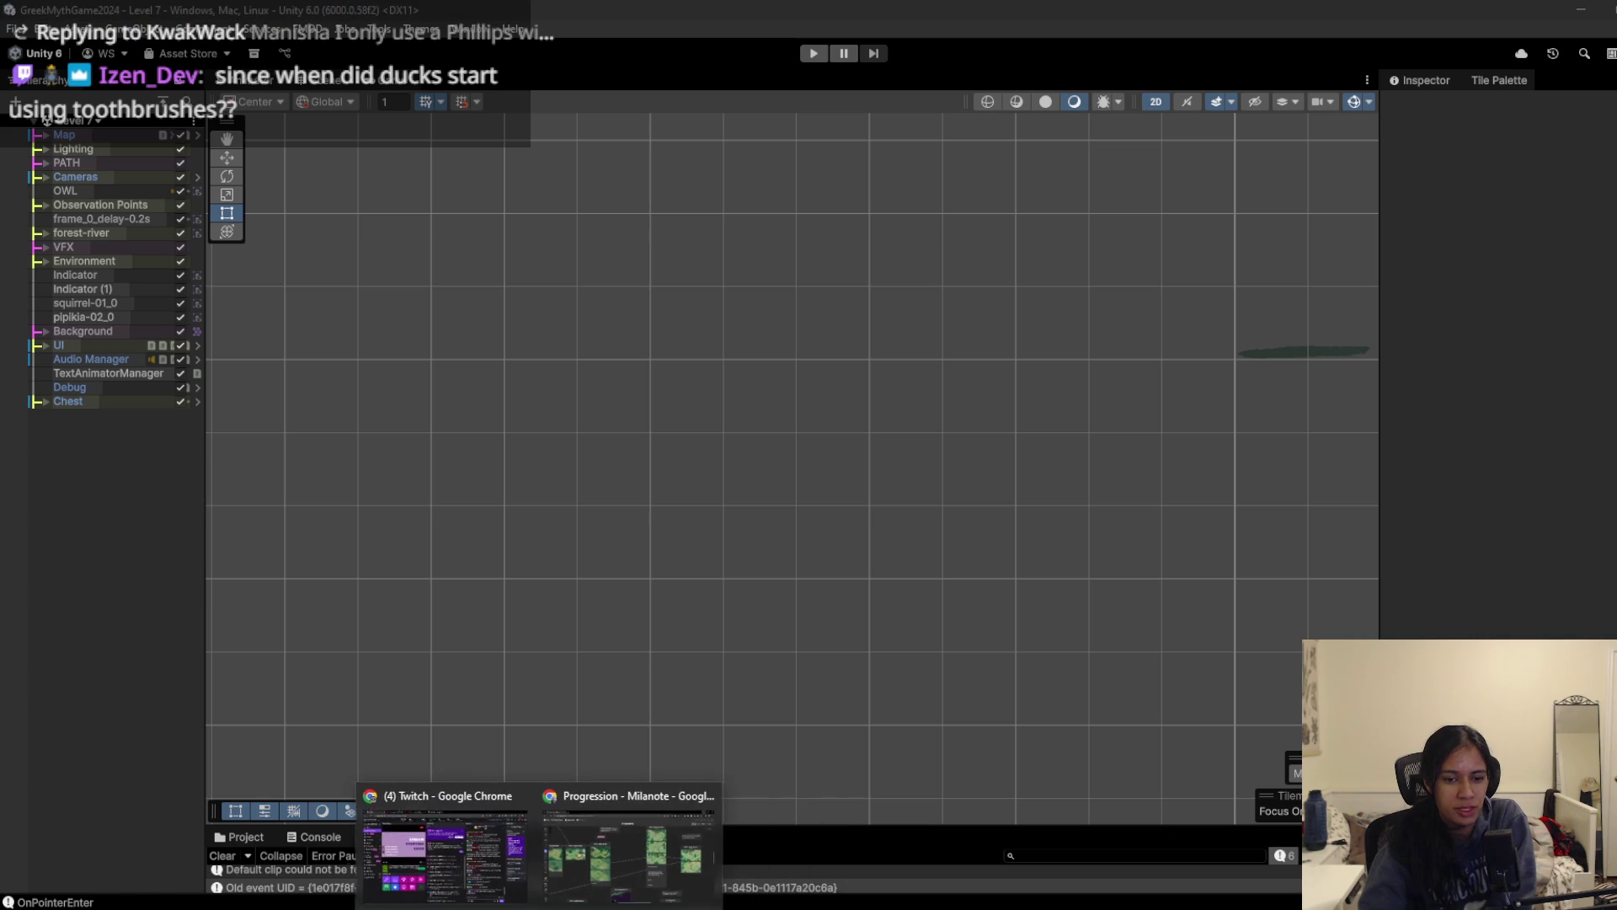
left_click(129, 609)
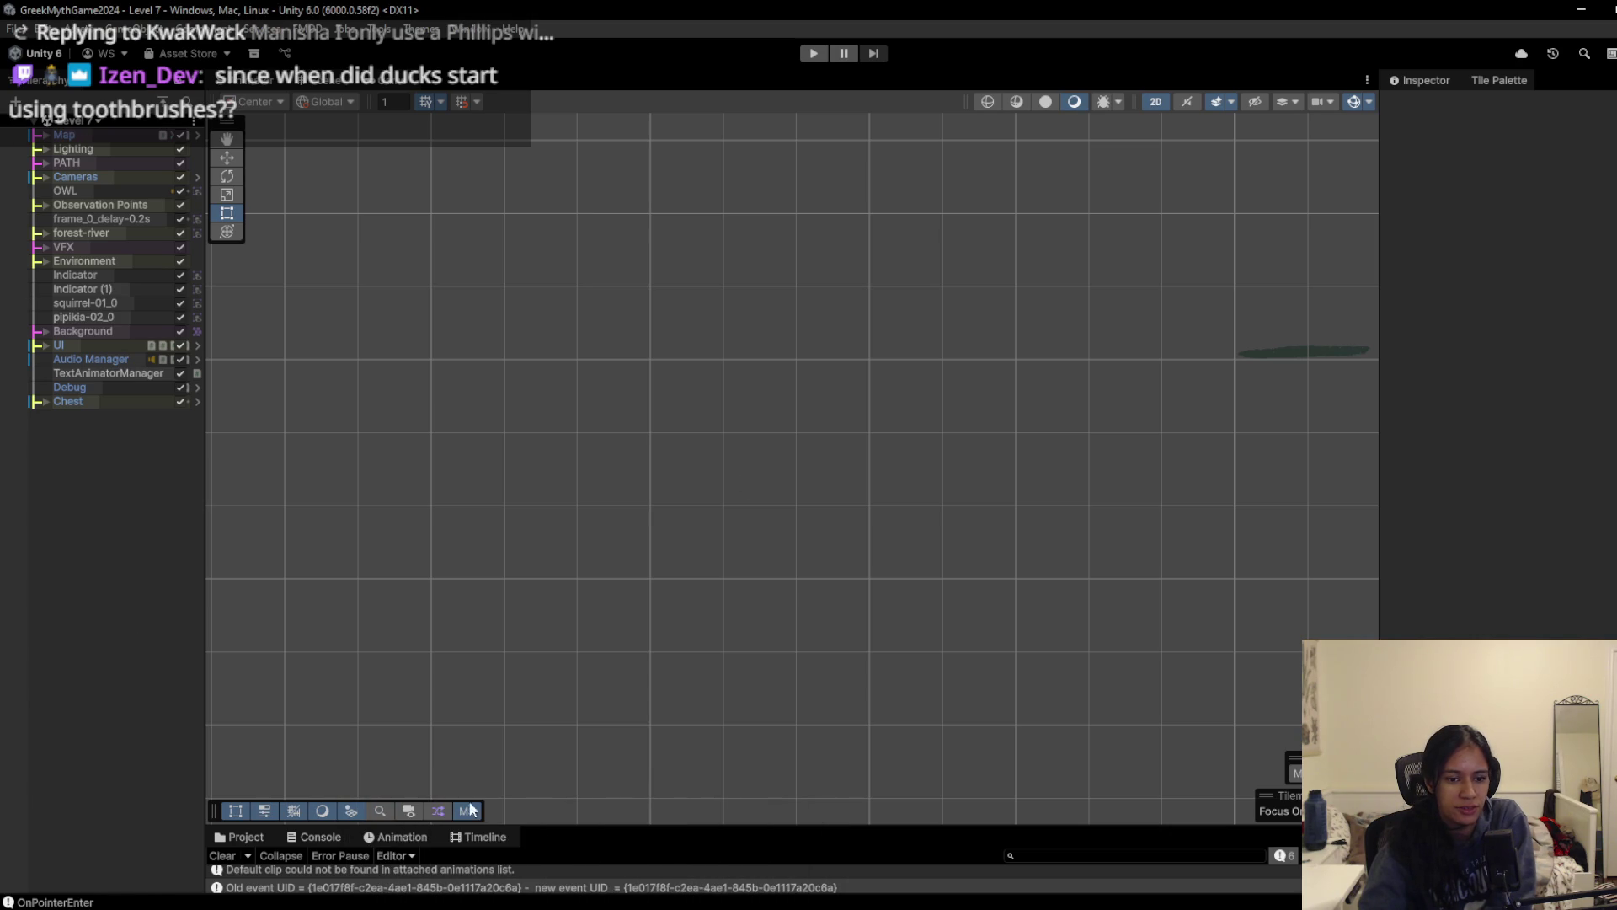
left_click_drag(585, 826, 581, 510)
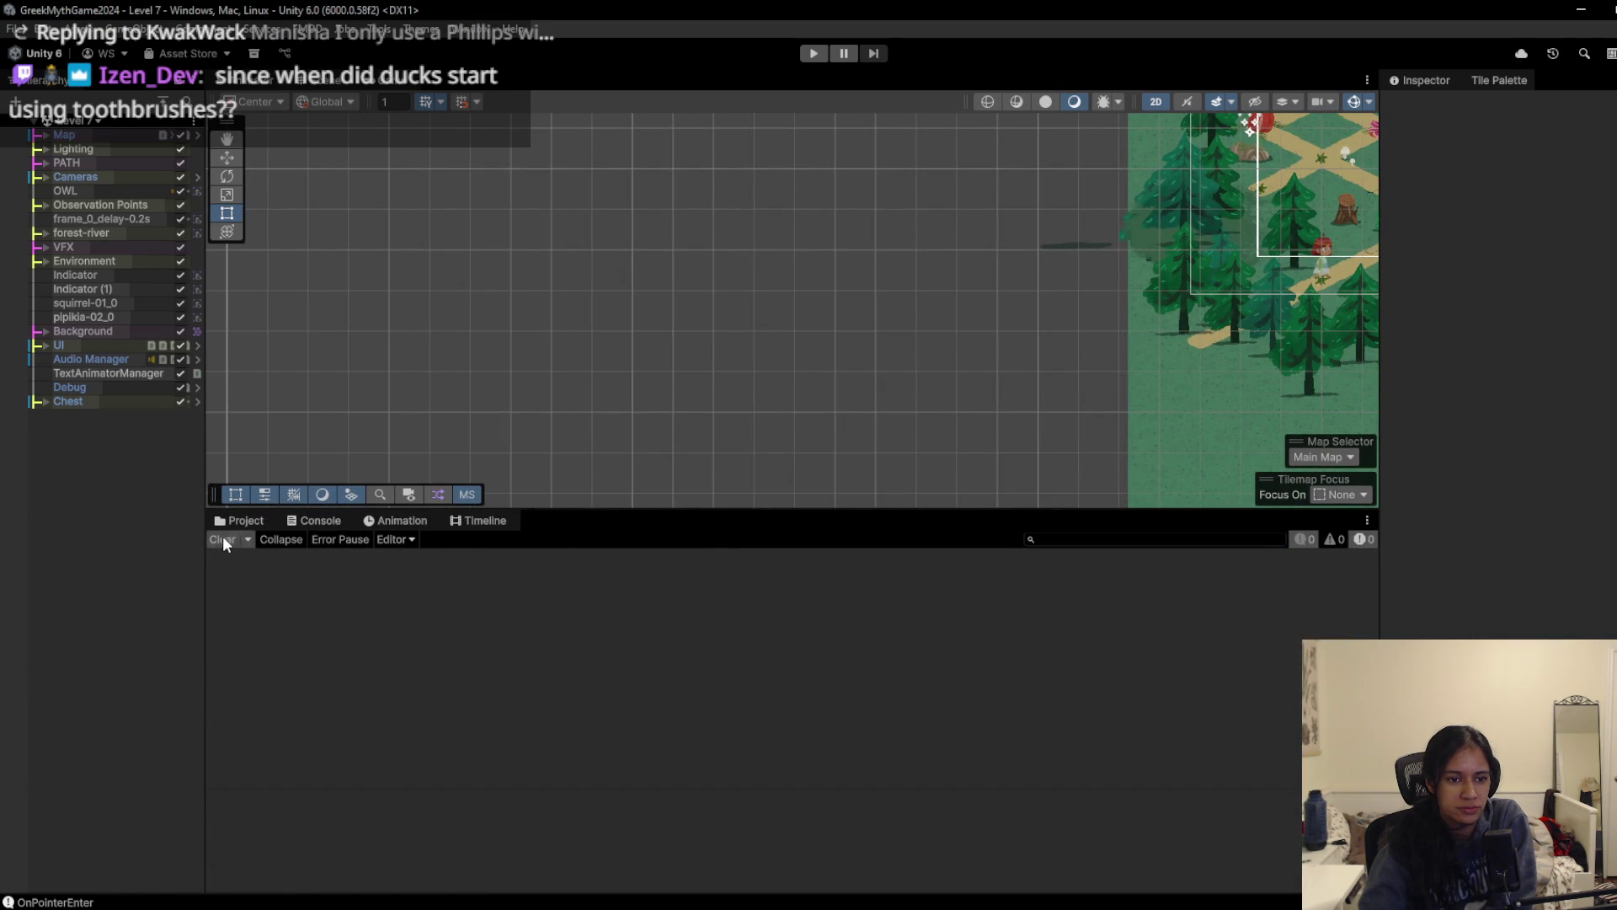
left_click(233, 521)
left_click(1224, 539)
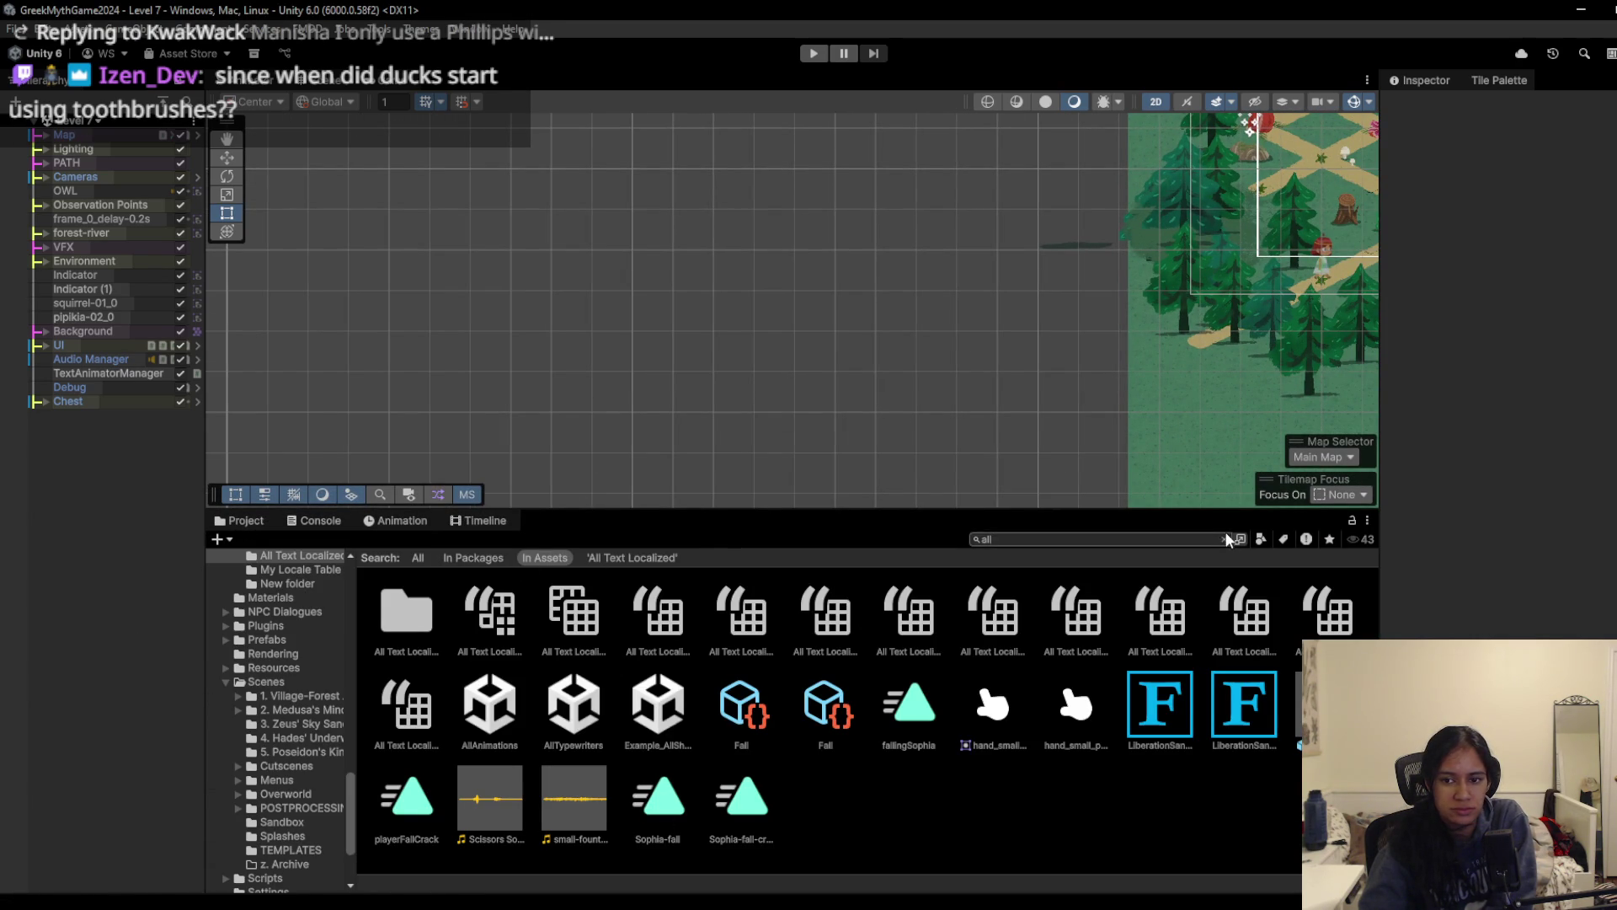
key("alt+Tab")
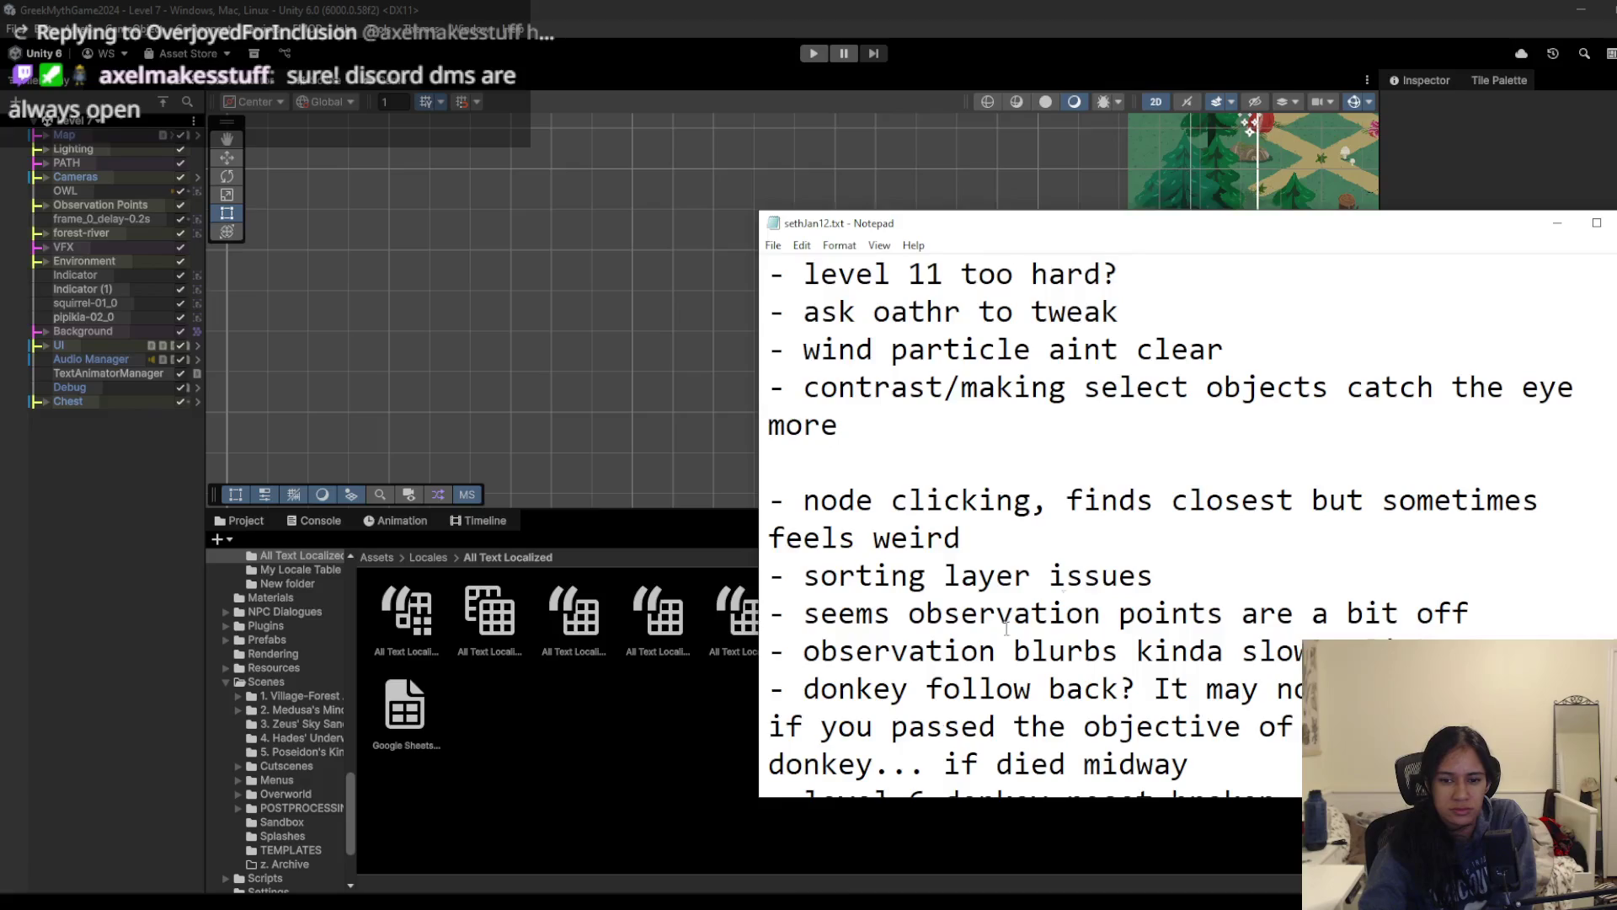
Step: Read through the sethJan12.txt notes and select the '- level 6 donkey reset broken' line
scroll(1081, 605, "down", 1)
scroll(1082, 605, "down", 1)
scroll(1082, 608, "down", 3)
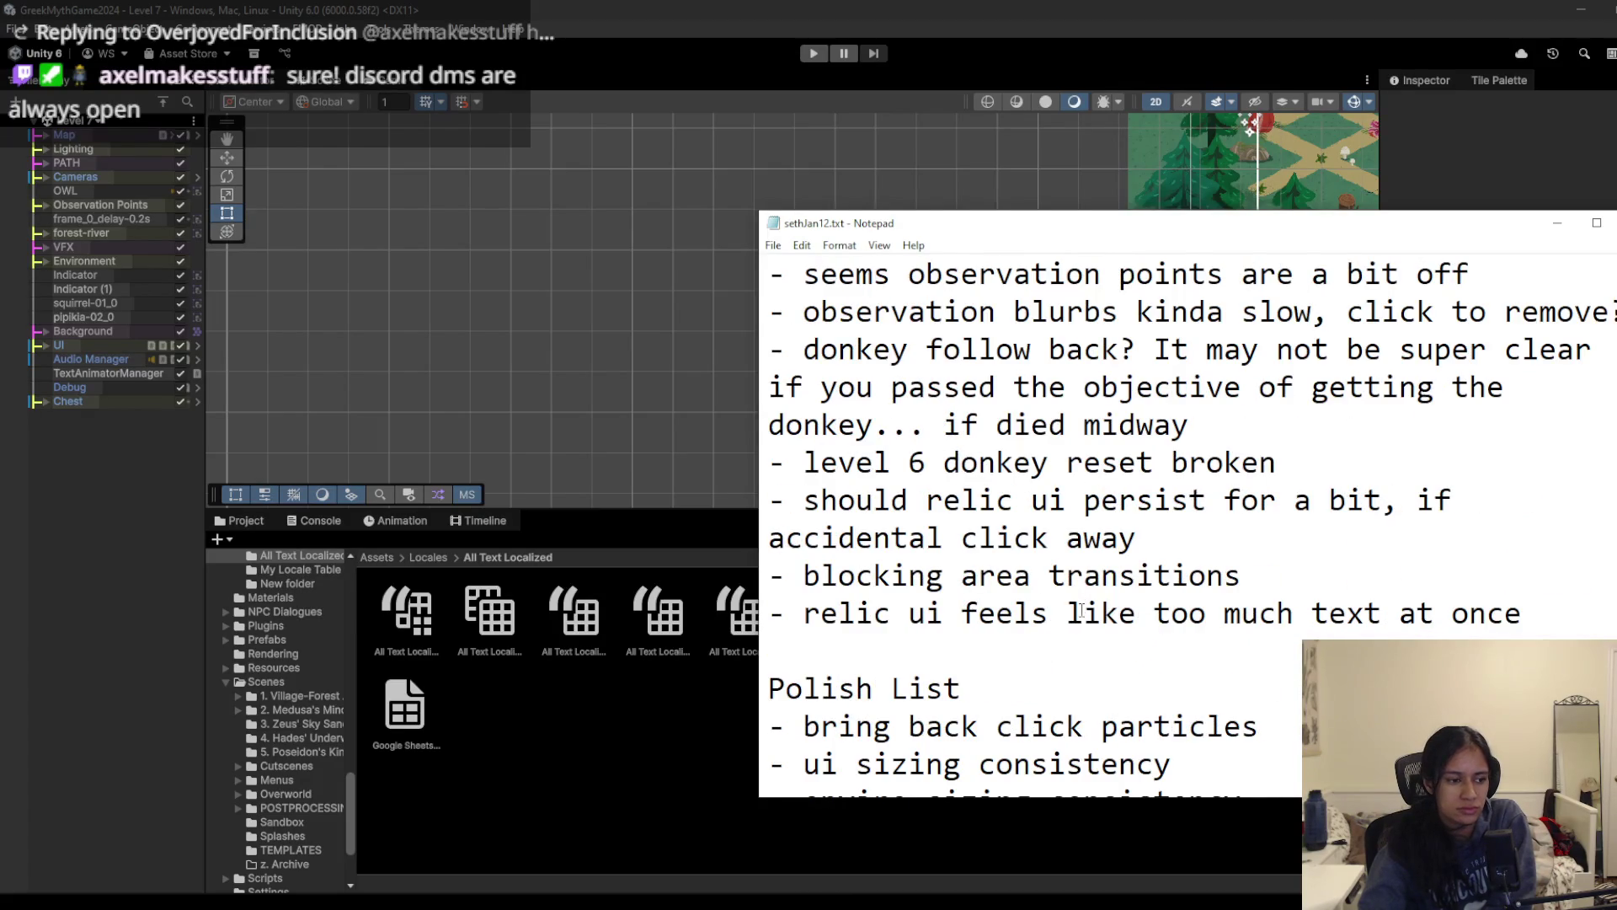
scroll(1082, 612, "down", 1)
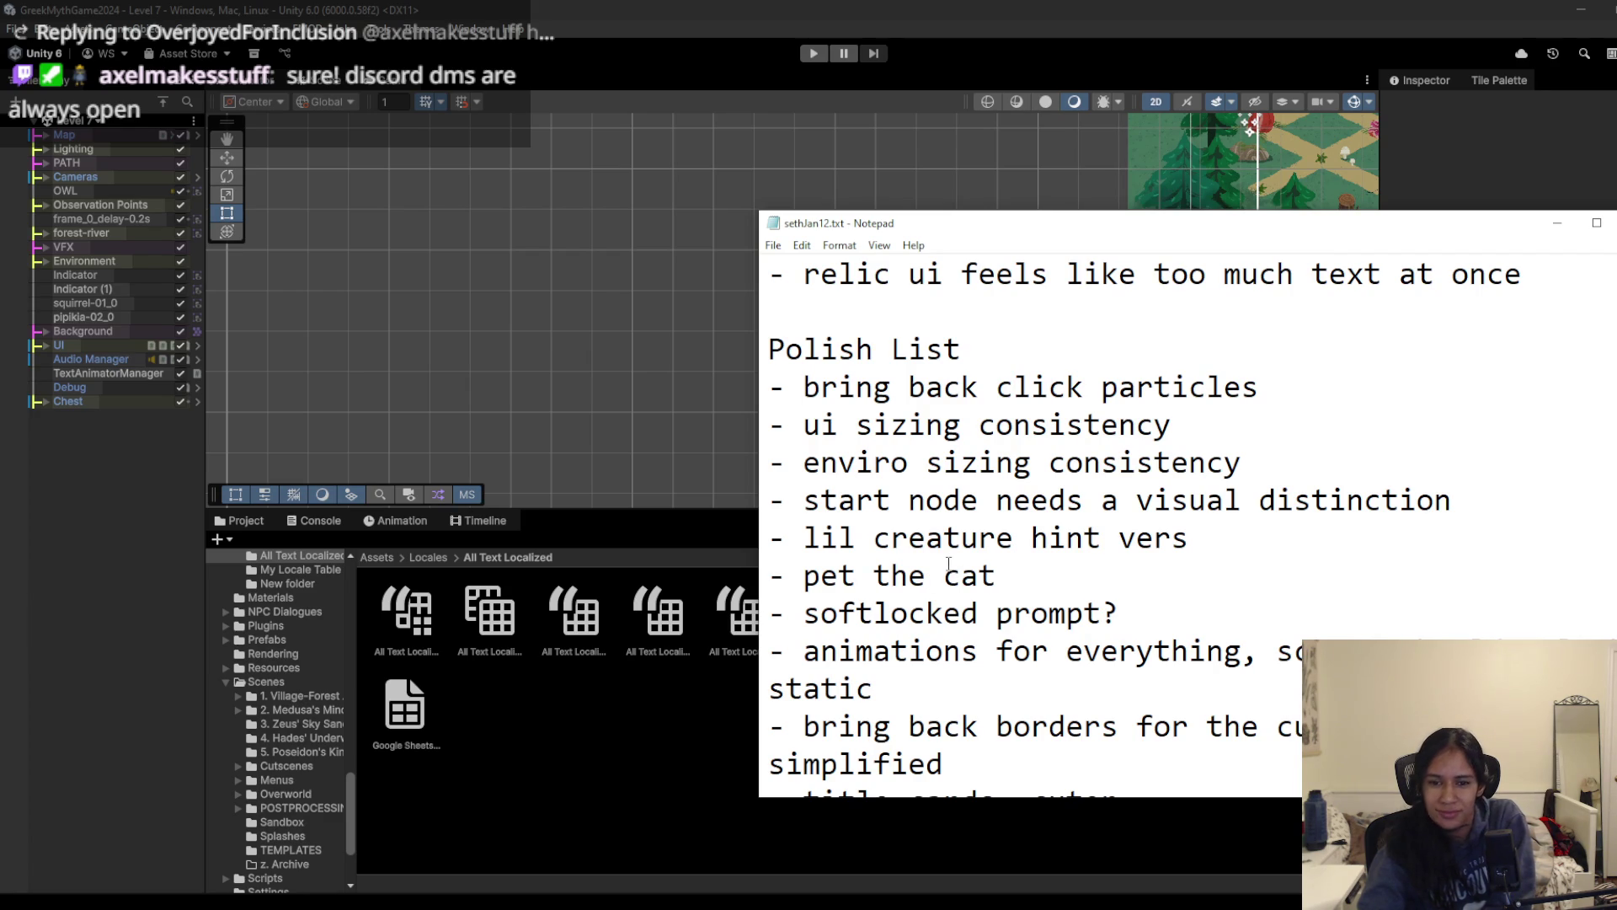
scroll(1053, 584, "down", 2)
scroll(1053, 584, "down", 3)
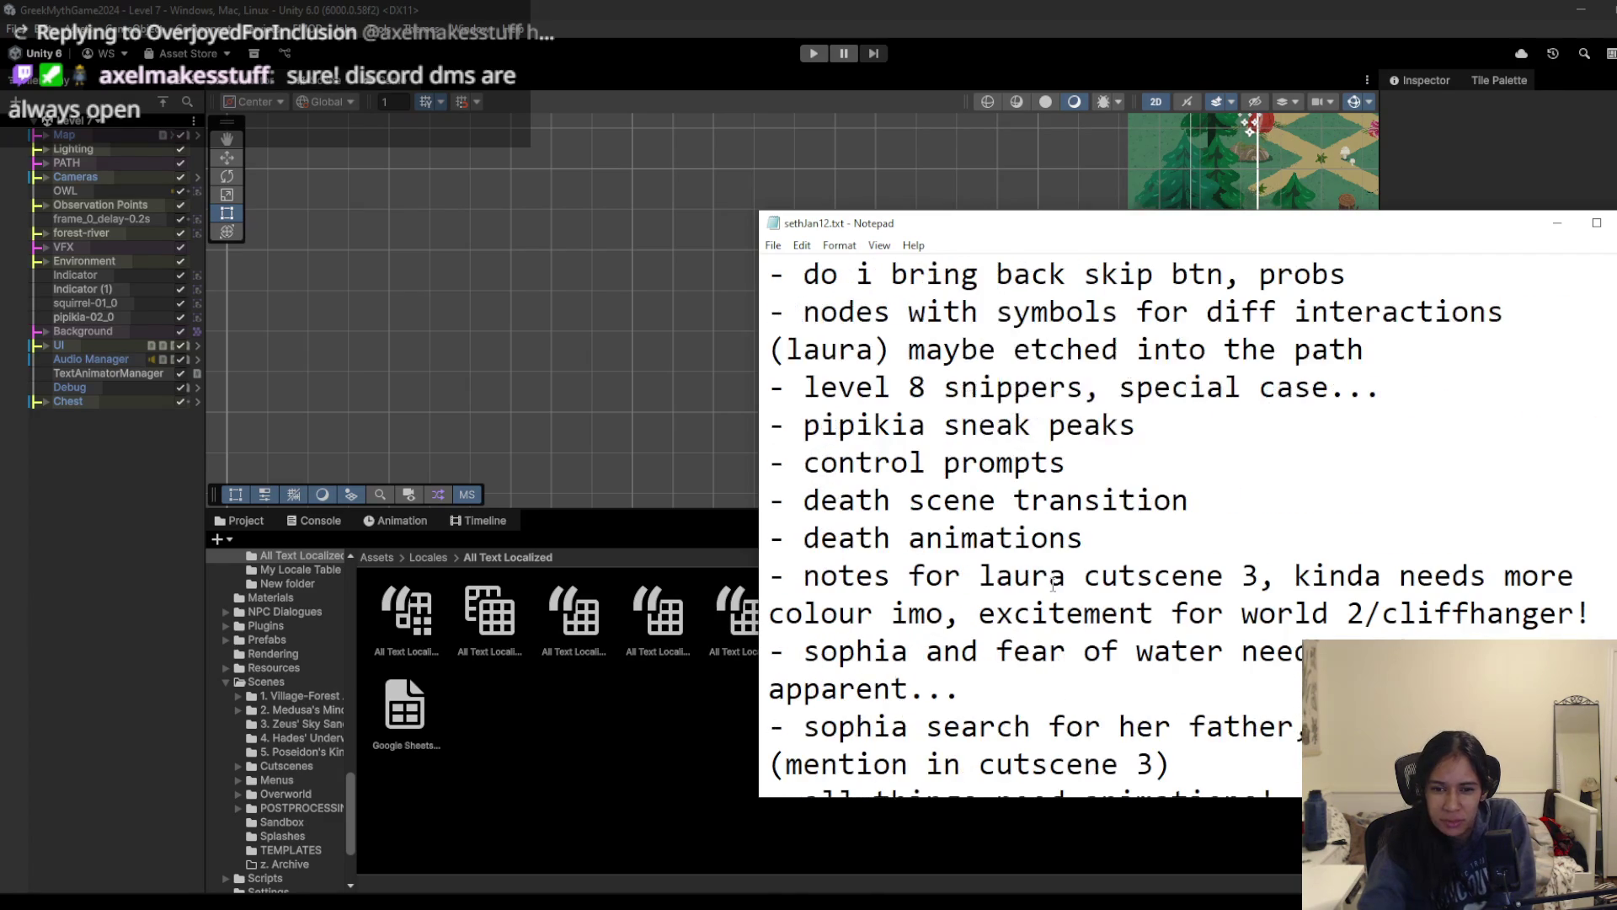
scroll(1053, 584, "down", 7)
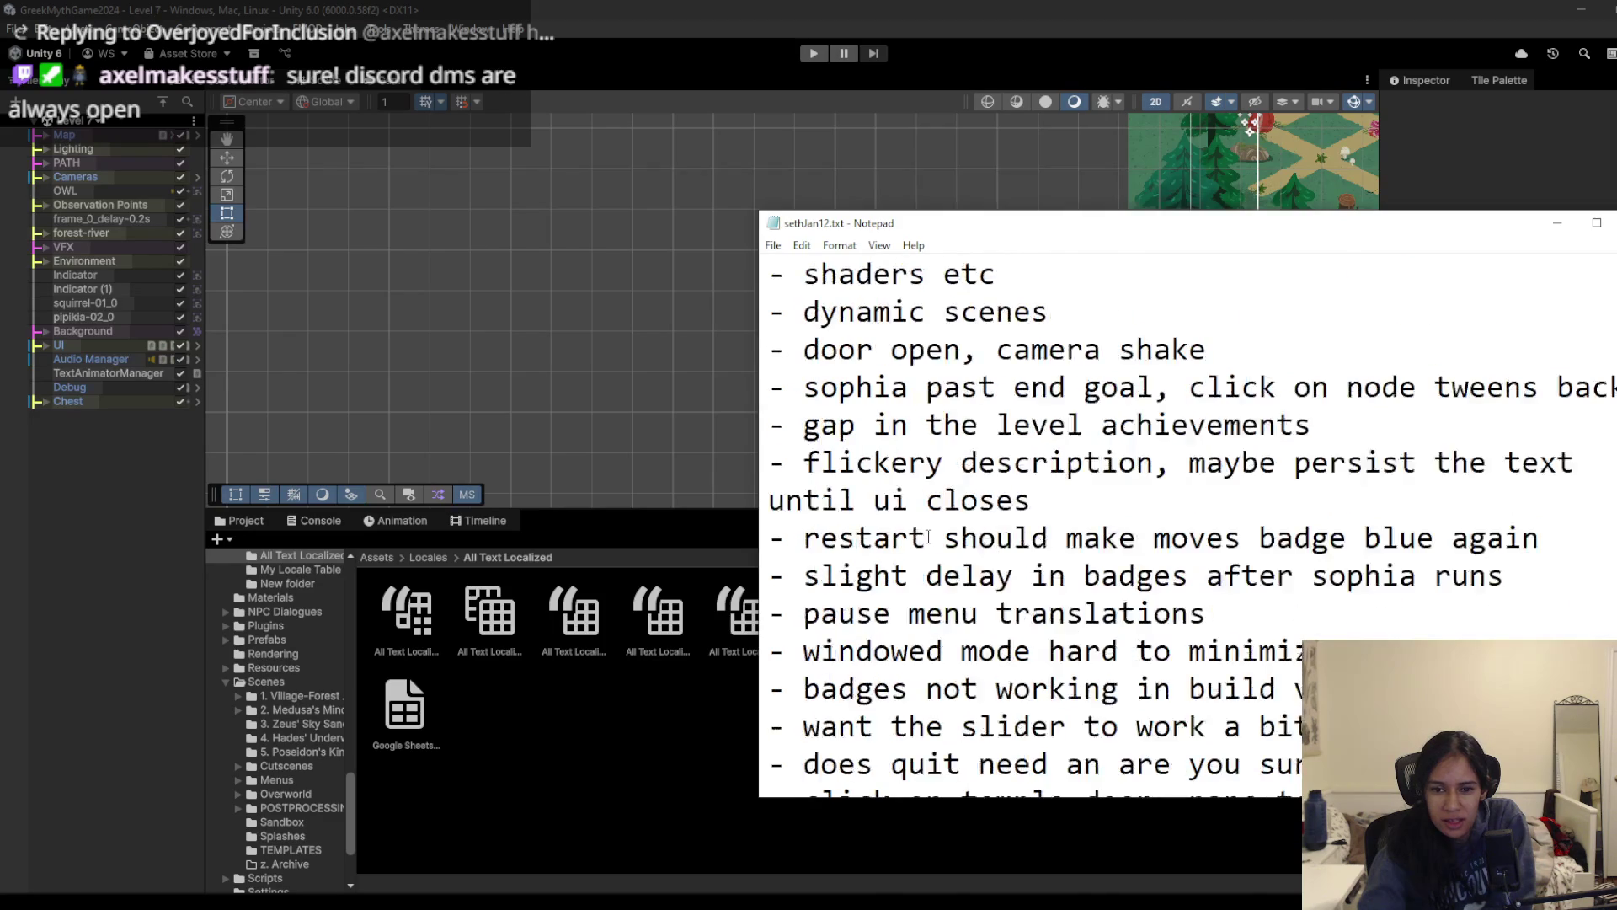
scroll(928, 538, "down", 2)
scroll(928, 538, "up", 15)
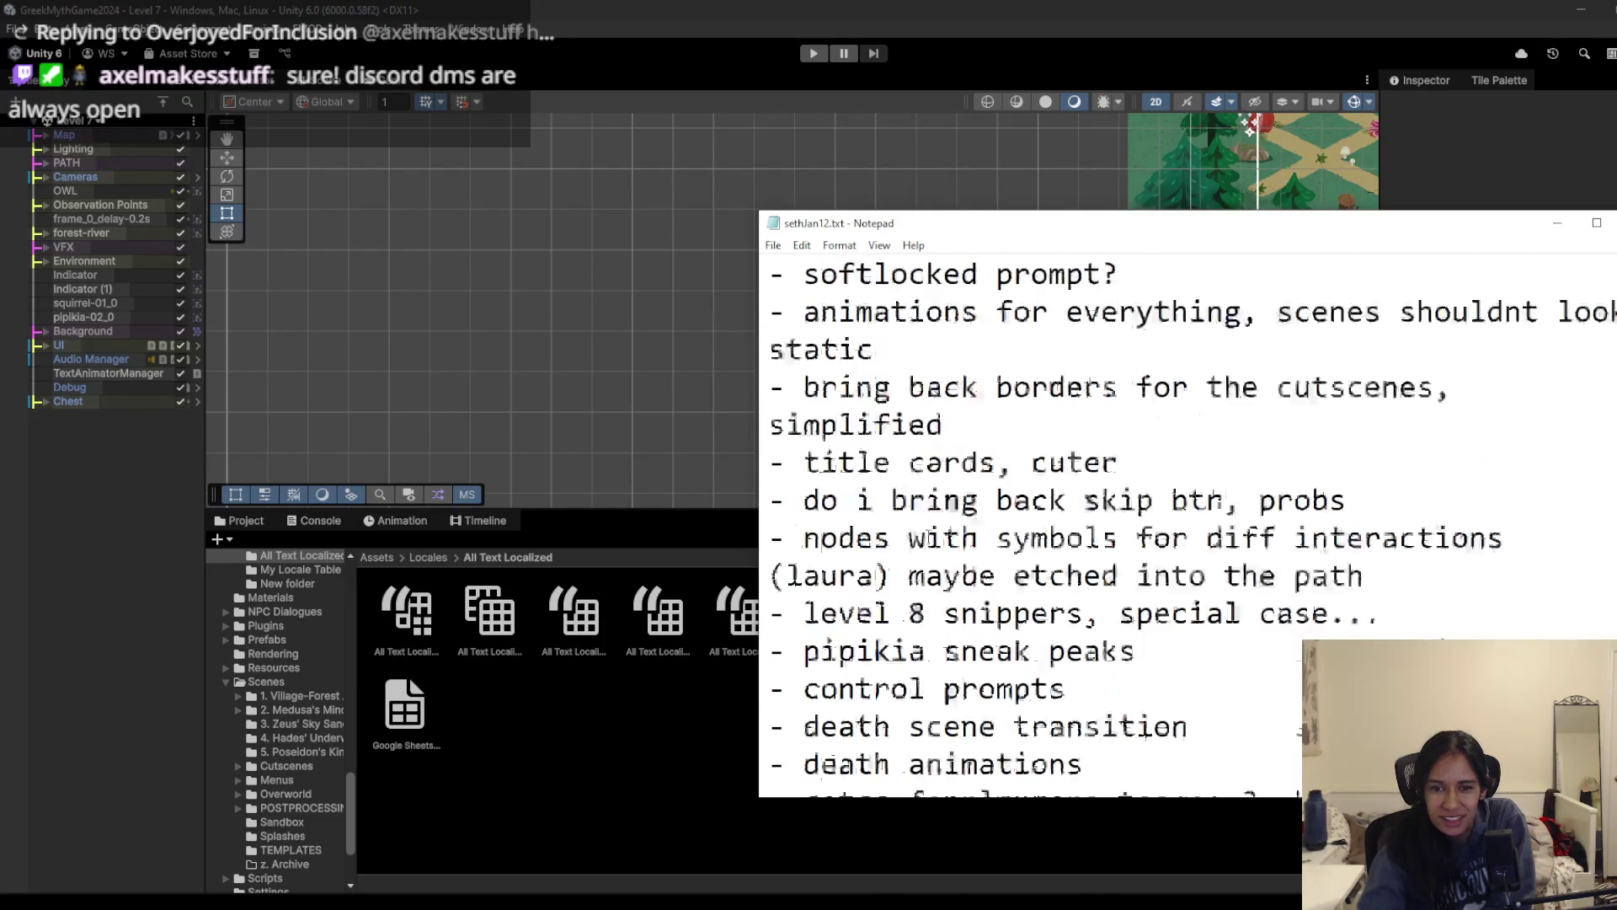
scroll(928, 538, "up", 6)
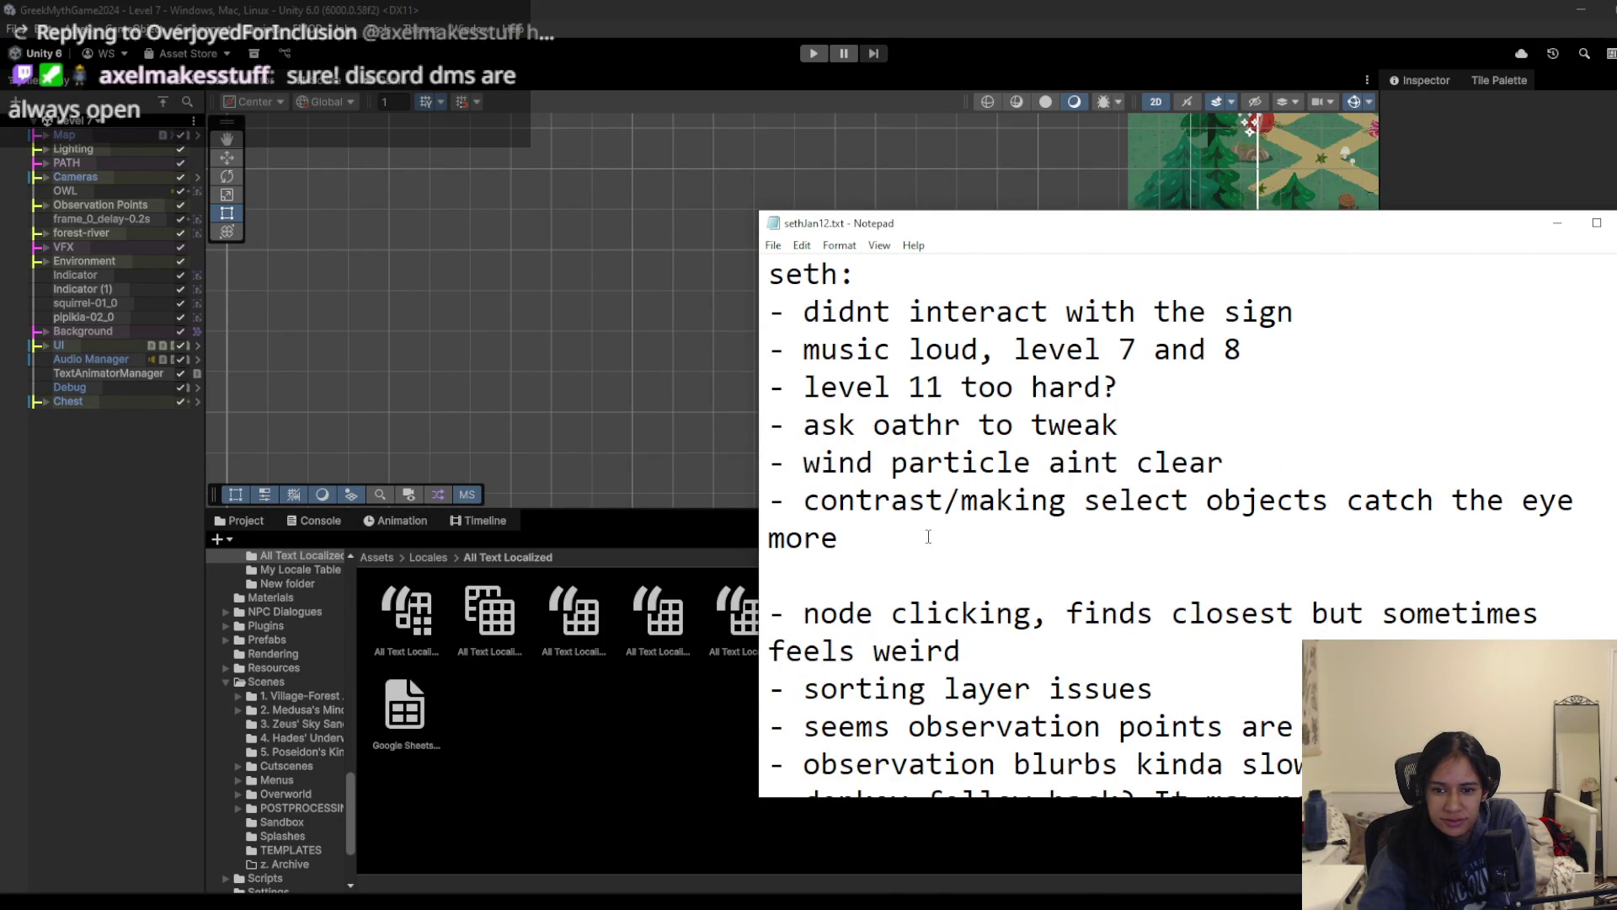
scroll(928, 536, "down", 2)
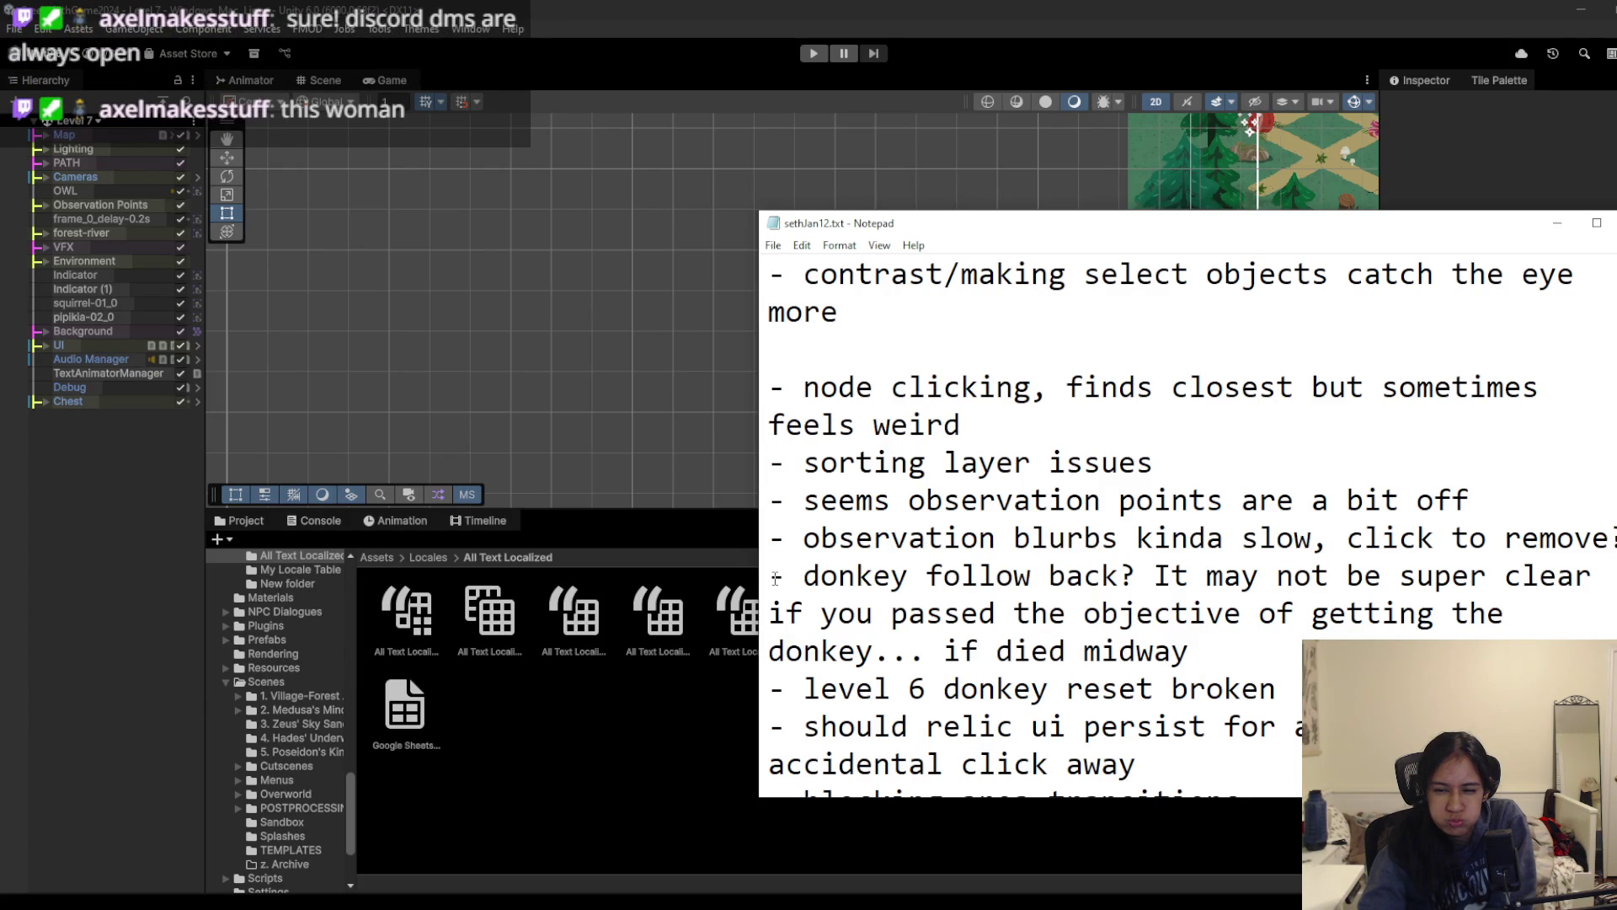
left_click(1281, 687)
key("shift+Home")
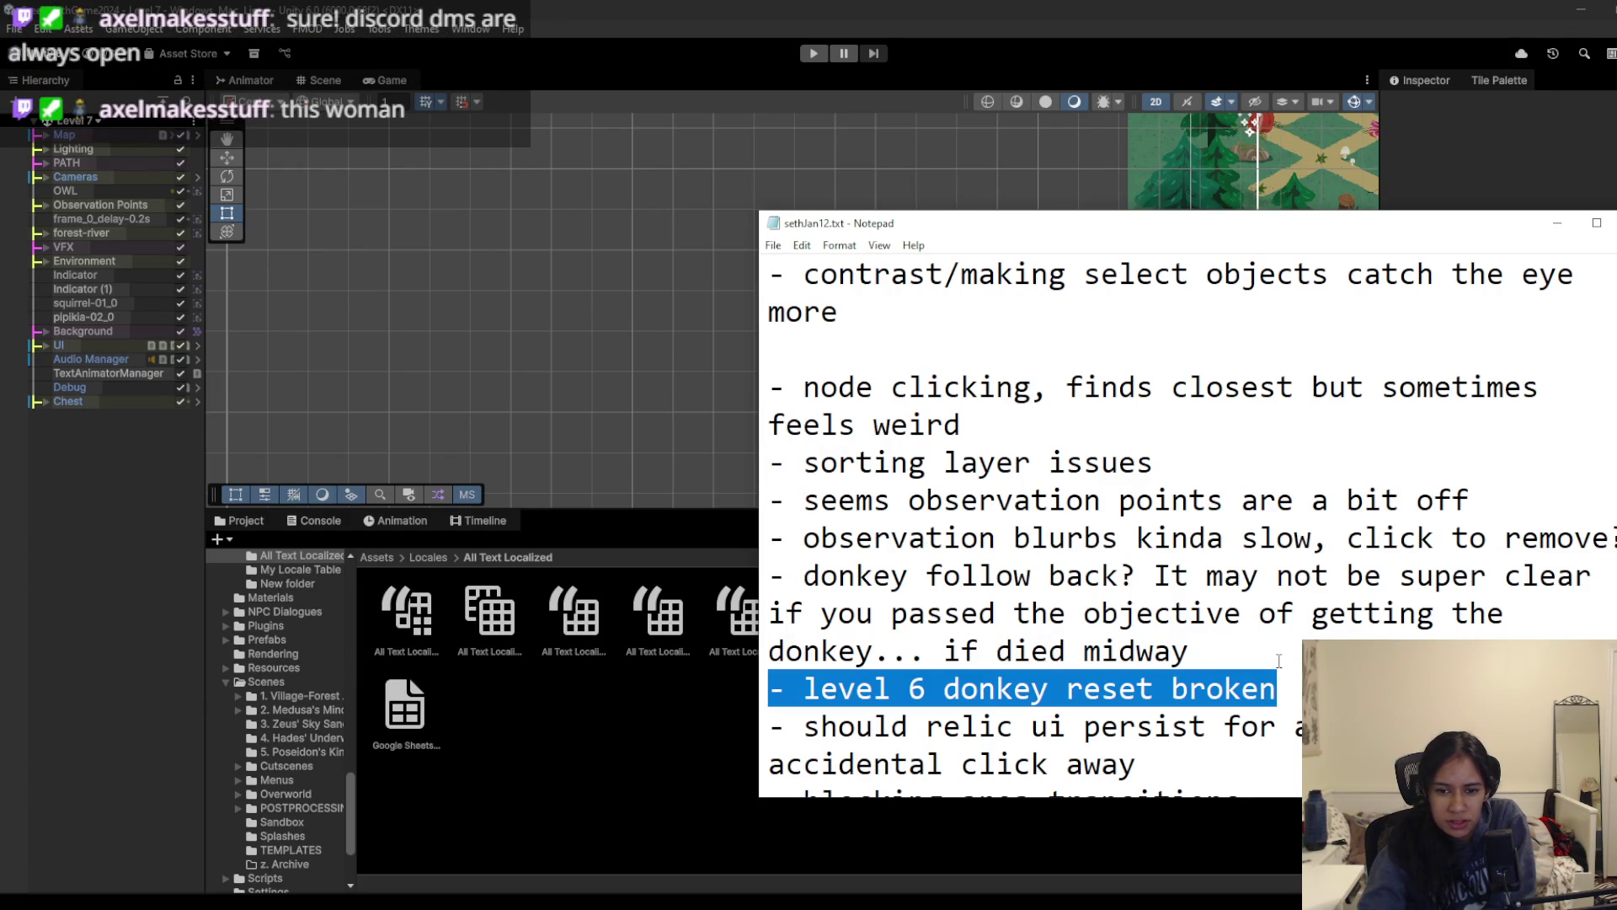
key("BackSpace")
key("BackSpace")
scroll(1279, 660, "down", 1)
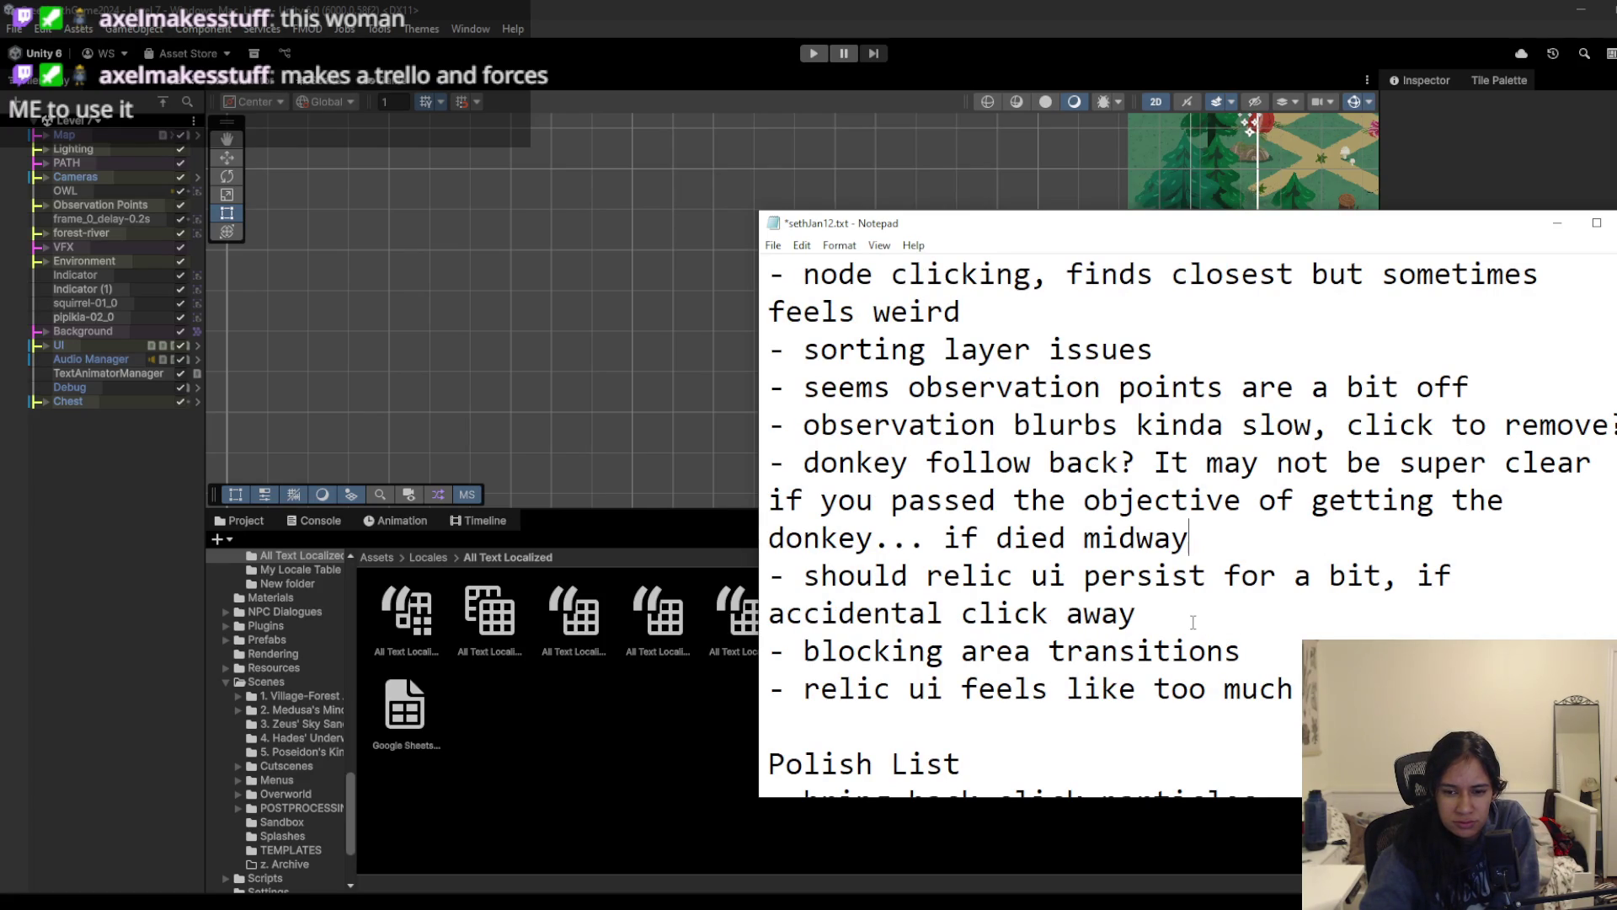
left_click(1193, 622)
scroll(1193, 622, "down", 1)
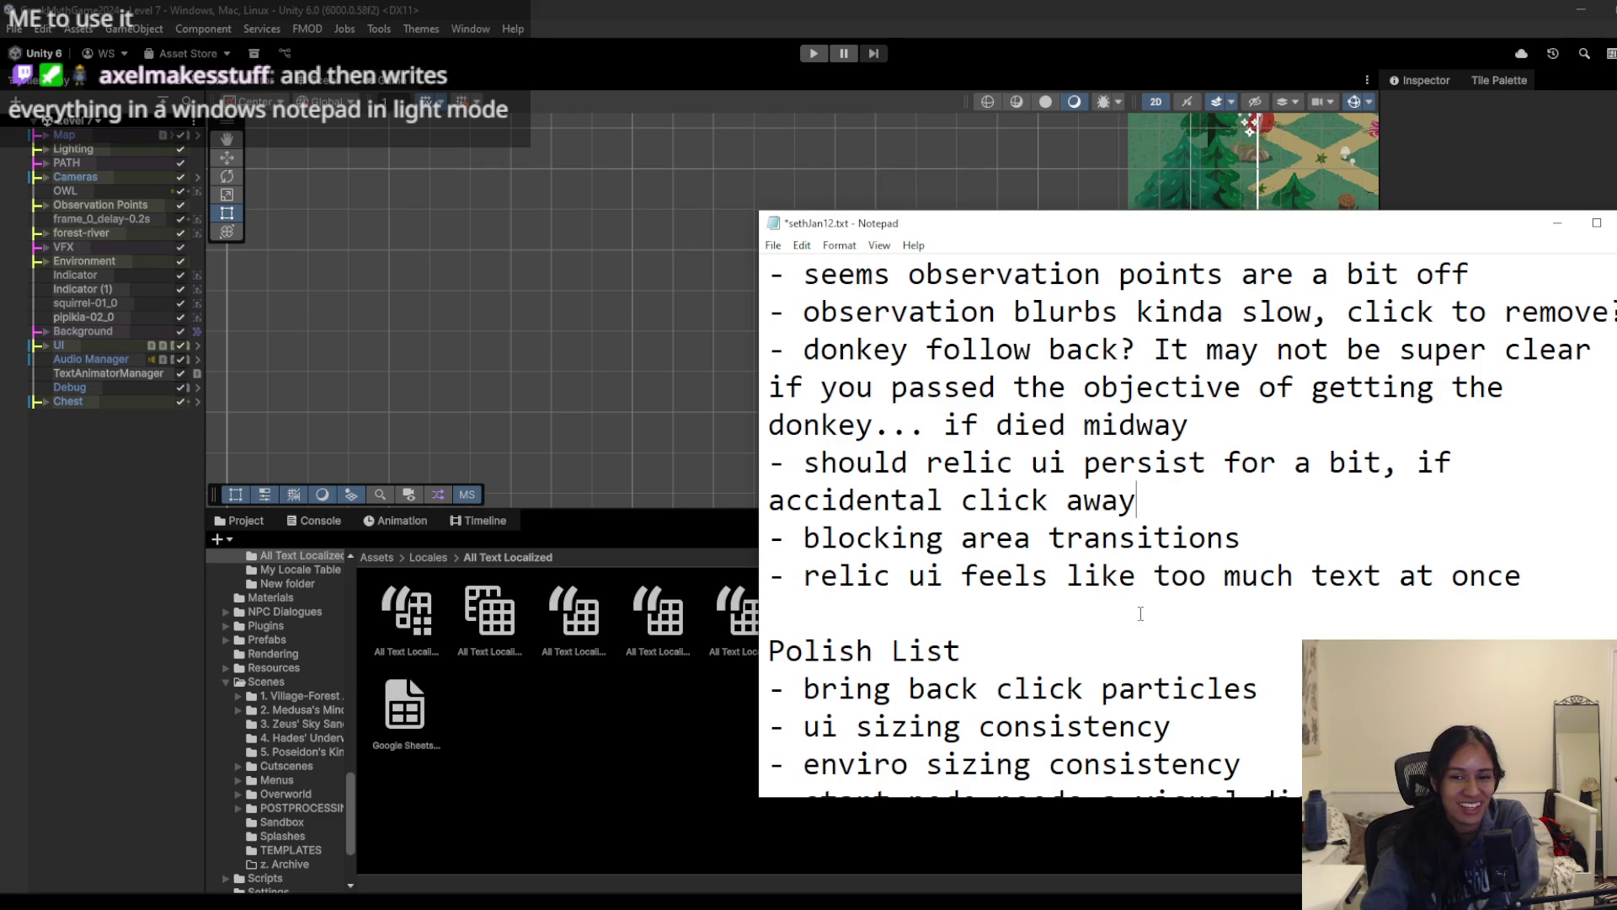
scroll(1141, 613, "up", 4)
scroll(1141, 613, "down", 5)
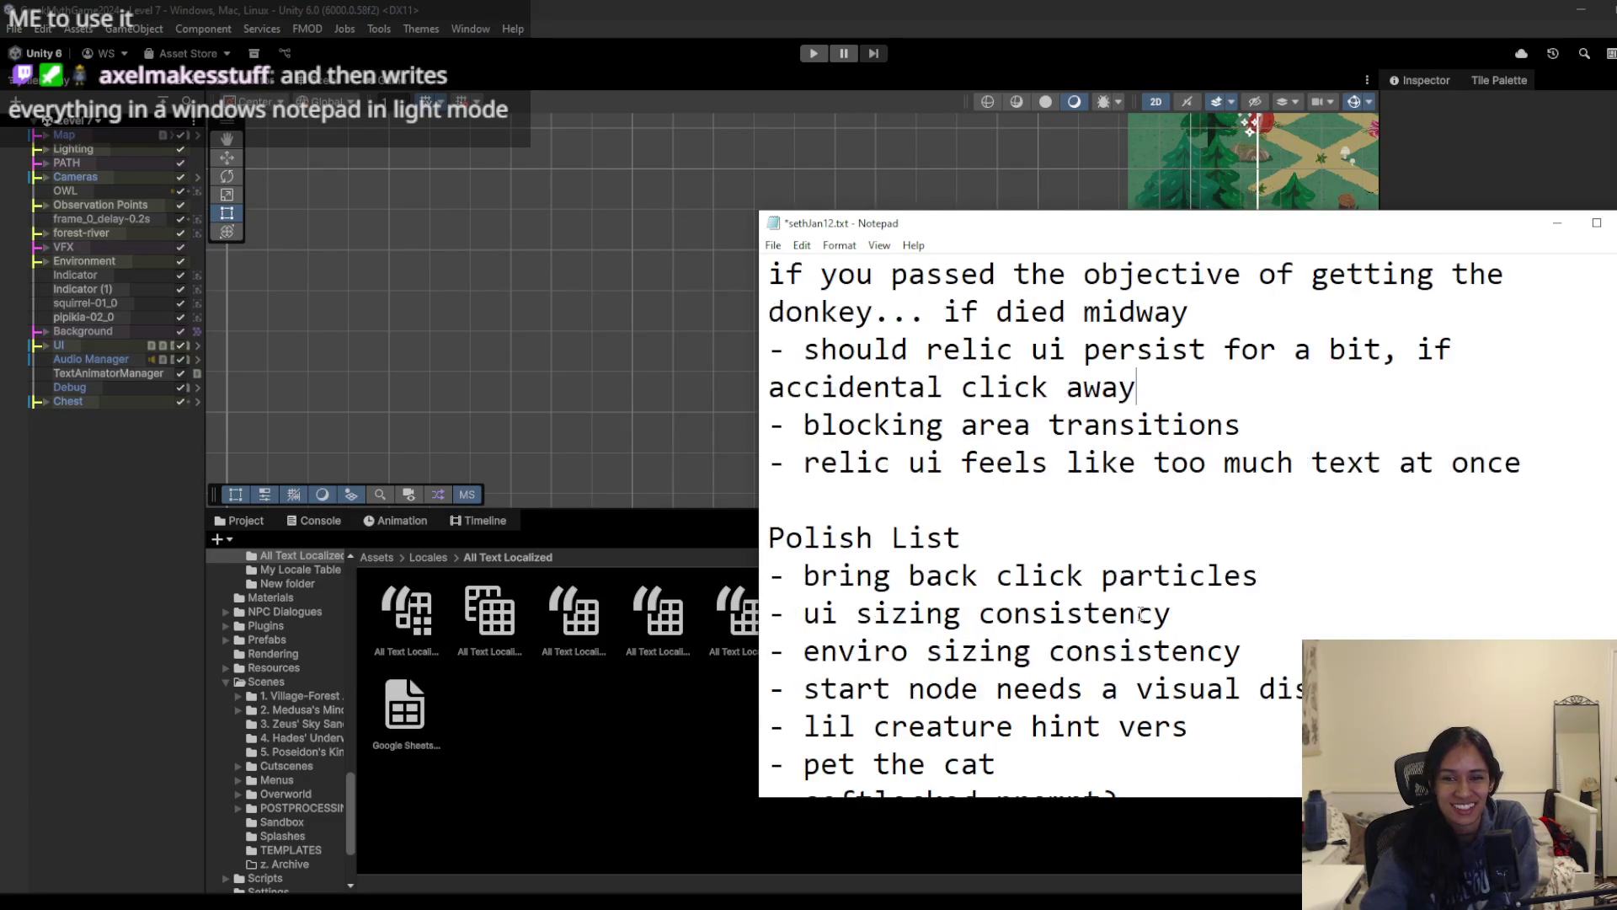
scroll(1140, 613, "down", 6)
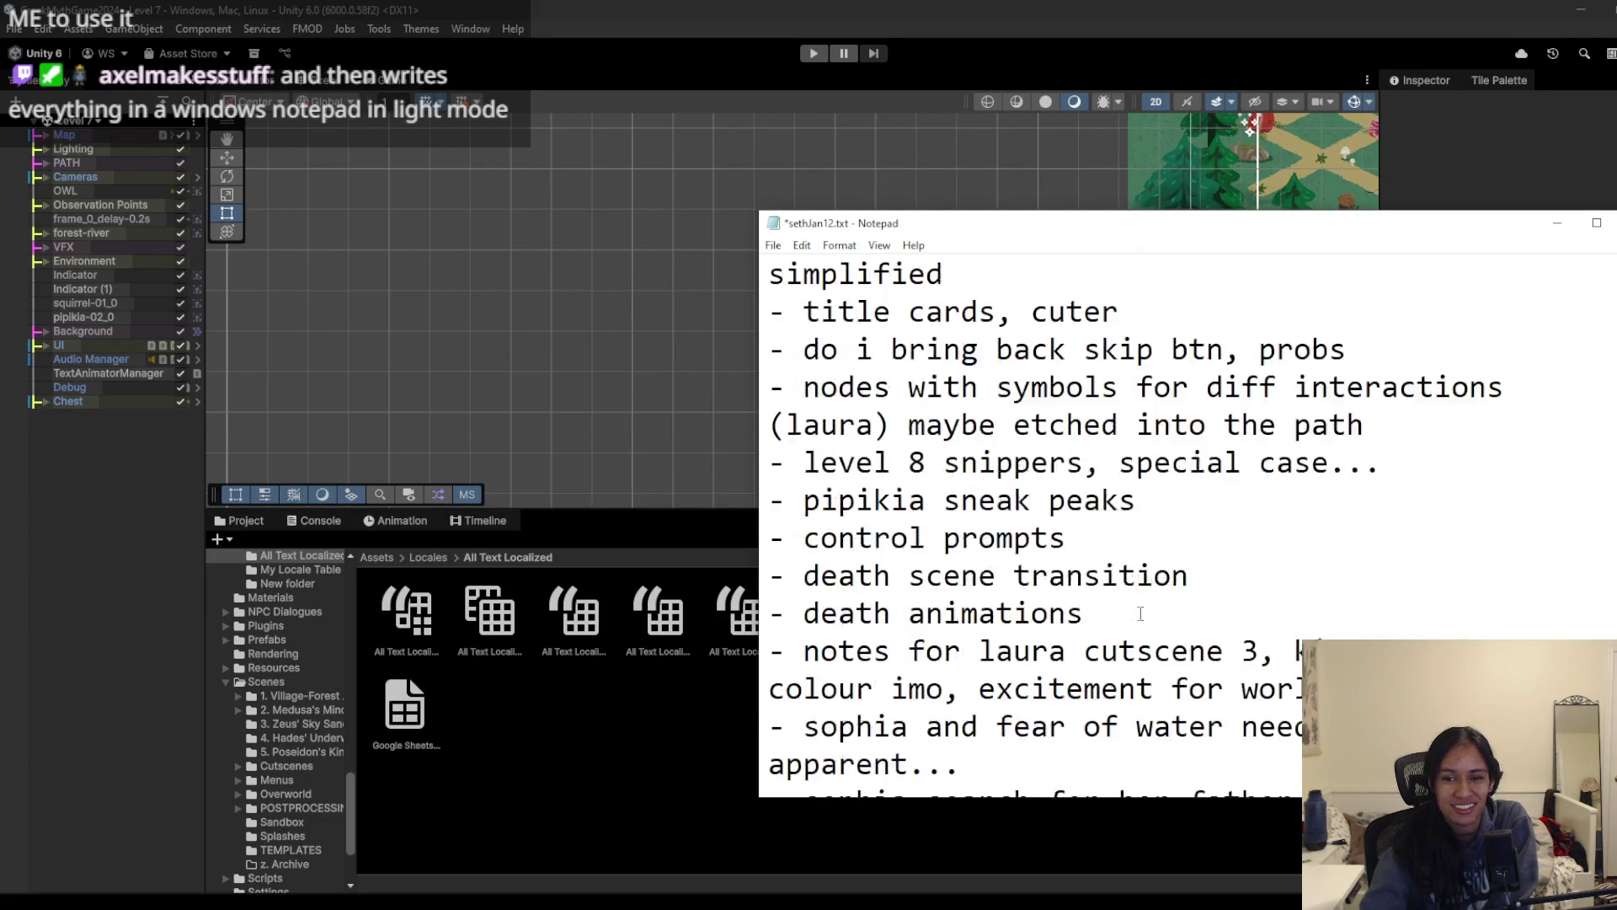
scroll(1141, 613, "down", 1)
scroll(1141, 613, "down", 3)
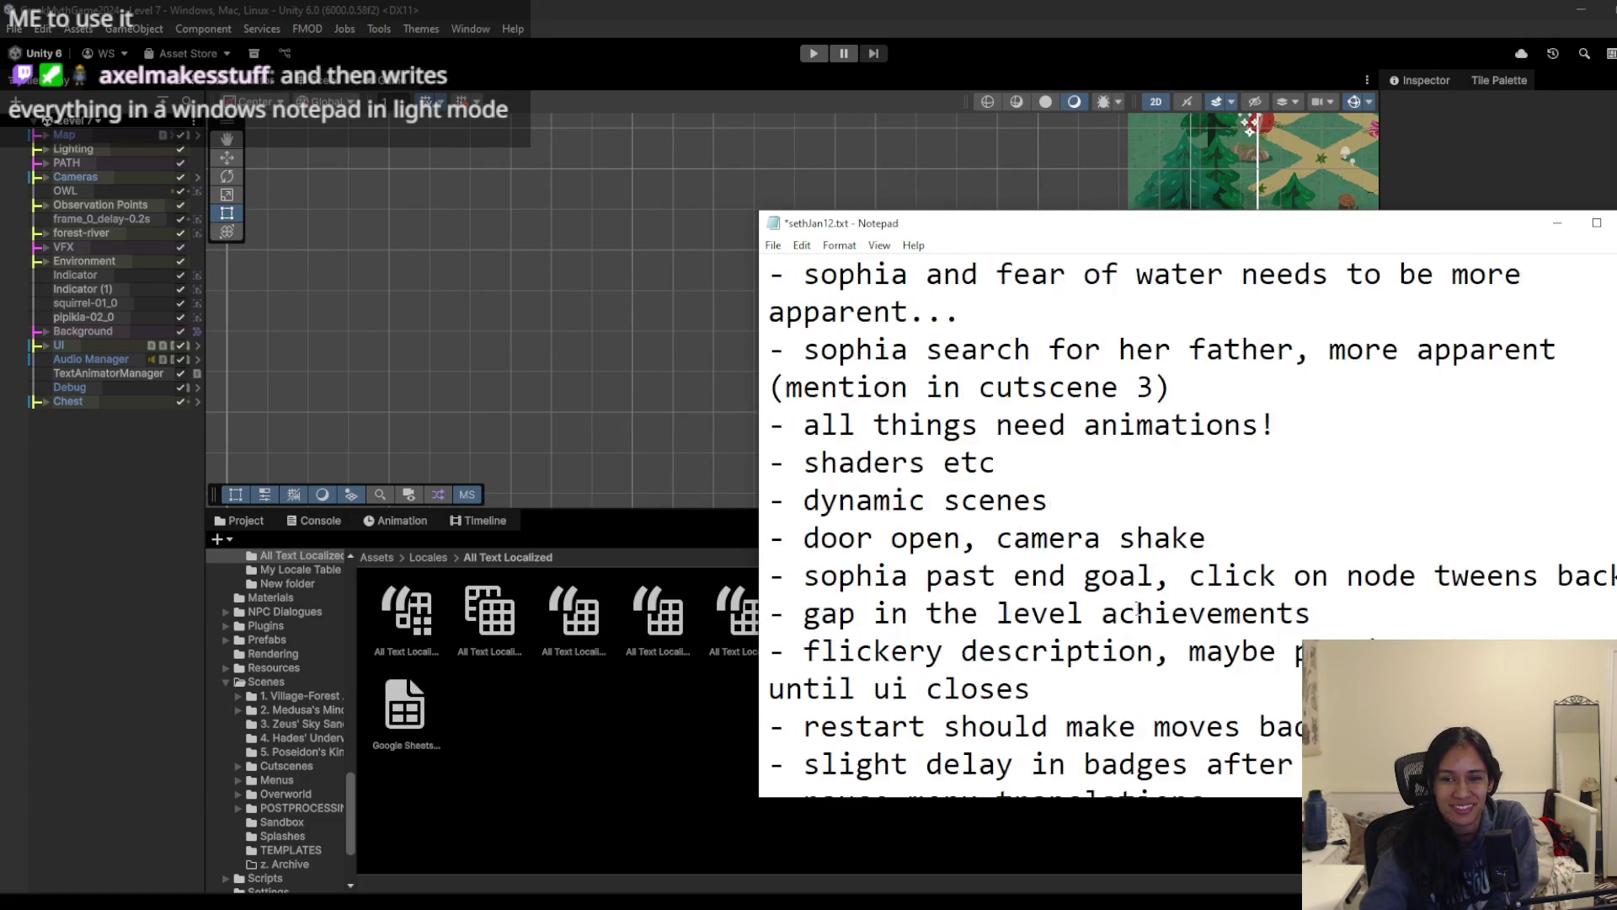
scroll(1138, 609, "down", 1)
scroll(1138, 609, "down", 1)
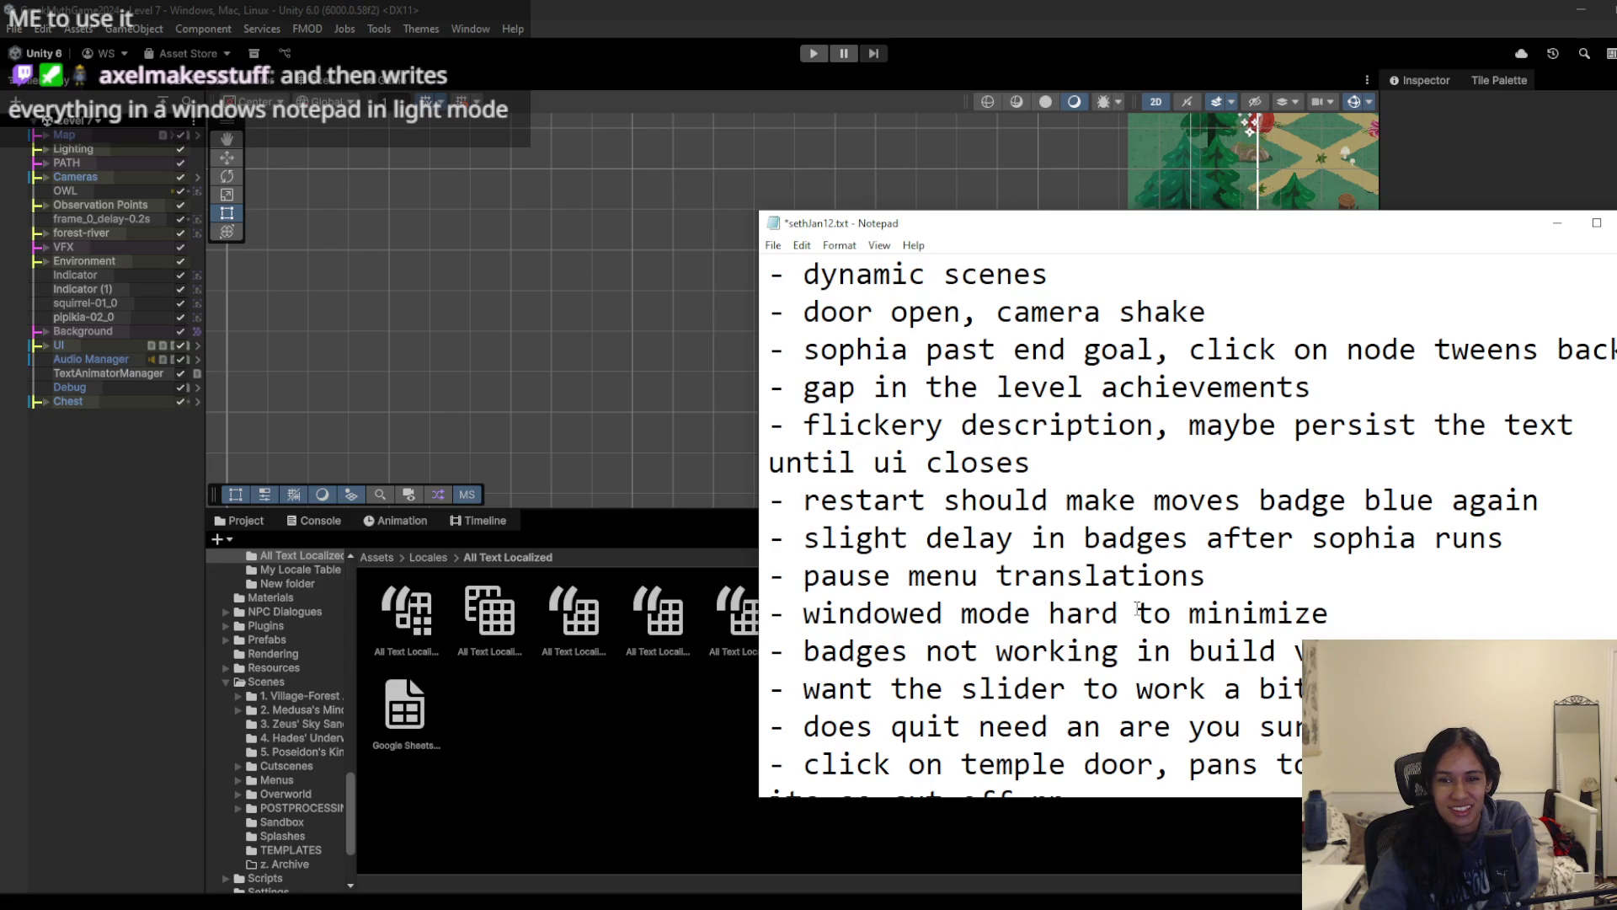
scroll(1138, 609, "down", 3)
scroll(1137, 607, "up", 2)
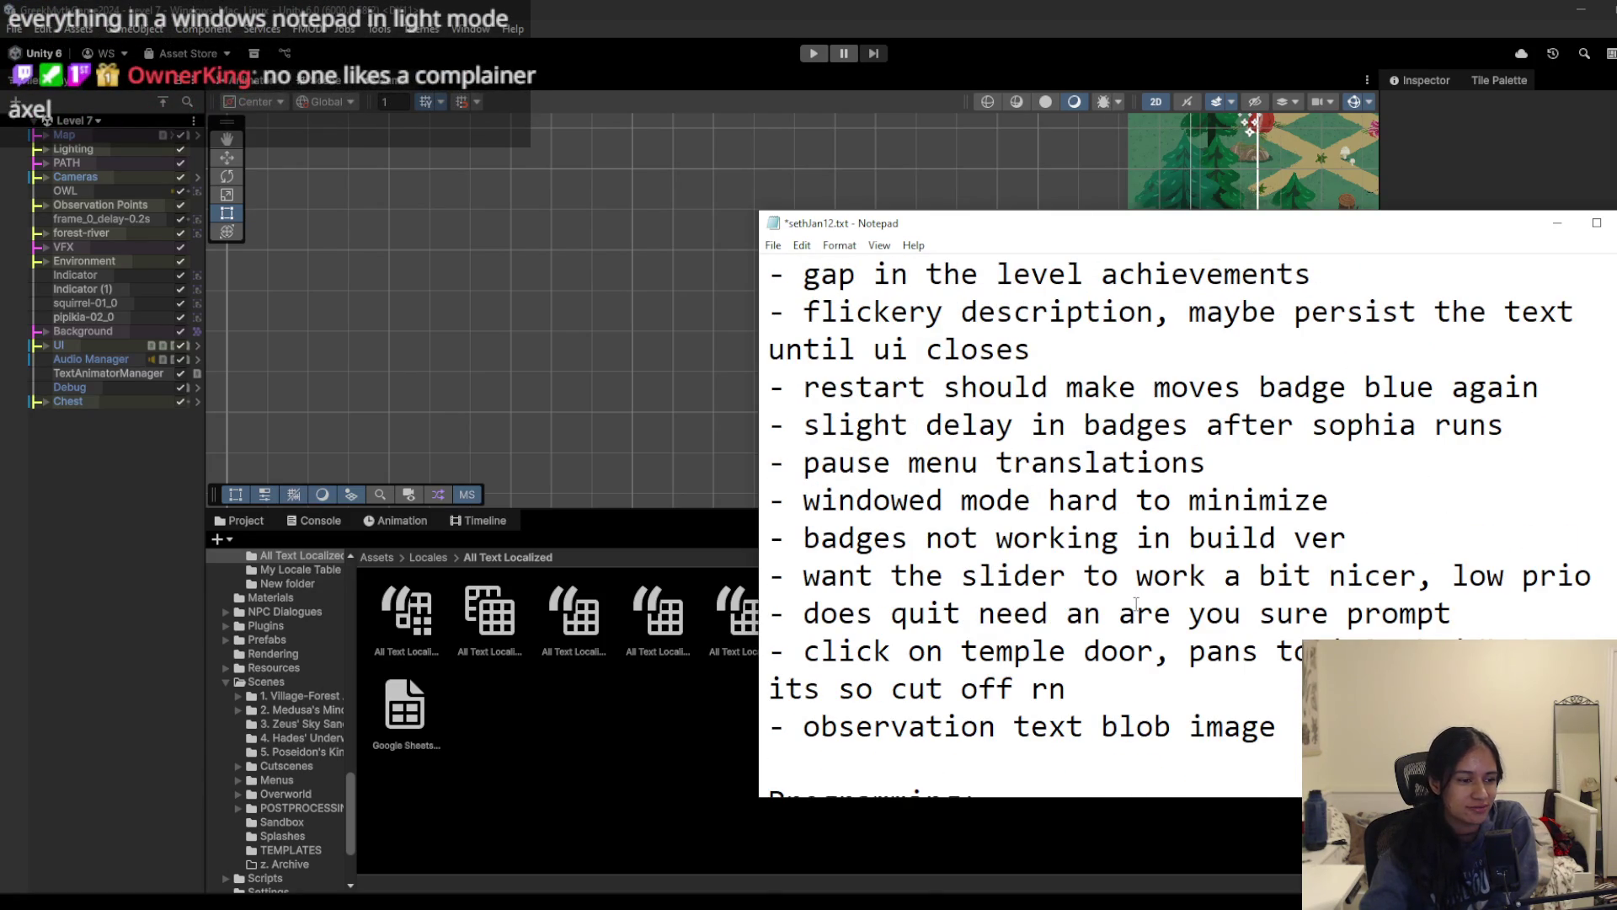
scroll(1137, 603, "up", 15)
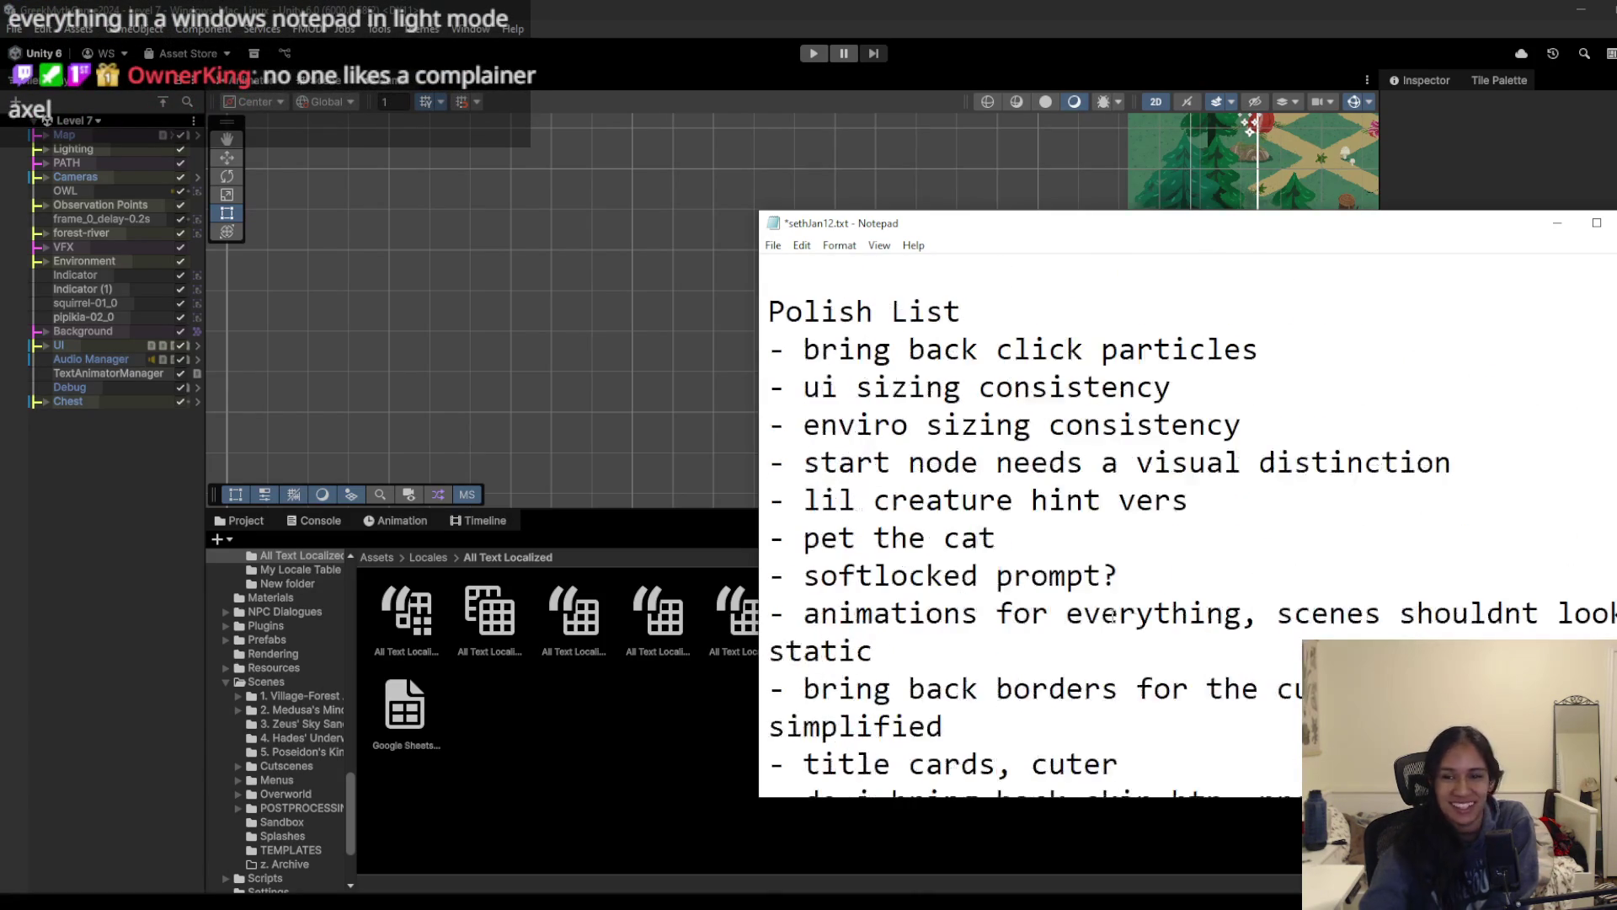
left_click(773, 245)
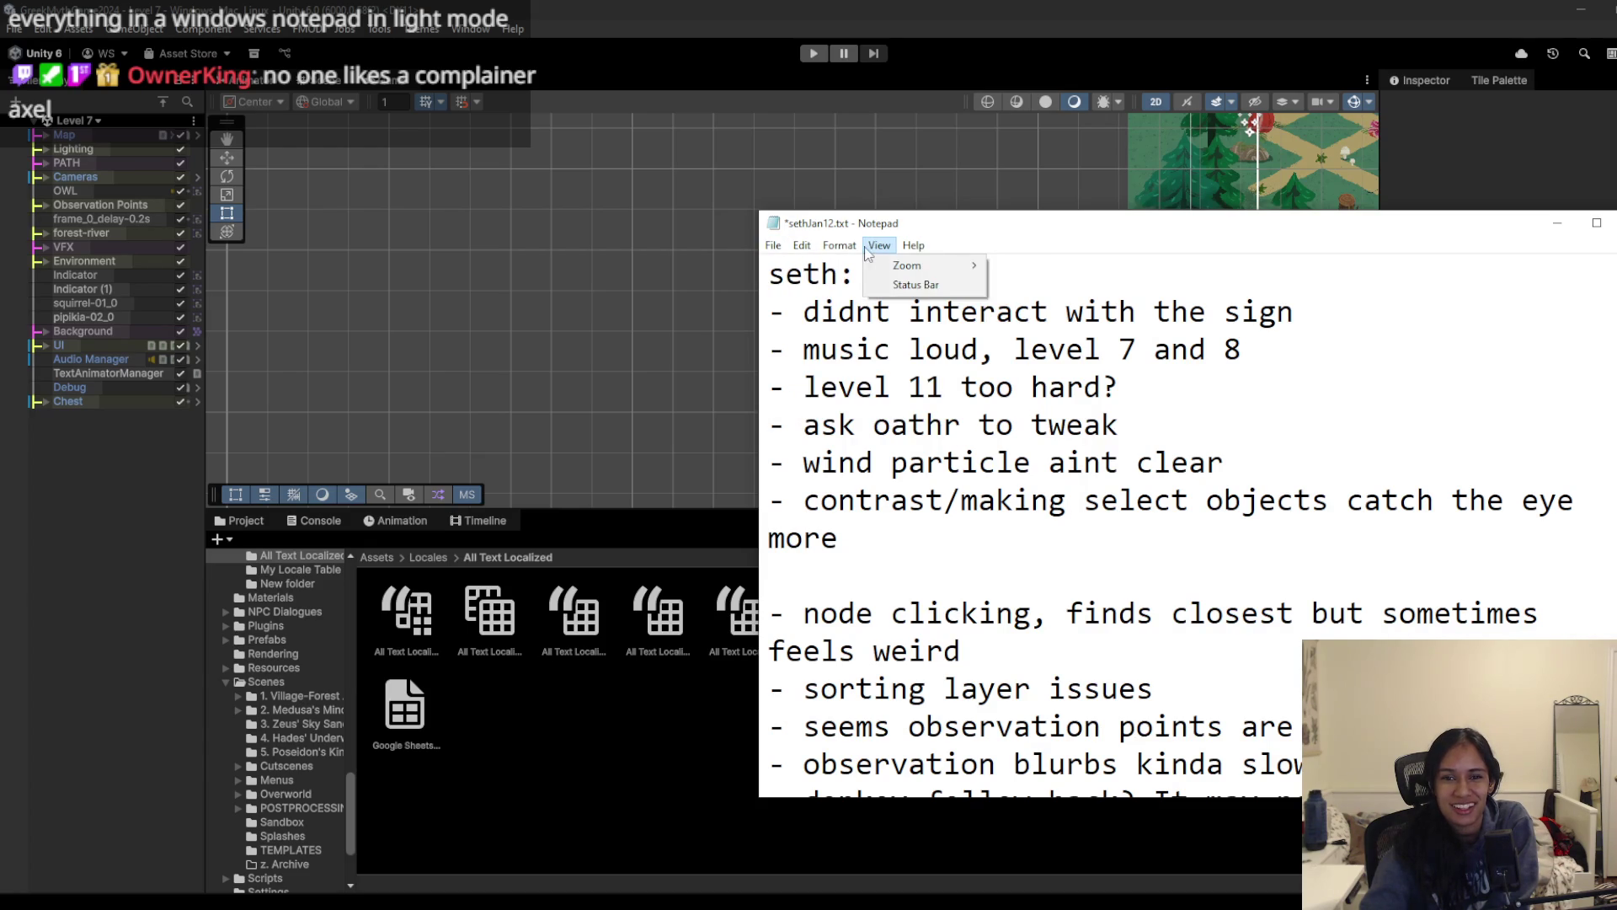
mouse_move(862, 252)
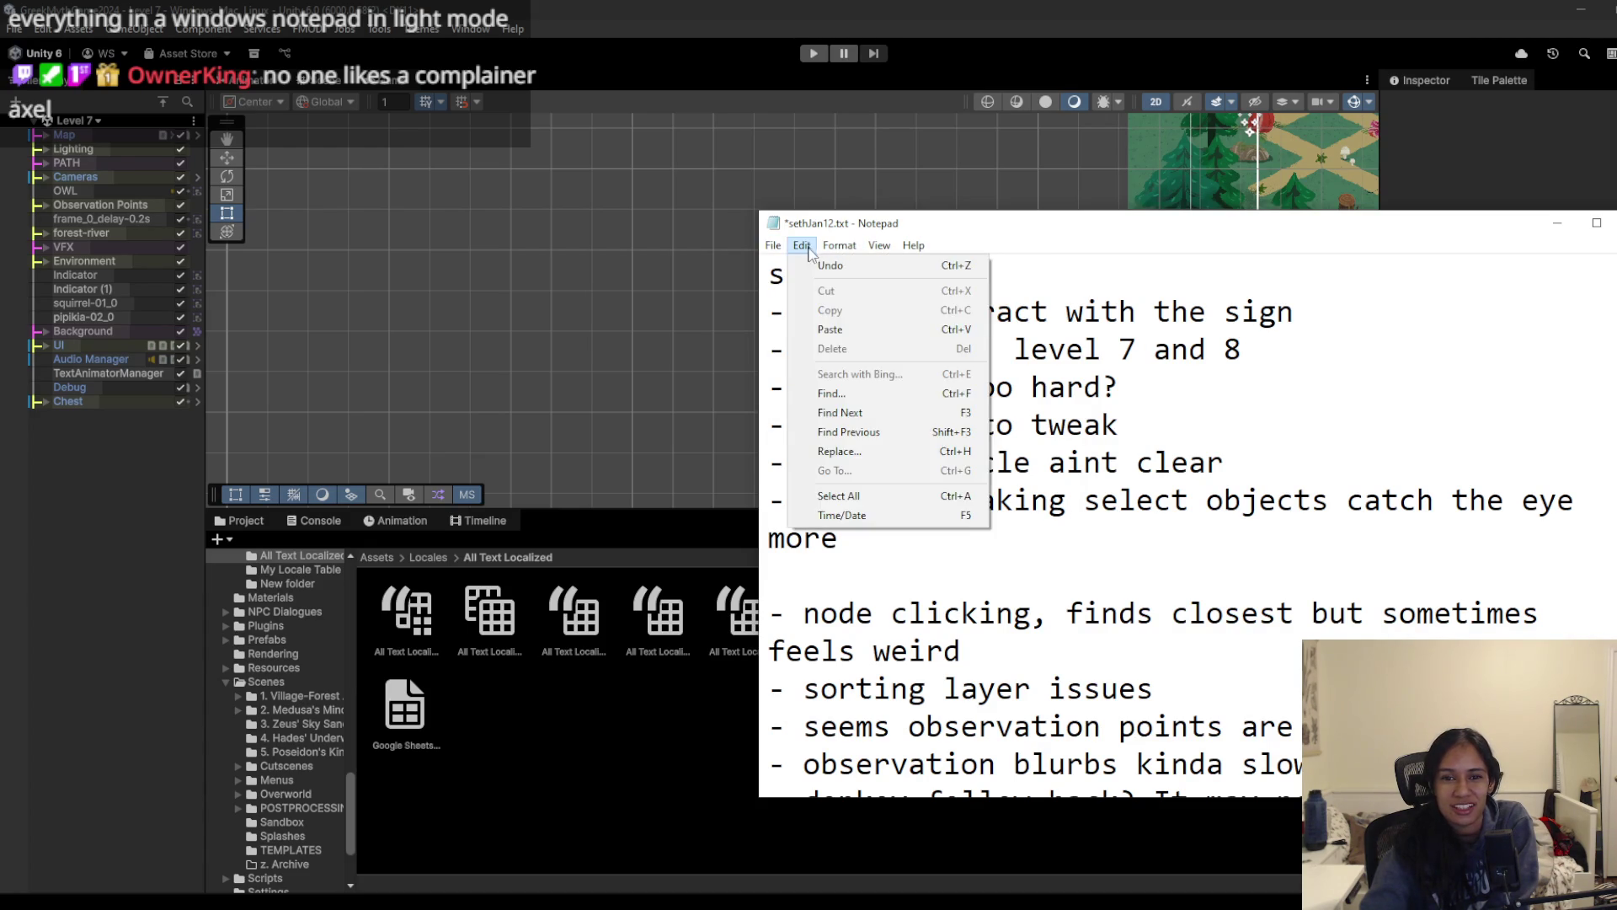
left_click(806, 253)
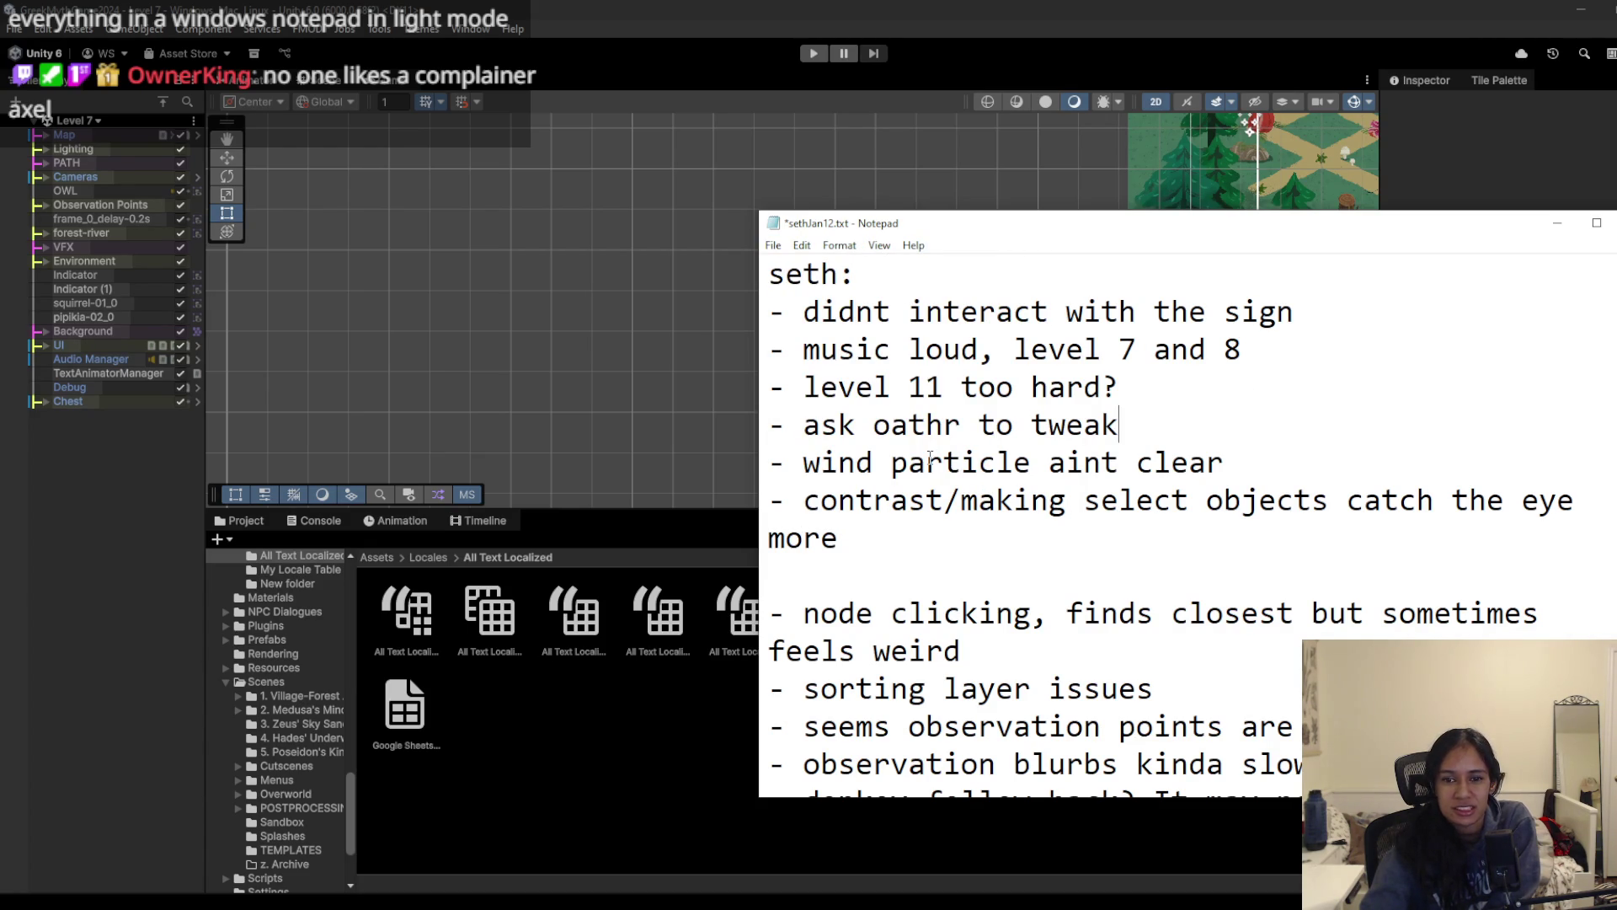
mouse_move(820, 387)
left_mouse_down()
mouse_move(1223, 382)
mouse_move(769, 386)
left_mouse_up()
left_click(1244, 380)
key("Left")
left_click_drag(1116, 427, 721, 432)
left_click_drag(1267, 462, 893, 463)
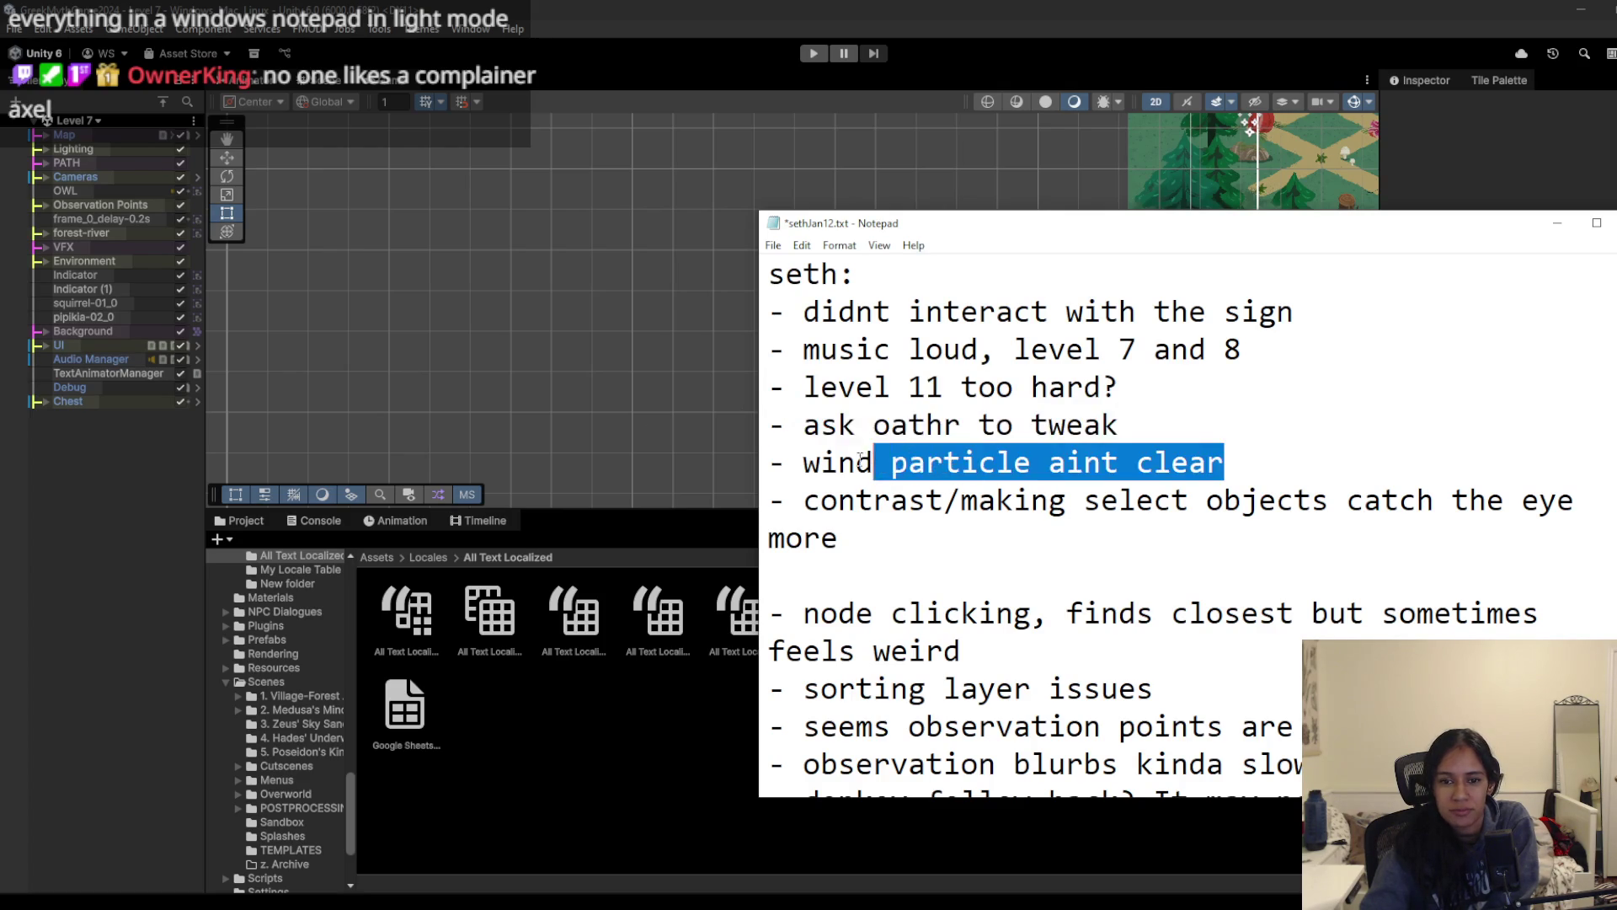
scroll(1035, 486, "down", 5)
scroll(1036, 486, "up", 2)
scroll(1035, 486, "up", 2)
scroll(1035, 487, "down", 2)
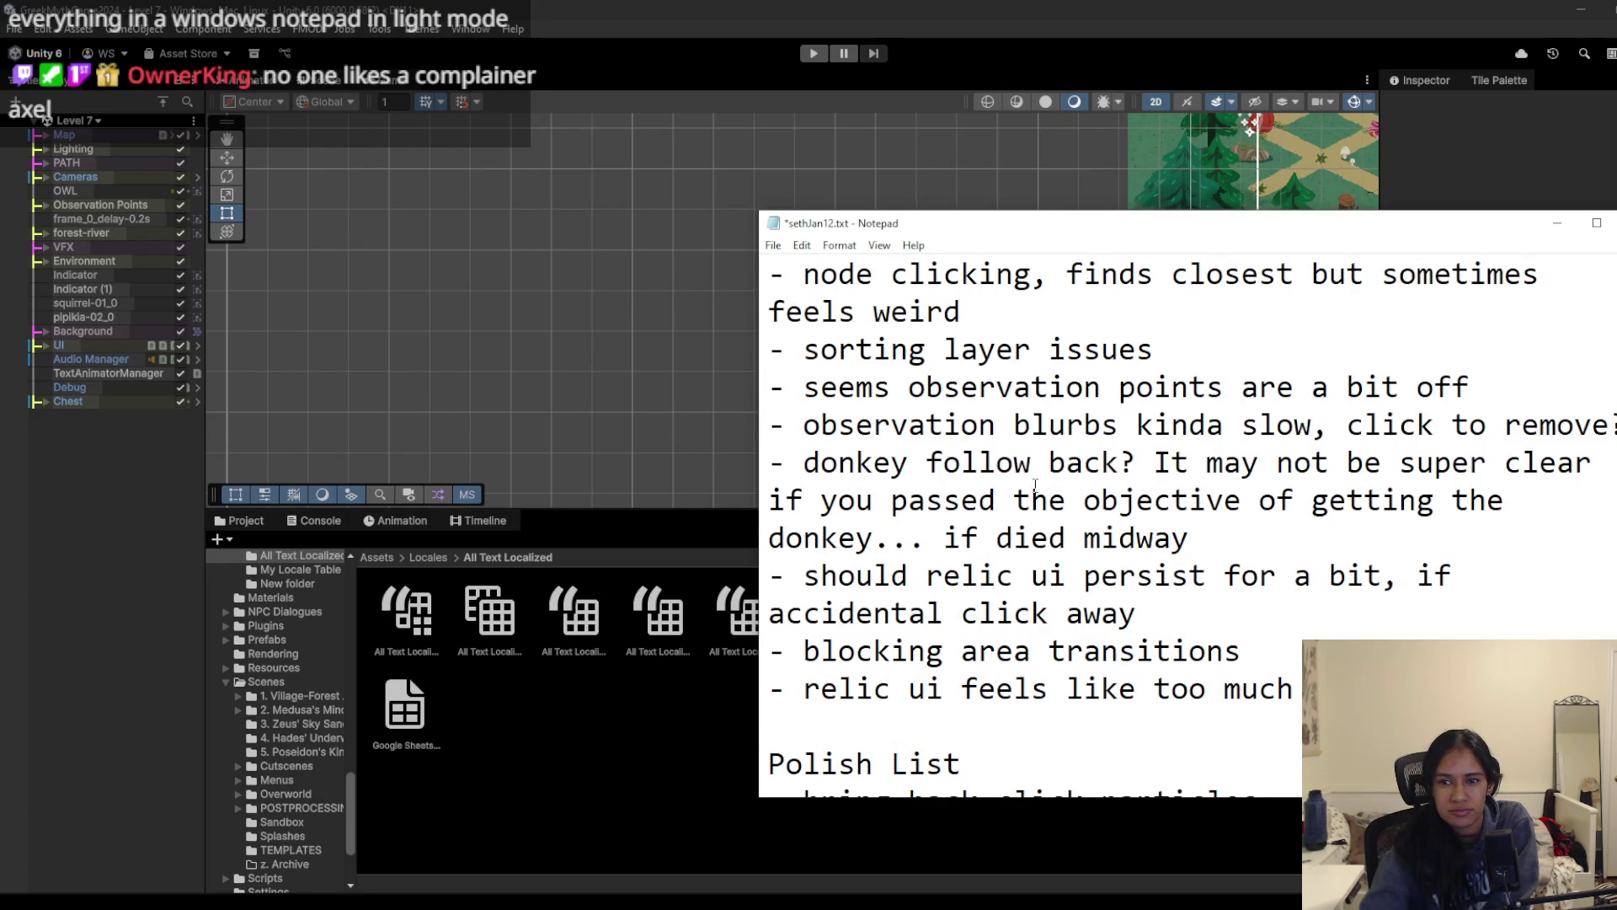
scroll(1036, 486, "down", 1)
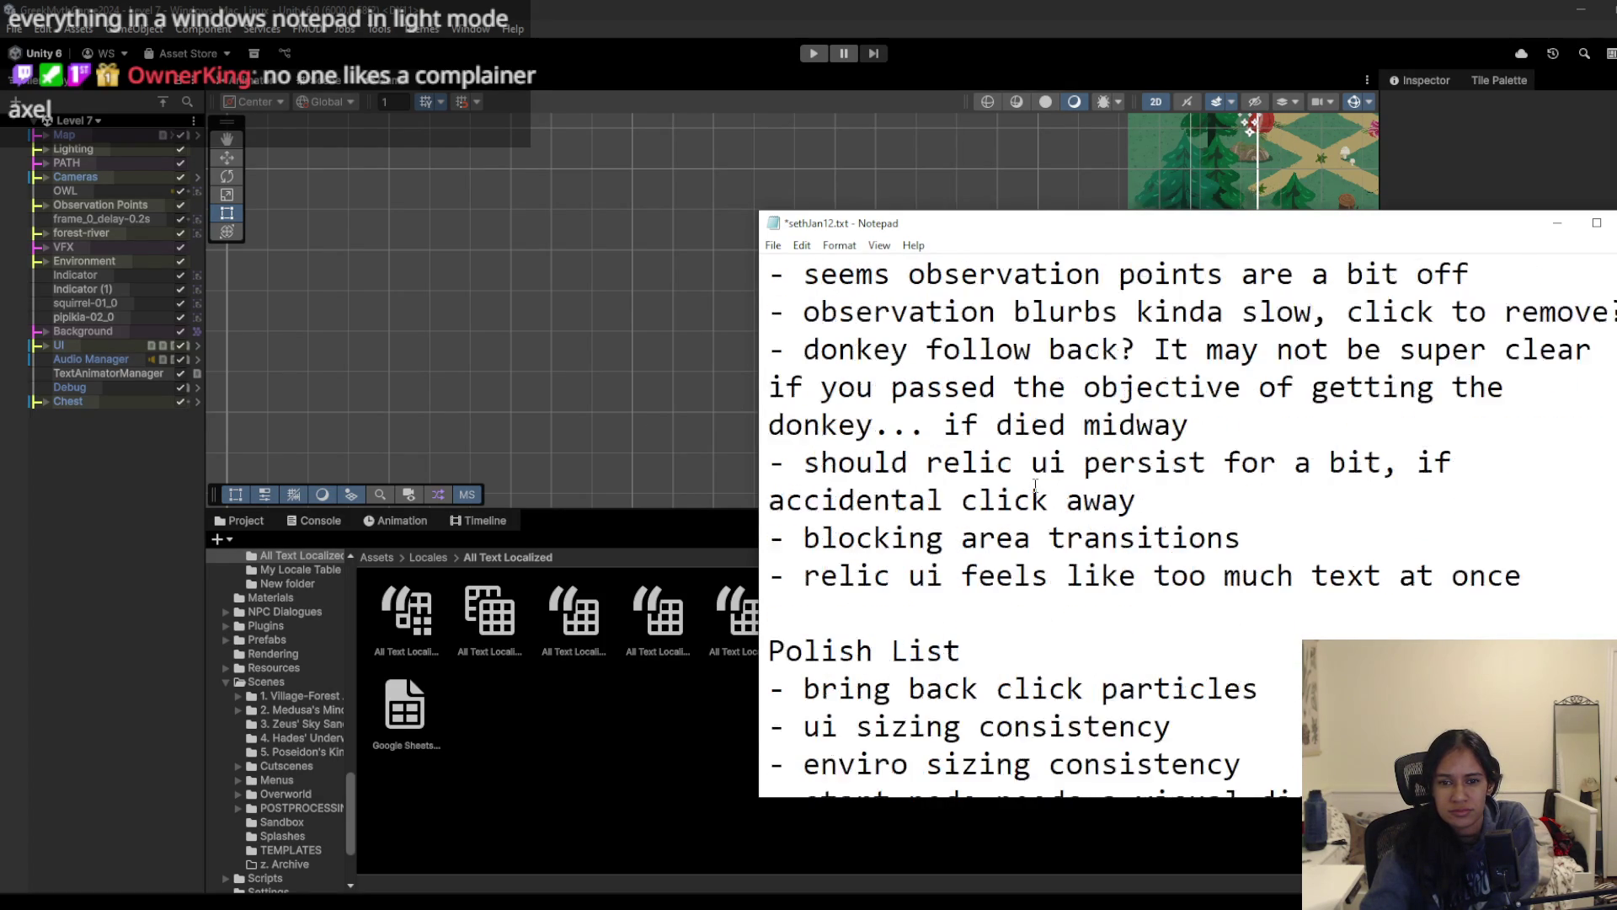
scroll(1035, 486, "down", 1)
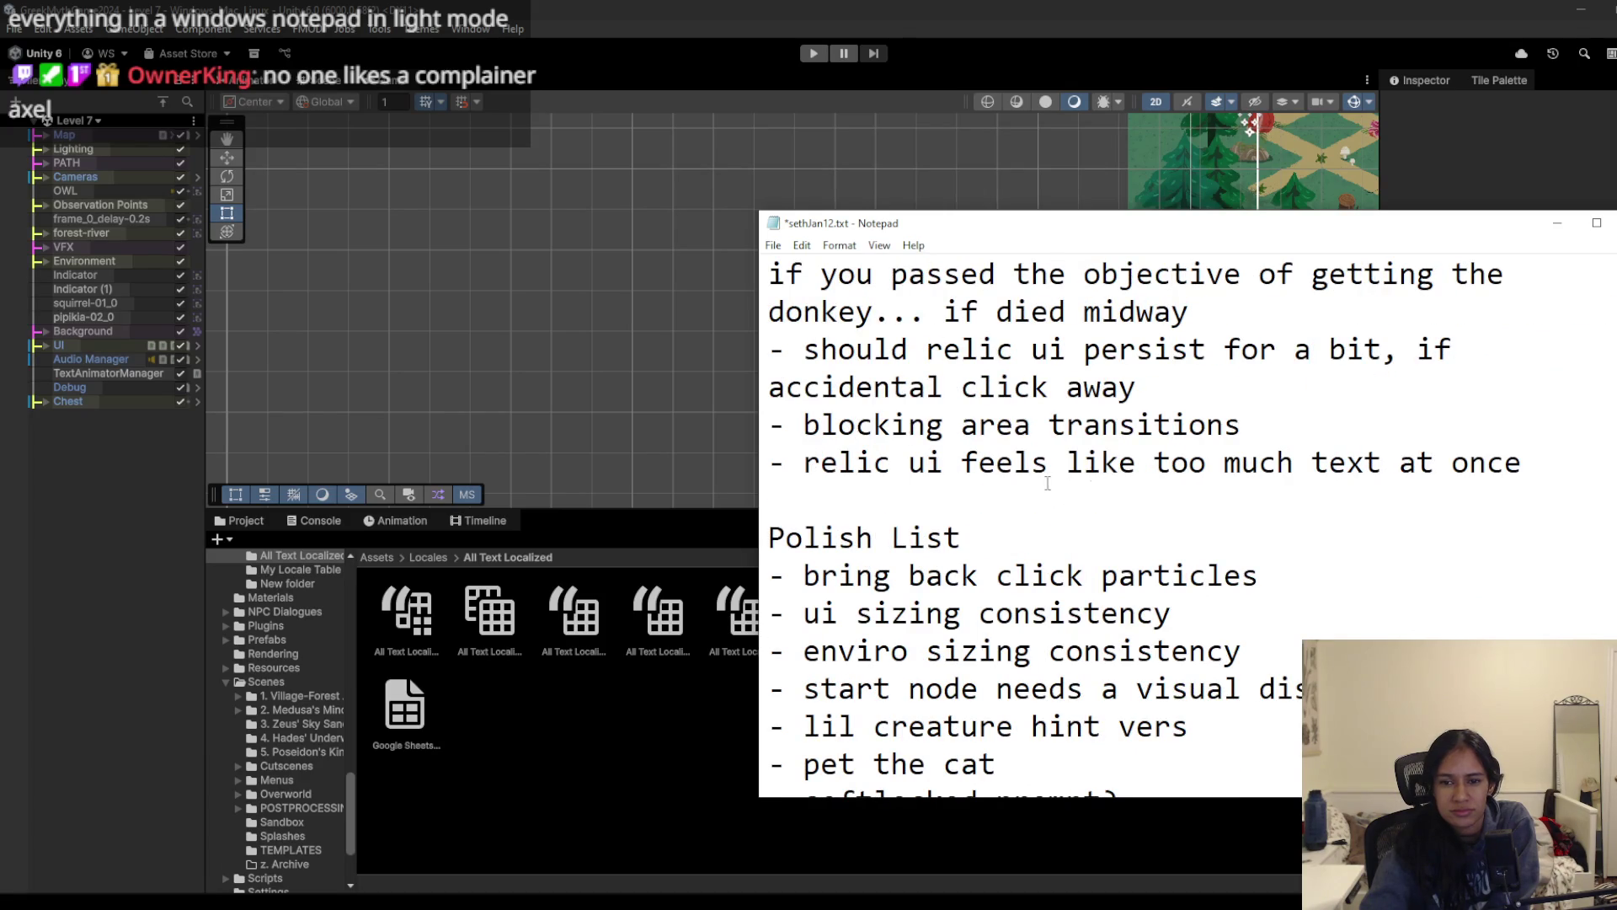
left_click_drag(765, 424, 1243, 425)
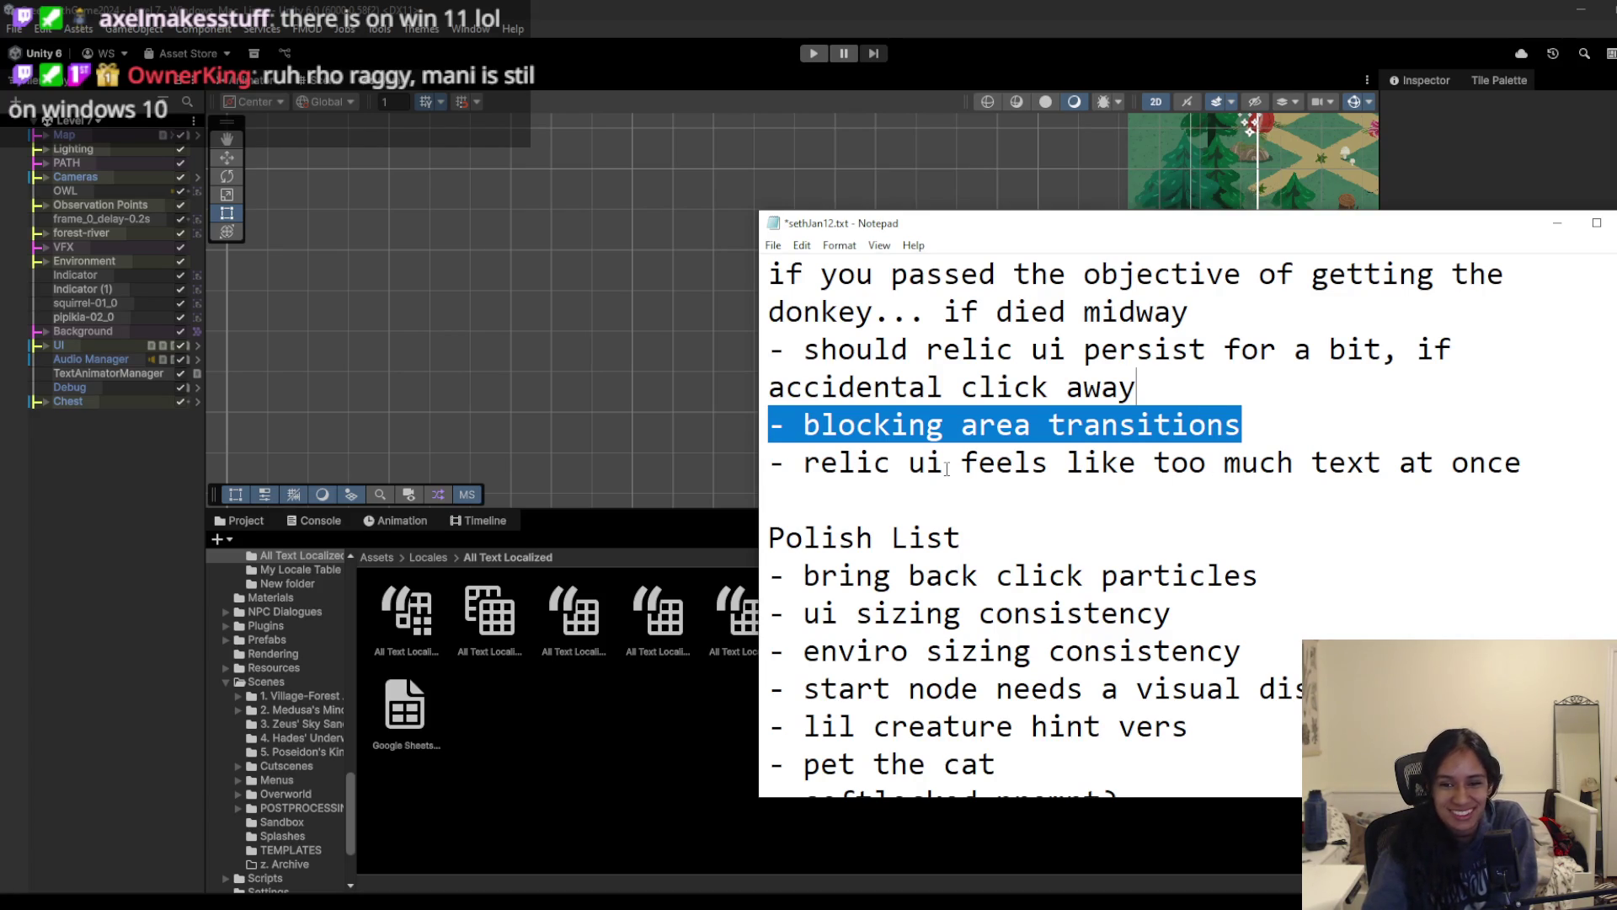
Step: Check the relic UI and softlocked prompt lines, then maximize the Notepad window to full screen
left_click(943, 463)
left_click(909, 463)
left_click(964, 465)
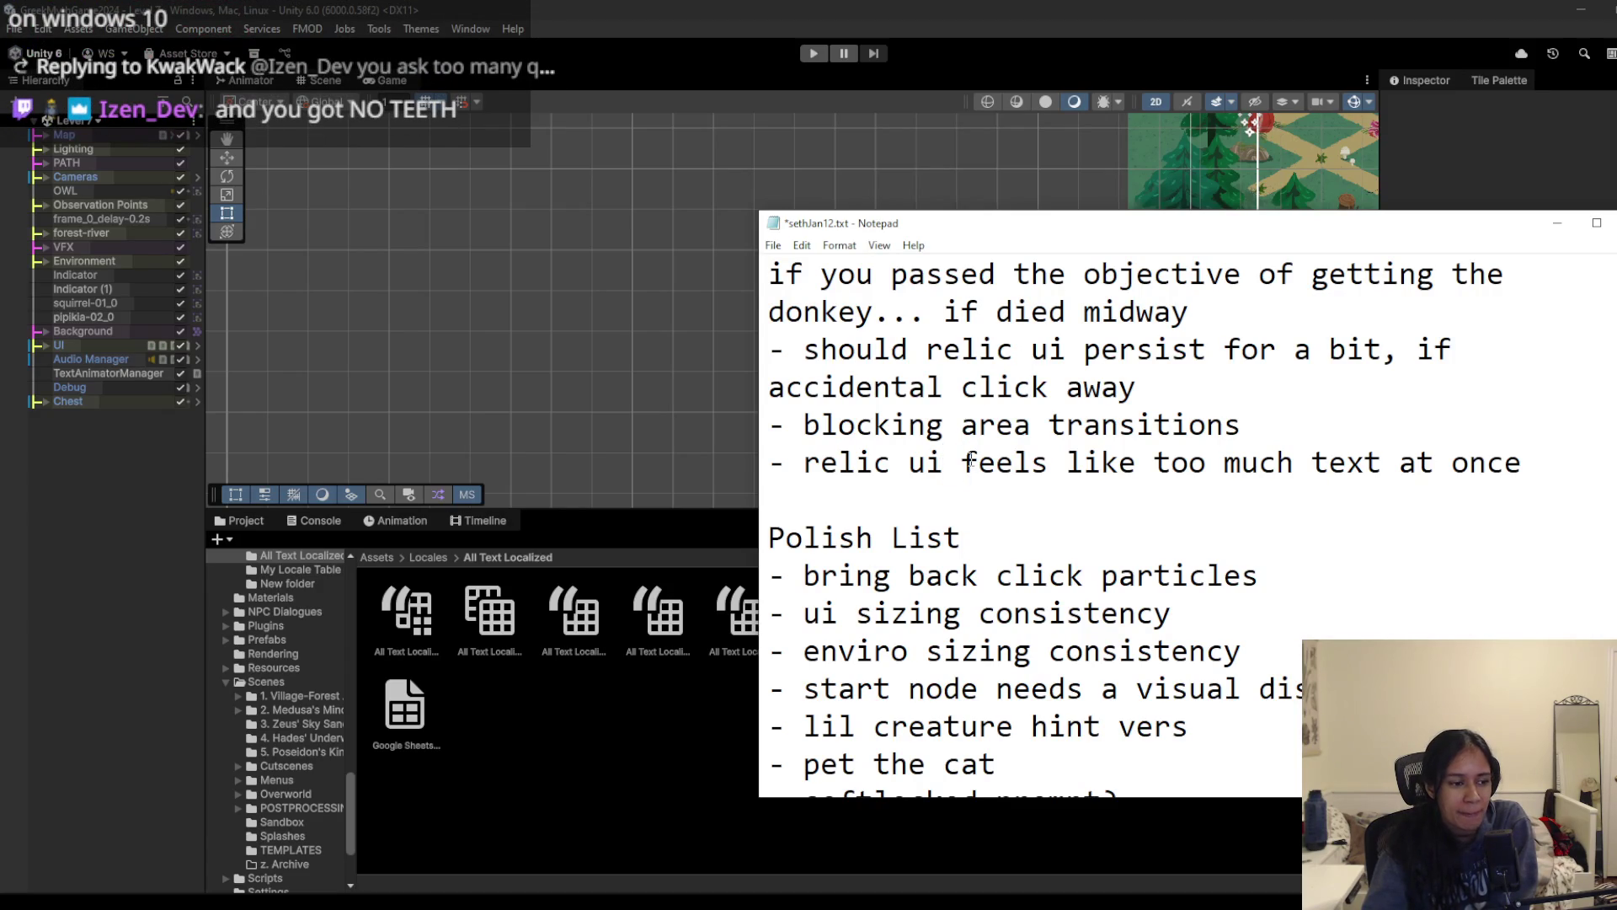
scroll(847, 455, "down", 1)
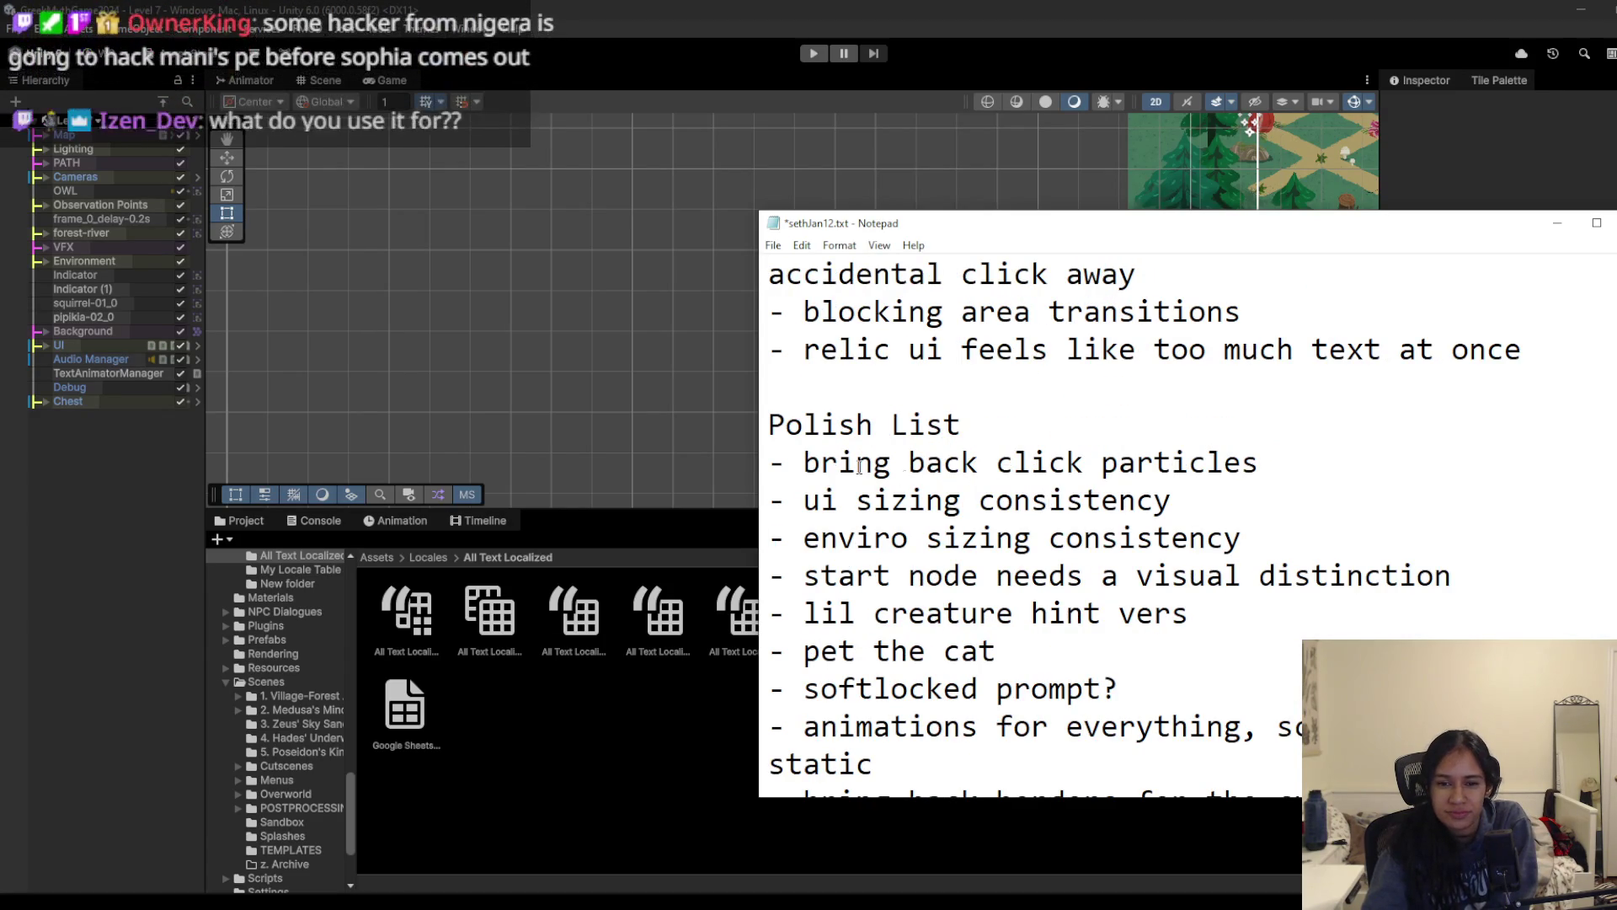
scroll(1010, 514, "down", 1)
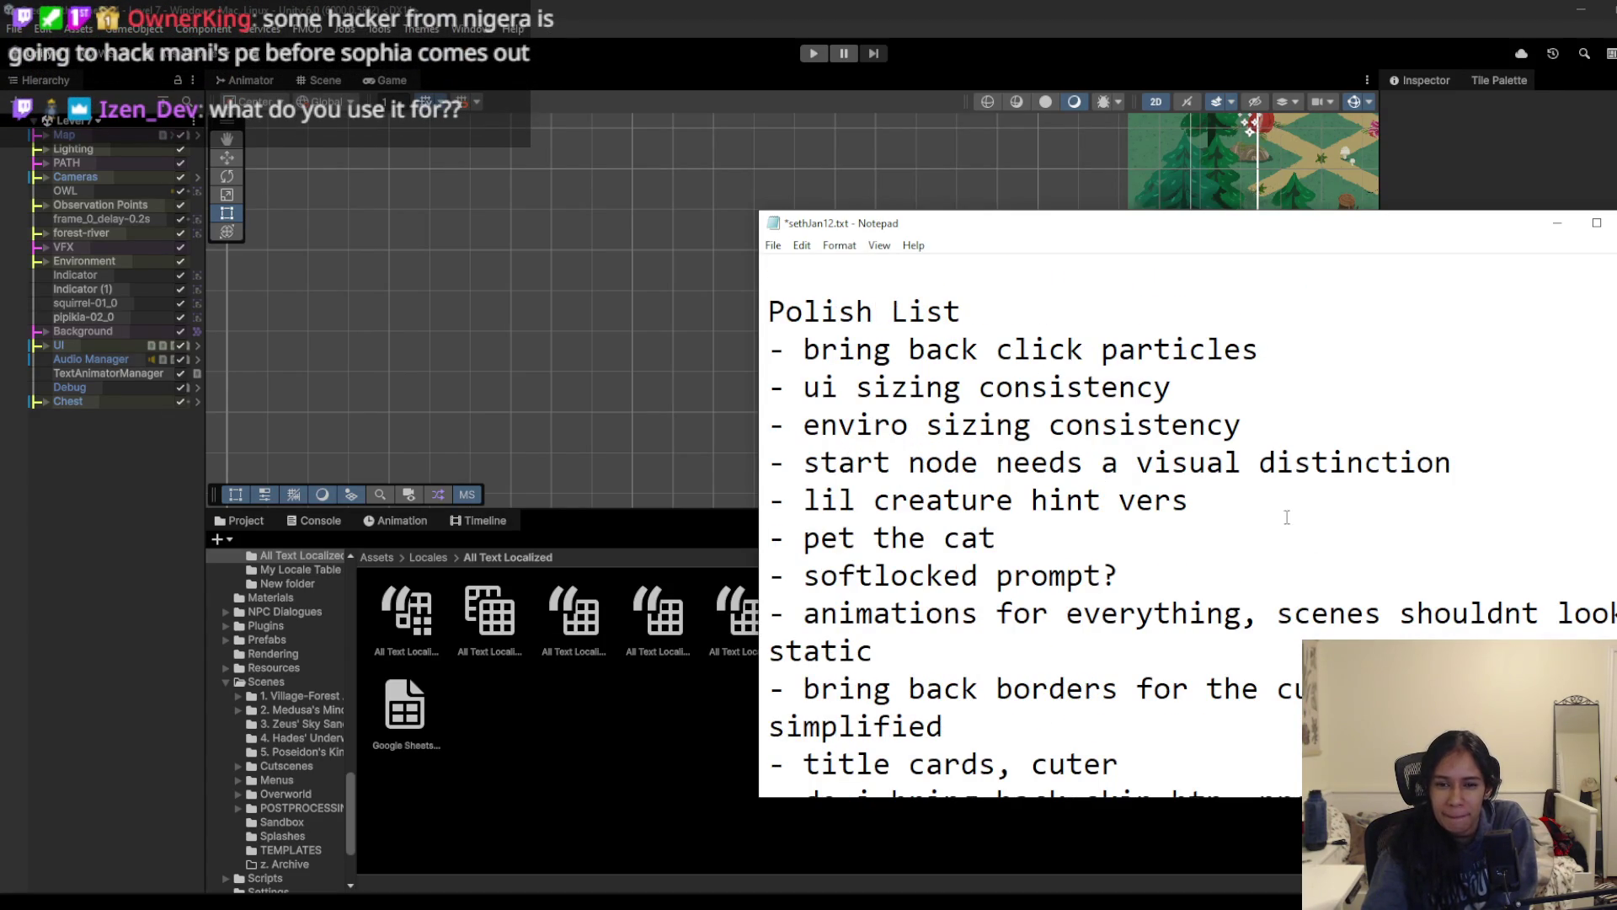
scroll(1028, 516, "down", 1)
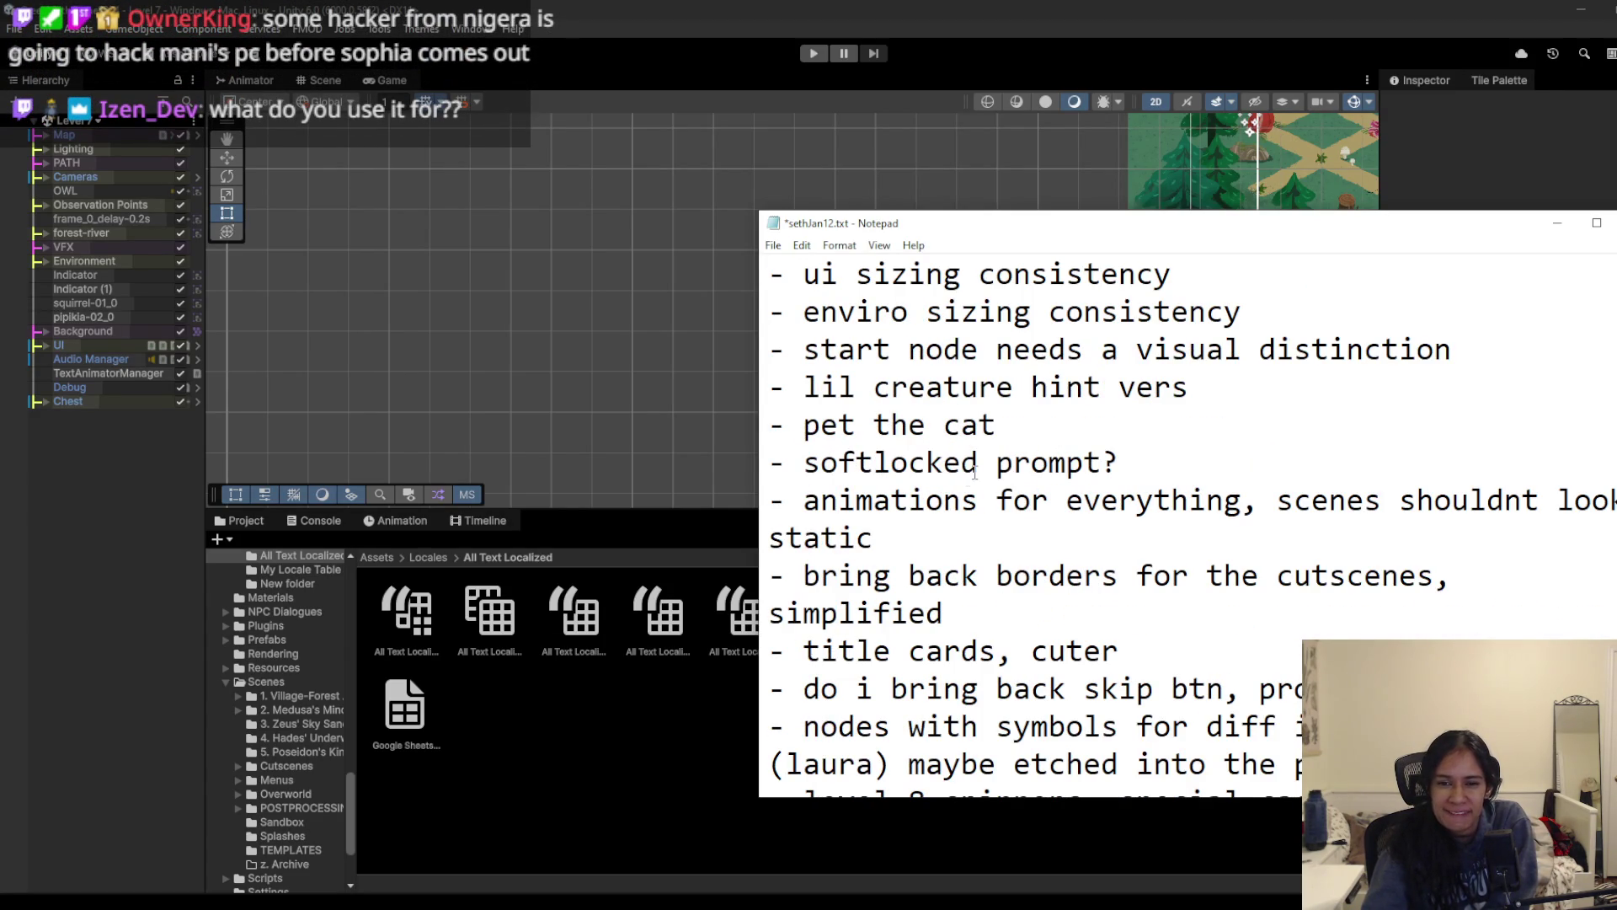
left_click_drag(1121, 462, 837, 462)
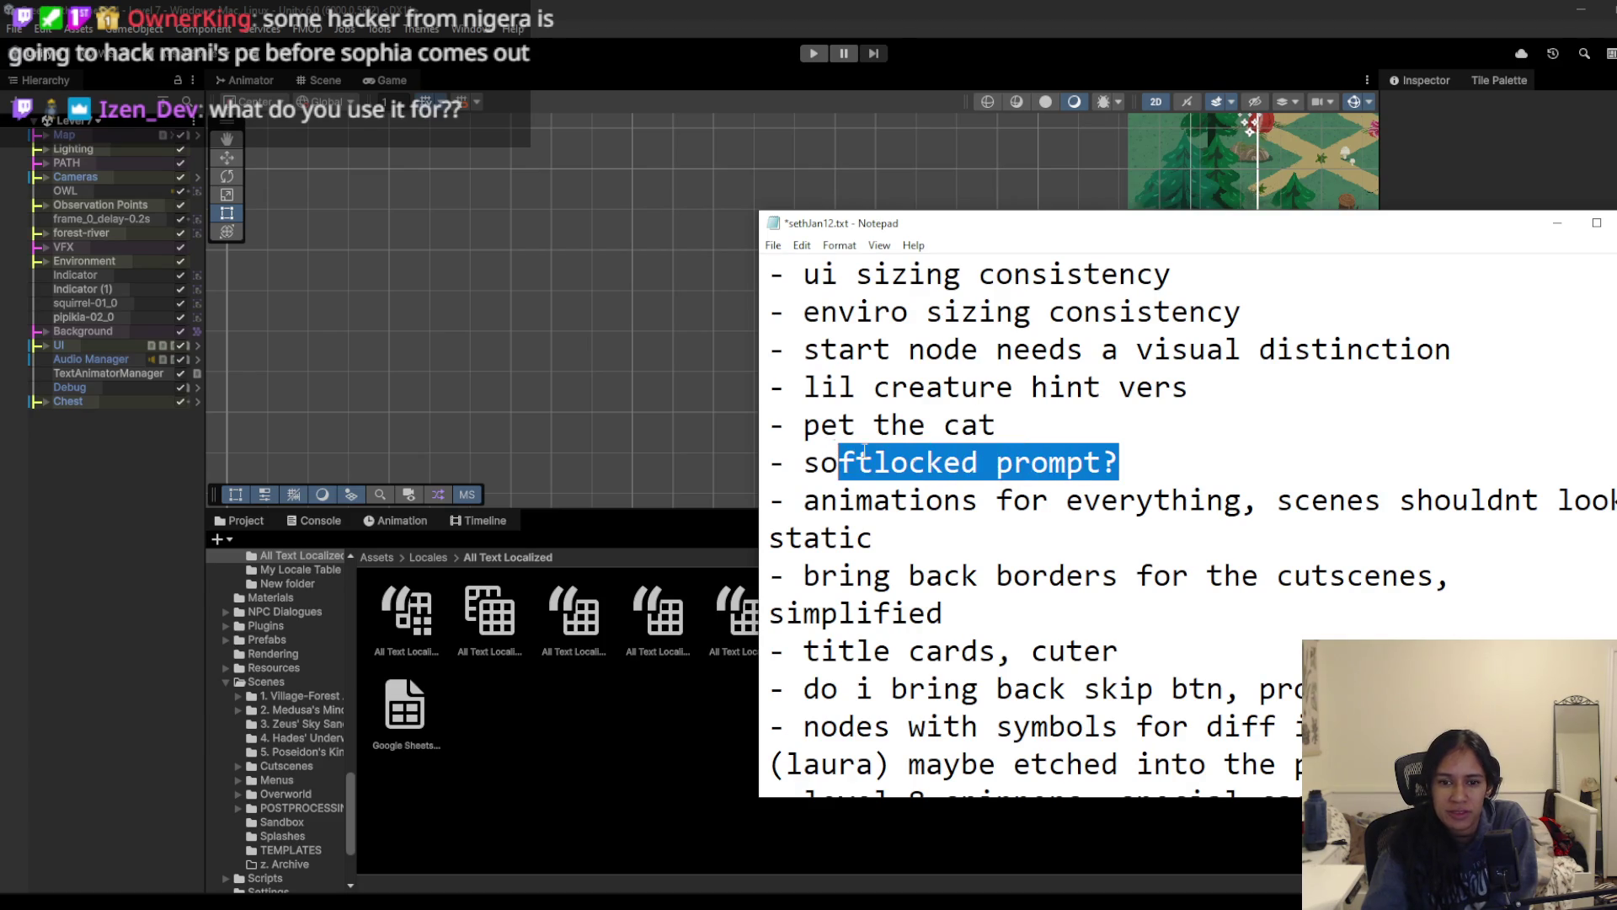
left_click(1186, 460)
scroll(1185, 459, "up", 8)
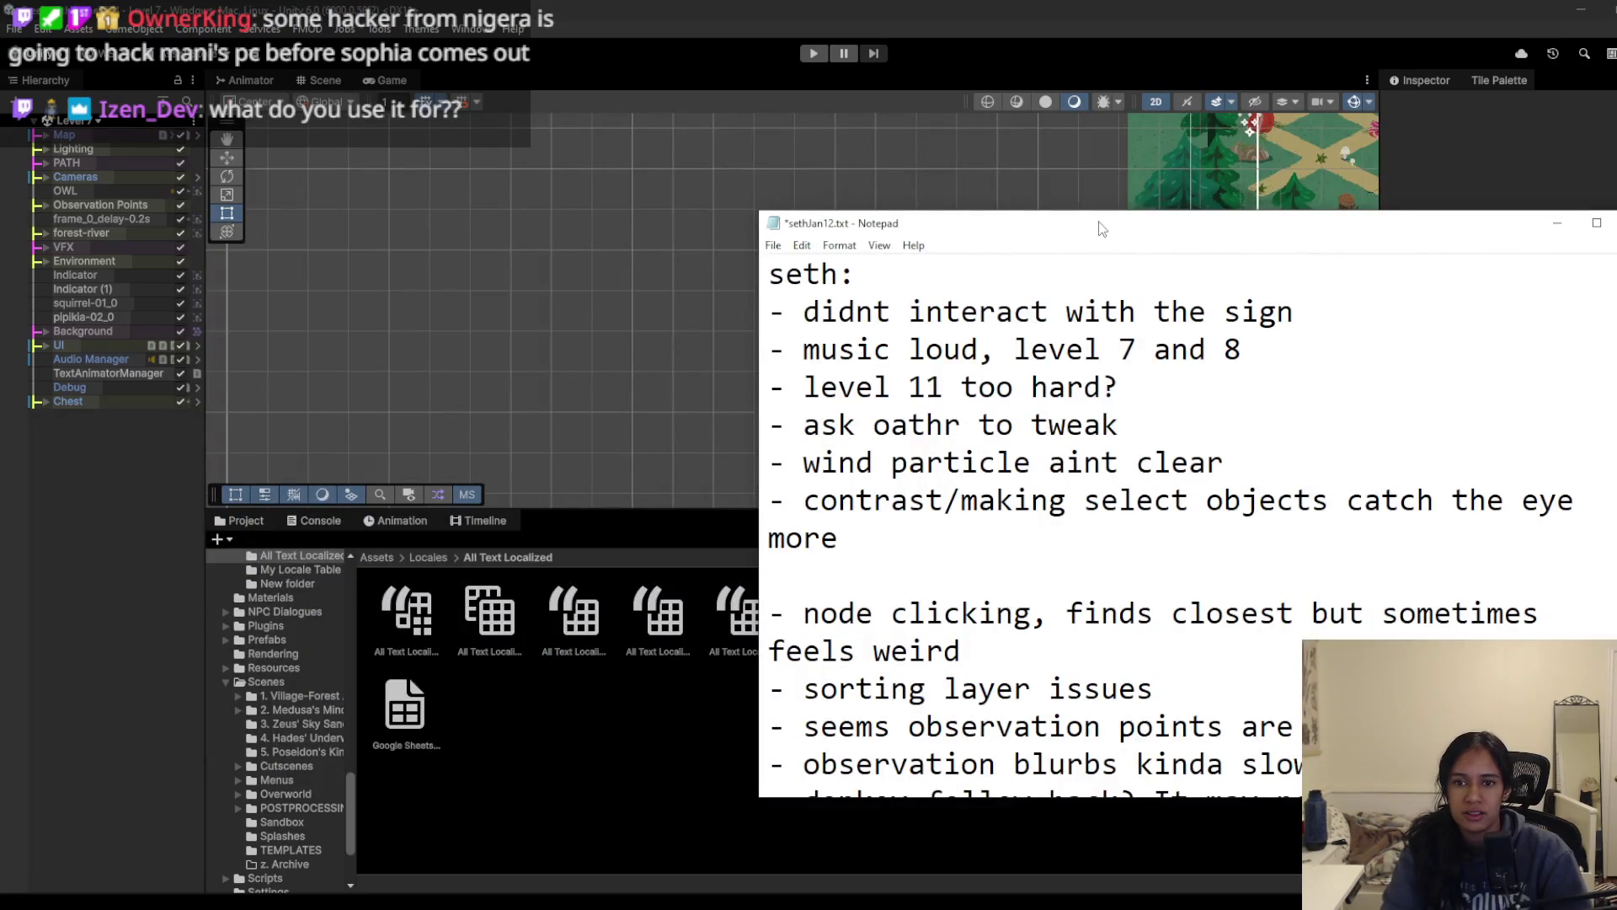
double_click(1102, 226)
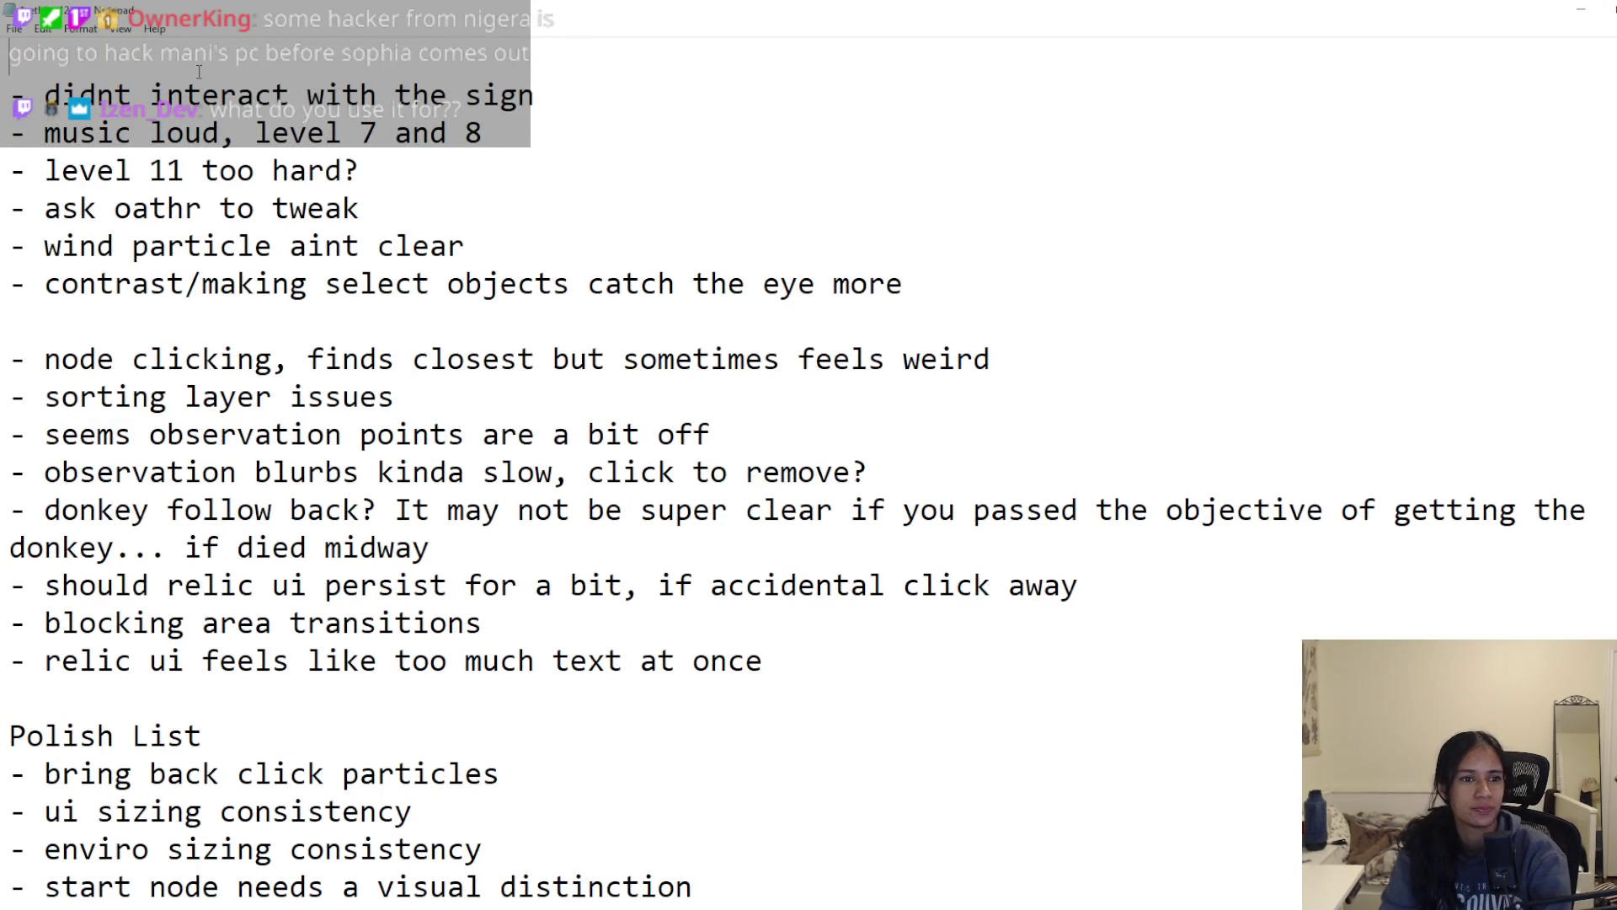
Step: Move the Polish List heading to the top and delete the 'didnt interact with the sign' item
scroll(213, 80, "down", 1)
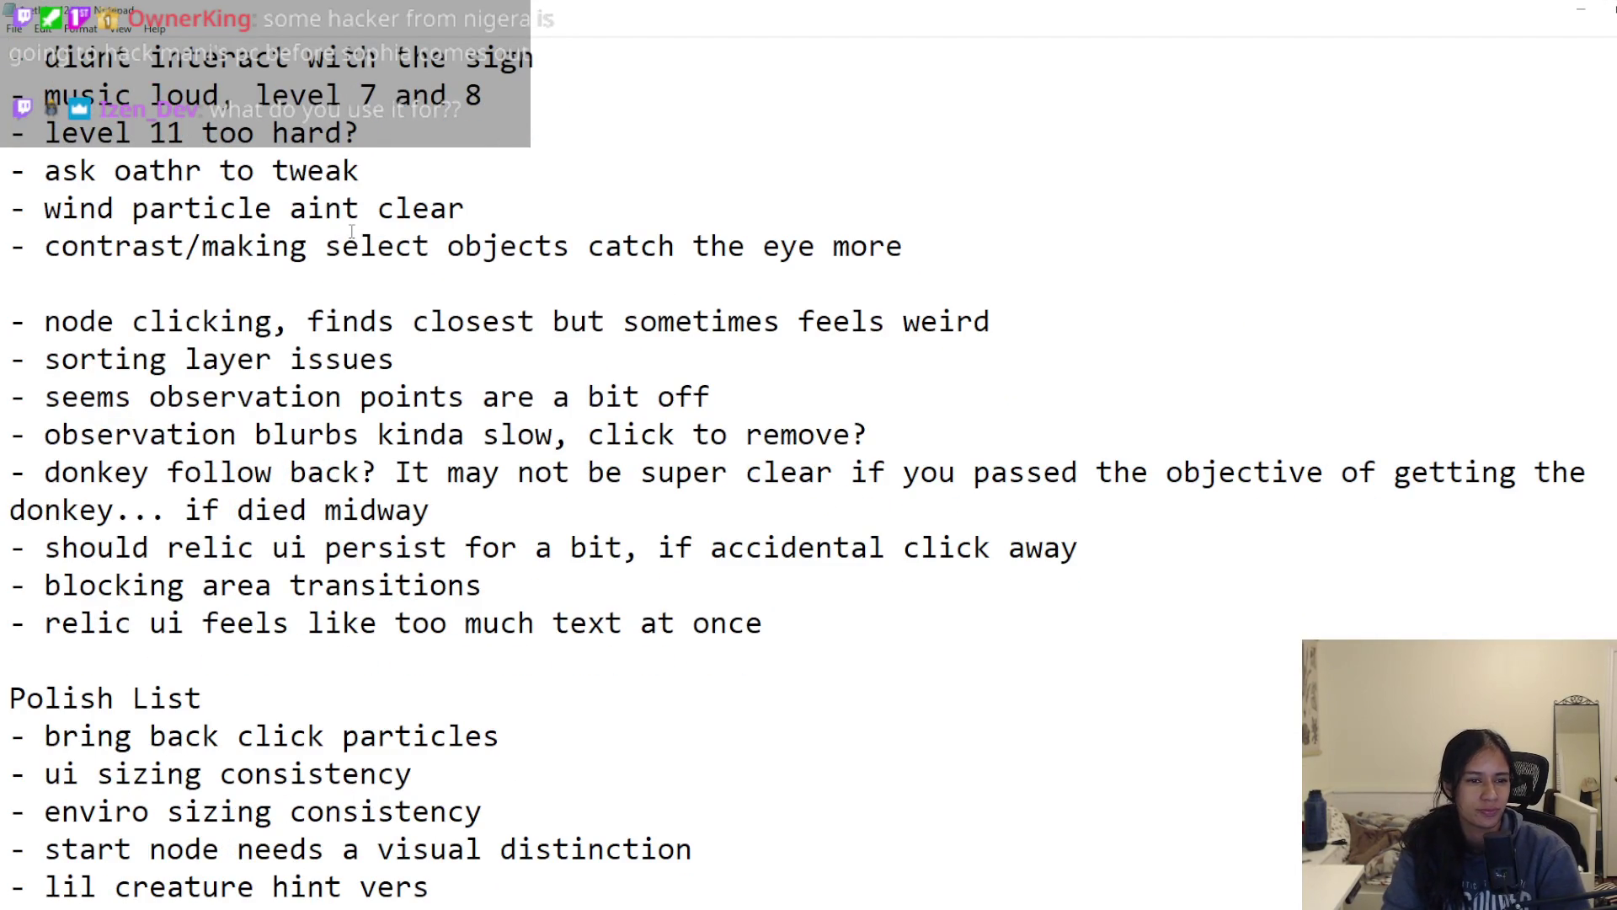
scroll(352, 232, "down", 1)
scroll(352, 232, "down", 3)
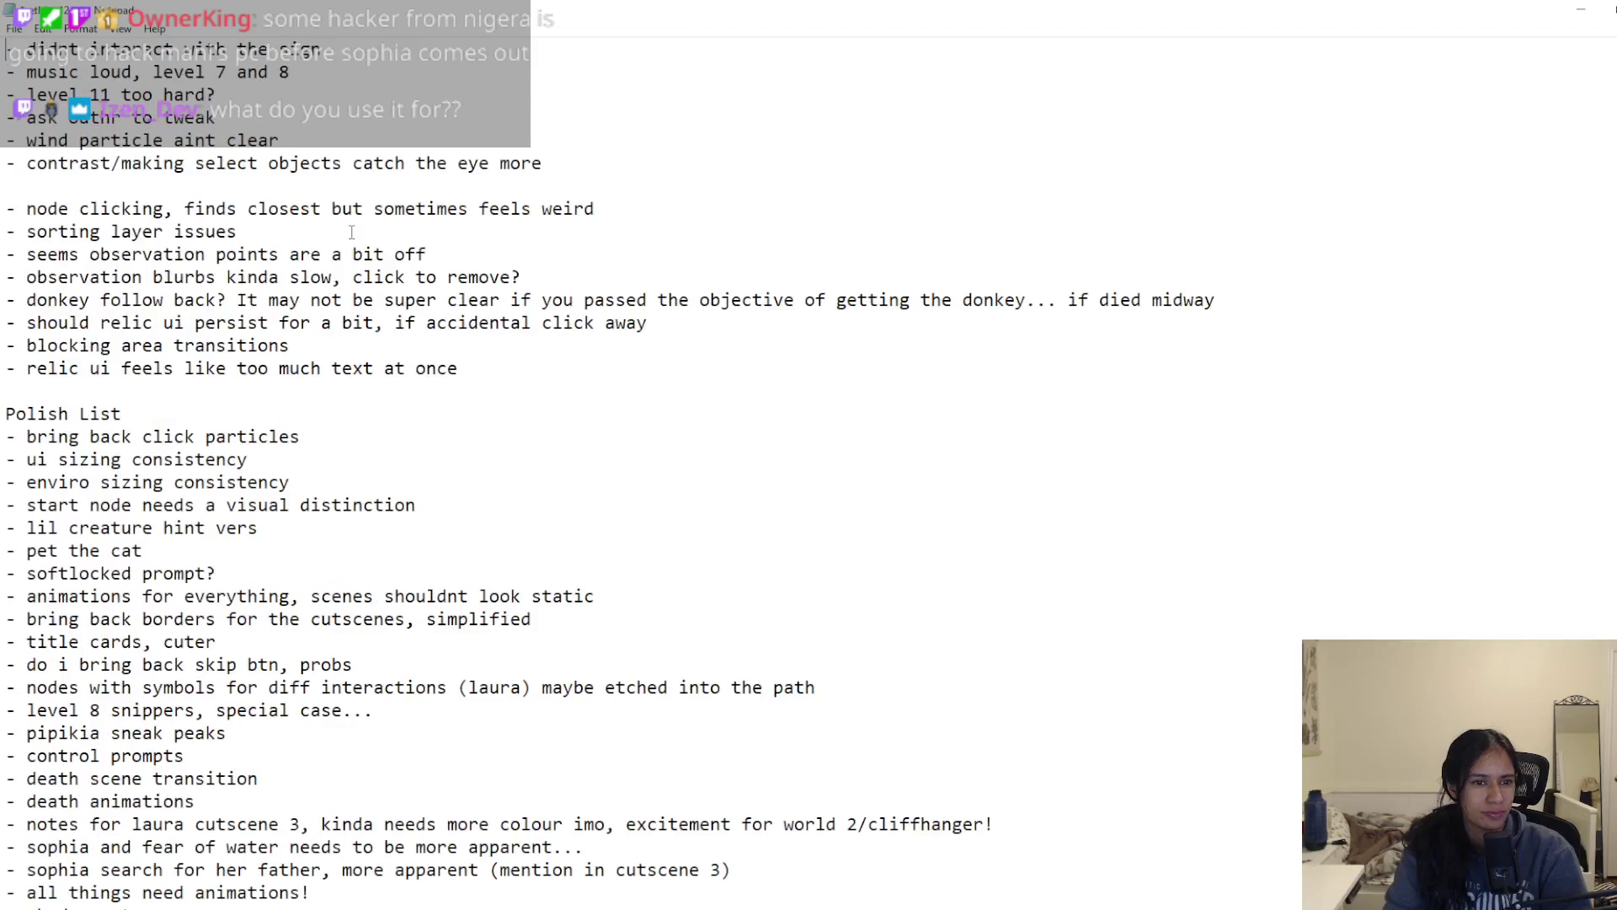
left_click_drag(124, 414, 4, 413)
key("BackSpace")
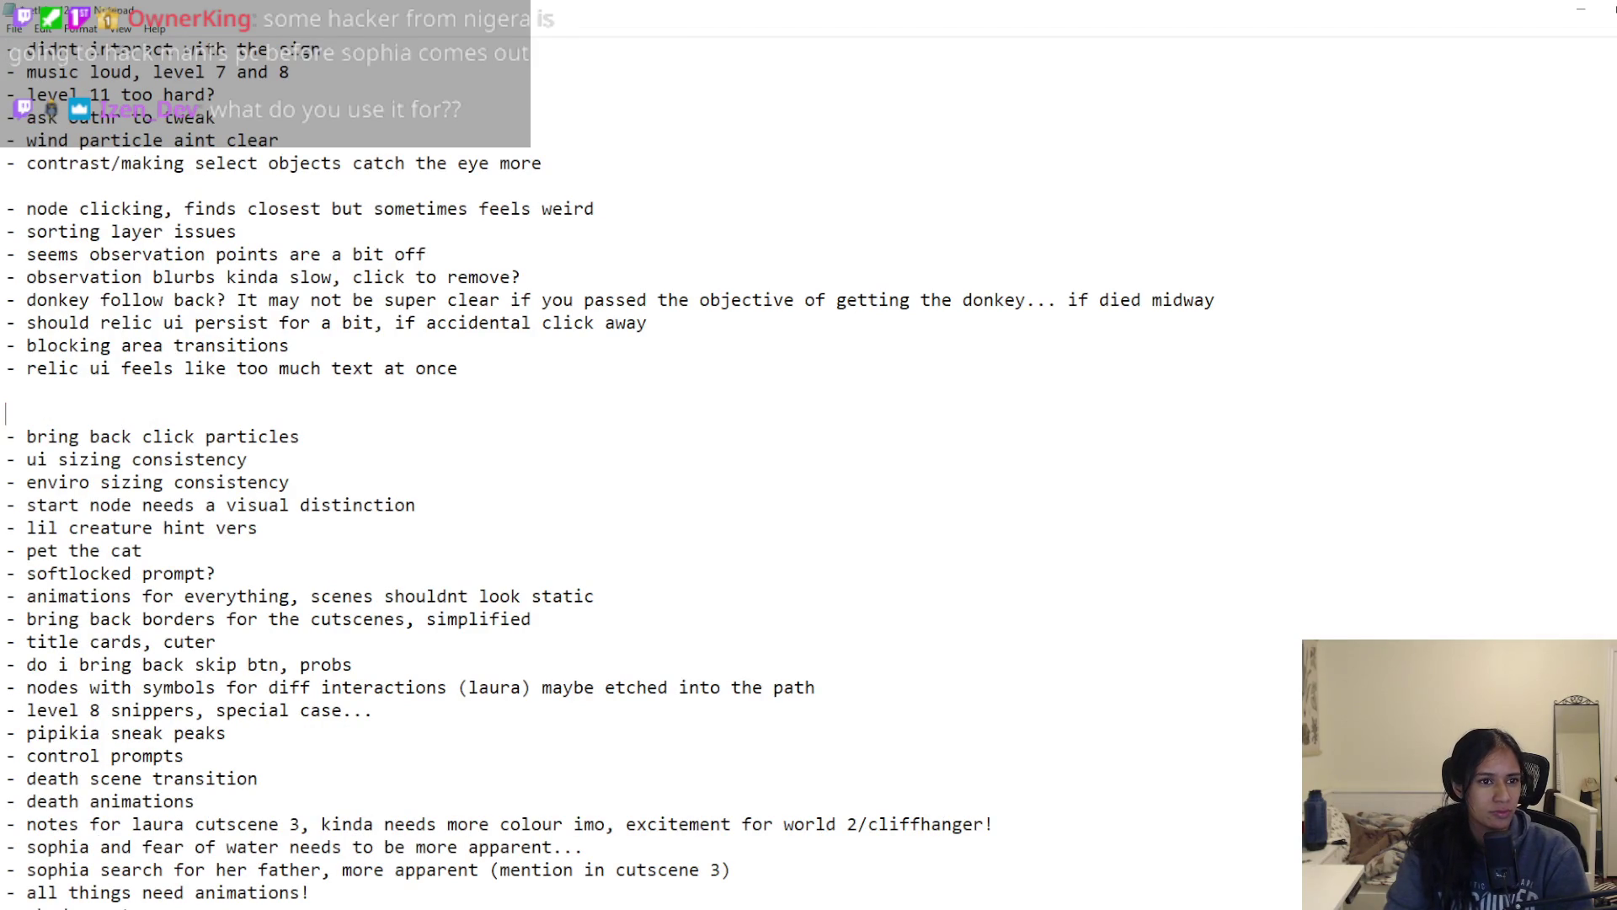
key("ctrl+z")
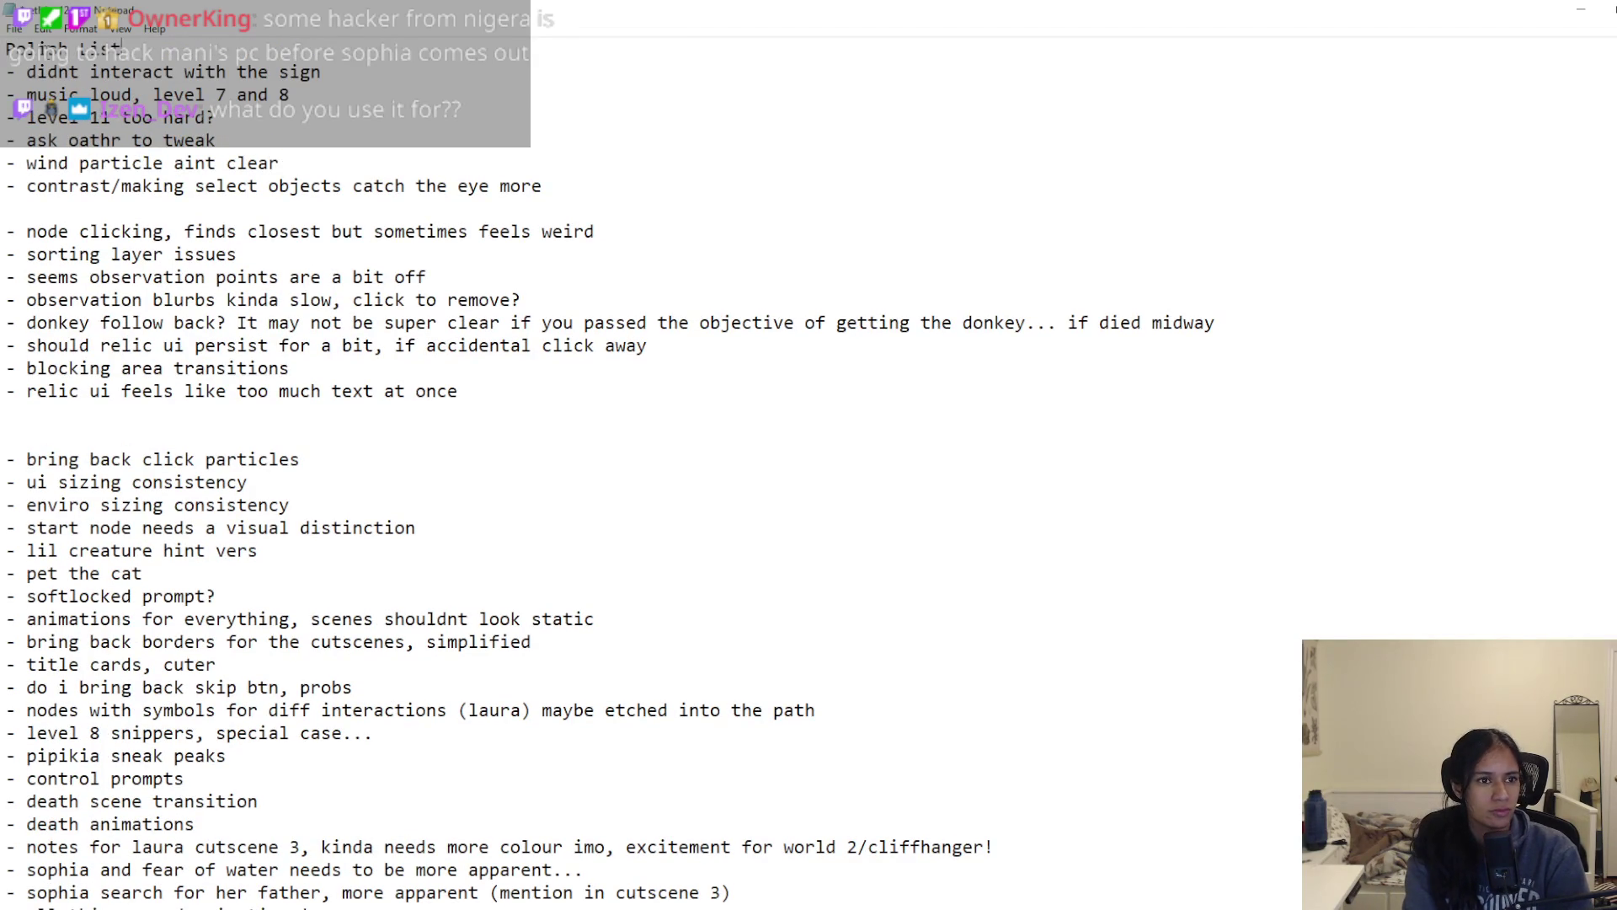
left_click_drag(363, 74, 3, 74)
key("BackSpace")
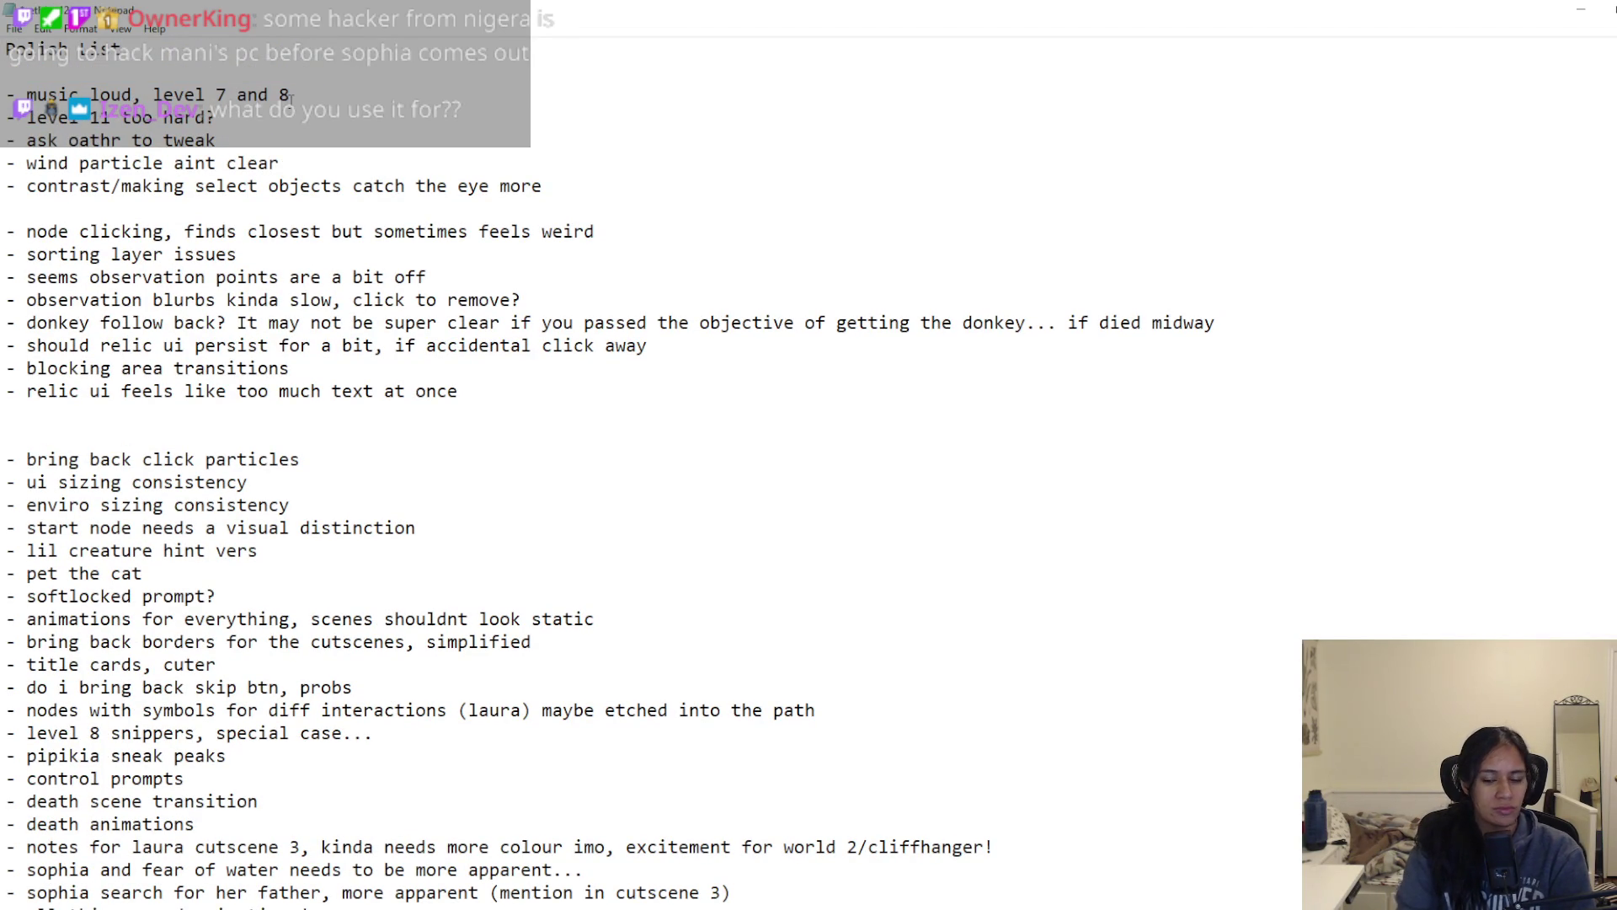
Step: Search the notes for 'dial' and then 'promot' to find dialogue and prompt entries
scroll(302, 483, "down", 4)
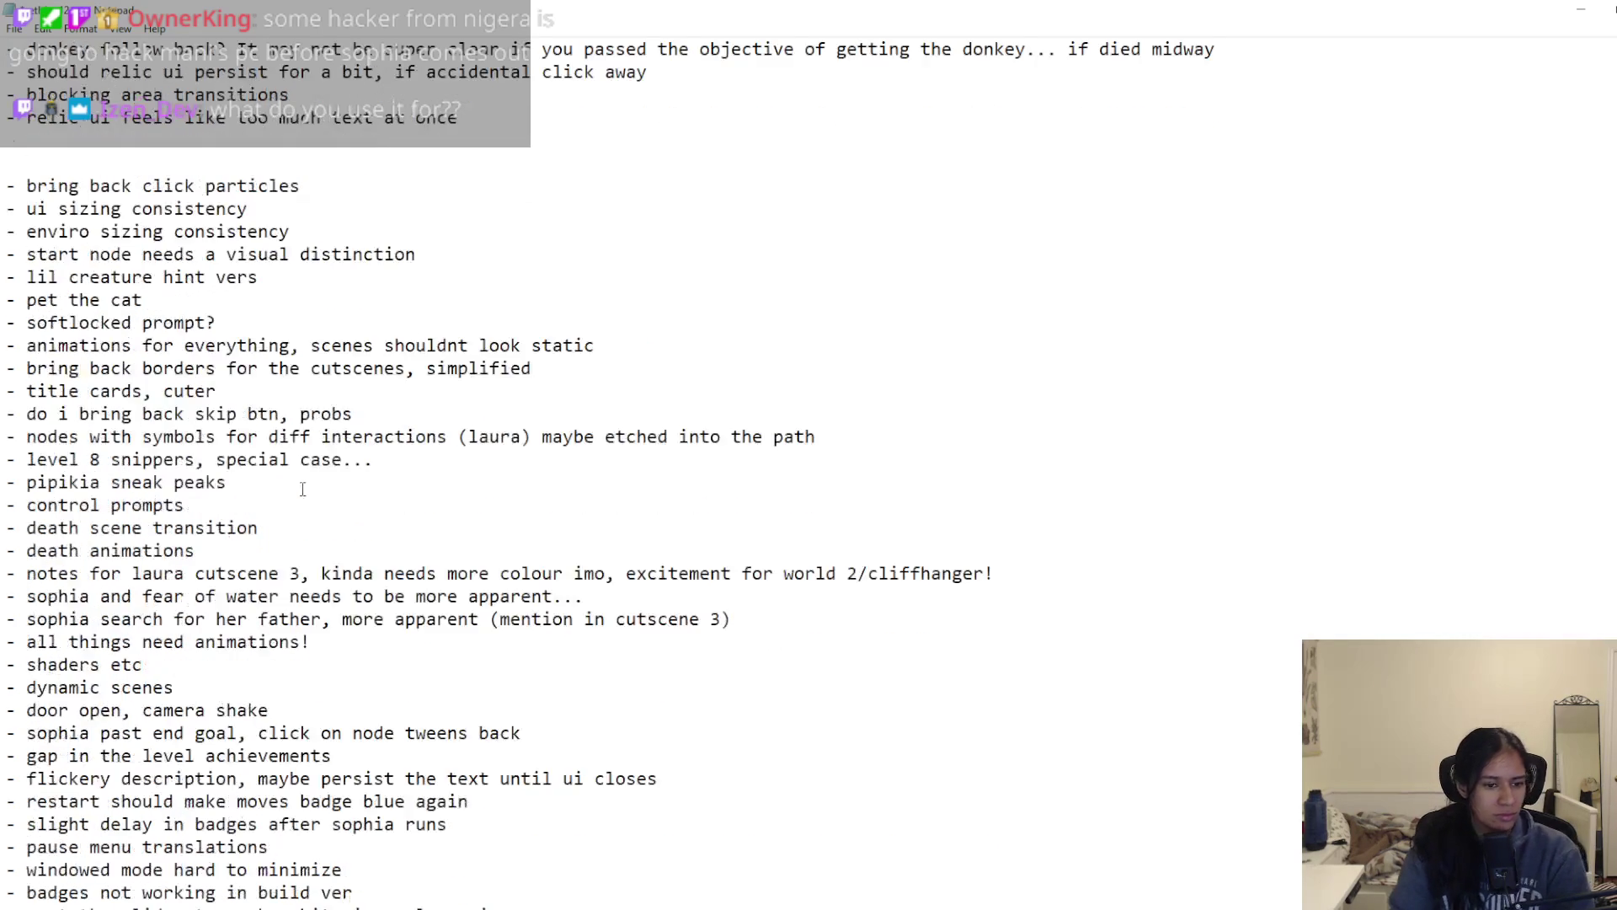
scroll(161, 683, "down", 2)
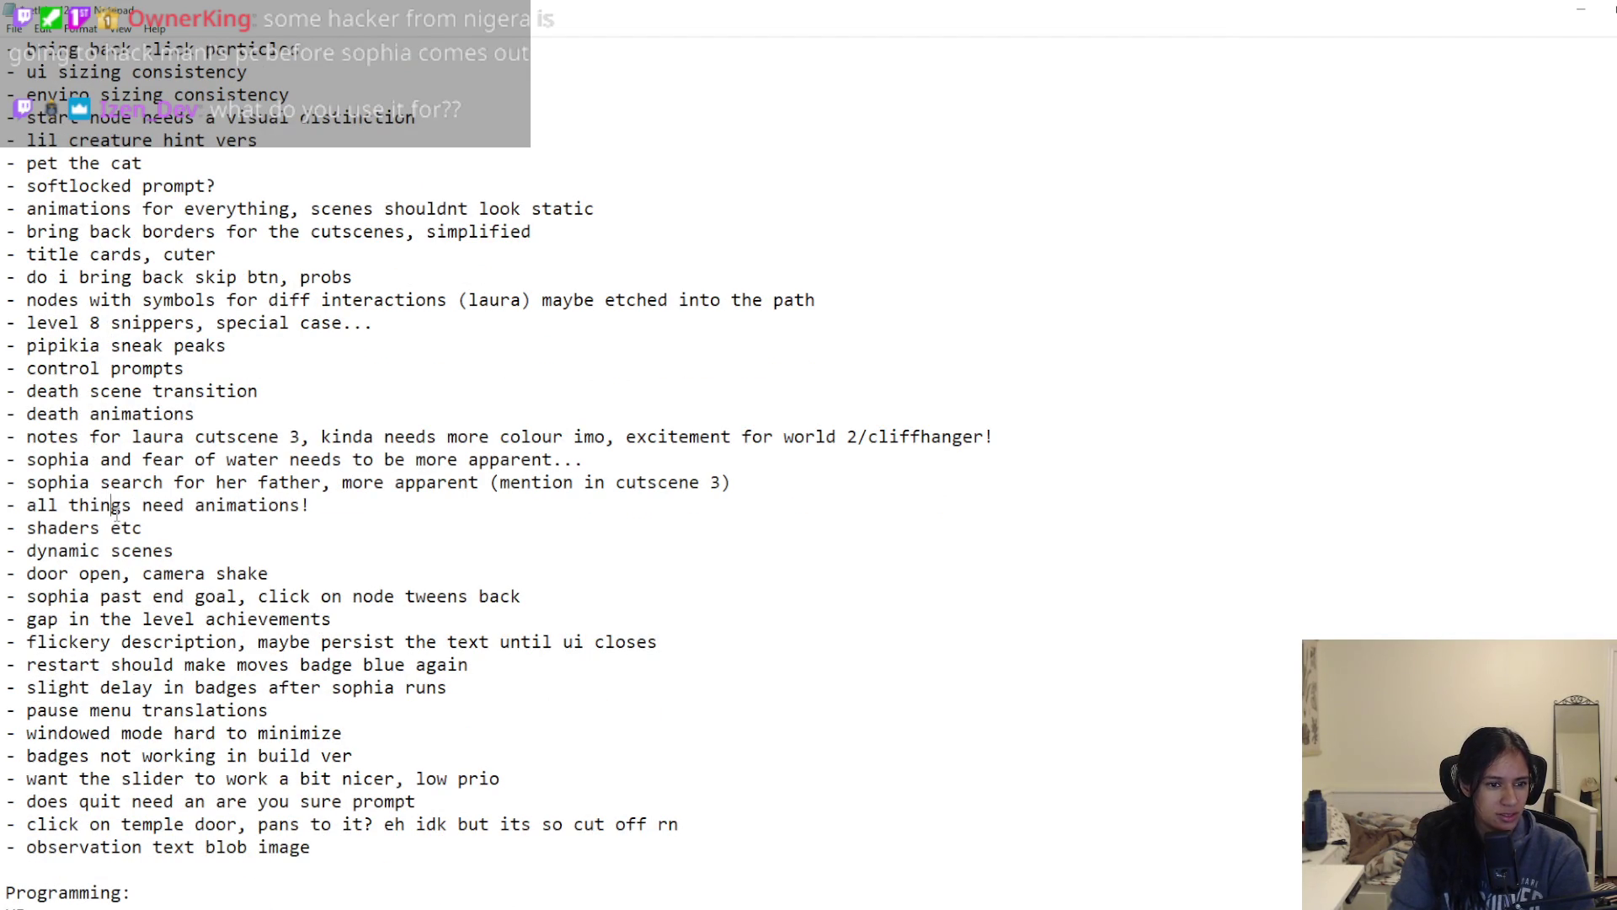
key("ctrl+f")
type("dial")
key("Return")
key("Return")
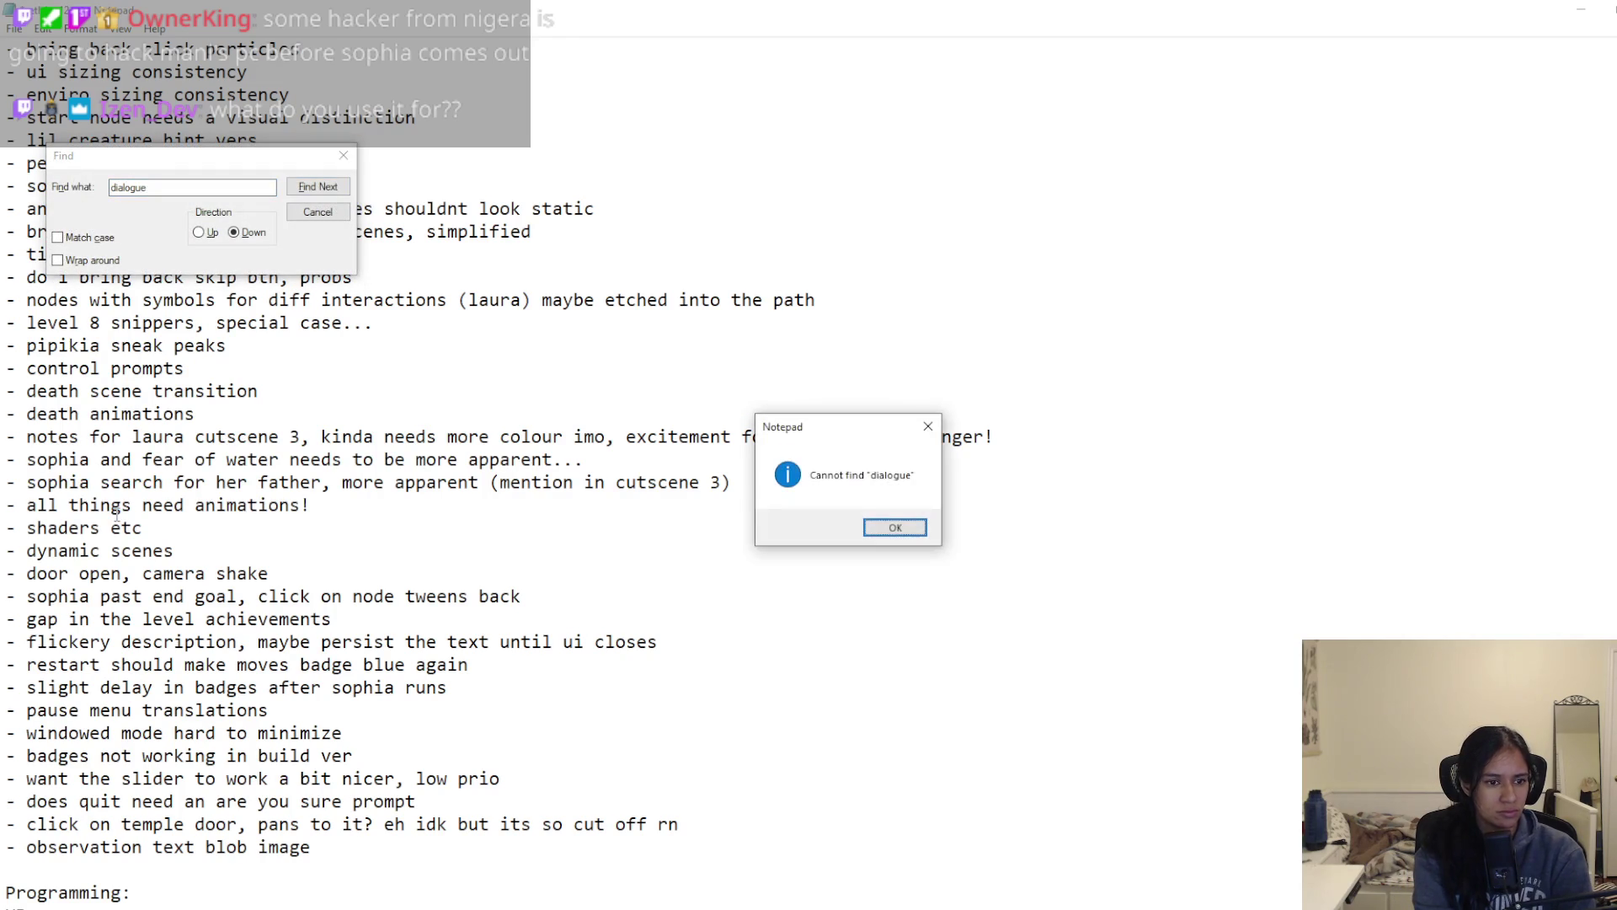
key("BackSpace")
key("BackSpace")
key("BackSpace")
type("prom")
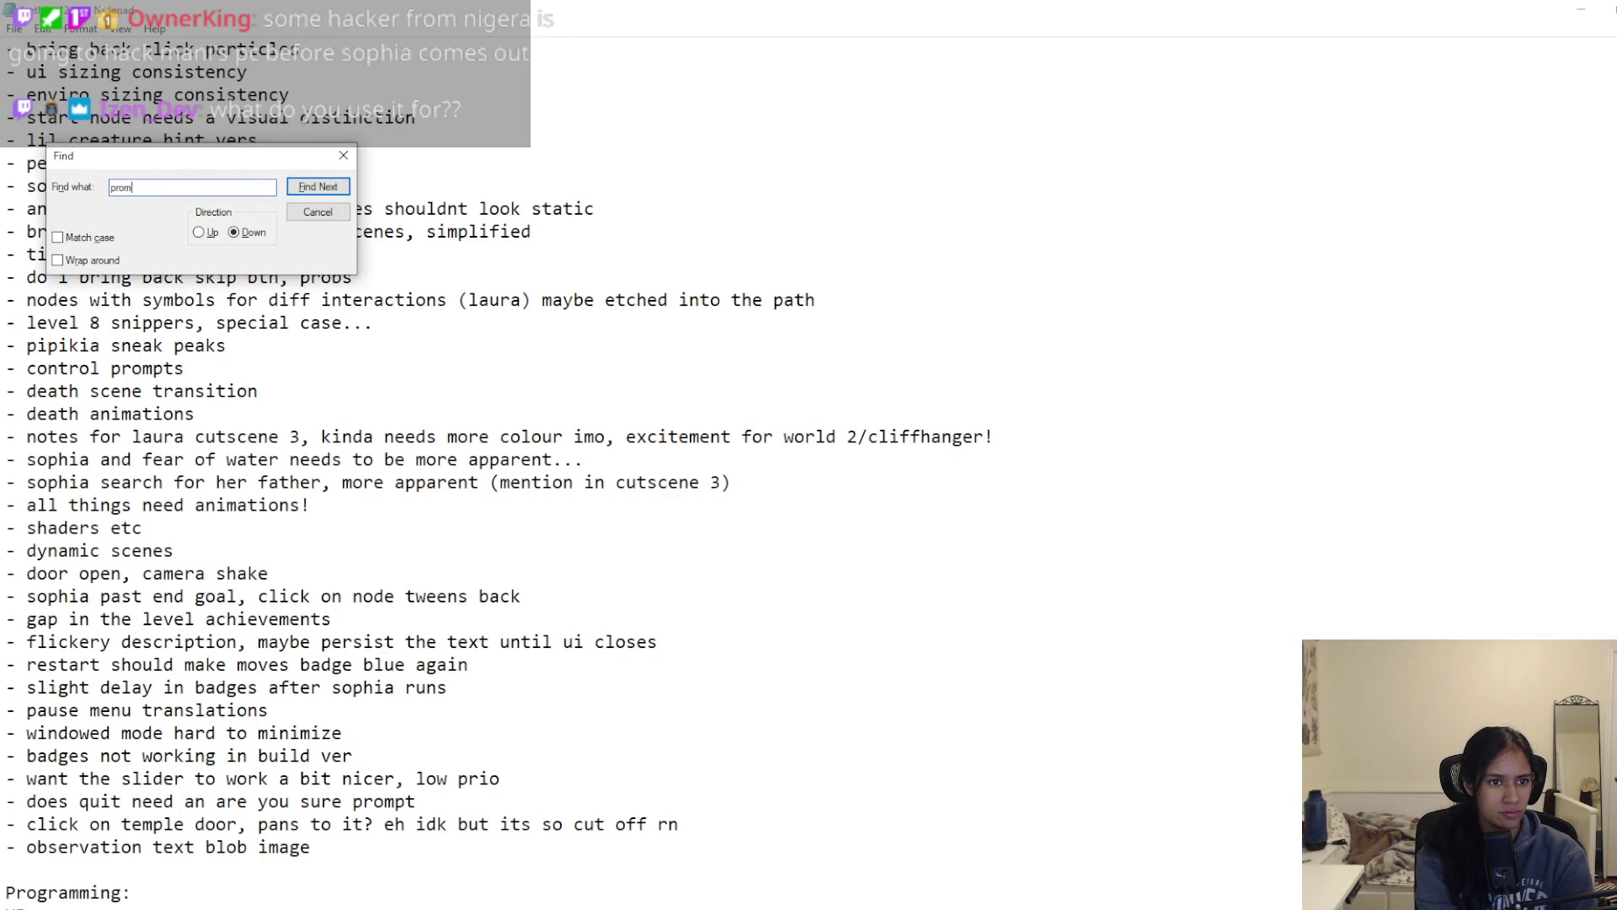
type("ot")
key("Return")
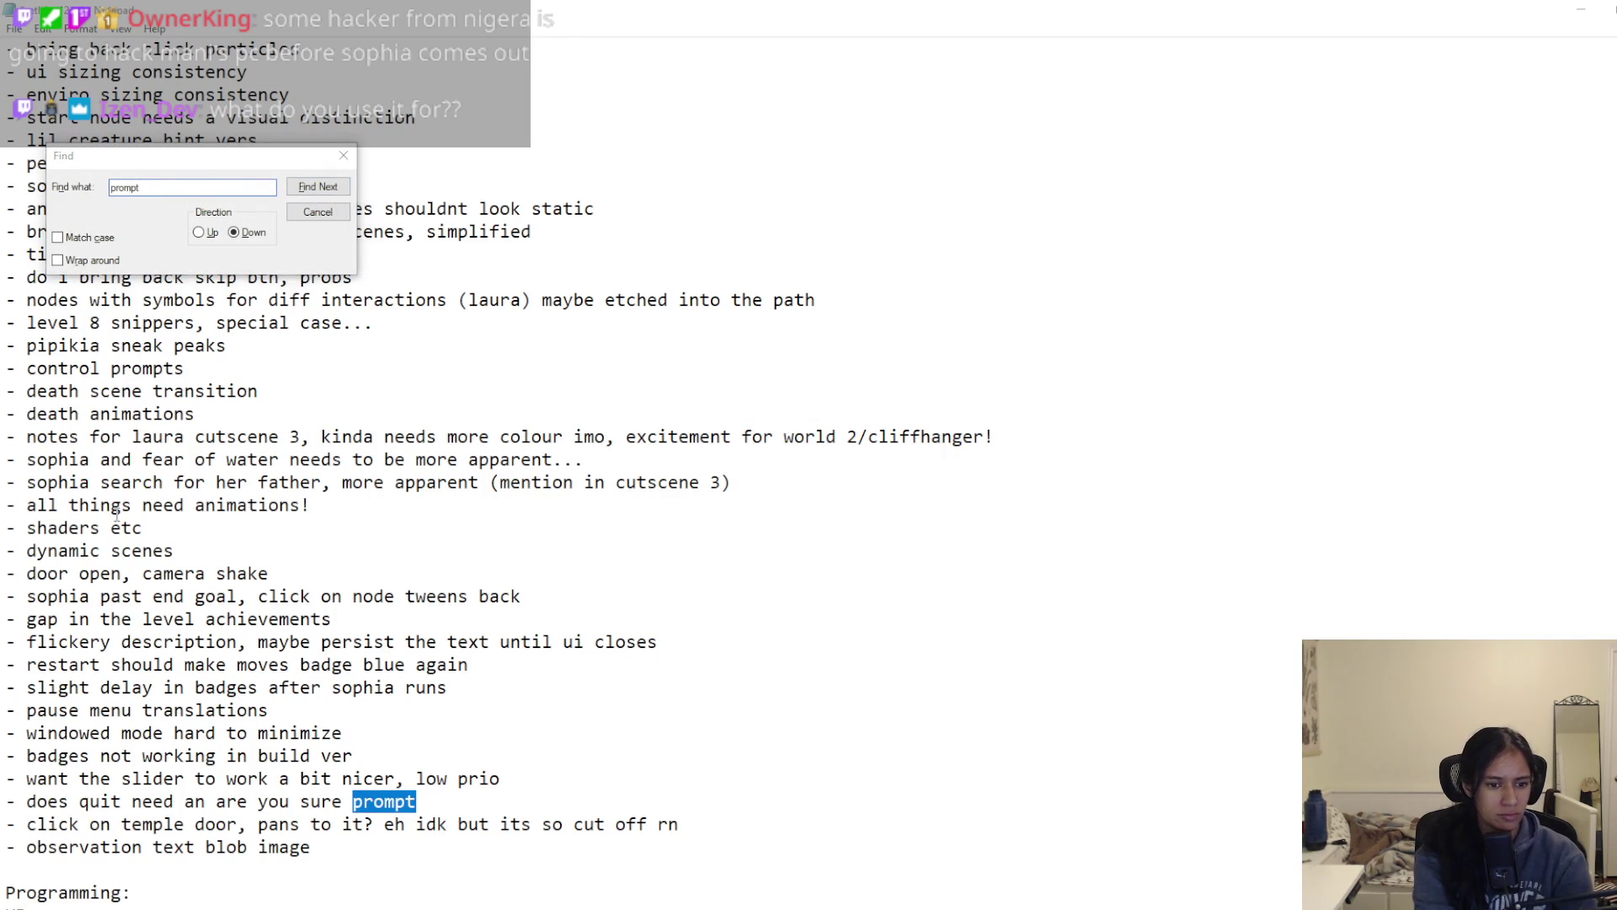
key("Return")
key("Return")
key("Escape")
scroll(104, 481, "up", 6)
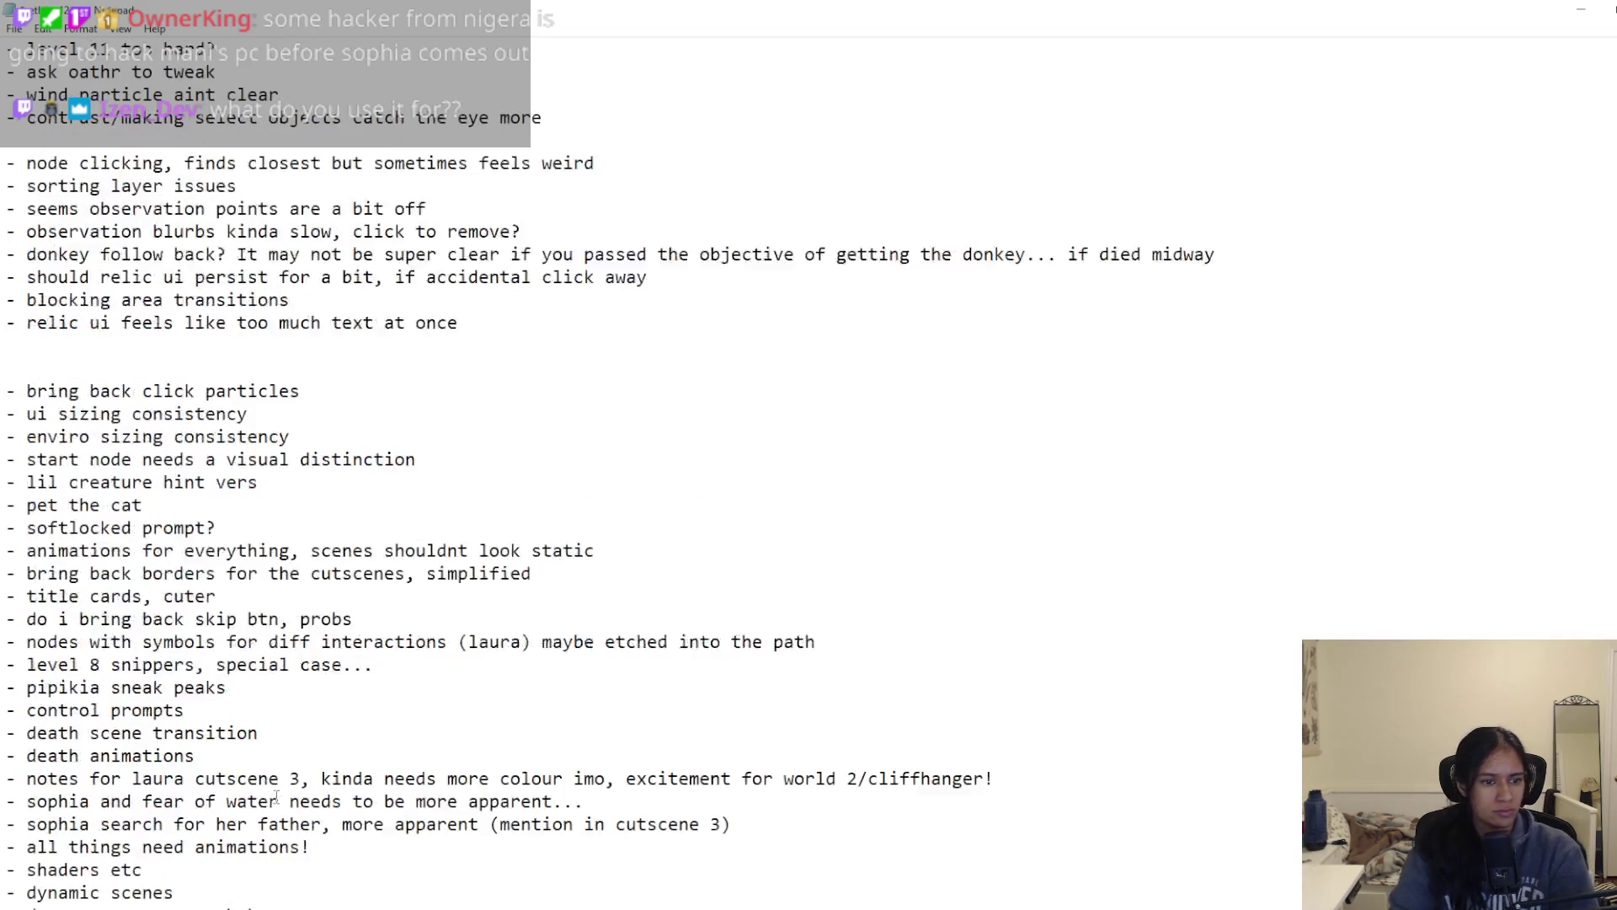
Step: Add '- dialogue icon above npc', remove blank lines between item groups, and type the 'OATHR' heading
type("- d")
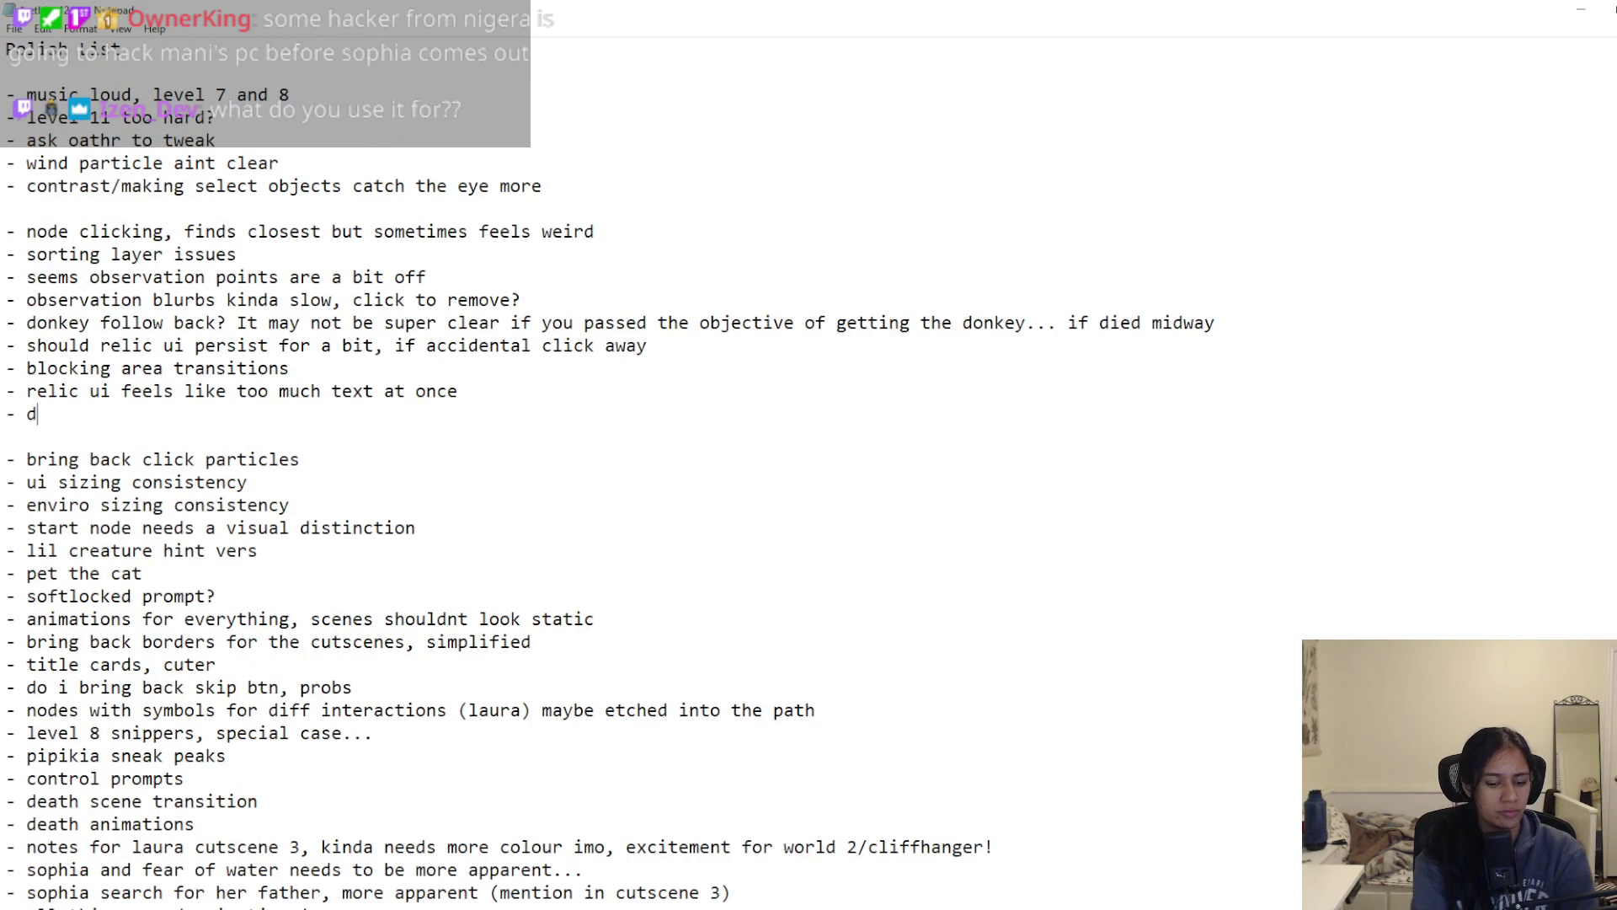
type("ialogue icon ")
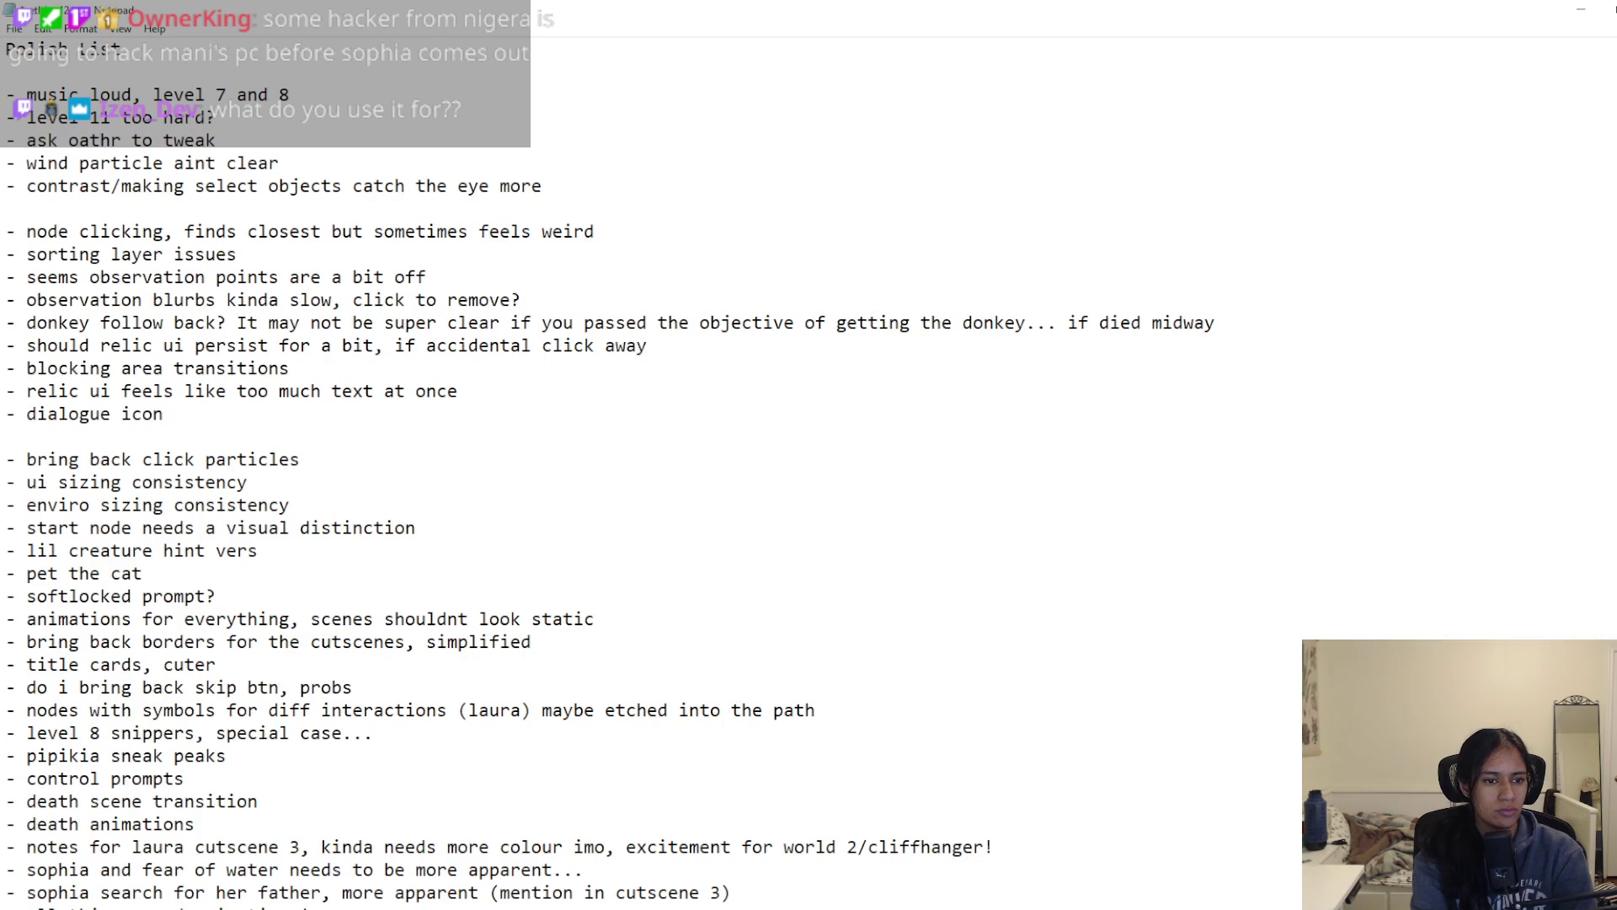
type("above npc")
key("Delete")
left_click(289, 208)
key("BackSpace")
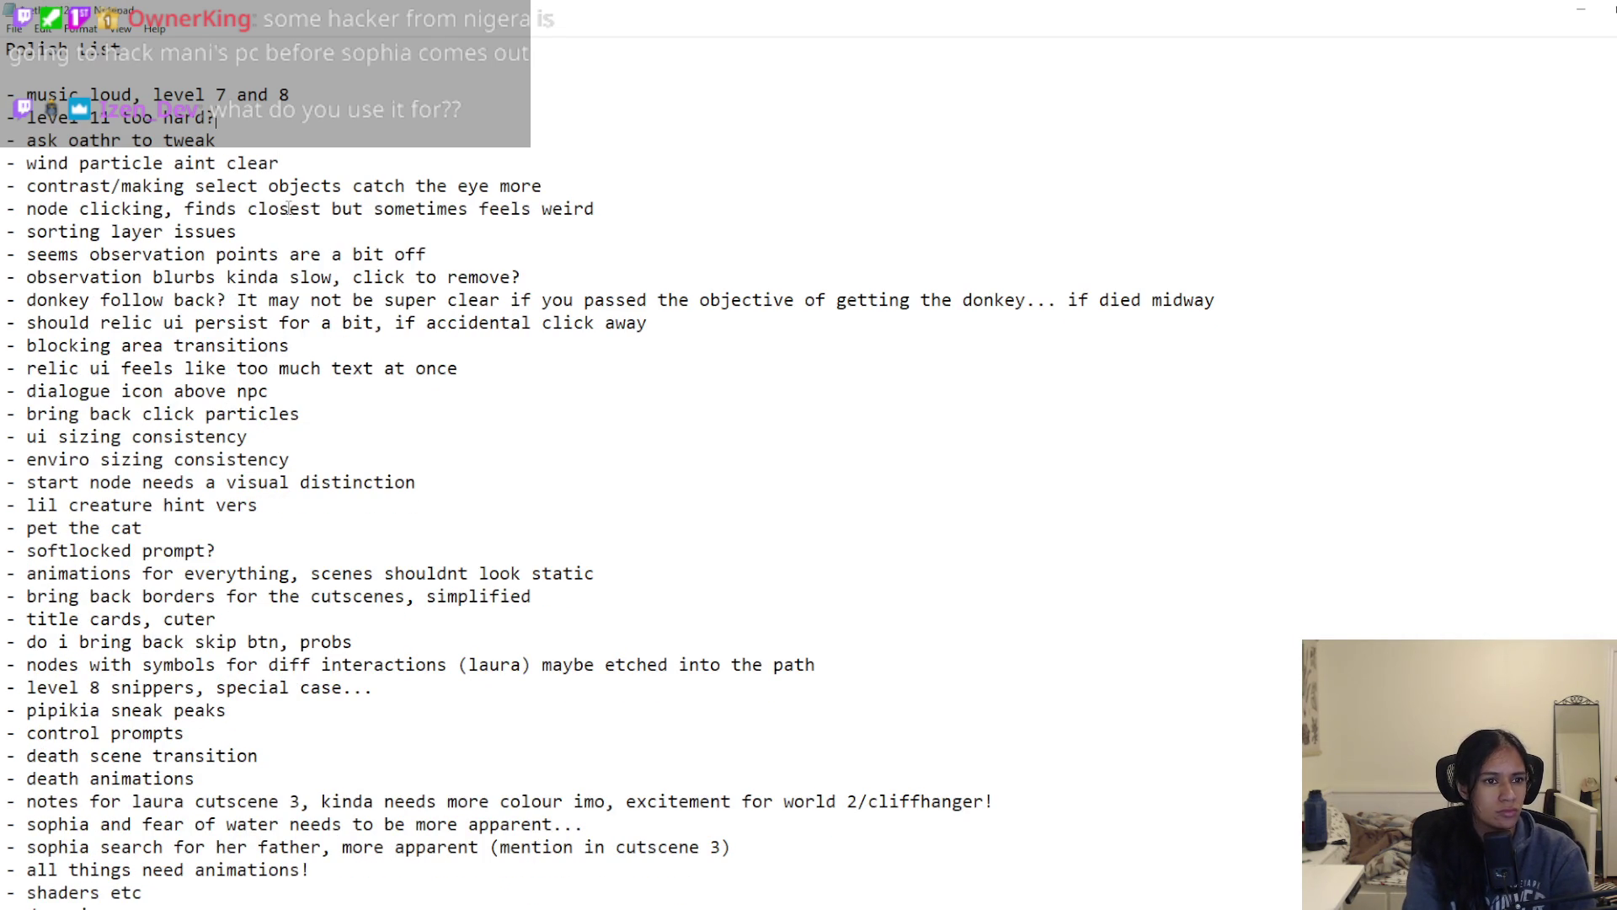
type("OATHR")
key("Return")
key("Return")
Step: Add the MANISHA, AXEL and LAURA headings on separate lines and save the file
type("Ma")
key("BackSpace")
type("ANISHA")
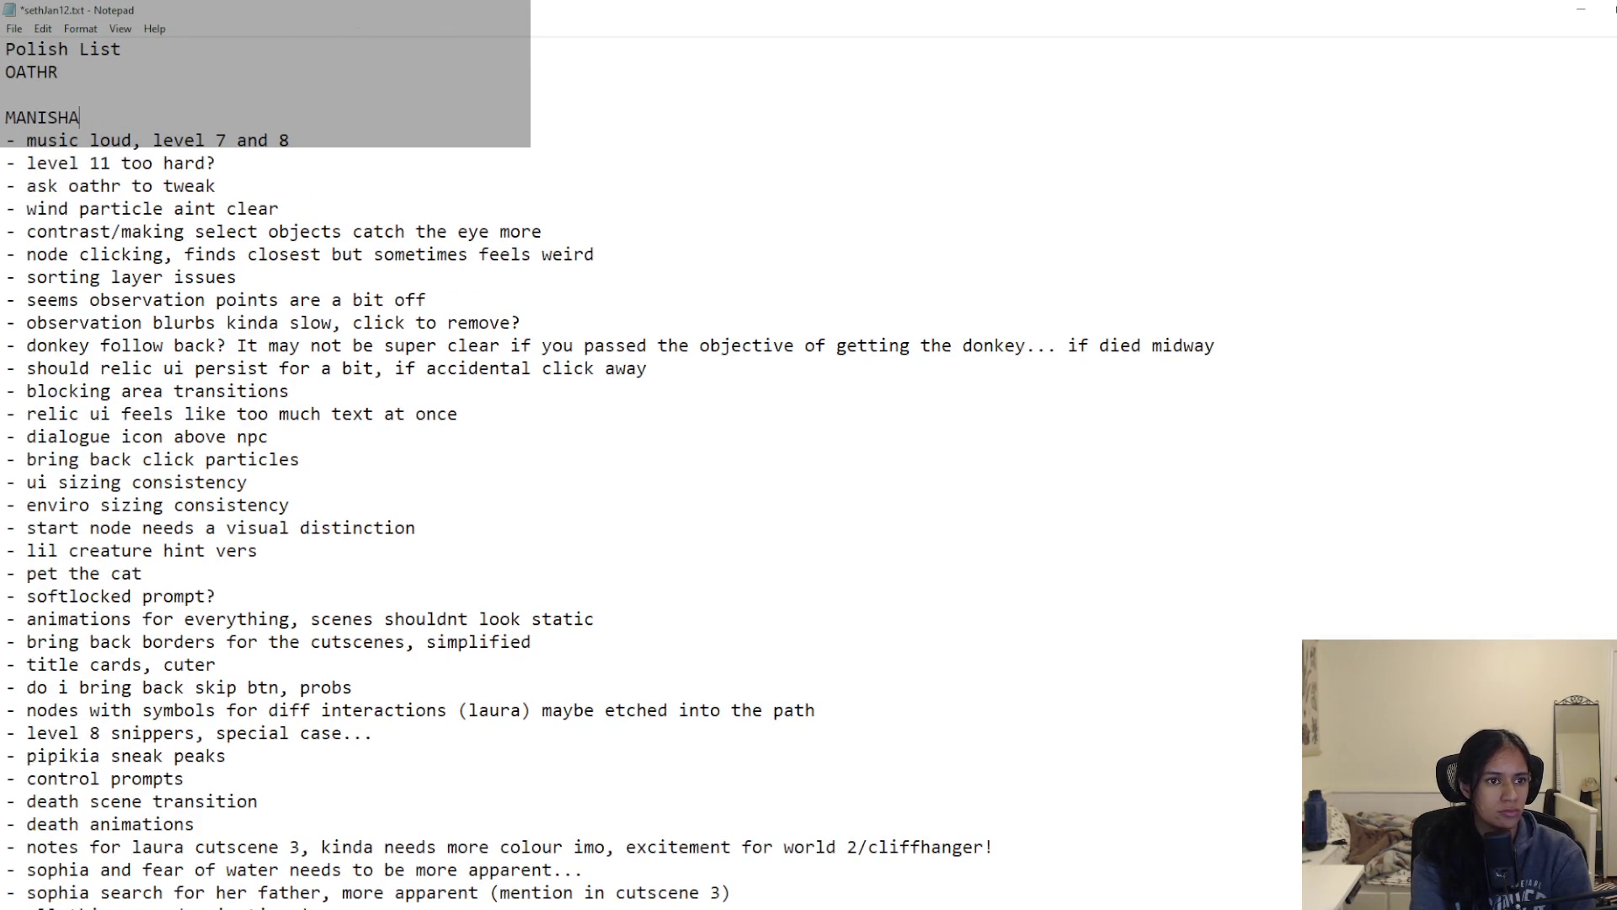
key("Return")
key("Return")
type("AXEL")
key("Return")
key("ctrl+s")
key("Return")
type("LAURA")
key("Return")
key("ctrl+s")
Step: Cut the Art items starting at 'need bombiras art #1 and #2' and paste them under MANISHA
scroll(227, 203, "down", 15)
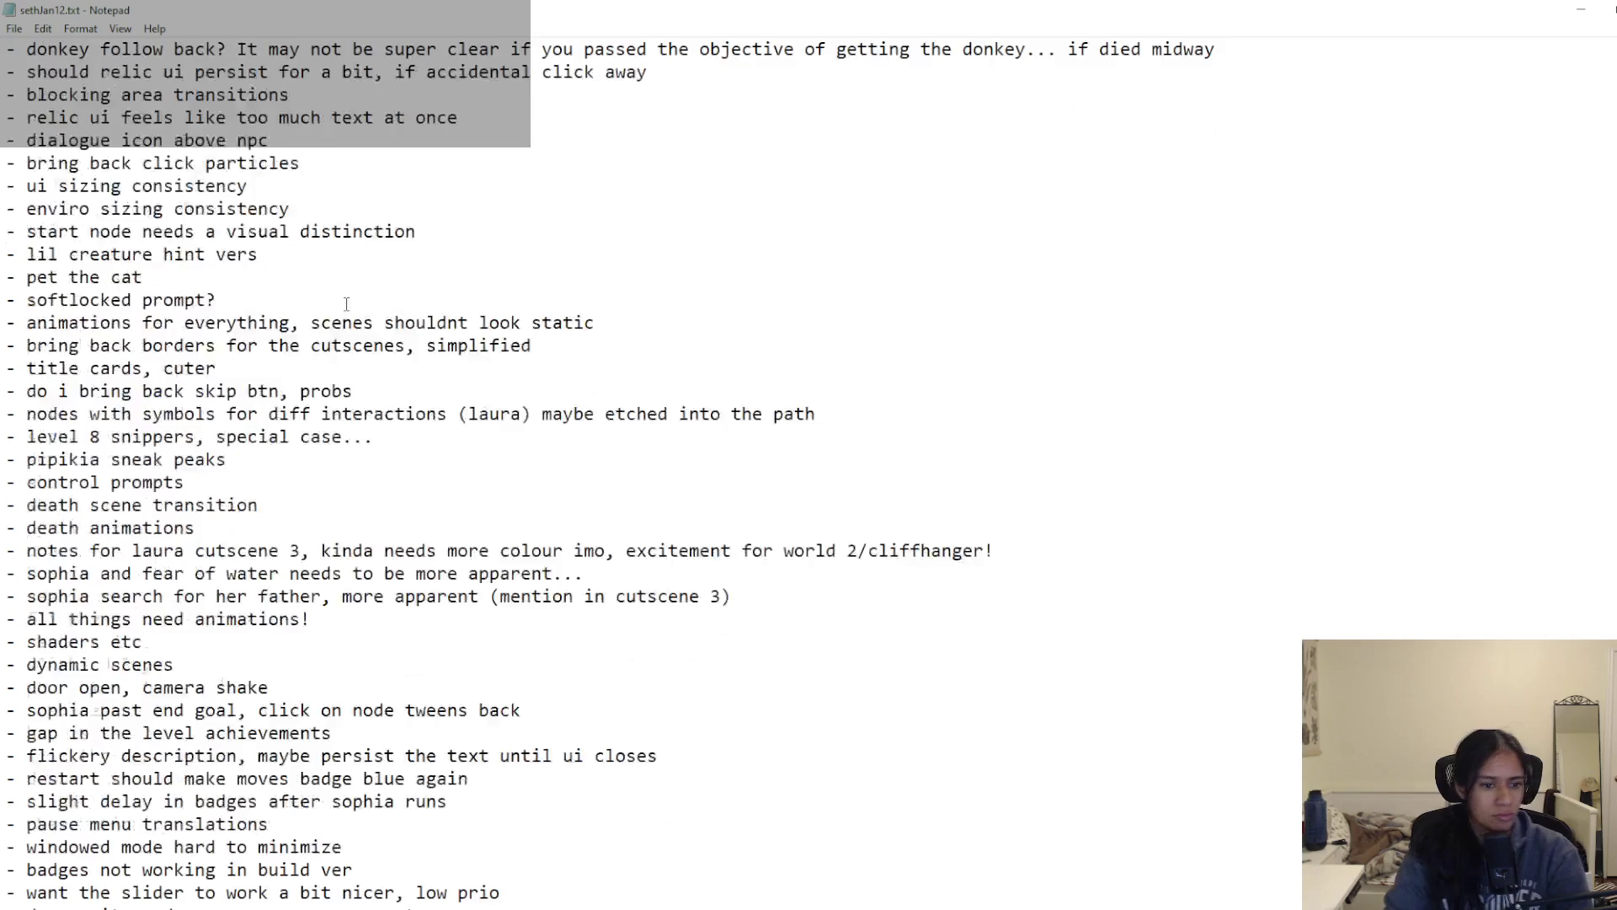
double_click(40, 464)
mouse_move(553, 619)
left_mouse_down()
mouse_move(146, 563)
mouse_move(7, 482)
left_mouse_up()
key("ctrl+x")
scroll(200, 491, "up", 15)
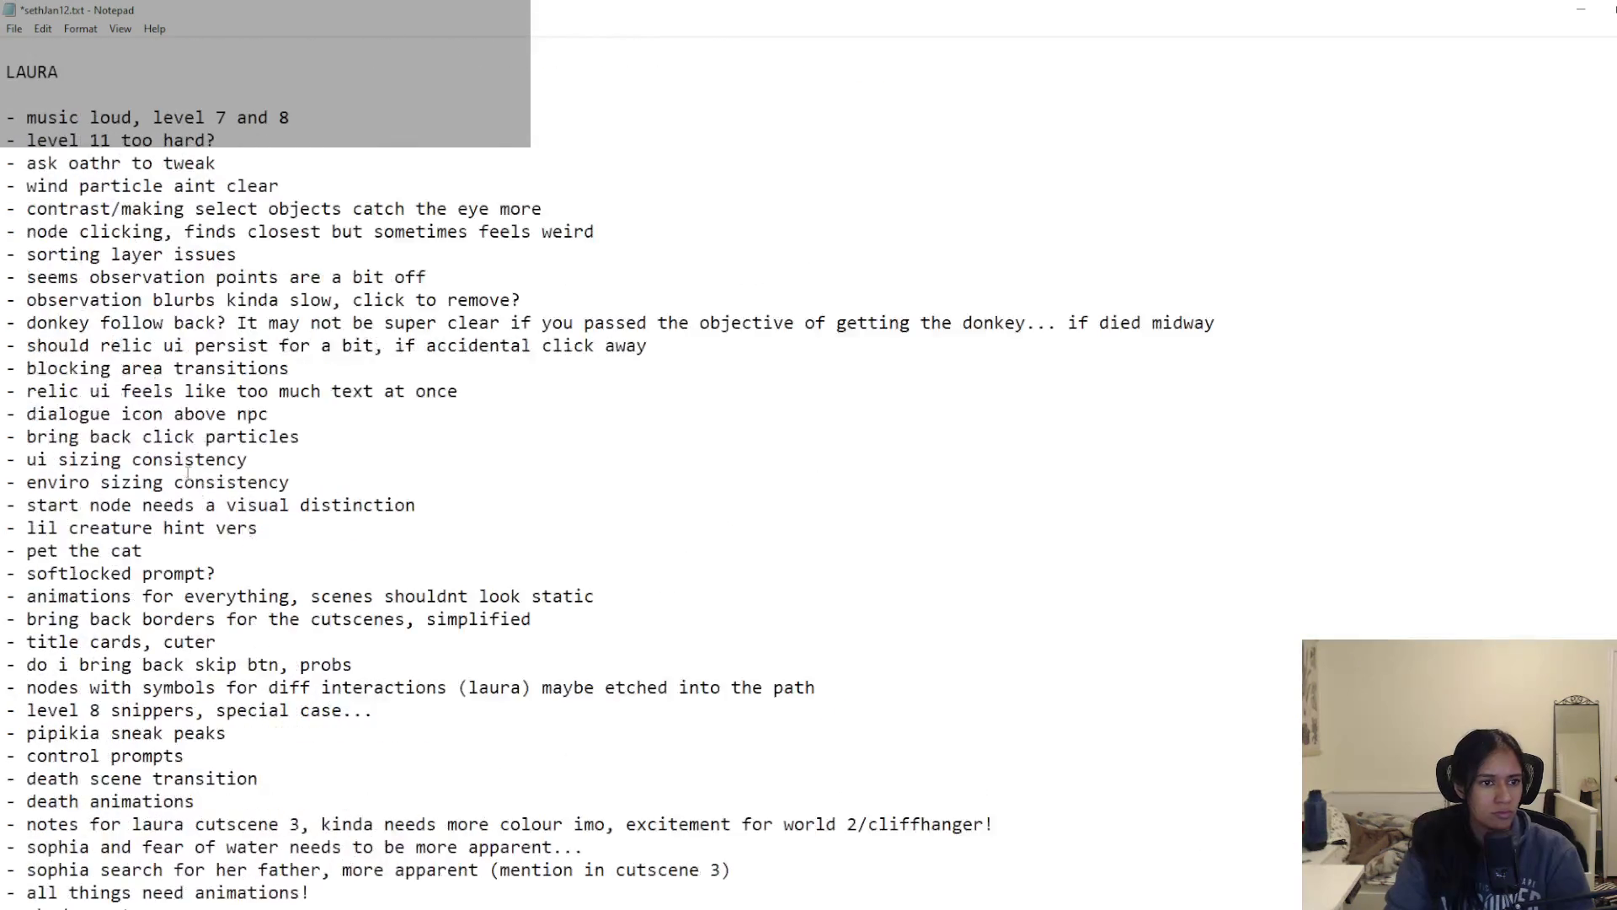
scroll(199, 487, "up", 2)
key("ctrl+v")
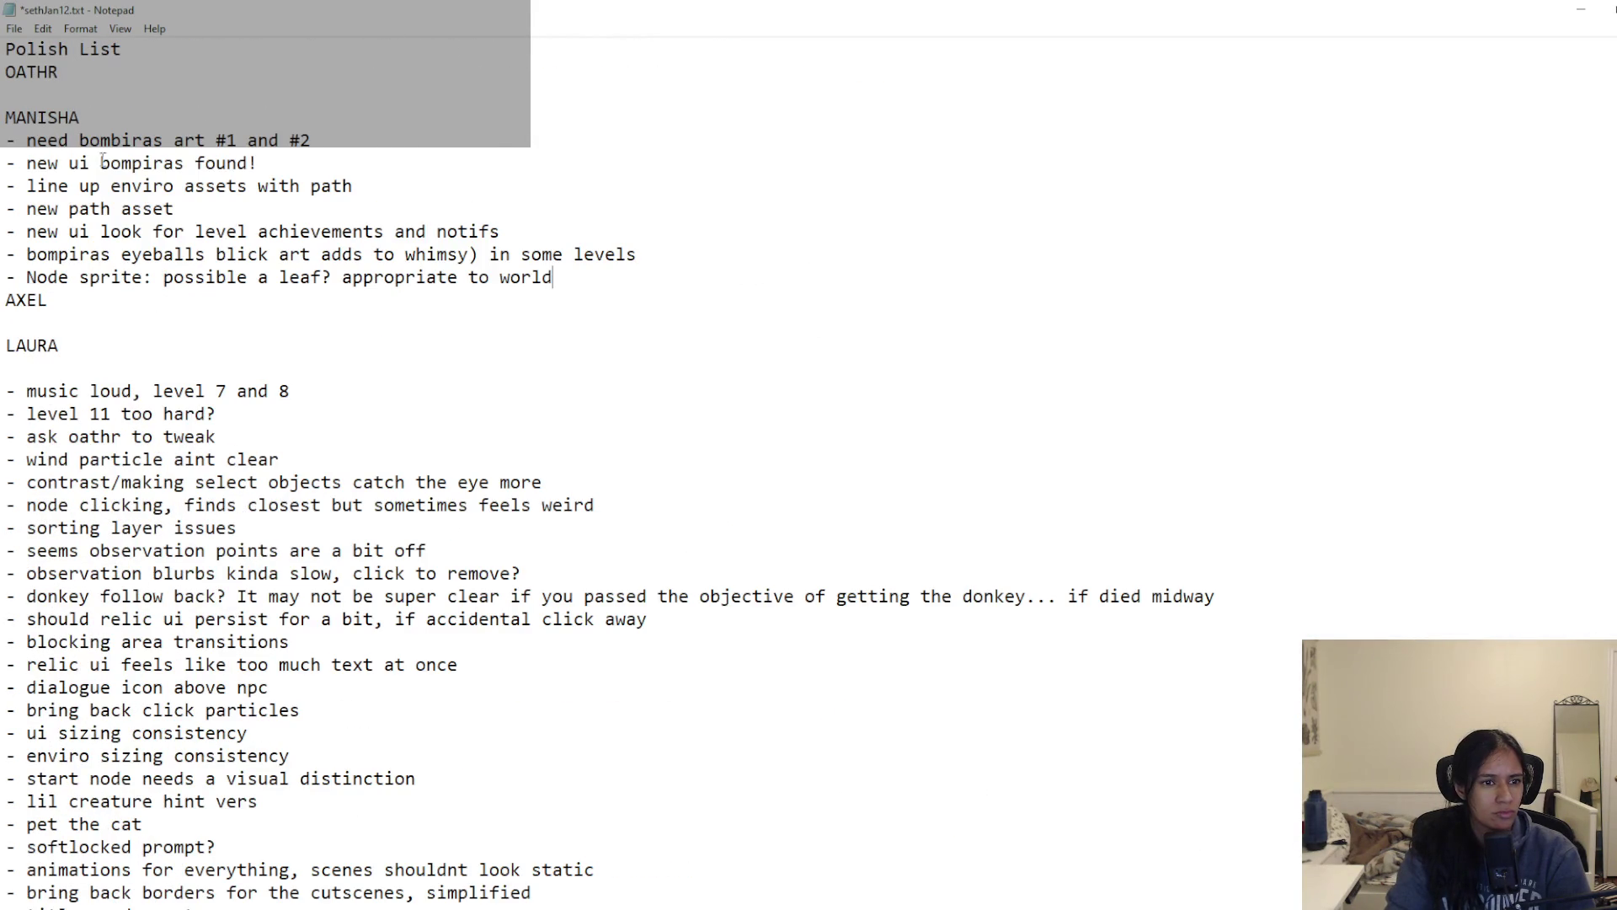
Step: Pluralize 'new path assets' and reword the item to 'level achievements need a more apparent tab', saving
key("Return")
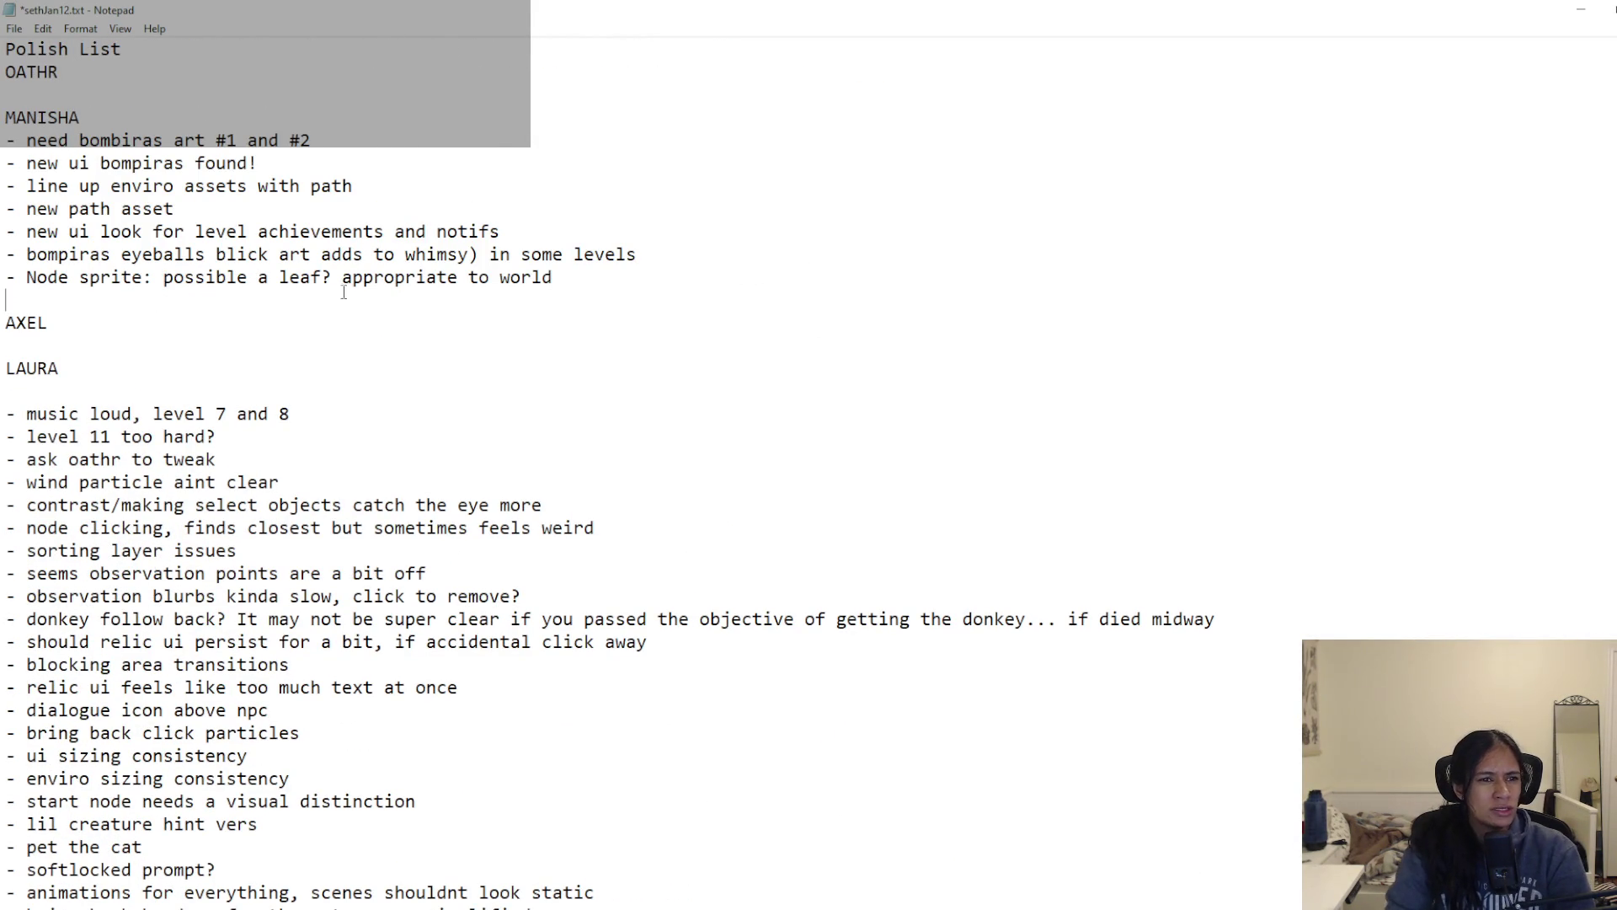
left_click_drag(26, 162, 362, 186)
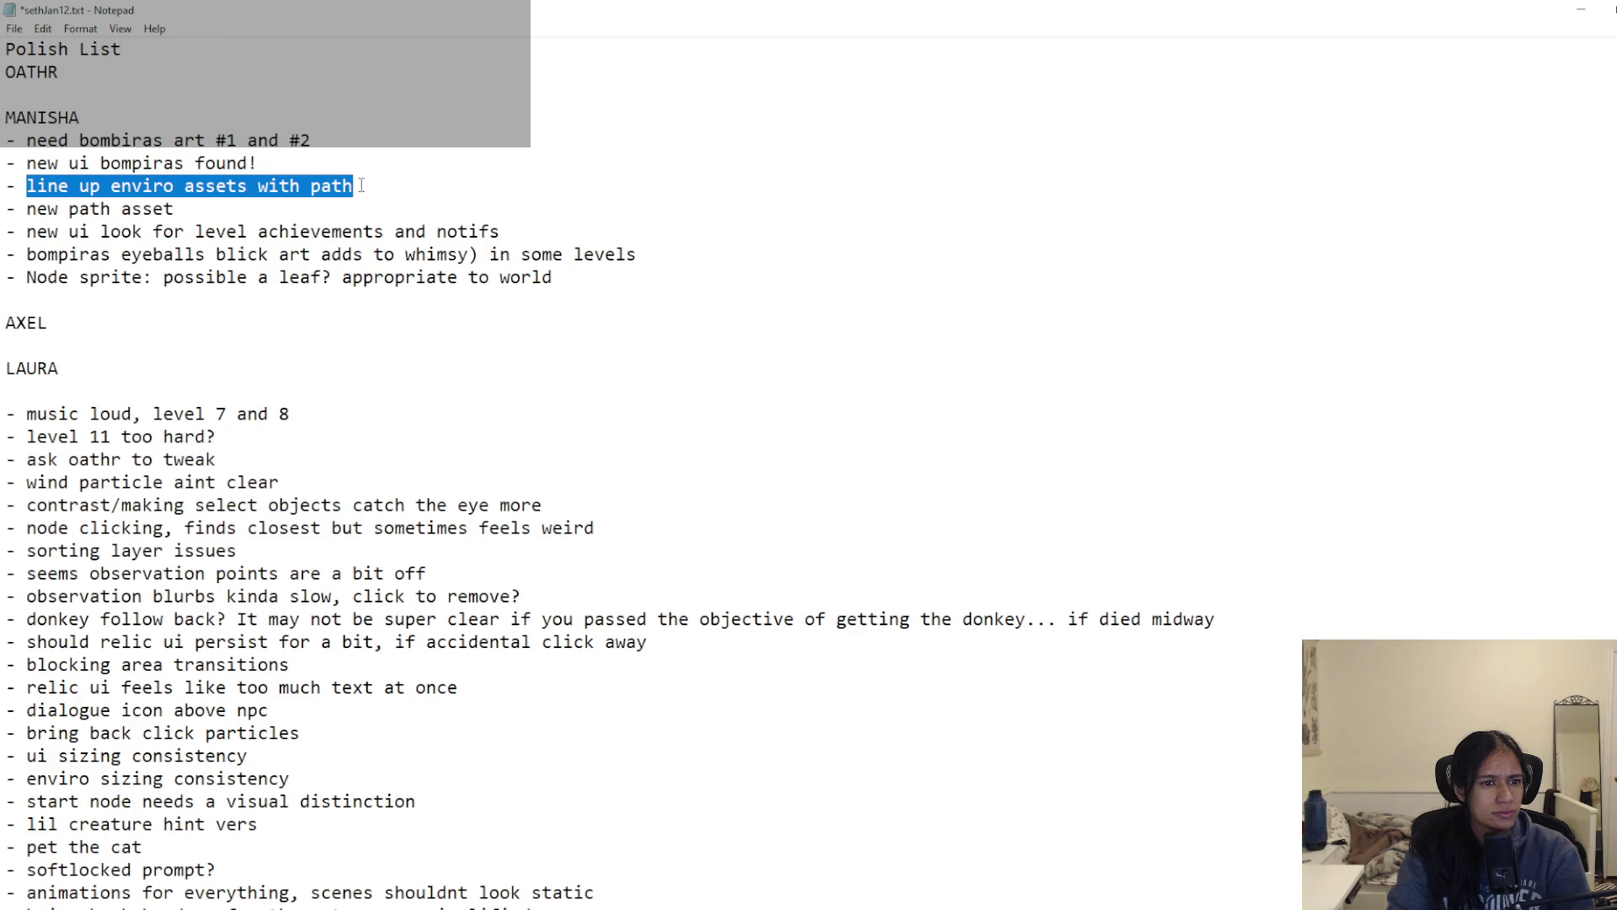
left_click_drag(35, 208, 182, 208)
left_click(200, 208)
type("s")
key("ctrl+s")
left_click_drag(385, 231, 28, 231)
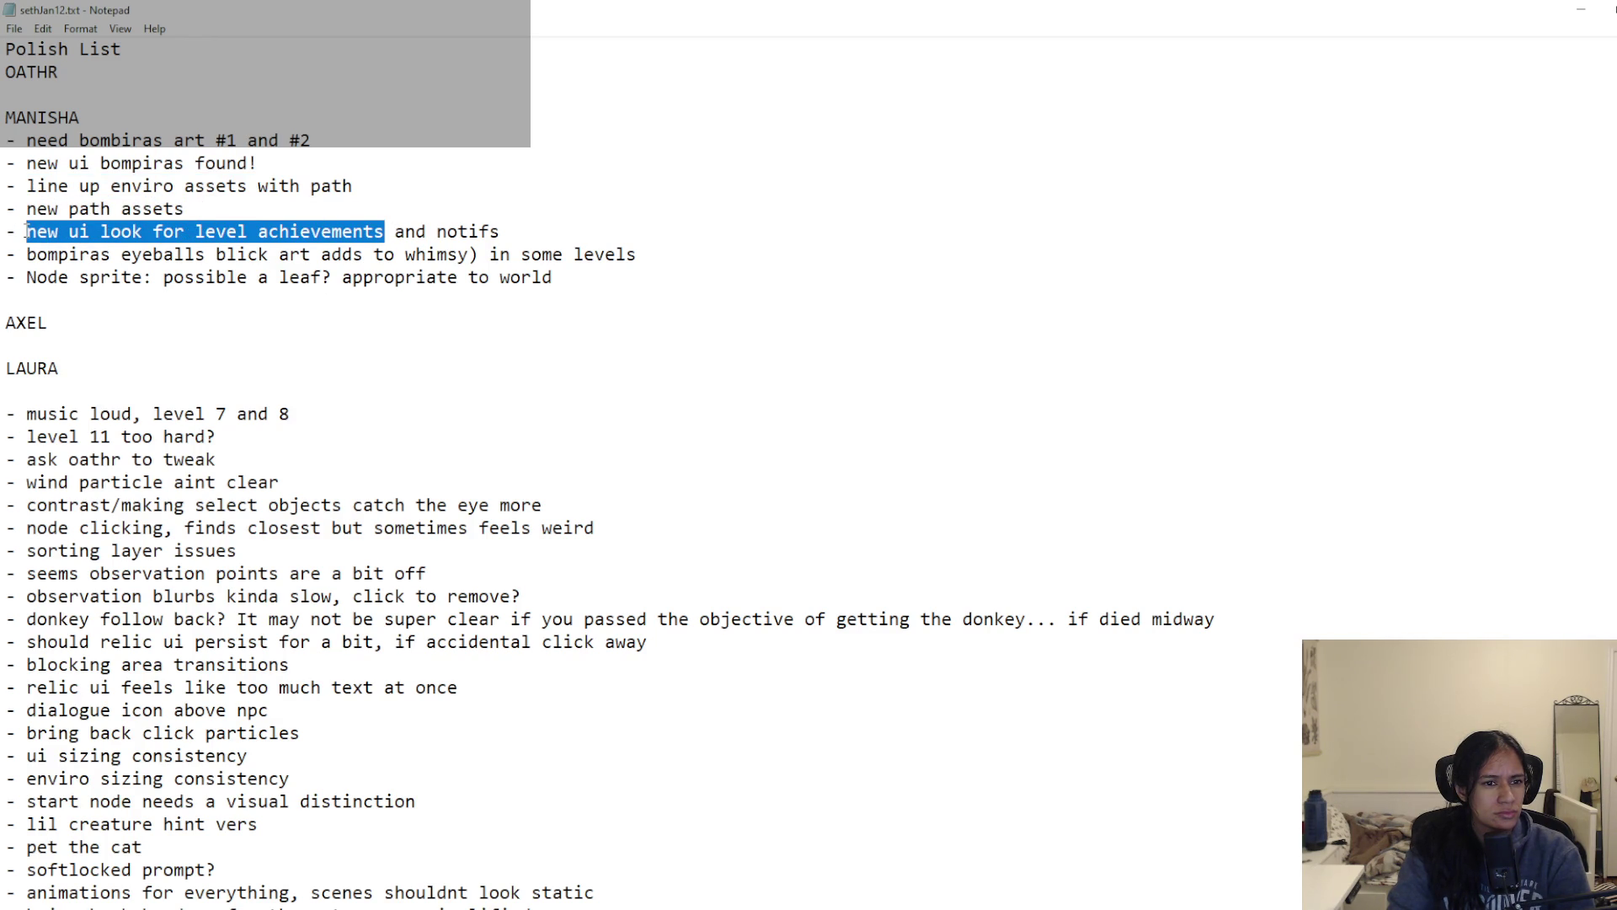
type("level achievements need a more apparent tab")
key("Delete")
key("Delete")
key("Delete")
key("Delete")
key("Delete")
key("Delete")
key("ctrl+s")
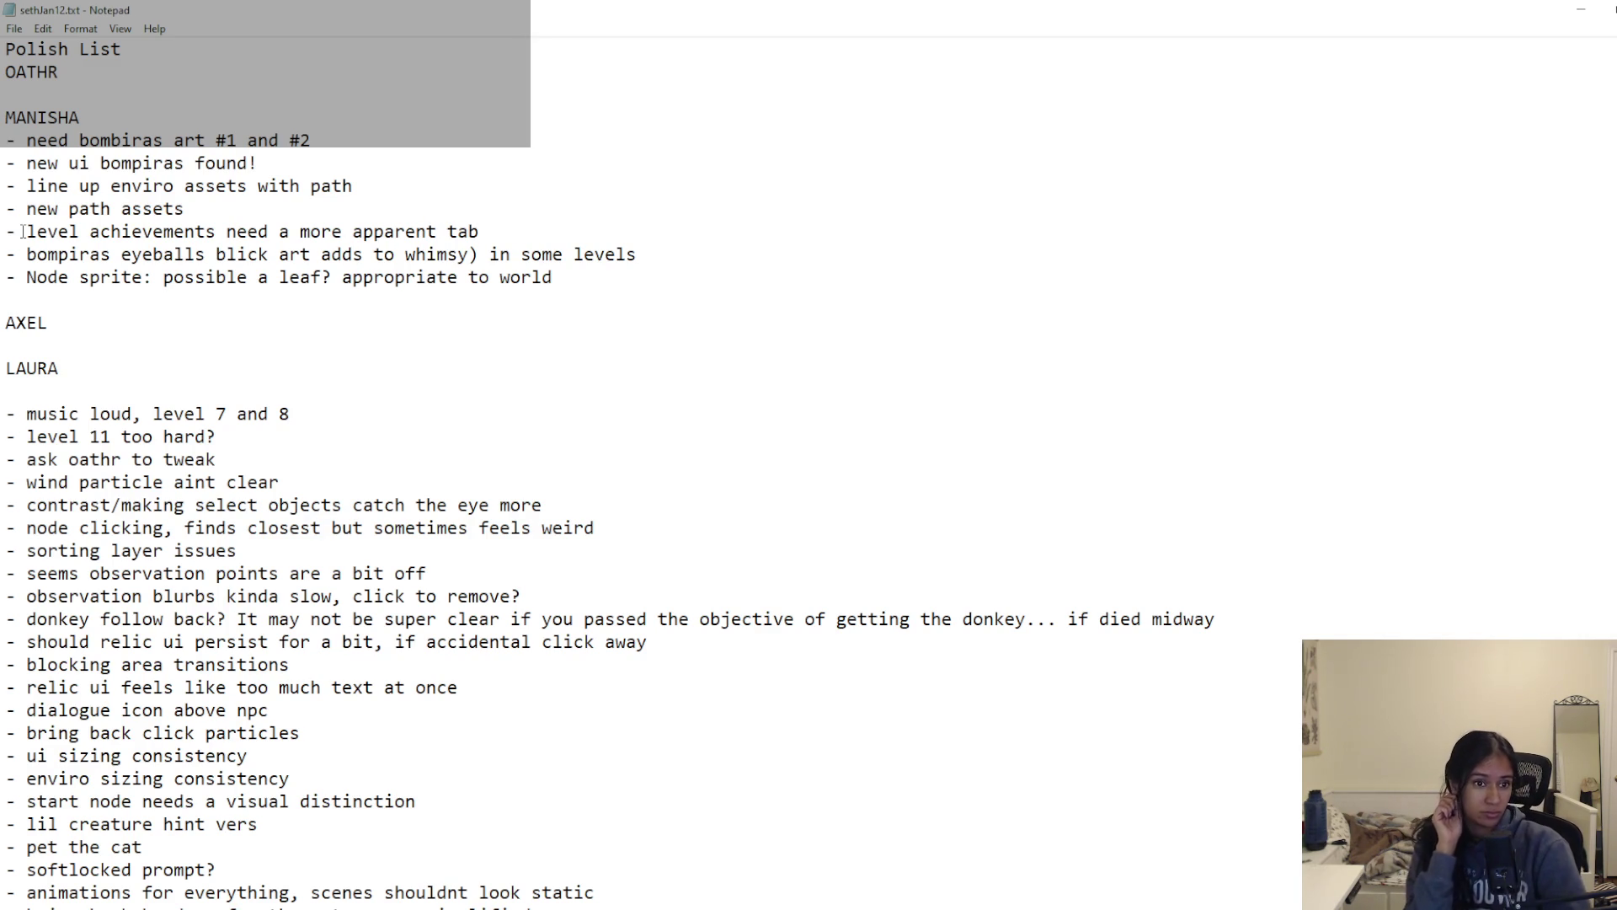
Step: Remove the stray parenthesis after whimsy and change 'possible' to 'possibly' in the Node sprite item, saving
left_click(502, 253)
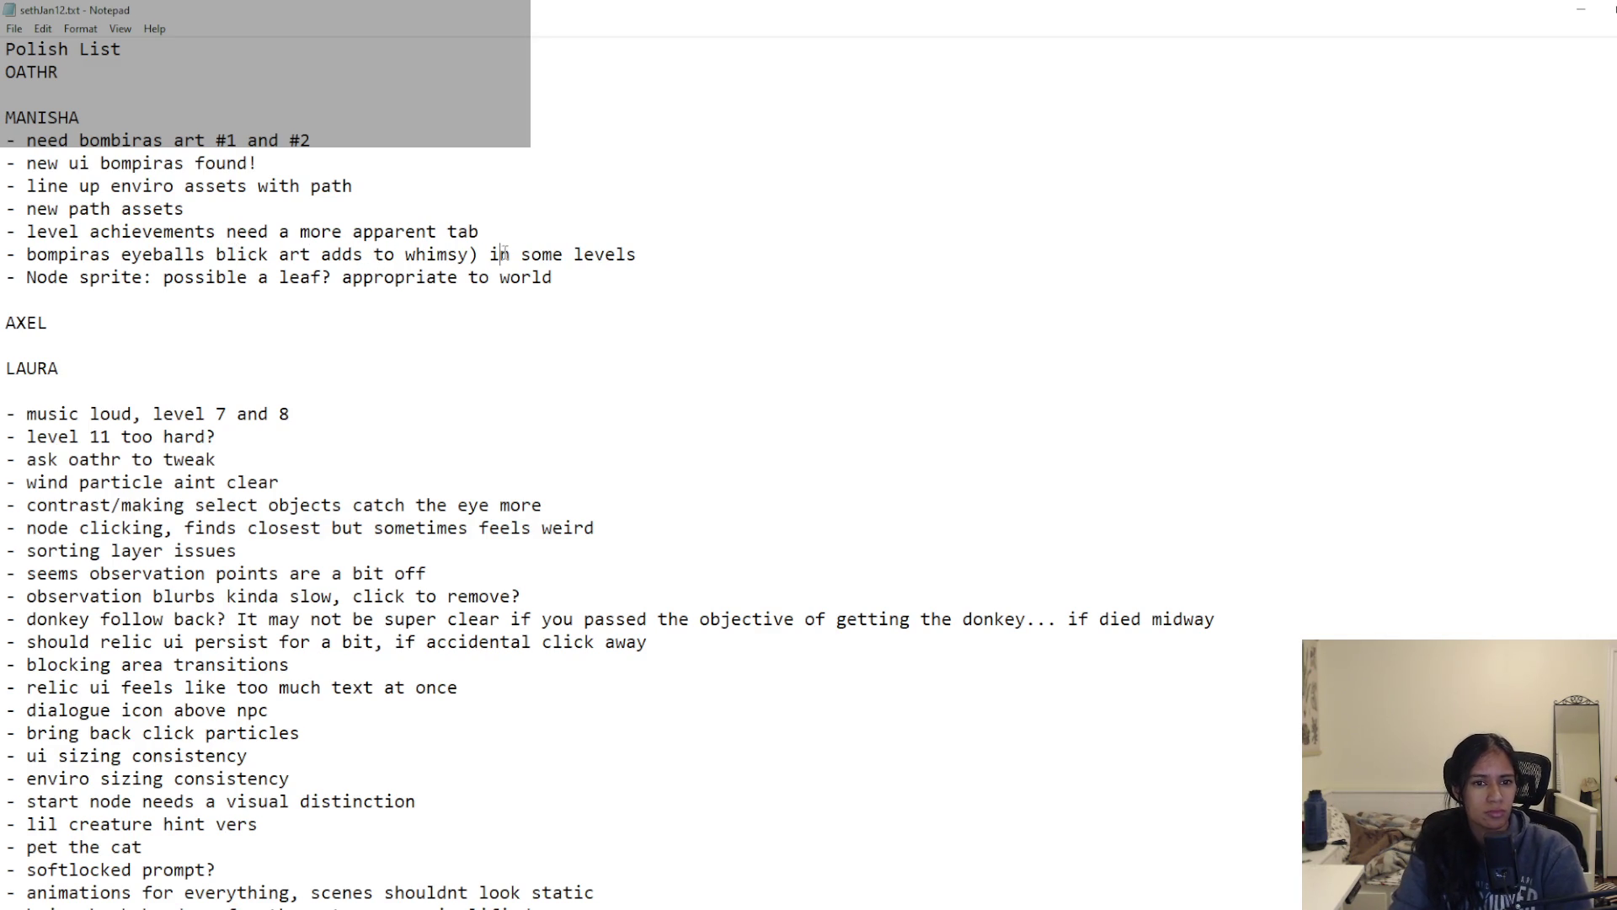
key("BackSpace")
left_click(593, 275)
left_click(79, 278)
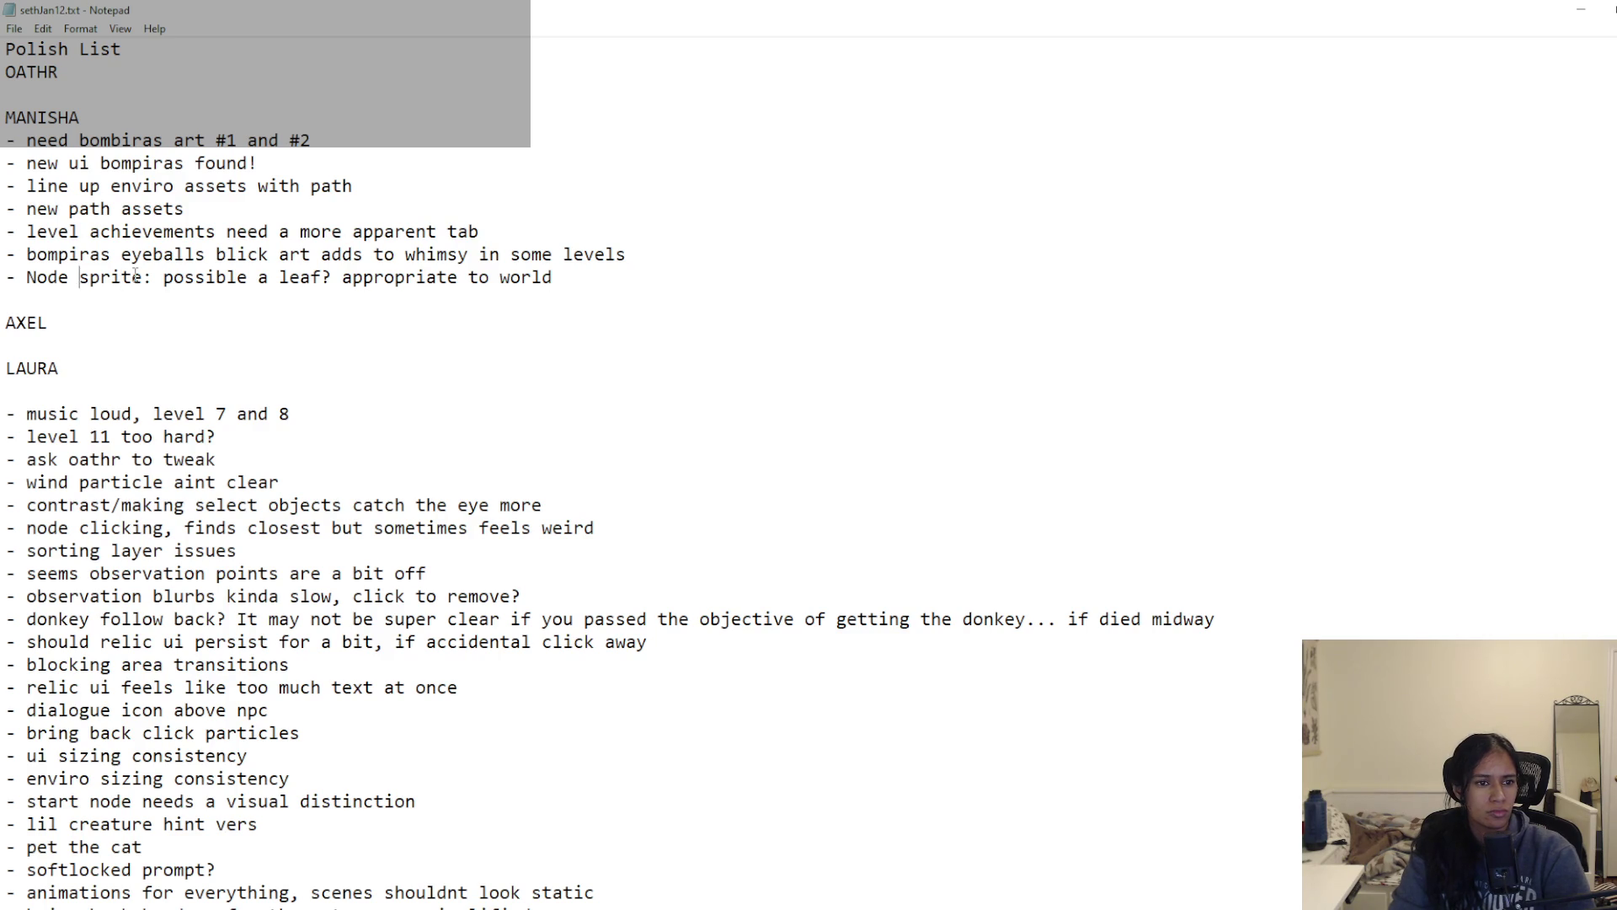
left_click(329, 278)
left_click(251, 279)
key("BackSpace")
type("u")
key("BackSpace")
type("y")
key("ctrl+s")
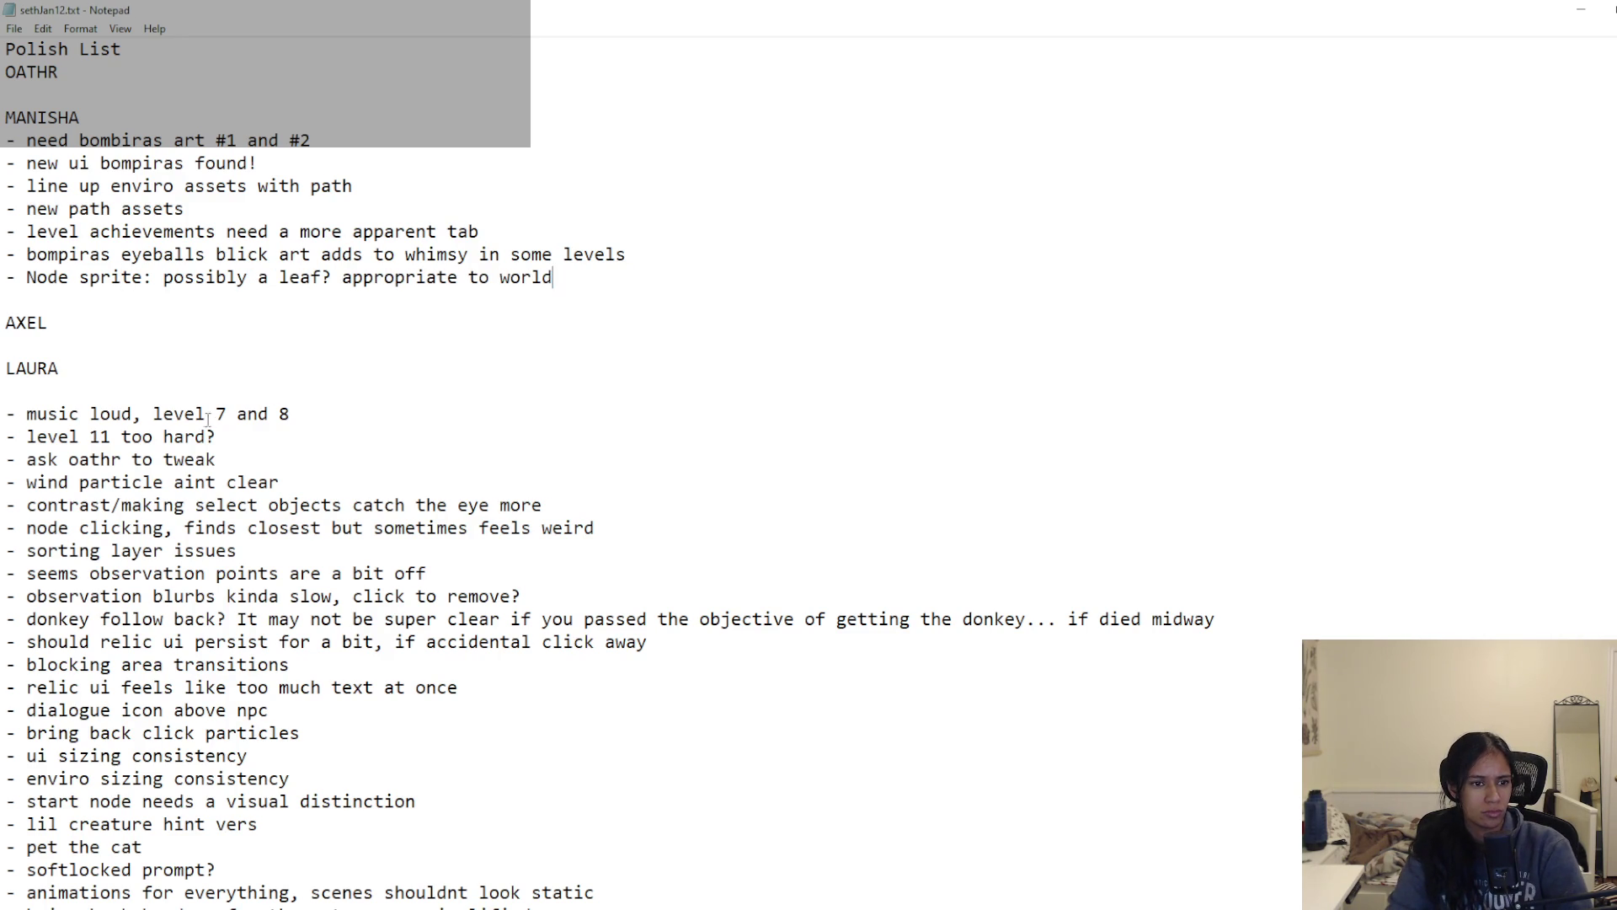
Step: Move the seven Art items from MANISHA's section to directly under LAURA
mouse_move(554, 278)
left_mouse_down()
mouse_move(182, 209)
mouse_move(4, 140)
left_mouse_up()
key("BackSpace")
key("ctrl+z")
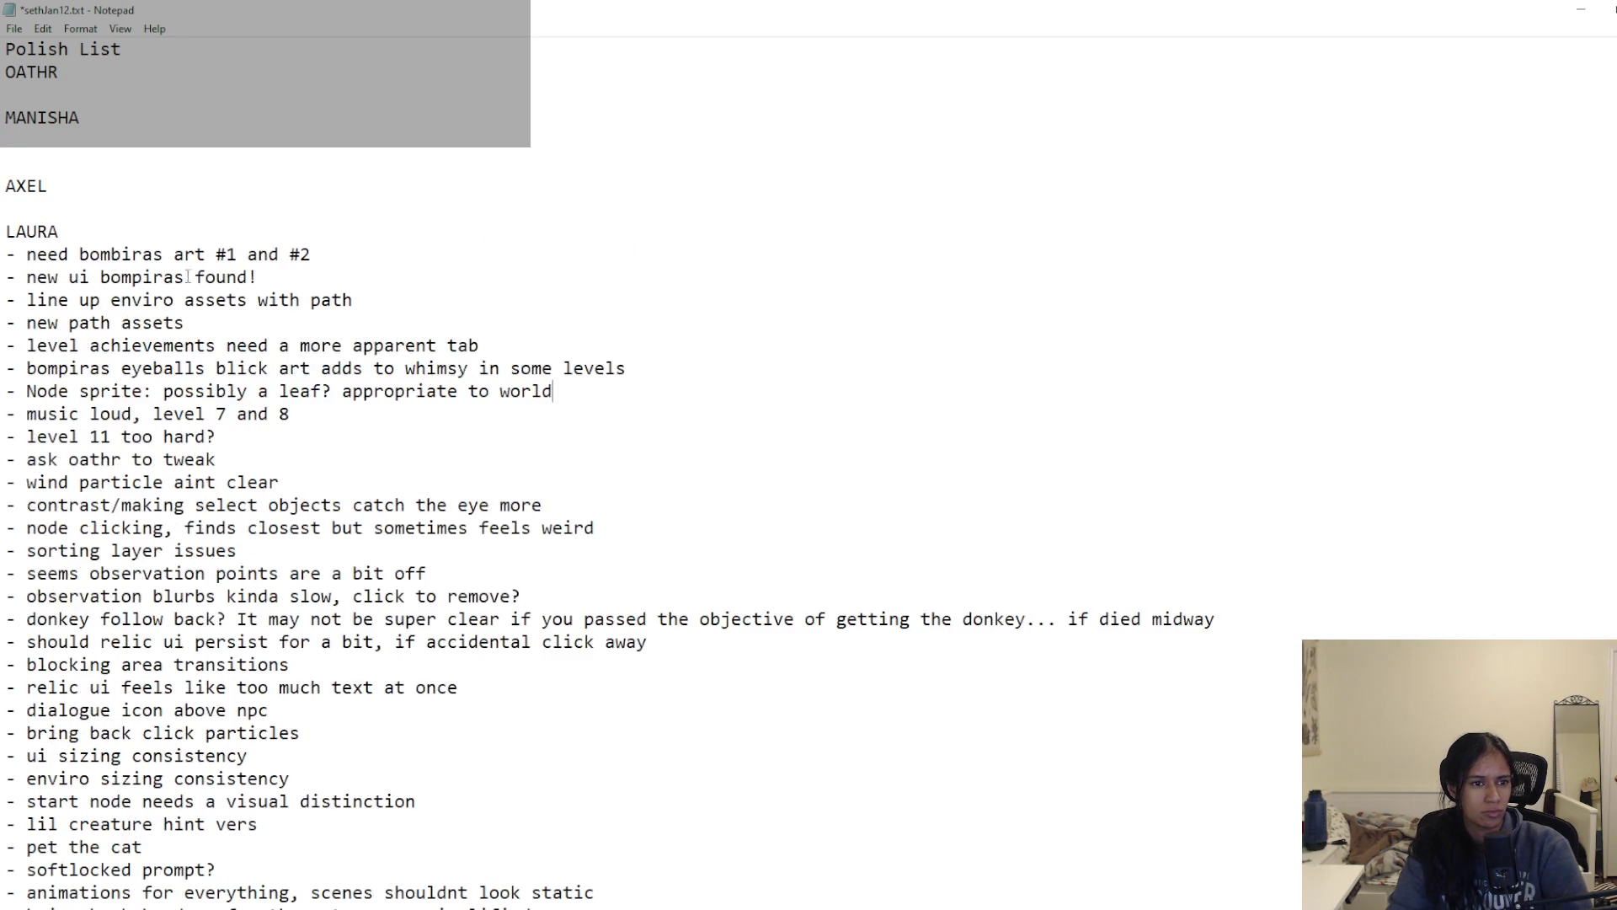
Step: Move the 'music loud, level 7 and 8' item under the first teammate heading and save
key("Return")
key("ctrl+s")
left_click_drag(16, 442, 342, 433)
key("ctrl+c")
key("BackSpace")
key("ctrl+v")
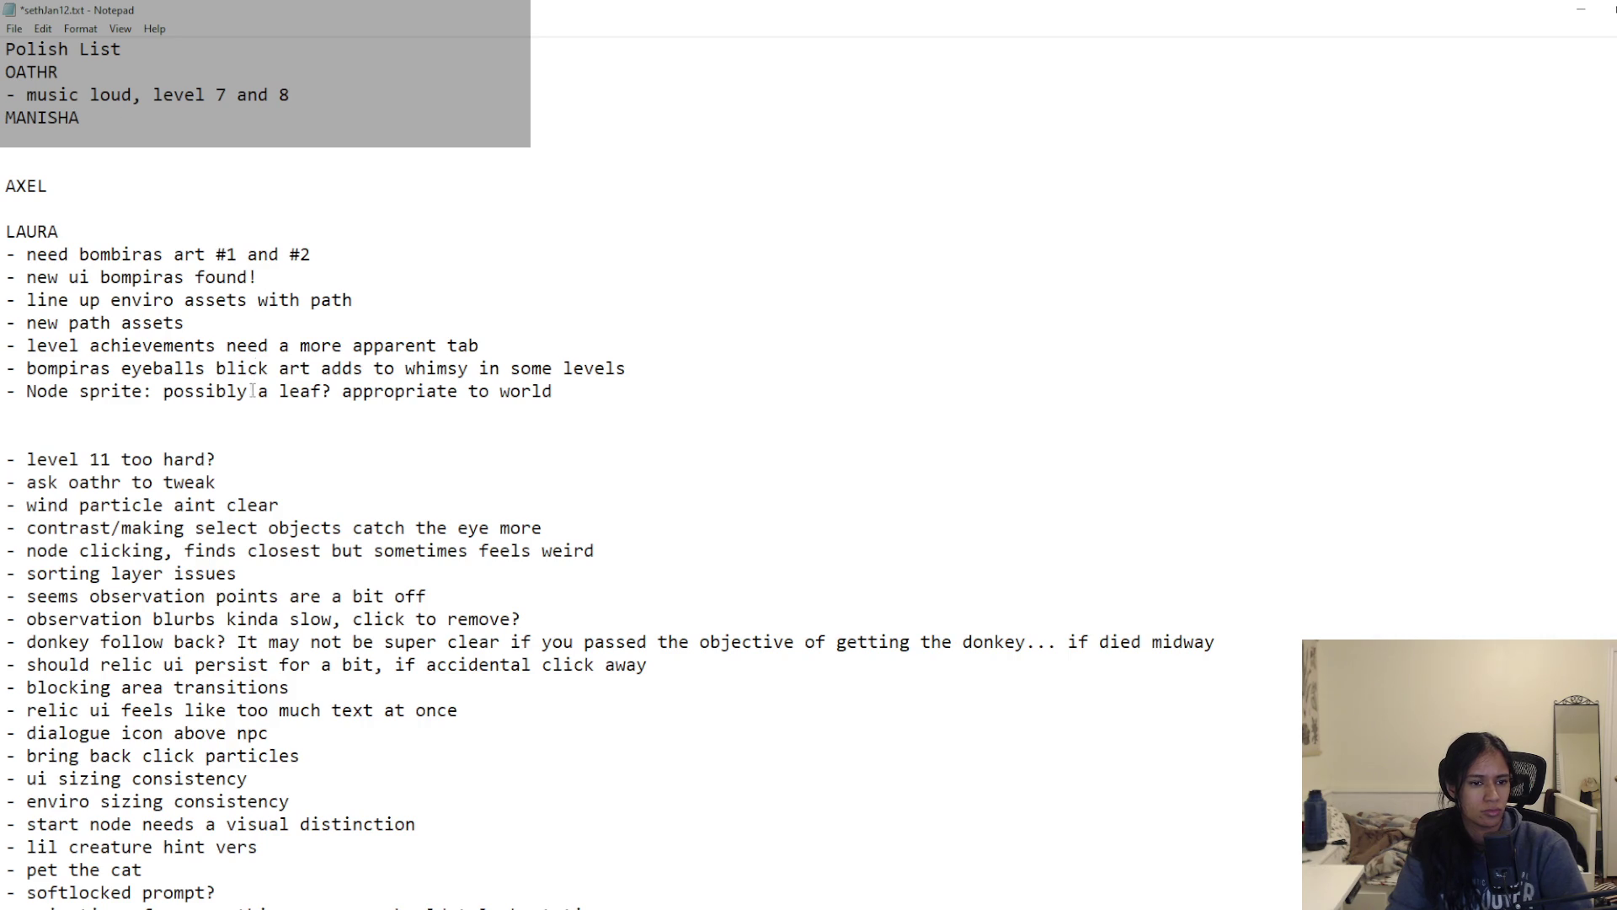
key("Return")
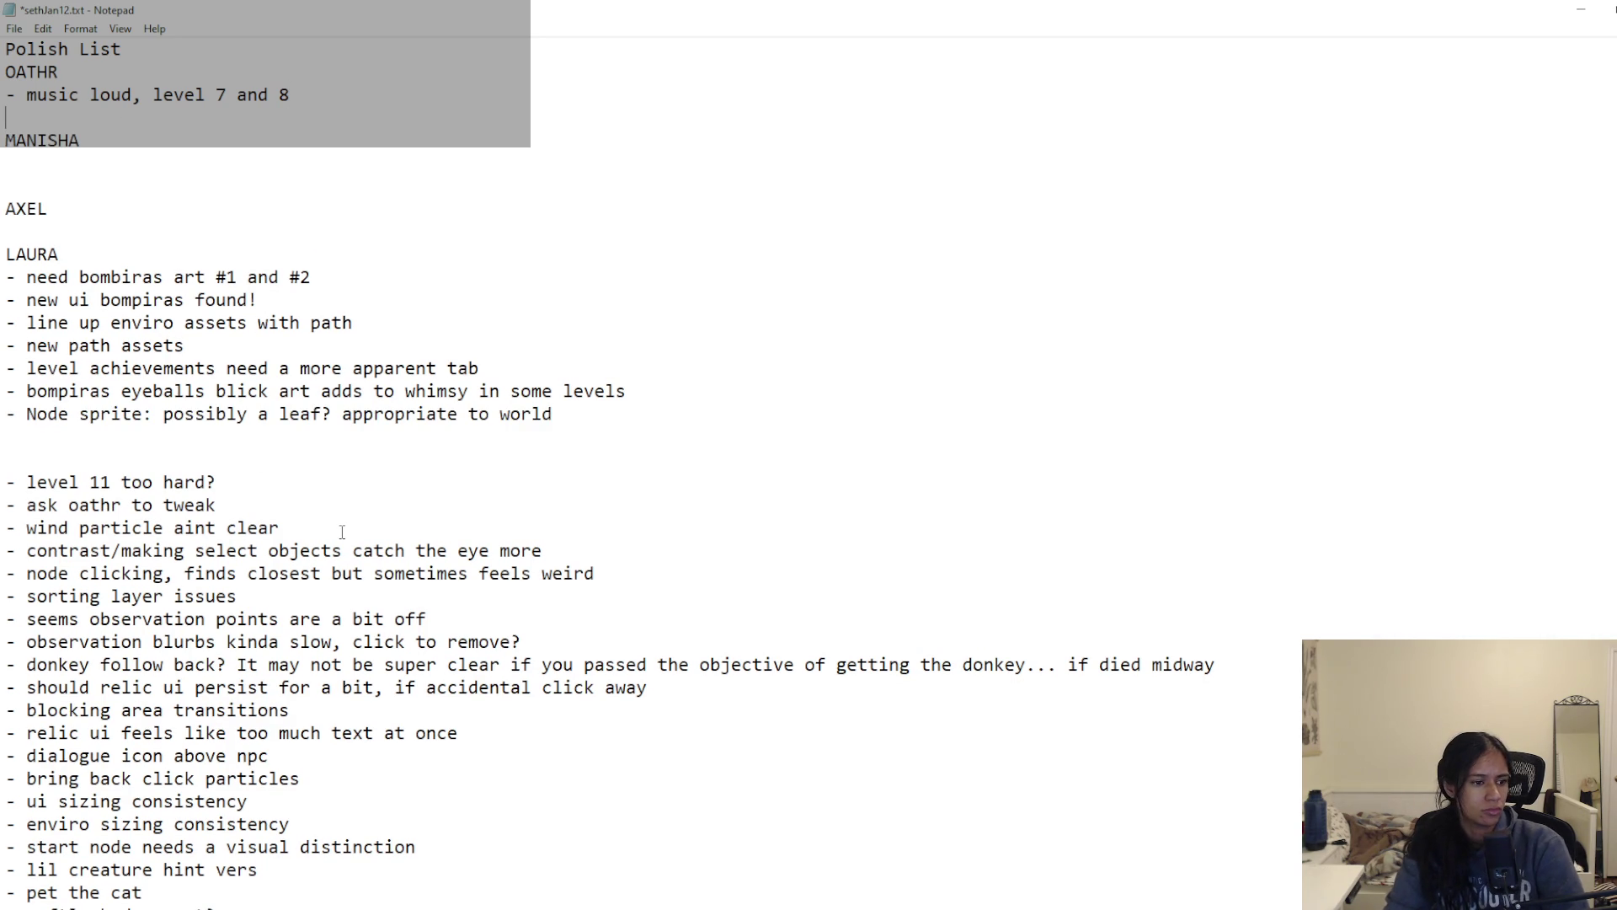
key("ctrl+s")
Step: Delete the ask-to-tweak item and move 'level 11 too hard?' under the second teammate heading
left_click(342, 531)
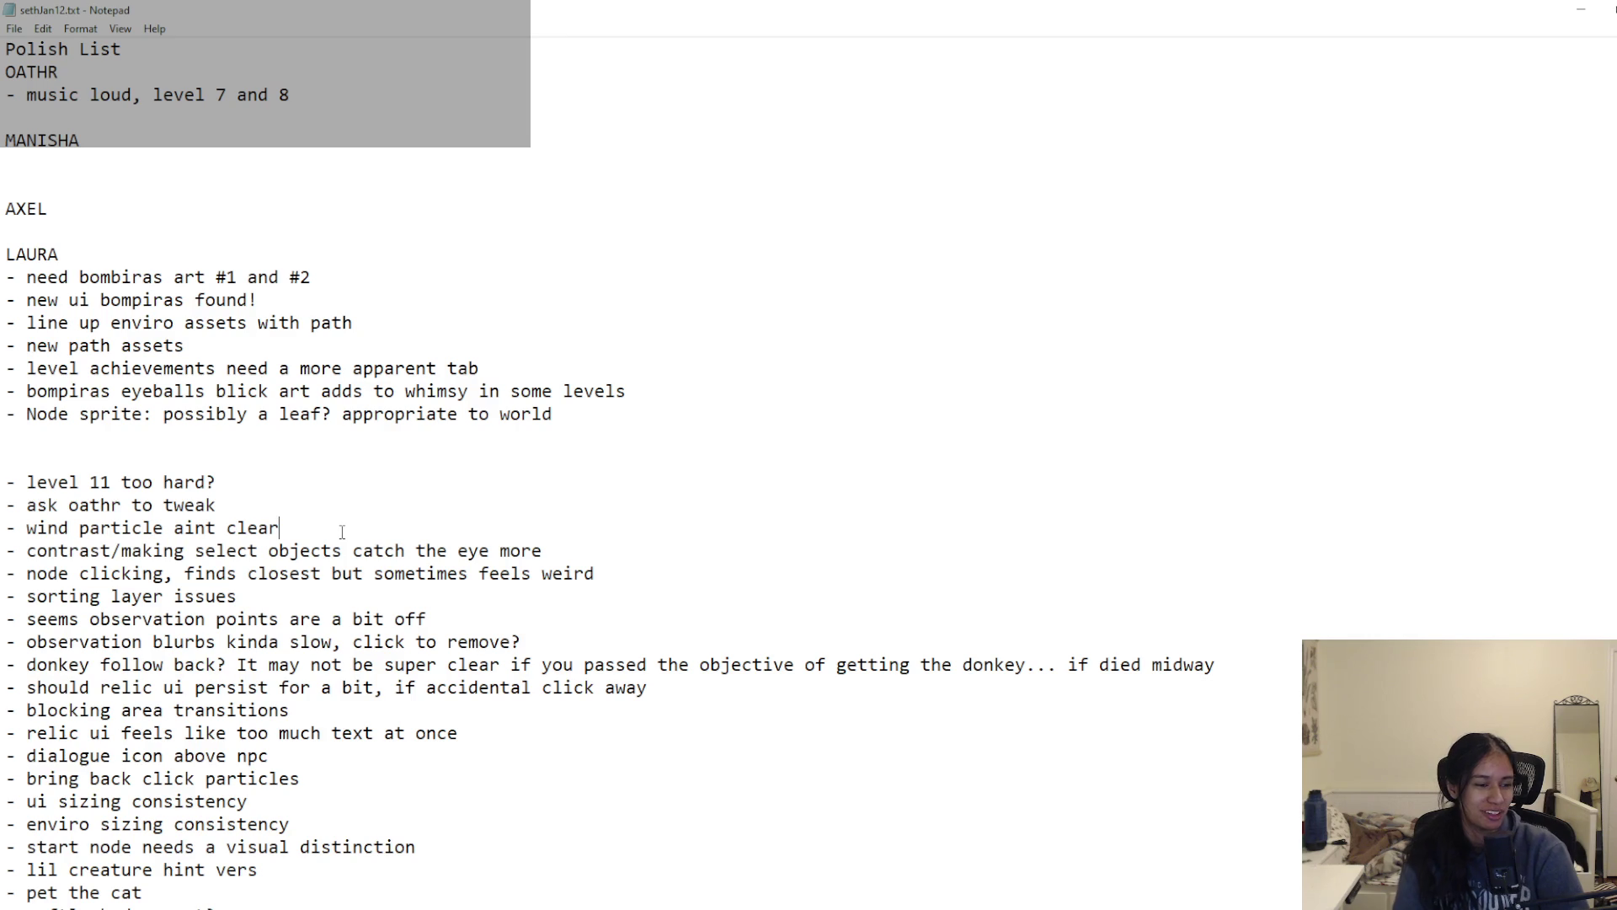
left_click(257, 505)
key("ctrl+shift+Left")
key("ctrl+shift+Left")
key("ctrl+shift+Left")
key("BackSpace")
left_click_drag(256, 482, 4, 482)
key("ctrl+x")
left_click(75, 163)
key("ctrl+v")
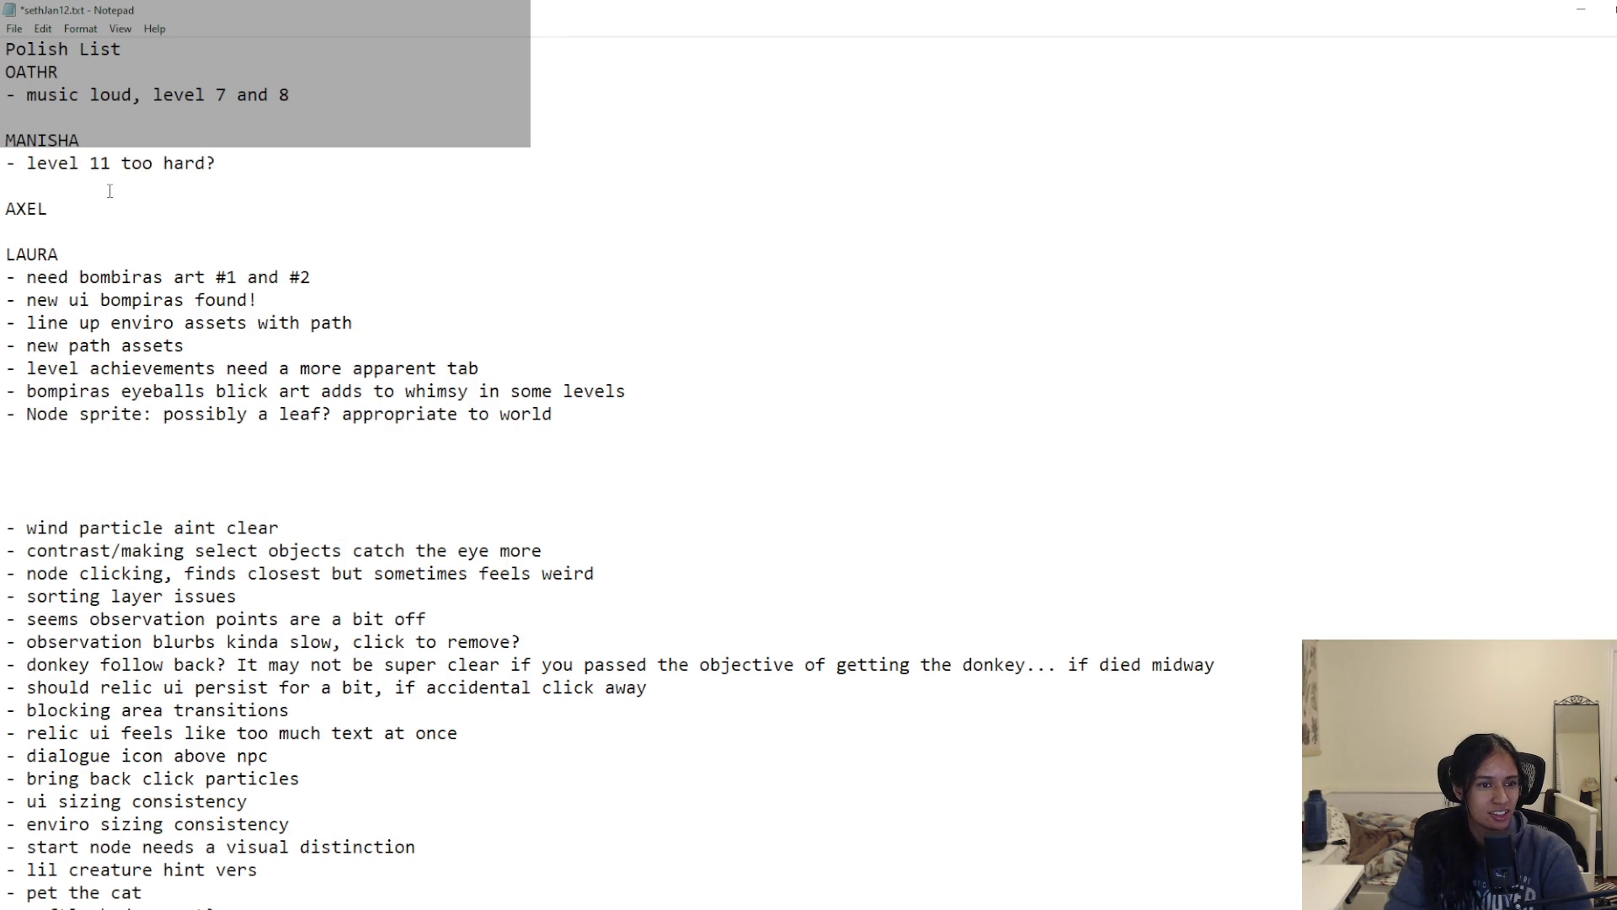
Step: Add an OTHER POLISH heading with 'wind particle aint clear' beneath it
left_click_drag(281, 527, 9, 527)
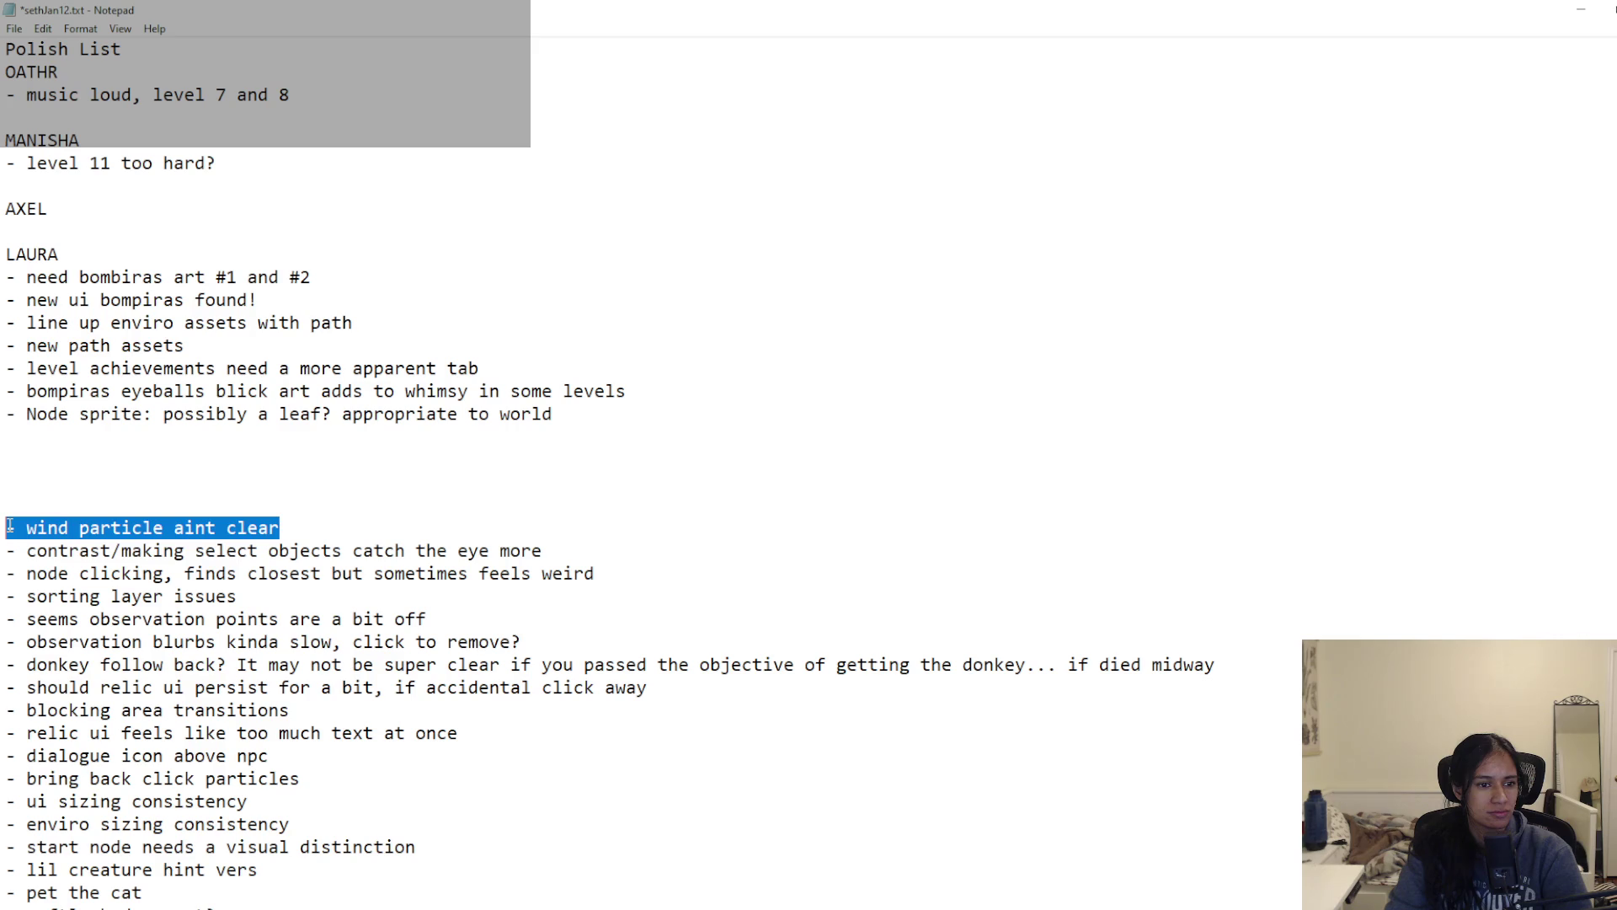
key("ctrl+x")
left_click(30, 473)
type("POLI")
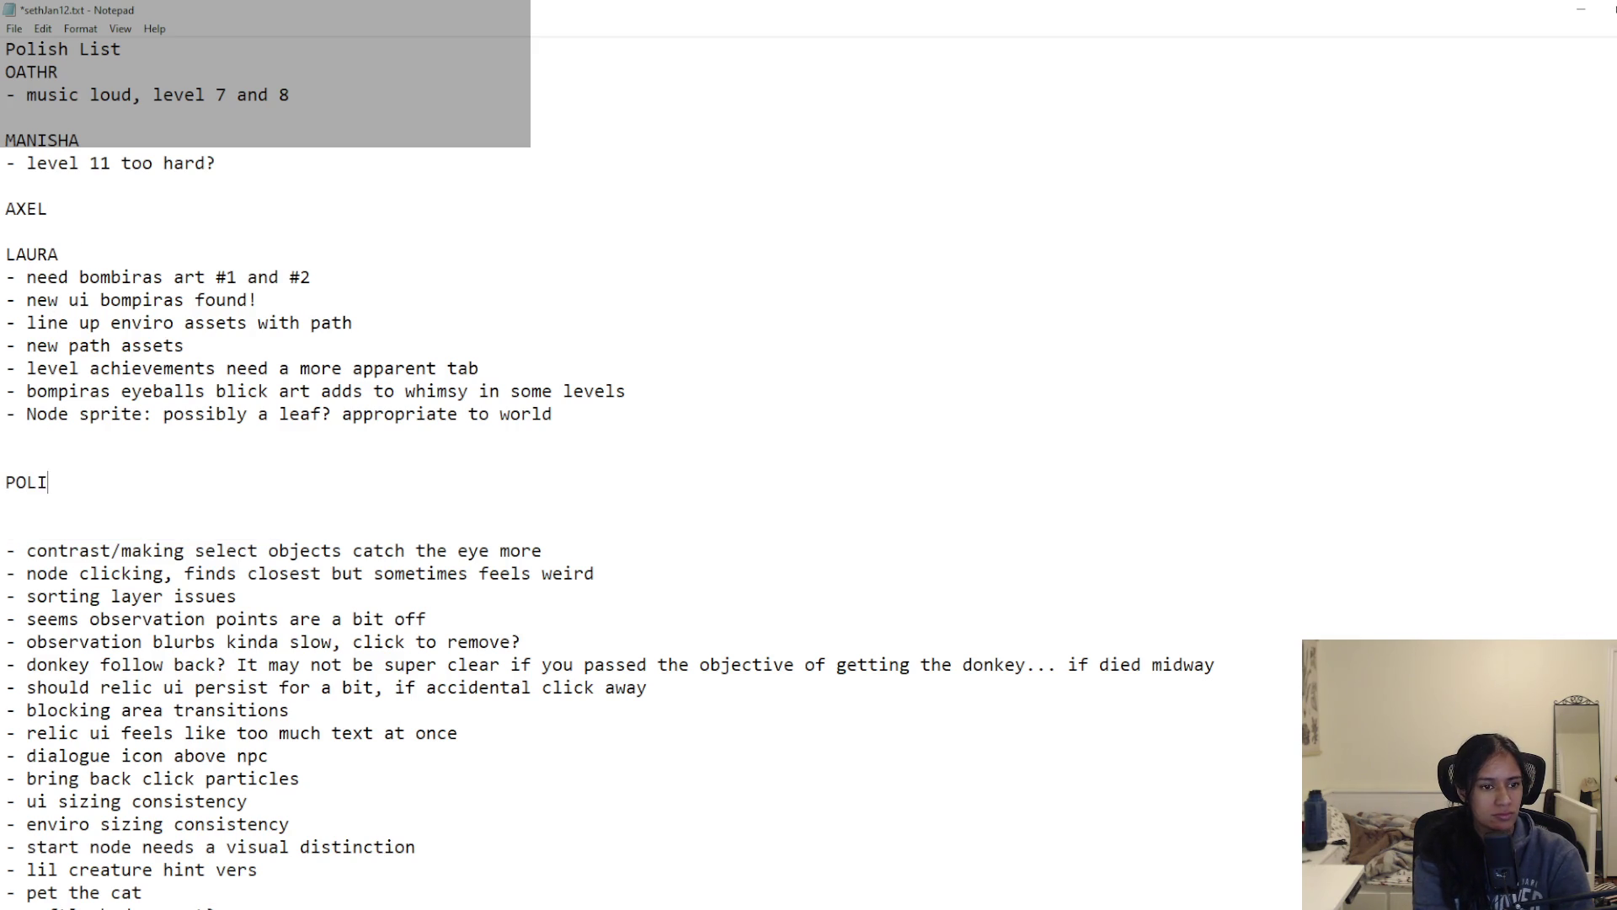
type("SHOTHER")
key("Down")
key("ctrl+v")
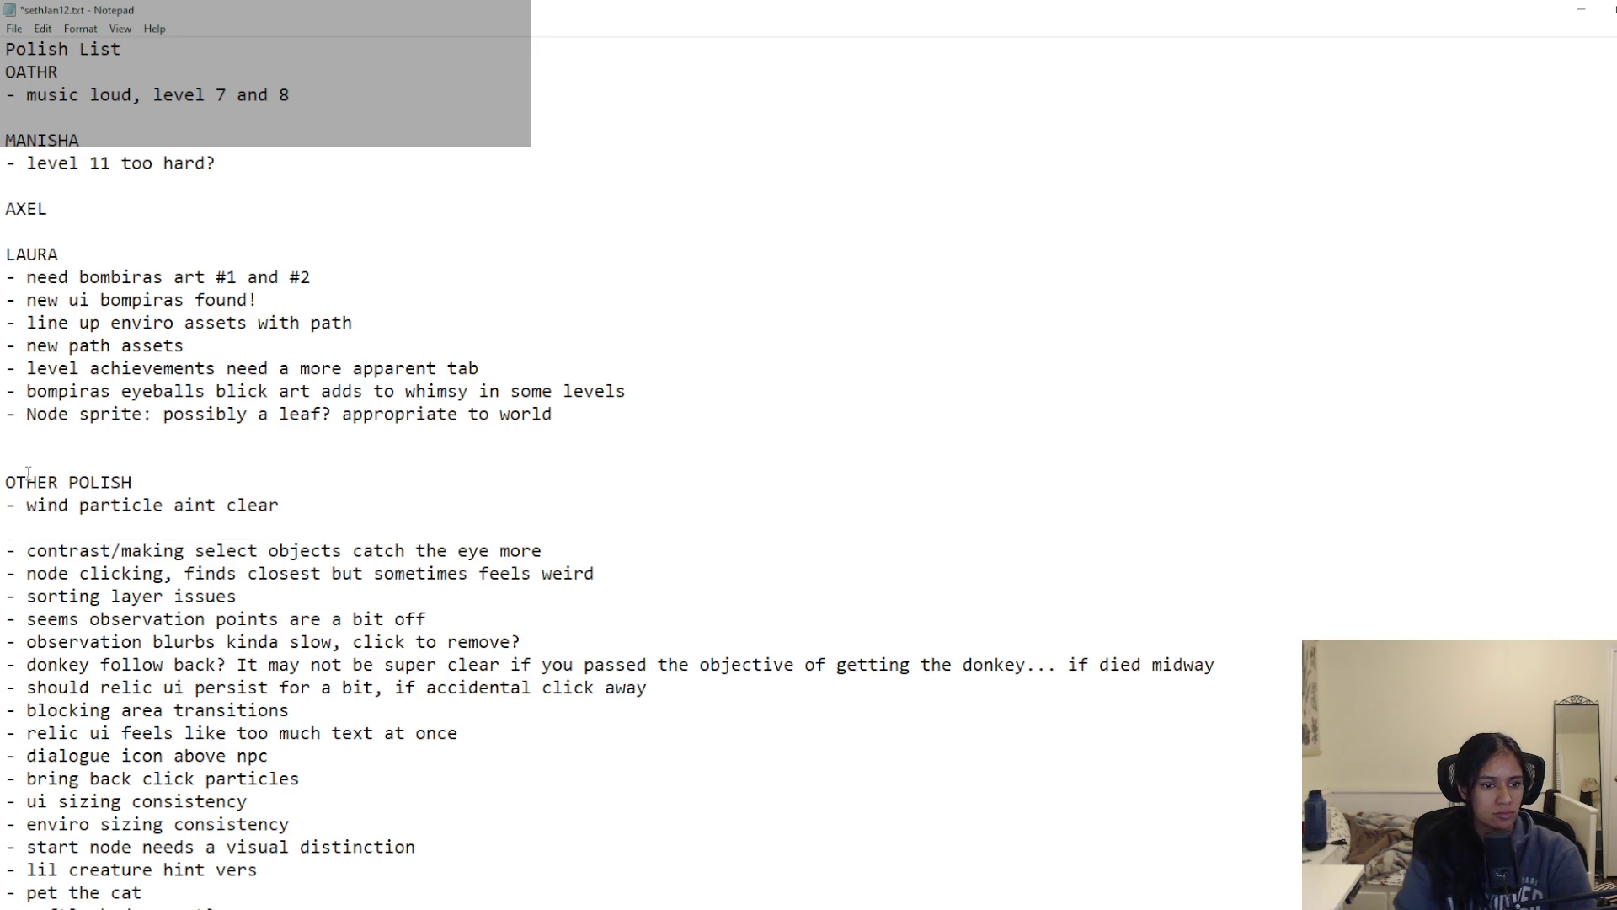
left_click(355, 526)
key("BackSpace")
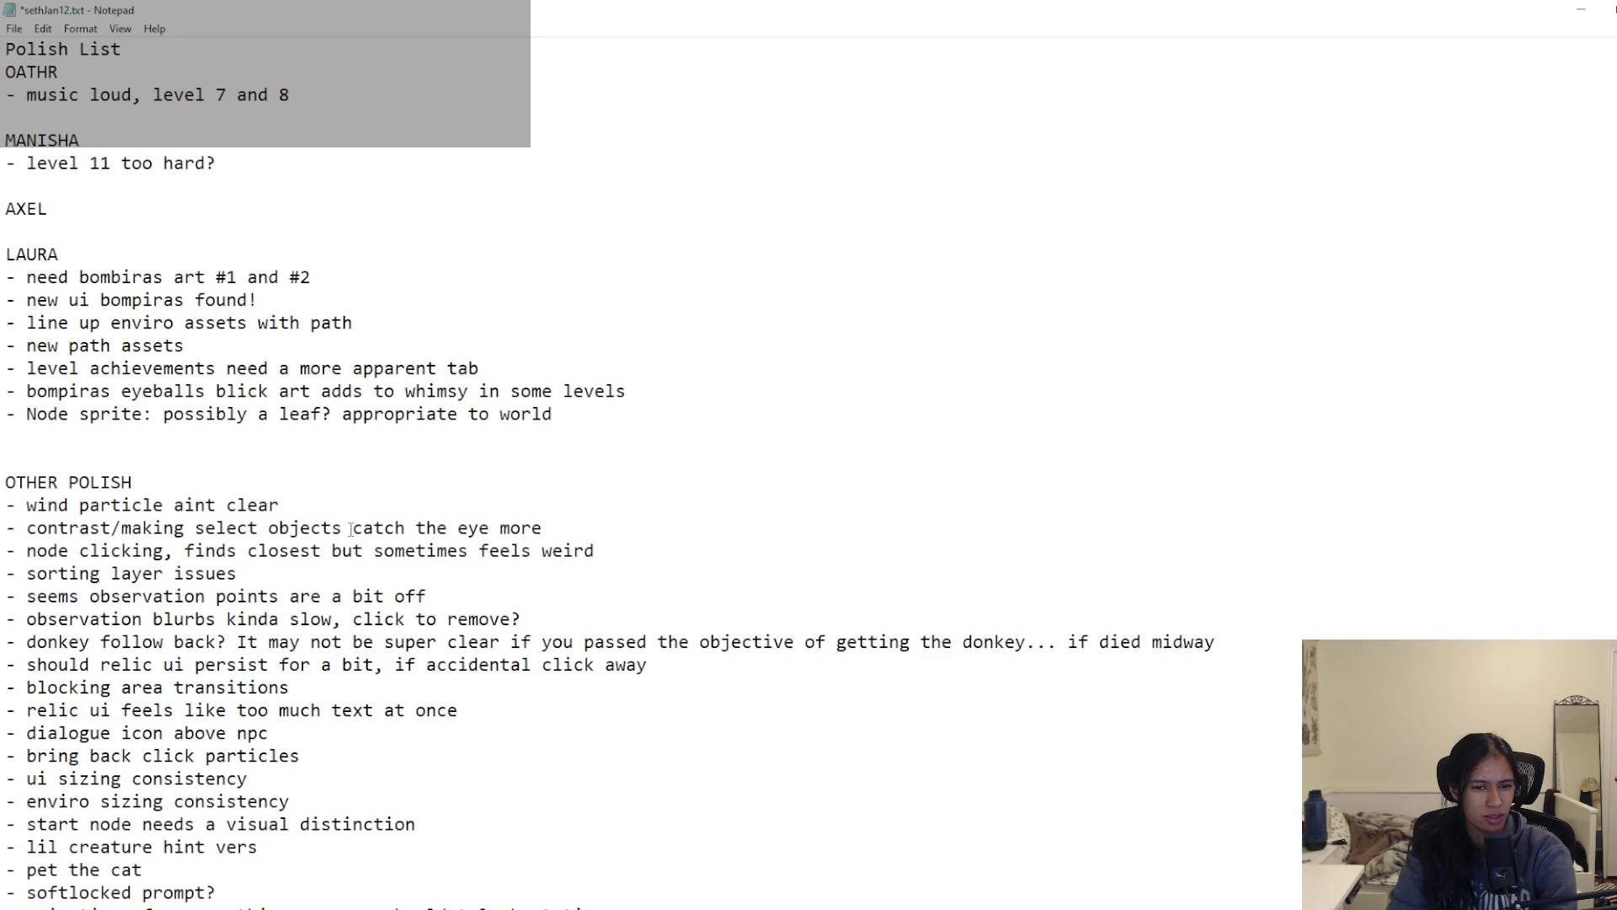
Step: Delete the node clicking item after the contrast line
key("Return")
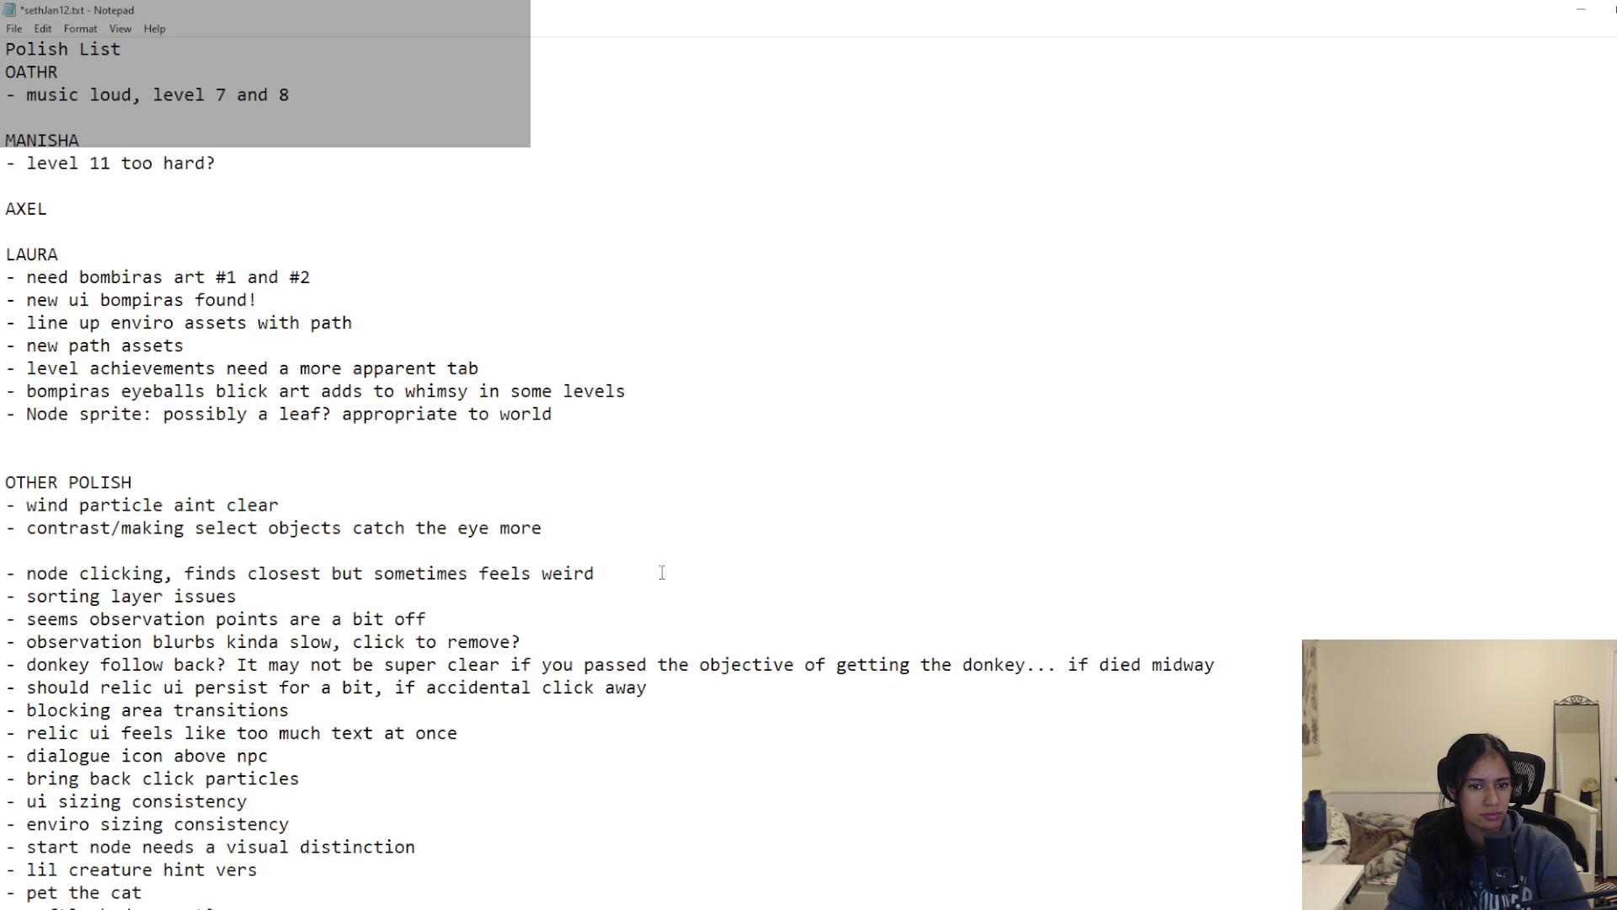
left_click_drag(668, 573, 4, 573)
key("Delete")
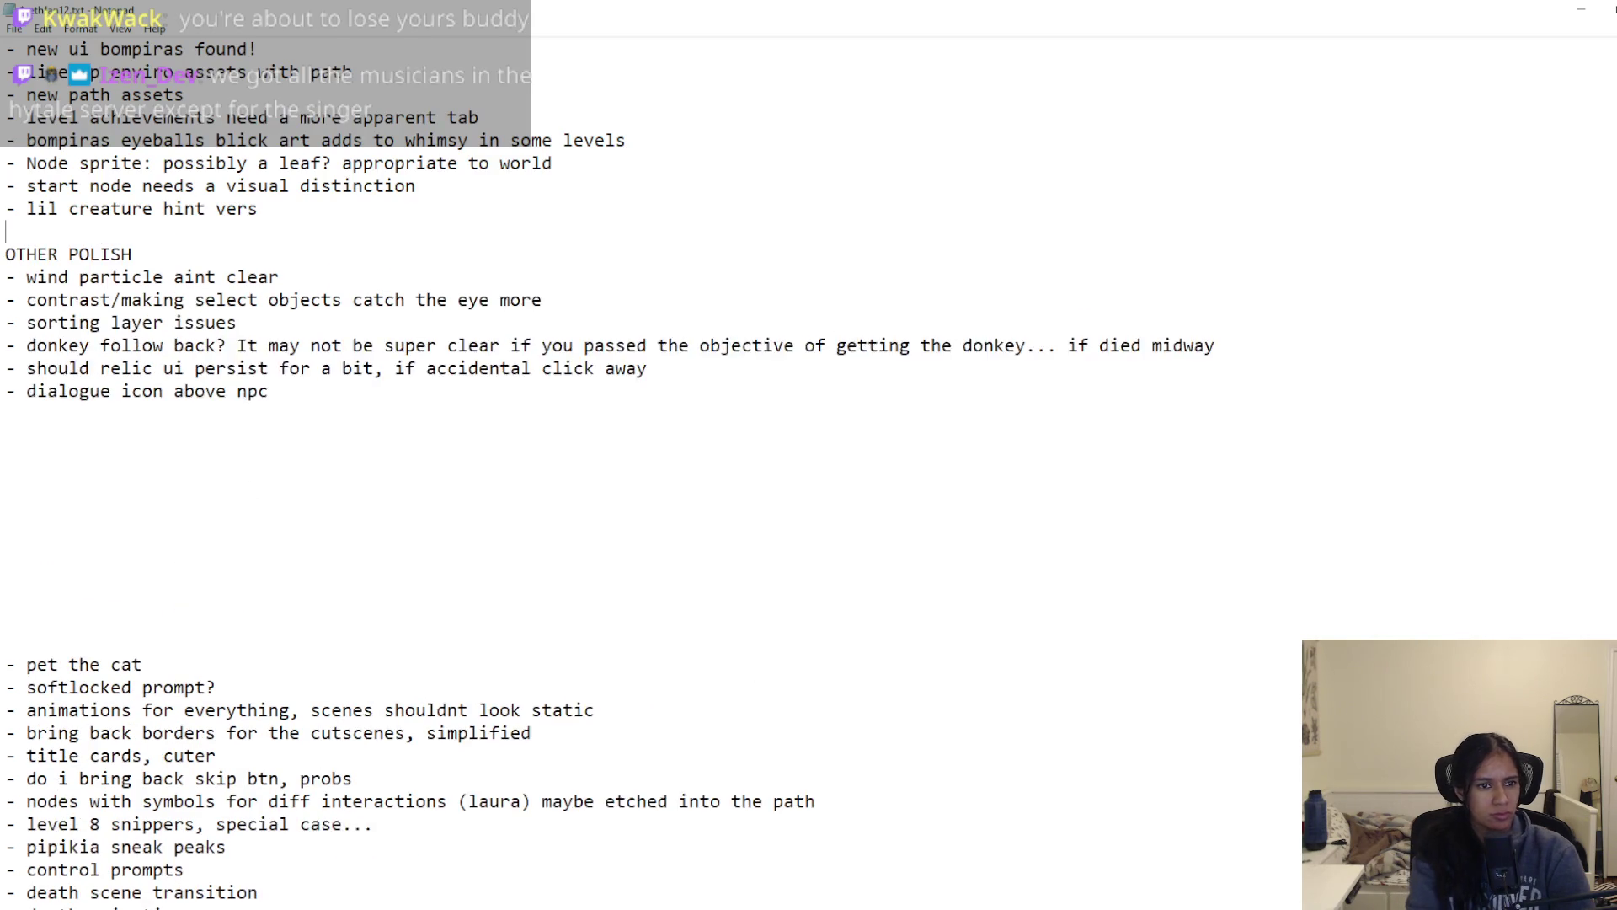
Step: Move the 'softlocked prompt?' item under 'enviro sizing consistency'
left_click_drag(213, 705, 7, 710)
key("Delete")
scroll(190, 600, "up", 4)
left_click(70, 192)
key("ctrl+v")
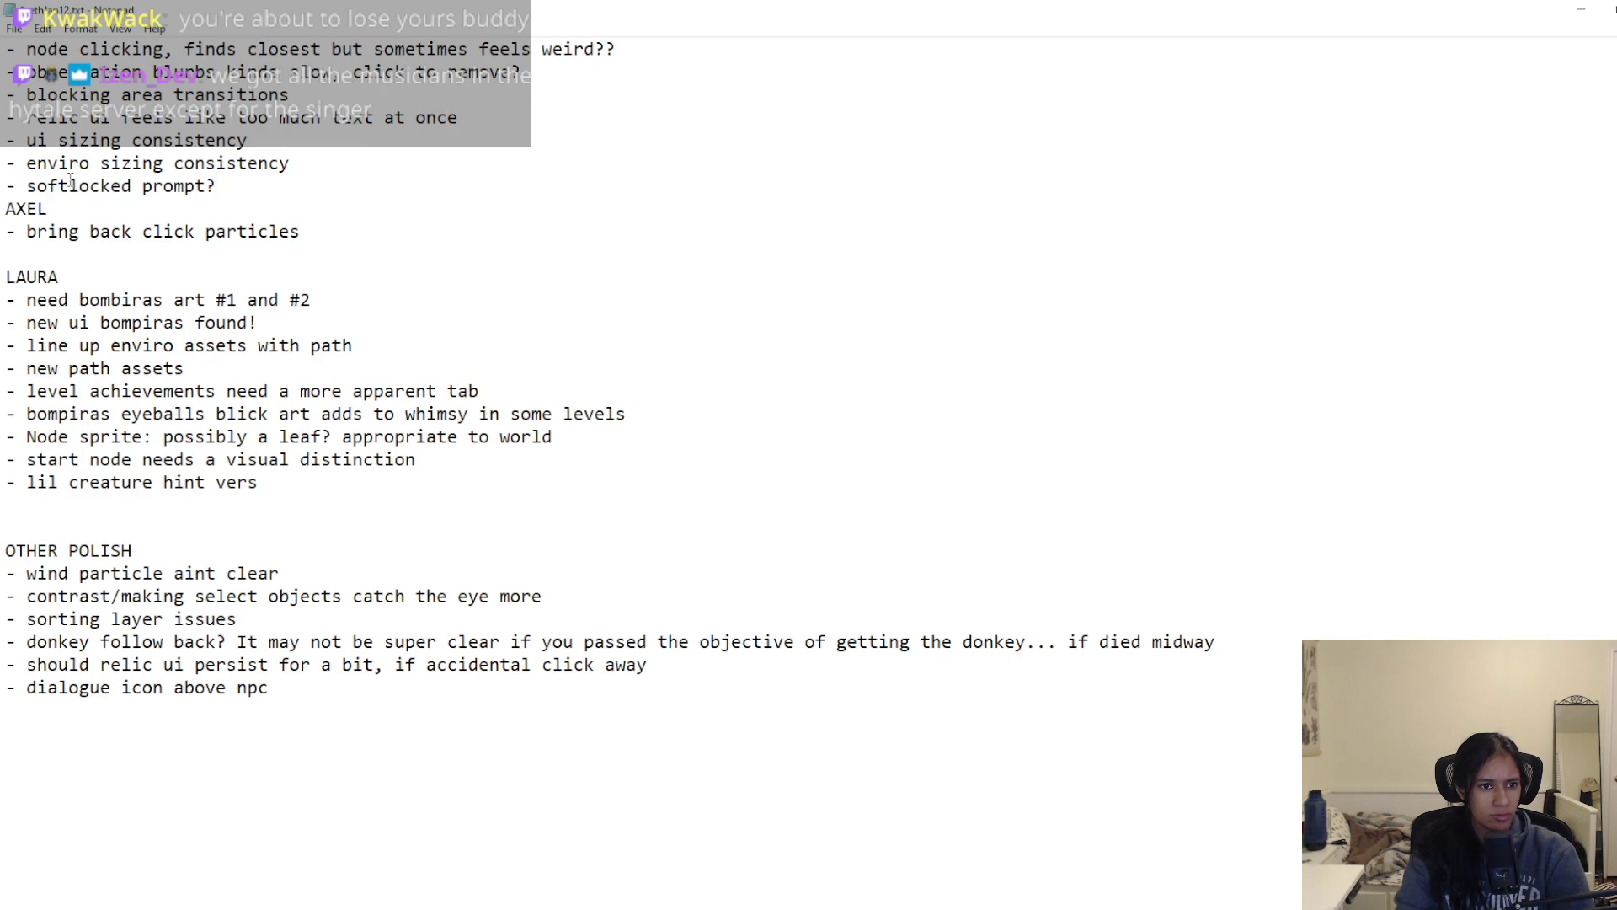
key("Return")
scroll(241, 596, "down", 4)
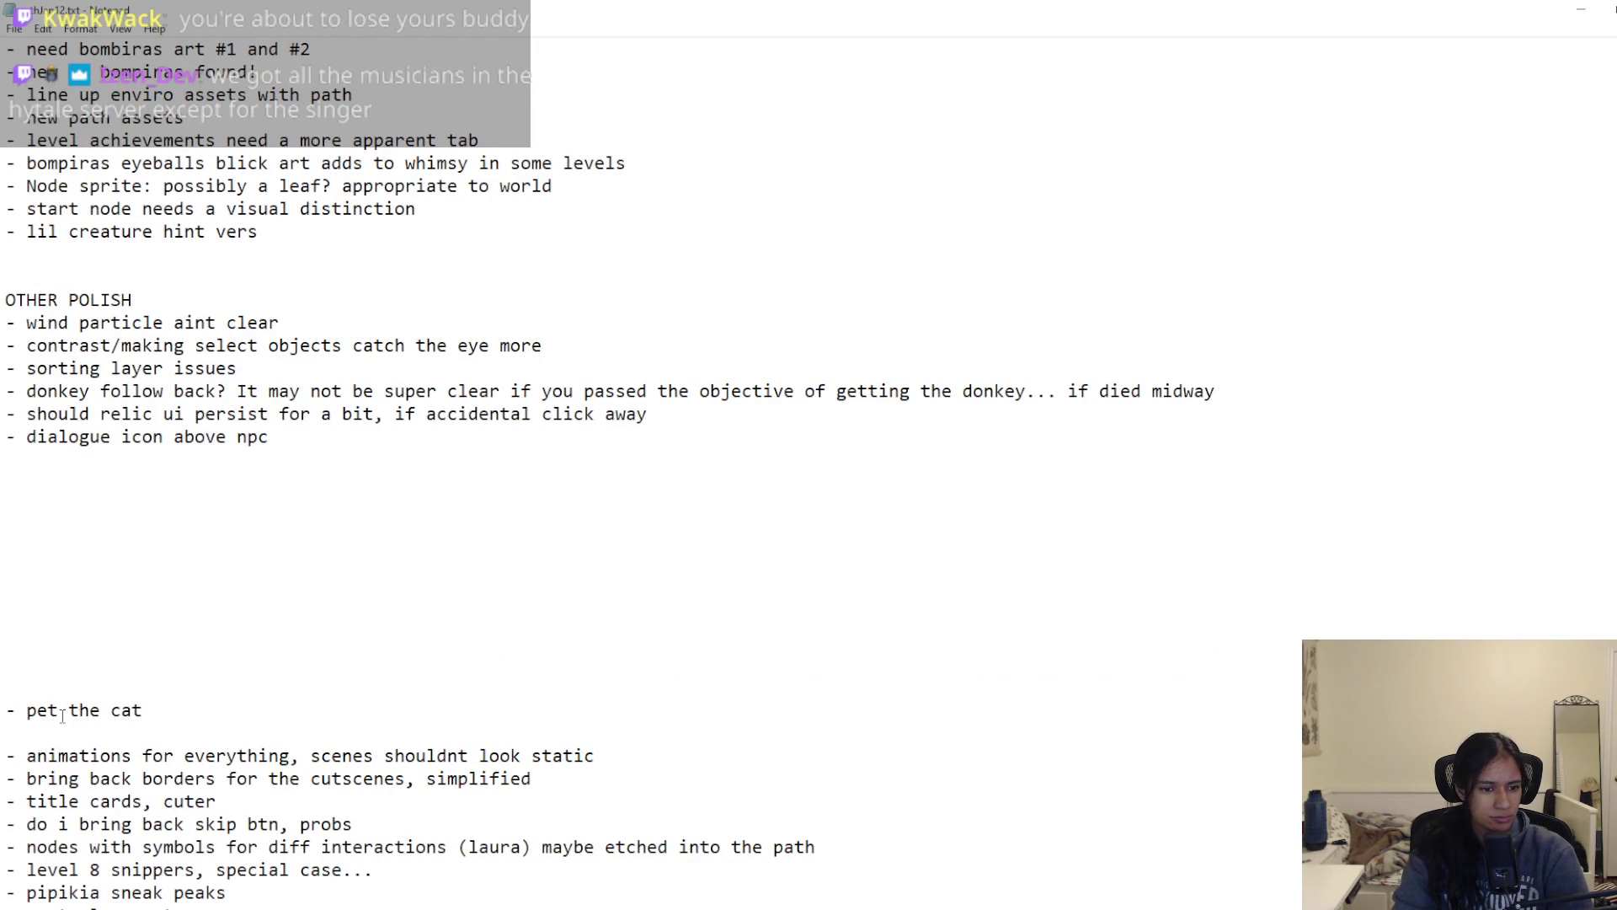
Step: Move 'pet the cat' under the third heading and add '- animated NPC' and '- animated cat' items
left_click_drag(144, 710, 5, 710)
key("ctrl+c")
key("BackSpace")
scroll(225, 373, "up", 3)
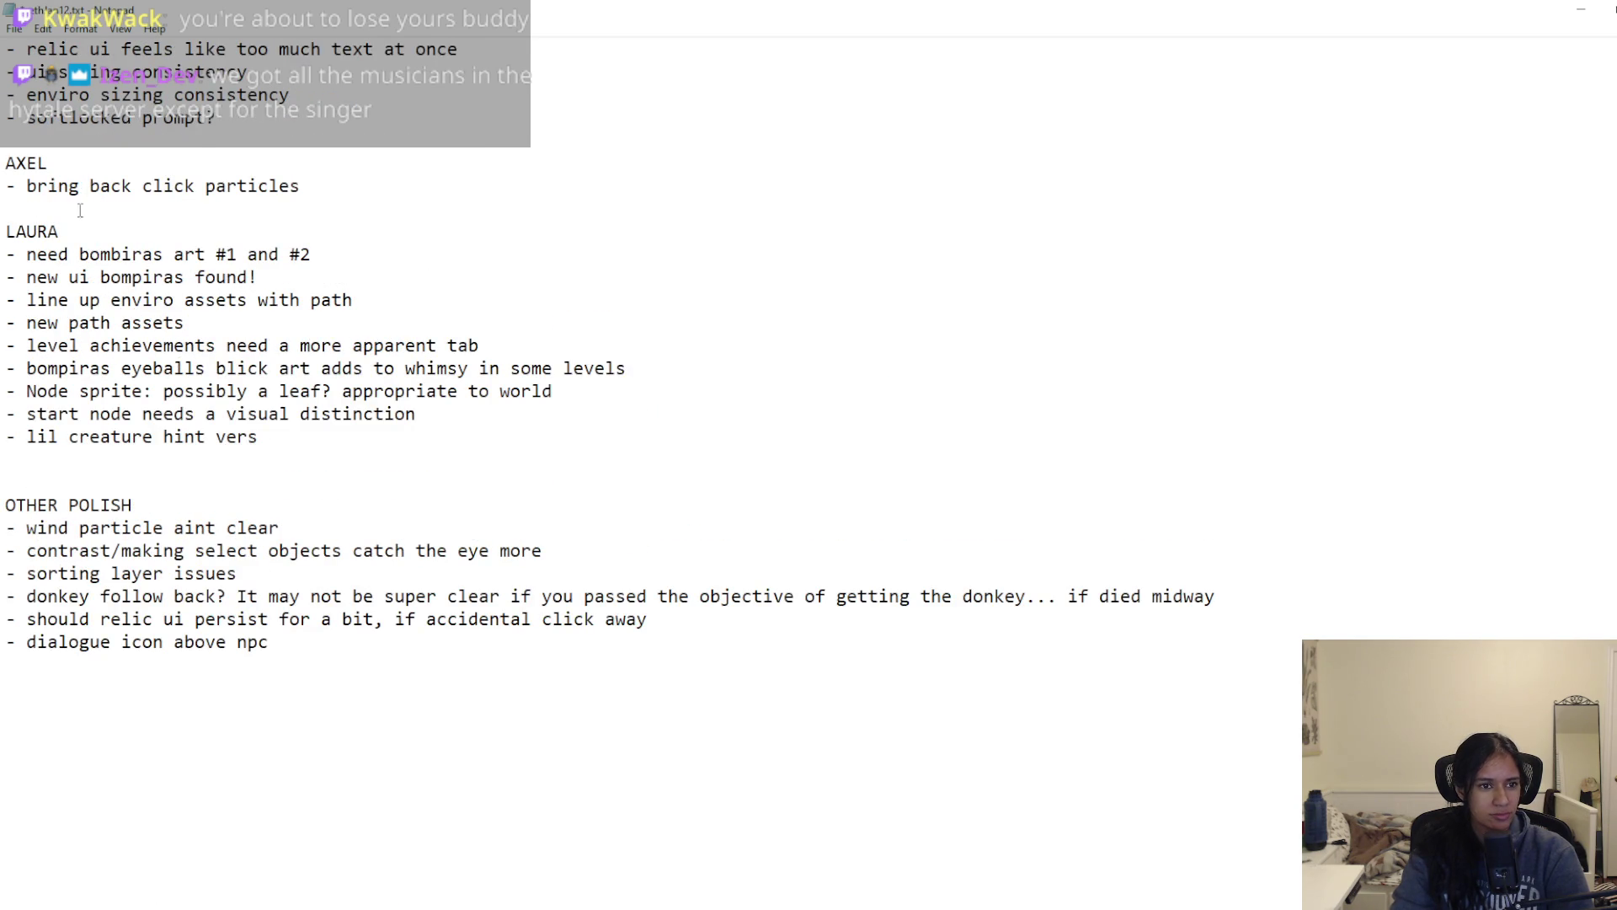
key("ctrl+v")
key("Return")
left_click(156, 484)
type("- animated NPC")
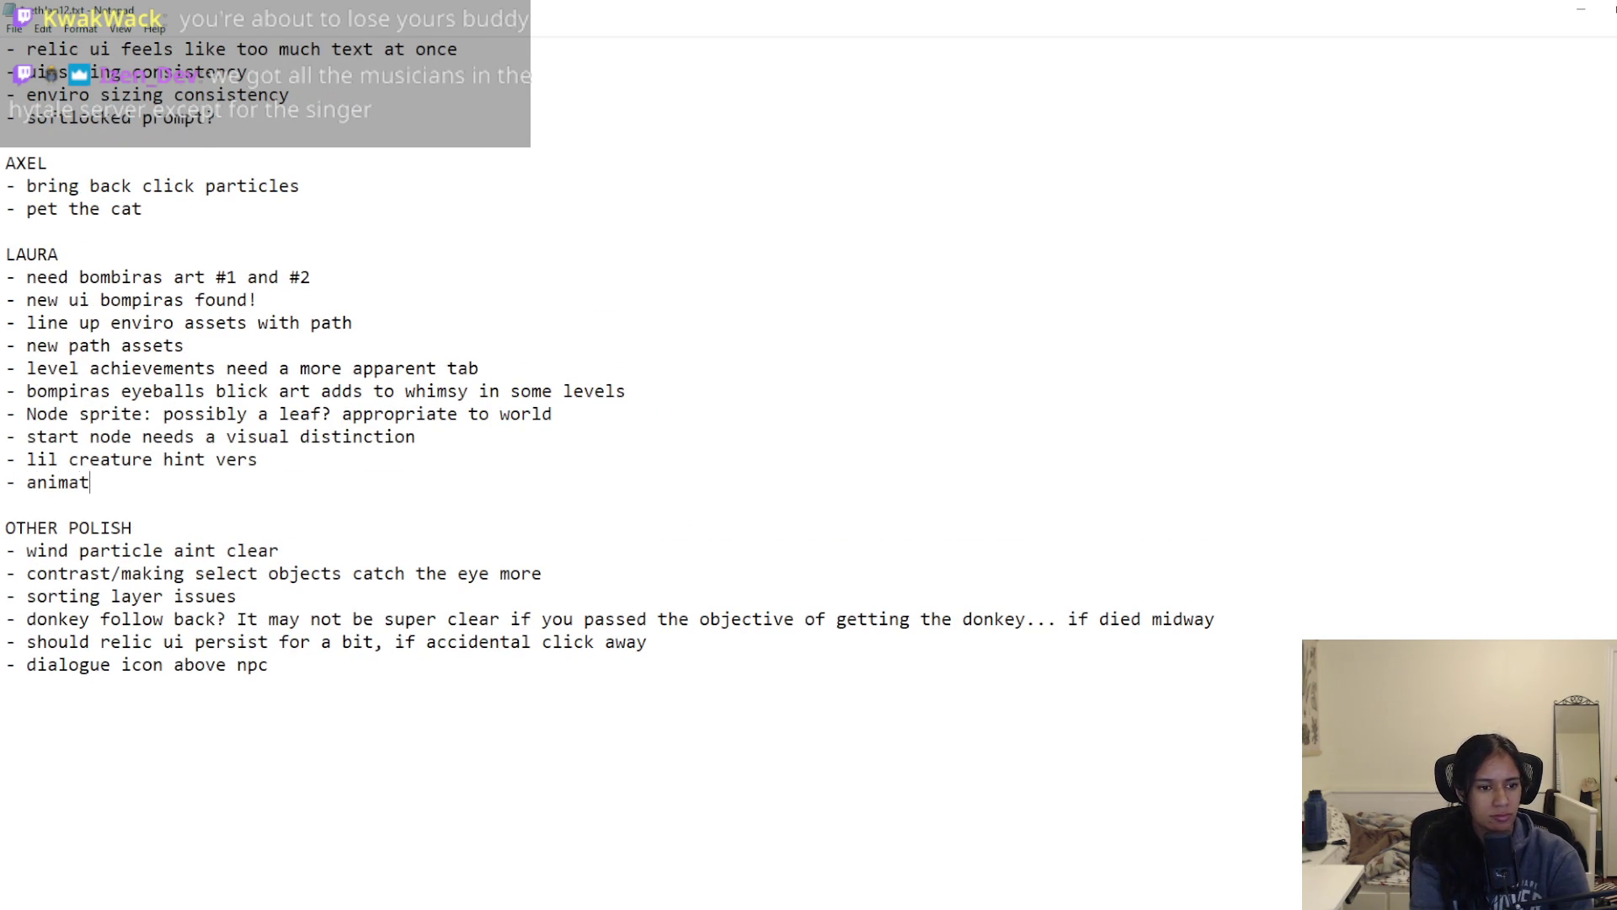
key("Return")
type("- animated cat!")
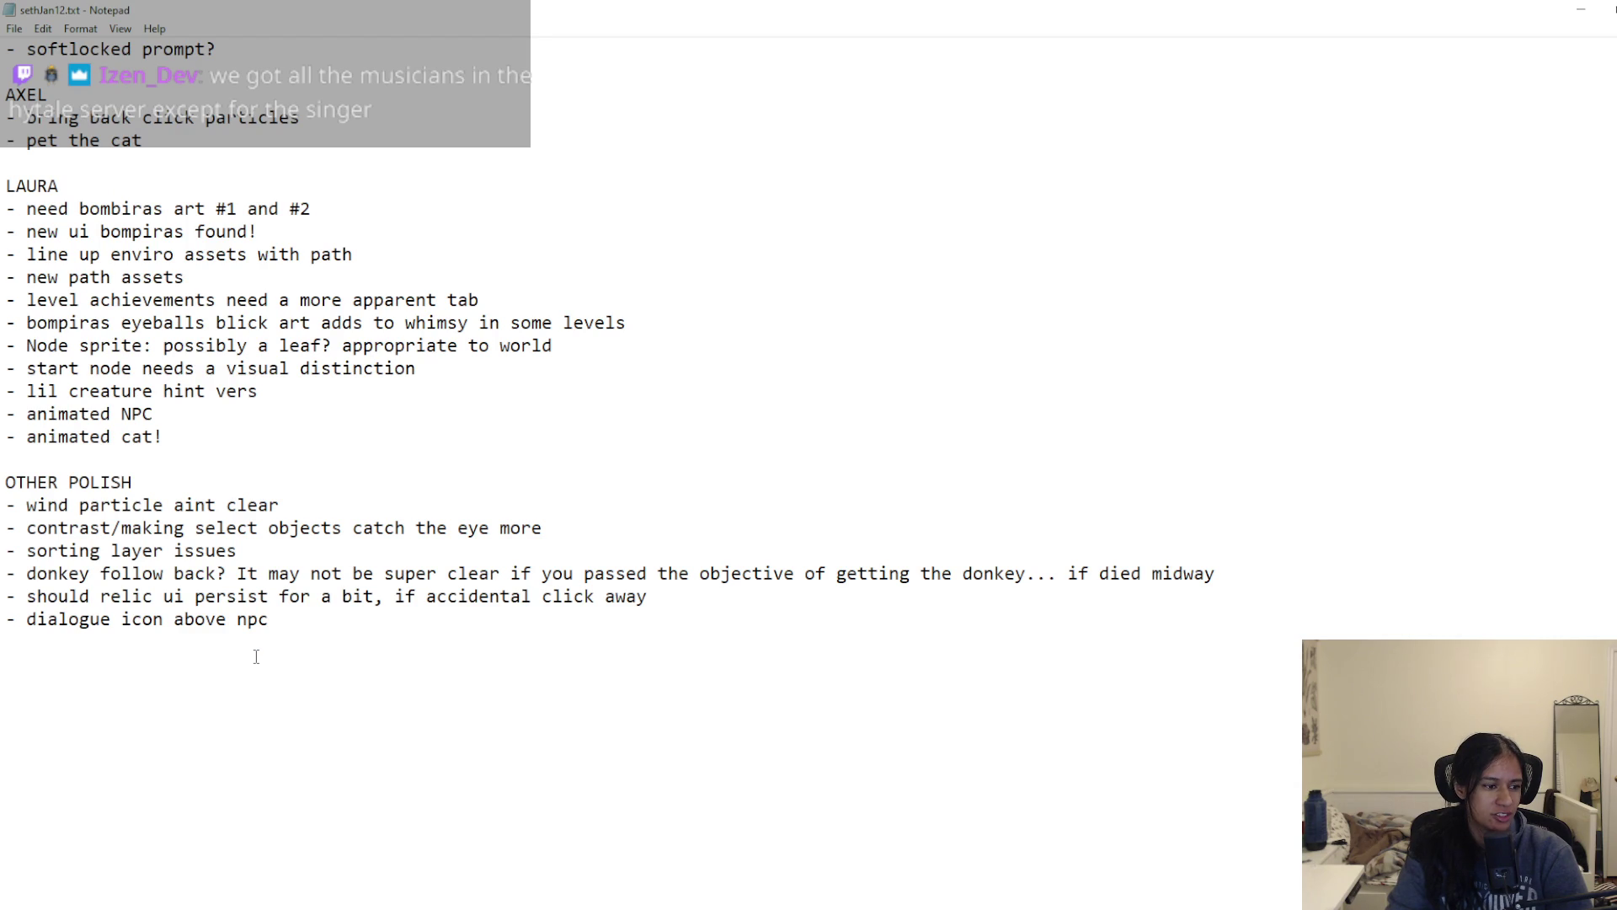
Step: Move the 'animations for everything' note into the third teammate's section after 'animated cat'
scroll(265, 658, "down", 4)
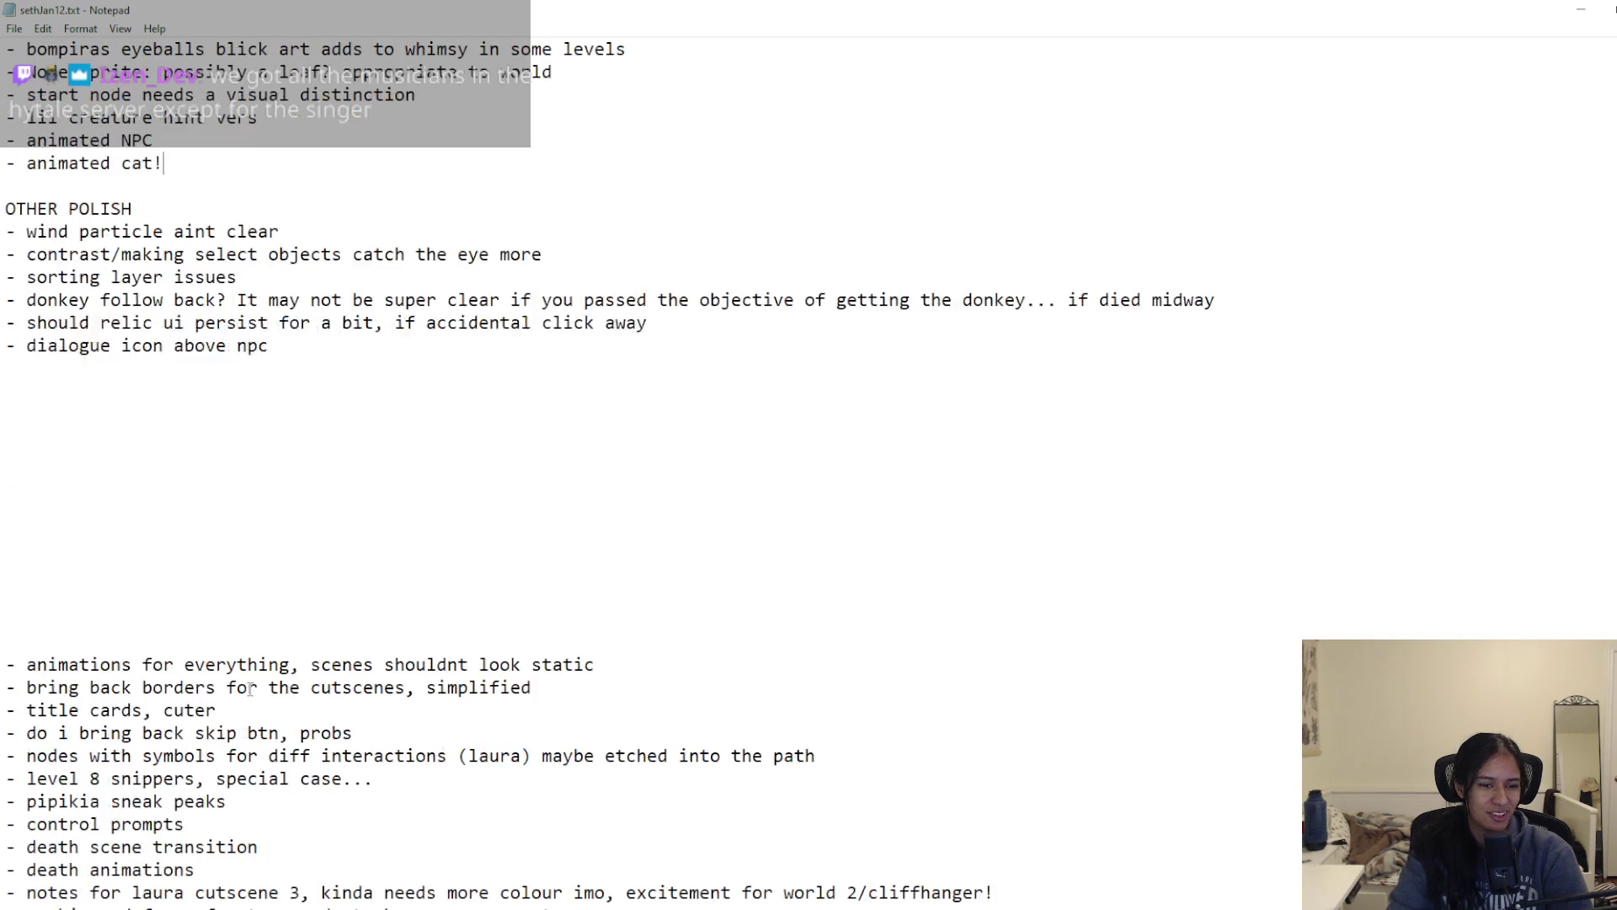
left_click_drag(597, 665, 6, 665)
key("ctrl+x")
scroll(199, 654, "up", 4)
left_click(202, 462)
key("ctrl+v")
key("Return")
key("Return")
scroll(203, 640, "down", 4)
scroll(205, 637, "down", 1)
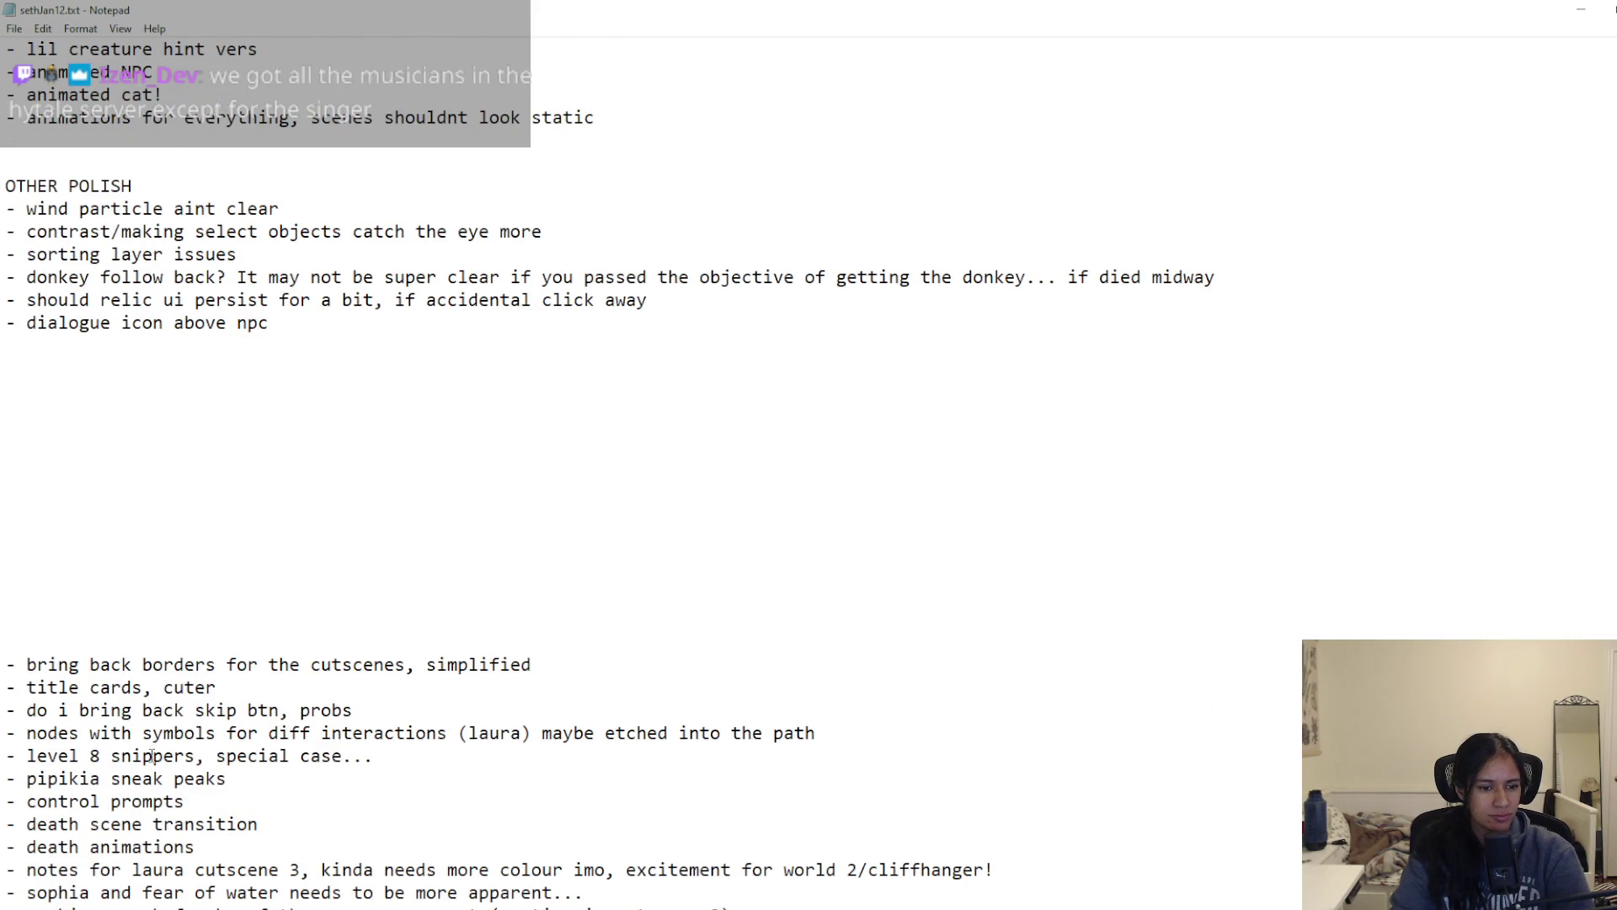
Step: Replace 'lil creature hint vers' with the 'pipikia sneak peaks' note and save
left_click_drag(233, 778, 4, 779)
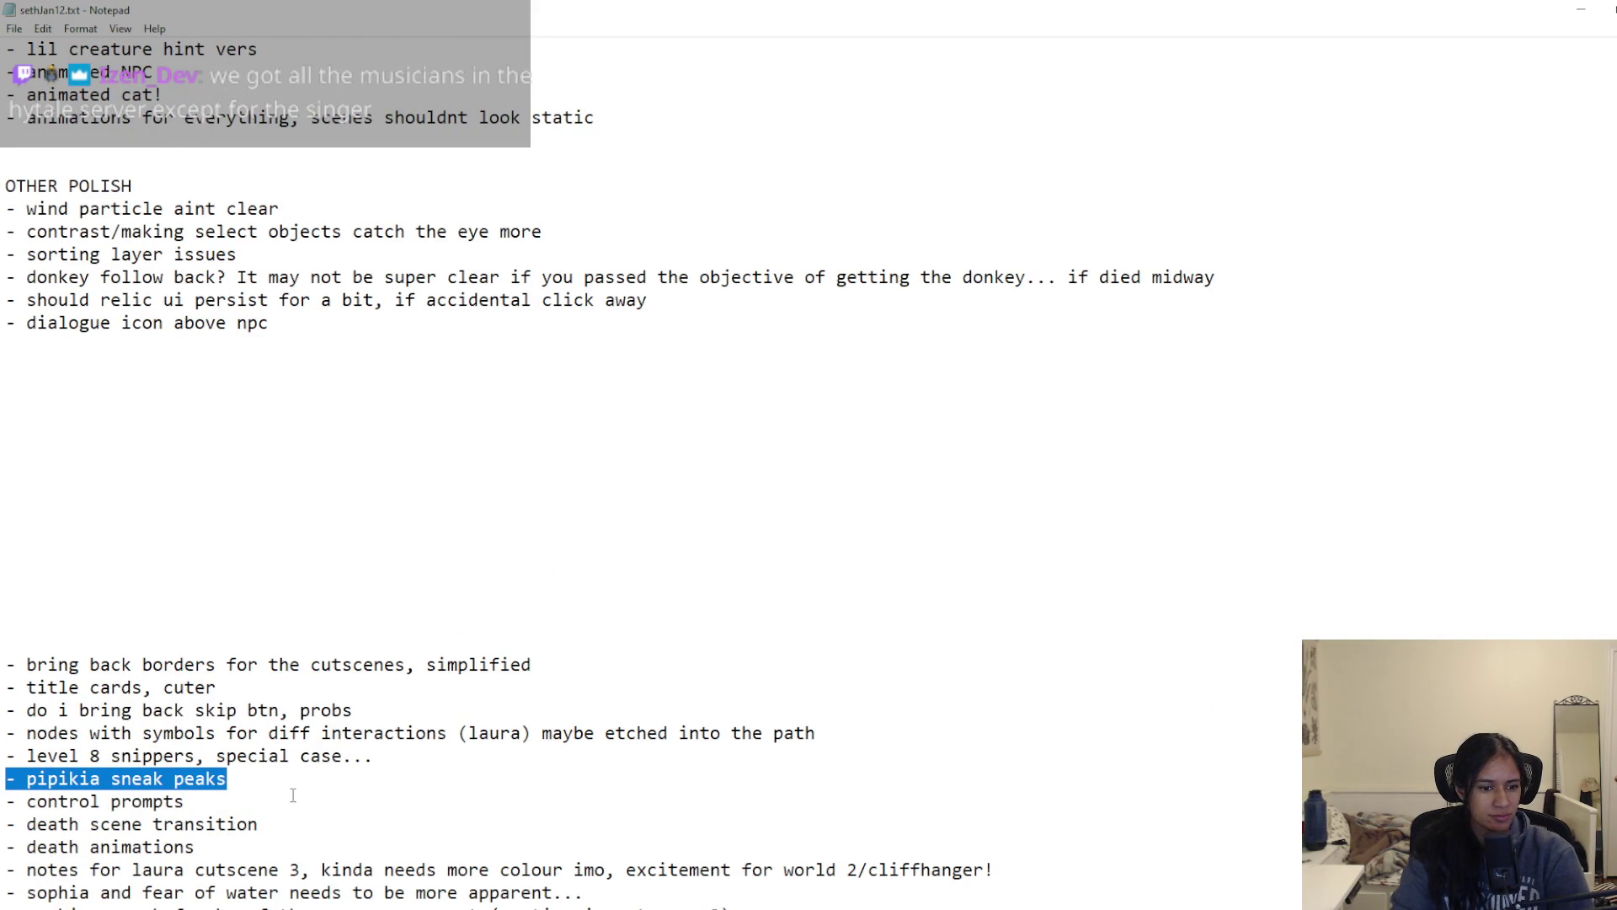
key("ctrl+x")
scroll(297, 787, "up", 4)
left_click_drag(259, 323, 12, 322)
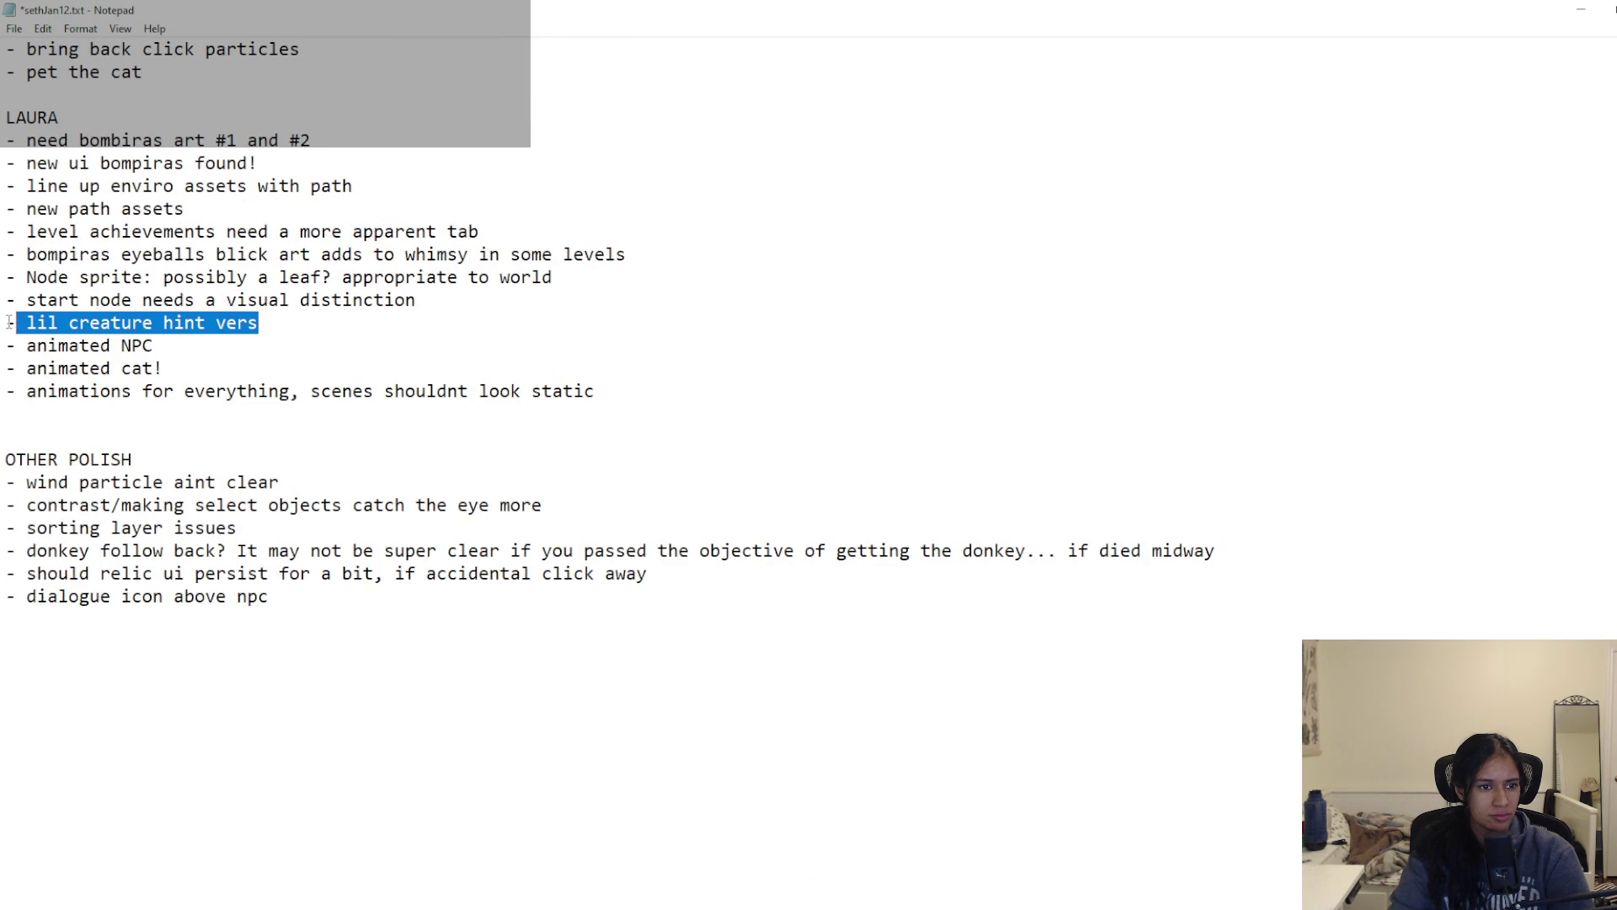
key("ctrl+v")
key("ctrl+s")
scroll(273, 640, "down", 5)
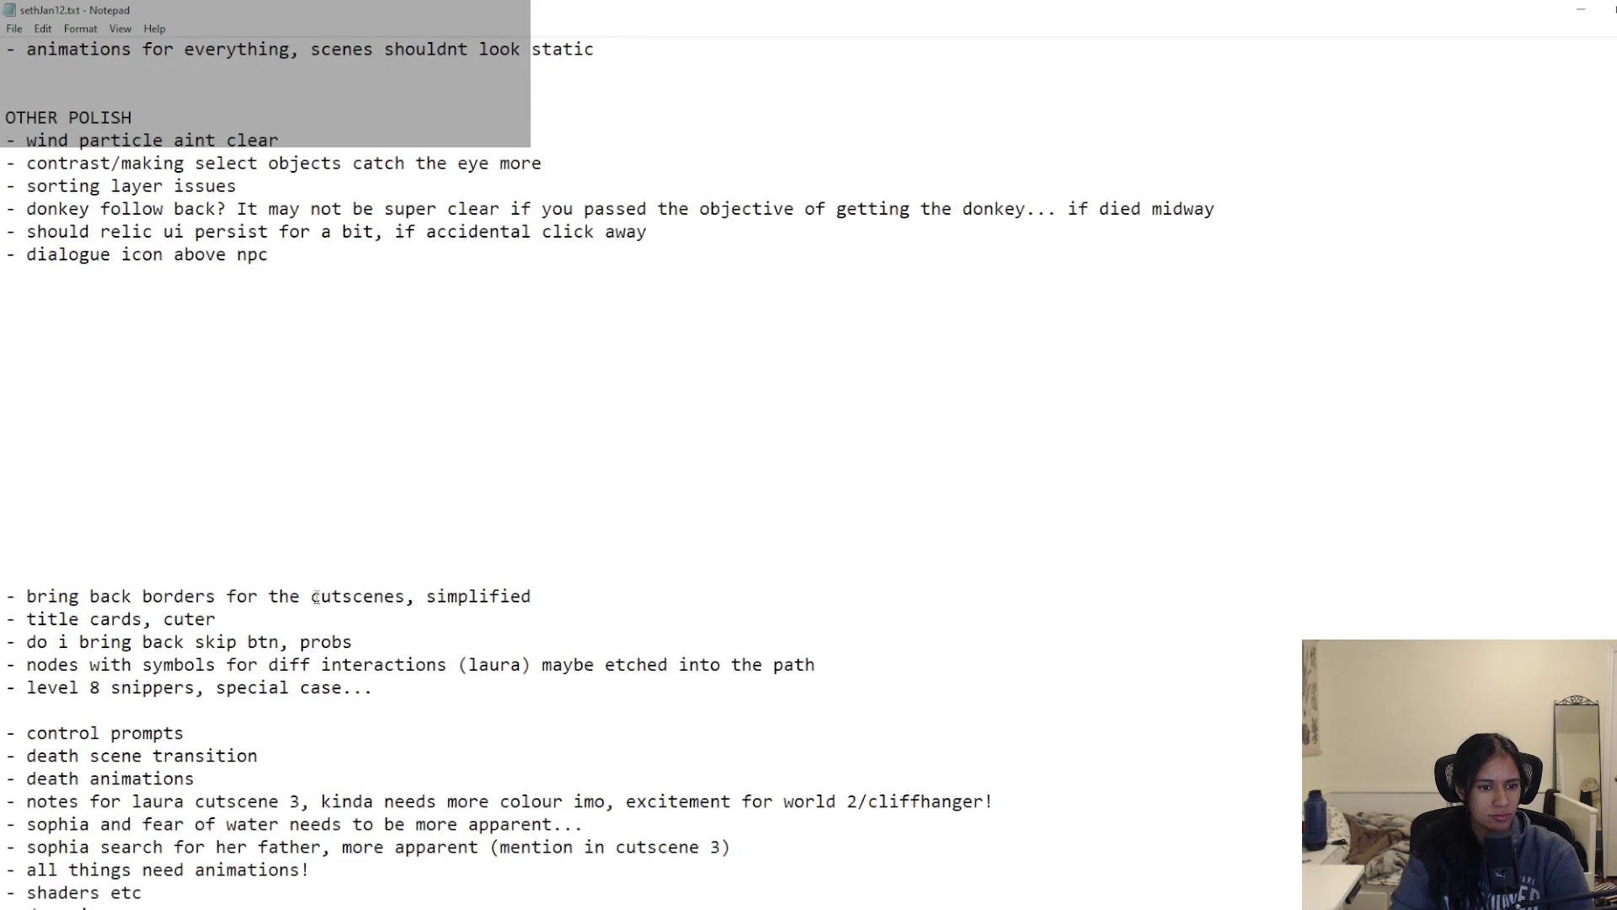
Step: Rewrite the borders note as a 'cutscene pass, simplify backgrounds?' item, move it to the third section, save
mouse_move(385, 601)
left_mouse_down()
mouse_move(585, 602)
mouse_move(12, 602)
mouse_move(26, 602)
left_mouse_up()
left_click(580, 601)
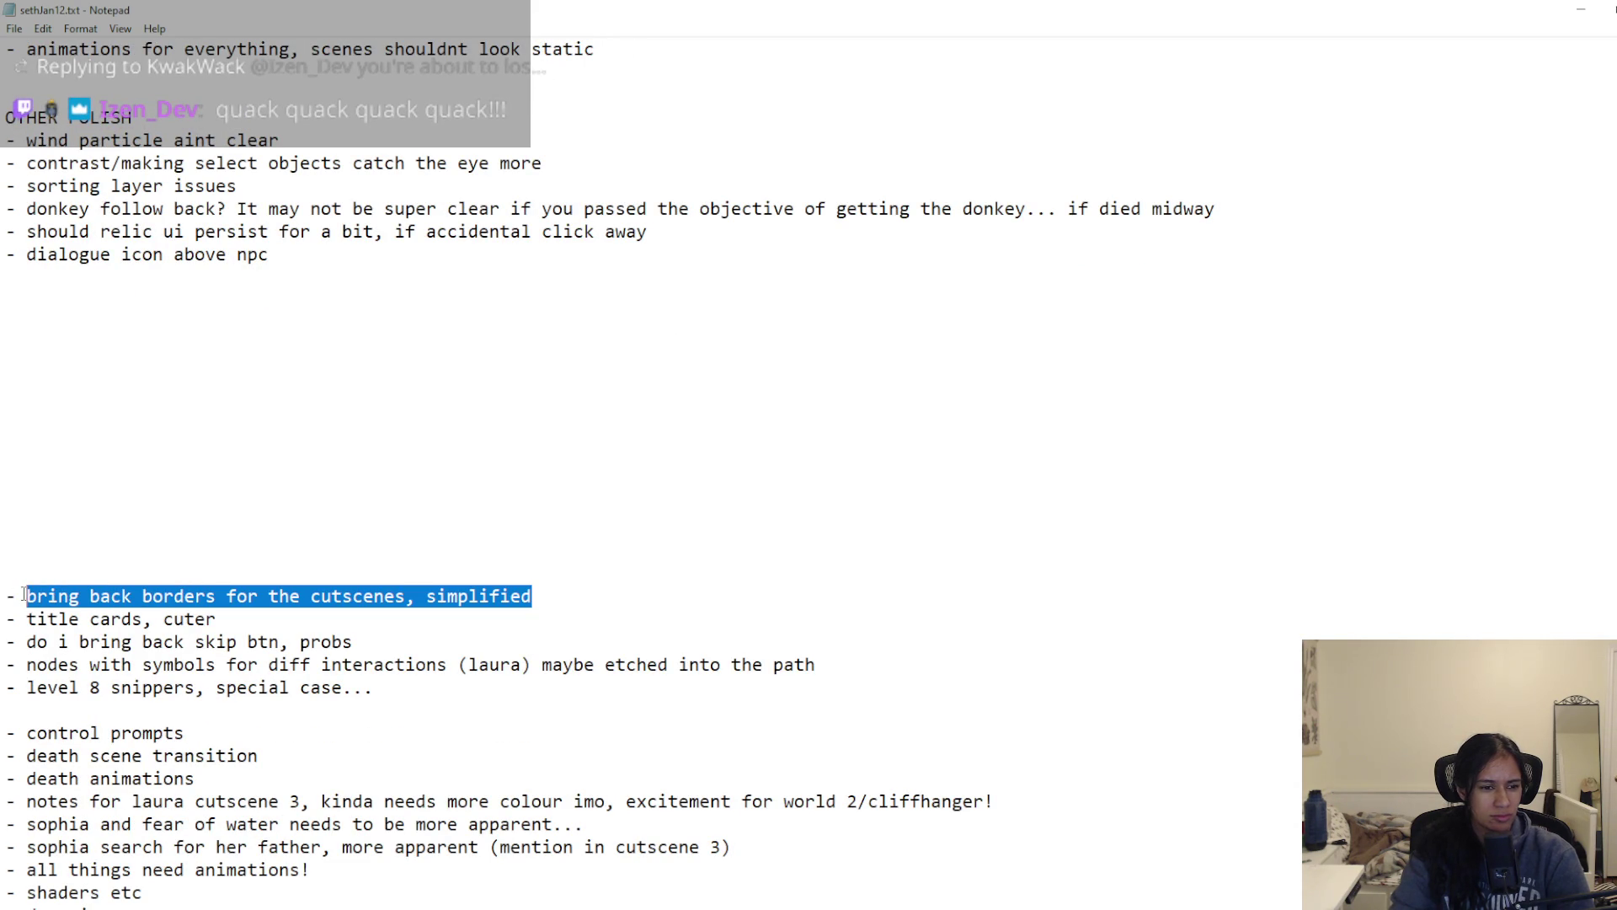
type("cutscene pass ")
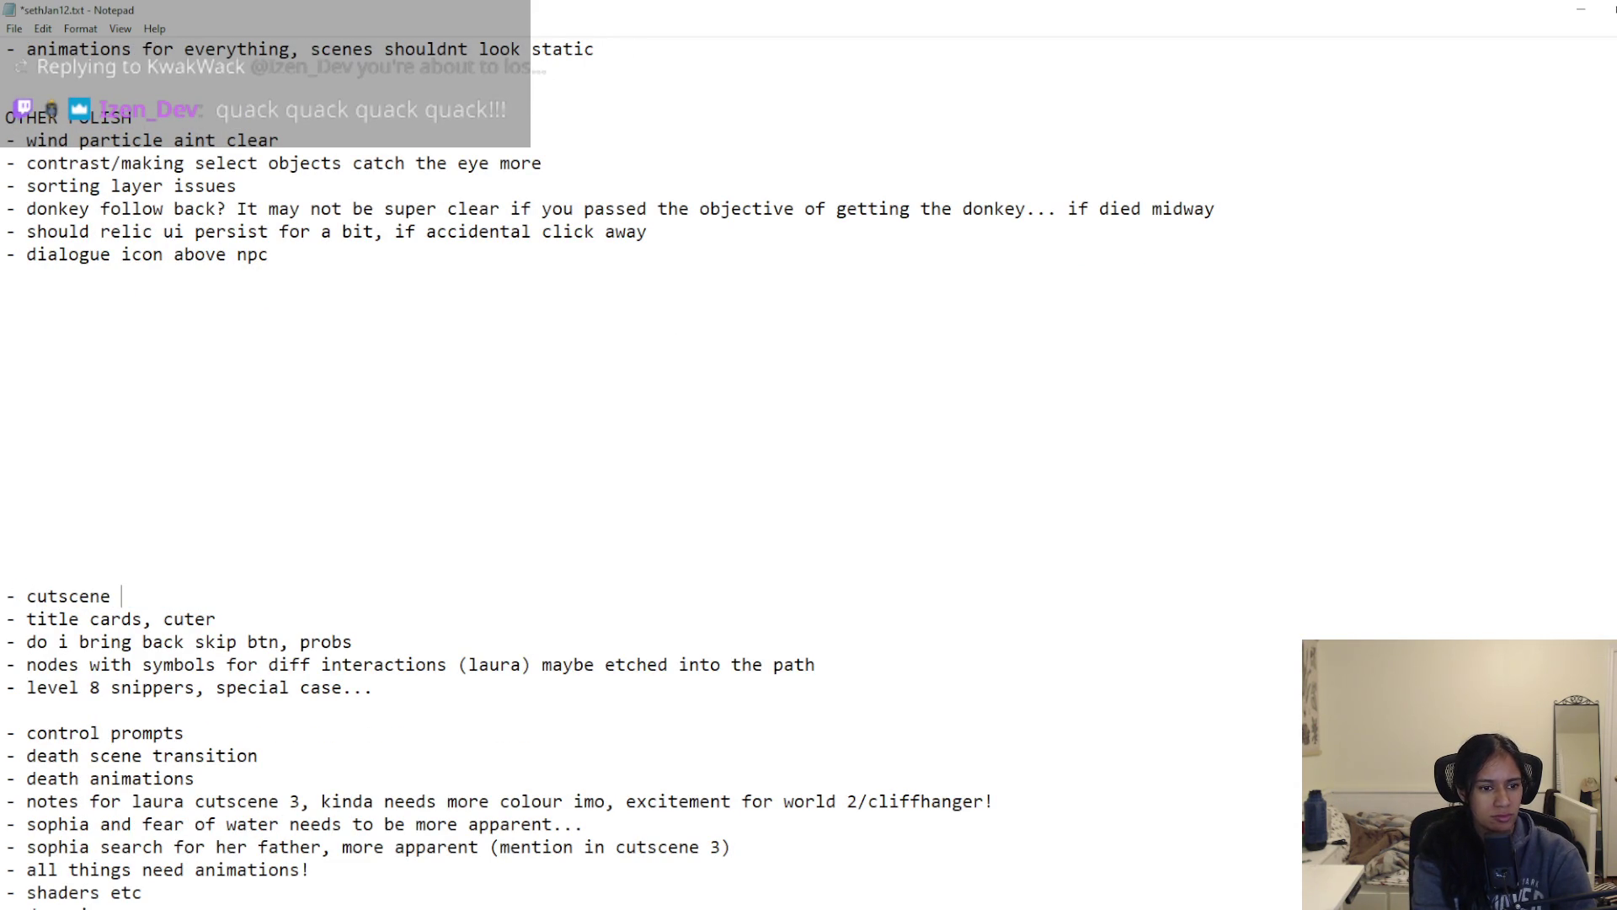
type("by lau")
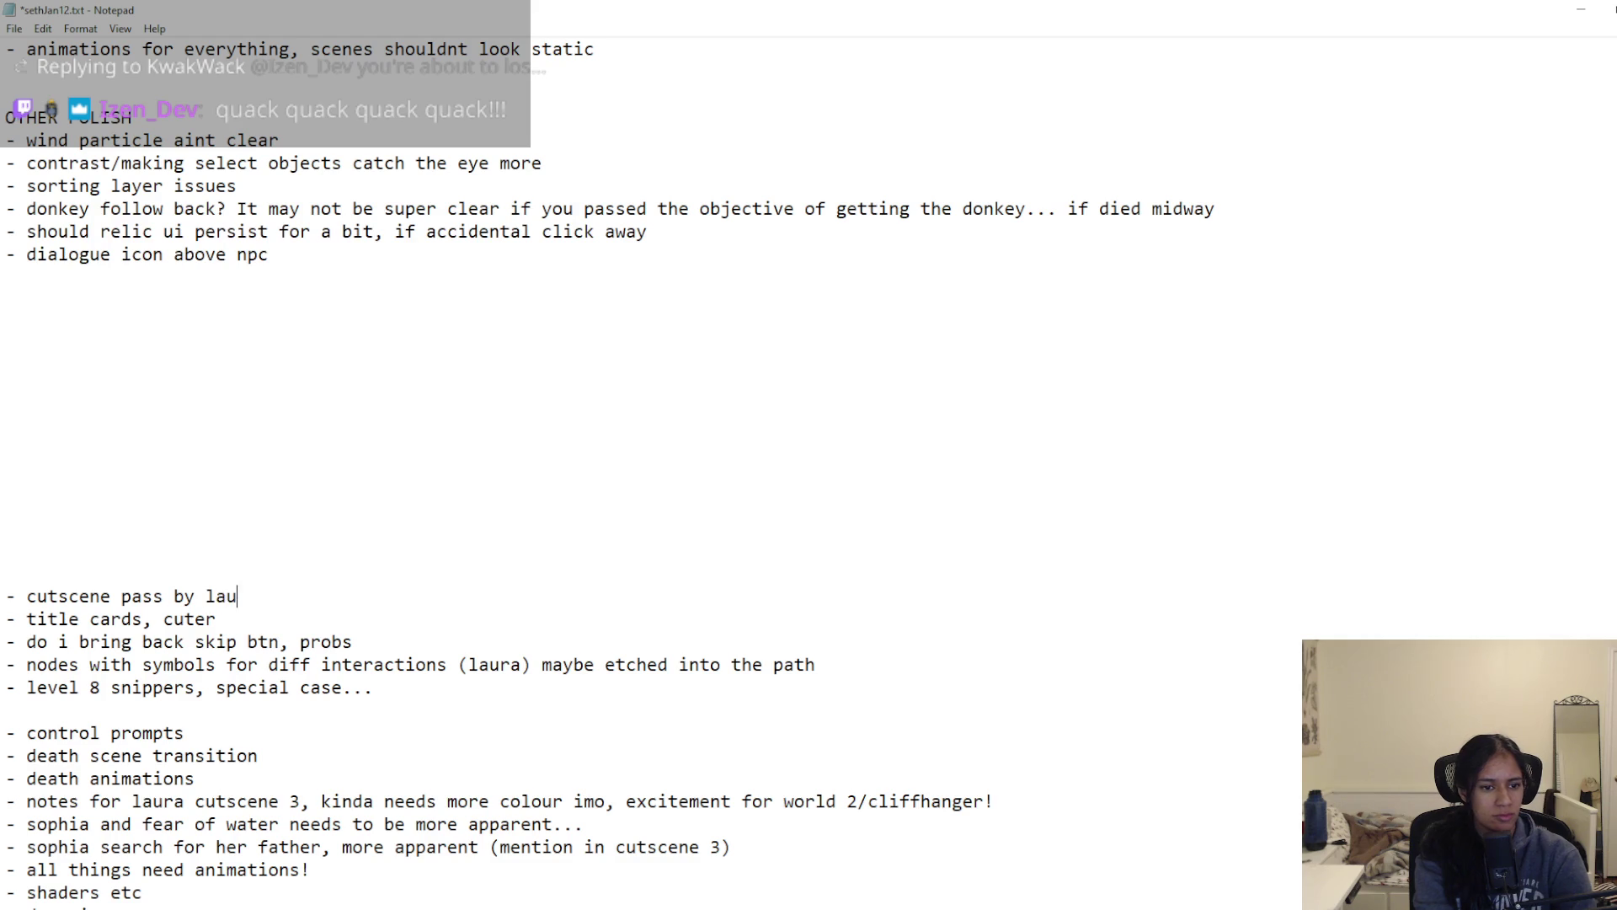
type("ra, sim")
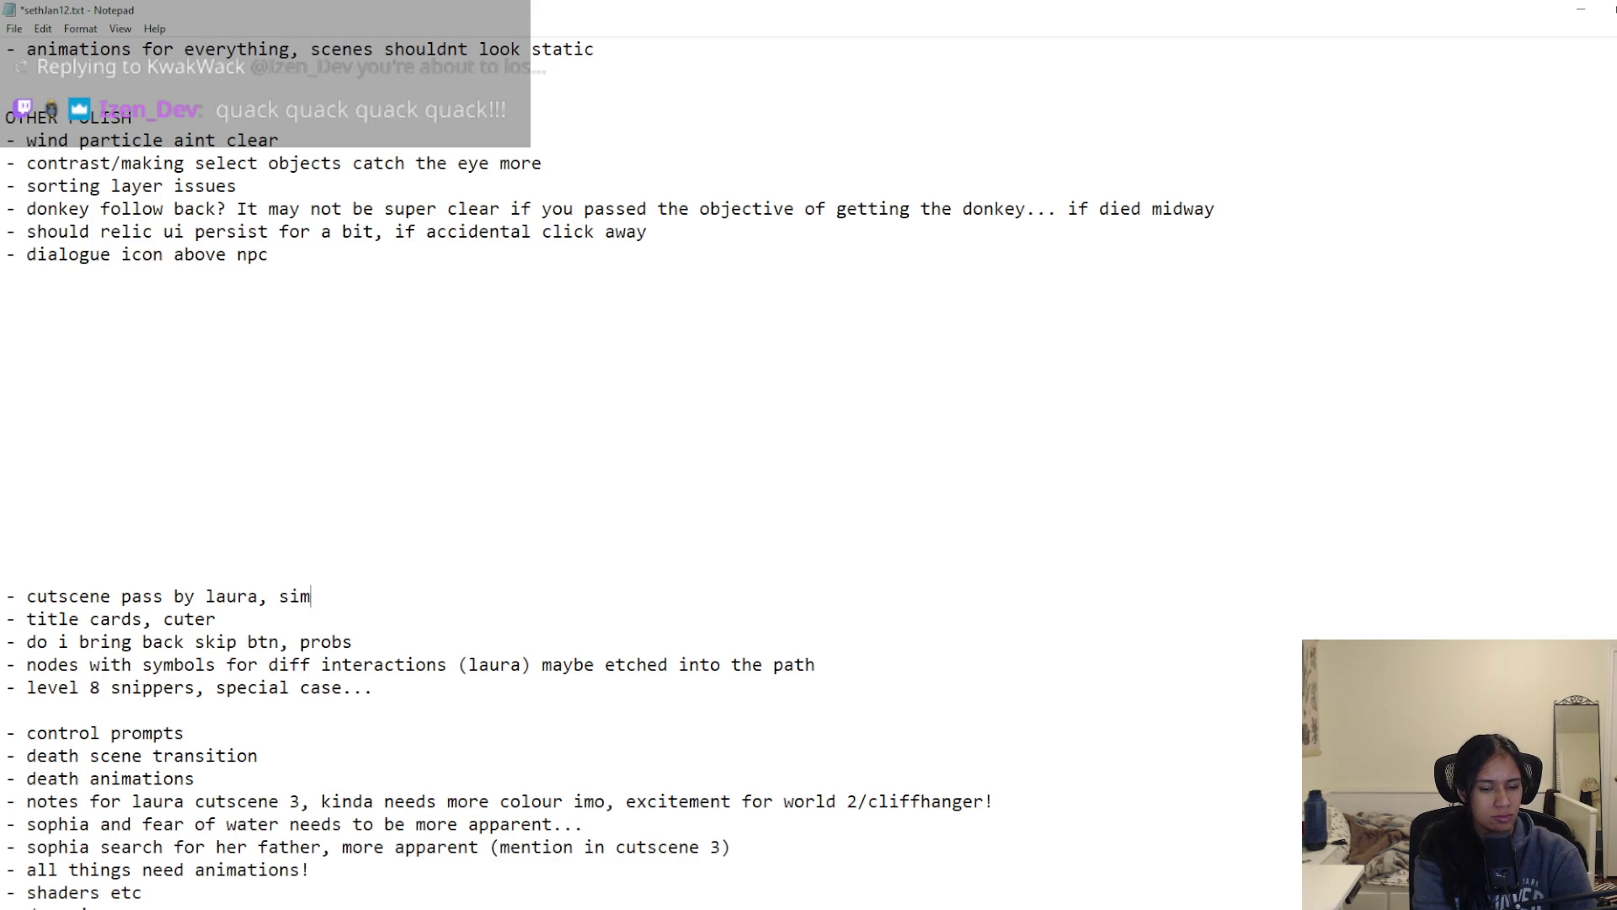
type("plify")
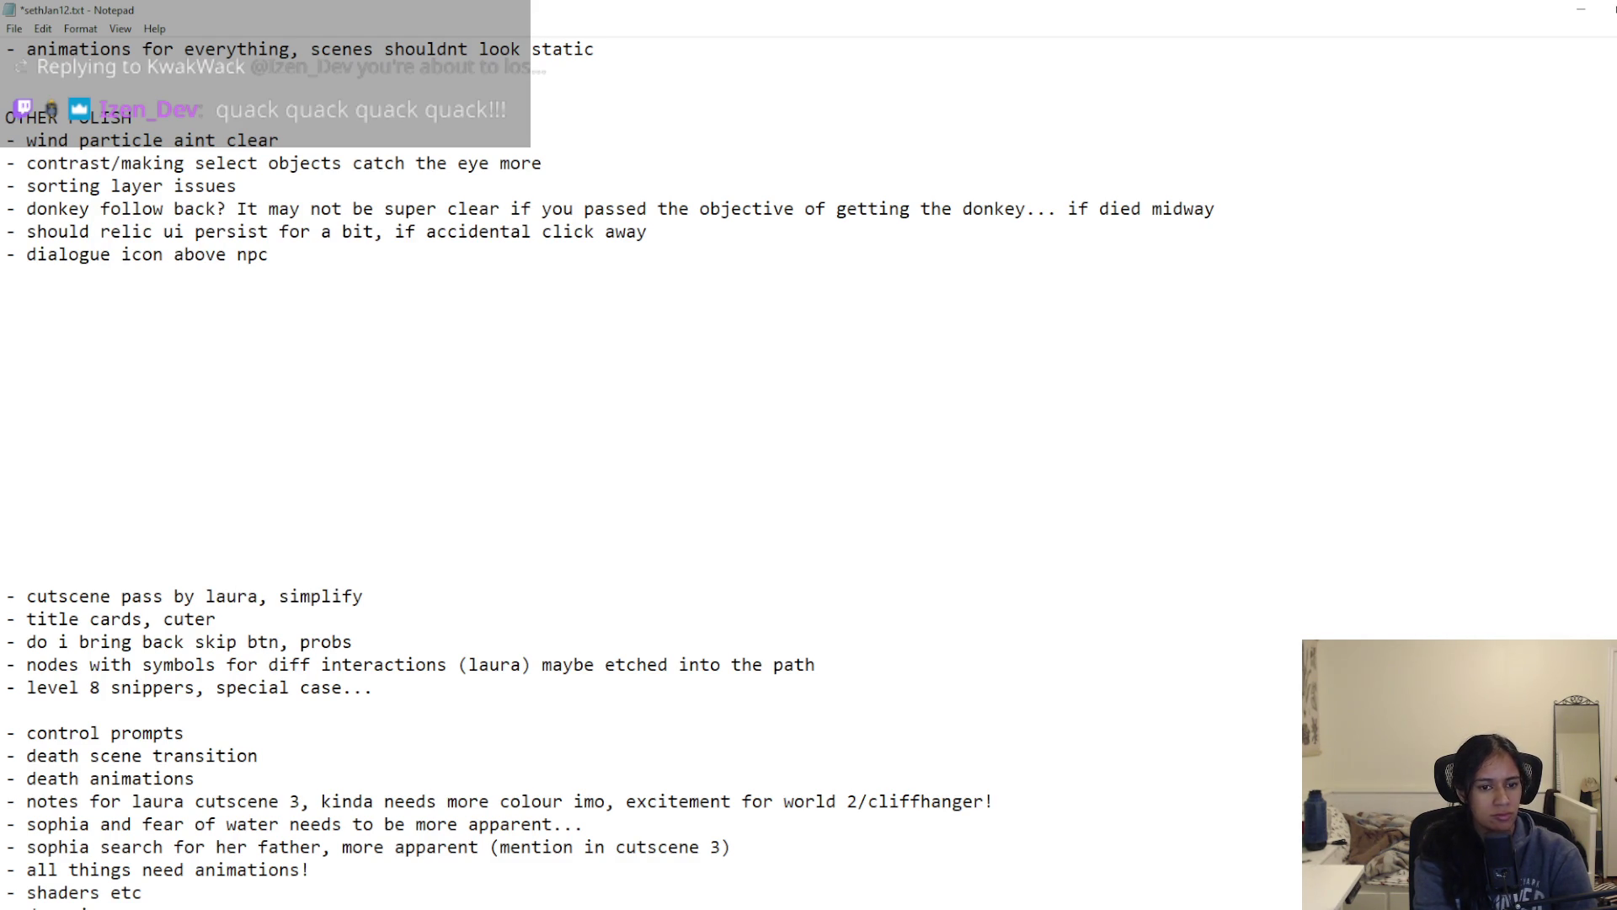
type(" backgro")
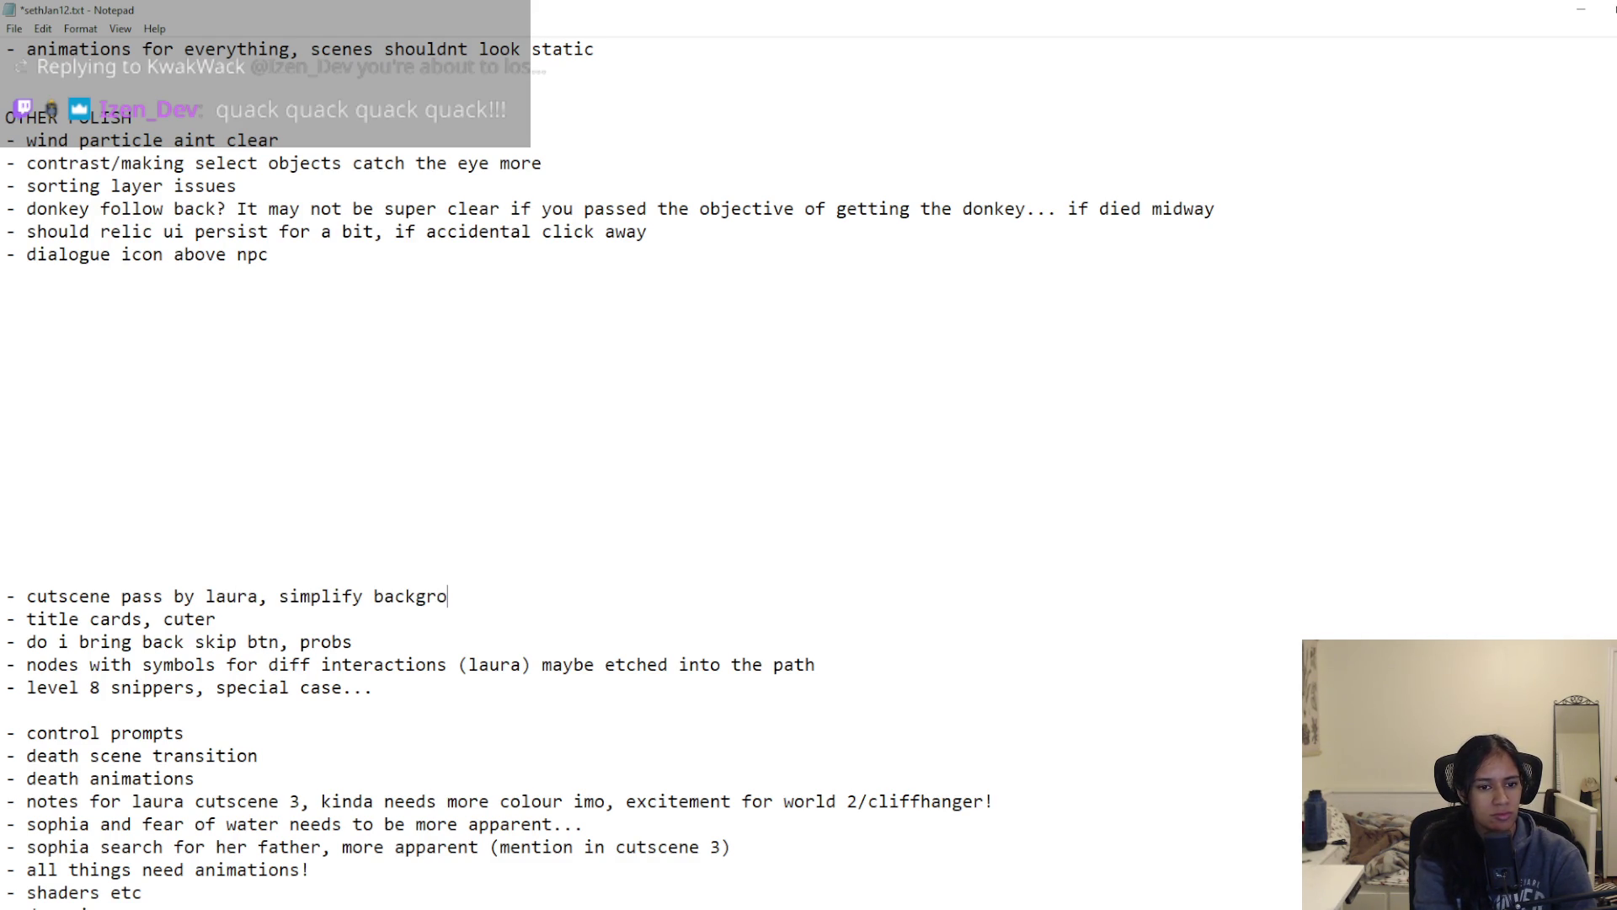
type("unds?")
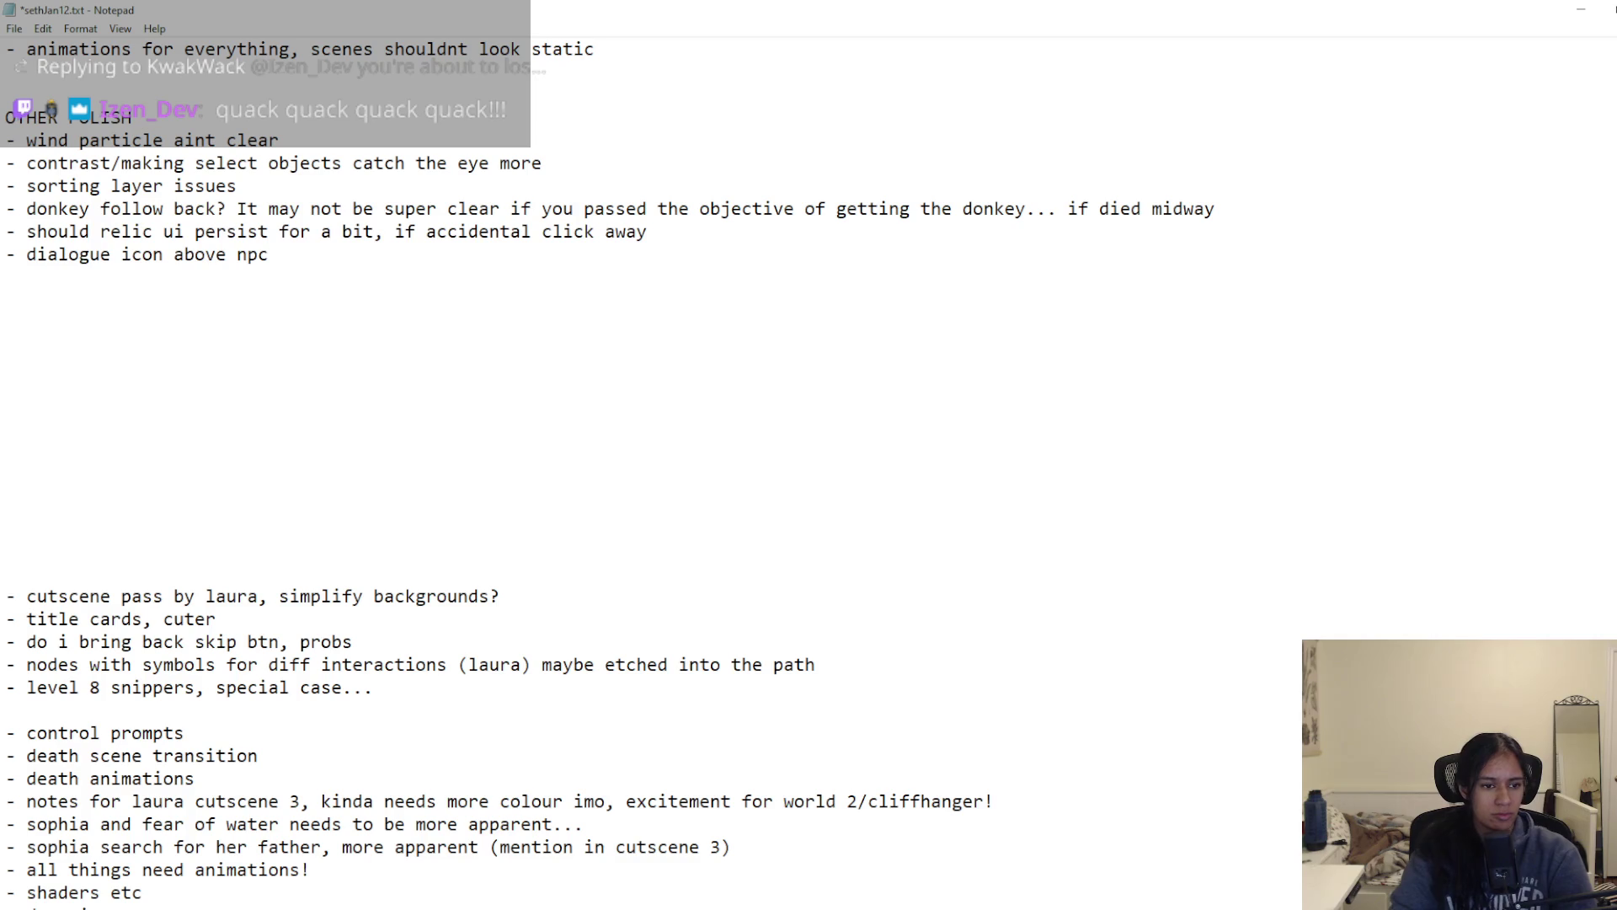
left_click(10, 598, "shift")
key("ctrl+x")
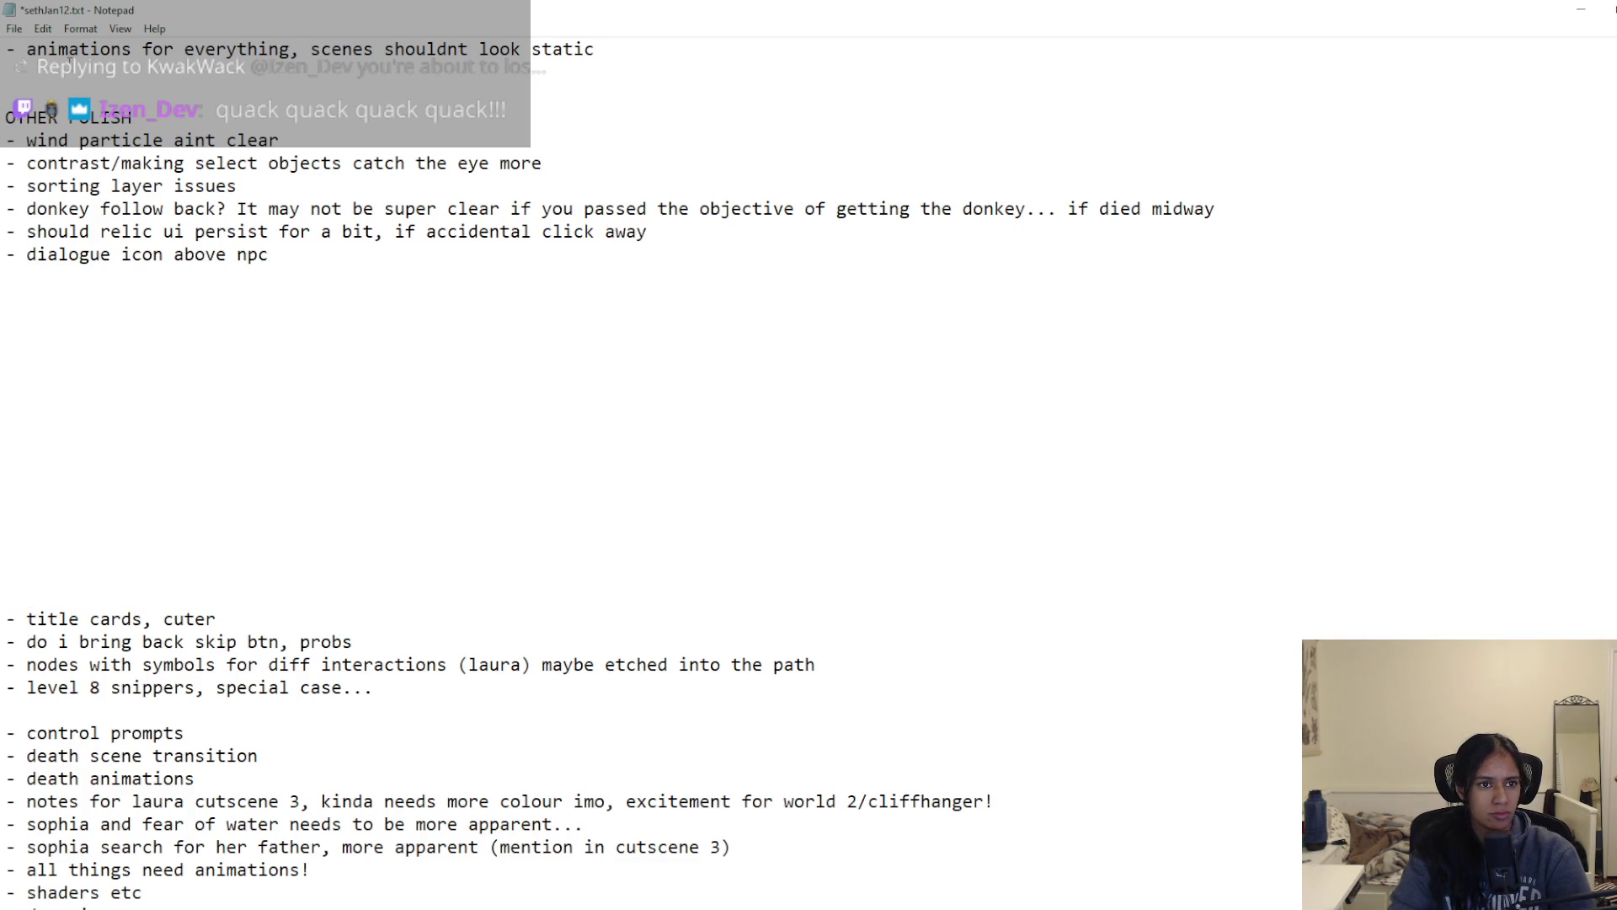
left_click(73, 63)
key("ctrl+v")
key("ctrl+s")
Step: Move 'title cards, cuter' under the cutscene note, leaving a blank line before OTHER POLISH
left_click_drag(242, 609, 9, 616)
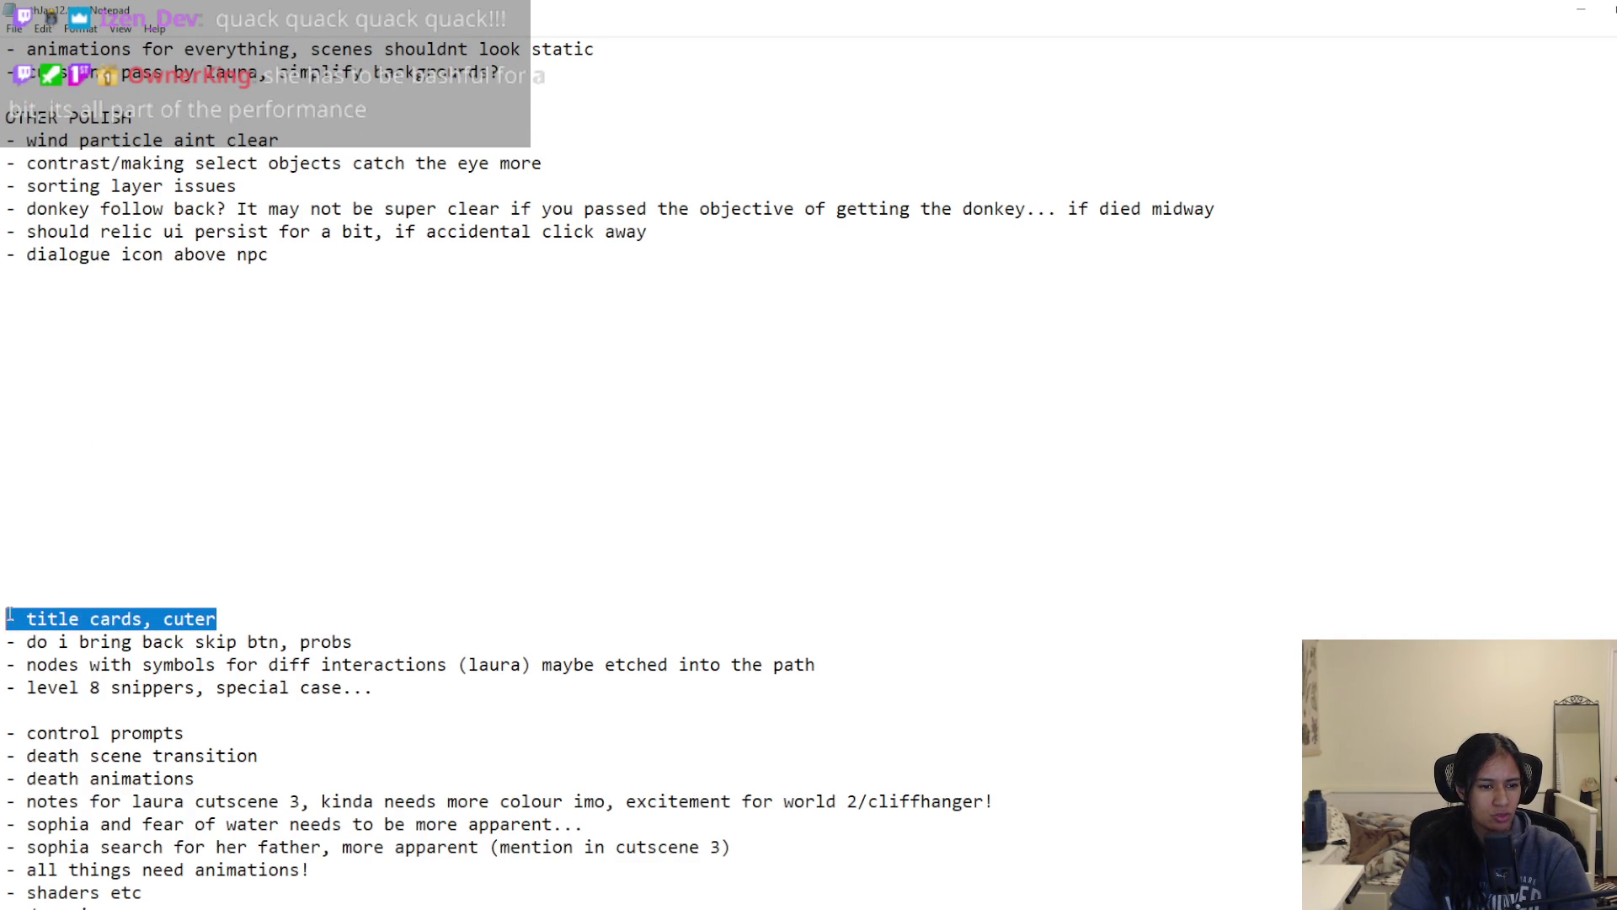
key("ctrl+x")
scroll(109, 430, "up", 5)
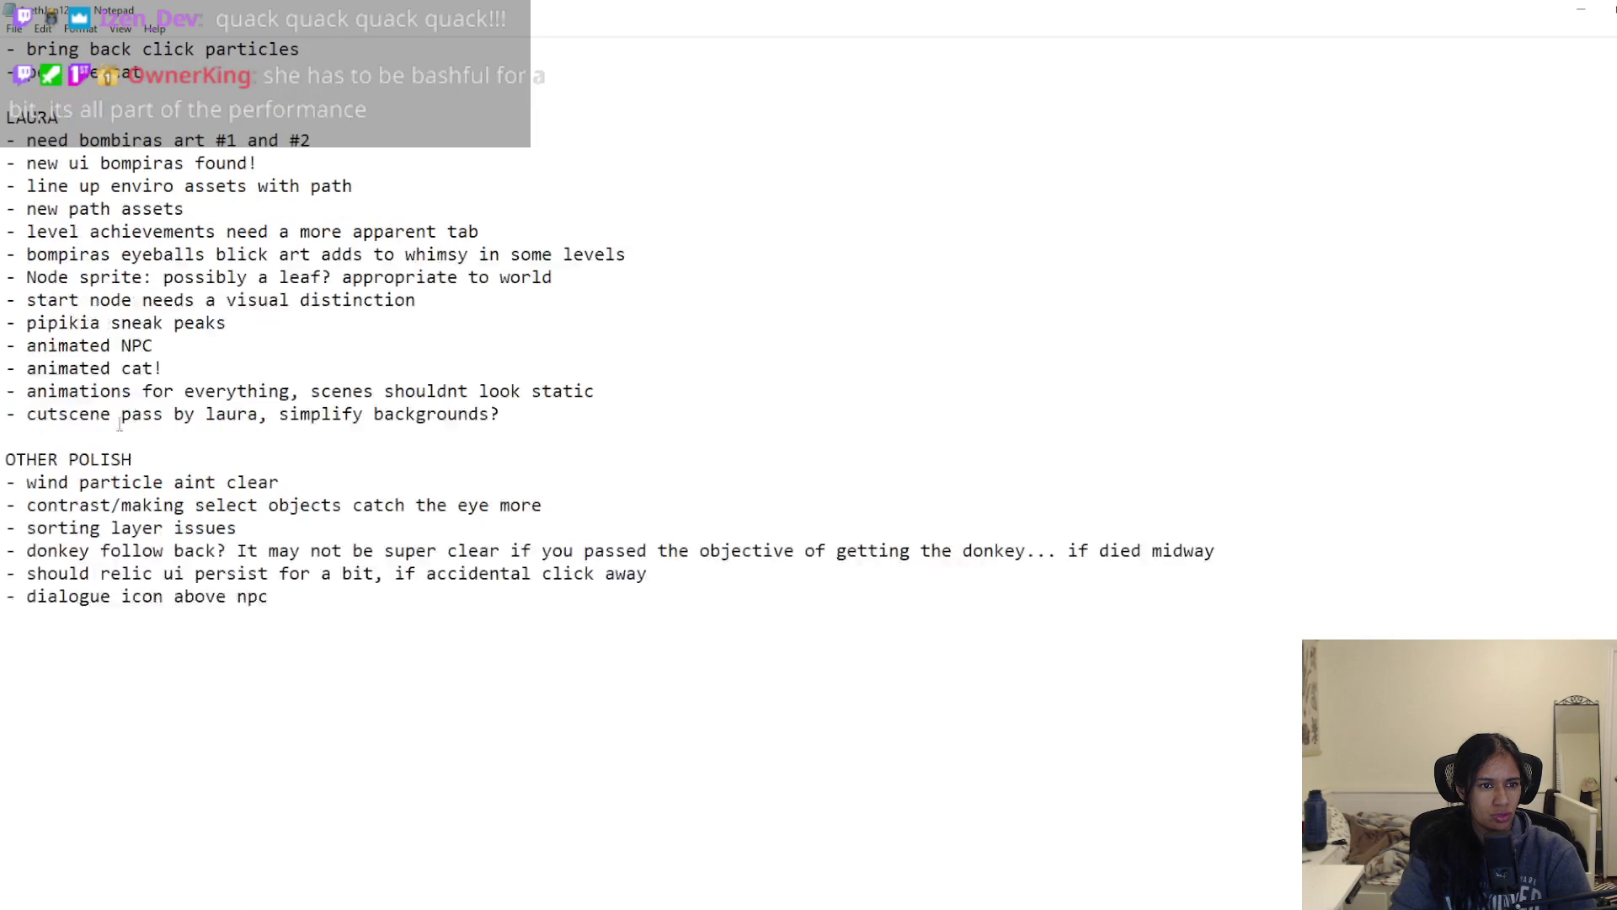
key("ctrl+v")
key("Return")
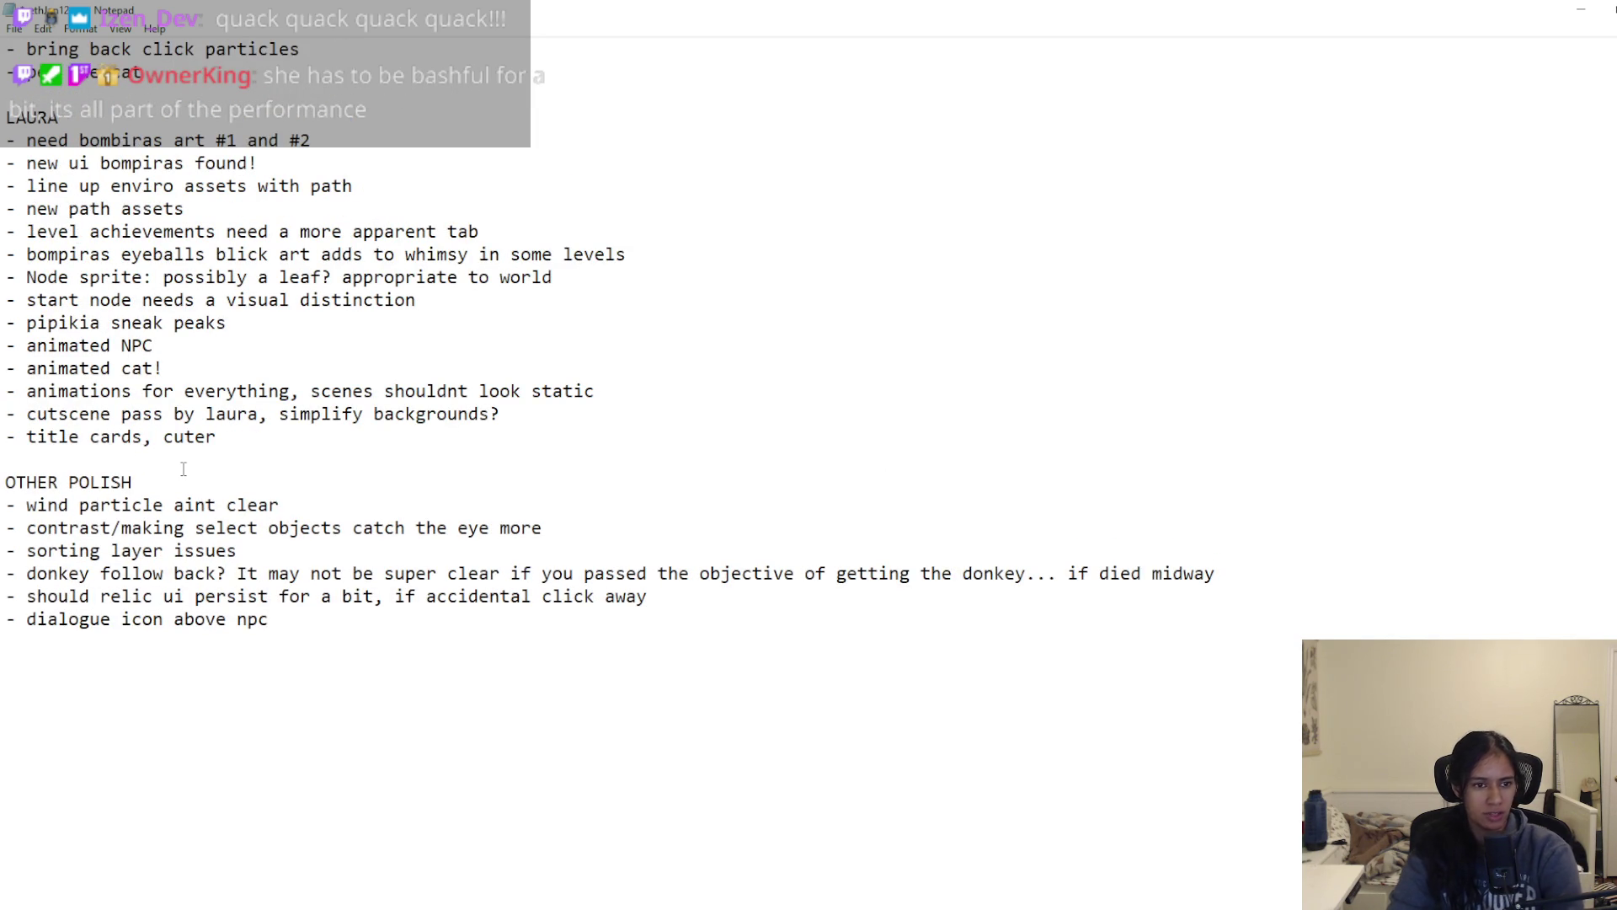
scroll(184, 469, "down", 5)
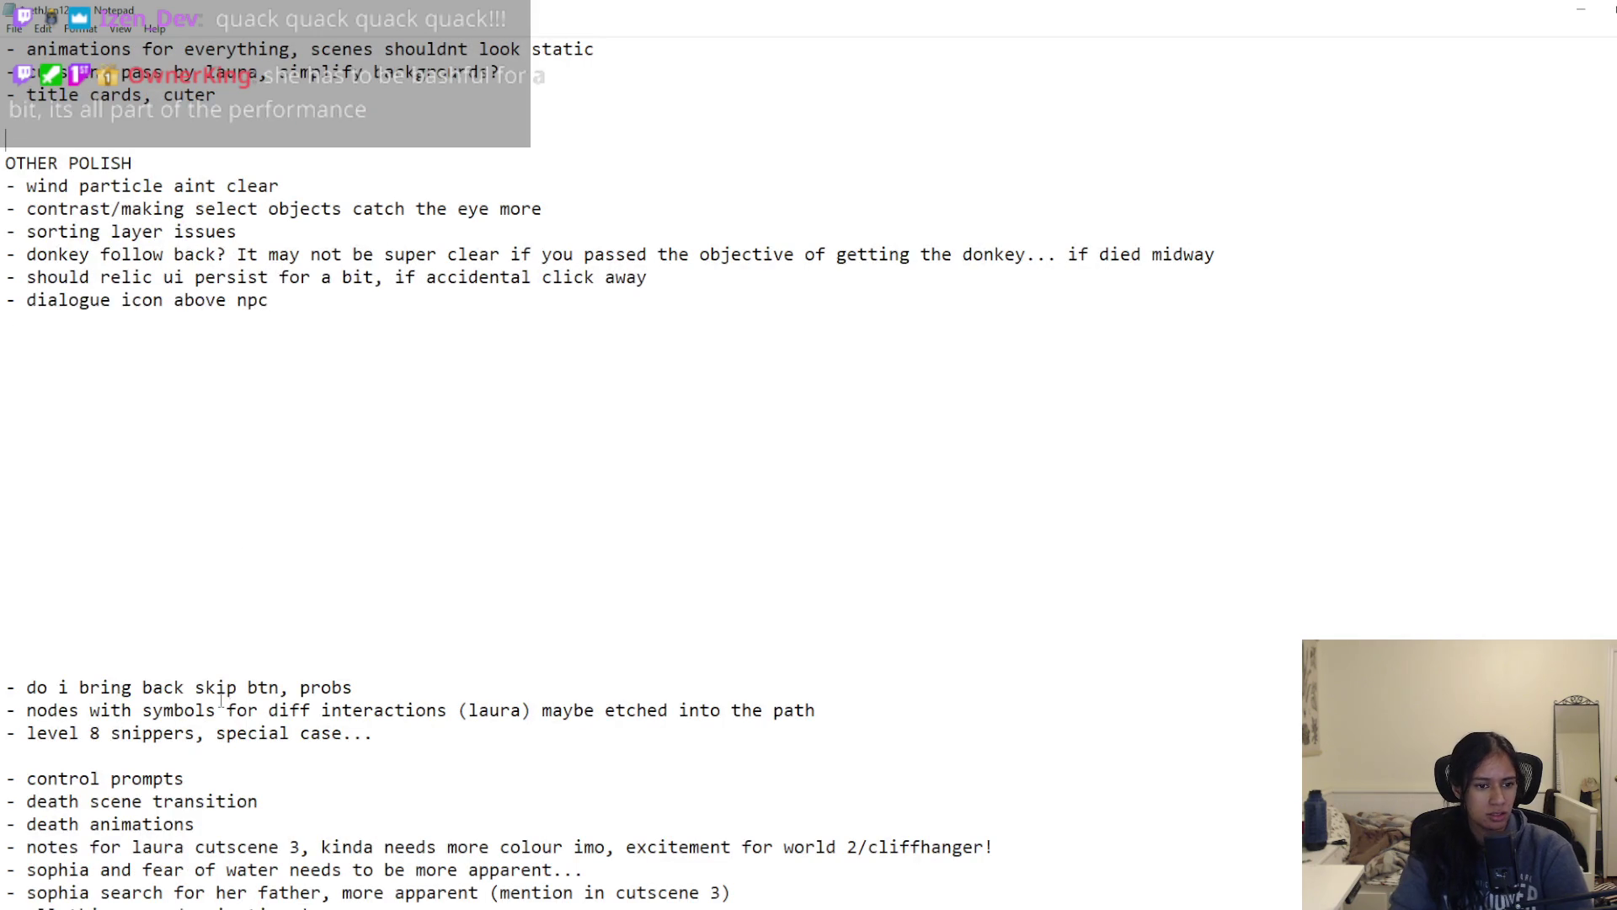
Step: Add a '- skip button, go to chapter card' item under the first teammate heading
left_click_drag(353, 687, 3, 690)
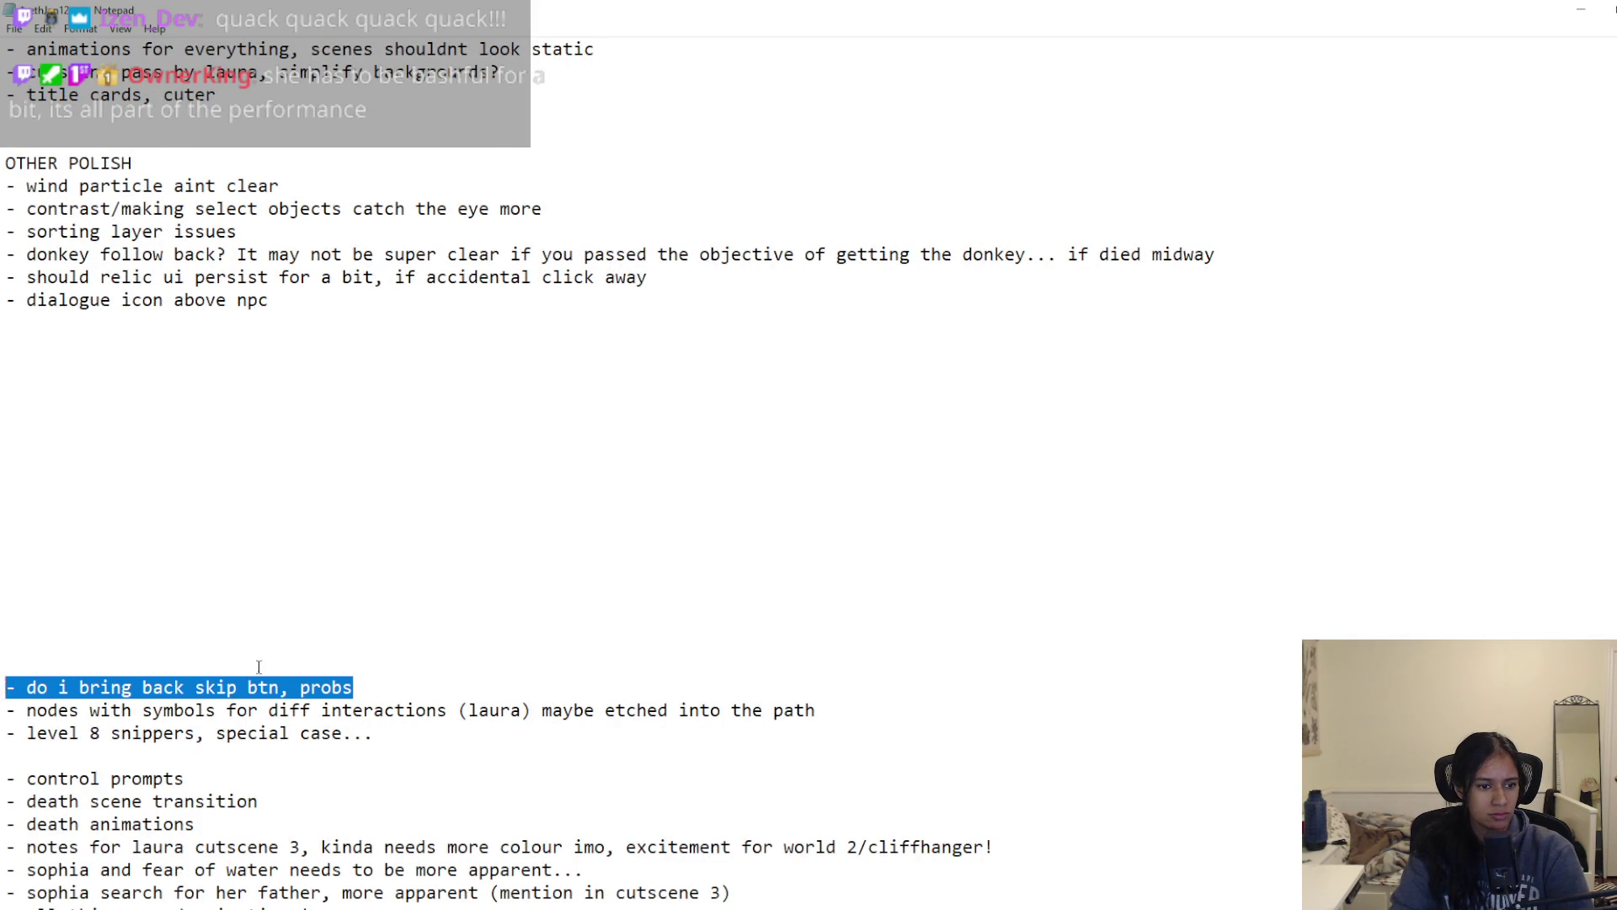
scroll(192, 672, "up", 9)
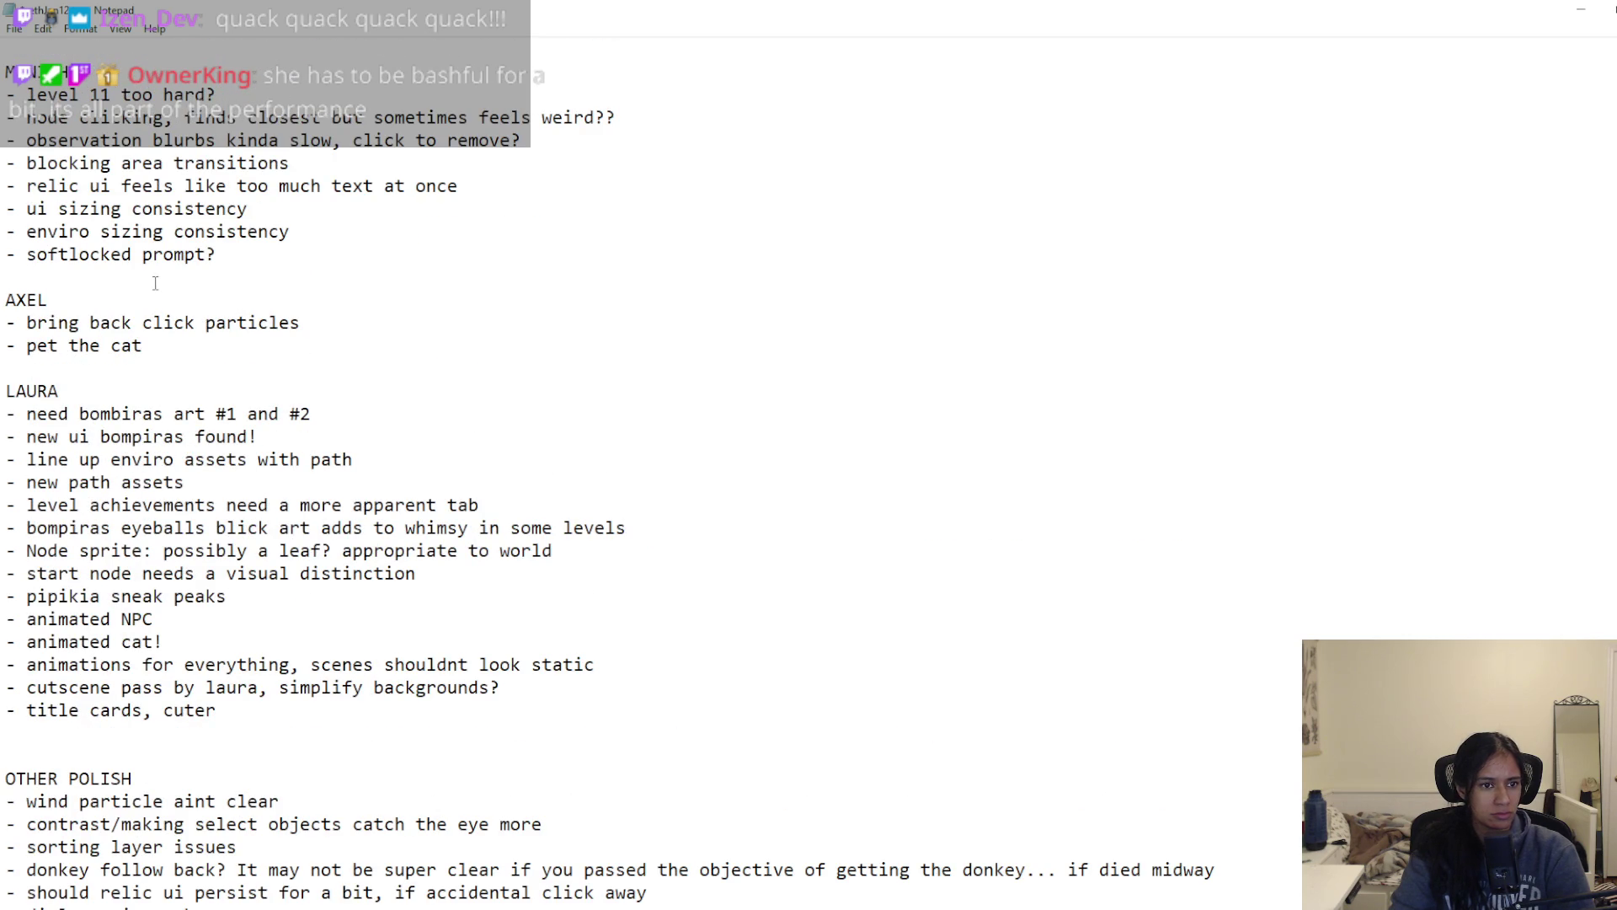
type("- skip button, go to ")
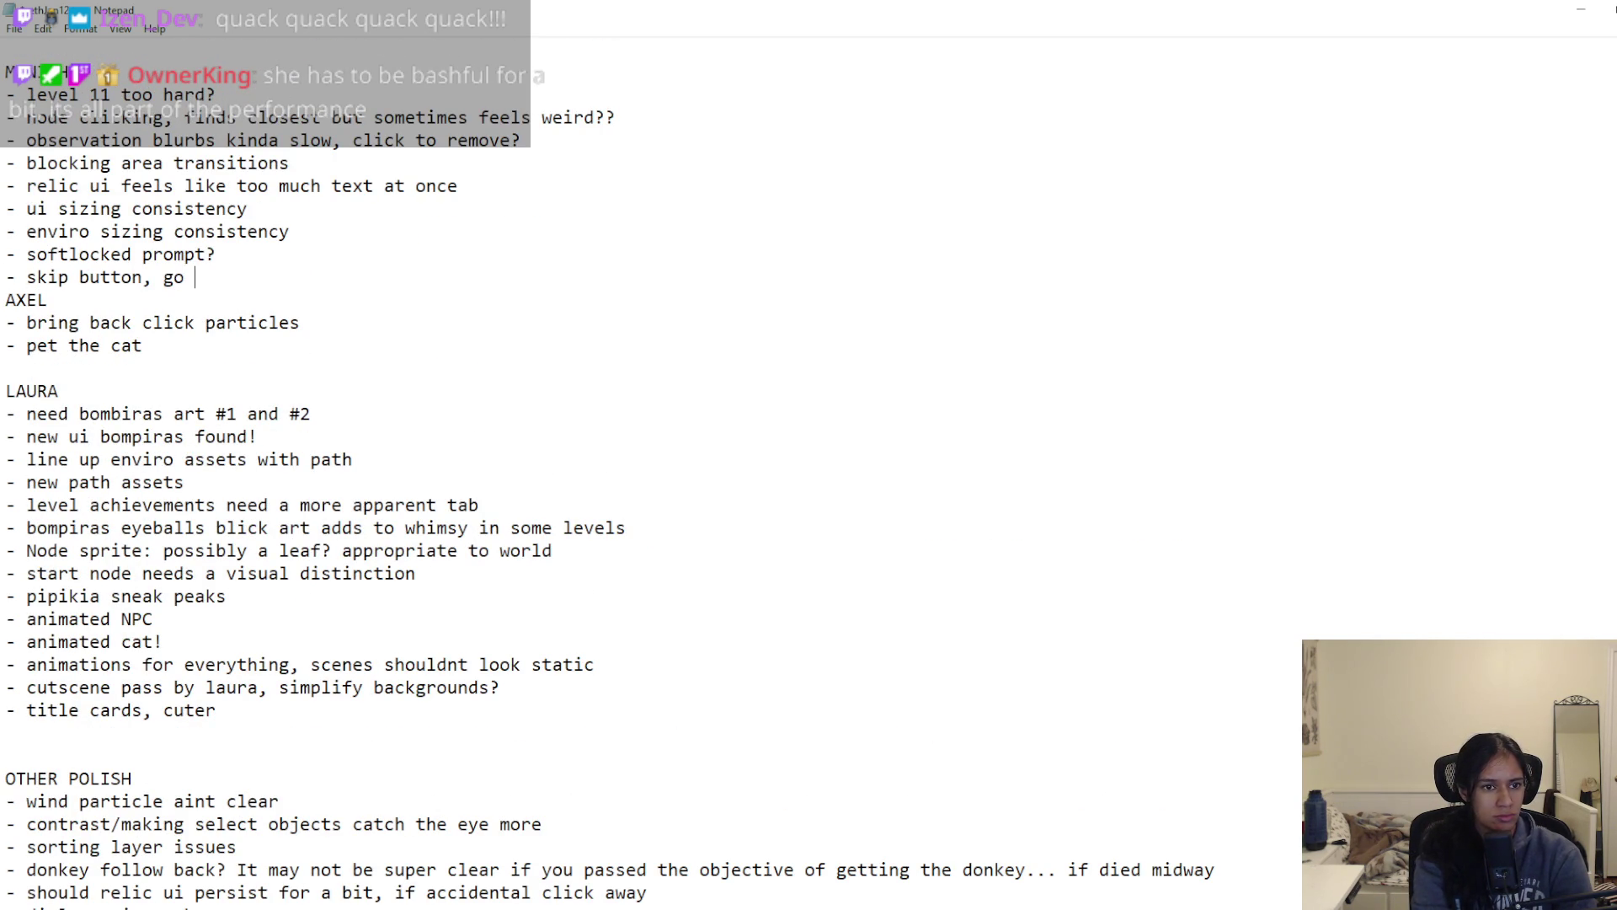
type("chapter card")
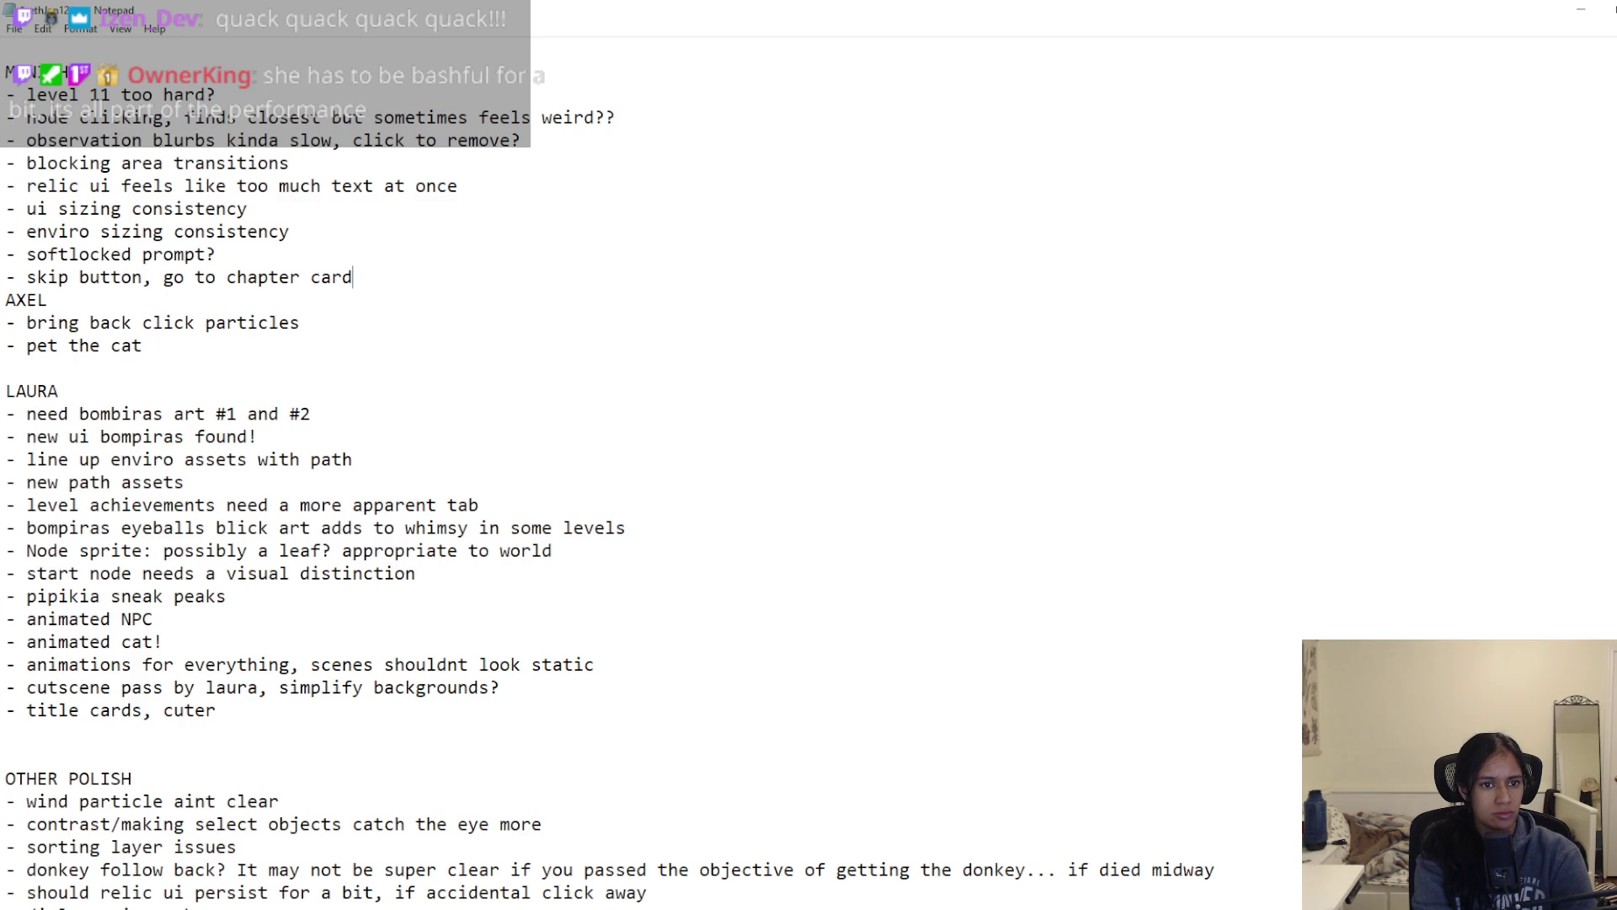
key("Return")
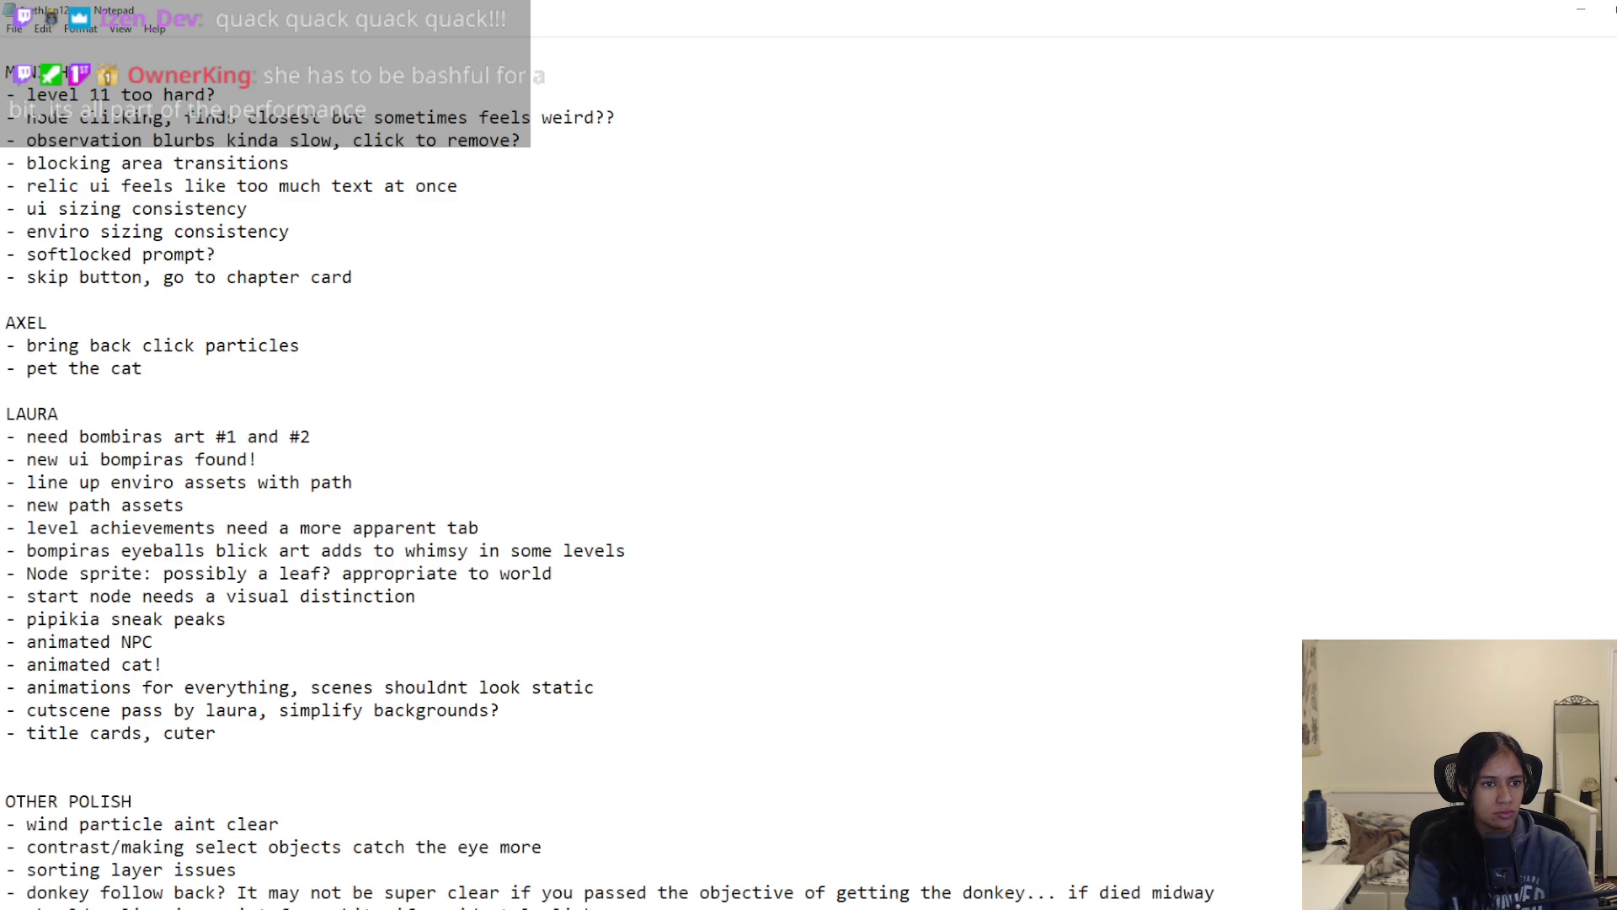
key("ctrl+shift+Left")
key("ctrl+shift+Left")
key("ctrl+shift+Left")
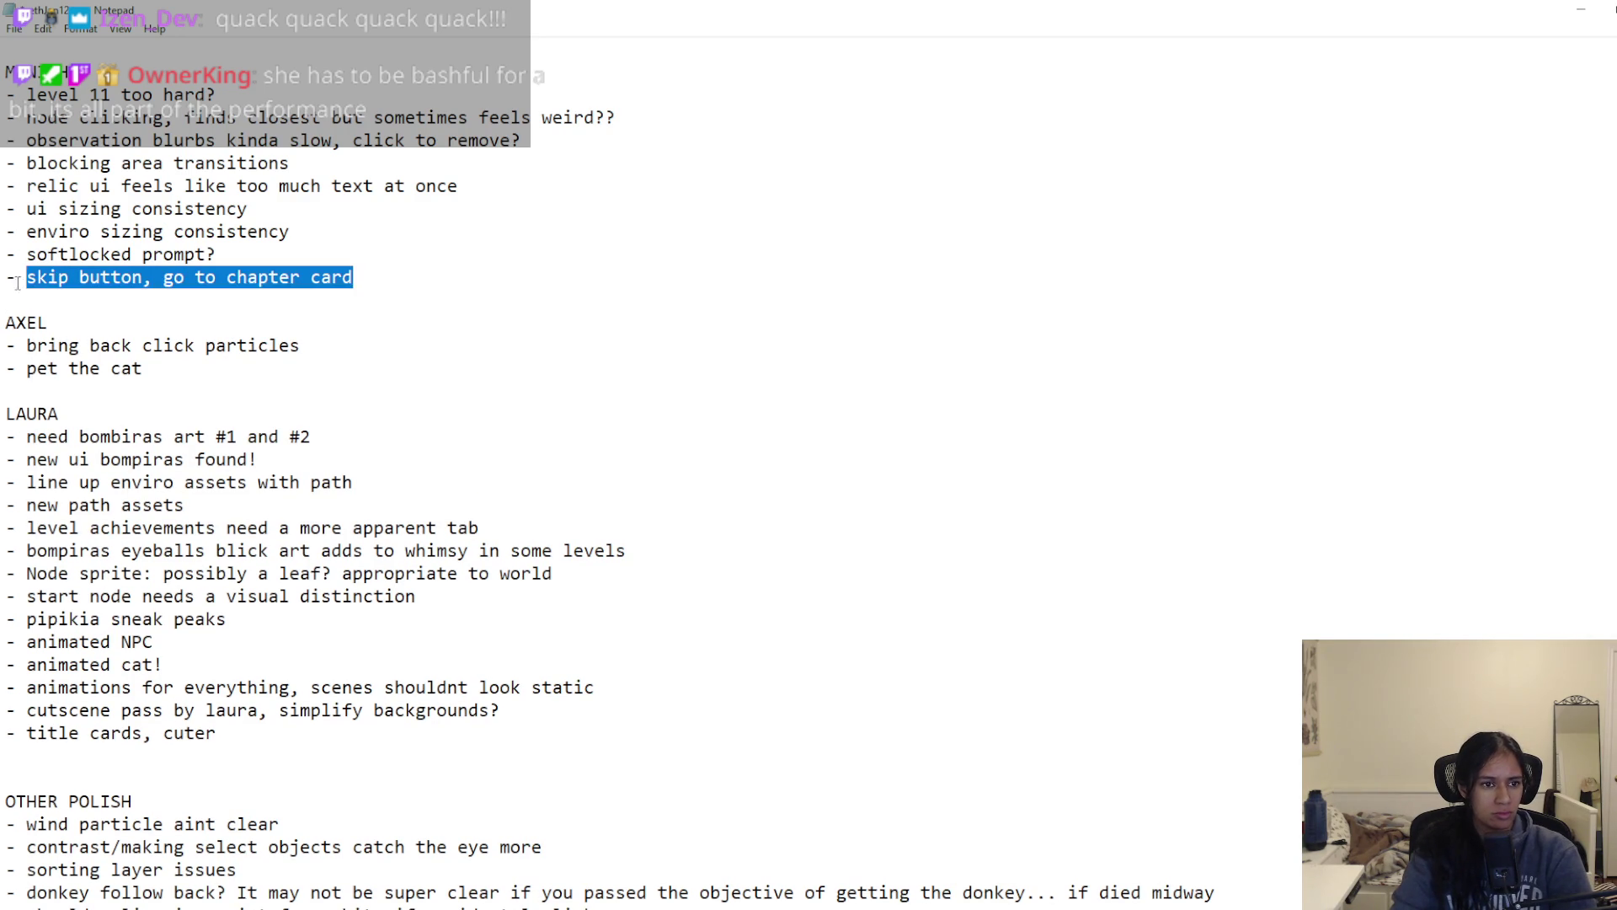
left_click(61, 384)
Step: Paste the skip button item into the second section and reword the first one to ', positioning, ordering', then save
type("- skip button, go to chapter card")
key("Return")
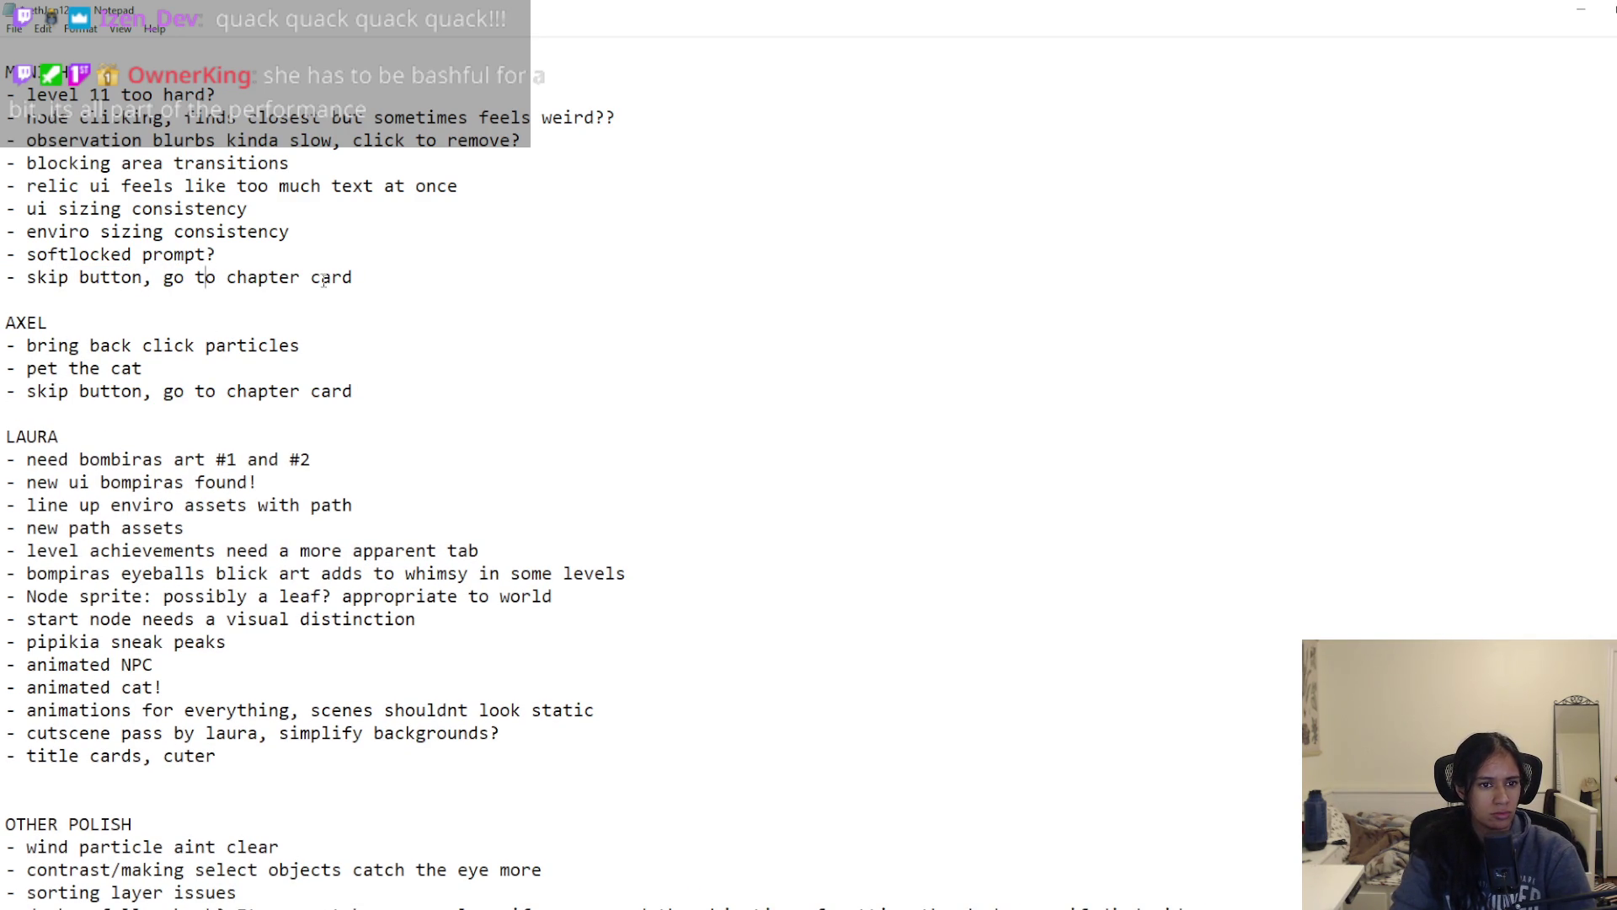
key("End")
key("ctrl+shift+Left")
key("ctrl+shift+Left")
key("ctrl+shift+Left")
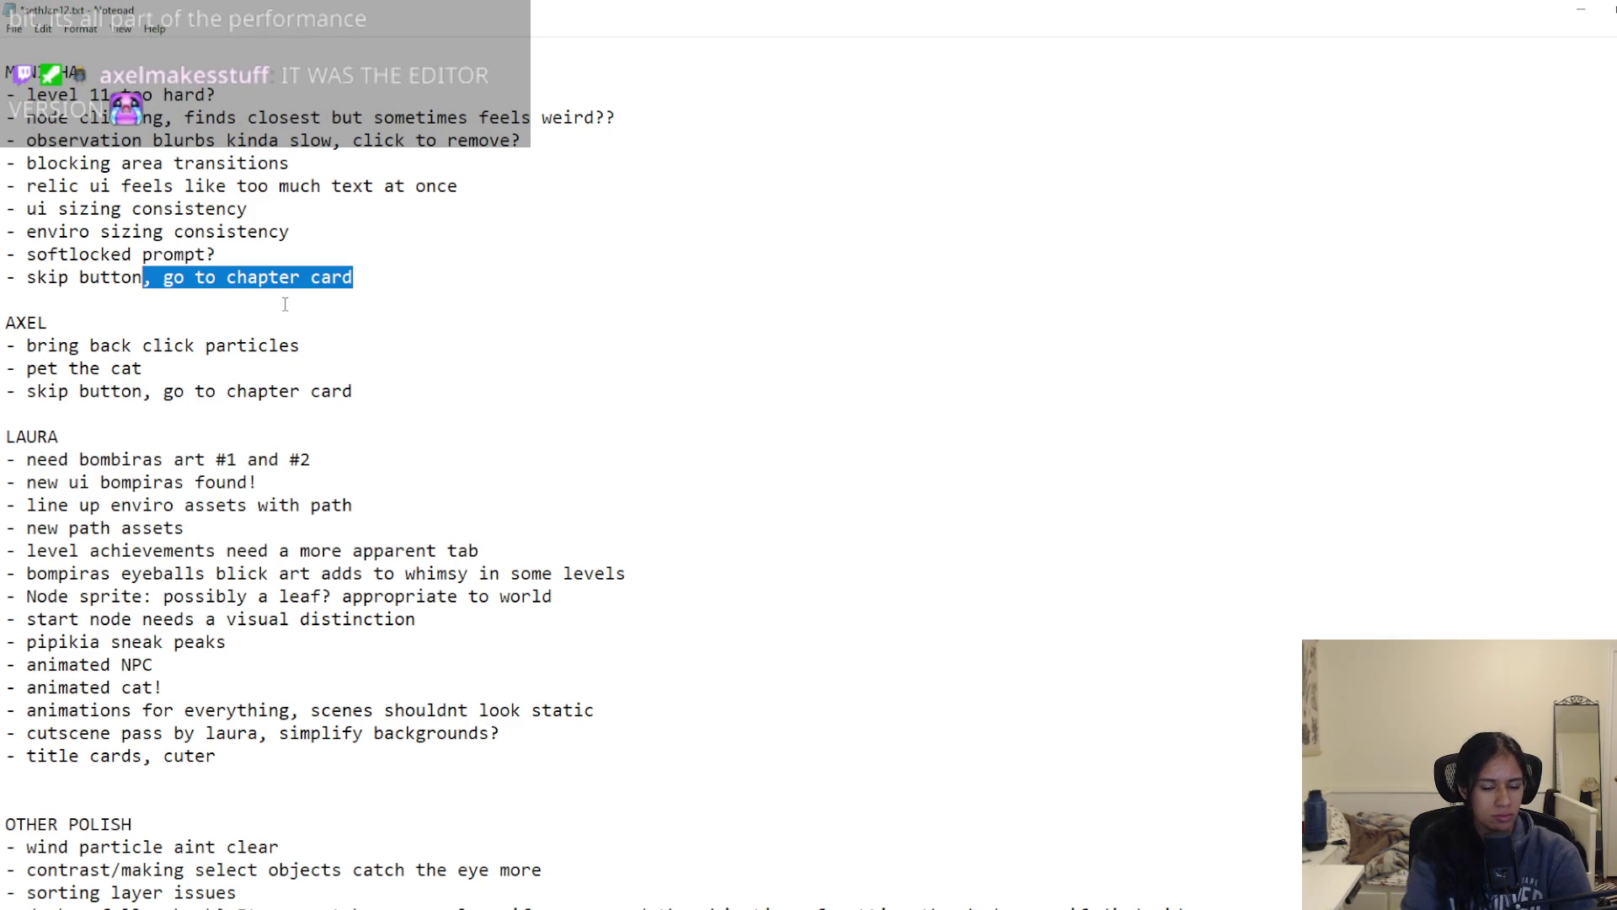
type(", positioning, ")
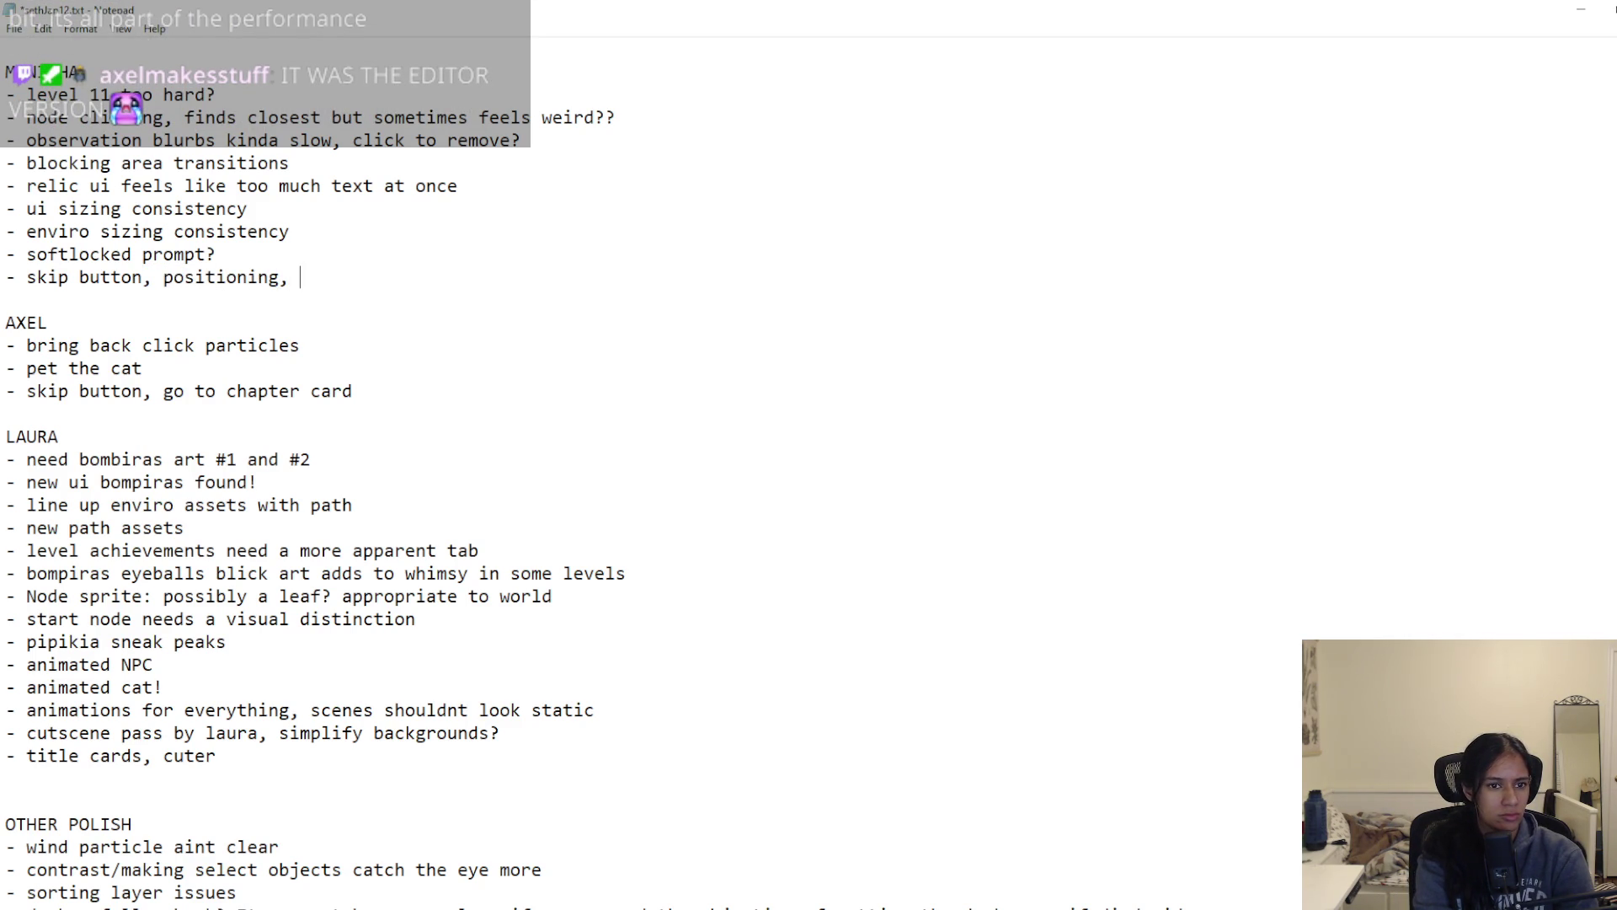
type("ordering")
key("ctrl+s")
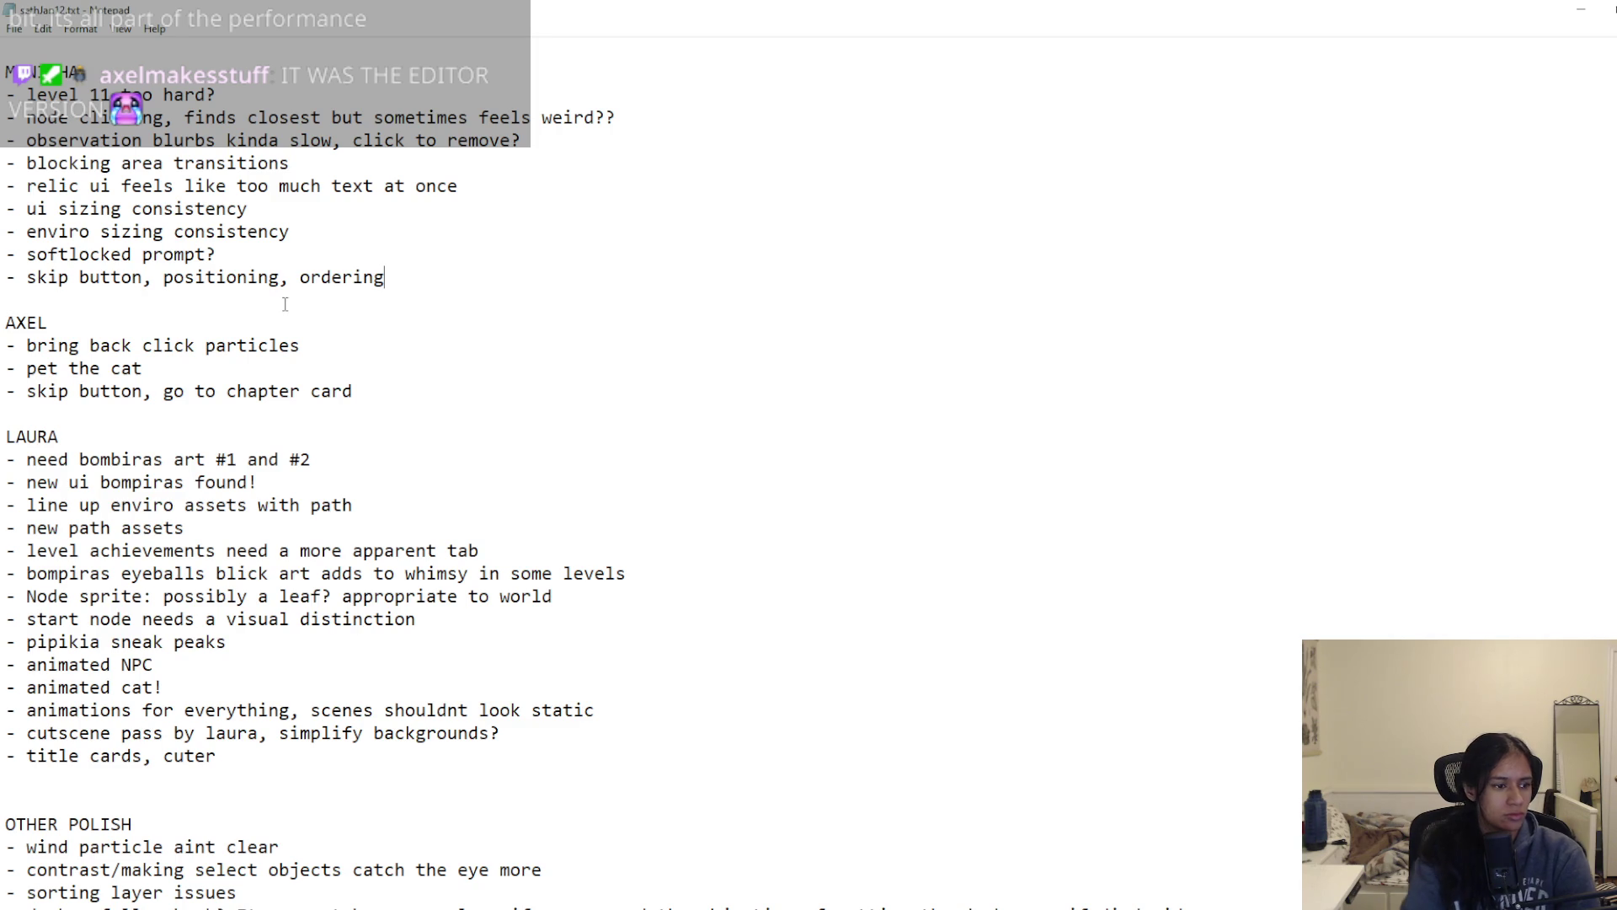
Step: Add an extra blank line after 'title cards, cuter'
scroll(314, 529, "down", 3)
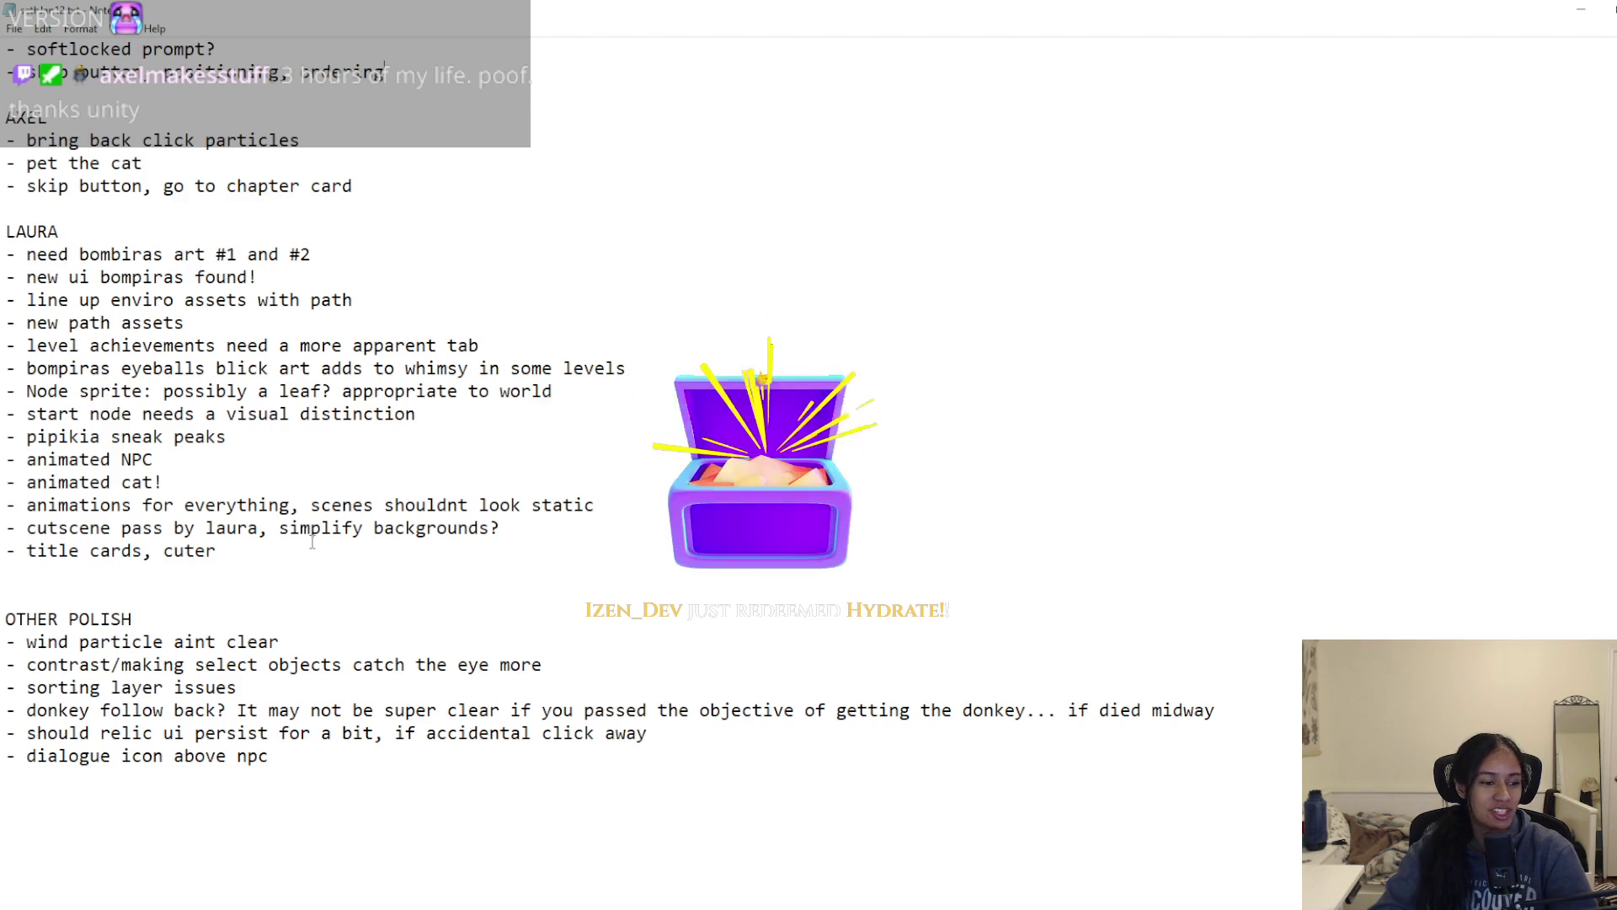
left_click(299, 548)
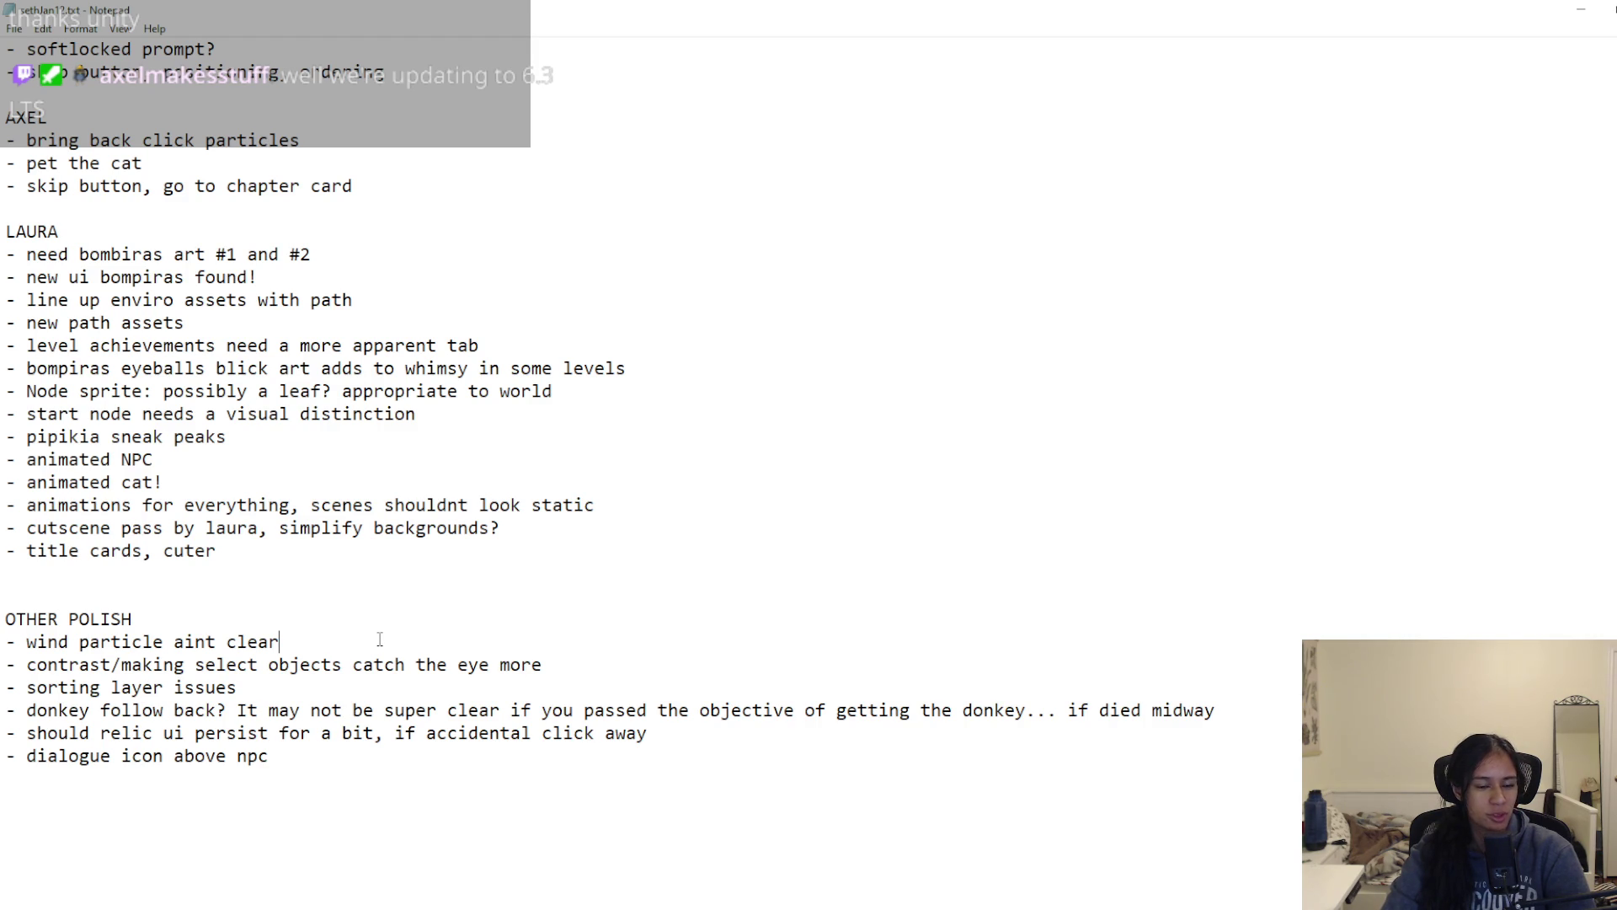
left_click(216, 572)
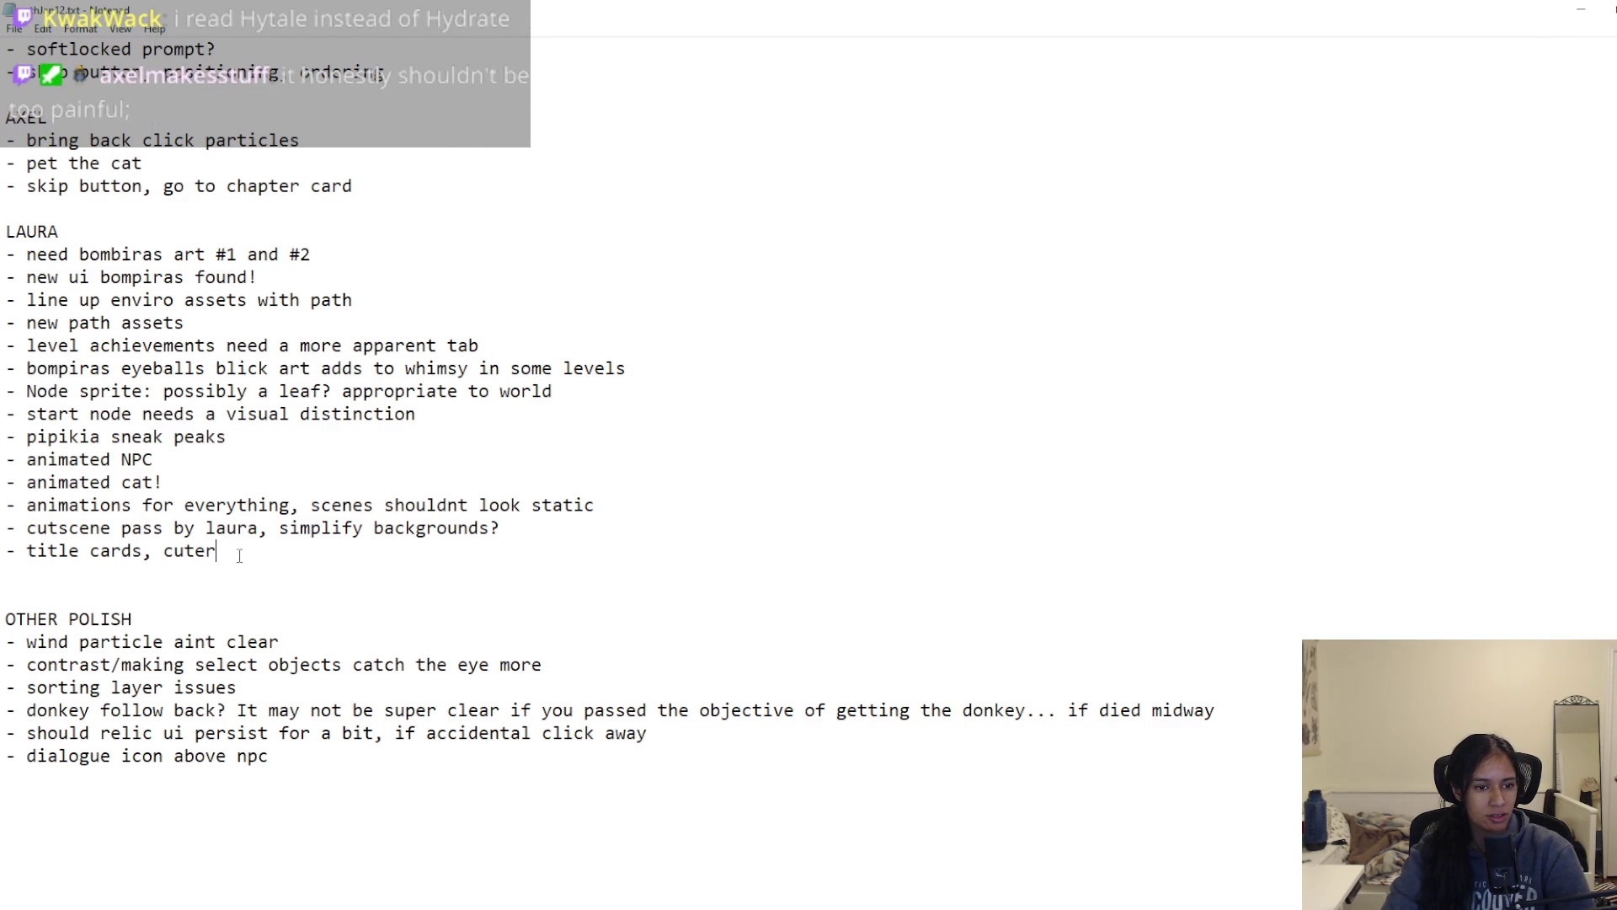
scroll(329, 680, "down", 6)
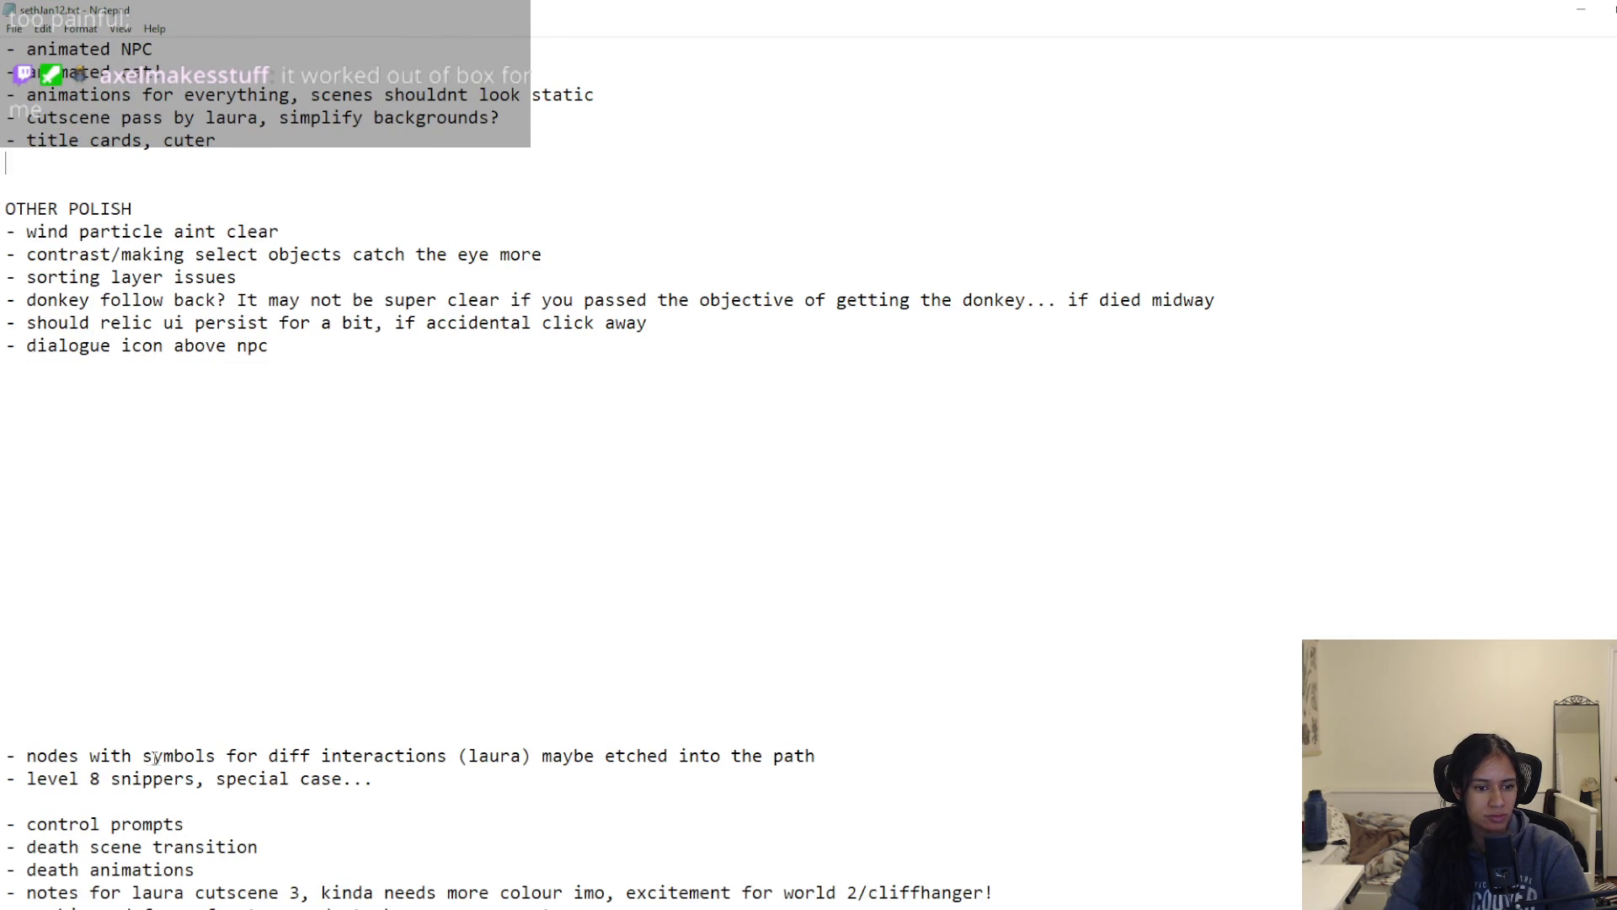
Step: Move 'nodes with symbols' to the end of the top section, tagged '(brainstorm this)'
left_click_drag(857, 751, 17, 748)
scroll(67, 707, "up", 6)
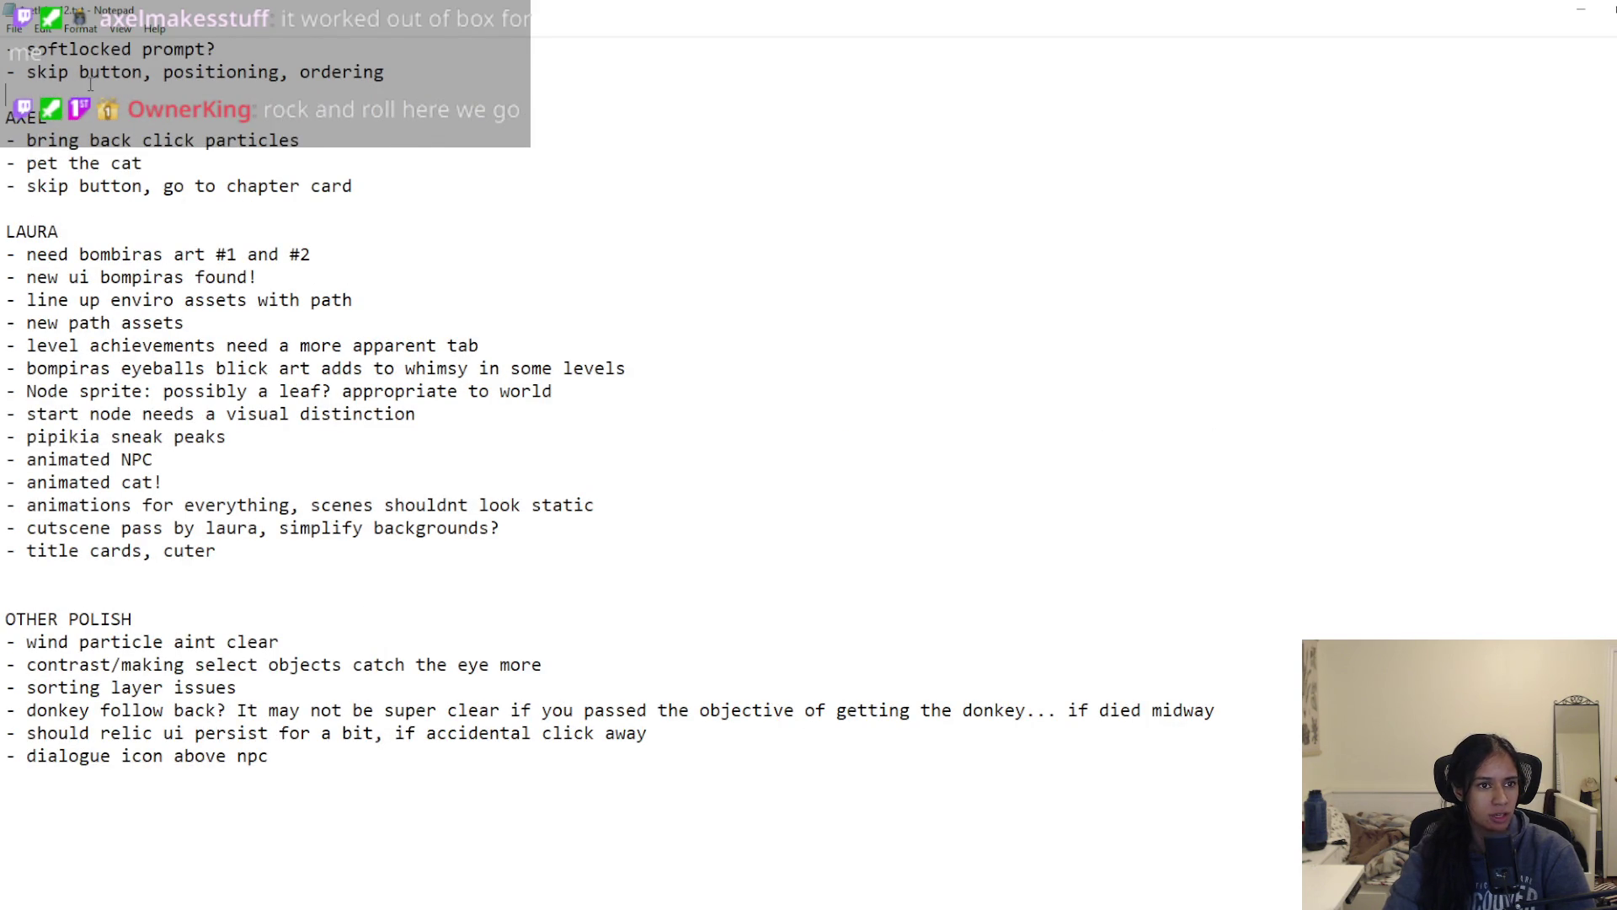
scroll(139, 222, "up", 4)
type("- nodes with symbols for diff interactions (laura) maybe etched into the path")
type("(brainstorm this)")
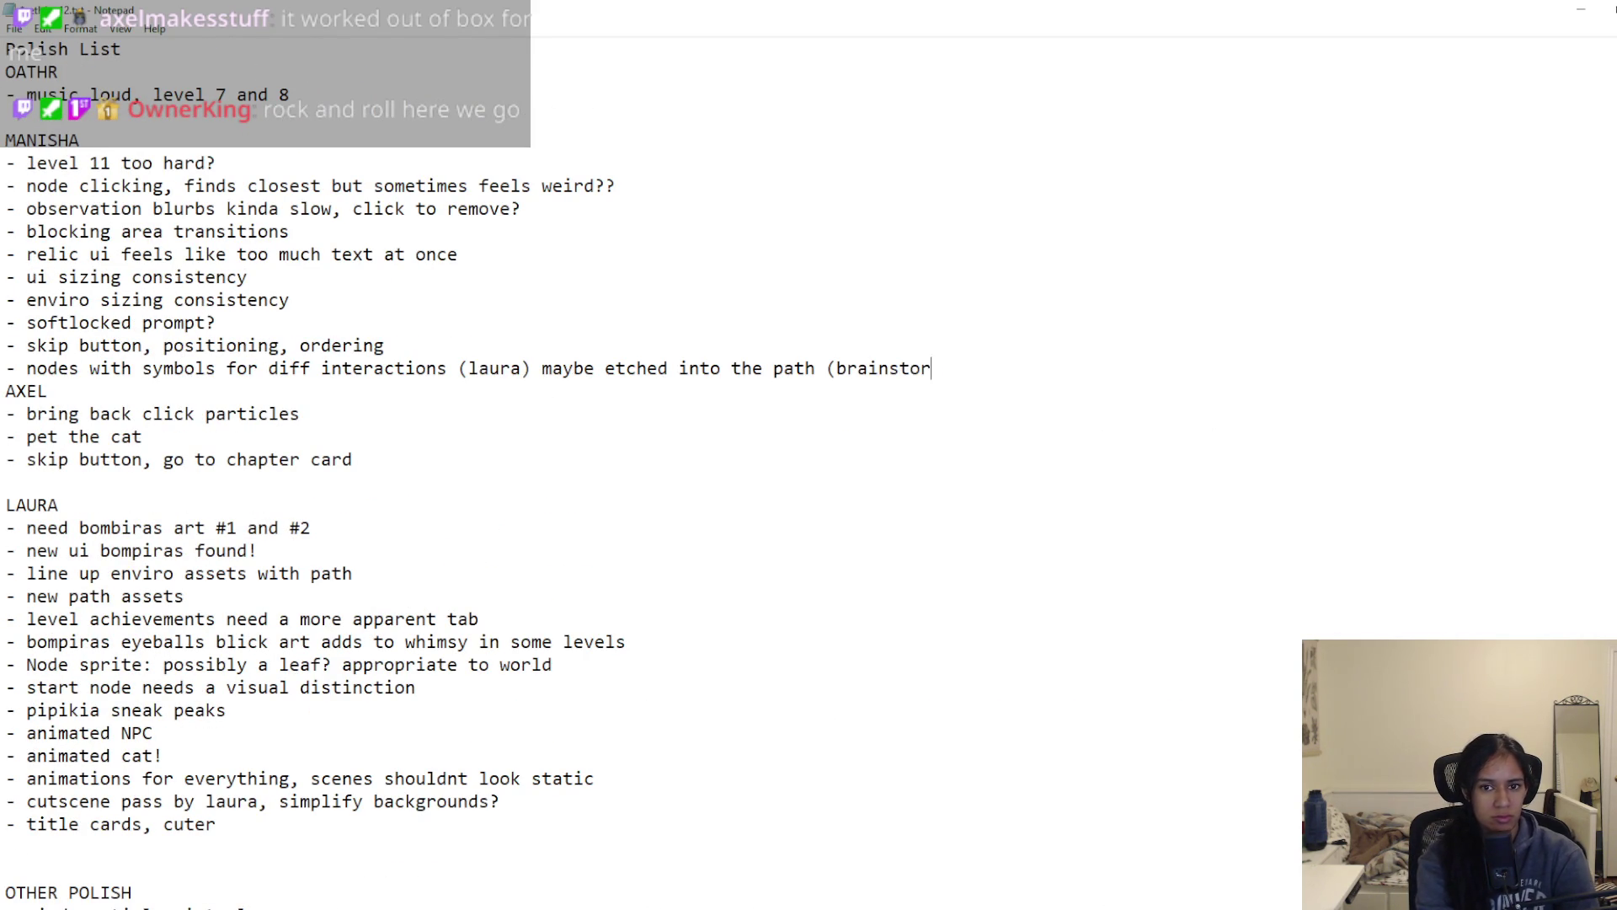
key("Return")
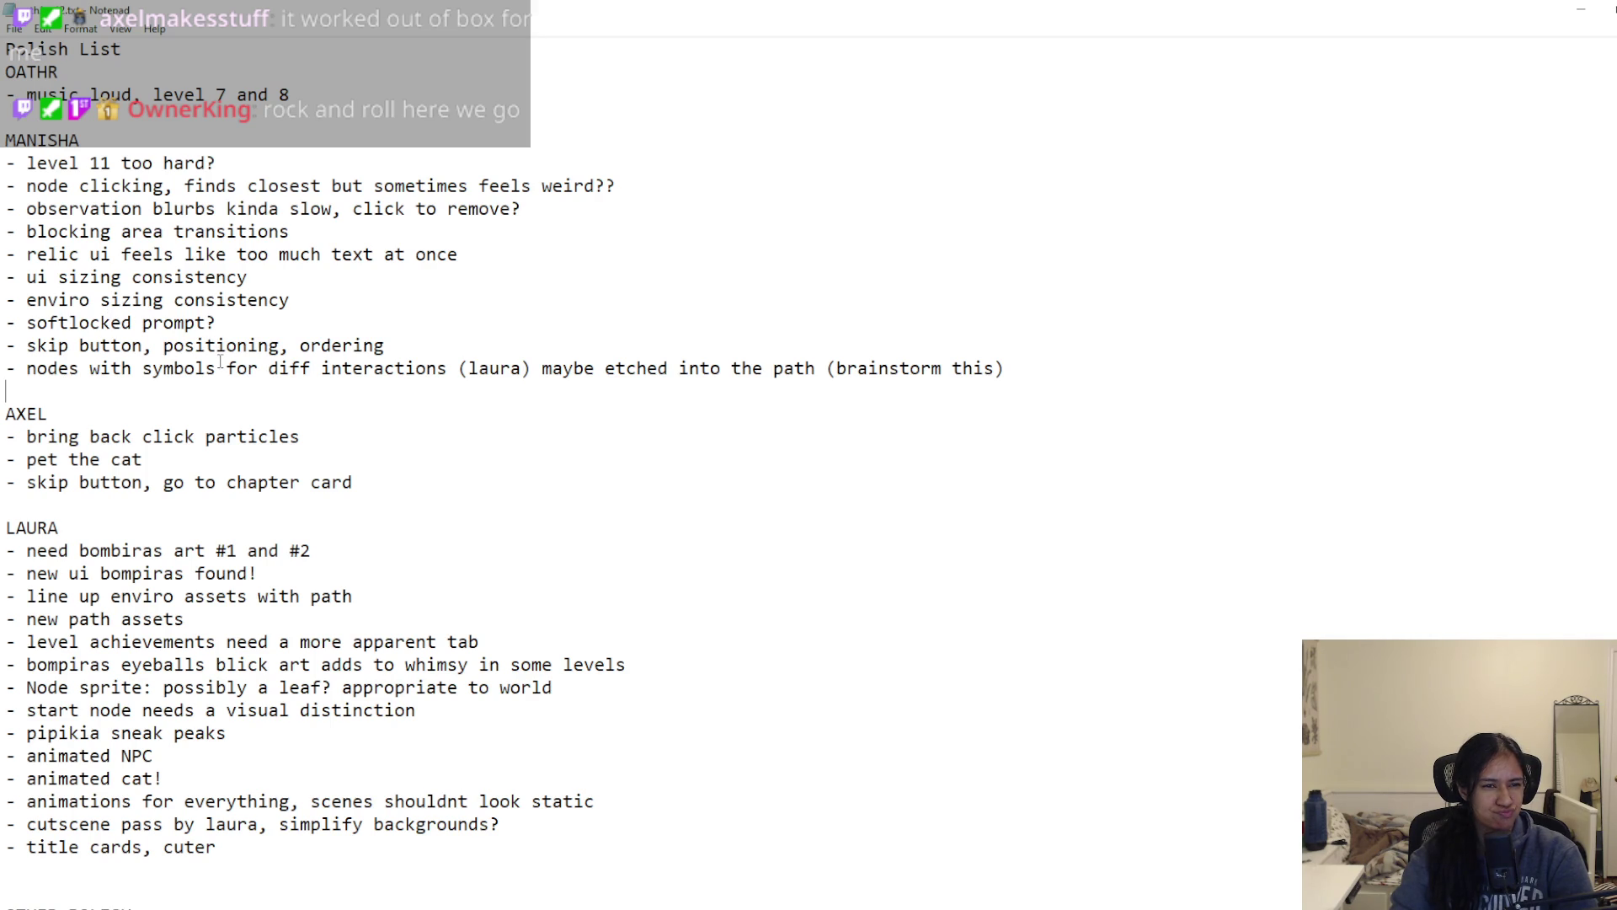
Step: Append '(brainstorm)' to the 'blocking area transitions' item
scroll(219, 368, "down", 1)
scroll(186, 390, "down", 4)
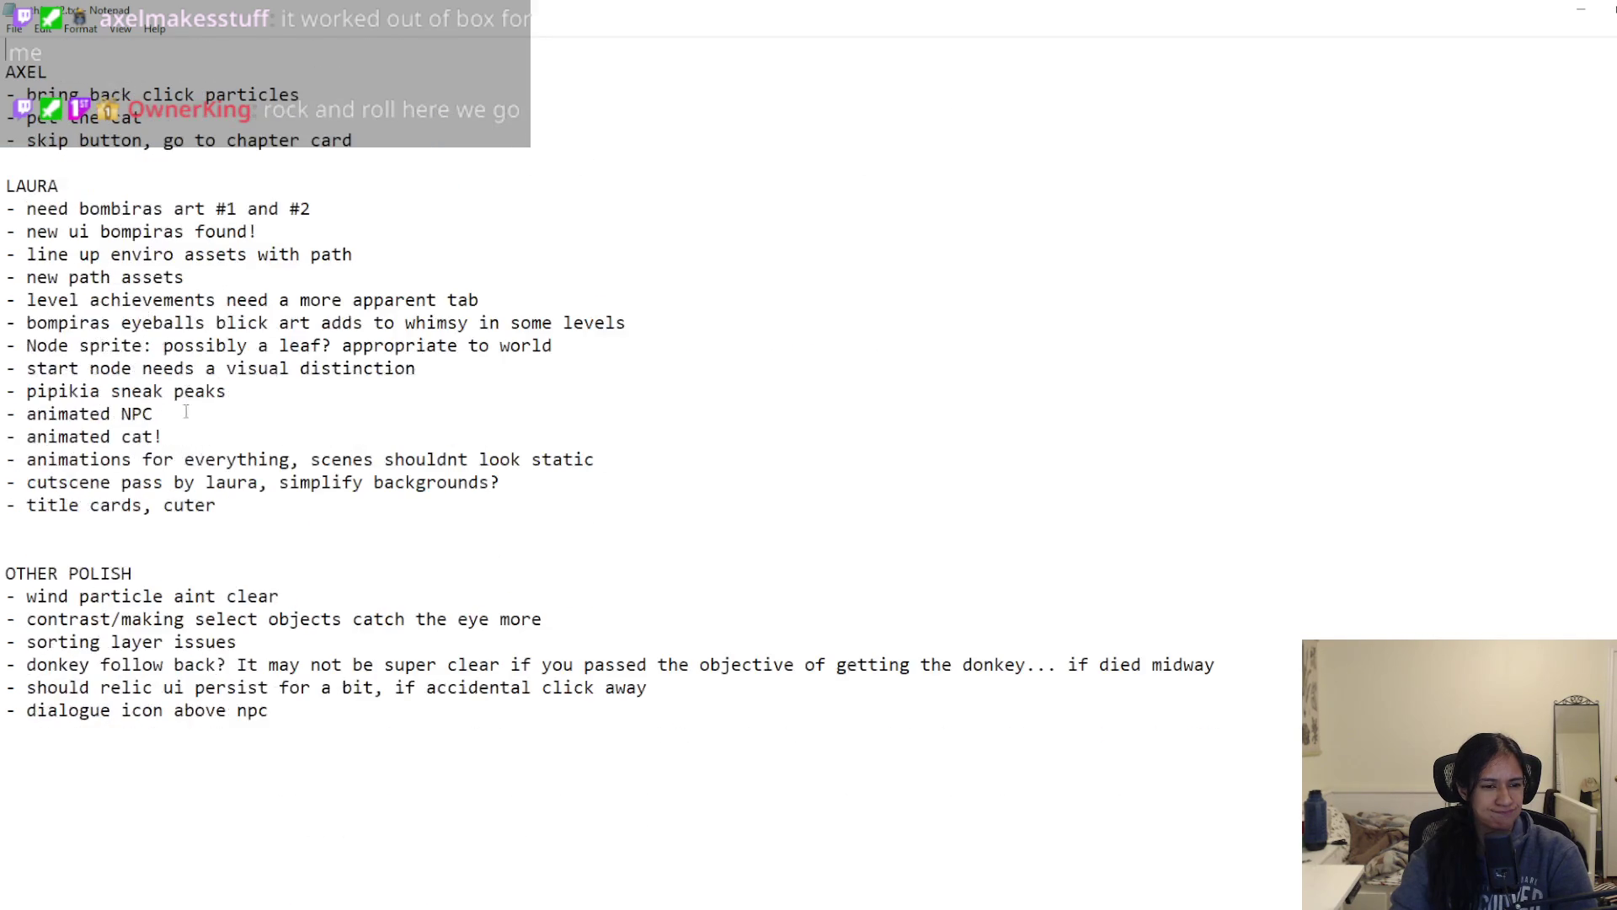
scroll(148, 588, "down", 7)
scroll(159, 600, "up", 7)
scroll(166, 601, "up", 1)
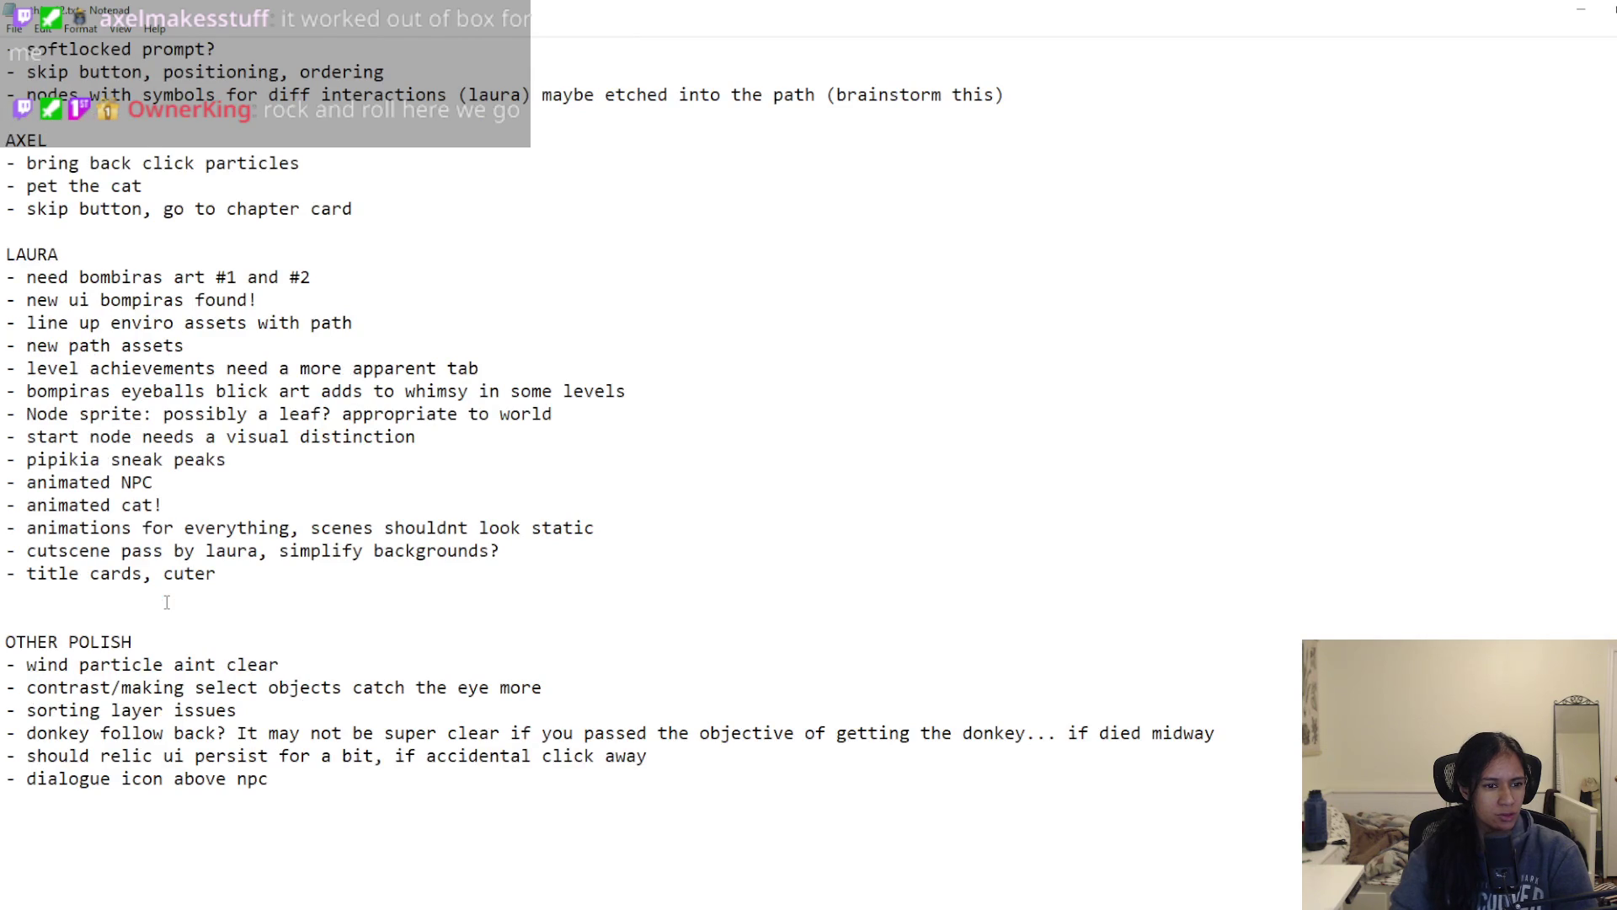
scroll(167, 601, "up", 1)
scroll(165, 596, "up", 2)
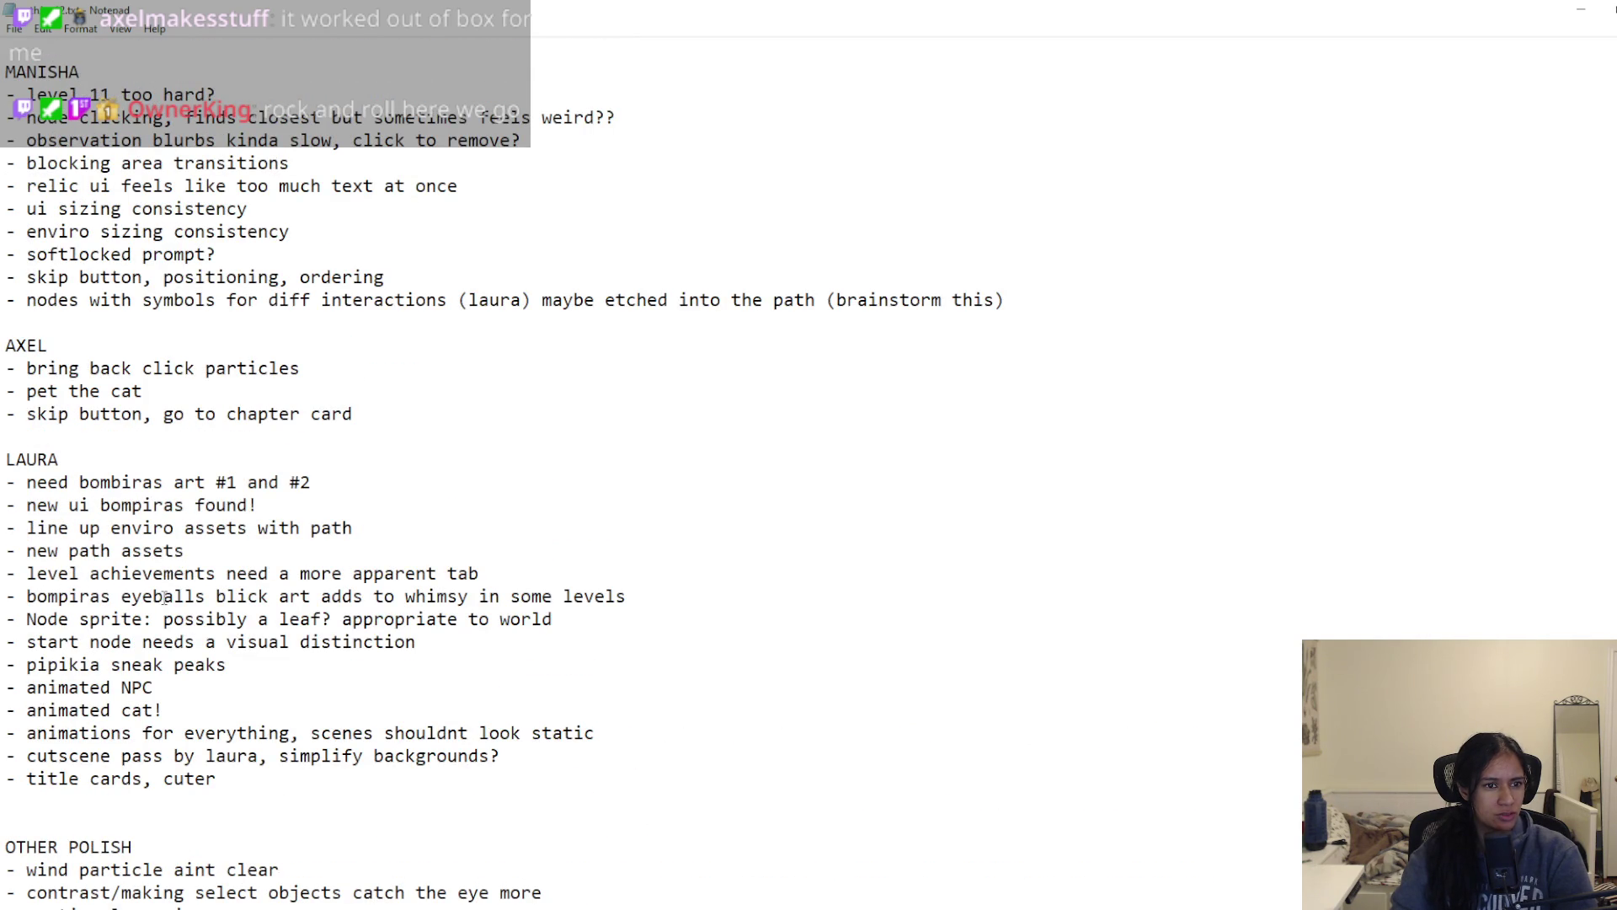
left_click_drag(299, 163, 18, 162)
key("End")
type("(brainstorm)")
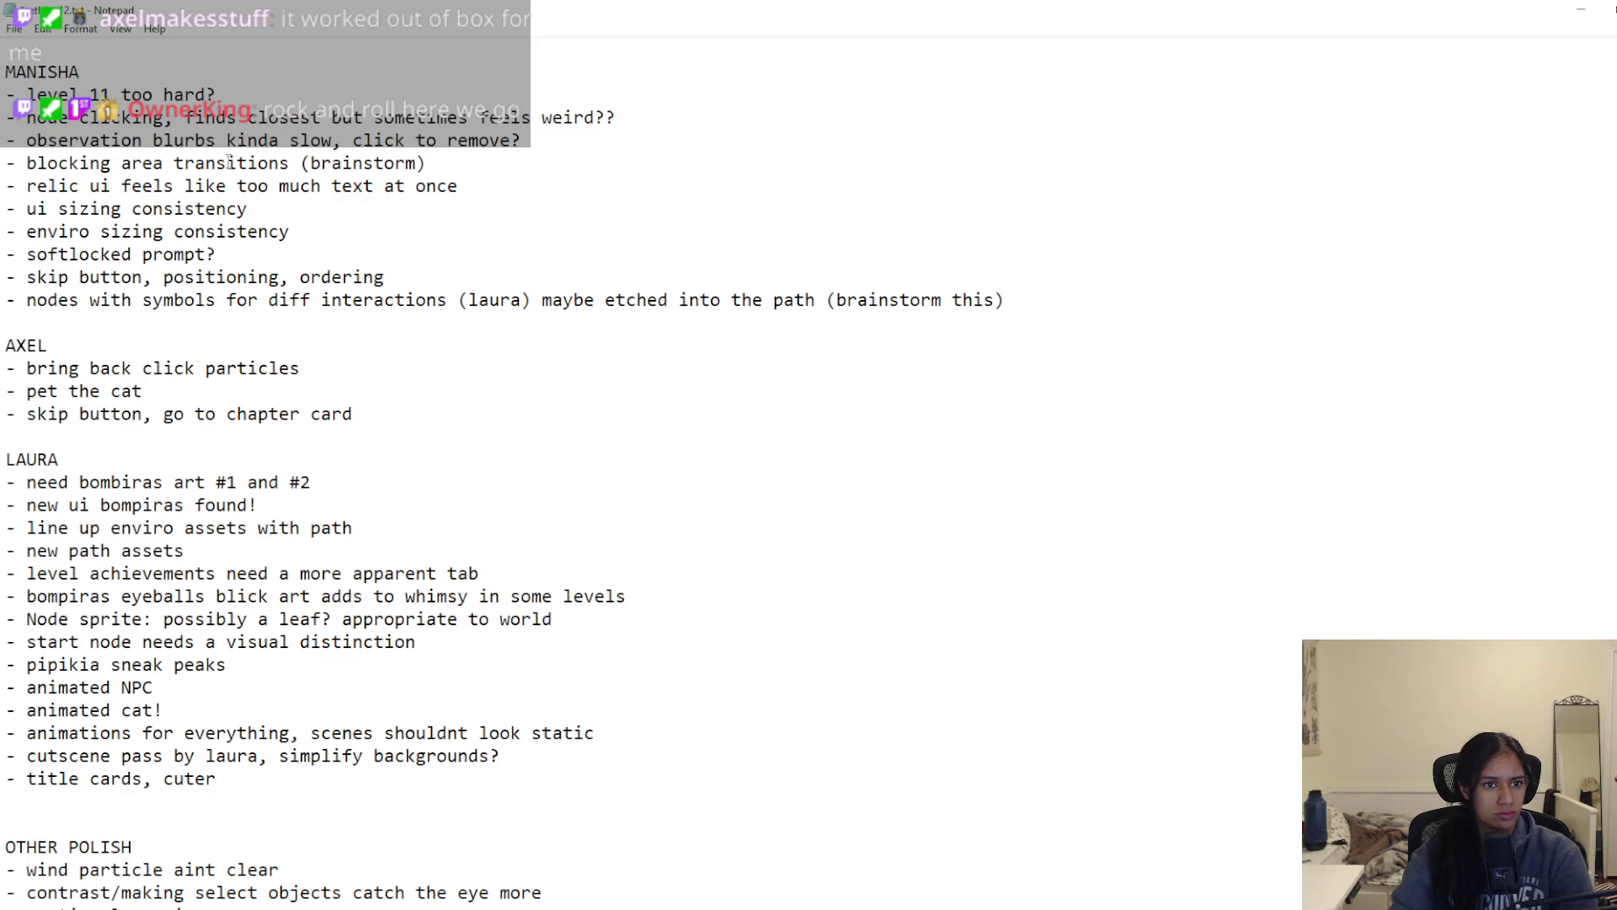
Step: Copy 'blocking area transition' as new items under 'title cards, cuter' and the skip button item
left_click_drag(26, 162, 281, 162)
key("ctrl+c")
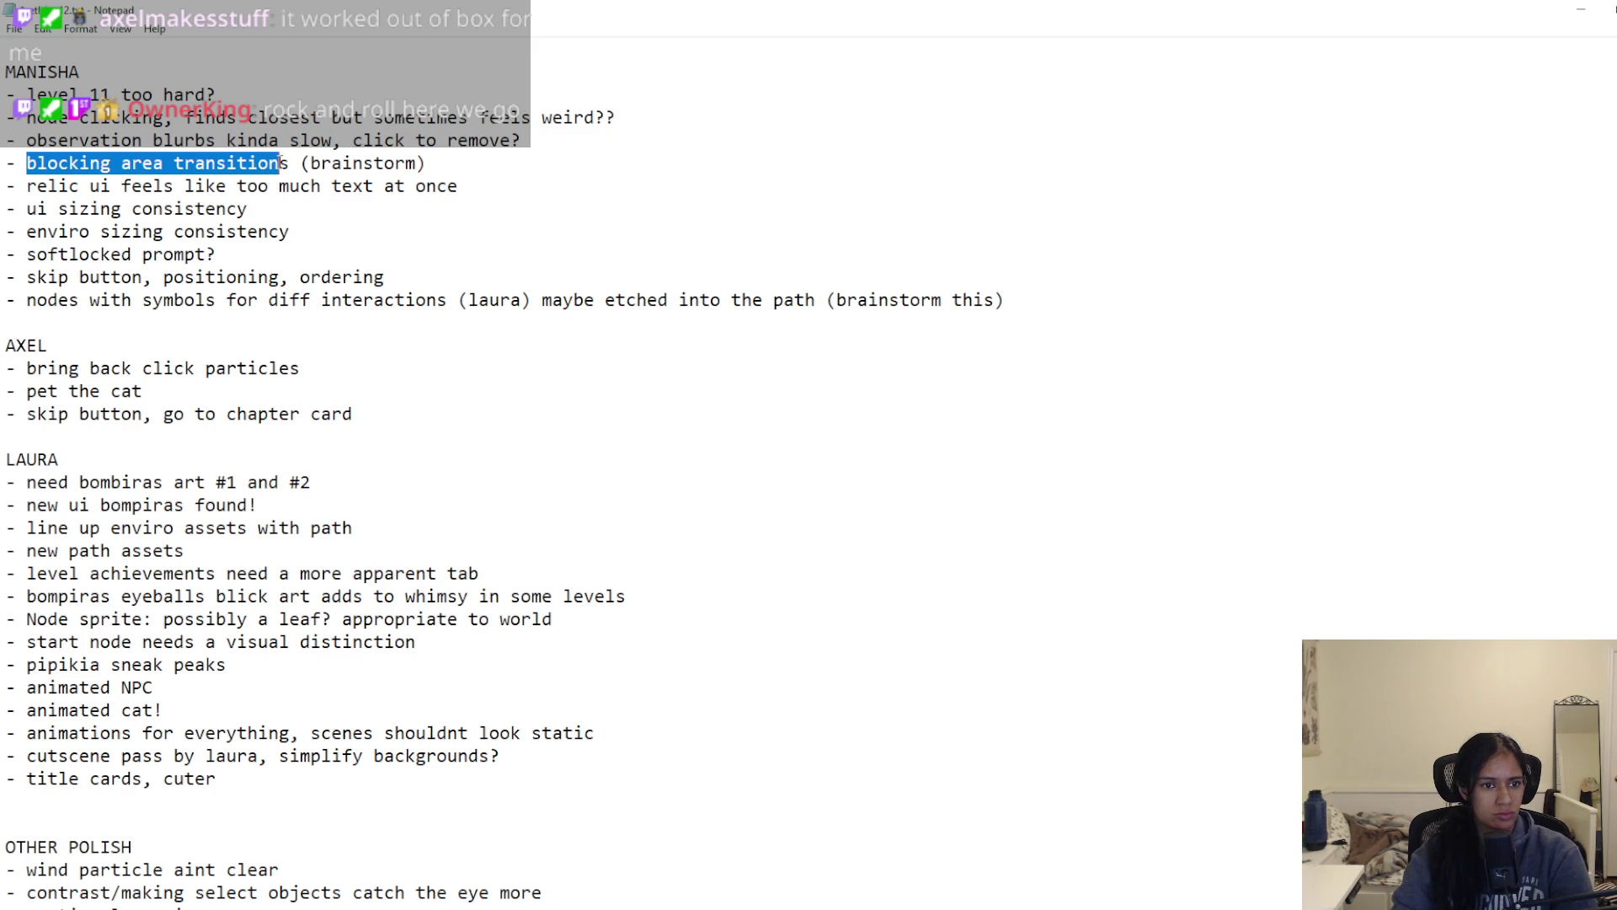
scroll(105, 486, "down", 1)
left_click(85, 741)
type("-")
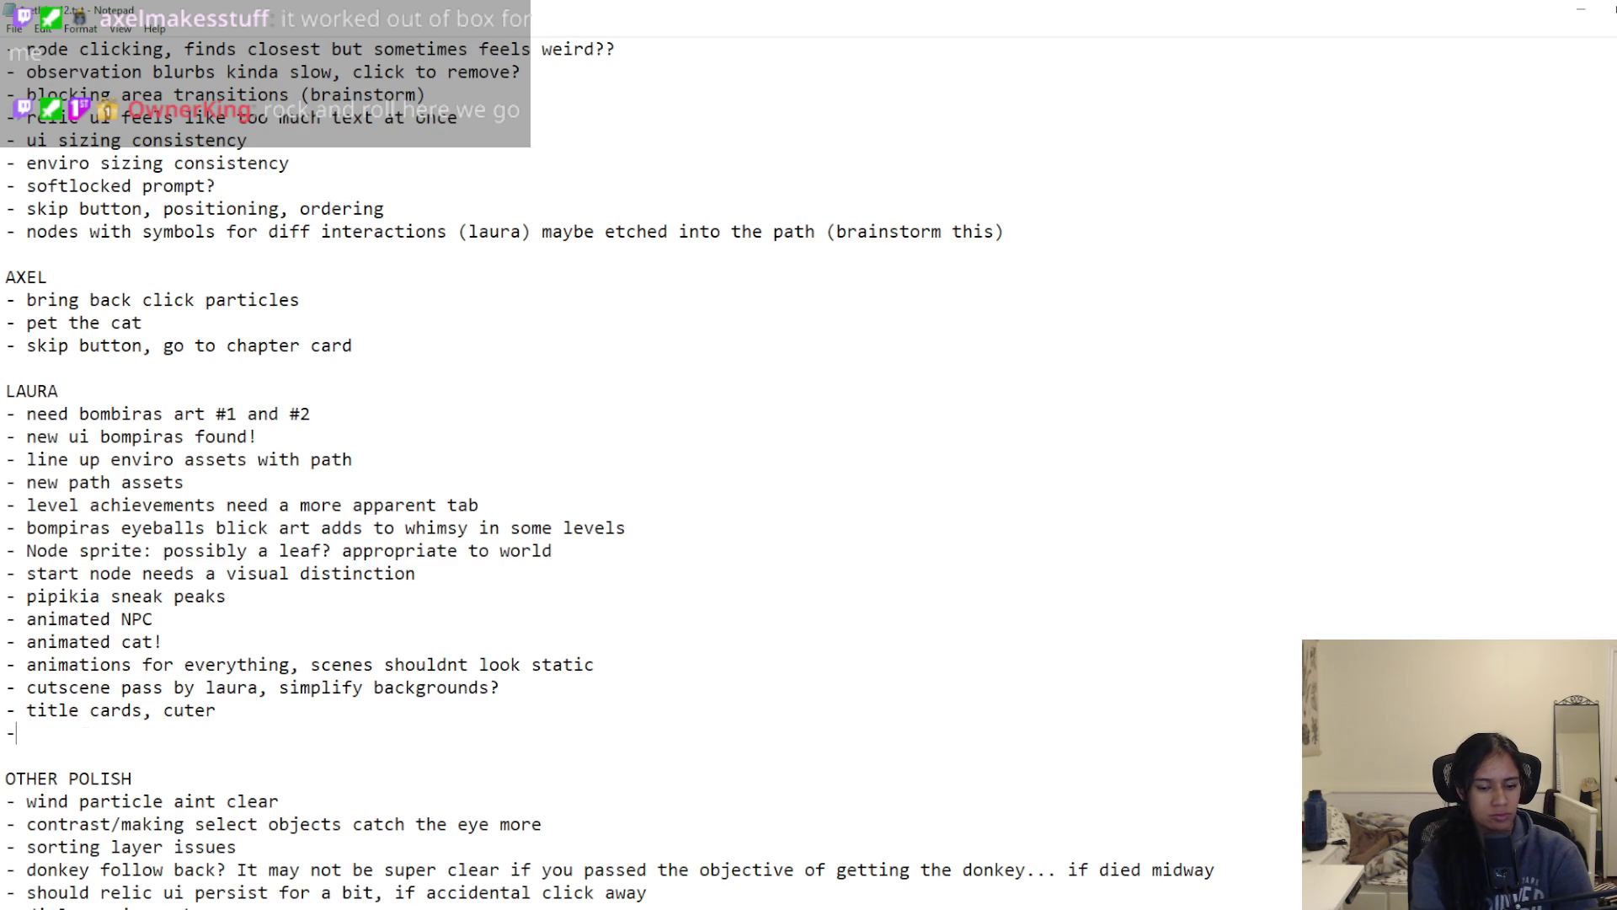
key("ctrl+v")
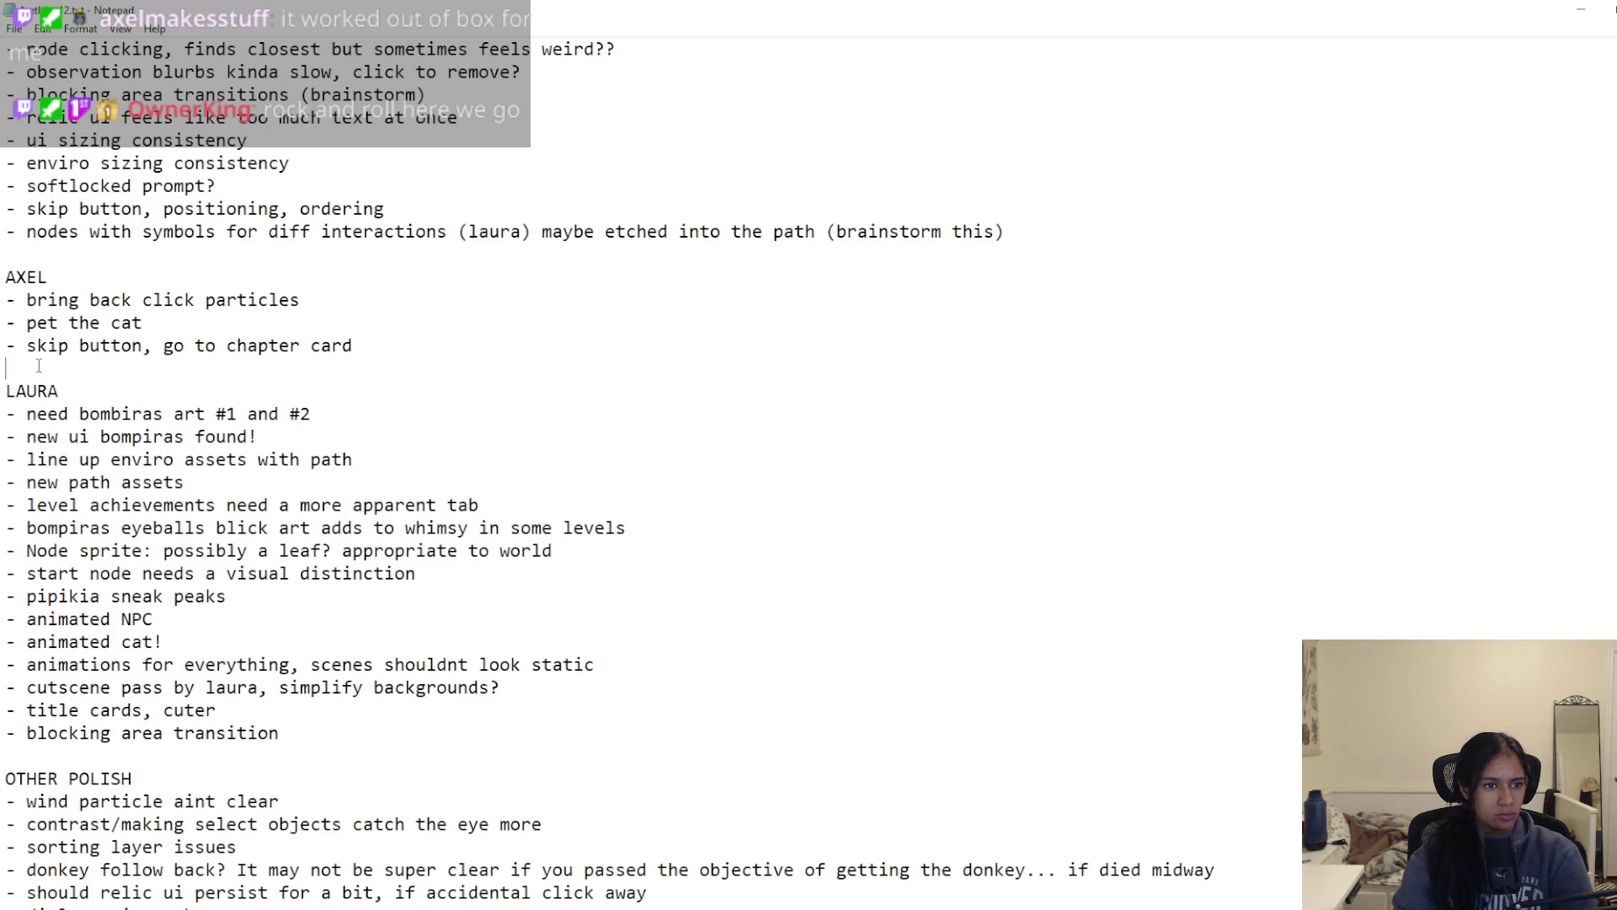
left_click(39, 365)
type("-")
key("ctrl+v")
key("Return")
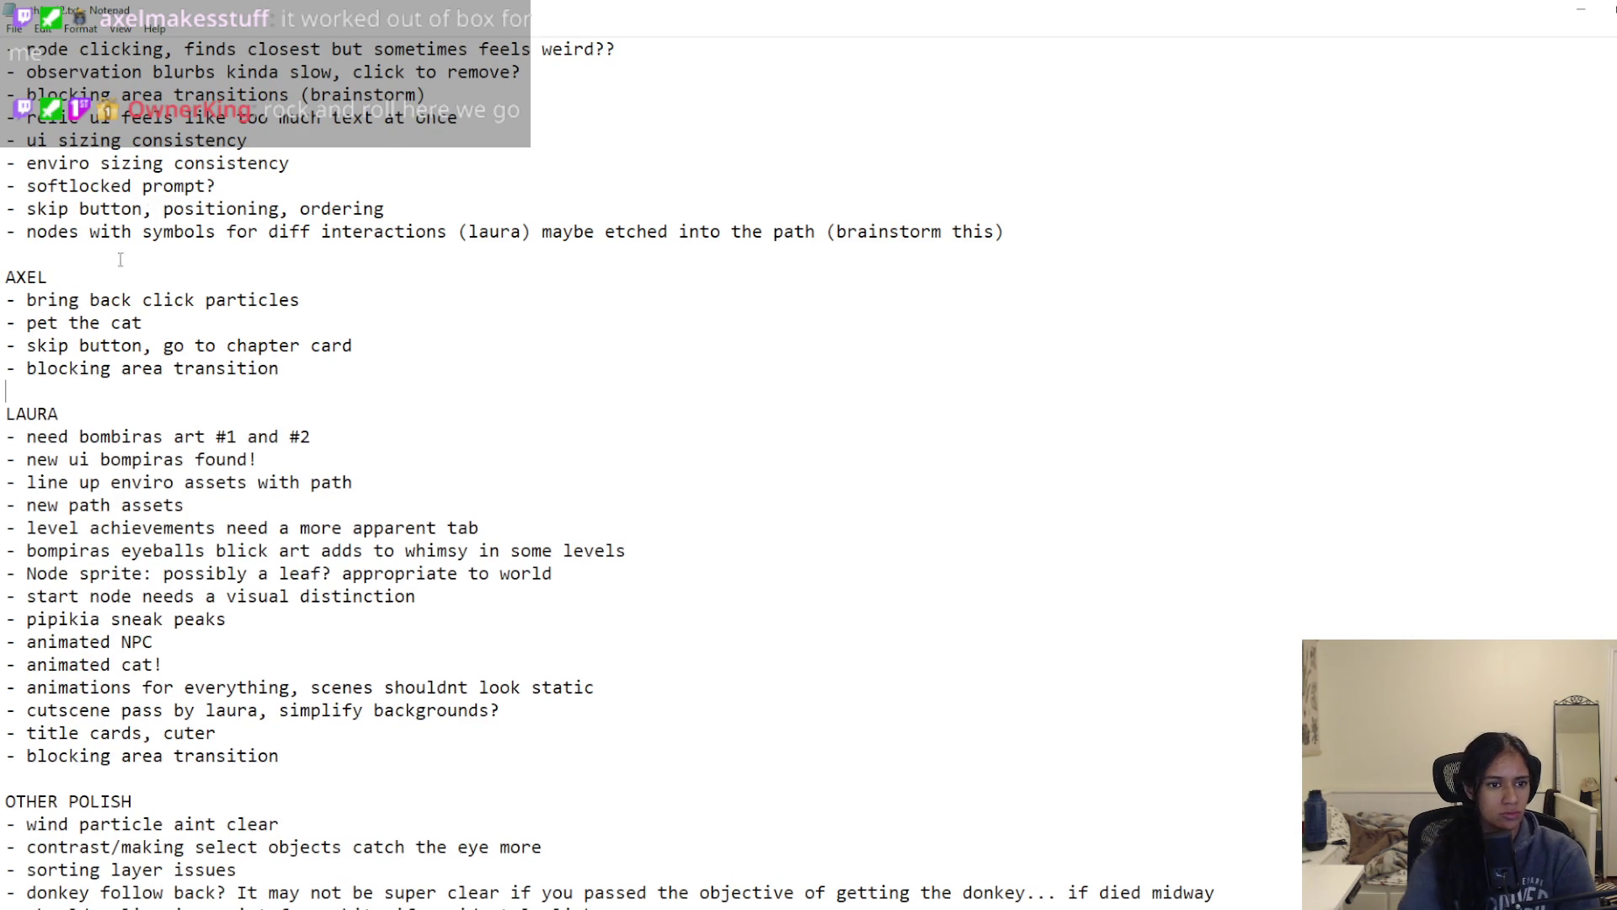
scroll(240, 470, "down", 3)
scroll(329, 550, "down", 9)
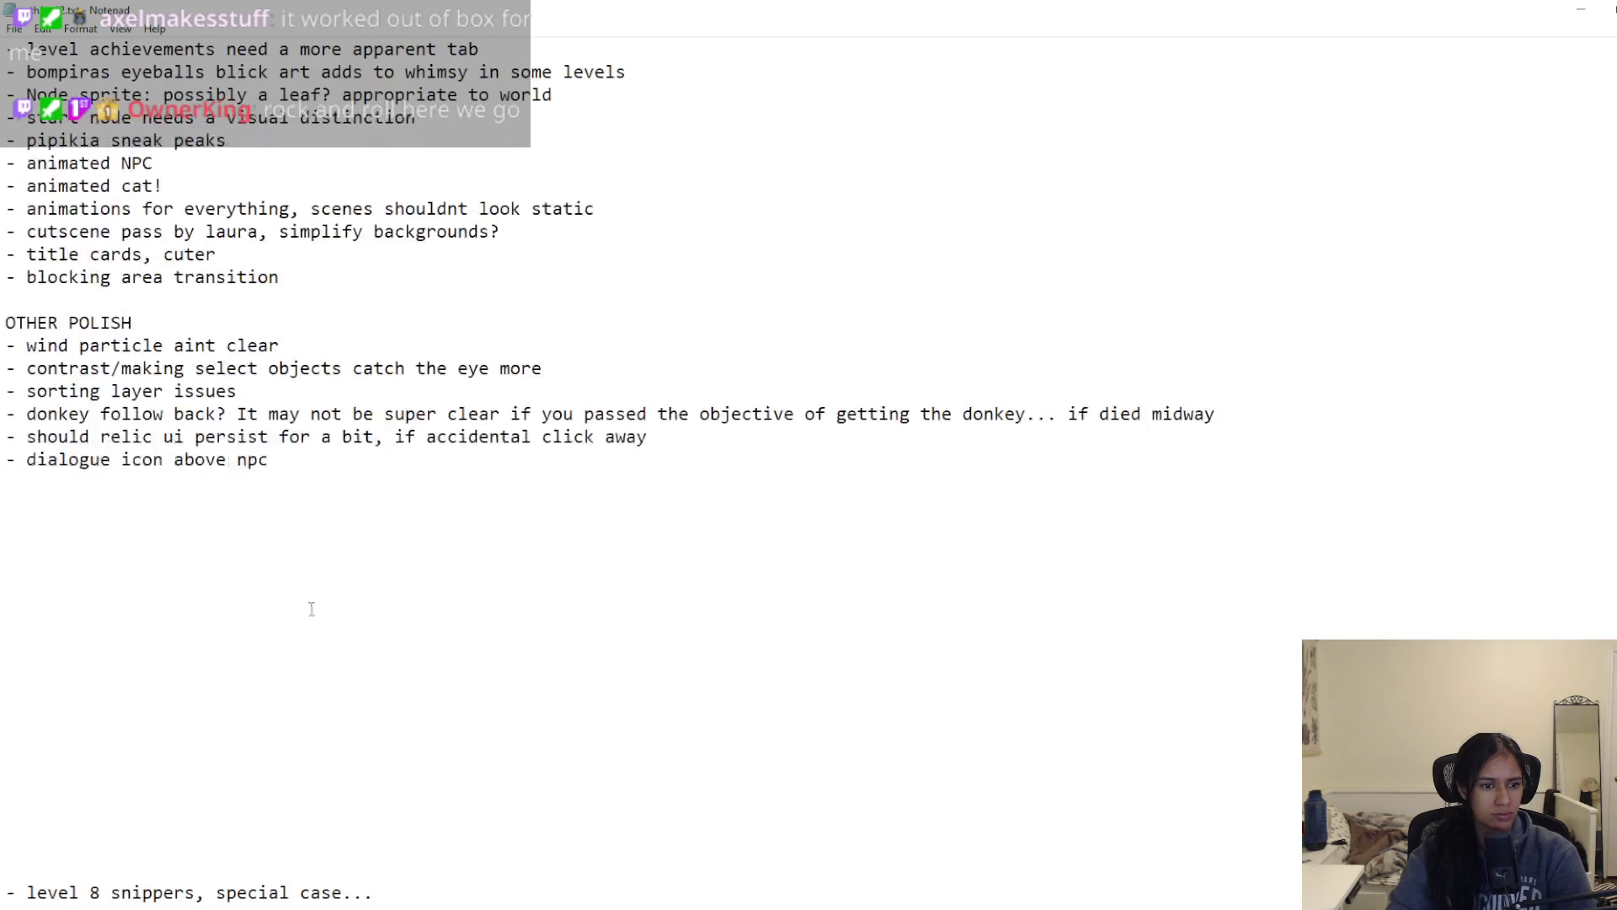
Step: Move 'level 8 snippers' under 'nodes with symbols' with the comment 'think im happy with the sign'
mouse_move(80, 552)
left_mouse_down()
mouse_move(354, 551)
mouse_move(5, 552)
left_mouse_up()
left_click(403, 551)
key("ctrl+x")
scroll(178, 433, "up", 13)
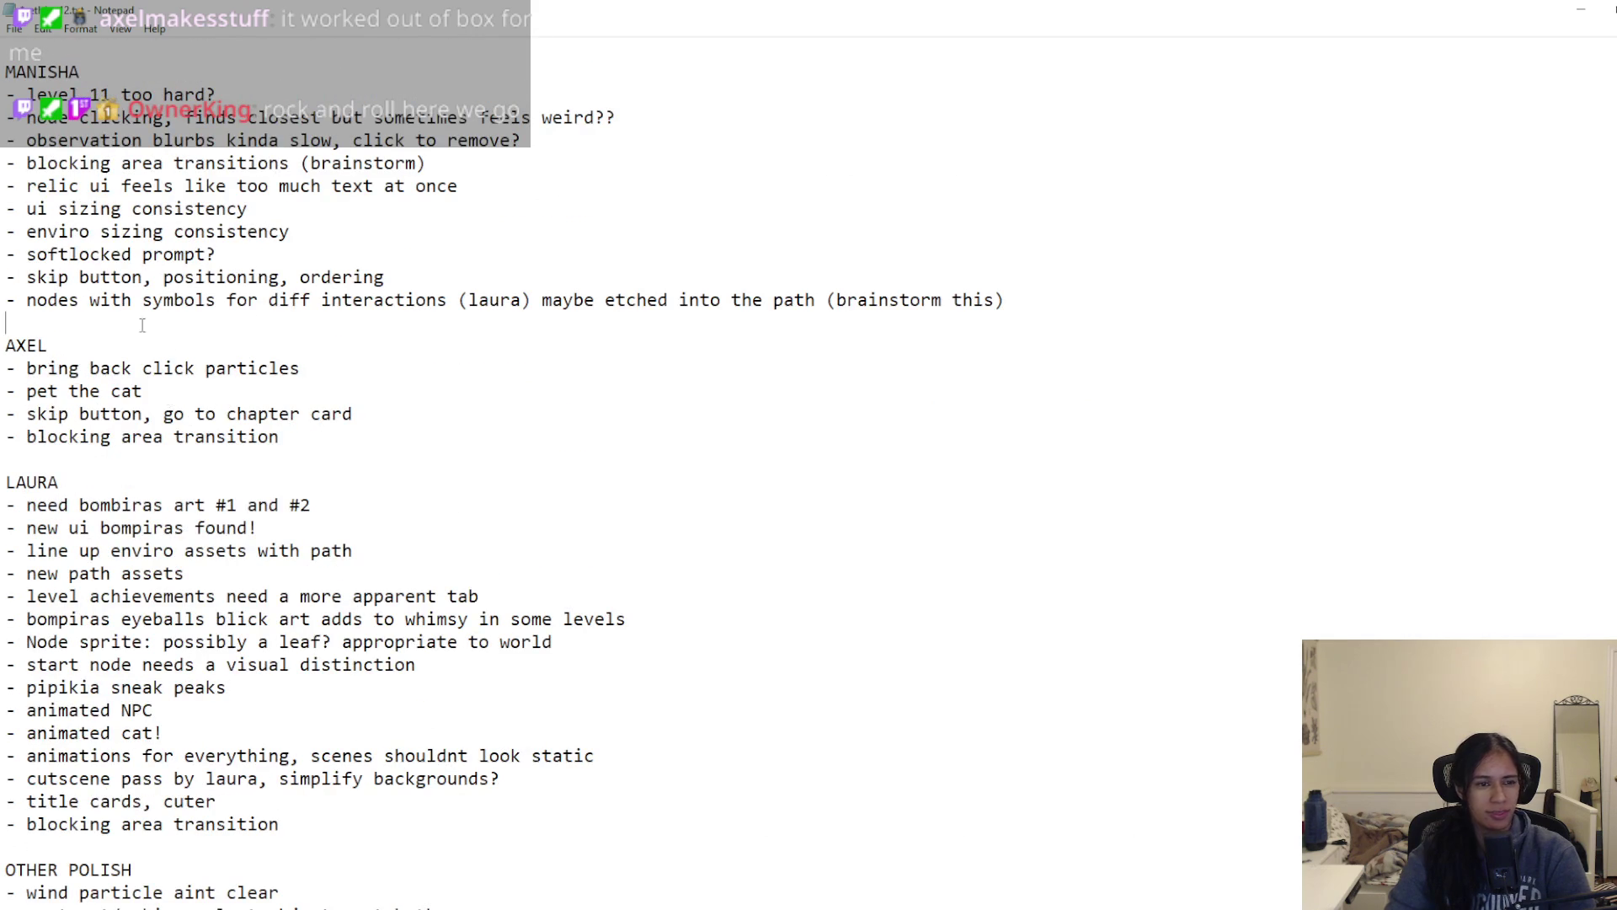
left_click(143, 326)
key("ctrl+v")
key("Return")
type("think im happy with the sign")
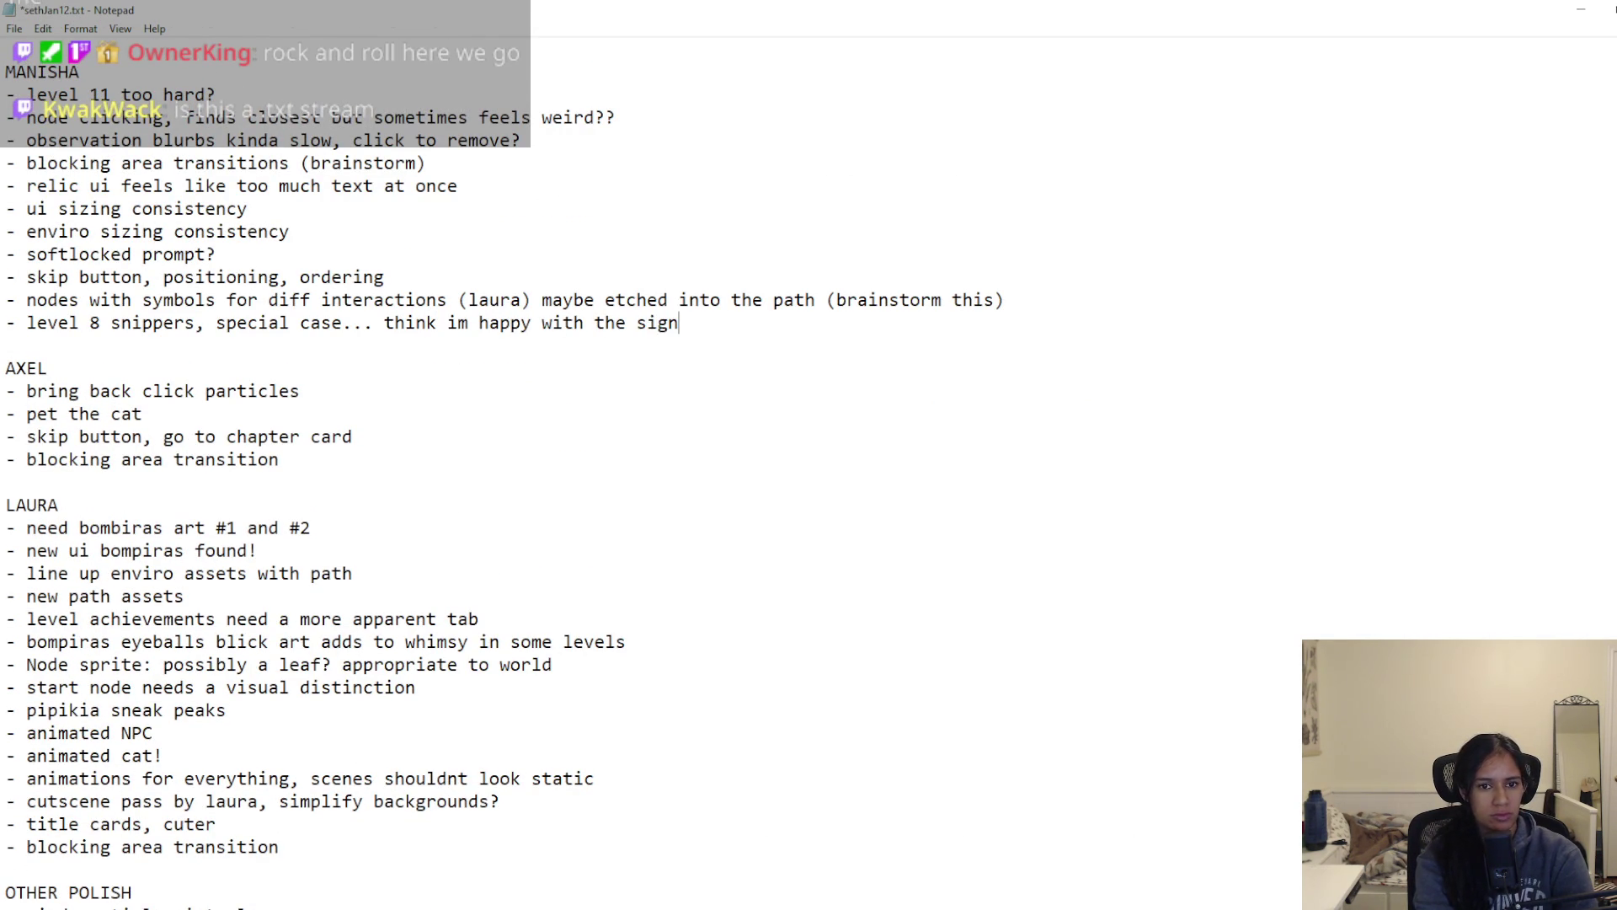
Step: Add 'level 9 doran, make sure he flows properly' and 'level 2 additional iason stuff' items, then save
key("Return")
type("- level ")
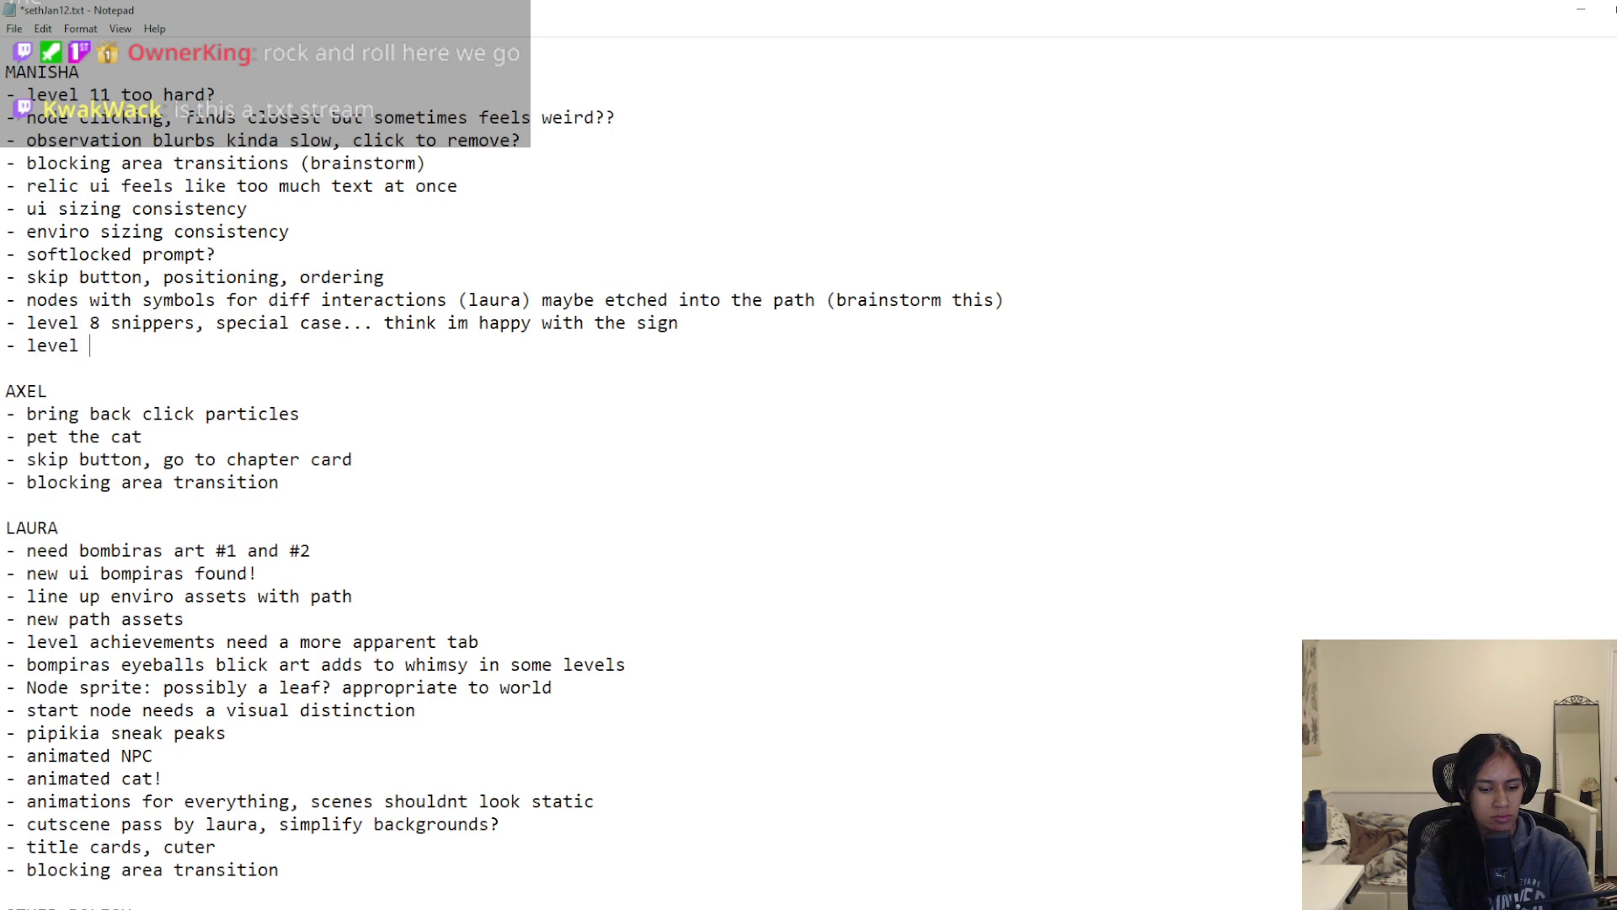
type("9 doran, make sure he flows proper")
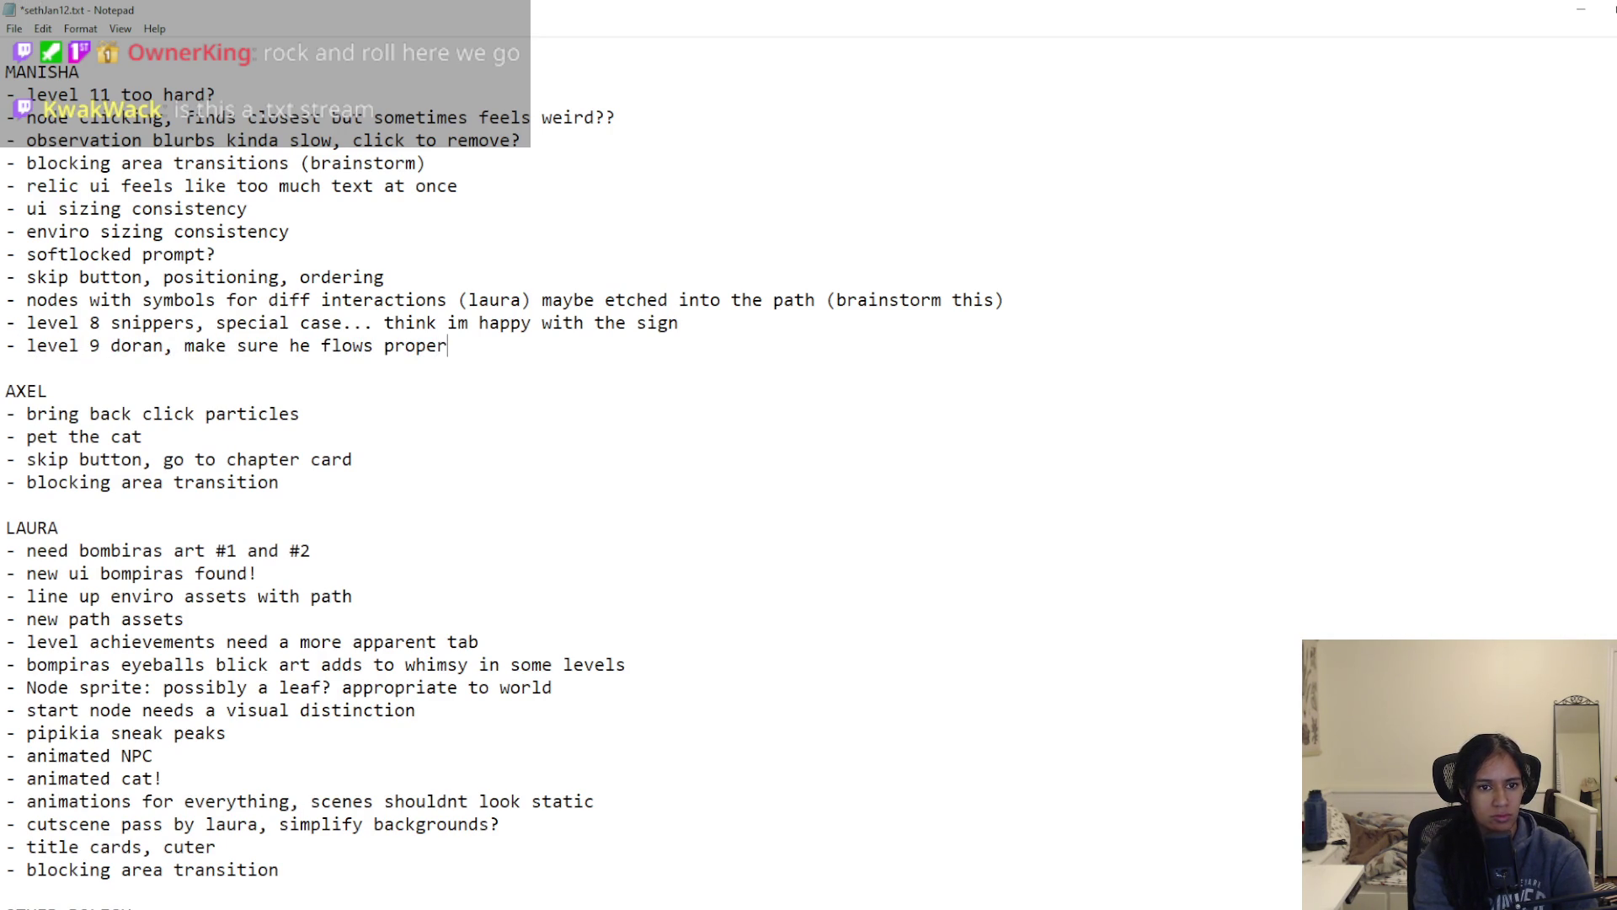
type("ly,")
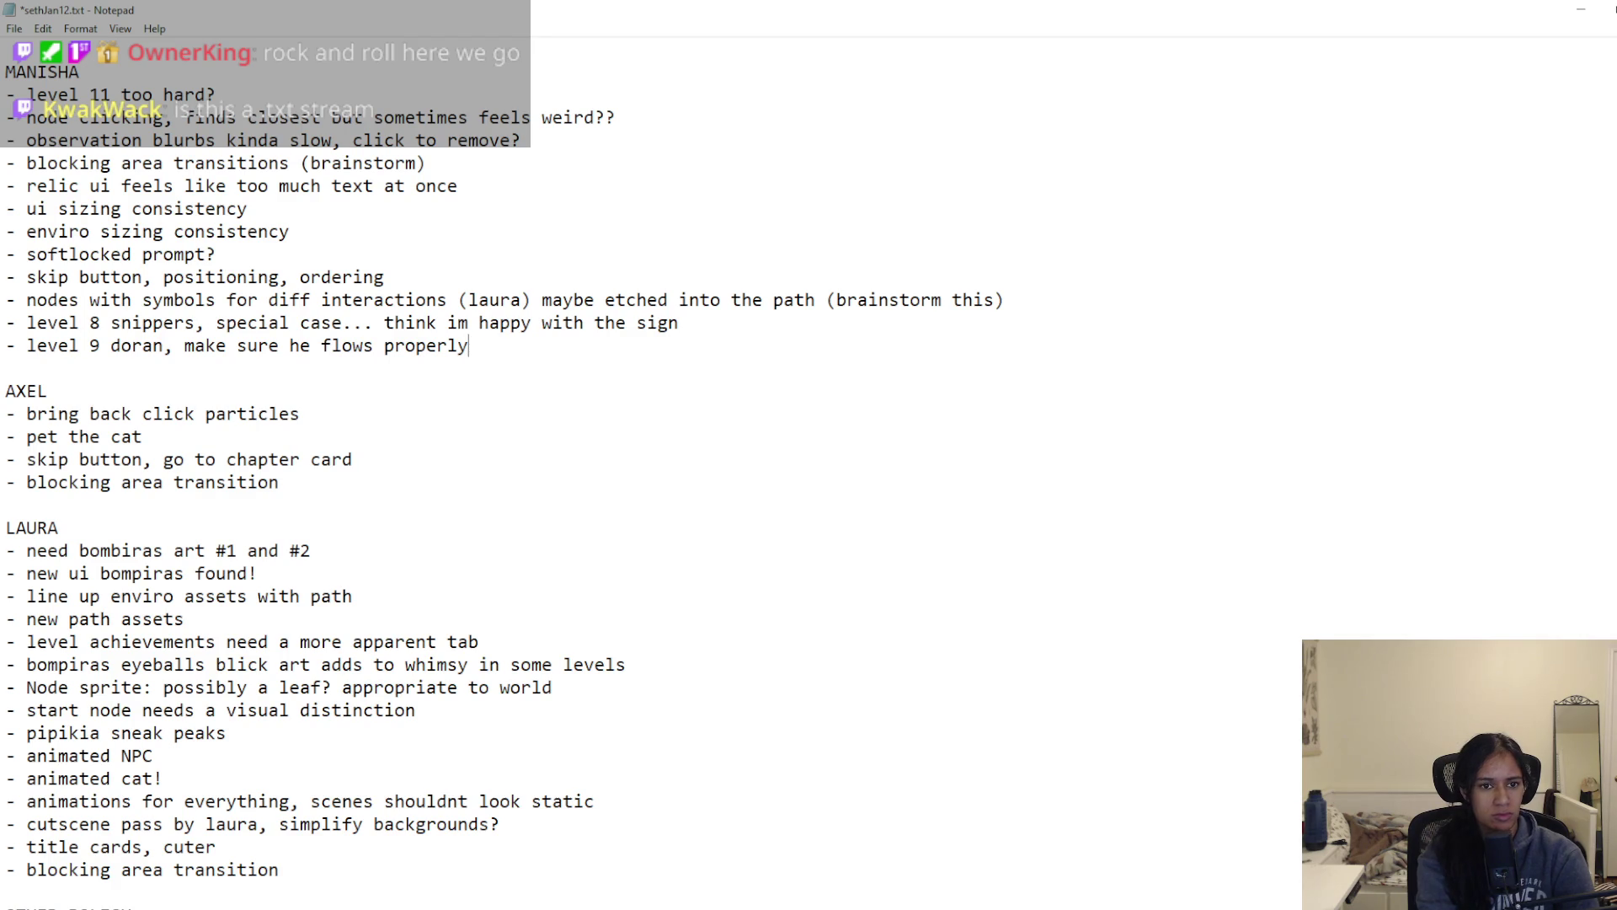
key("Return")
type("level 2")
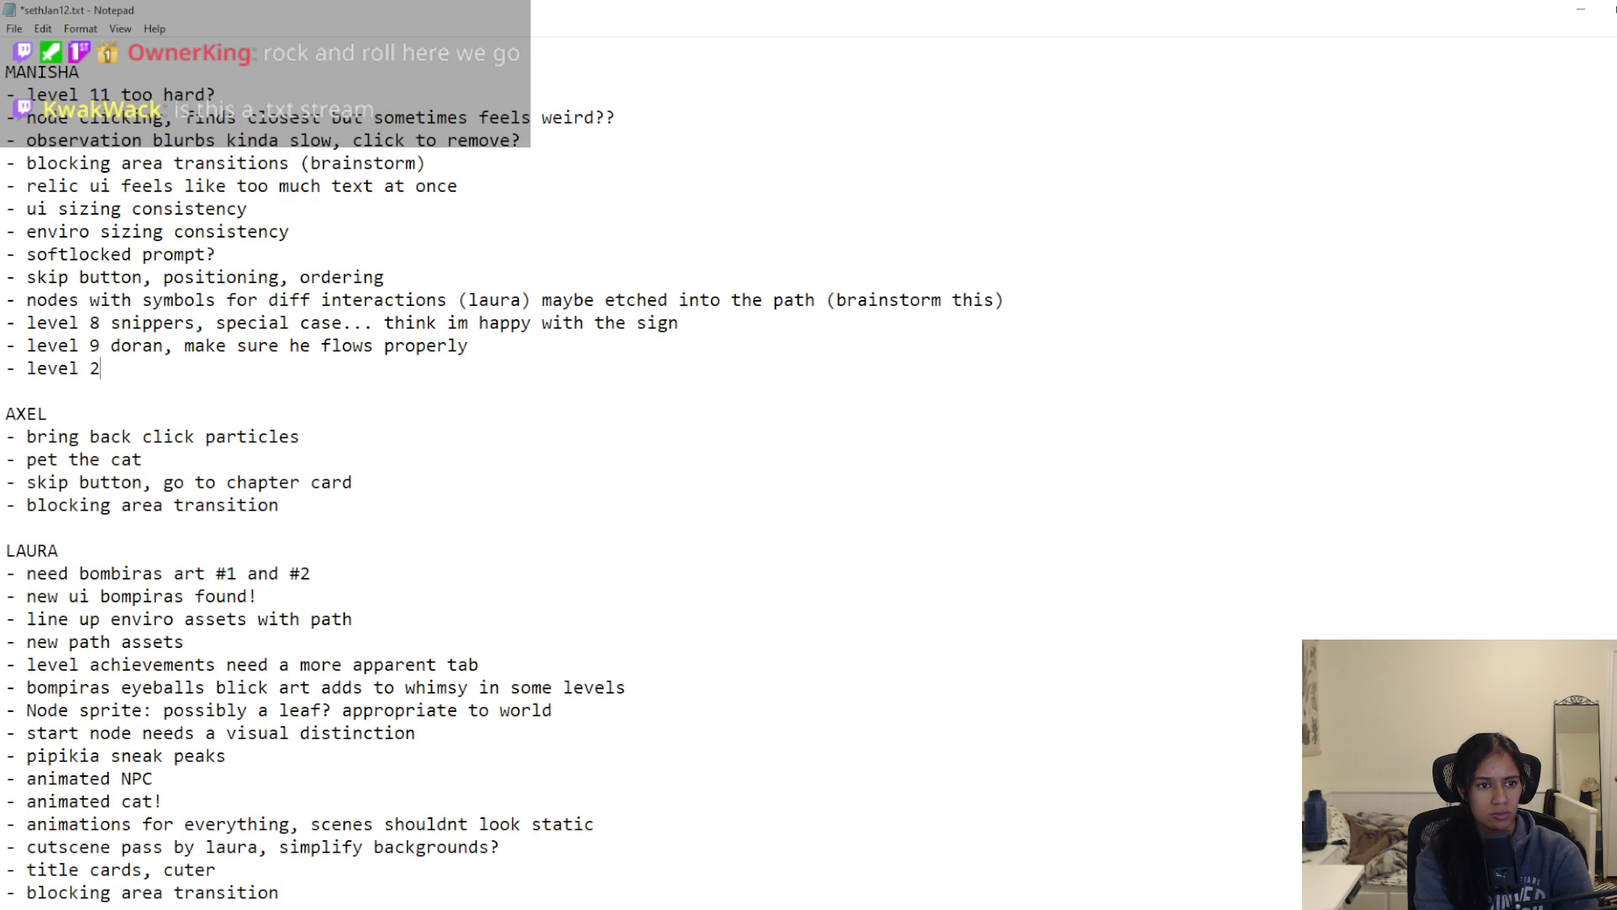
type(" addition")
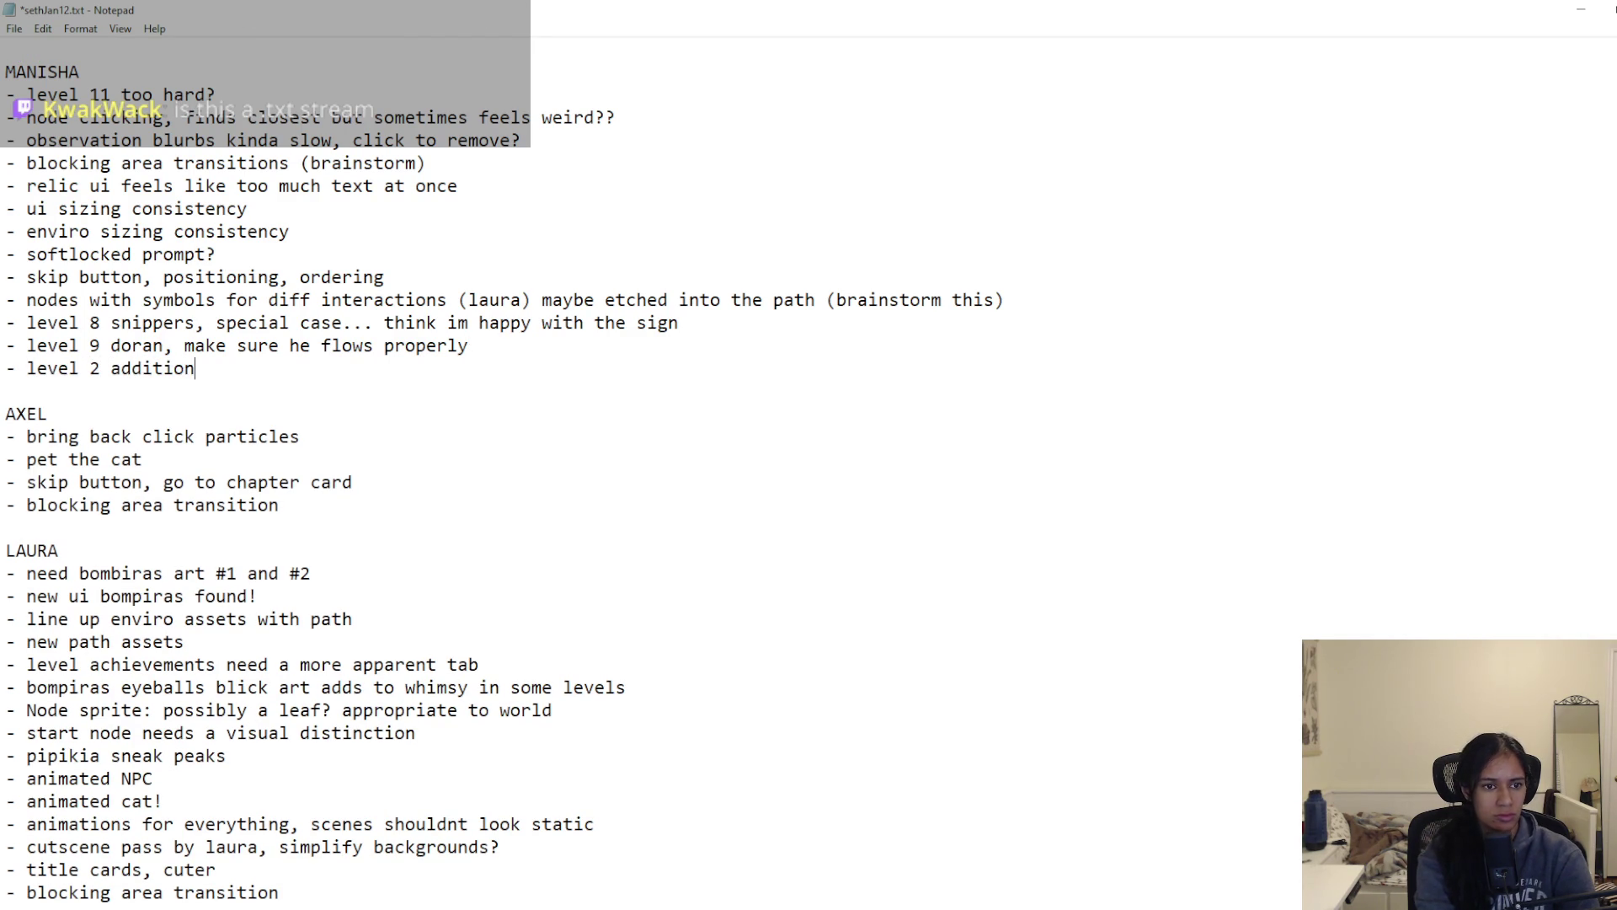
type("al iason stuff")
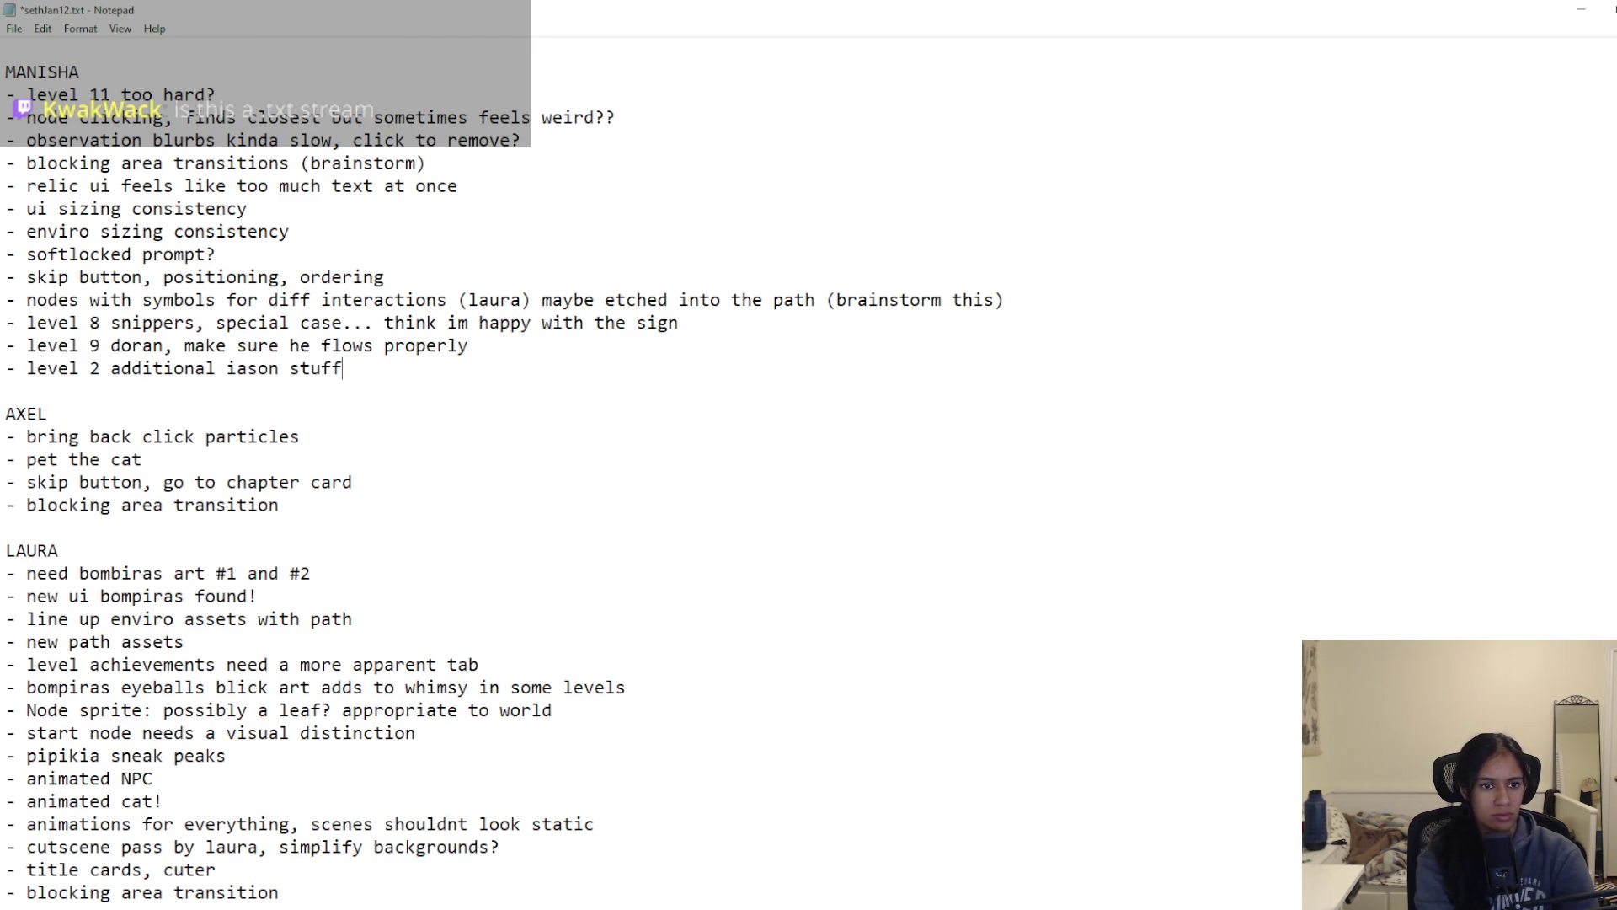
key("Return")
key("ctrl+s")
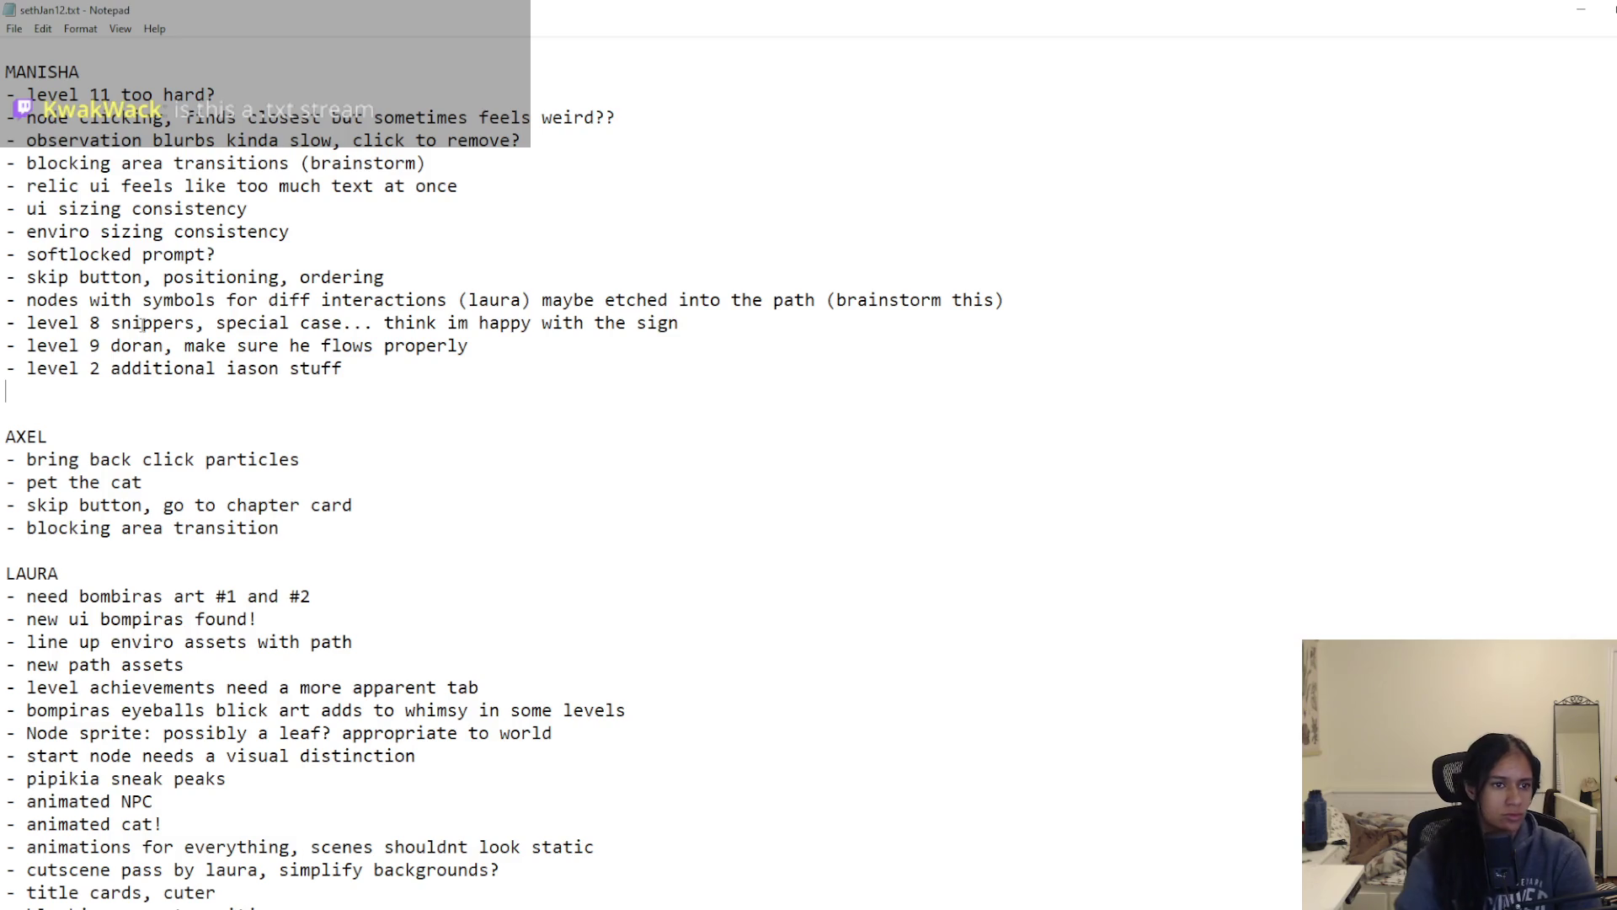
scroll(270, 505, "down", 1)
scroll(270, 506, "down", 1)
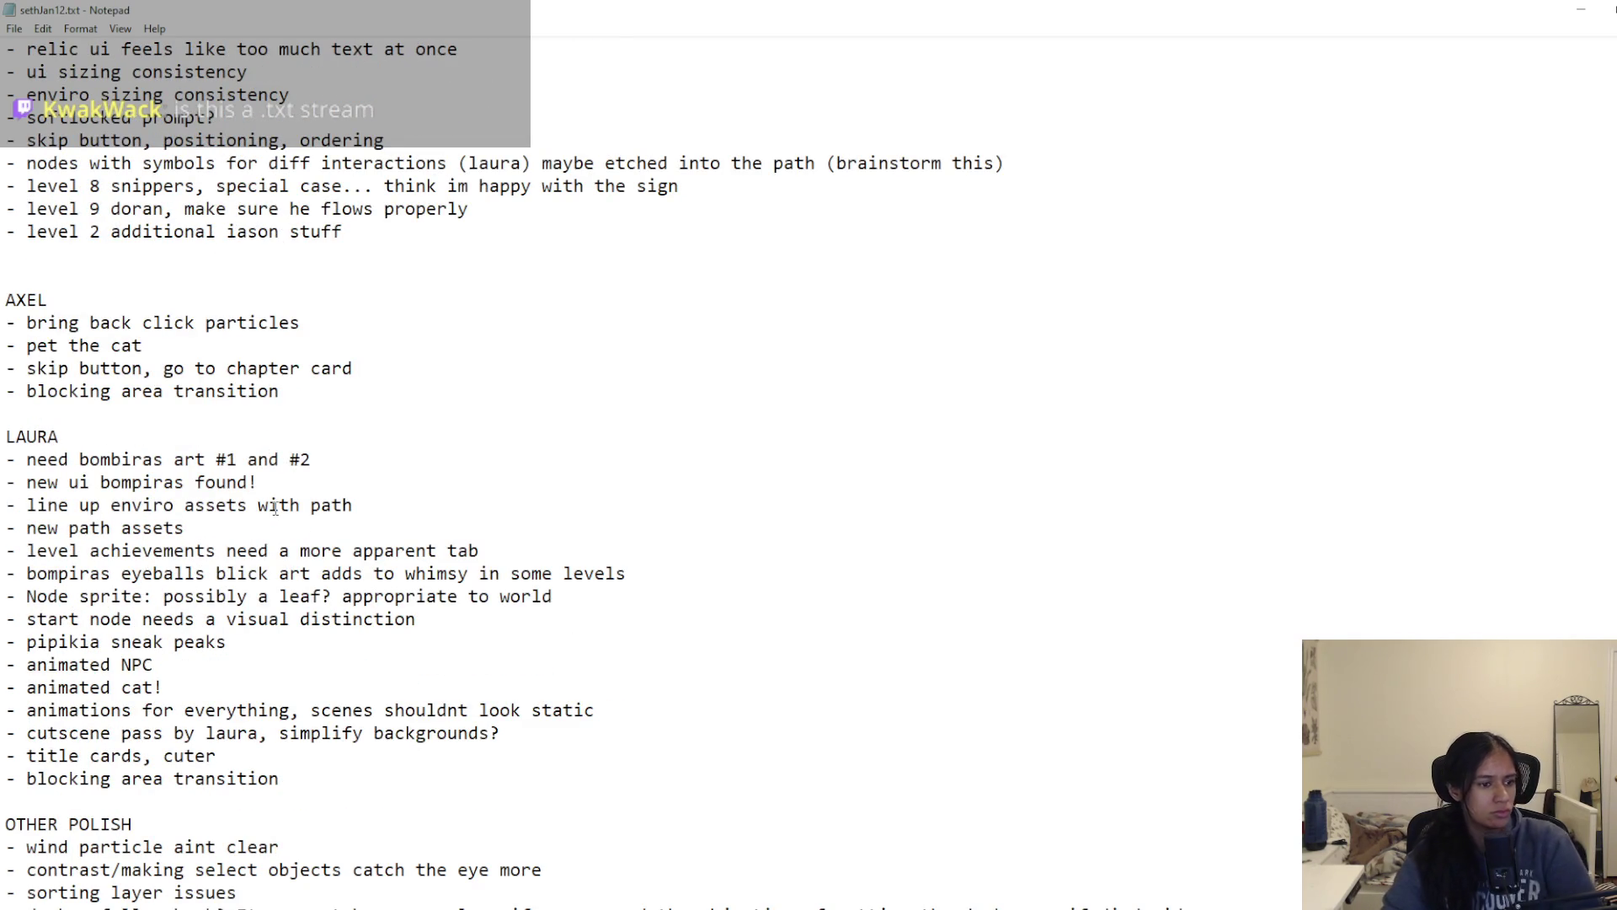
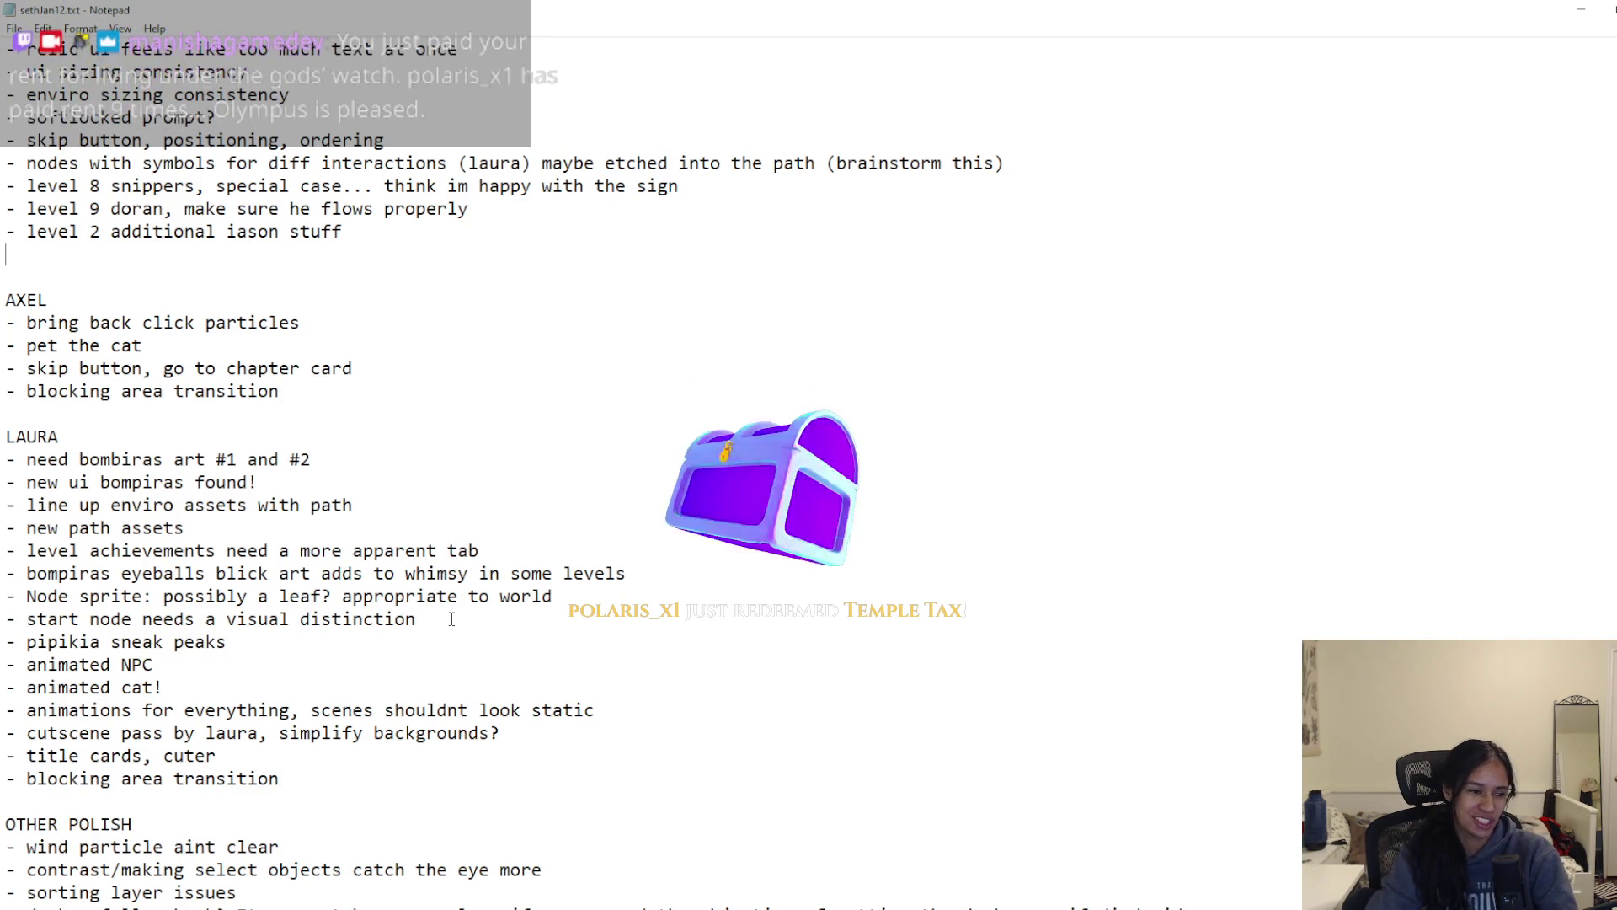
Step: Move the gameover animation lines from under HP into the earlier AXEL feedback section and save
scroll(187, 485, "down", 19)
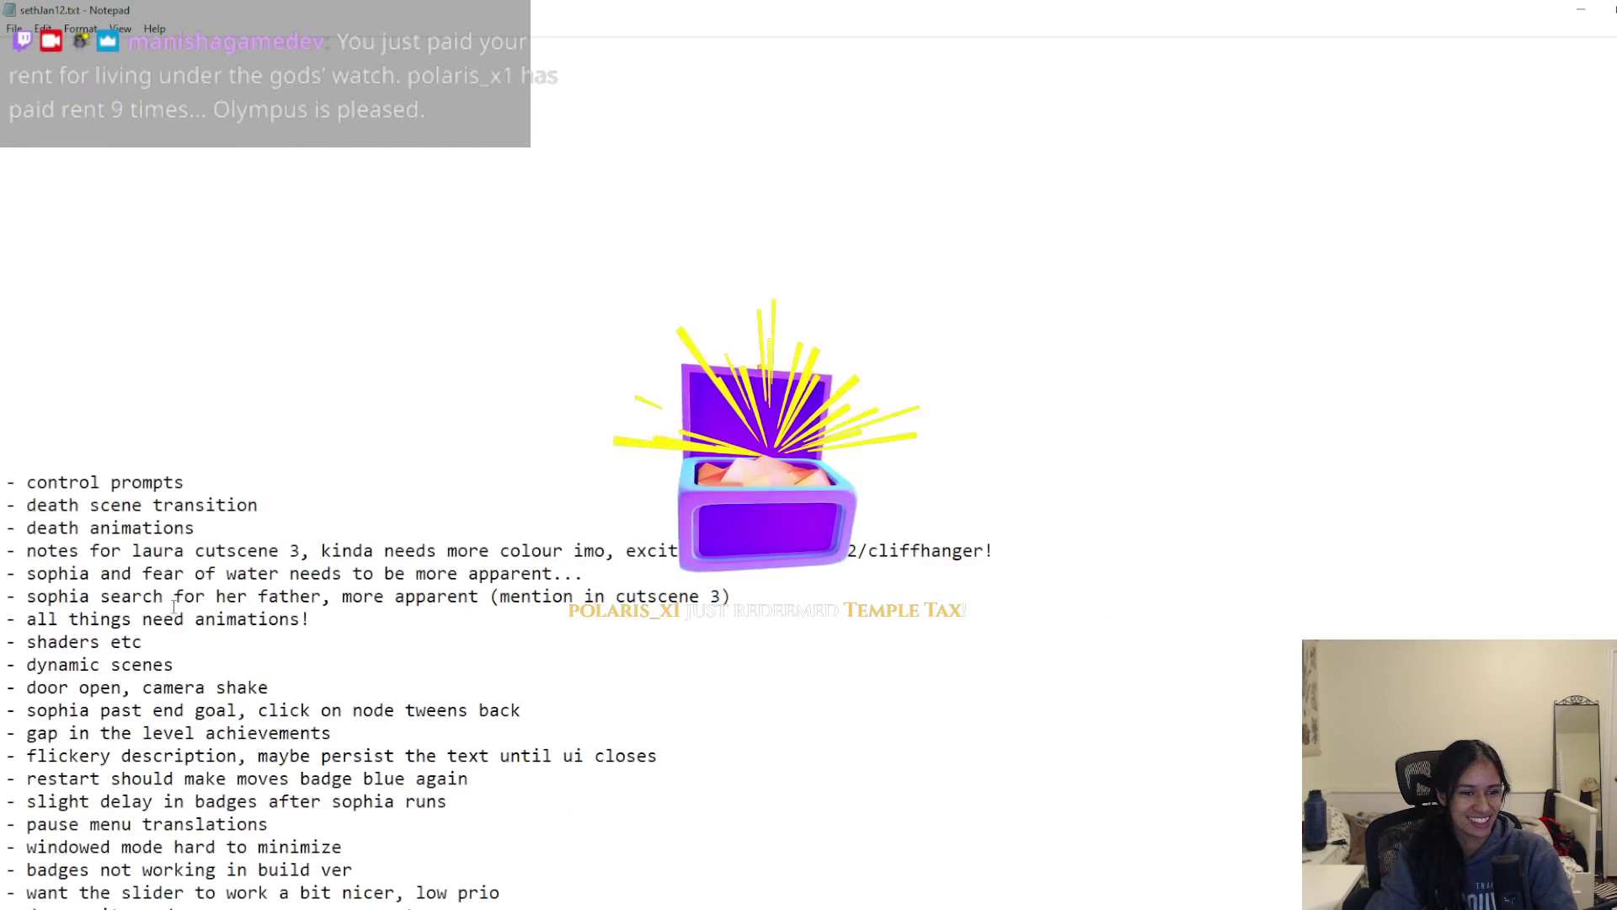
scroll(167, 587, "down", 5)
scroll(210, 589, "up", 2)
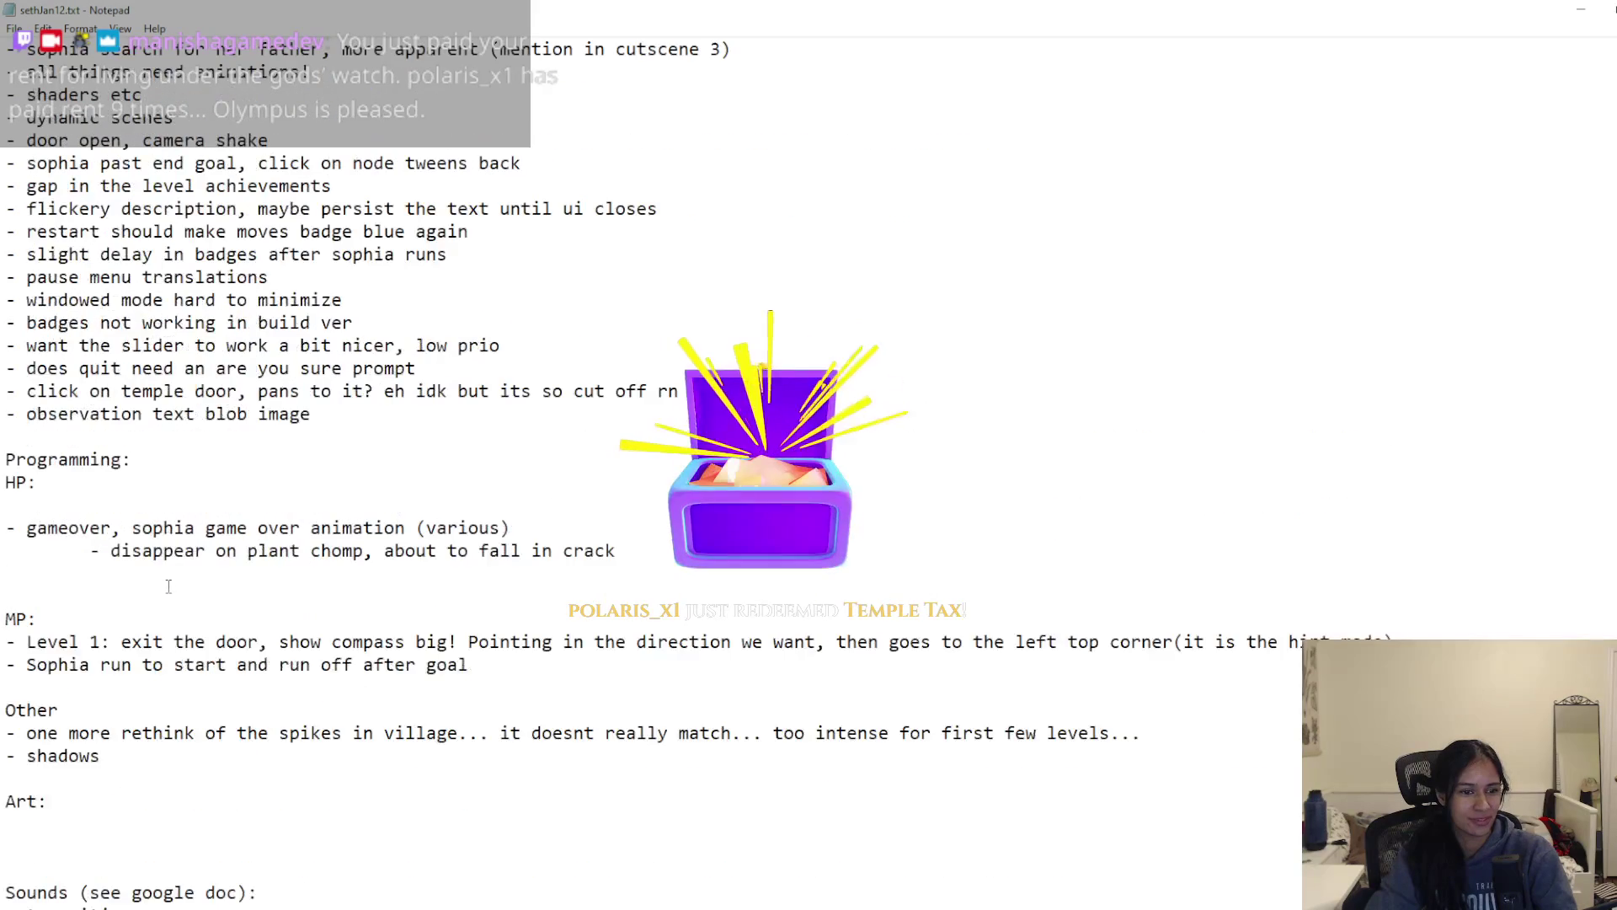
left_click_drag(616, 687, 5, 668)
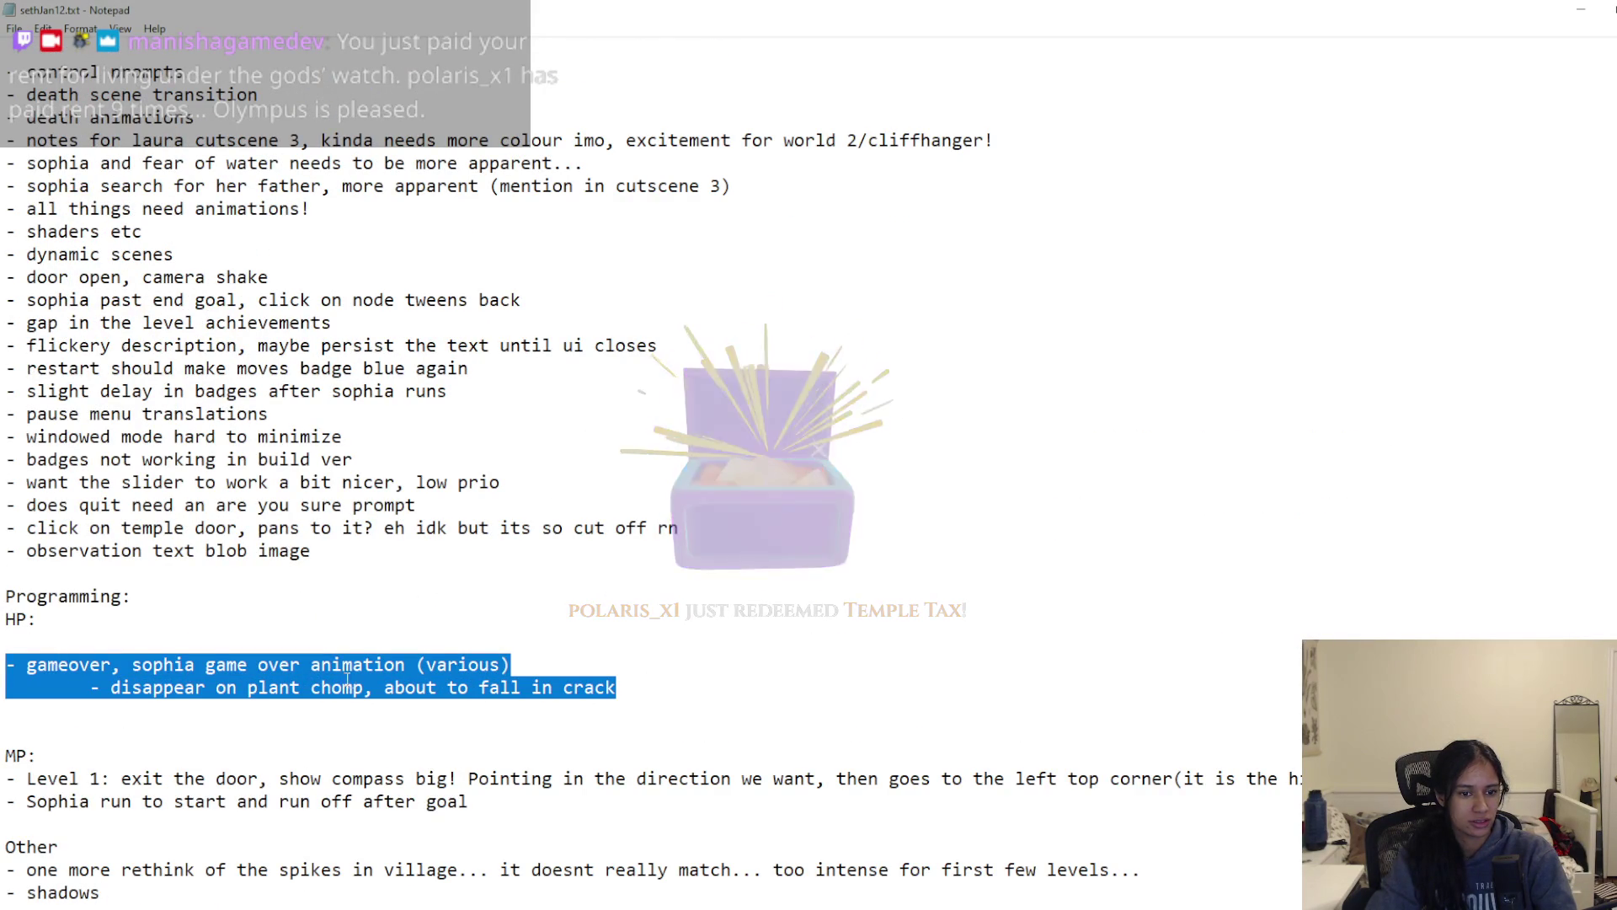
key("ctrl+x")
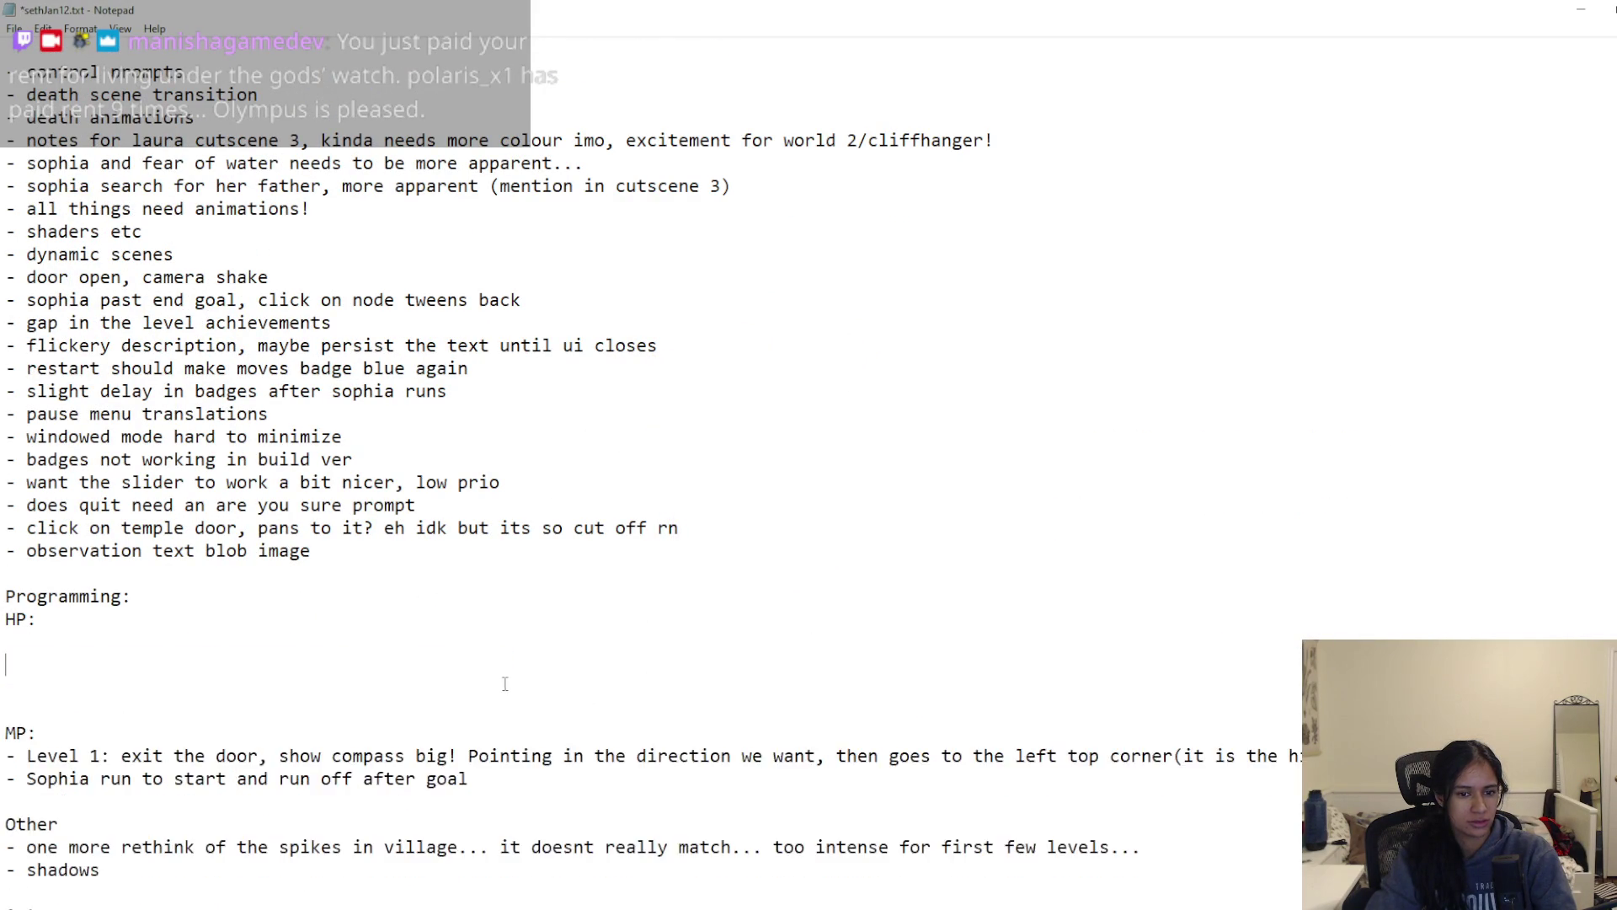
scroll(506, 679, "up", 19)
left_click(334, 336)
key("ctrl+v")
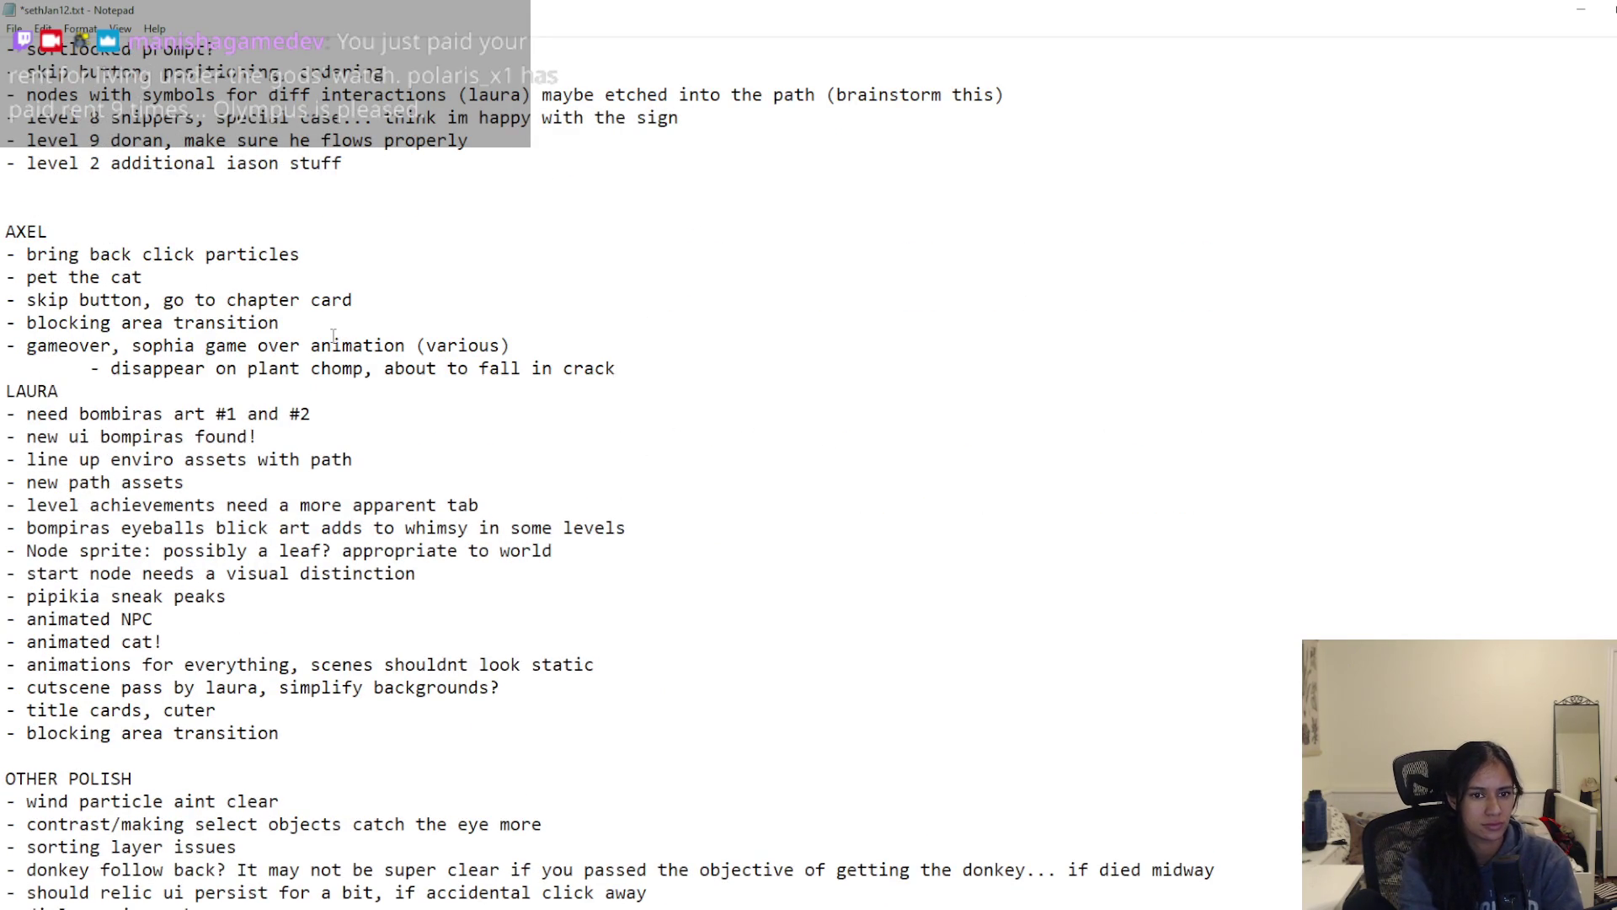
key("ctrl+s")
Step: Move the control prompts line after the level 2 item, adding '(make sure im happy with it)'
scroll(371, 404, "down", 12)
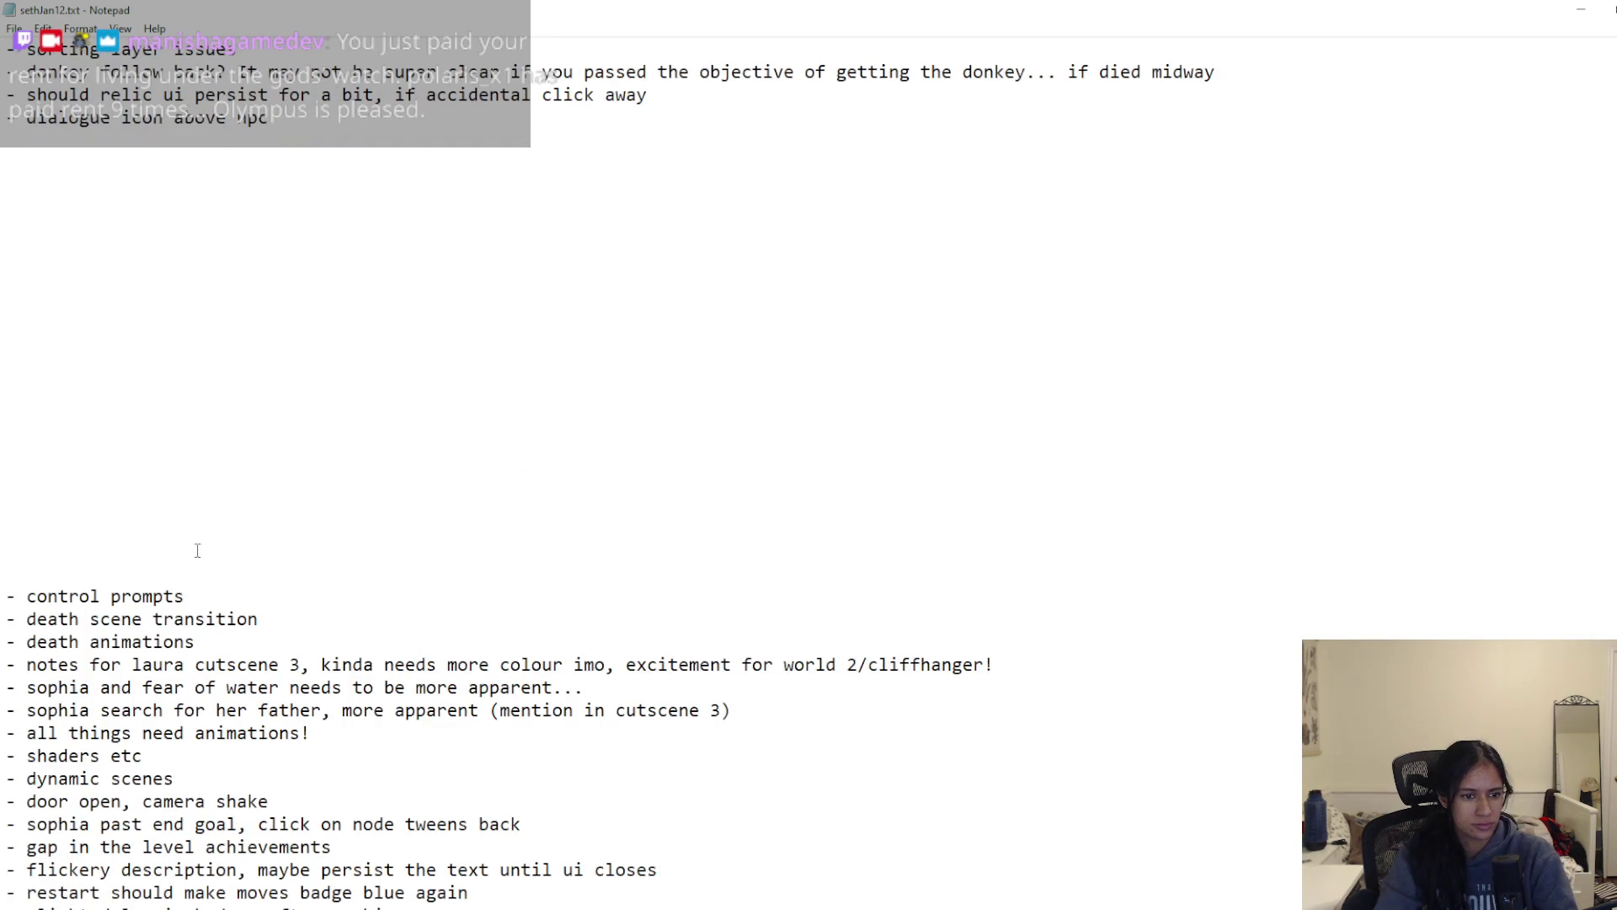
left_click_drag(205, 598, 4, 598)
key("ctrl+x")
scroll(239, 573, "up", 5)
scroll(239, 573, "up", 11)
left_click(86, 461)
key("ctrl+v")
type("(make sure im happy with it)")
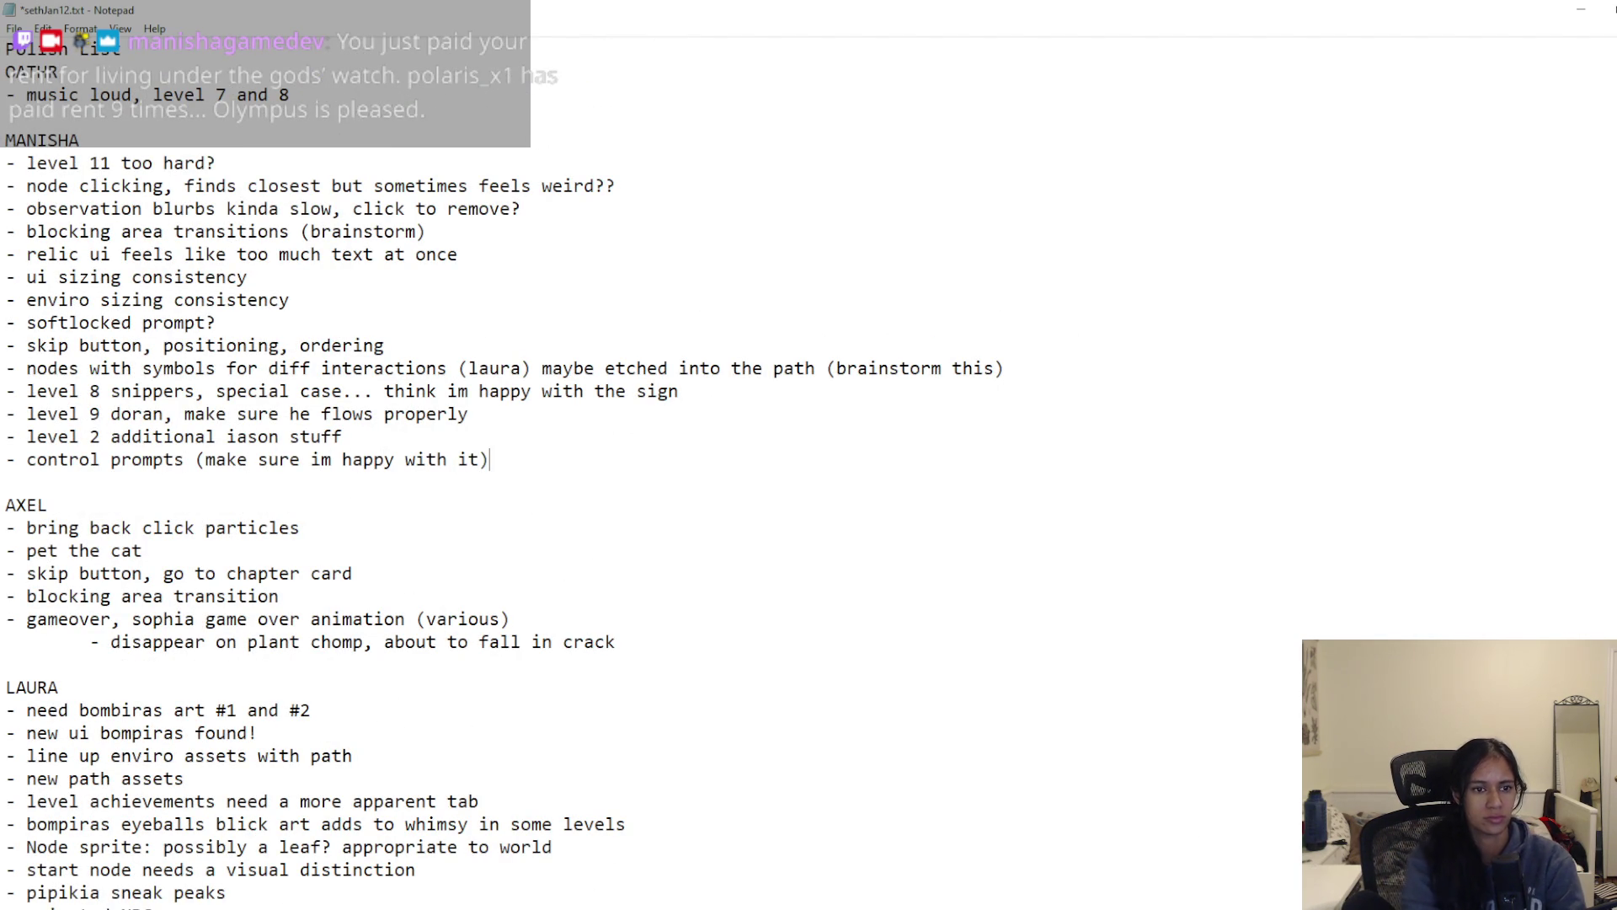
key("ctrl+s")
Step: Delete the death scene transition line
scroll(271, 657, "down", 19)
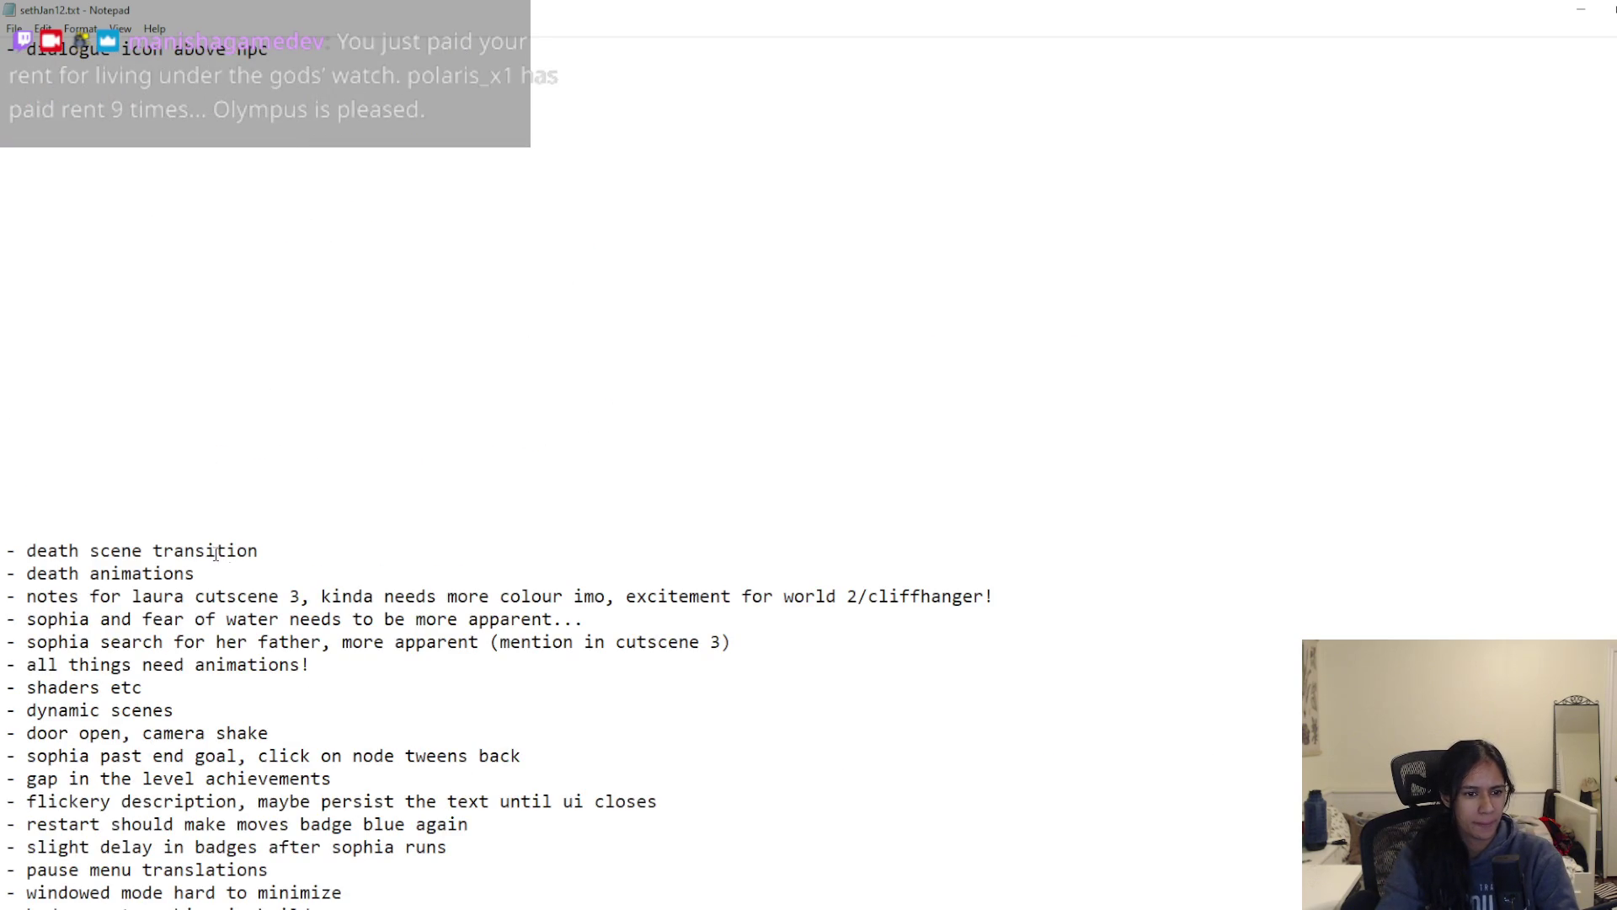
key("End")
key("shift+Home")
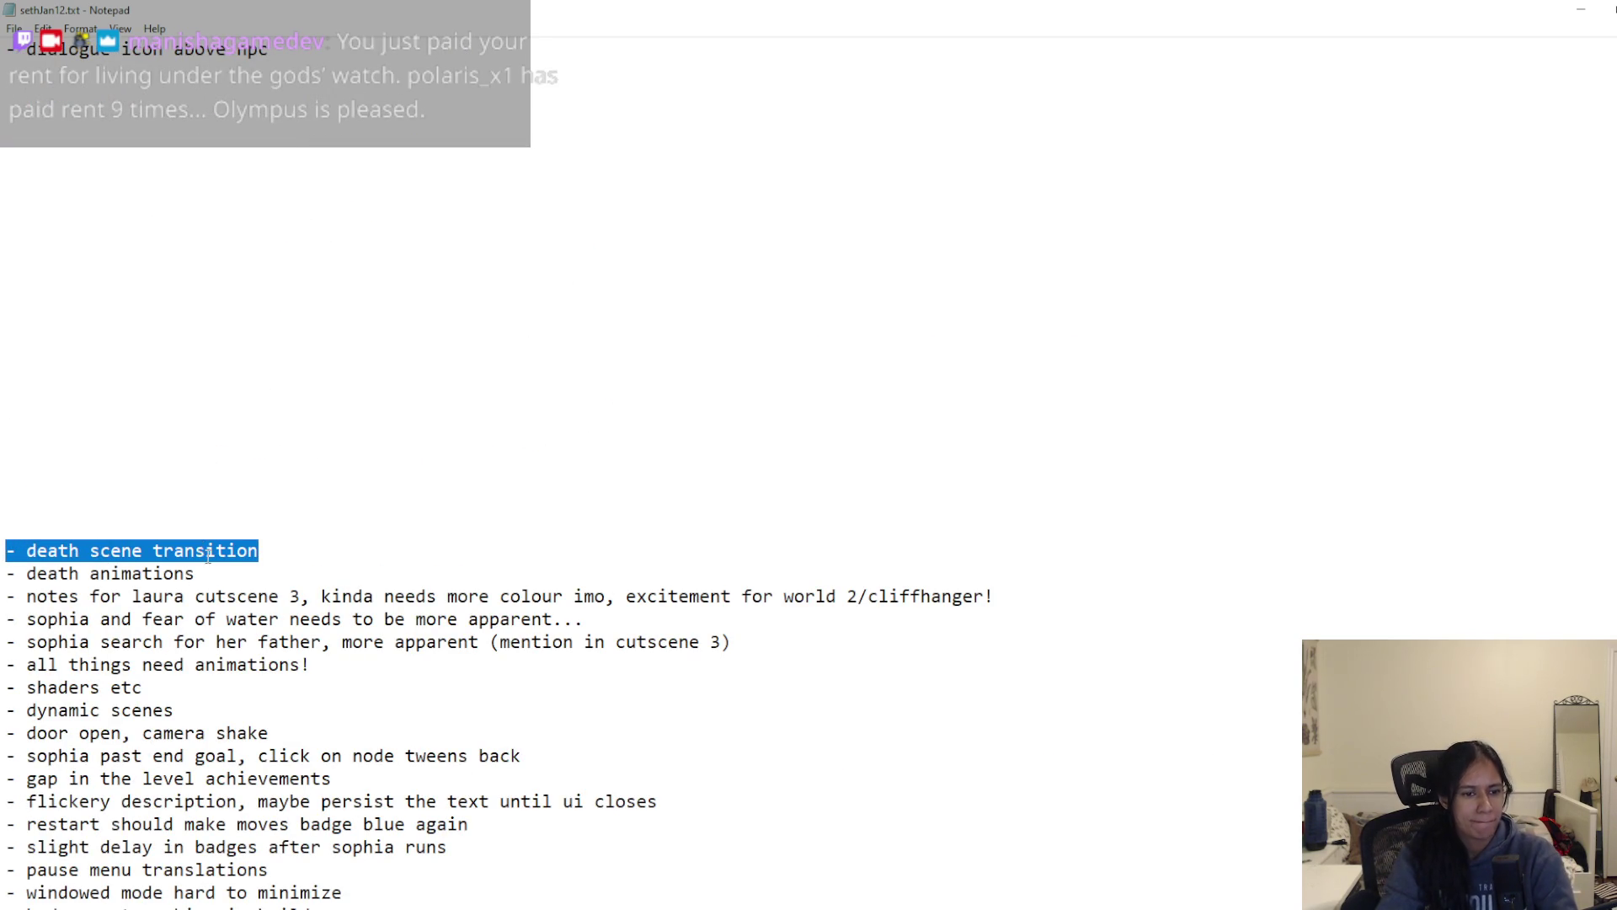
key("ctrl+x")
Step: Remove extra blank lines below OTHER POLISH and before death animations, save, and select death animations
scroll(240, 649, "up", 8)
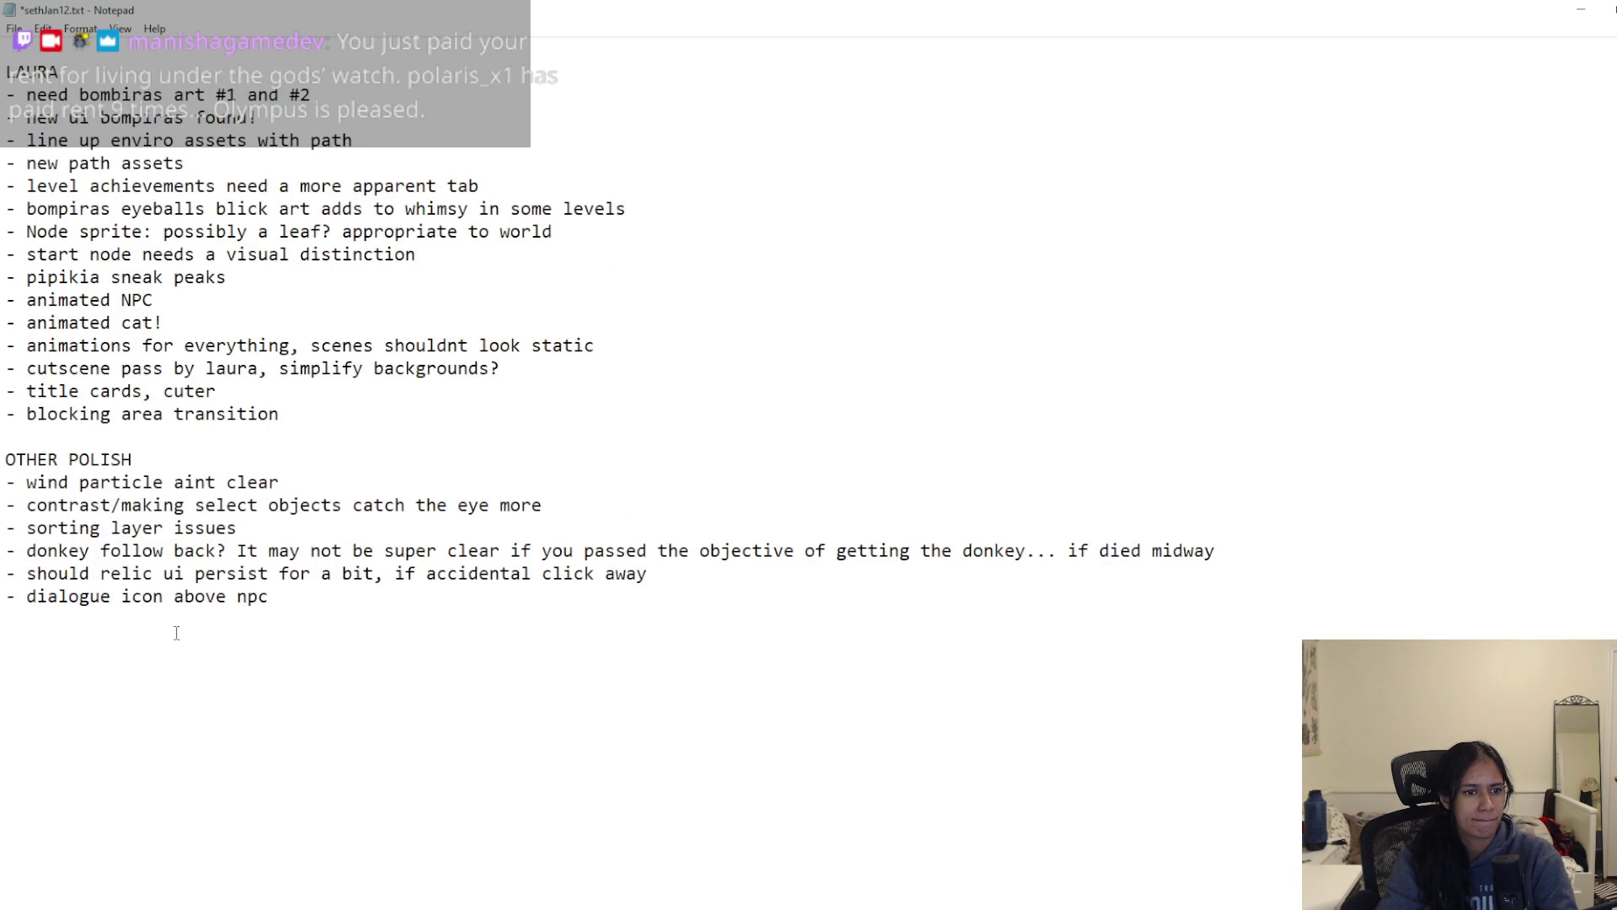
scroll(166, 650, "up", 3)
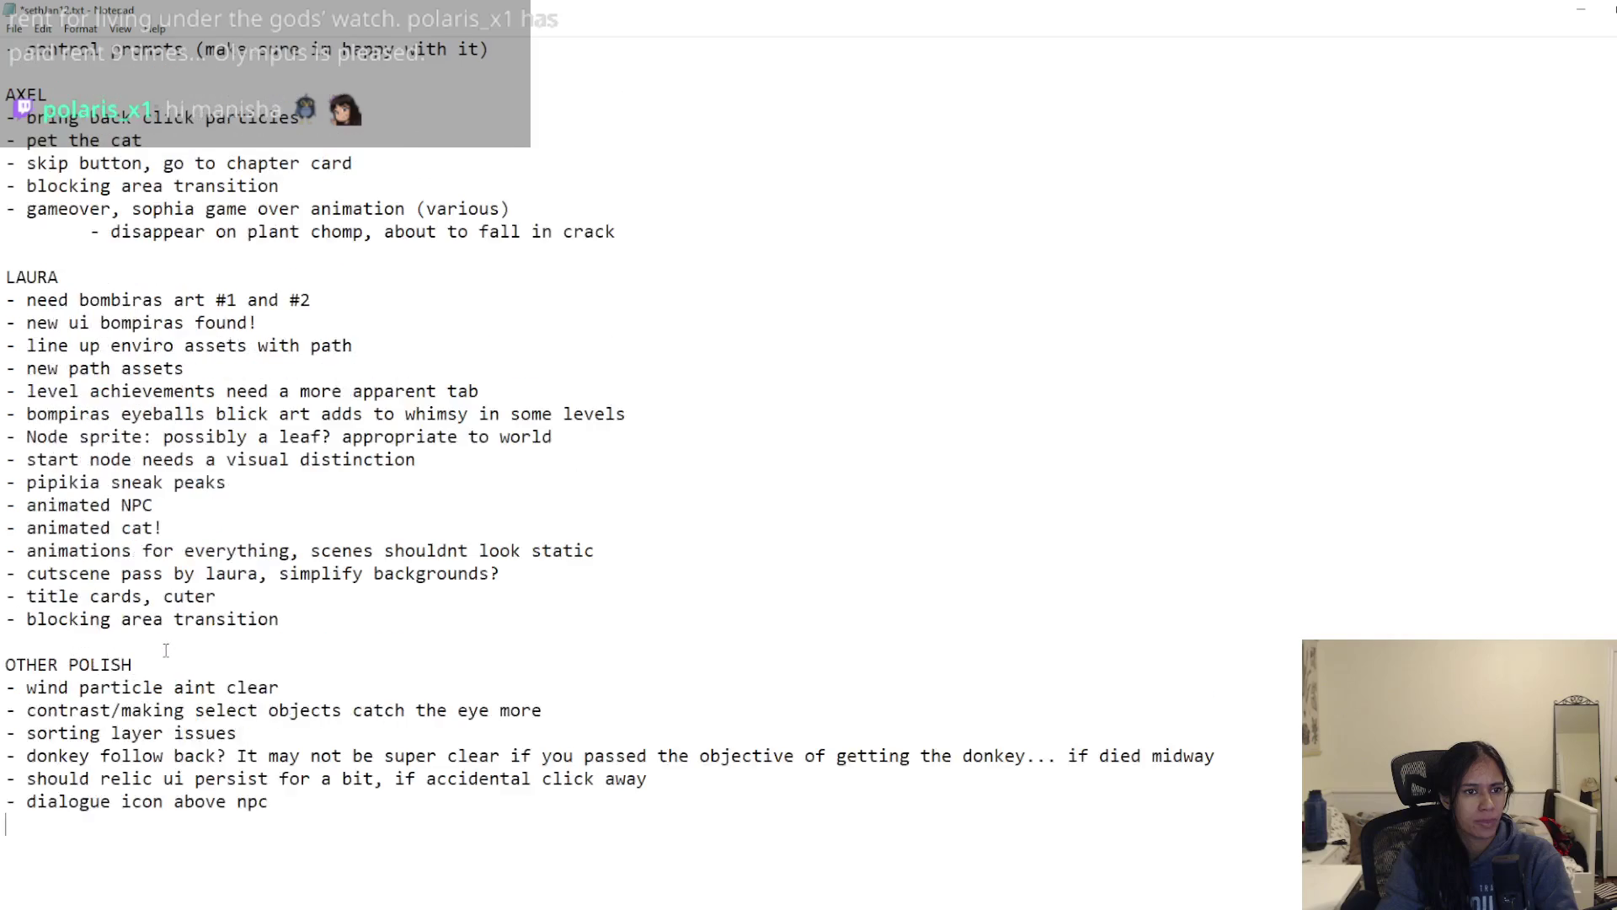
scroll(174, 650, "down", 2)
scroll(379, 321, "up", 3)
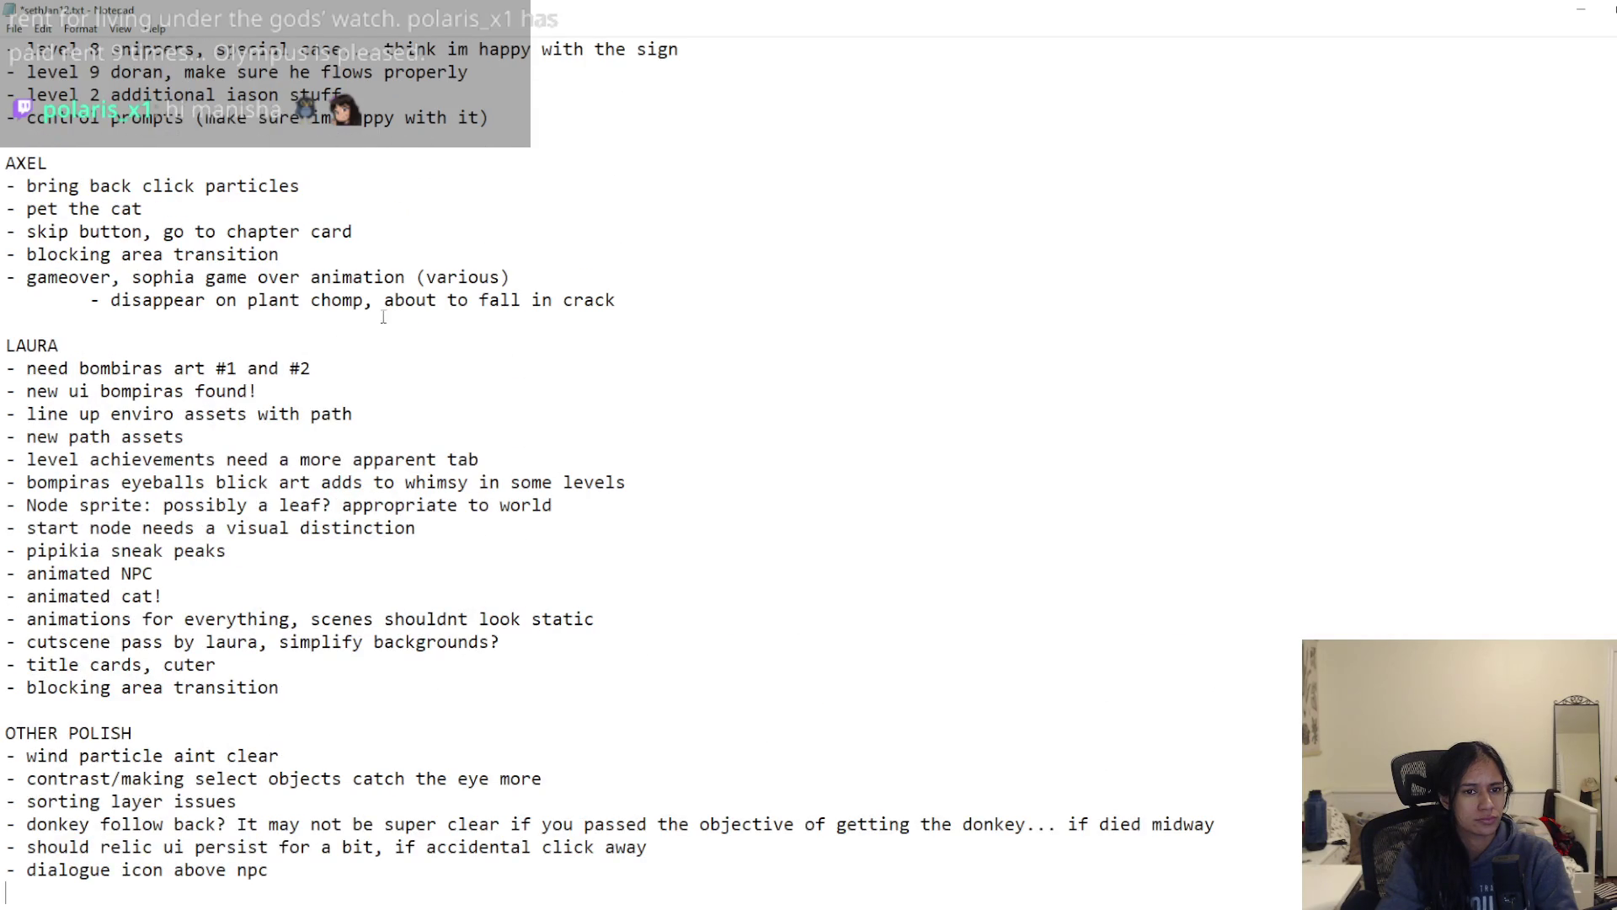
scroll(253, 506, "down", 8)
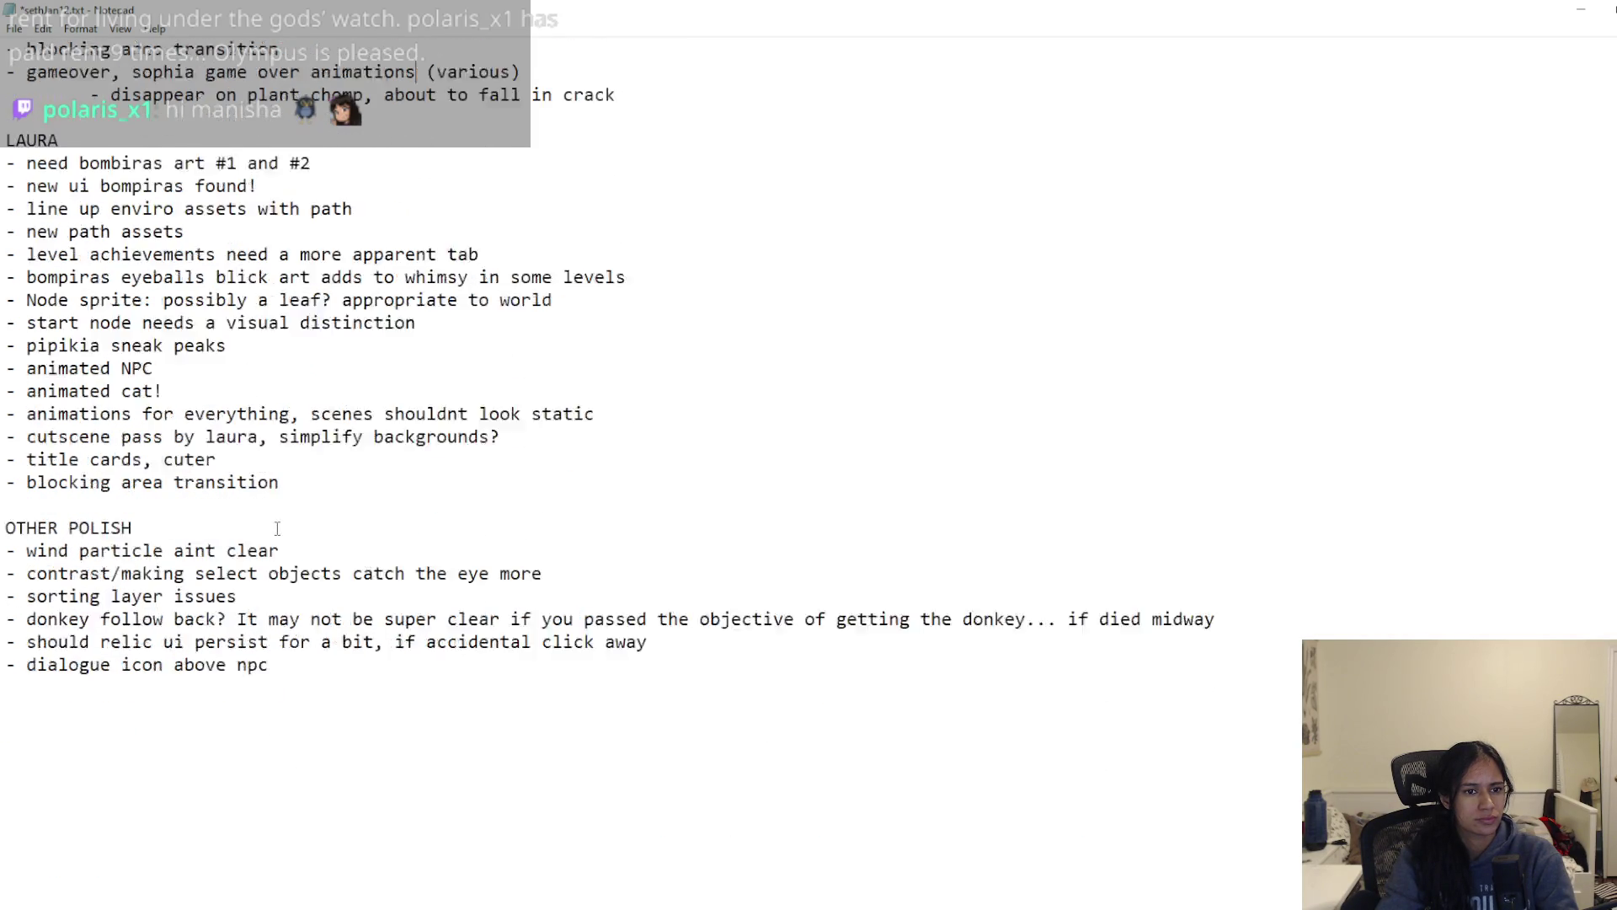
left_click(123, 761)
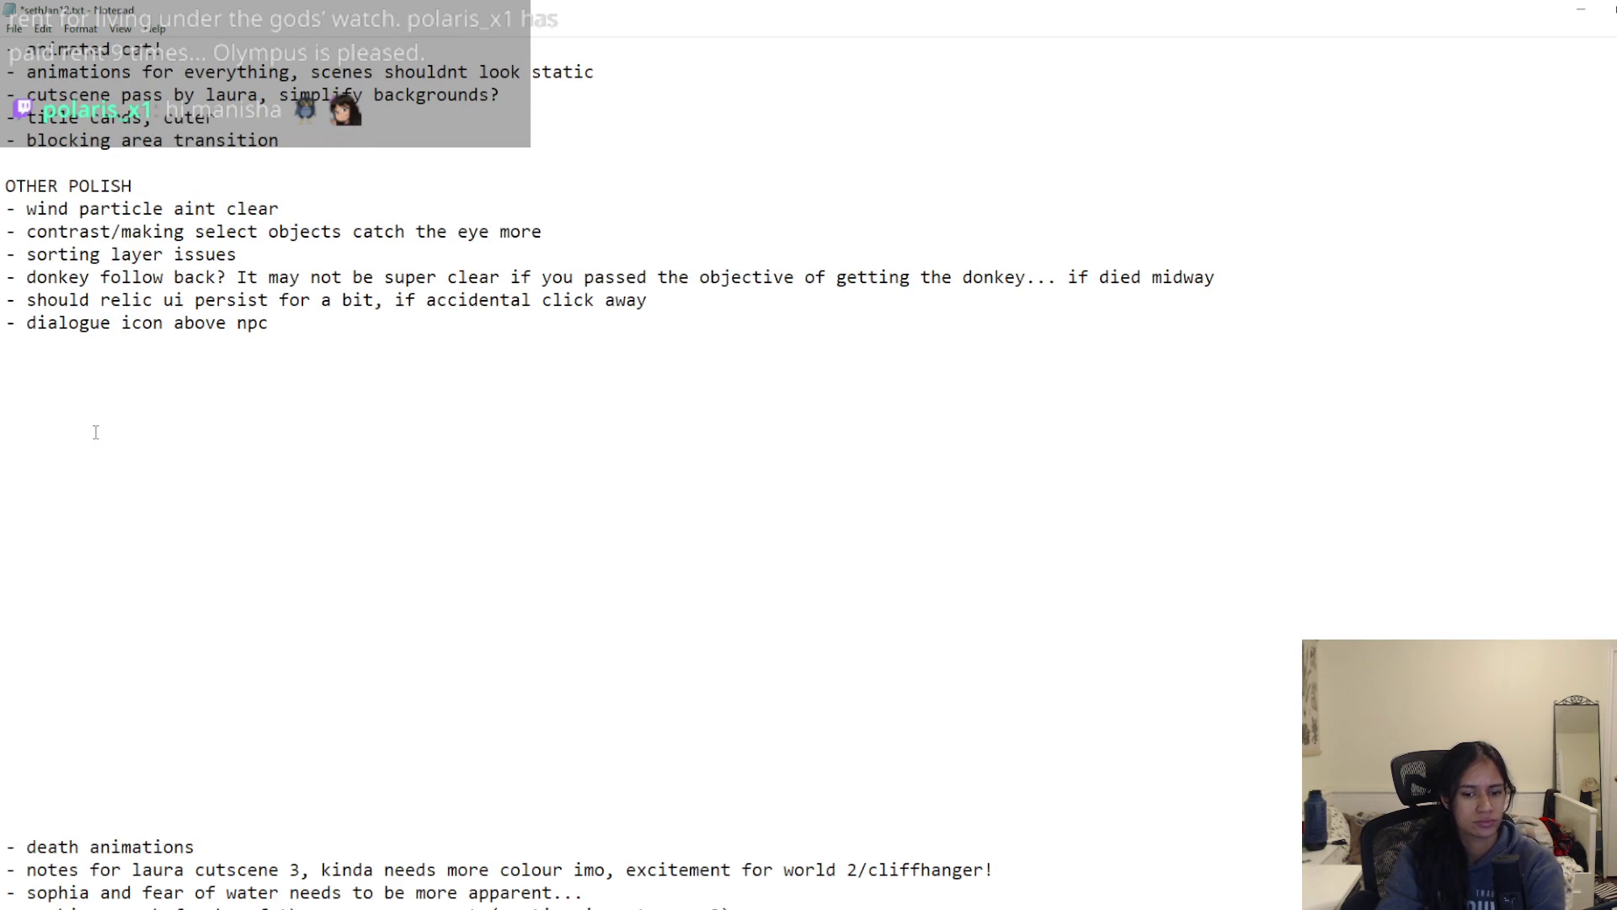
key("Delete")
key("Delete")
key("Delete")
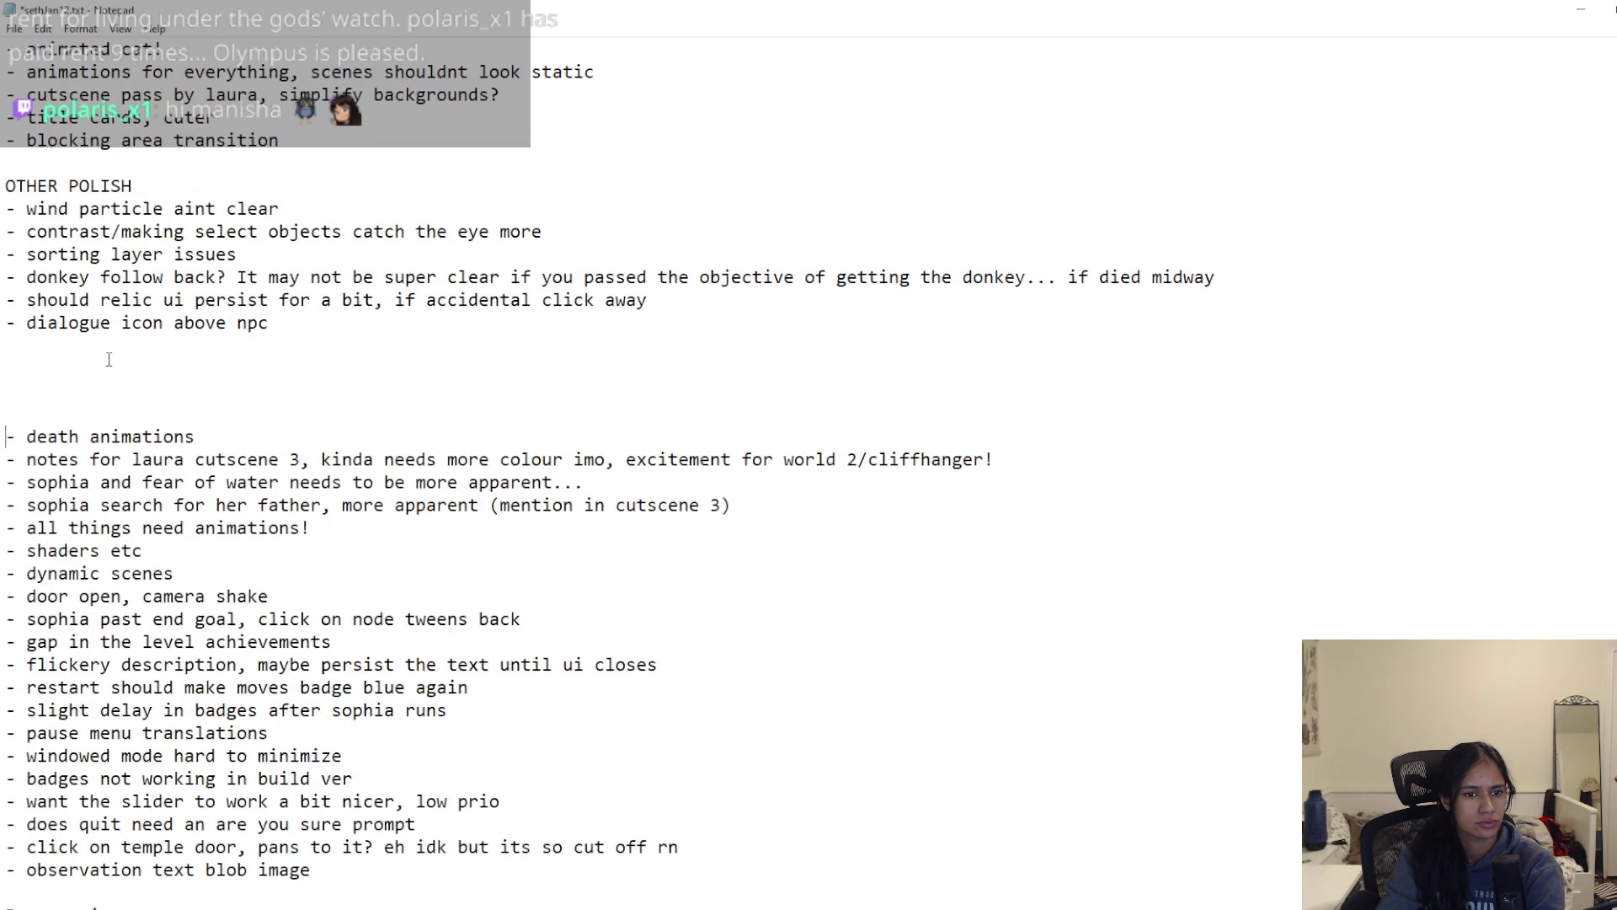
left_click(111, 356)
key("Delete")
key("Delete")
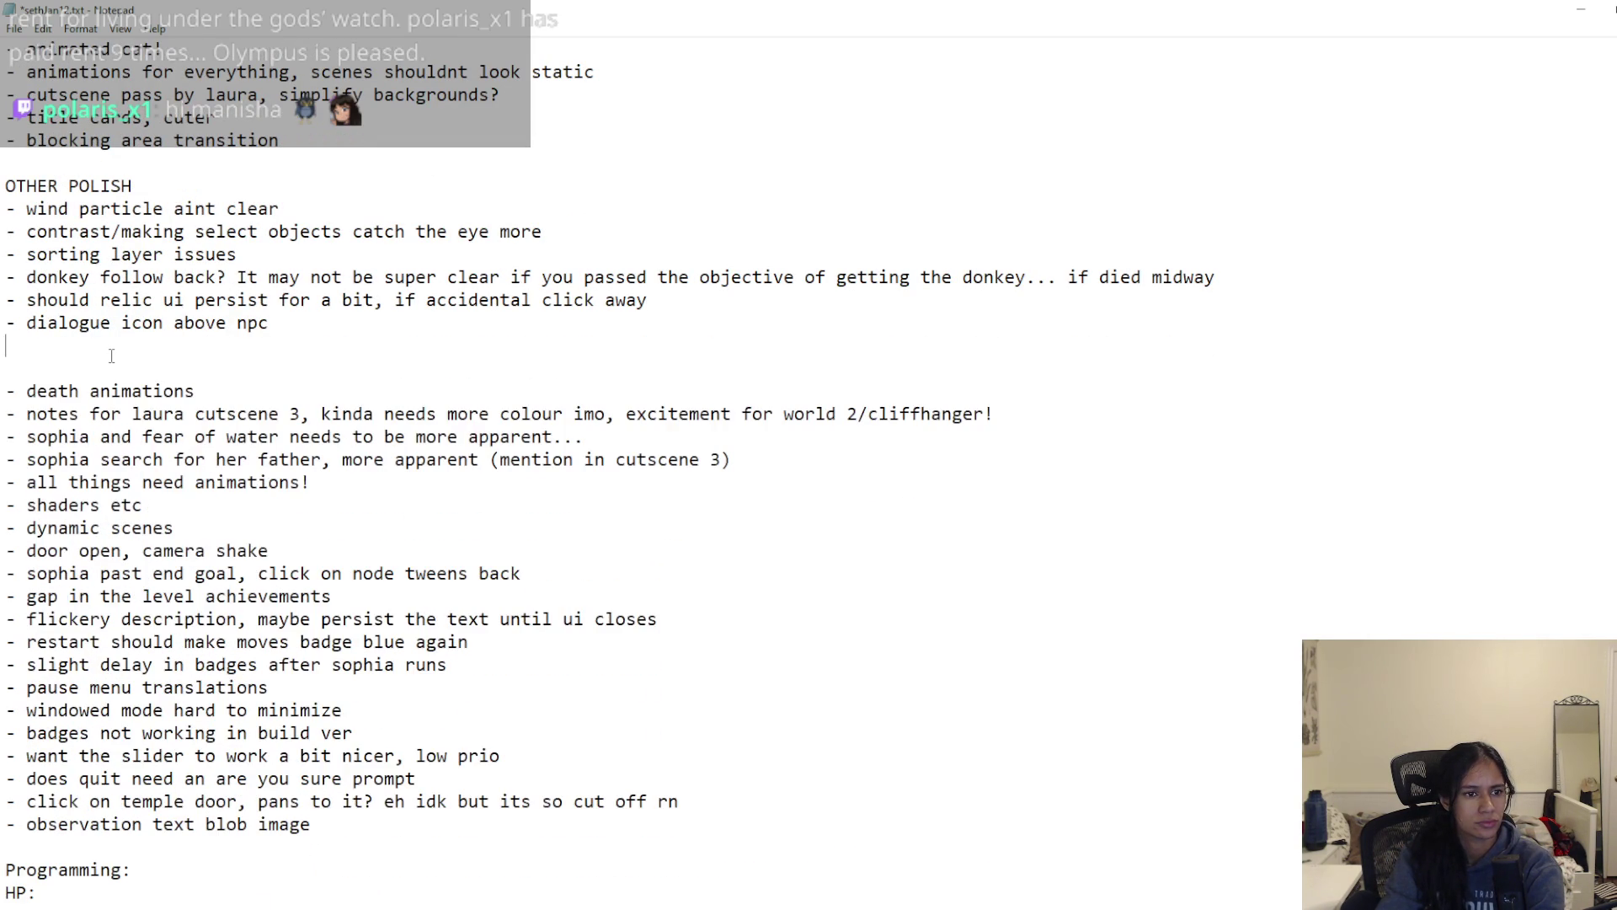
key("ctrl+s")
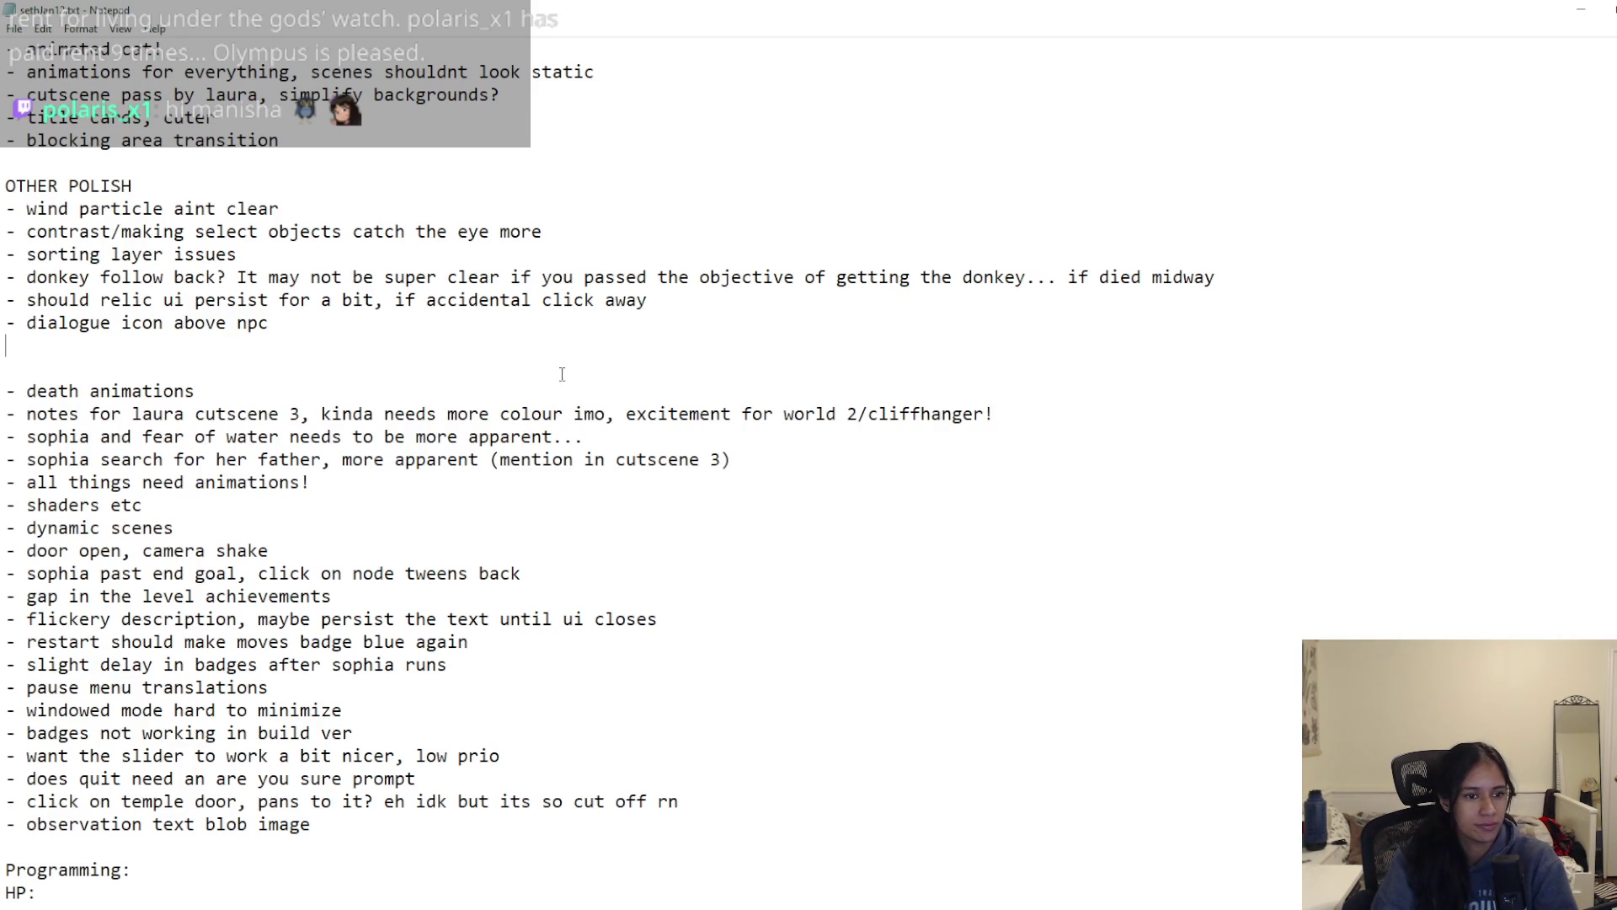
left_click_drag(251, 388, 207, 355)
Step: Delete the death animations line and move the cutscene 3 note to the end of the LAURA list
key("BackSpace")
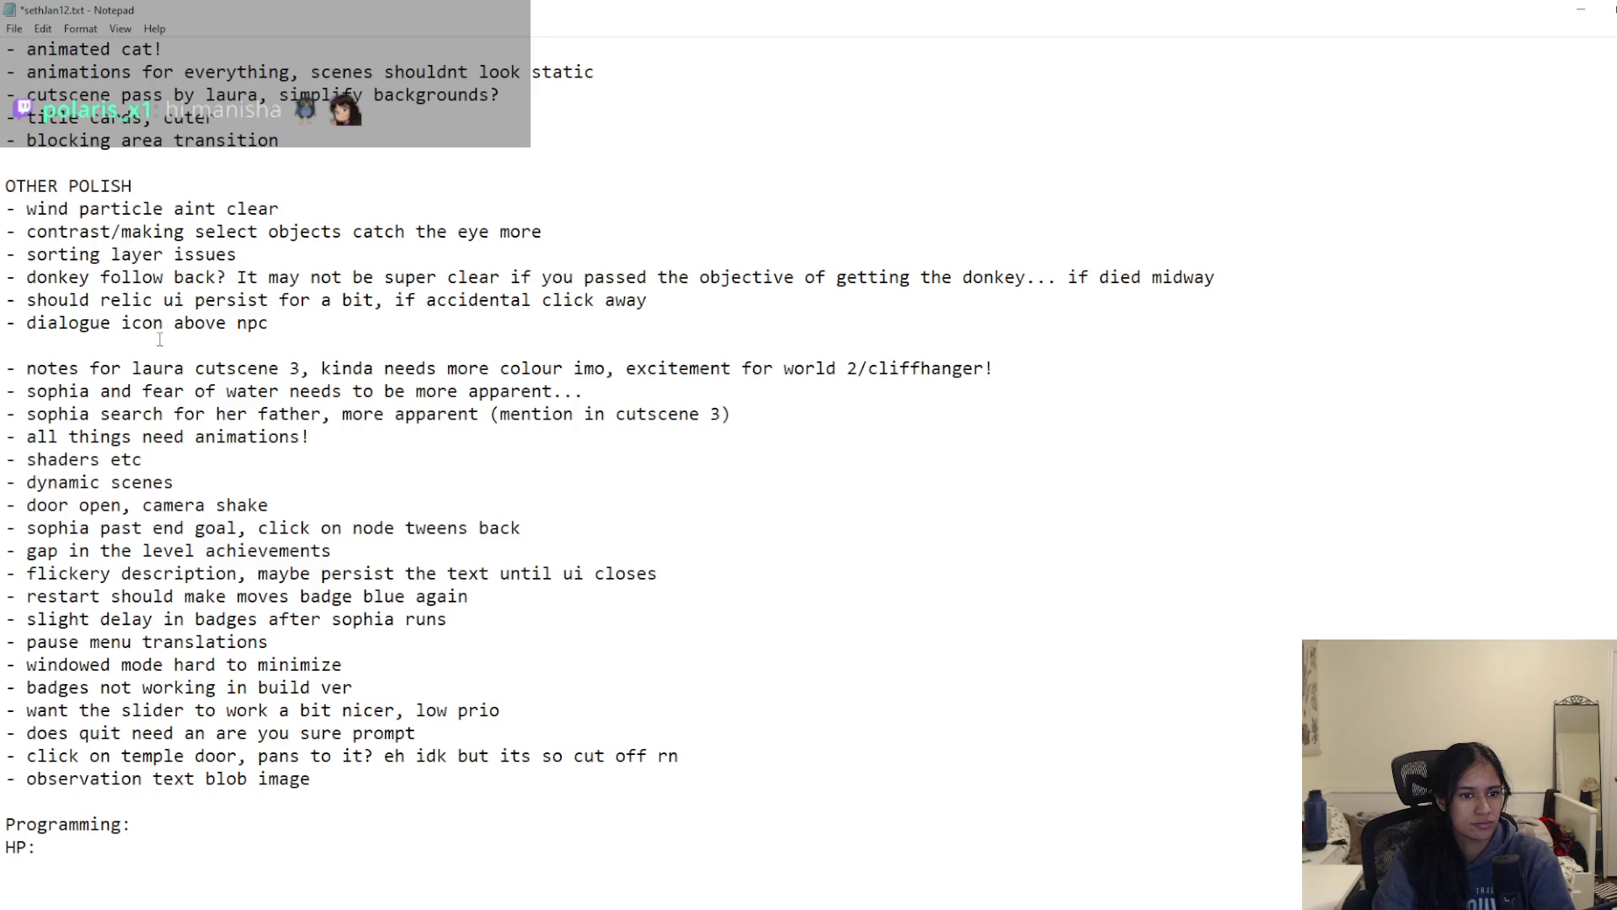
scroll(476, 379, "up", 3)
left_click_drag(1002, 436, 5, 437)
key("BackSpace")
scroll(137, 260, "up", 2)
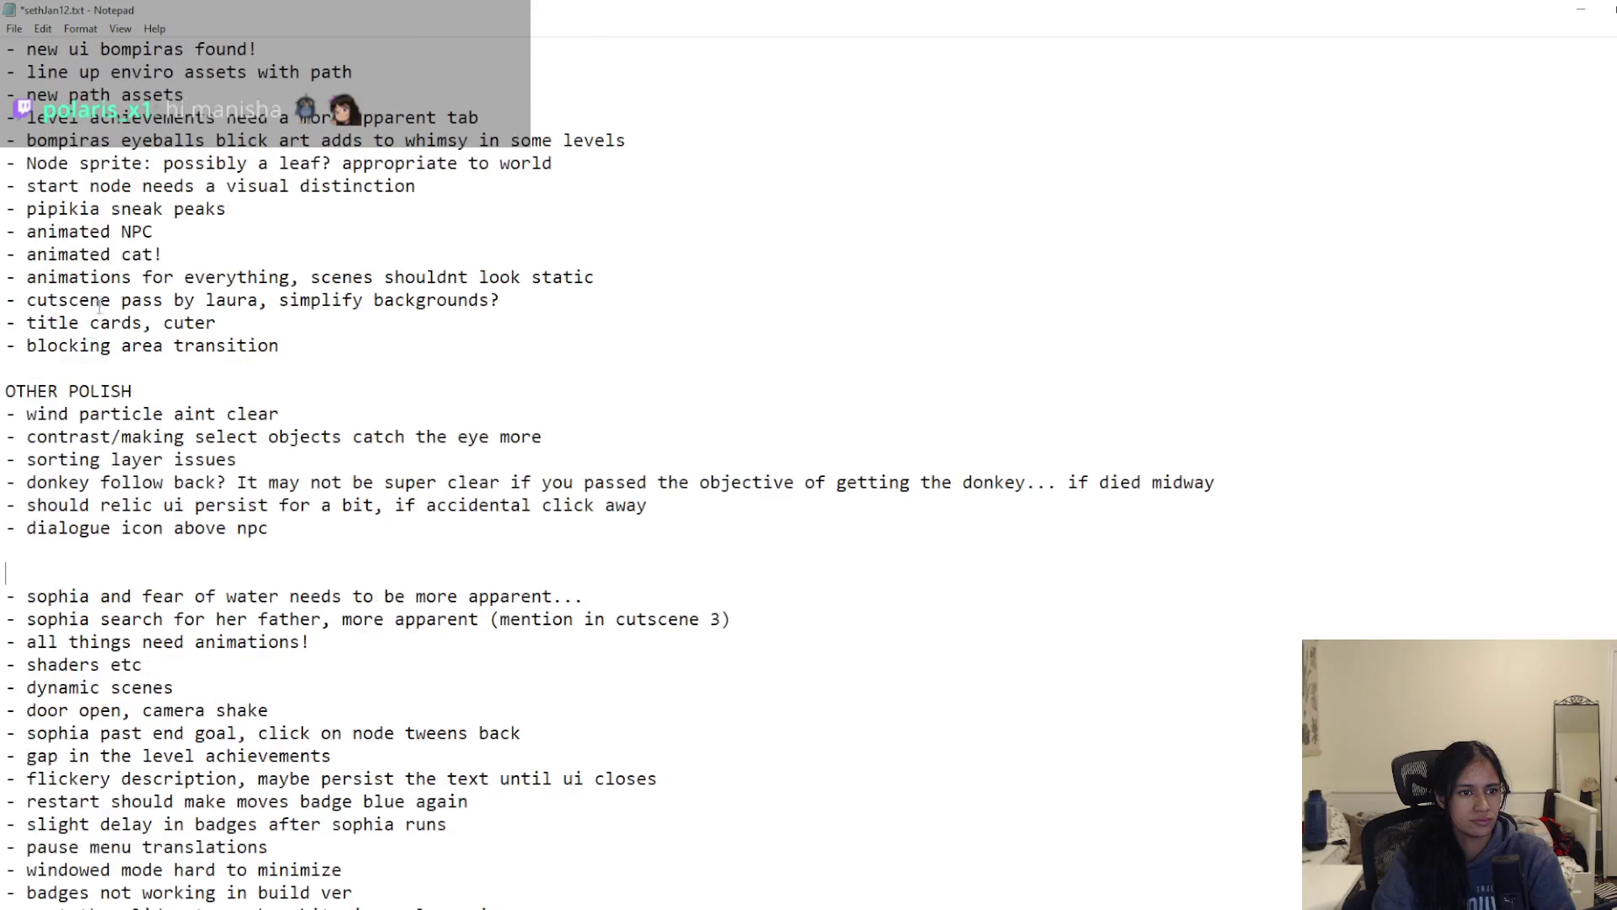
key("ctrl+z")
key("Return")
scroll(194, 387, "up", 3)
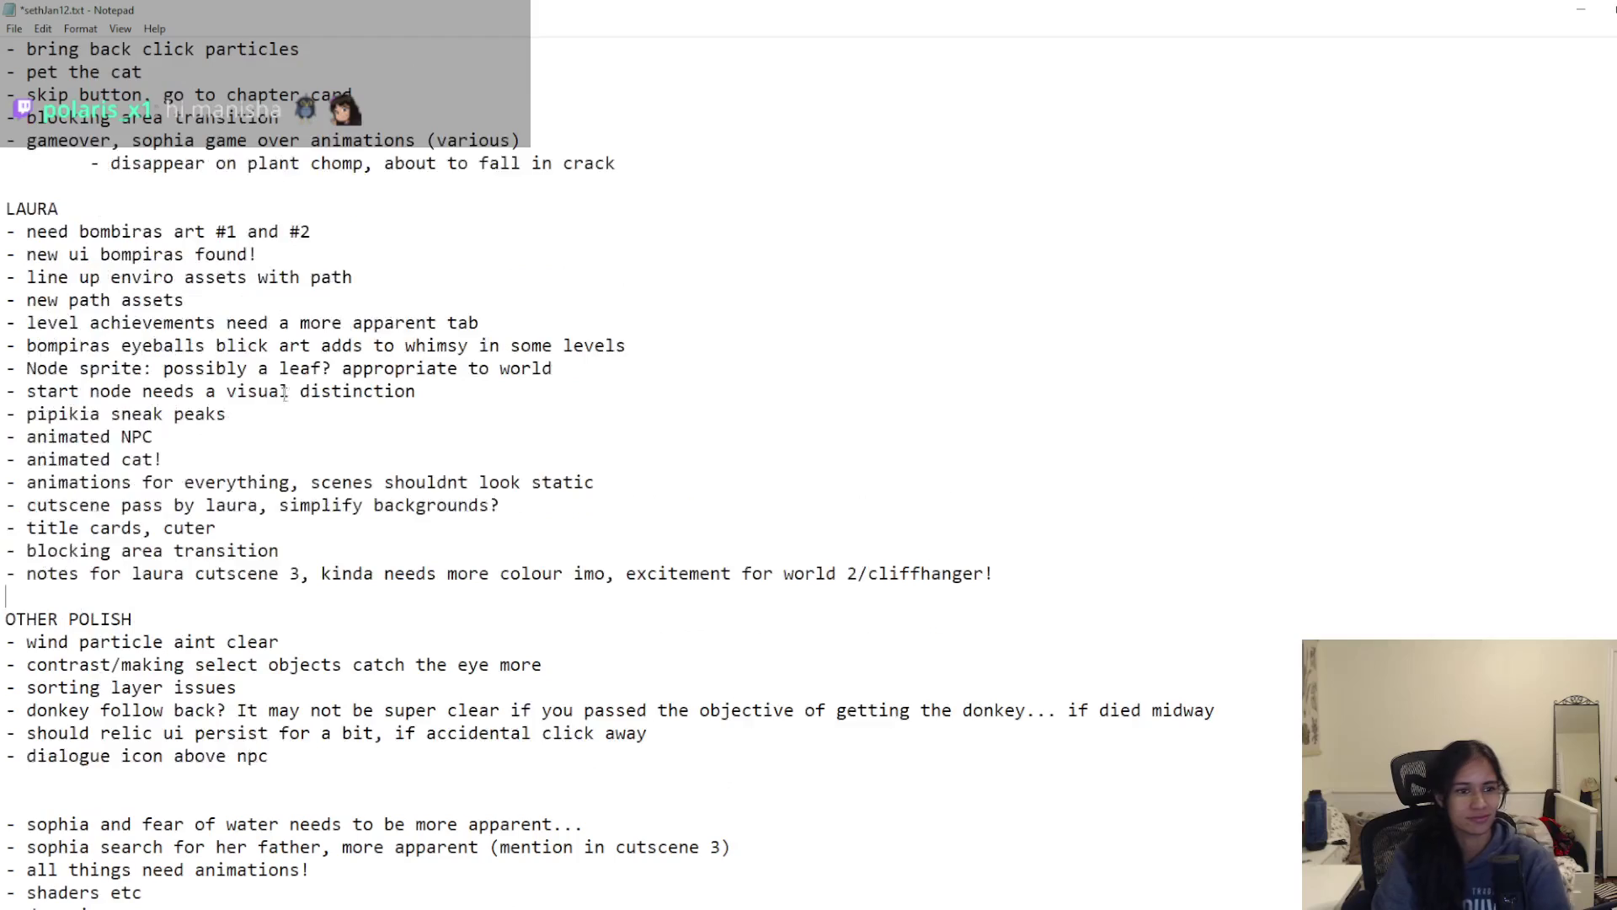
scroll(294, 403, "down", 2)
key("ctrl+s")
Step: Add a blank line before OTHER POLISH, save, and select the sophia and fear of water line
scroll(294, 404, "up", 5)
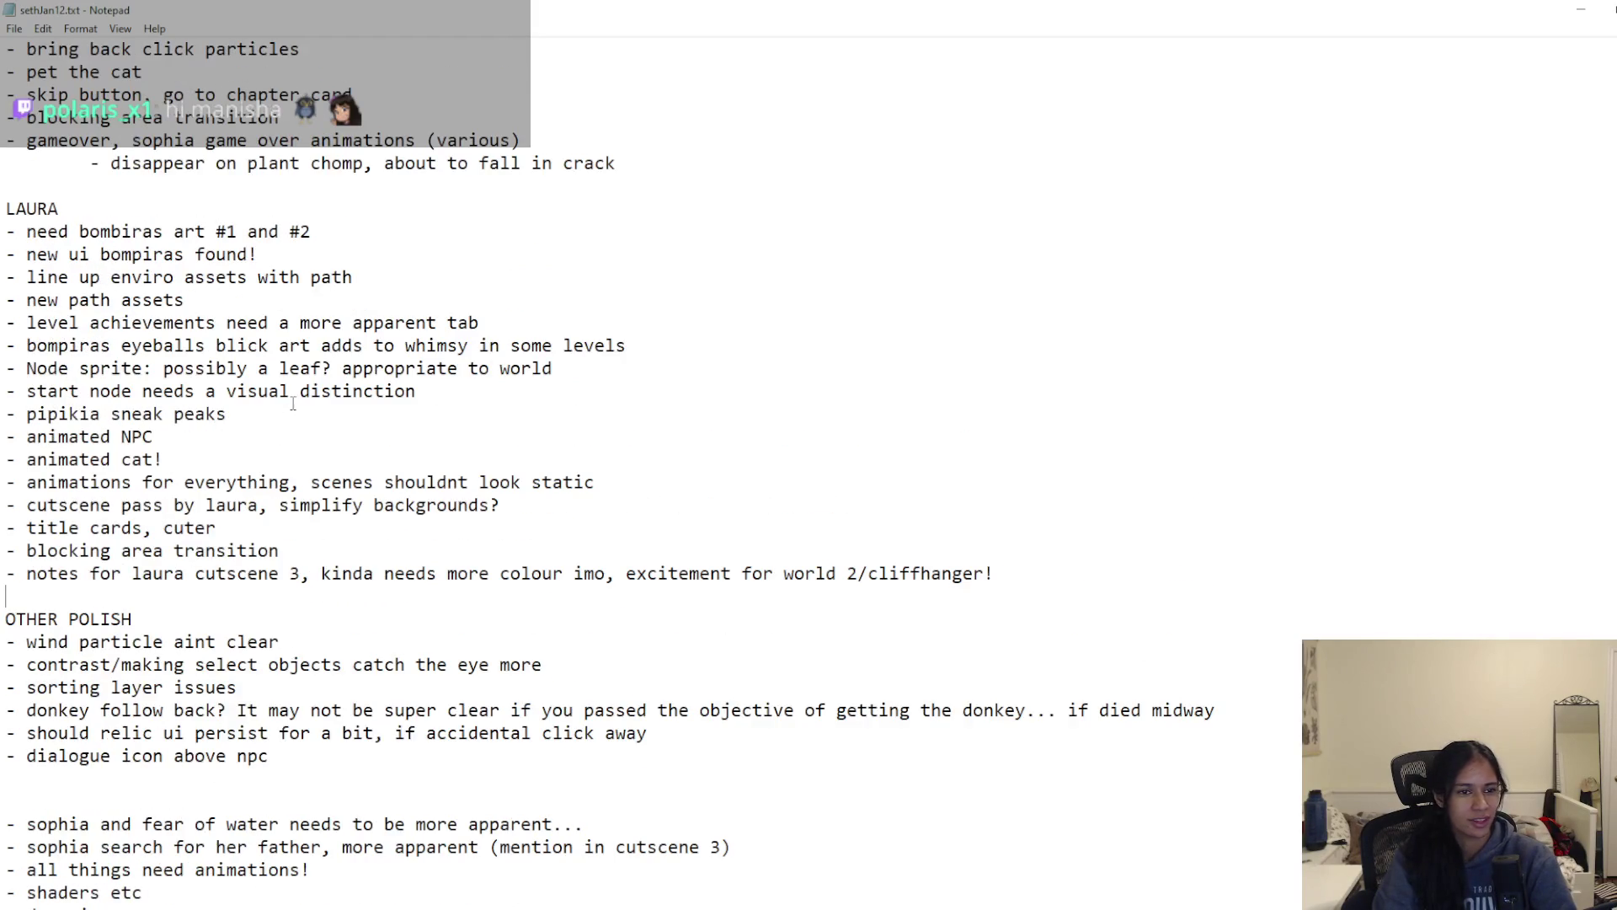
scroll(293, 404, "up", 2)
scroll(297, 408, "down", 8)
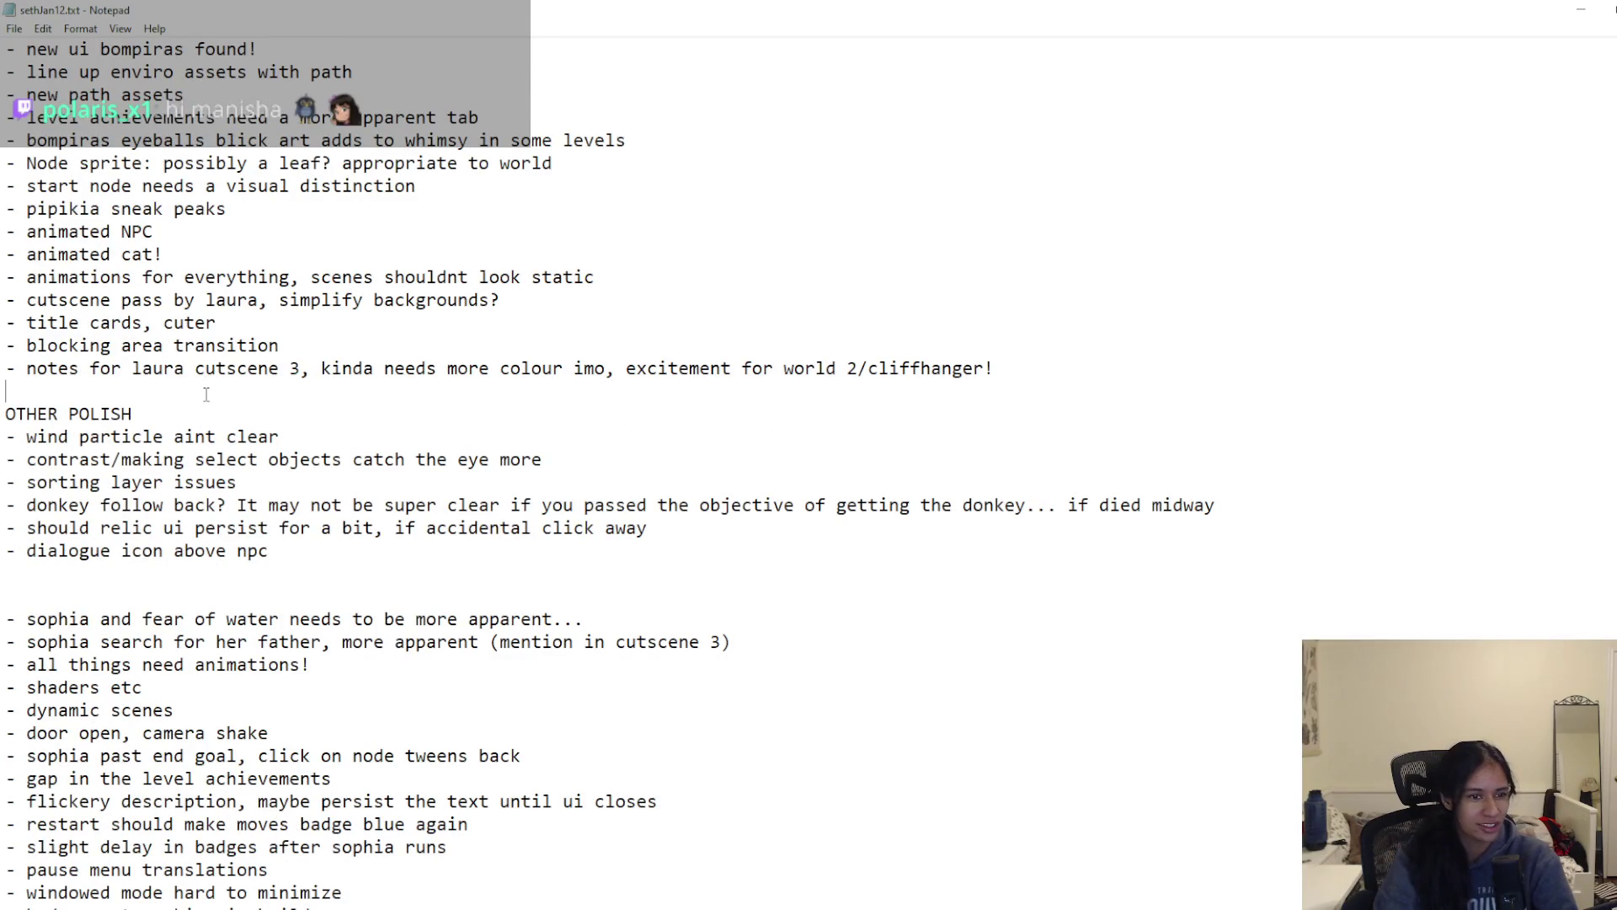
key("Return")
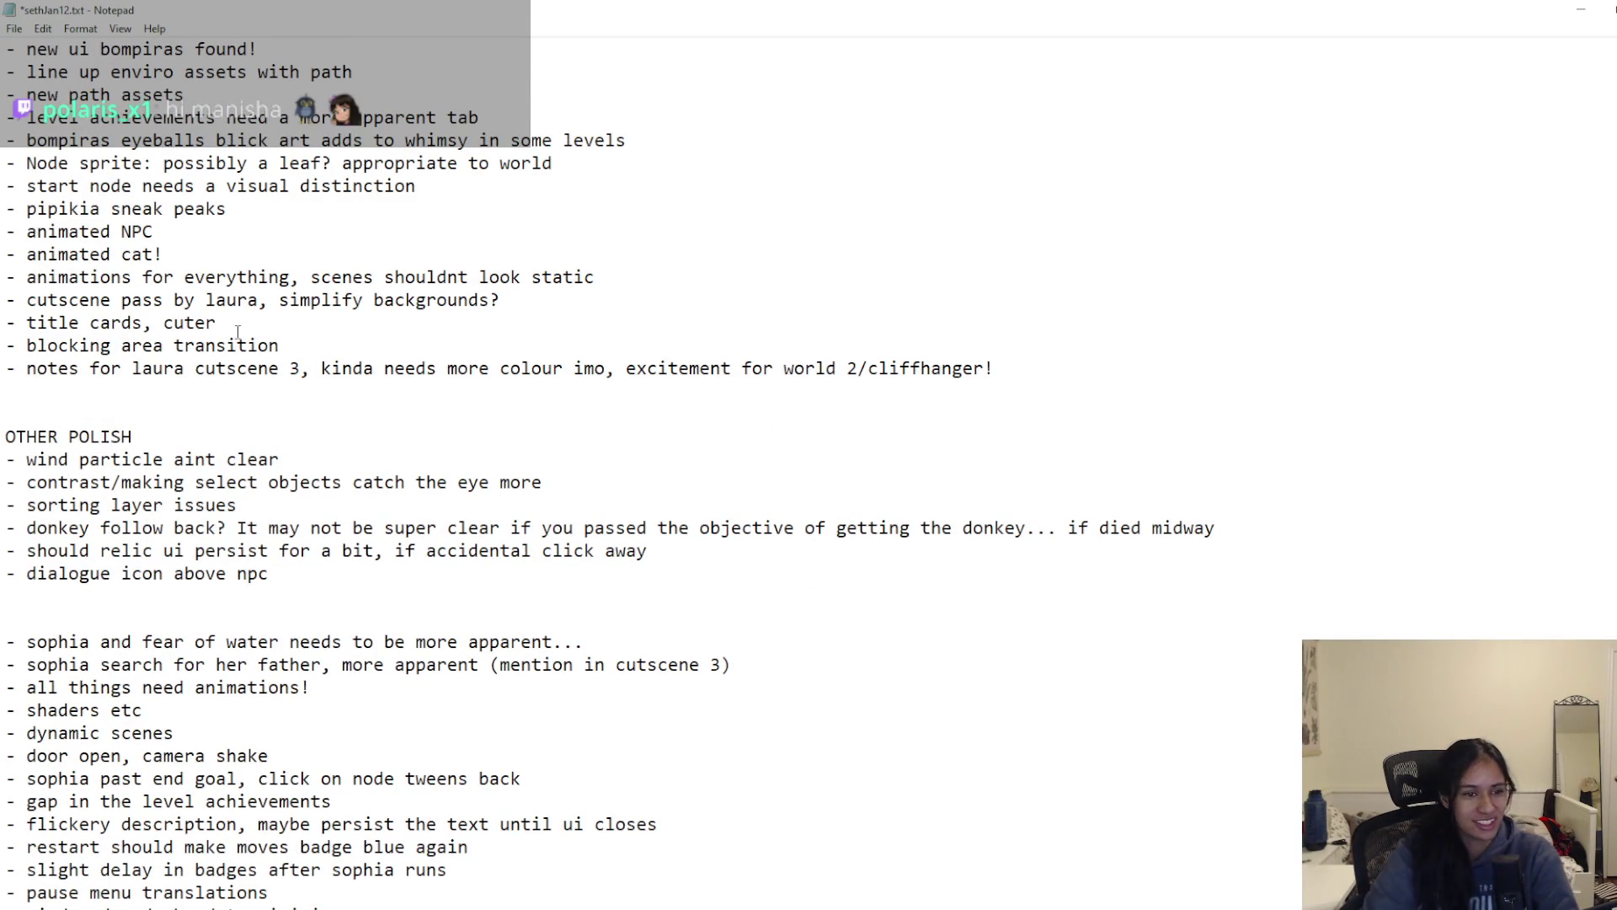
key("ctrl+s")
left_click(304, 575)
scroll(291, 547, "down", 1)
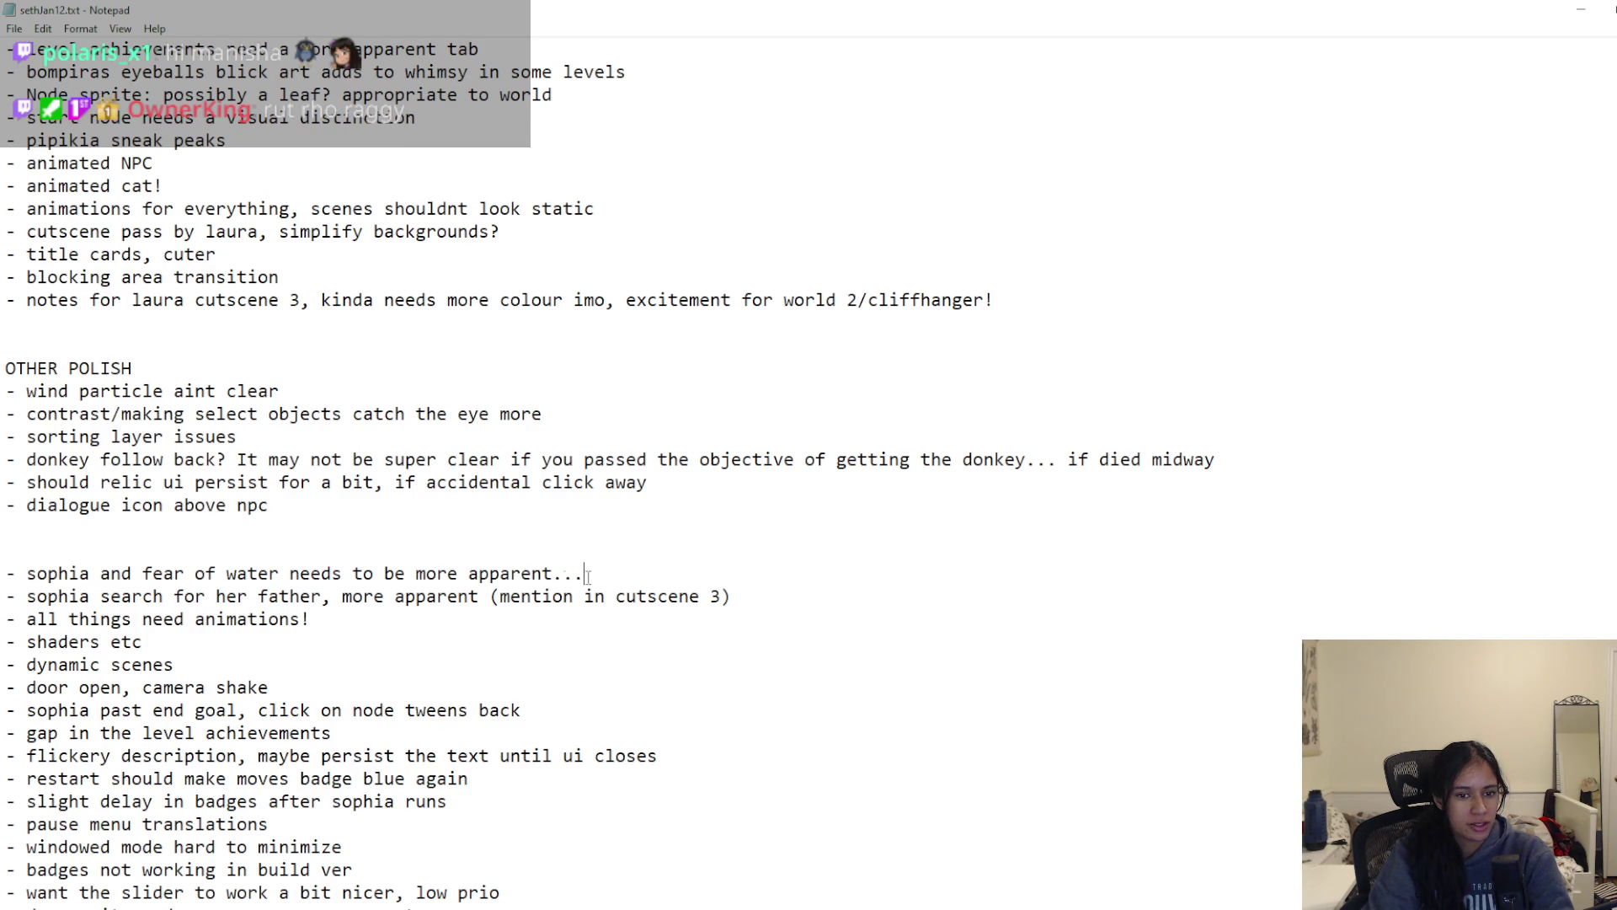
left_click_drag(629, 576, 23, 571)
Step: Move the two sophia lines to just below the control prompts item
left_click(778, 592, "shift")
key("Delete")
scroll(106, 368, "up", 6)
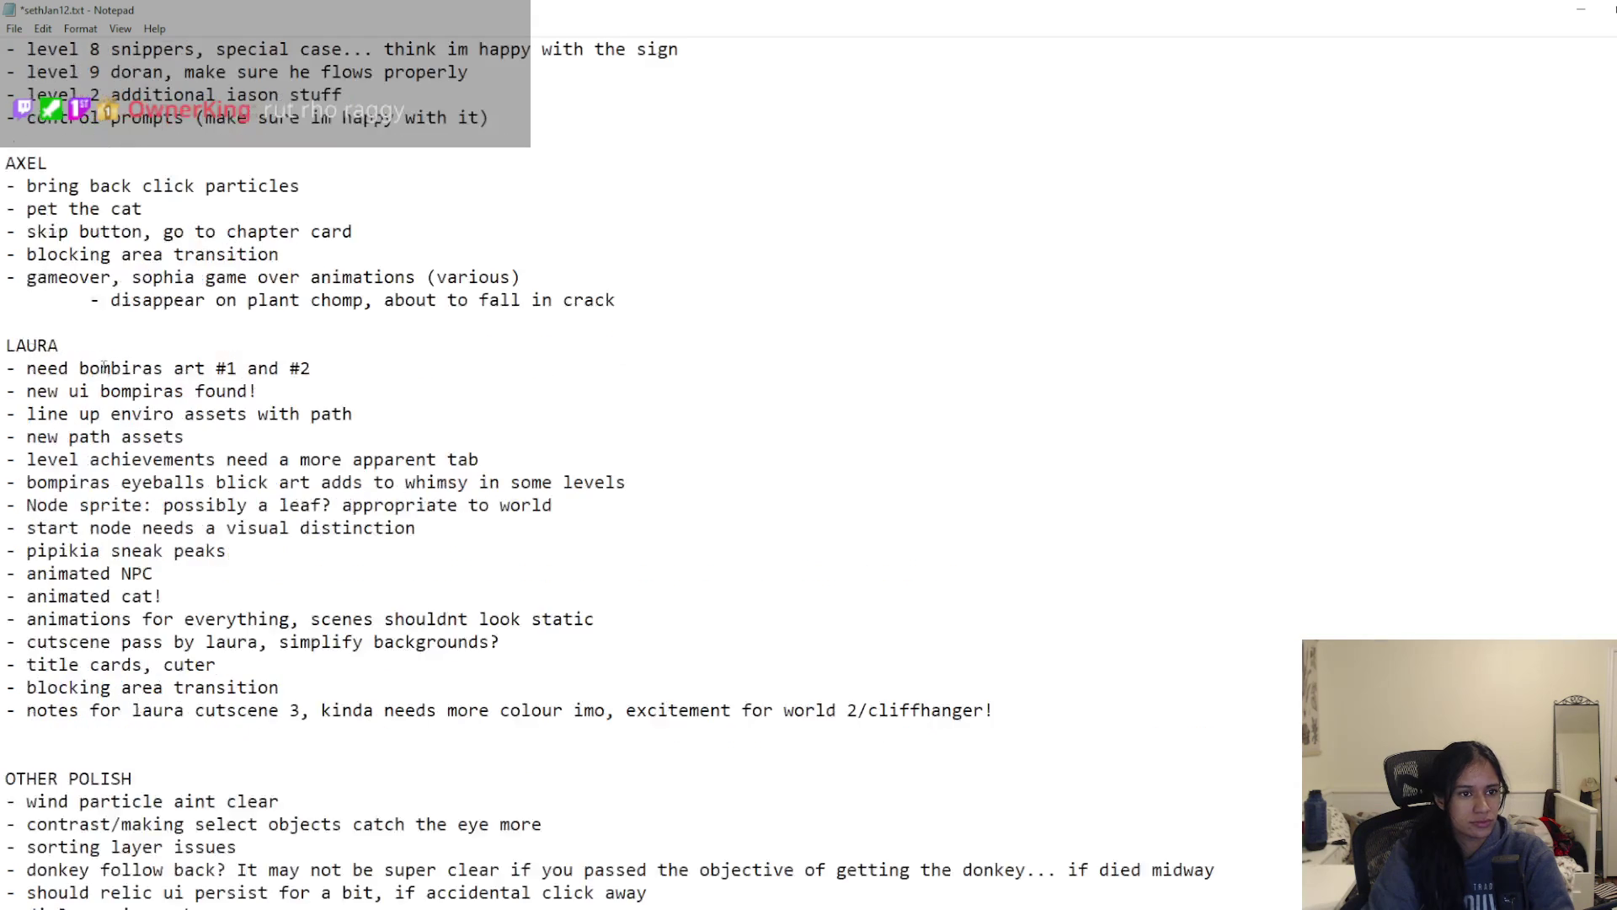
scroll(106, 368, "up", 2)
key("ctrl+z")
key("ctrl+s")
scroll(145, 482, "down", 5)
scroll(145, 481, "down", 6)
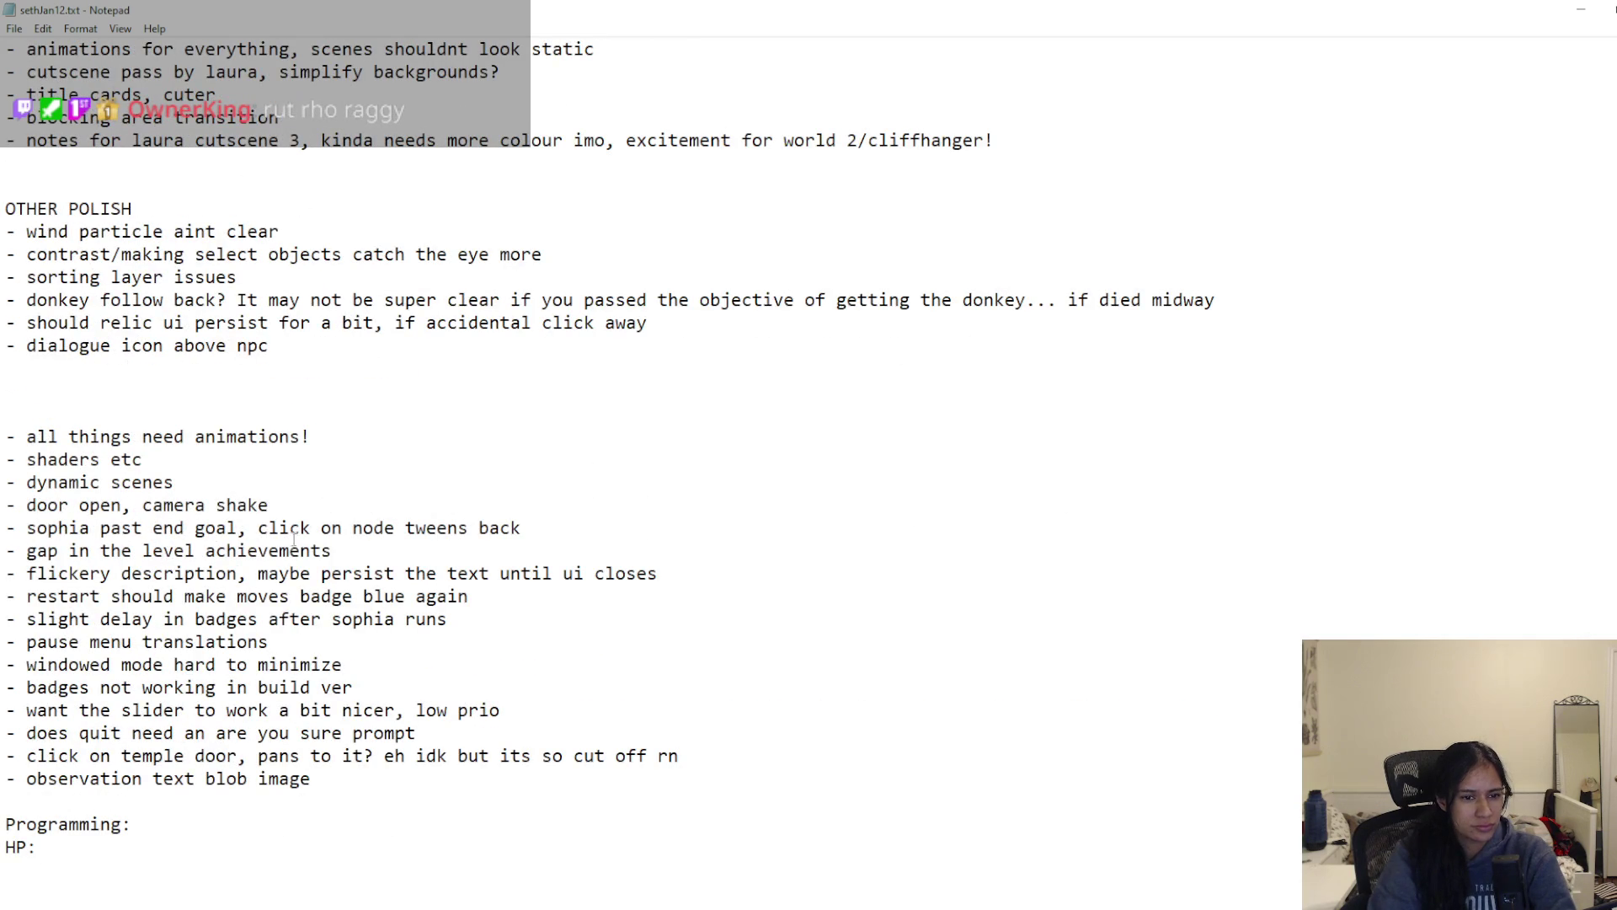
Step: Move the sophia past end goal line below the plant chomp note and save
triple_click(210, 522)
key("ctrl+c")
key("BackSpace")
scroll(145, 255, "up", 8)
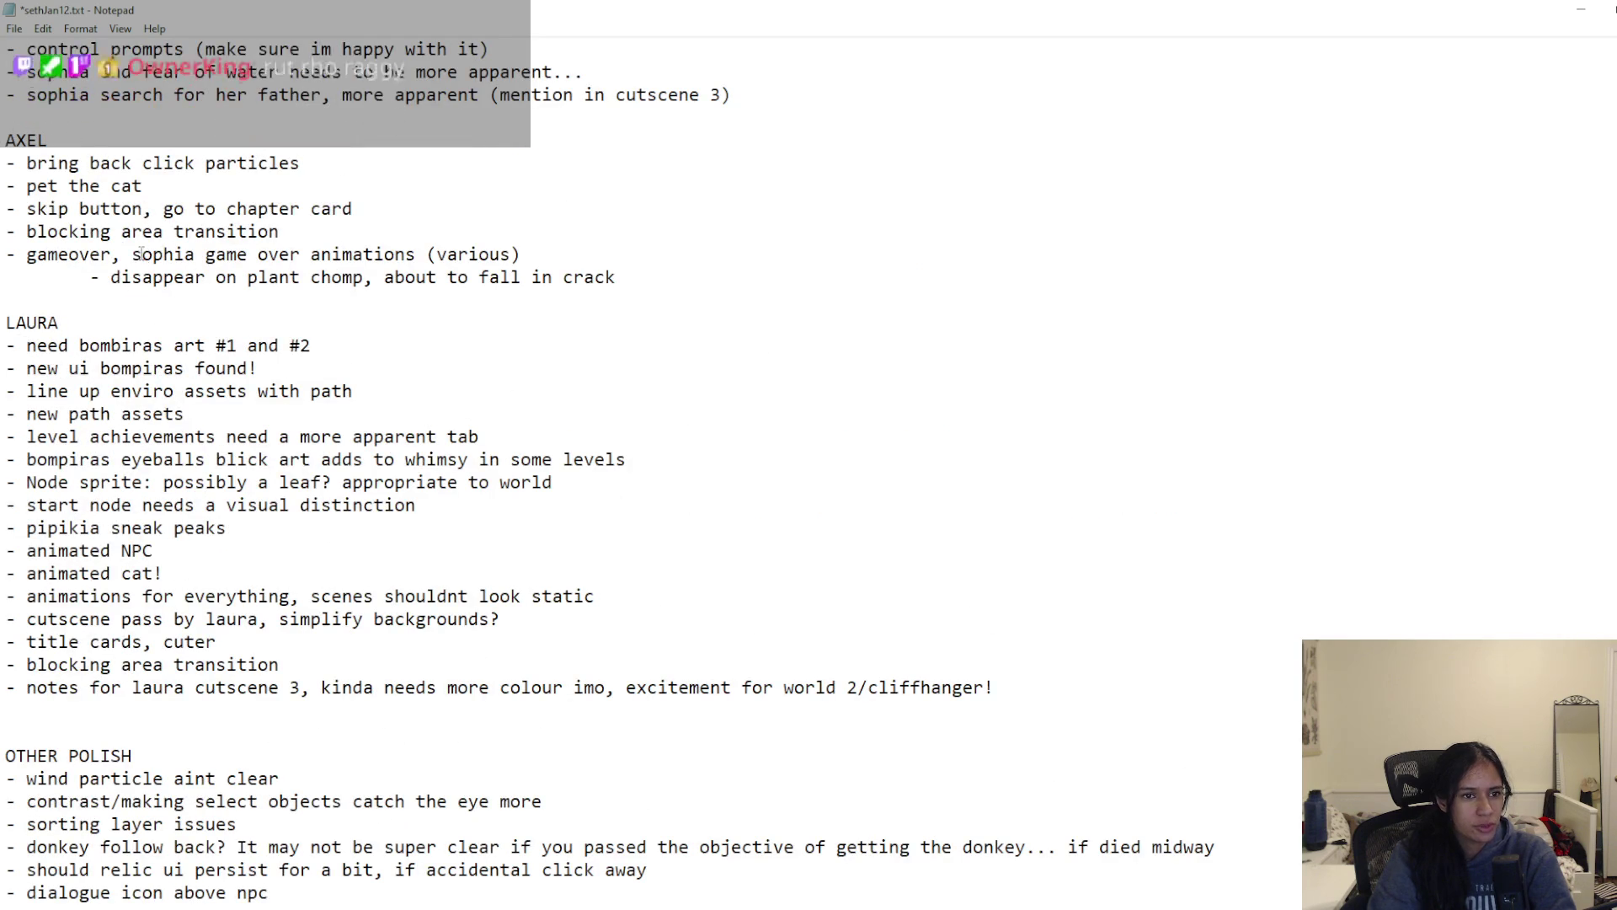
left_click(6, 300)
key("ctrl+v")
key("ctrl+s")
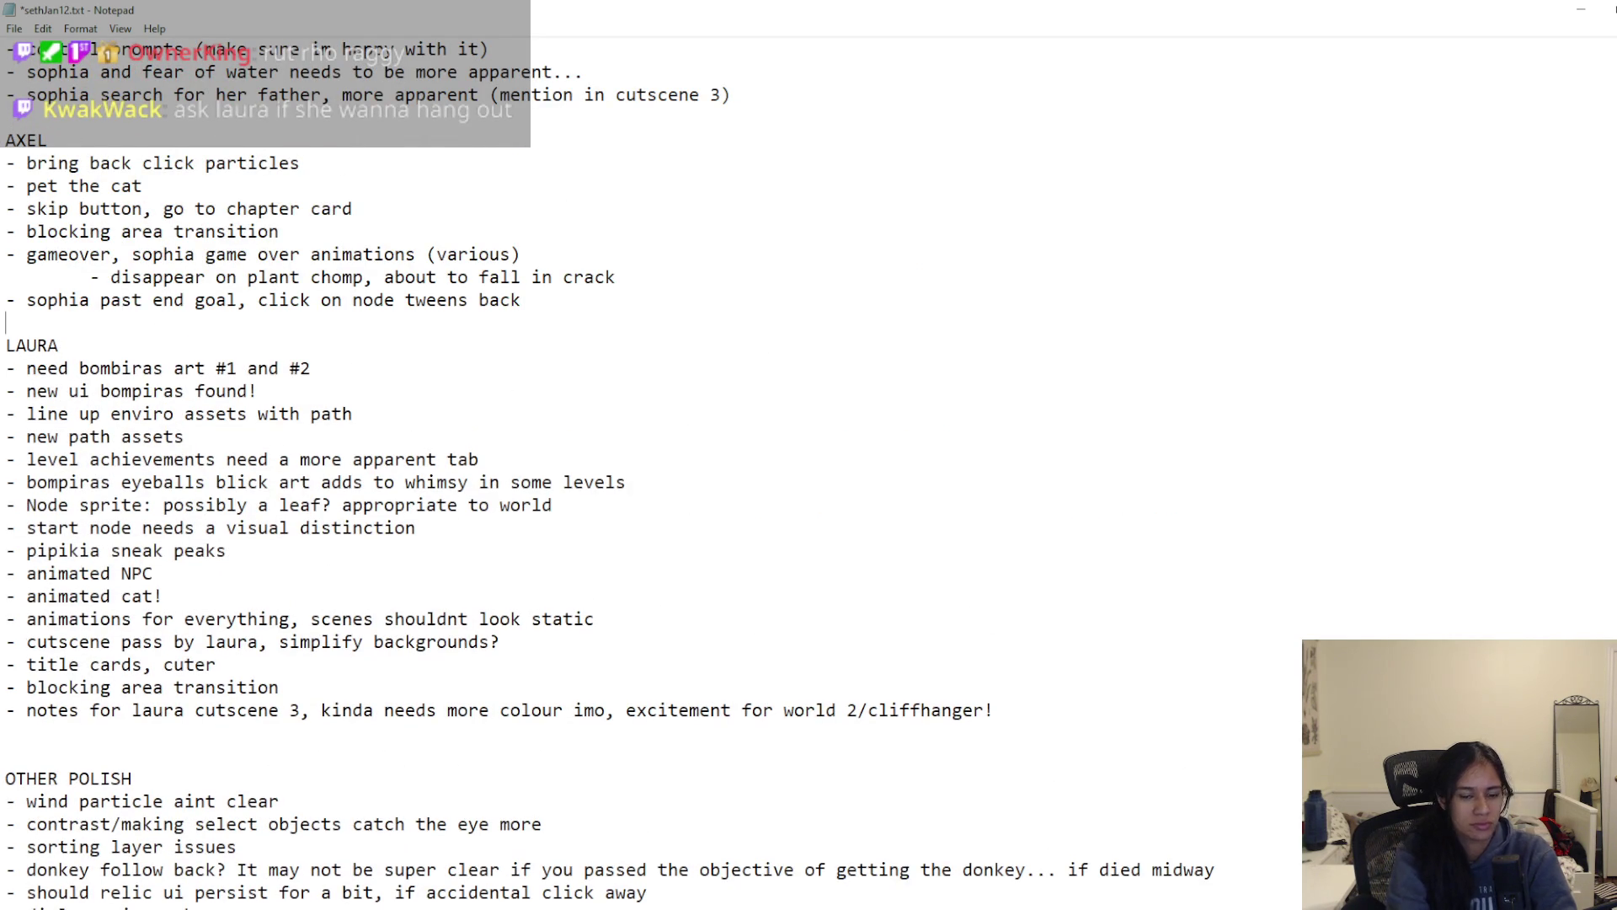
scroll(212, 621, "down", 6)
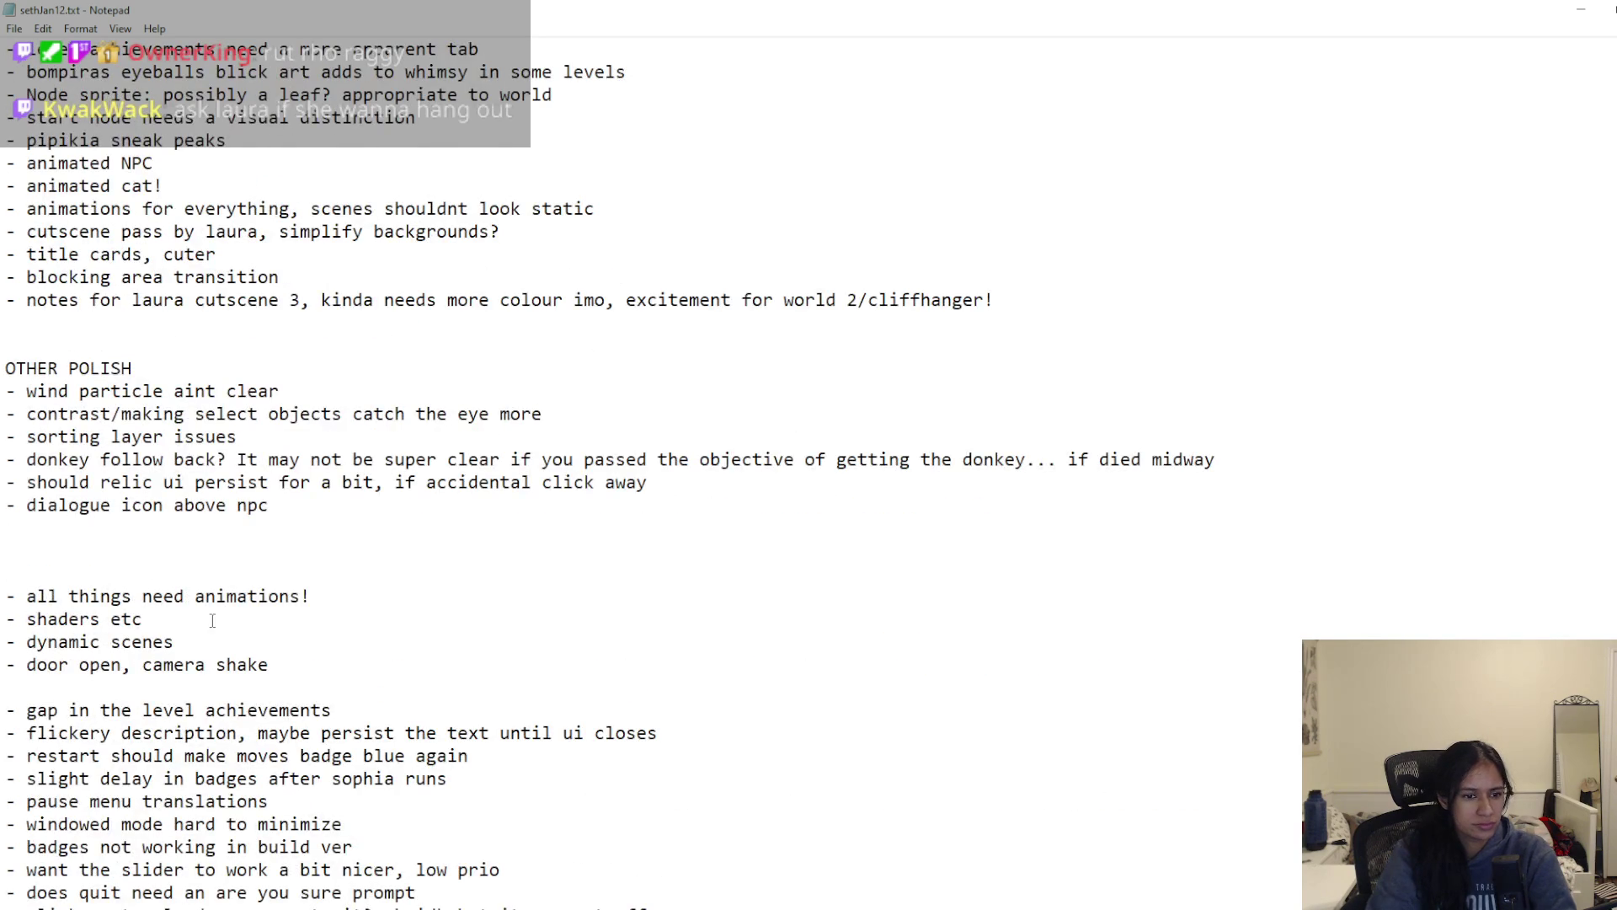
scroll(212, 621, "up", 5)
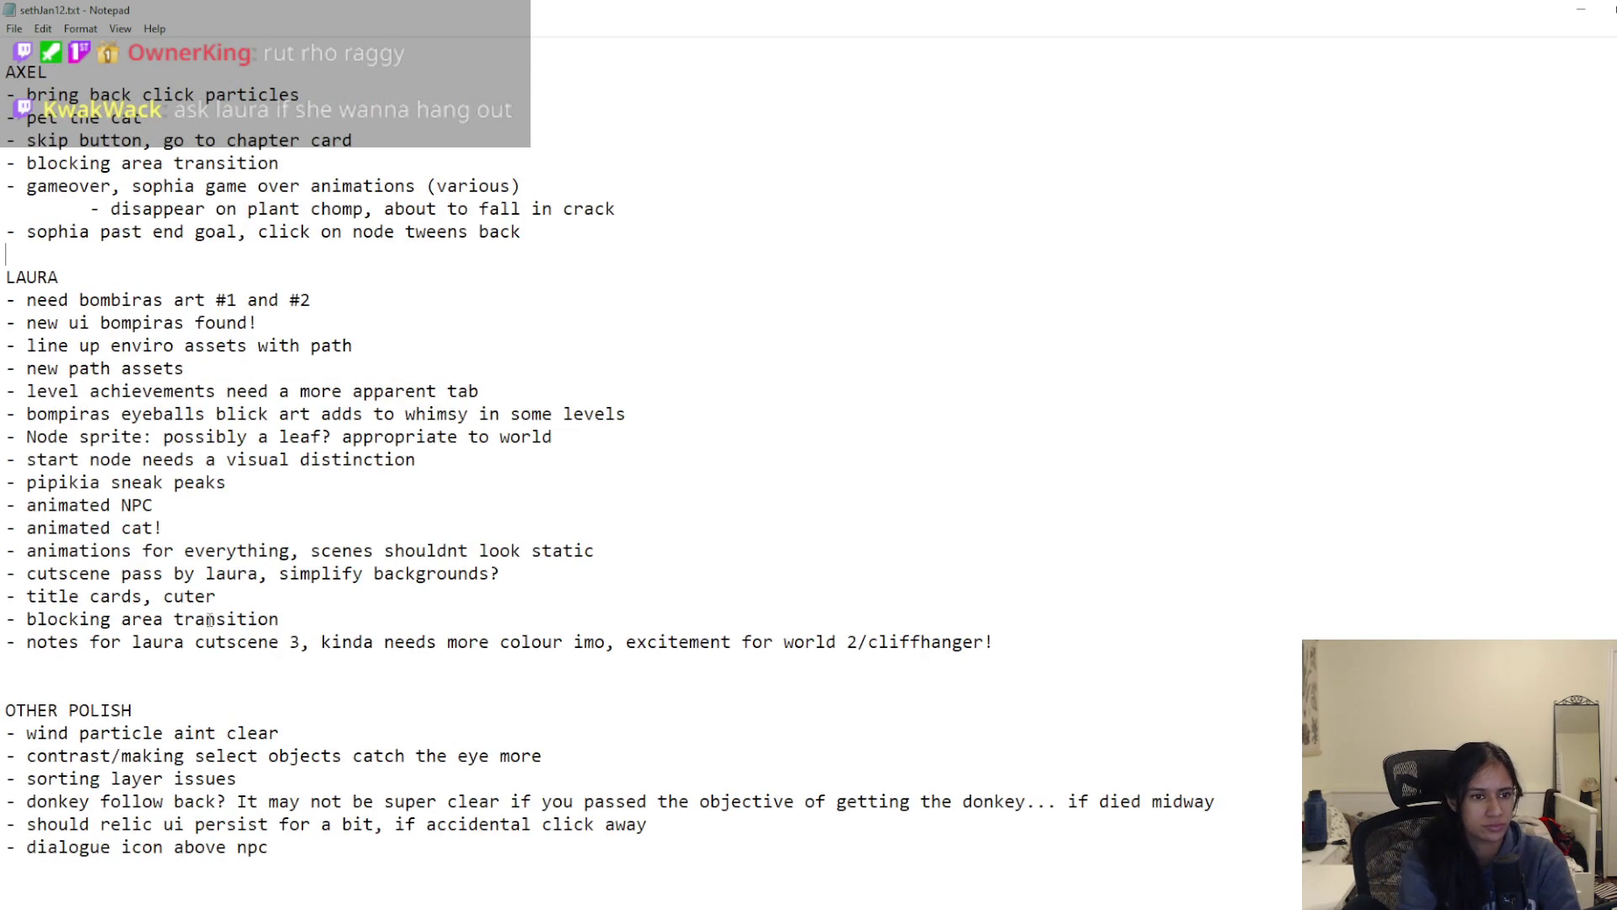
scroll(212, 621, "down", 15)
scroll(296, 650, "up", 7)
Step: Move the badges not working line below the sophia past end goal note
left_click_drag(353, 619, 5, 619)
key("ctrl+c")
key("BackSpace")
scroll(271, 627, "up", 1)
scroll(271, 628, "up", 6)
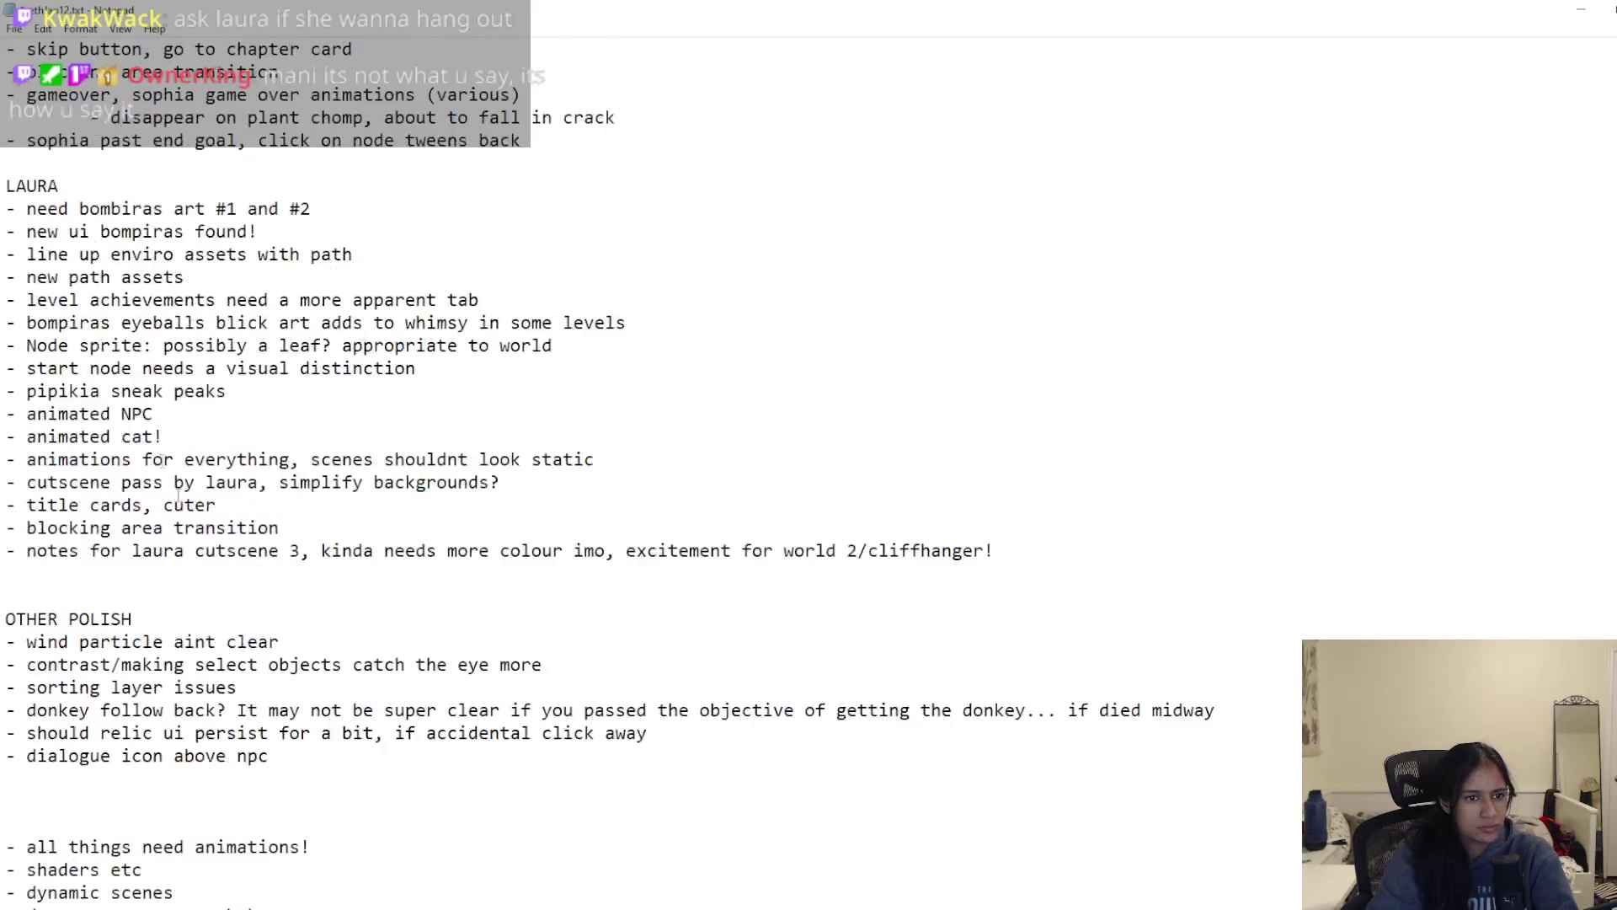
scroll(48, 563, "up", 3)
key("ctrl+v")
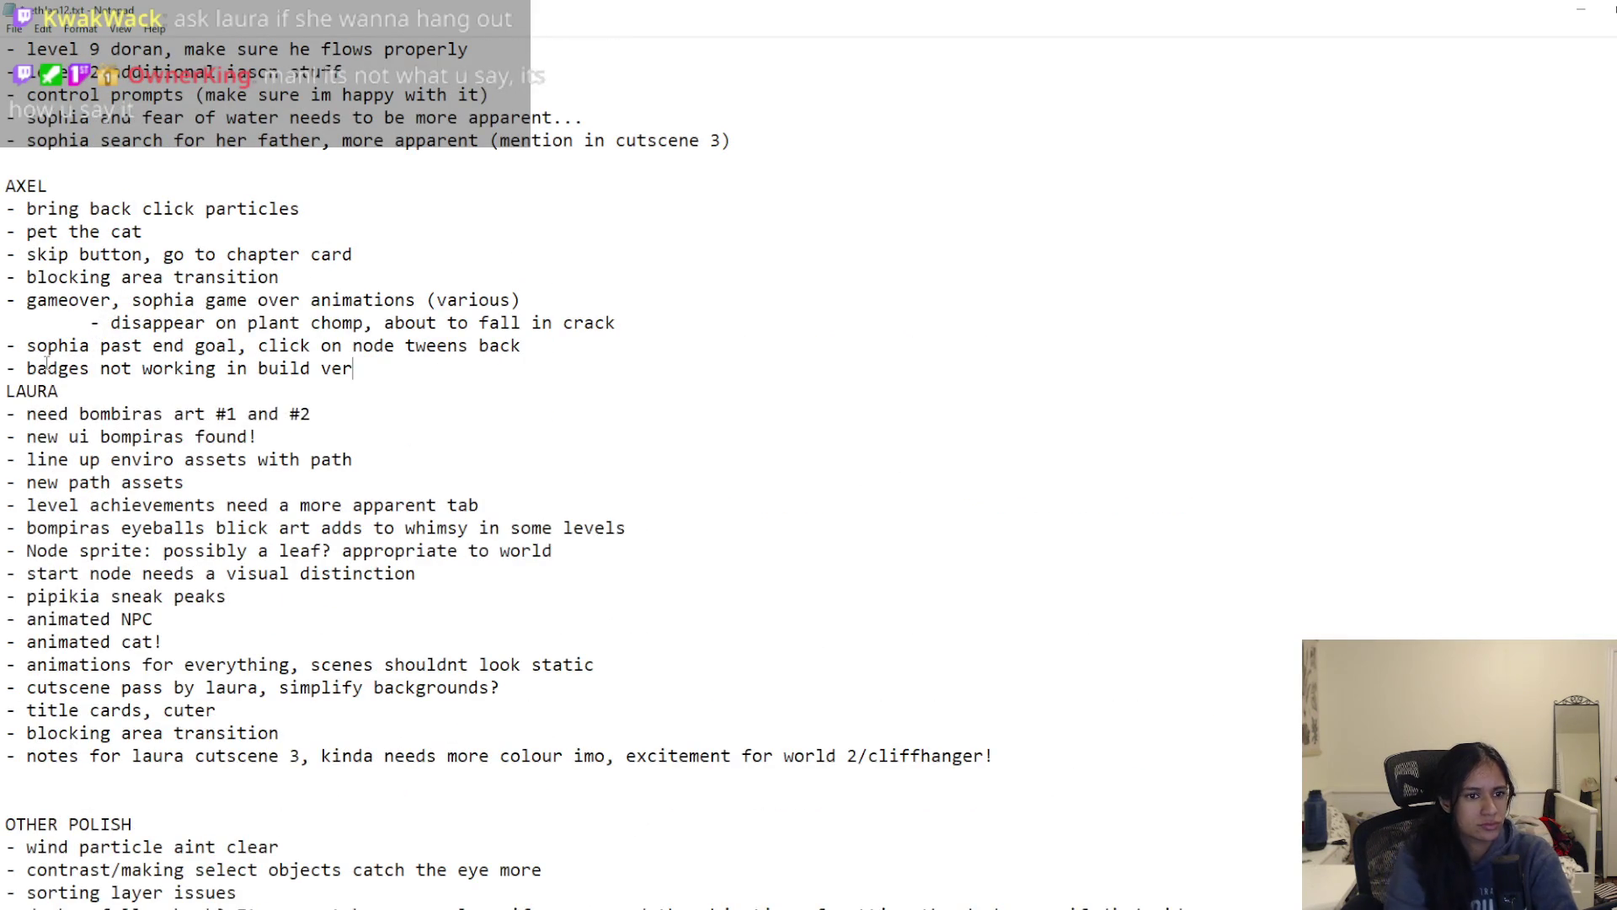
key("Return")
key("Return")
scroll(128, 427, "down", 4)
scroll(127, 427, "down", 6)
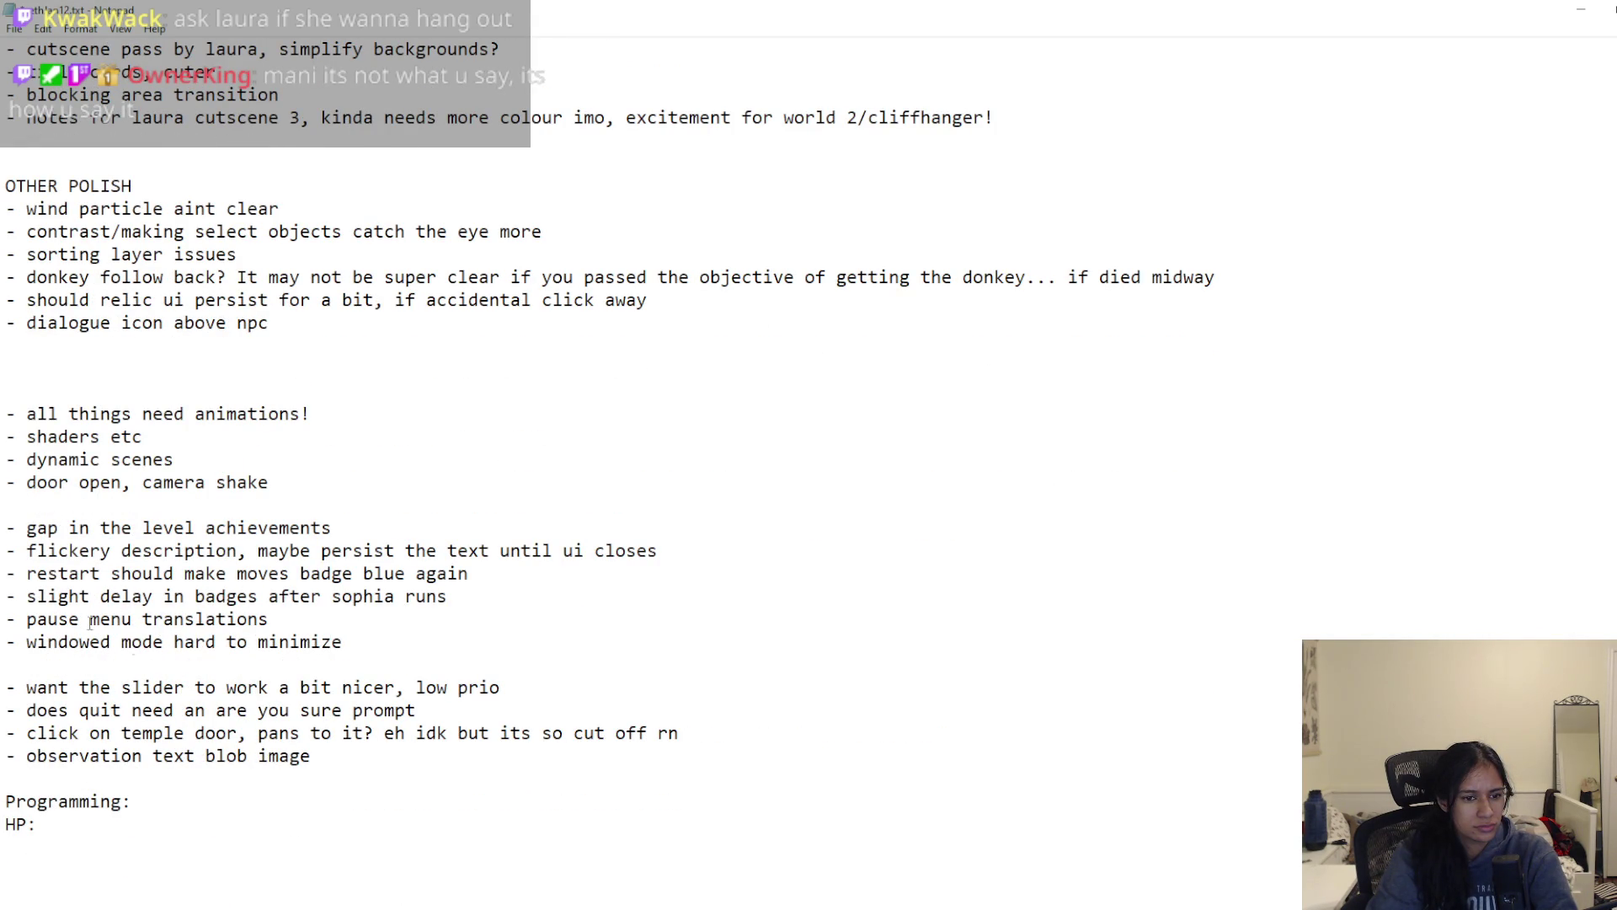
Step: Move the 'windowed mode hard to minimize' line below the badges note
left_click_drag(359, 634, 358, 622)
key("ctrl+x")
scroll(156, 475, "up", 10)
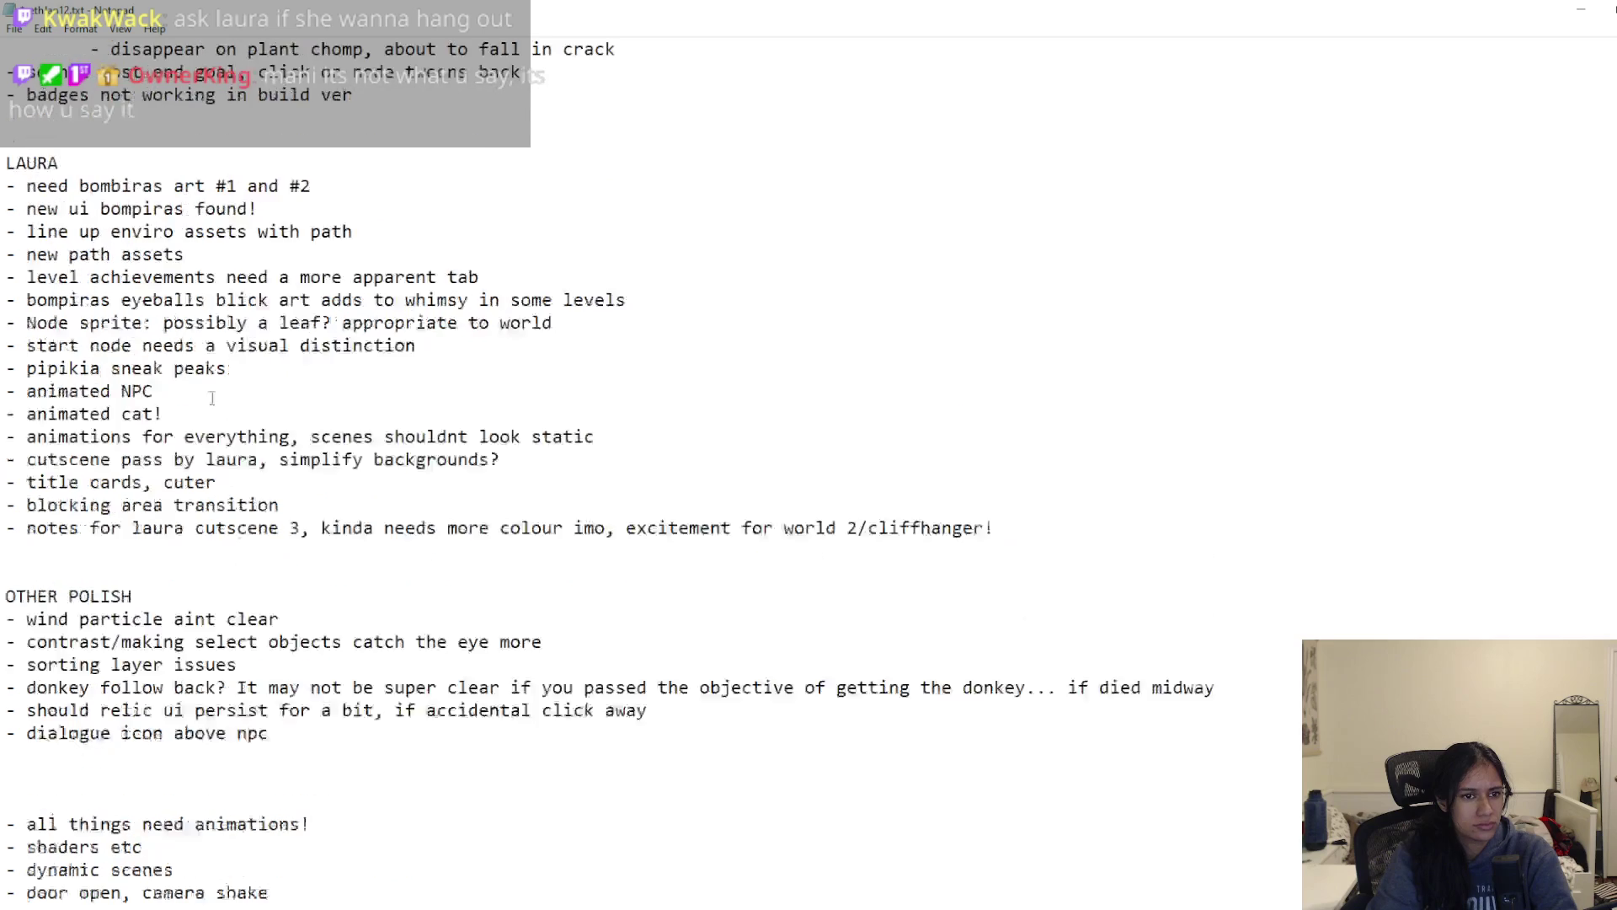
left_click(104, 389)
key("ctrl+v")
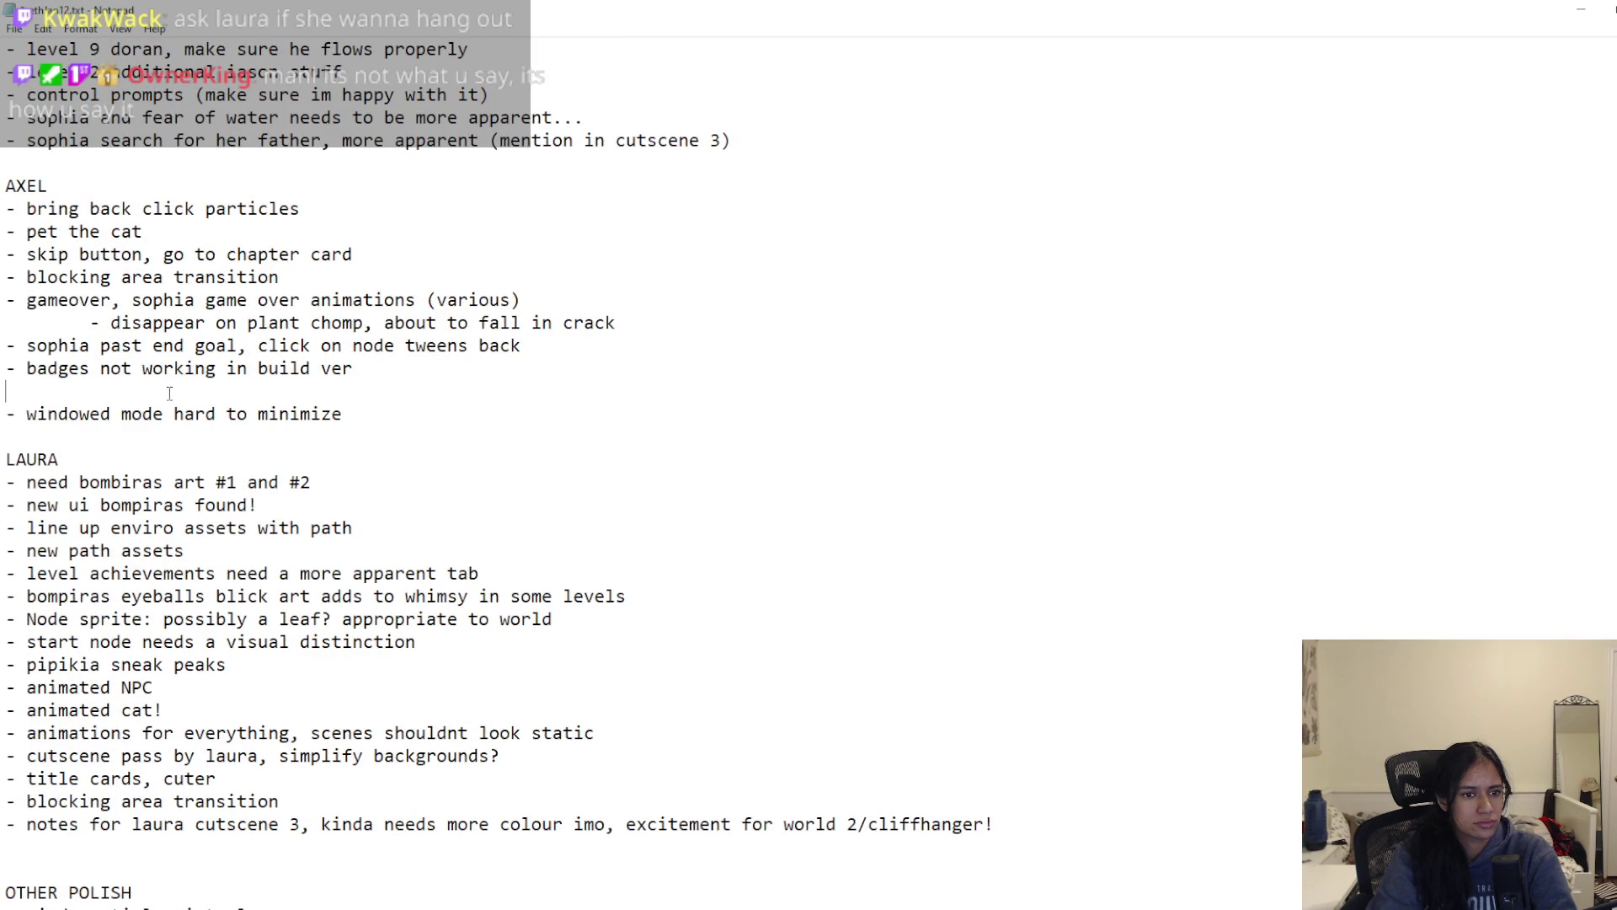
key("BackSpace")
scroll(223, 463, "down", 6)
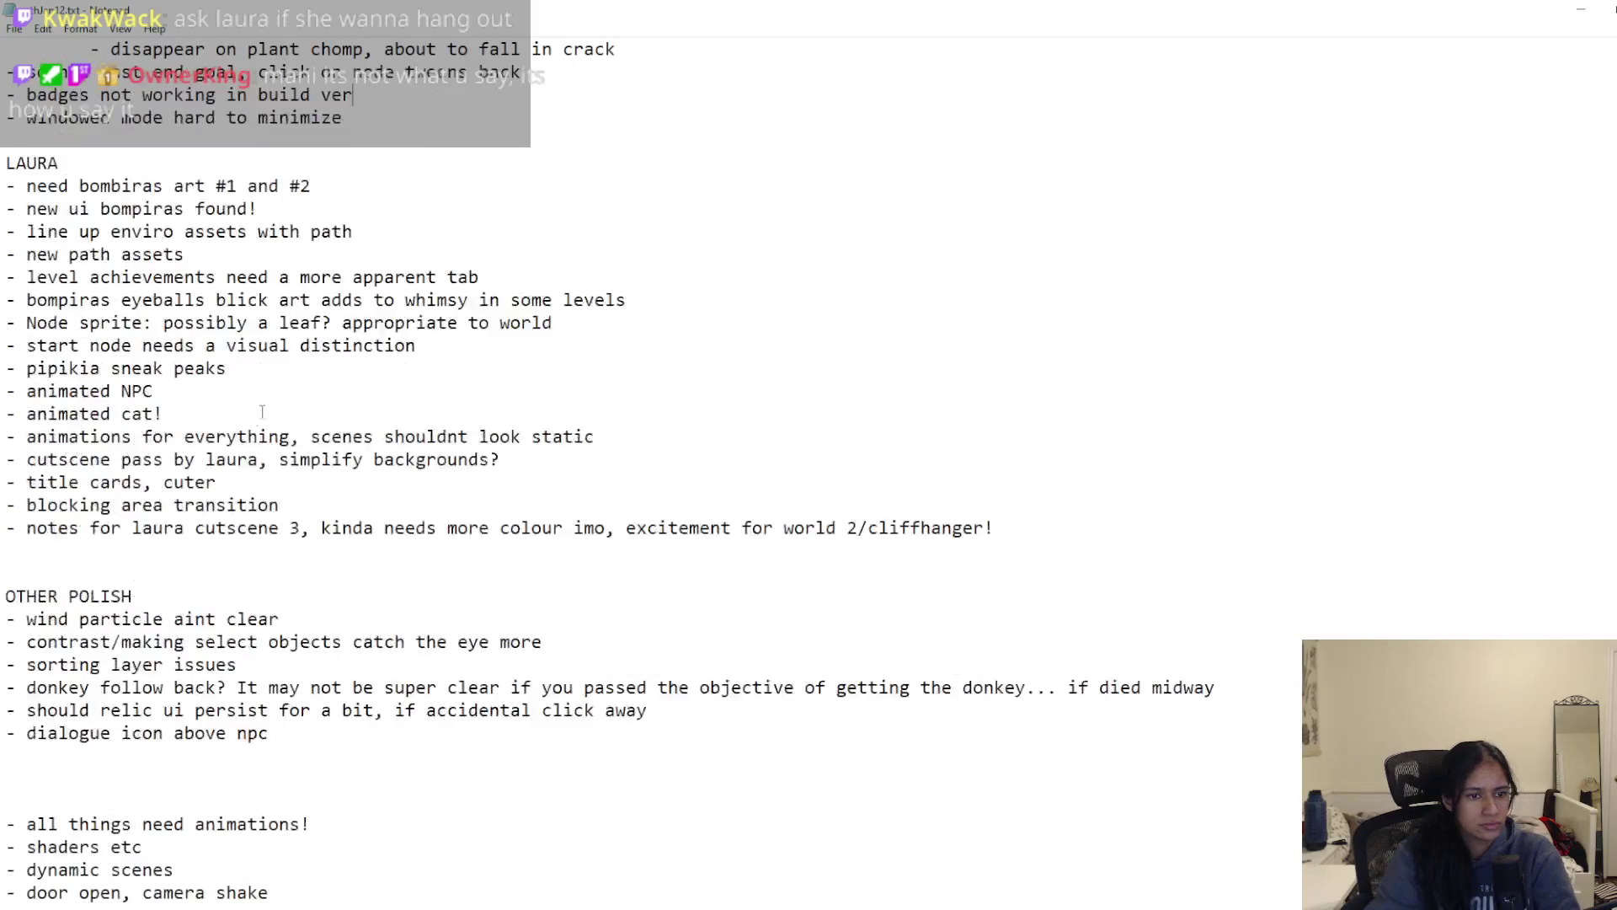
scroll(216, 510, "down", 1)
Step: Delete 'all things need animations!' and 'shaders etc', then type '- overall visual stuff... path glow, shaders on en'
left_click(338, 604)
key("shift+Home")
key("BackSpace")
key("BackSpace")
left_click_drag(185, 598, 156, 581)
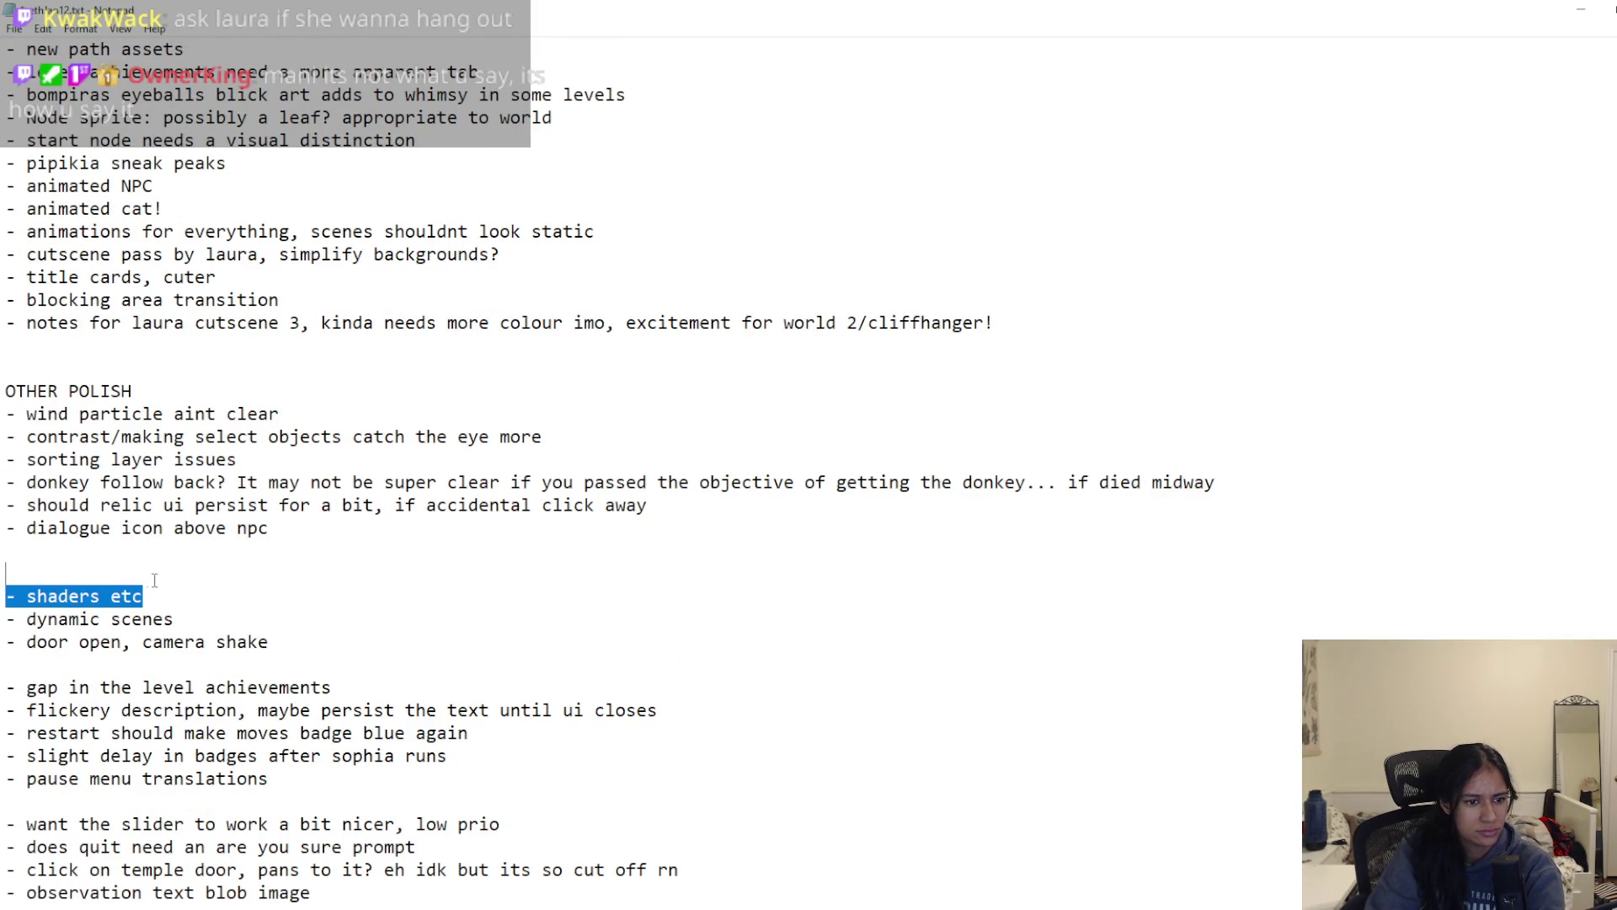
left_click(172, 603)
key("ctrl+shift+Left")
key("ctrl+shift+Left")
key("ctrl+shift+Left")
key("ctrl+x")
scroll(60, 470, "up", 11)
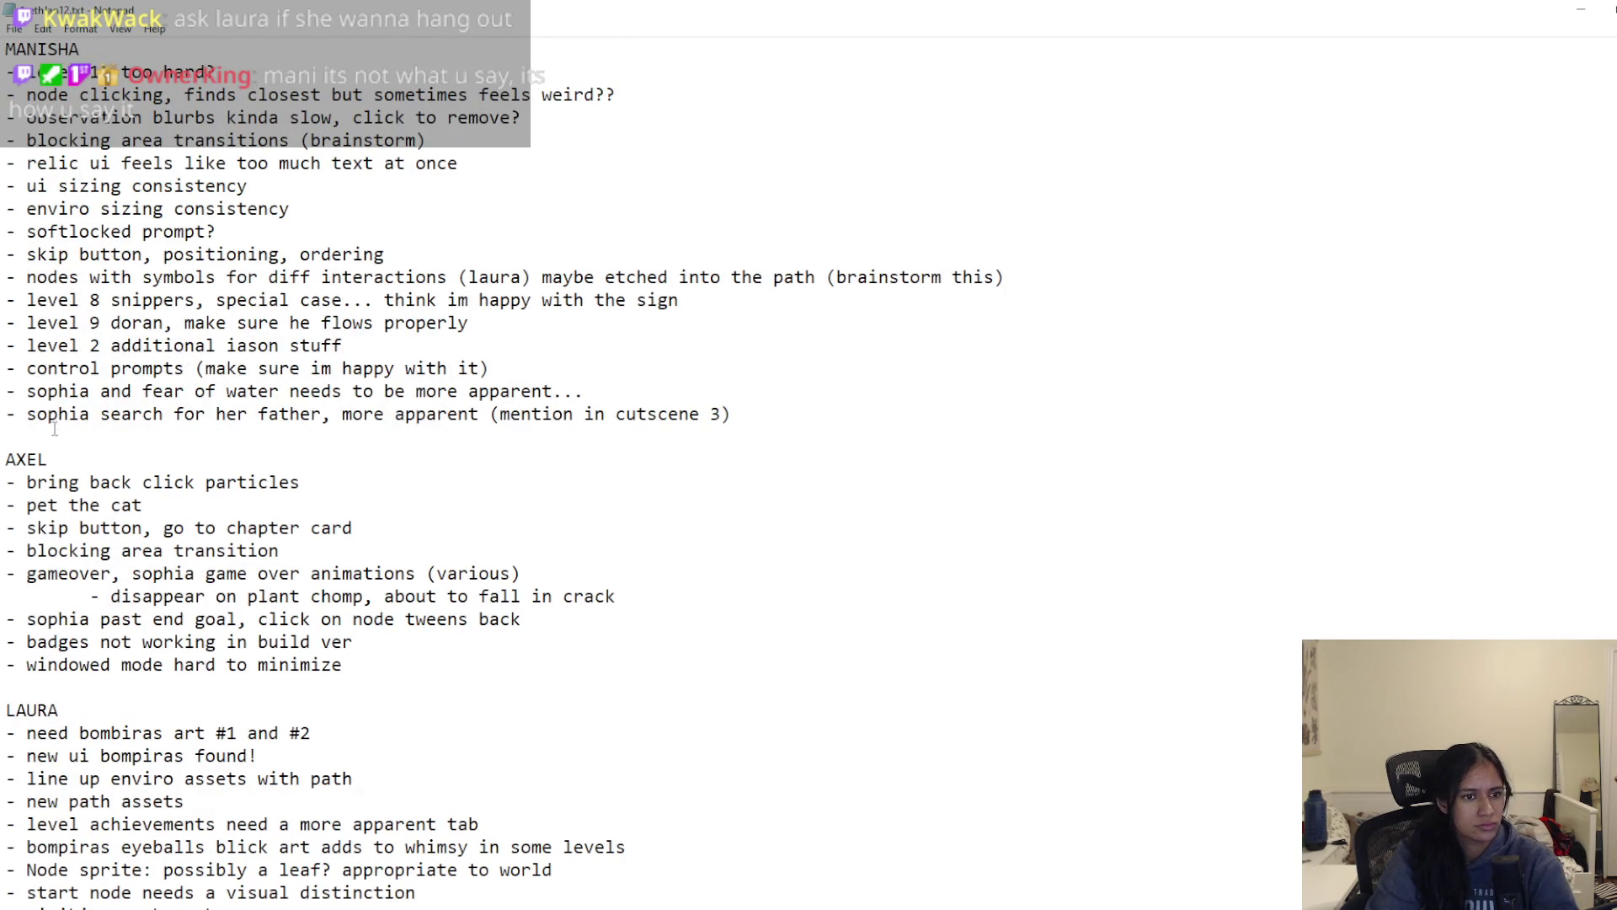
type("- over")
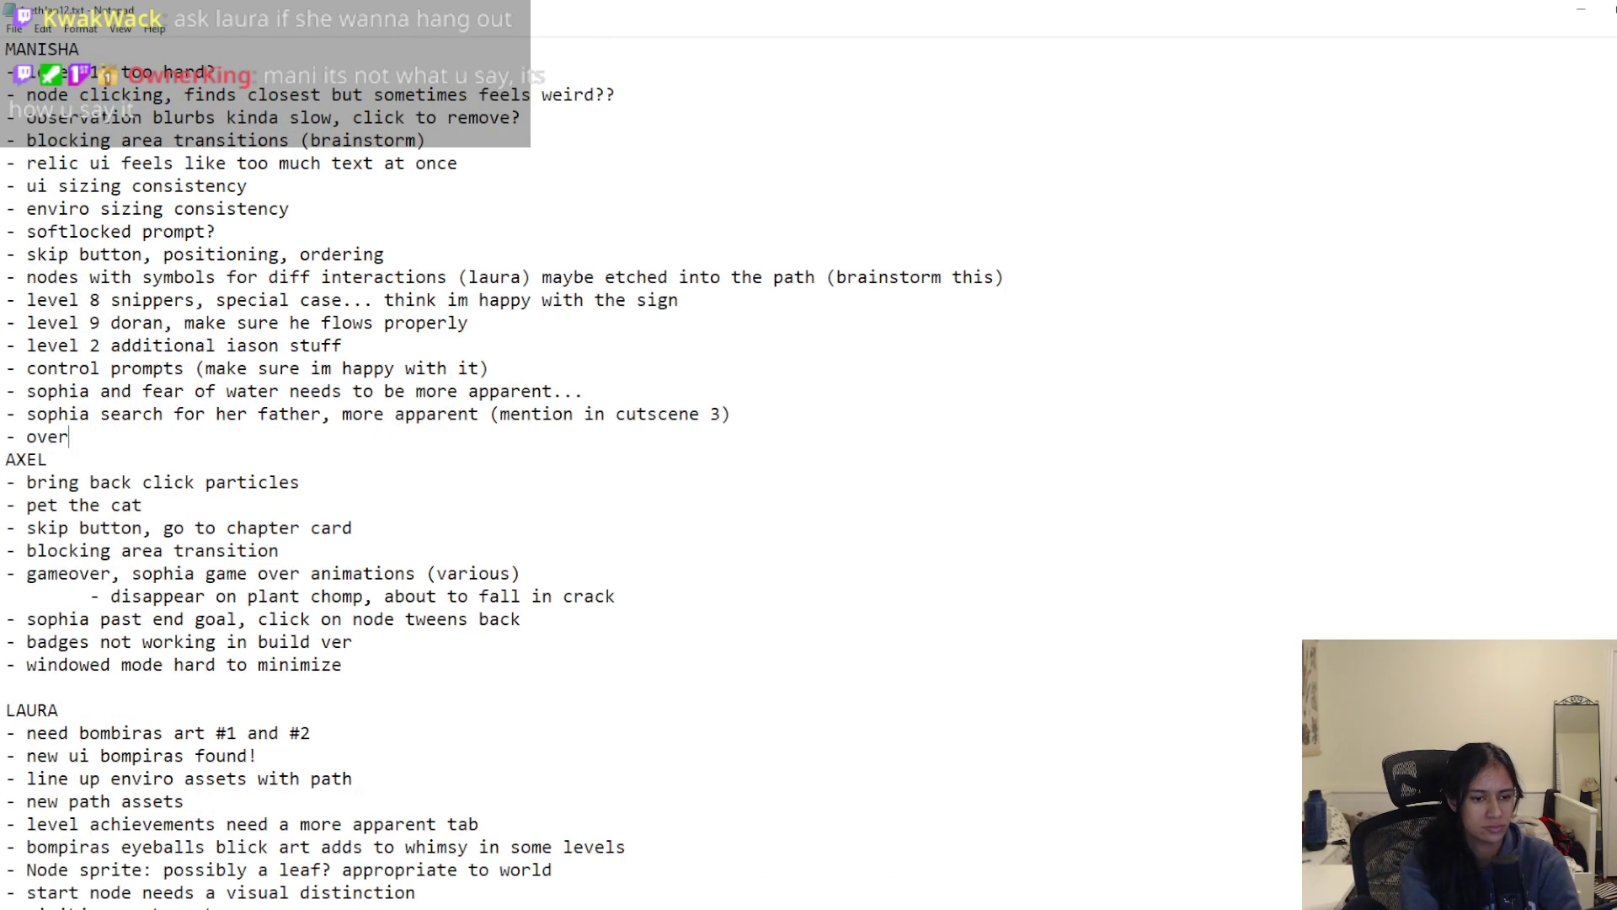
type("all visual stuff... ")
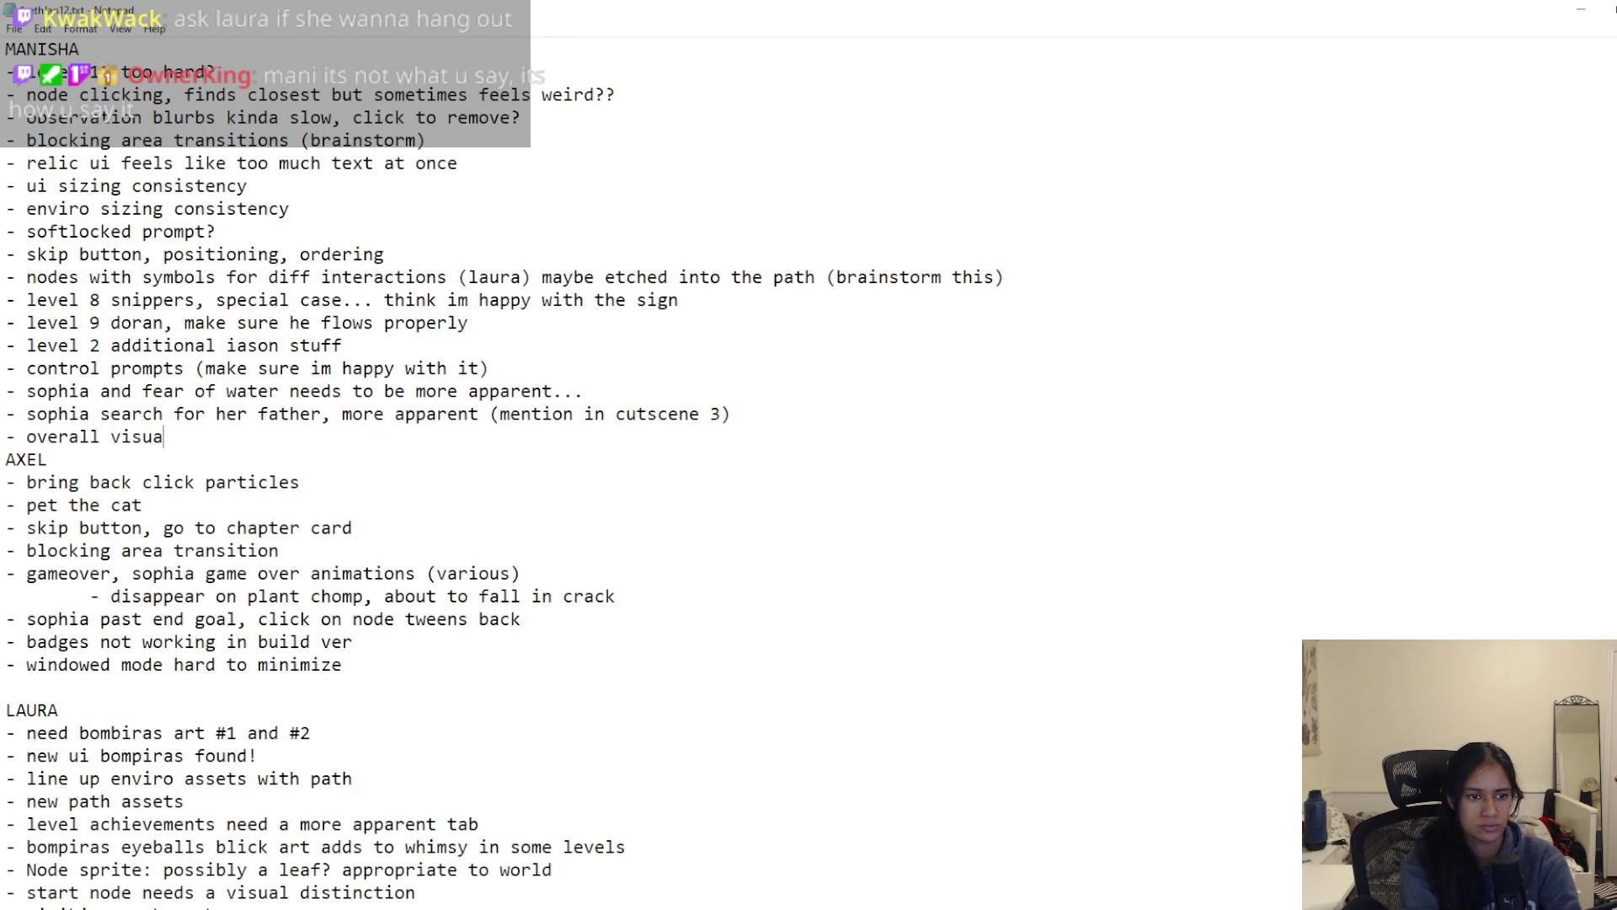
type("path glow, ")
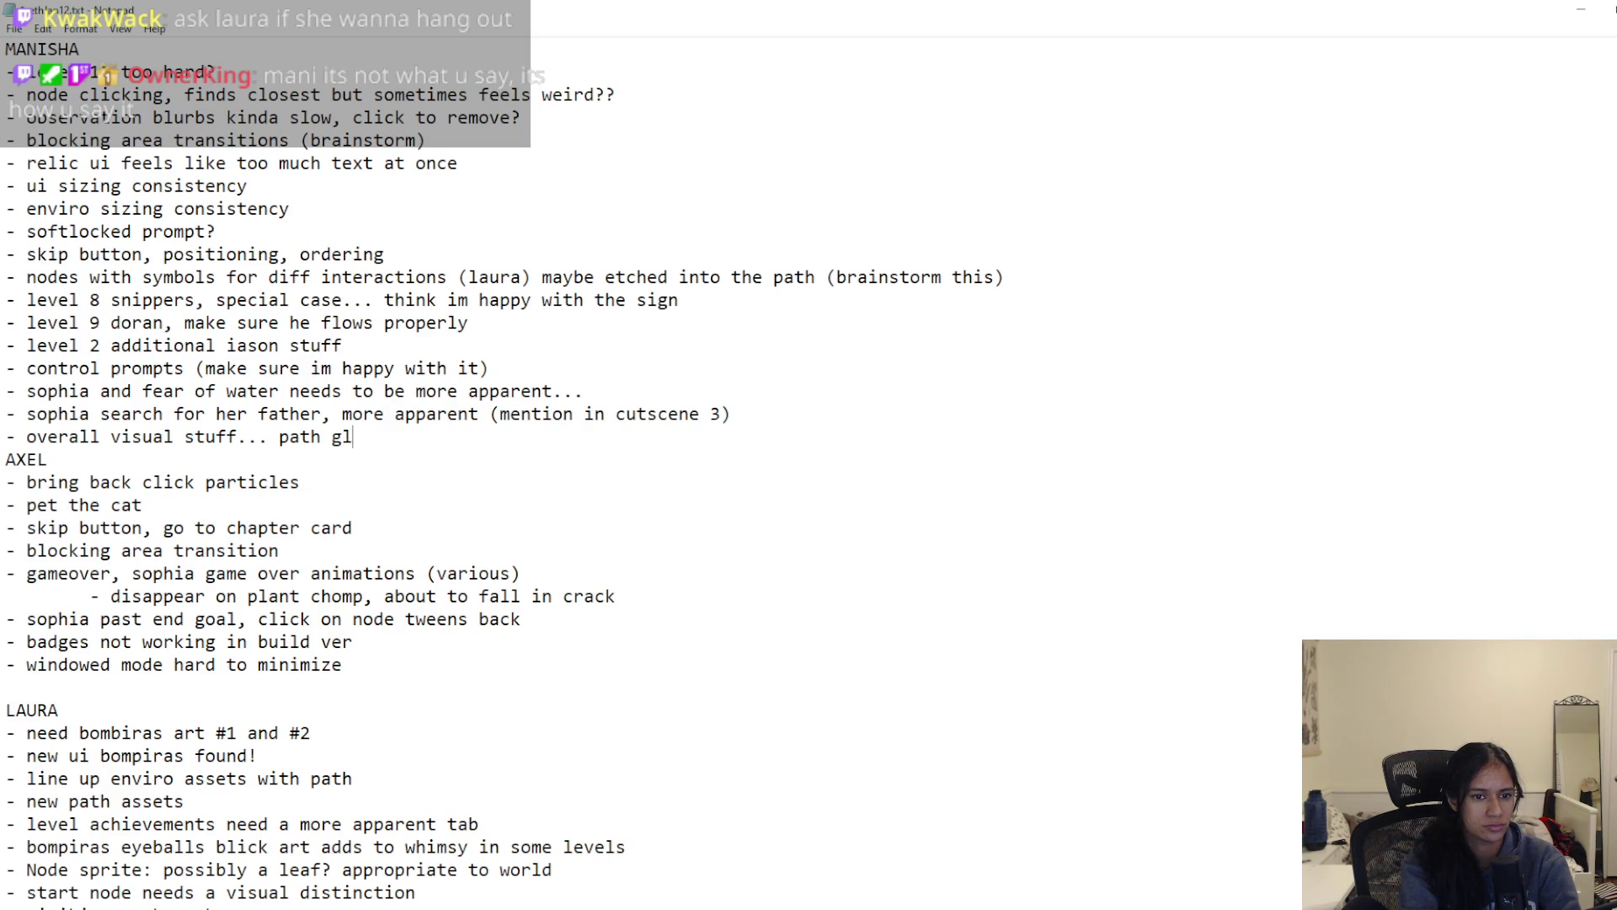
type("shaders on en")
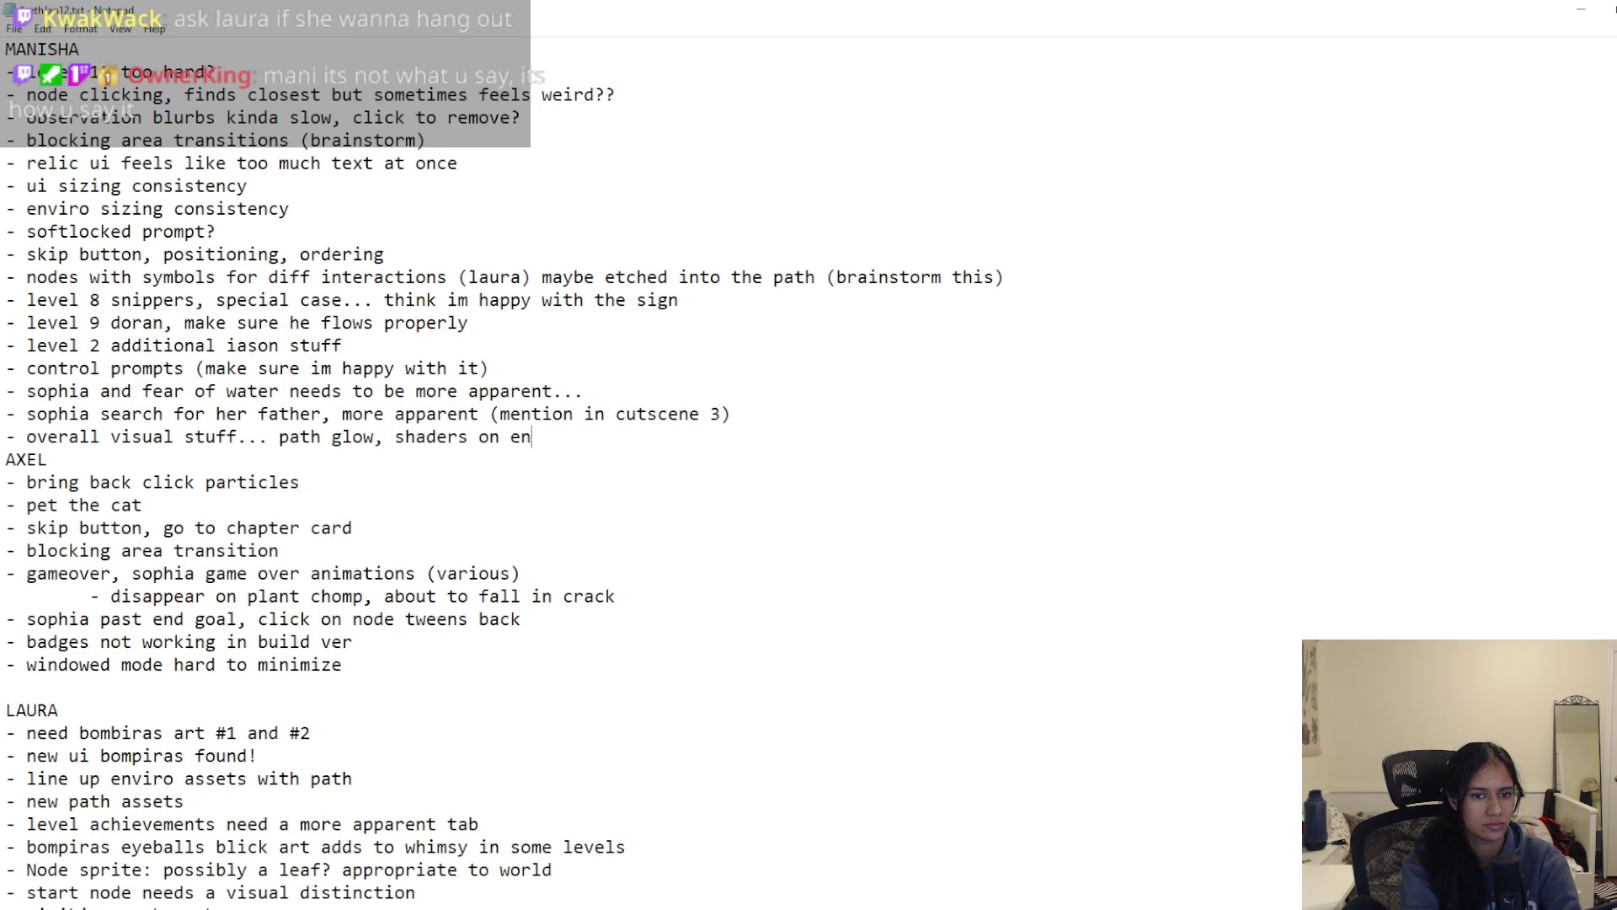
Step: Finish the visuals note with 'obstacles' and start a new line
key("BackSpace")
key("BackSpace")
type("obstacles")
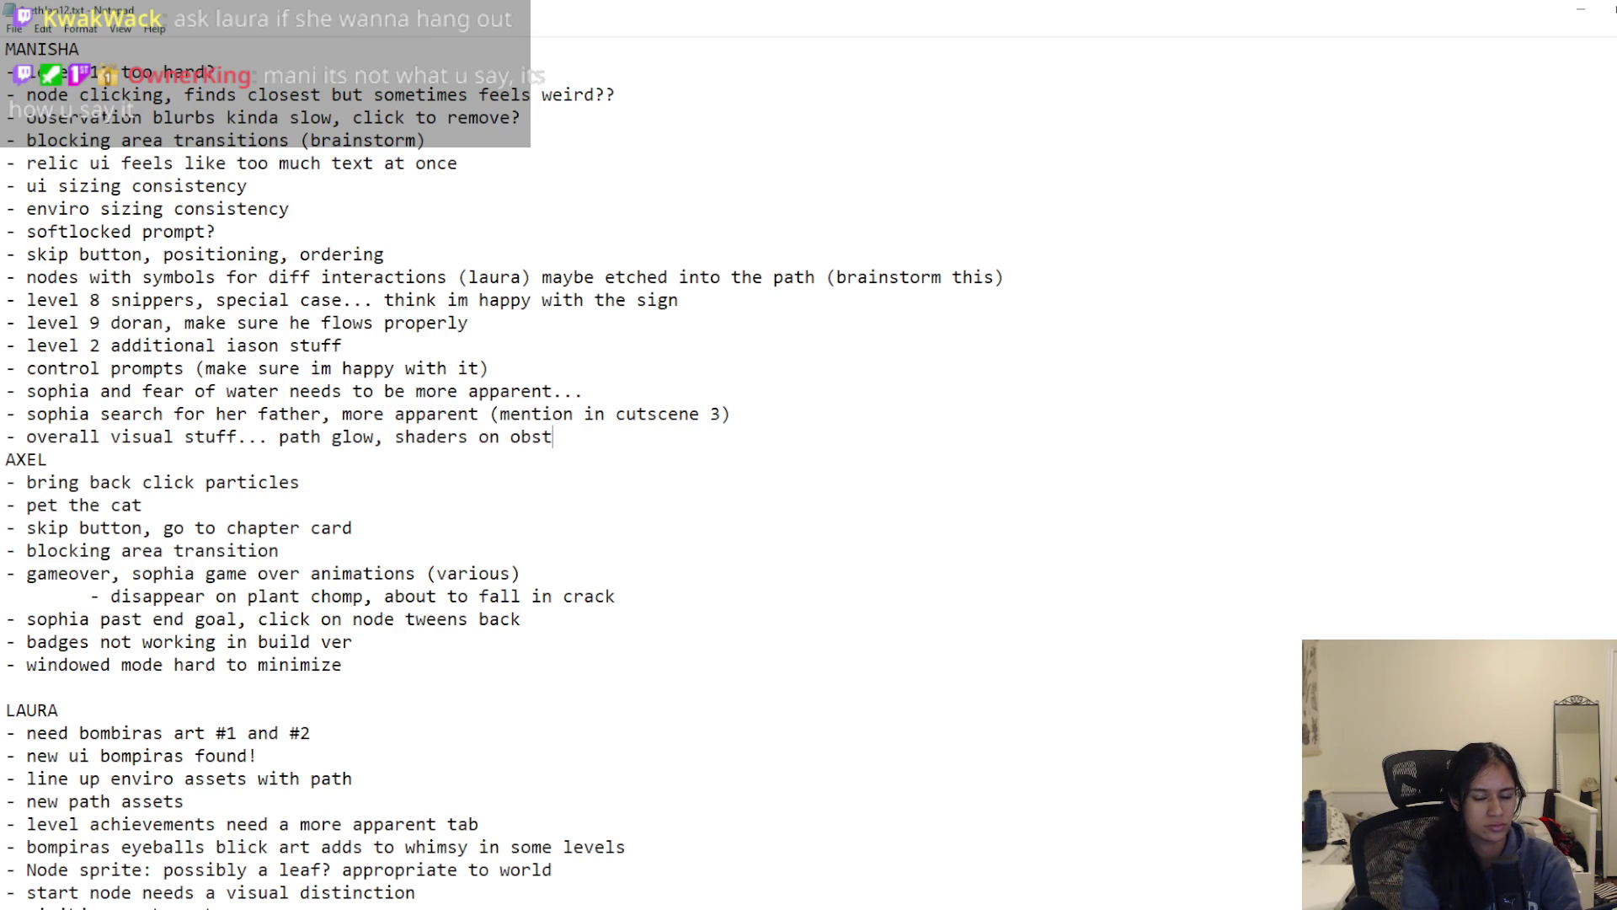
key("Return")
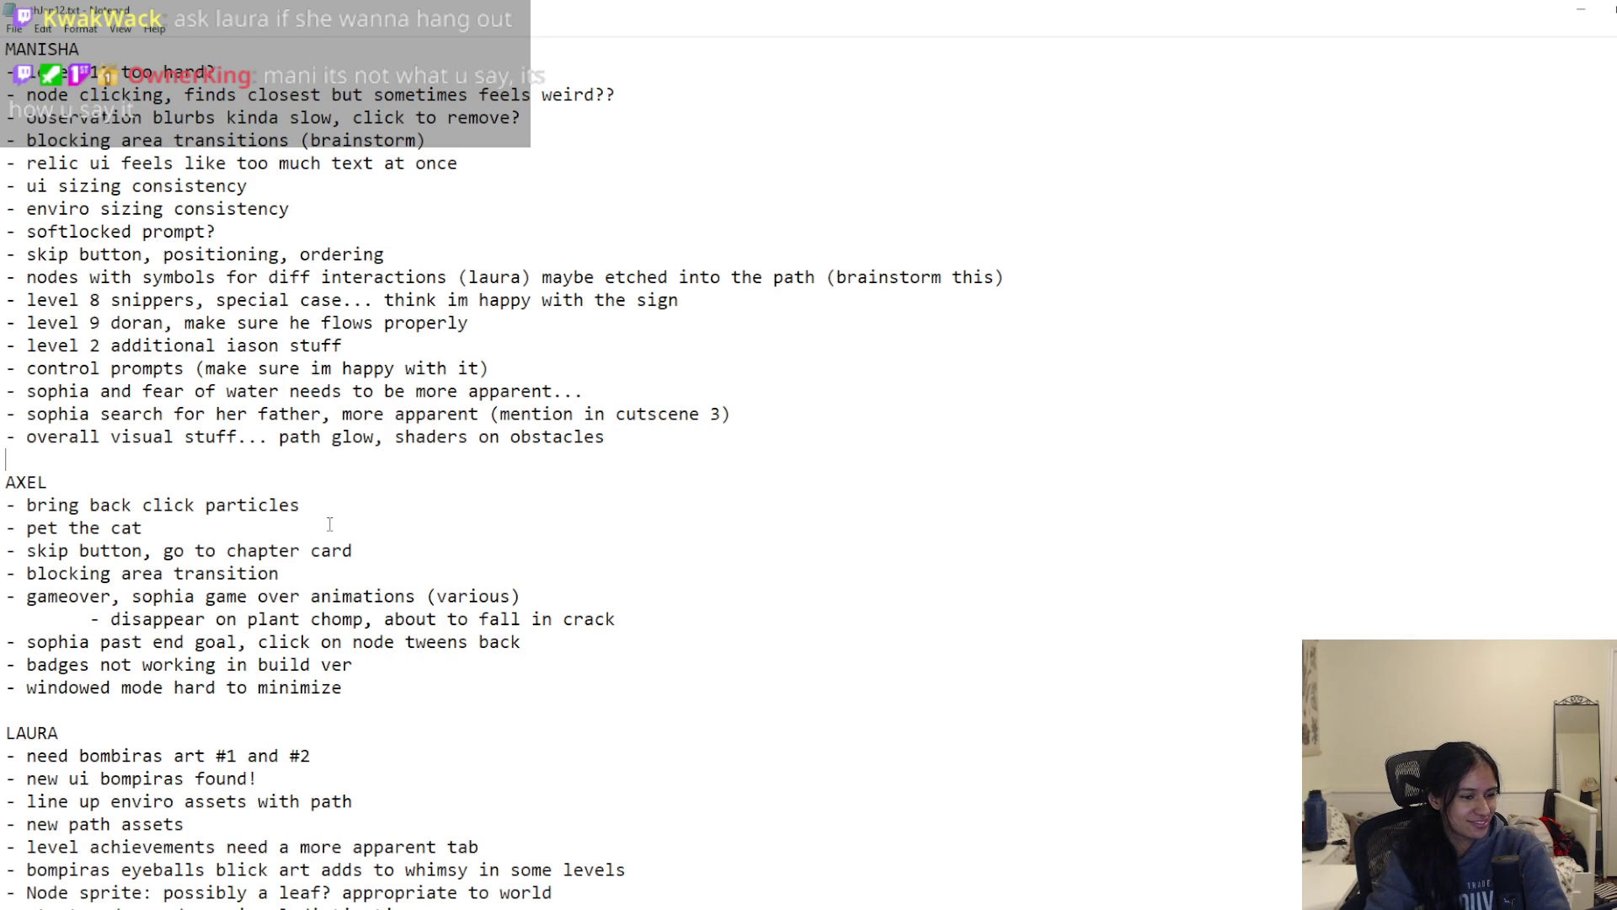
Step: Delete the dynamic scenes note and the blank lines above it
scroll(330, 524, "down", 3)
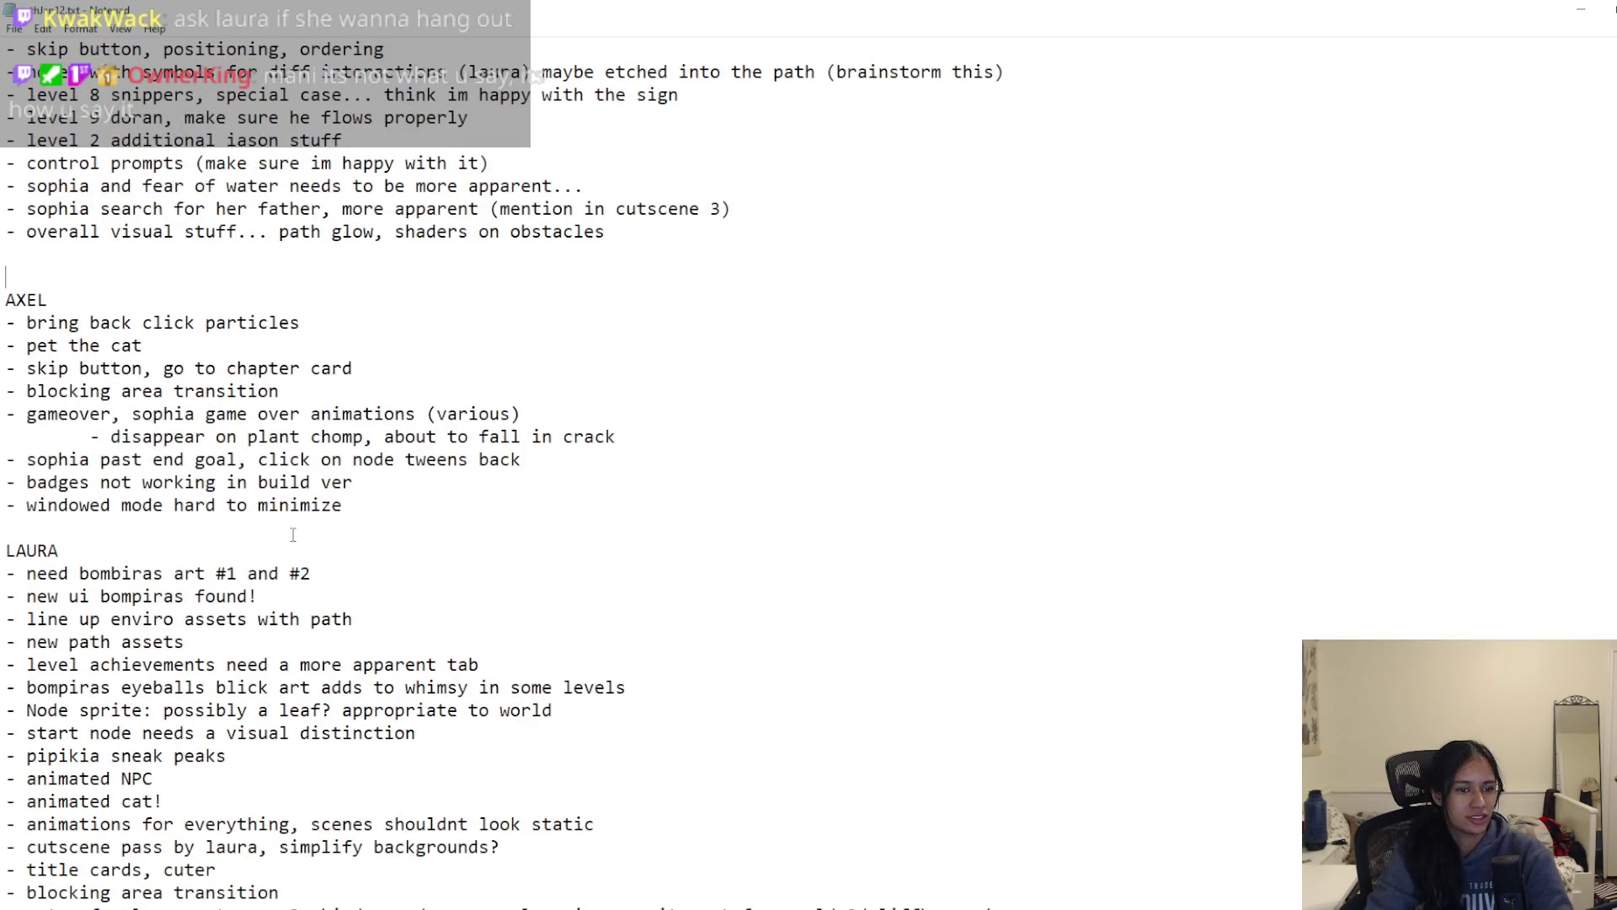
scroll(292, 537, "down", 2)
scroll(292, 536, "down", 3)
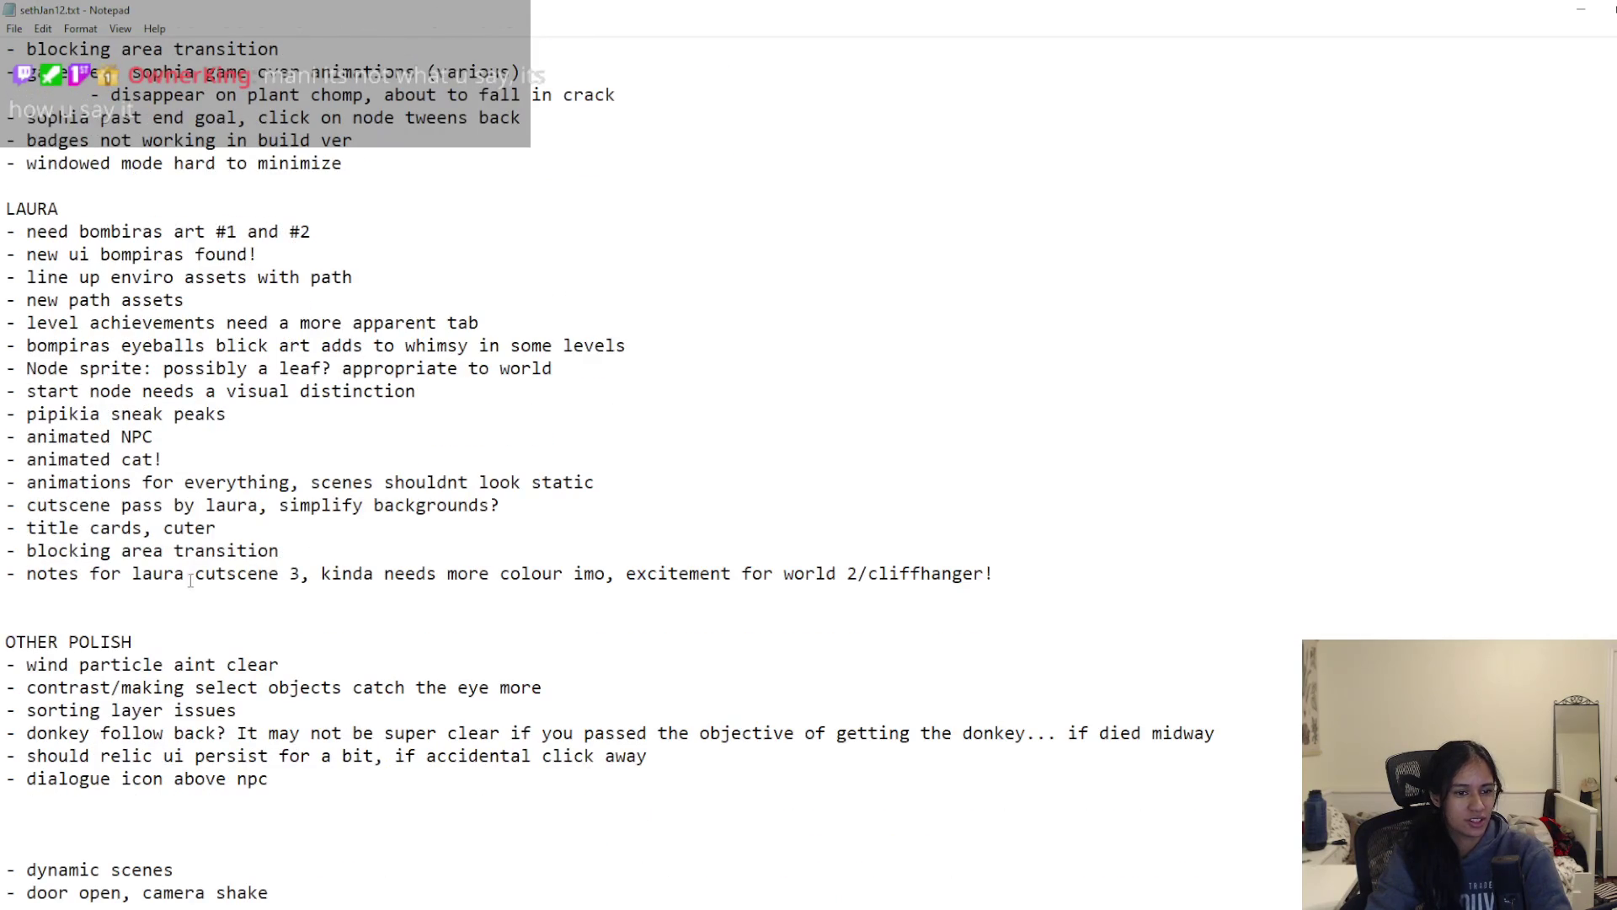
scroll(196, 616, "down", 4)
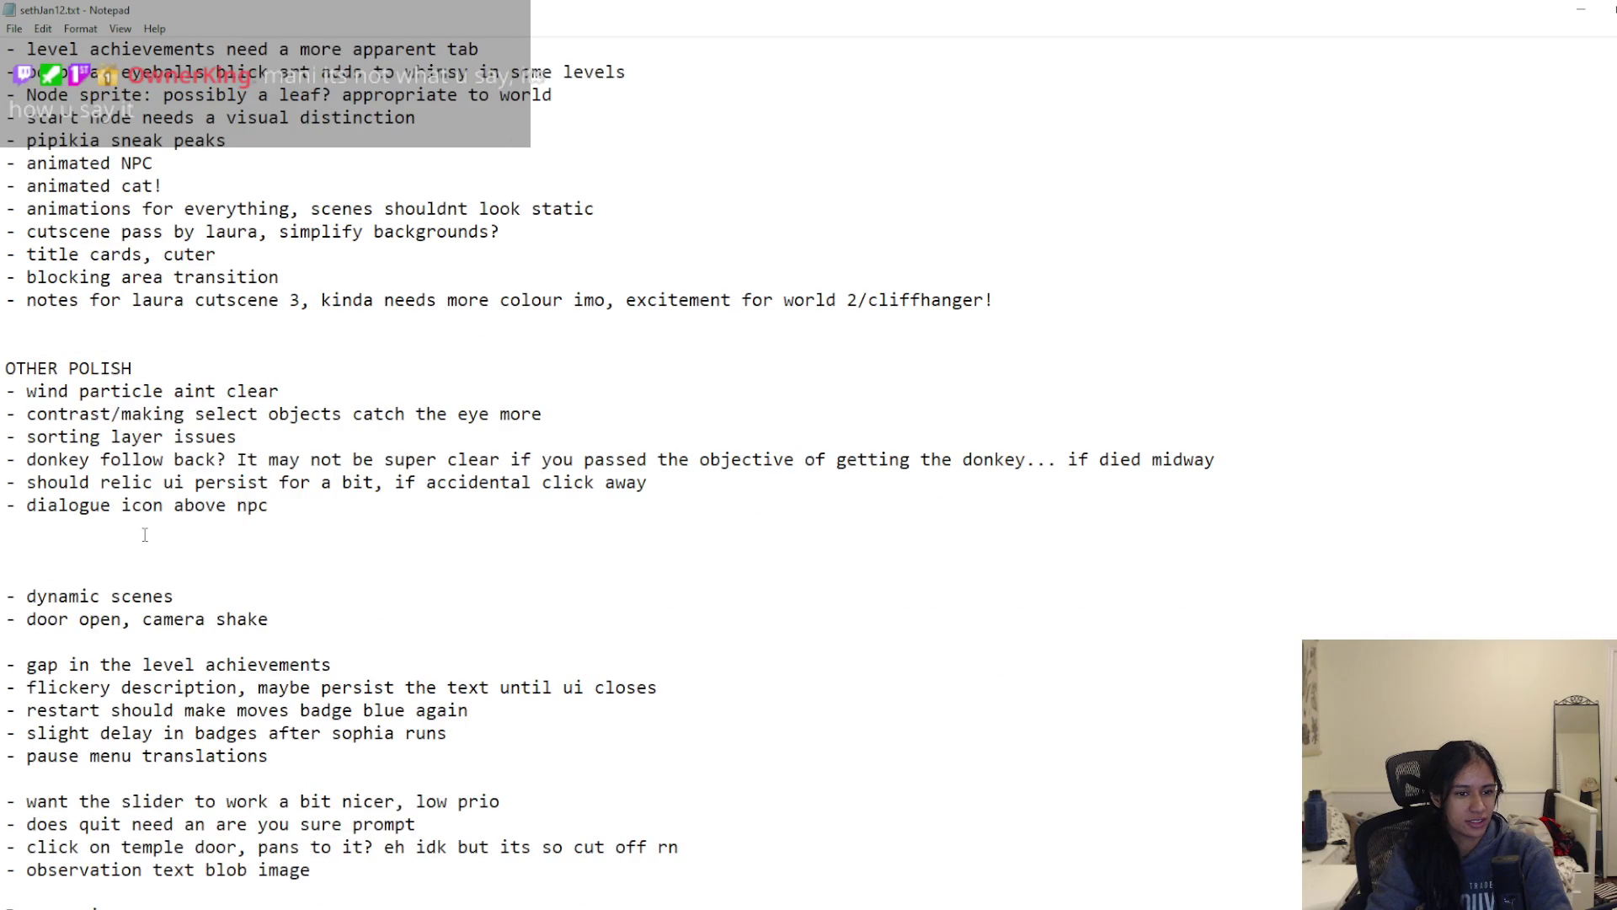
key("BackSpace")
key("BackSpace")
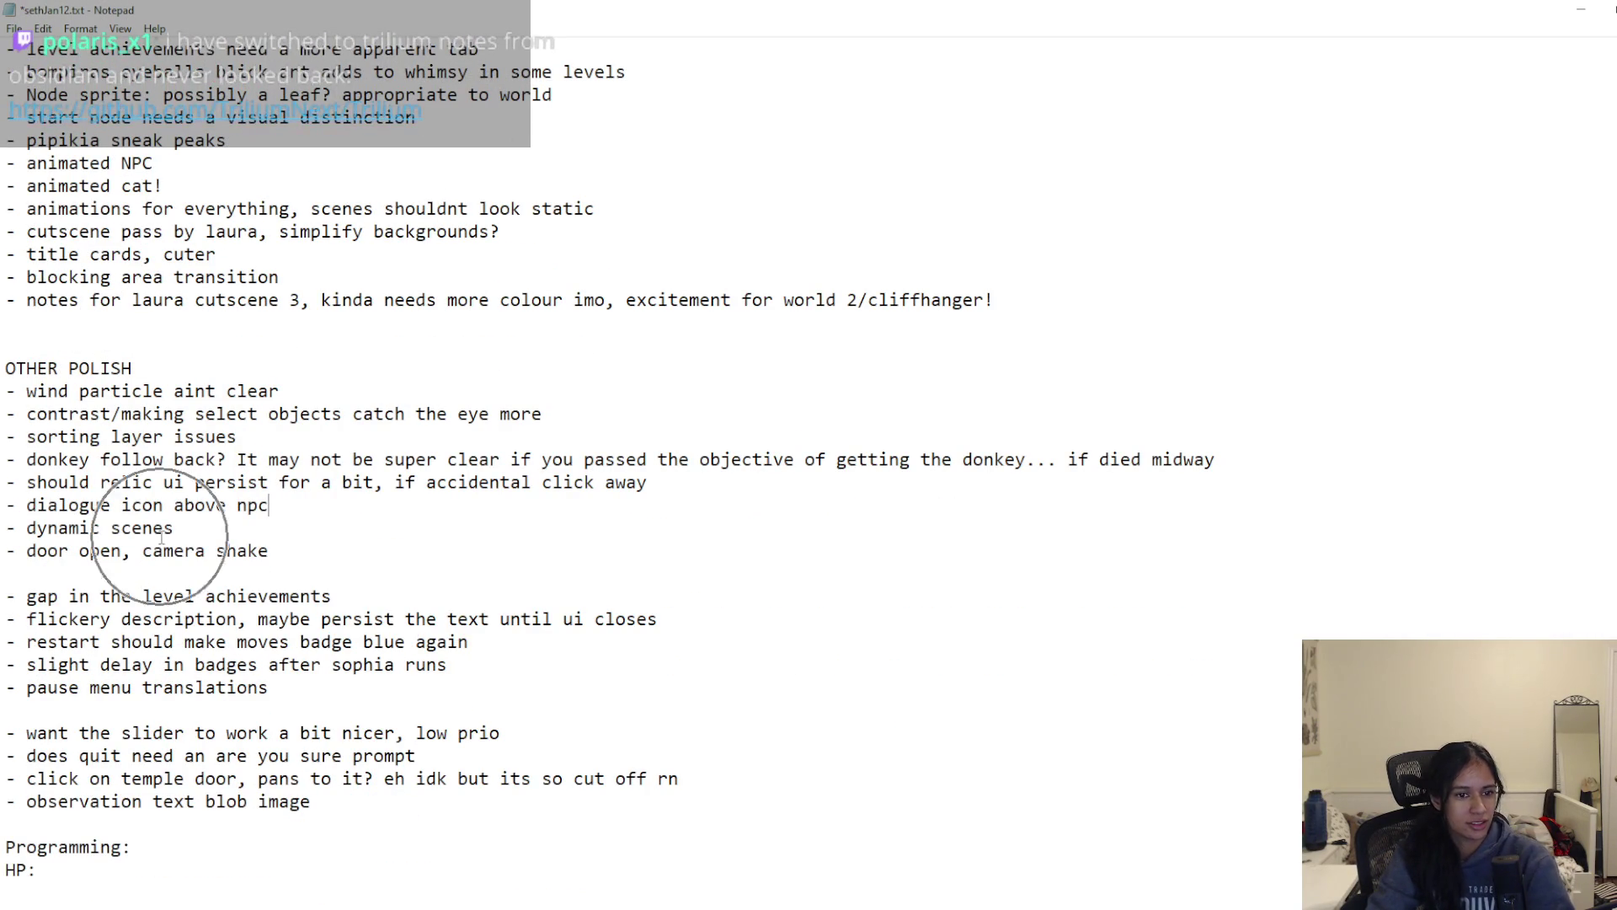
key("BackSpace")
key("ctrl+z")
left_click_drag(175, 573, 5, 573)
key("BackSpace")
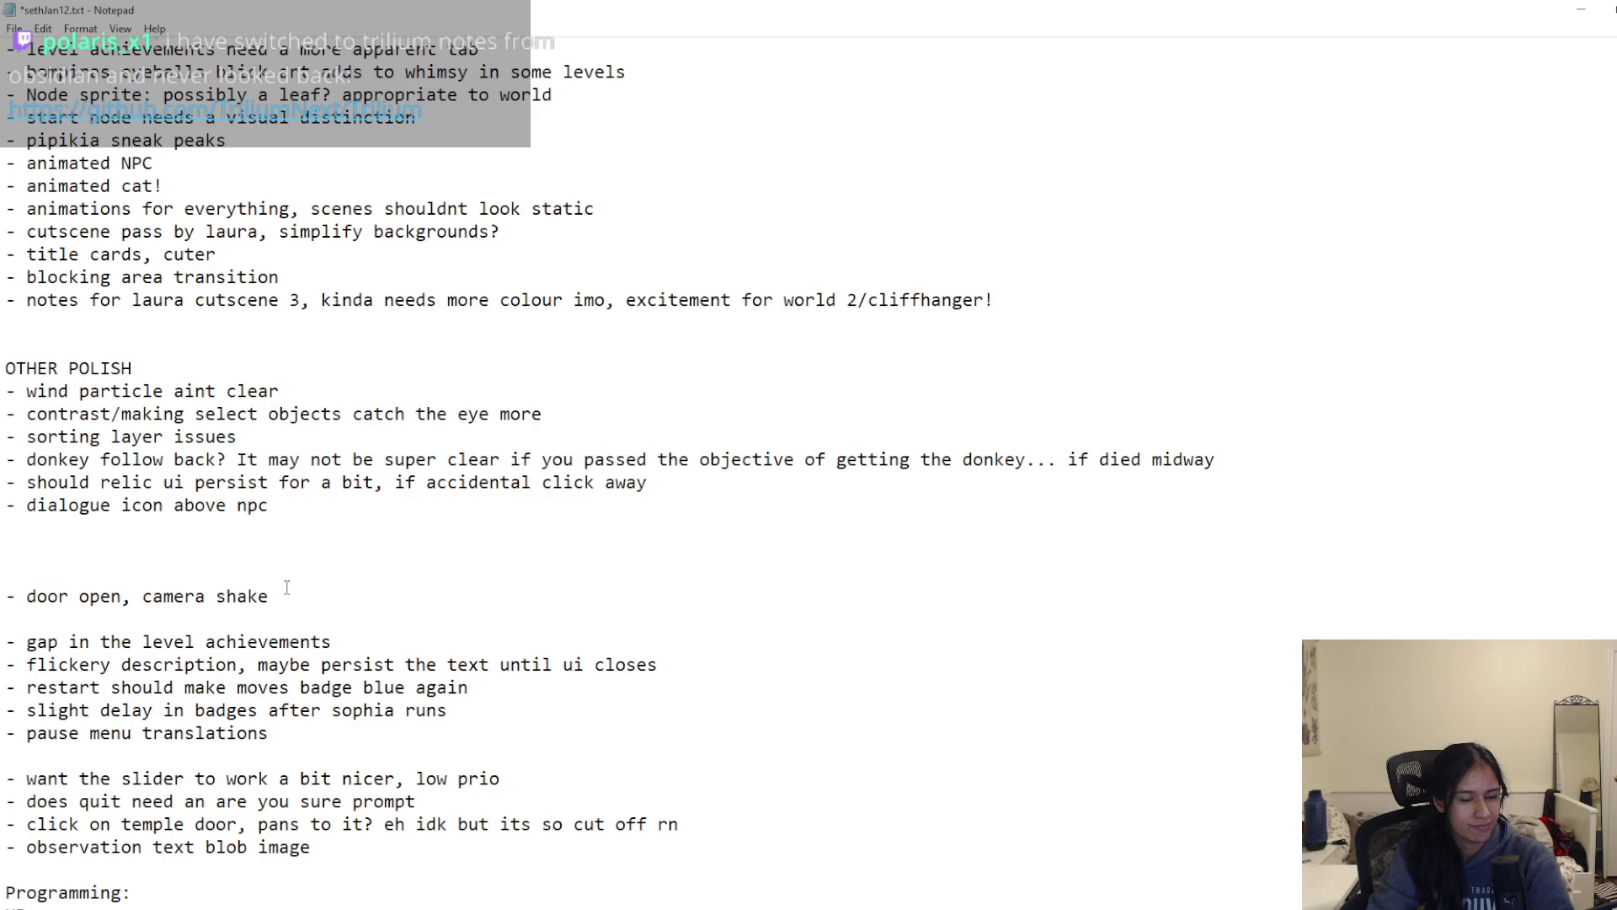
Step: Move the door open, camera shake note into the AXEL section, prefix it with 'temple', and save
left_click_drag(284, 597, 5, 597)
key("ctrl+c")
key("BackSpace")
scroll(209, 602, "up", 4)
scroll(209, 602, "up", 3)
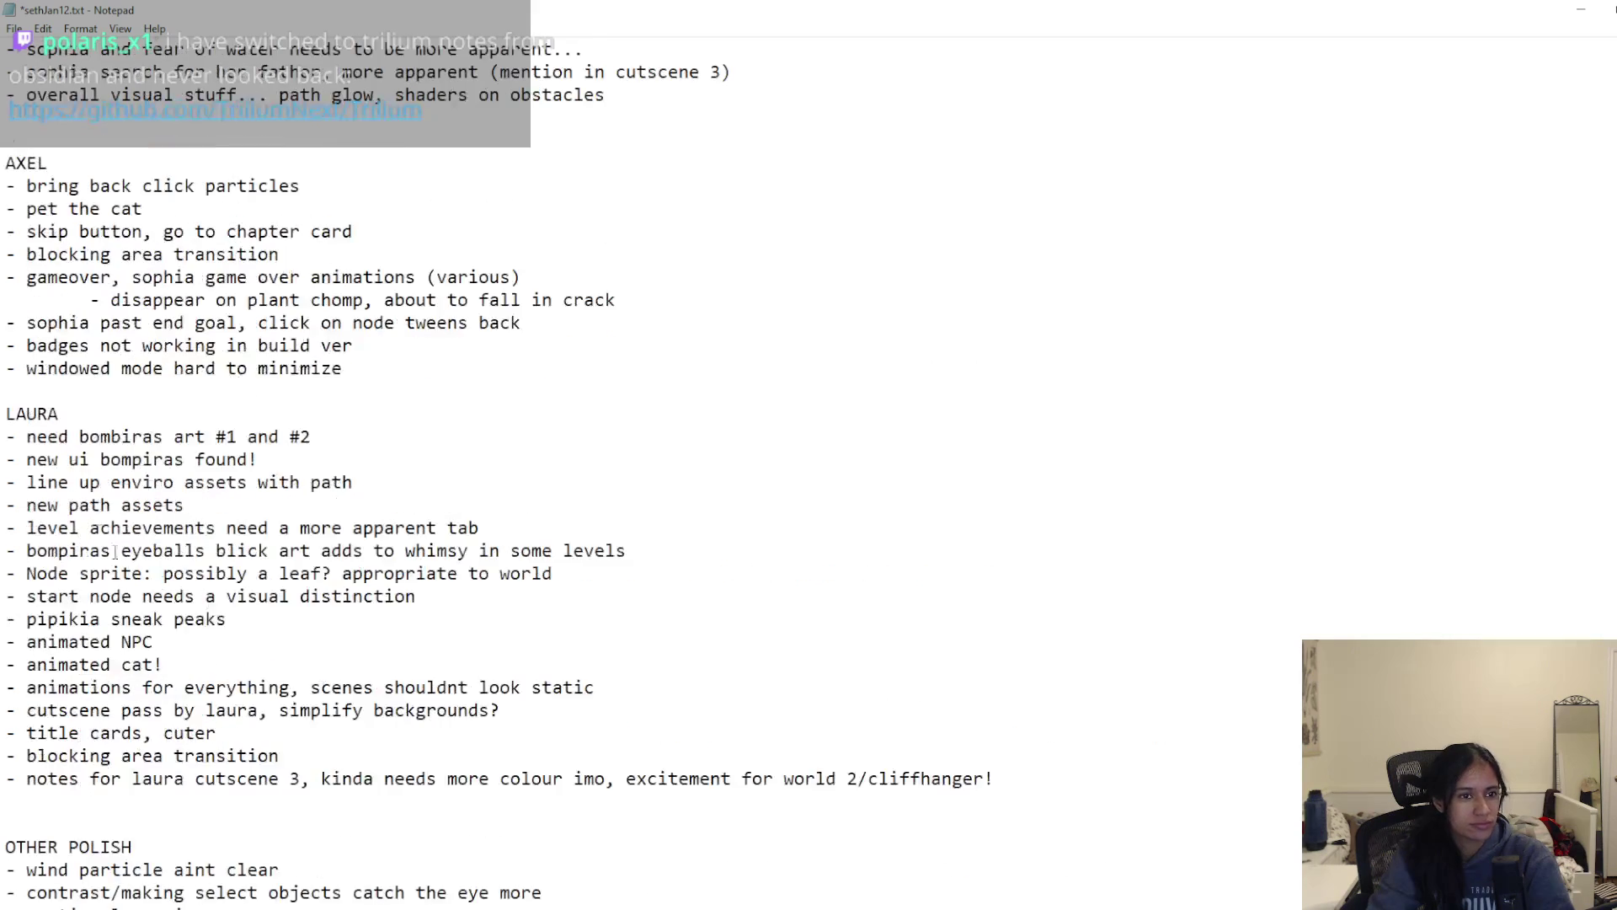
left_click(61, 390)
key("ctrl+v")
key("Return")
key("Return")
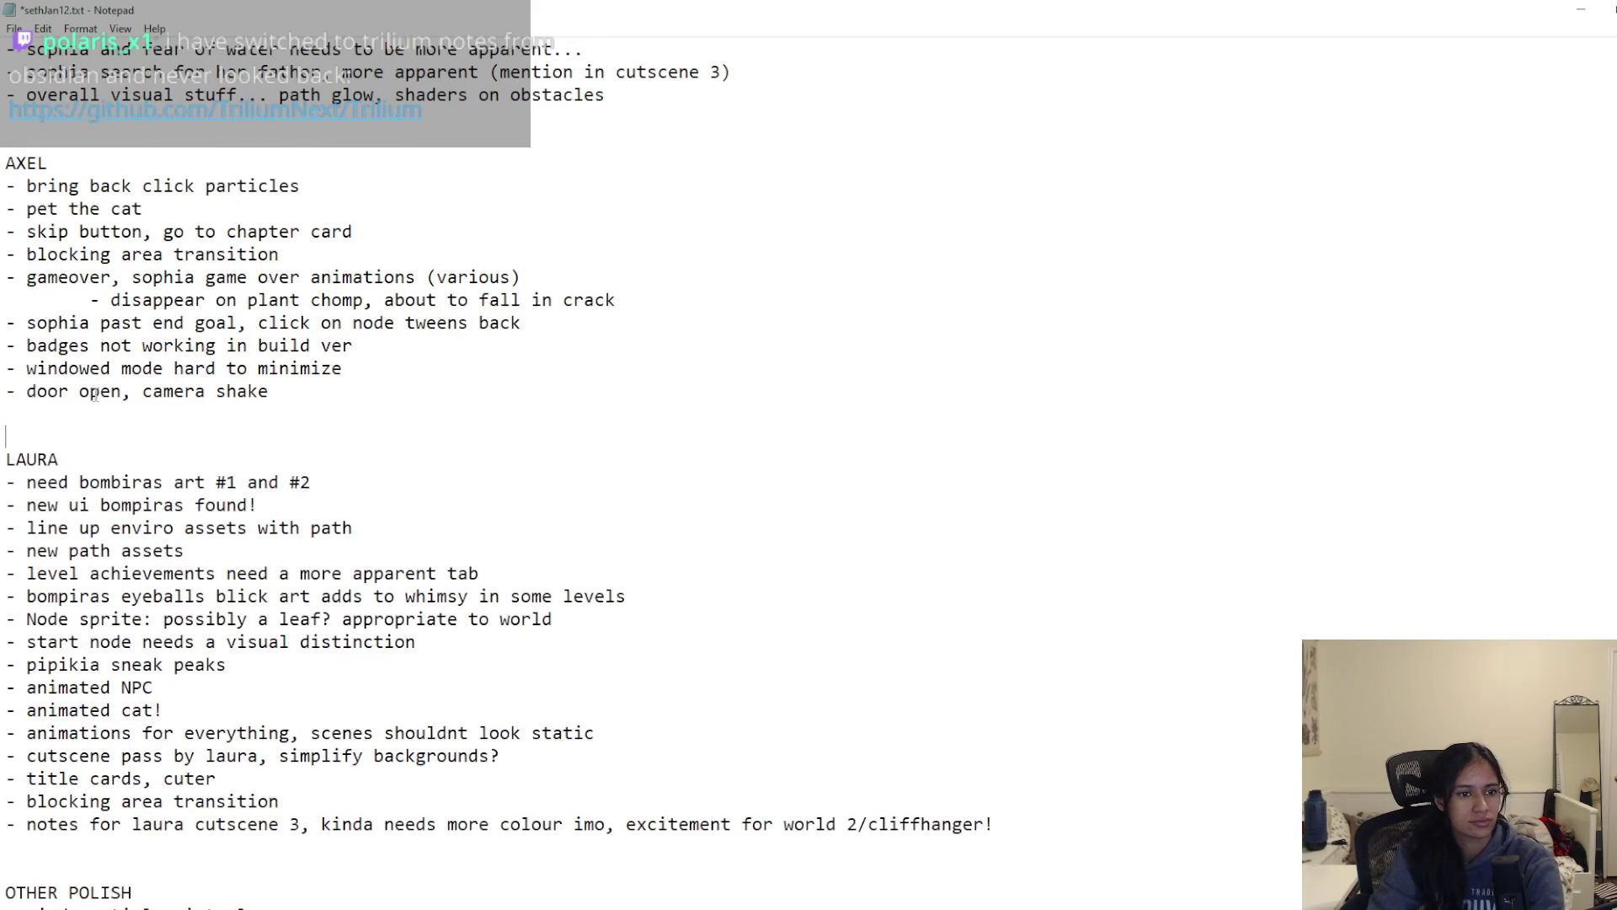
left_click(28, 391)
type("temple")
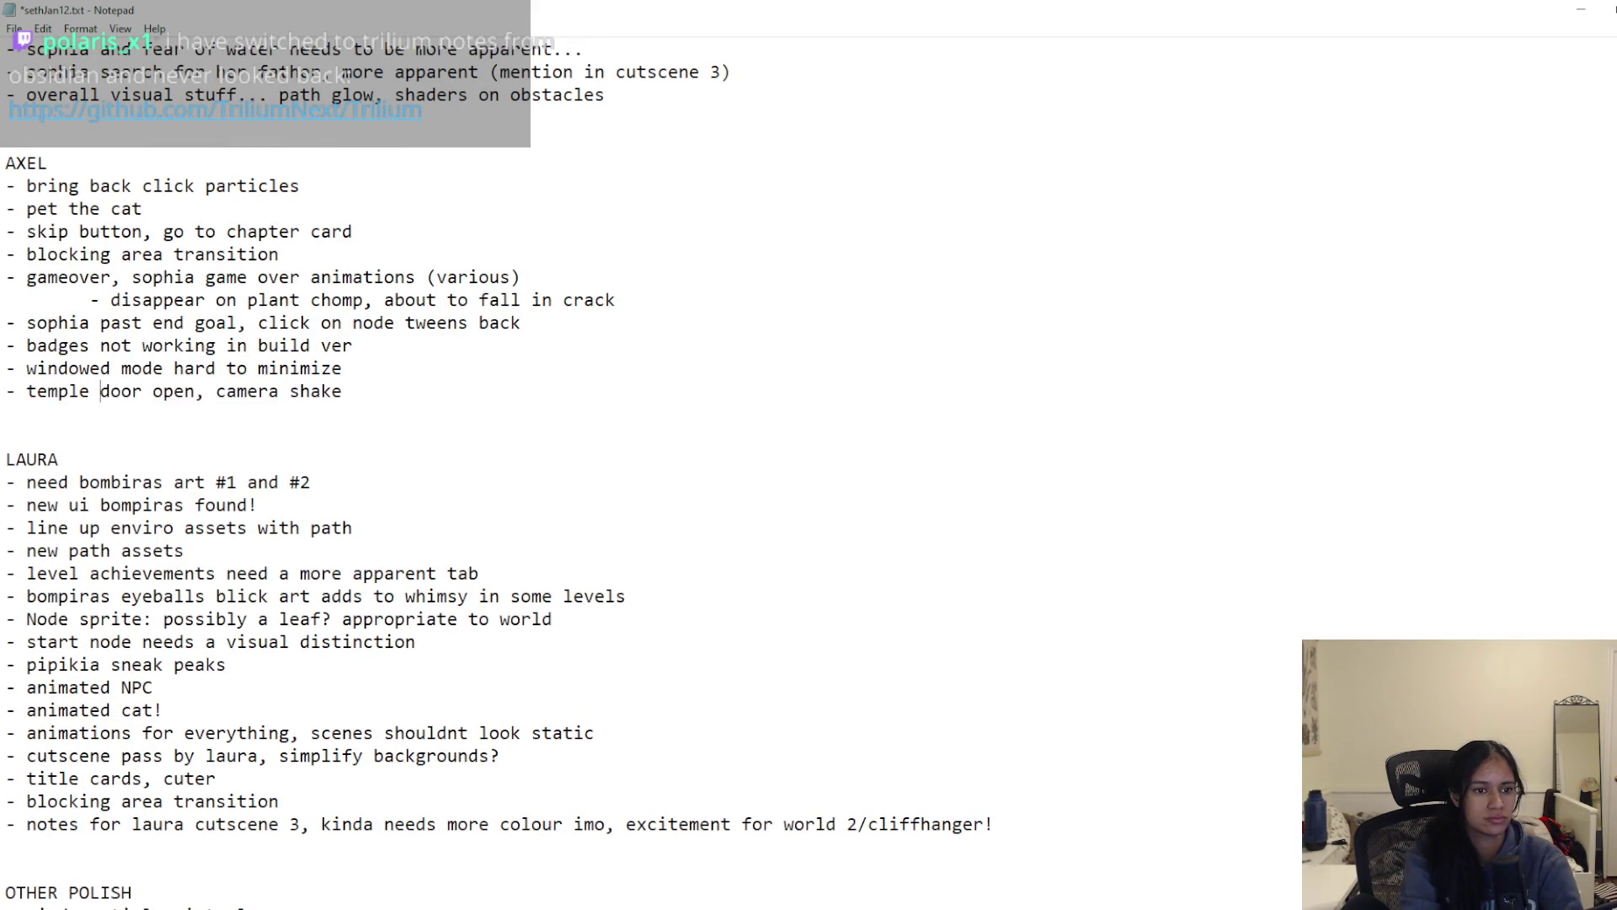
key("ctrl+s")
Step: Move the 'gap in the level achievements' note after the overall visuals note
scroll(95, 679, "down", 7)
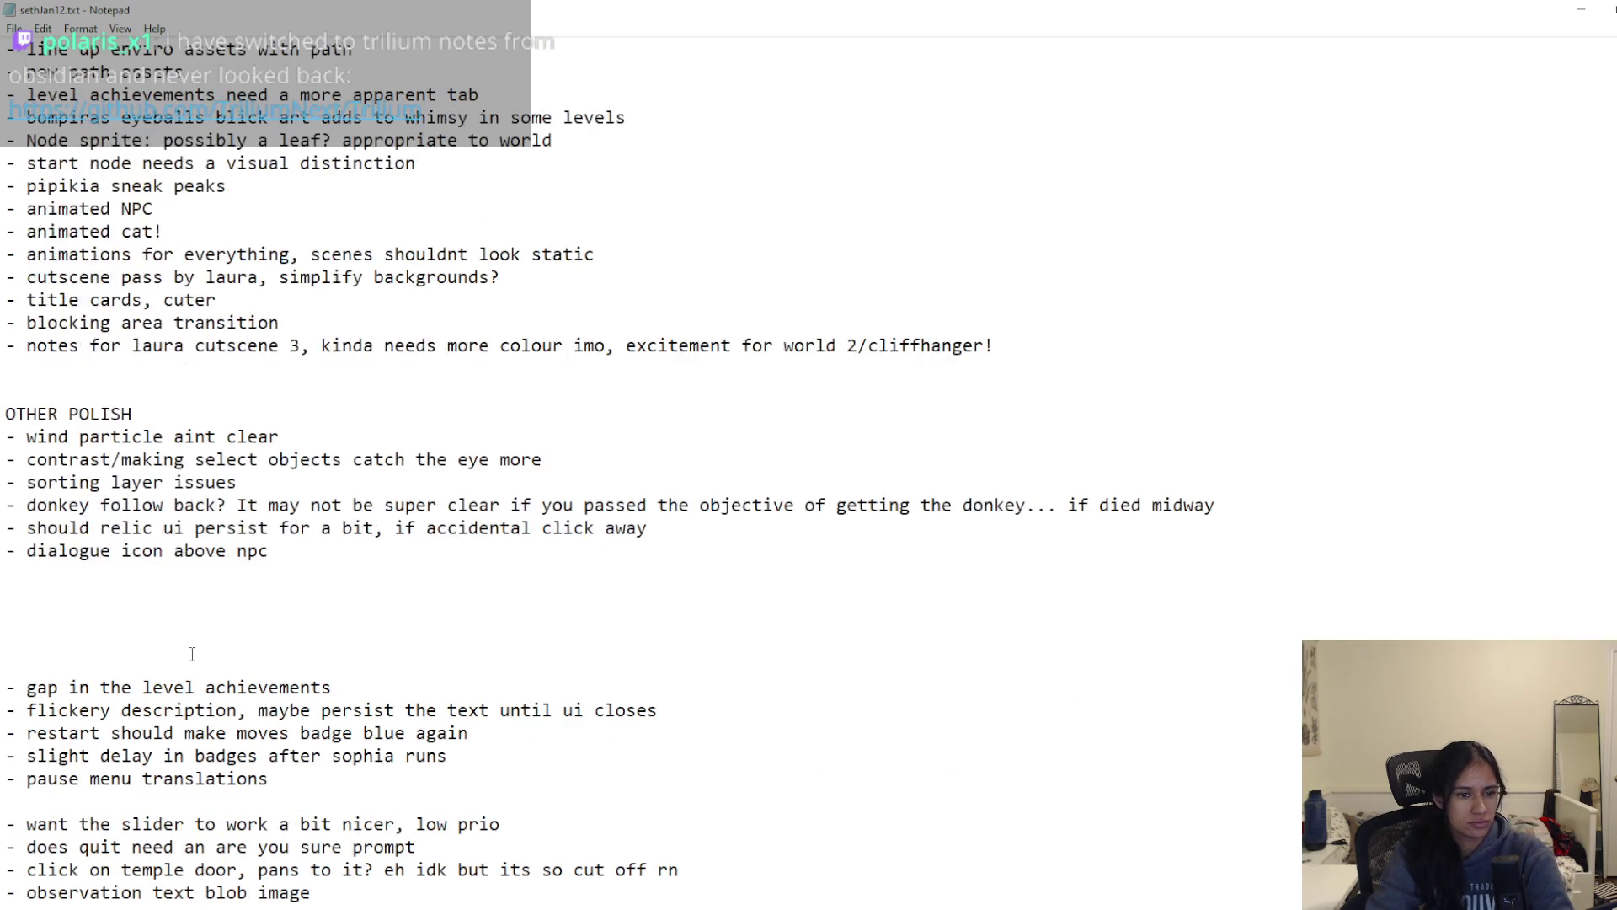
scroll(94, 678, "down", 1)
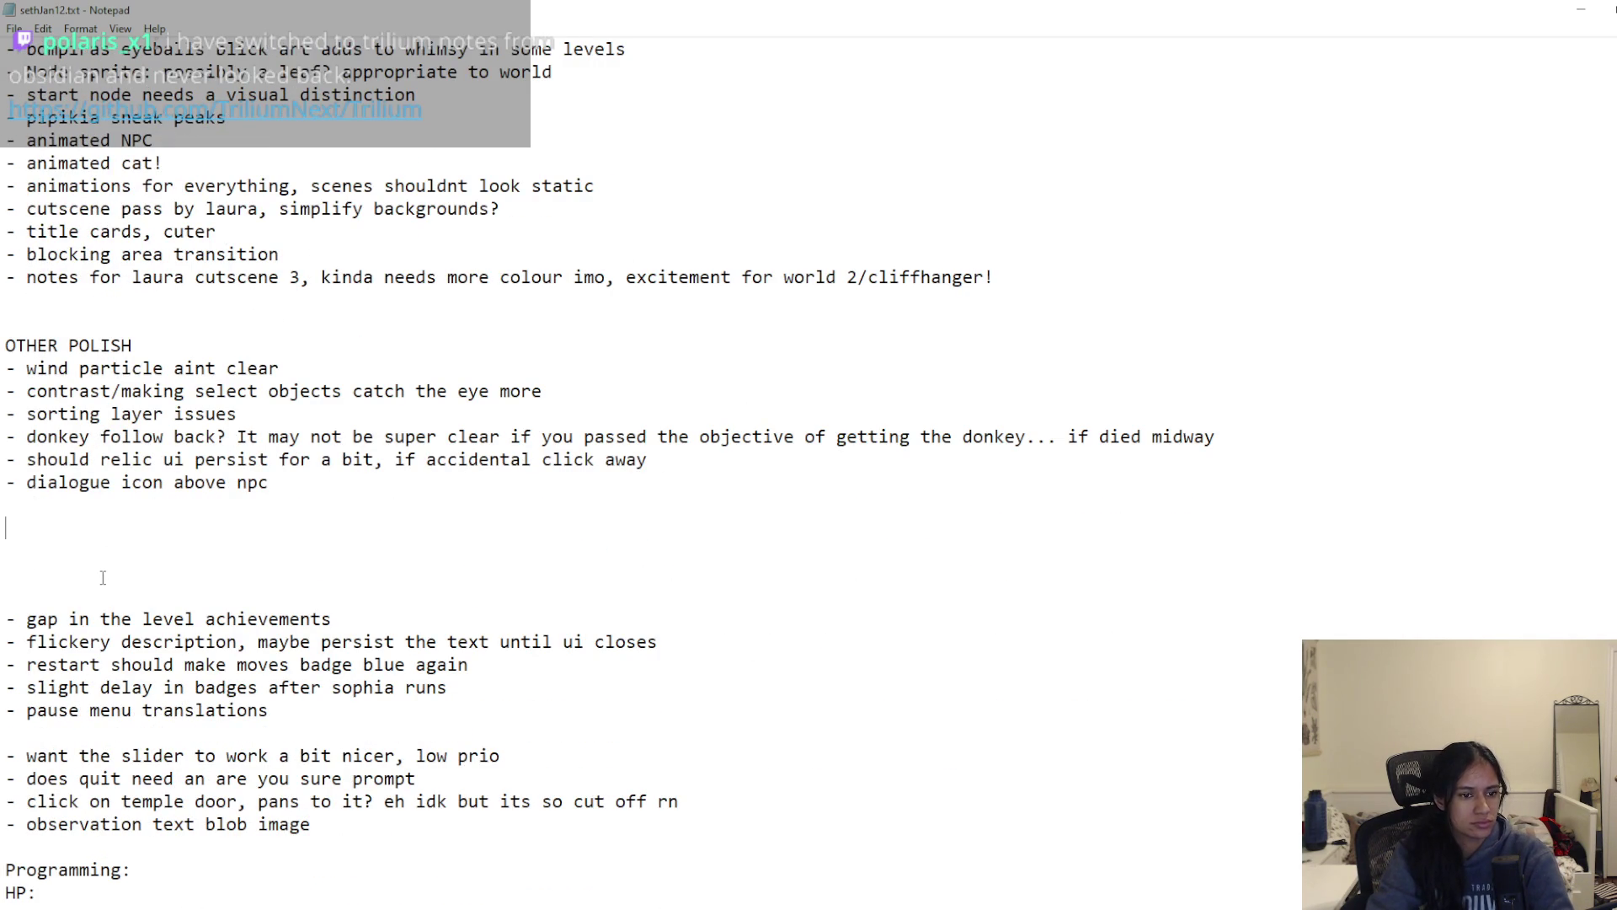
left_click_drag(372, 622, 3, 622)
key("ctrl+x")
scroll(332, 596, "up", 4)
scroll(332, 597, "up", 9)
left_click(253, 391)
key("ctrl+v")
Step: Move the flickery description line below the temple door note
scroll(259, 503, "down", 11)
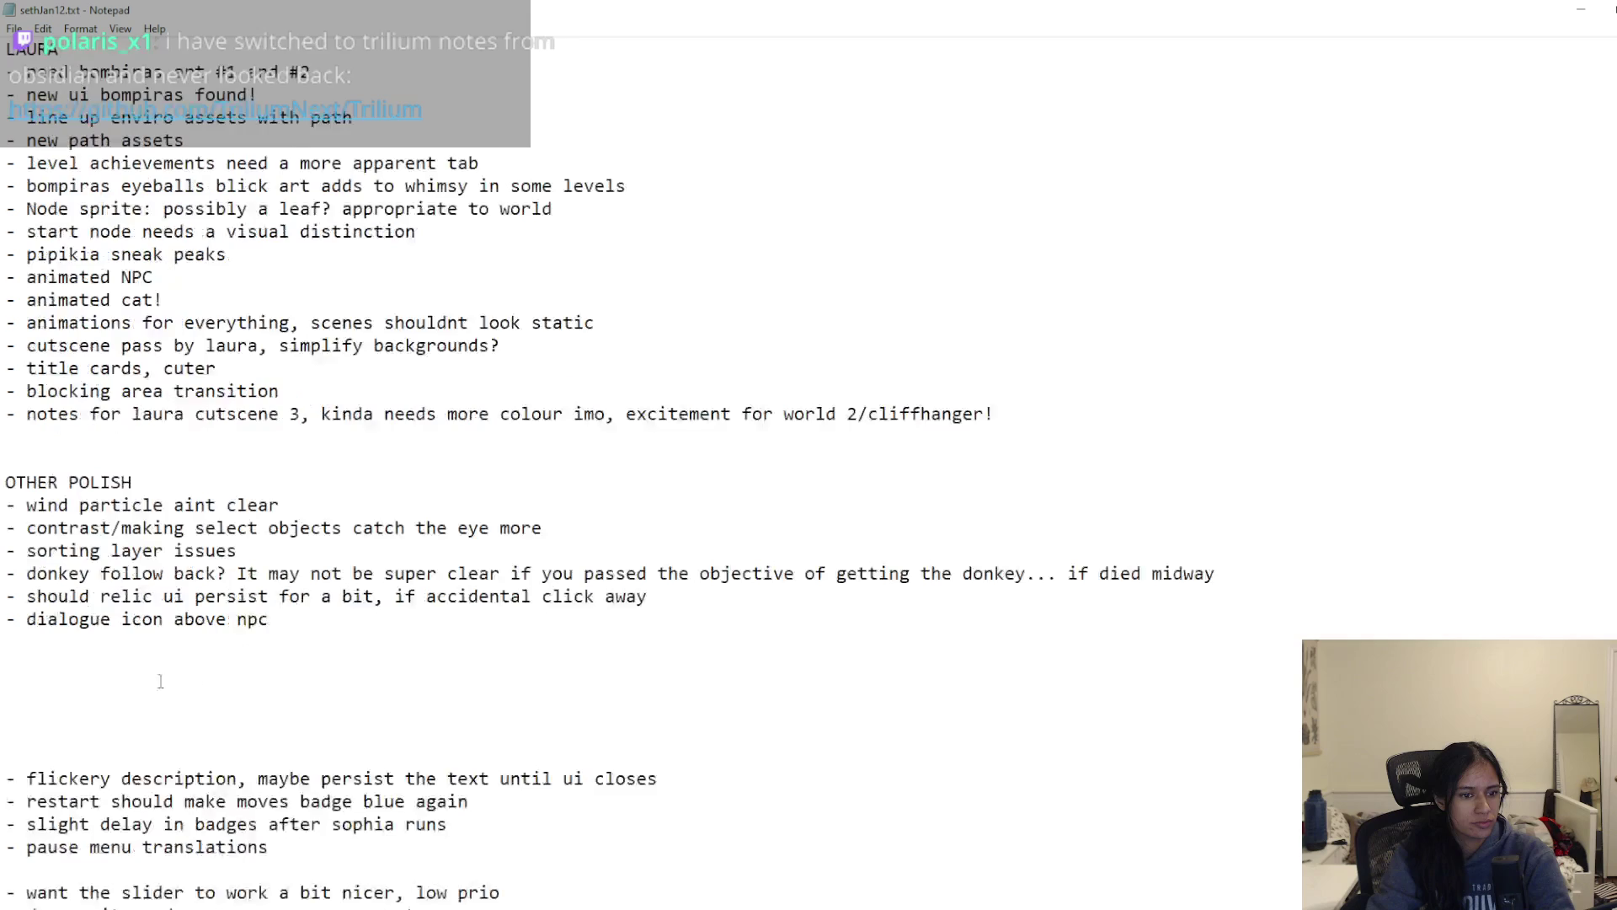
scroll(152, 666, "down", 3)
left_click_drag(660, 504, 2, 505)
key("ctrl+x")
scroll(203, 546, "up", 4)
scroll(203, 546, "up", 9)
key("ctrl+v")
scroll(126, 632, "down", 10)
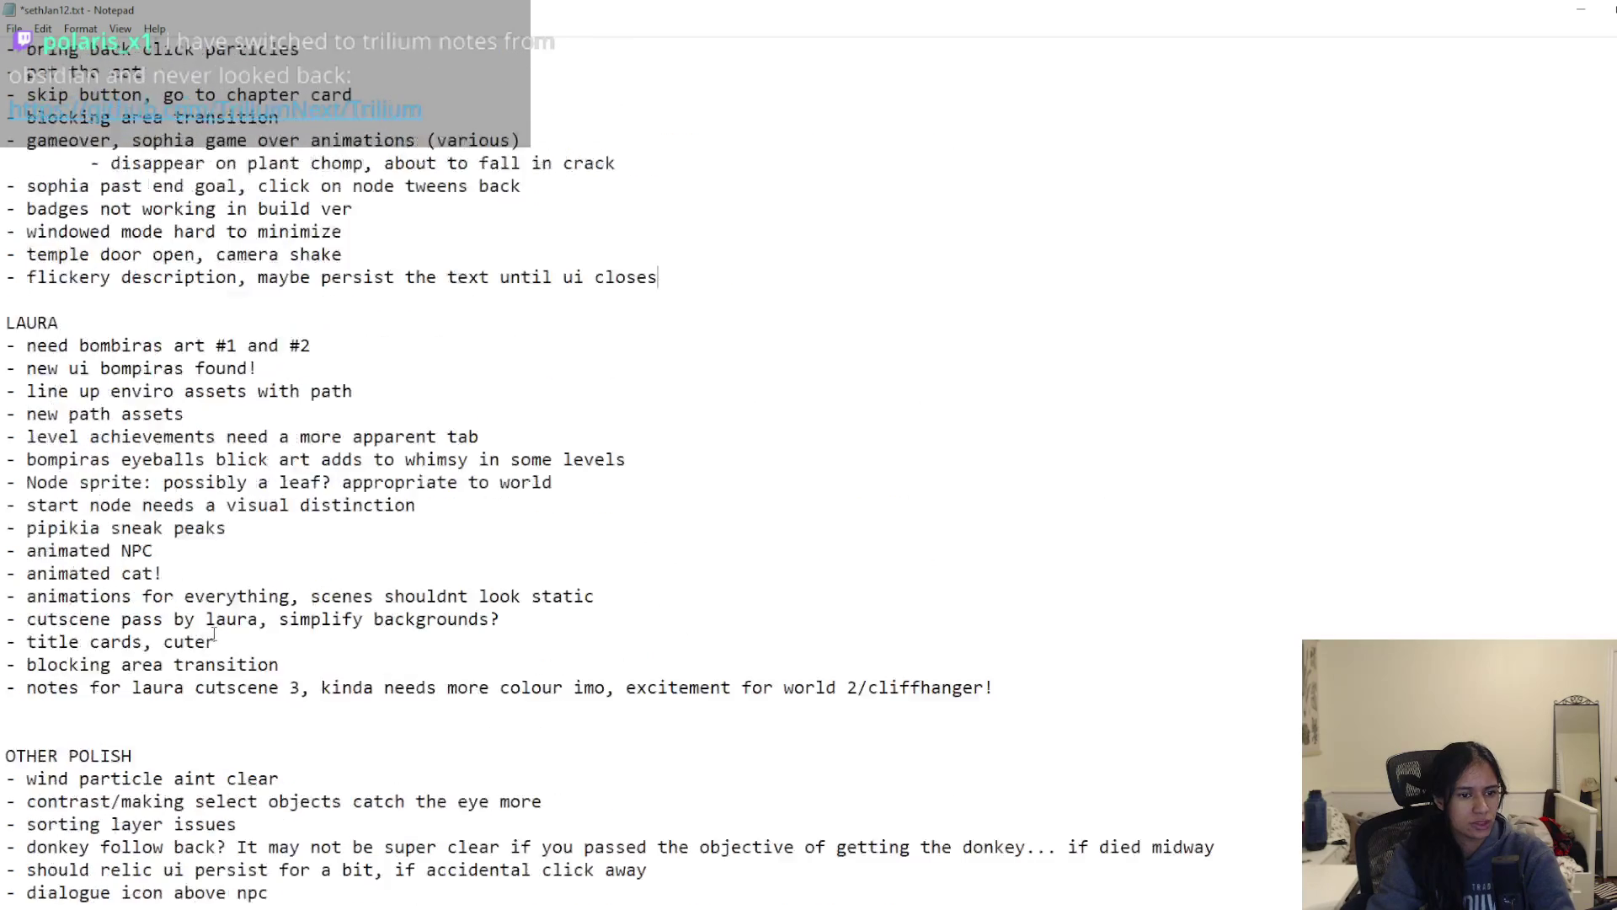
Step: Move the 'restart should make moves' badge note below the flickery description note, space the sections, and save
scroll(88, 514, "down", 3)
left_click_drag(475, 528, 5, 528)
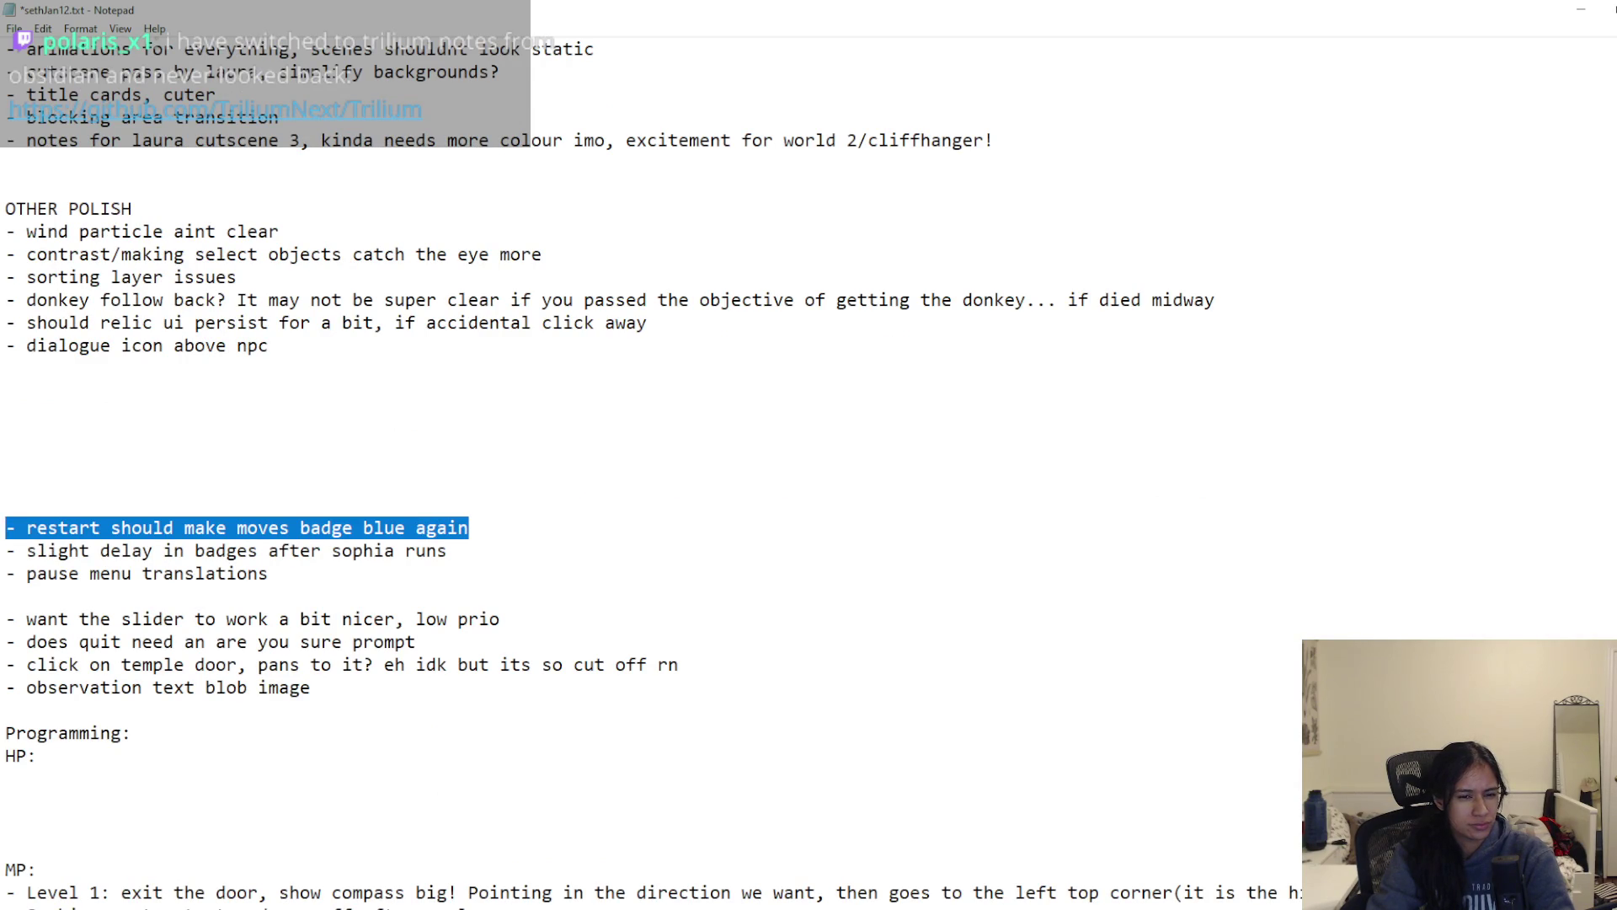
key("ctrl+x")
scroll(165, 524, "up", 15)
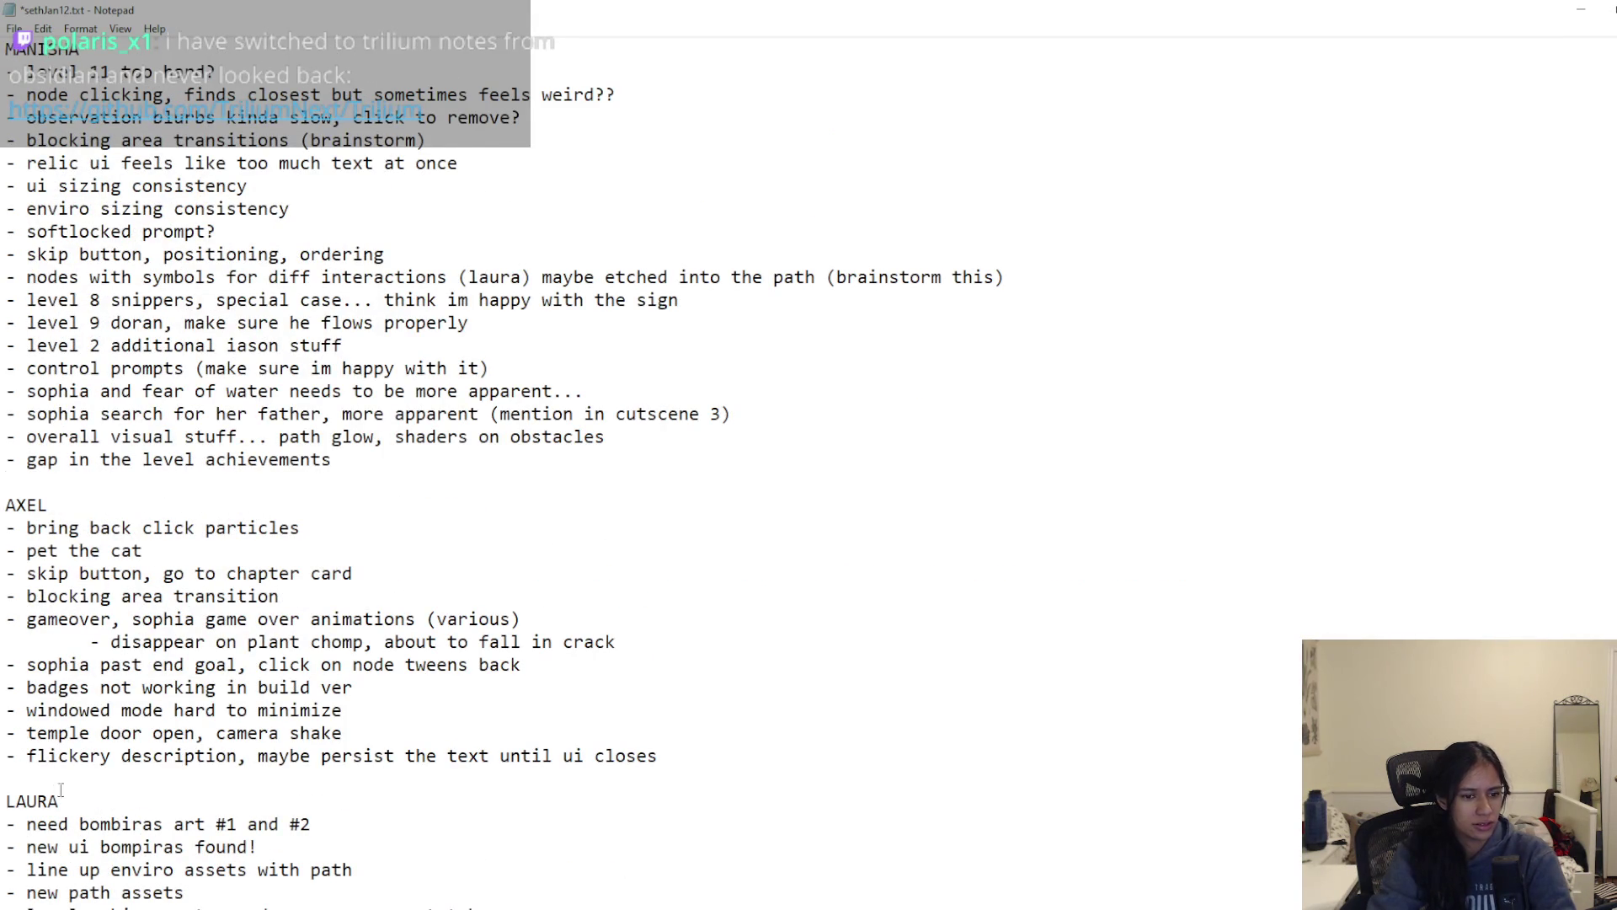
left_click(122, 769)
key("ctrl+v")
key("Return")
key("Return")
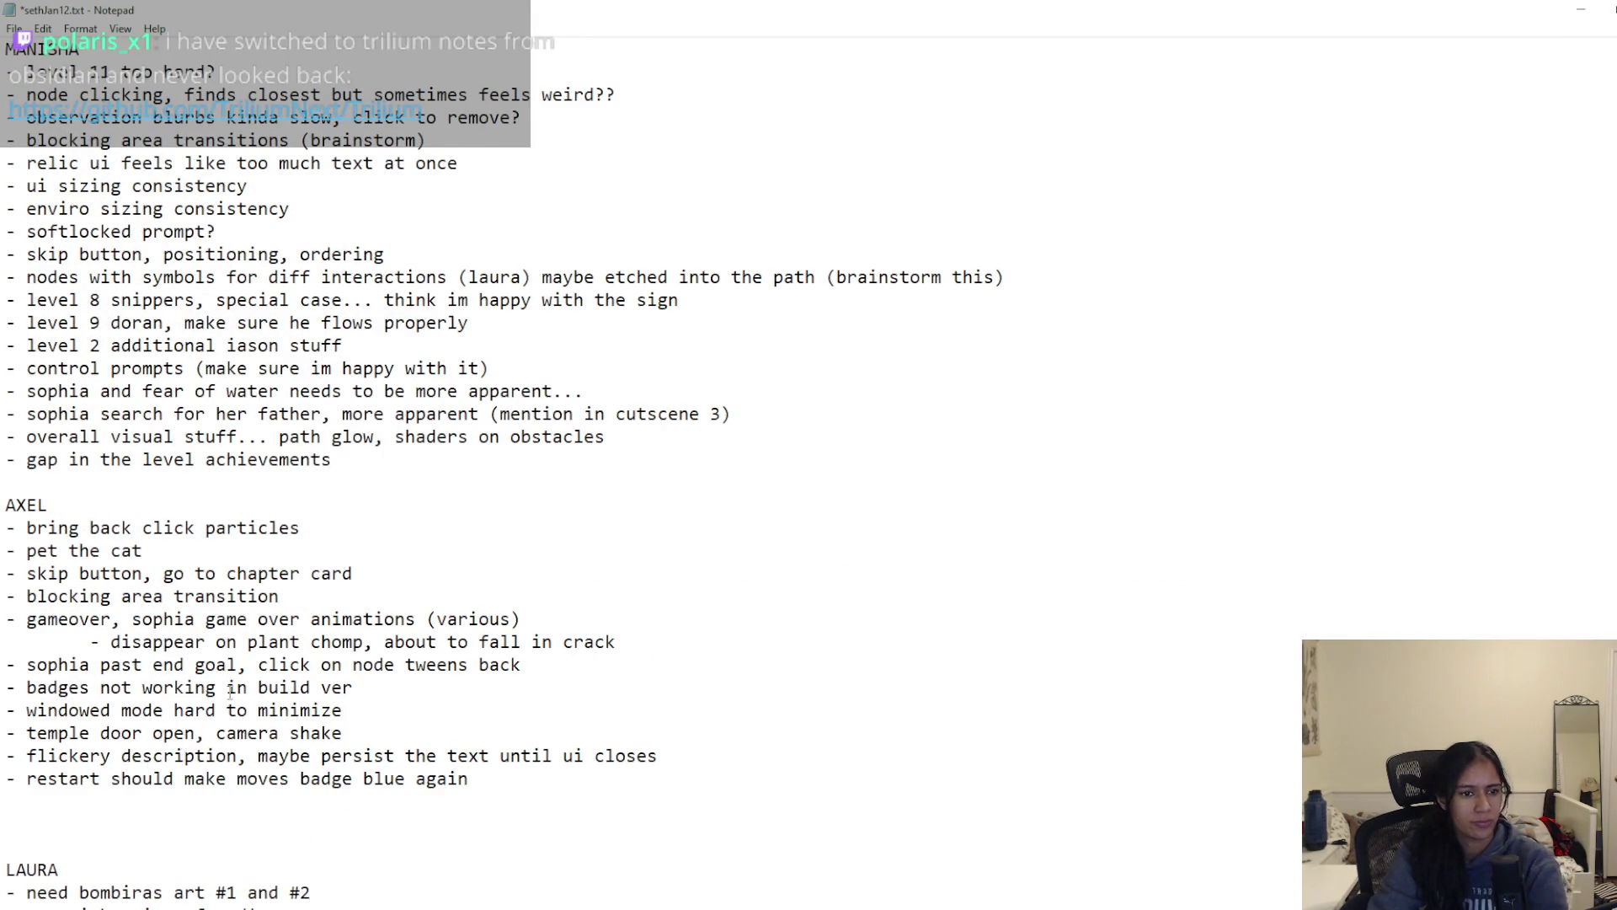
scroll(122, 770, "up", 1)
left_click(17, 550)
key("Return")
scroll(258, 577, "down", 18)
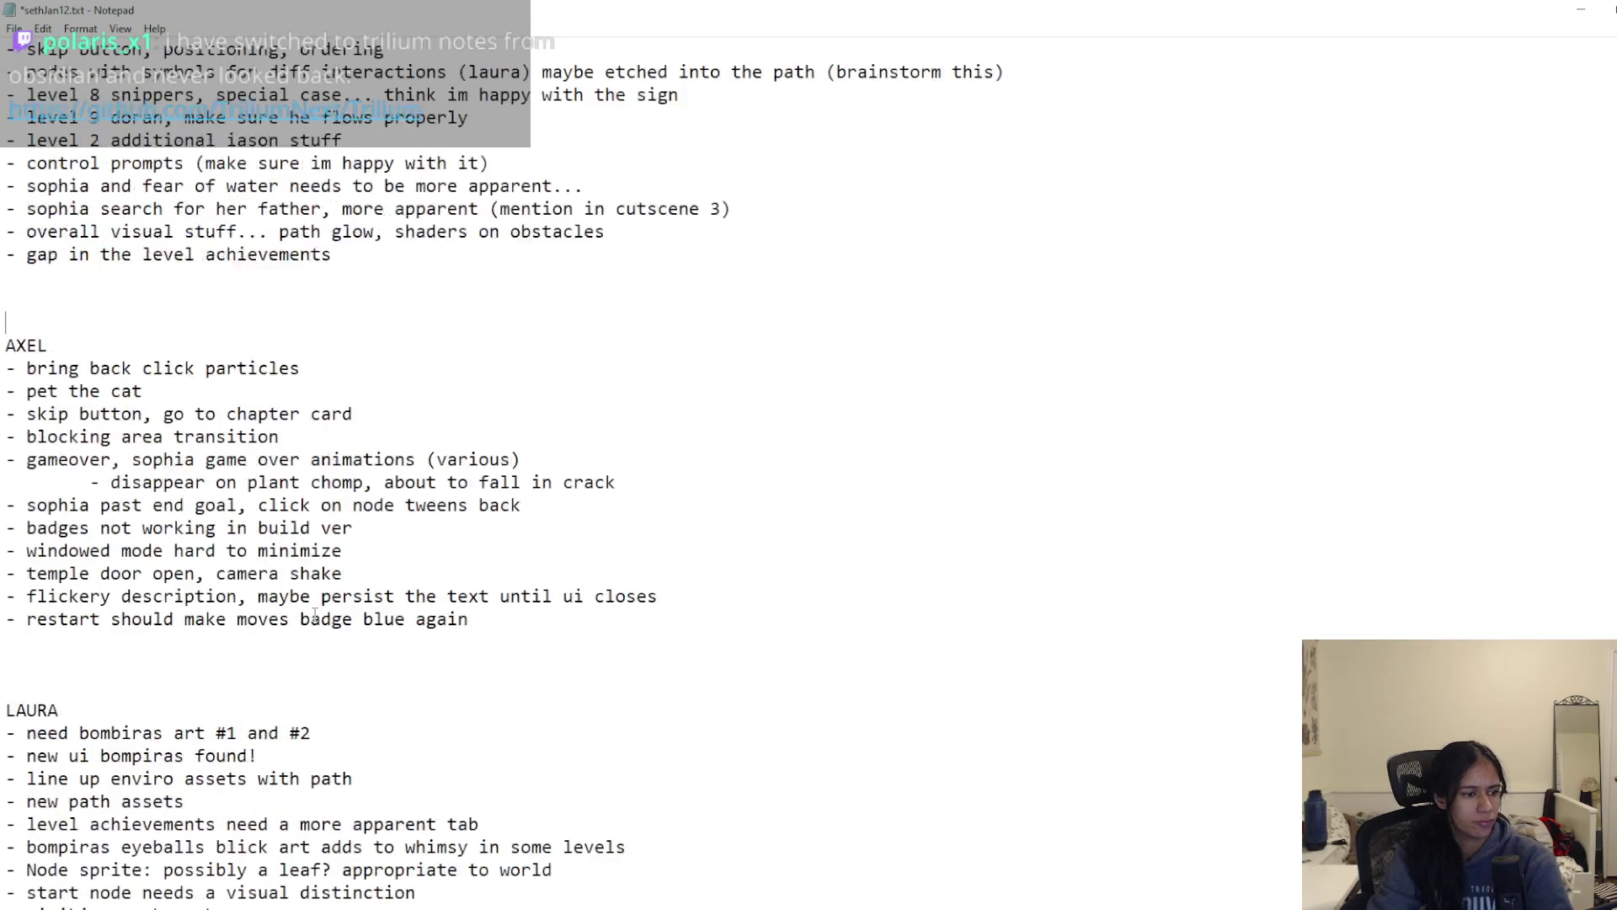
scroll(315, 616, "down", 2)
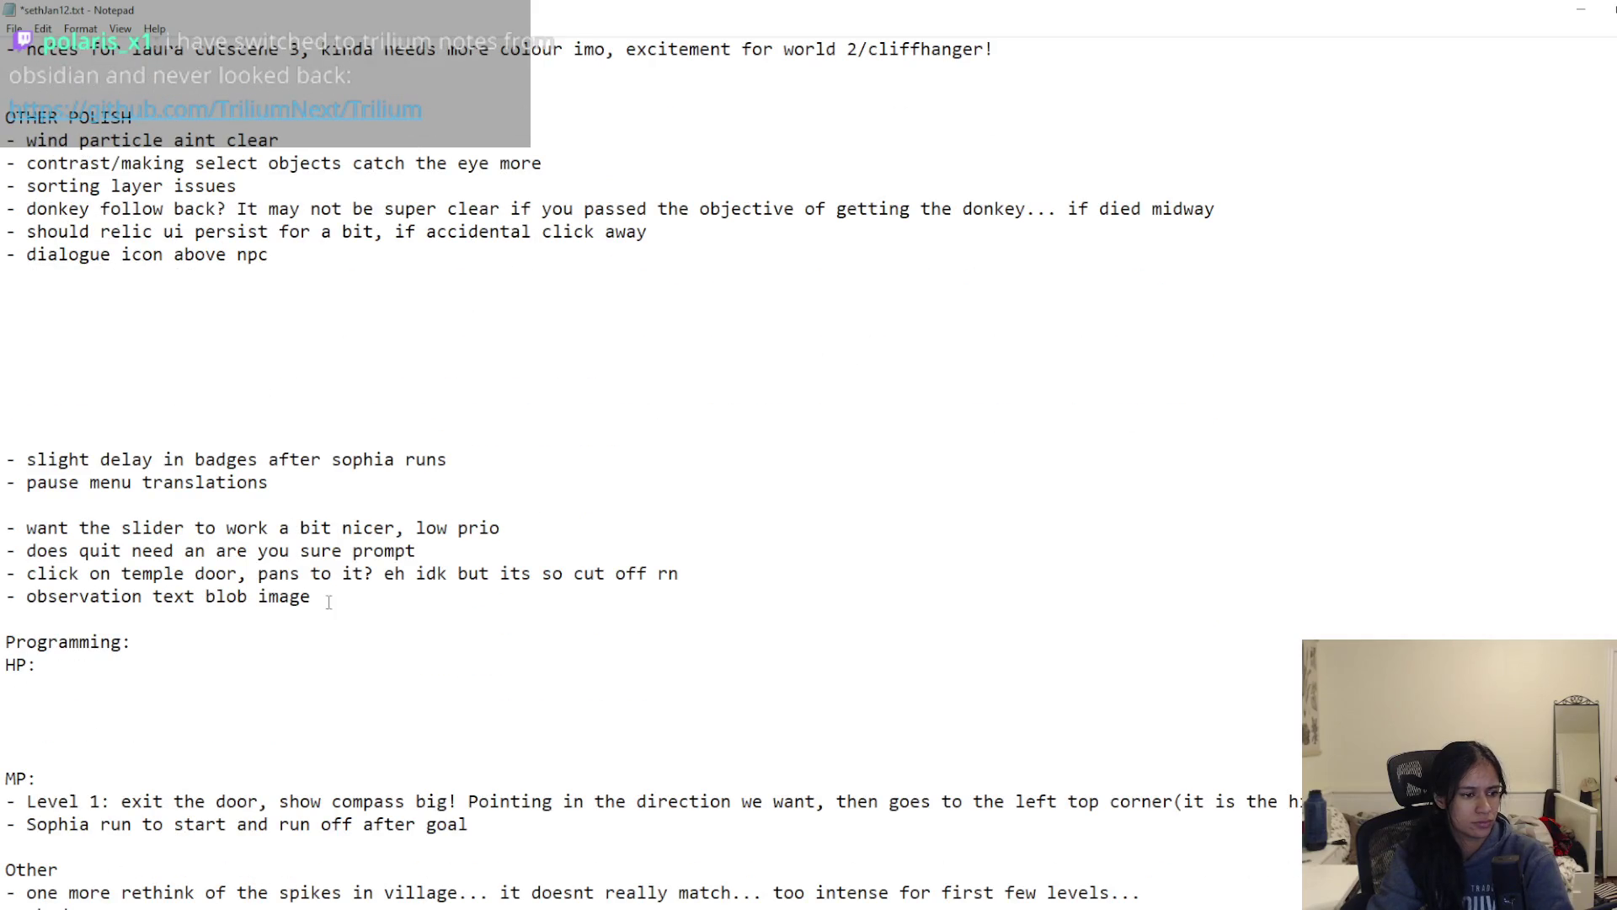
key("ctrl+s")
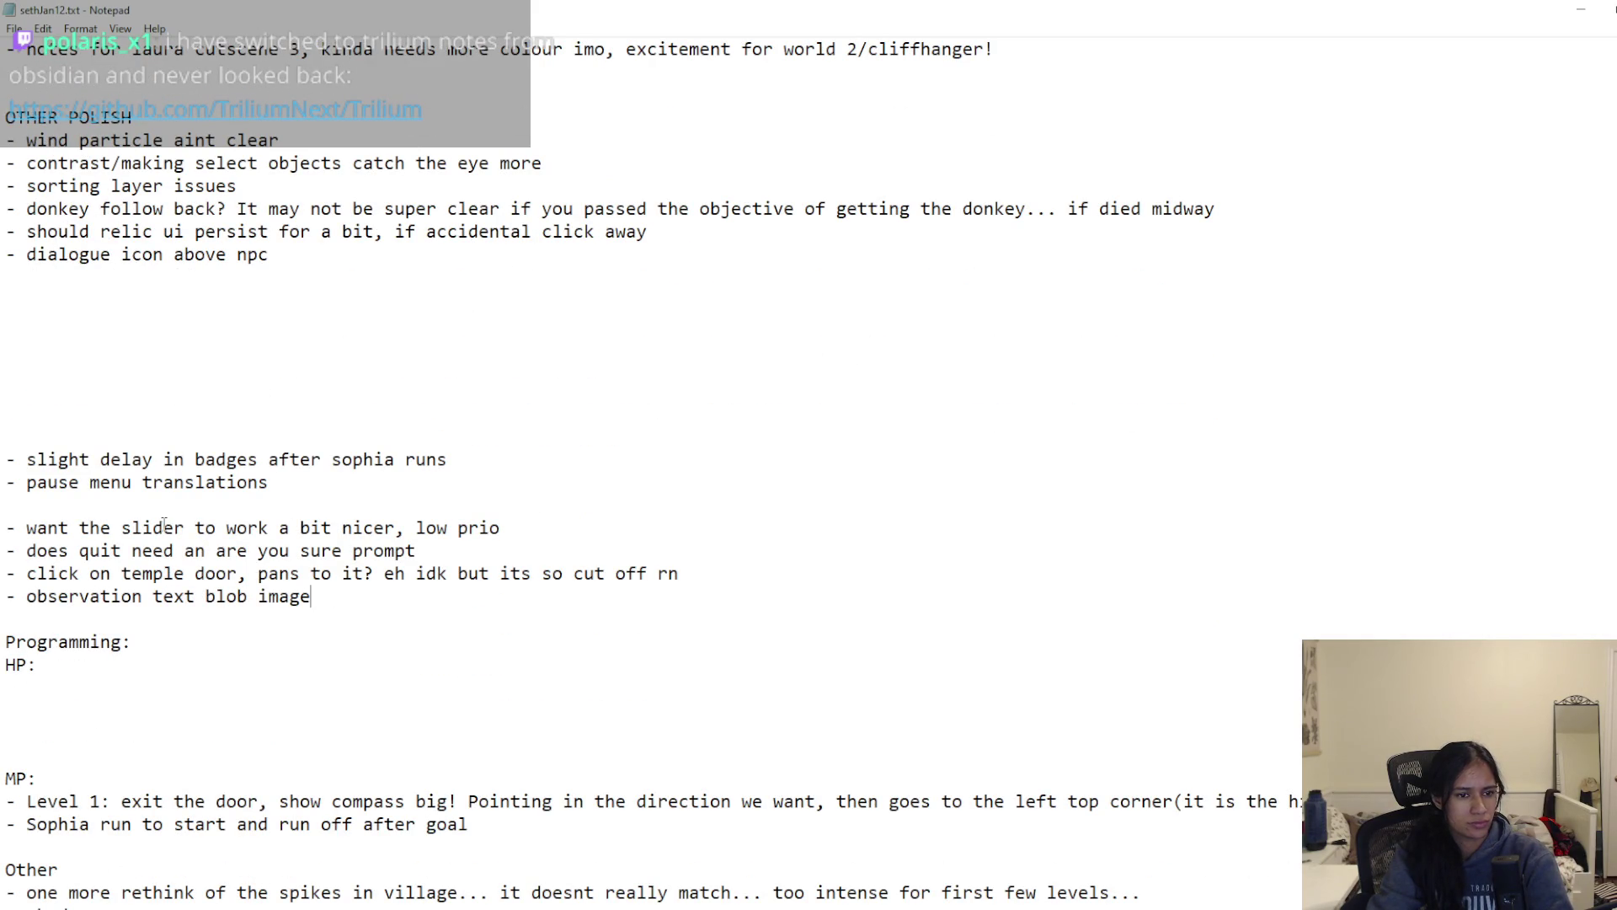
Step: Move the badge-delay line into AXEL's list under his restart line
mouse_move(161, 461)
left_mouse_down()
mouse_move(406, 461)
mouse_move(18, 462)
left_mouse_up()
left_click(447, 461)
key("ctrl+x")
scroll(100, 573, "up", 12)
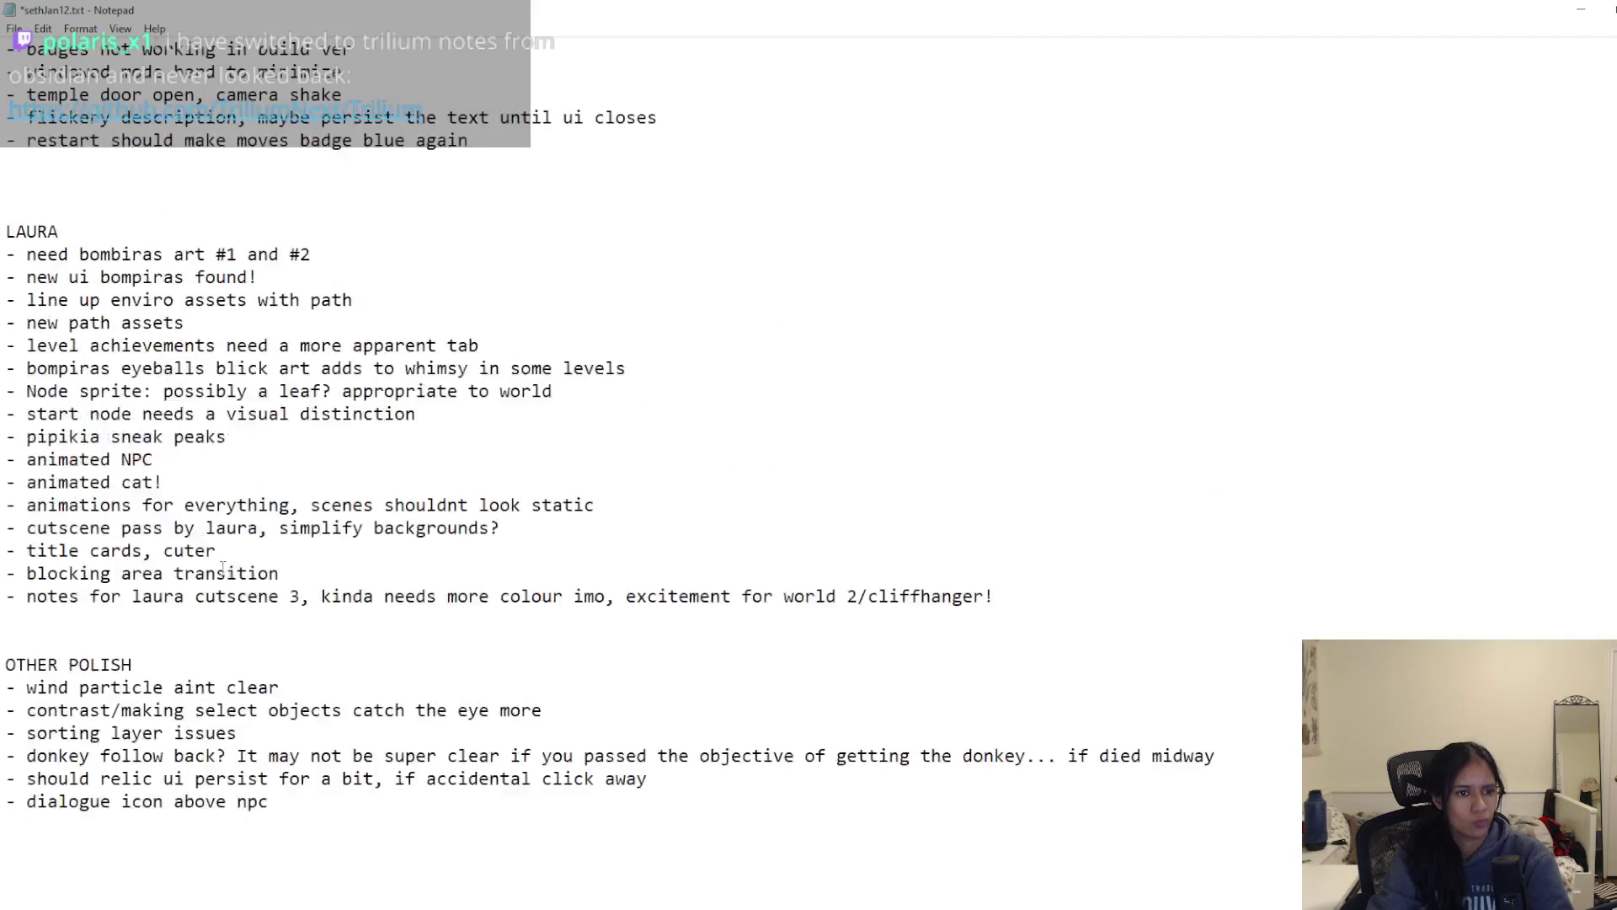
left_click(59, 430)
key("ctrl+v")
Step: Move the pause menu translations line into MANISHA's list, append '/settings', and save
scroll(59, 430, "down", 10)
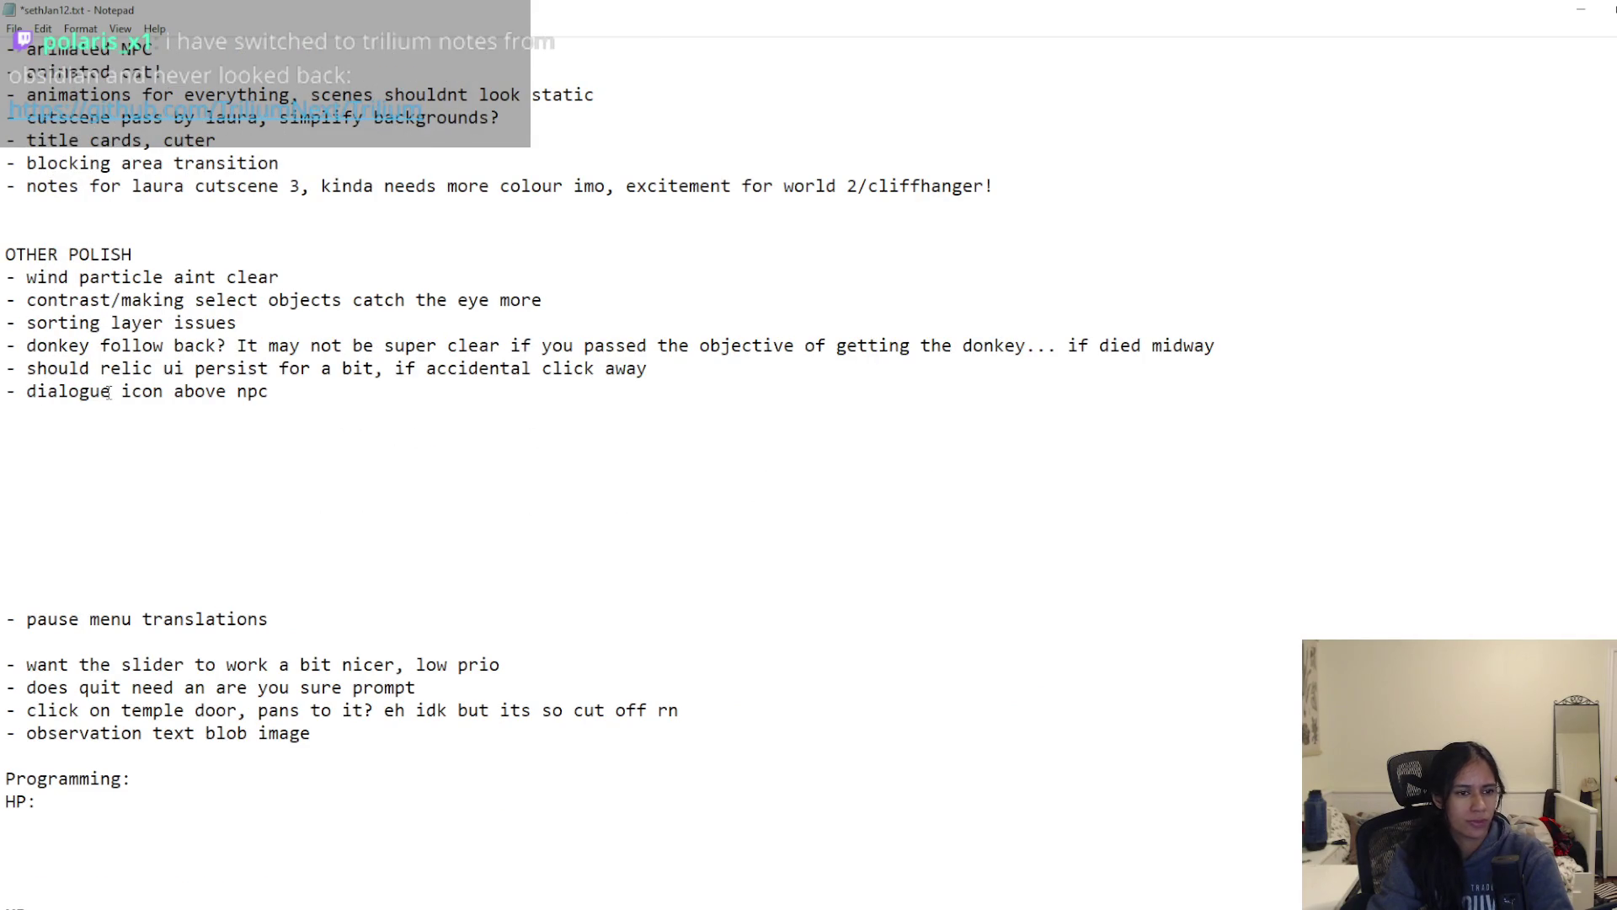
left_click_drag(270, 619, 7, 619)
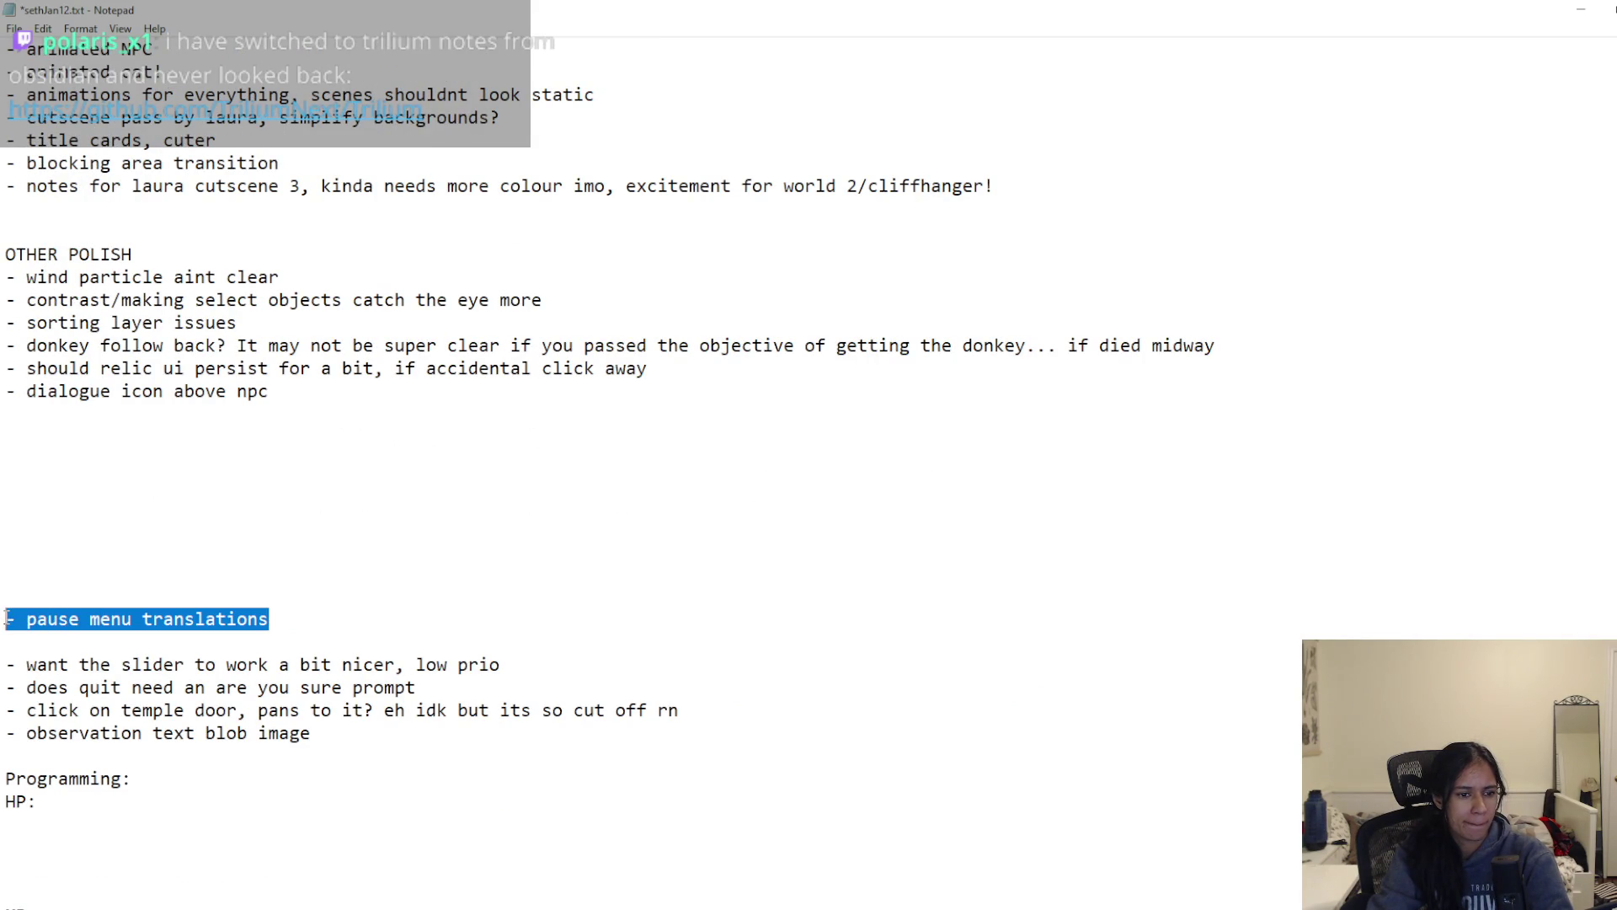
key("ctrl+x")
scroll(6, 619, "up", 13)
left_click(83, 346)
key("ctrl+v")
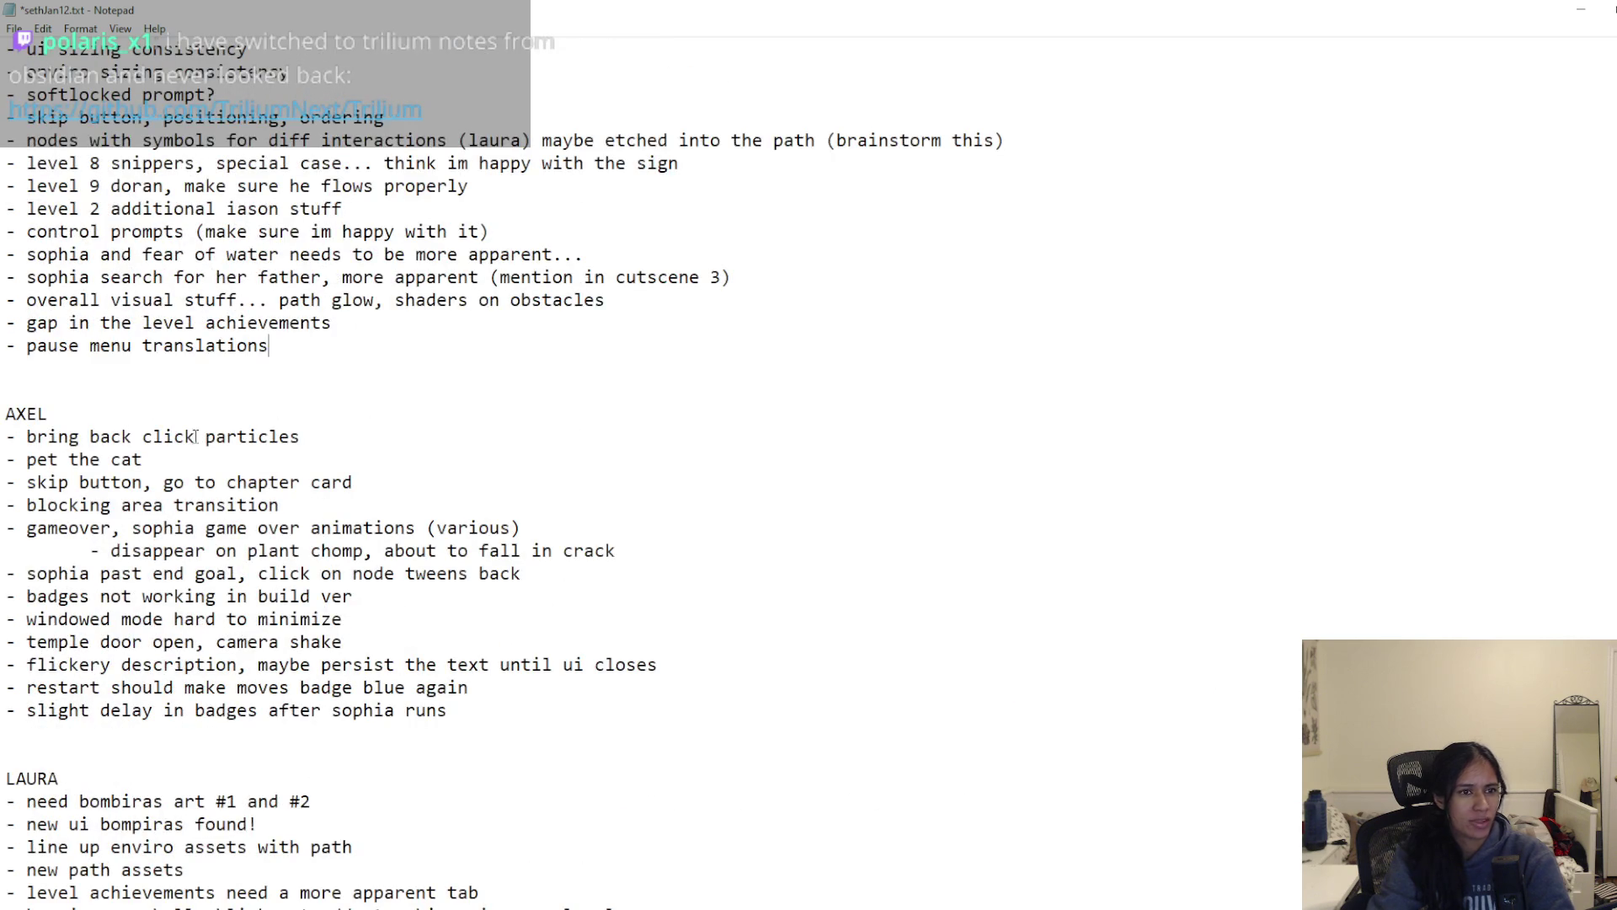
scroll(181, 411, "up", 3)
type("/settings")
key("ctrl+s")
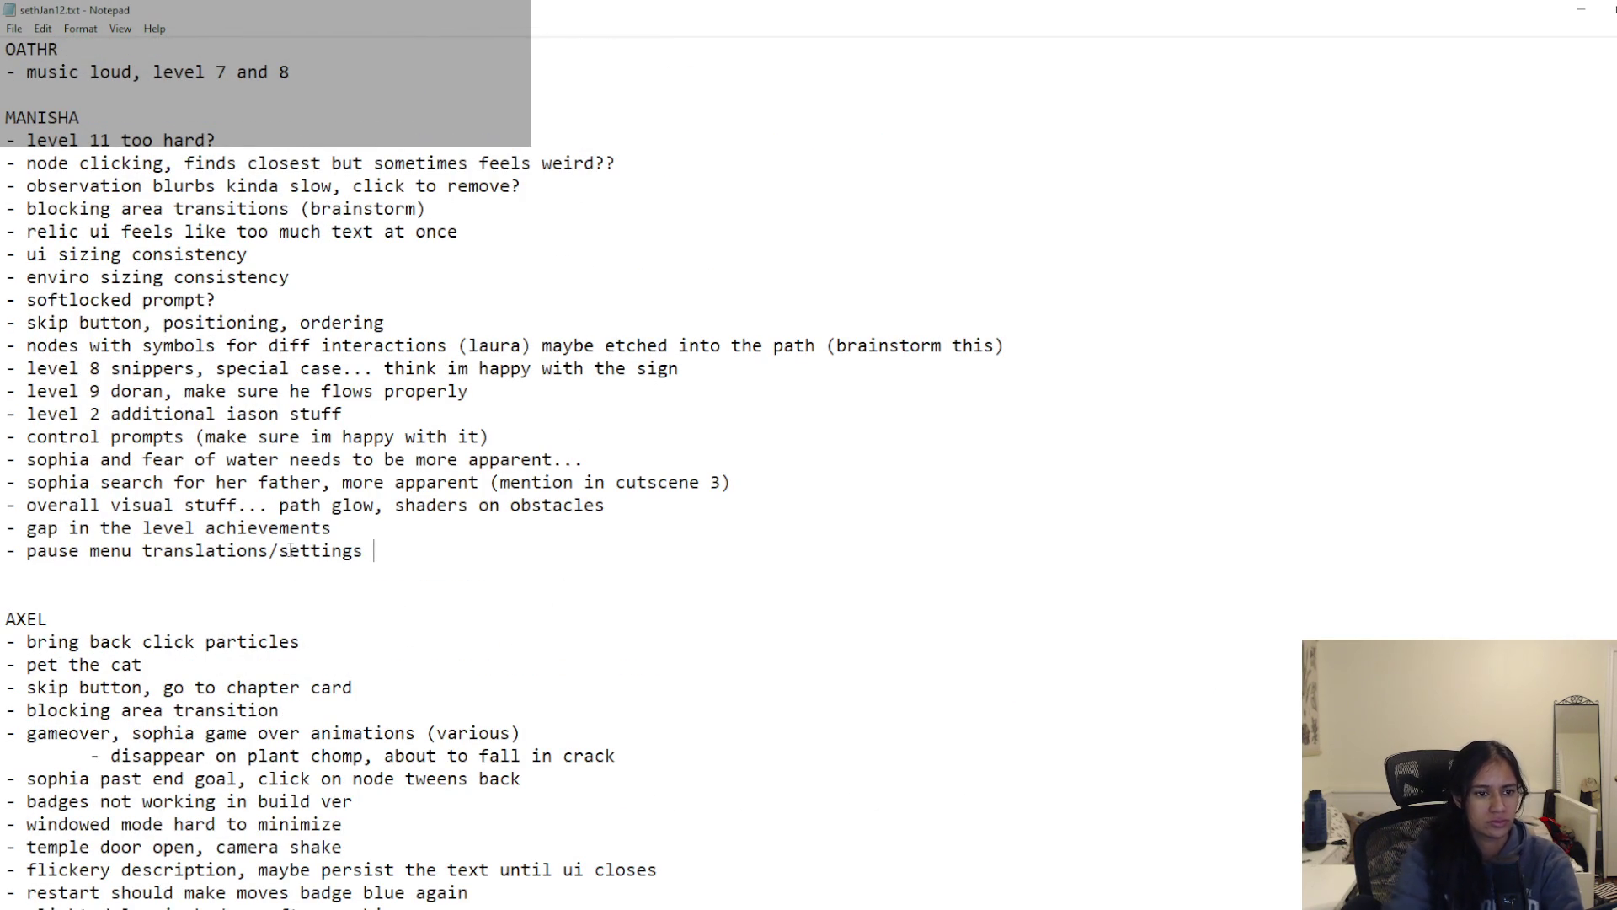
Step: Move the 'want the slider to work a bit nicer, low prio' line into AXEL's list
scroll(291, 550, "down", 14)
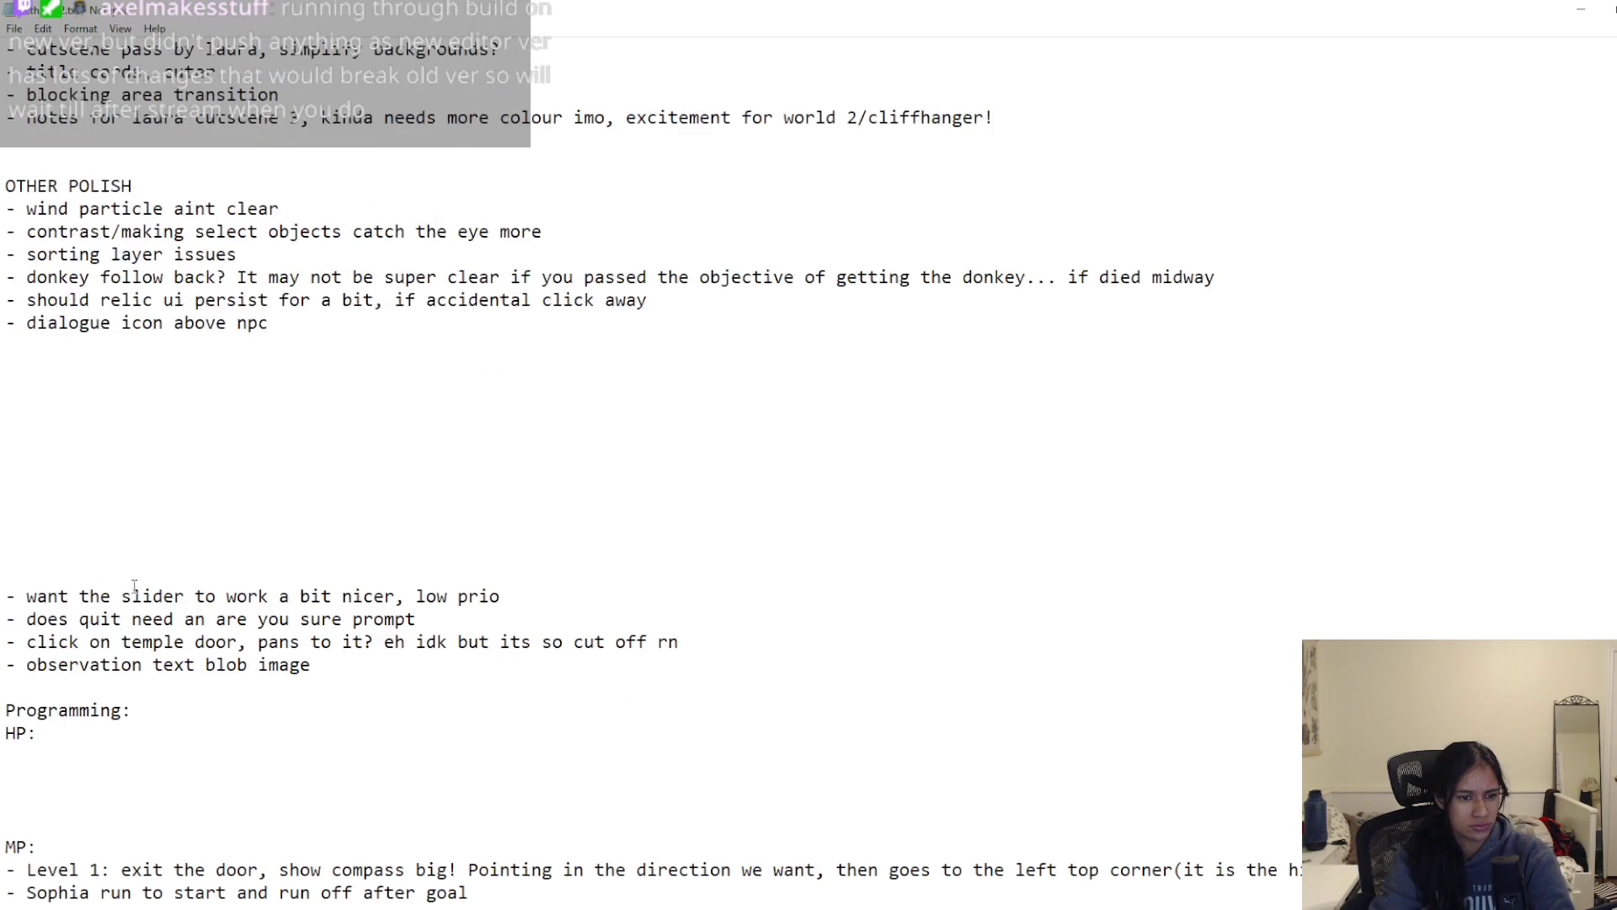
triple_click(180, 599)
key("BackSpace")
scroll(113, 554, "up", 6)
scroll(114, 554, "up", 4)
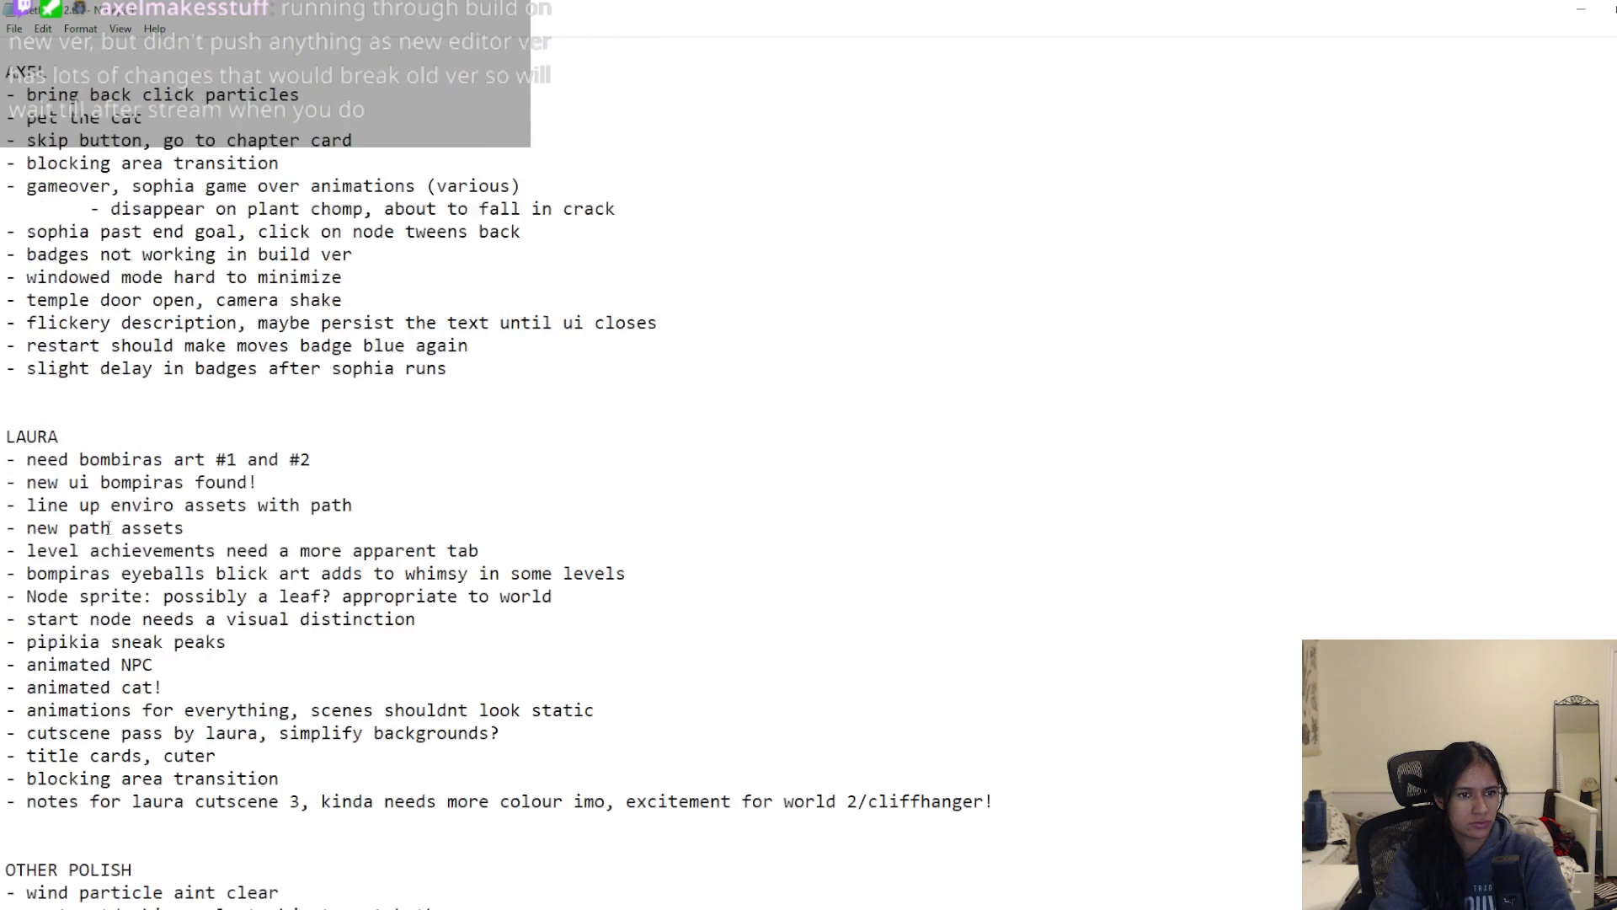
left_click(71, 390)
key("ctrl+v")
Step: Move the quit-prompt line into MANISHA's list under the pause menu line
scroll(265, 607, "down", 9)
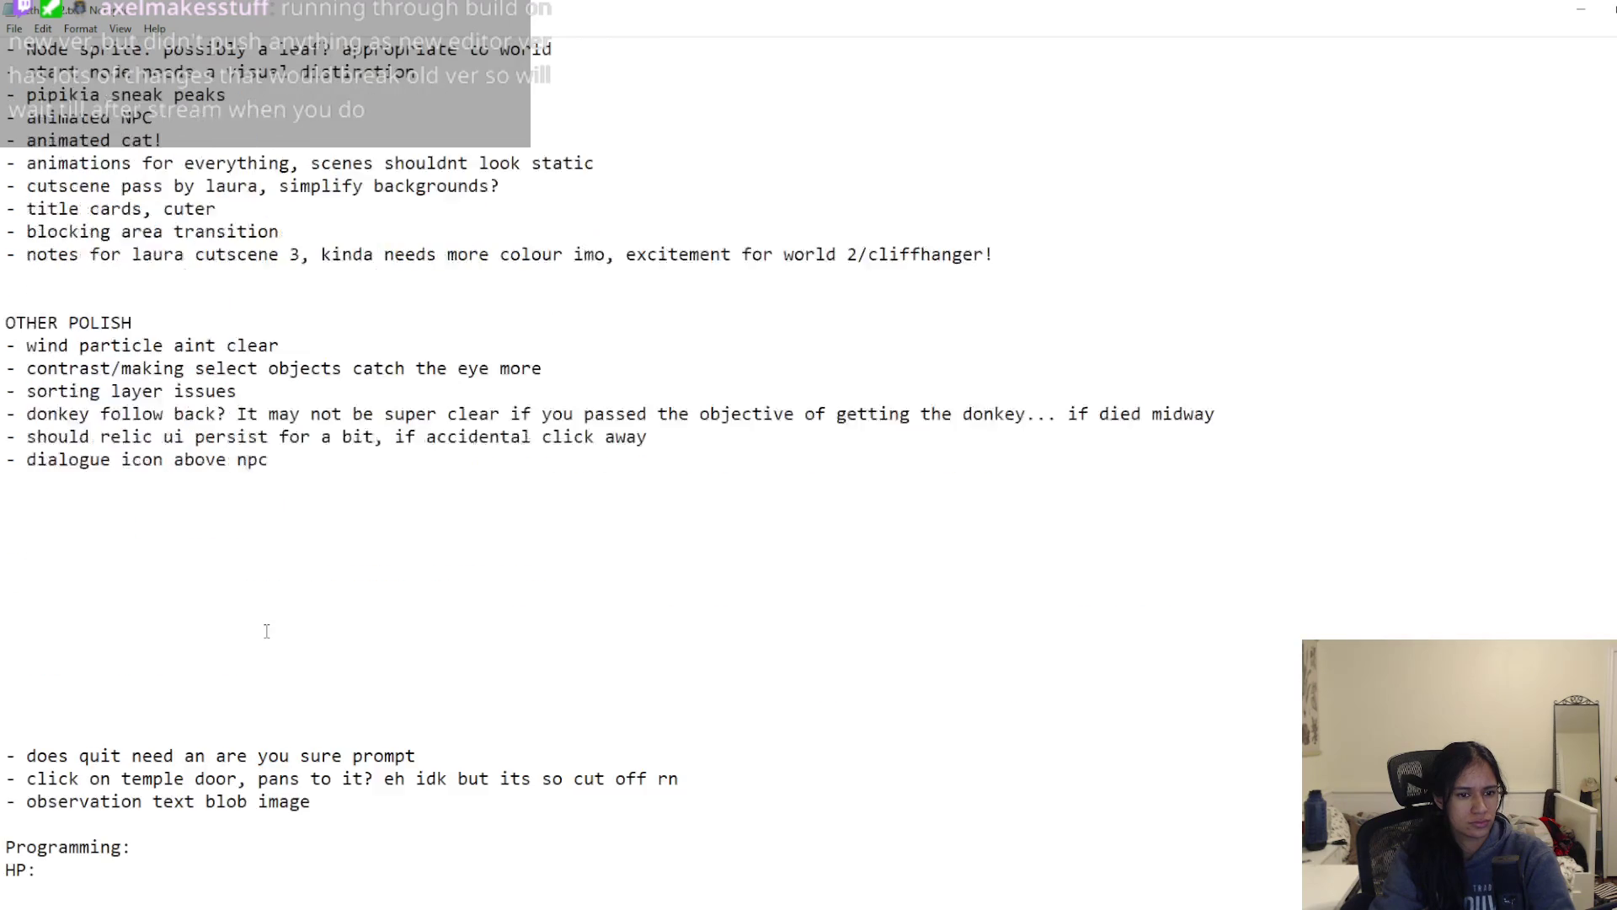
left_click_drag(445, 674, 4, 688)
key("BackSpace")
scroll(114, 510, "up", 15)
left_click(59, 433)
key("ctrl+v")
scroll(351, 665, "down", 11)
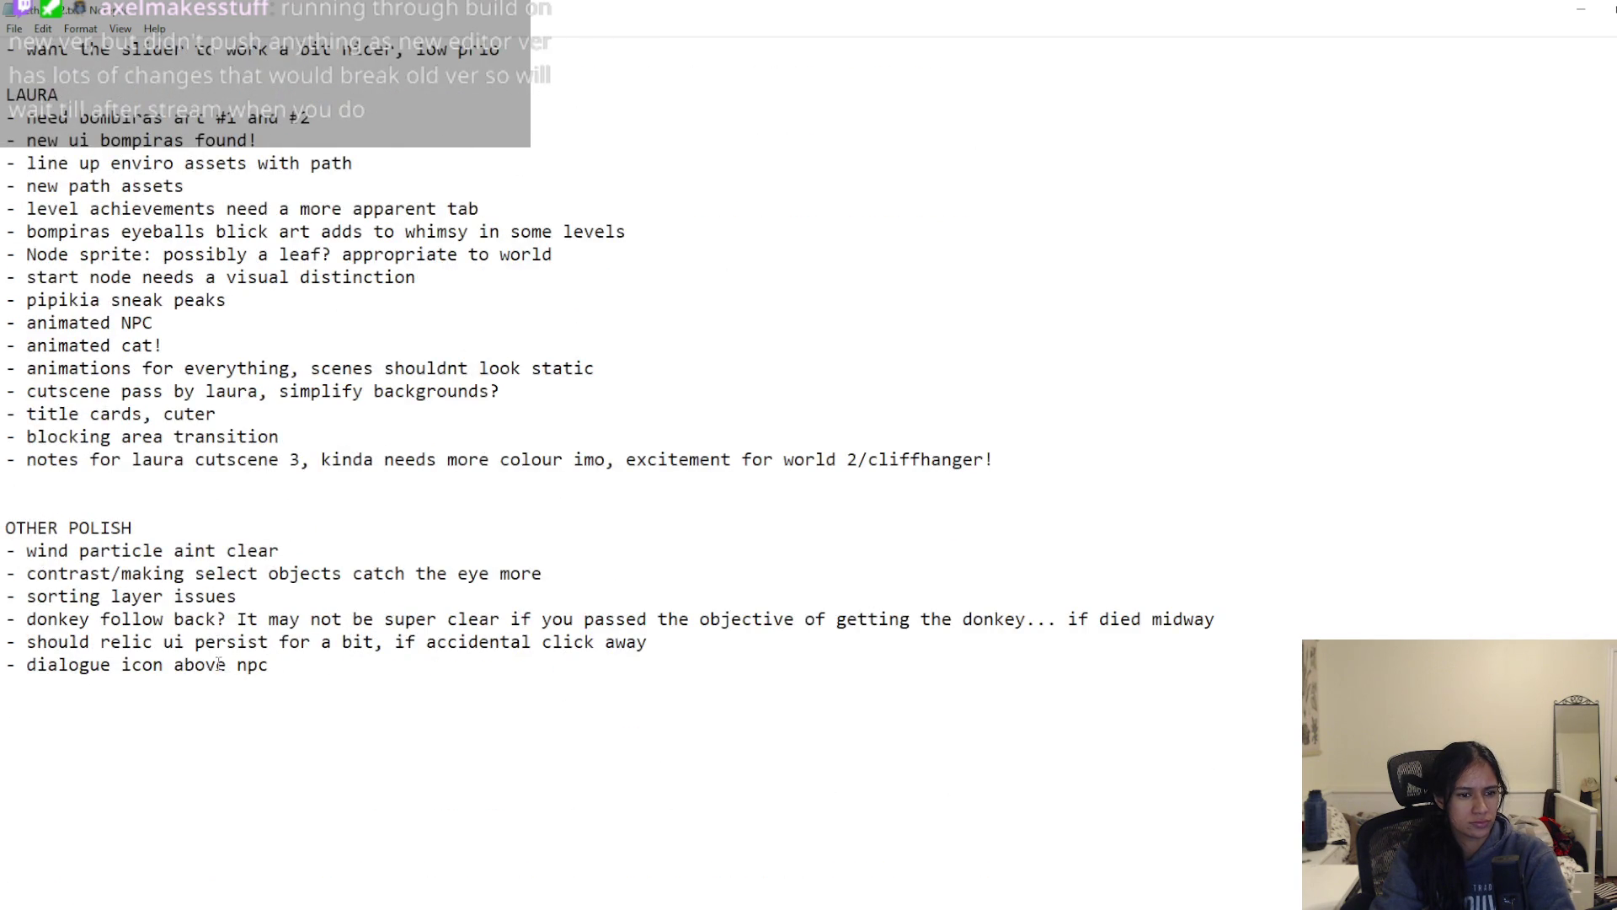
Step: Delete the temple door note along with its surrounding blank lines
scroll(226, 666, "down", 5)
mouse_move(715, 645)
left_mouse_down()
mouse_move(426, 642)
mouse_move(310, 410)
mouse_move(6, 438)
left_mouse_up()
key("BackSpace")
key("BackSpace")
Step: Paste the observation text blob line into LAURA's list and extend 'animated NPC' to 'animated NPCs, limbs mostly'
scroll(192, 444, "up", 4)
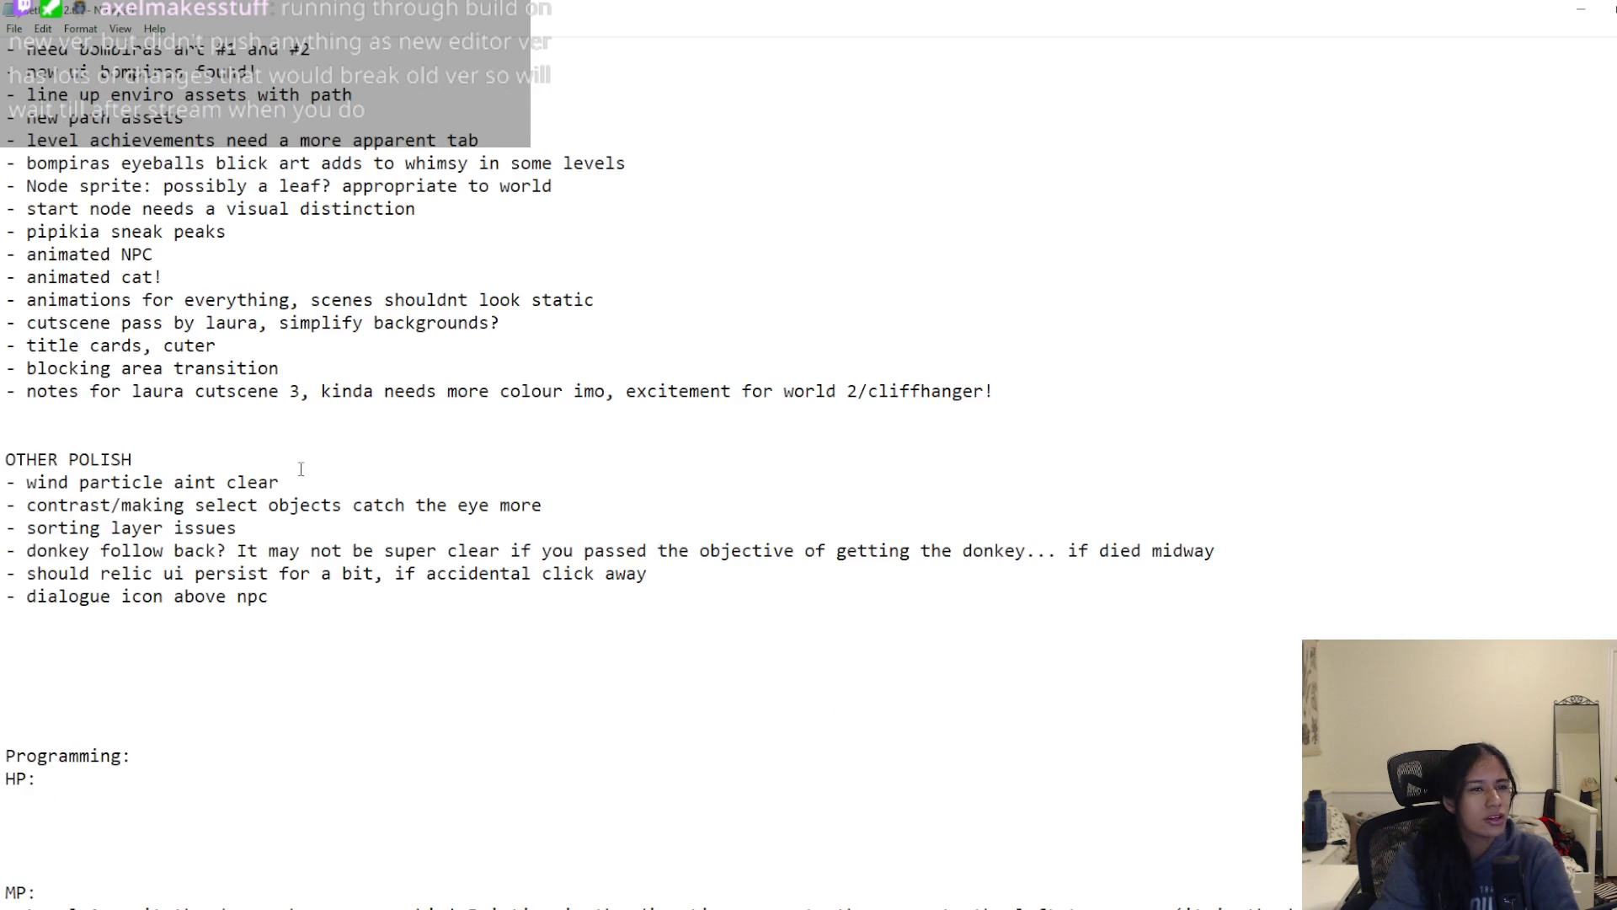
scroll(301, 469, "up", 1)
key("ctrl+v")
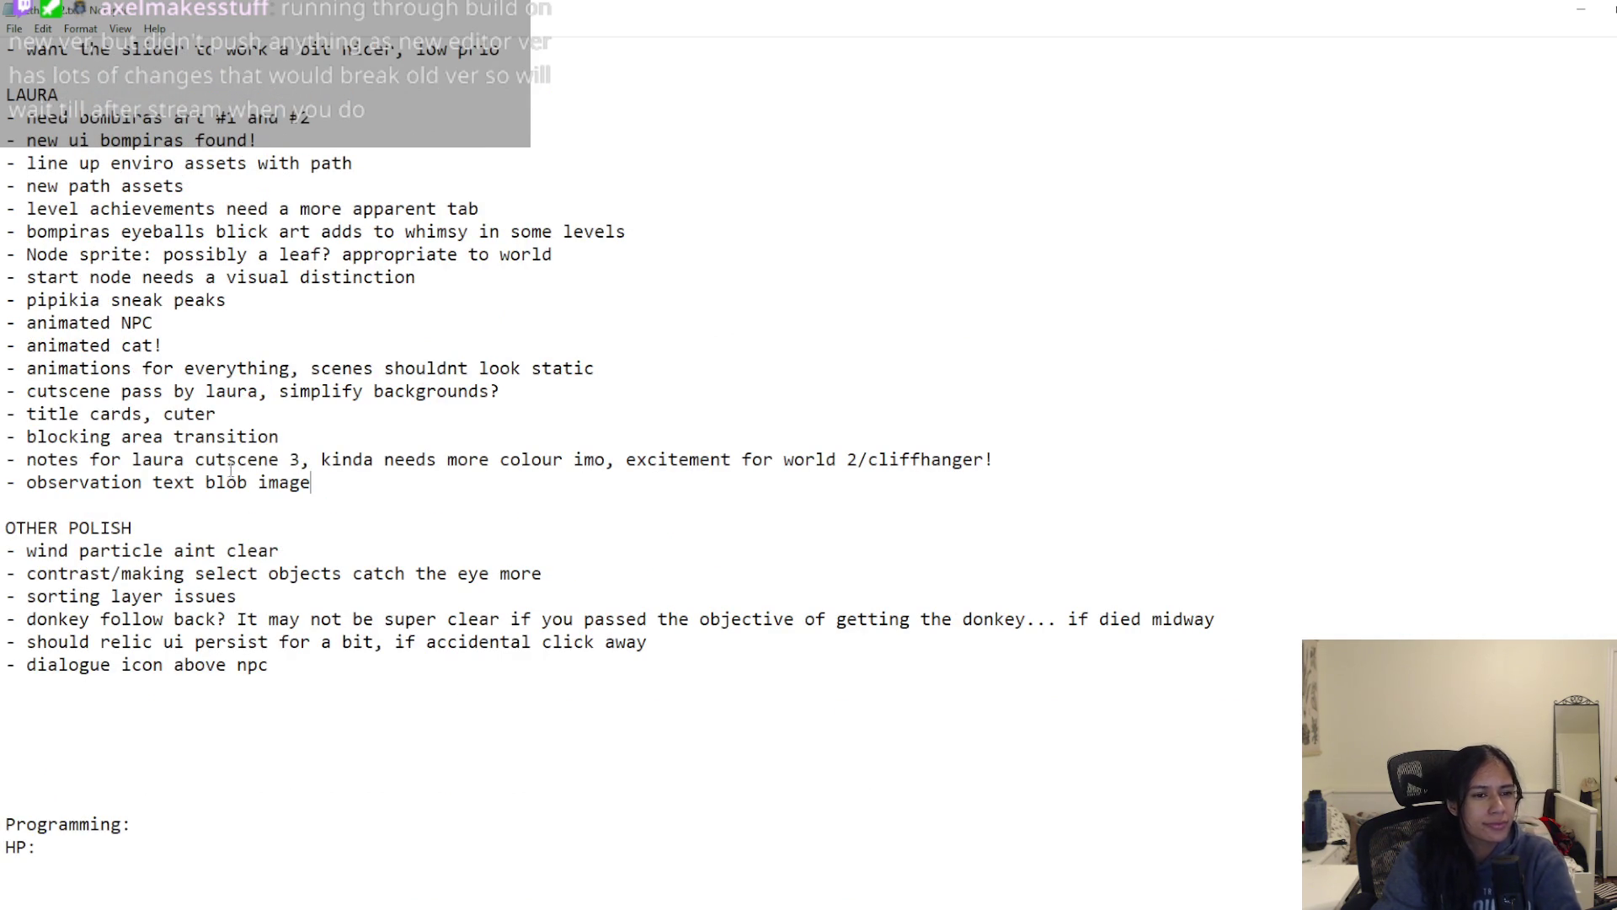
scroll(253, 489, "down", 5)
scroll(253, 488, "up", 4)
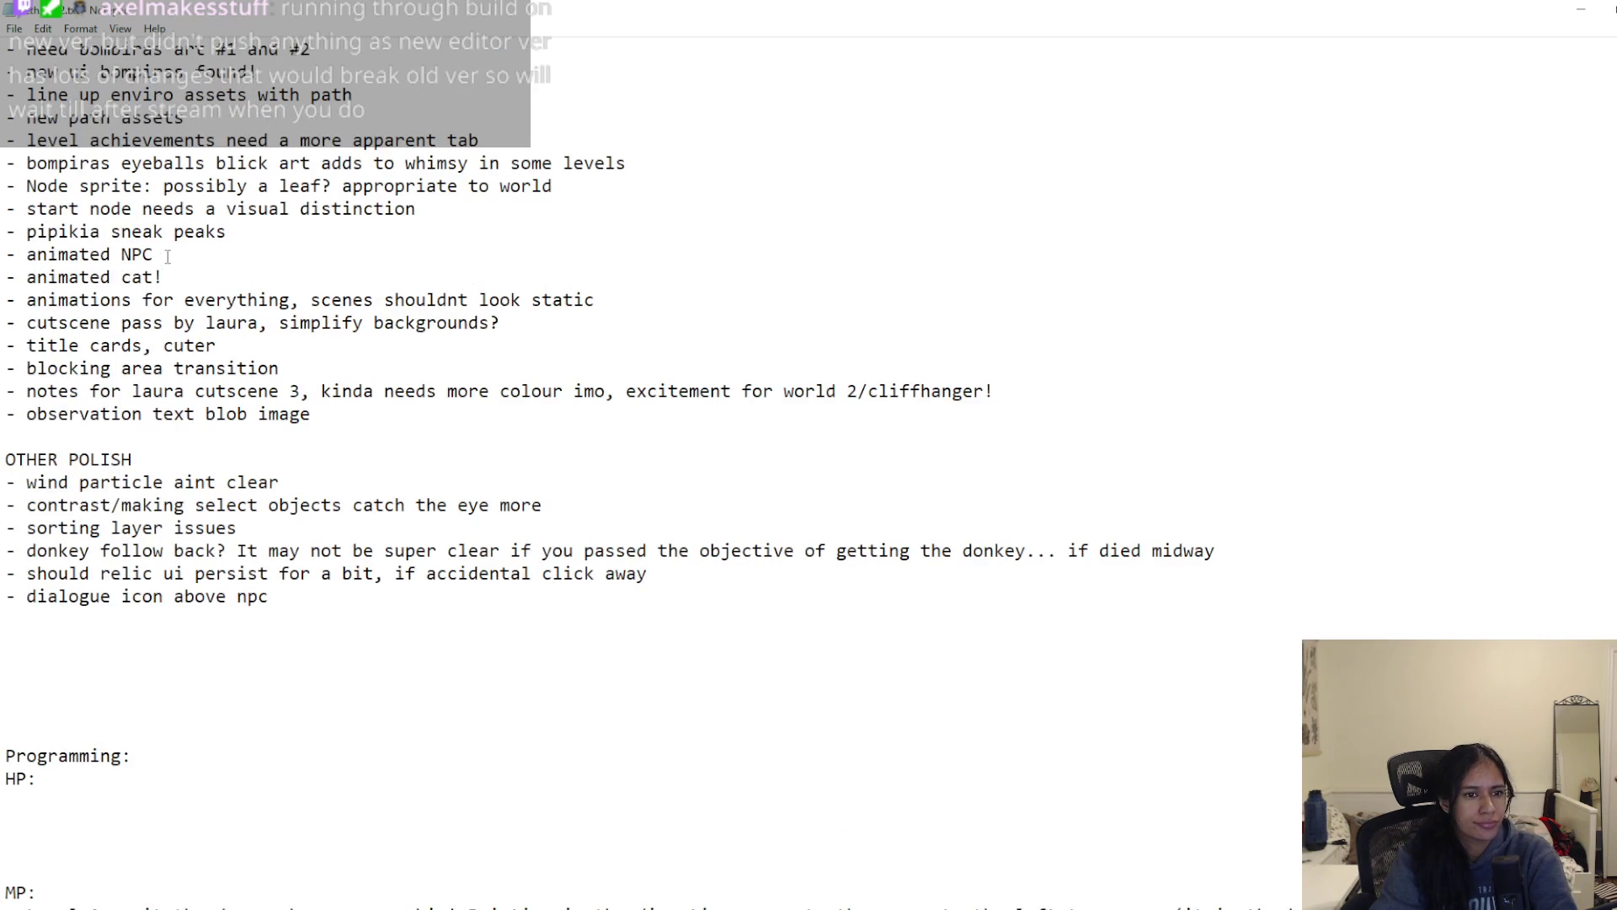
type("s, limbs")
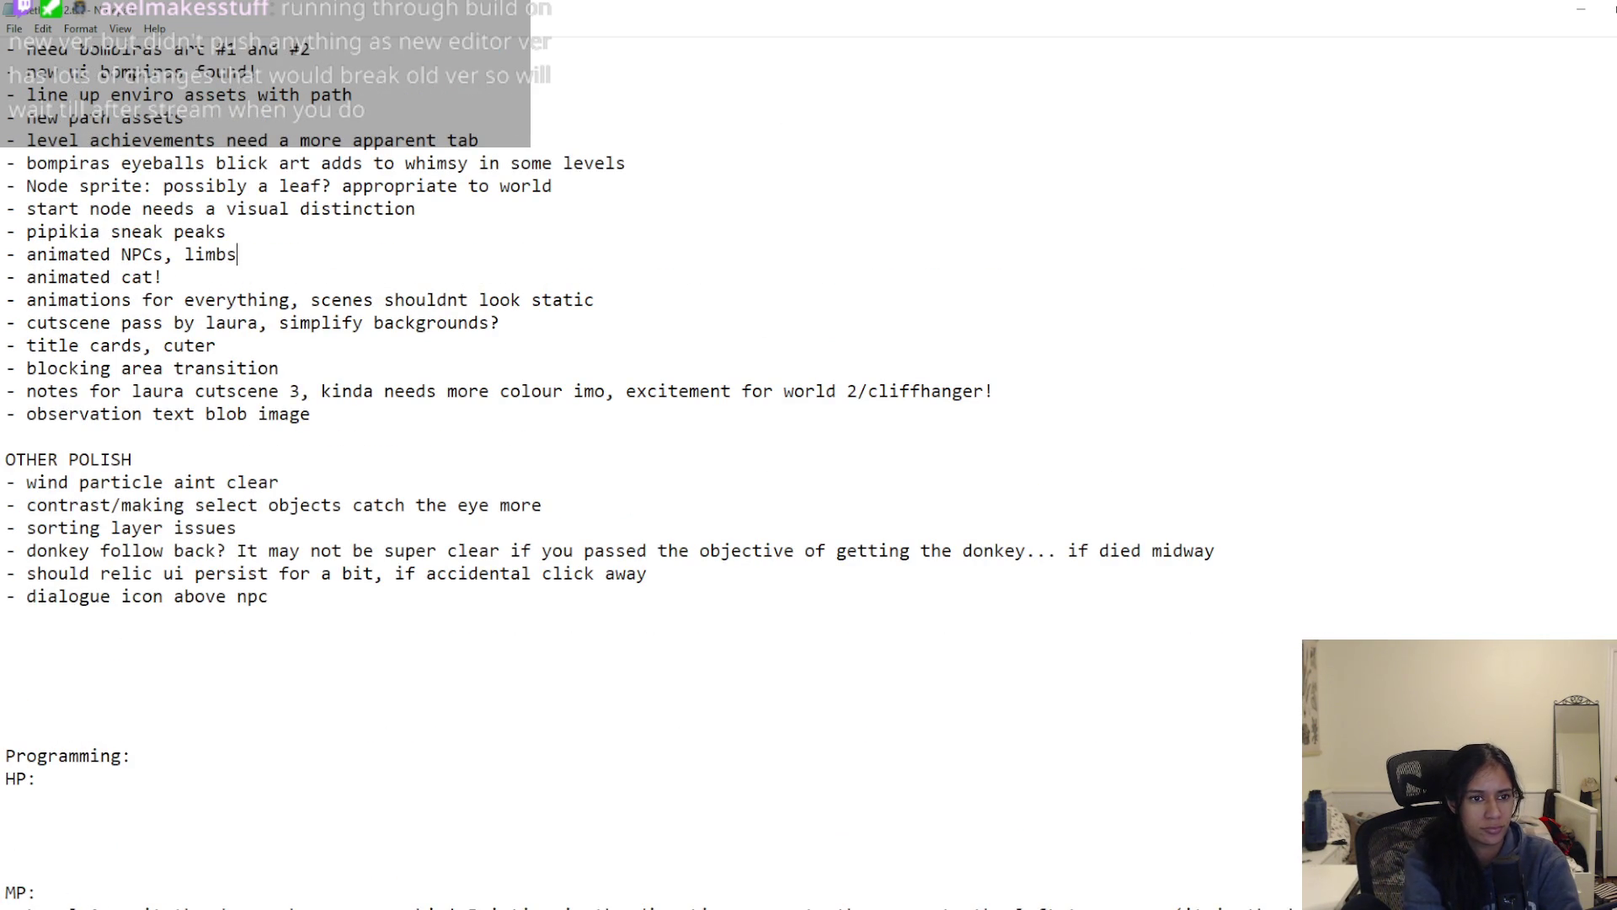
type(" mostly")
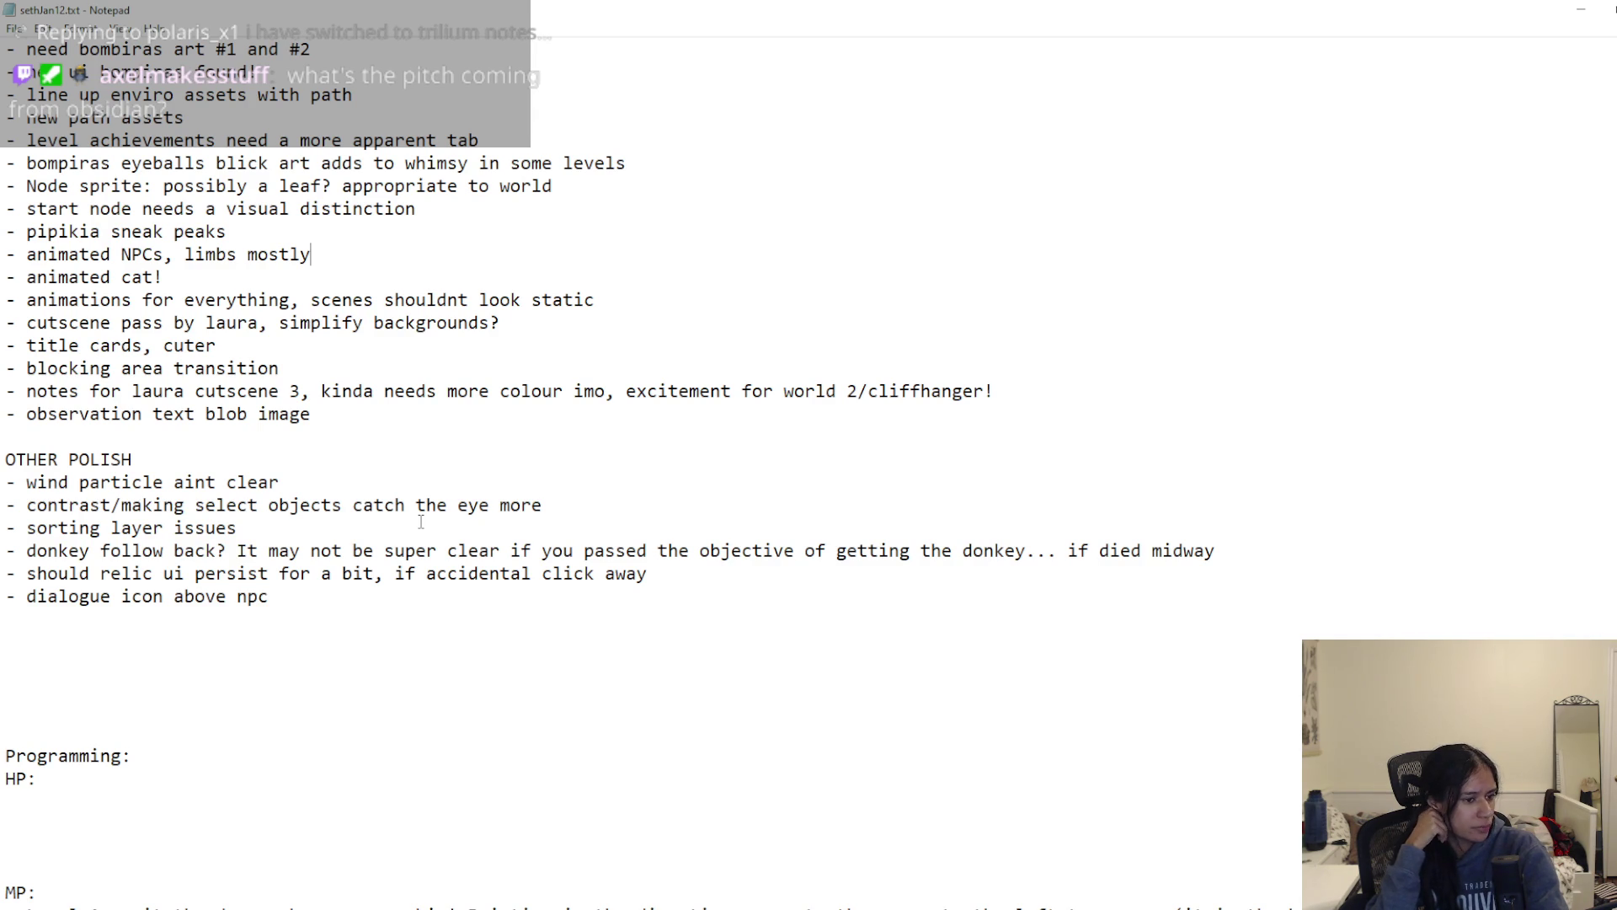
Step: Delete the Programming and HP headings
left_click(216, 629)
scroll(106, 729, "down", 4)
left_click_drag(7, 482, 75, 604)
key("BackSpace")
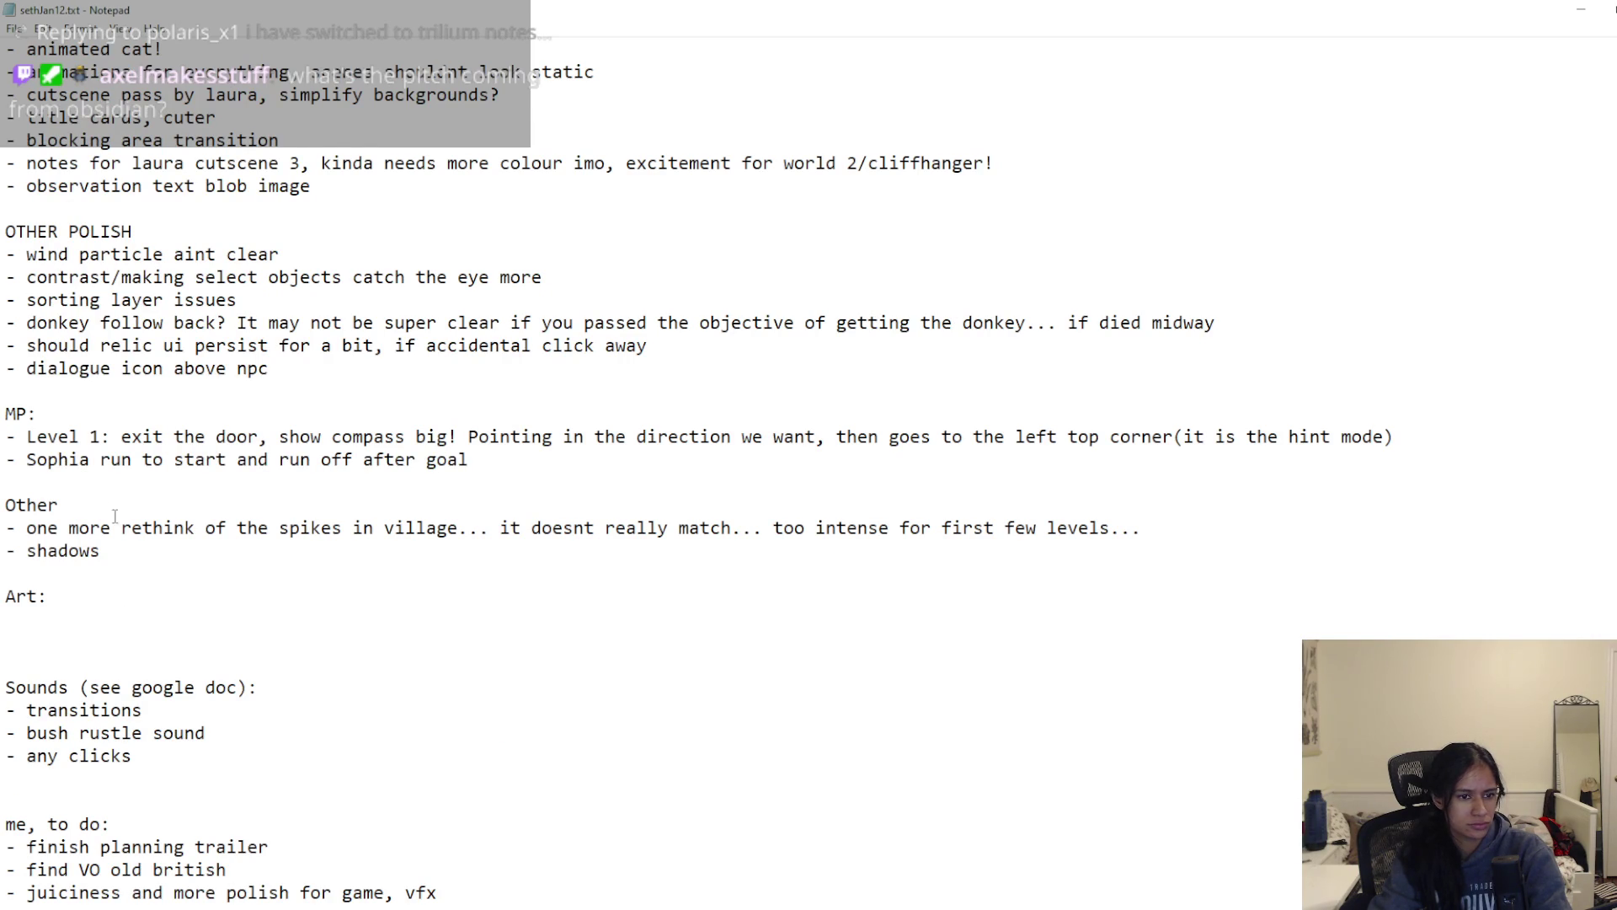
Step: Move the Level 1 compass note to the end of MANISHA's list
mouse_move(171, 445)
left_mouse_down()
mouse_move(1444, 443)
mouse_move(26, 439)
left_mouse_up()
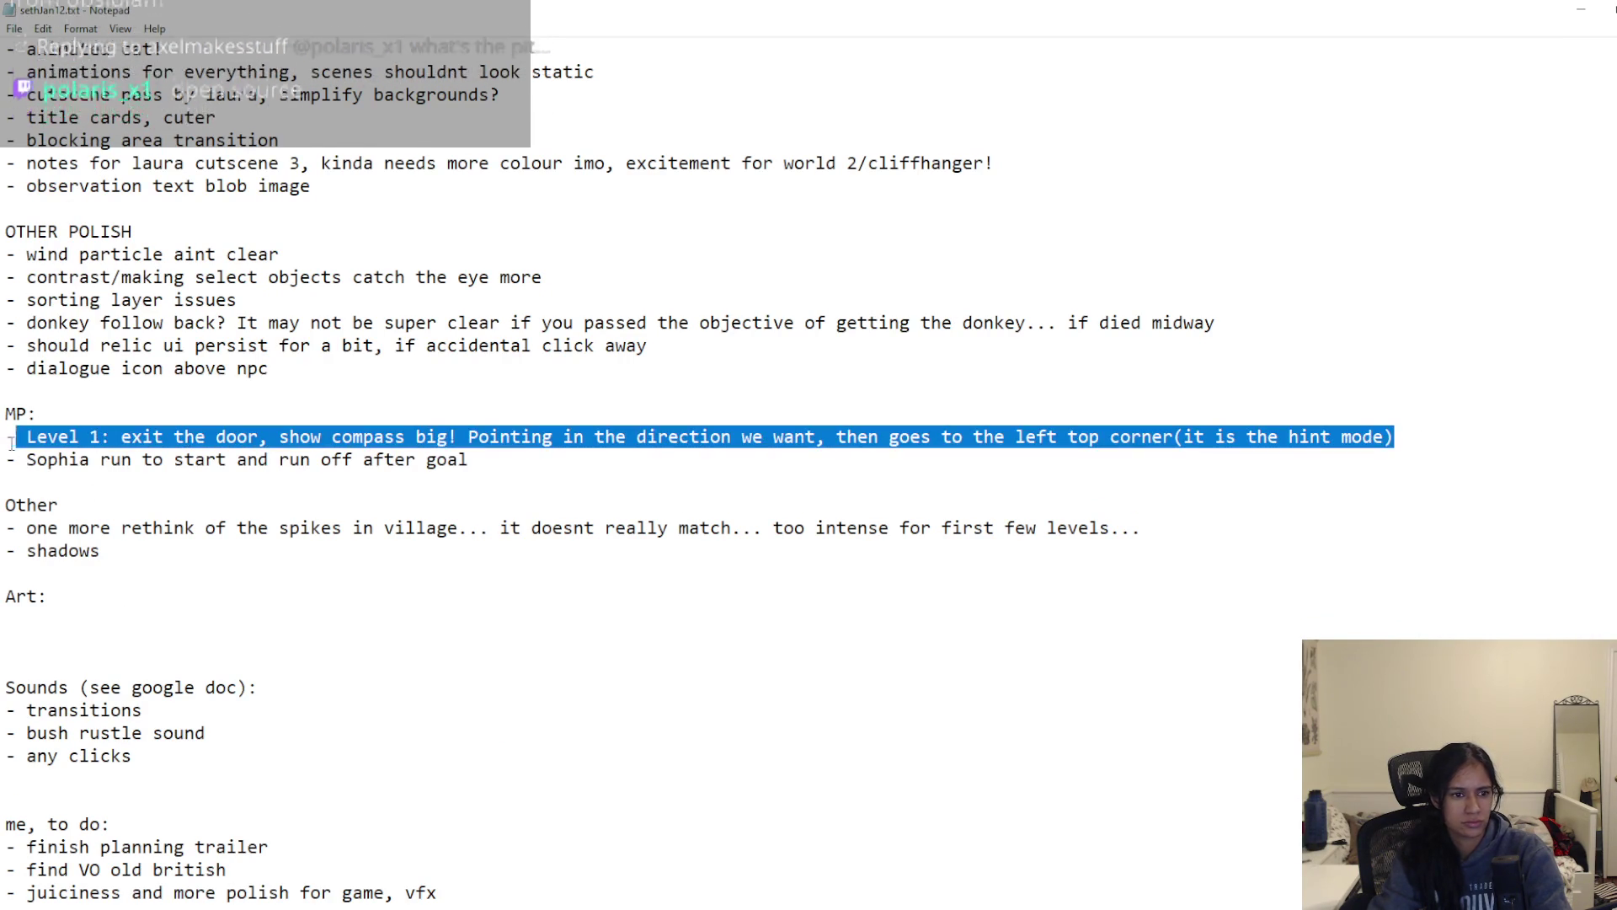
key("BackSpace")
scroll(171, 539, "up", 10)
scroll(171, 539, "up", 5)
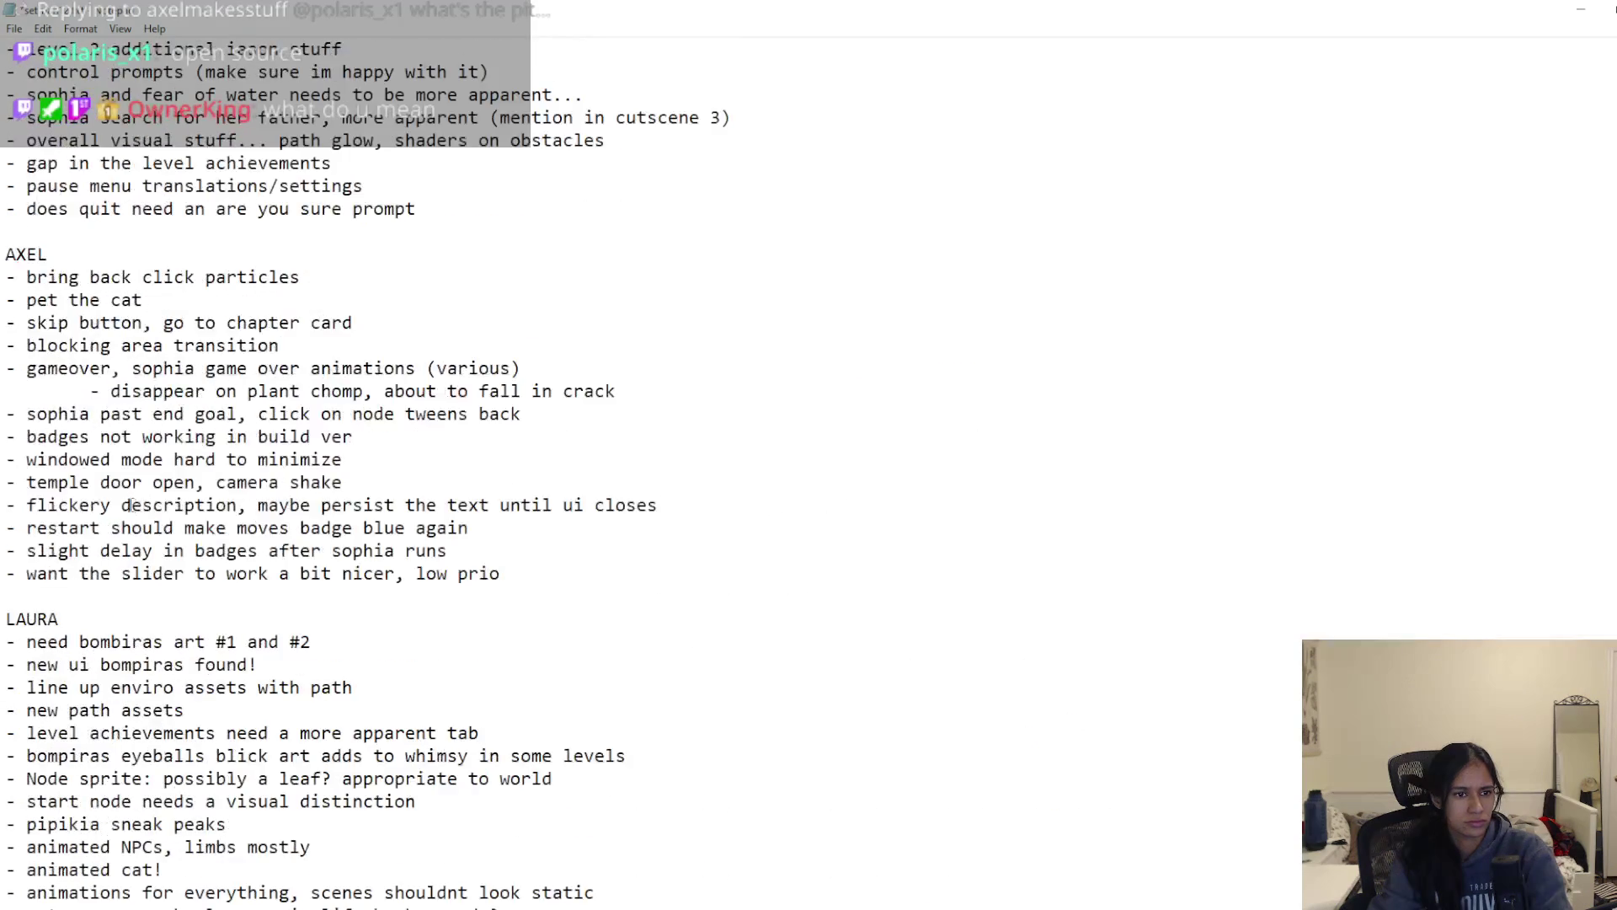
left_click(107, 443)
type("- Level 1: exit the door, show compass big! Pointing in the direction we want, then goes to the left top corner(it is the hint mode)")
key("Return")
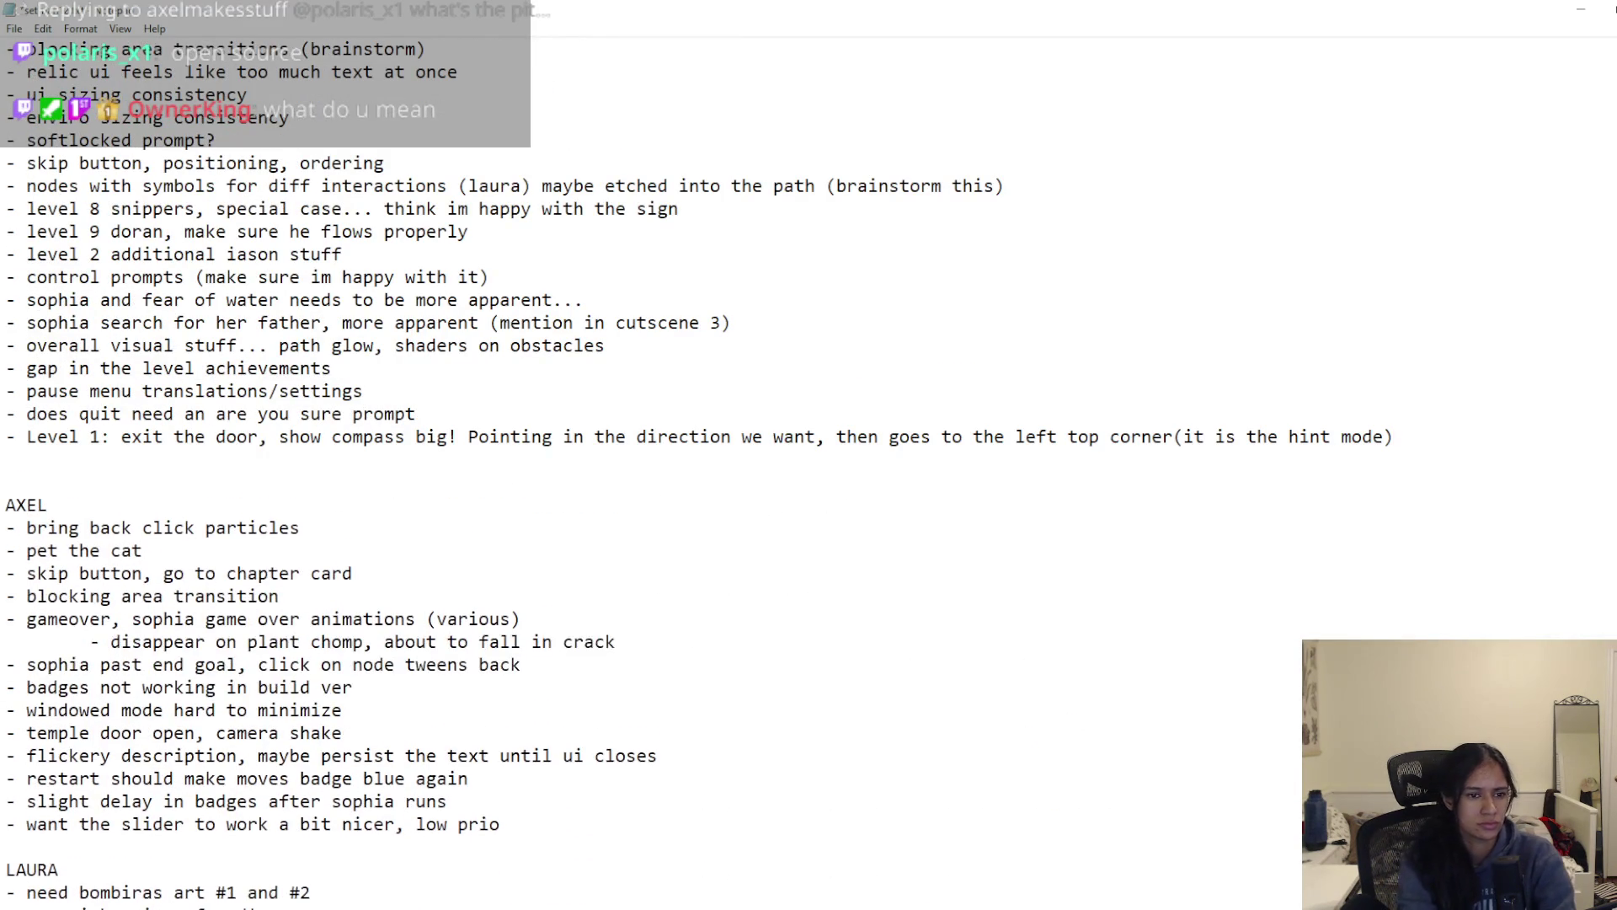
Step: Delete the MP heading with the Sophia run line, and the Other heading with the spikes line
scroll(333, 629, "down", 12)
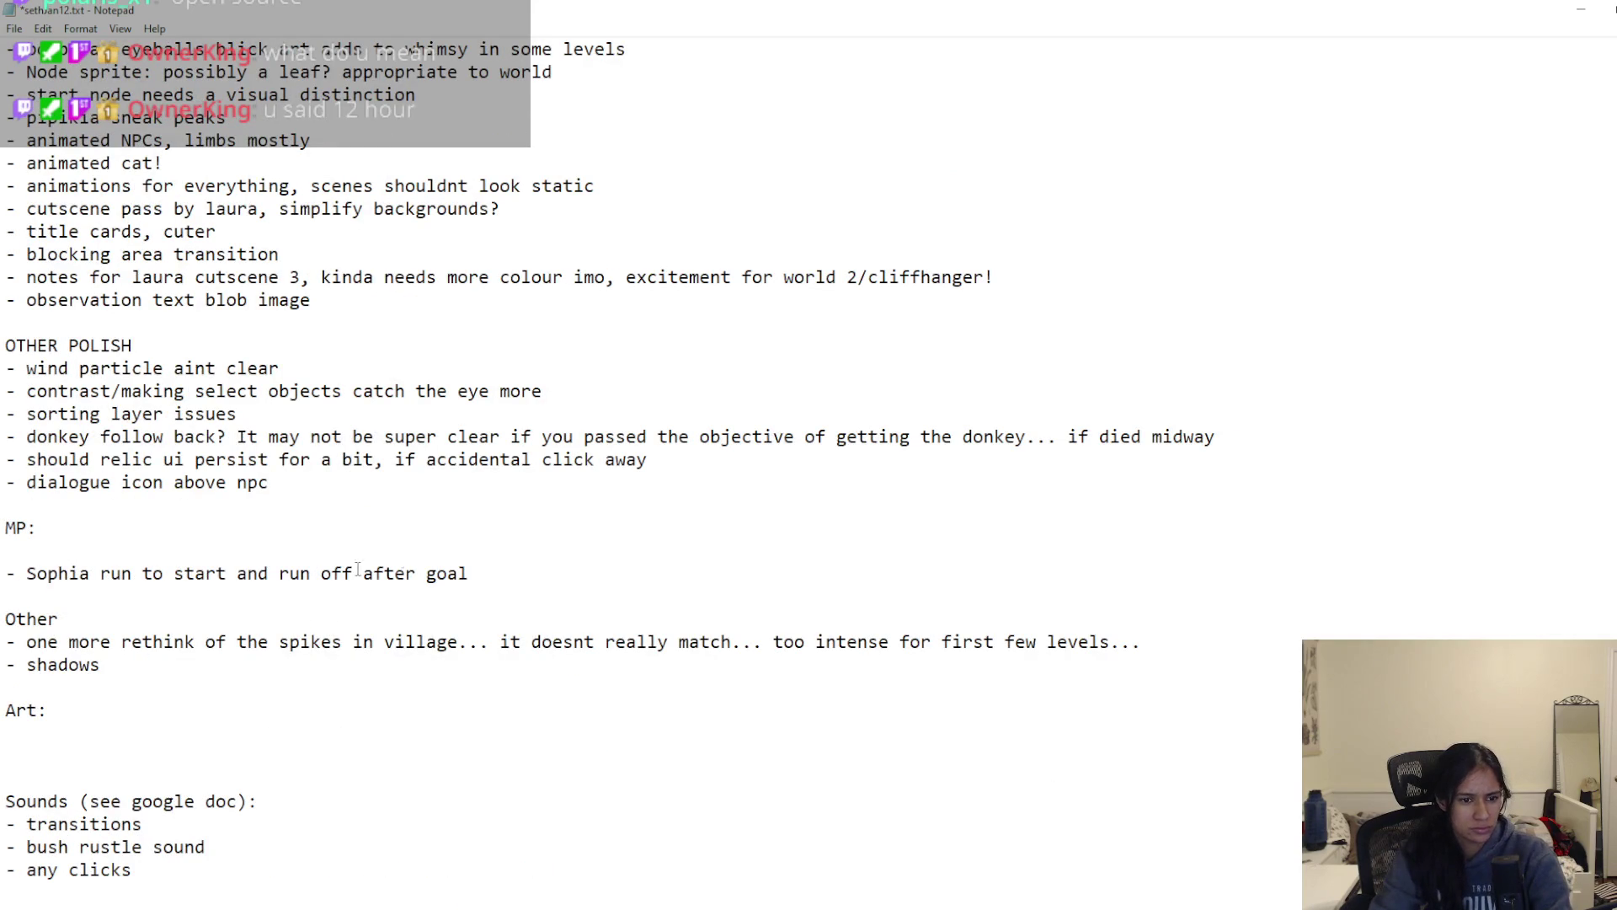
mouse_move(499, 576)
left_mouse_down()
mouse_move(63, 576)
mouse_move(17, 528)
left_mouse_up()
key("BackSpace")
left_click_drag(26, 600, 1112, 601)
left_click(1130, 599)
left_click(6, 573, "shift")
key("BackSpace")
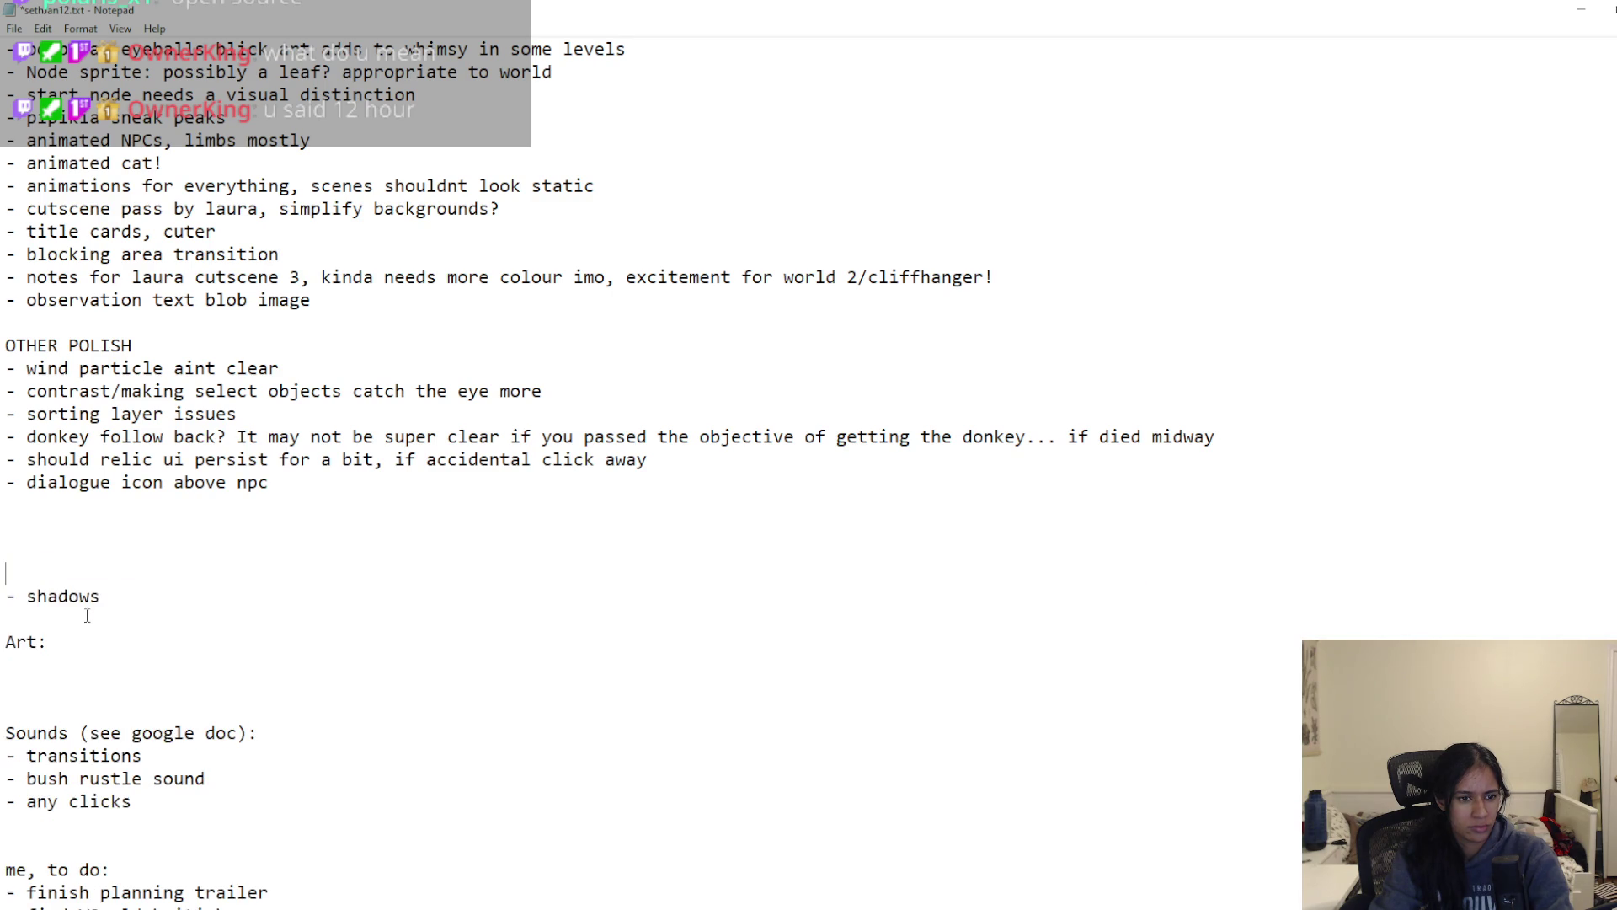
Step: Move the shadows line under the Level 1 note in MANISHA's list and save
key("shift+Home")
key("ctrl+c")
scroll(159, 547, "up", 10)
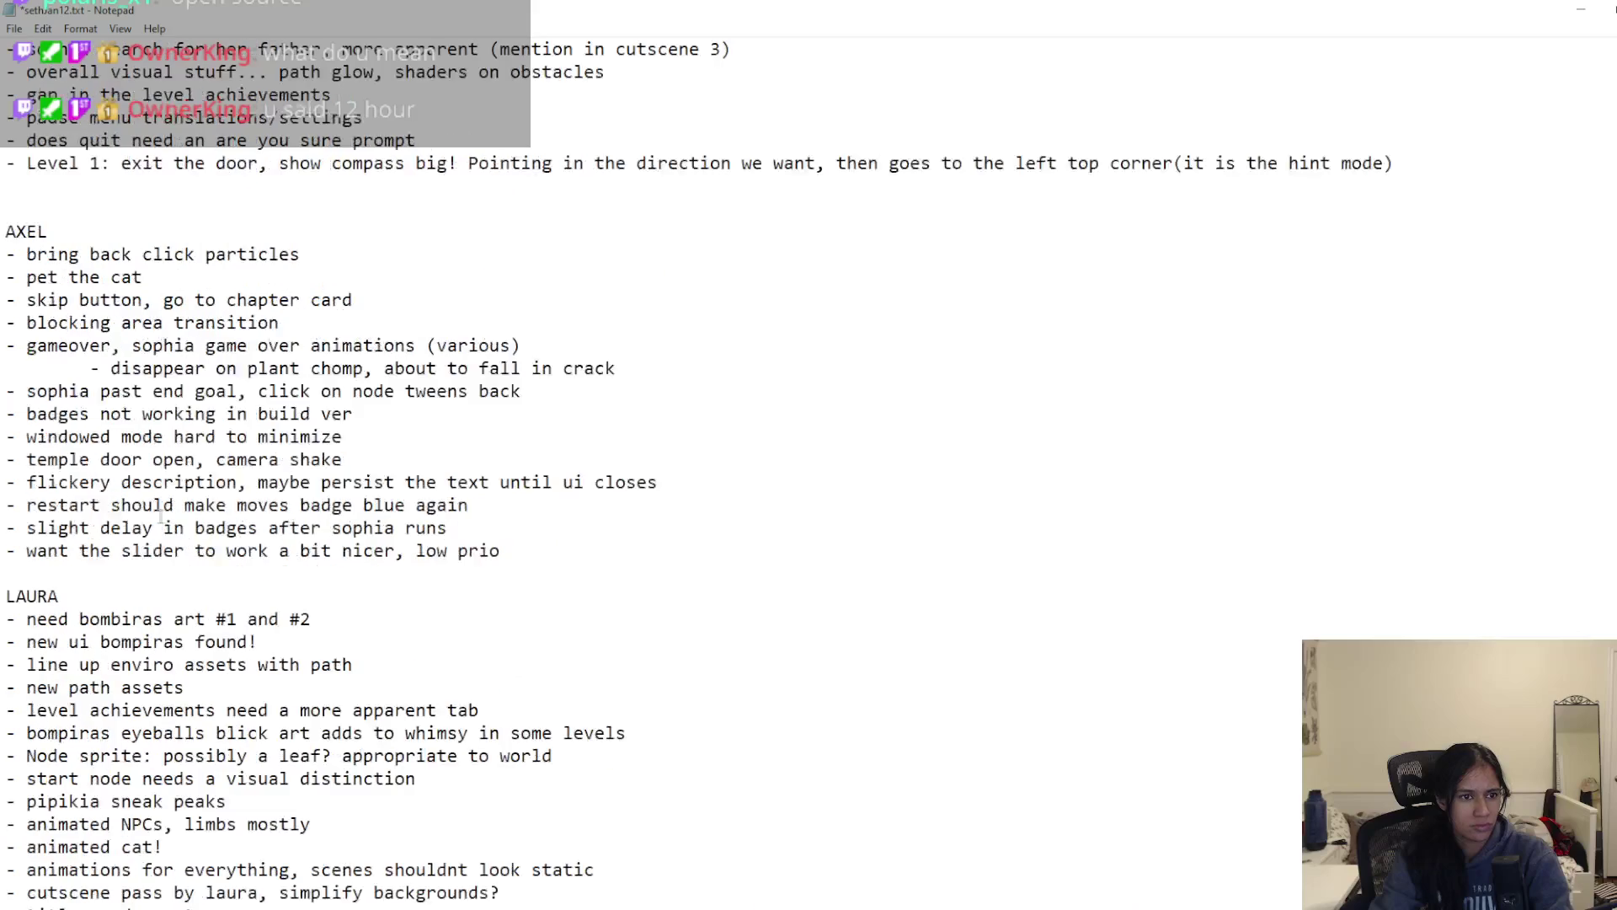
scroll(56, 548, "up", 3)
left_click(43, 455)
key("ctrl+v")
key("ctrl+s")
Step: Delete the now-empty Art section
scroll(247, 616, "down", 10)
scroll(248, 615, "down", 5)
left_click(58, 643, "shift")
key("BackSpace")
Step: Move the three sound items into OATHR's list, replacing 'clicks' with 'list given', and save
left_click_drag(159, 758, 3, 718)
key("ctrl+c")
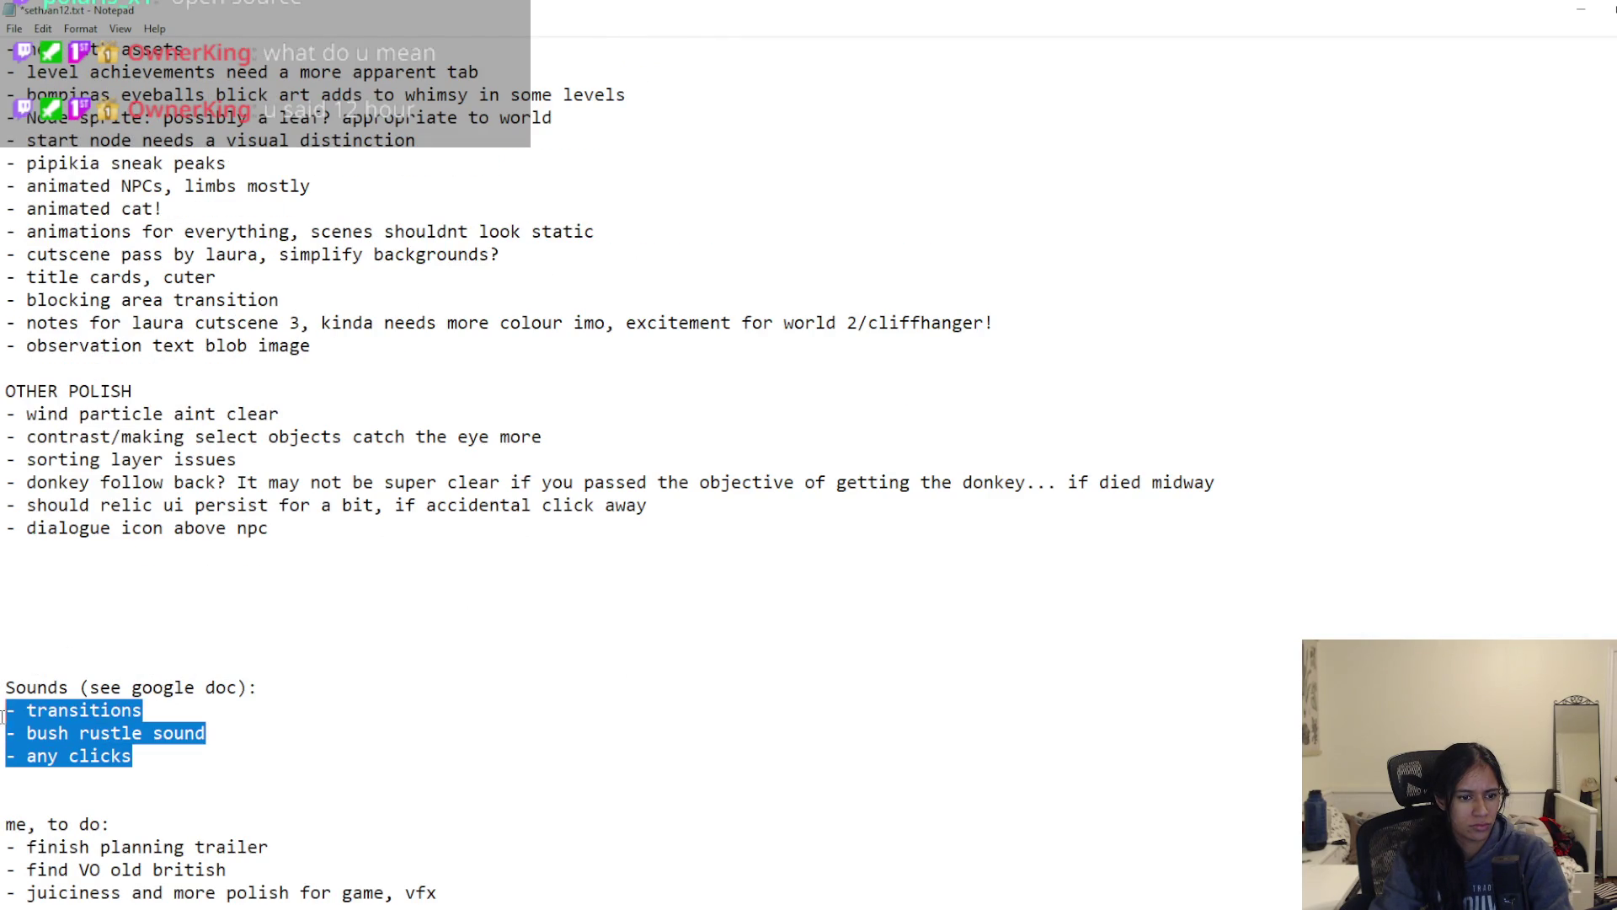
scroll(190, 701, "up", 15)
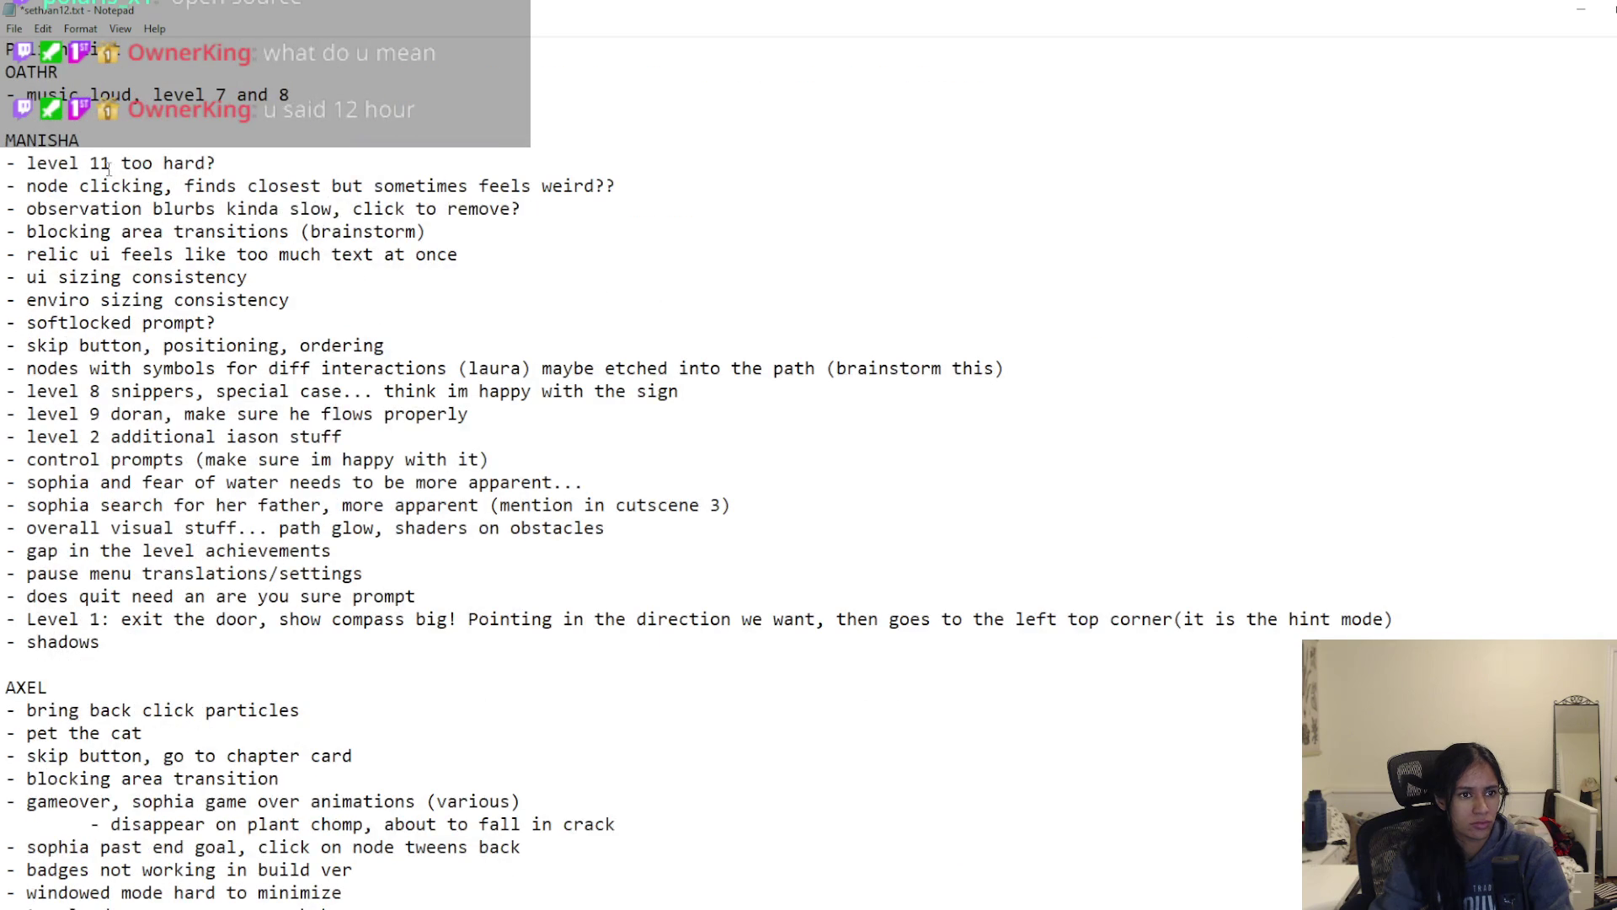
key("ctrl+v")
double_click(99, 163)
key("BackSpace")
key("BackSpace")
key("BackSpace")
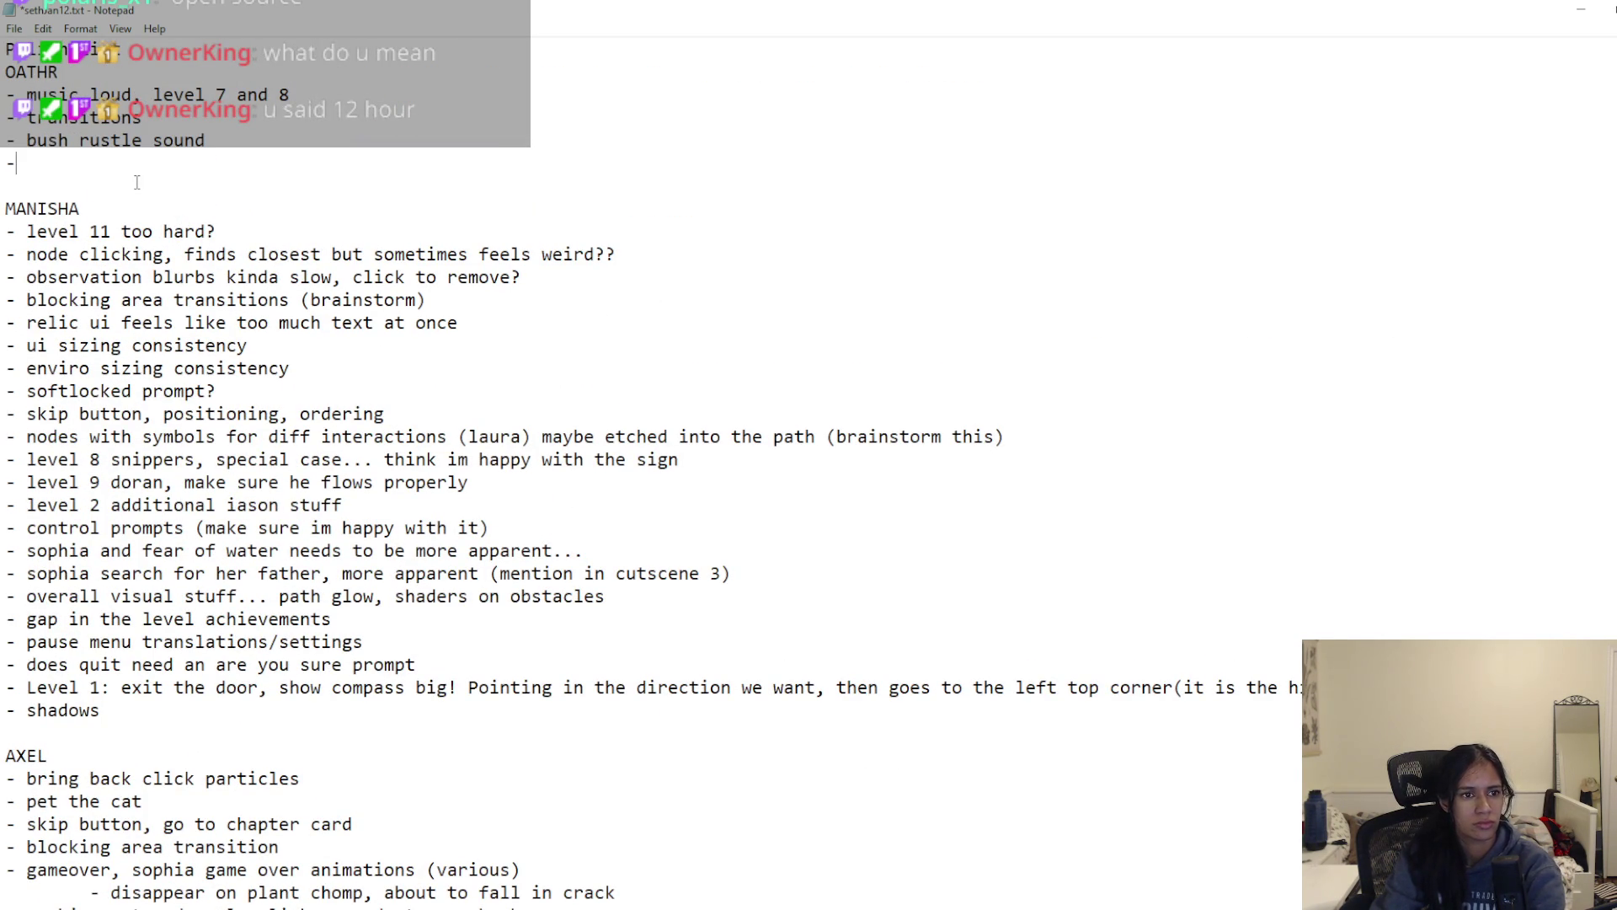
type("list given")
key("ctrl+s")
Step: Remove the leftover Sounds heading and its blank lines
scroll(310, 633, "down", 18)
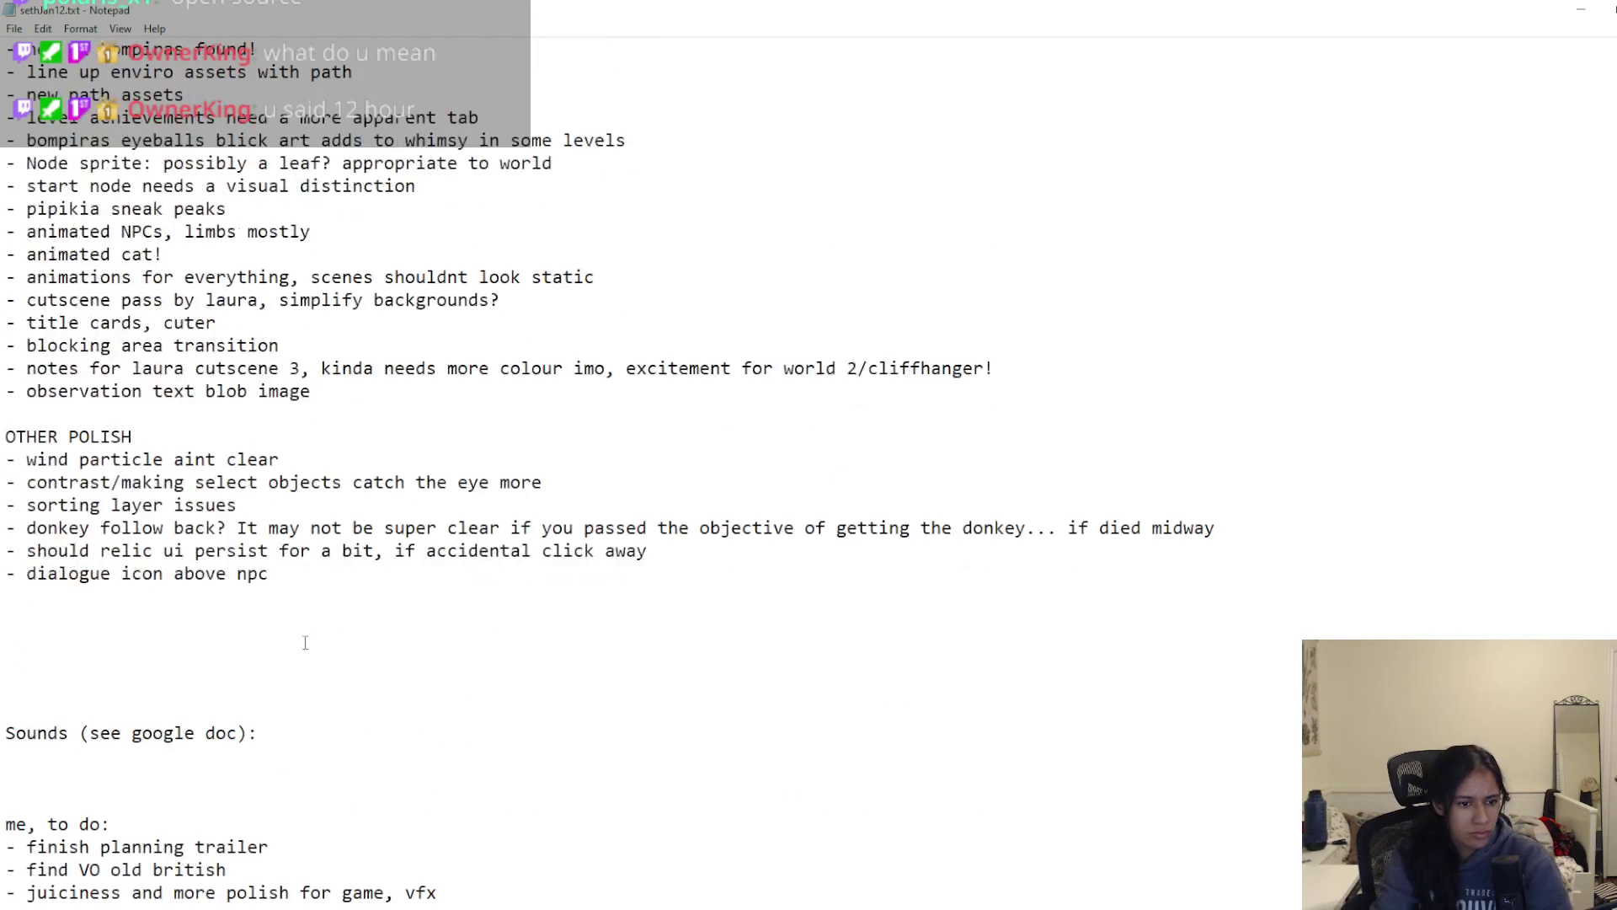
left_click(286, 706)
key("shift+Down")
key("shift+End")
Step: Clear the leftover blank lines and delete the last three to-do lines
key("BackSpace")
key("BackSpace")
key("BackSpace")
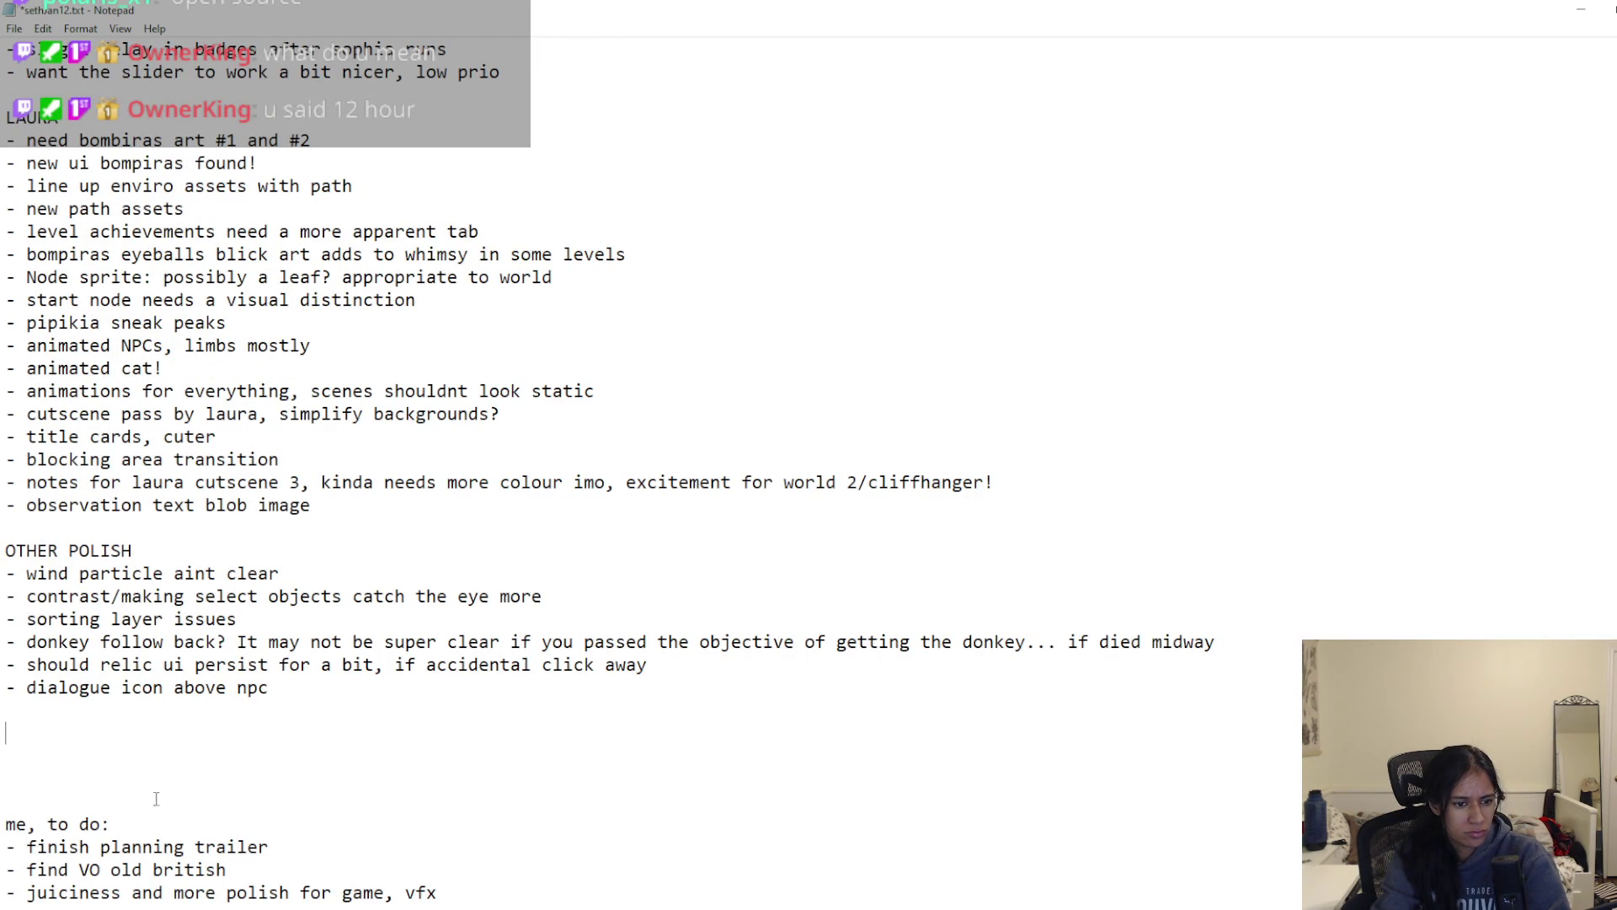
key("shift+Home")
key("shift+Up")
key("shift+Up")
key("ctrl+c")
key("BackSpace")
Step: Insert the trailer, British VO and polish notes after '- shadows' and save
scroll(199, 707, "up", 7)
scroll(199, 711, "up", 5)
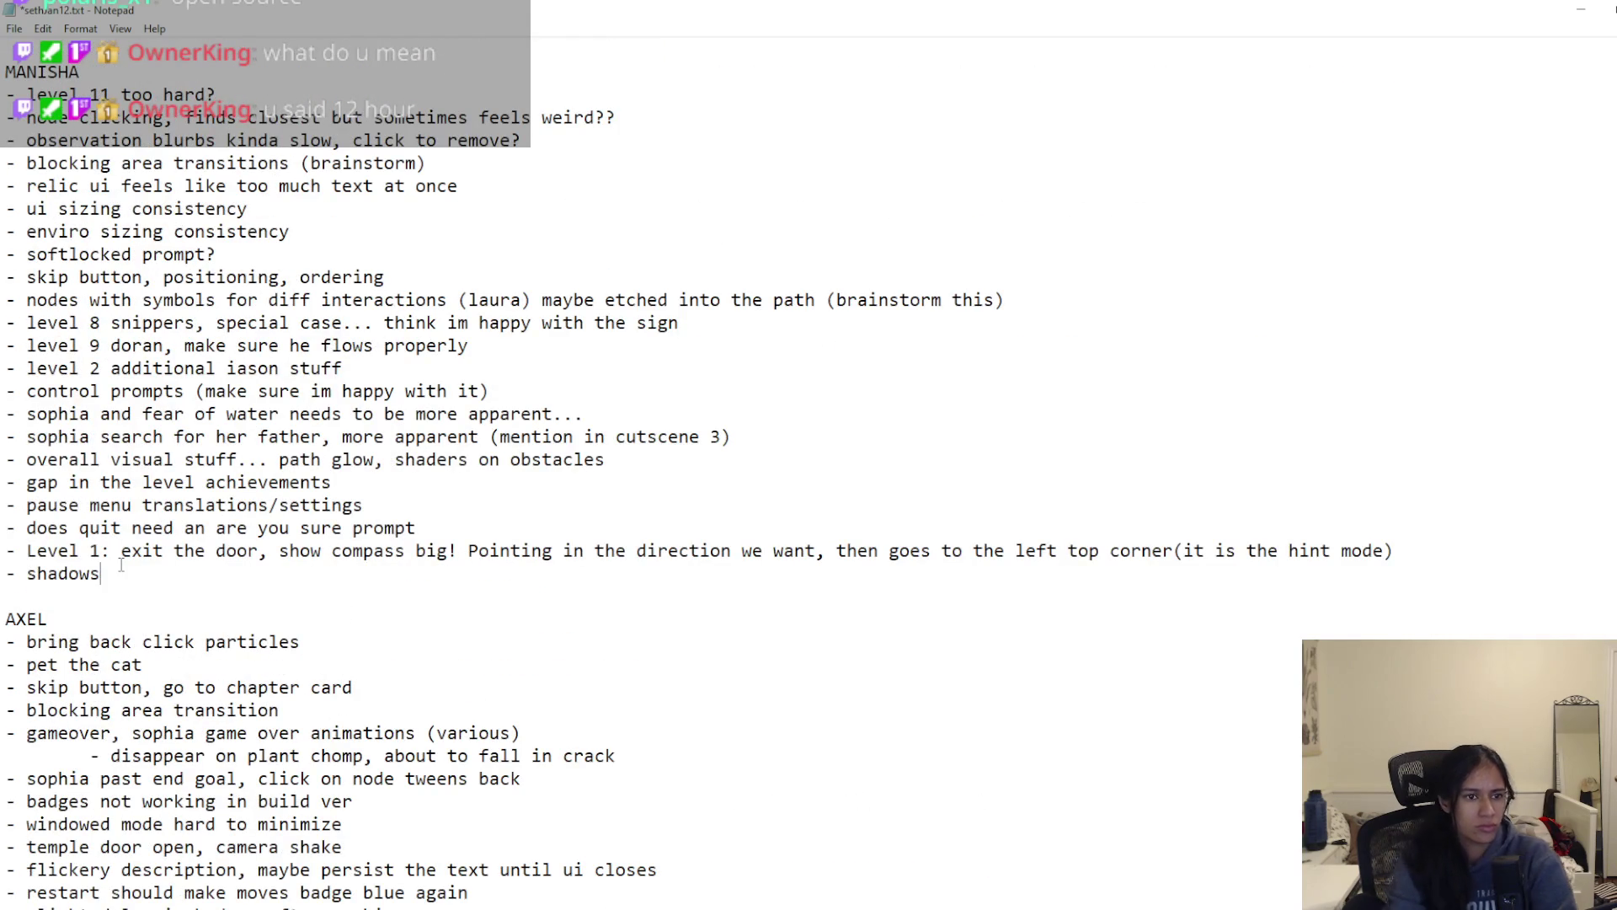
key("ctrl+v")
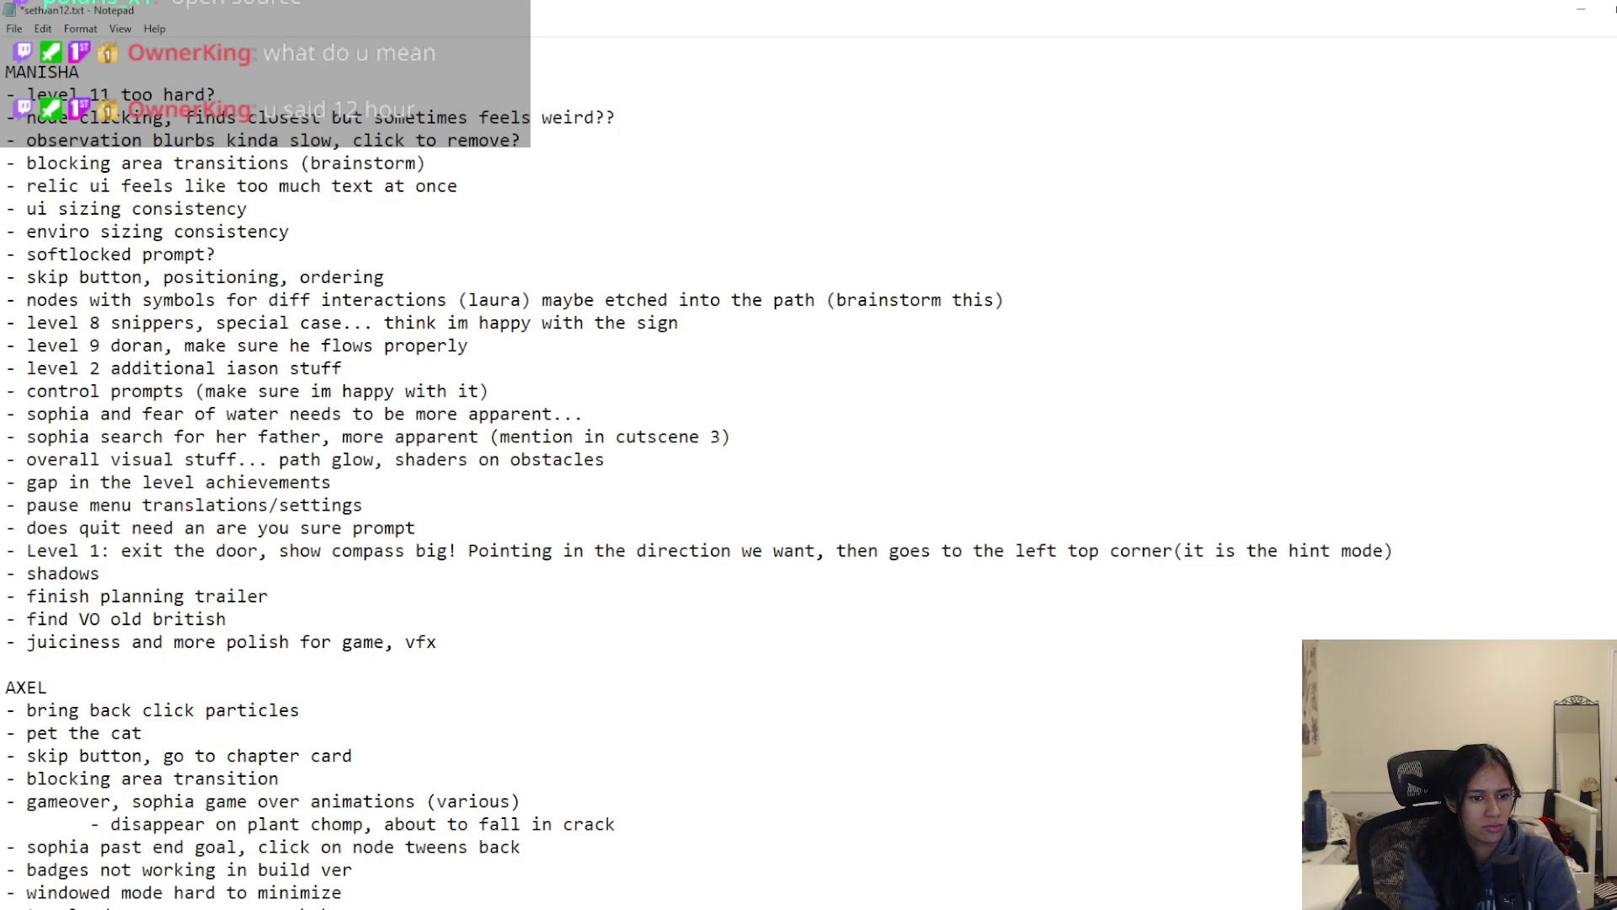
key("ctrl+s")
Step: Change 'more' to 'overall' in the juiciness line and save
key("shift+Home")
left_click(444, 620)
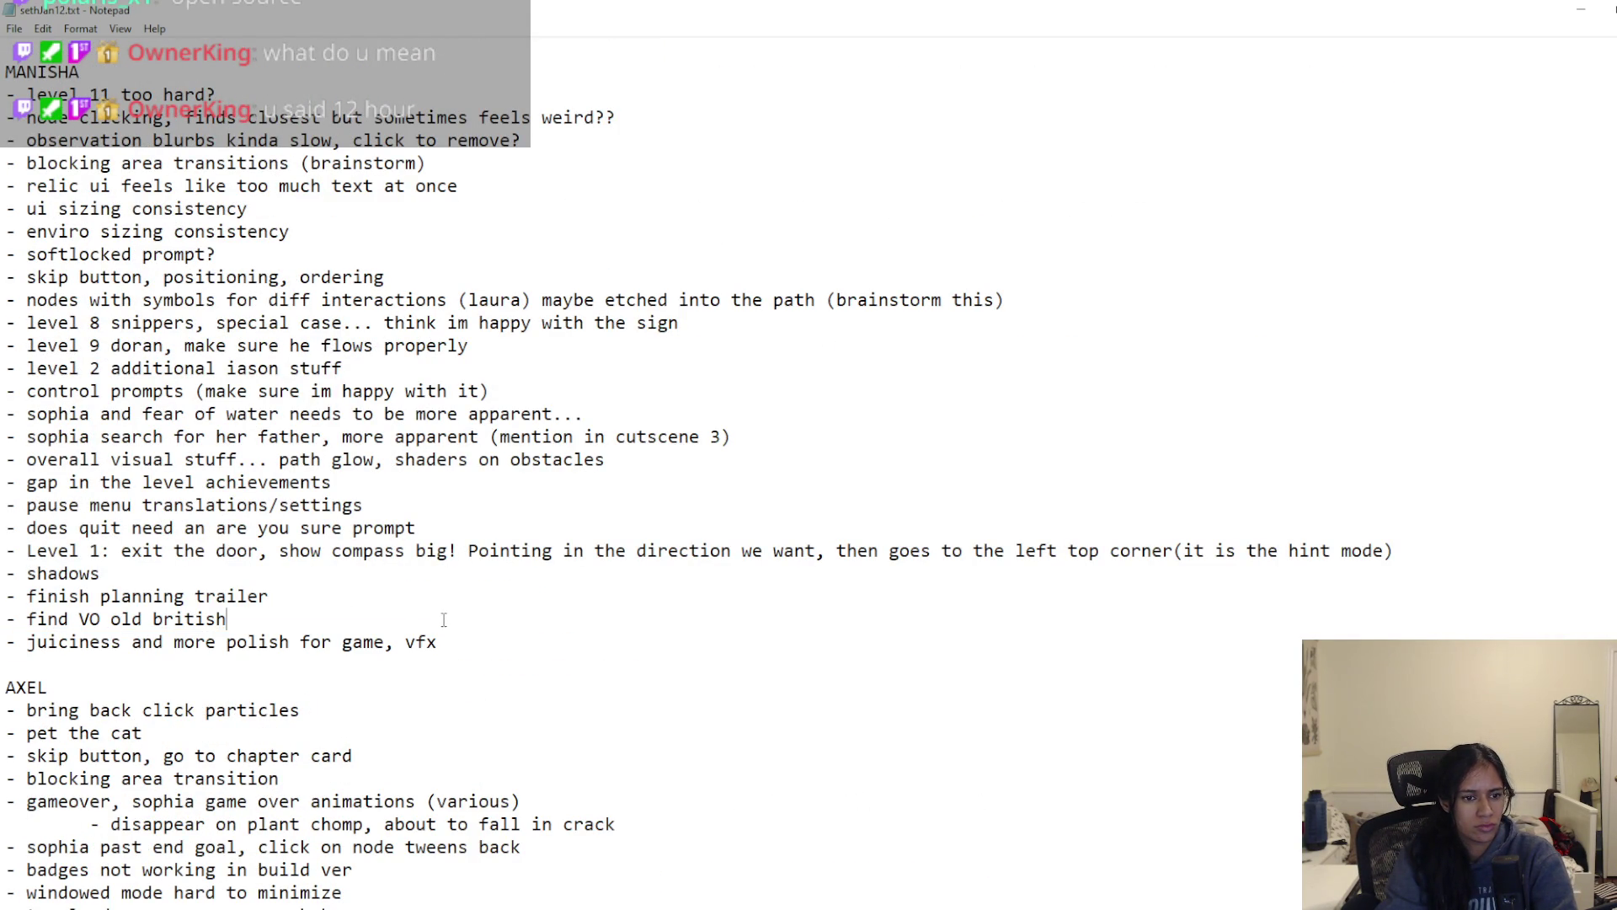
double_click(196, 645)
type("overall")
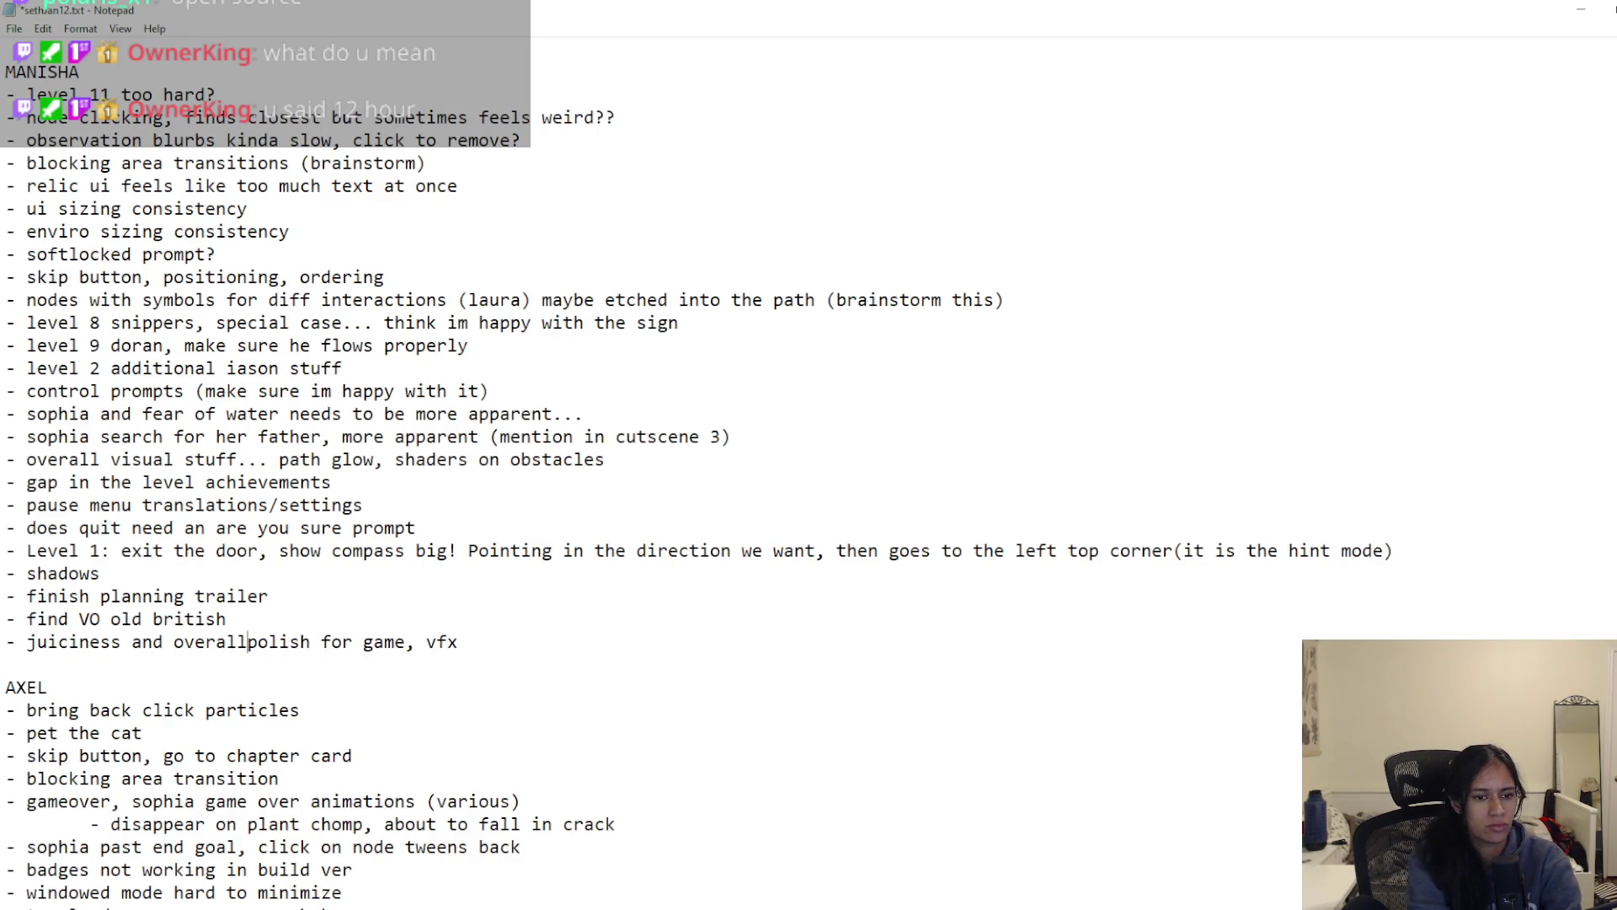
key("ctrl+s")
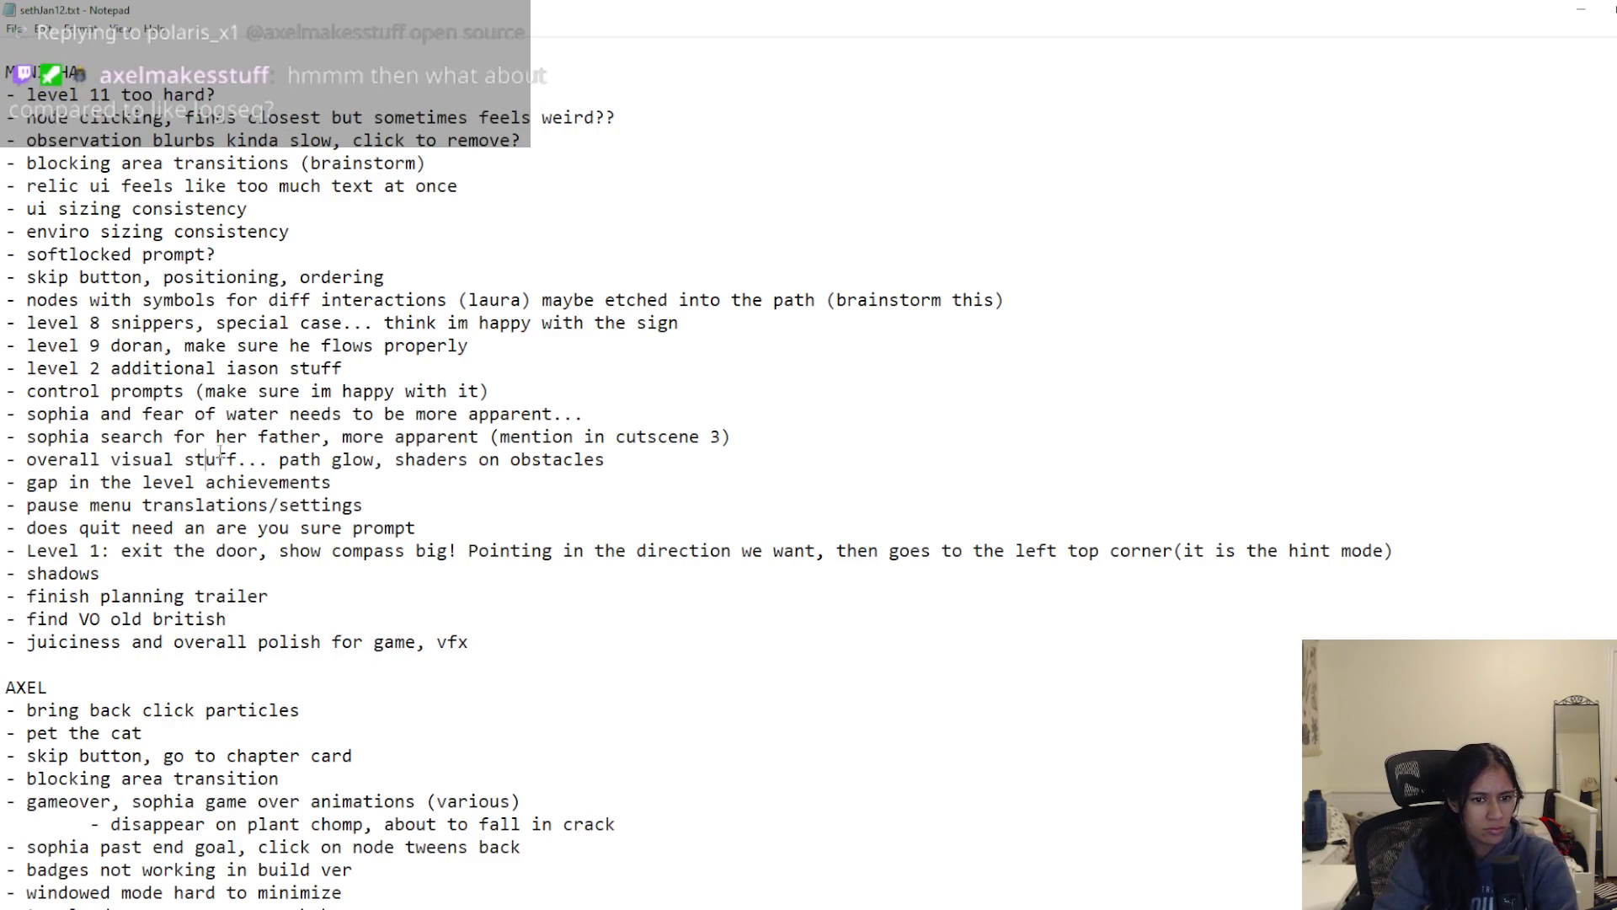
Step: Move the path glow and shaders text onto the juiciness line and delete the old overall visual stuff line
mouse_move(607, 460)
left_mouse_down()
mouse_move(59, 461)
mouse_move(279, 462)
mouse_move(237, 462)
left_mouse_up()
key("ctrl+x")
left_click(506, 642)
key("ctrl+v")
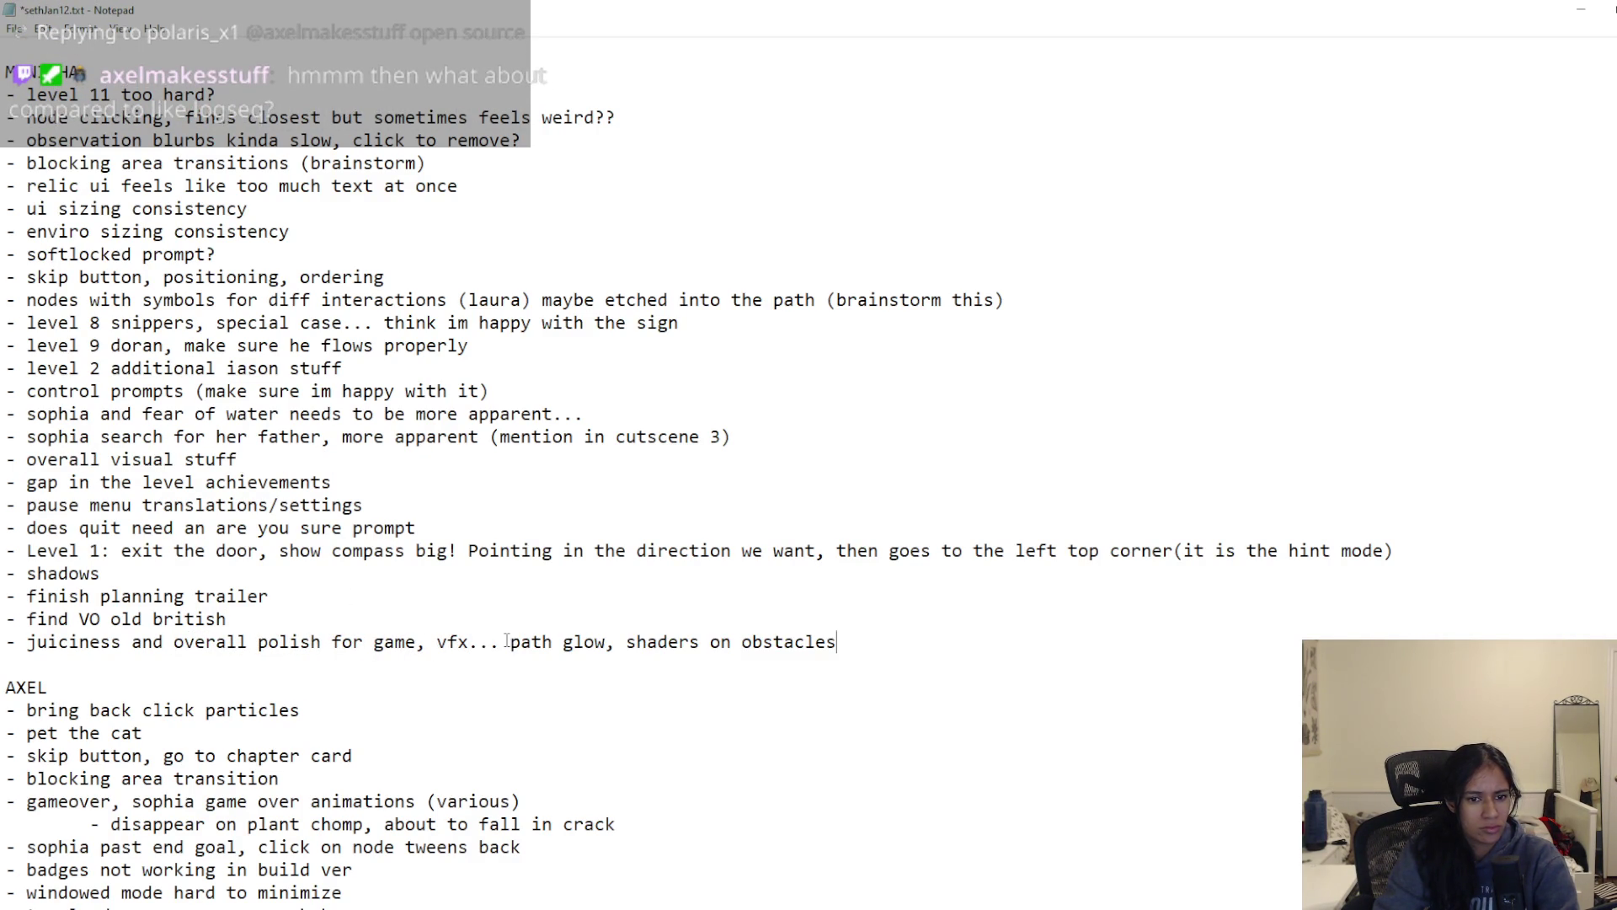
key("ctrl+shift+Left")
key("ctrl+shift+Left")
key("ctrl+shift+Left")
key("BackSpace")
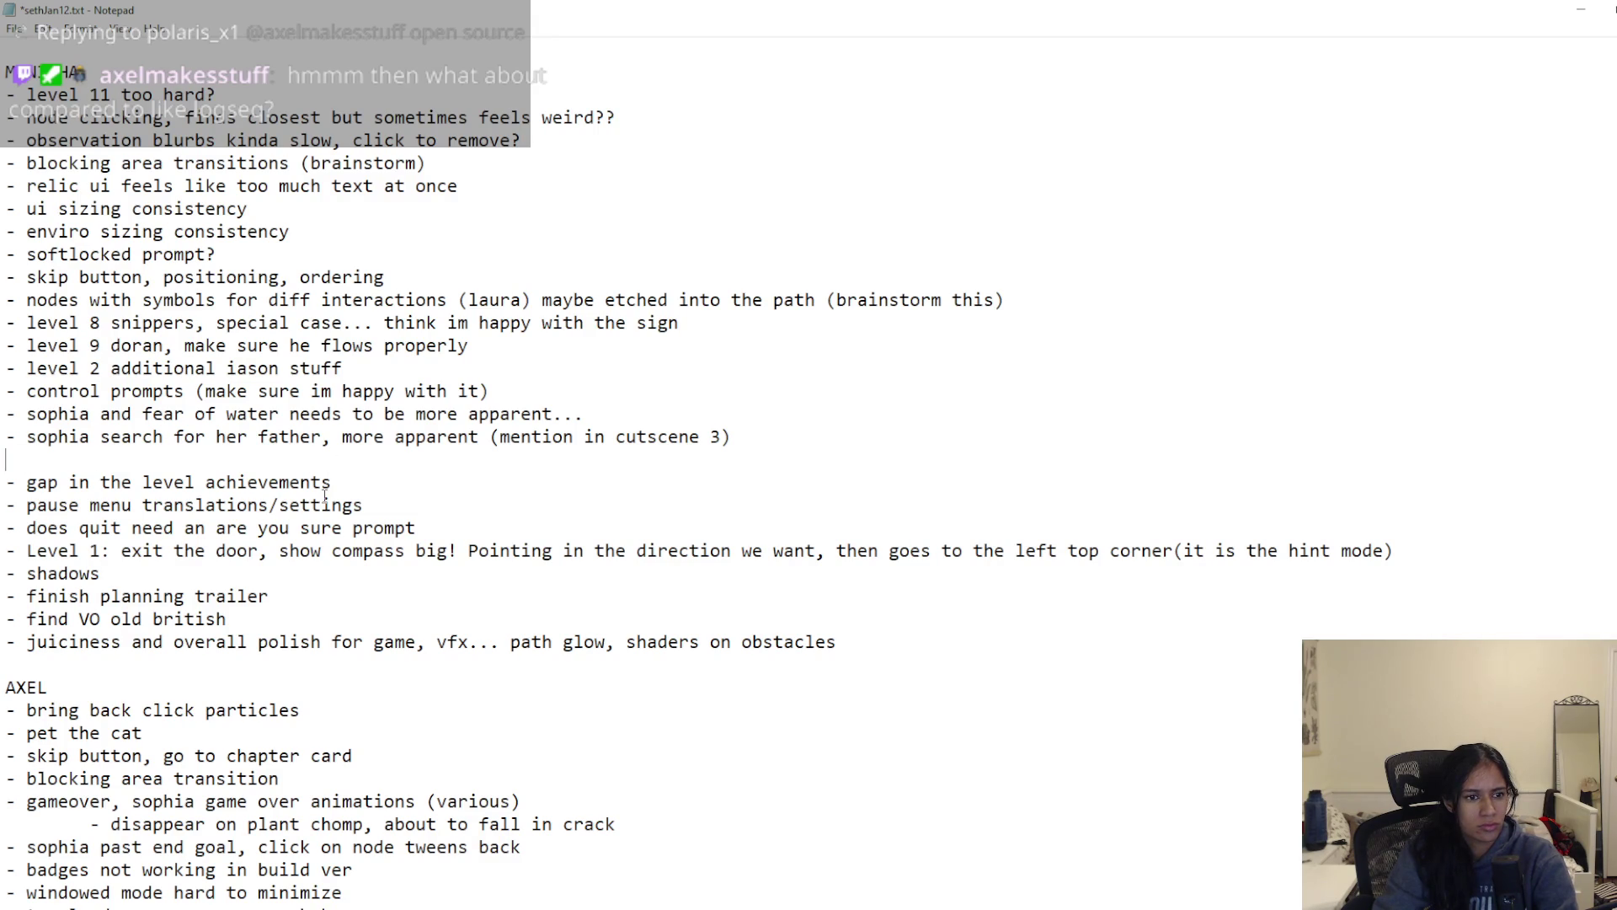
key("BackSpace")
scroll(279, 583, "down", 5)
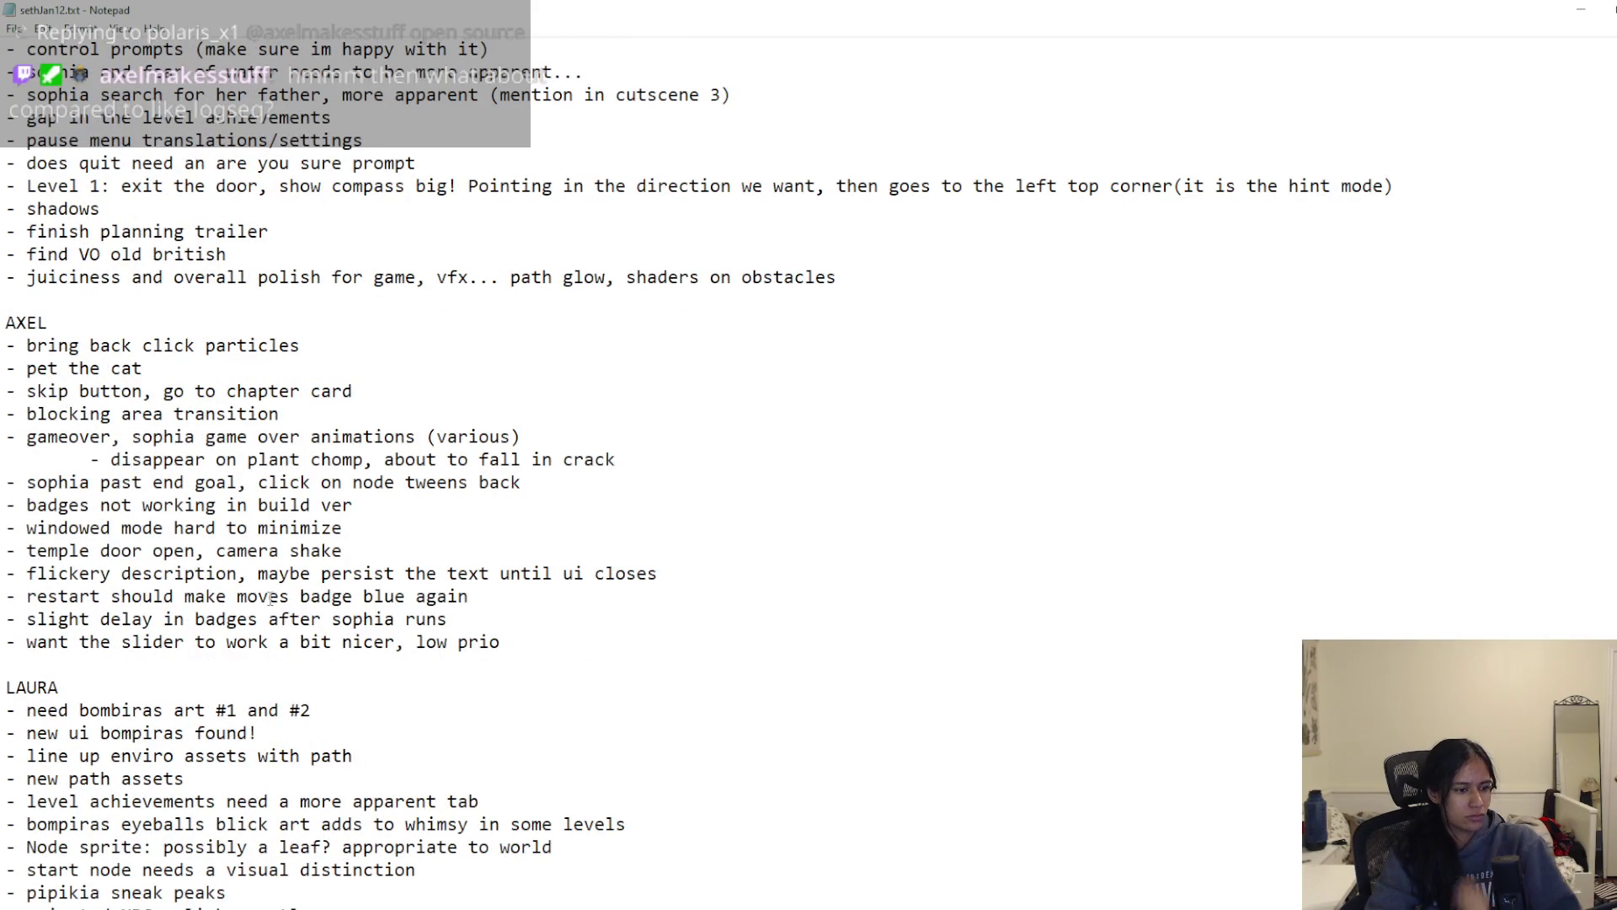
Step: Delete the trailing 'to do' heading at the bottom of the notes and save
scroll(270, 598, "down", 7)
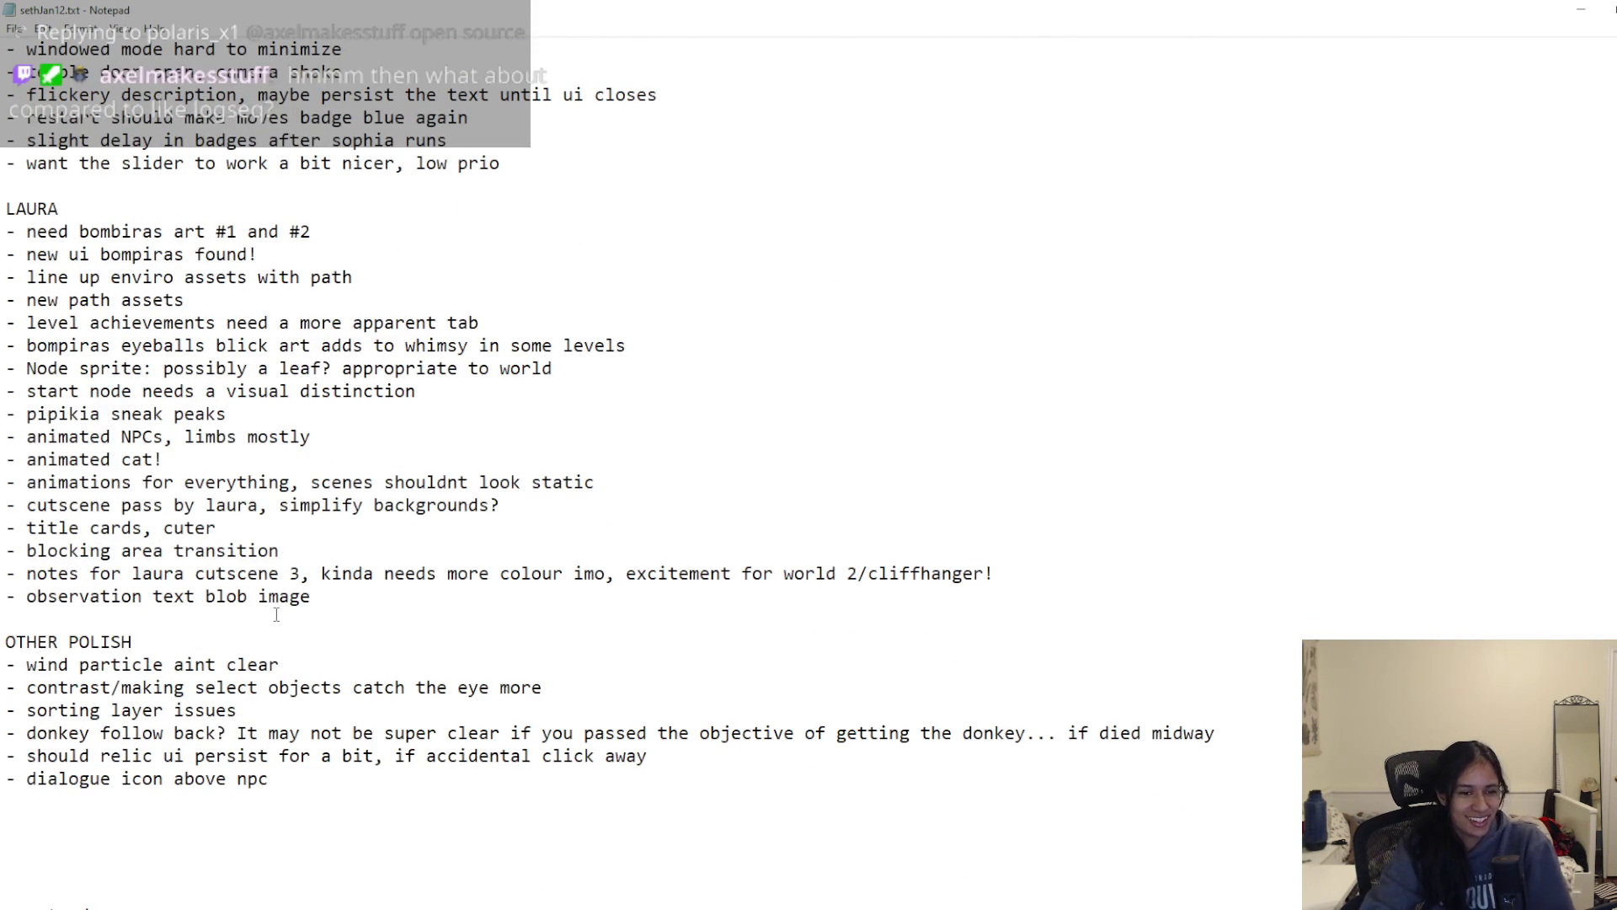
scroll(266, 627, "down", 1)
left_click_drag(128, 870, 122, 773)
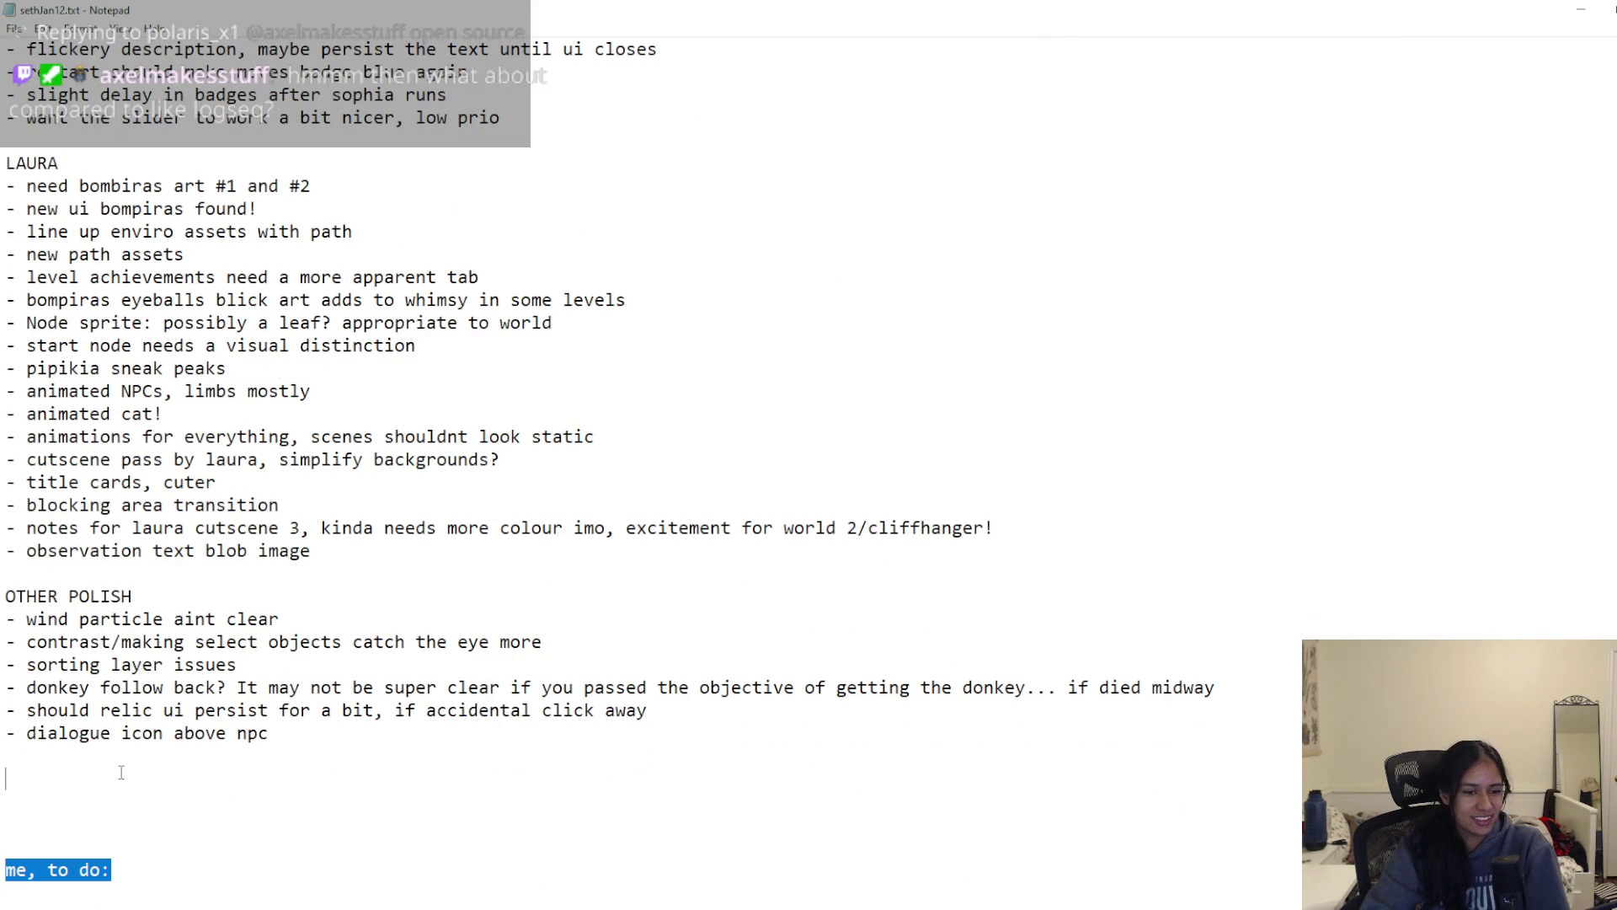
key("BackSpace")
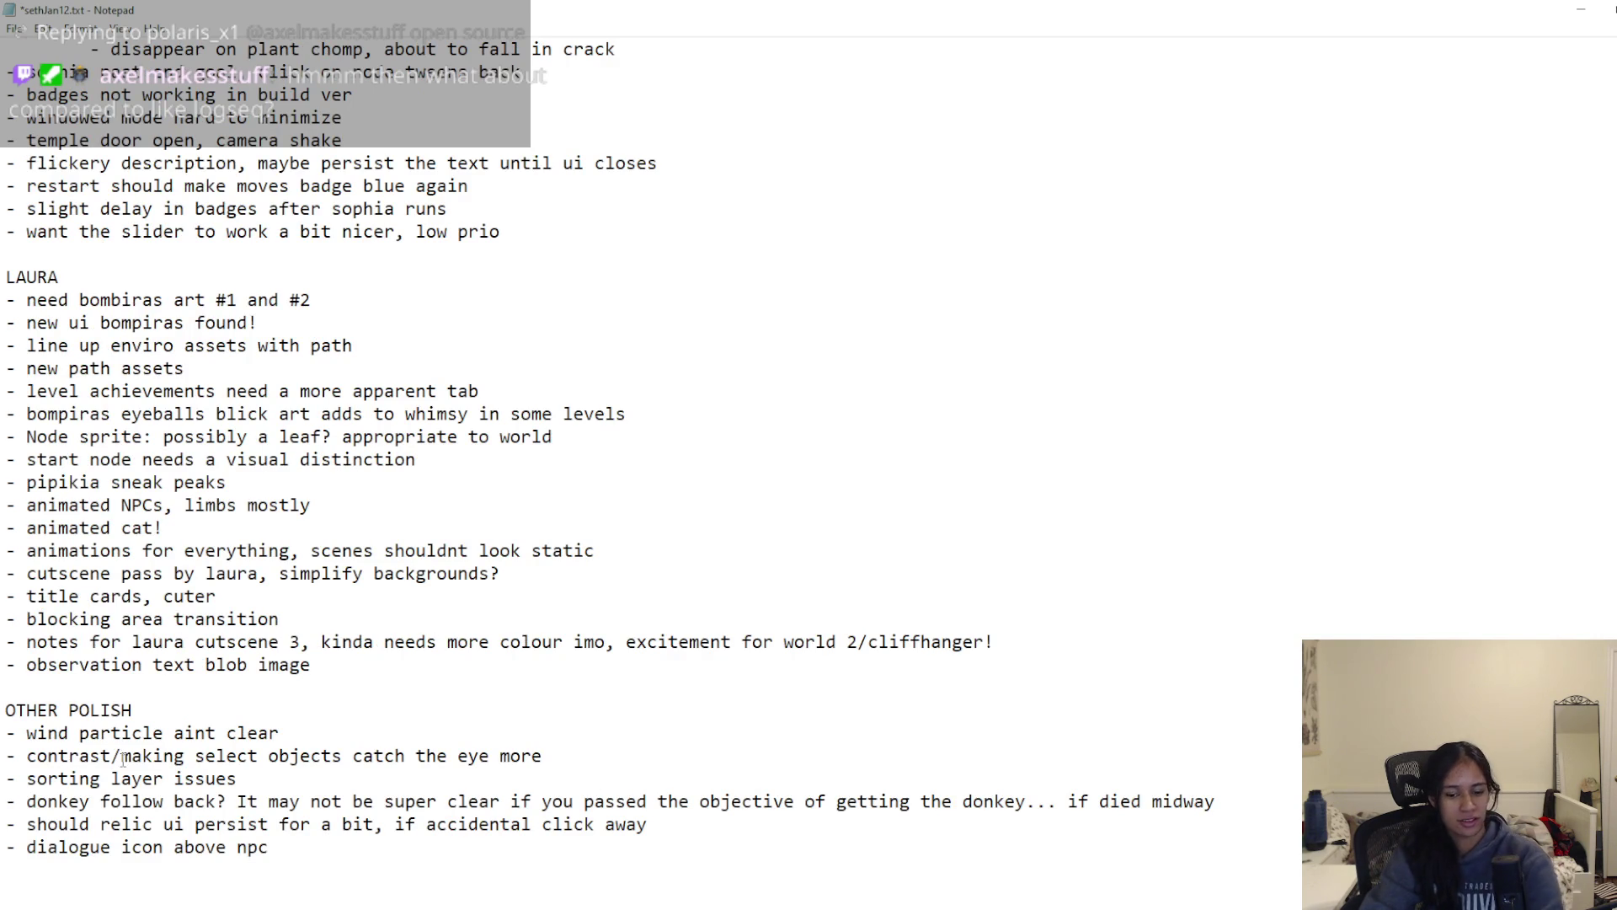
scroll(124, 758, "up", 1)
key("ctrl+s")
Step: Scroll through the saved notes to review them, then return to the Unity editor
scroll(145, 756, "up", 5)
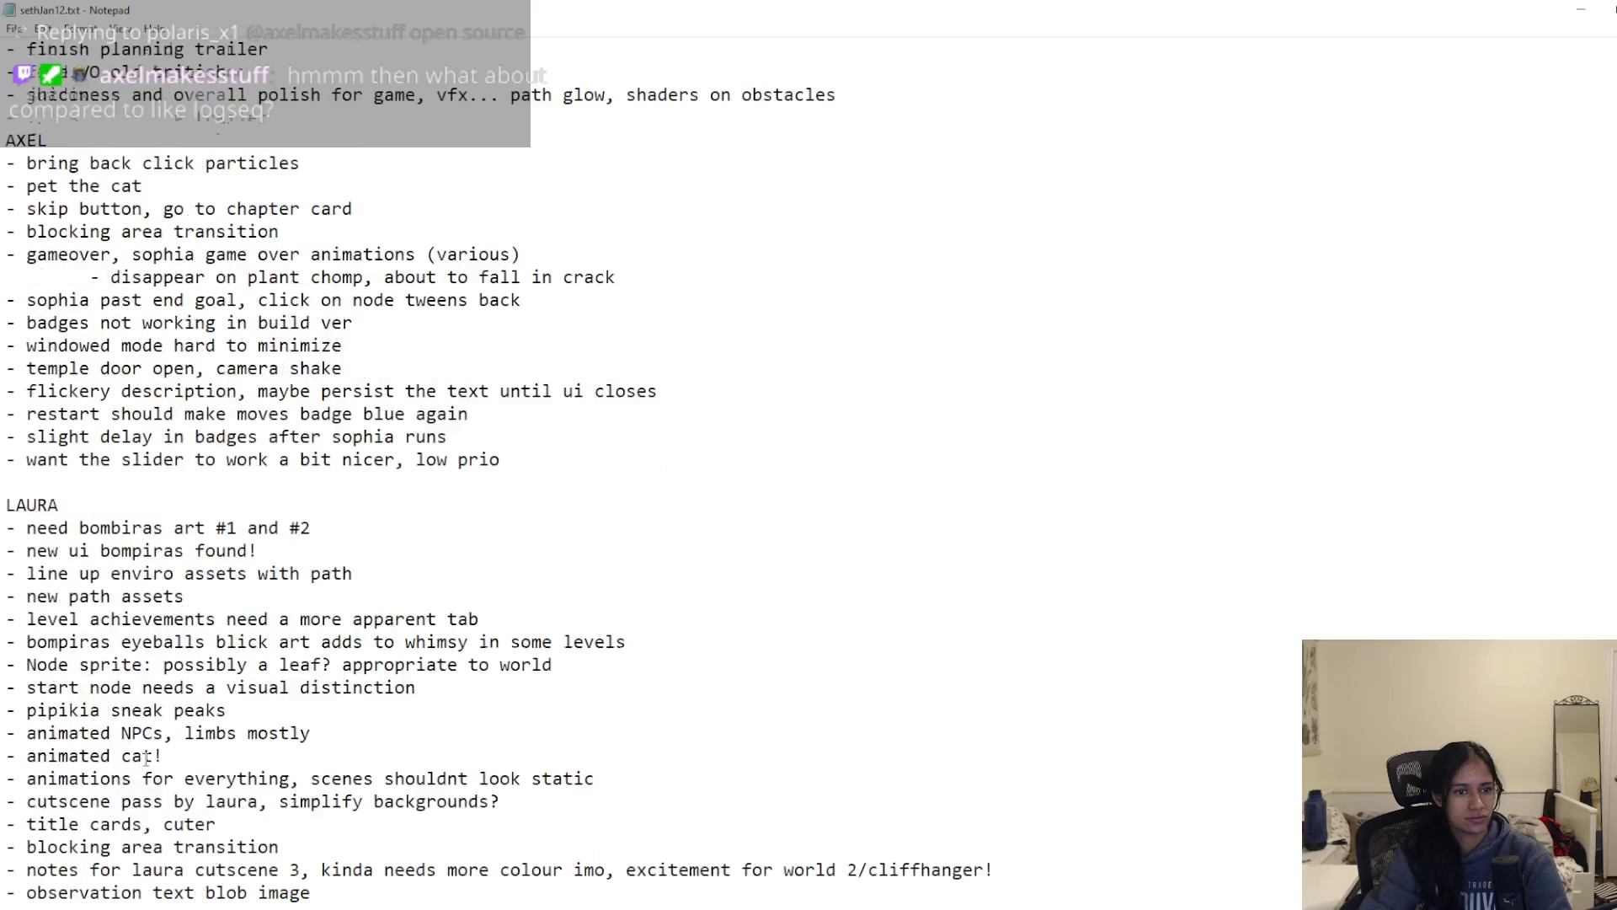
scroll(145, 758, "up", 2)
scroll(145, 758, "down", 7)
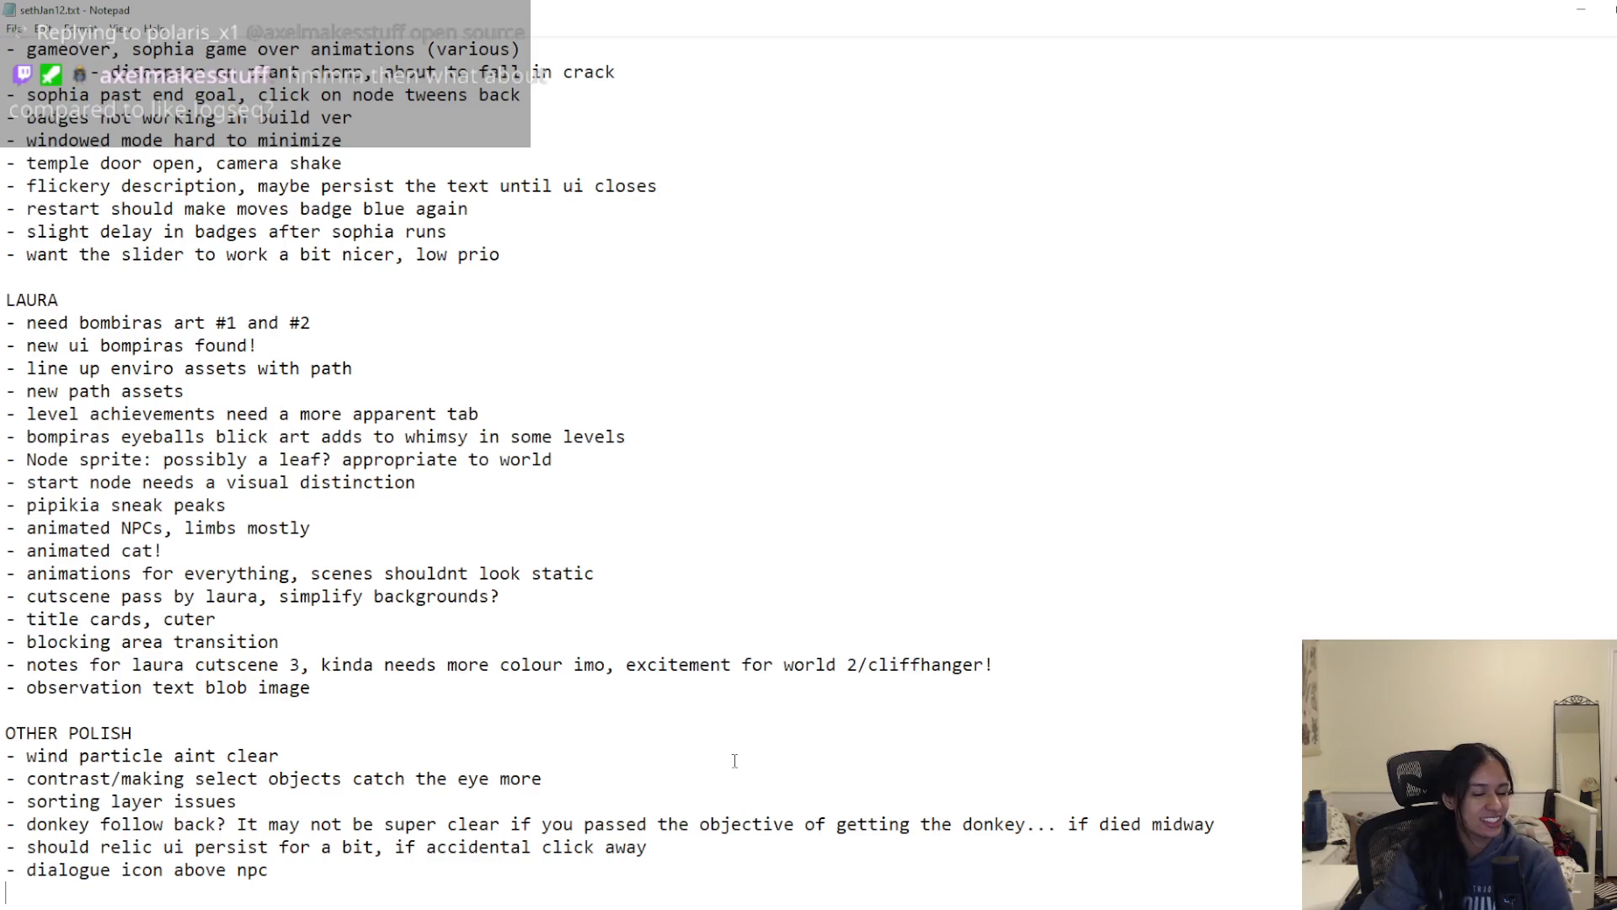
left_click(743, 527)
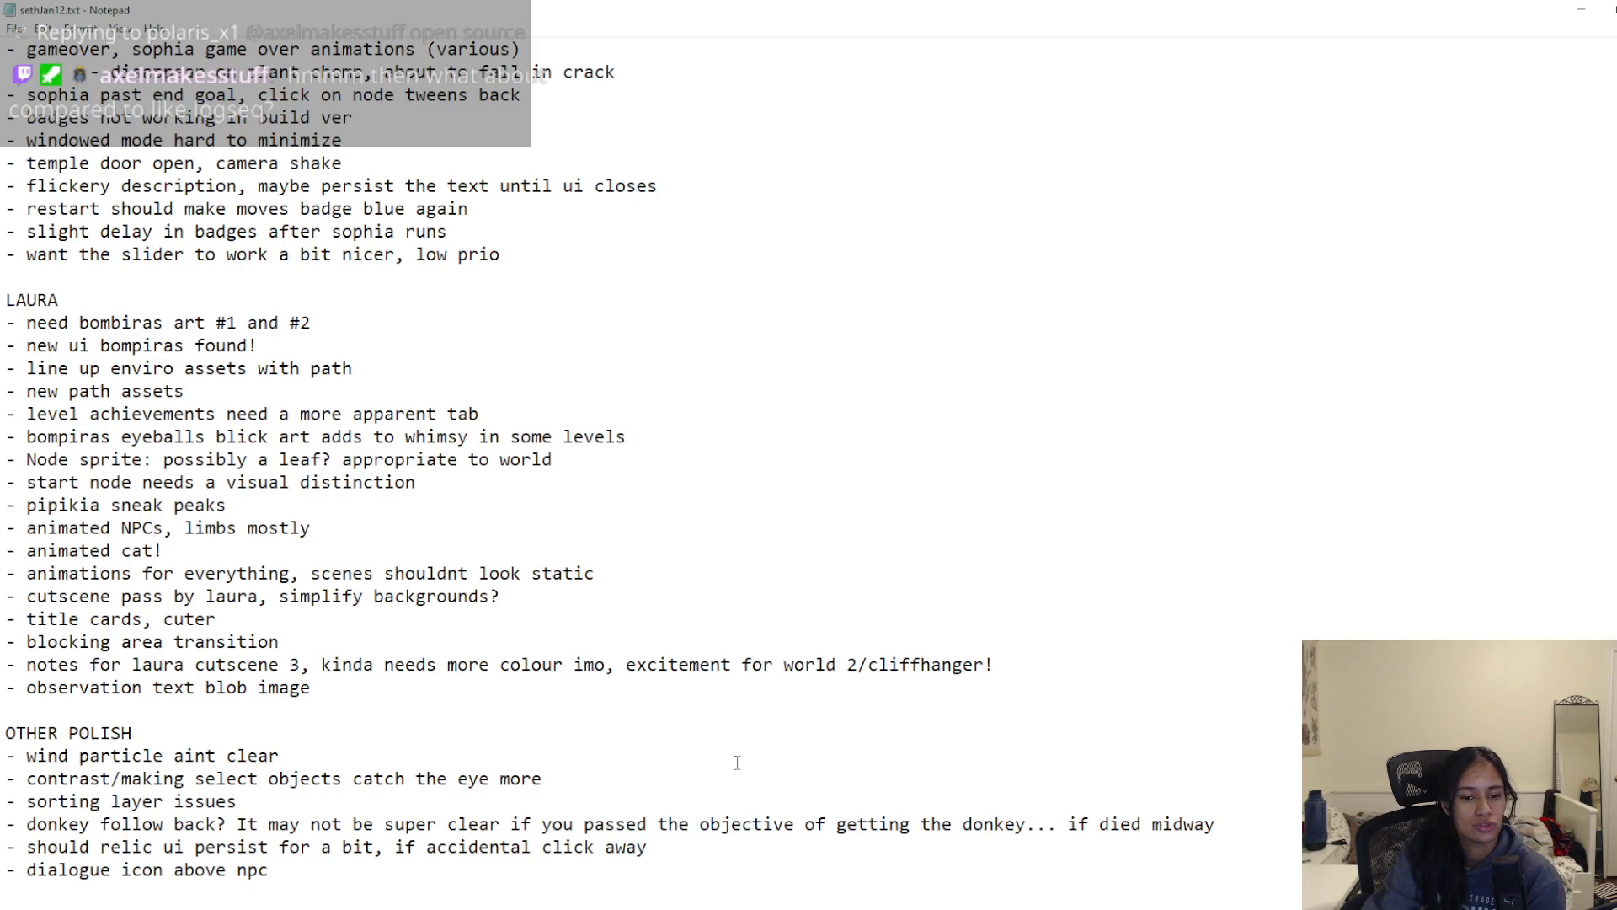
scroll(704, 773, "up", 13)
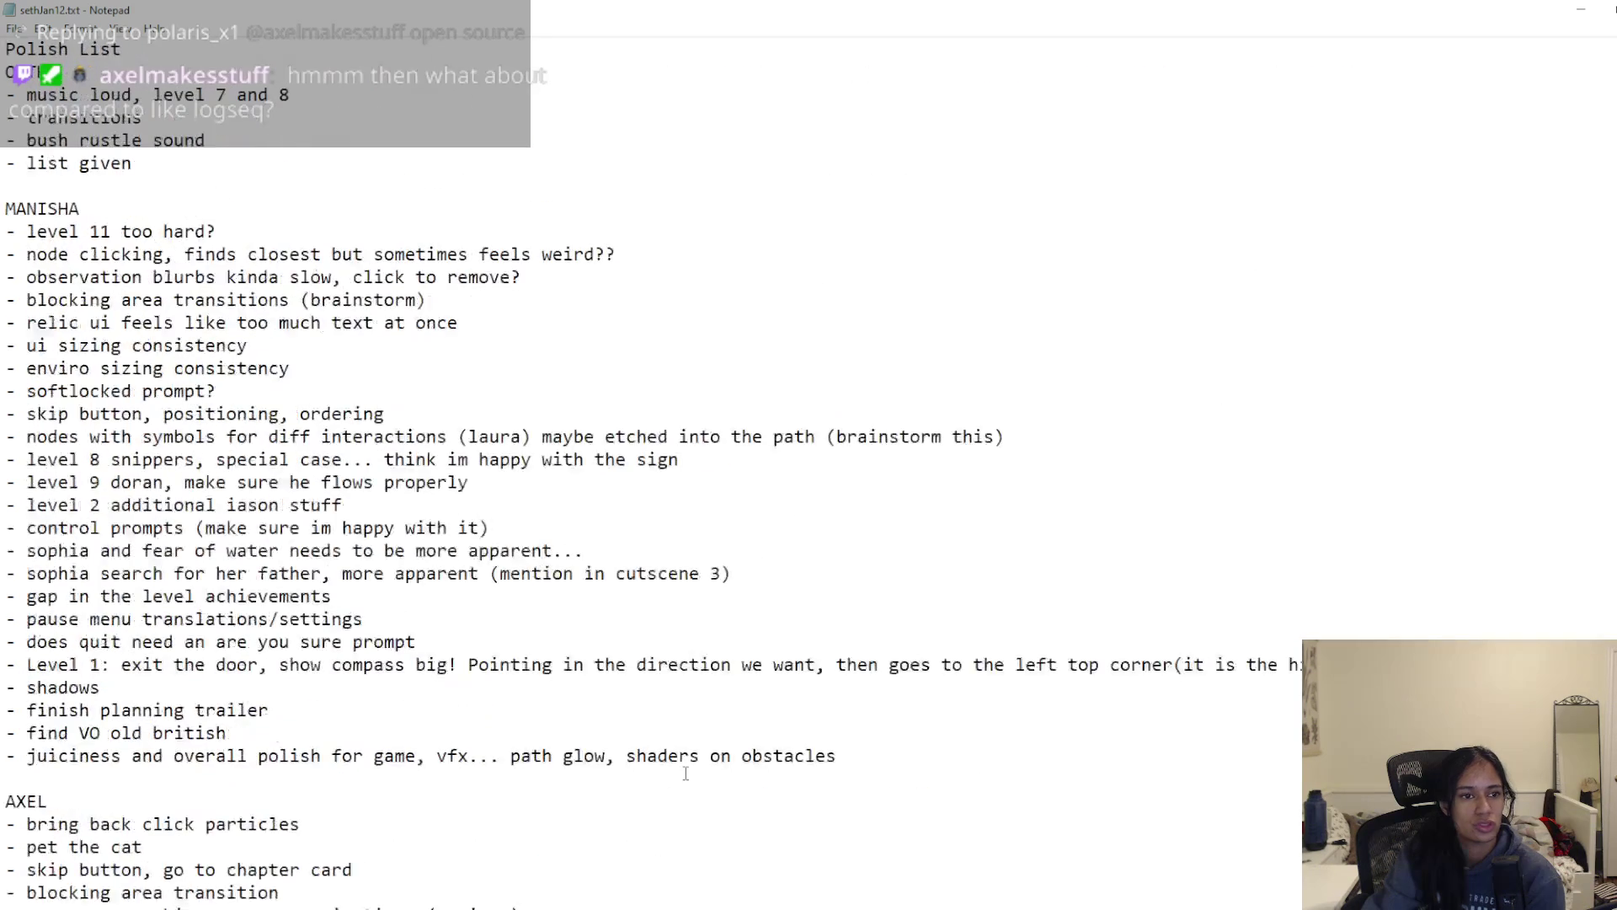
scroll(686, 772, "down", 13)
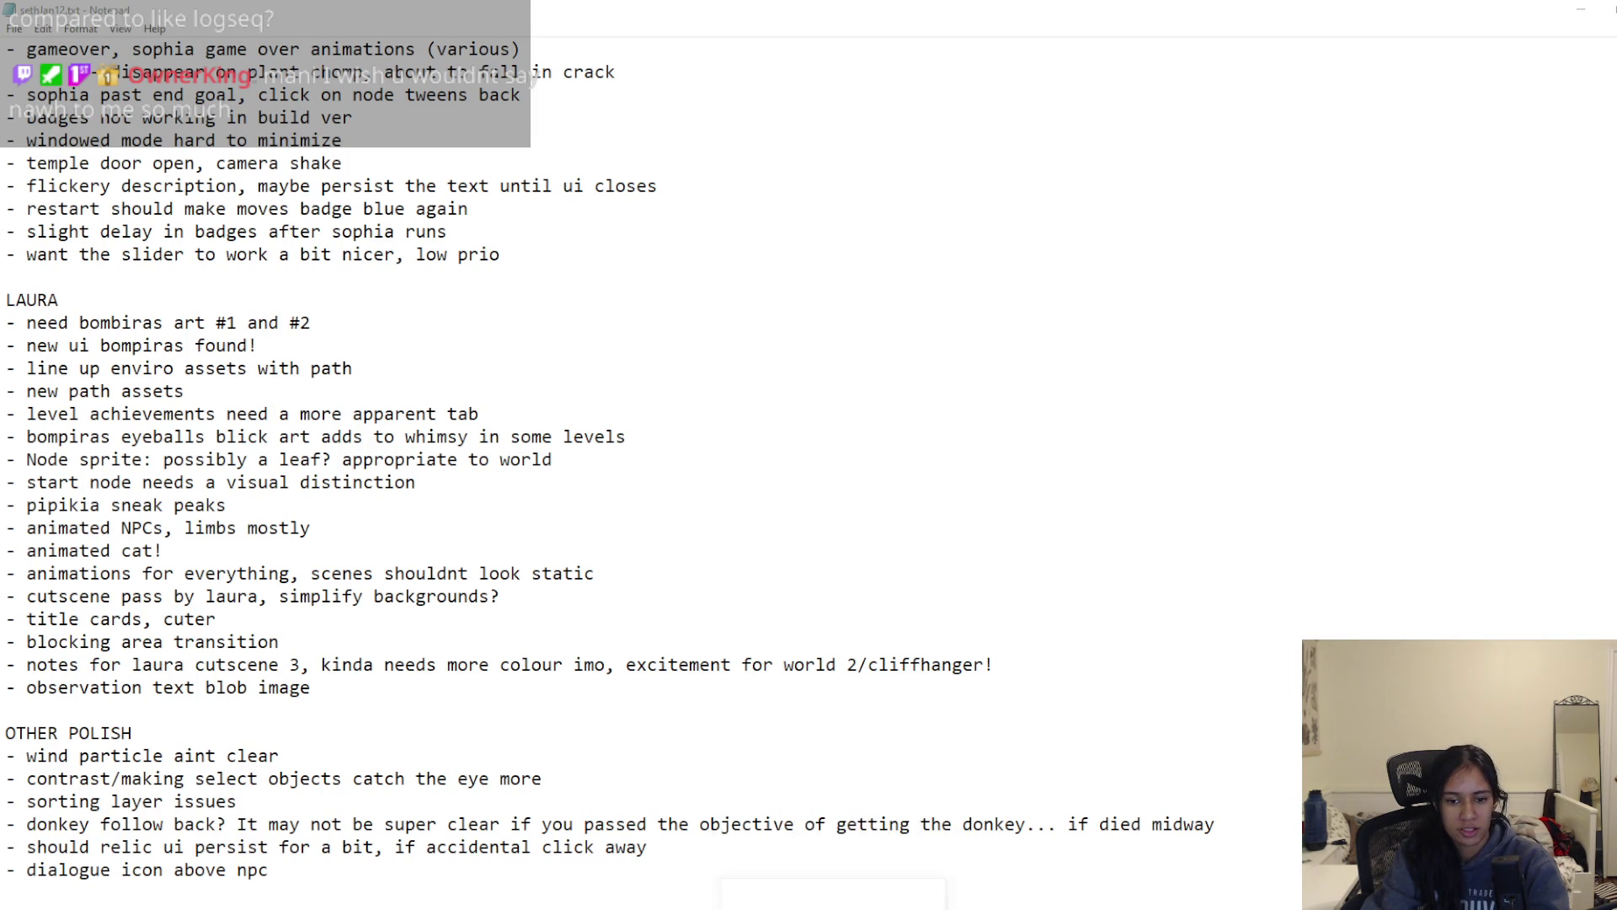
key("alt+Tab")
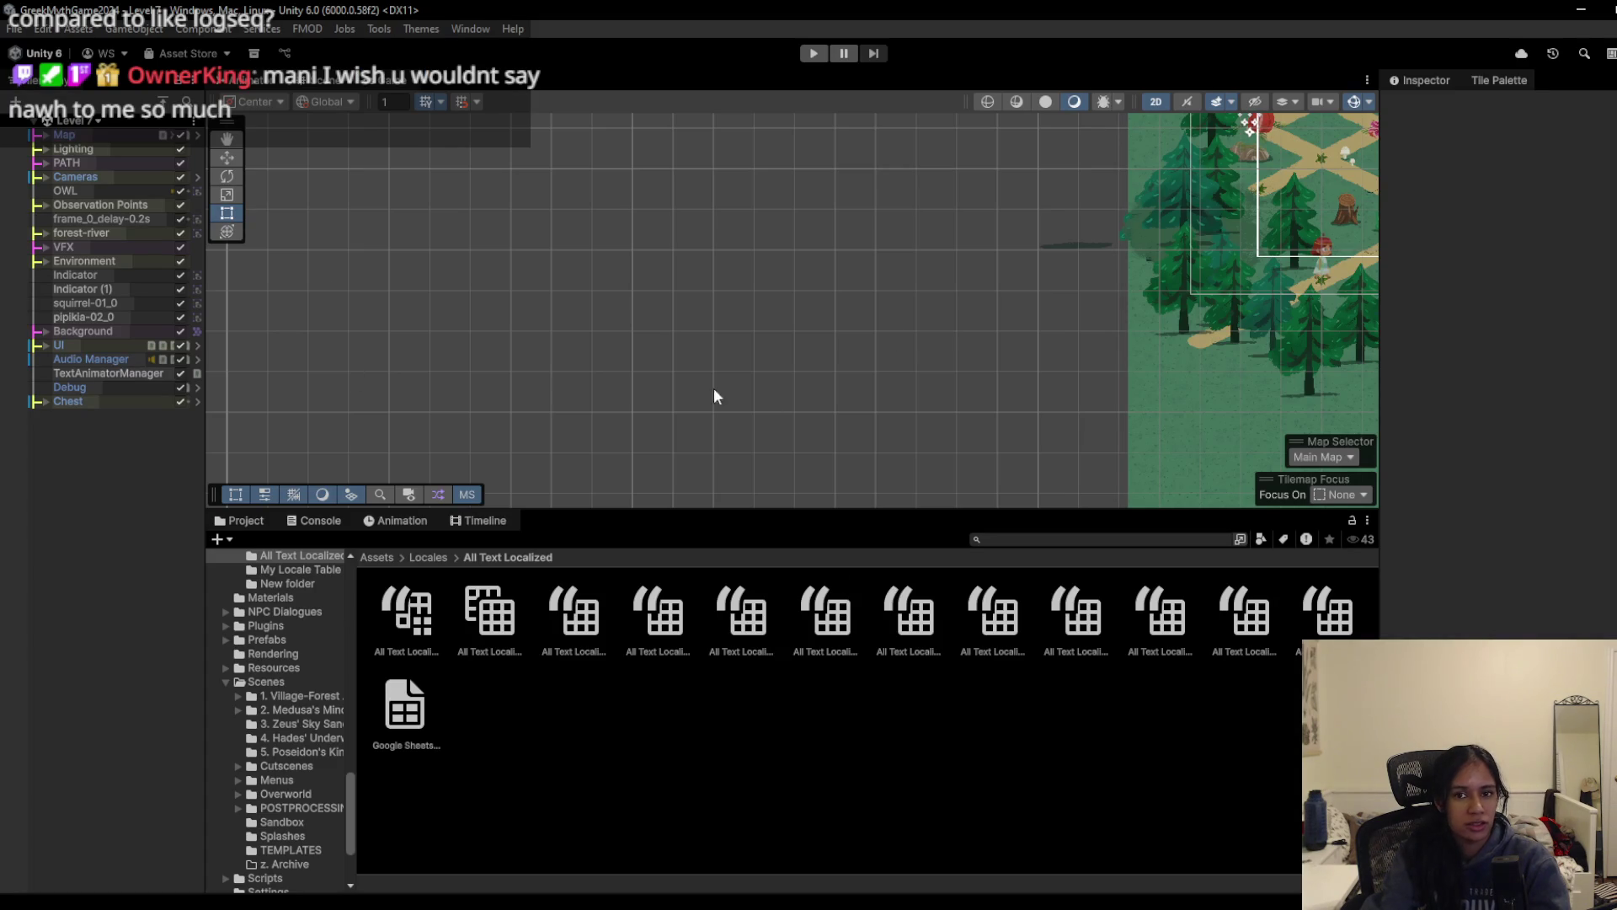
Step: Frame the level map and browse the Project window from Assets to the A_Scenes folder
key("f")
scroll(687, 341, "down", 3)
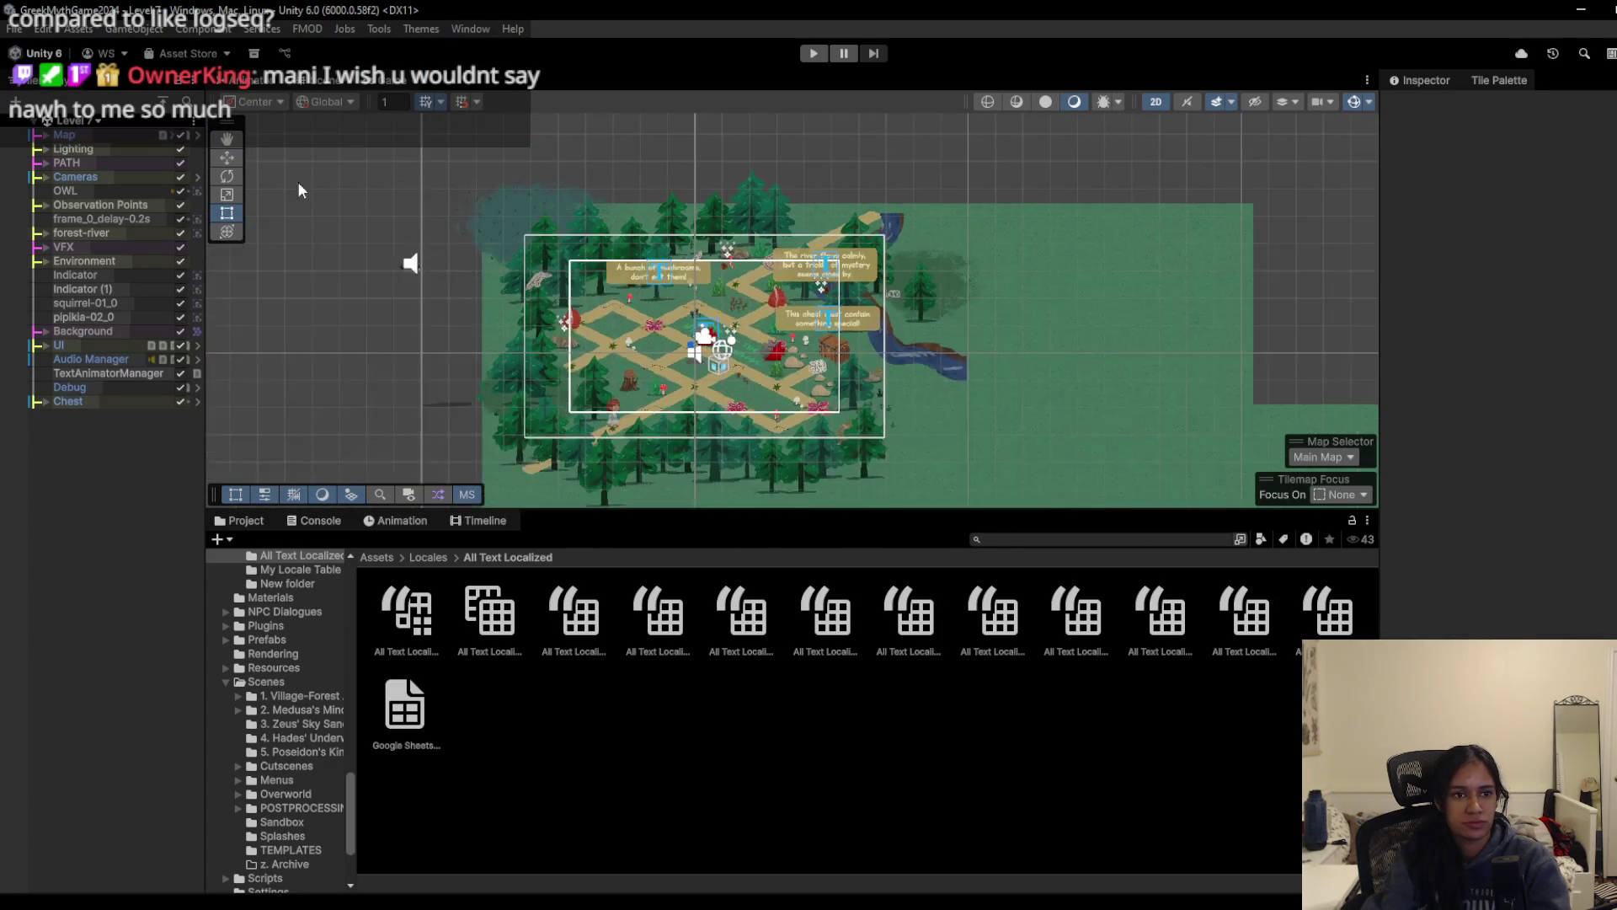
left_click(377, 557)
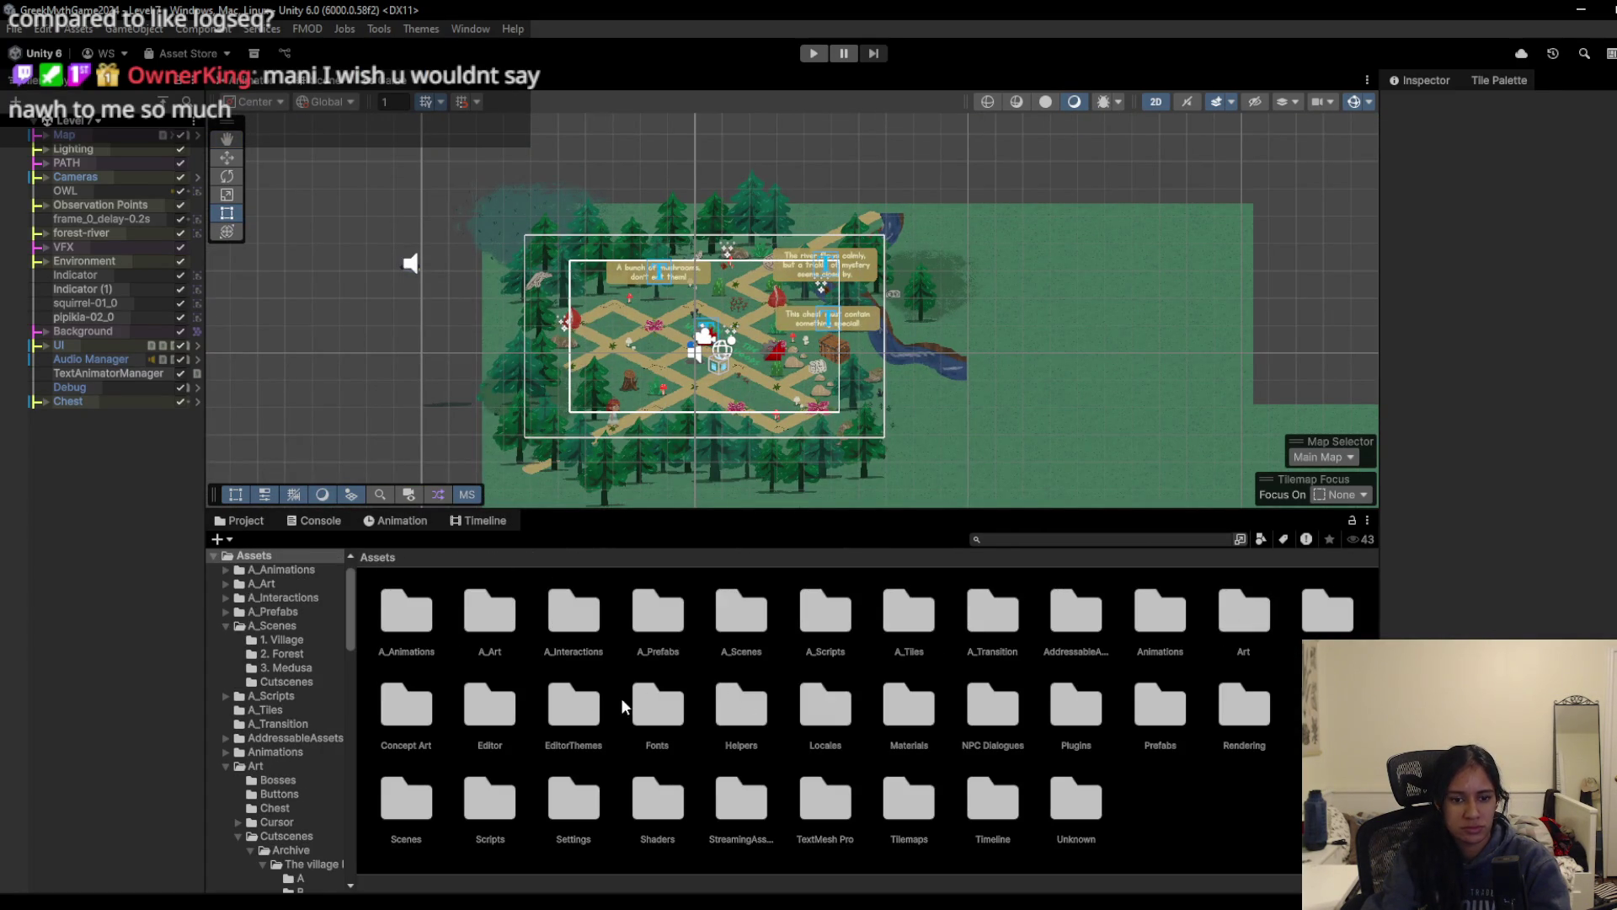
double_click(421, 806)
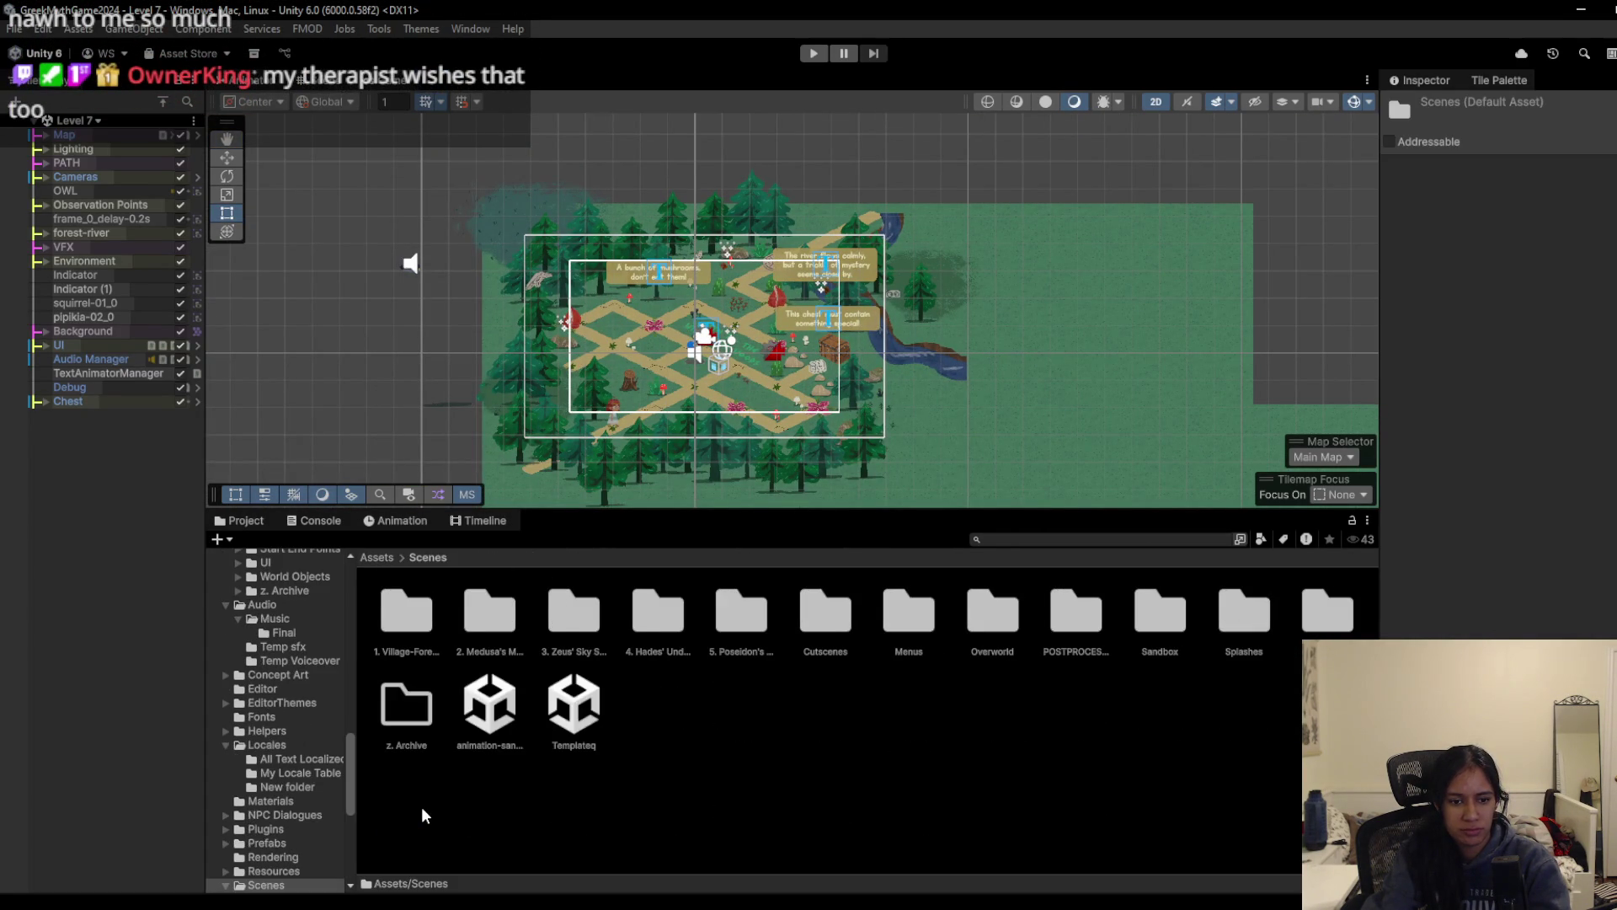
left_click(389, 556)
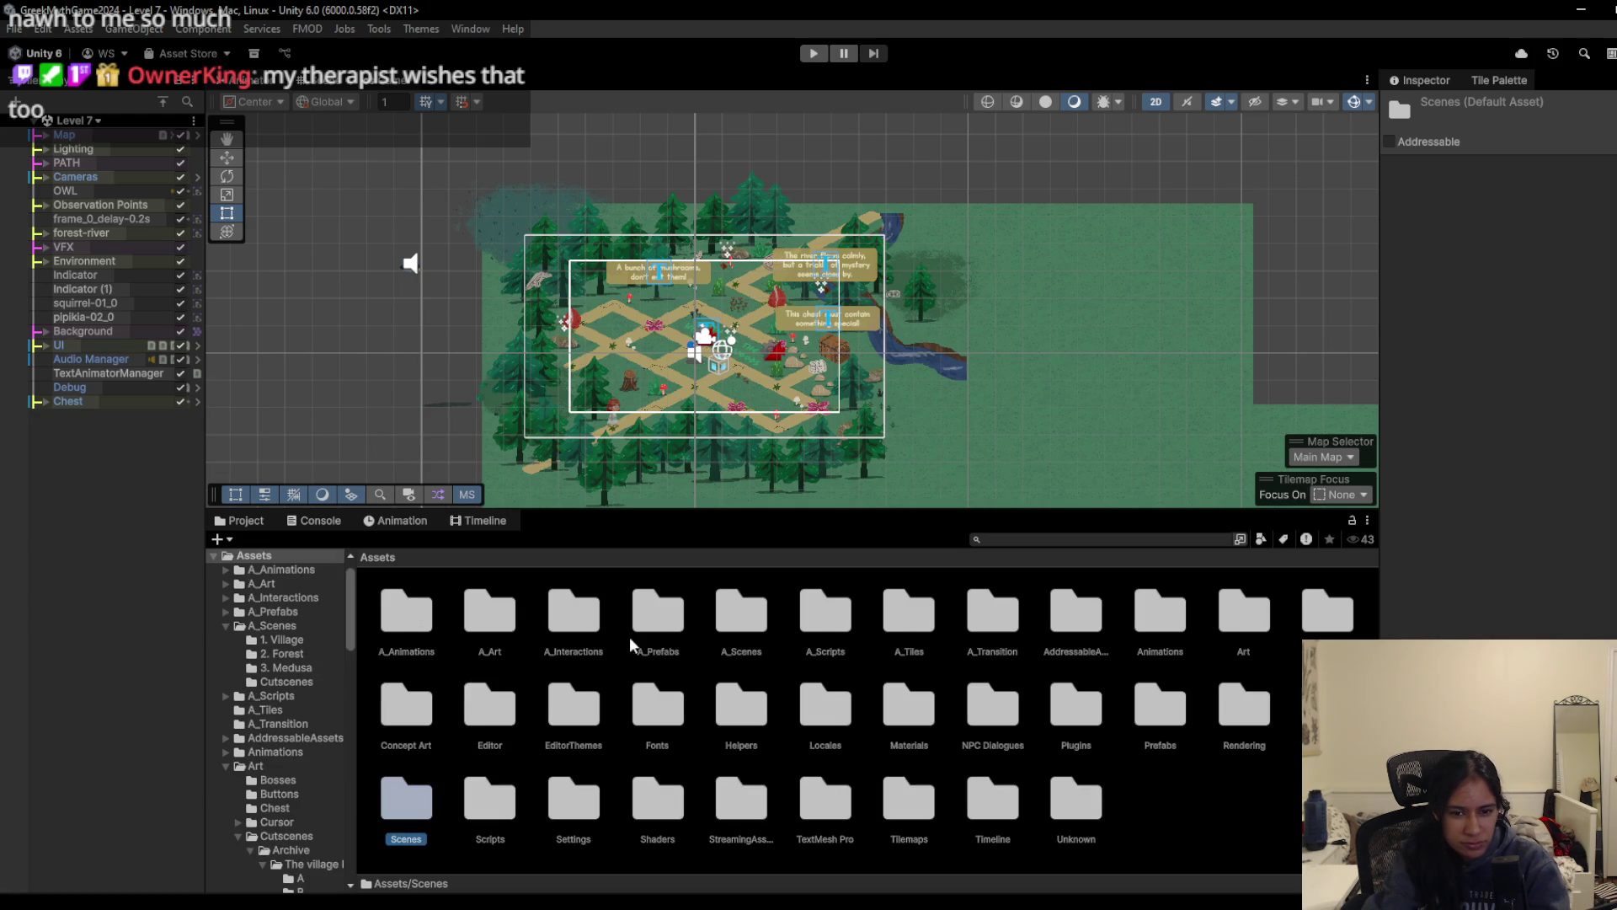
double_click(742, 628)
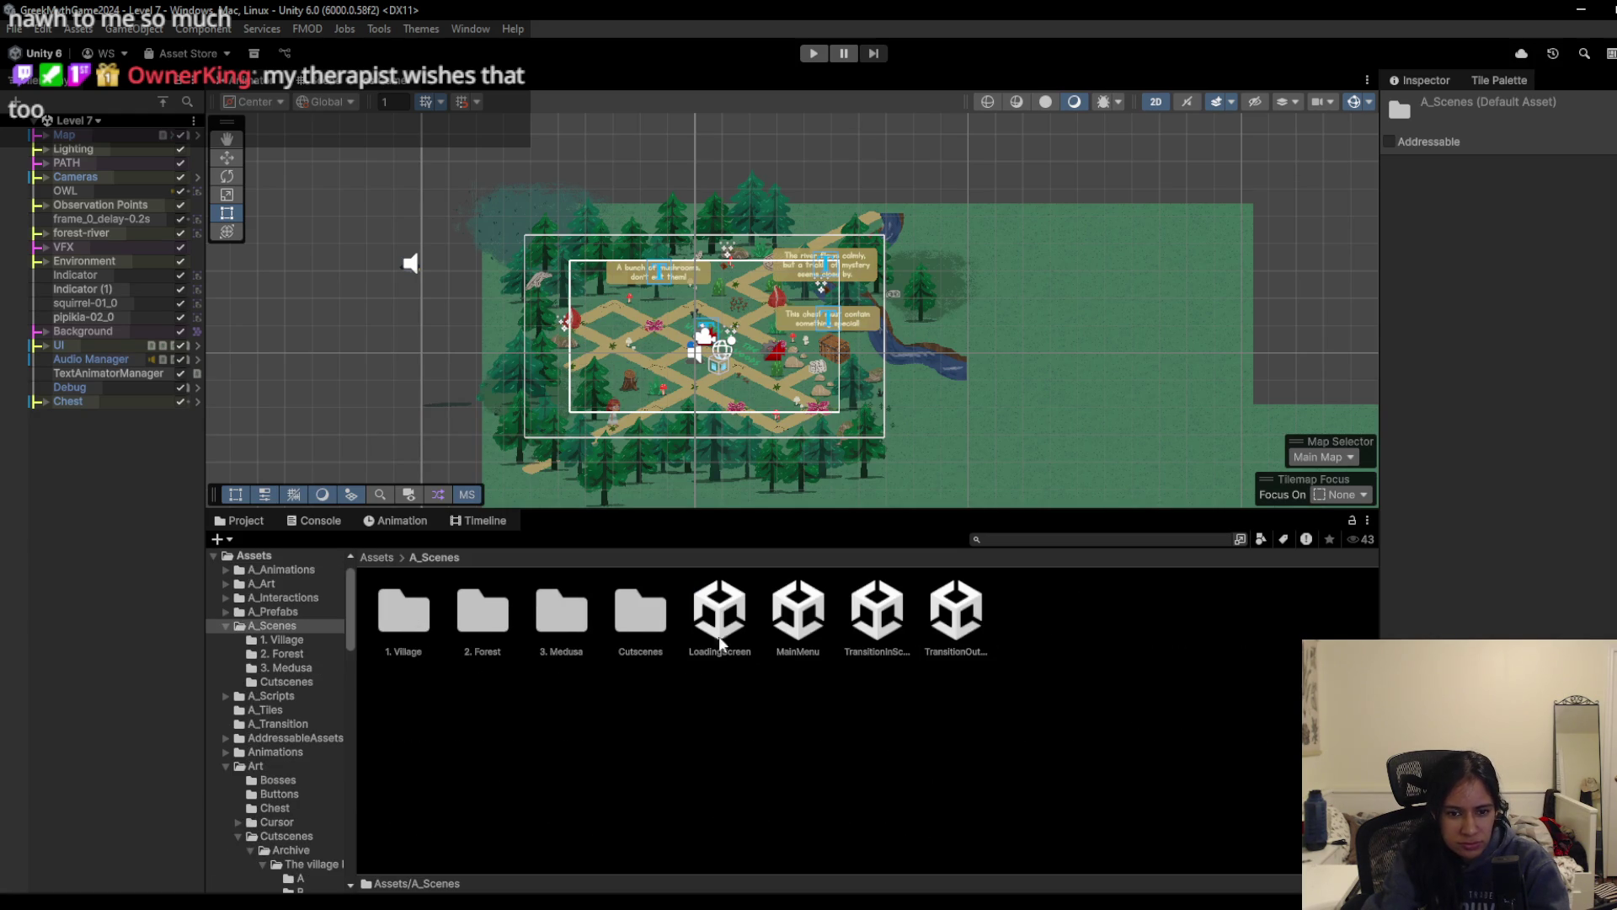
Step: Look inside the '3. Medusa' scenes folder, return to A_Scenes, then switch to GitHub Desktop
double_click(575, 639)
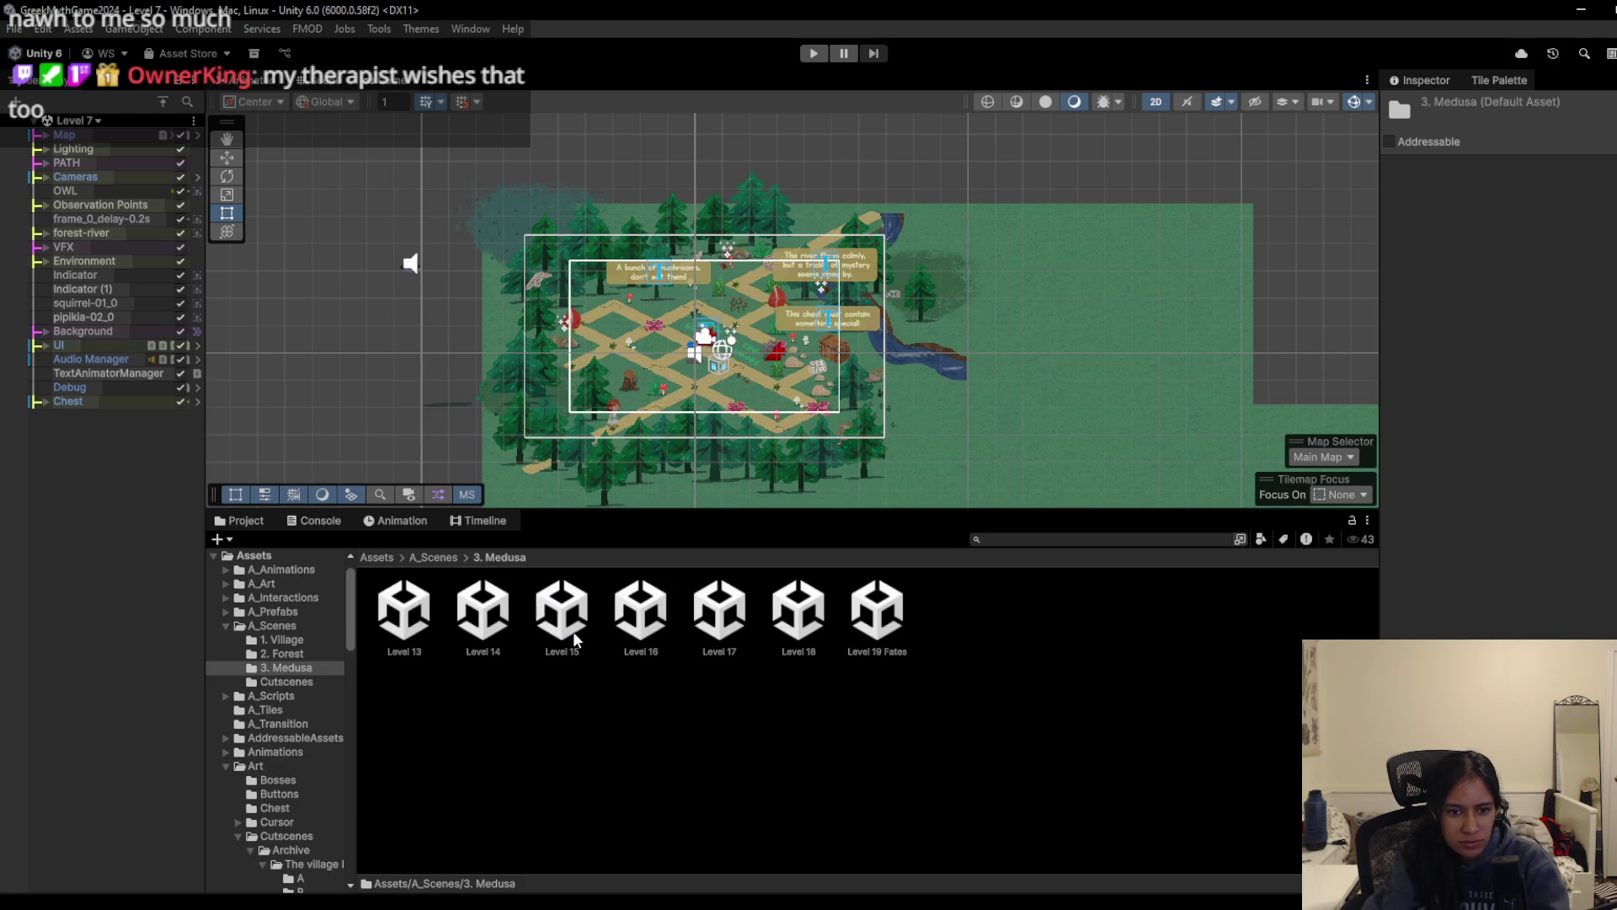
left_click(435, 558)
right_click(626, 718)
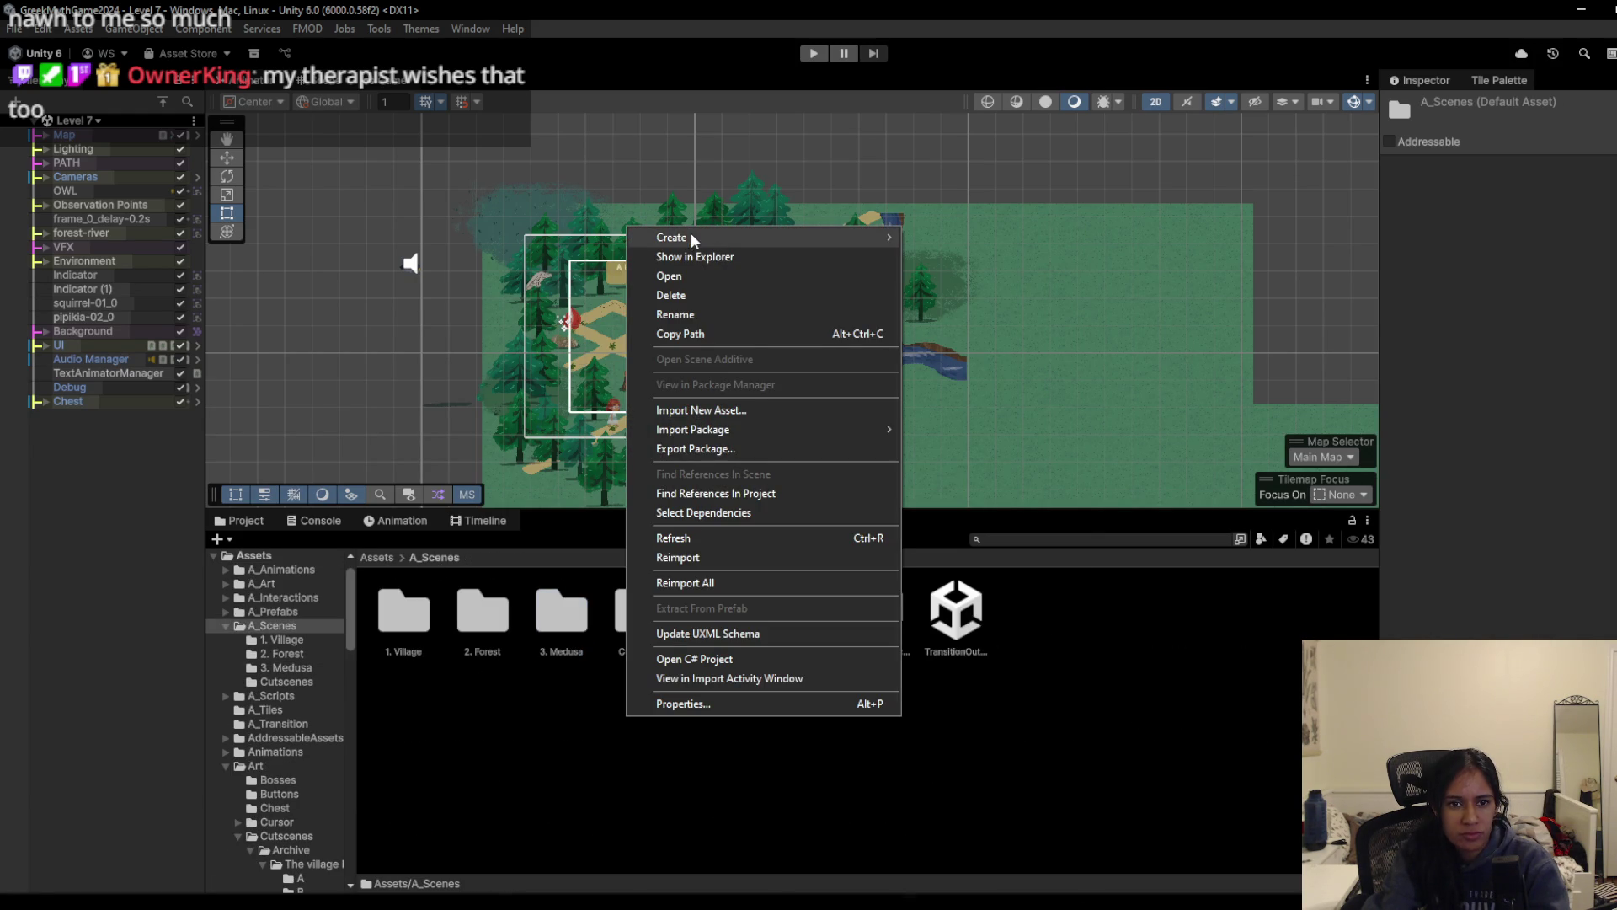
mouse_move(691, 234)
left_click(1253, 736)
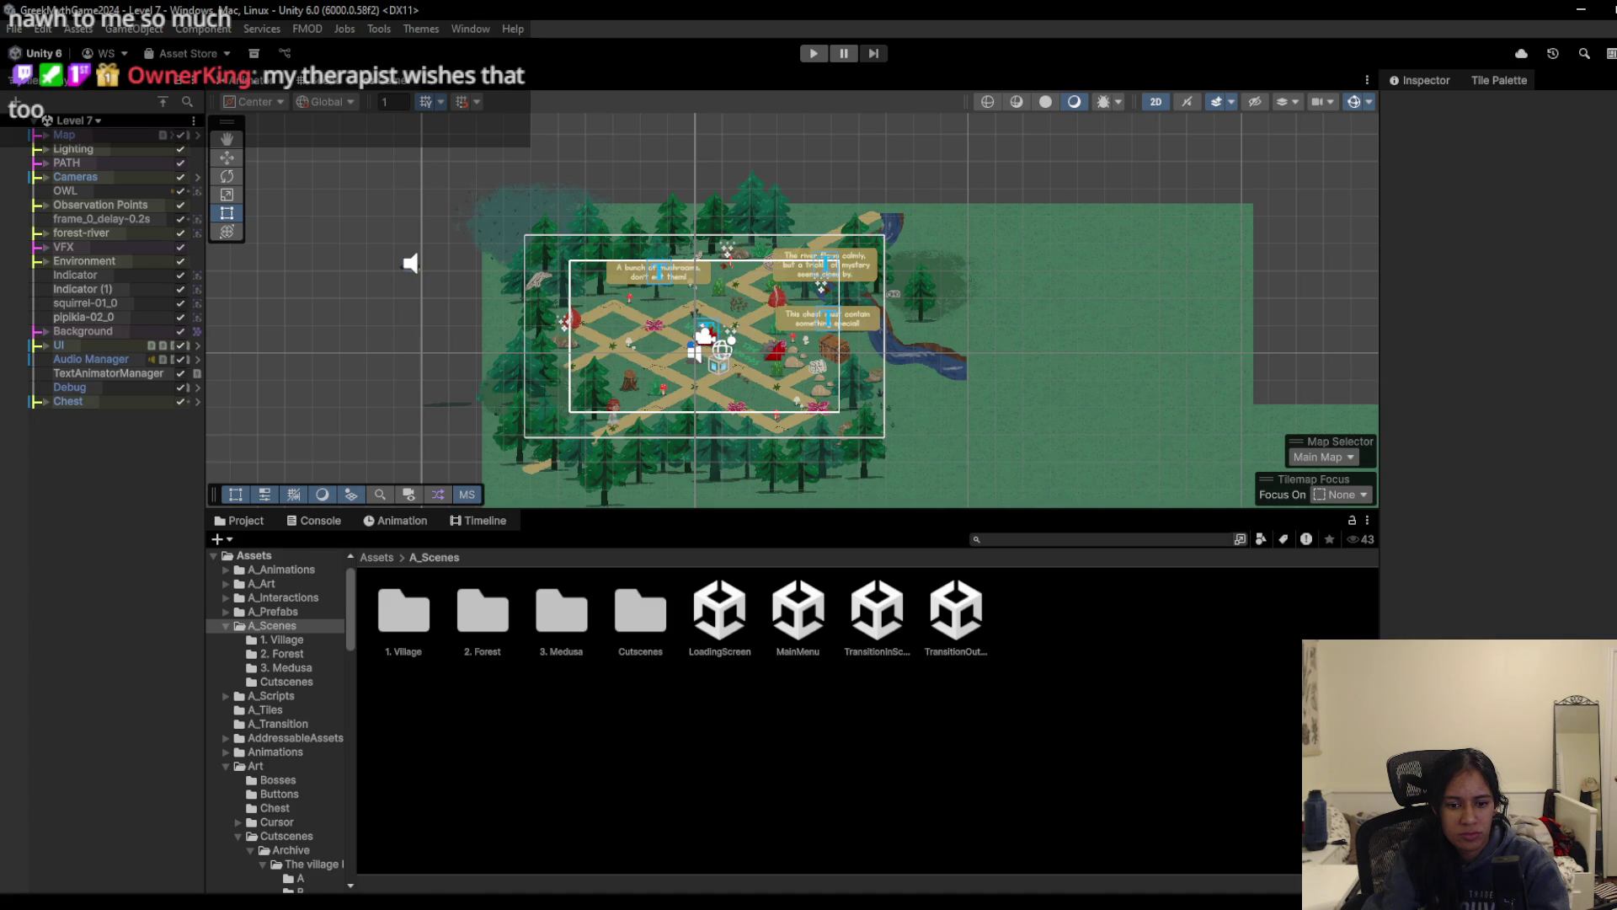
key("alt+Tab")
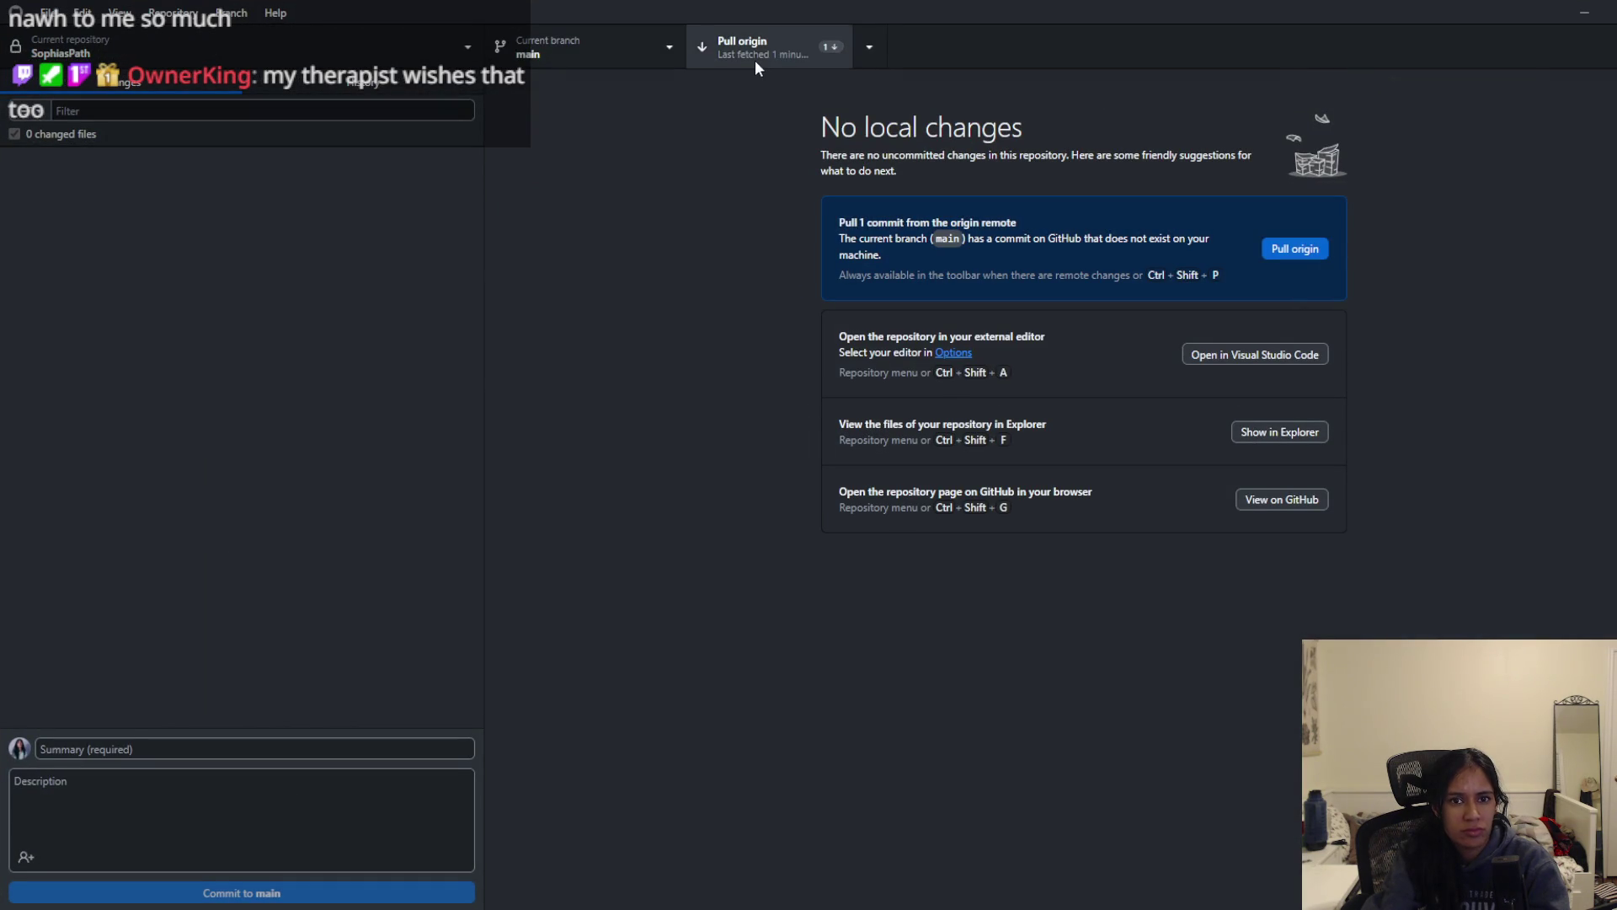
Step: Pull the waiting commit from origin and review the newest commit's DialogueBox.cs diff in History
left_click(755, 61)
key("ctrl+2")
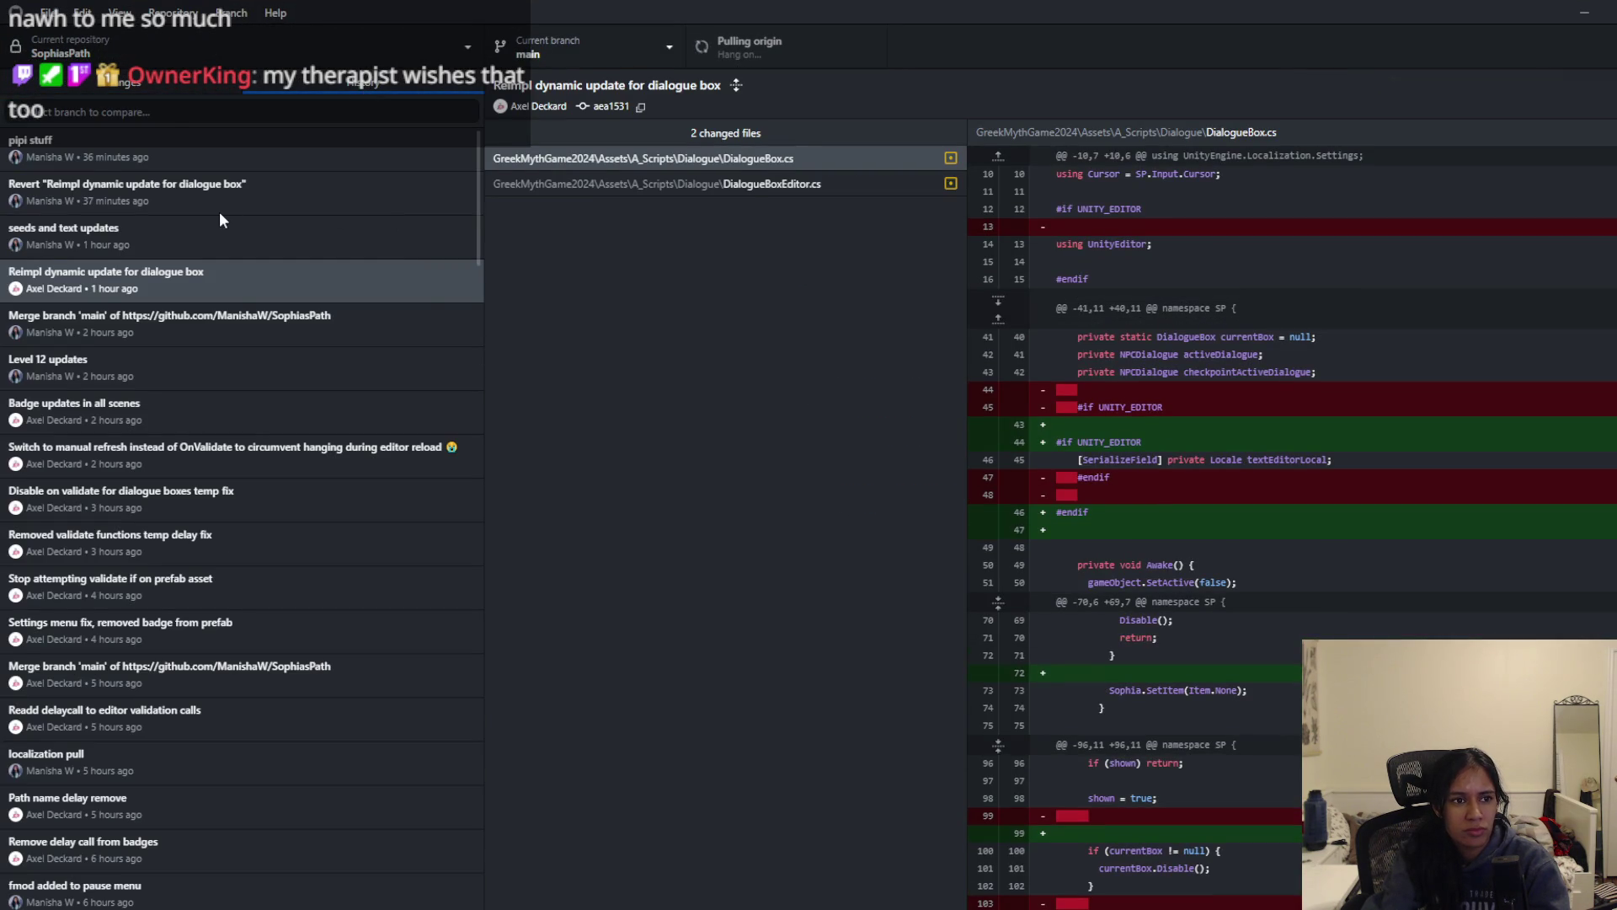
left_click(165, 142)
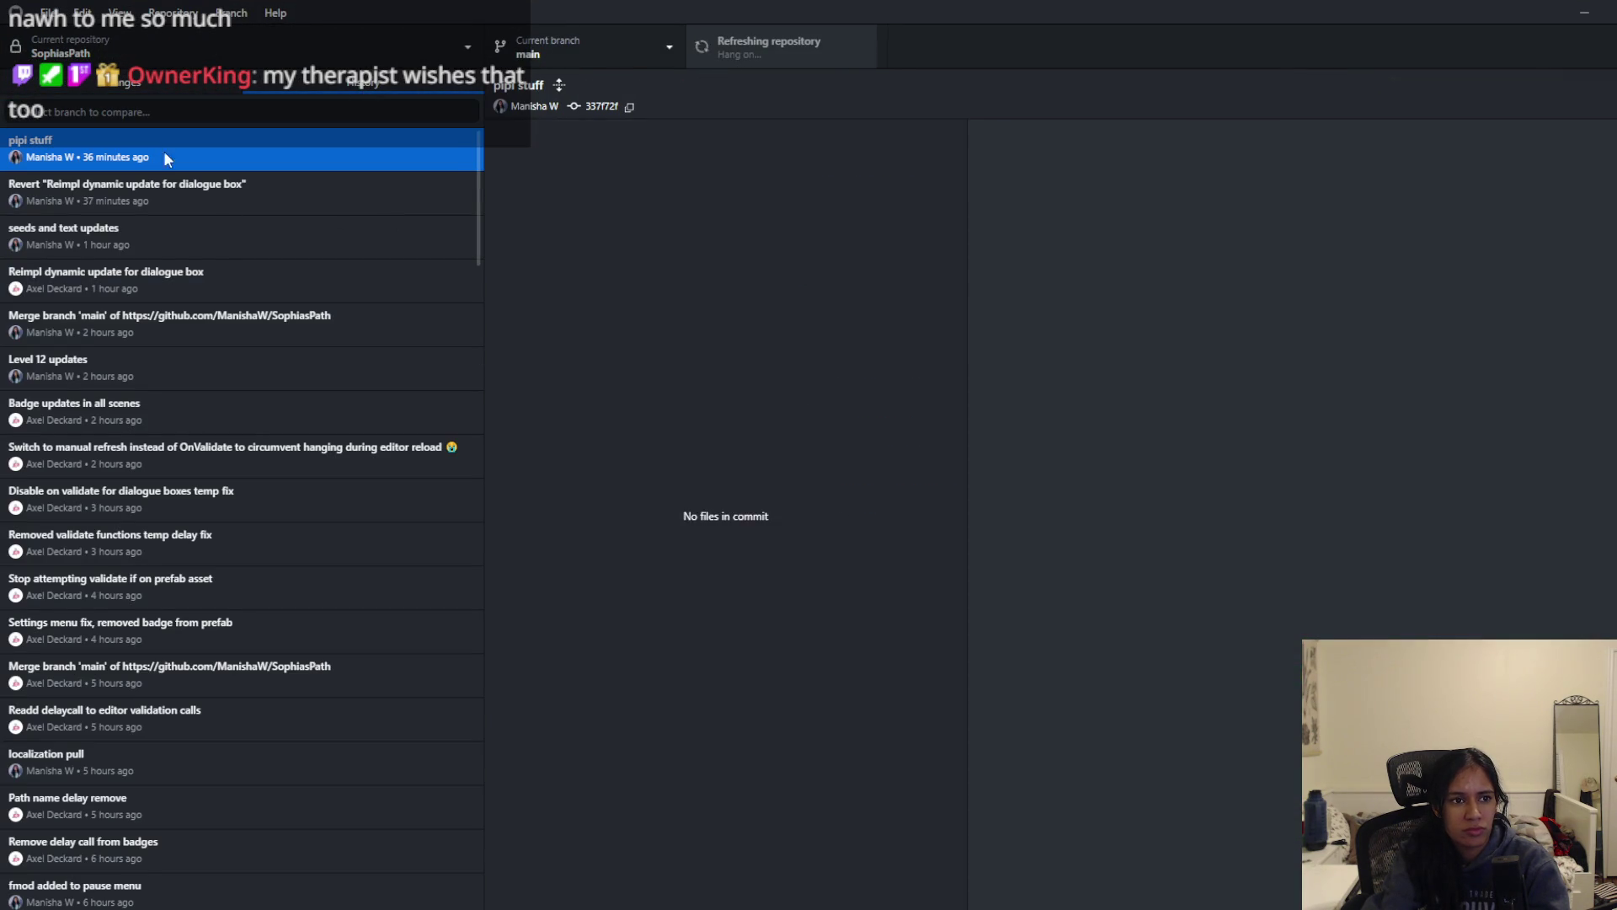
left_click(285, 139)
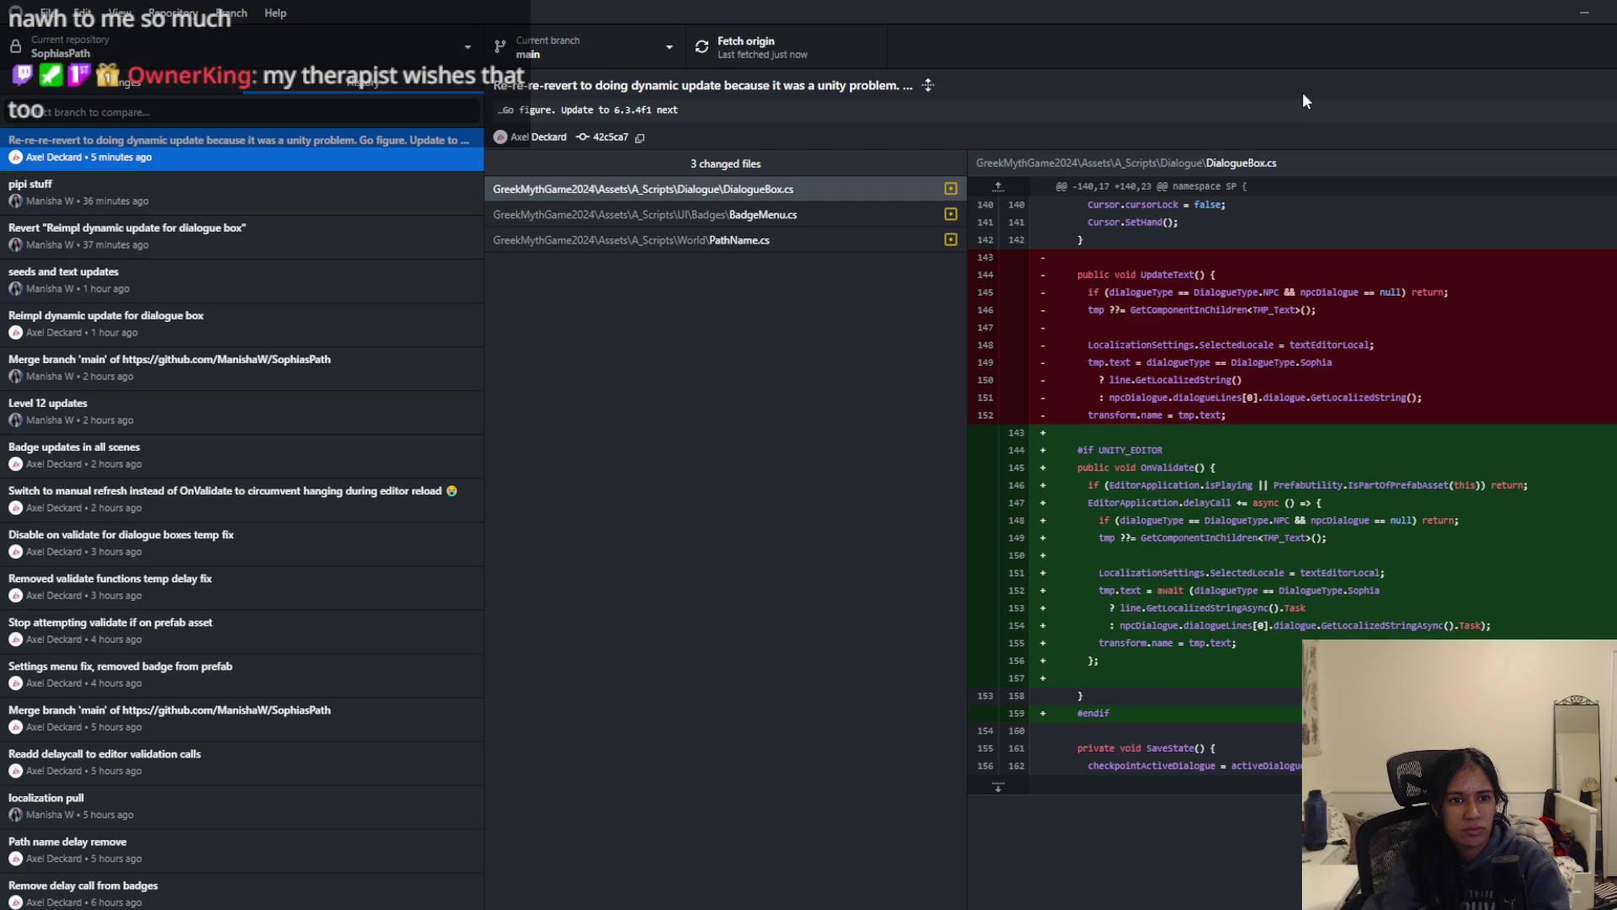
left_click(1584, 11)
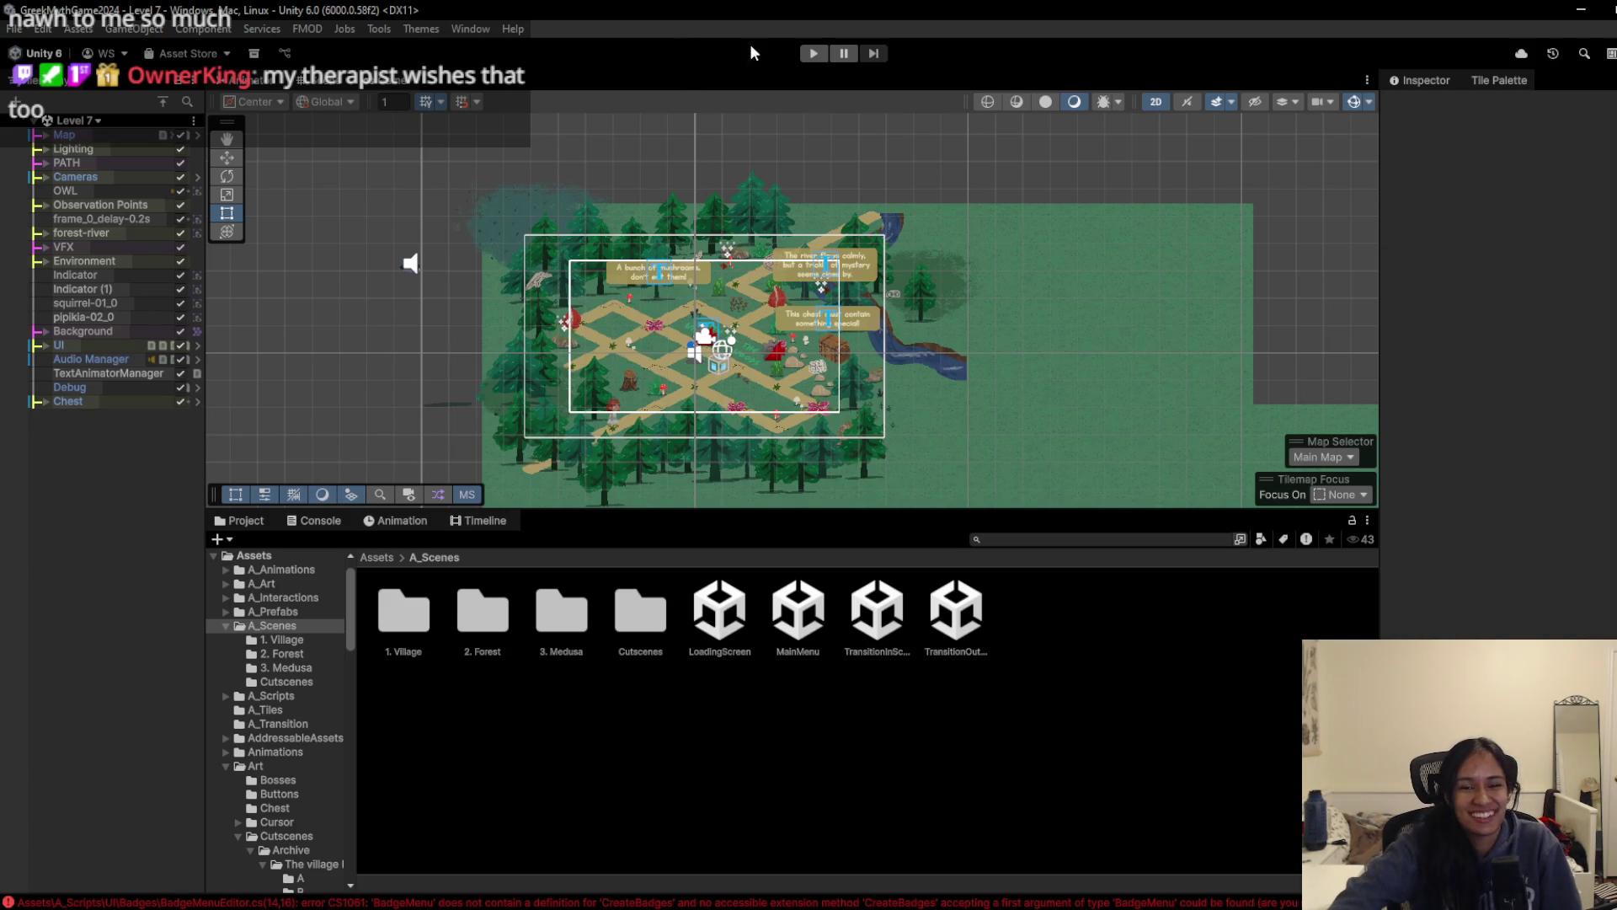
Step: Clear the Console warnings so only the three compile errors remain, then check GitHub Desktop for updates
left_click(807, 53)
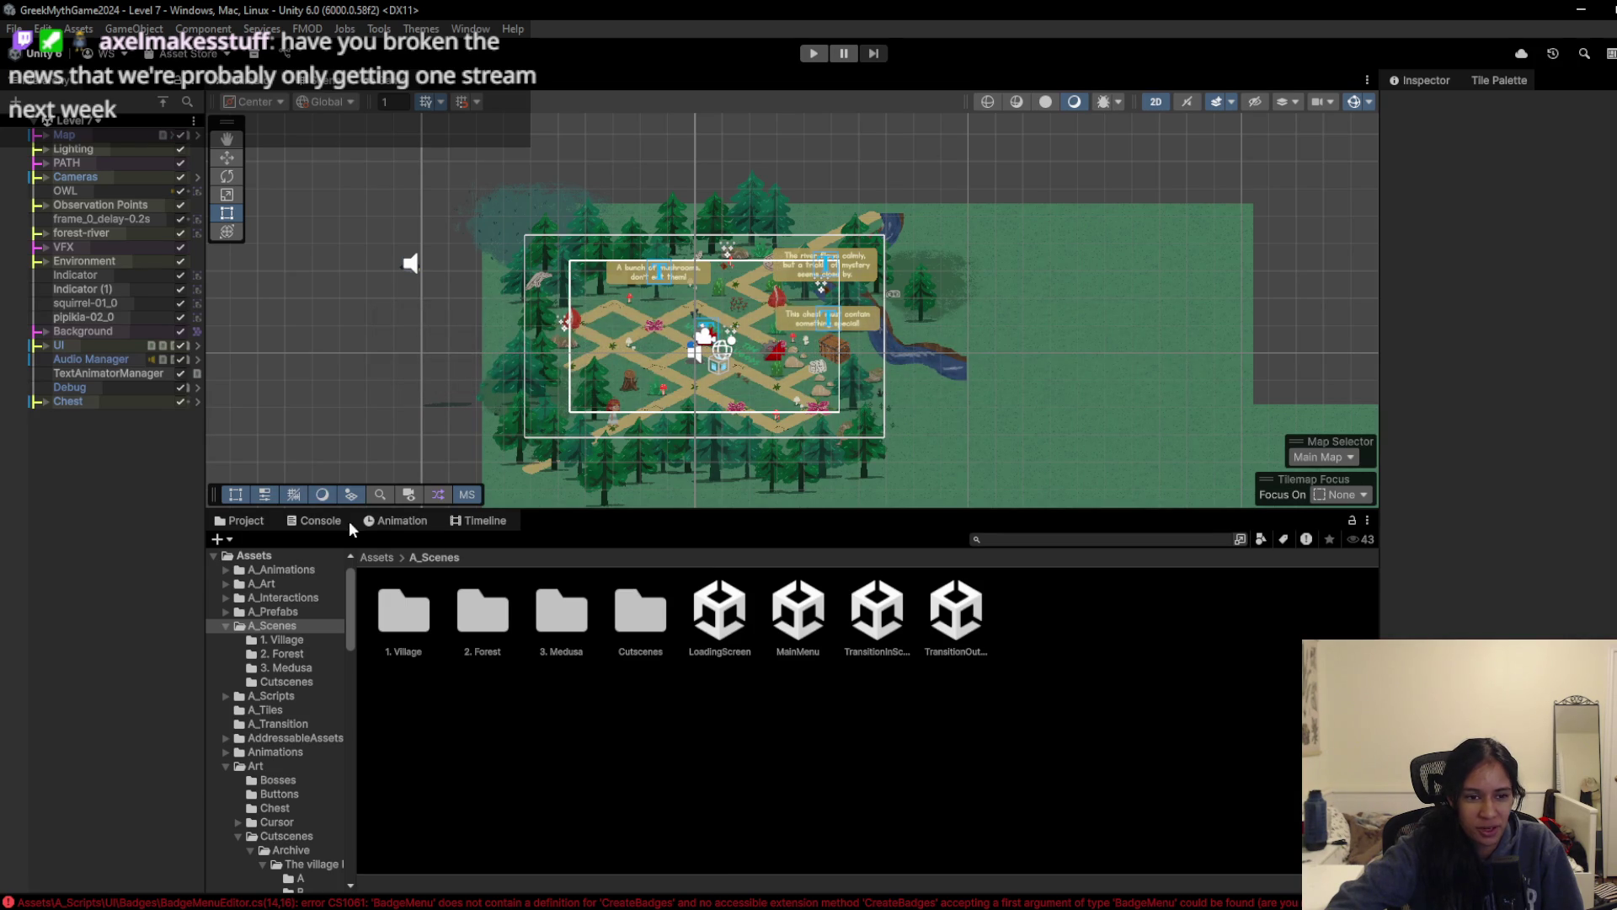
left_click(320, 520)
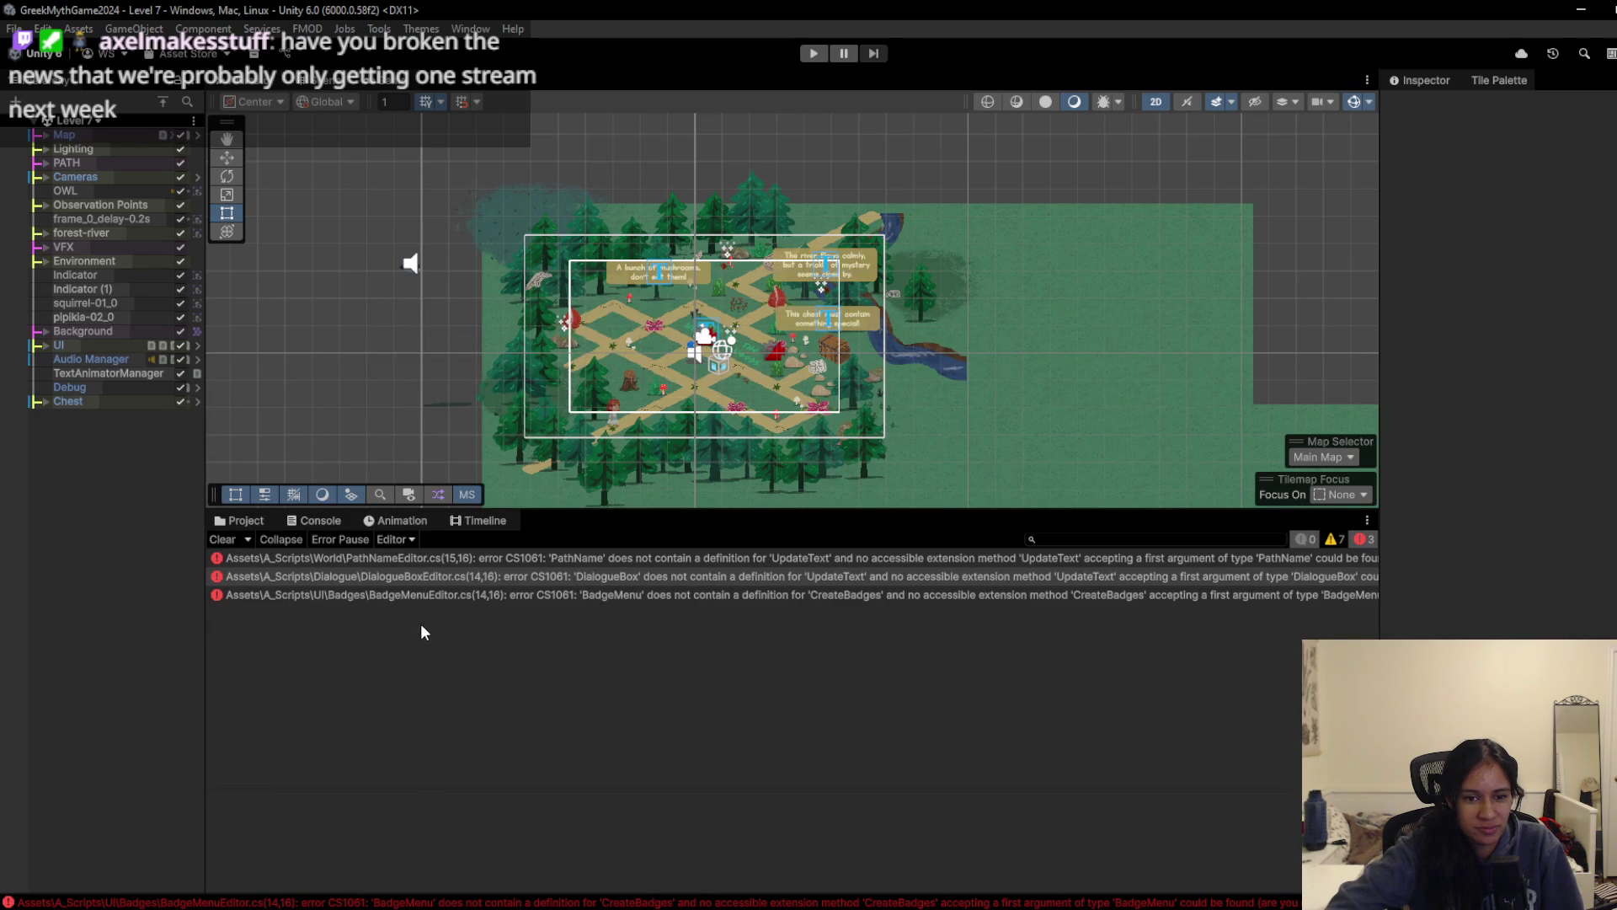
left_click(232, 541)
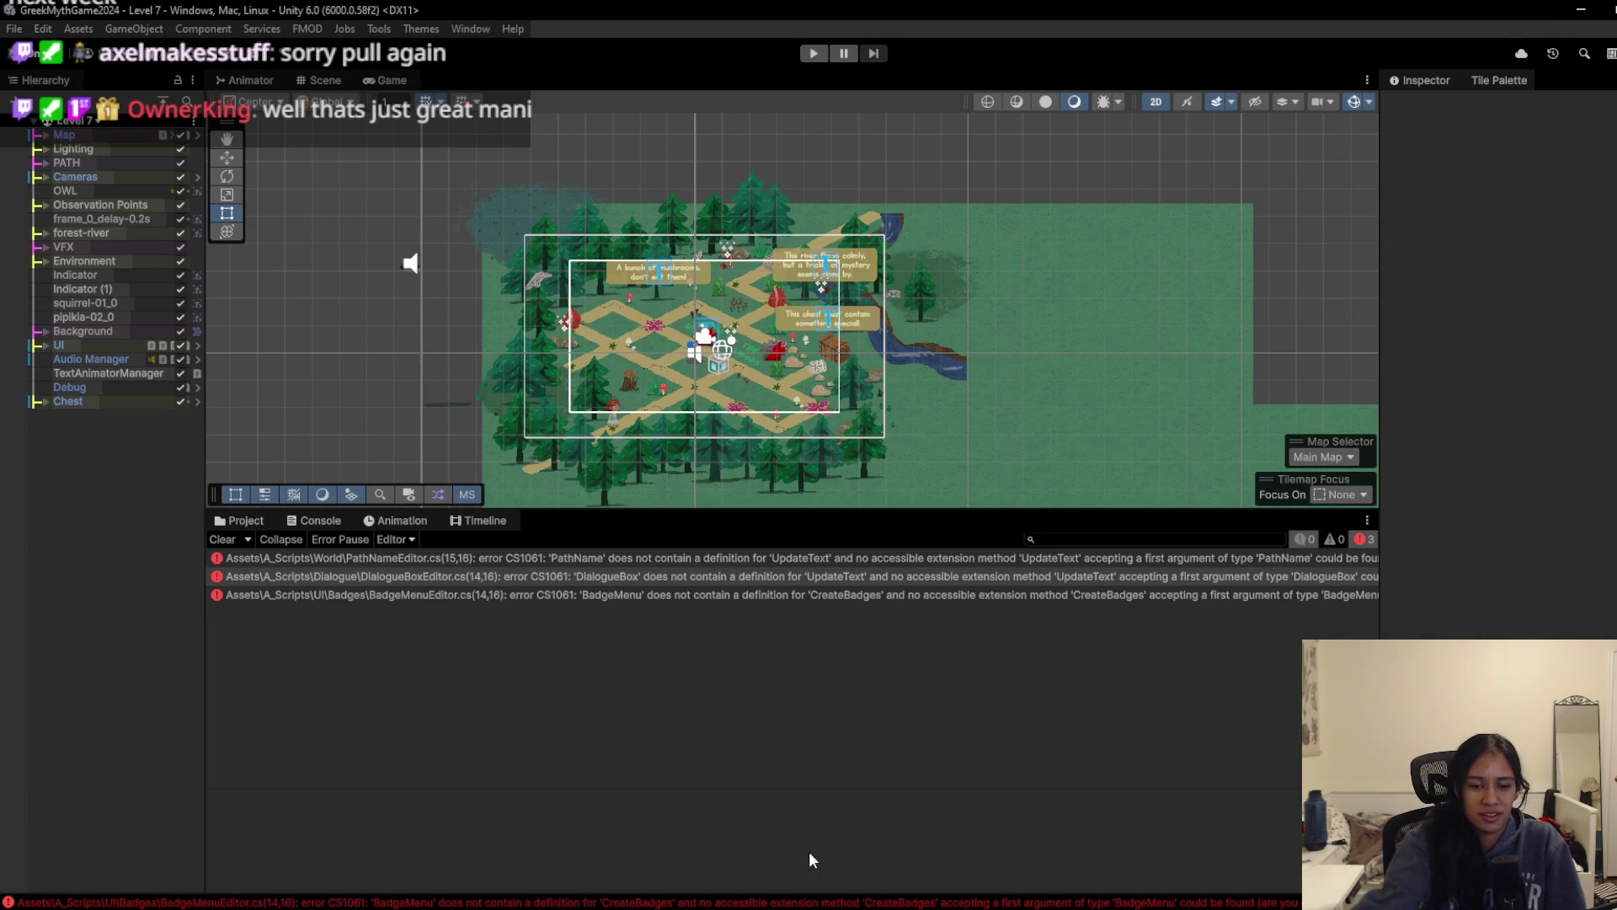
key("alt+Tab")
left_click(792, 50)
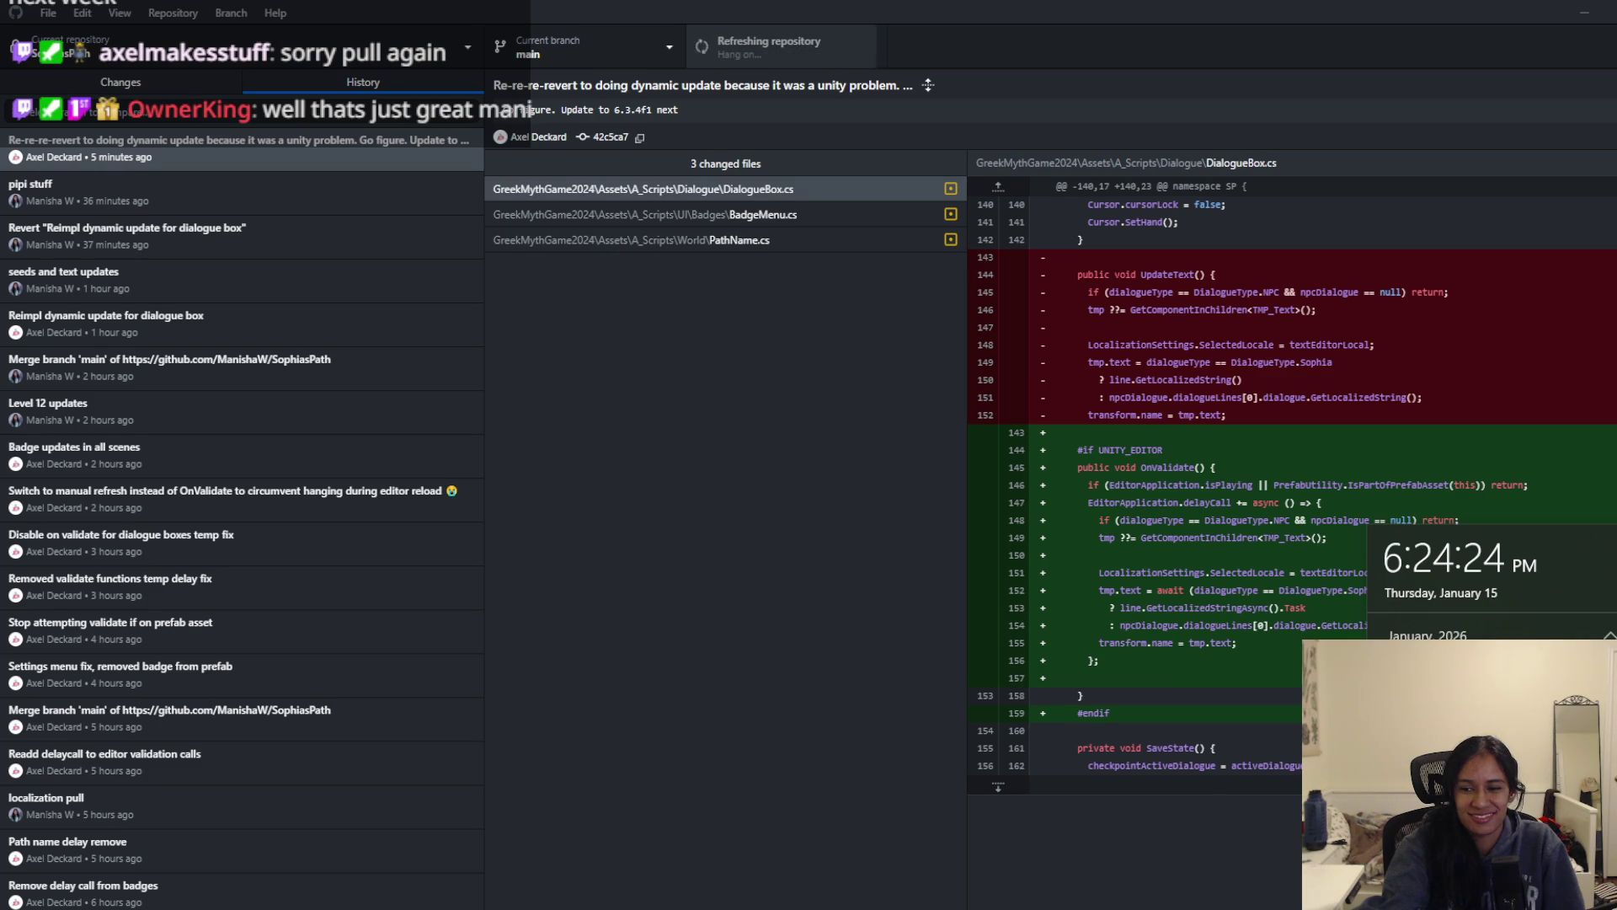
Step: Pull the fetched commits into the project and return to Unity while it recompiles
left_click(755, 735)
left_click(767, 61)
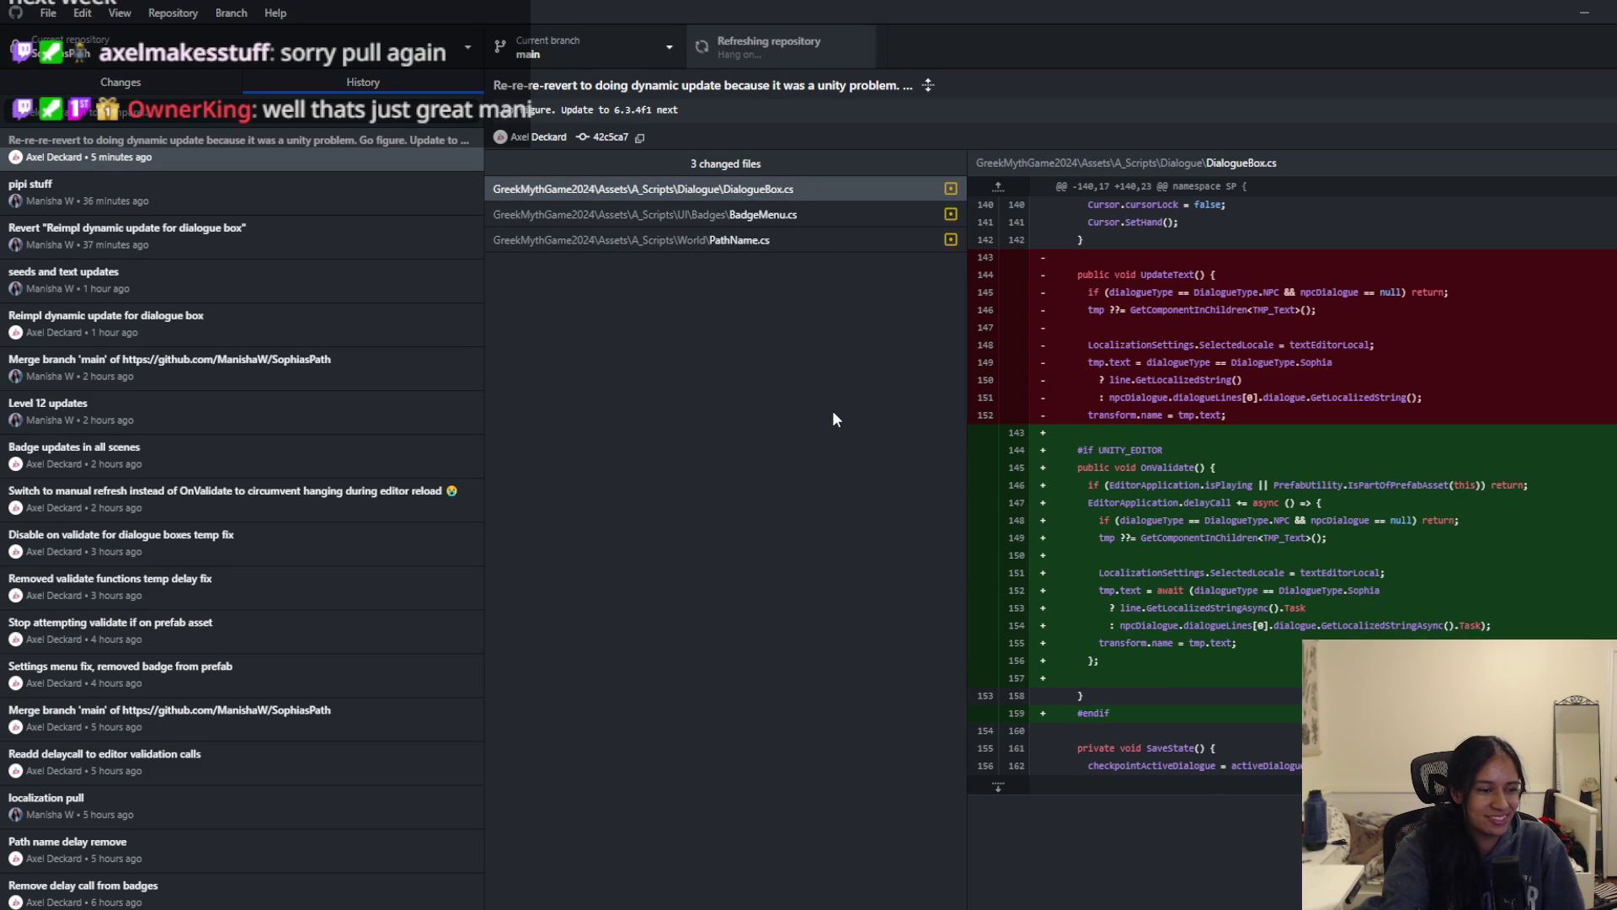
left_click(1585, 12)
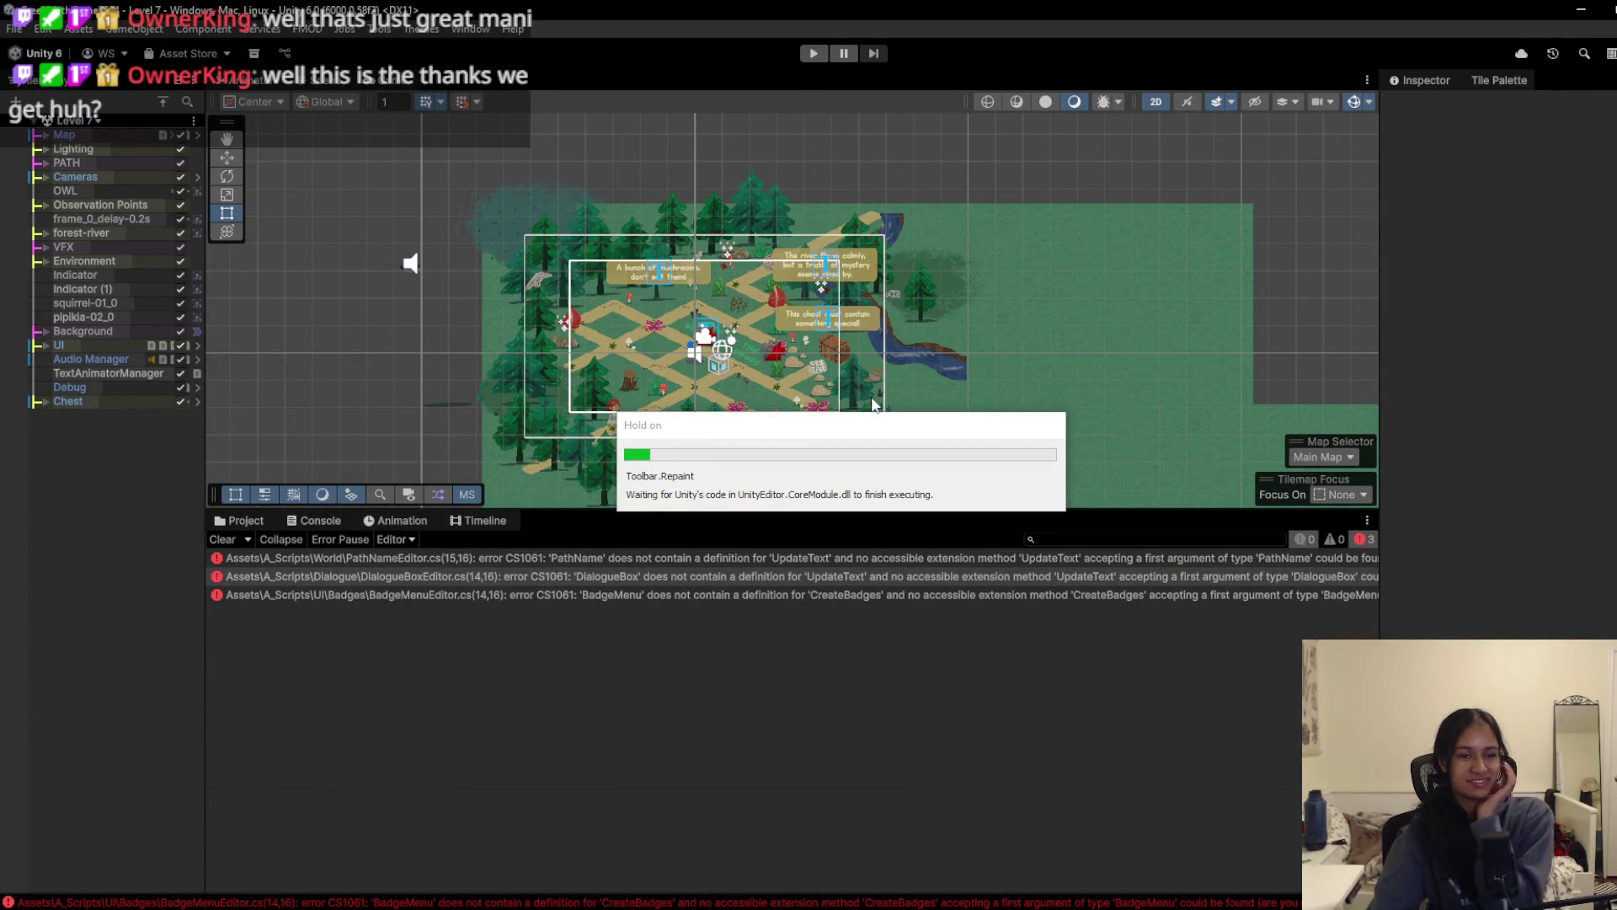
Step: Briefly playtest Level 7, then resize the Console, Hierarchy and Inspector to enlarge the Scene view
left_click(804, 59)
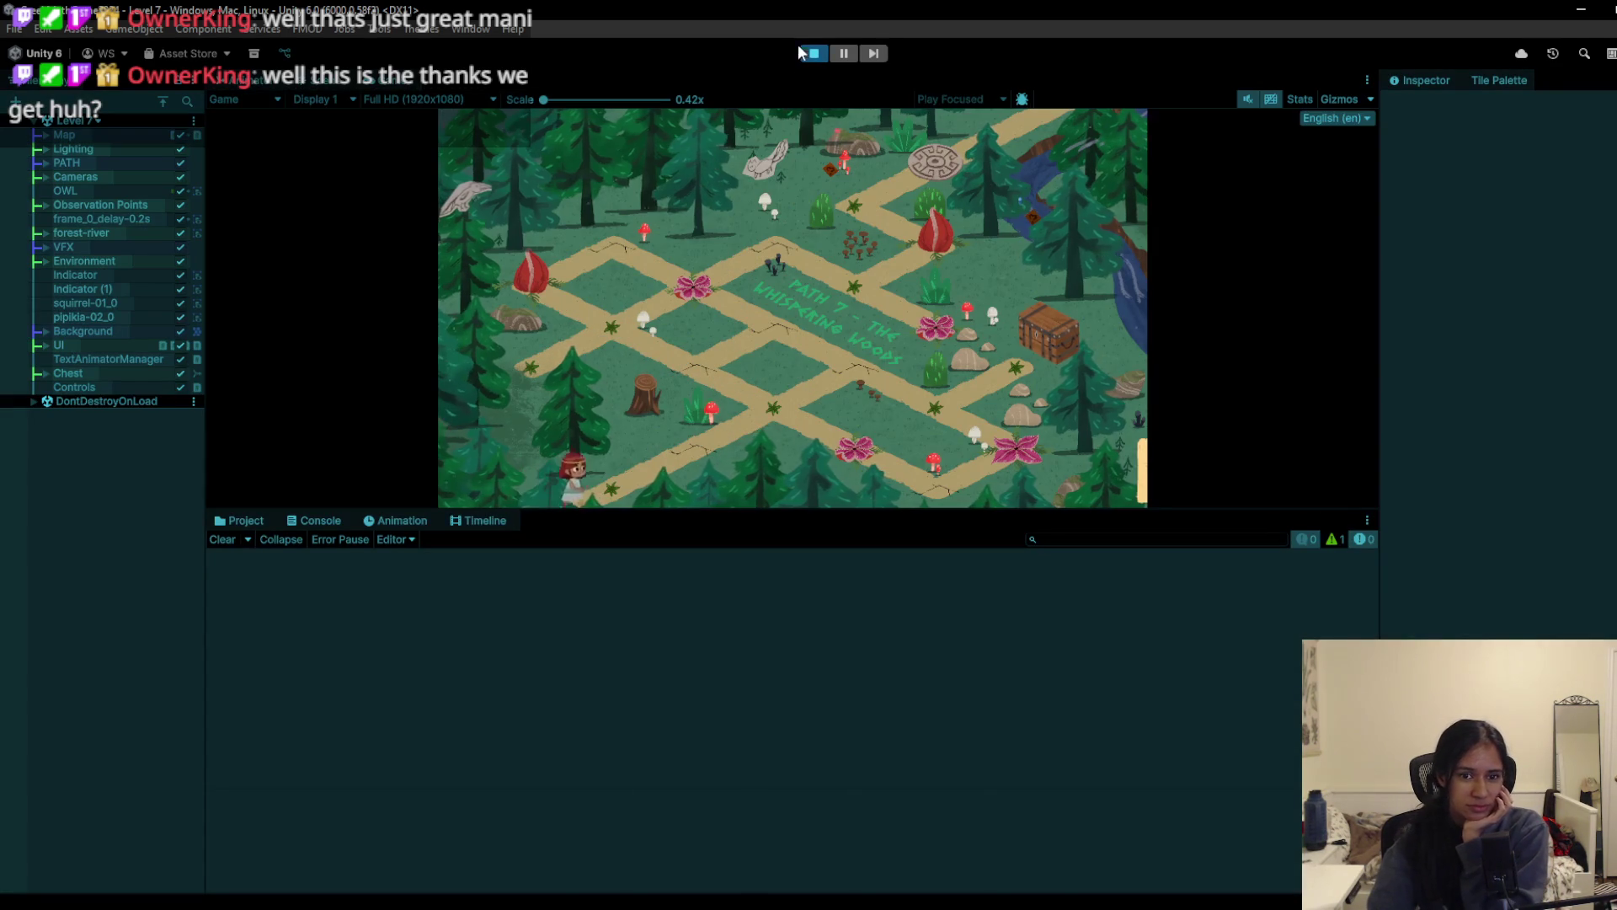
left_click(818, 59)
left_click_drag(830, 512, 815, 832)
left_click_drag(206, 560, 75, 531)
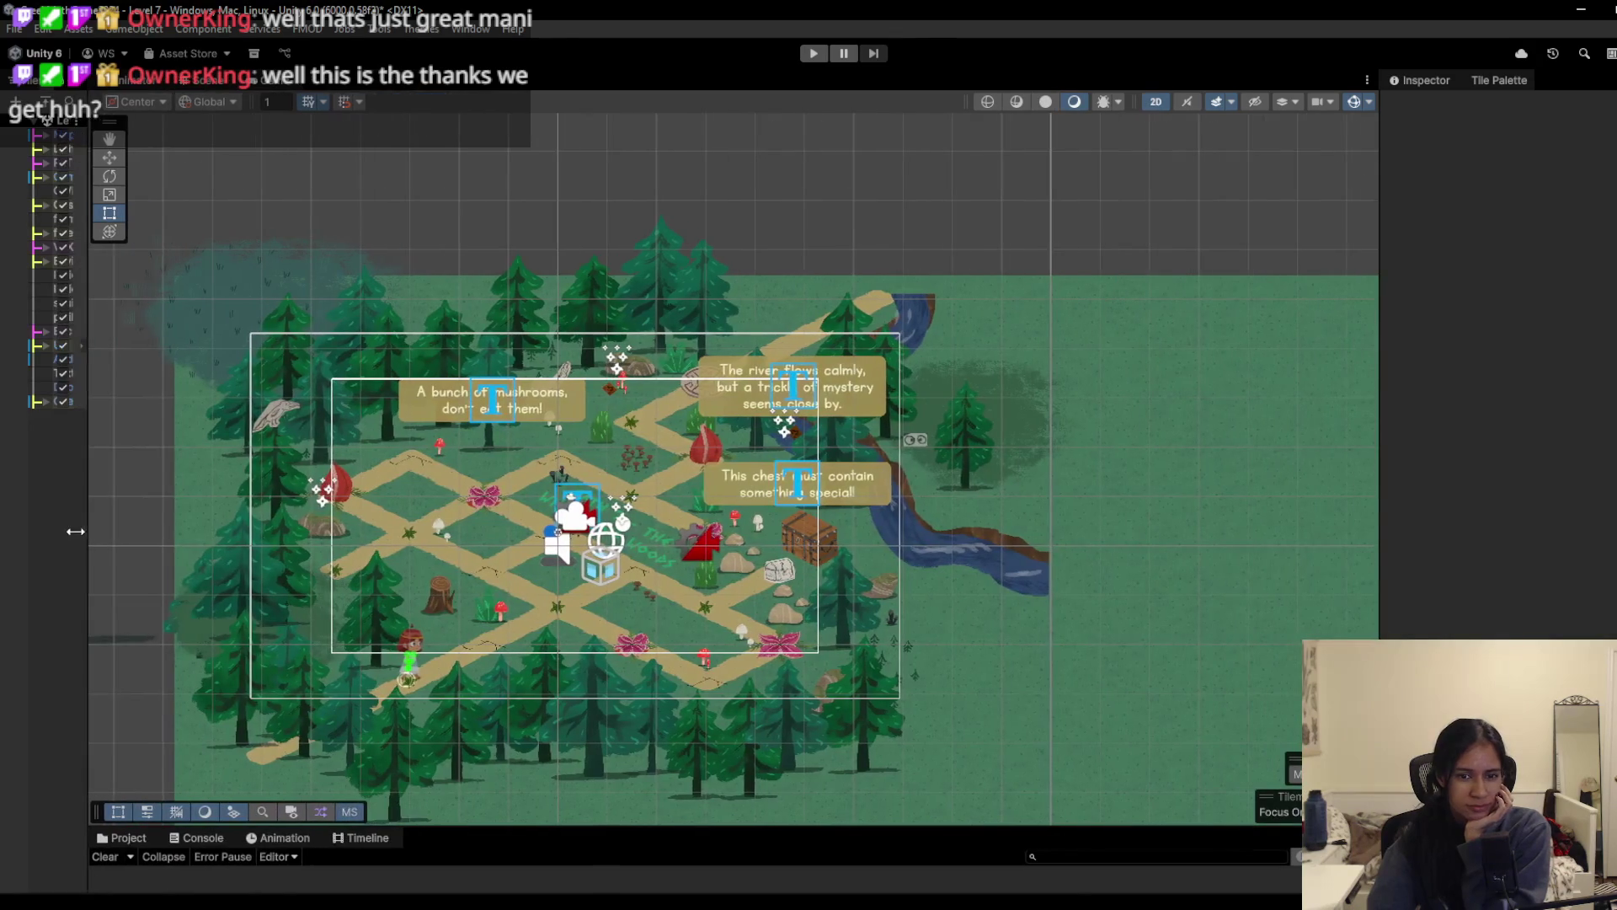
left_click_drag(1379, 462, 1575, 446)
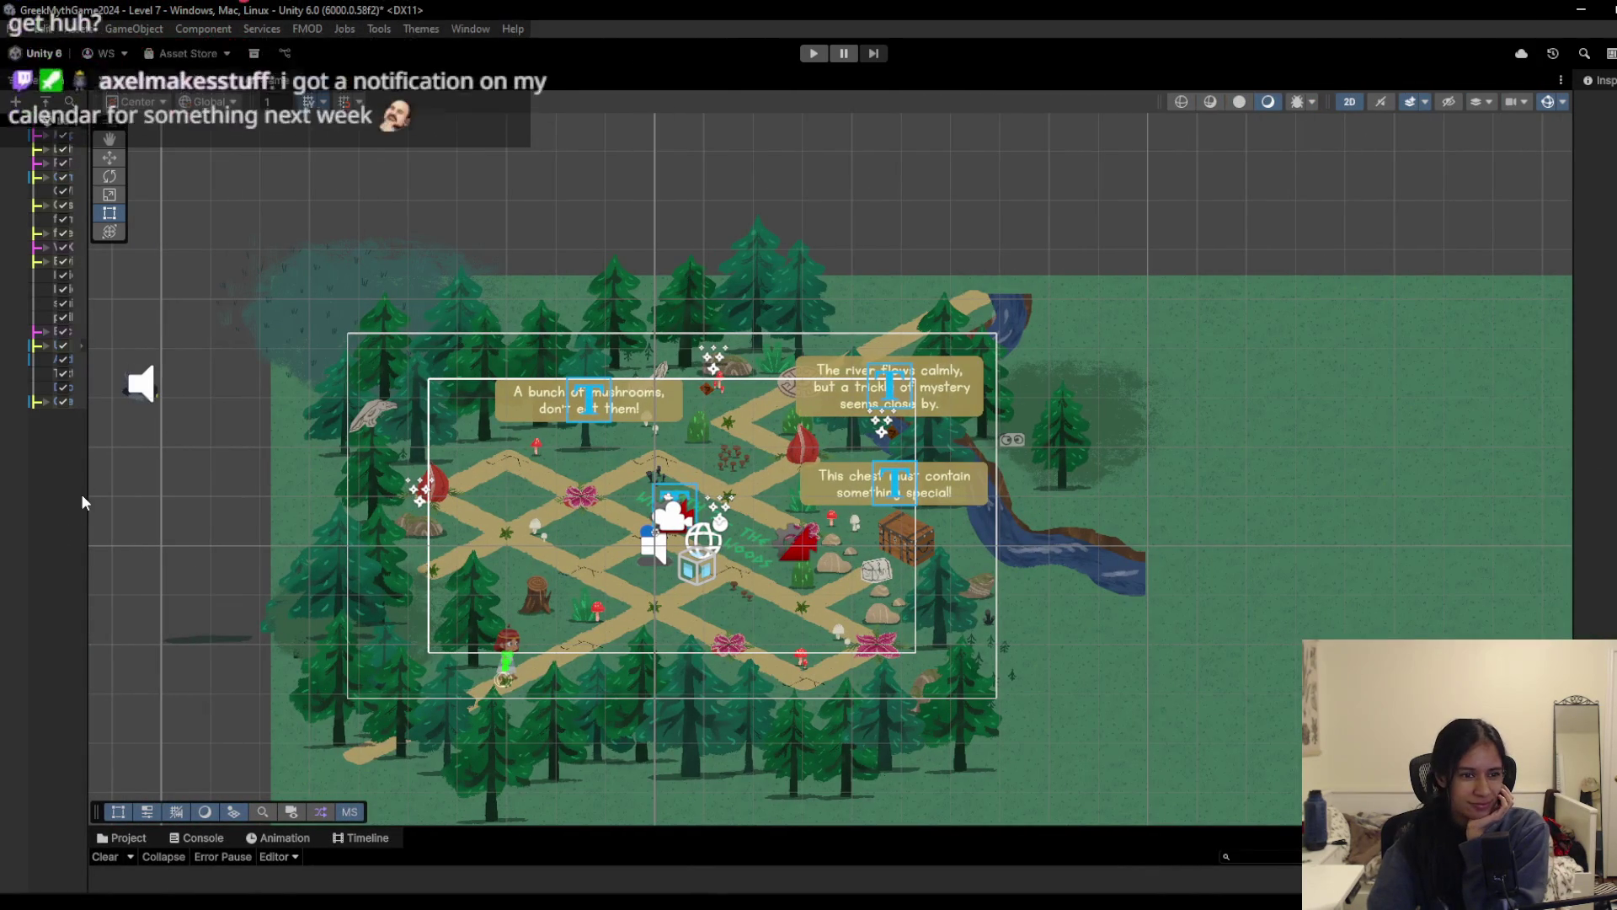
left_click_drag(86, 494, 204, 475)
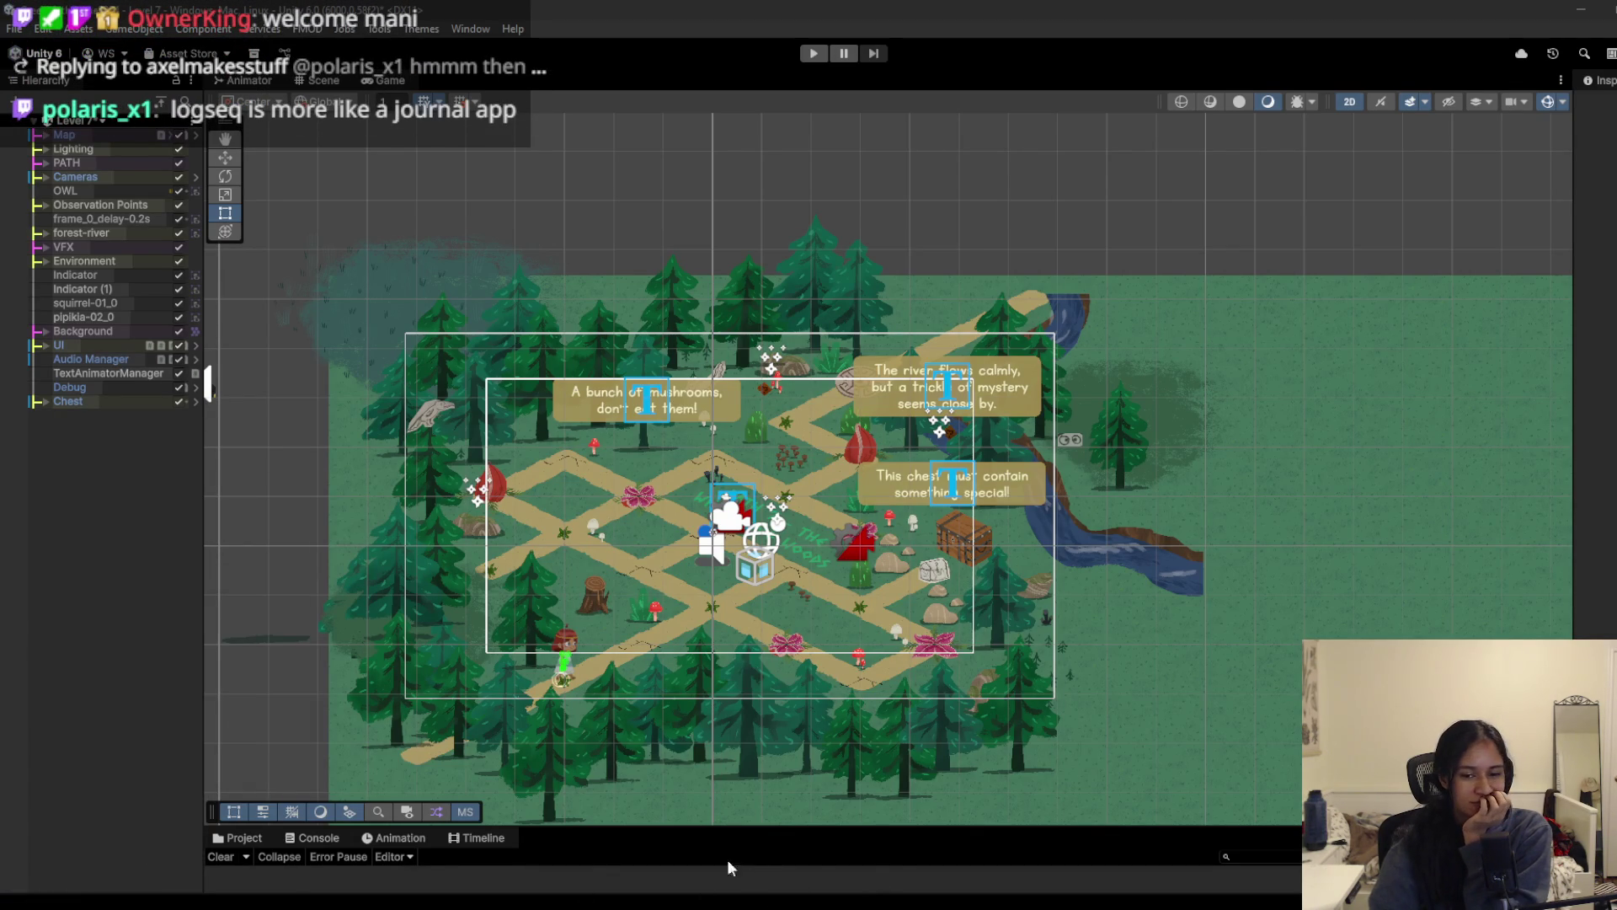
key("alt+Tab")
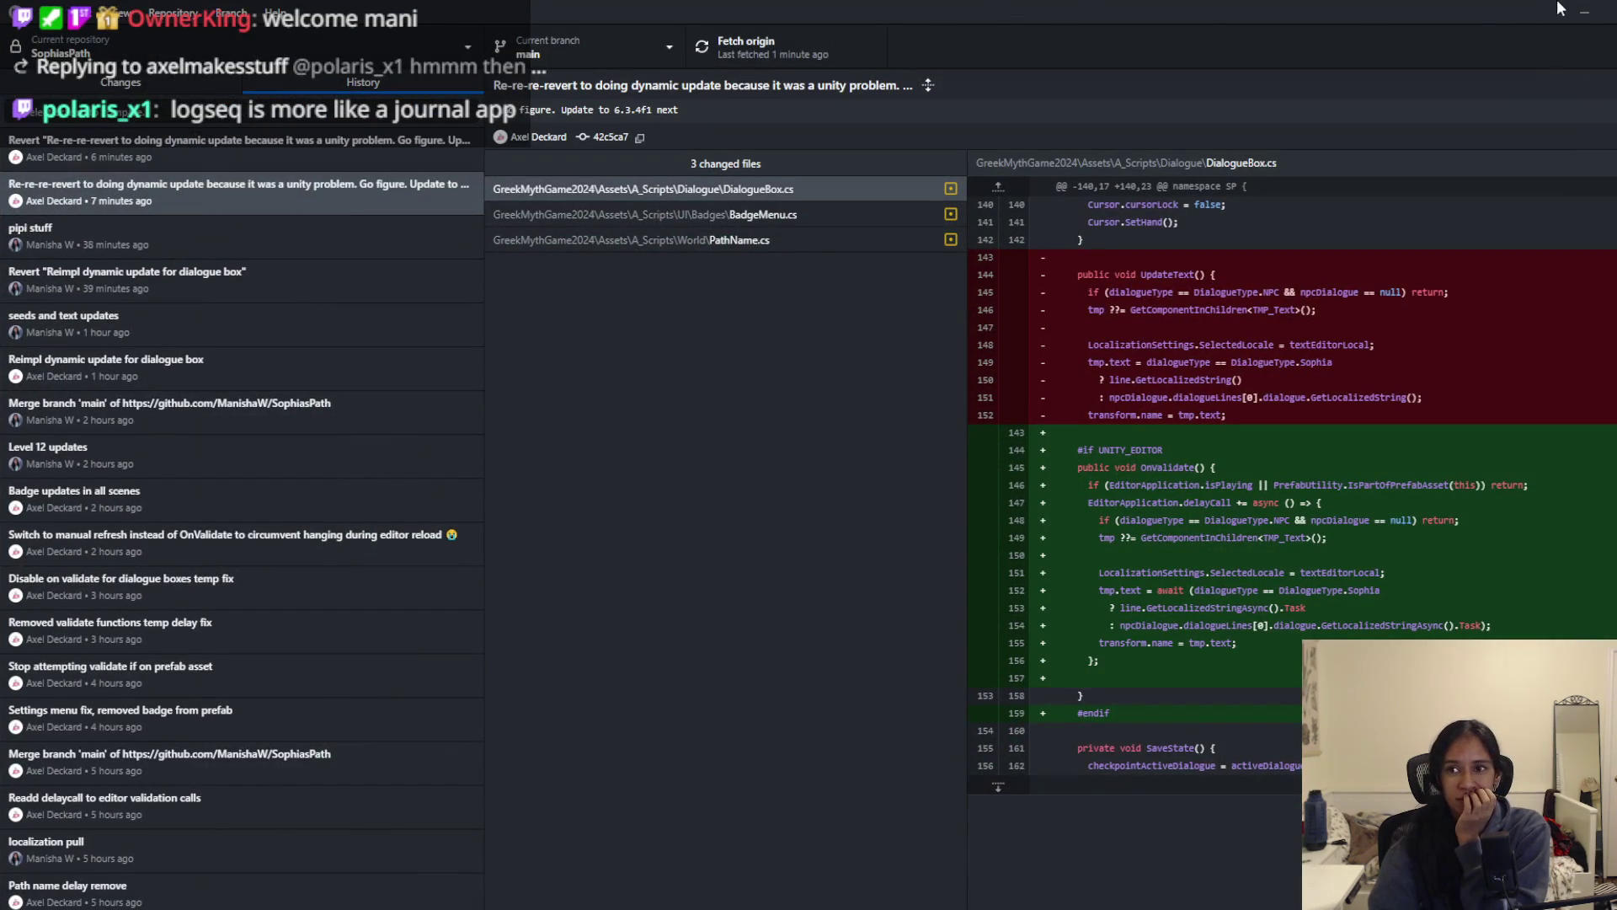
left_click(1584, 12)
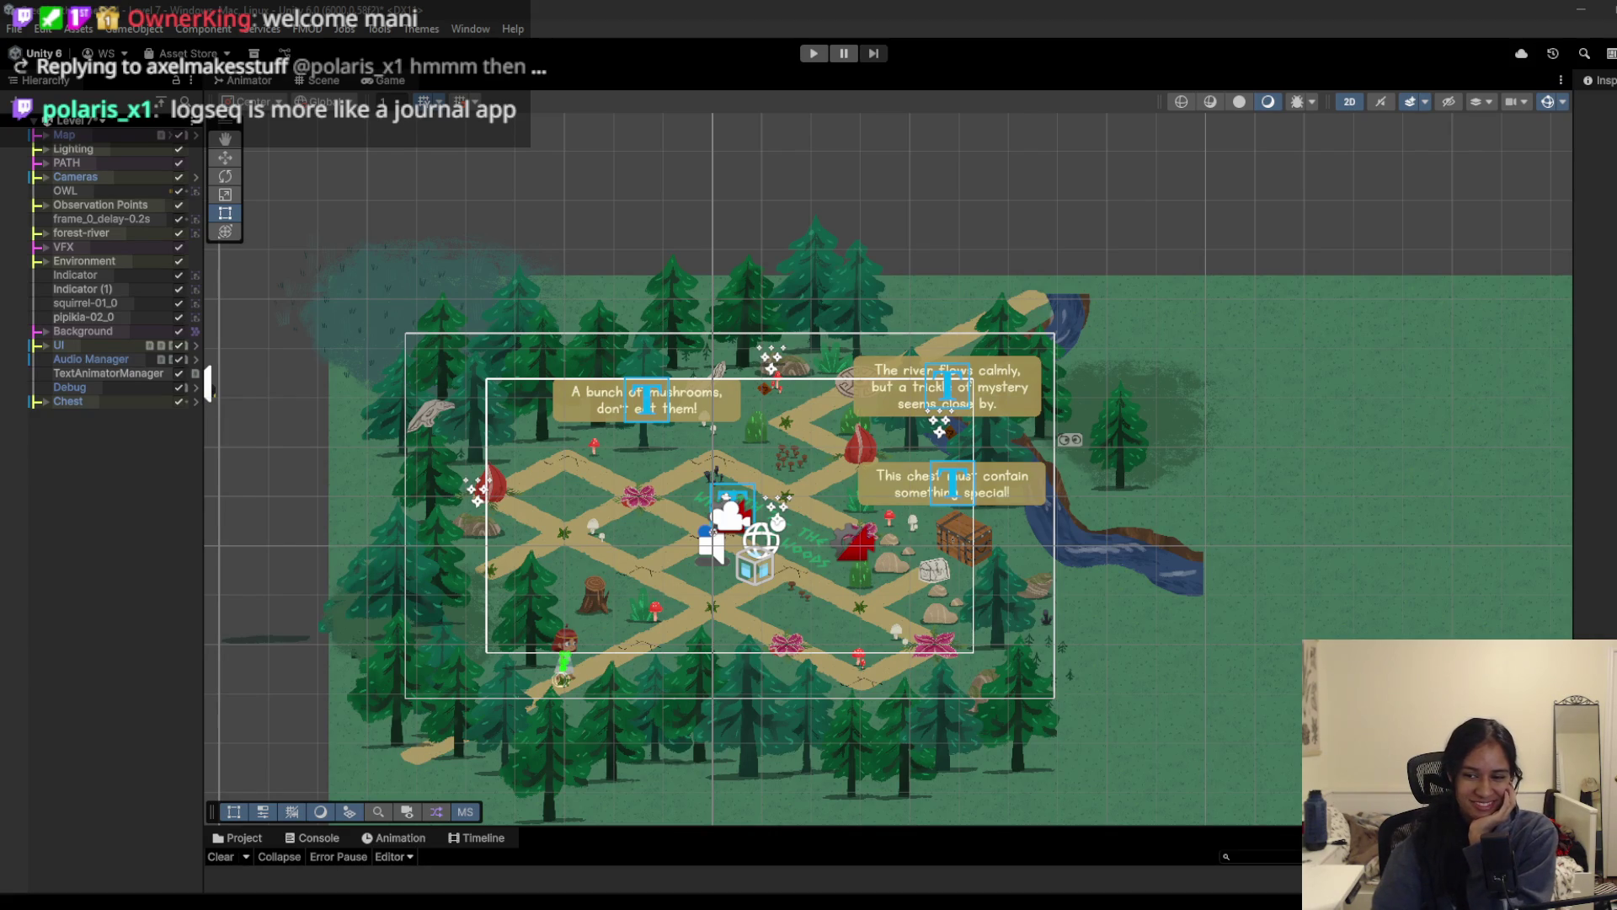
Step: Check the system calendar, moving it ahead one week
key("super+alt+d")
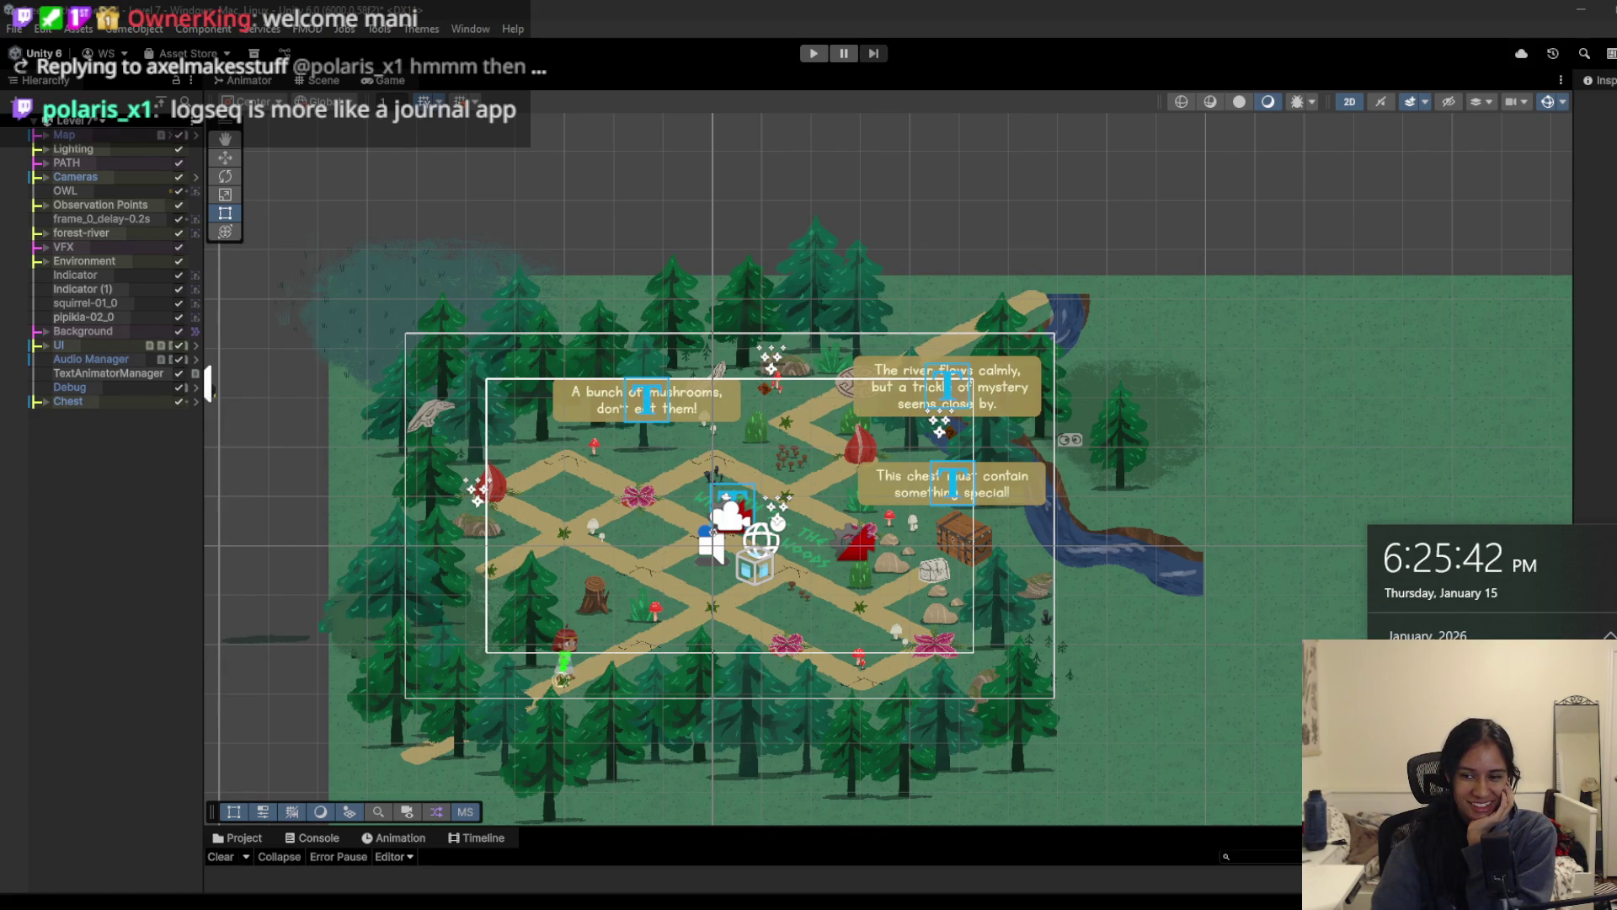
key("Down")
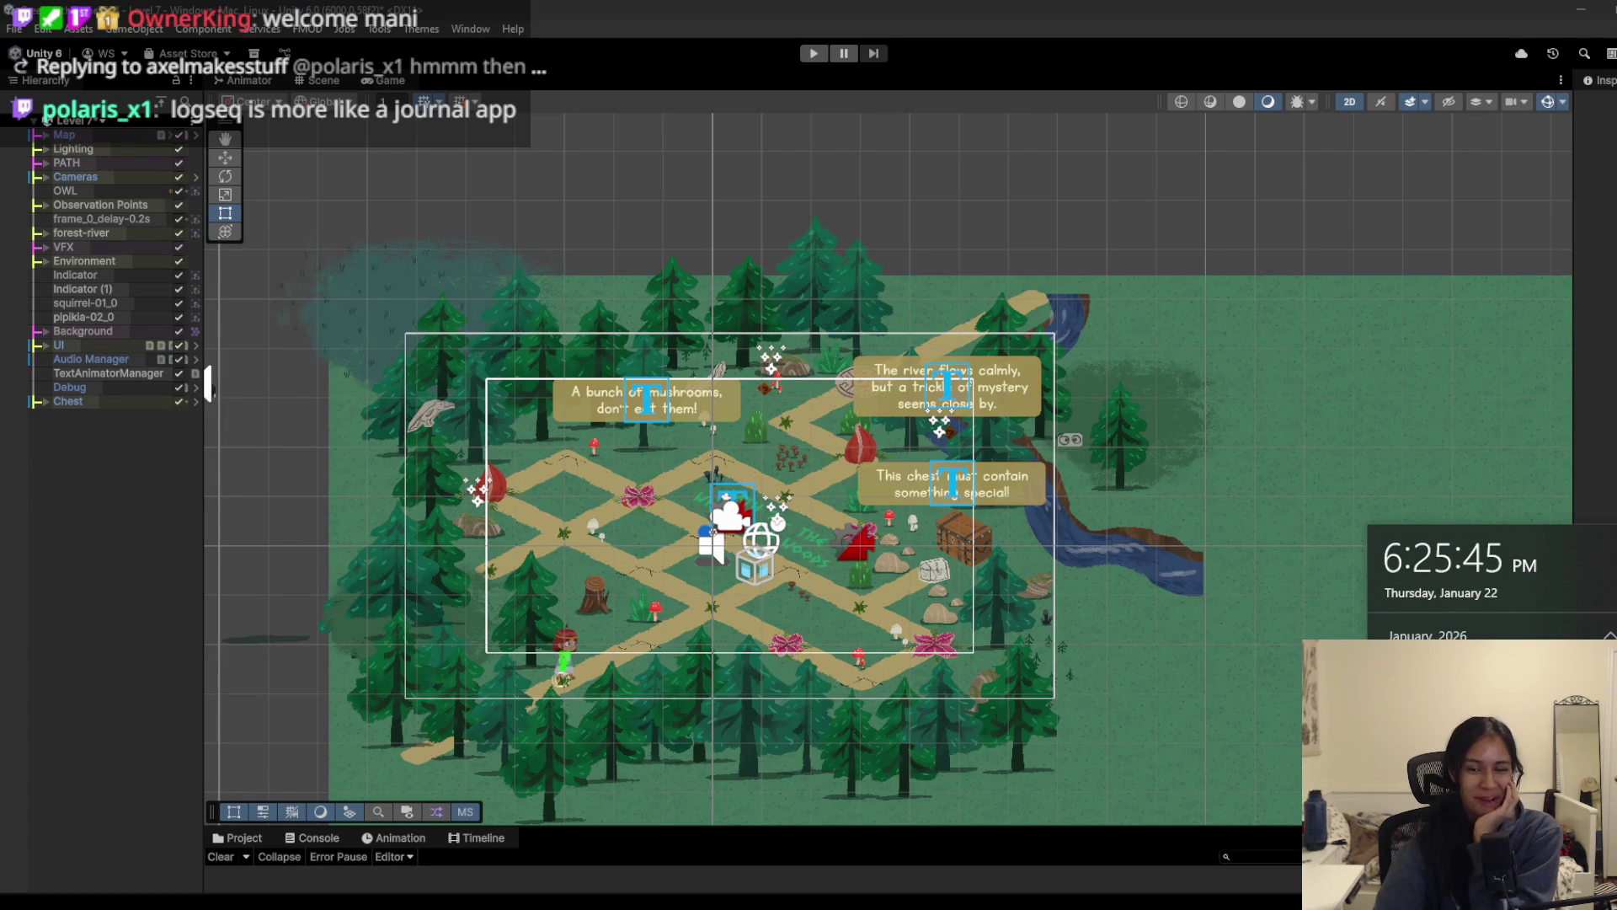
key("Escape")
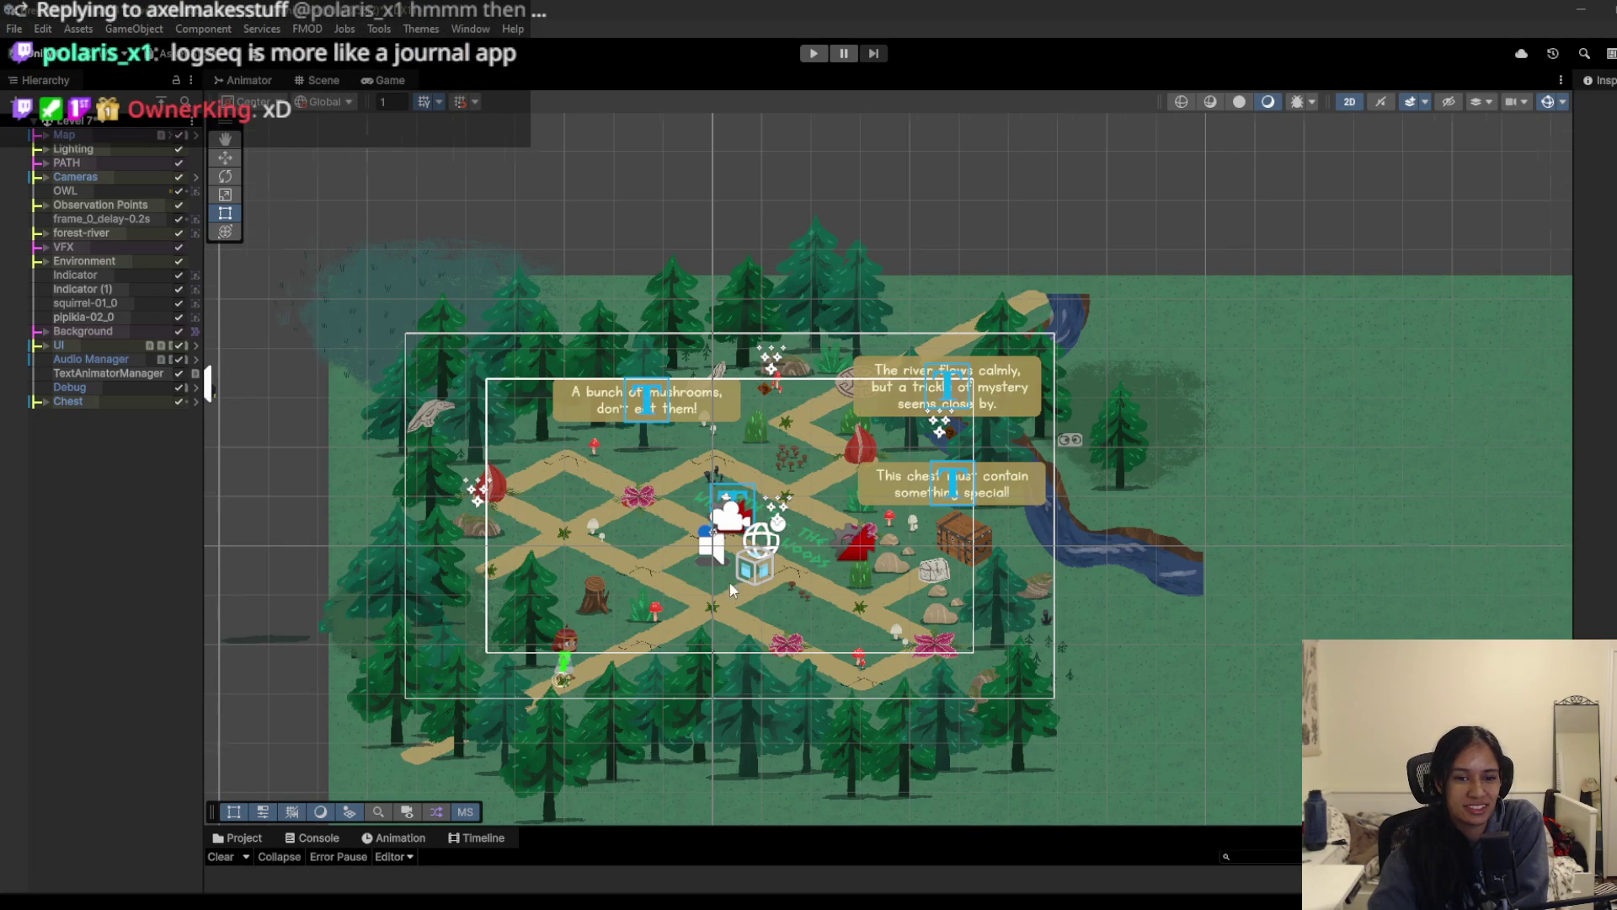
Step: Zoom and pan across the Level 7 map, switching back to the Rect tool with T
scroll(735, 678, "up", 3)
left_click_drag(735, 678, 784, 680)
scroll(784, 681, "up", 5)
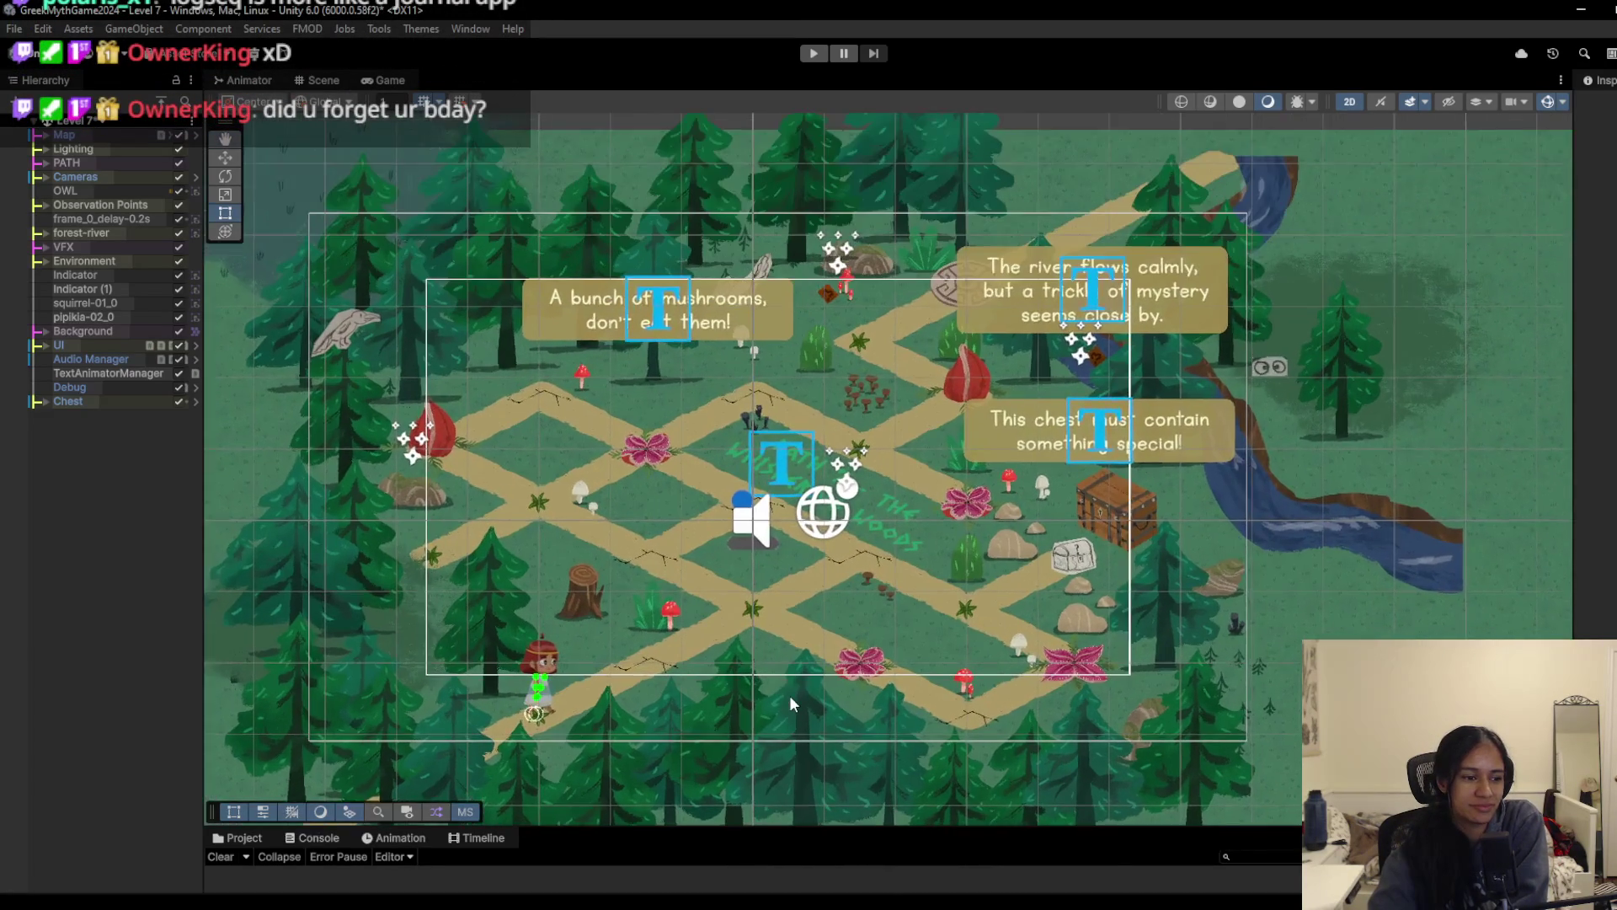
key("t")
scroll(739, 659, "up", 1)
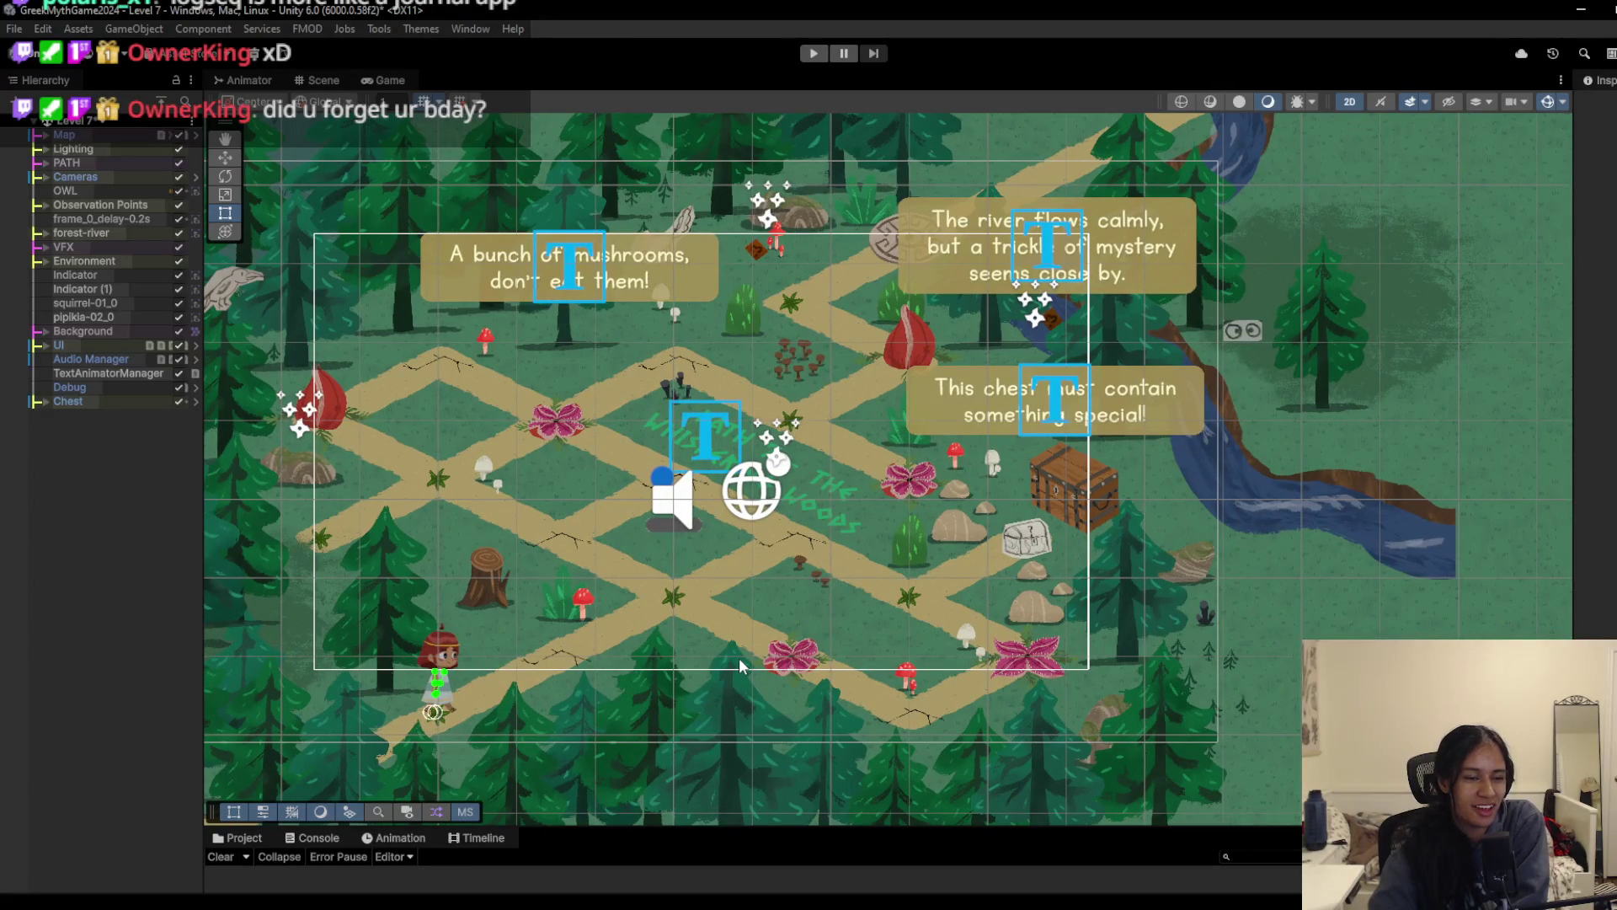
scroll(700, 566, "up", 3)
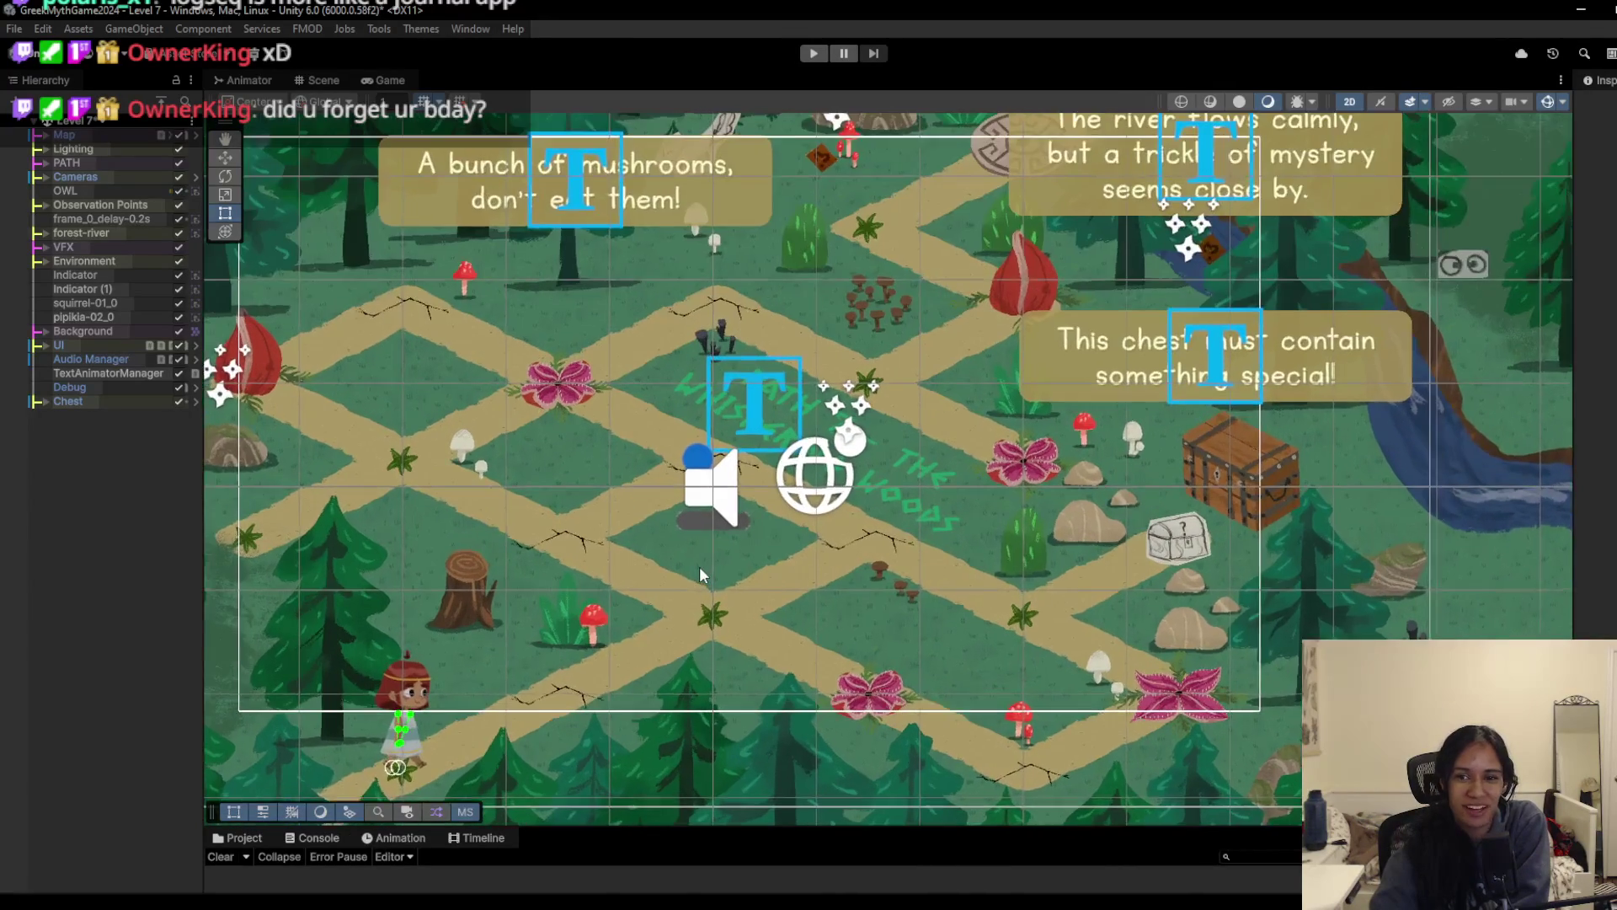
scroll(740, 625, "down", 4)
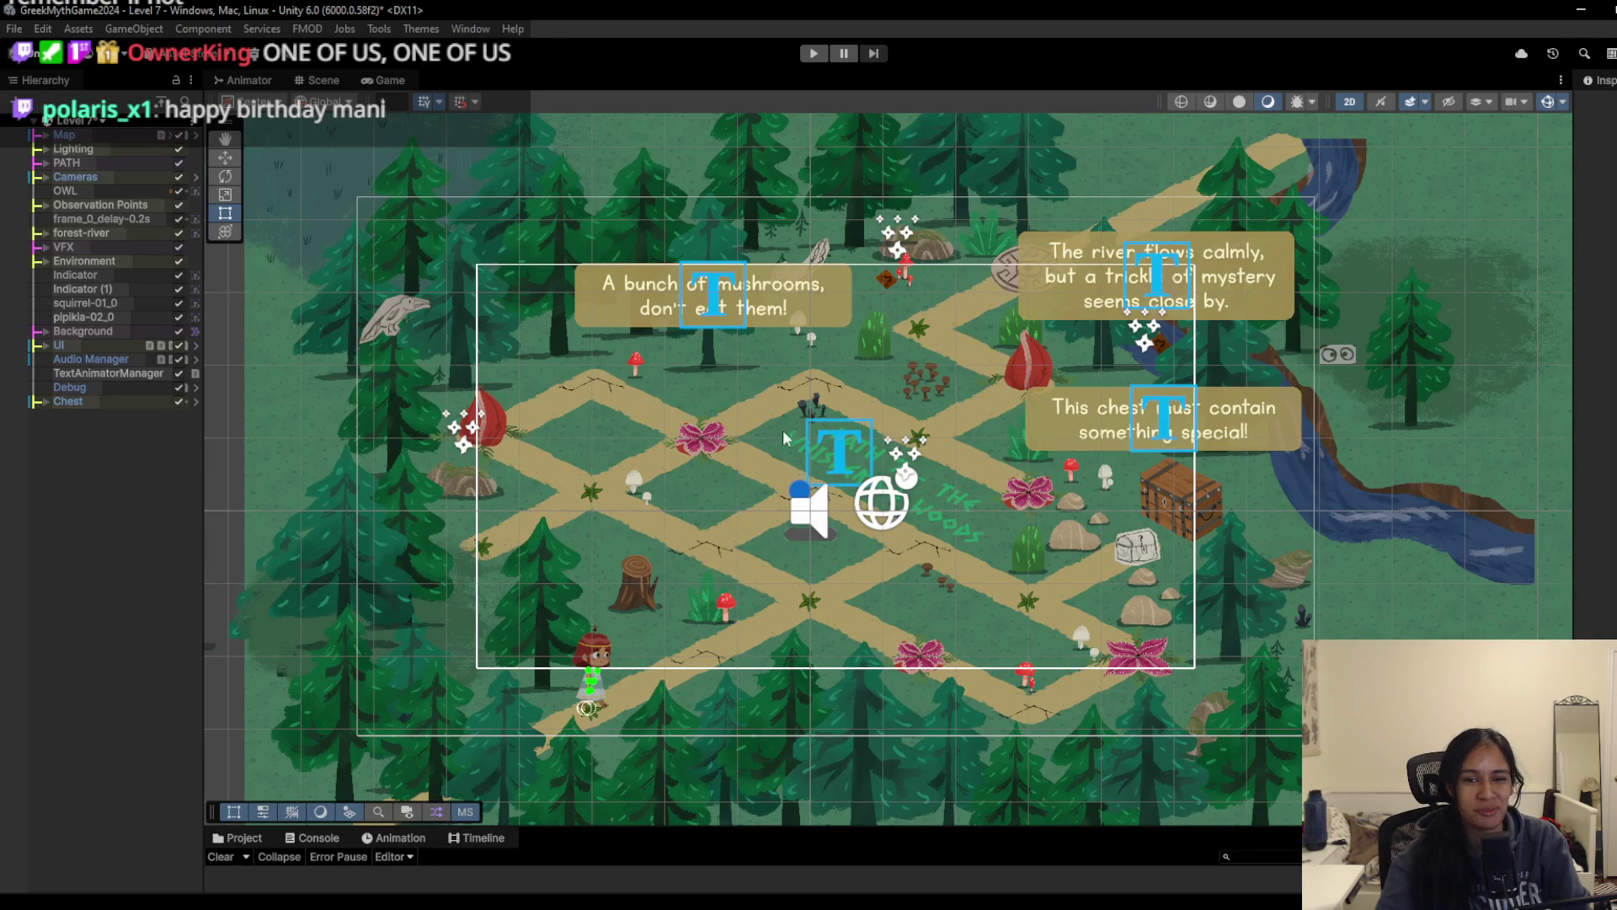
scroll(736, 493, "up", 2)
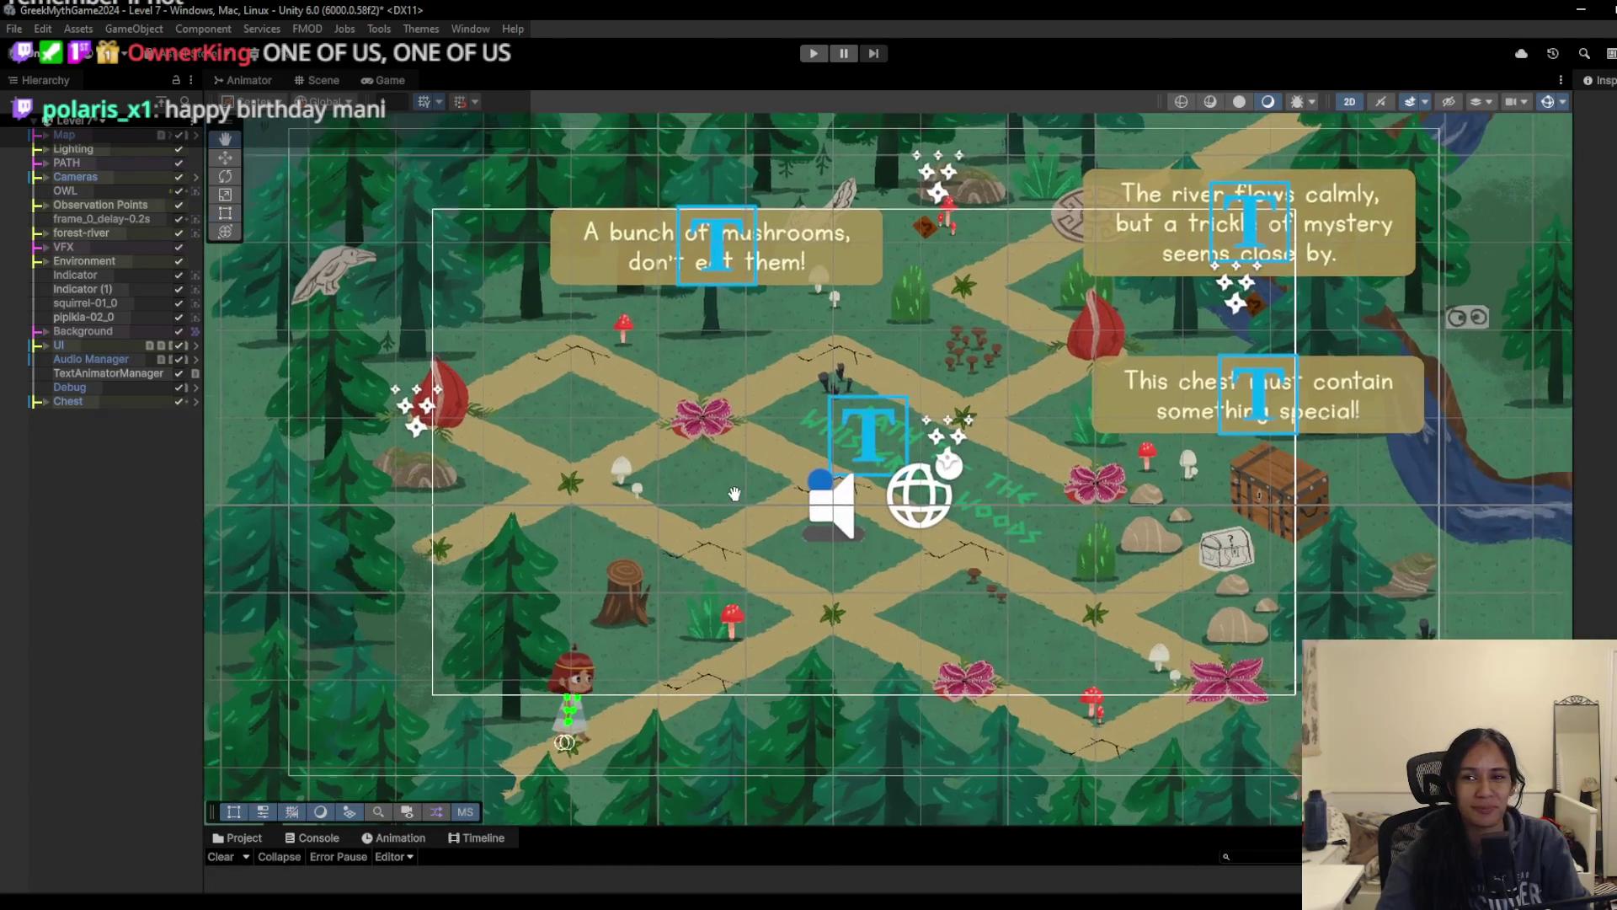
scroll(736, 493, "down", 2)
scroll(726, 494, "down", 1)
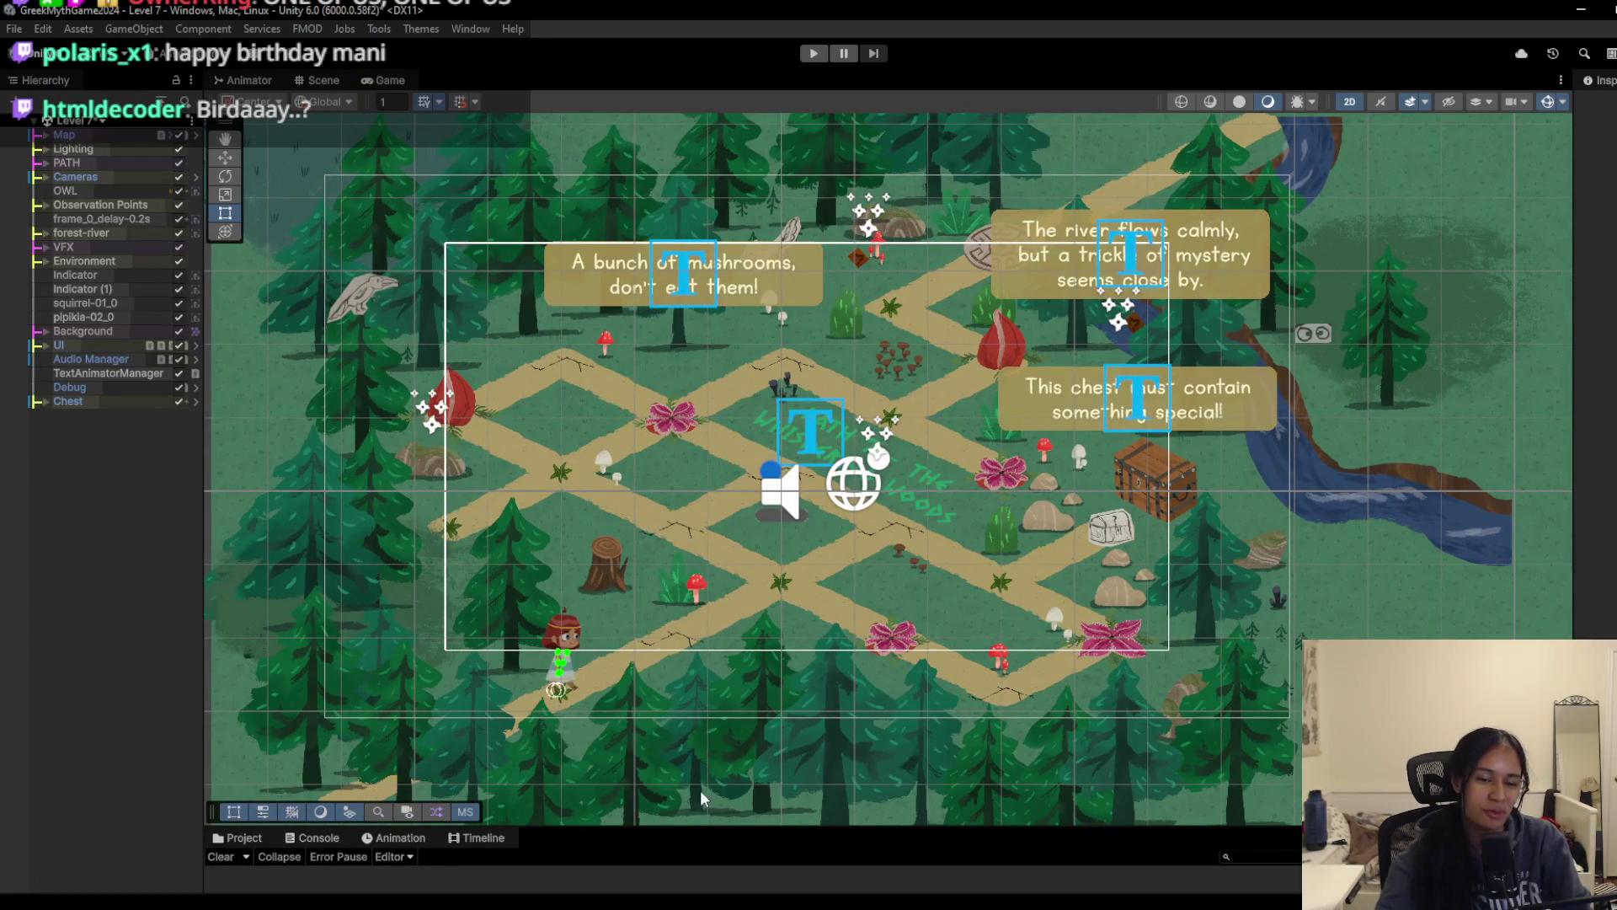
Step: Make the Console area taller again and pan the map slightly upward
left_click_drag(713, 828, 709, 697)
scroll(750, 546, "up", 2)
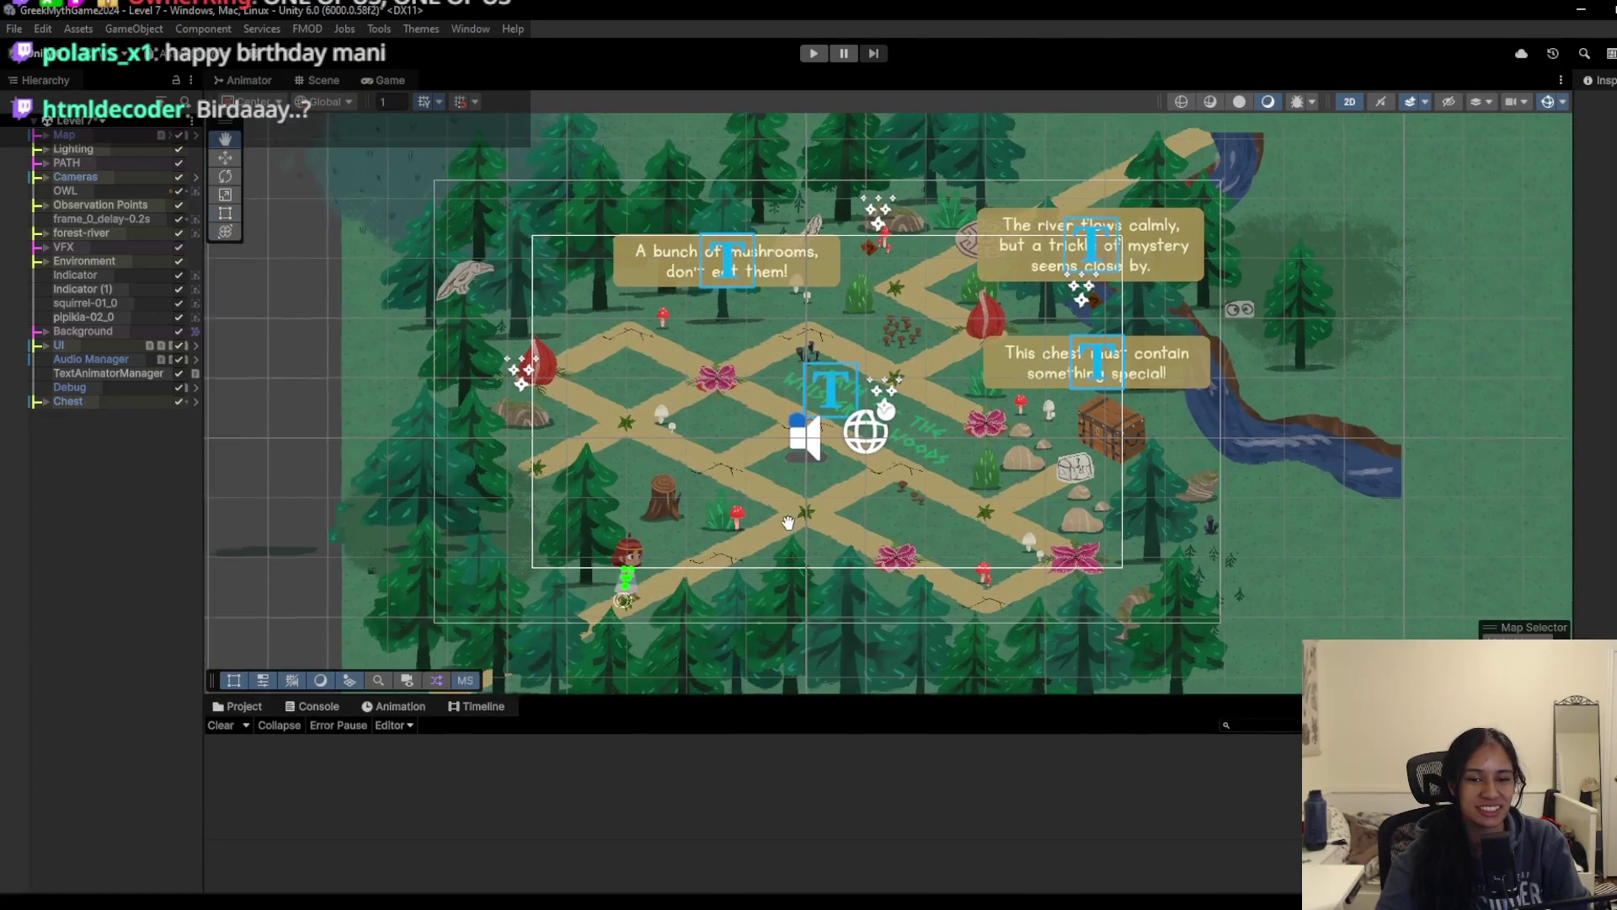
mouse_move(742, 546)
left_mouse_down()
mouse_move(741, 517)
mouse_move(709, 539)
left_mouse_up()
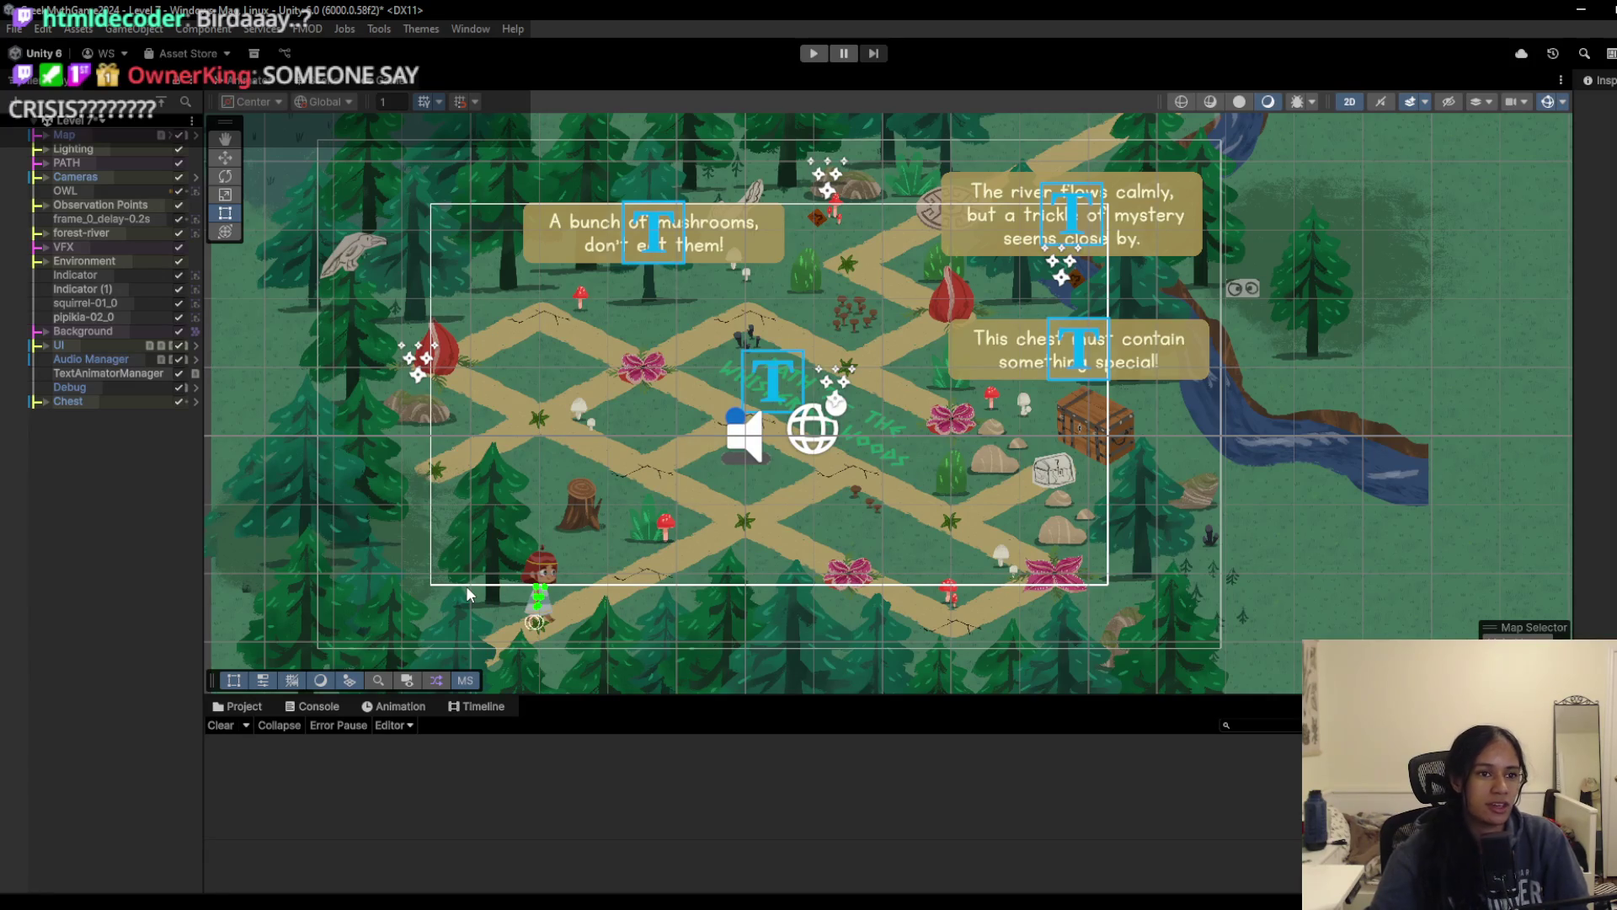
left_click(95, 126)
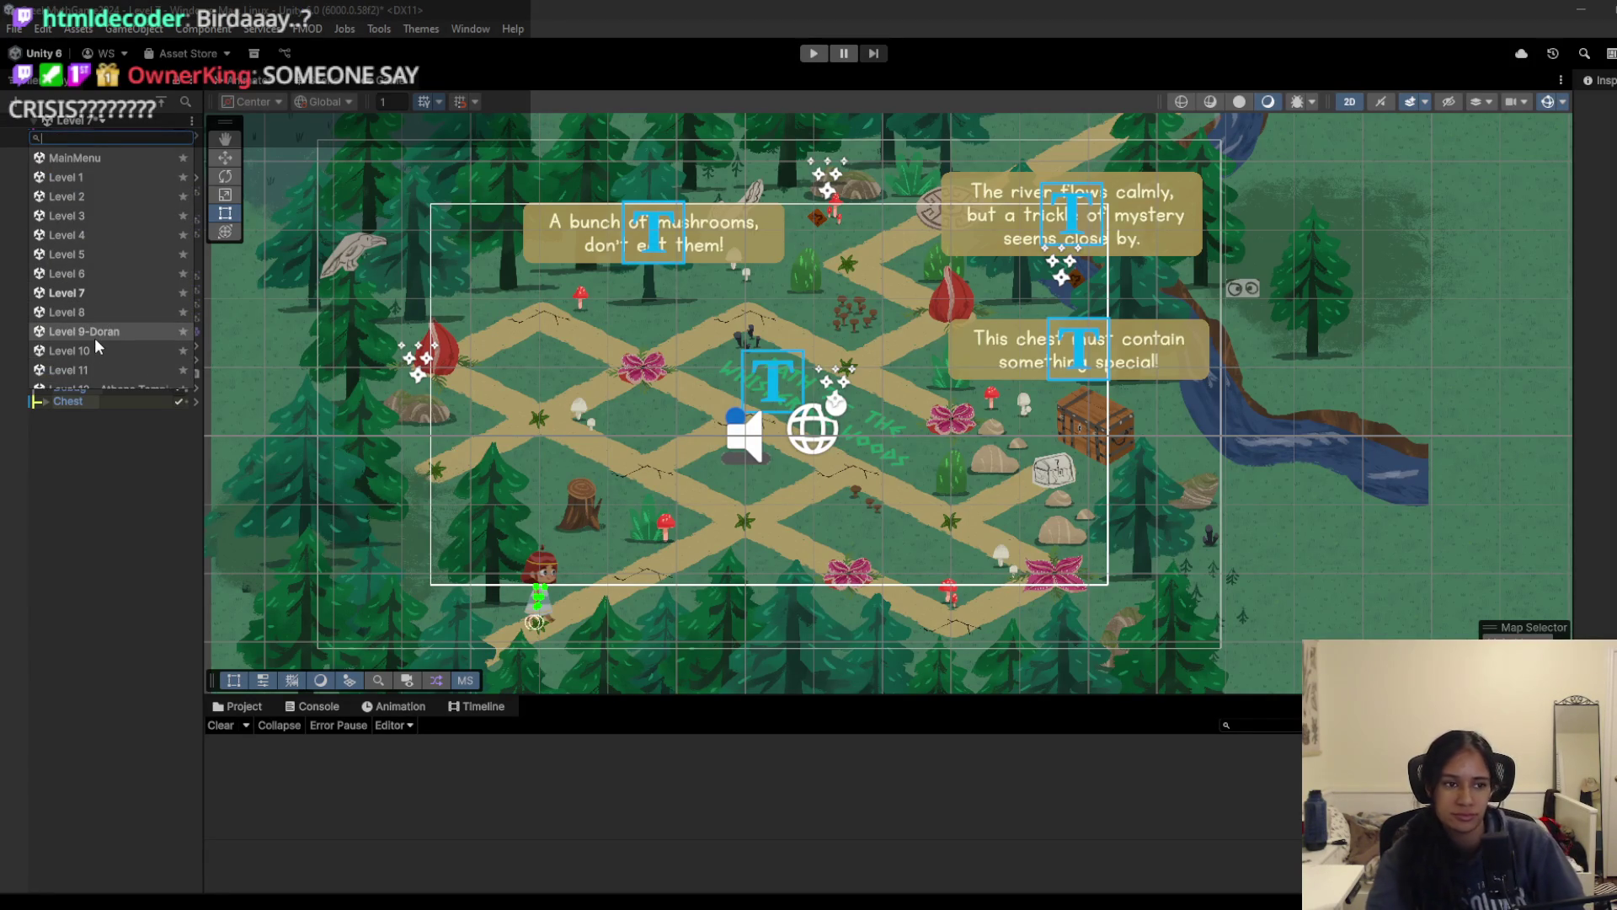
Step: Close the scene list and glance over the feedback notes before returning to Unity
left_click(67, 593)
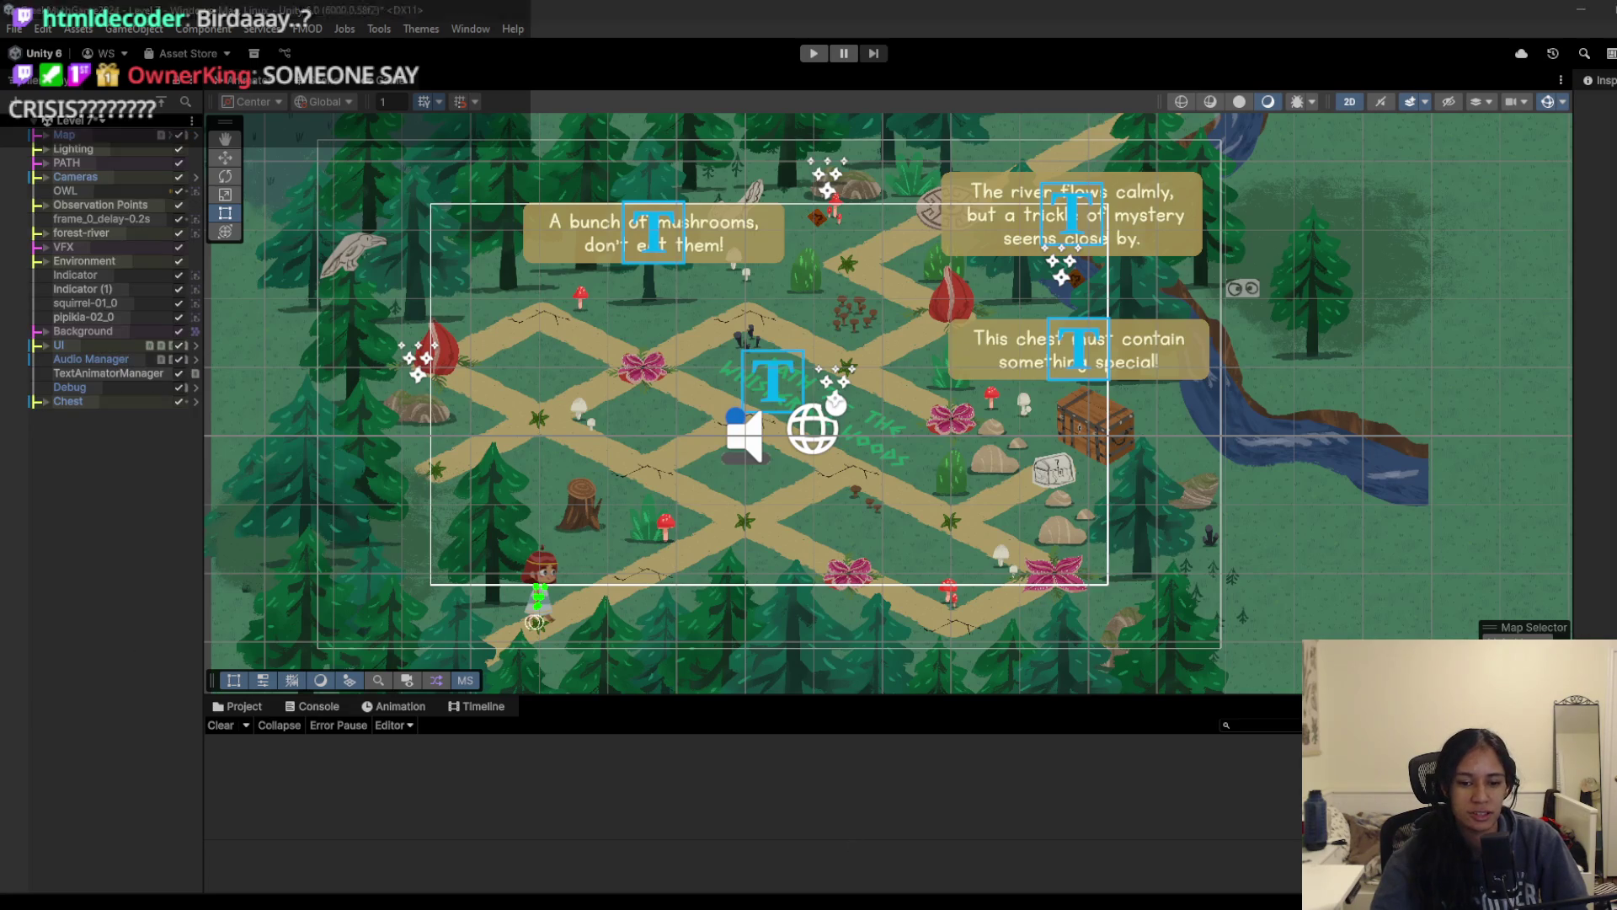
key("alt+Tab")
scroll(292, 461, "up", 12)
scroll(292, 461, "up", 1)
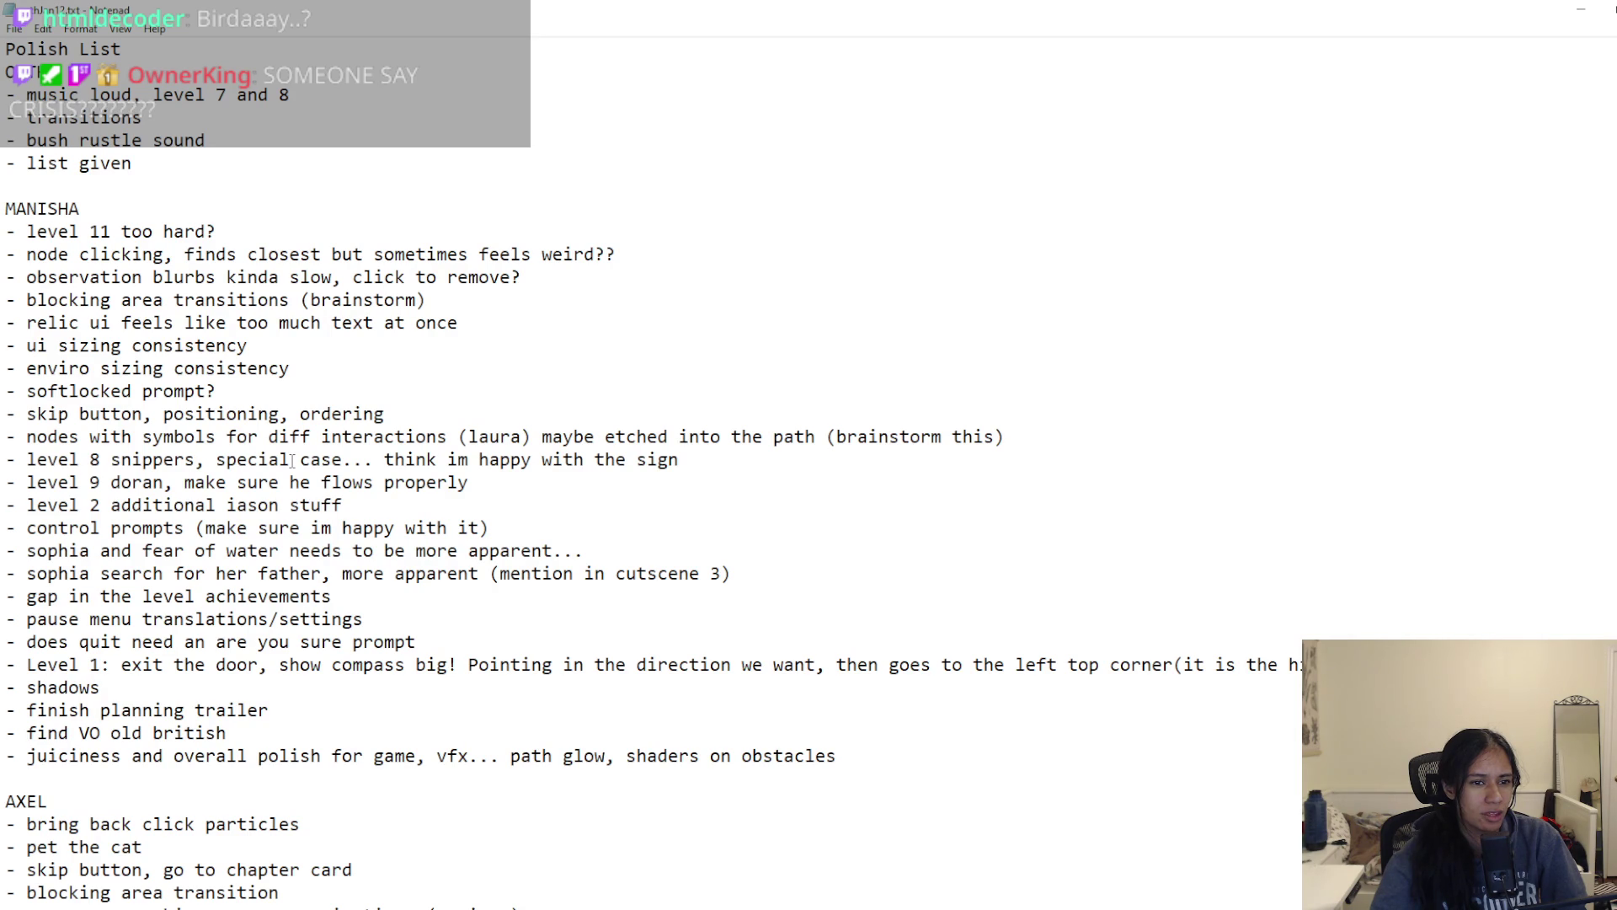
left_click(1580, 12)
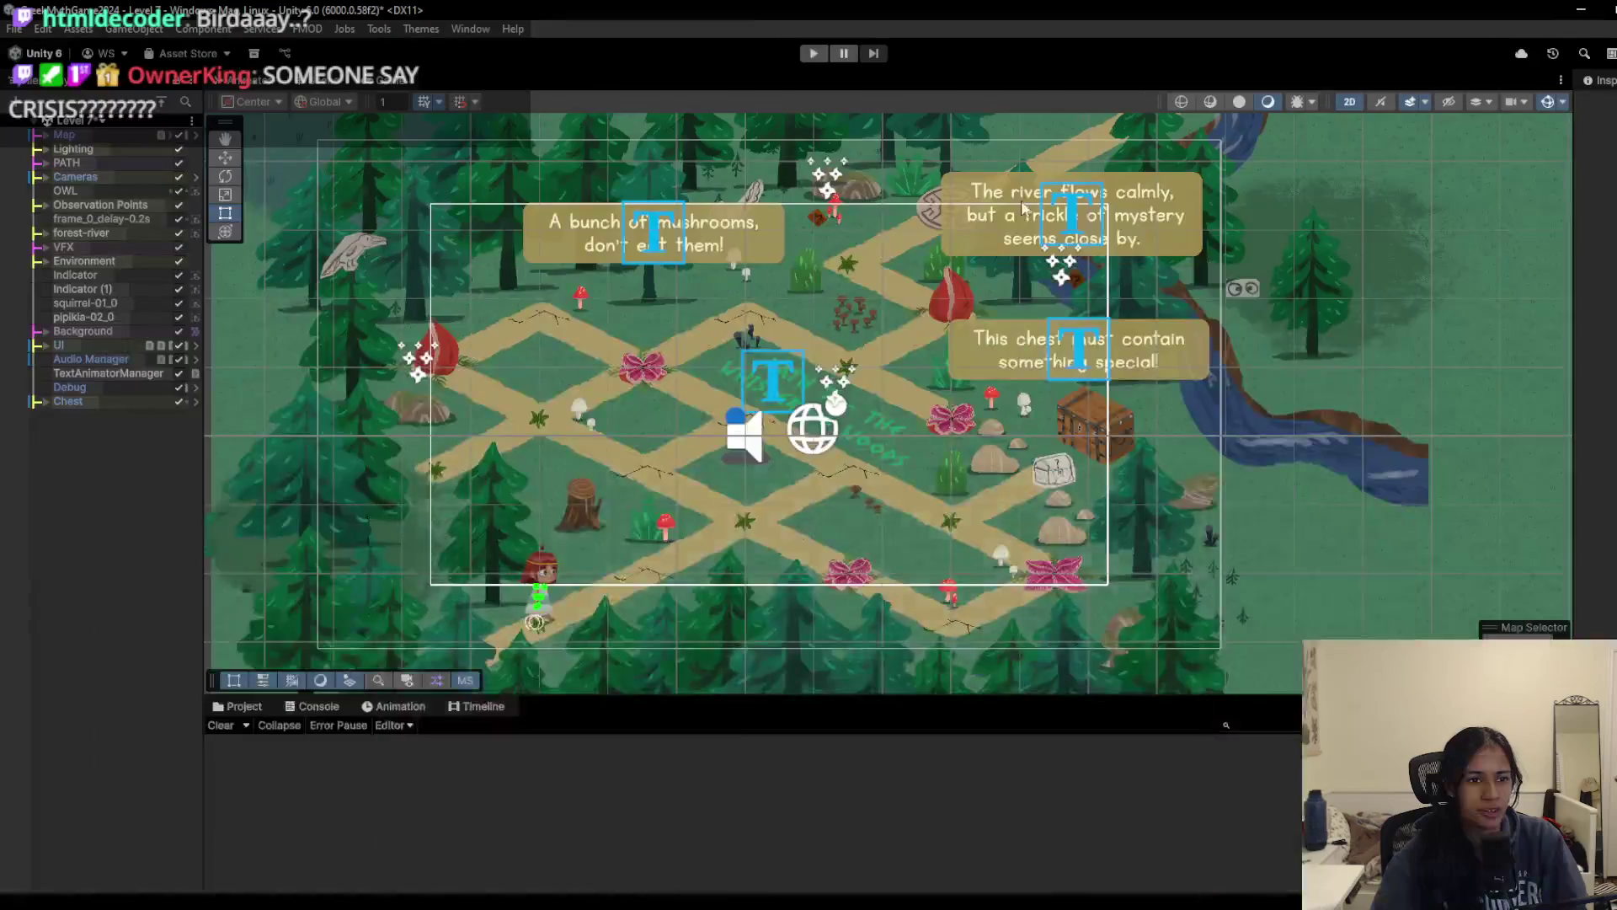
Step: Open Level 8 without saving Level 7 changes and briefly playtest it
left_click(67, 122)
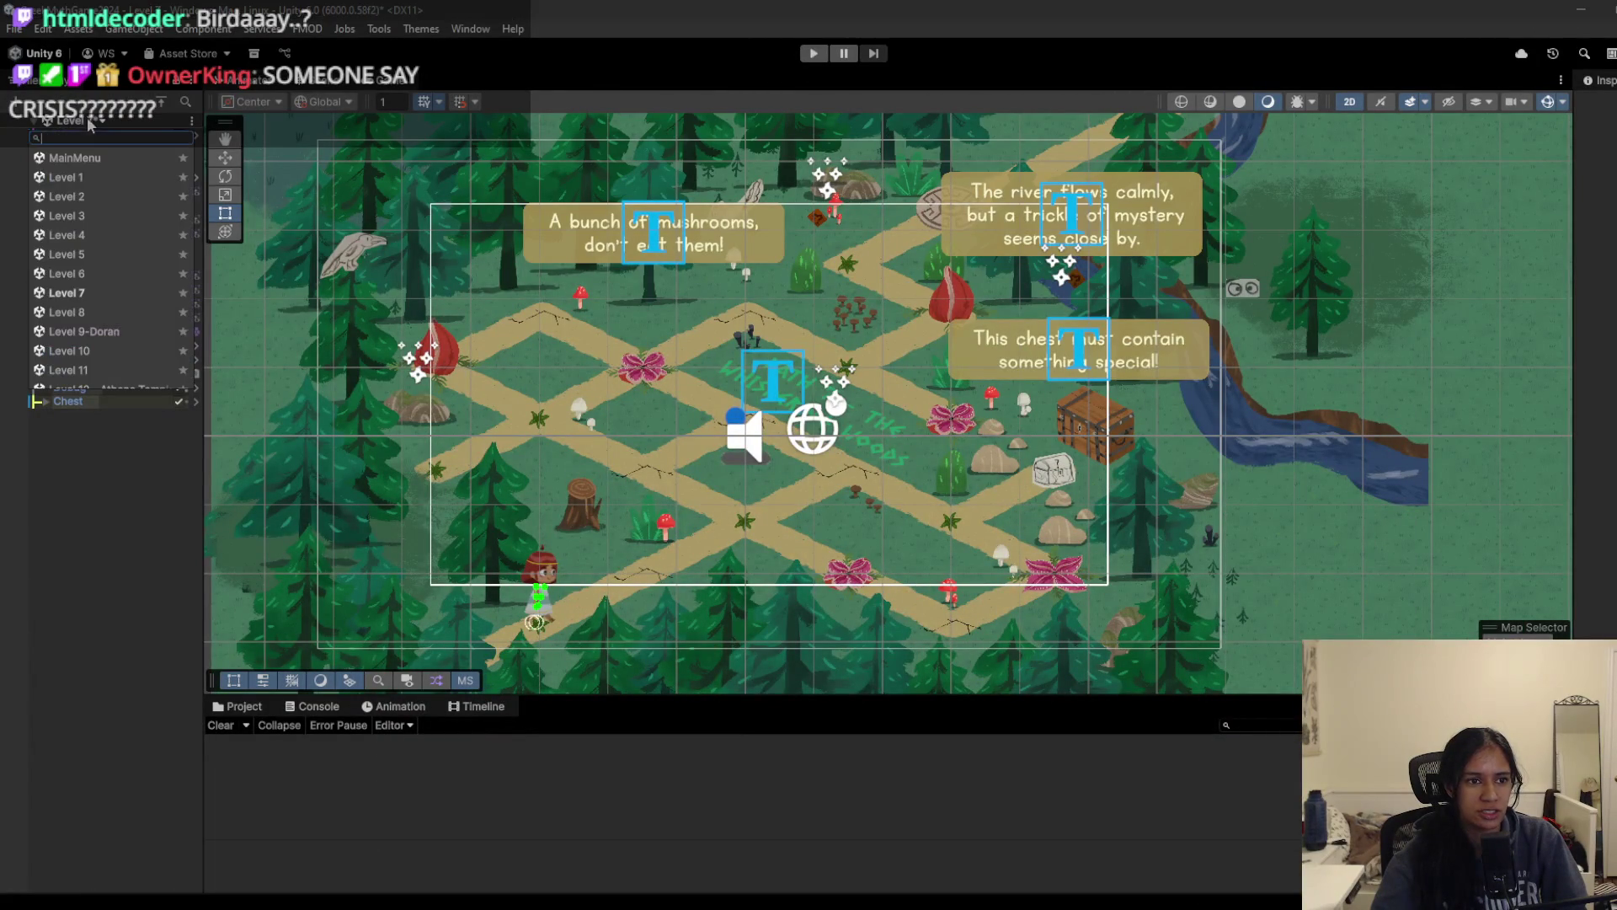
left_click(68, 311)
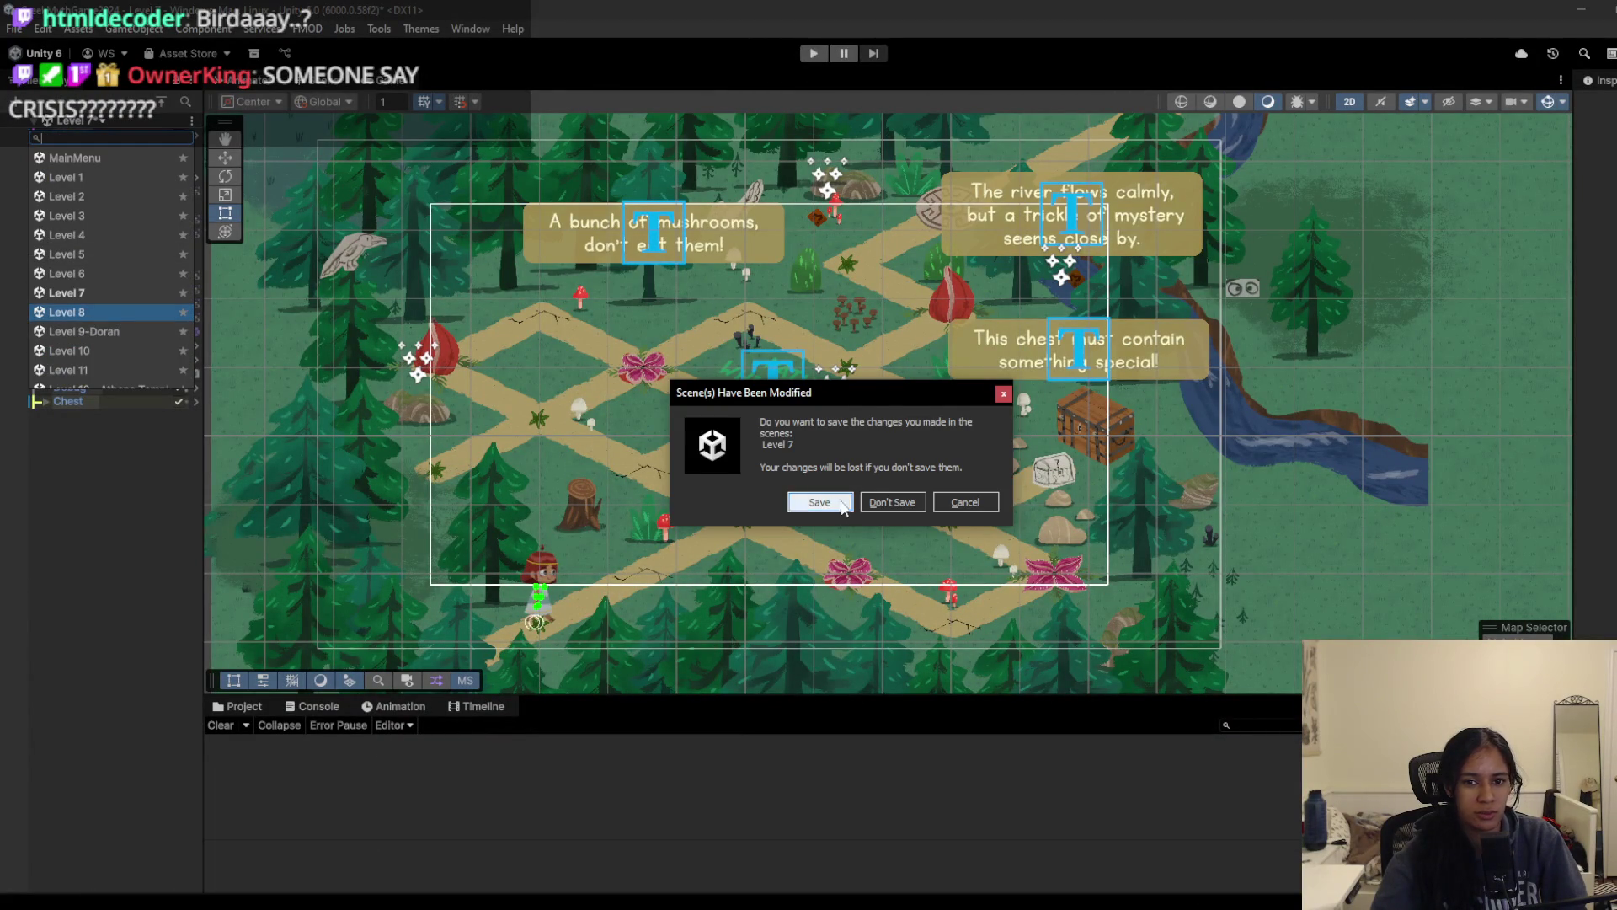
left_click(871, 503)
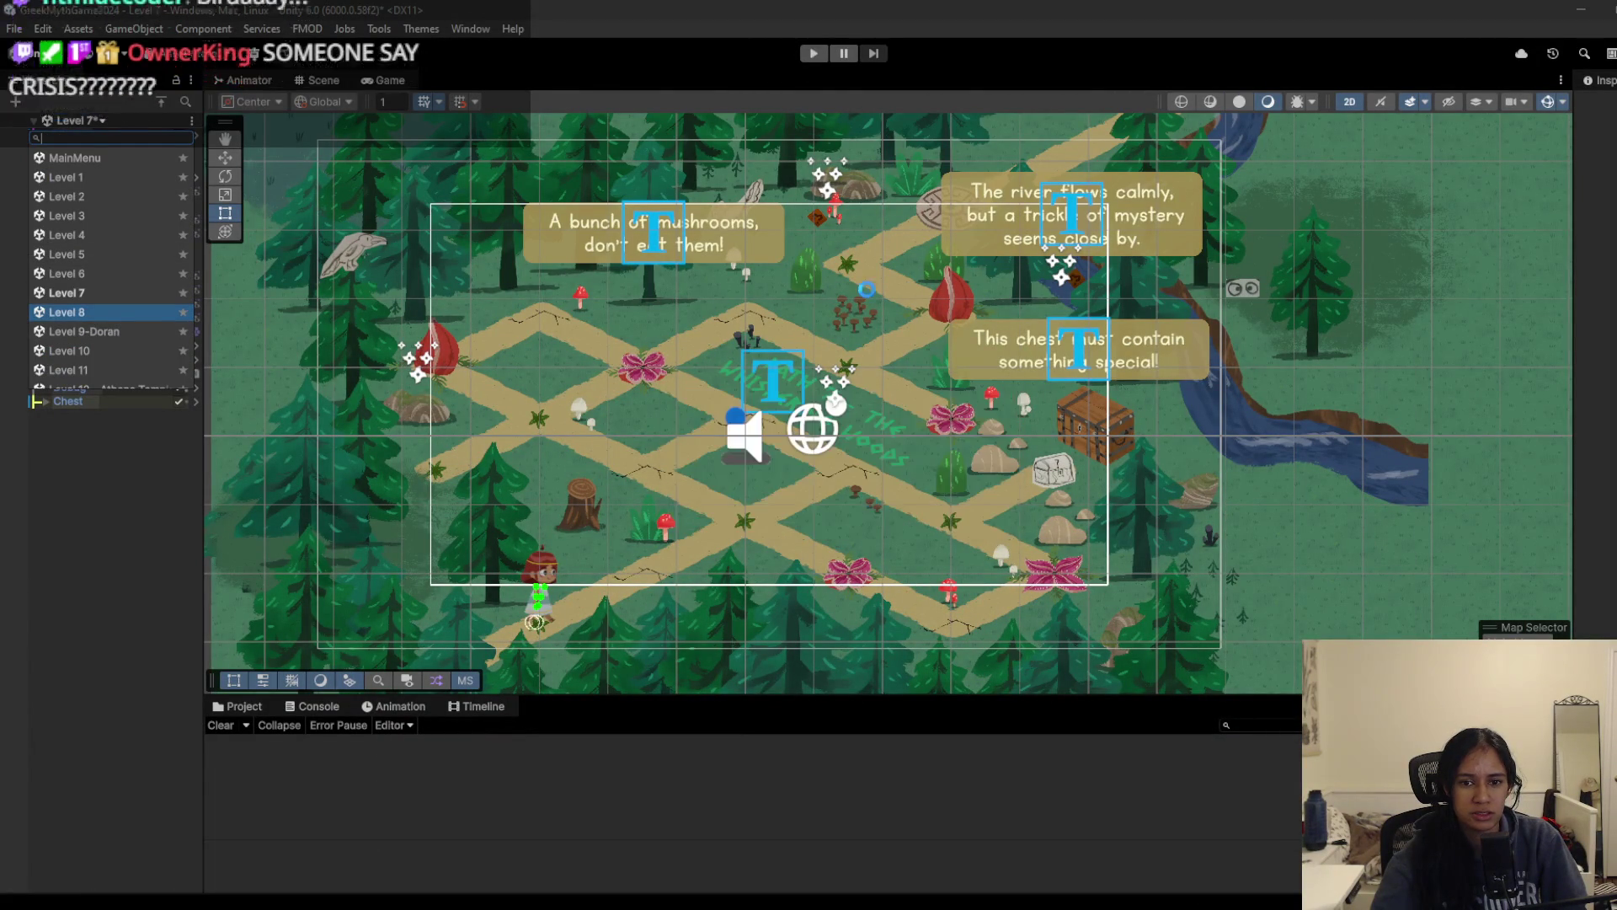
left_click(812, 54)
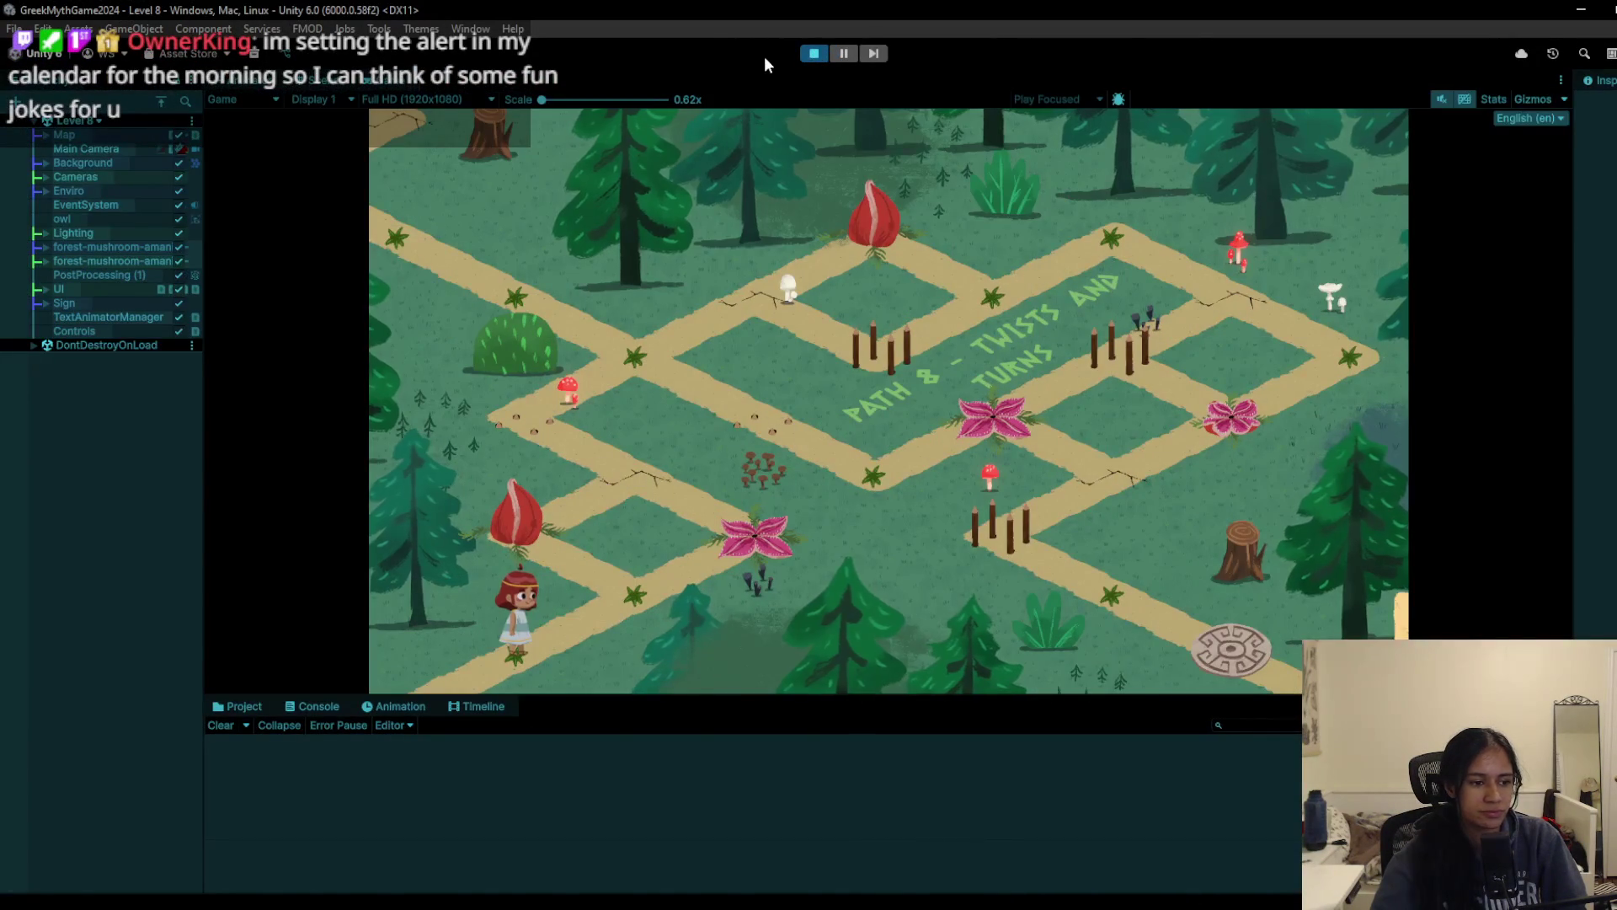
left_click(812, 54)
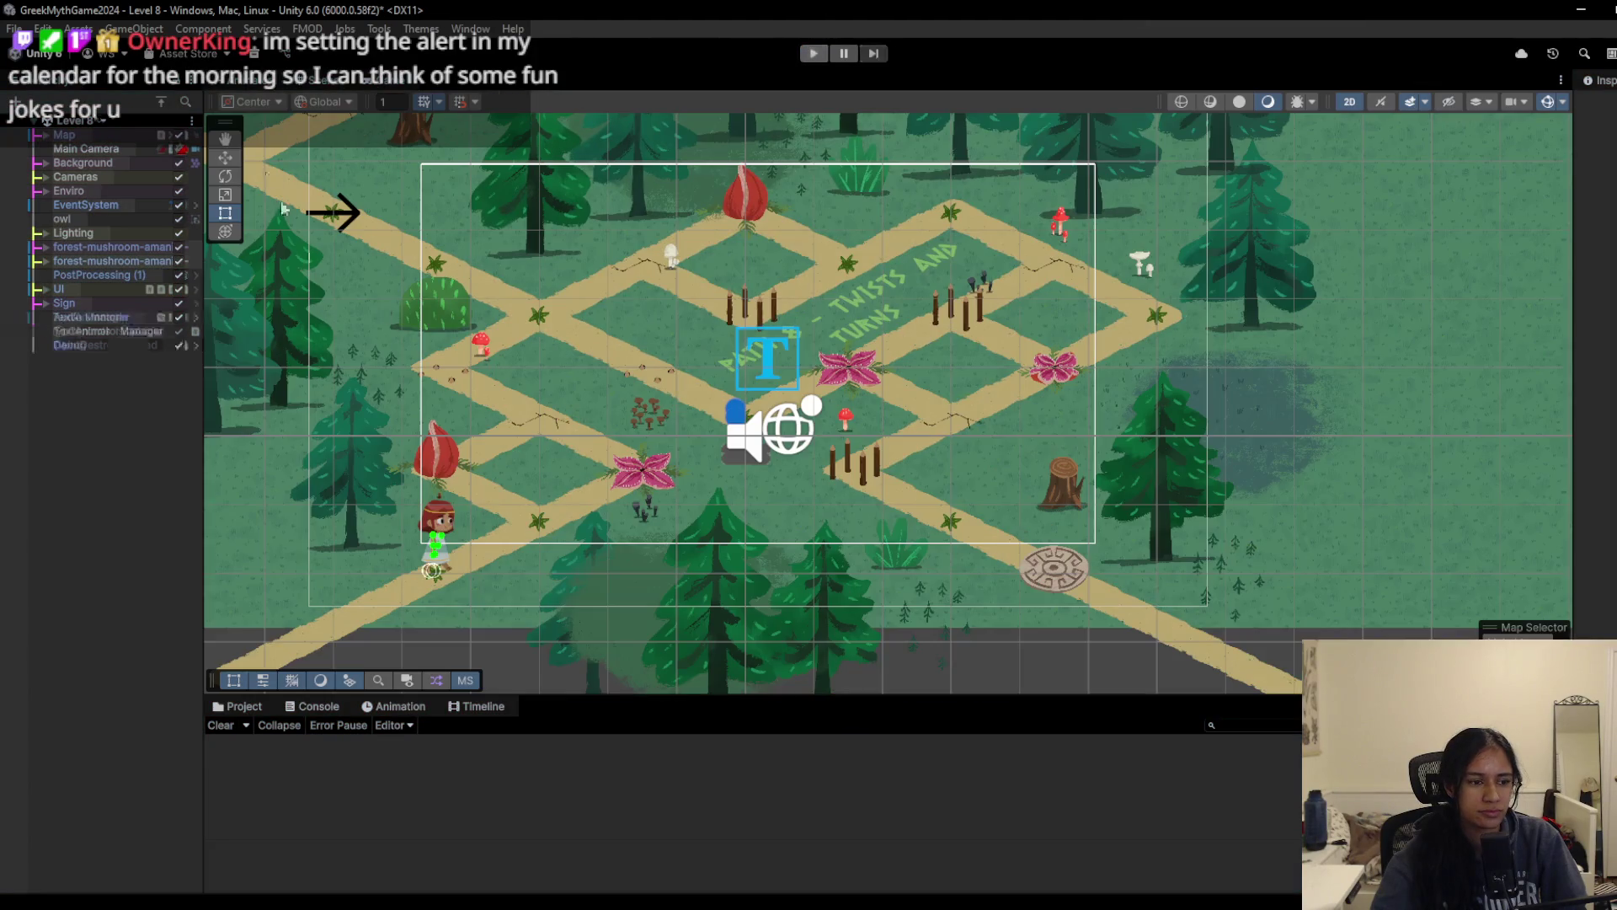
Step: Open the Level 10 scene, choosing Don't Save for Level 8's changes
left_click(76, 120)
left_click(84, 351)
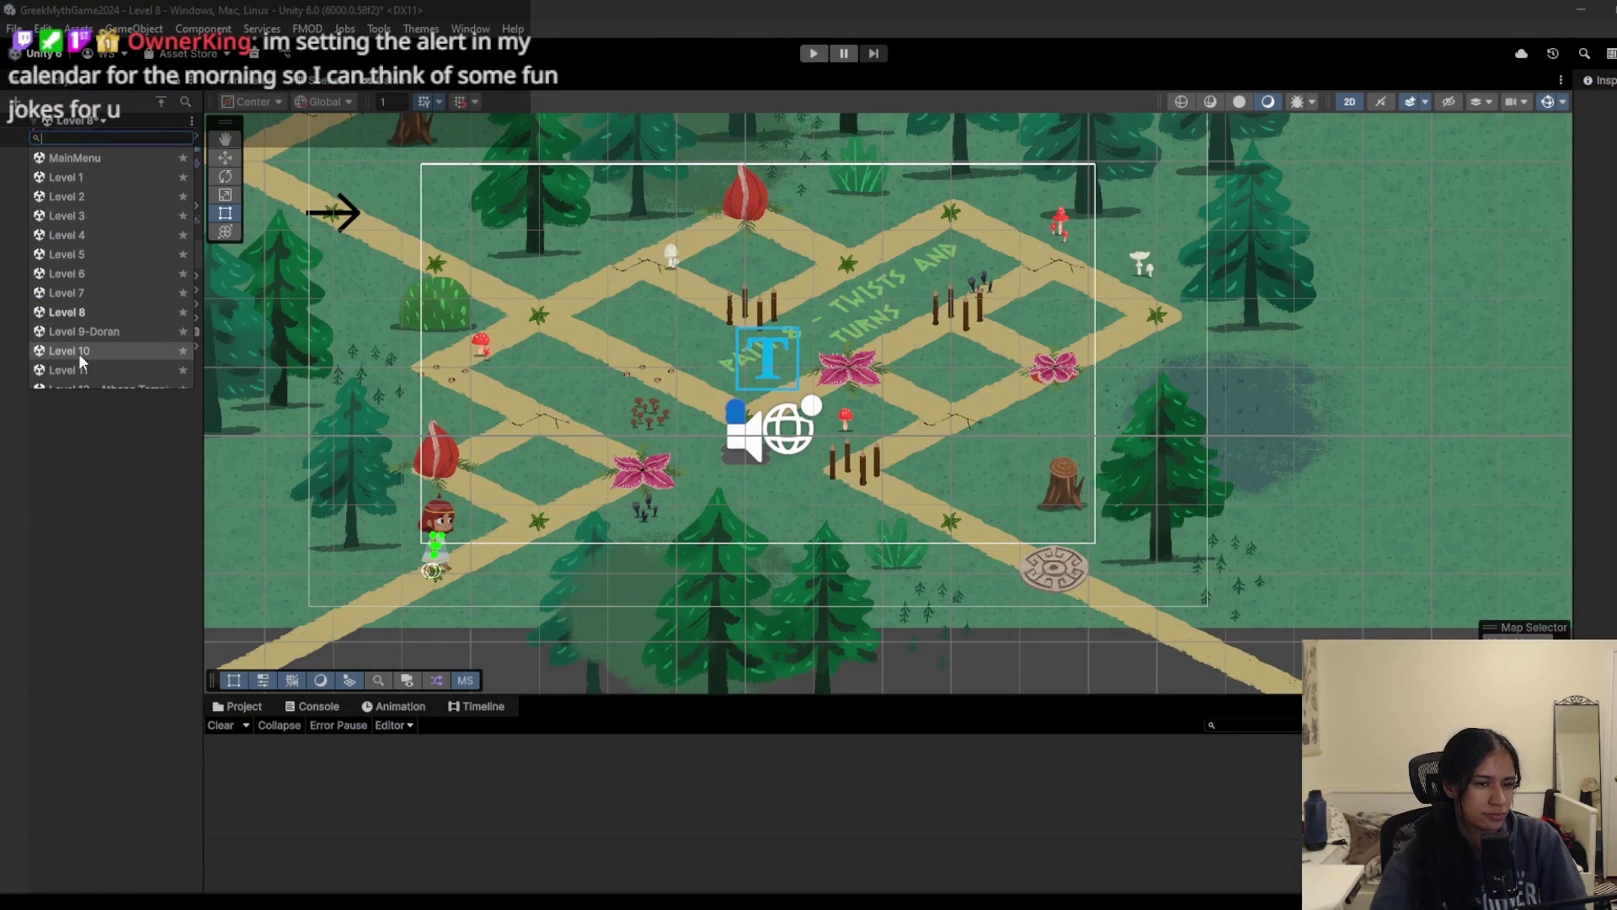
left_click(860, 505)
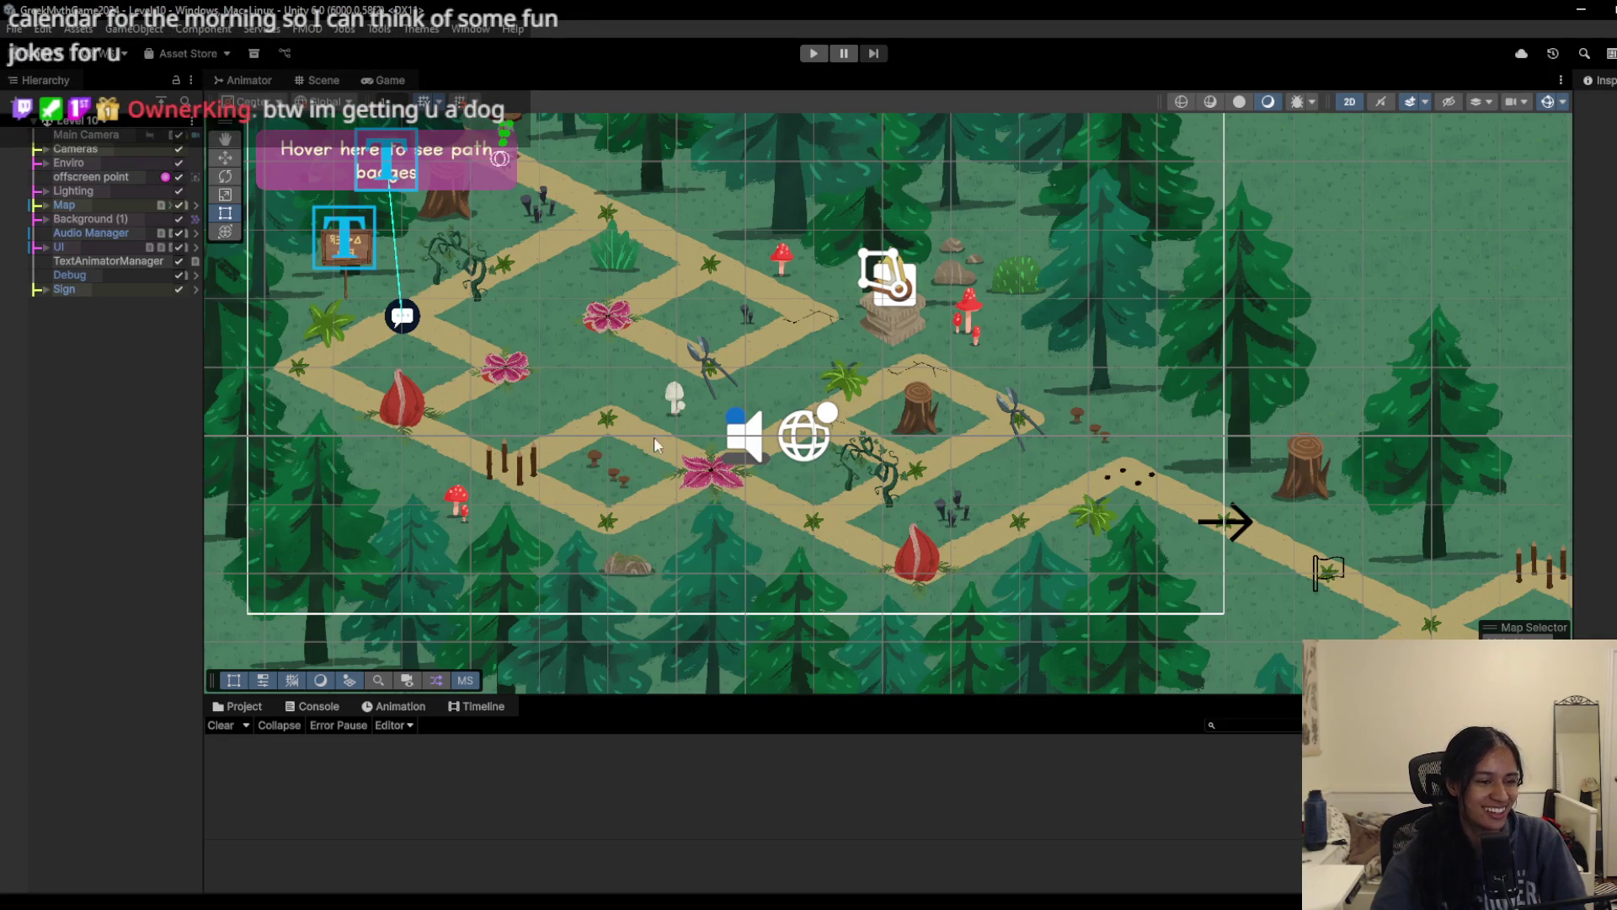
Step: Start the Level 10 playtest and walk the character back and forth along the path
left_click(813, 53)
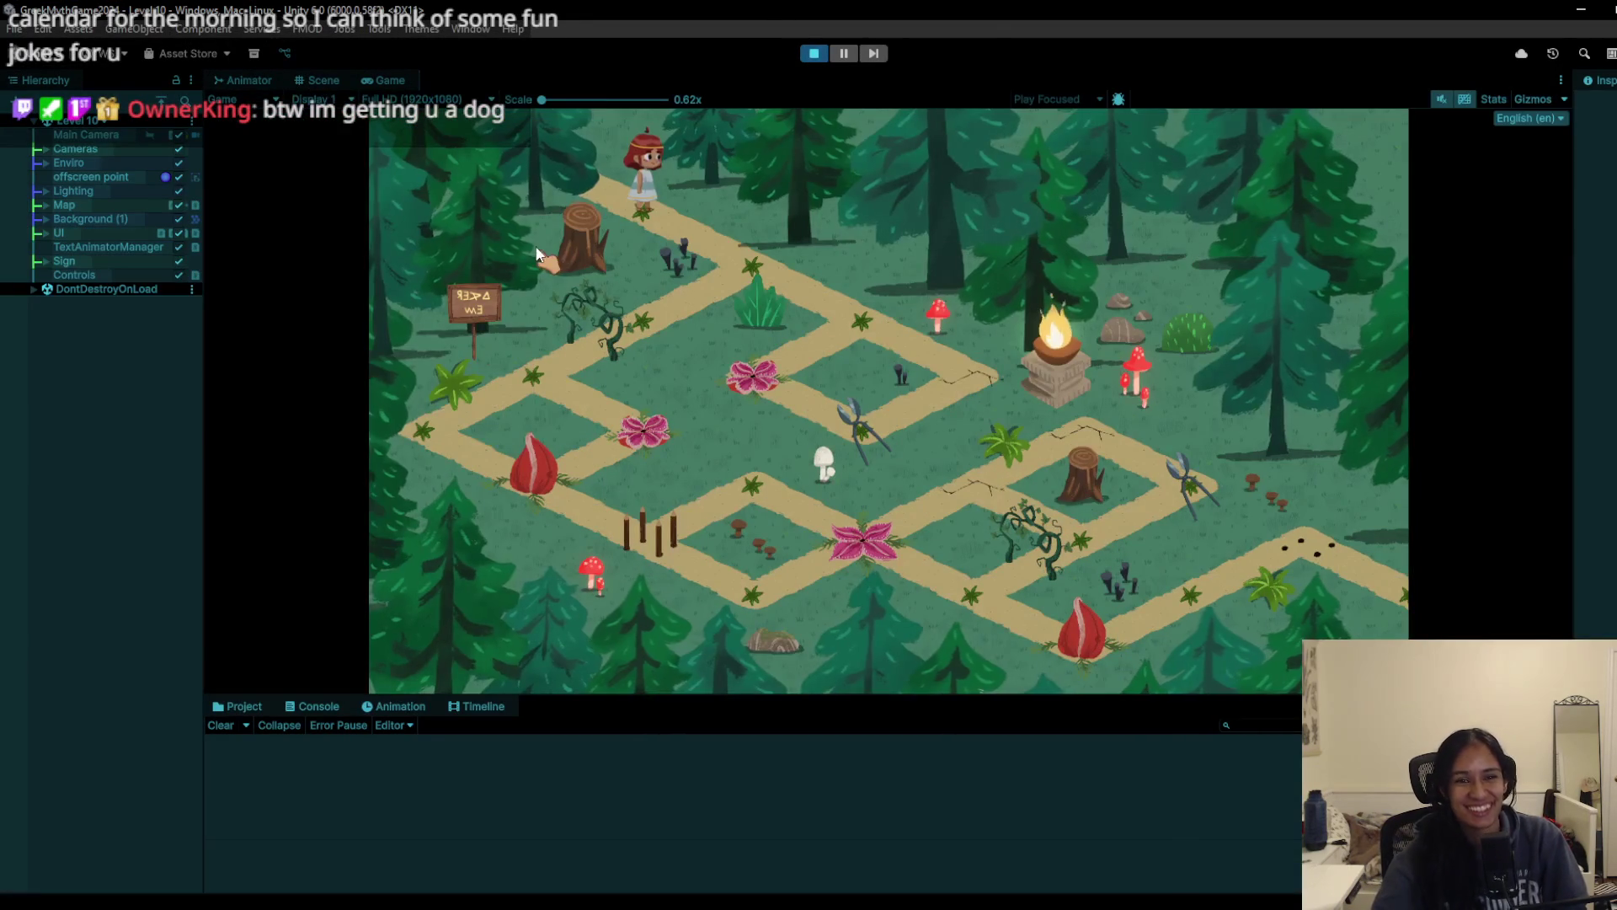
left_click(774, 266)
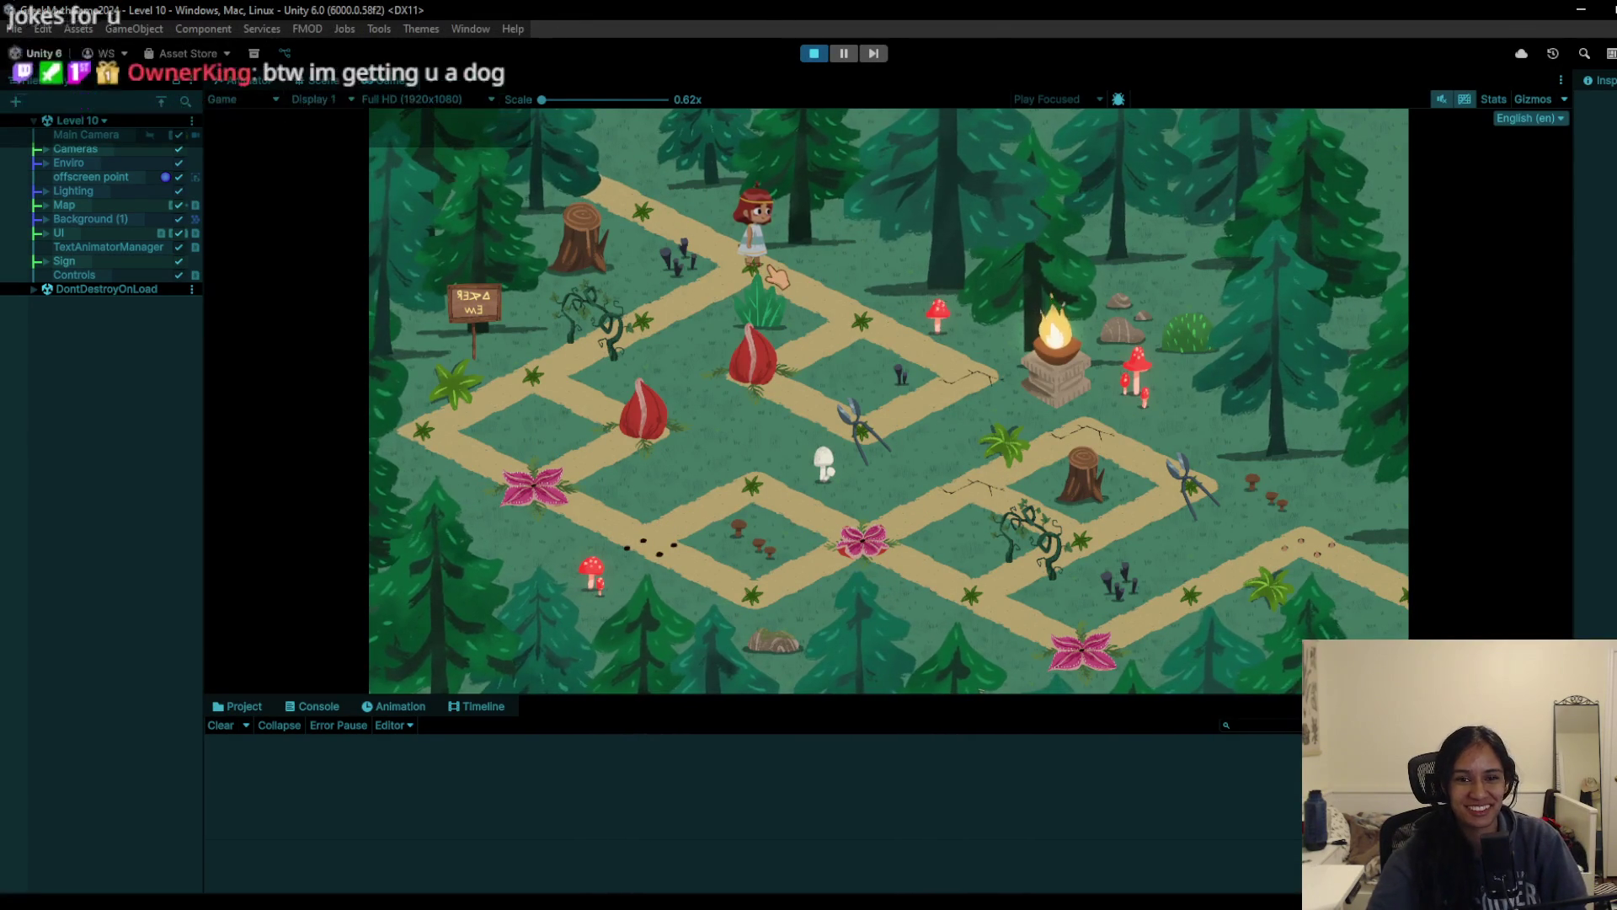
left_click(853, 319)
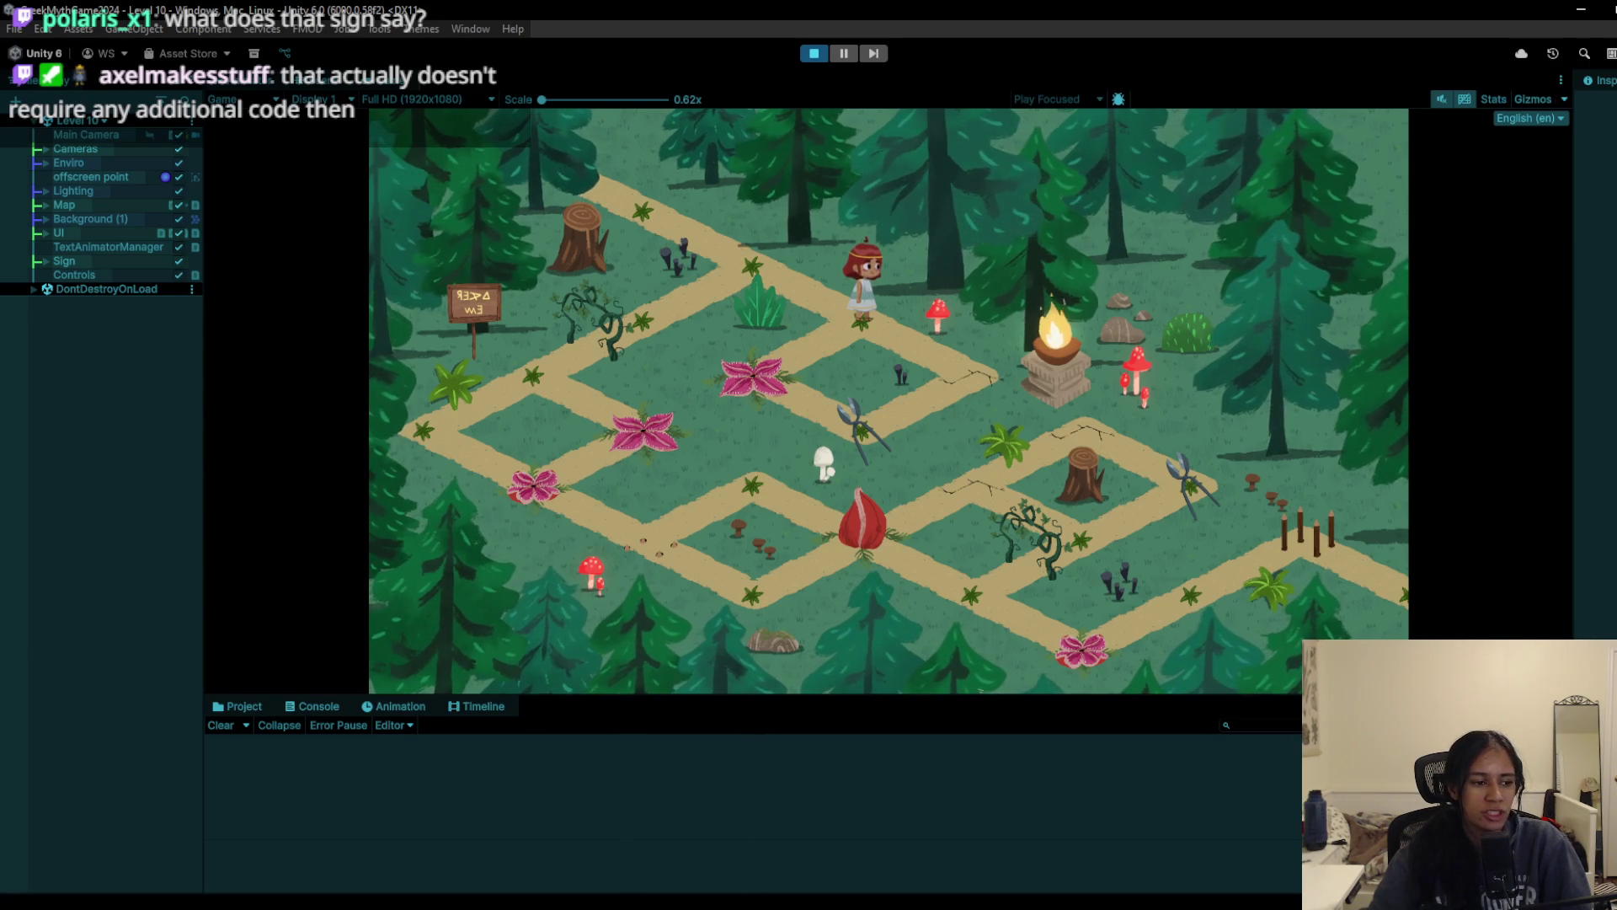
left_click(744, 268)
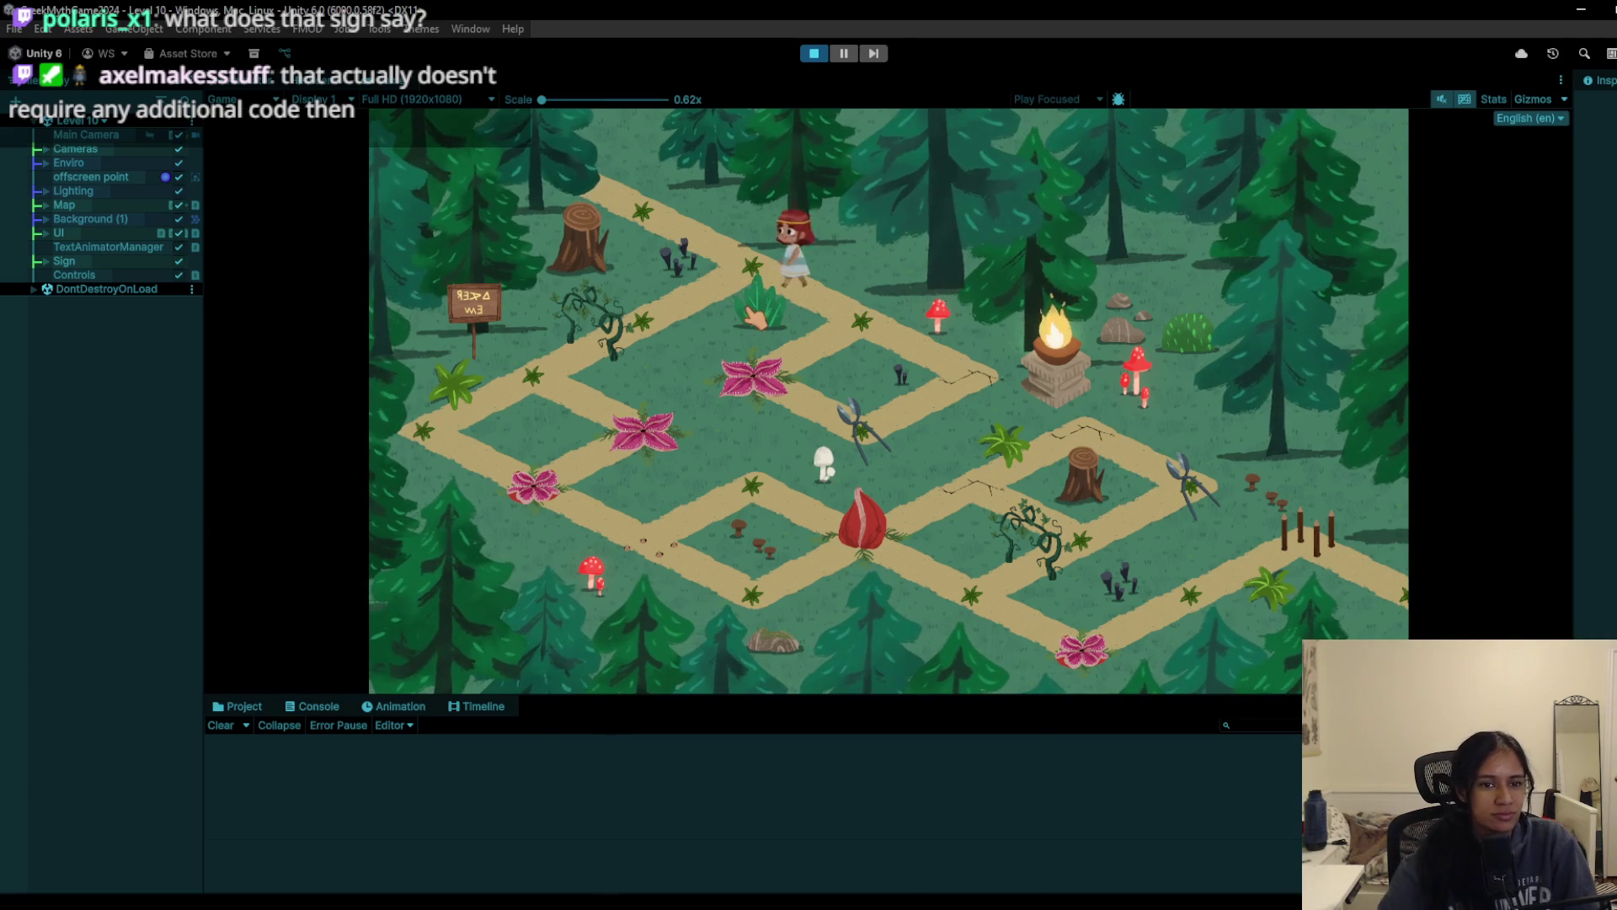
left_click(868, 336)
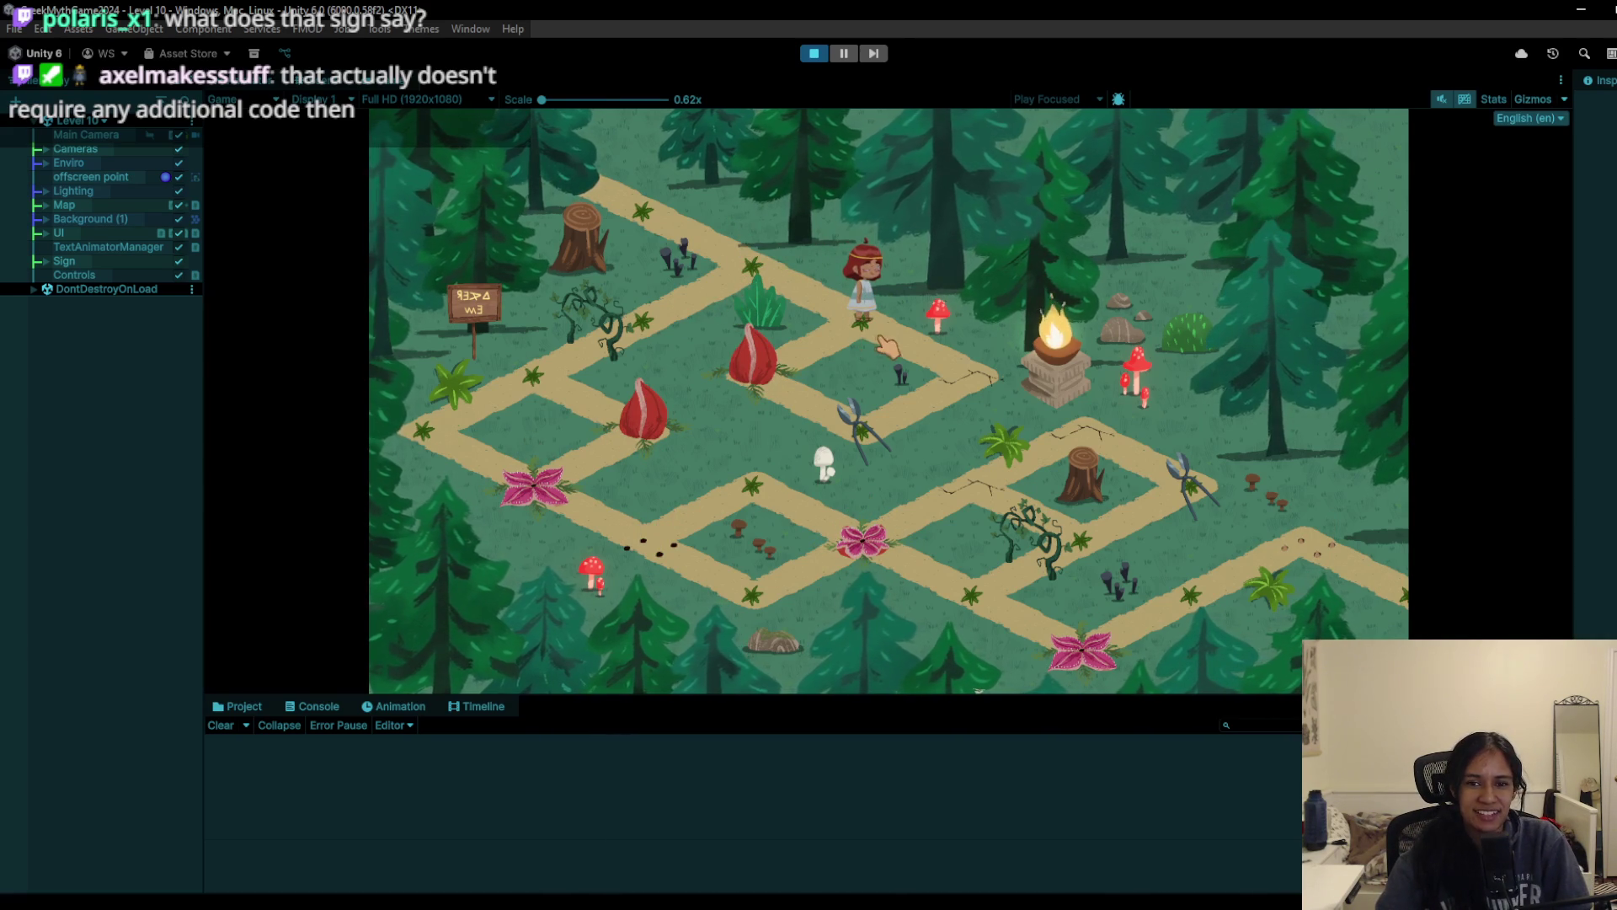
left_click(866, 341)
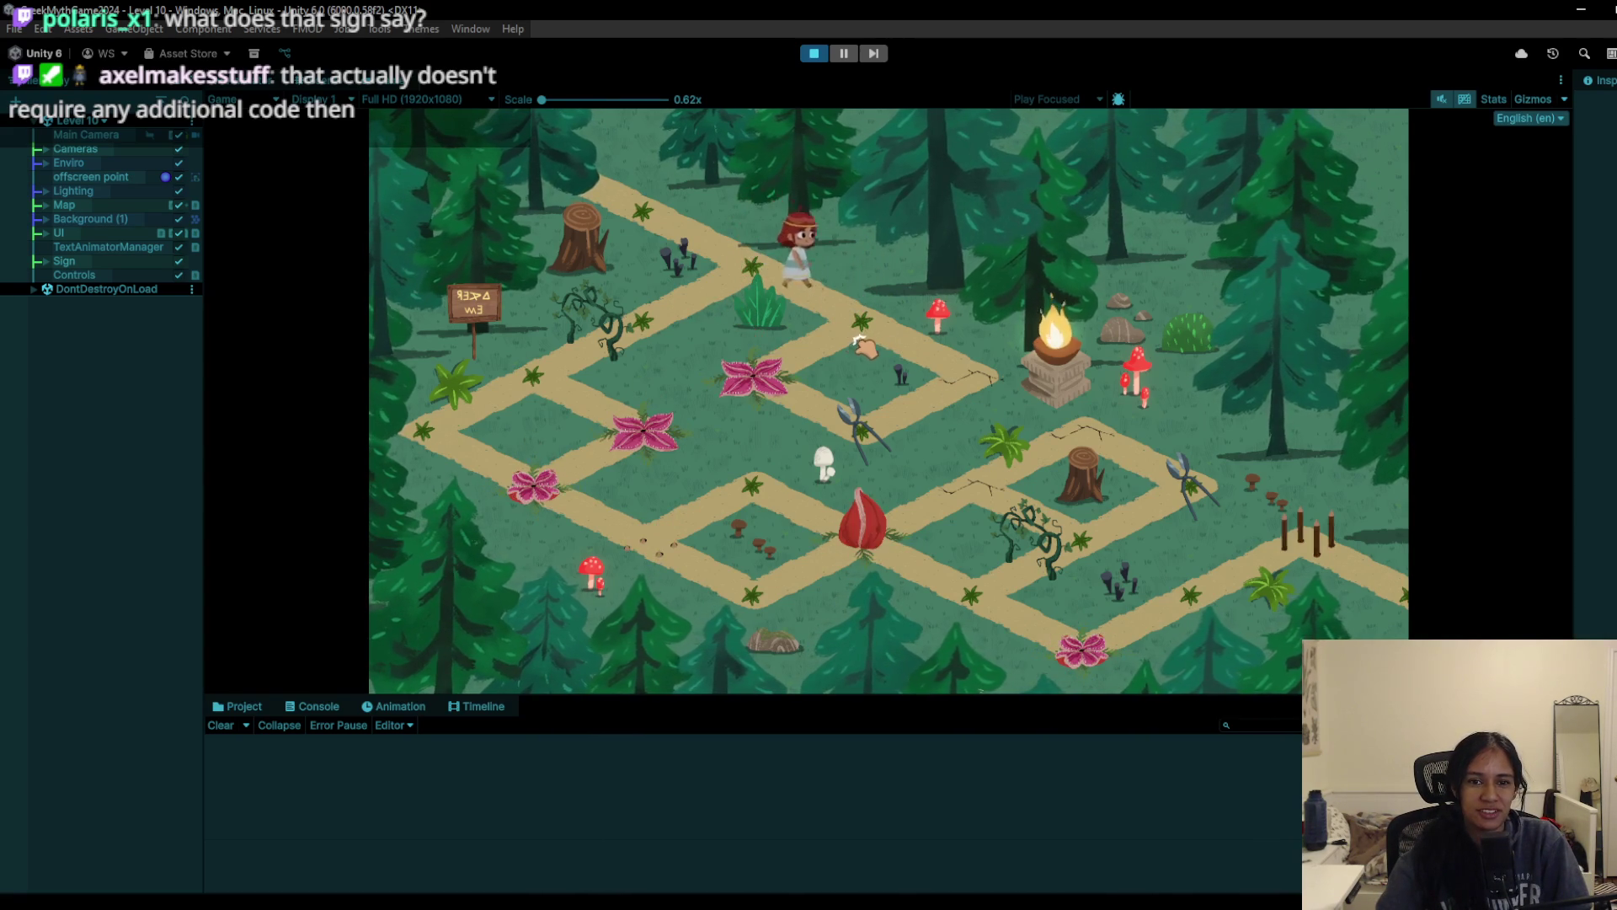
left_click(765, 356)
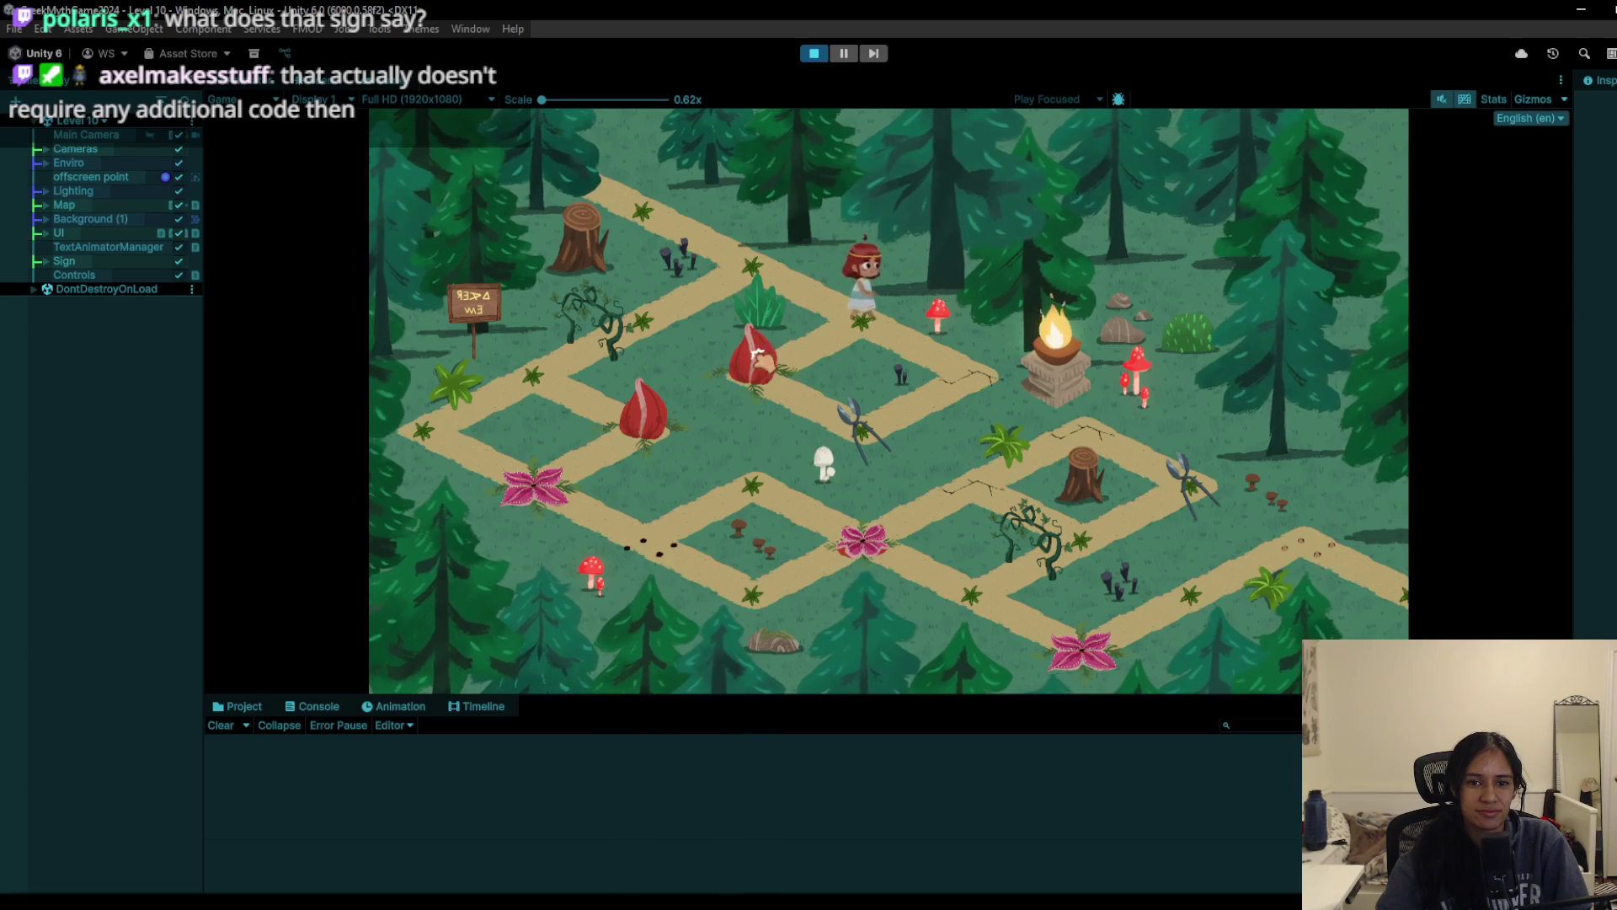
Step: Walk the character to the sign, read its hint about feeding thorns to hungry plants, and close it
left_click(969, 378)
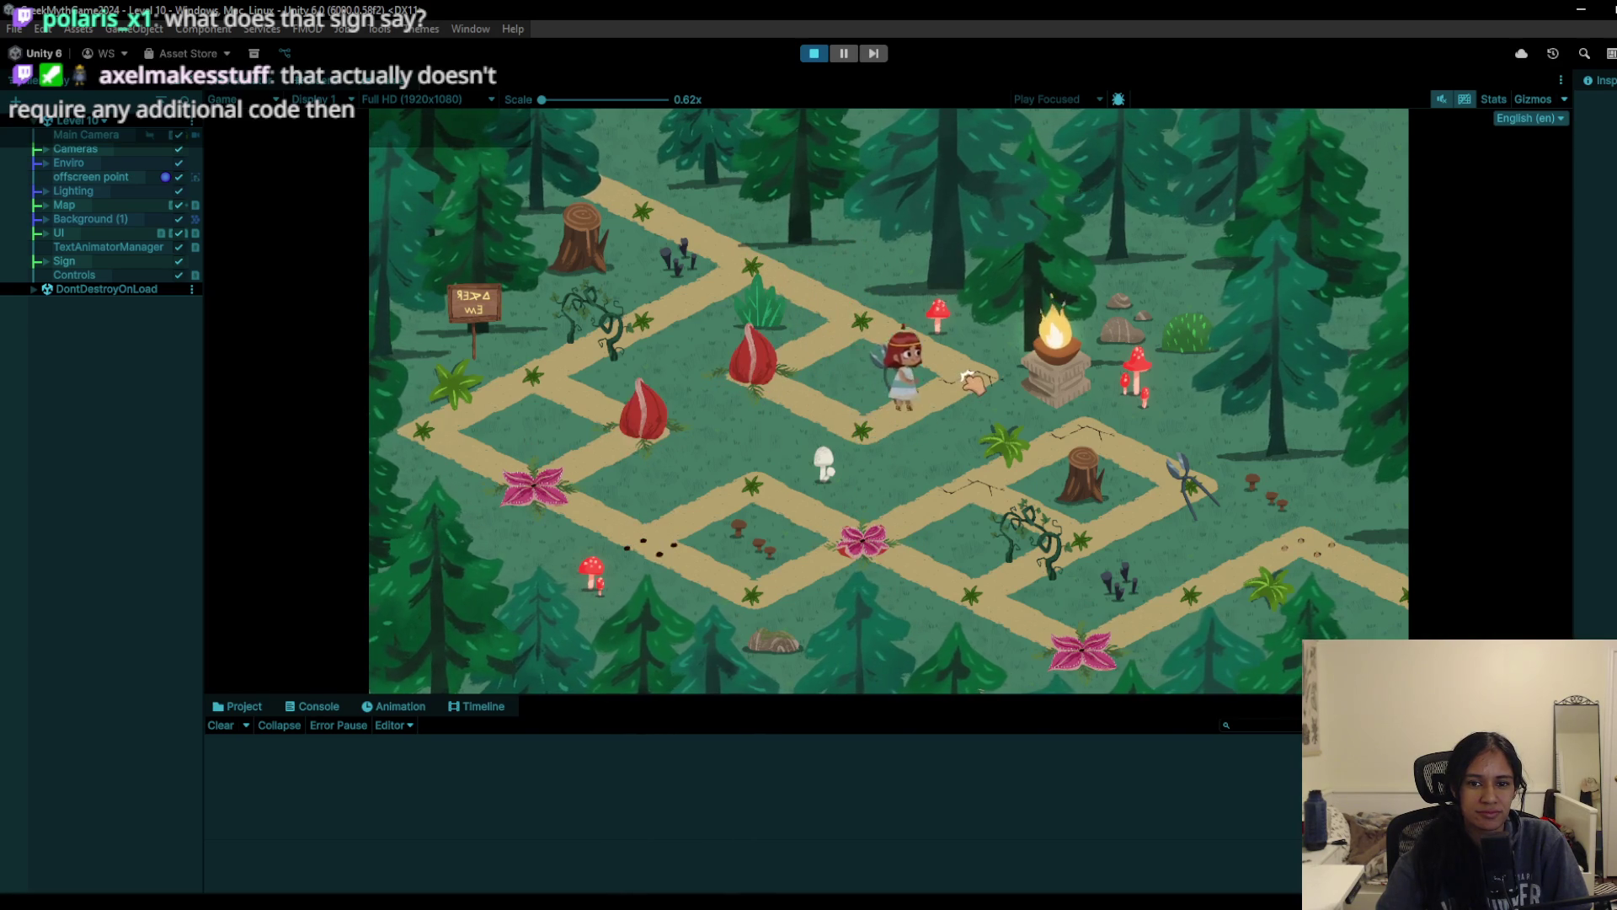
left_click(758, 249)
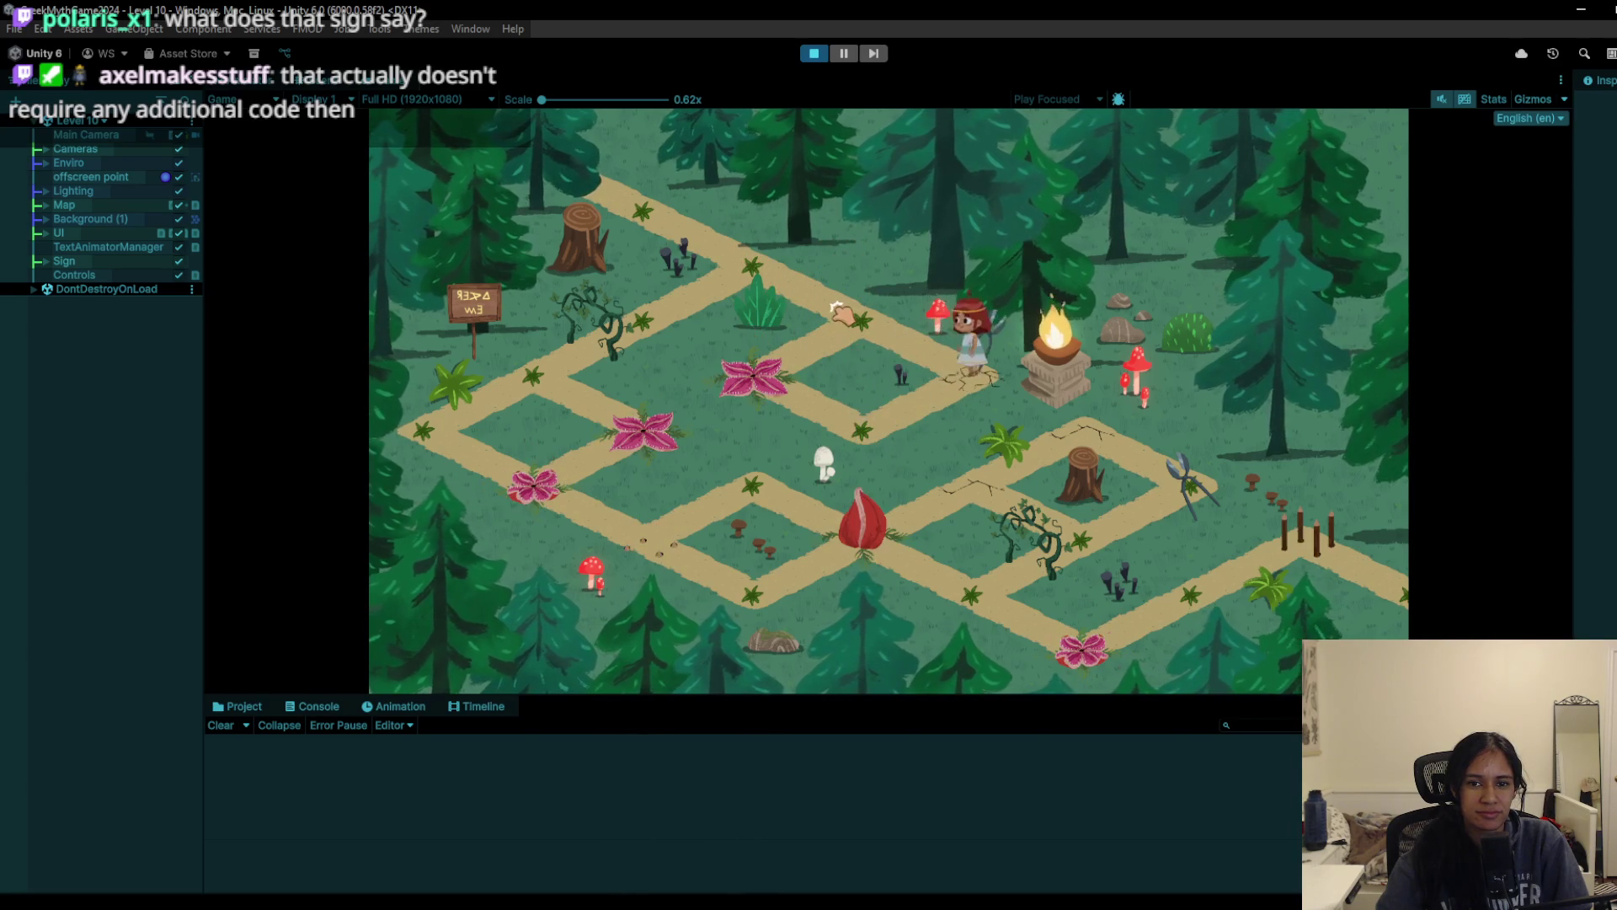
left_click(666, 330)
left_click(532, 375)
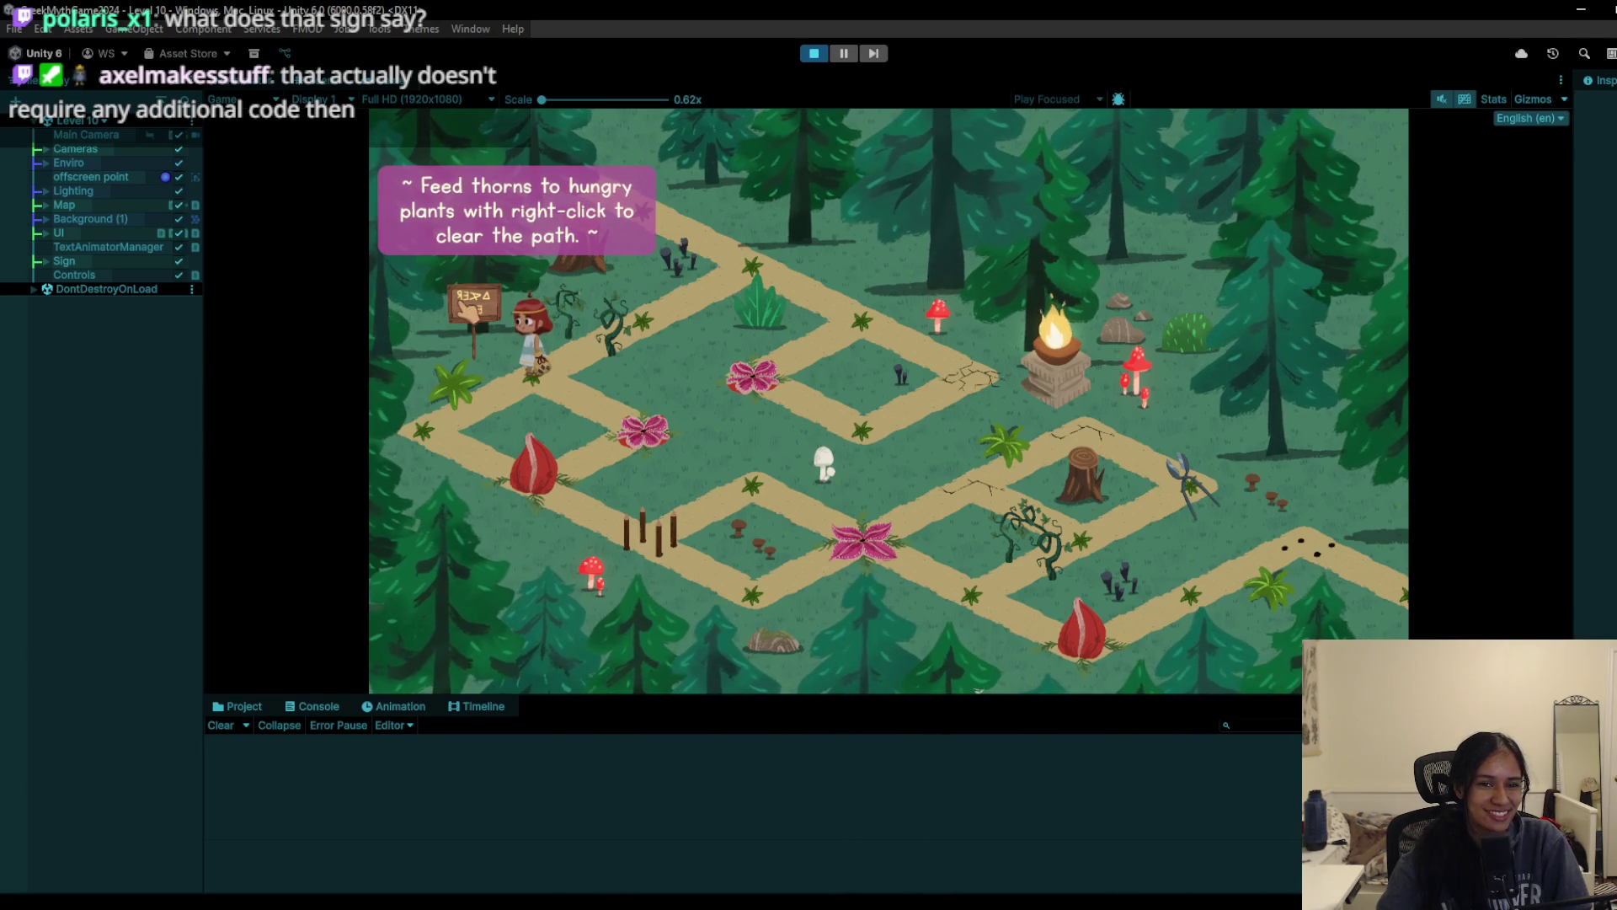
left_click(509, 310)
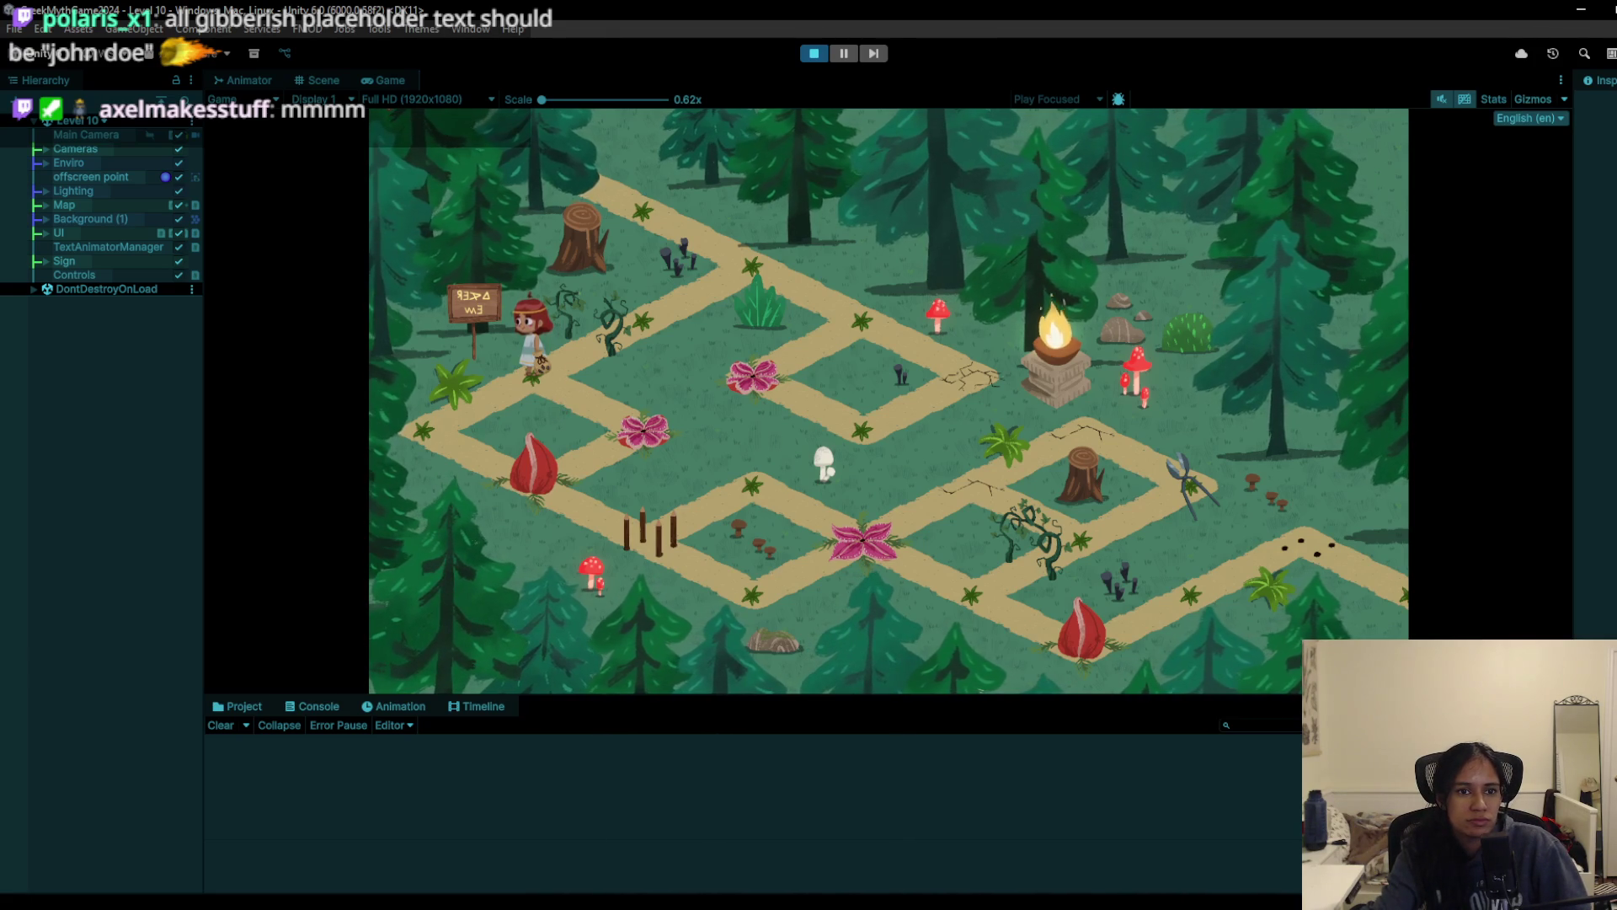
left_click(318, 80)
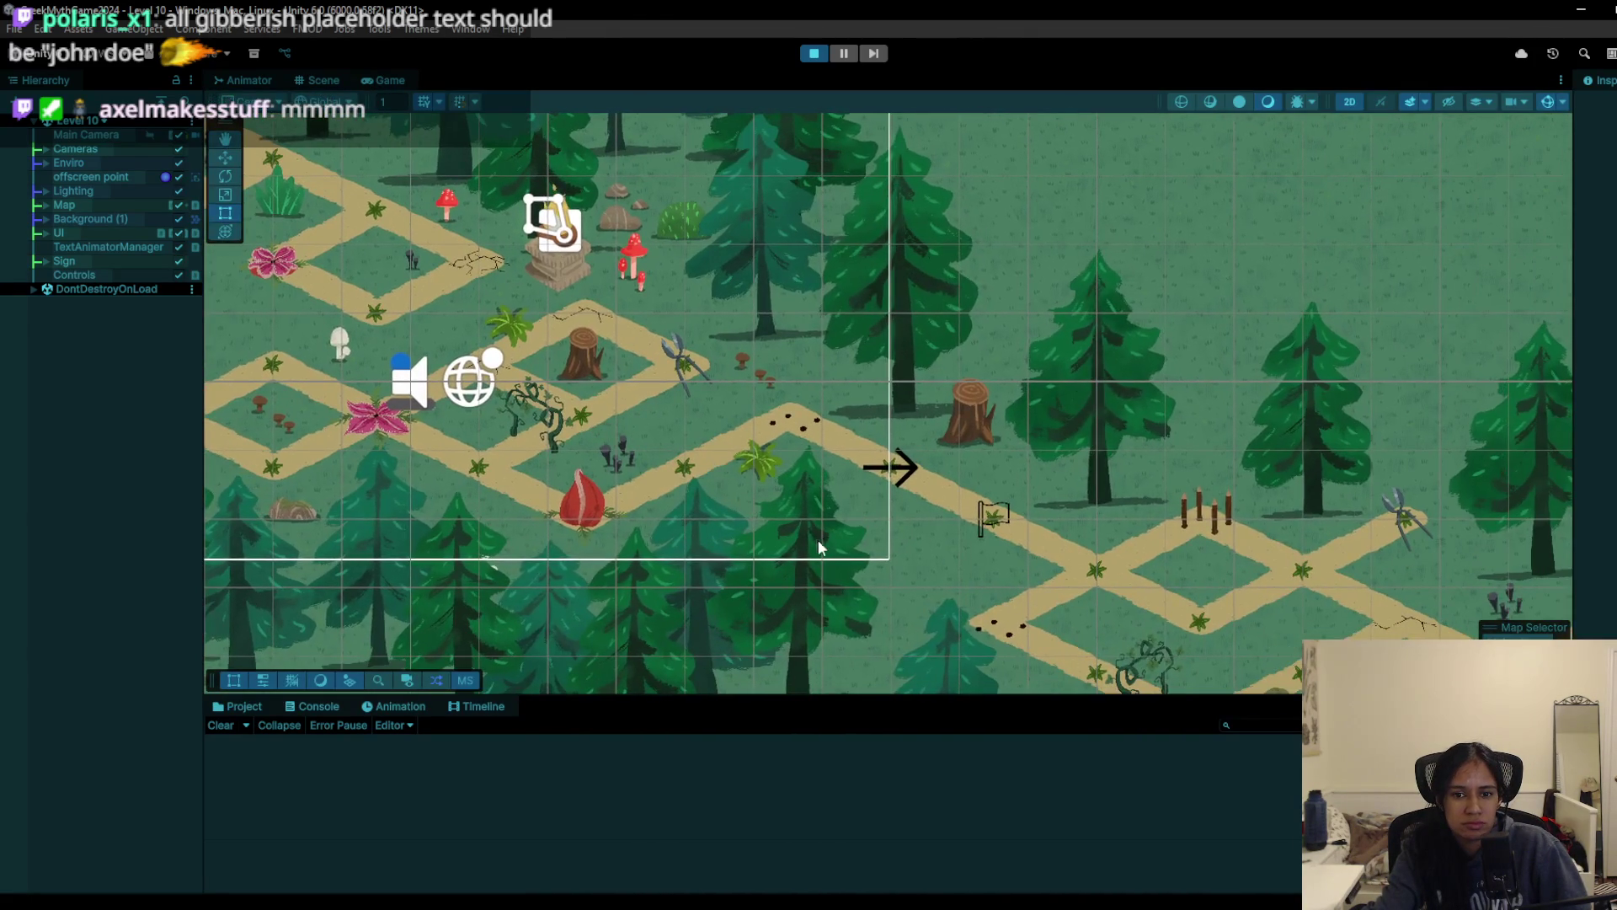
Step: Select a forest tree's bone in the Scene view and frame it with F to inspect its rig
left_click(800, 556)
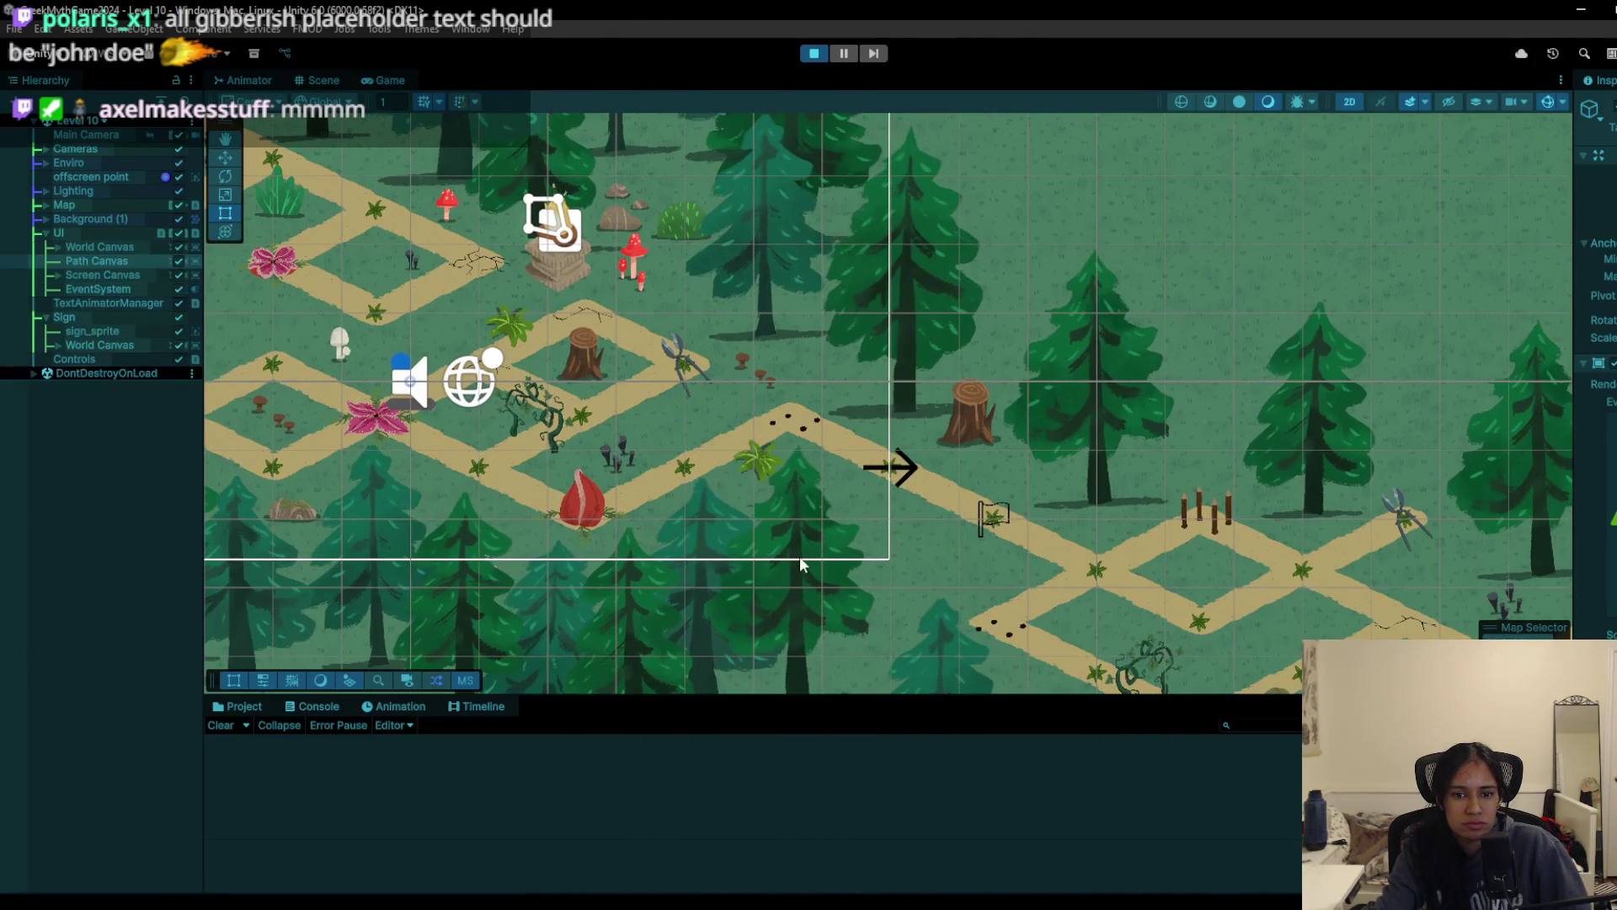
left_click(794, 573)
left_click(794, 572)
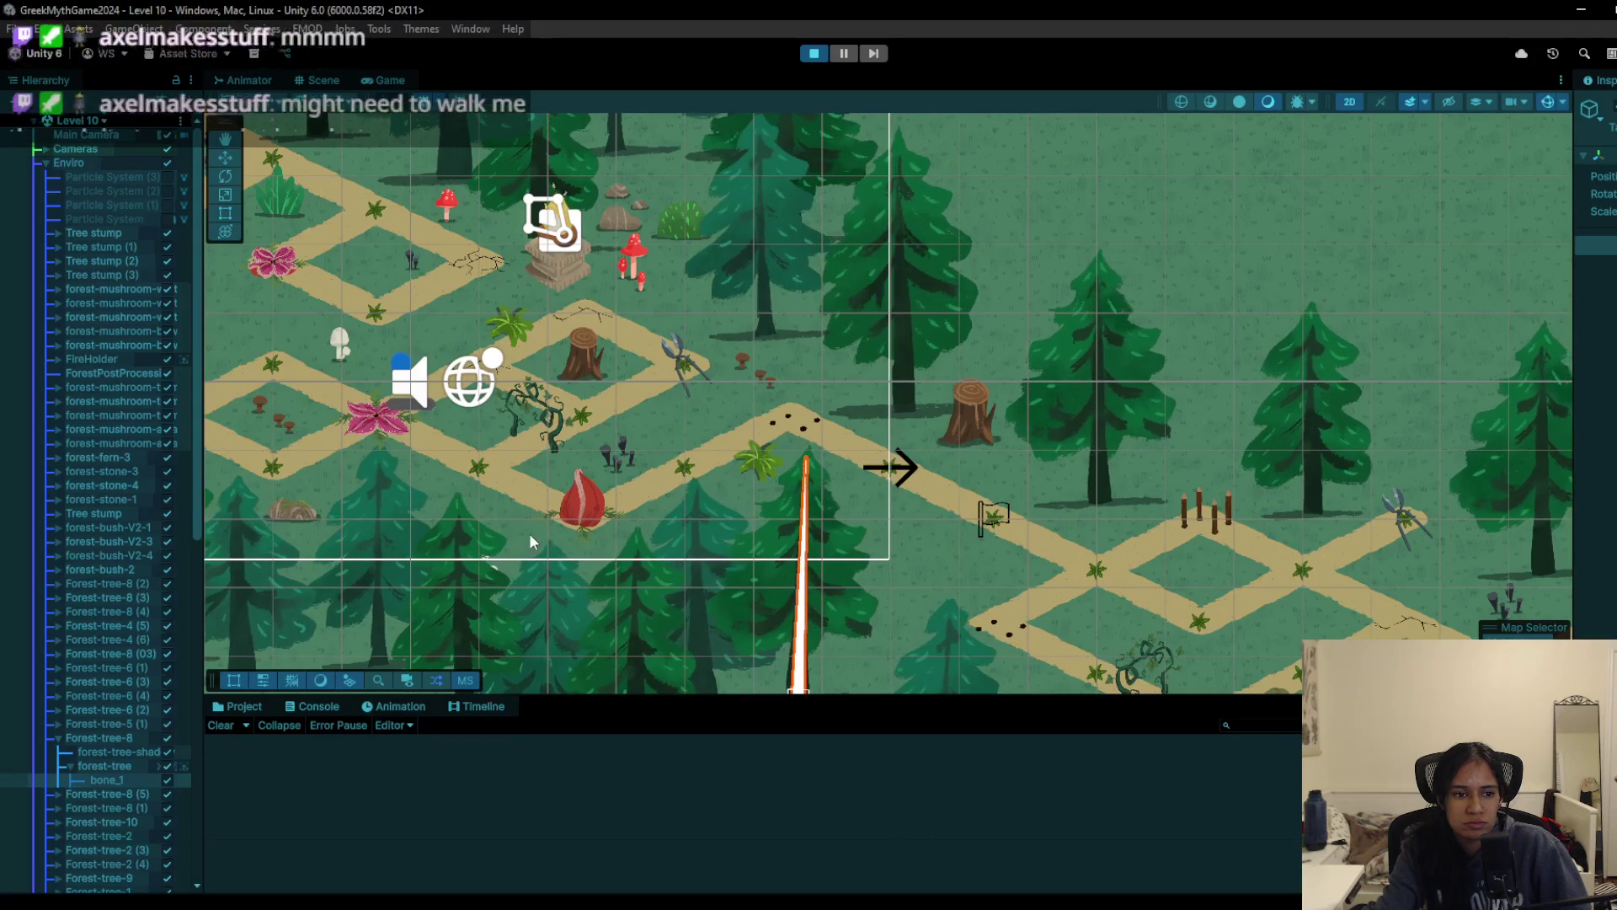
left_click(110, 739)
left_click_drag(746, 519, 591, 484)
scroll(628, 501, "down", 6)
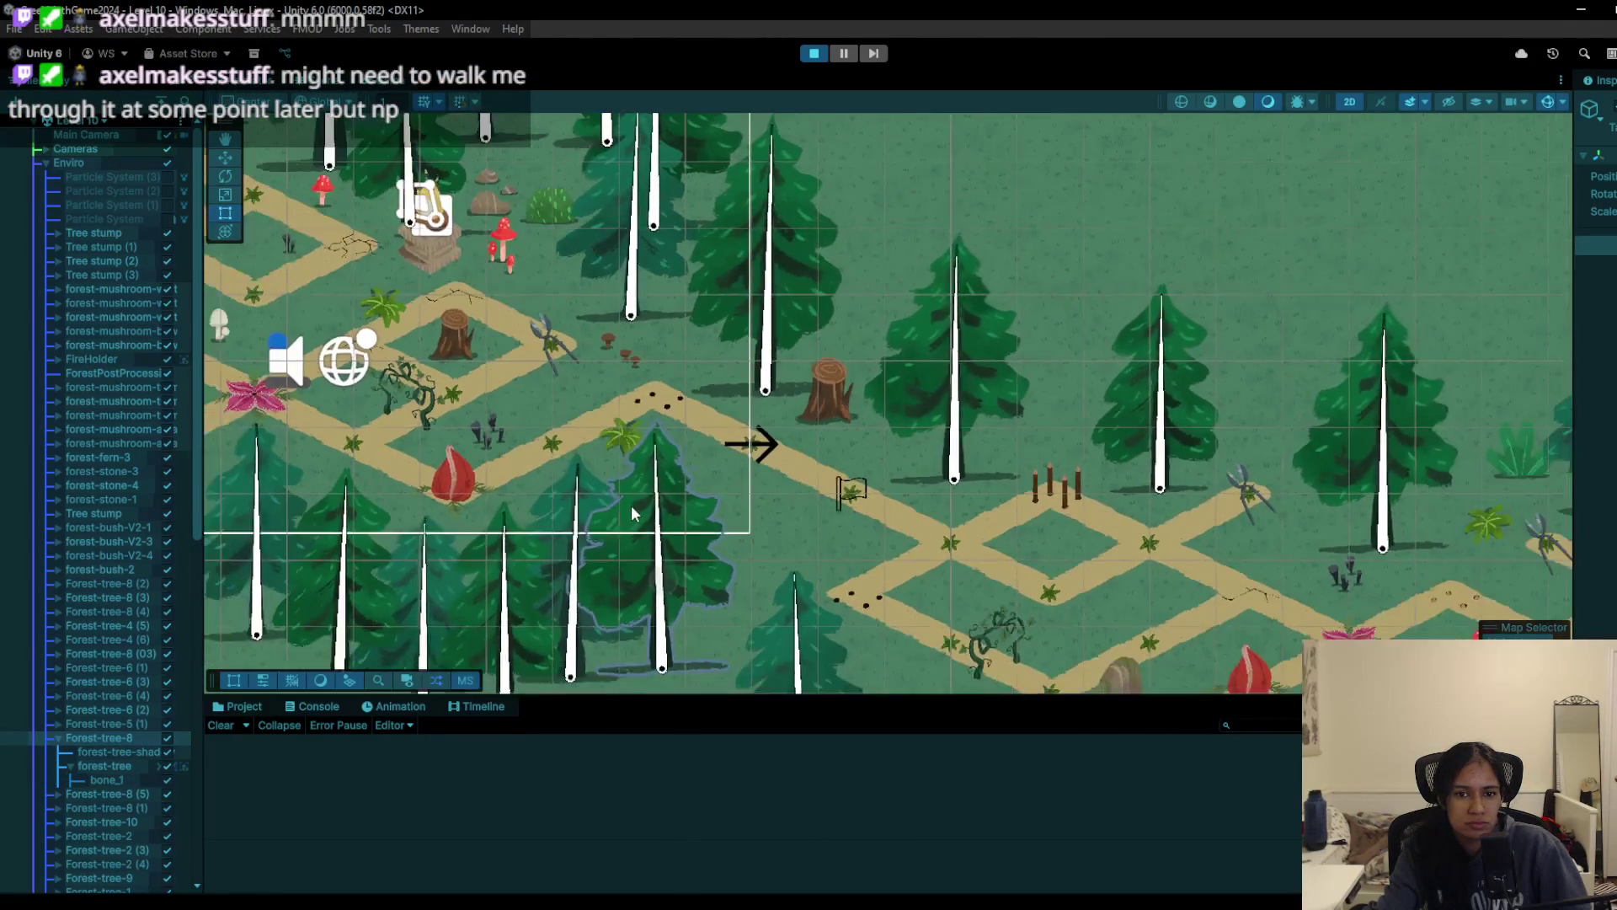
scroll(438, 388, "up", 3)
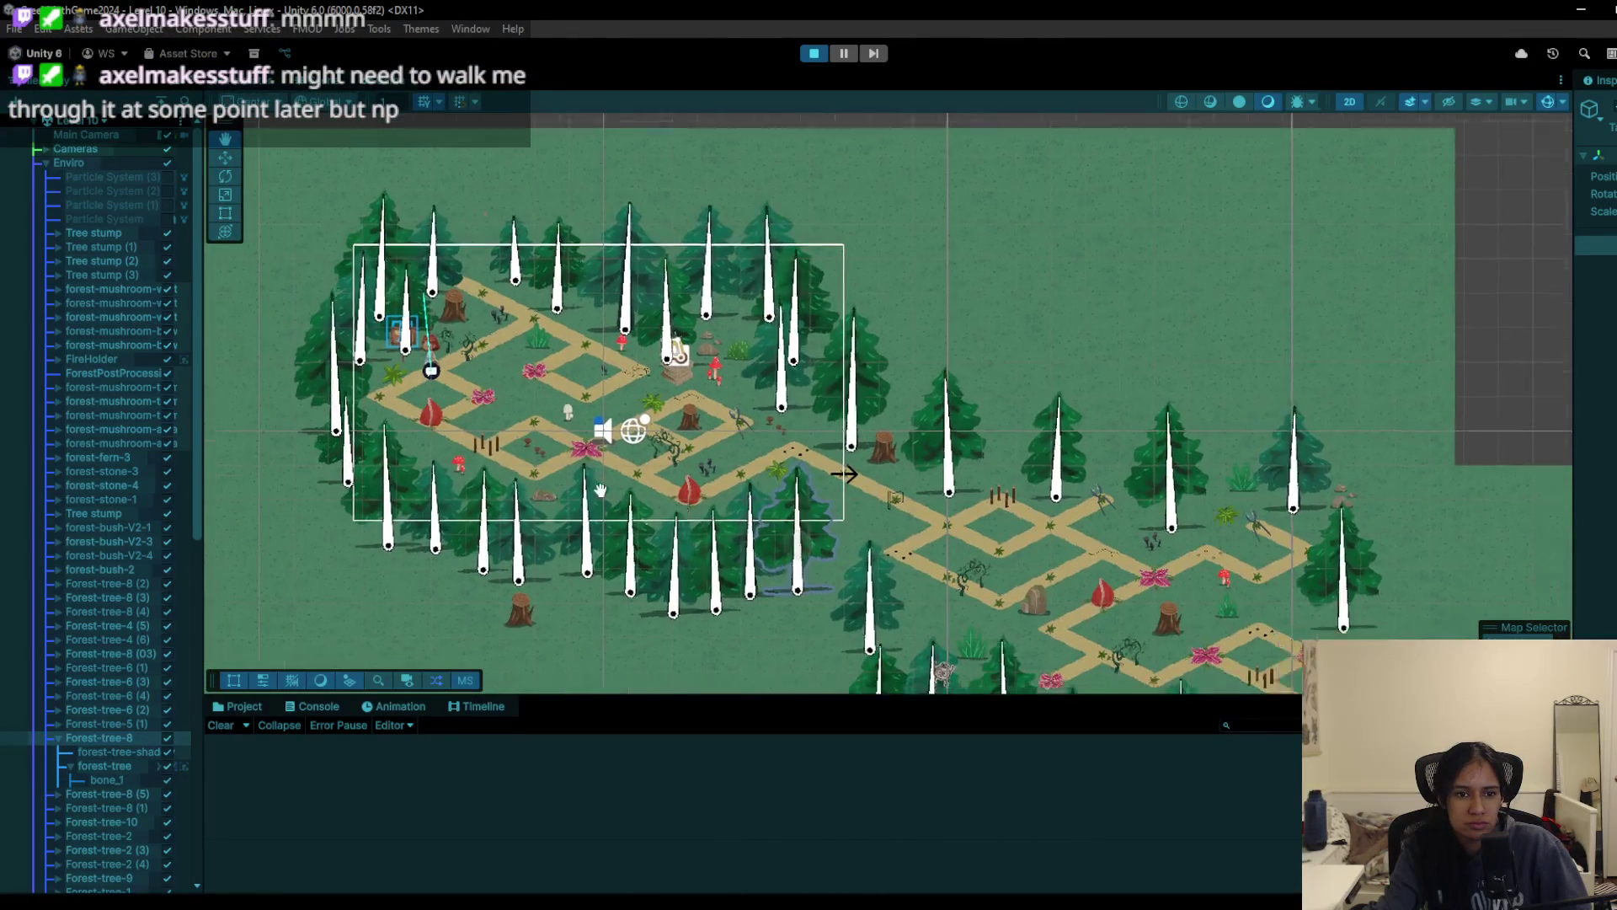
scroll(253, 253, "down", 3)
left_click(225, 158)
key("f")
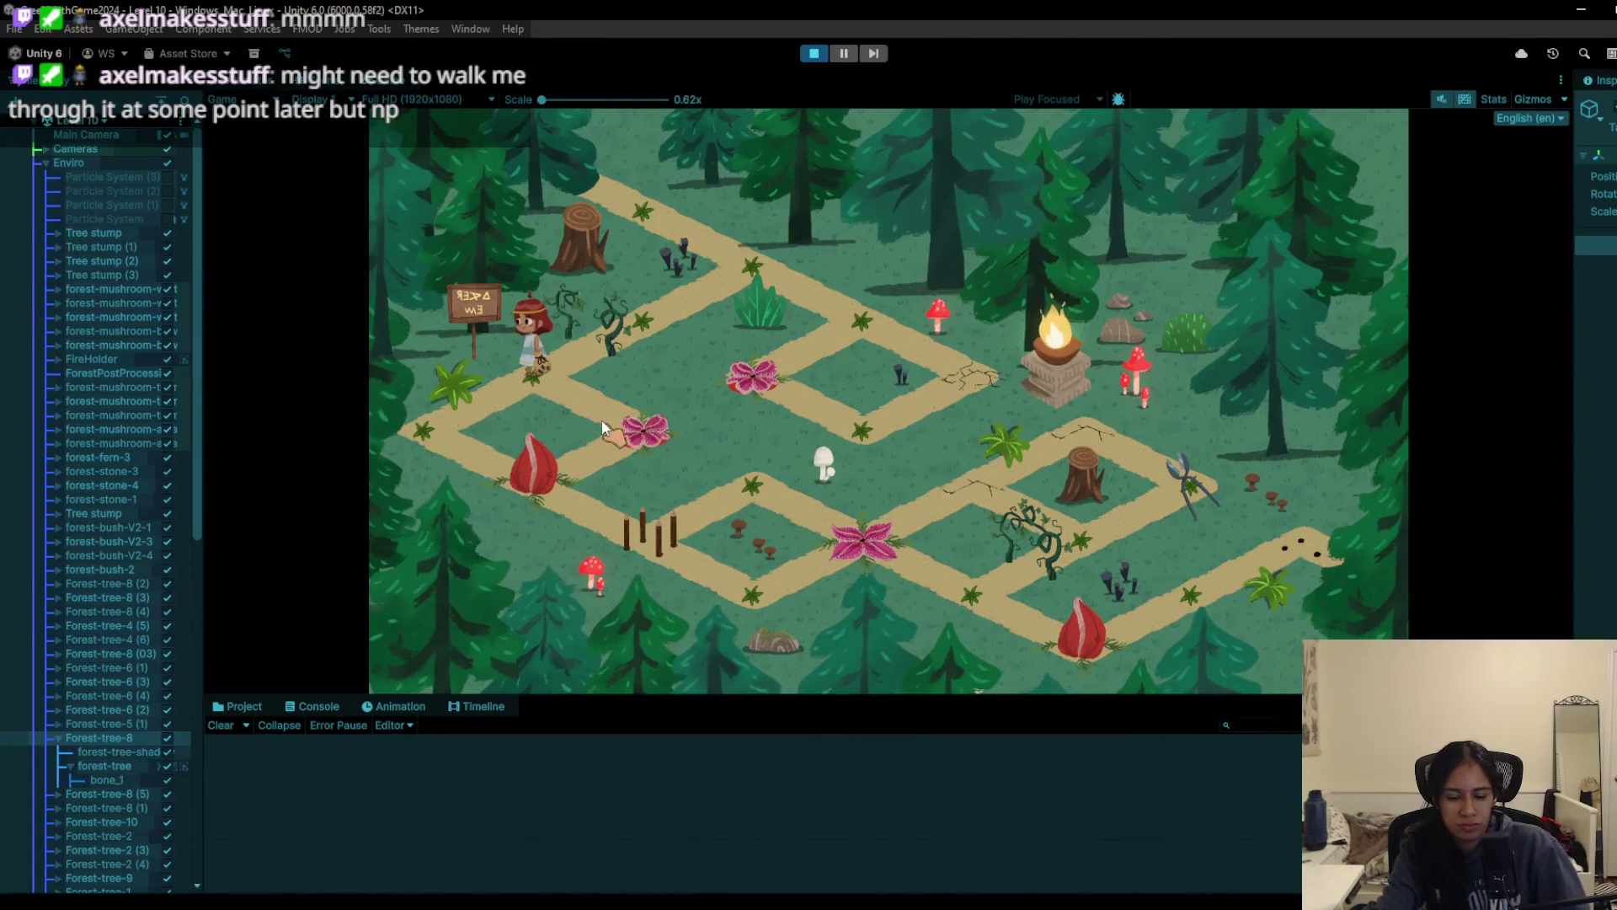
Step: Step the character along the path with the arrow keys into the next forest area
left_click(531, 434)
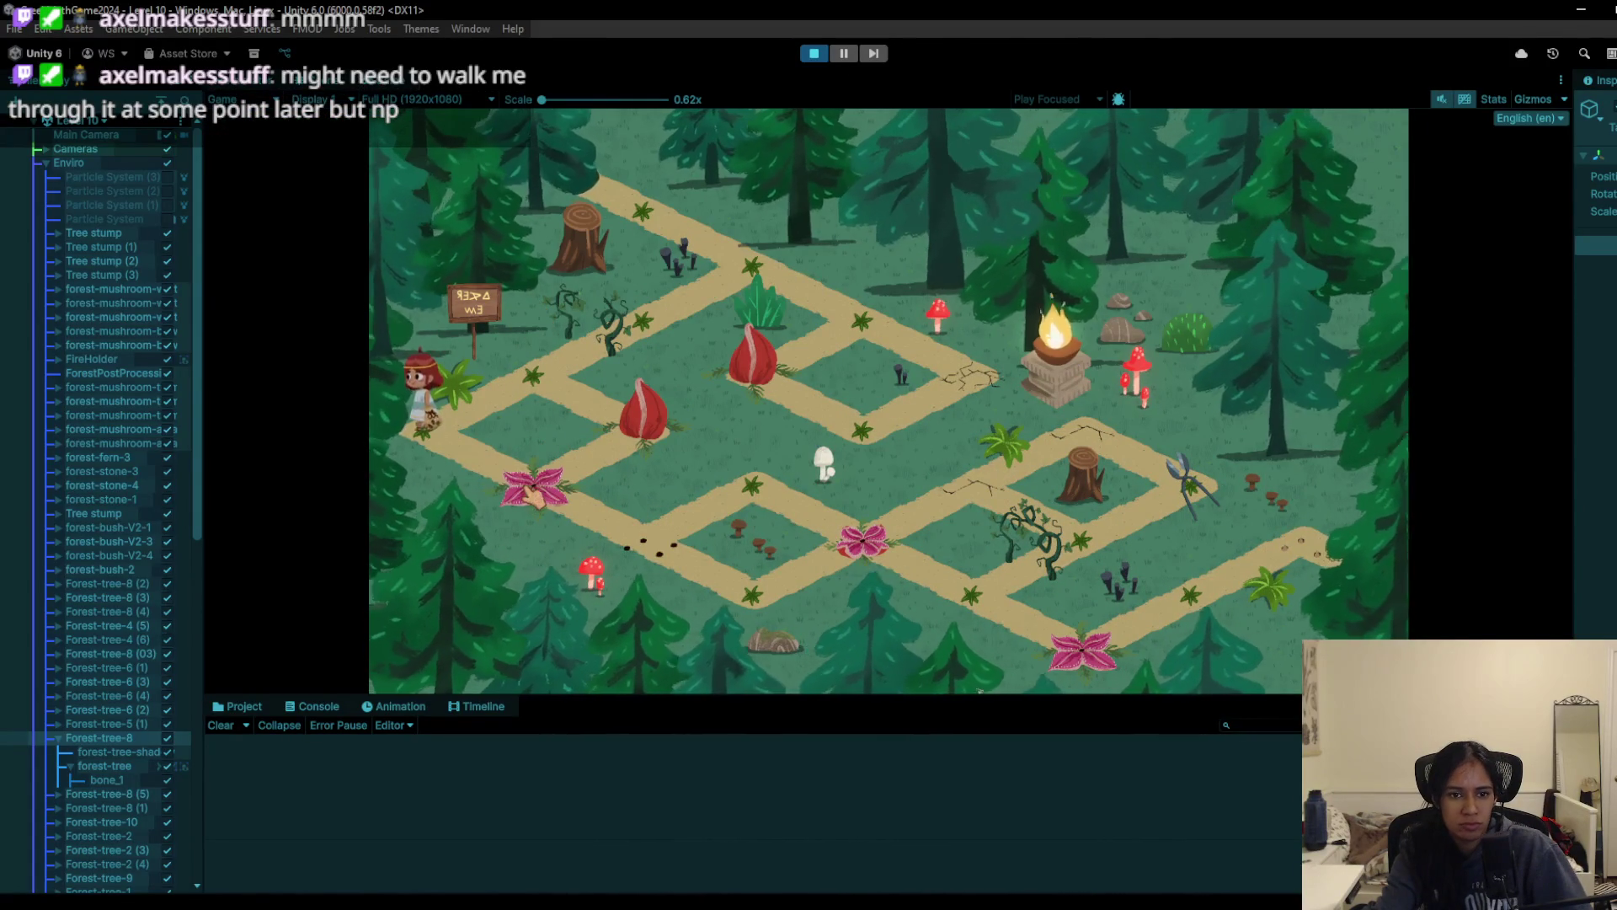
key("Left")
key("Right")
key("Left")
key("Right")
key("Left")
key("Right")
key("Right")
key("Up")
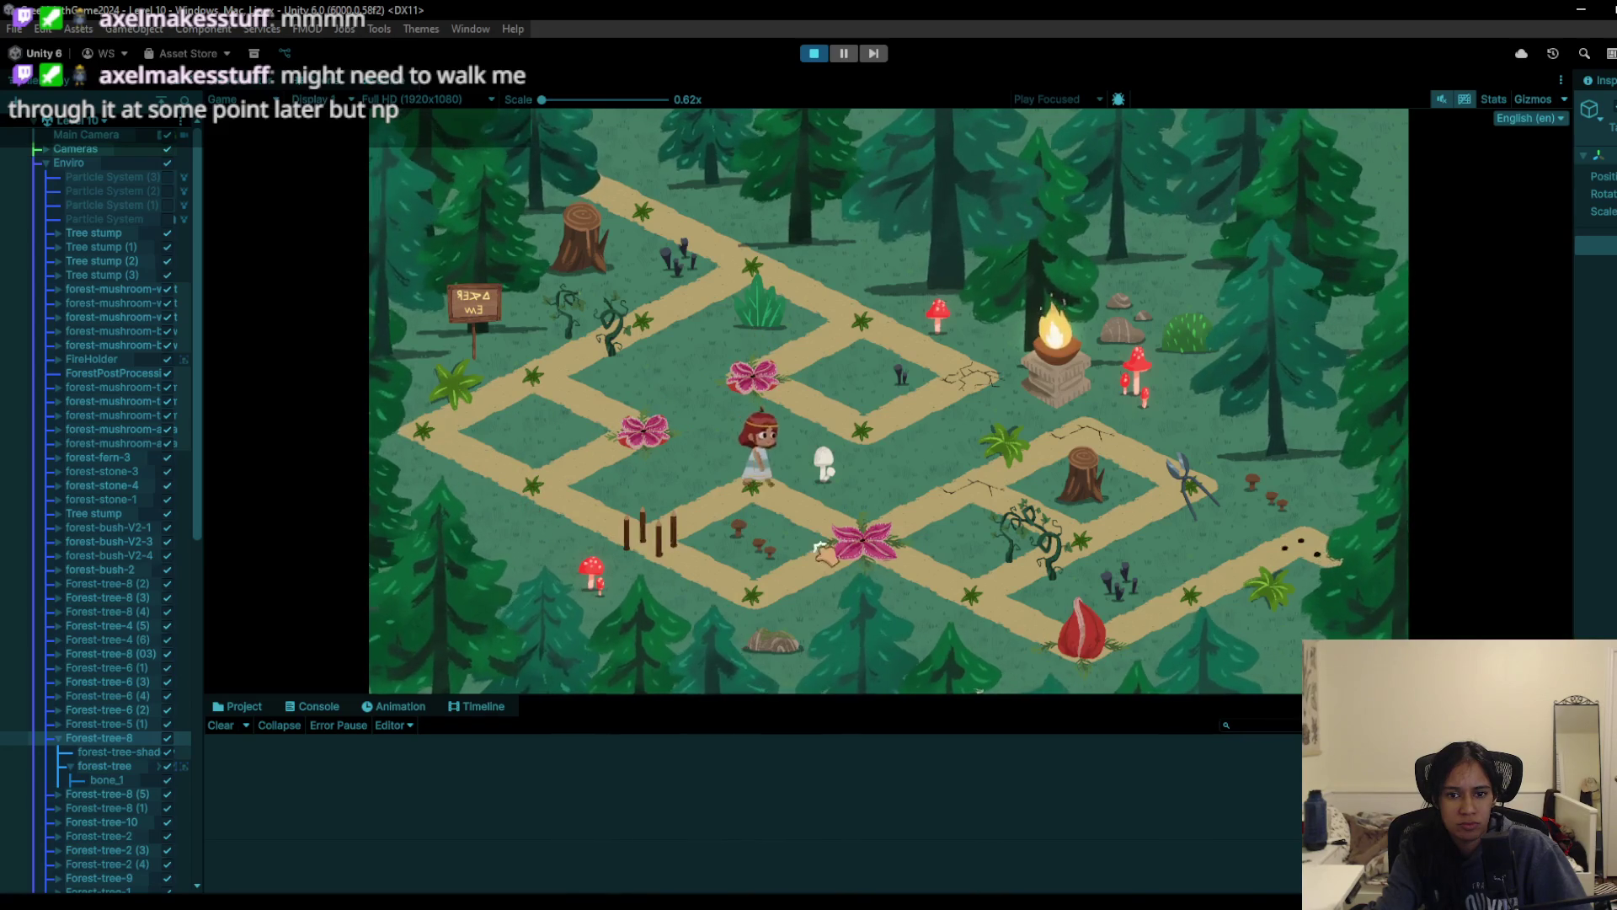
key("Right")
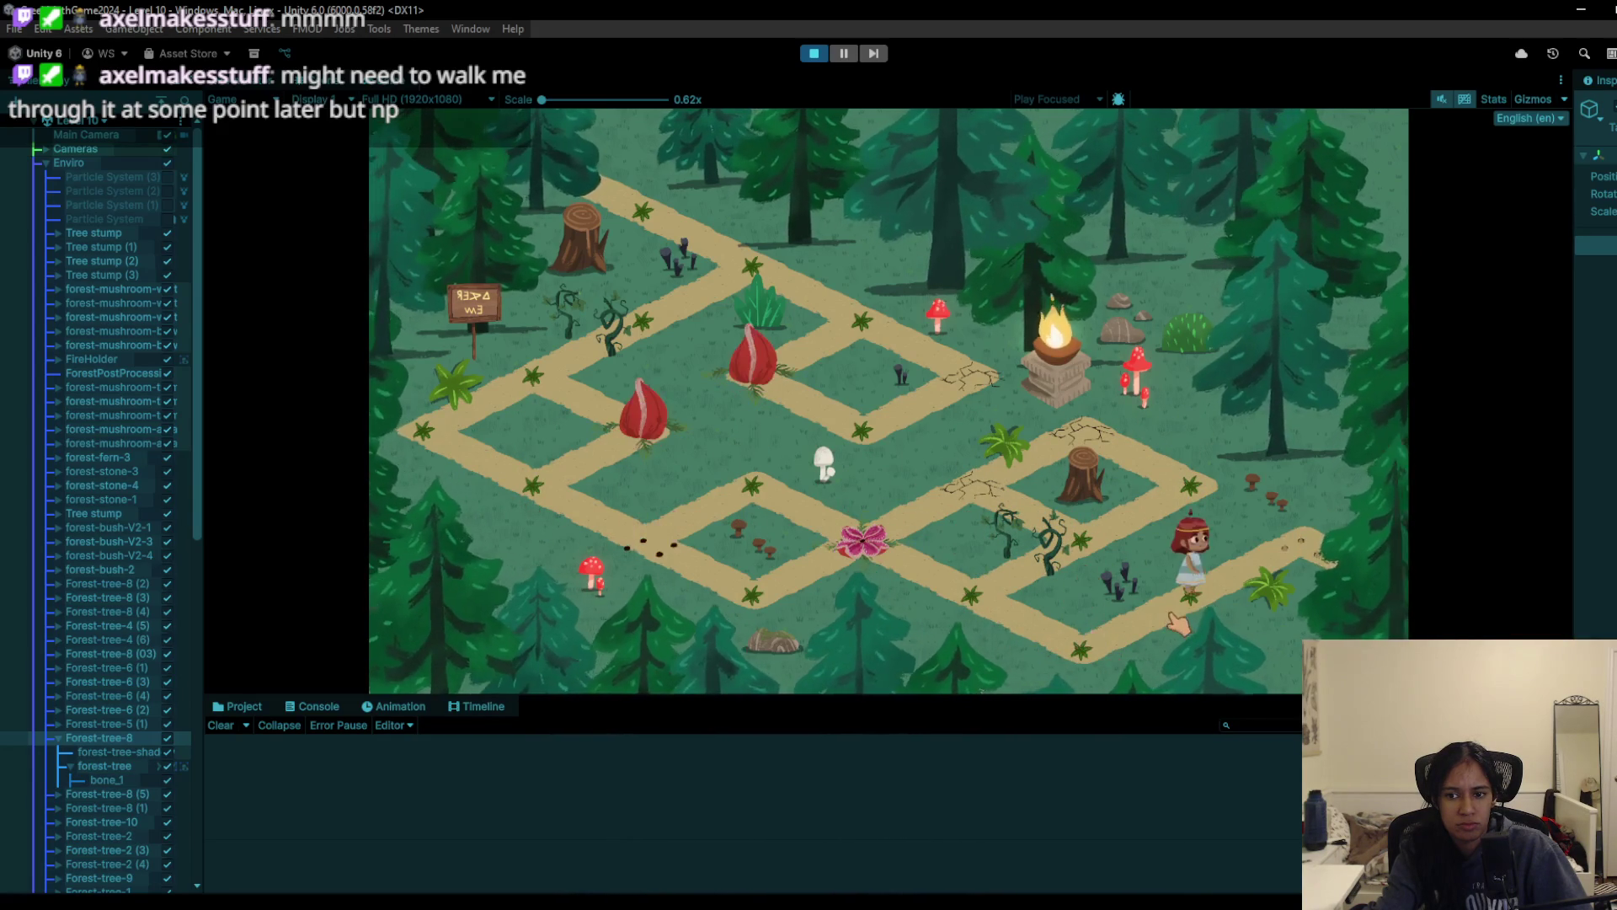
key("Up")
key("Up")
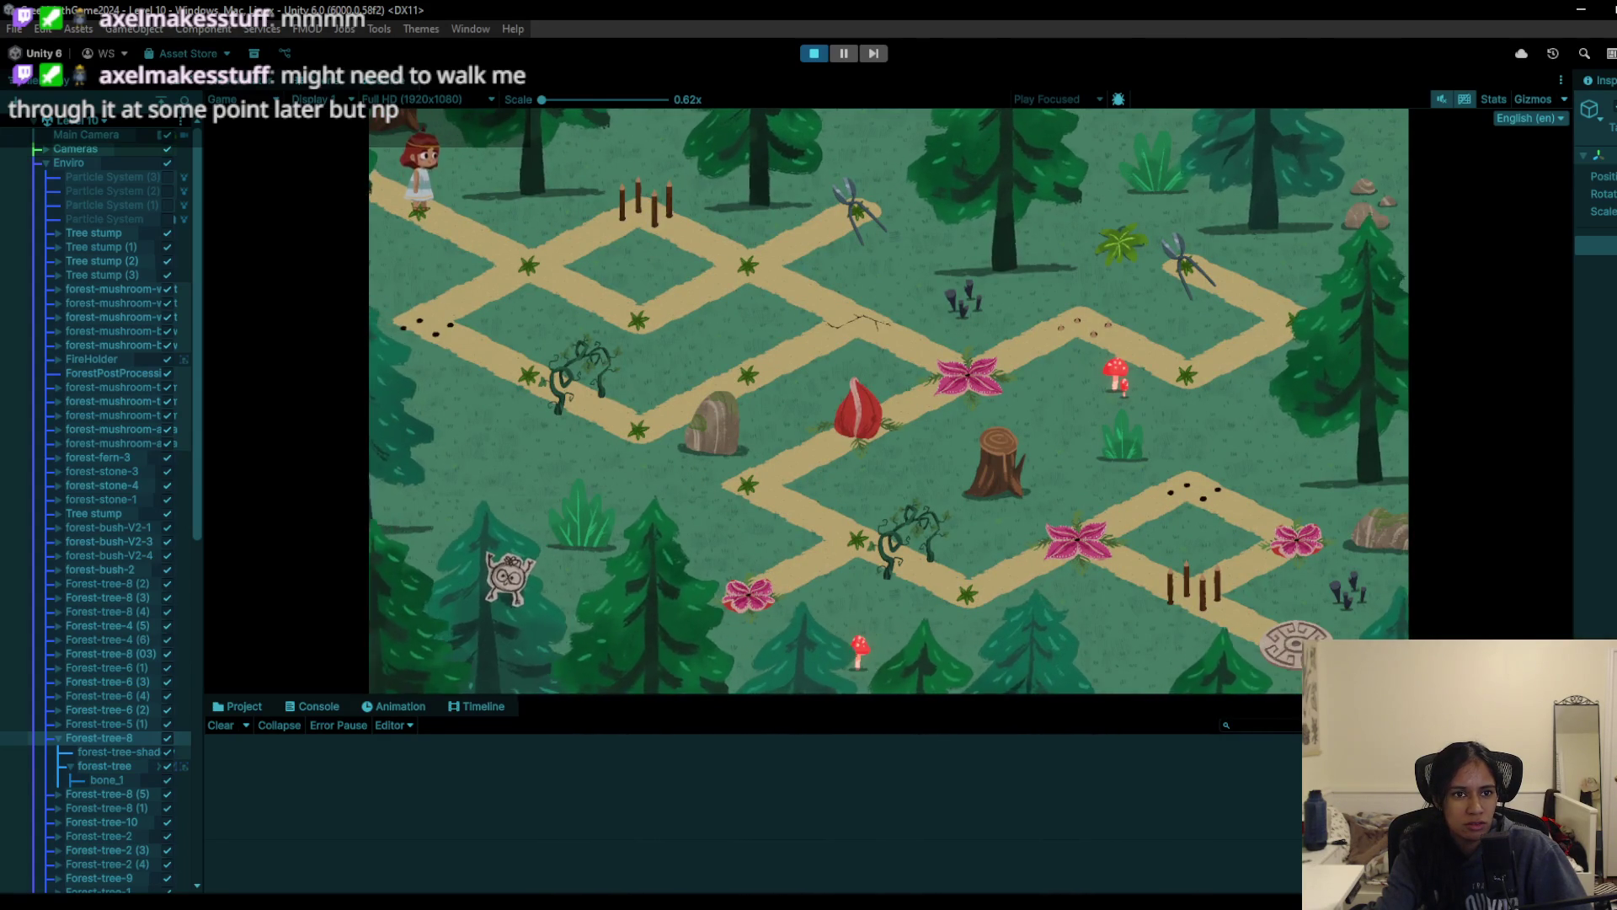
key("ctrl+1")
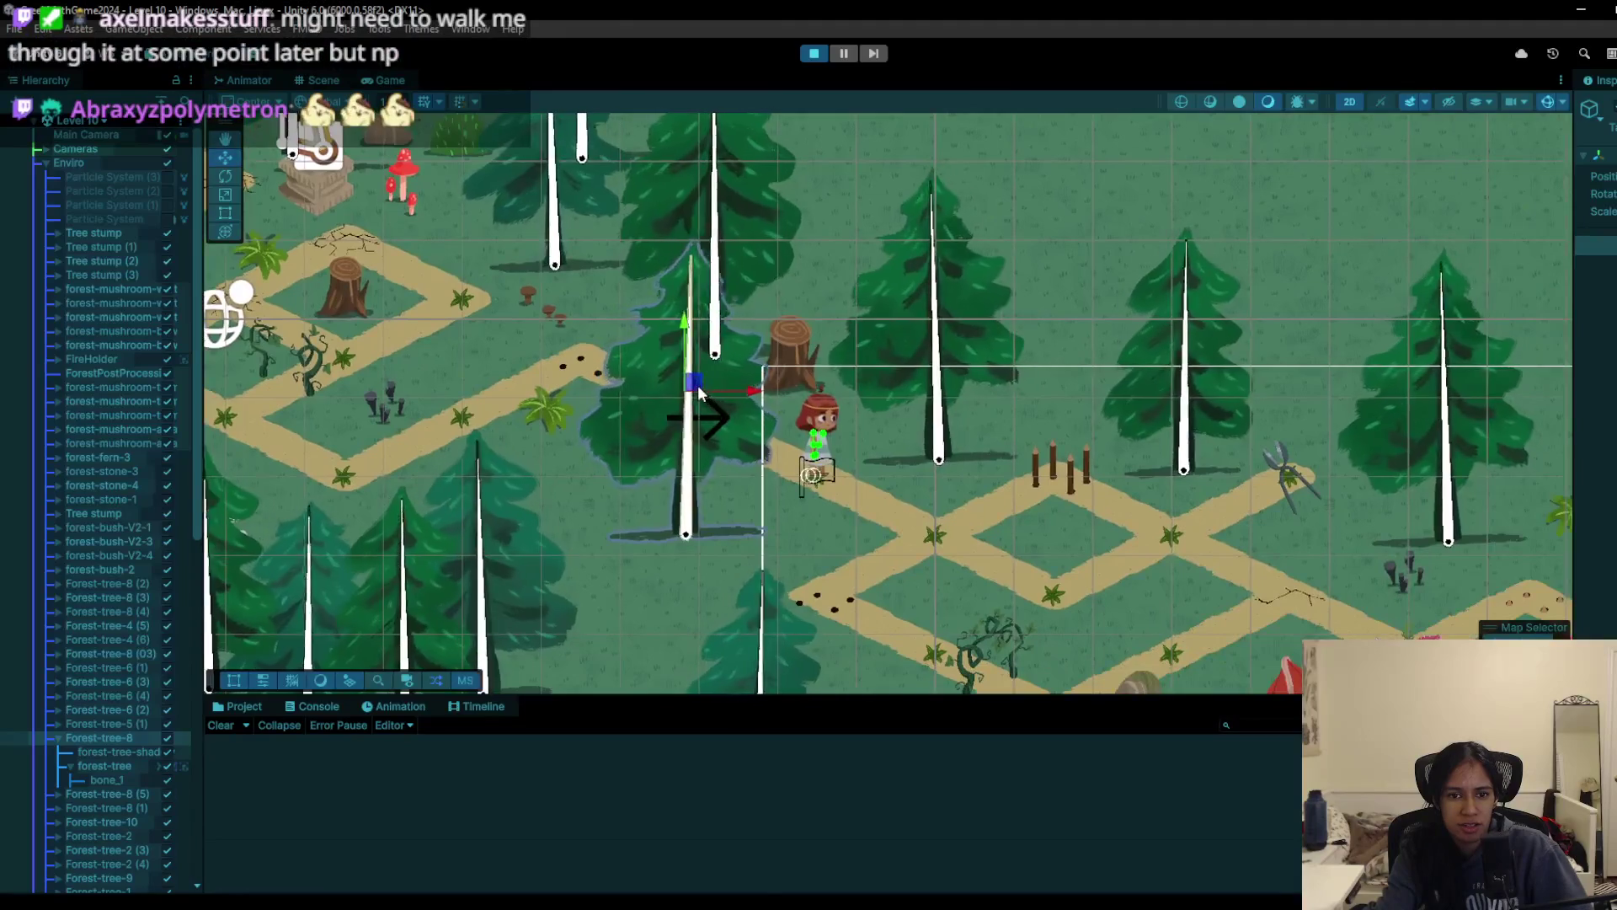
Step: Drag the selected tree right and down, then walk the character to the path junction
mouse_move(690, 383)
left_mouse_down()
mouse_move(747, 419)
mouse_move(726, 407)
left_mouse_up()
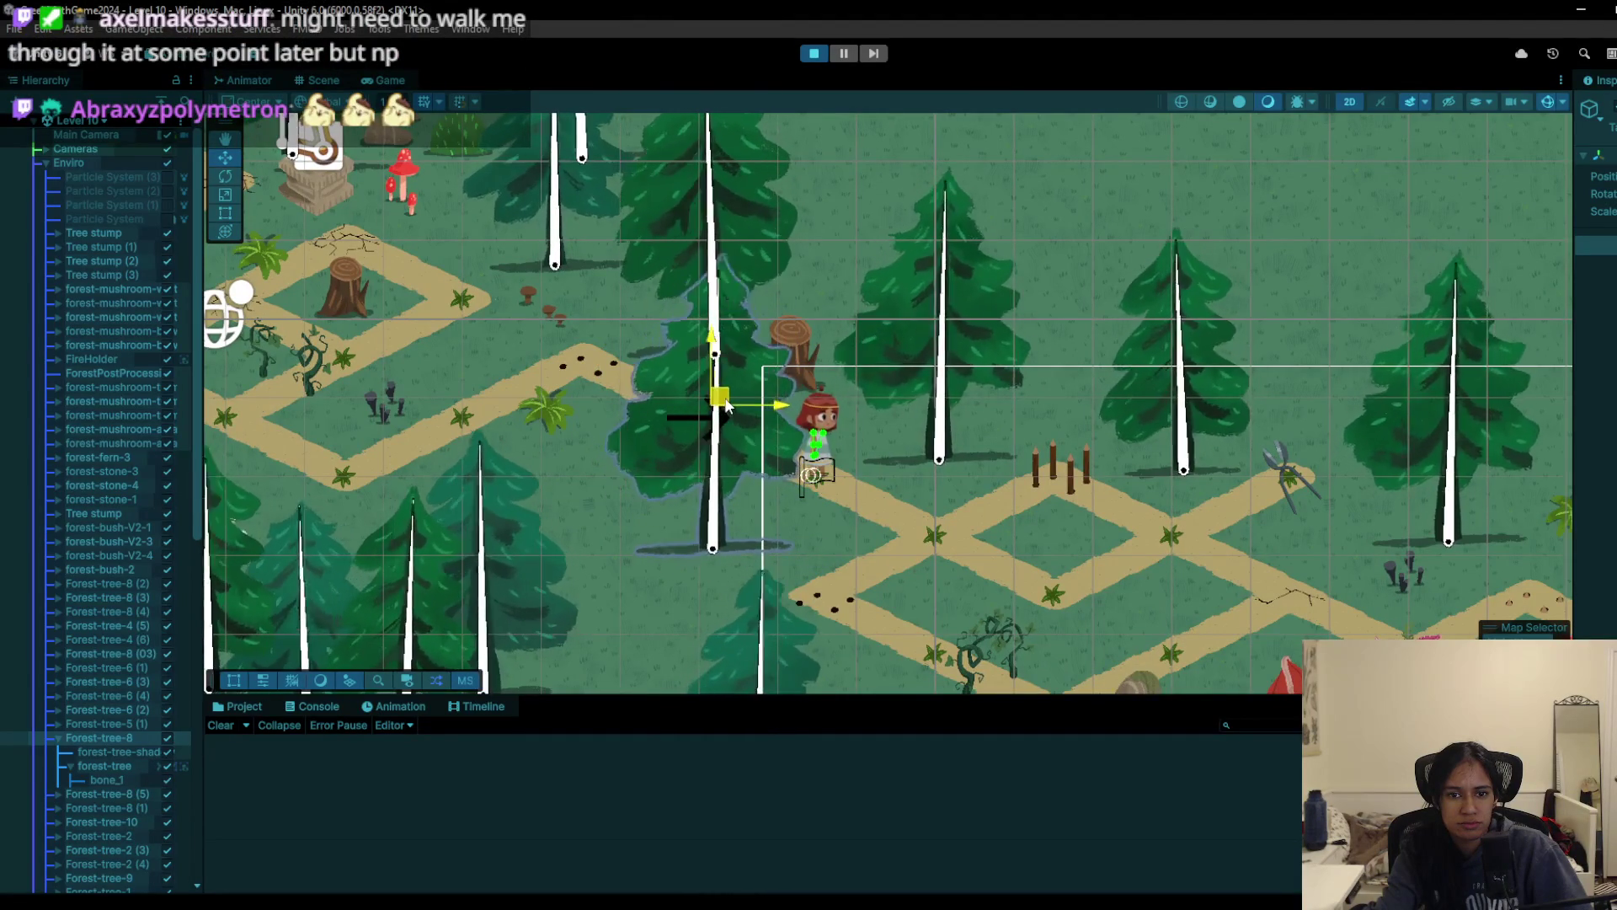
left_click(370, 80)
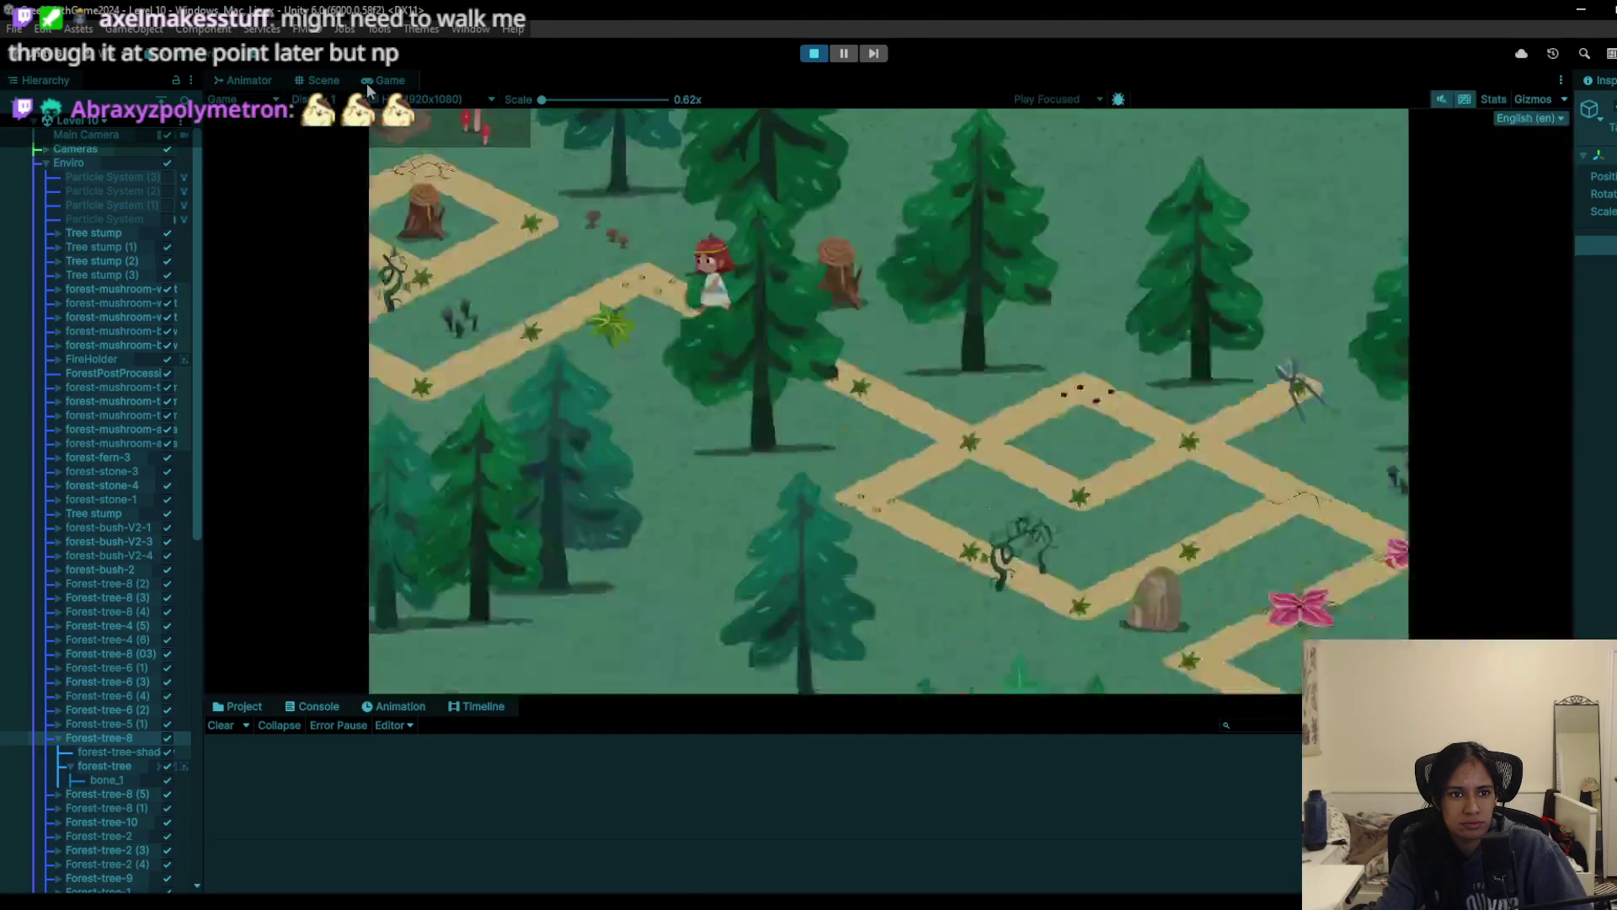
left_click(527, 251)
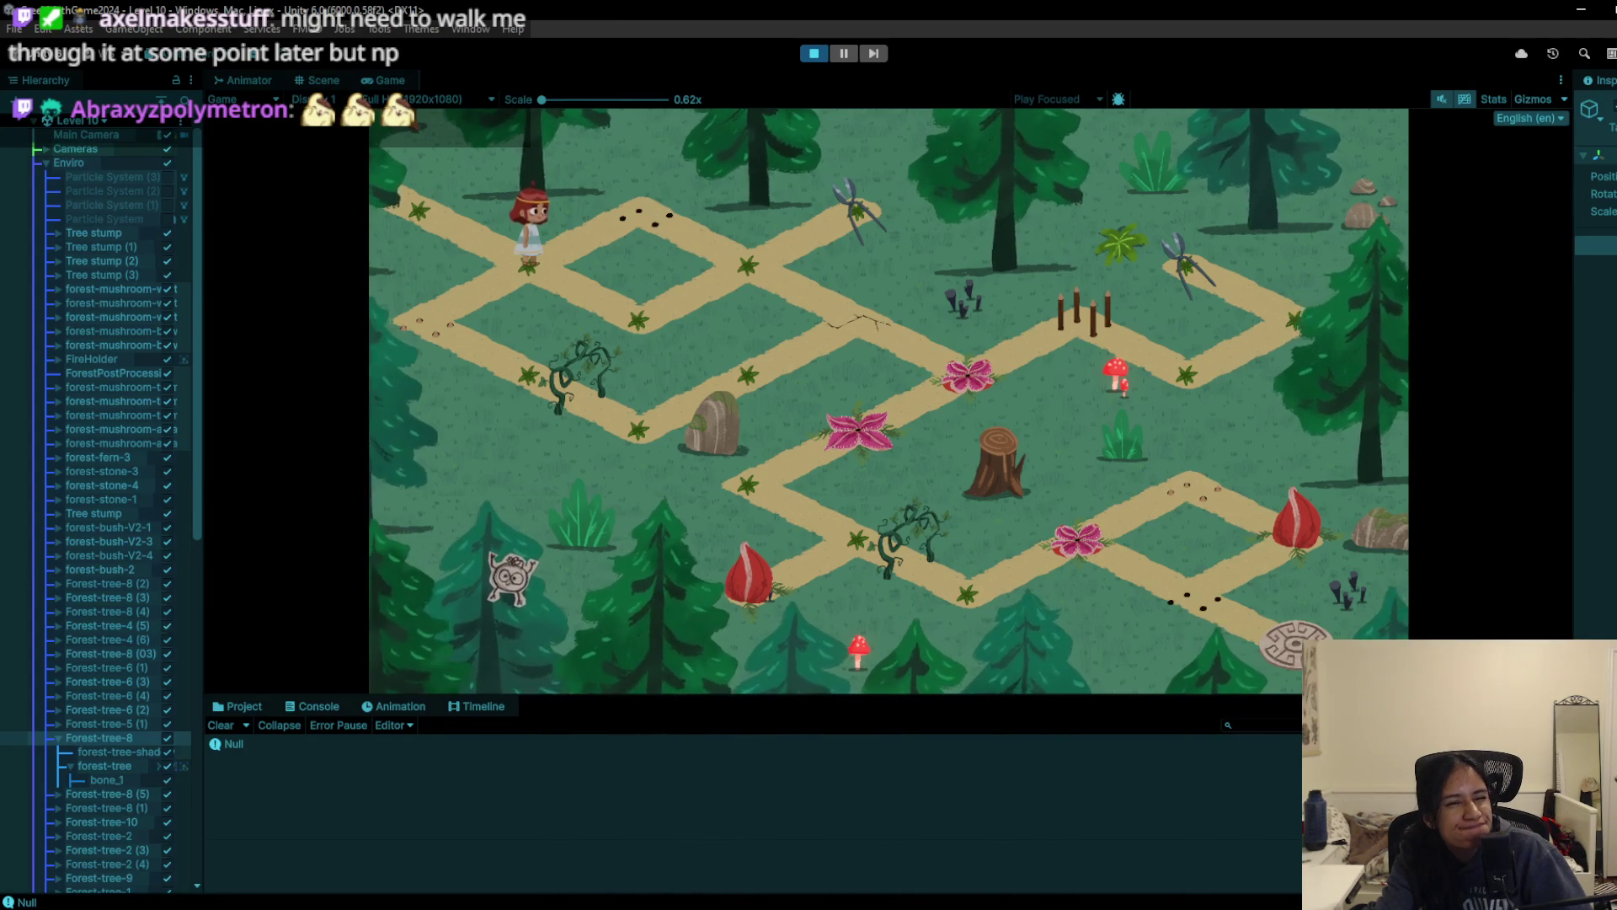
left_click(301, 99)
Step: Nudge the pine tree further right, then up and to the right, and return to the Game view
left_click(318, 80)
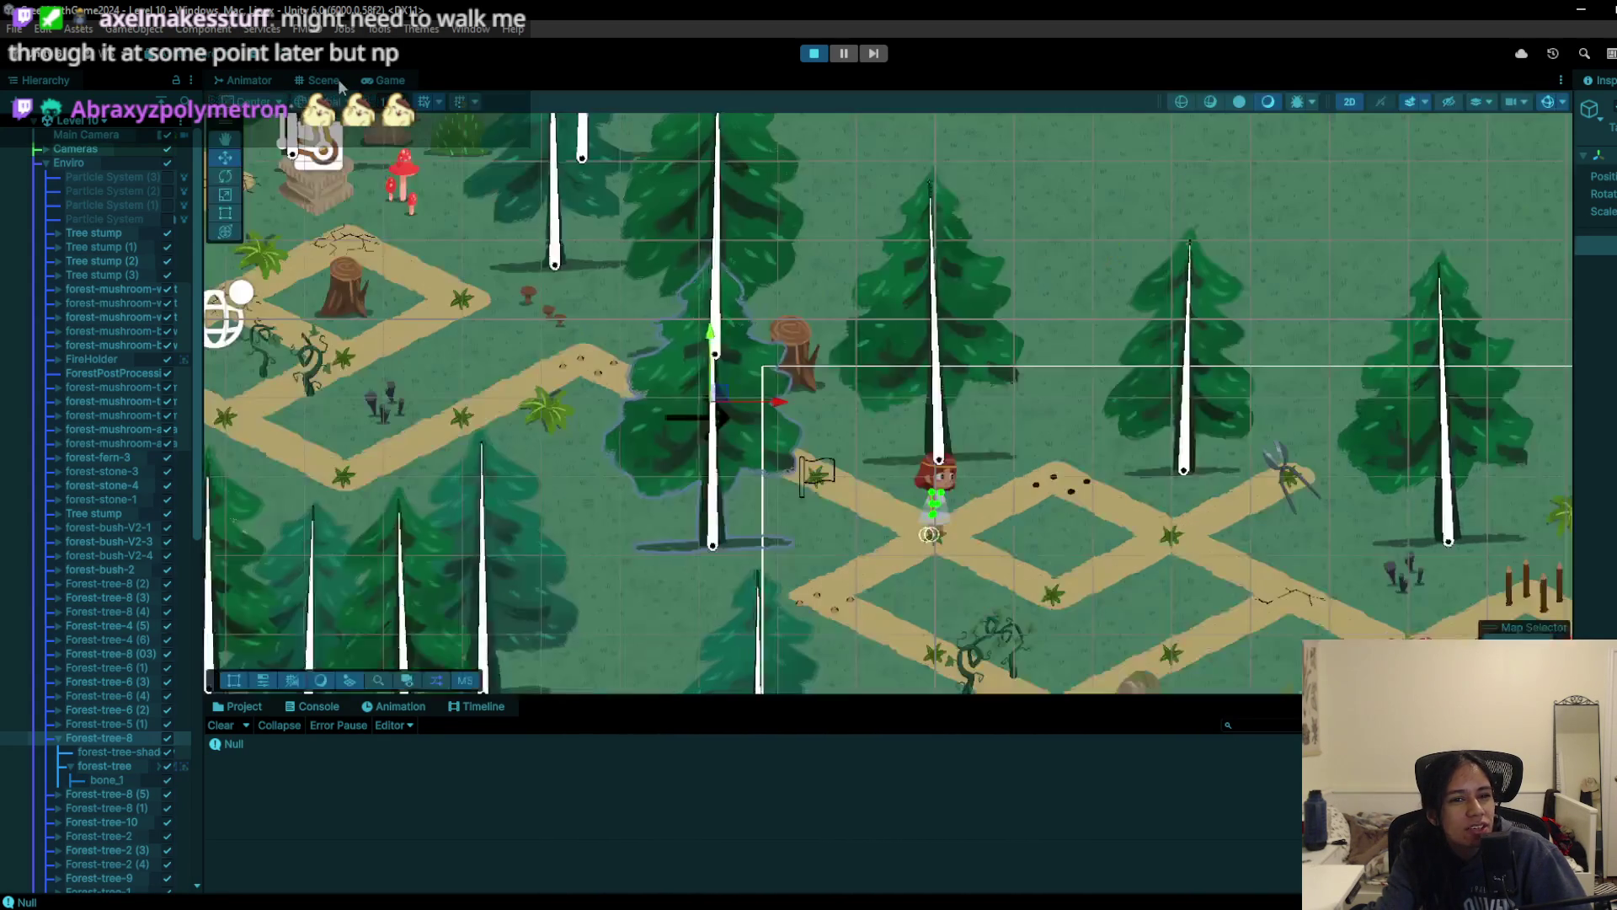
left_click_drag(714, 402, 765, 431)
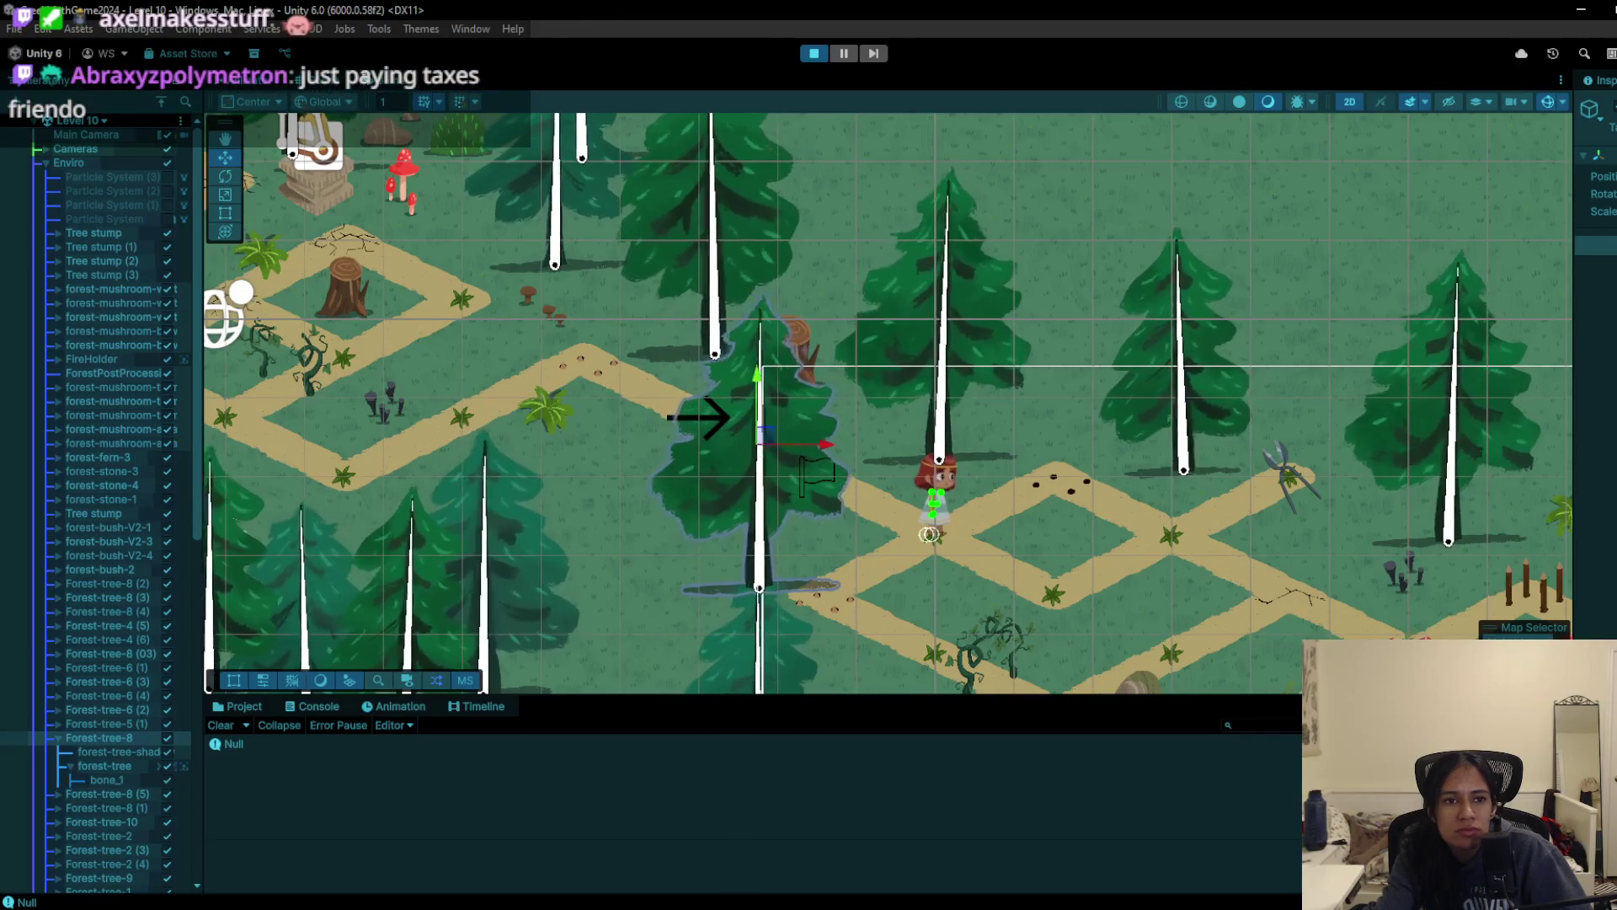
left_click(386, 81)
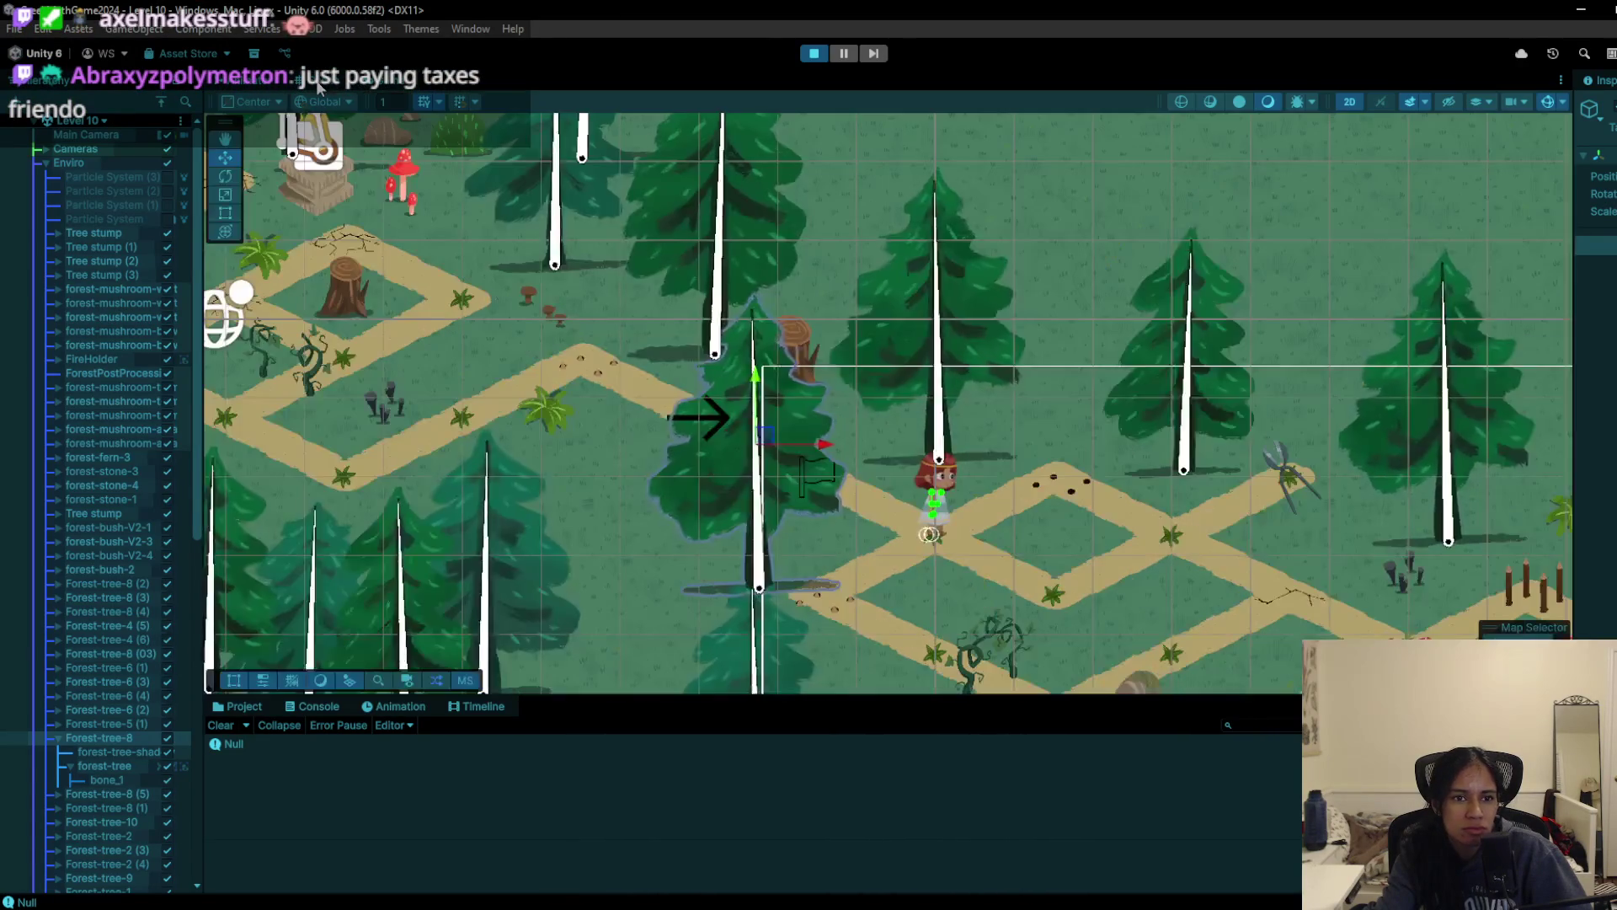
left_click(318, 80)
left_click_drag(763, 466, 792, 440)
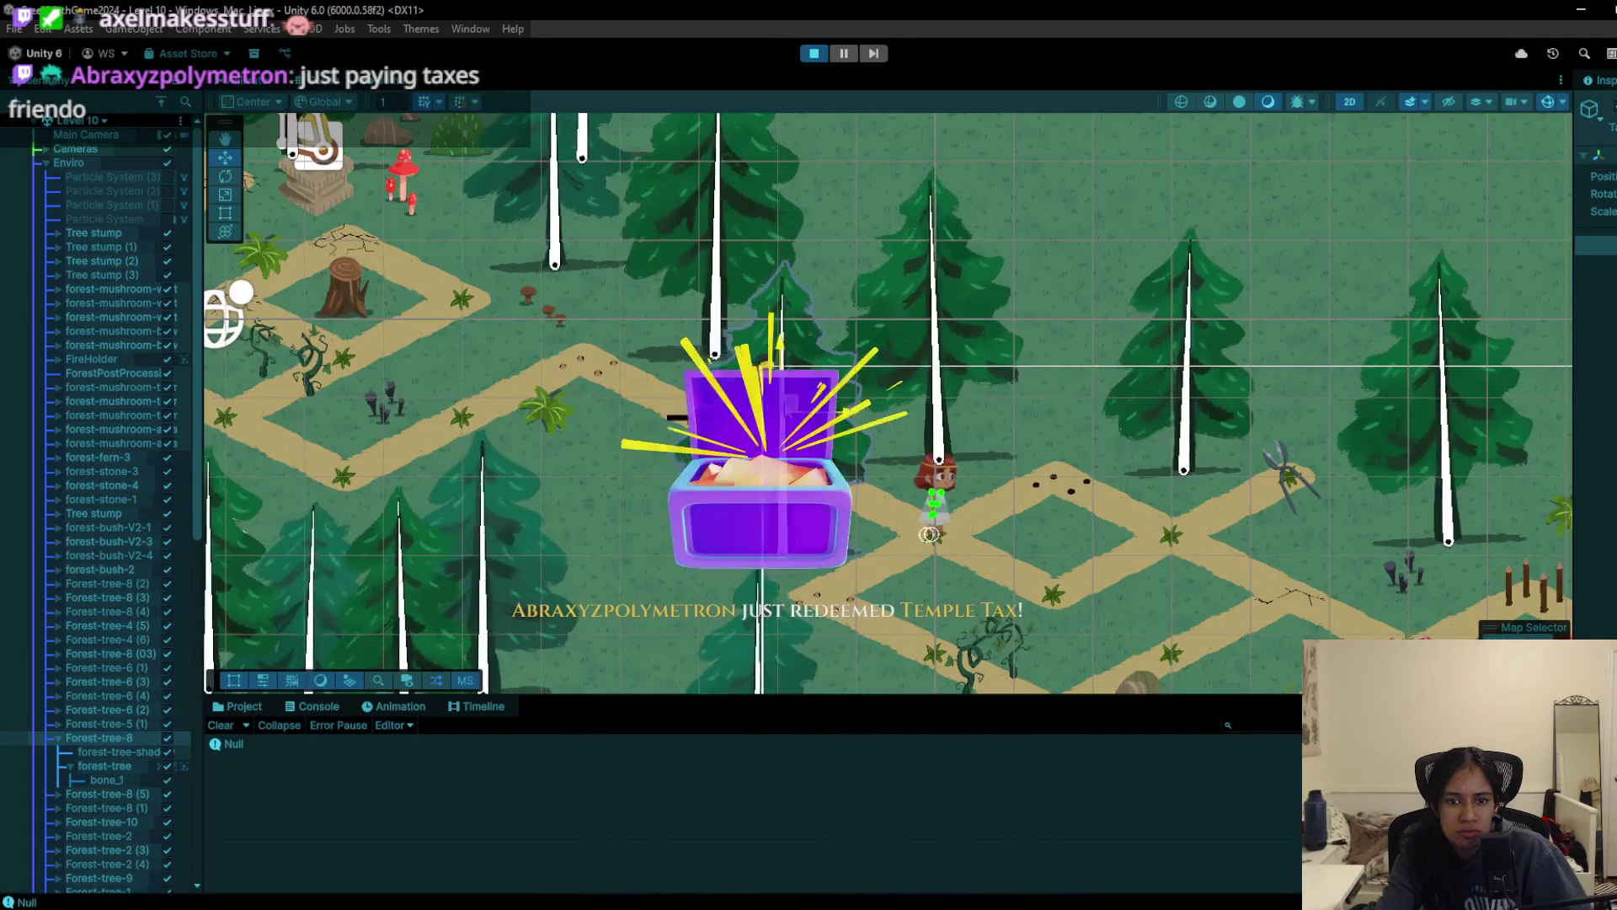
left_click(368, 85)
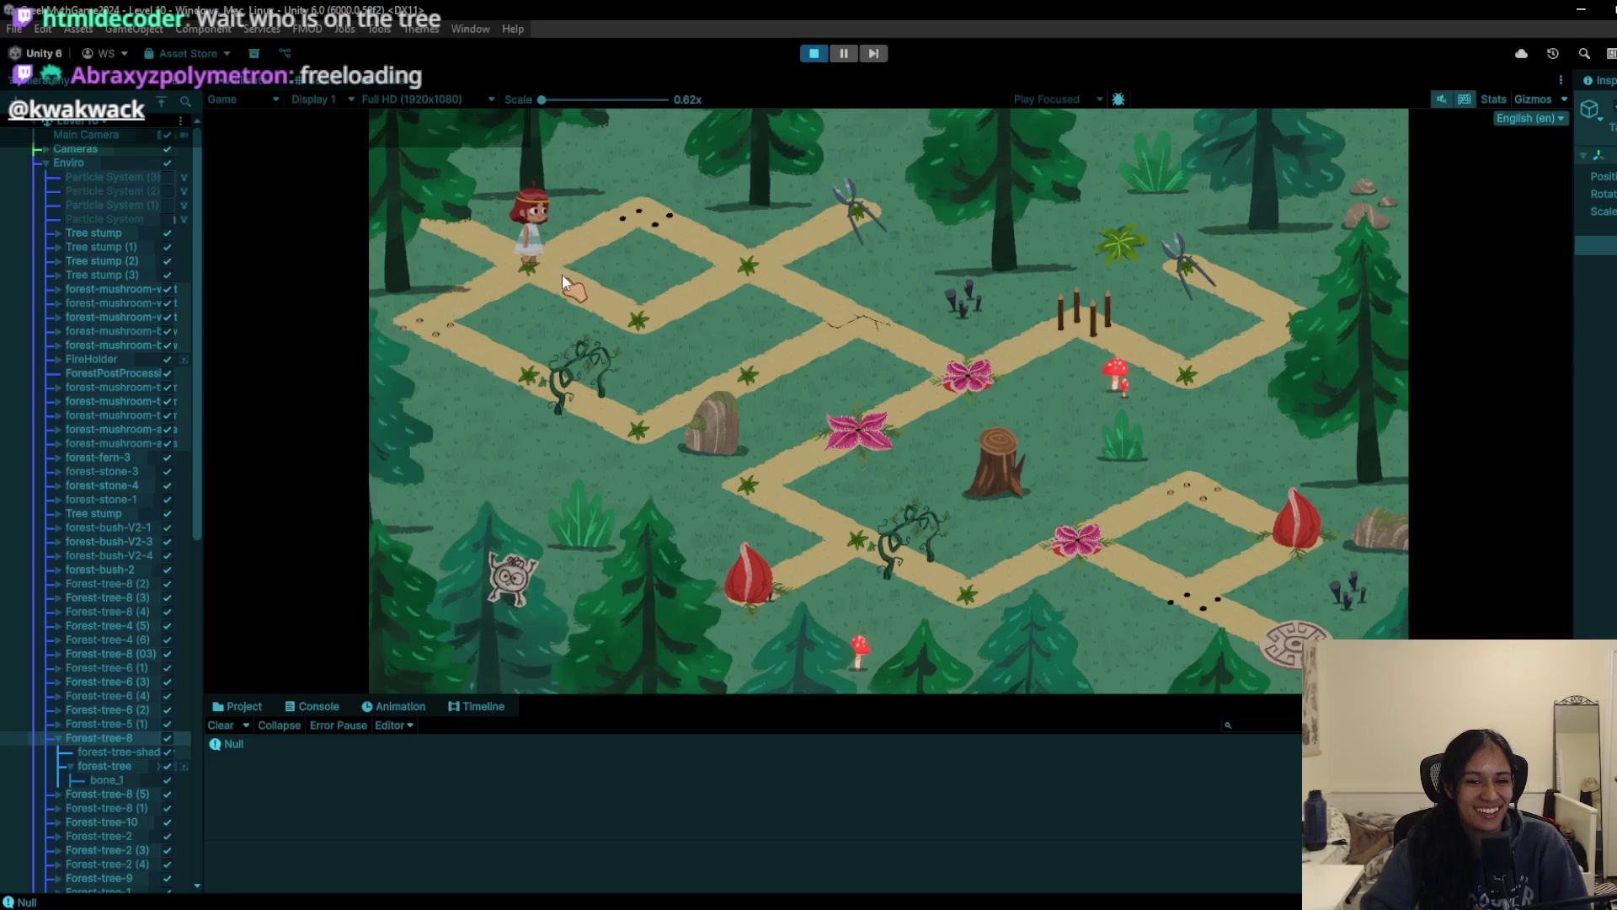
Step: Find the Snoozlet Pipikia by the tree, dismiss its card, walk around the top path diamond, then stop playing
left_click(509, 581)
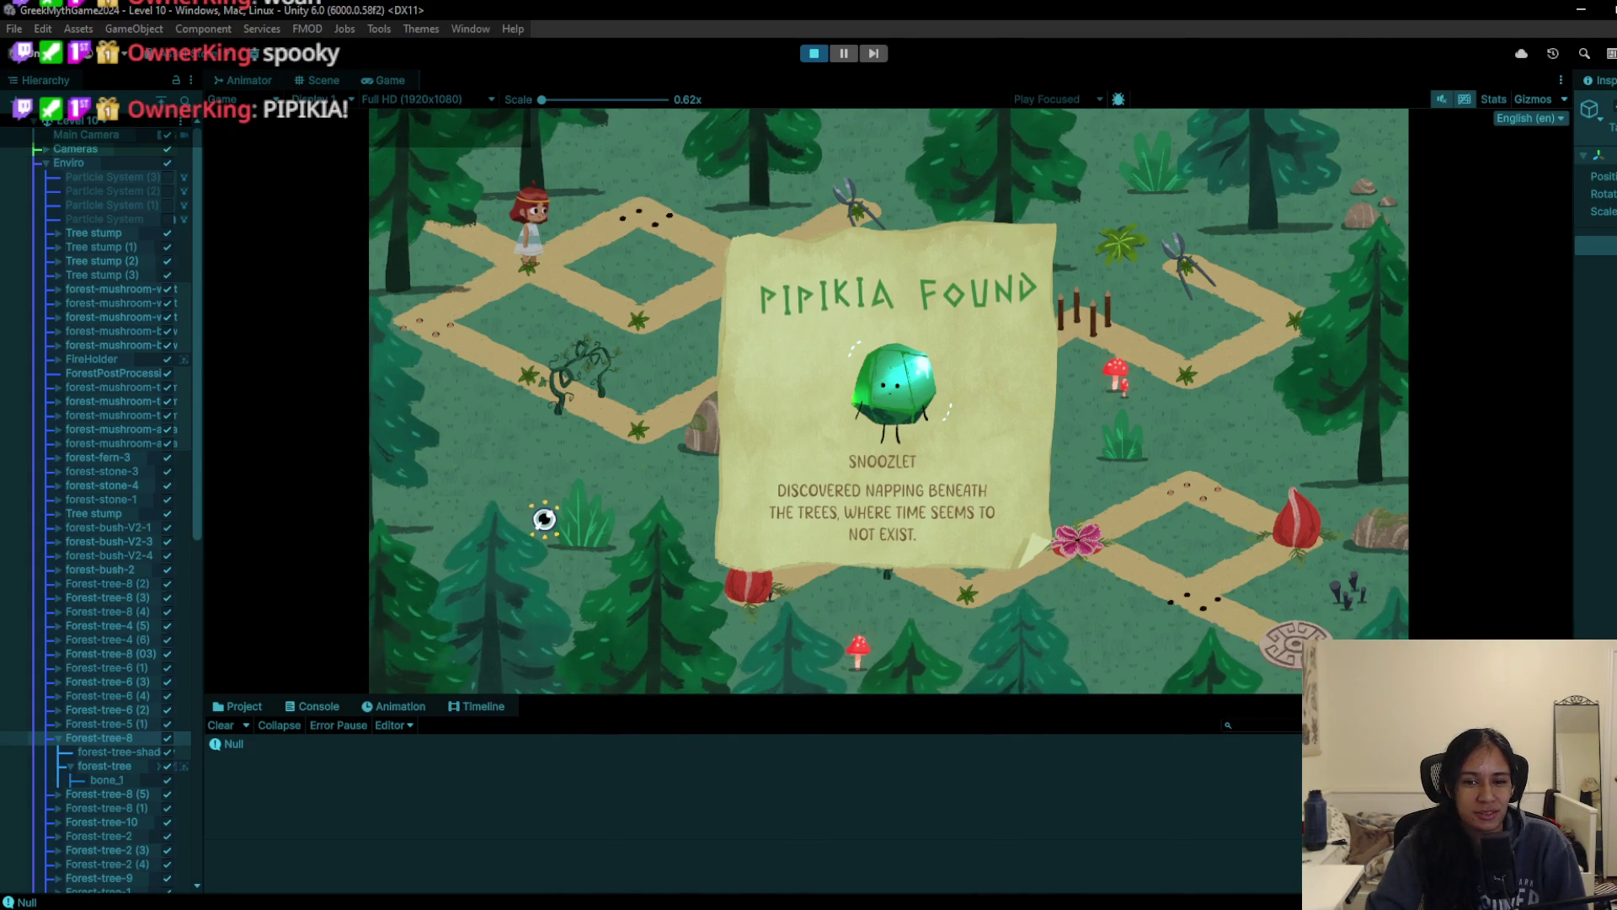
left_click(544, 518)
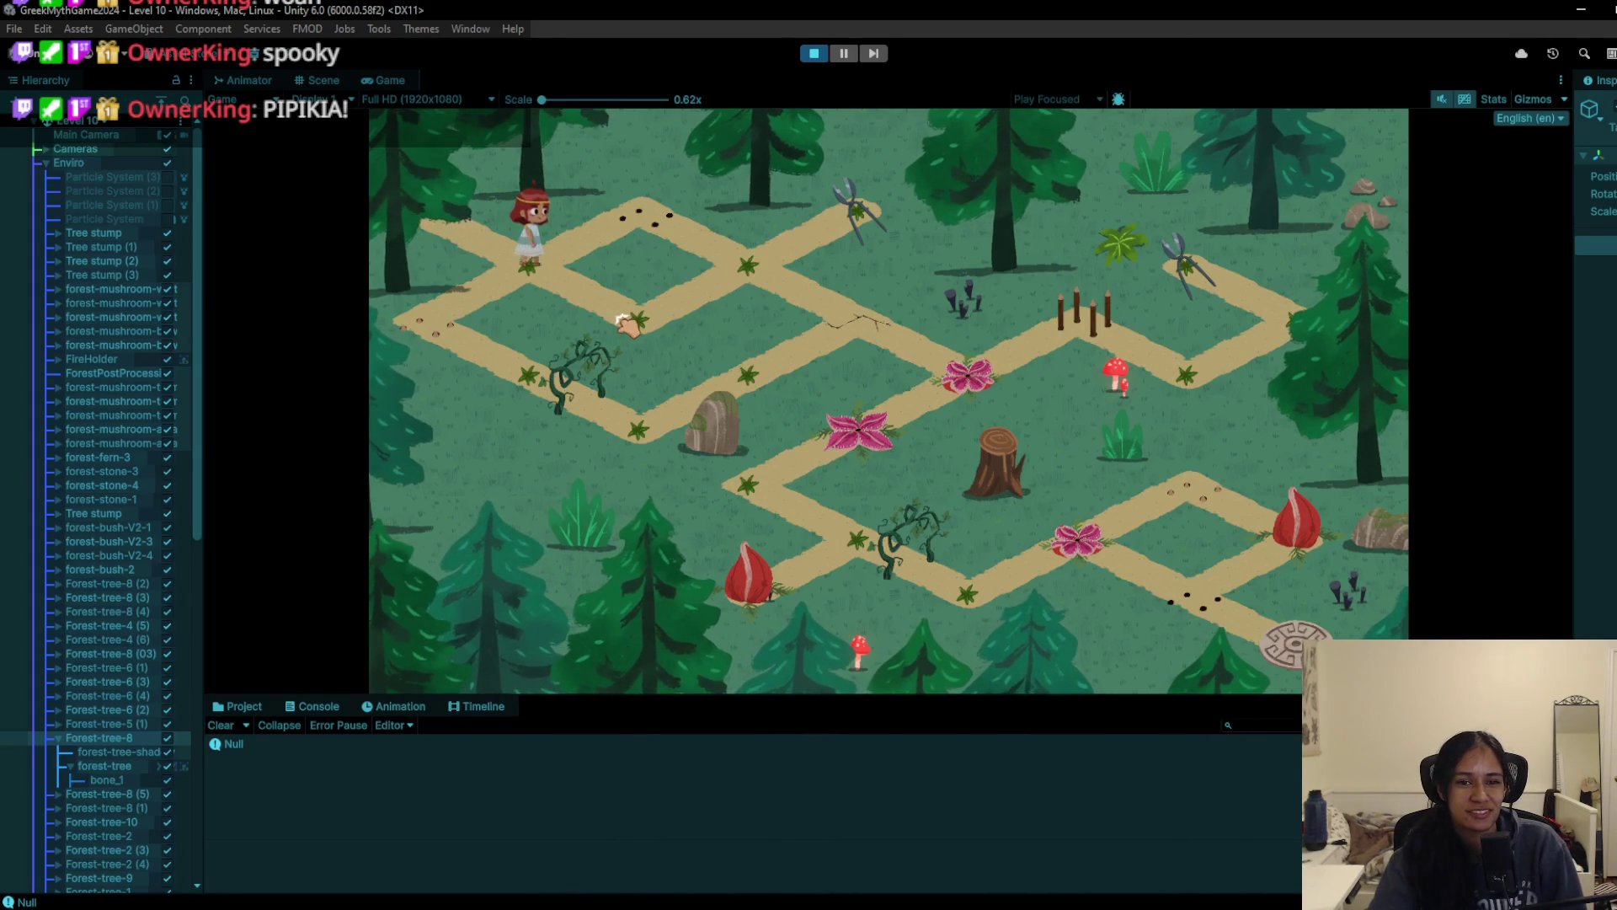
left_click(755, 271)
left_click(802, 224)
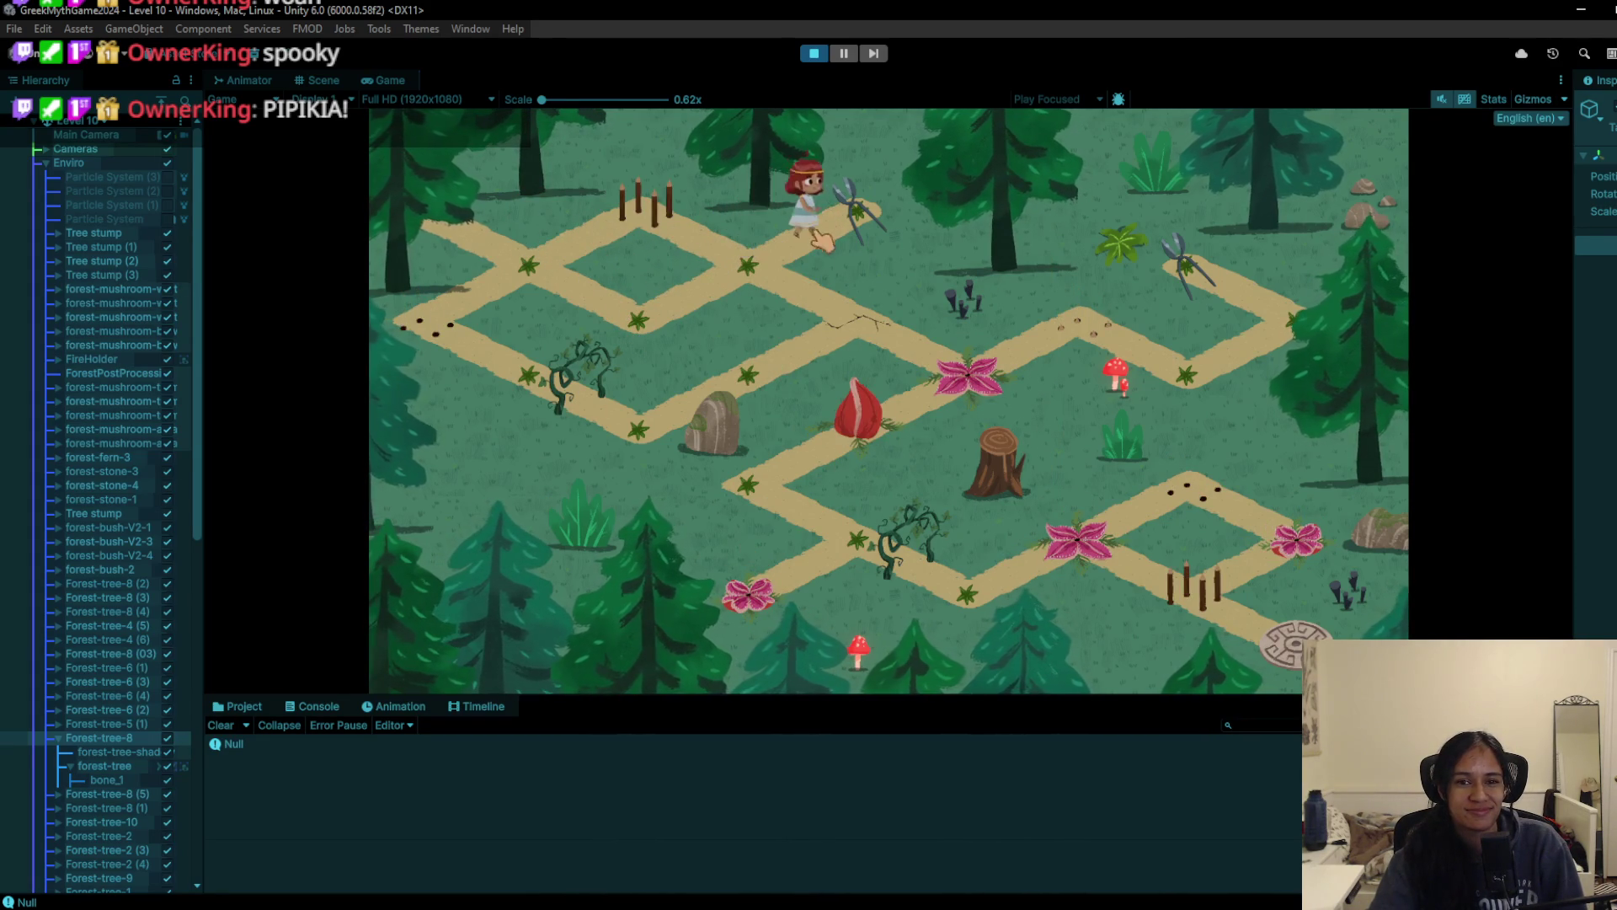
left_click(666, 322)
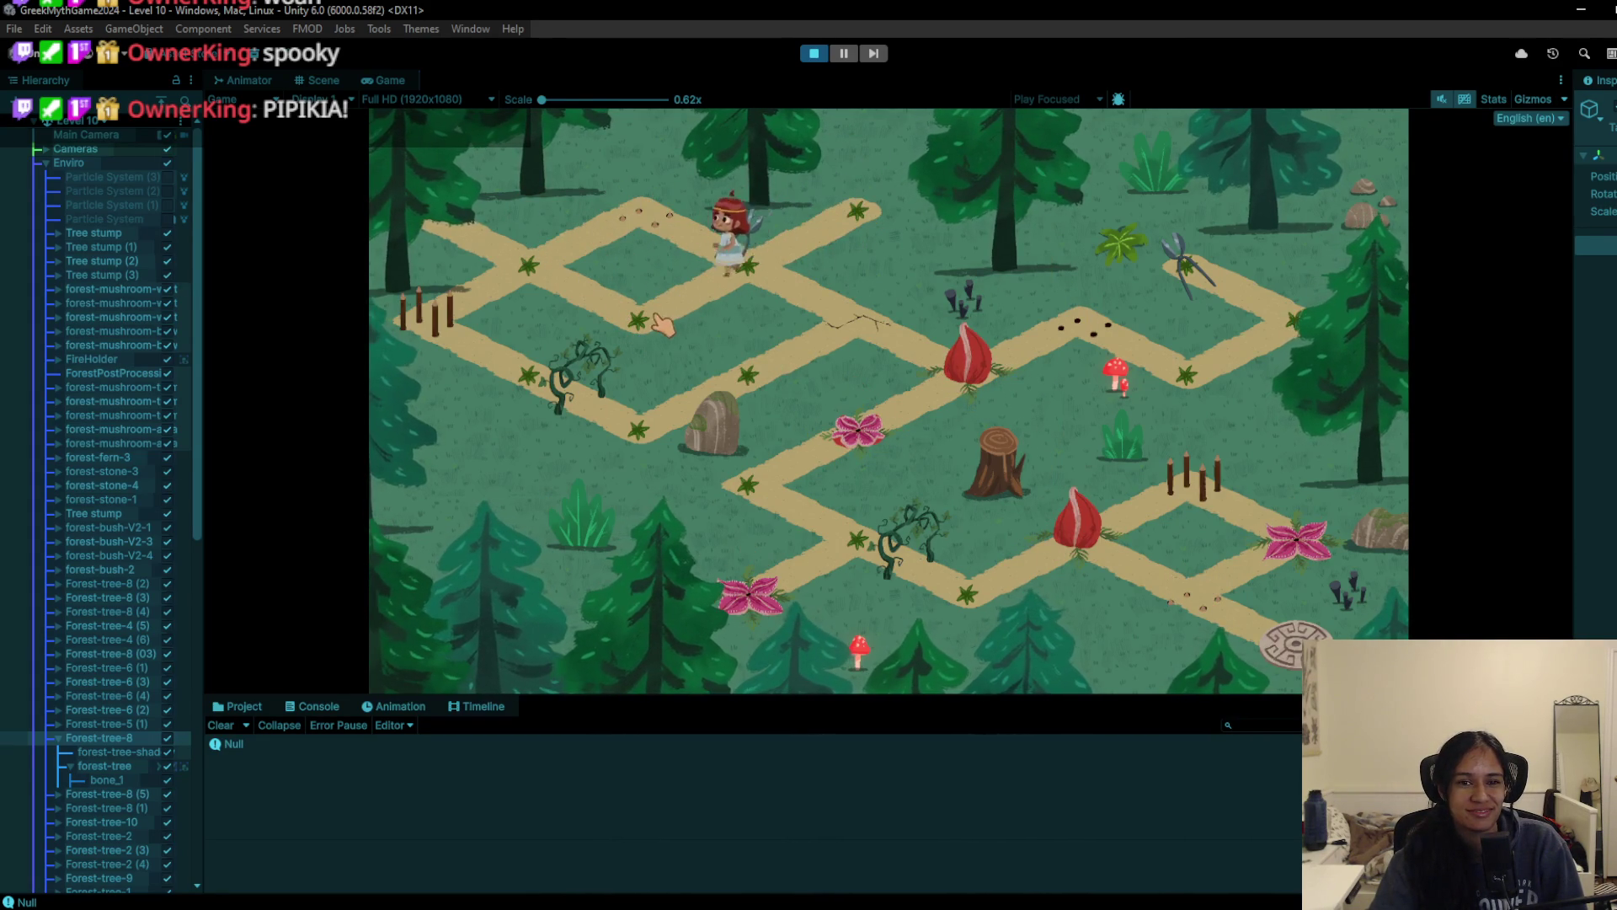
left_click(573, 295)
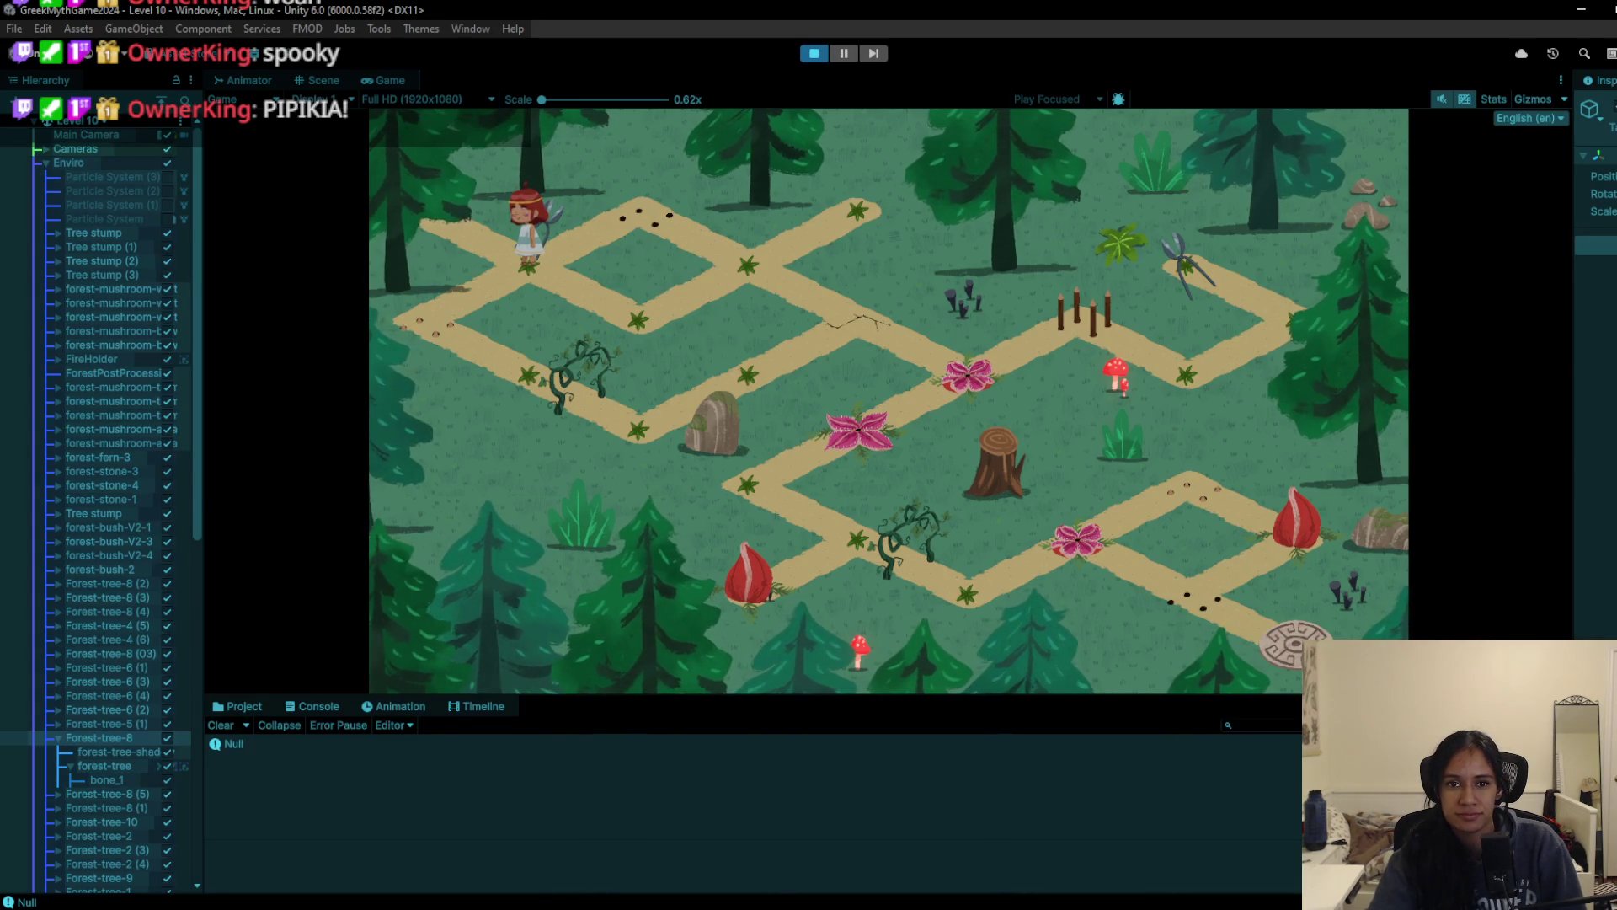
left_click(816, 54)
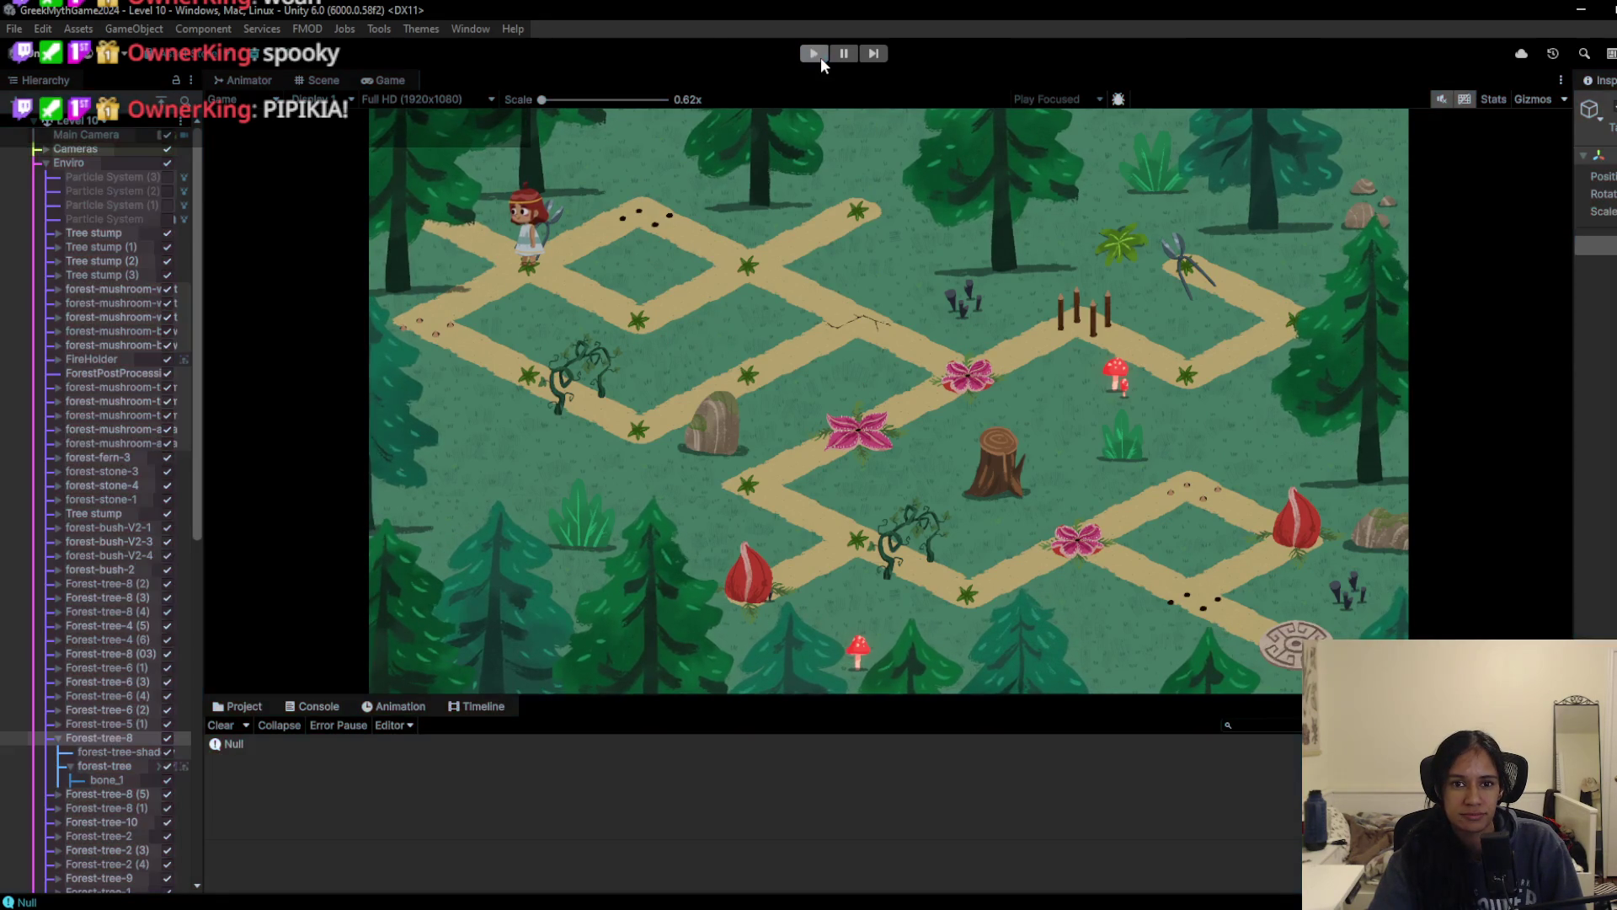
Step: Pan across the Level 10 map and briefly expand, then collapse, Screen Canvas in the Hierarchy
left_click_drag(384, 116, 807, 190)
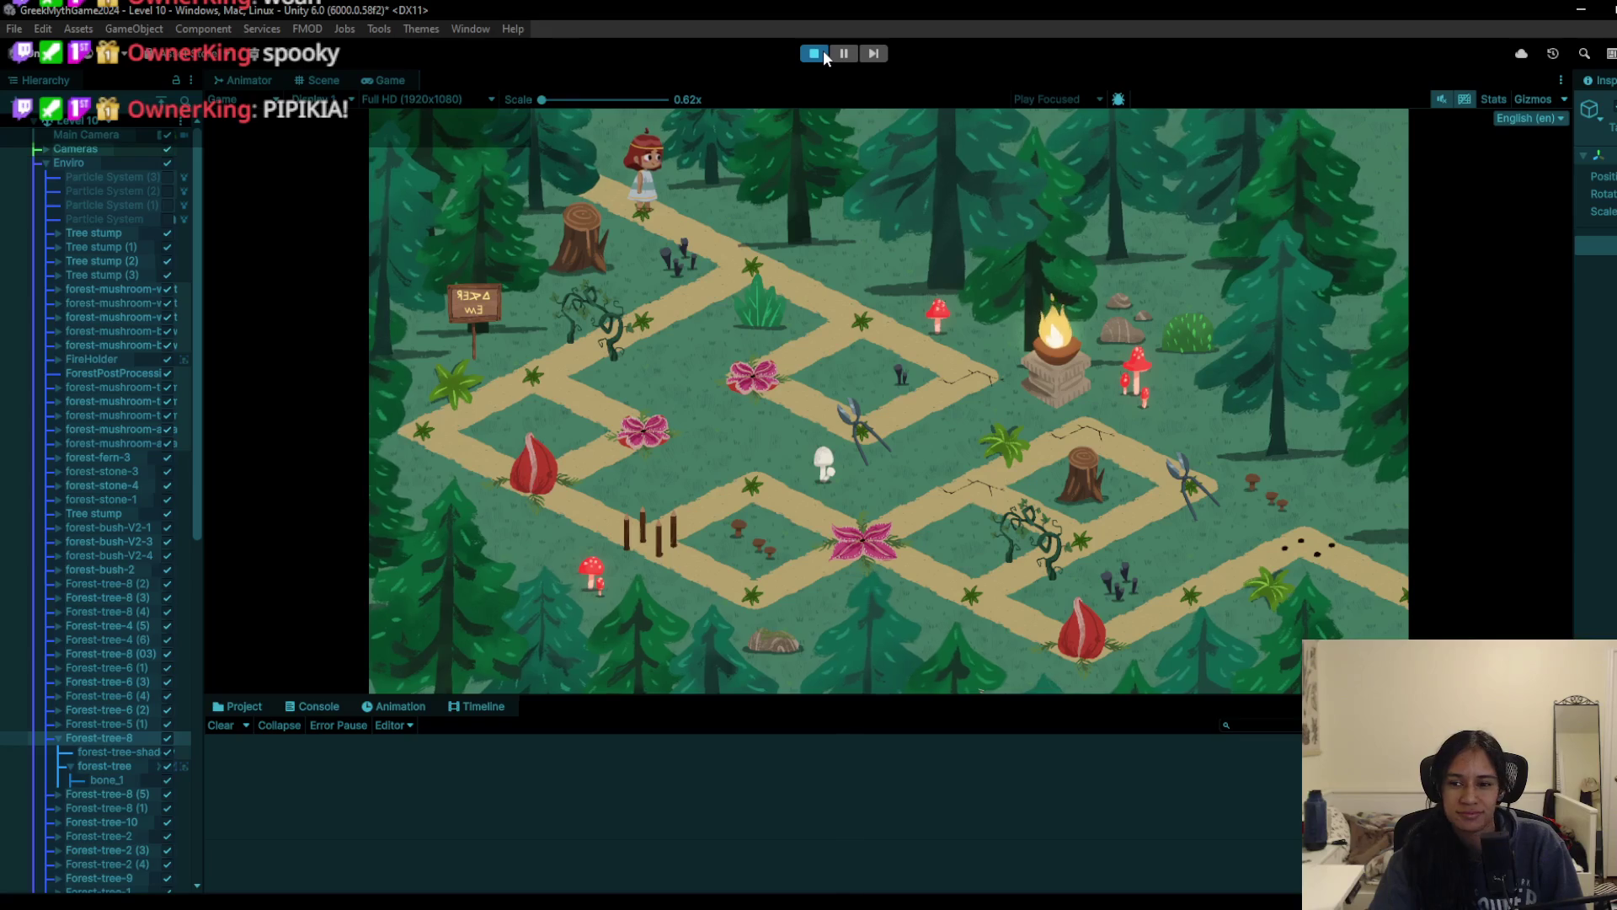
scroll(128, 603, "down", 15)
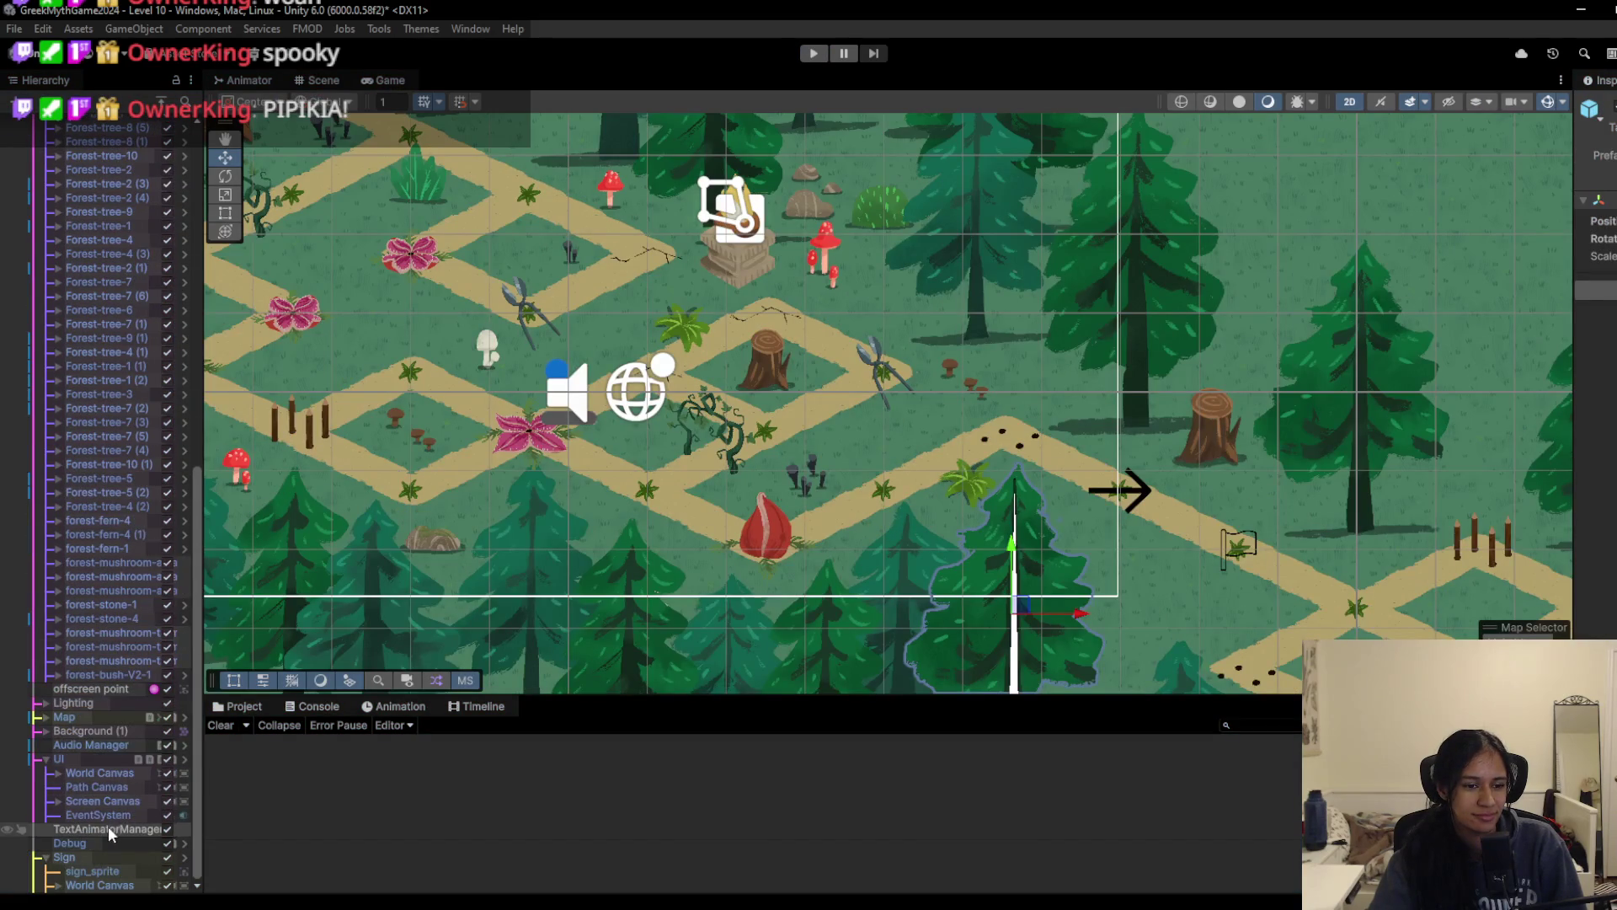
left_click(58, 803)
left_click(58, 703)
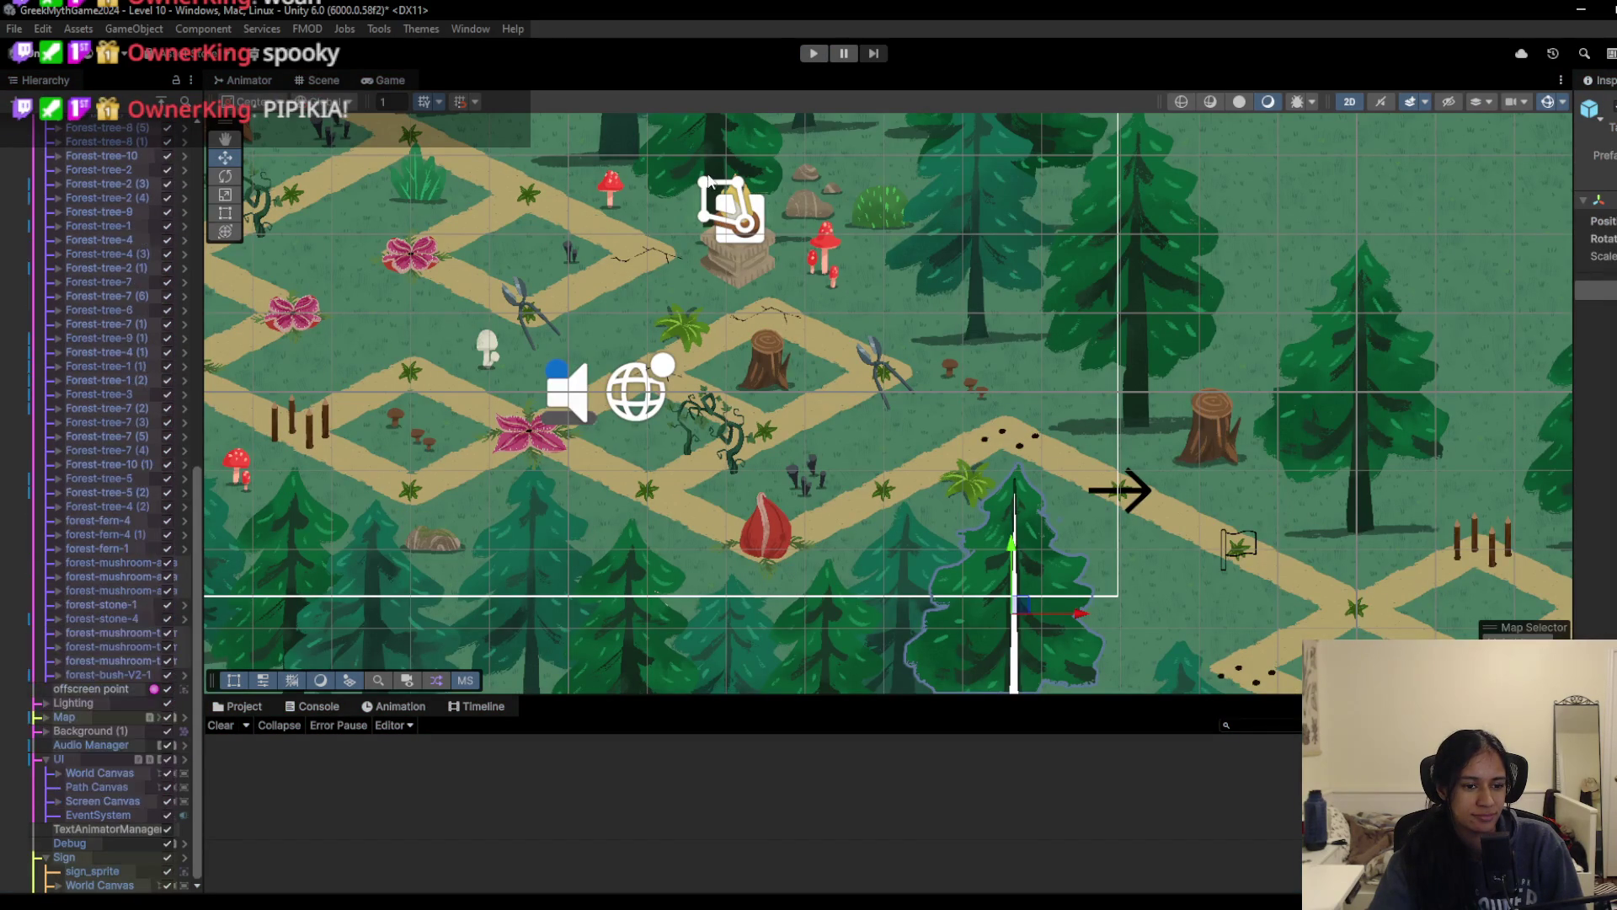
scroll(177, 148, "up", 15)
Step: Pick Level 9-Doran from the Hierarchy scene list and dismiss the unsaved-changes prompt
left_click(80, 120)
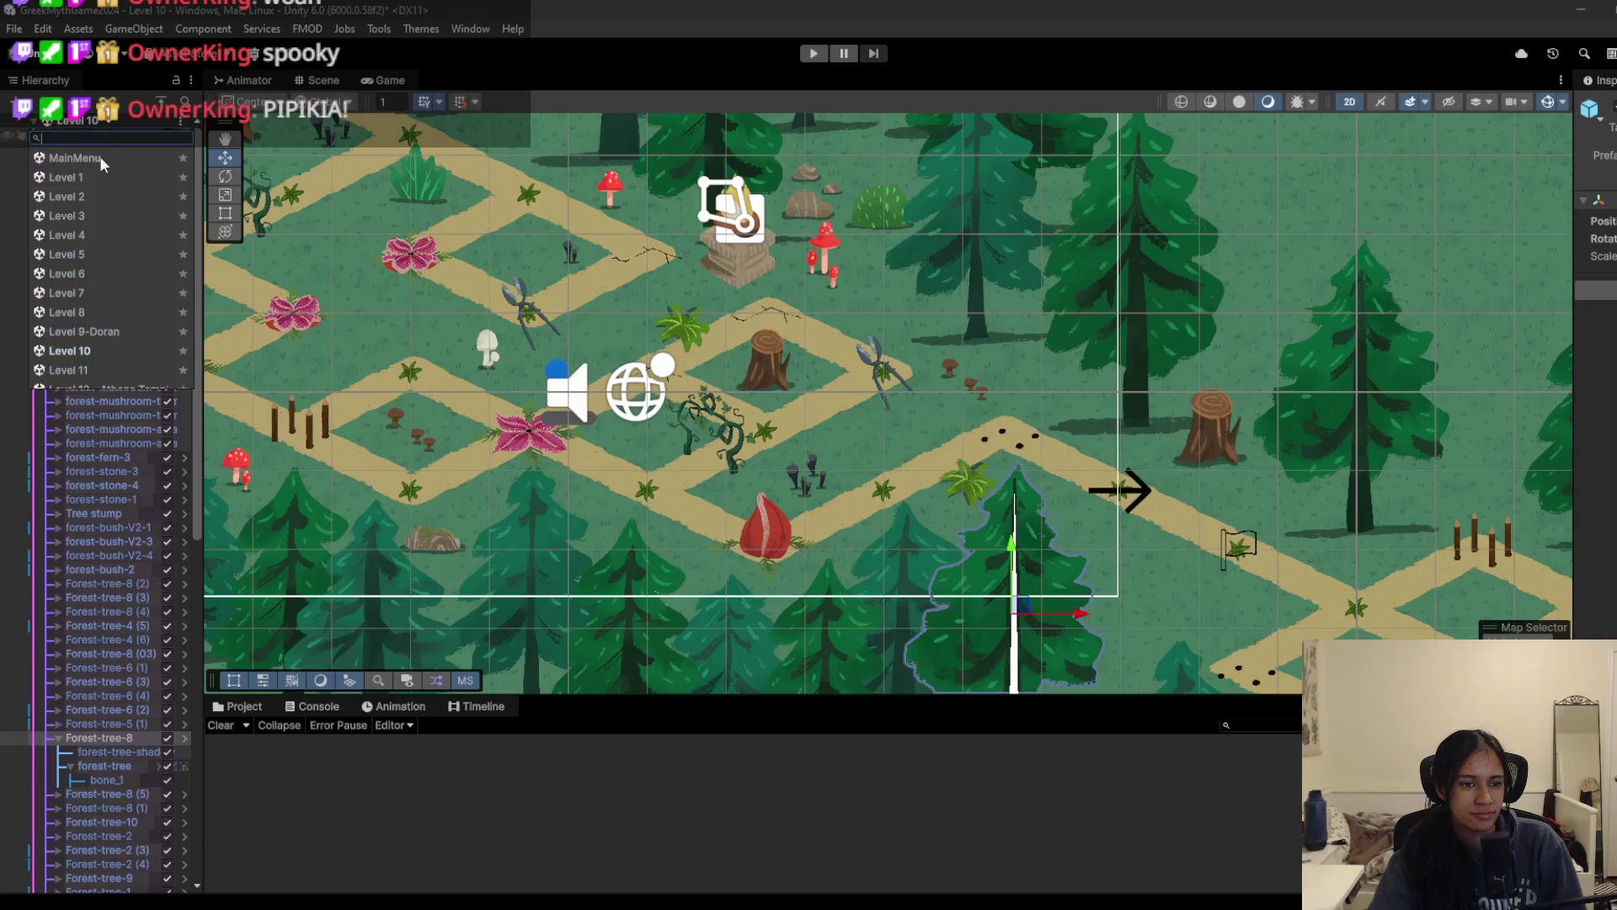
left_click(91, 333)
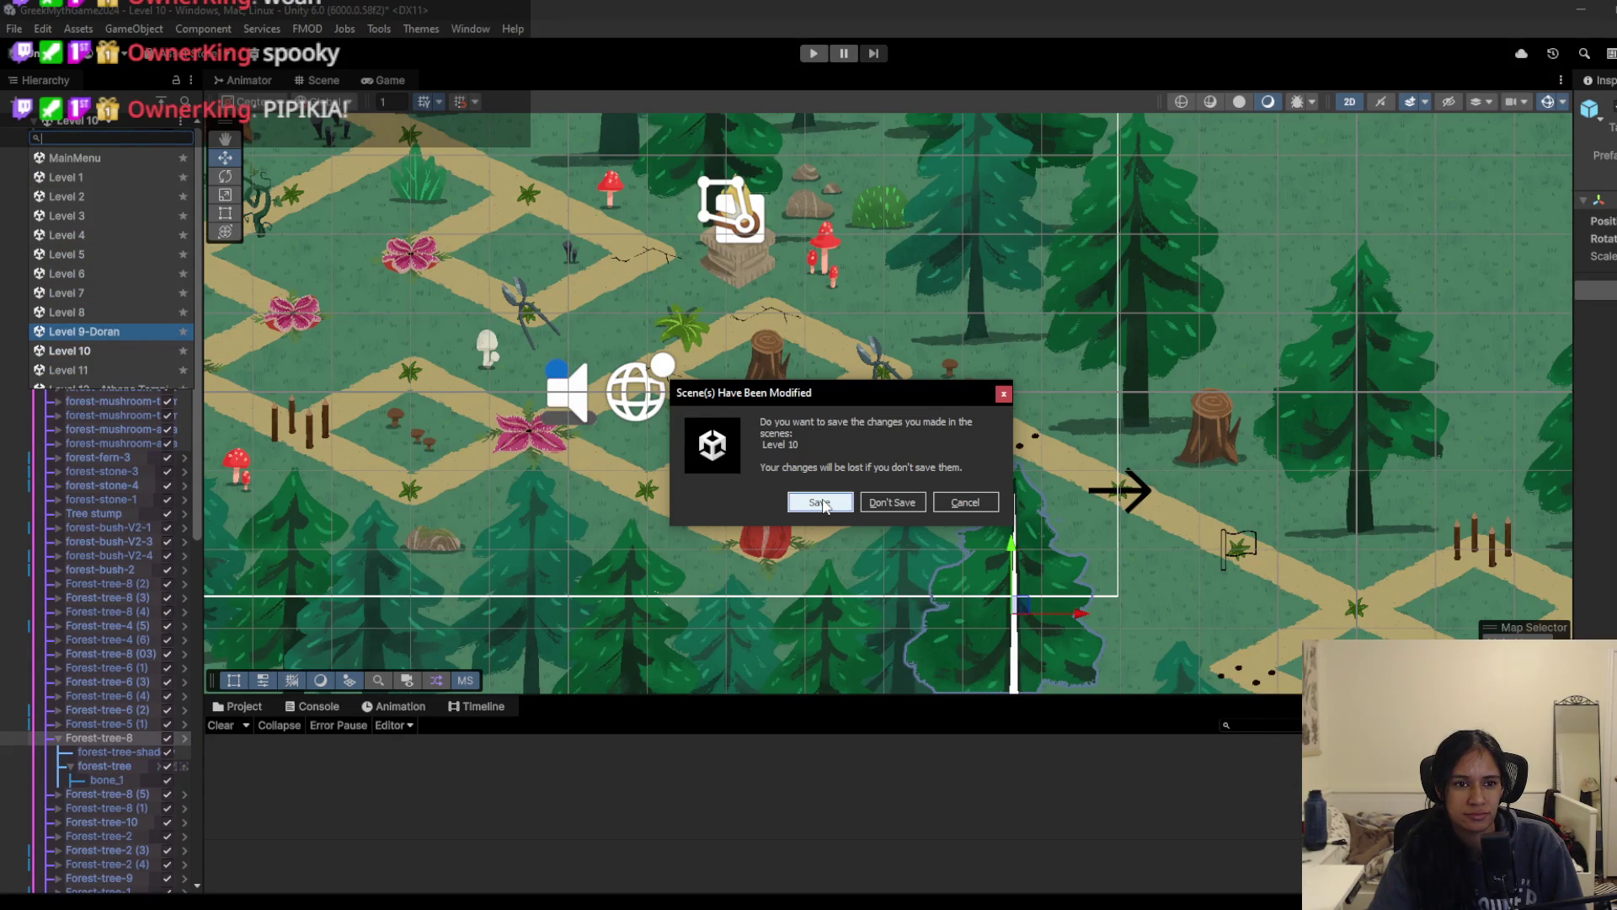
left_click(898, 500)
scroll(829, 466, "up", 3)
scroll(829, 466, "down", 2)
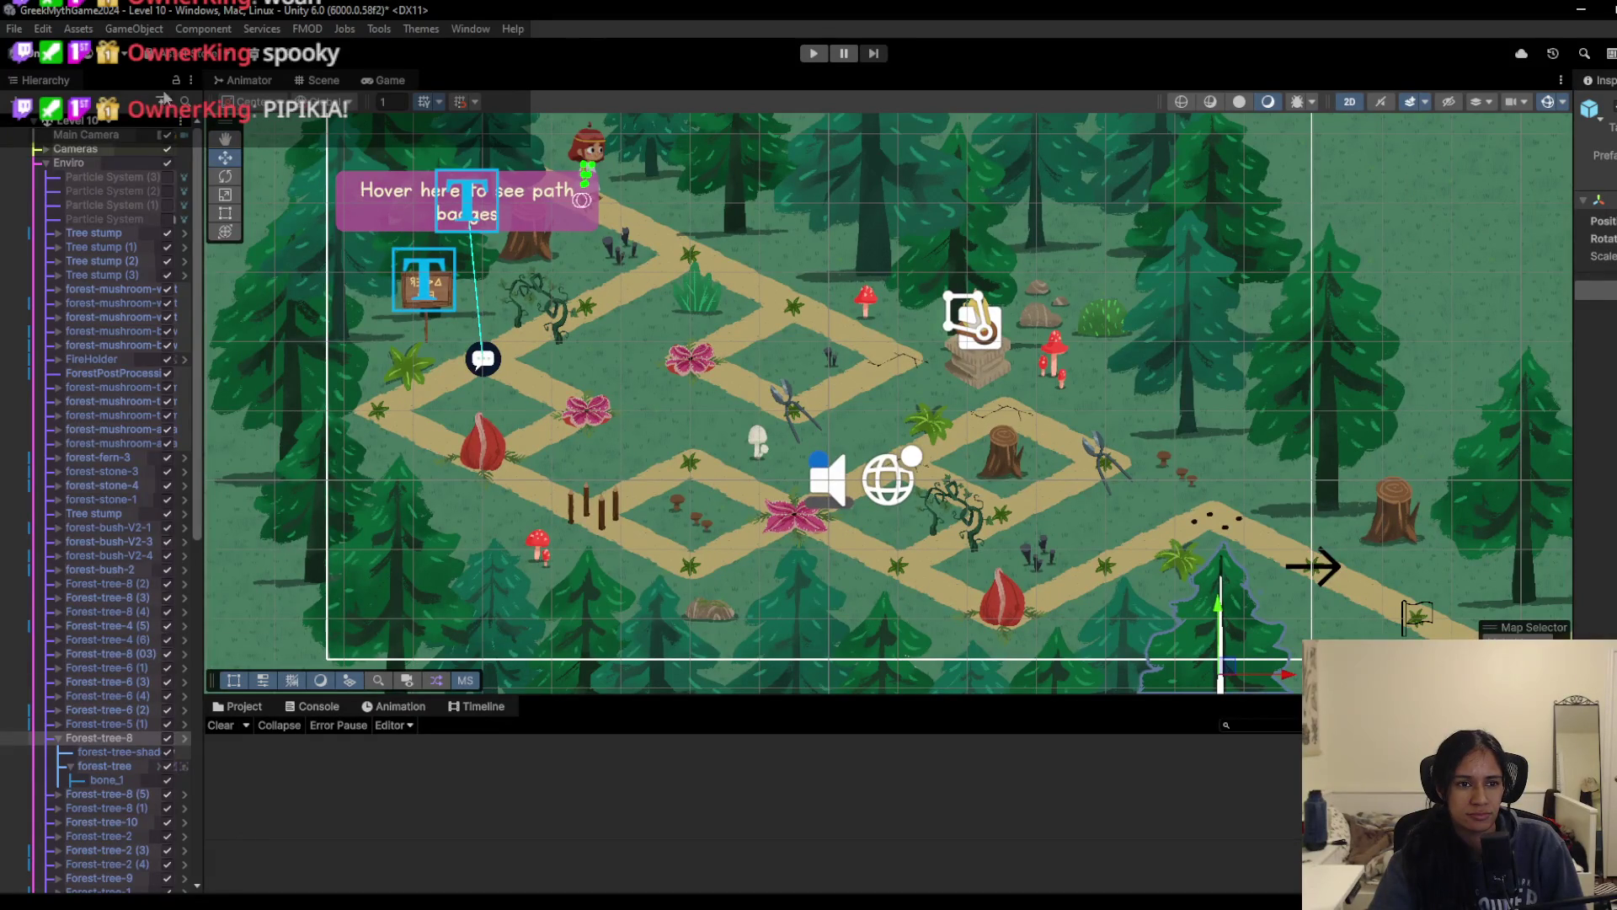
Step: Load Level 9-Doran with Don't Save and start playtesting it
left_click(84, 122)
left_click(93, 330)
left_click(918, 501)
left_click(814, 54)
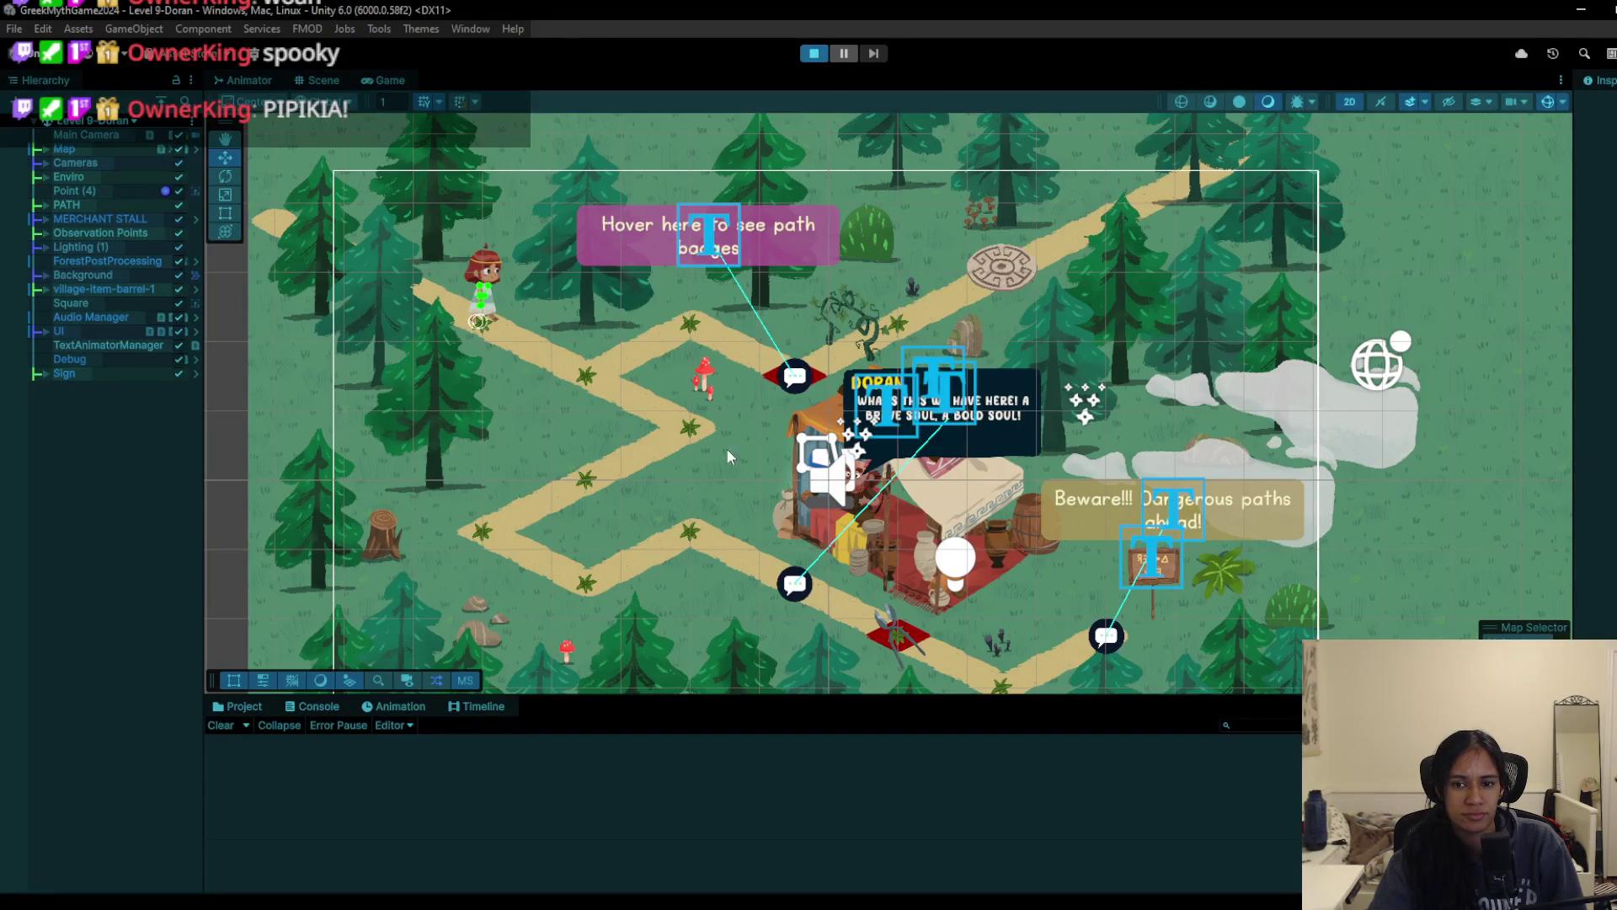
Step: Walk the character to the mushroom and down past the corner, then stop the playtest
left_click(689, 406)
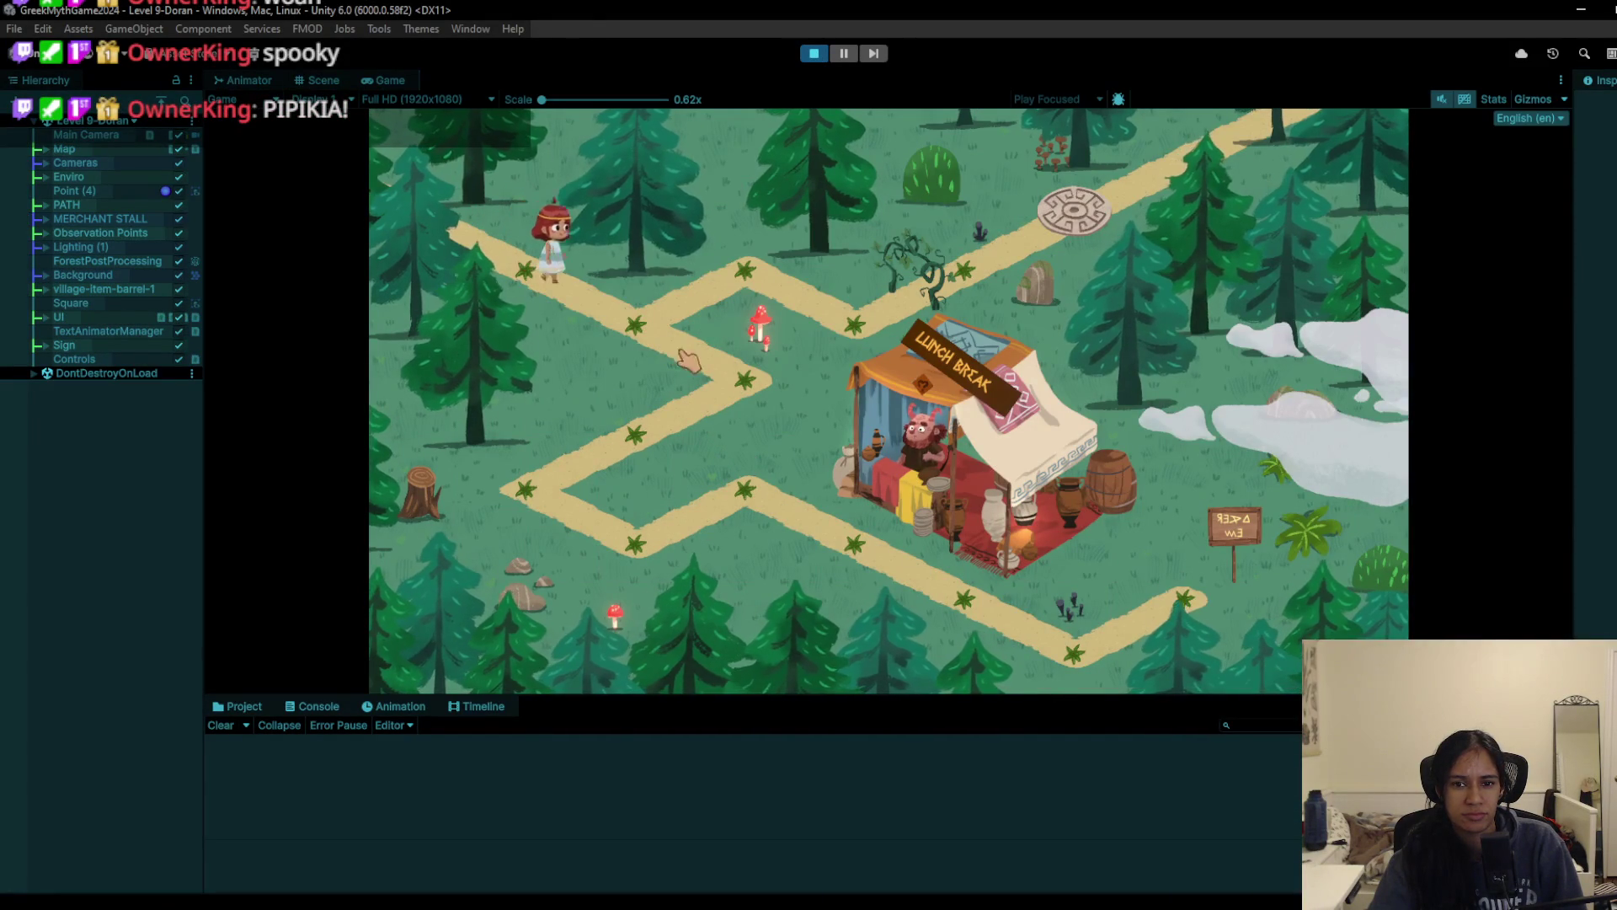
left_click(639, 556)
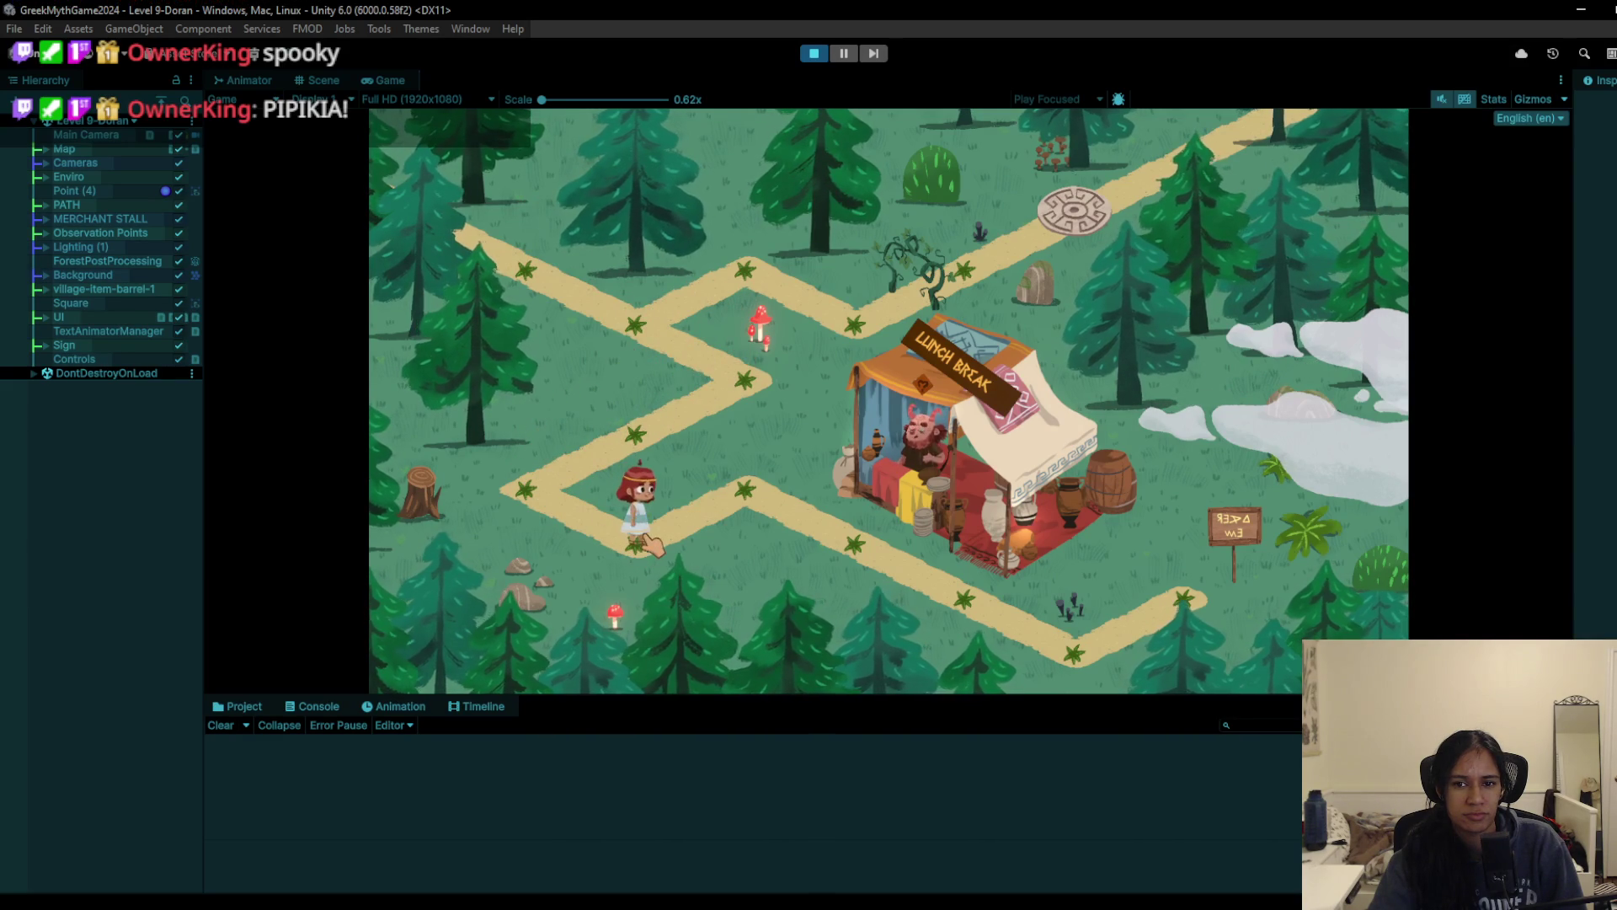
left_click(814, 53)
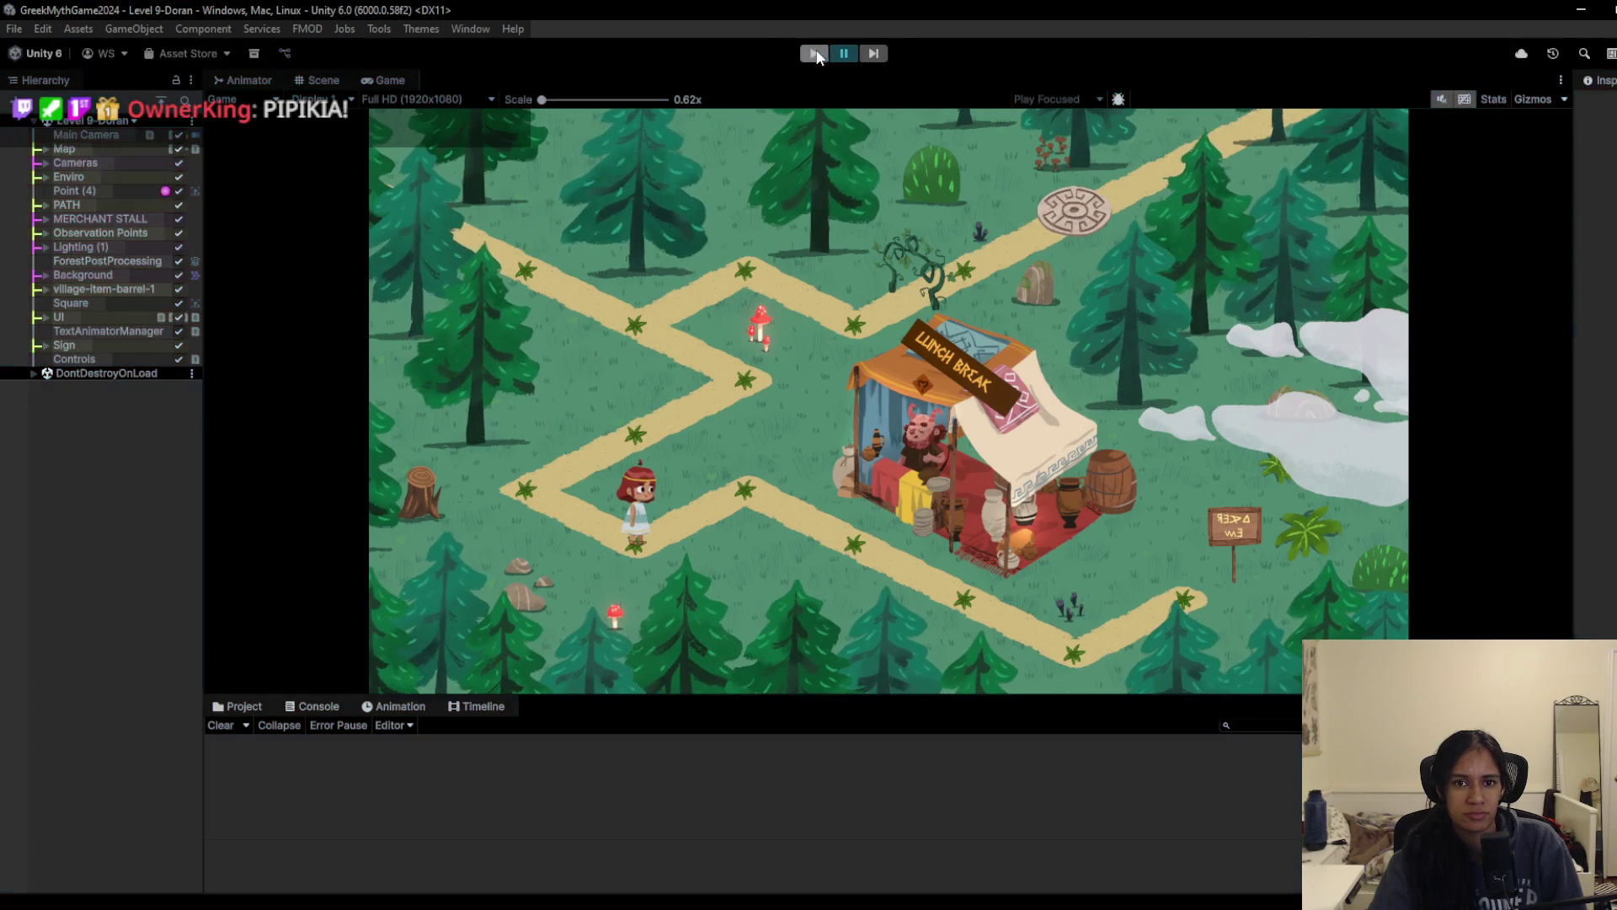
Step: Open the Level 8 scene from the scene list without saving changes
left_click(132, 121)
left_click(118, 312)
left_click(888, 498)
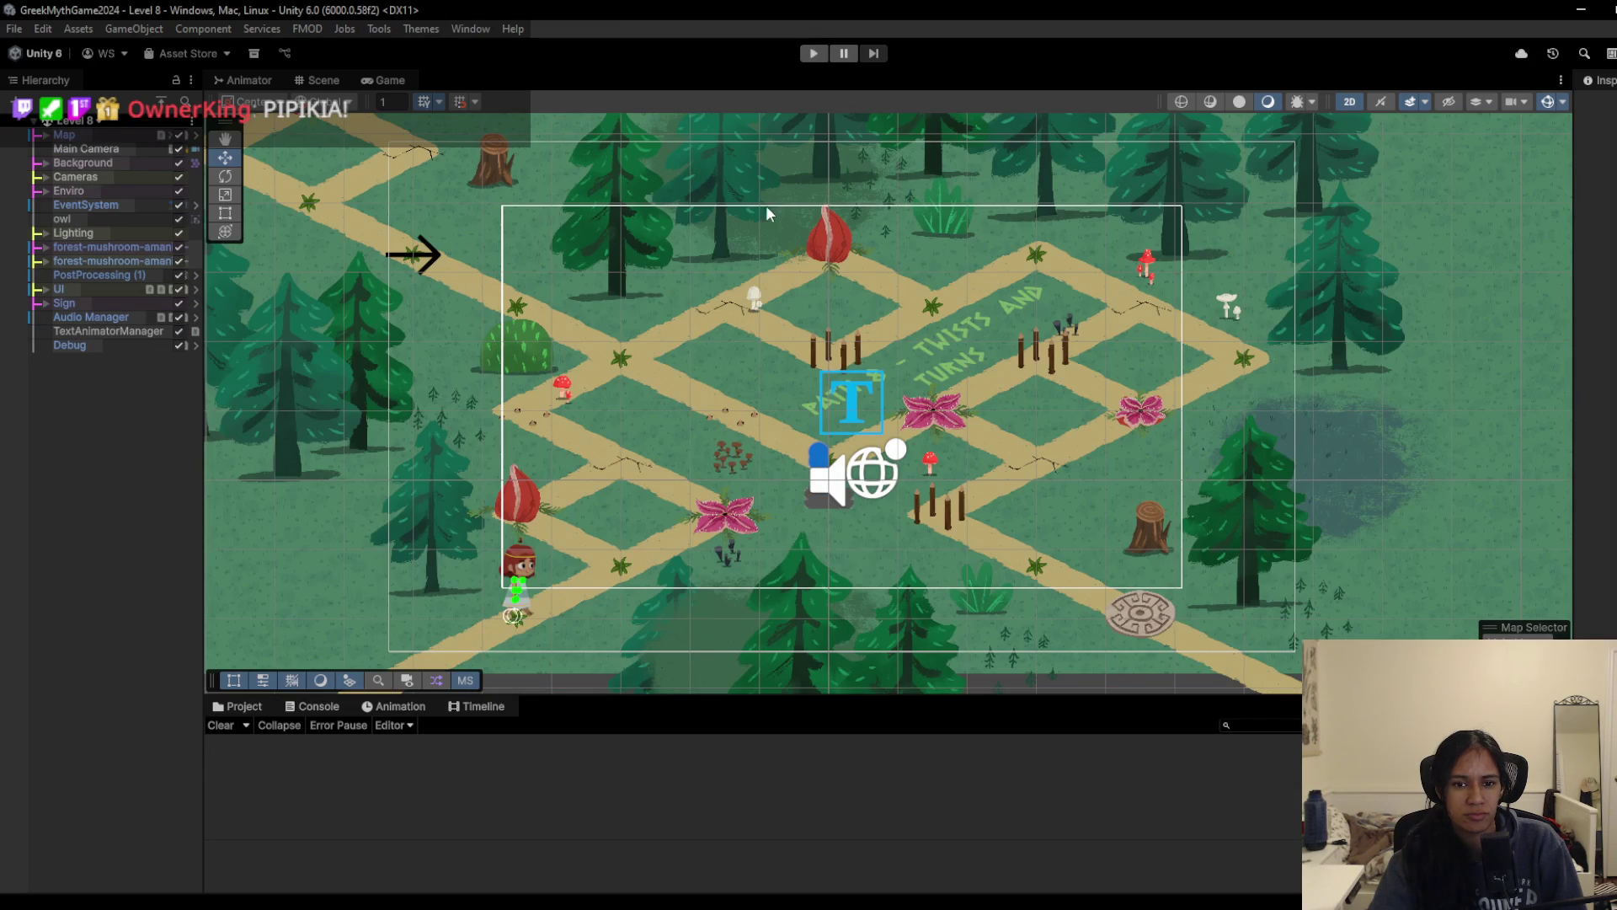
Step: Briefly play Level 8, then open Level 10 without saving changes
left_click(810, 54)
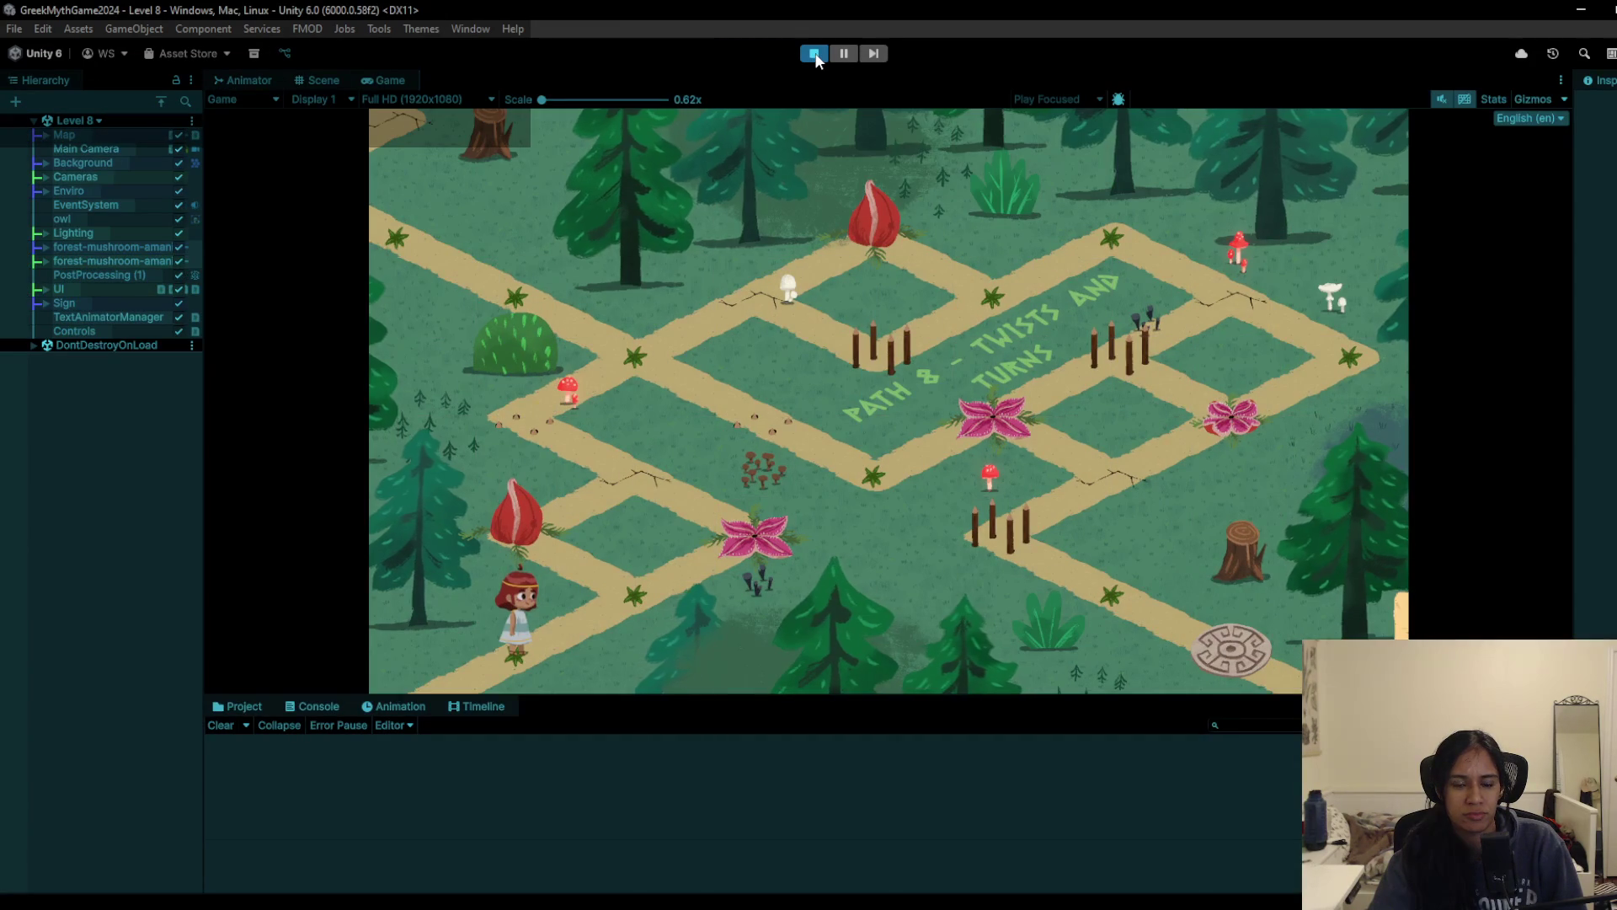
left_click(815, 56)
left_click(101, 121)
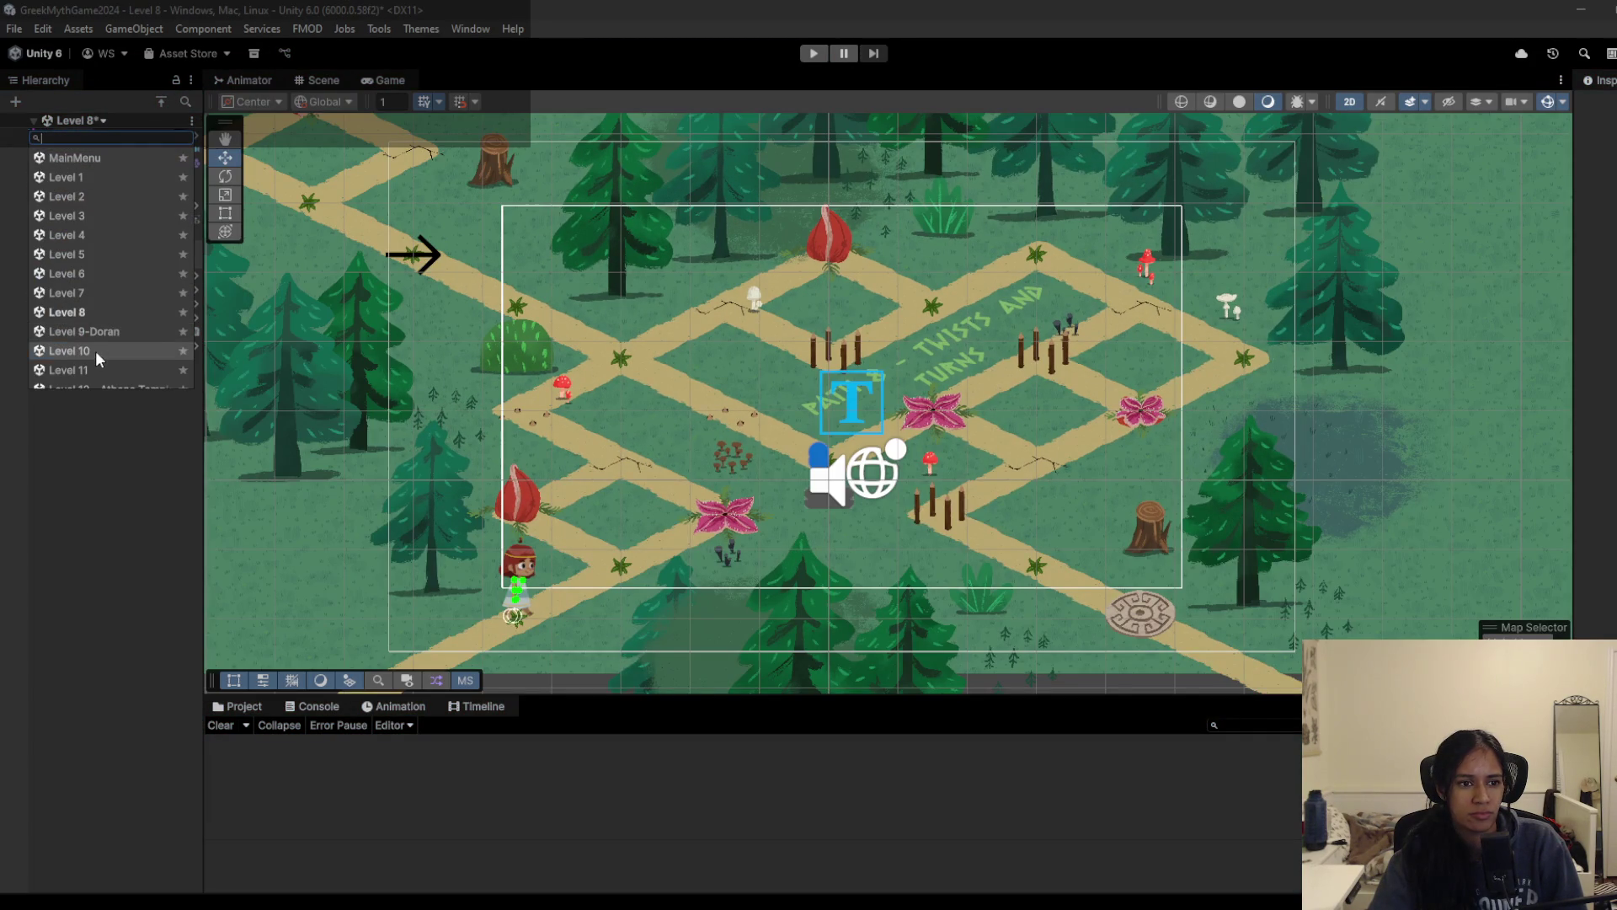
left_click(98, 357)
left_click(863, 503)
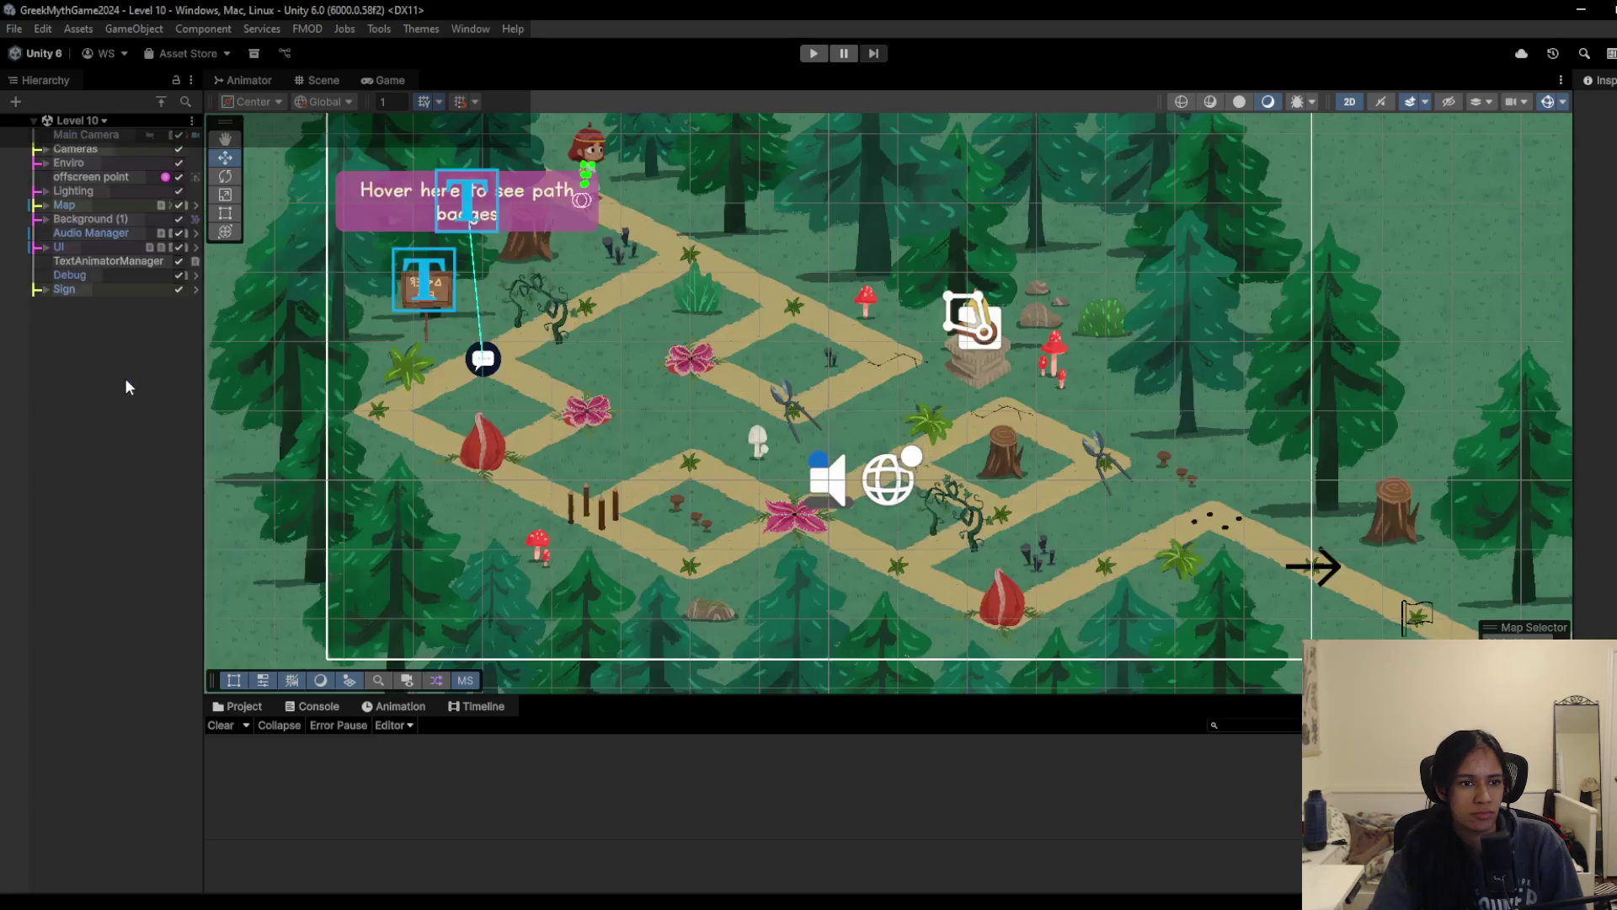
Step: Enable the Level Achievement object under UI > Screen Canvas and start playtesting Level 10
left_click(46, 247)
left_click(58, 289)
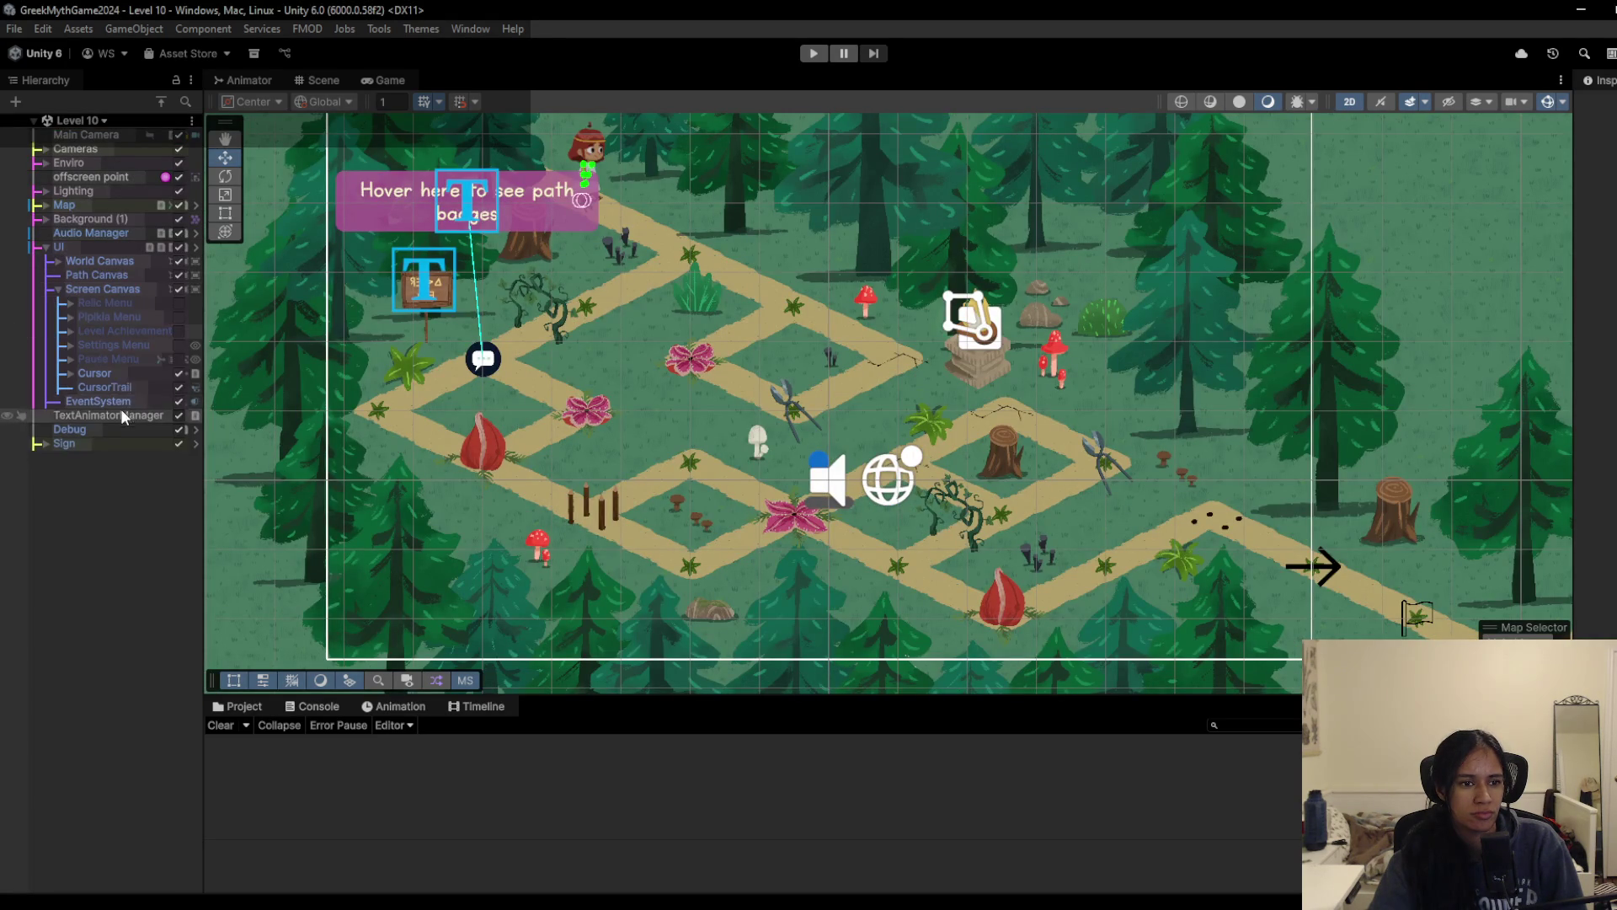
left_click(177, 330)
left_click(806, 54)
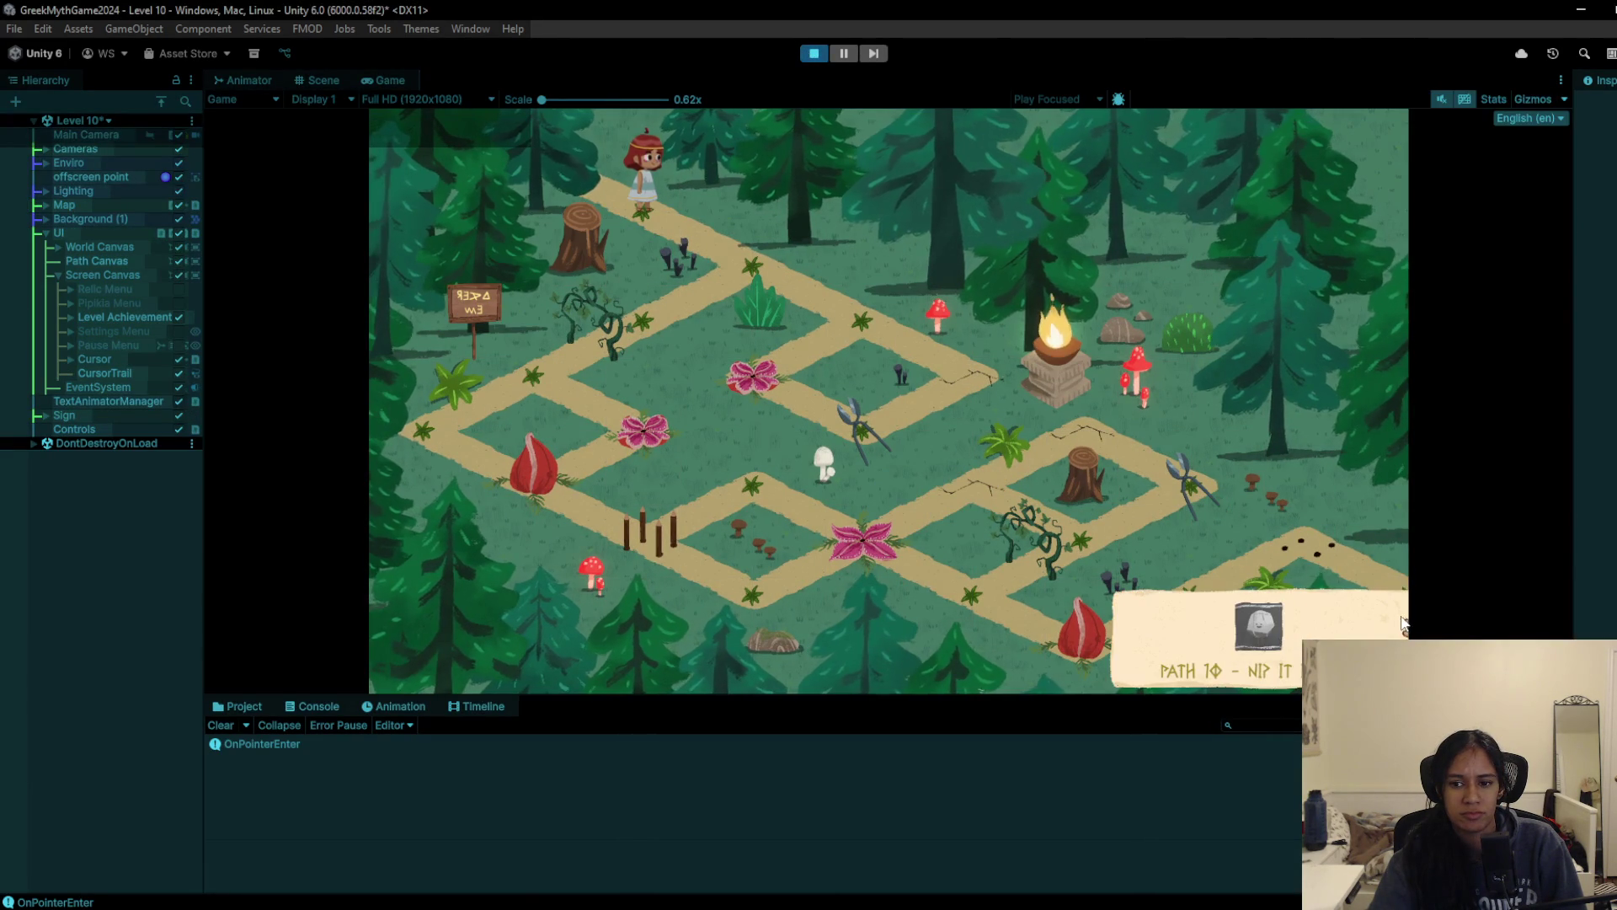
mouse_move(1270, 623)
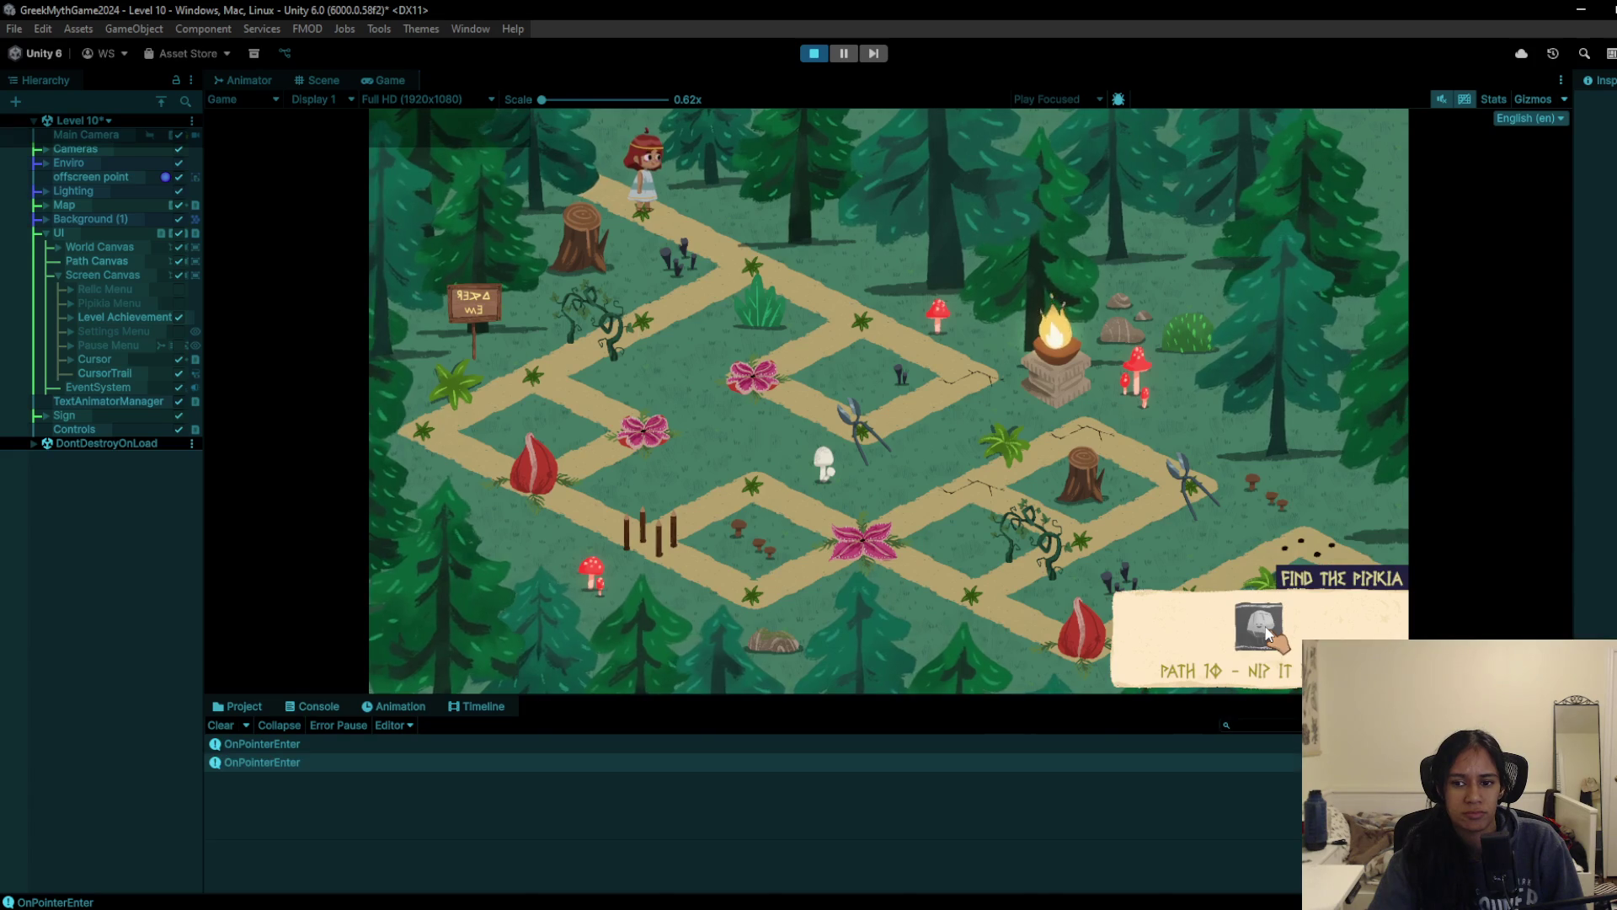
left_click(1264, 630)
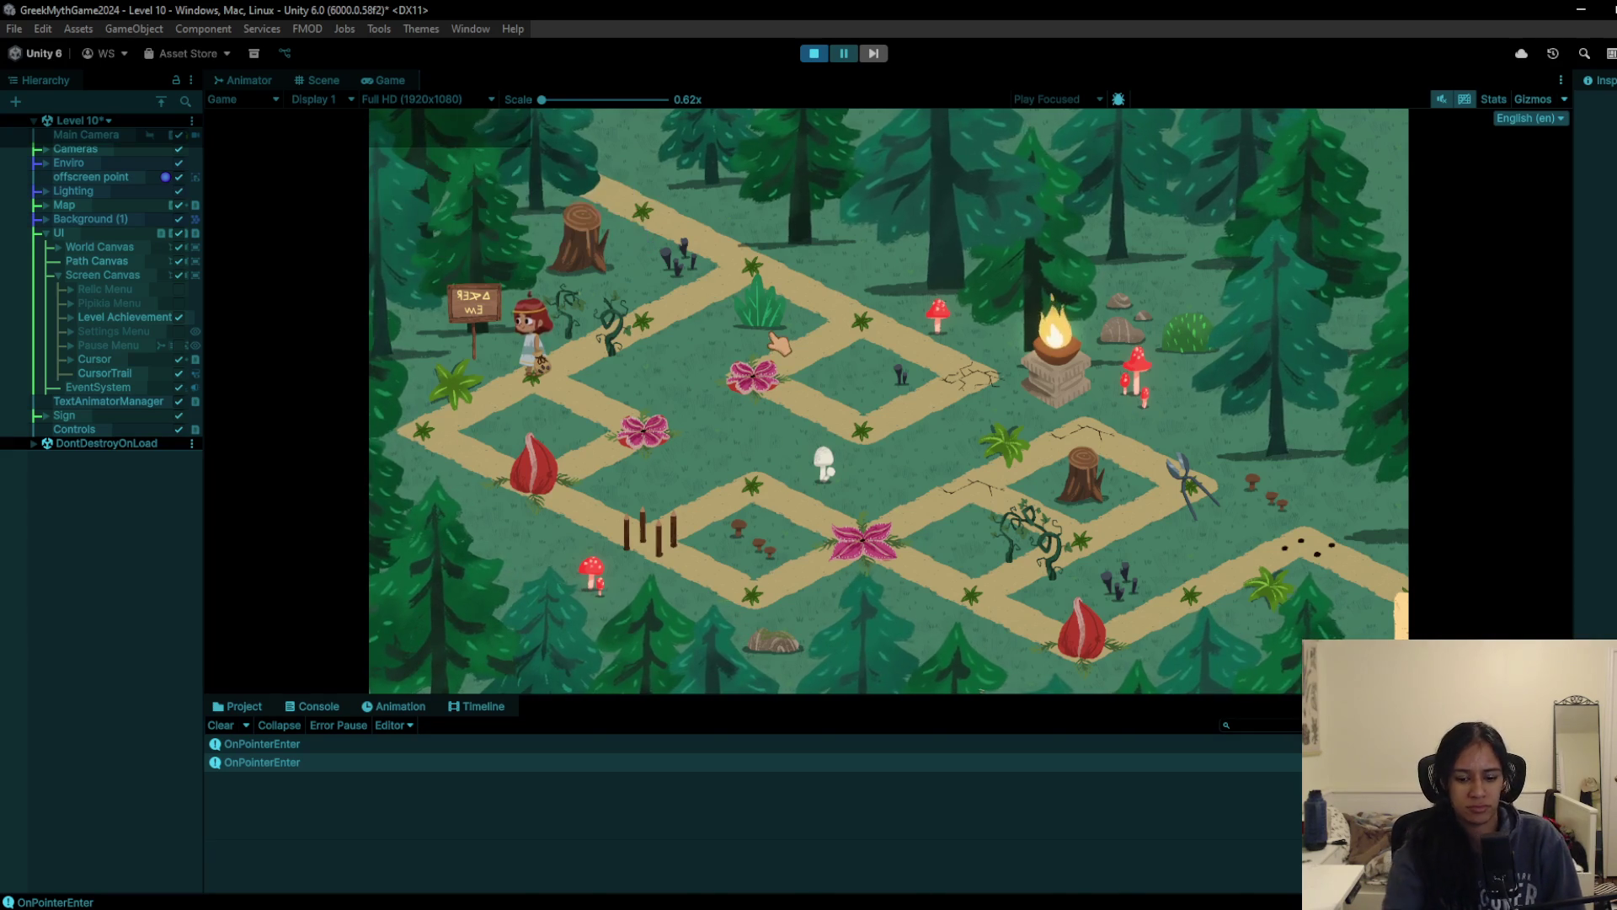
Step: Walk the character past the pink flower and junction into the next forest area, then stop
left_click(533, 503)
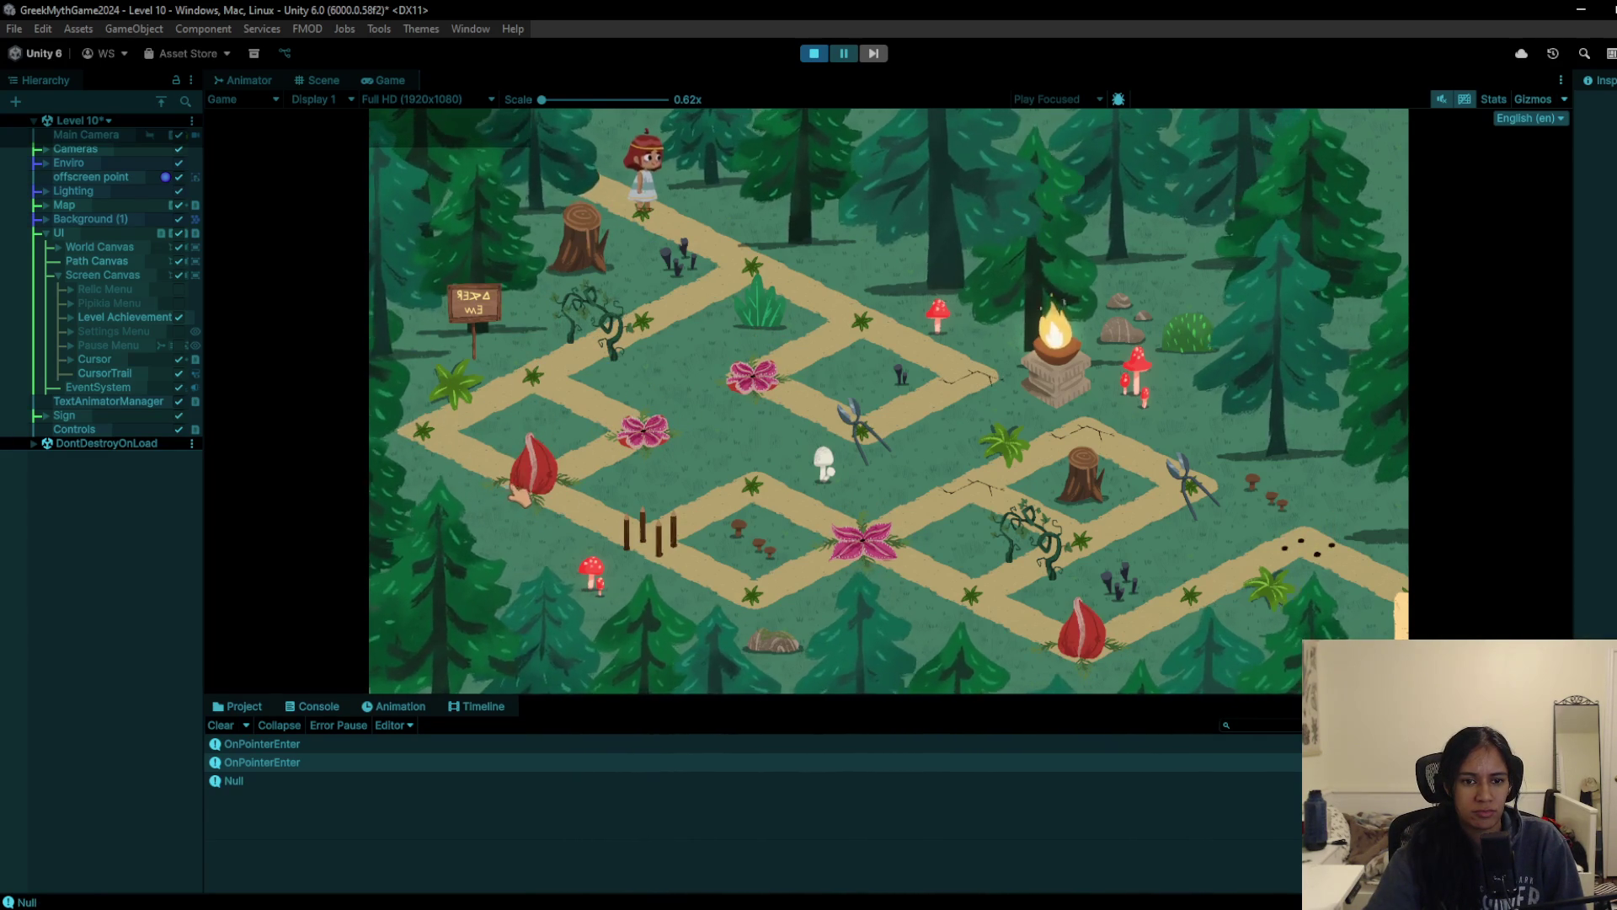
left_click(714, 281)
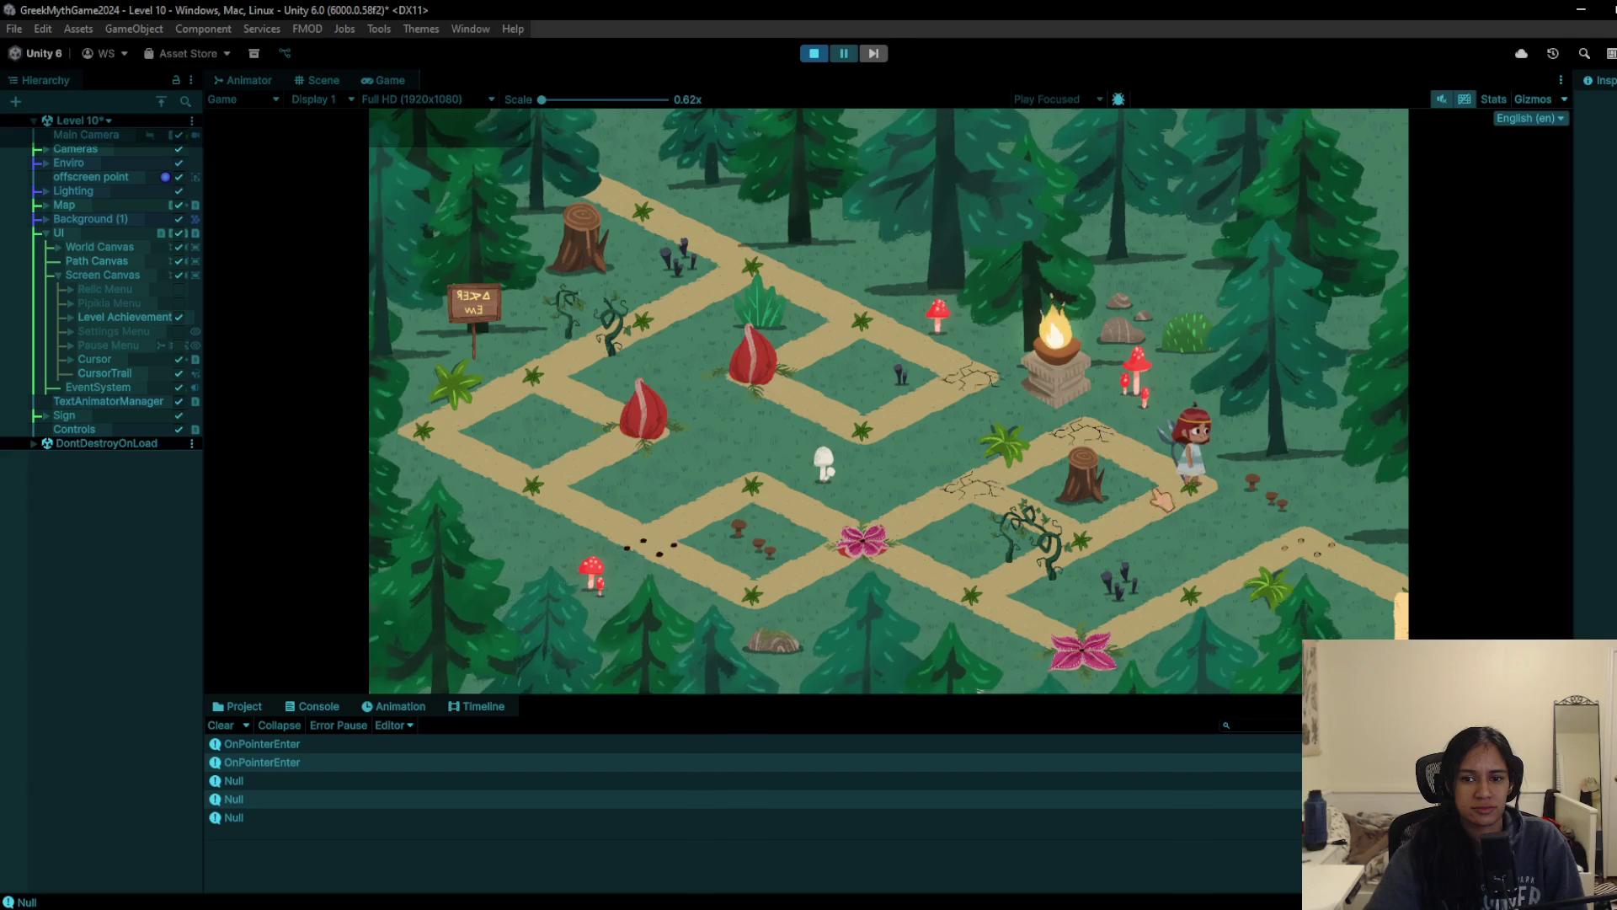
right_click(1002, 597)
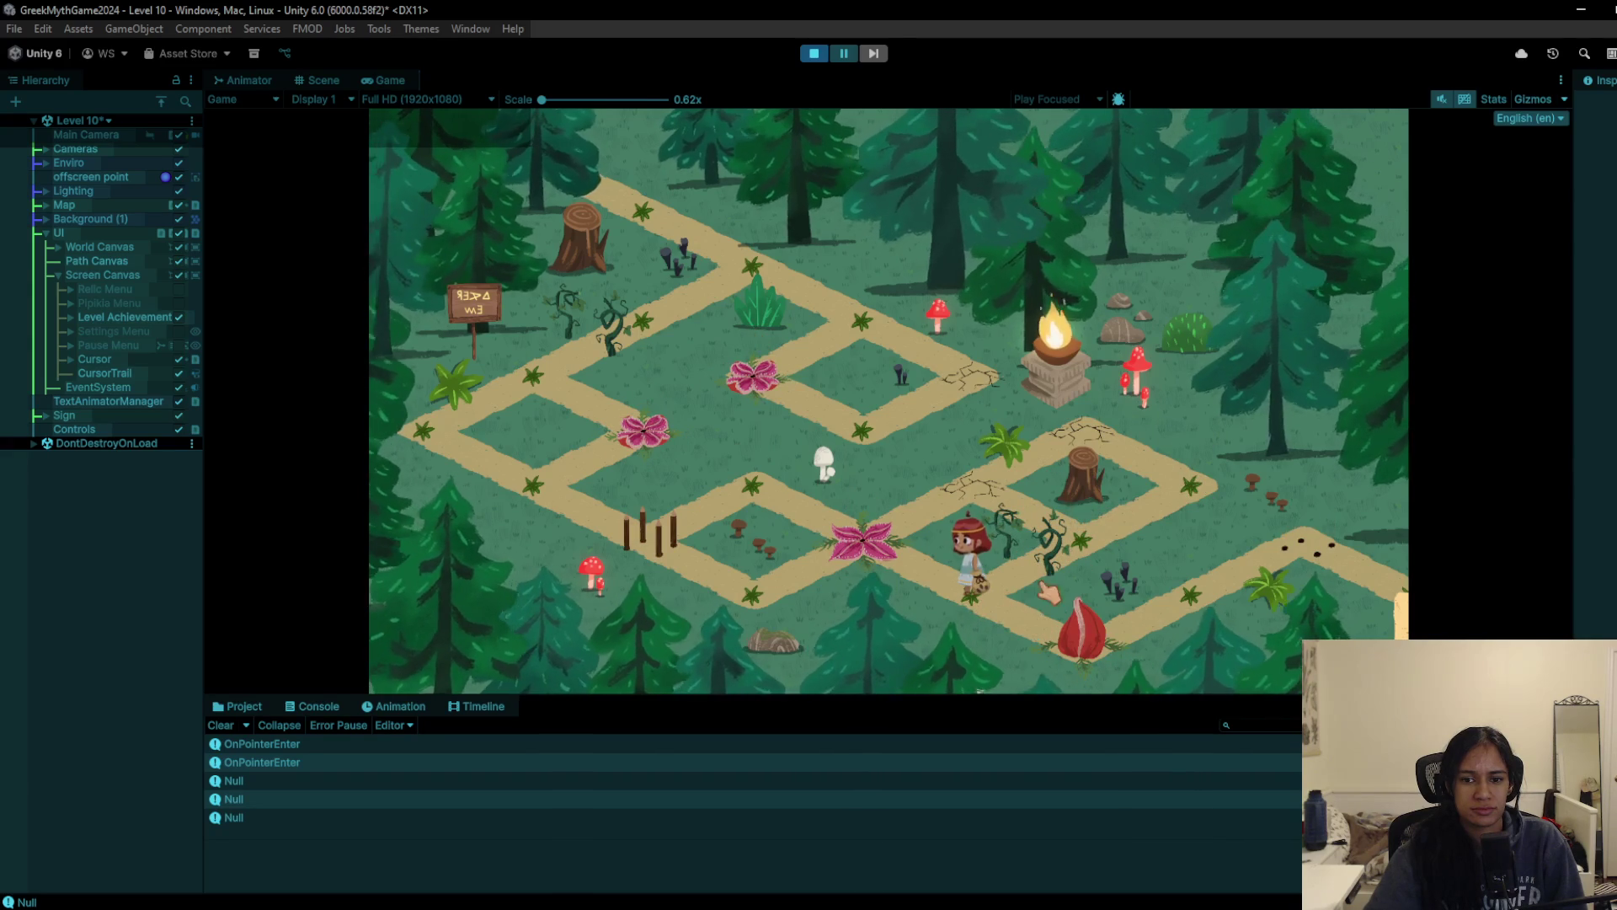
right_click(1120, 657)
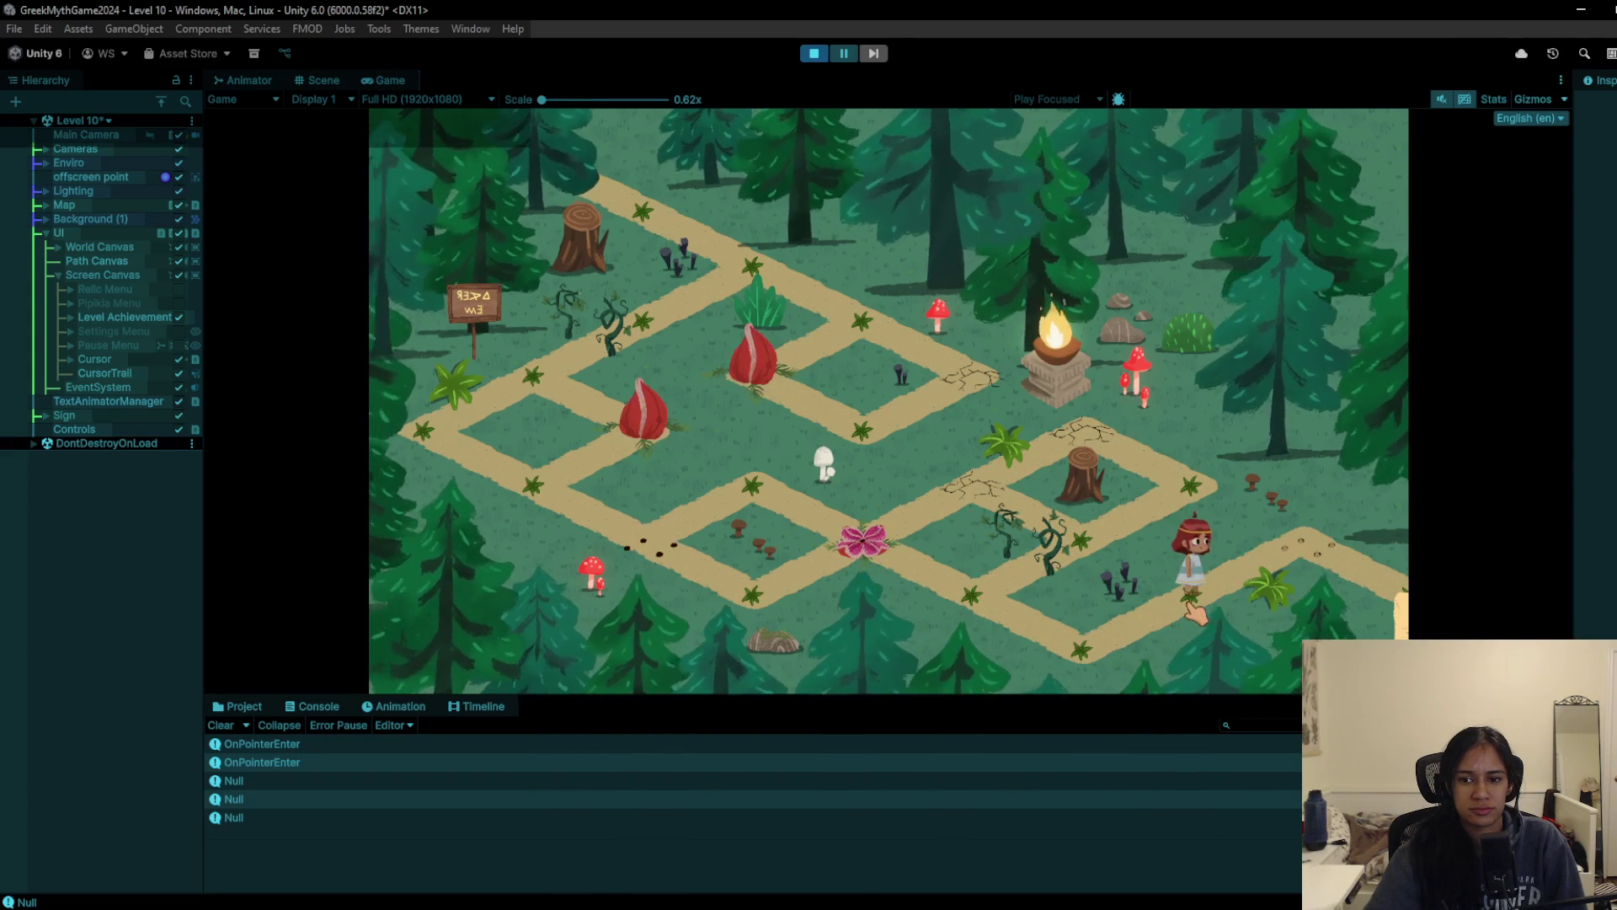
right_click(1373, 594)
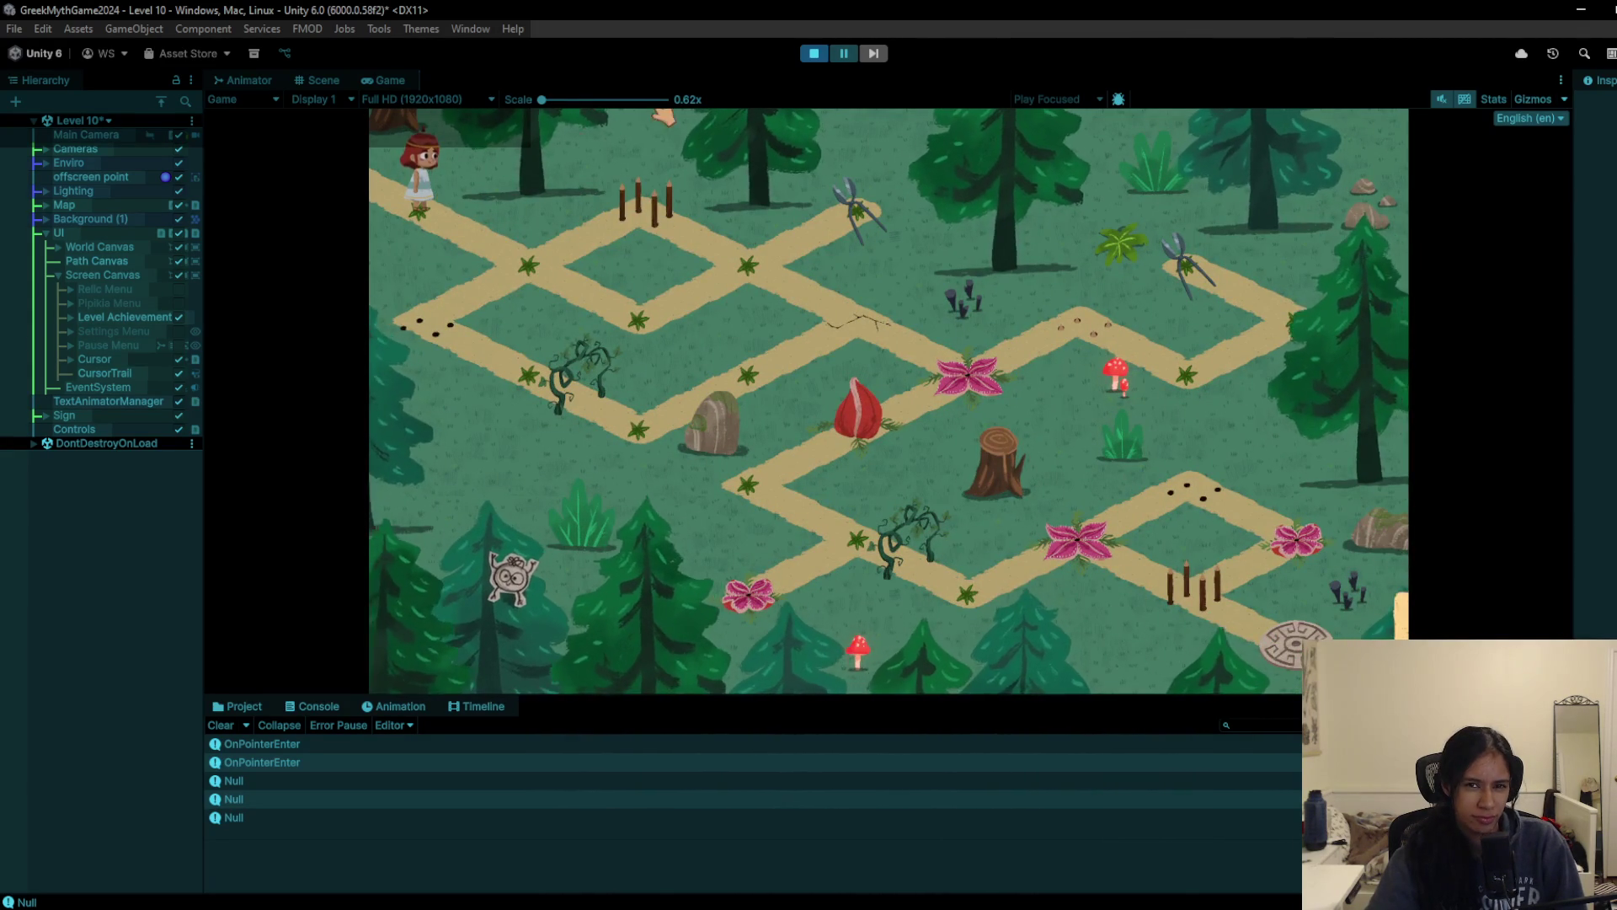
right_click(527, 278)
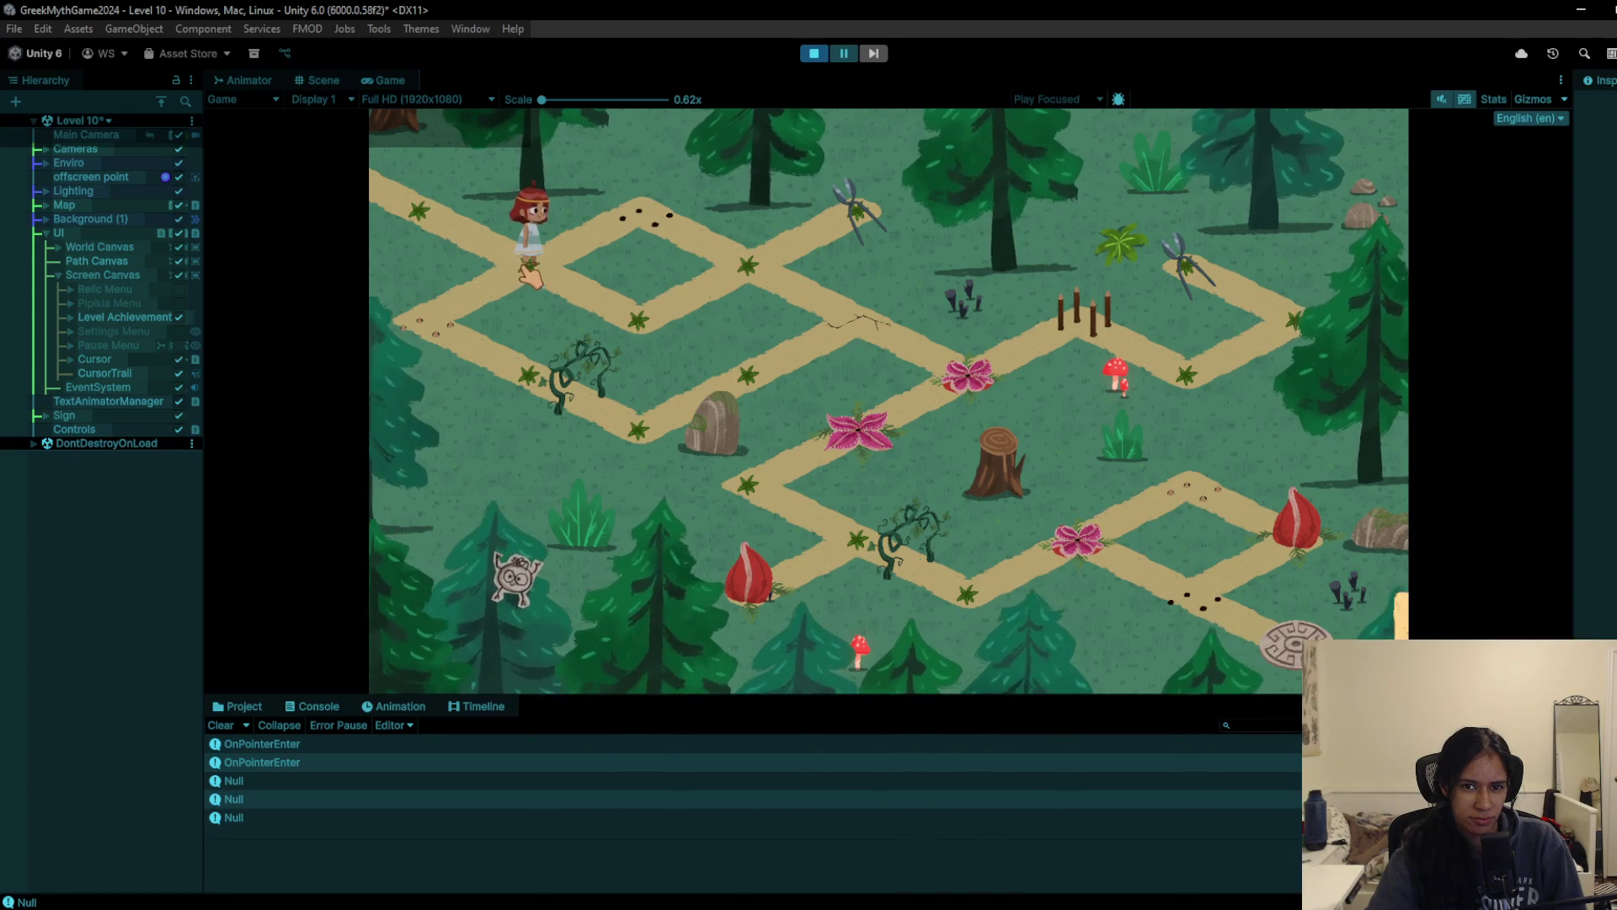
left_click(814, 53)
Step: Paint a black arrow tile on the path toward the flag from the Tile Palette, then play Level 10
scroll(905, 371, "up", 5)
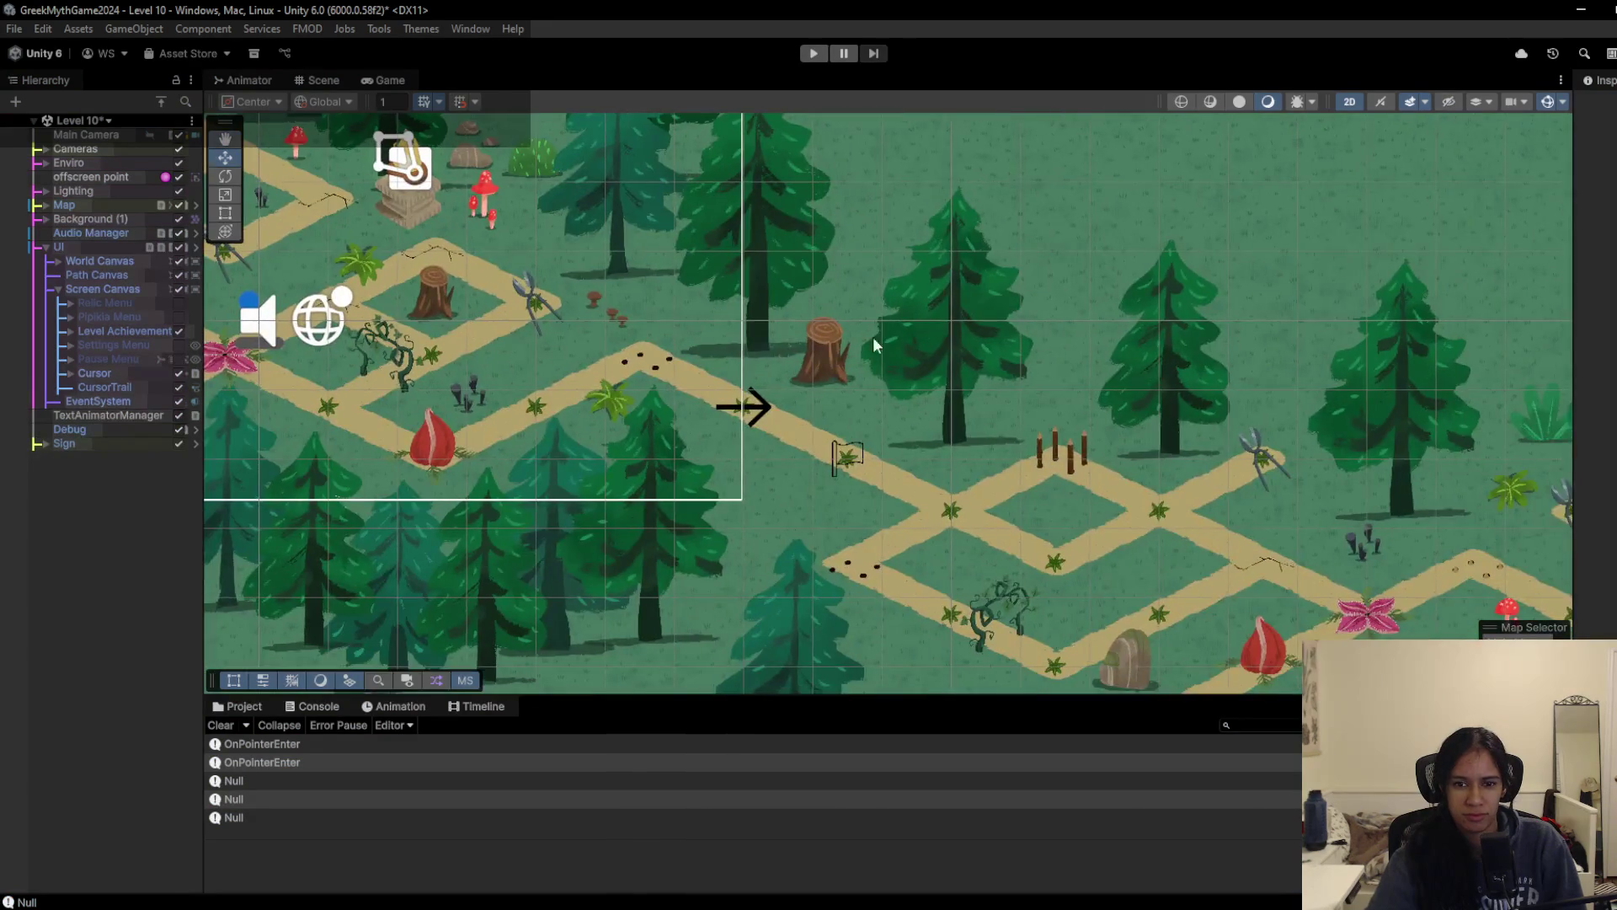
left_click_drag(906, 371, 792, 422)
scroll(634, 524, "up", 3)
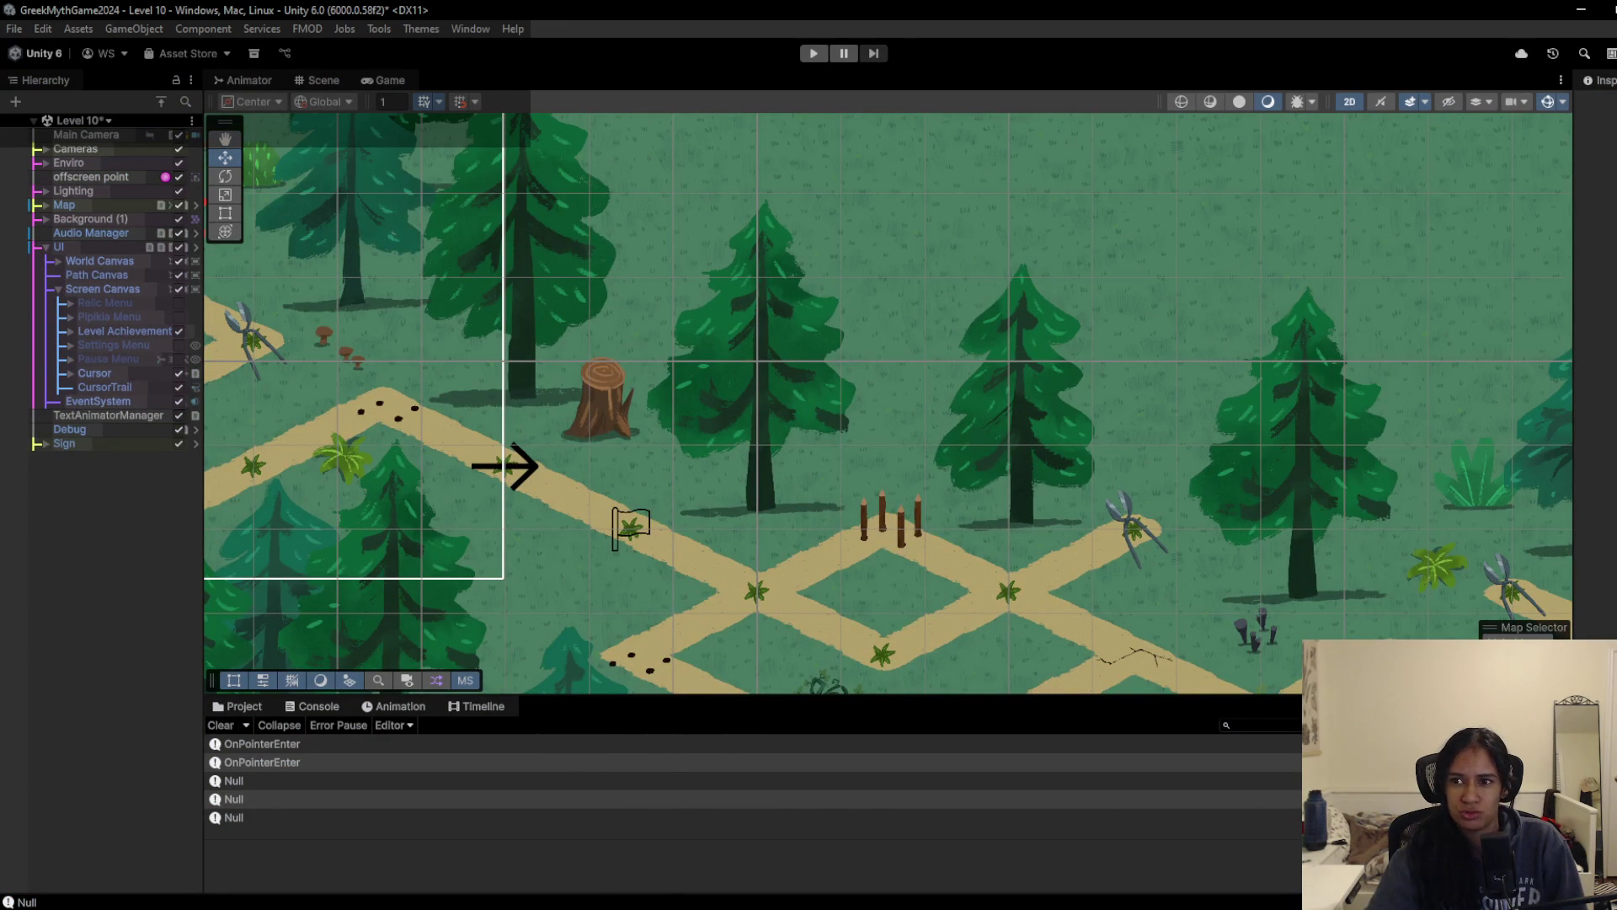
left_click_drag(1580, 121, 1407, 121)
left_click(1533, 77)
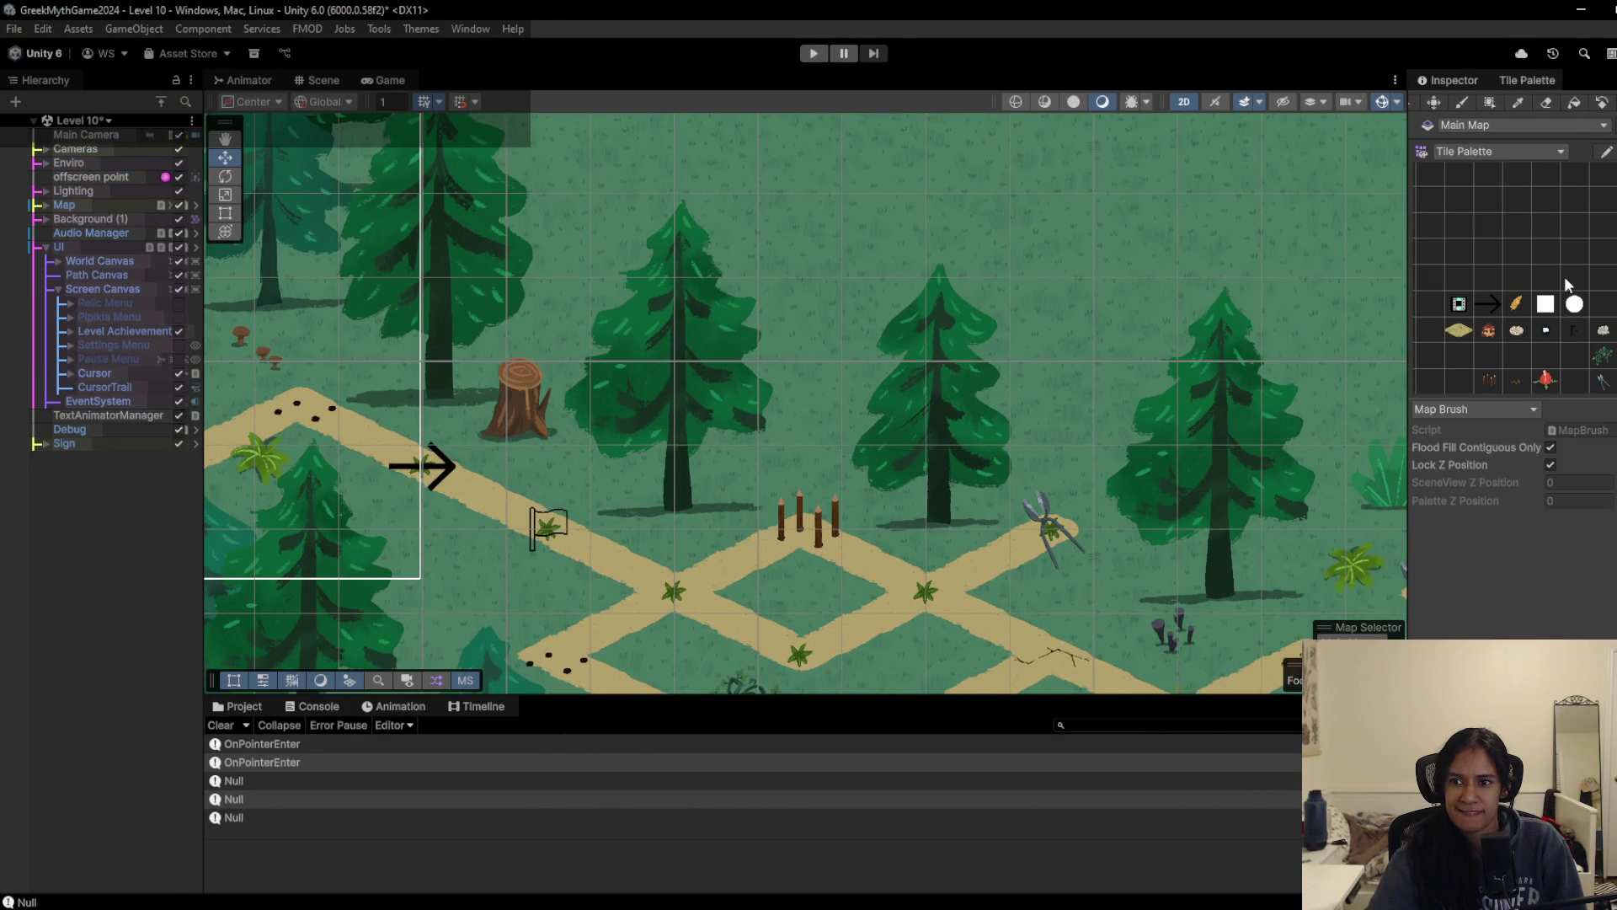
left_click(1487, 304)
left_click(546, 528)
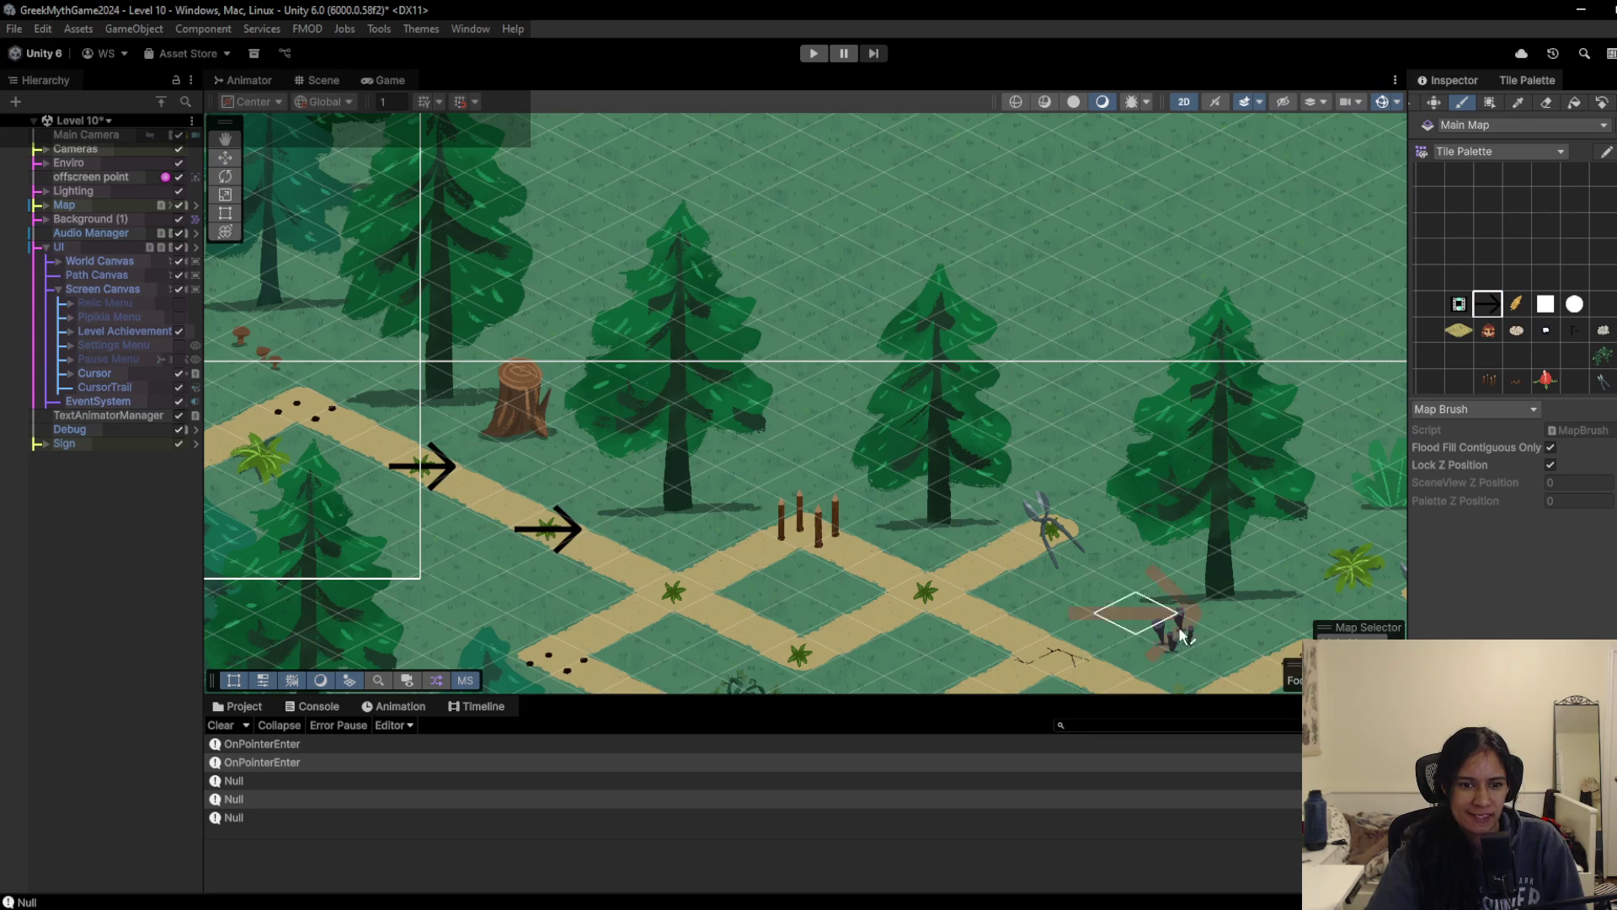
left_click(1580, 336)
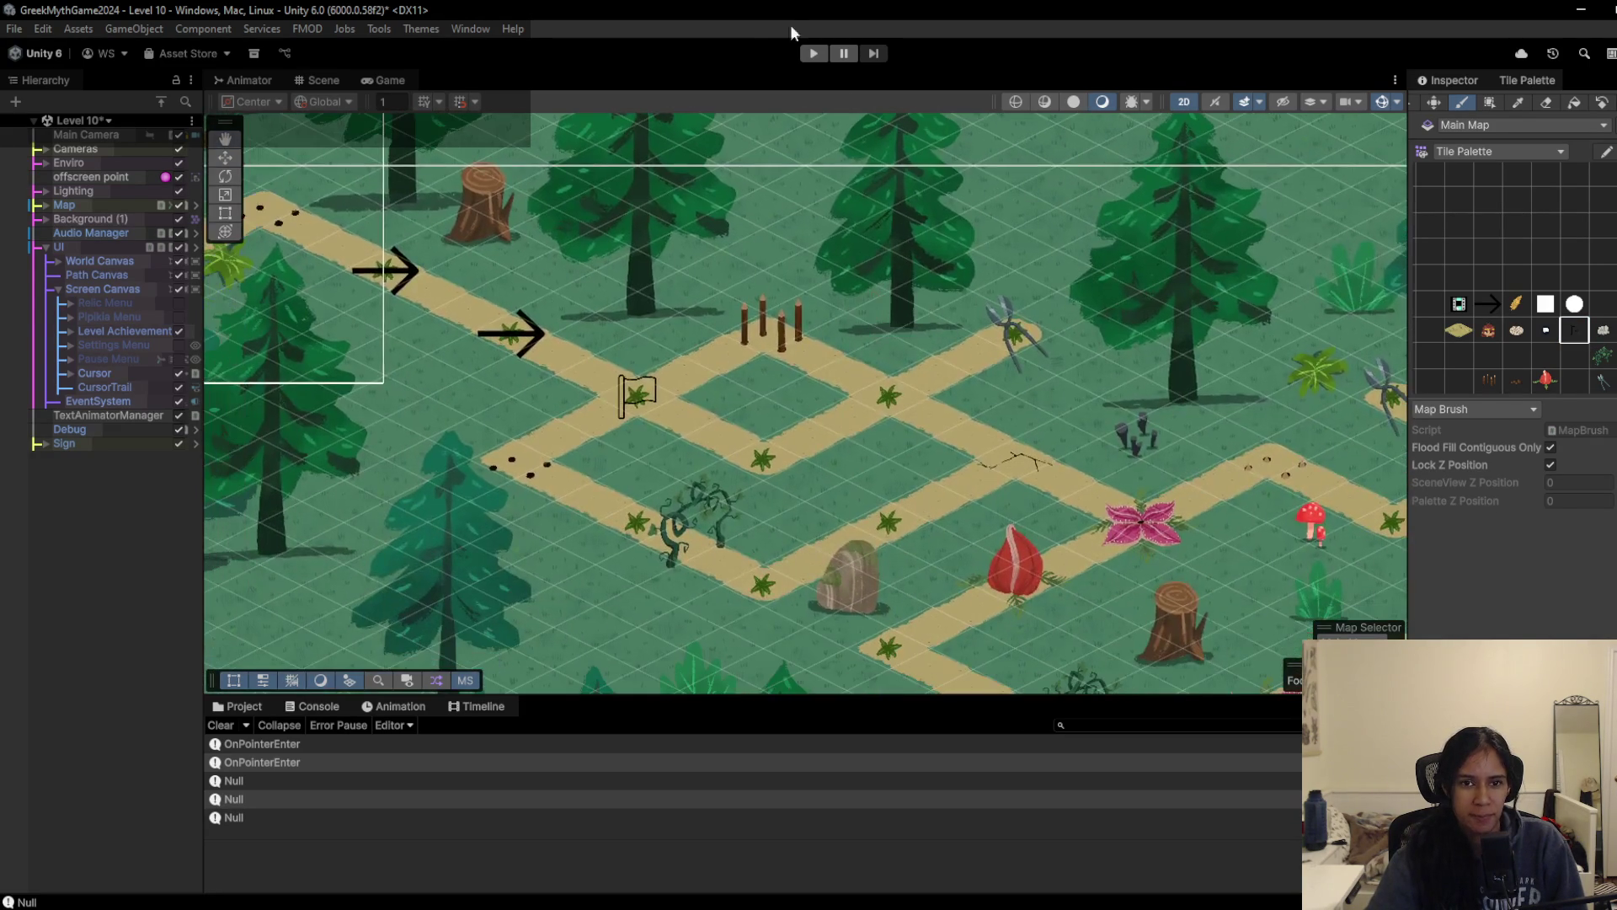
left_click(811, 54)
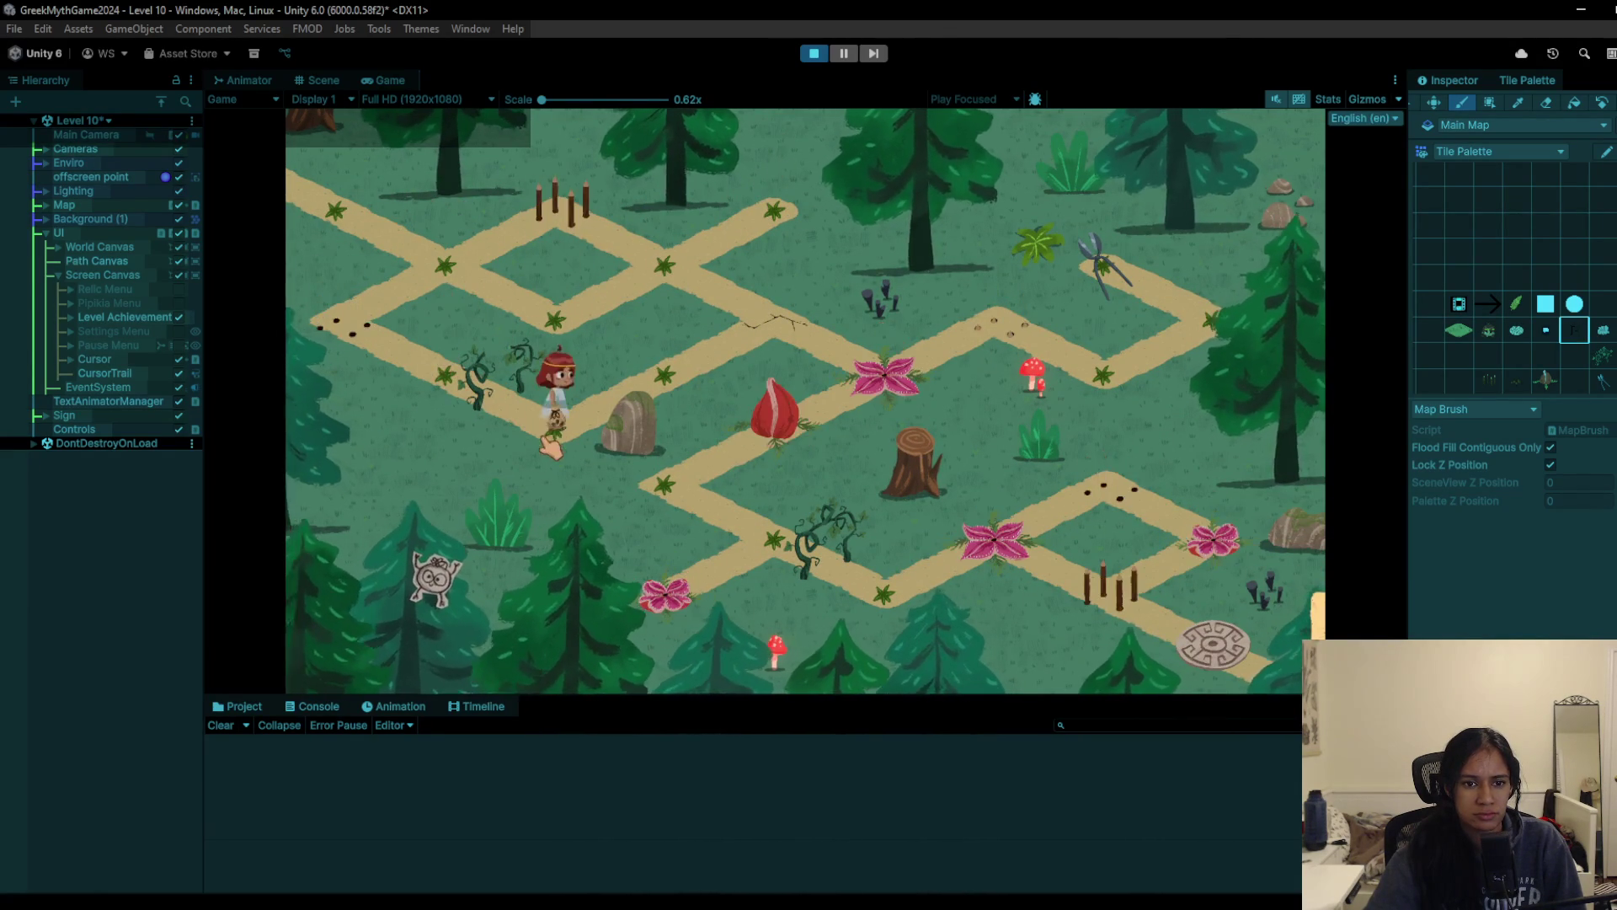
Step: Guide the character to Level 10's goal tile, restart with Ctrl+P, then stop and switch to Notepad
mouse_move(672, 383)
left_mouse_down()
mouse_move(779, 312)
mouse_move(898, 399)
mouse_move(1003, 329)
mouse_move(1146, 346)
mouse_move(1129, 312)
mouse_move(1156, 352)
mouse_move(1004, 356)
mouse_move(931, 377)
mouse_move(769, 371)
mouse_move(666, 430)
mouse_move(770, 493)
mouse_move(850, 580)
mouse_move(914, 600)
left_mouse_up()
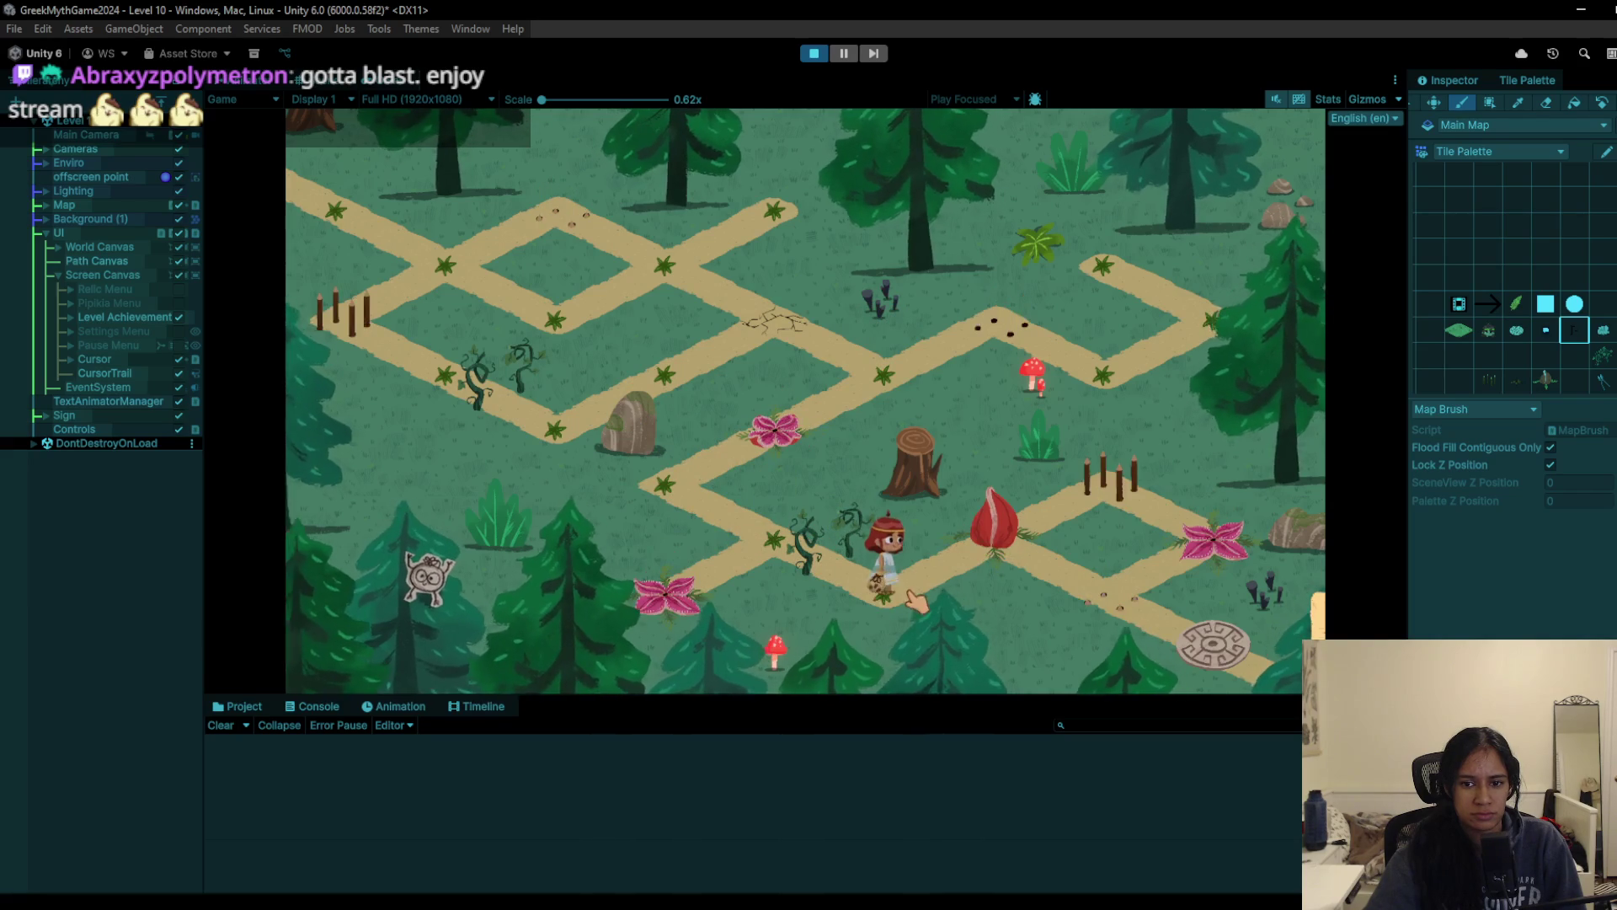
mouse_move(1008, 561)
left_mouse_down()
mouse_move(1053, 506)
mouse_move(1095, 493)
mouse_move(1180, 573)
mouse_move(1068, 487)
left_mouse_up()
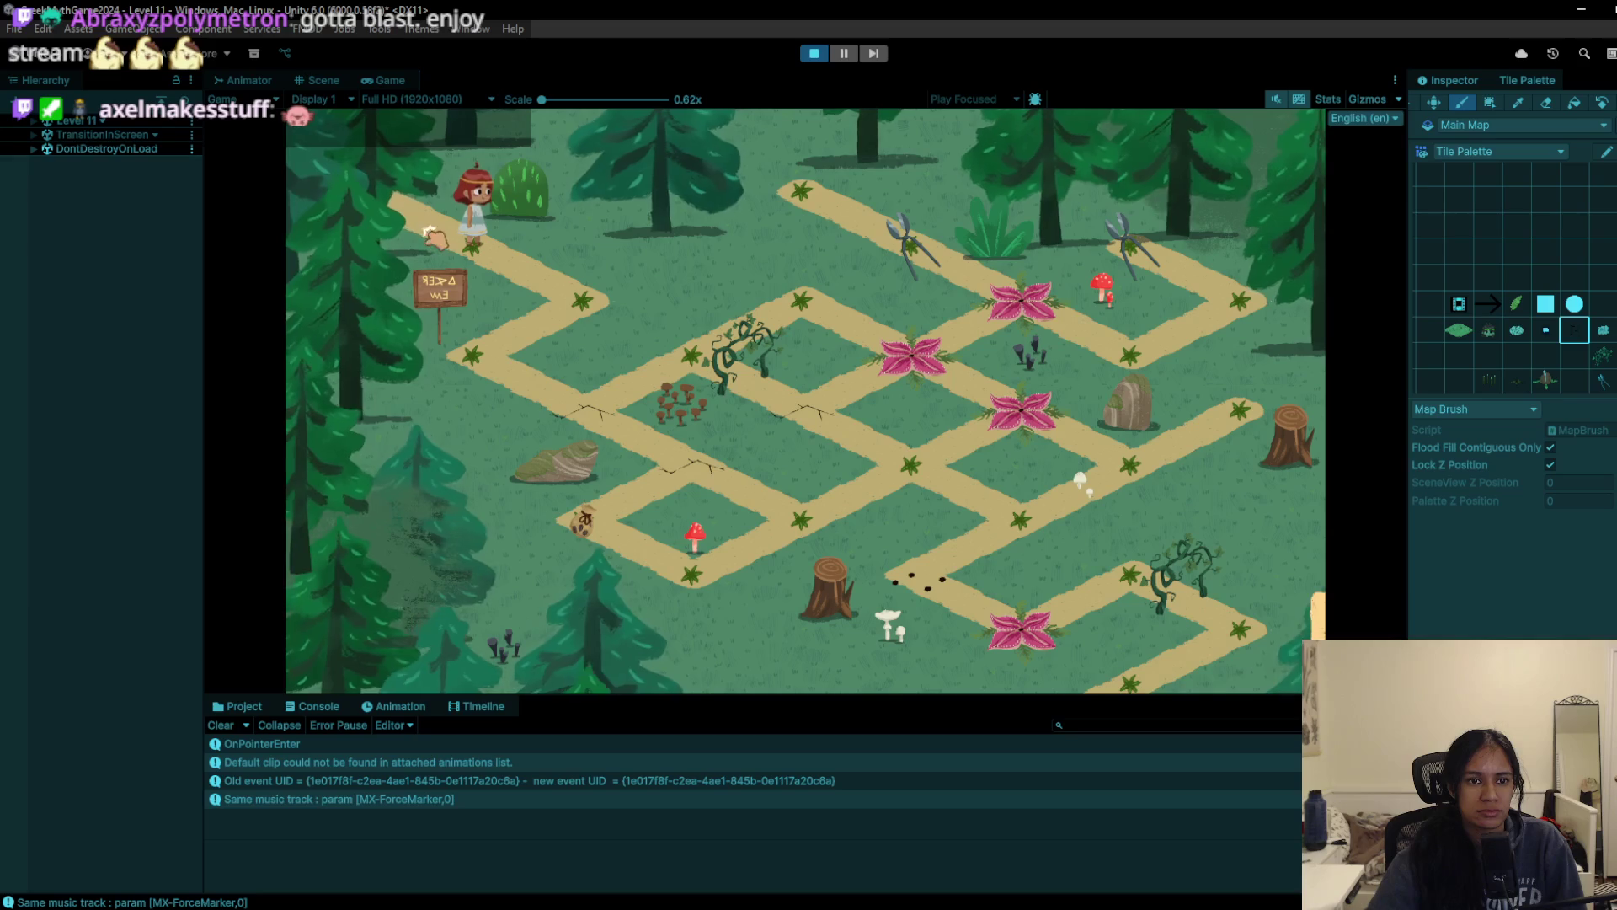
key("ctrl+p")
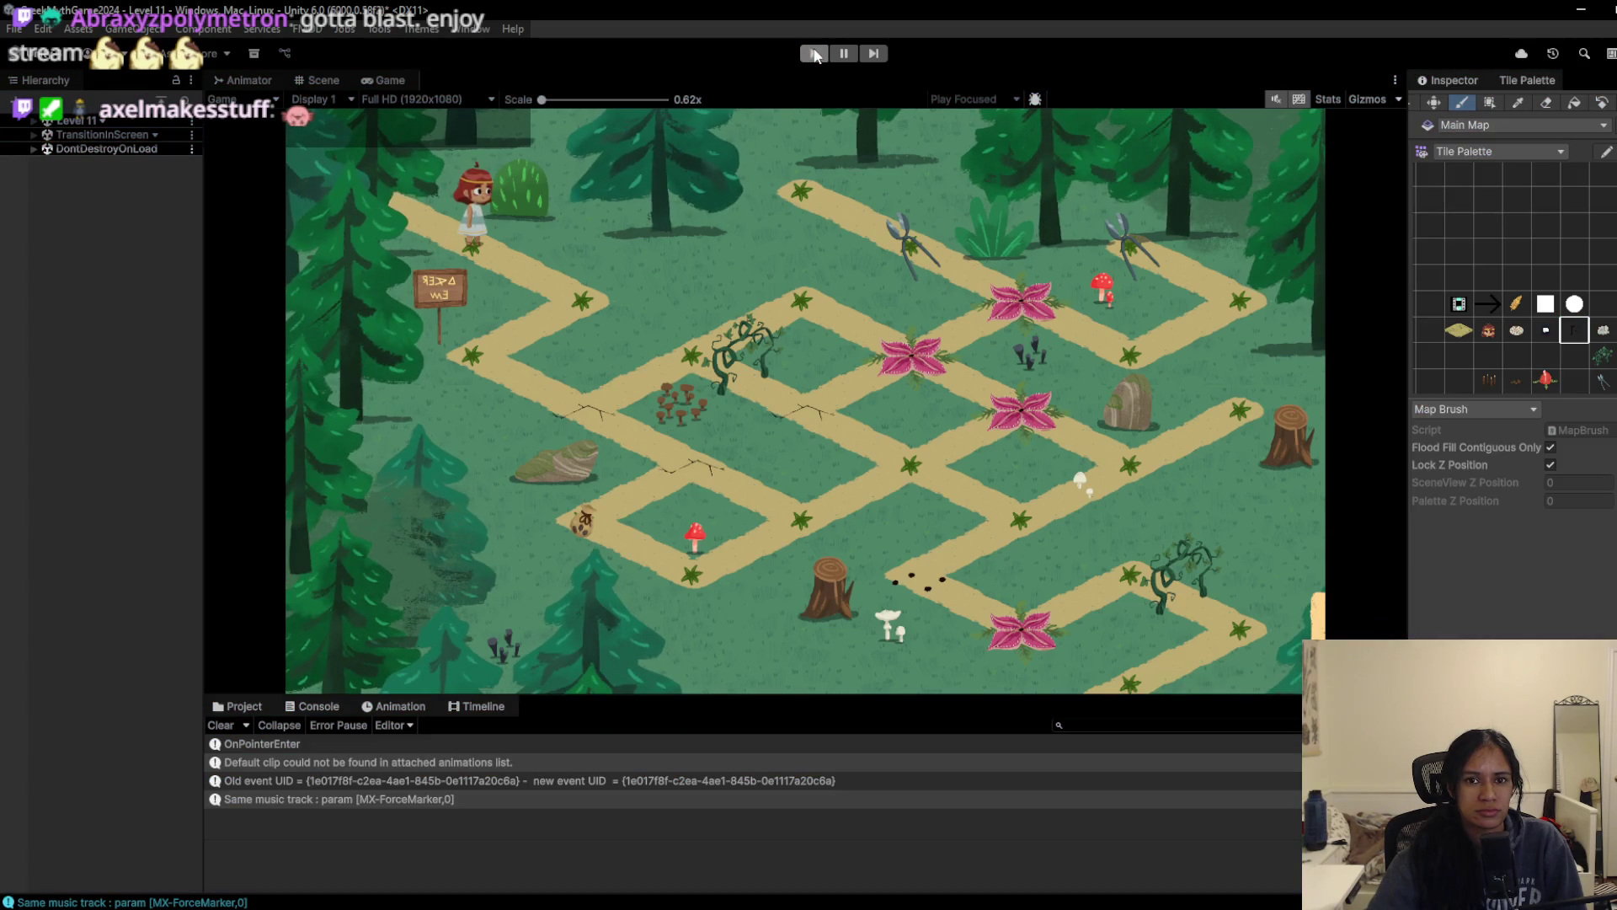
key("ctrl+p")
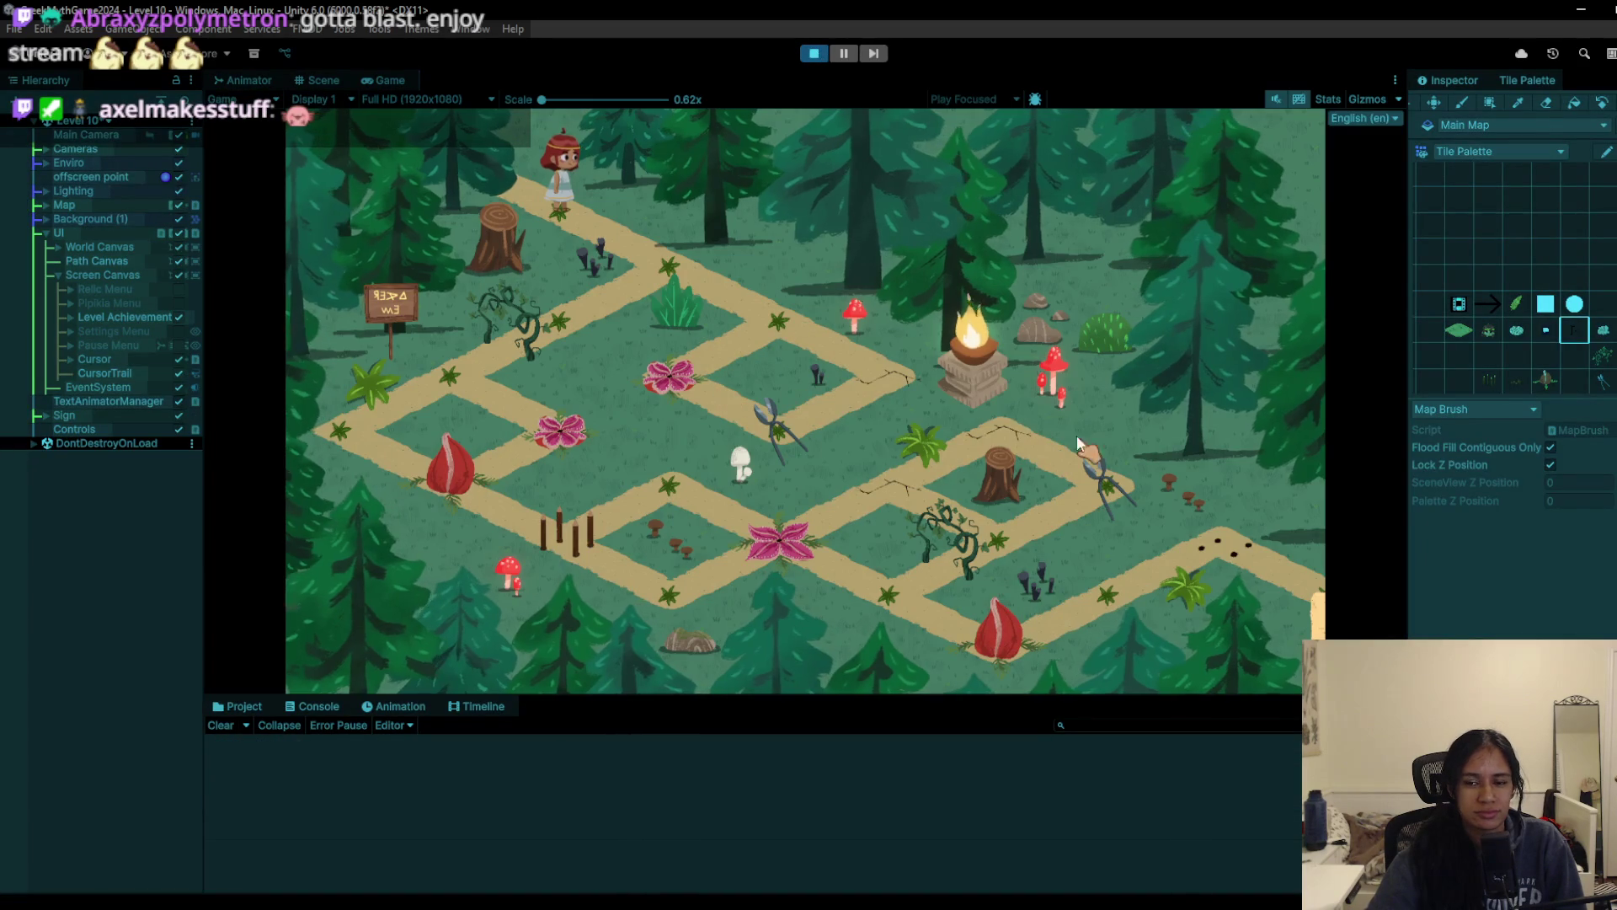
left_click(814, 59)
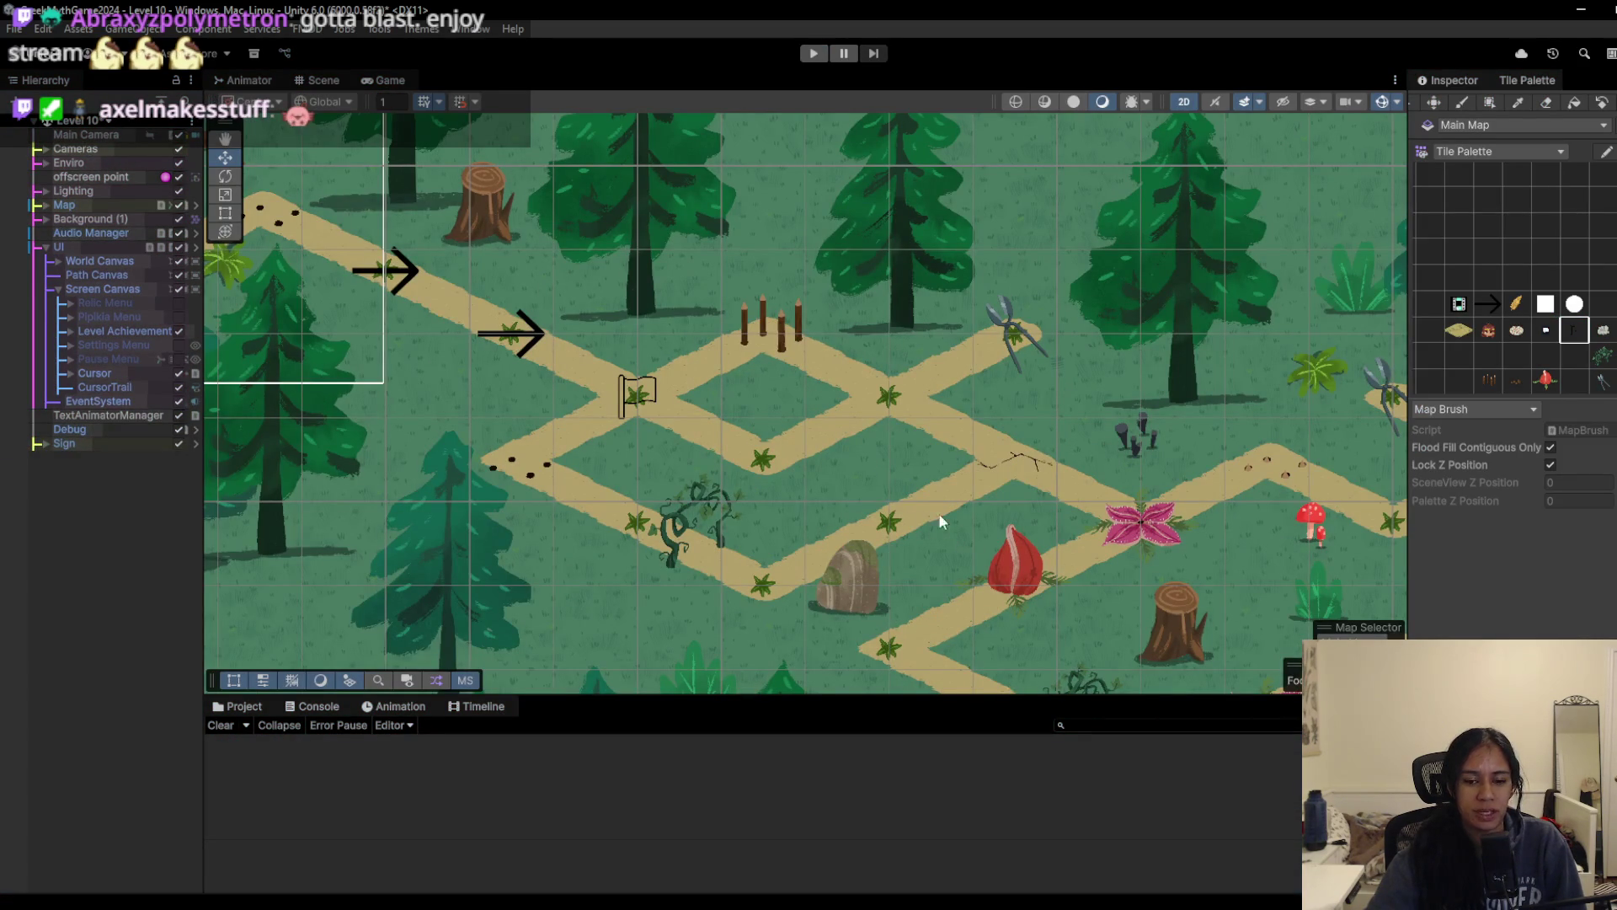
key("alt+Tab")
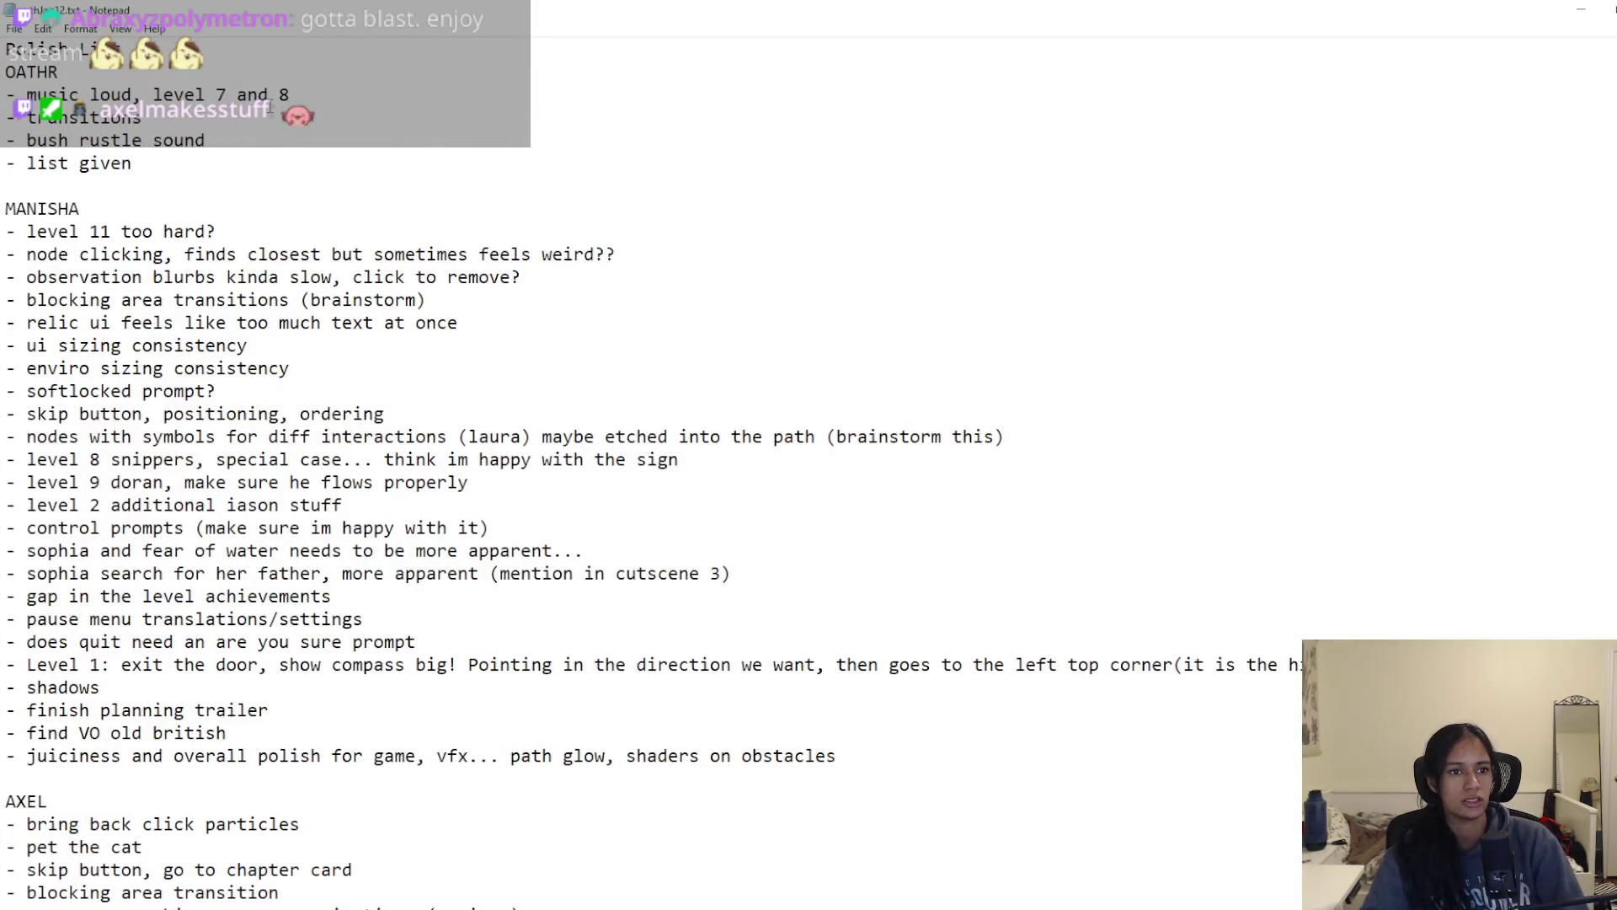
Step: Add indented sub-points '- trees for forest levels', 'medusa = rubble' and '- zeus = clouds' under blocking area transitions
scroll(213, 226, "down", 1)
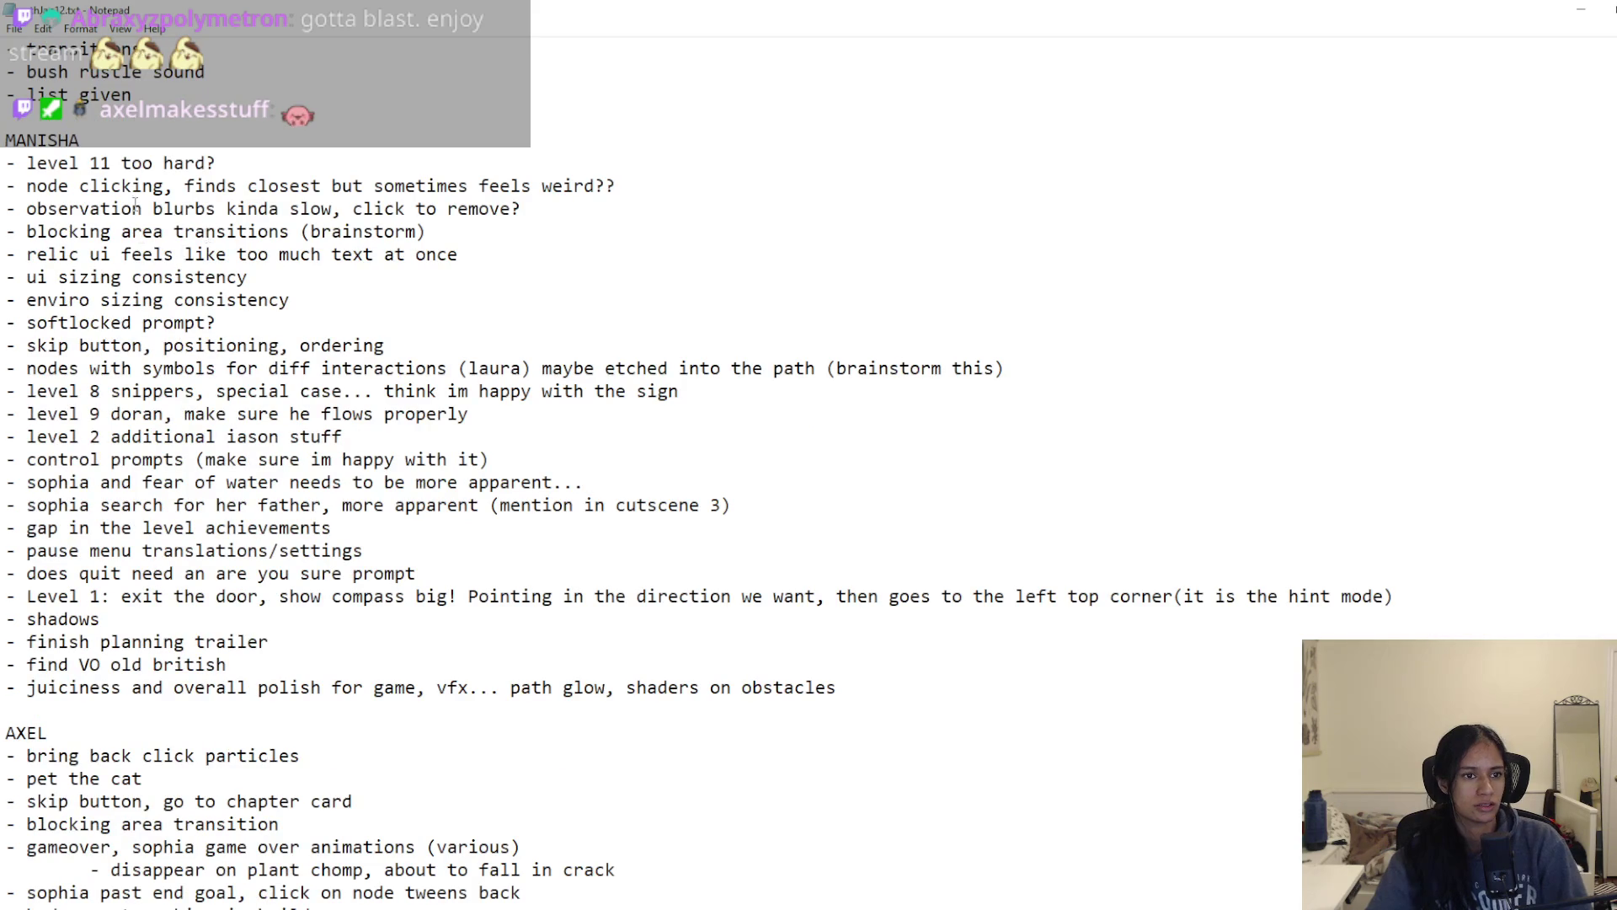
left_click(449, 232)
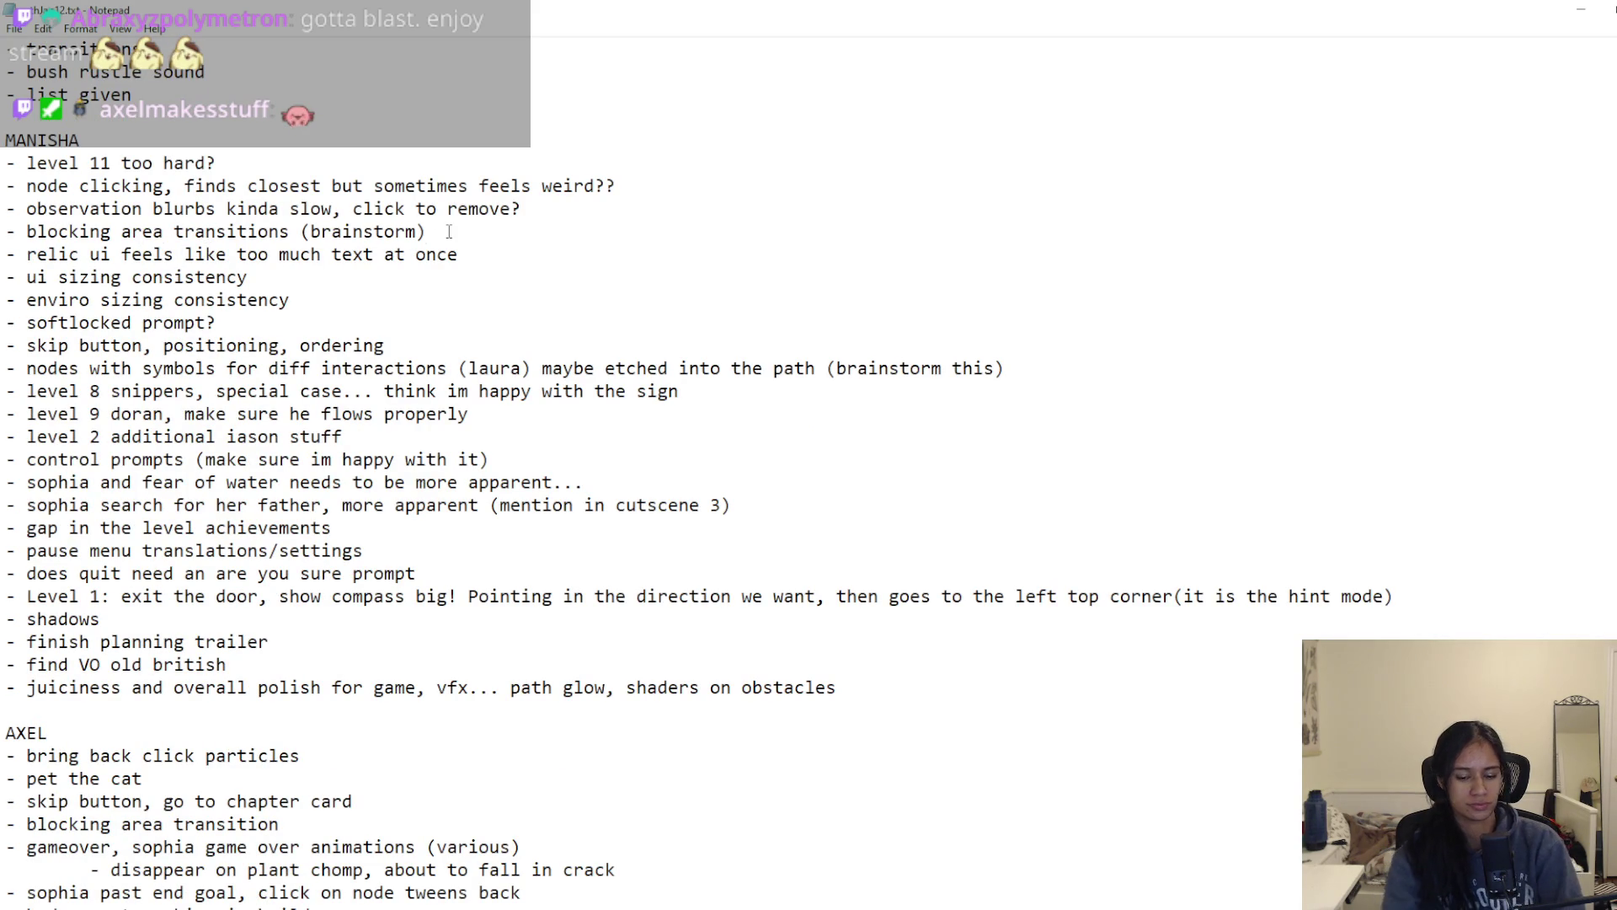
key("Return")
key("Tab")
type("- tre")
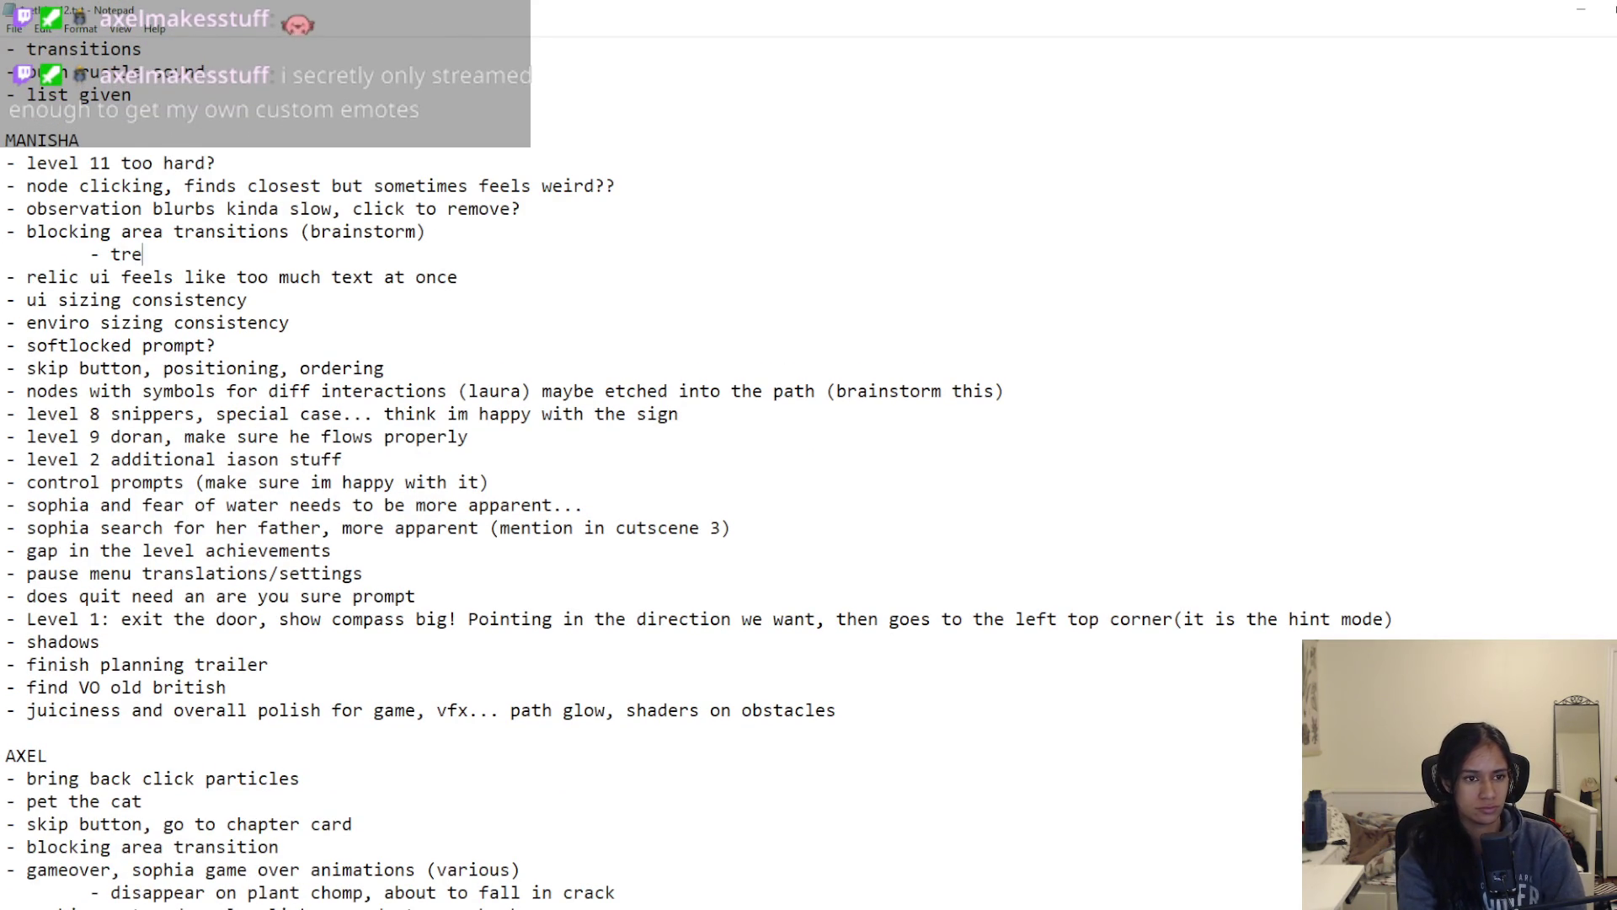
type("es for ")
type("for w")
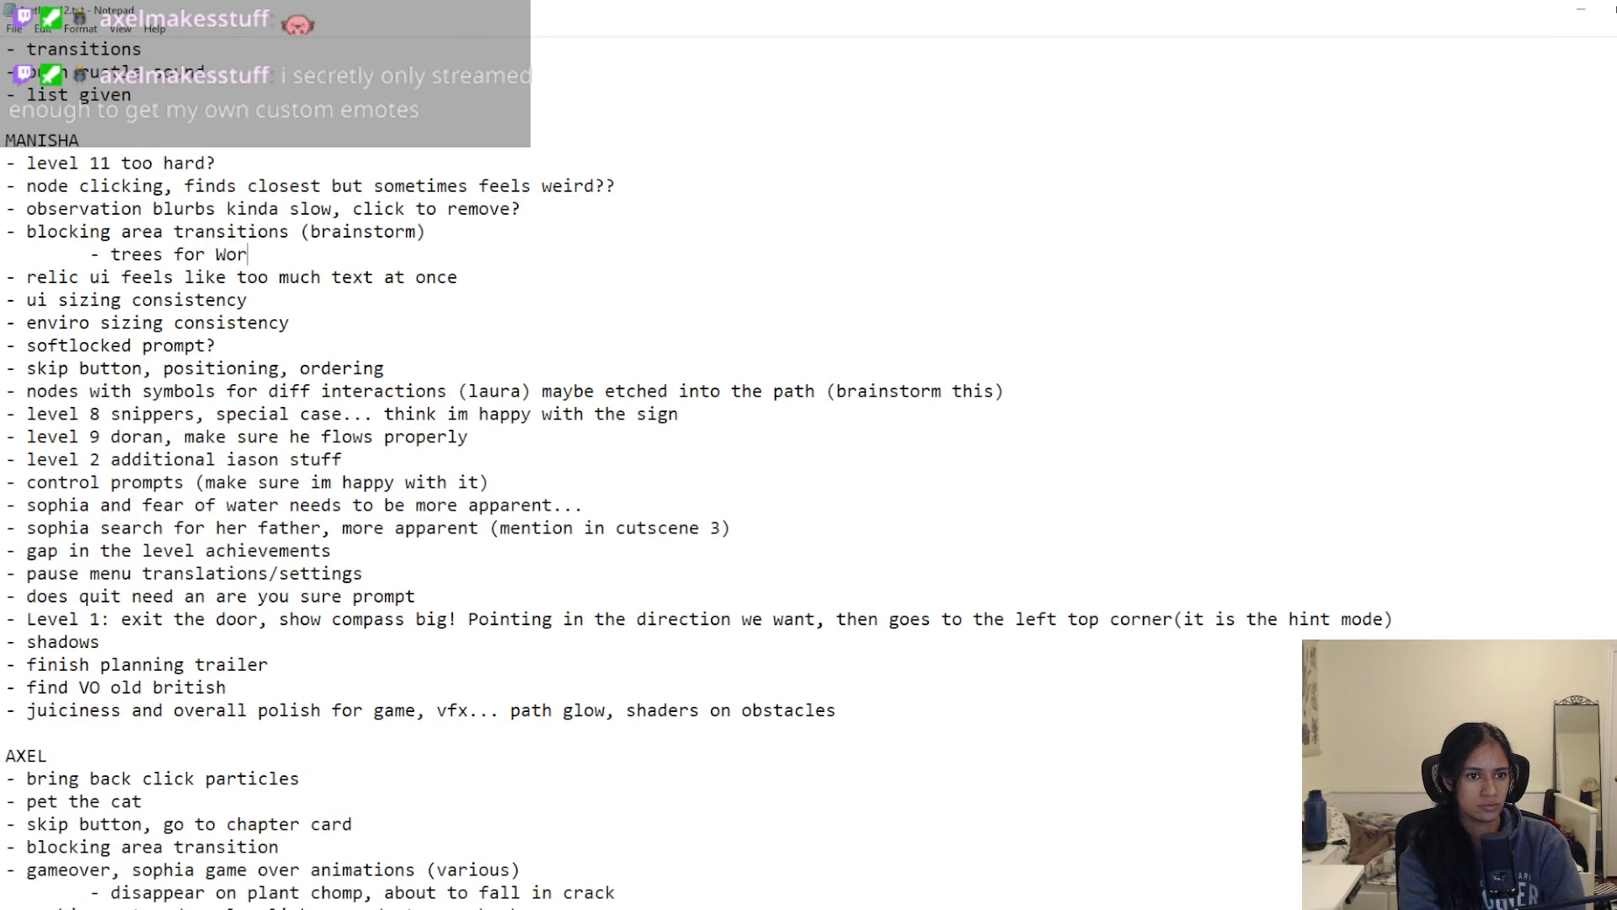
key("BackSpace")
key("BackSpace")
key("BackSpace")
type("forest level")
type("s")
key("Return")
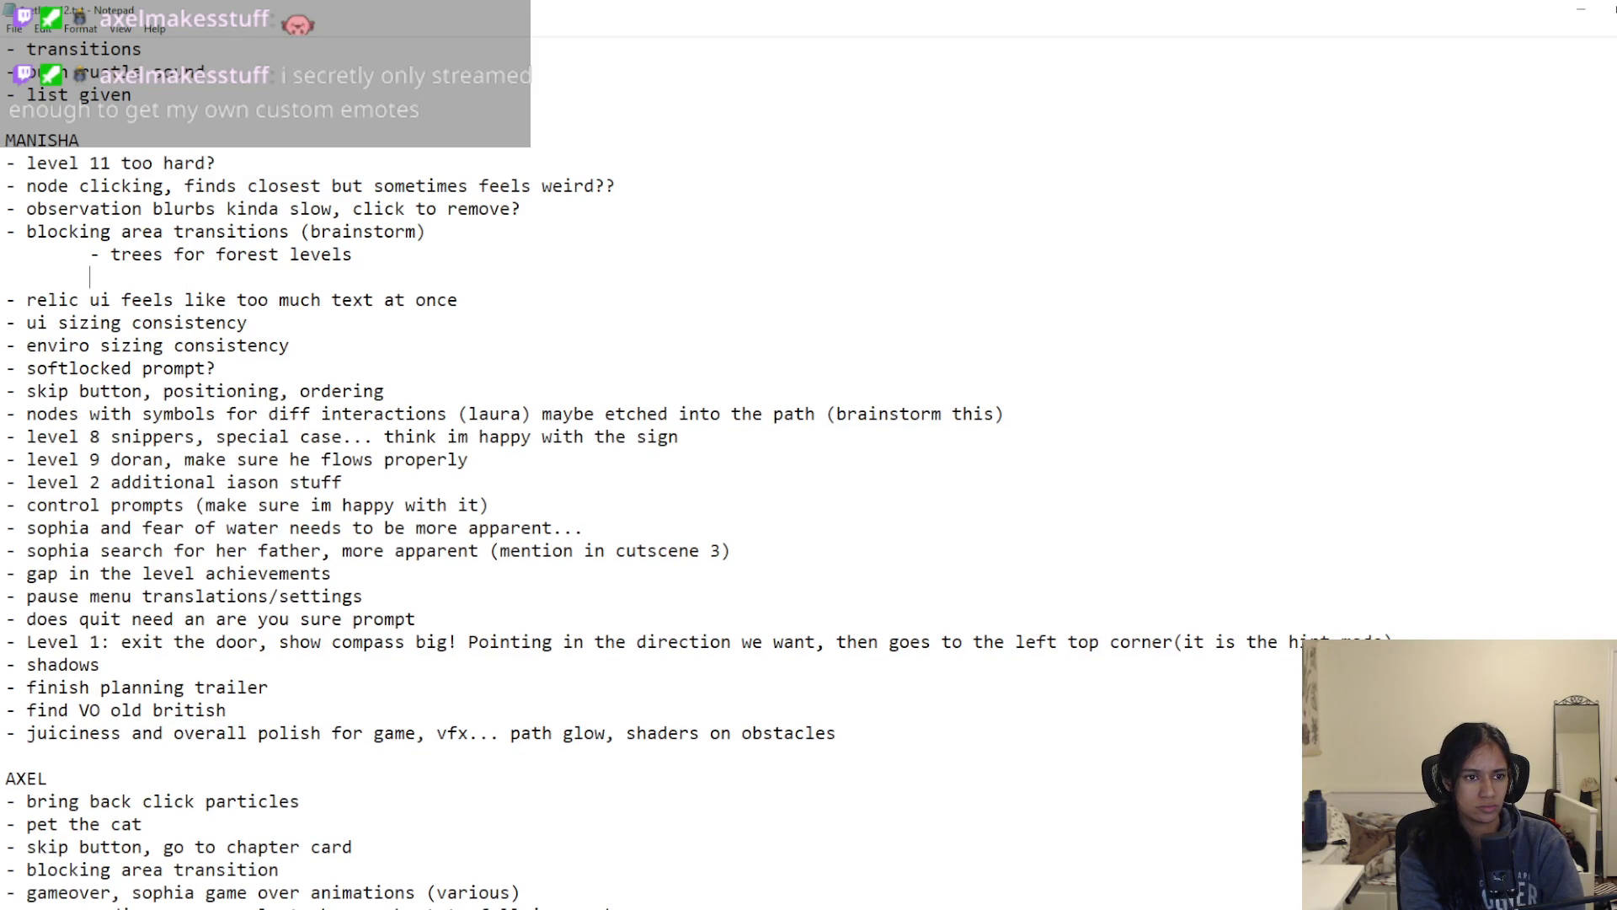
type("-medusa = ")
type("rubble")
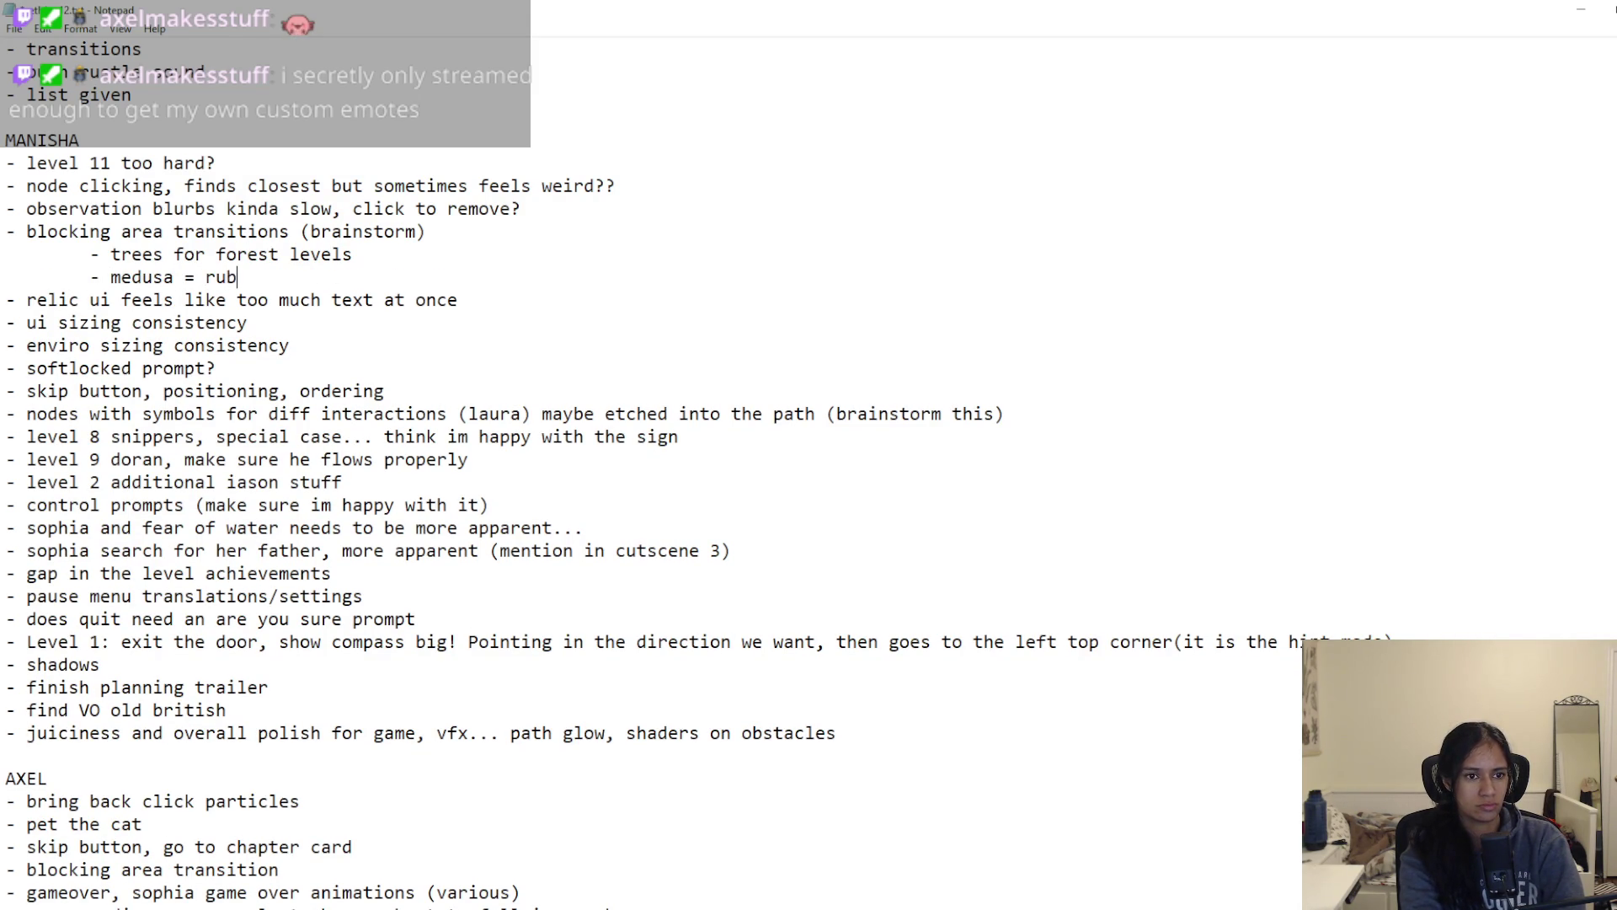
key("Return")
key("Tab")
type("- ")
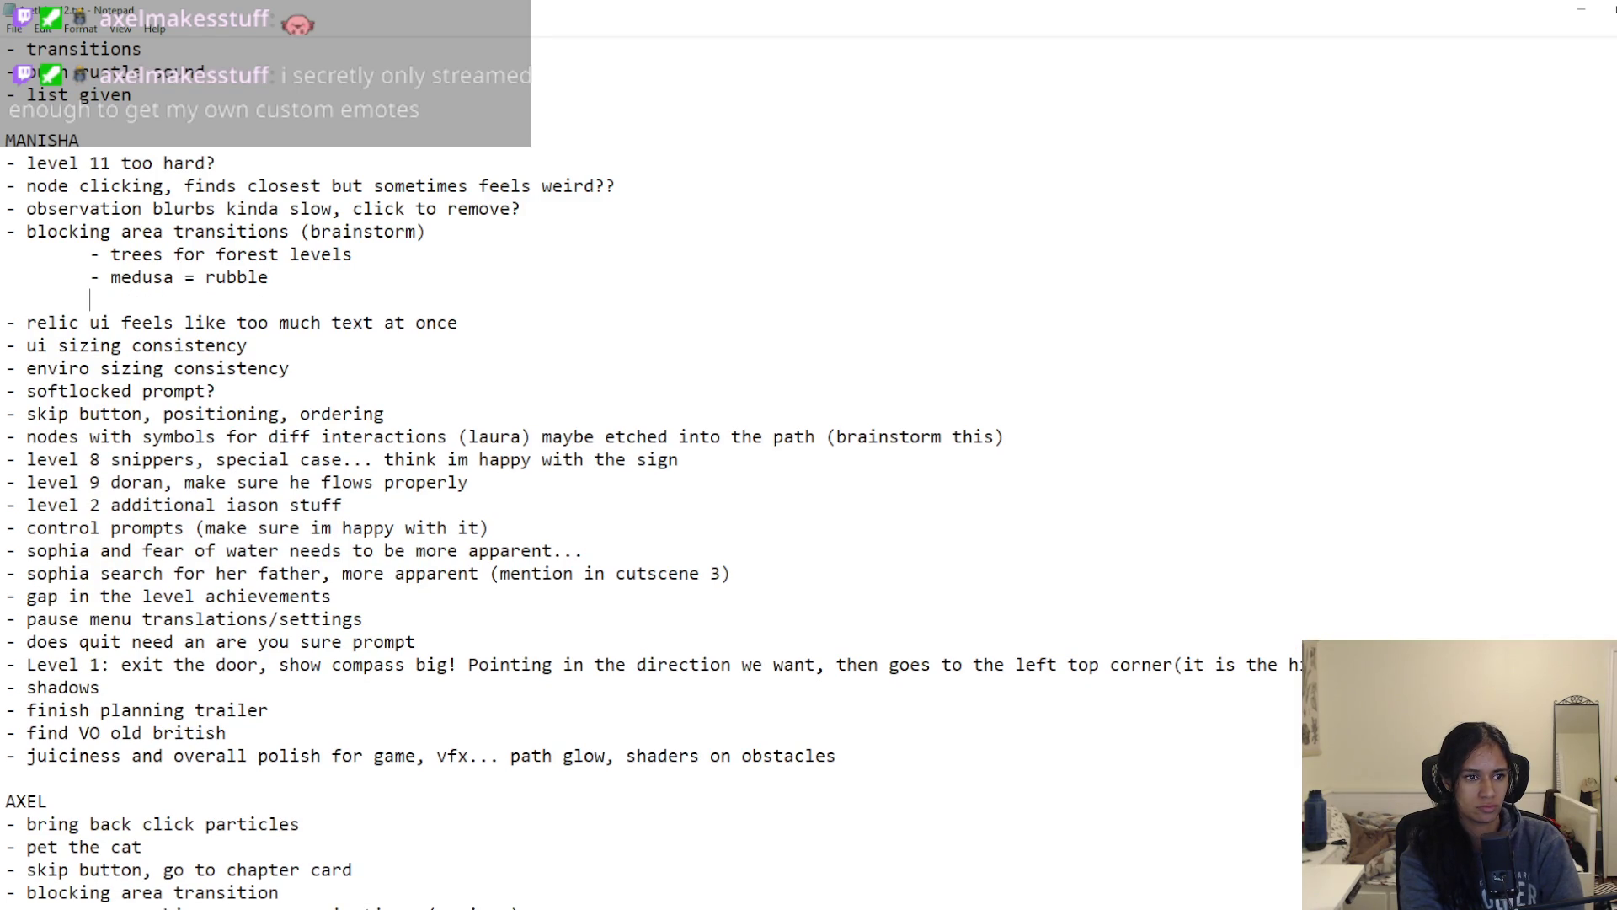
type("zeus ")
type("= clouds")
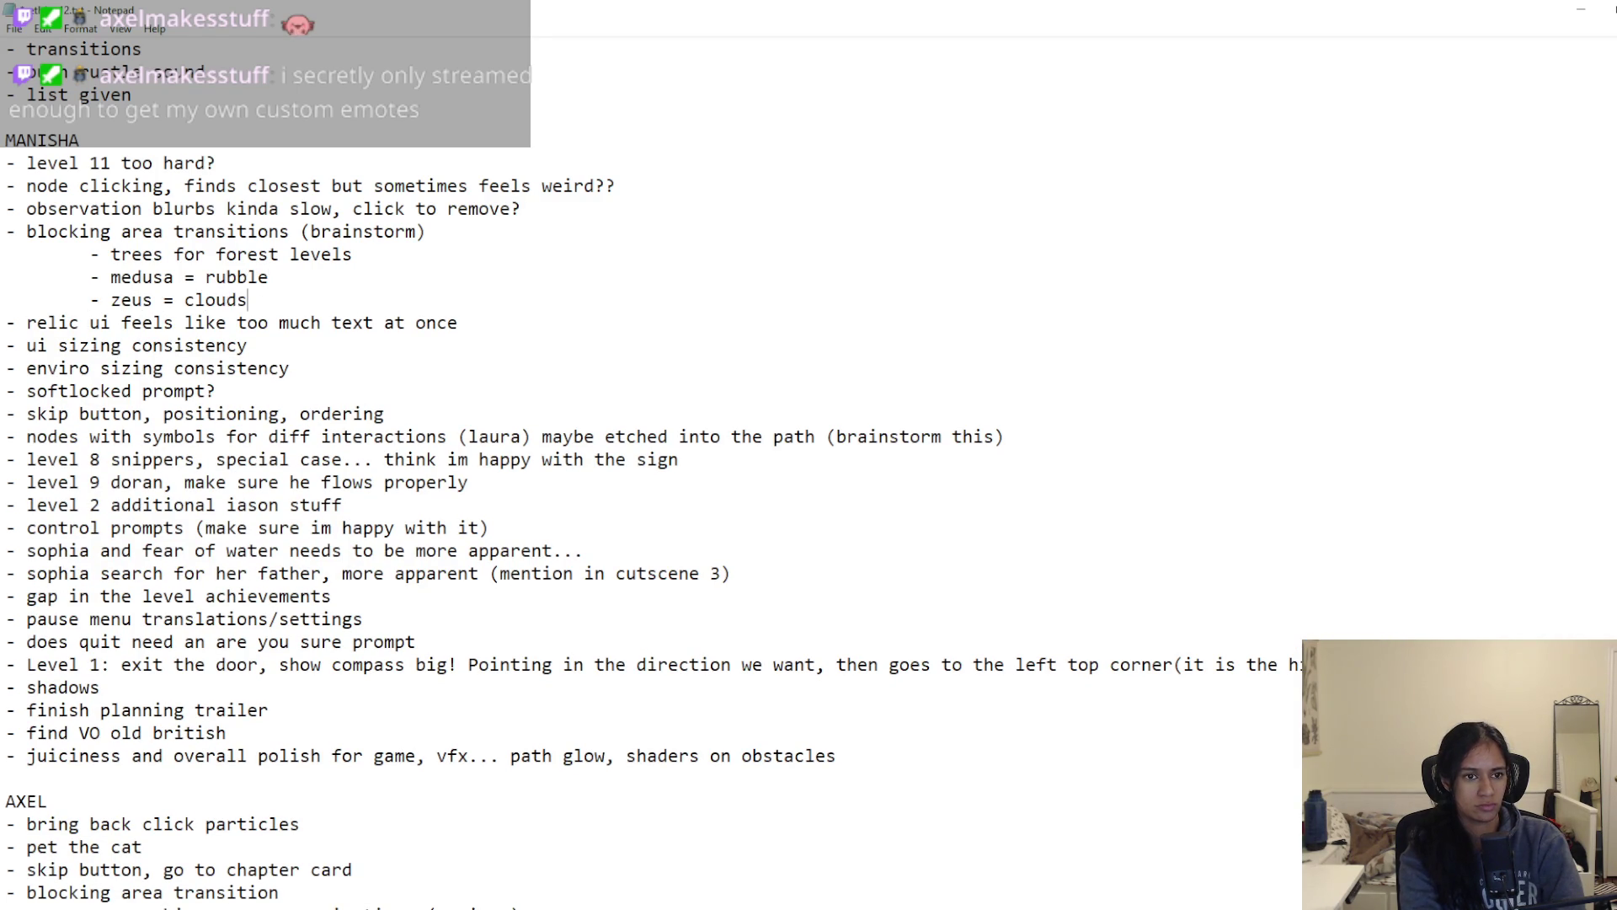
Step: Append ', should block the node before it if there is one so its "unclickable"' to the blocking line
key("Return")
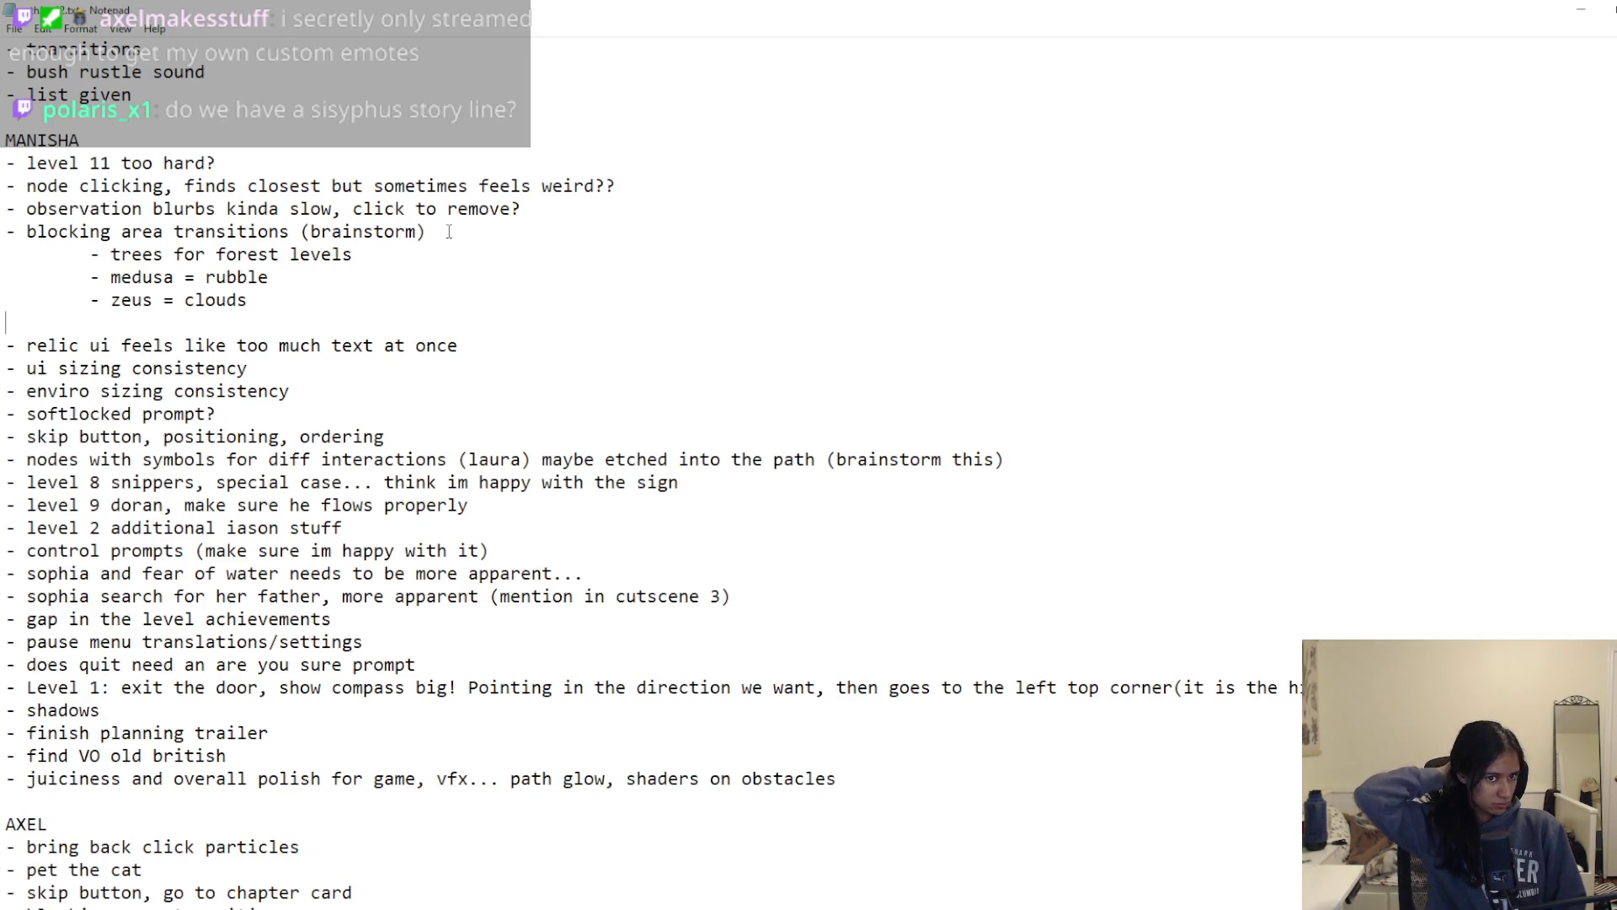
left_click(449, 231)
type(", should block the node before it if there is on")
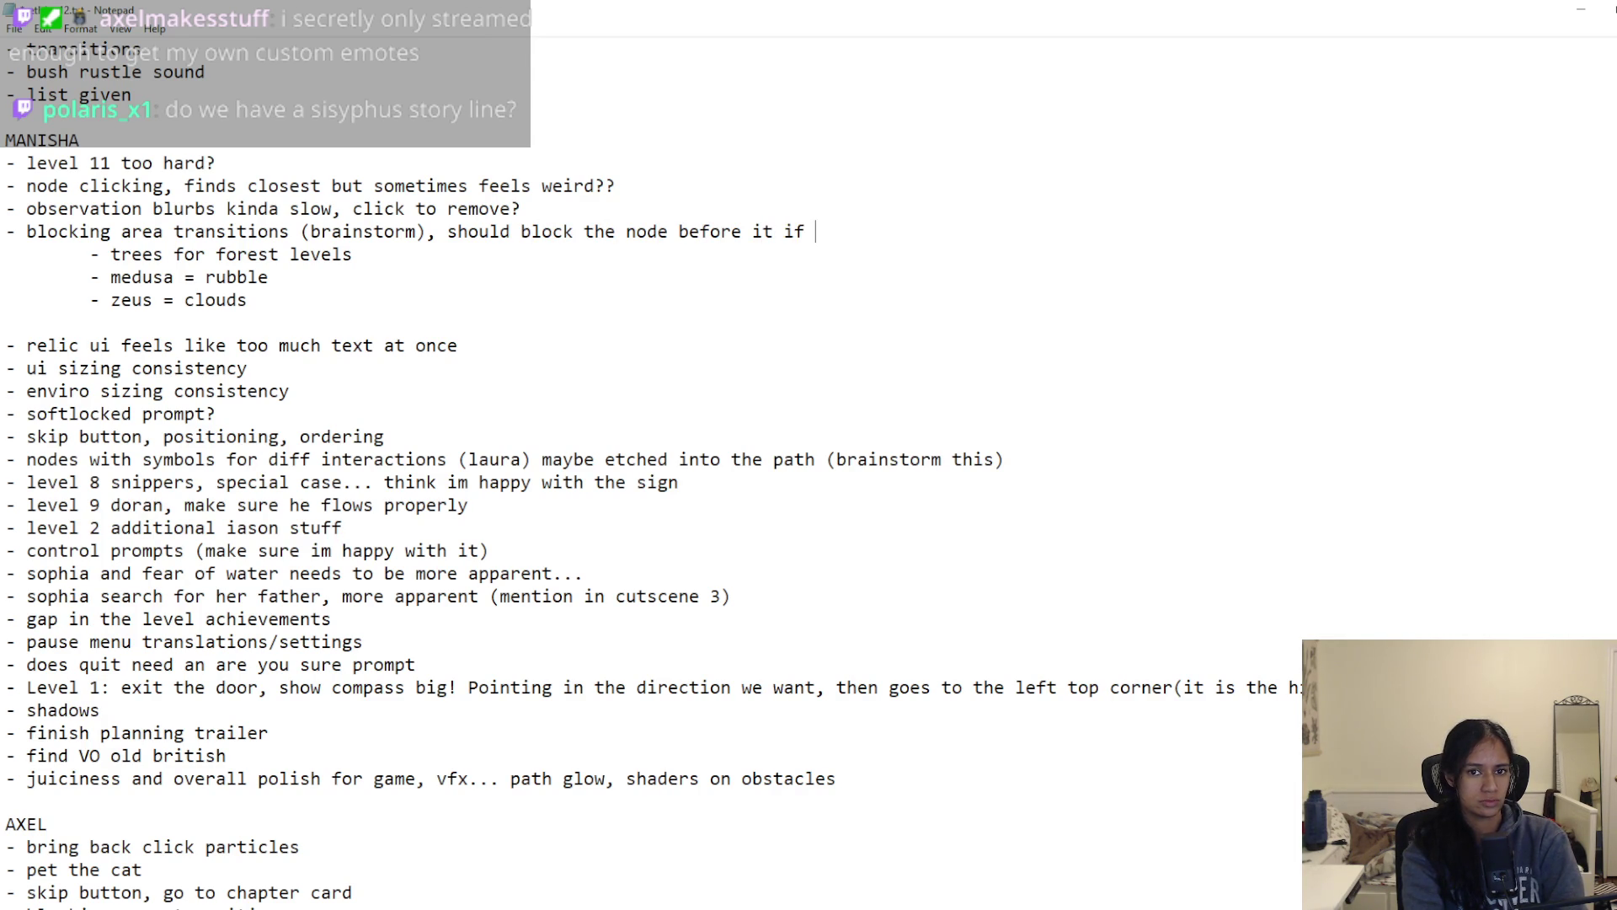
type("e")
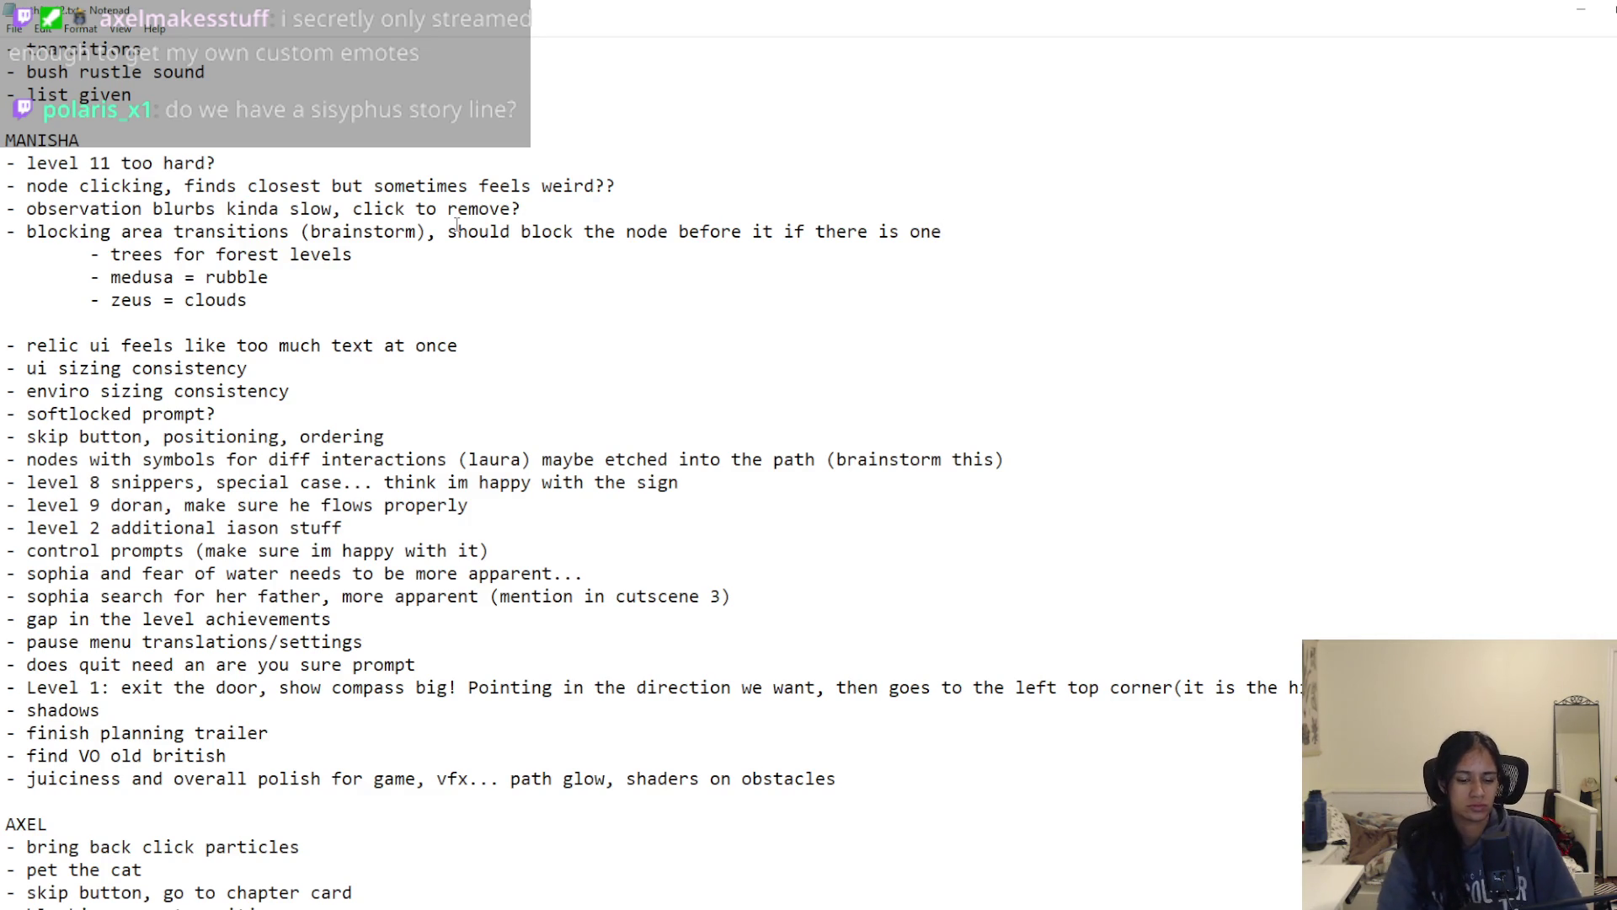
type(" so its ")
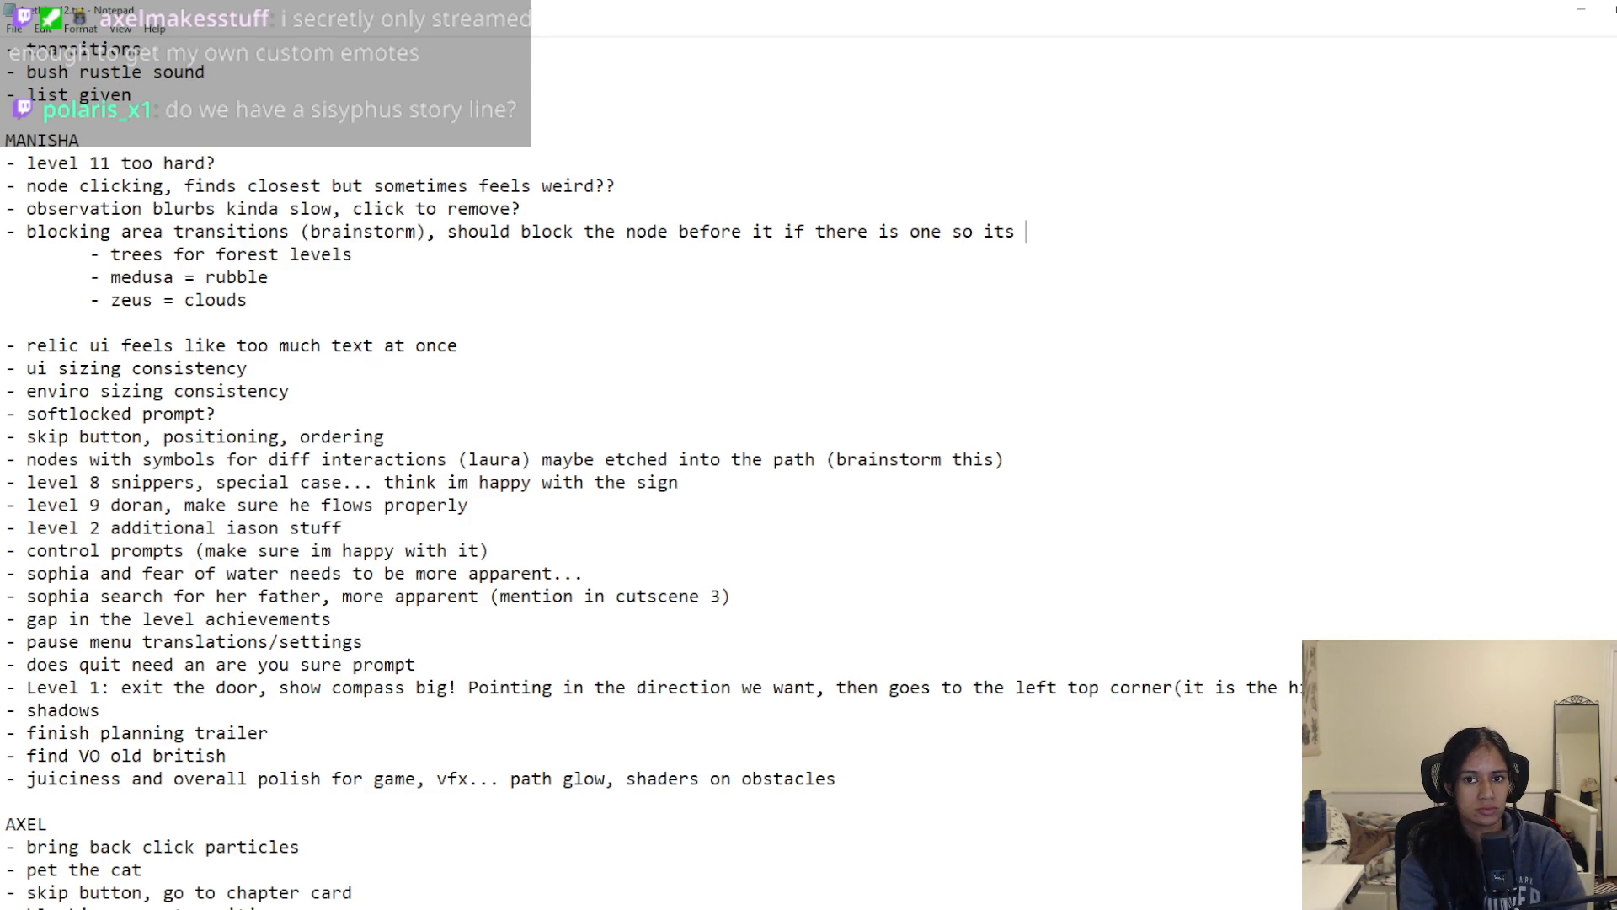
type("\"uncli")
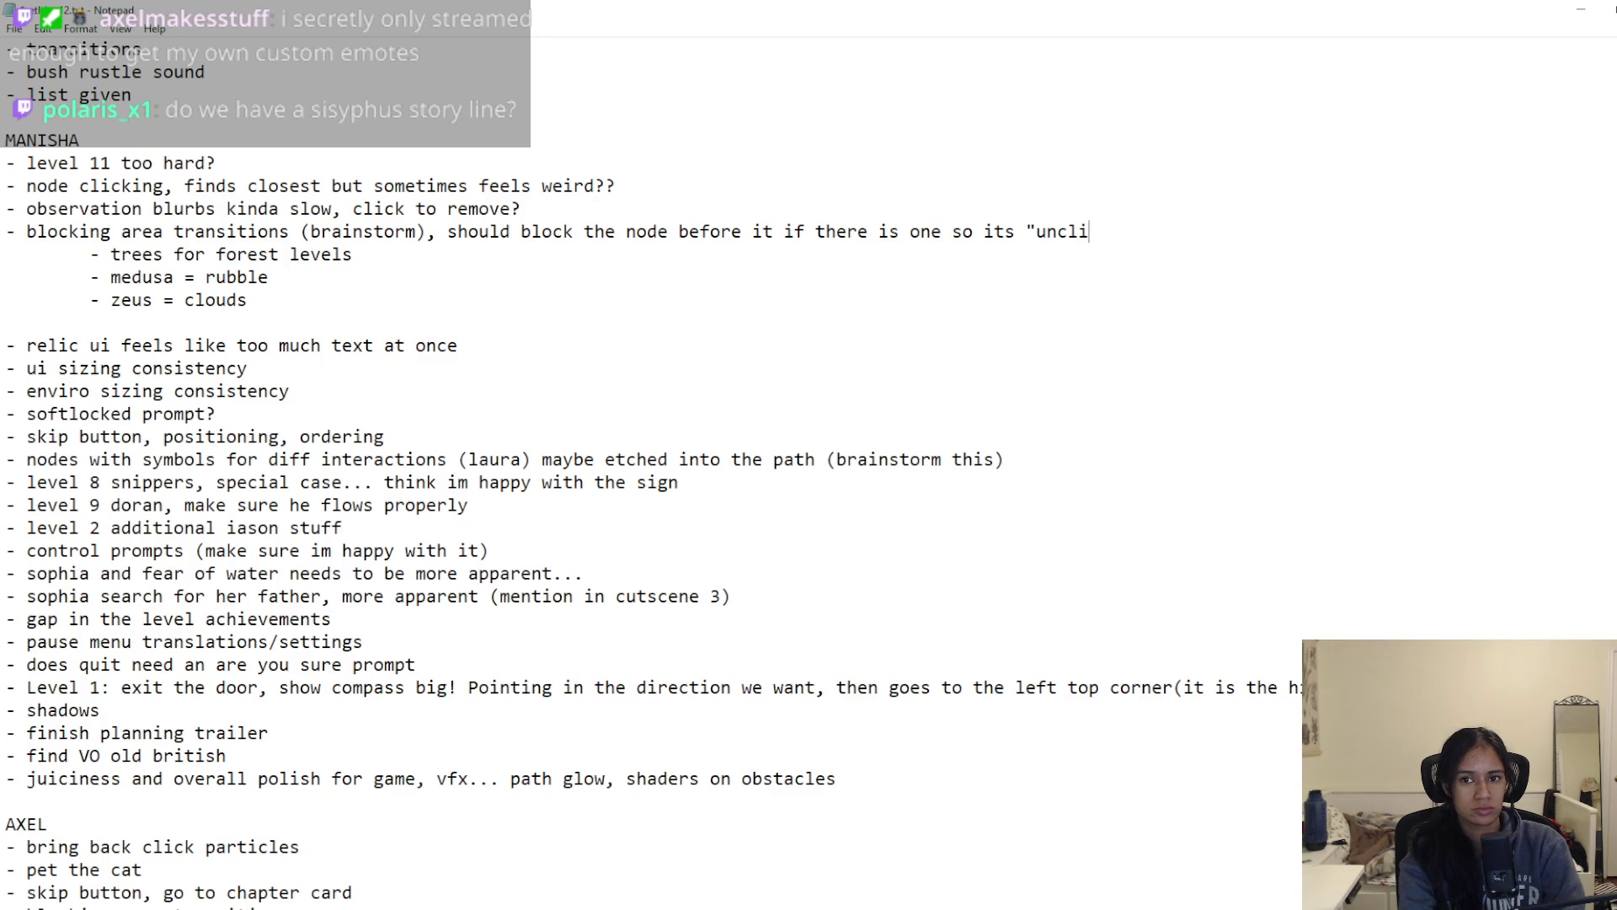
type("ckable\"")
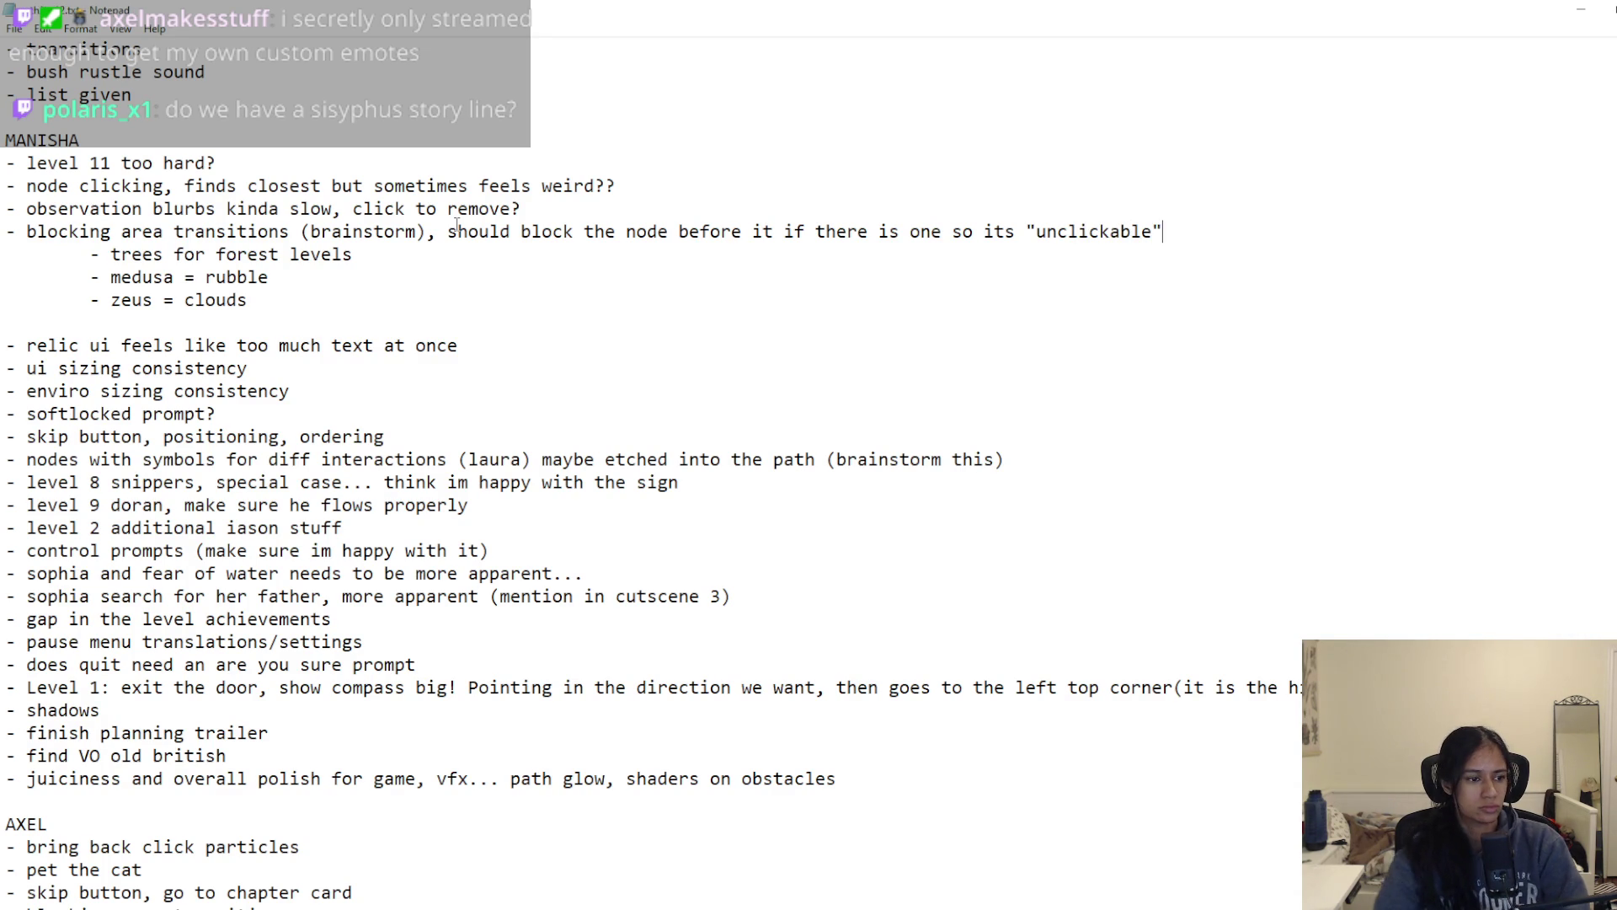
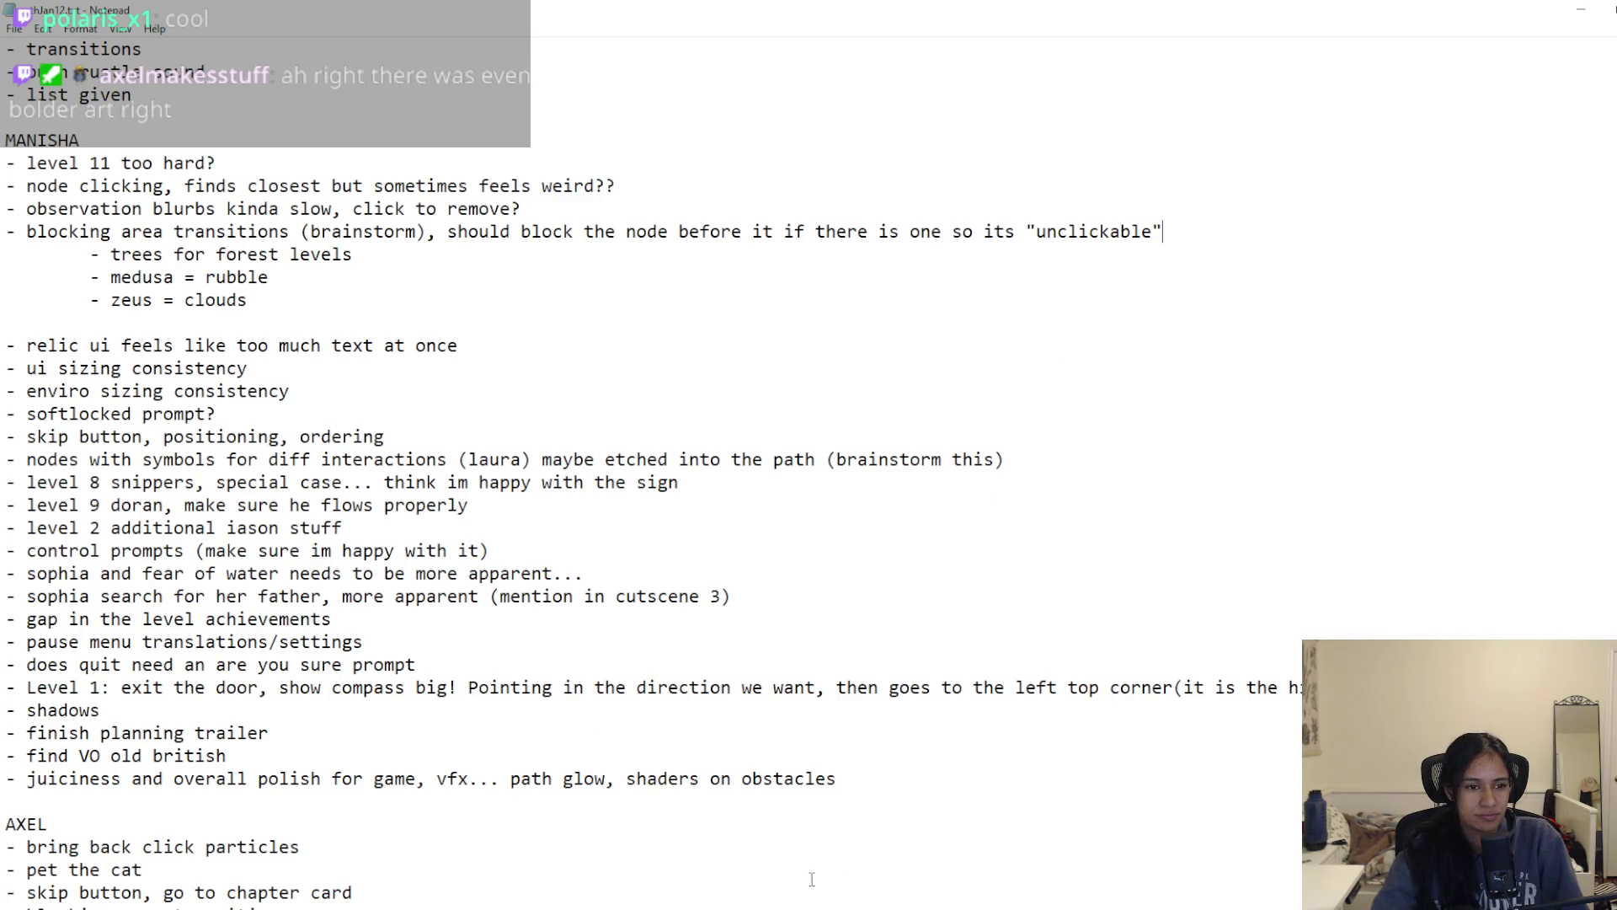
Step: Review the blocking-transition brainstorm lines in the Notepad to-do list, then return to Unity
scroll(812, 878, "down", 4)
scroll(812, 877, "up", 4)
left_click_drag(252, 232, 395, 298)
left_click(395, 298)
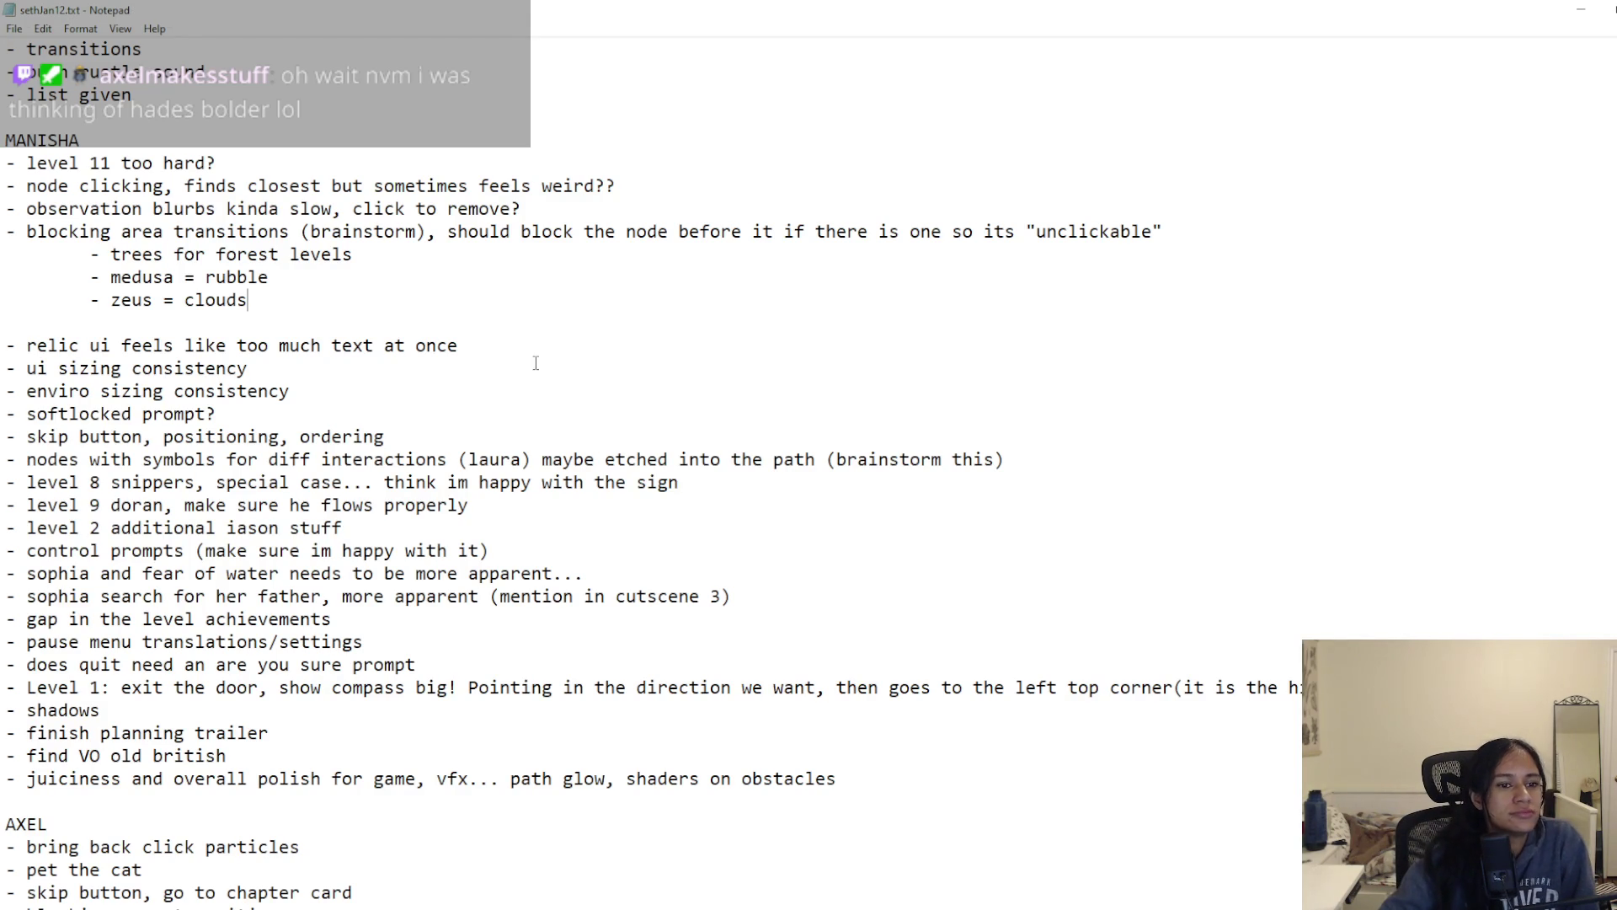
key("alt+Tab")
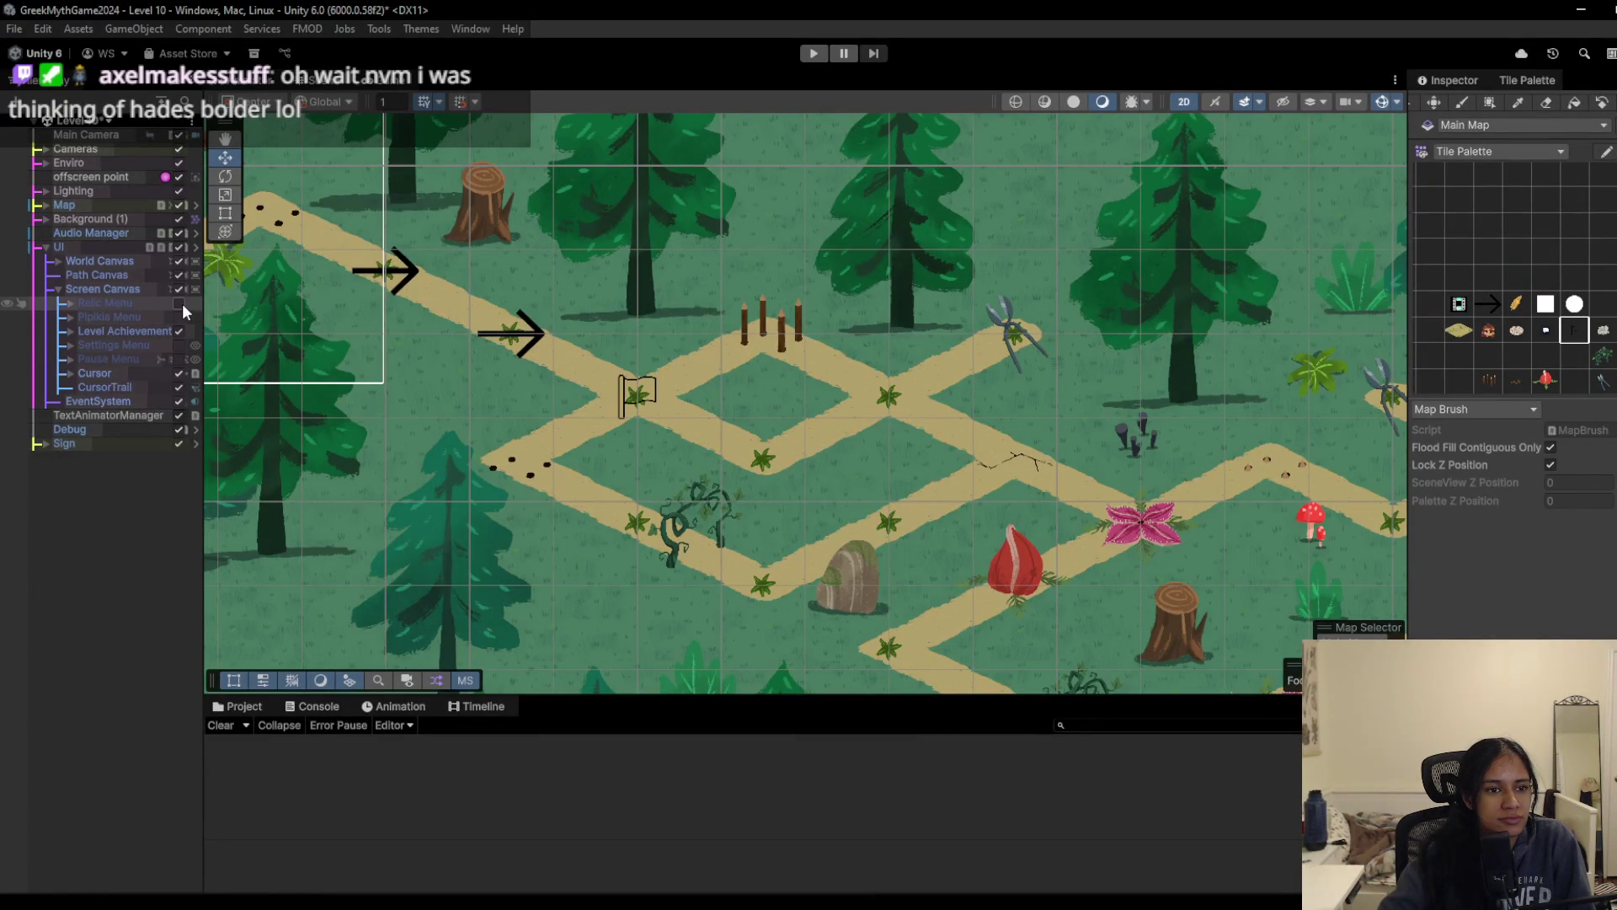
Step: Expand Relic Menu and select the Relic Description text object to view its properties
double_click(130, 301)
left_click(71, 302)
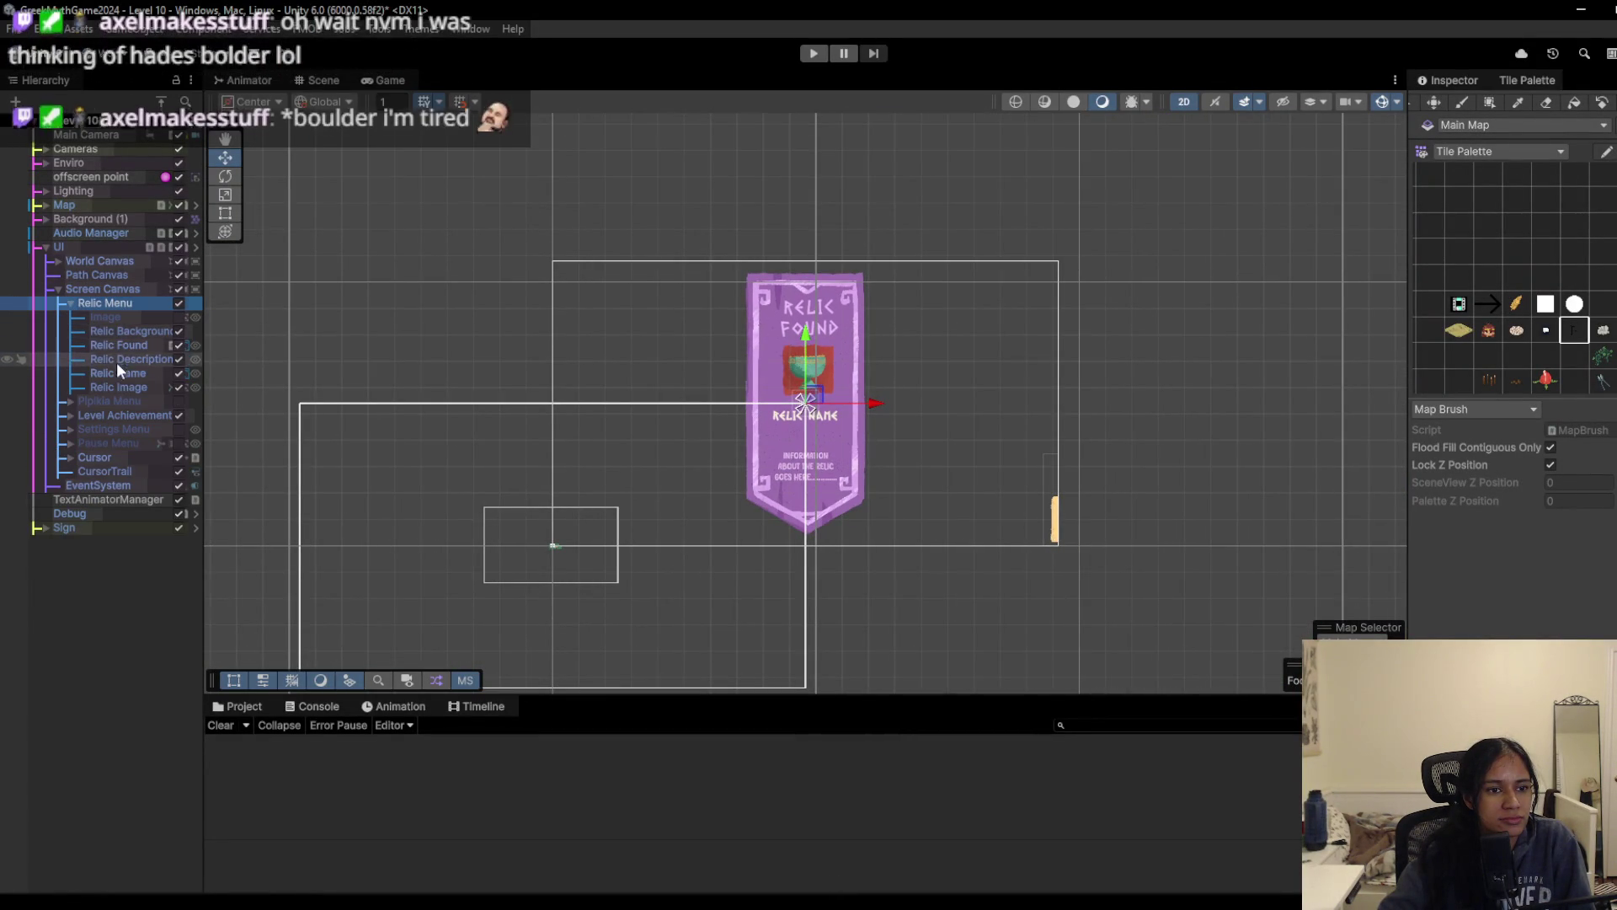
left_click(119, 387)
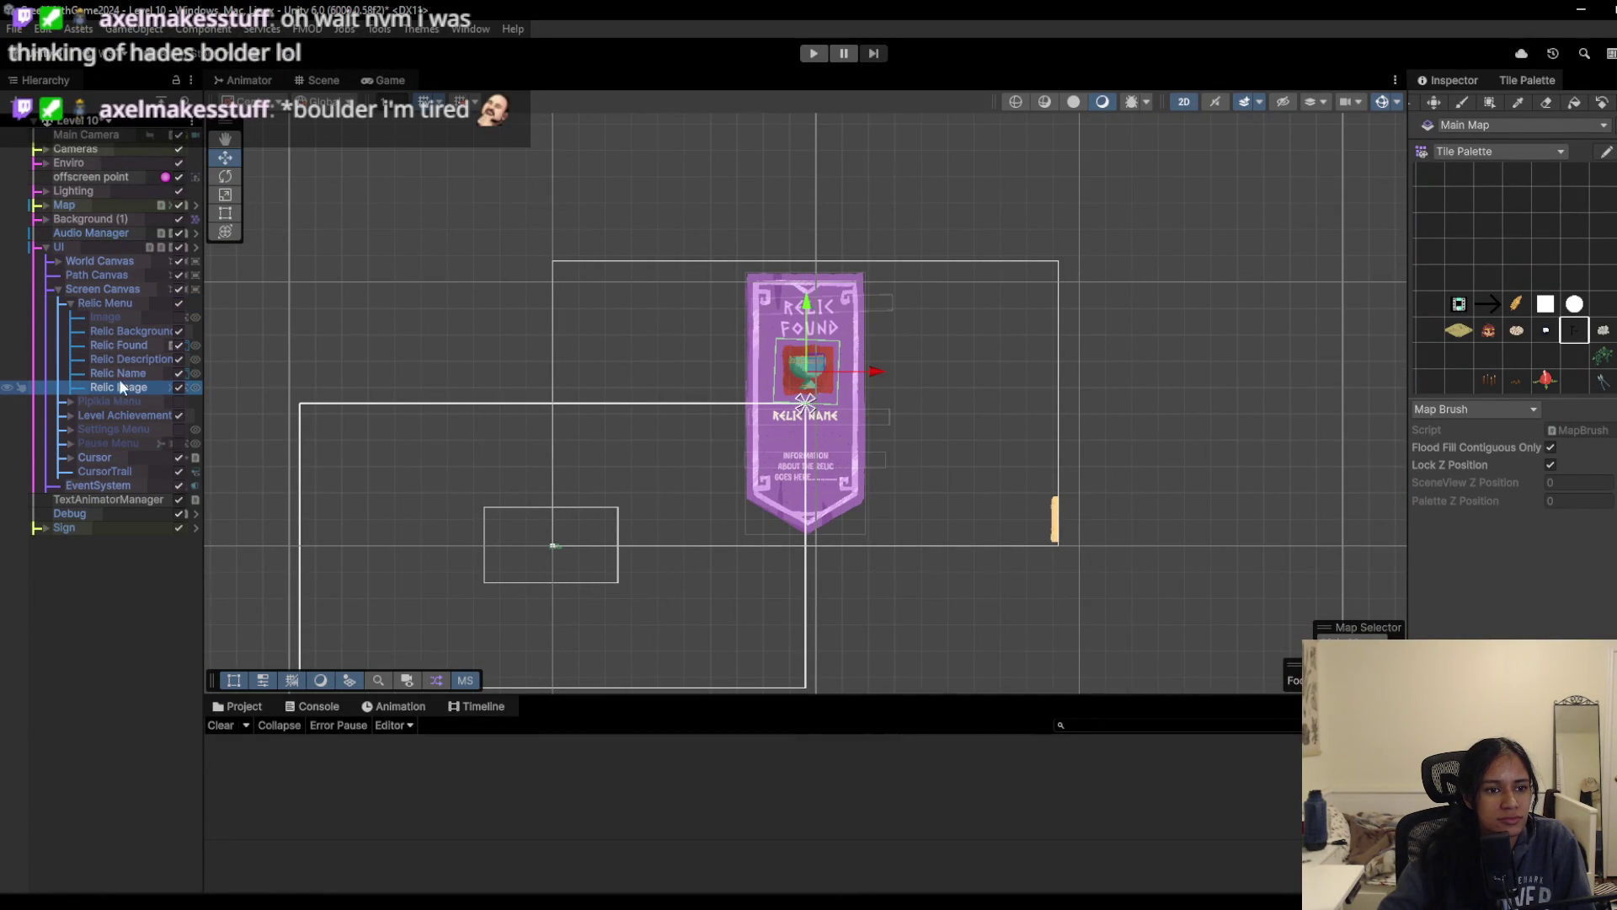
left_click(124, 333)
left_click(118, 356)
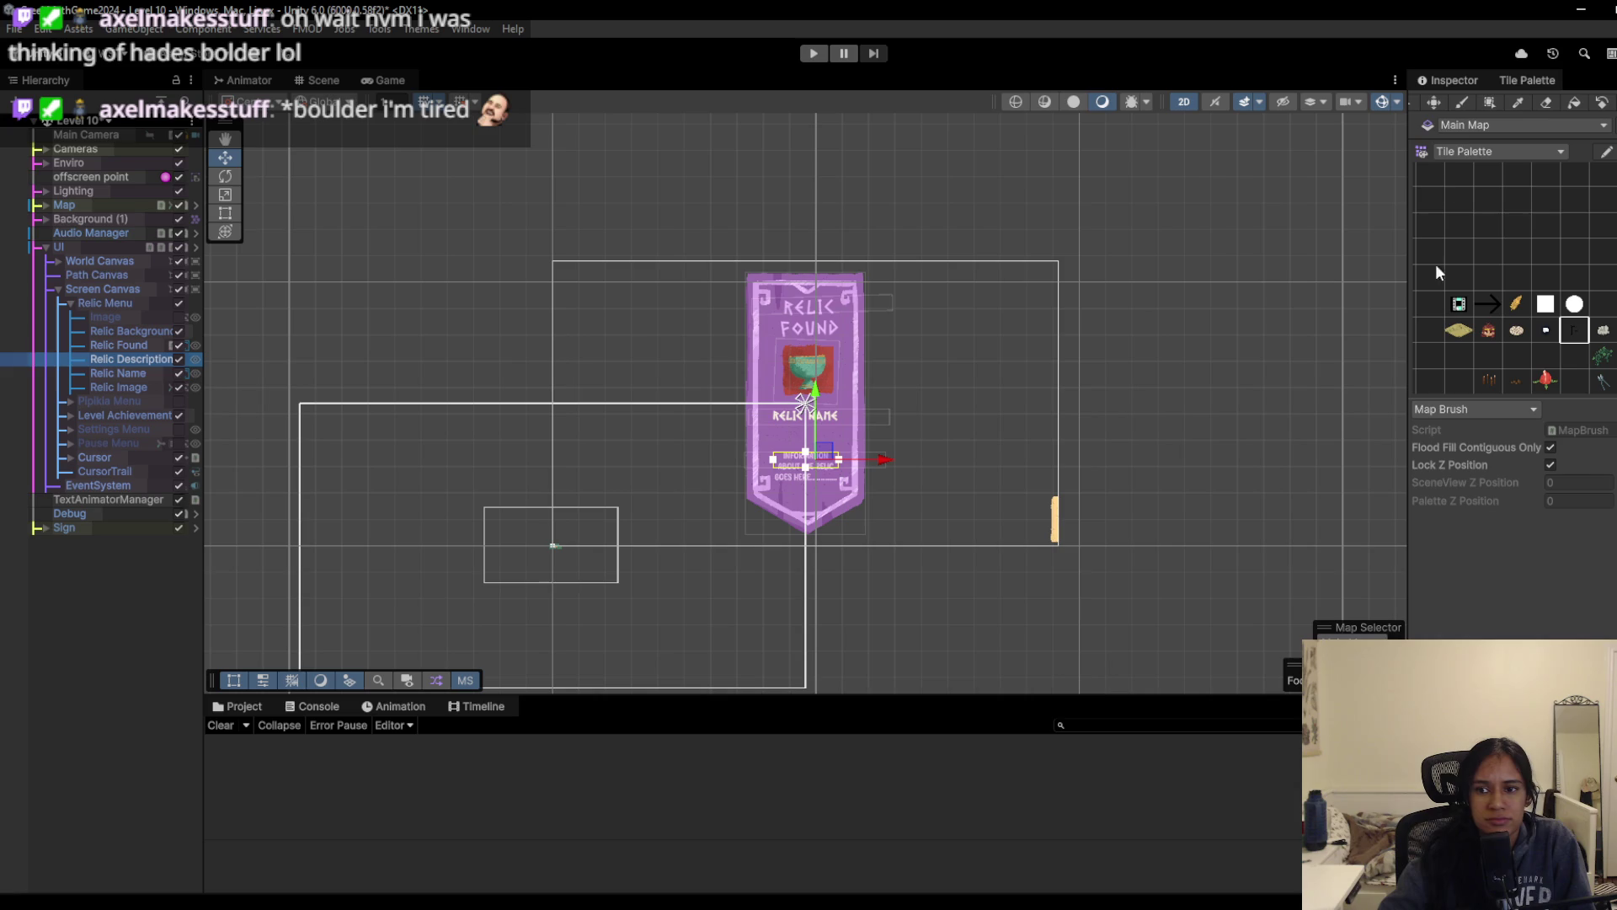
left_click(1460, 78)
scroll(1512, 379, "down", 15)
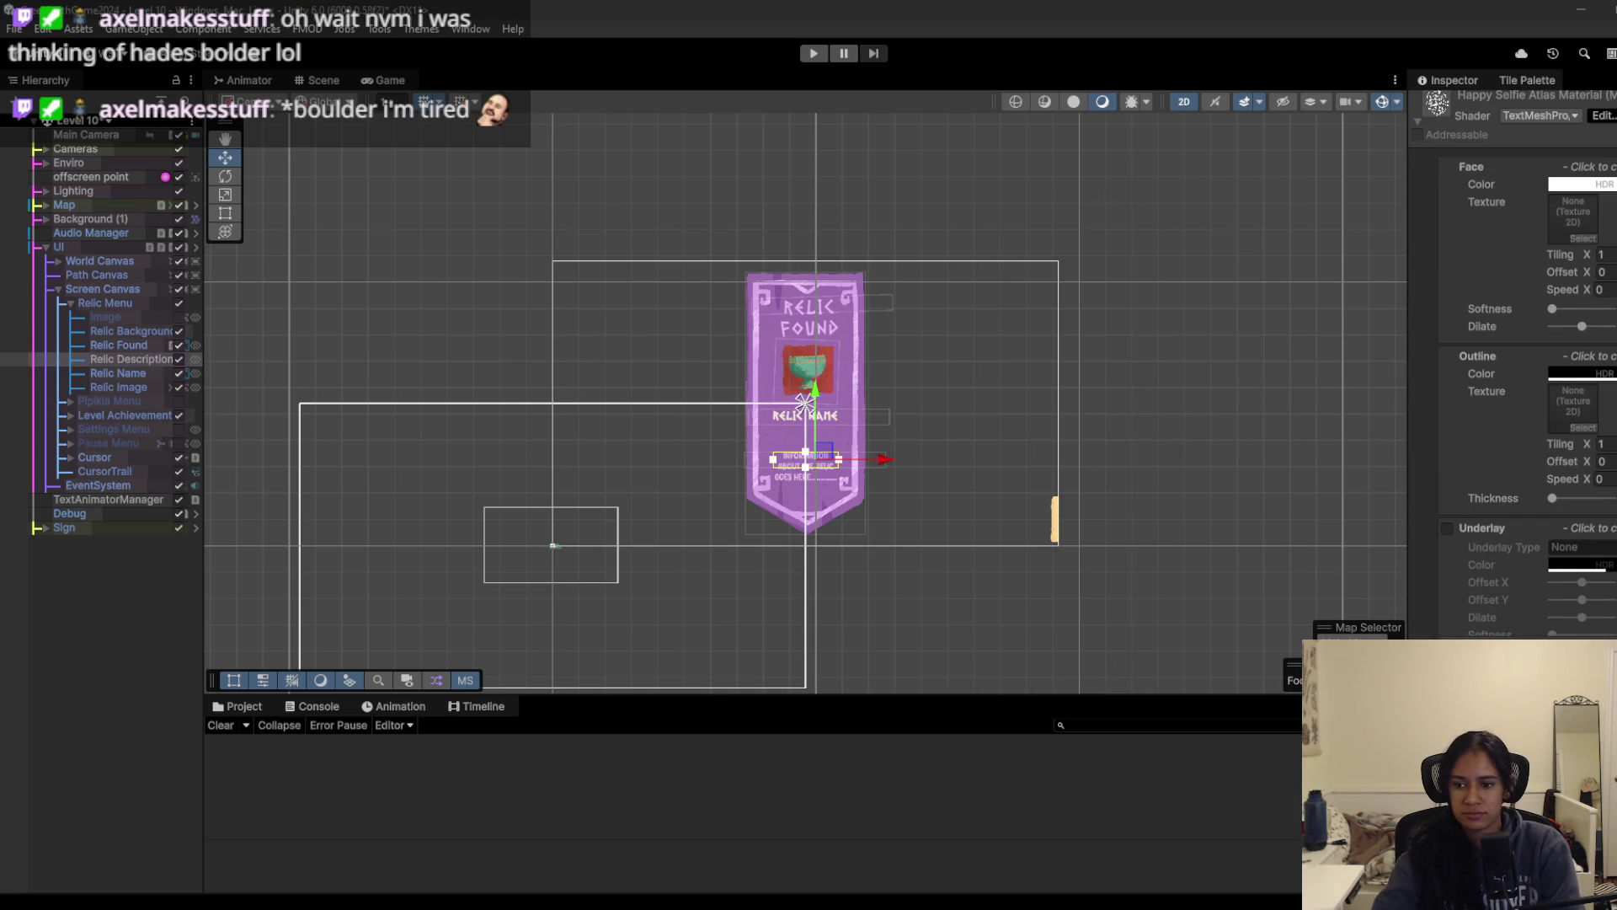
scroll(1512, 379, "up", 5)
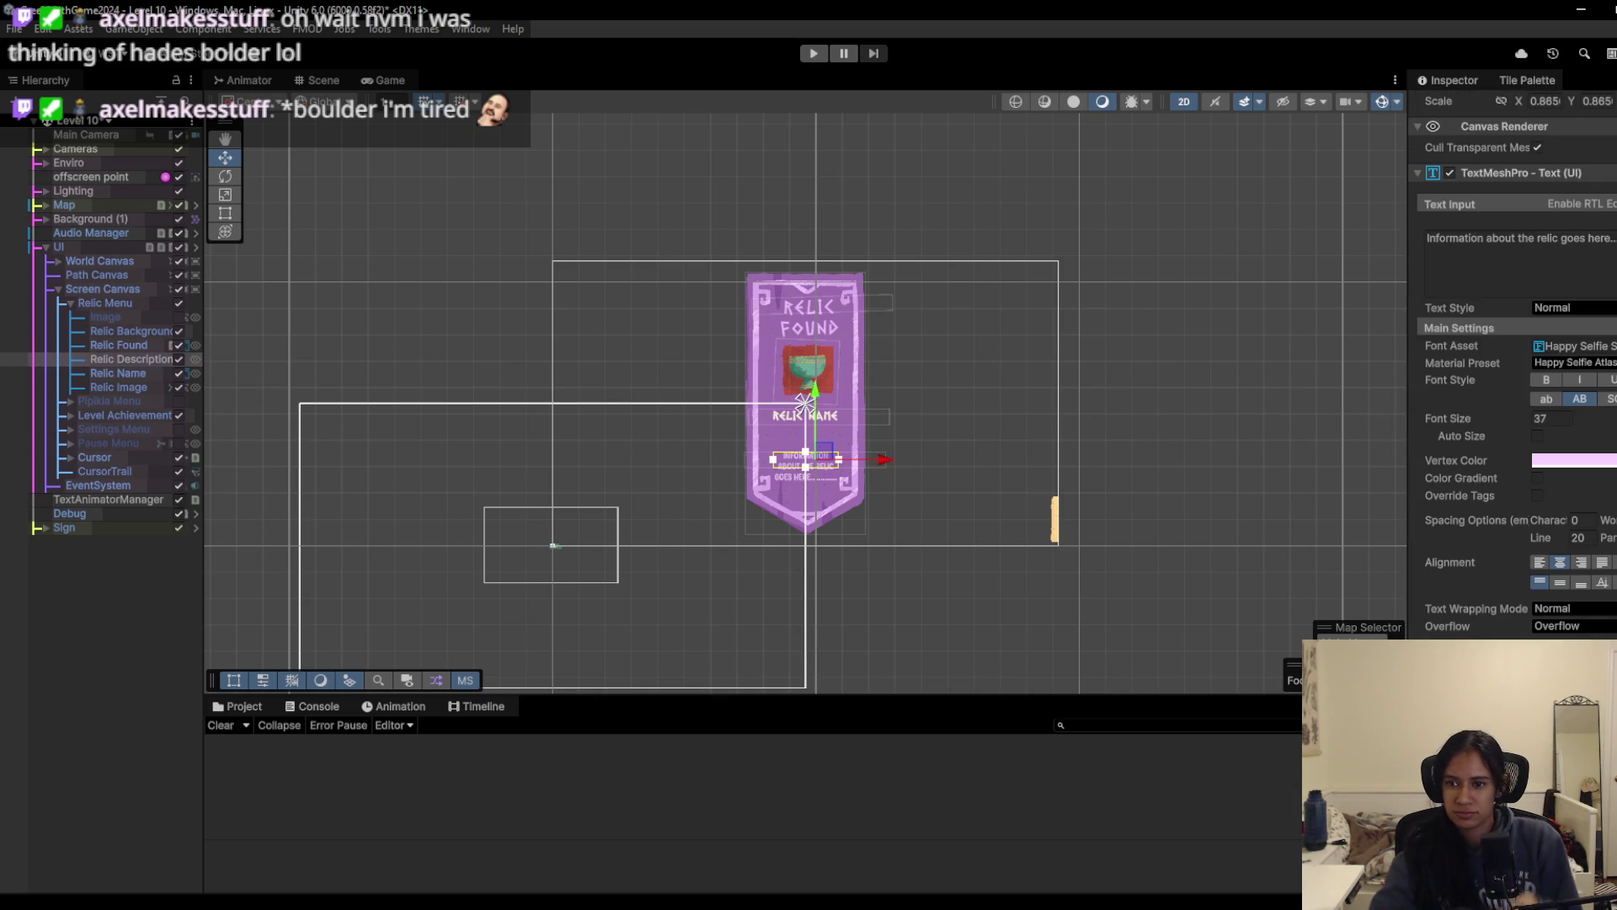
scroll(1512, 362, "down", 5)
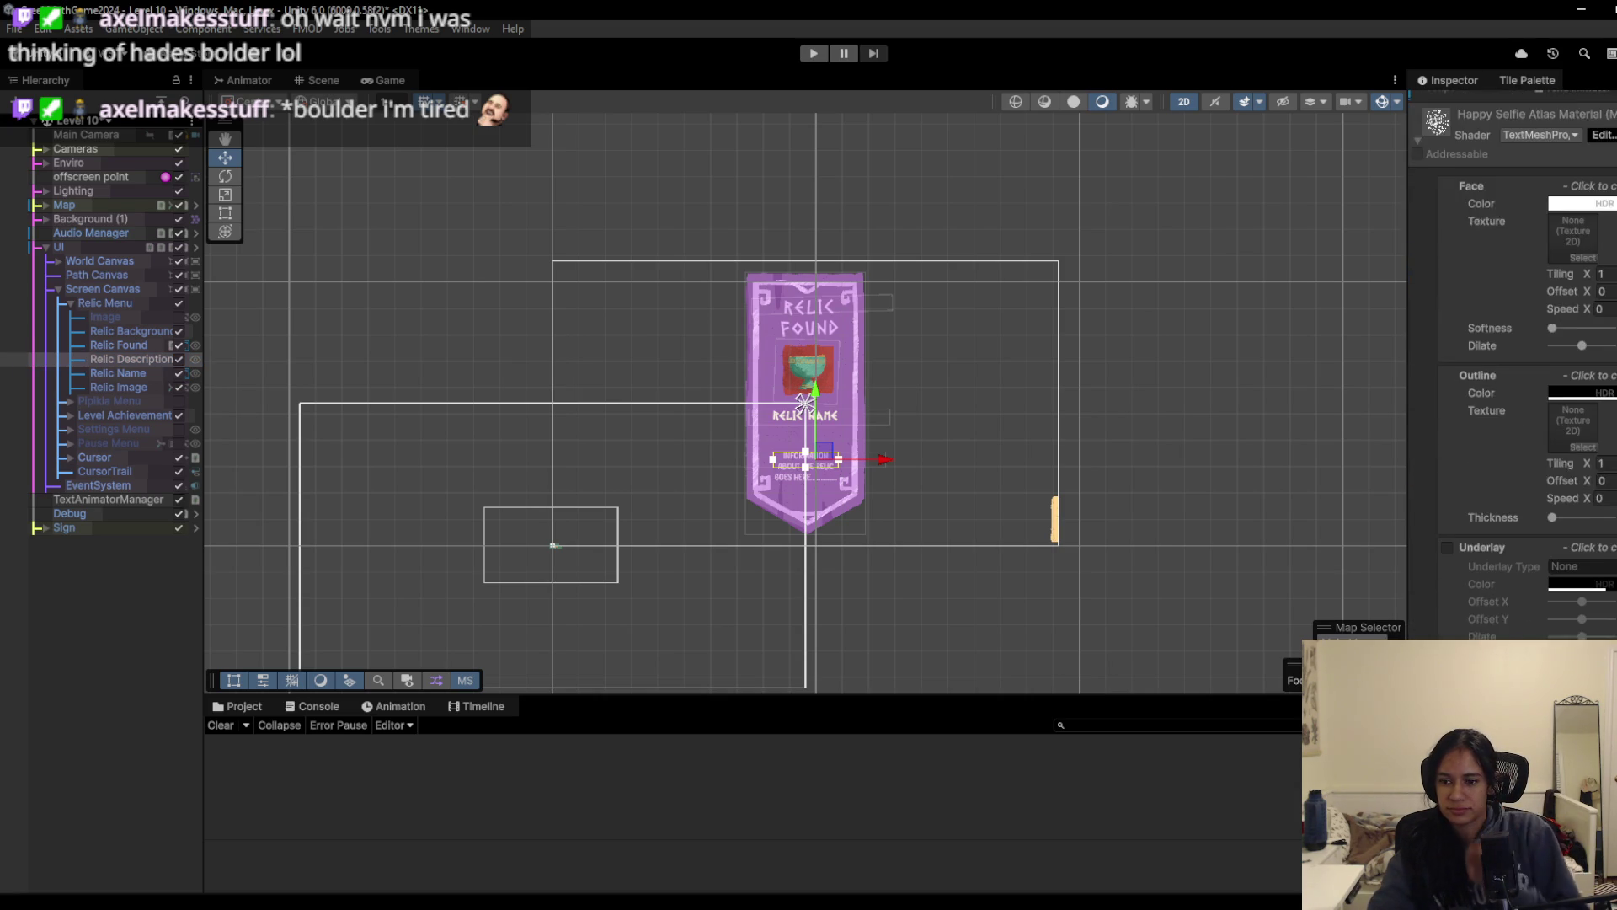
scroll(1532, 285, "up", 6)
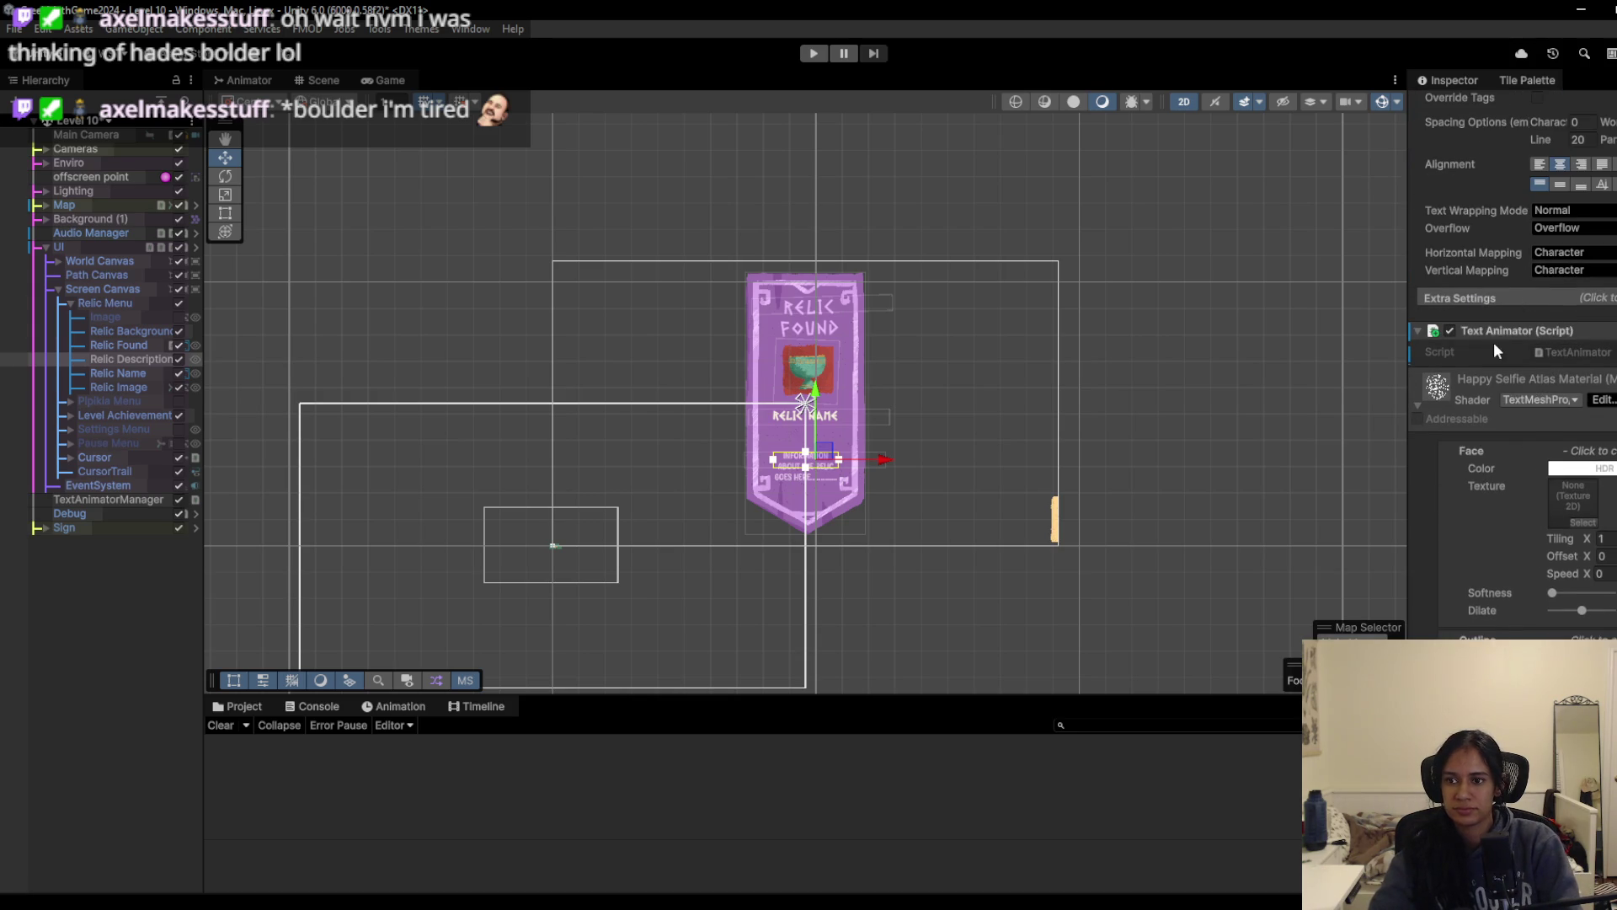
Step: Remove the Text Animator component from Relic Description
right_click(1487, 332)
left_click(1561, 385)
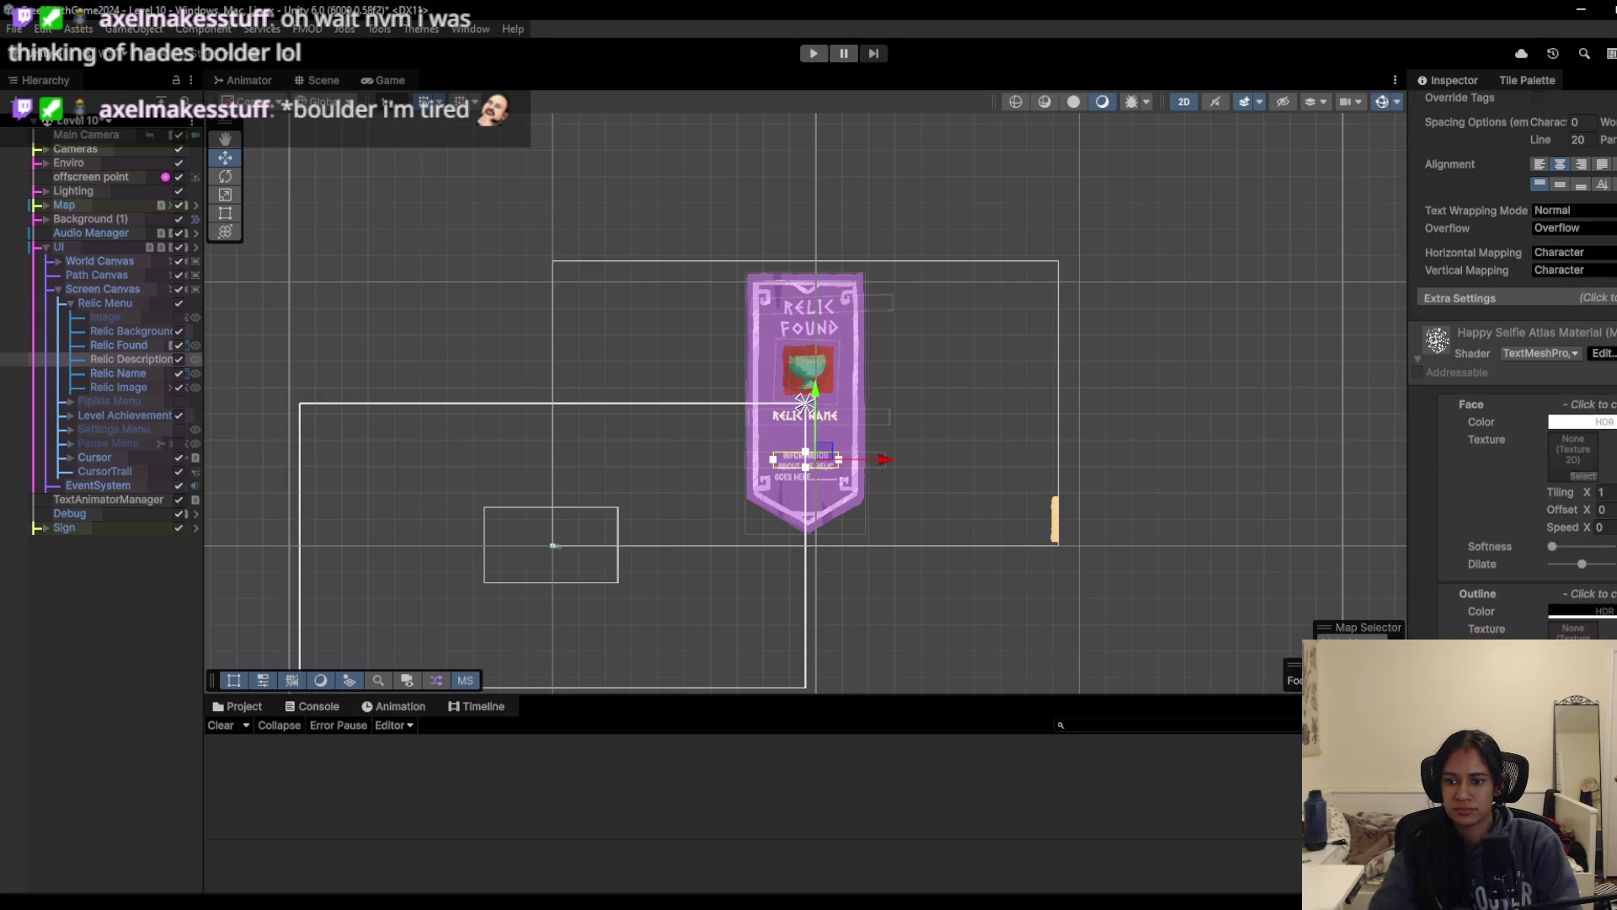
scroll(1516, 379, "down", 5)
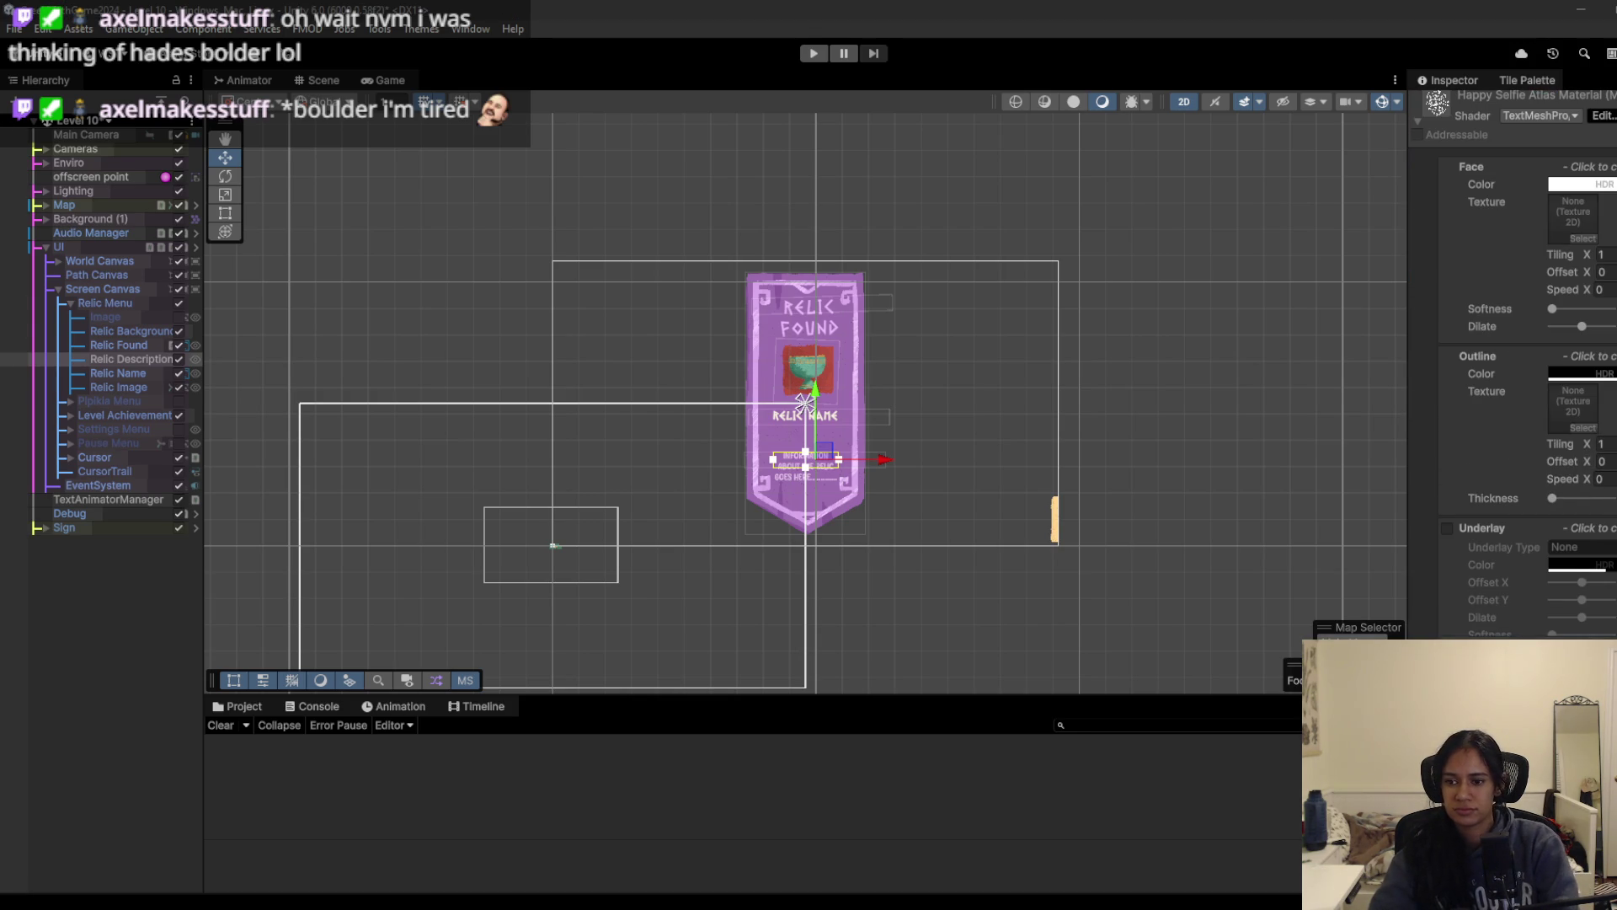
scroll(1512, 362, "up", 5)
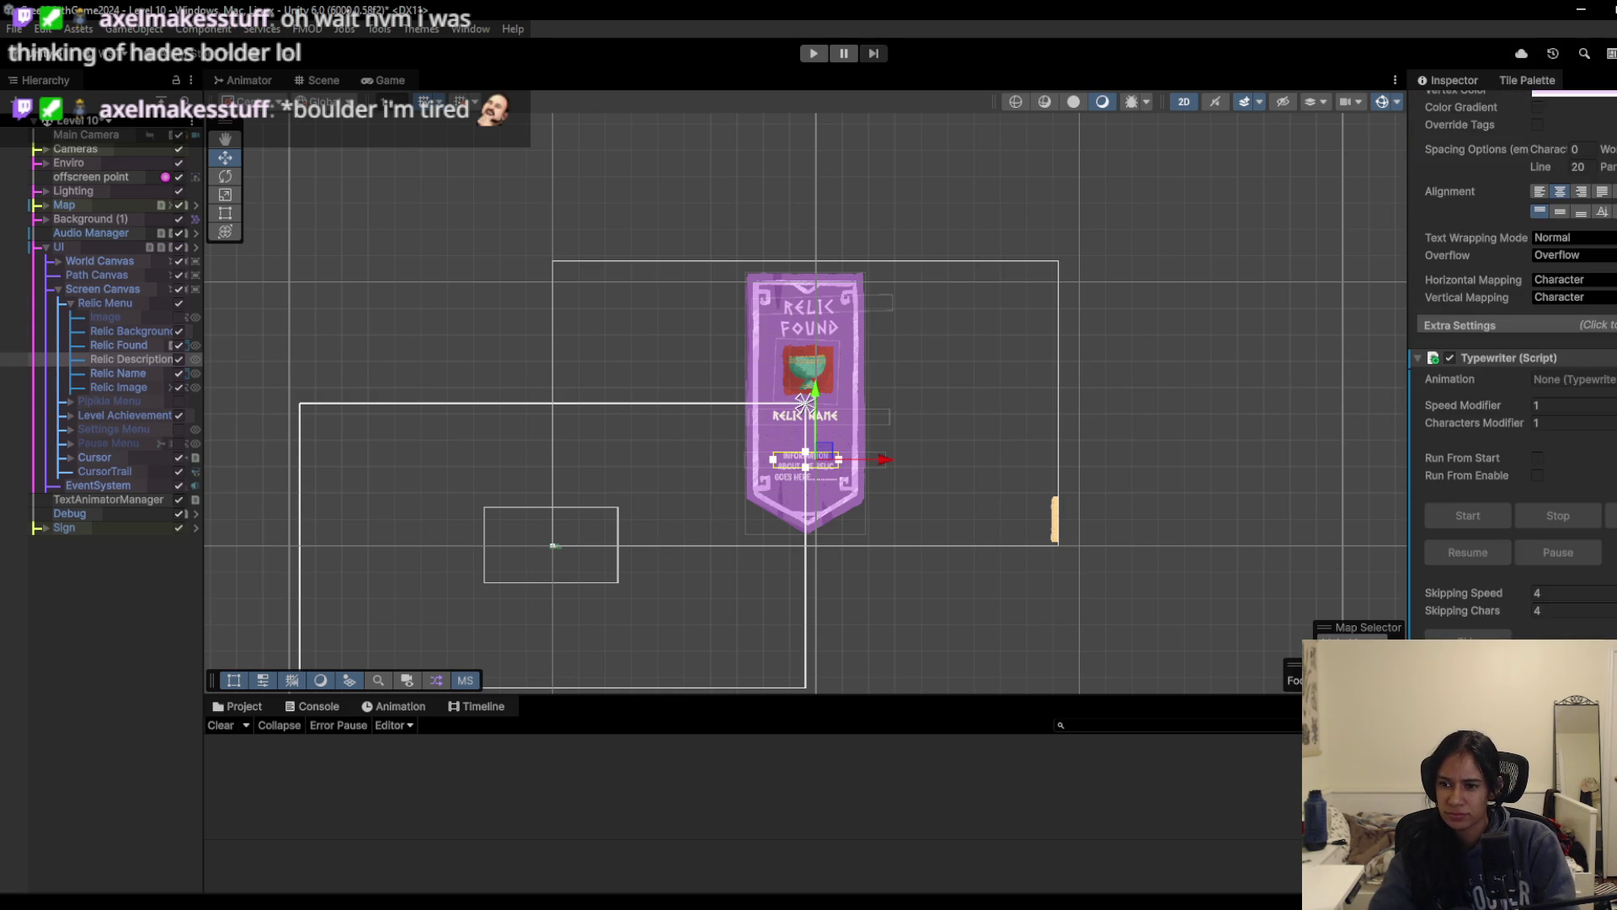
Step: Set a Fade typewriter with Speed and Characters modifiers 4 running from start, deactivate Relic Menu, then play
left_click(1612, 379)
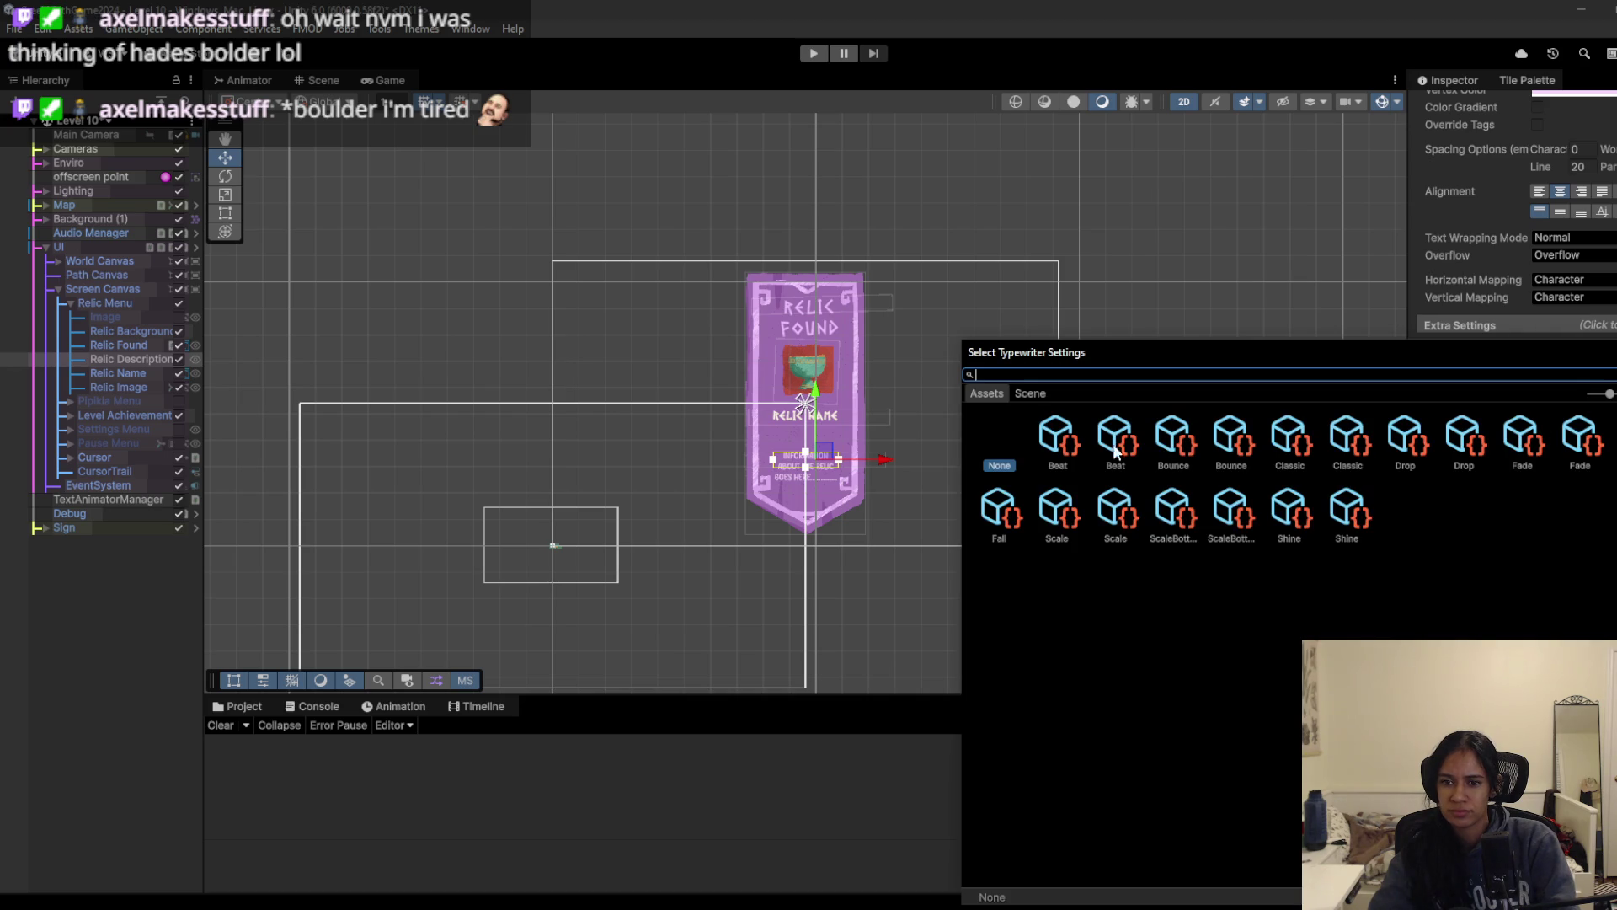
double_click(1587, 453)
left_click(1592, 406)
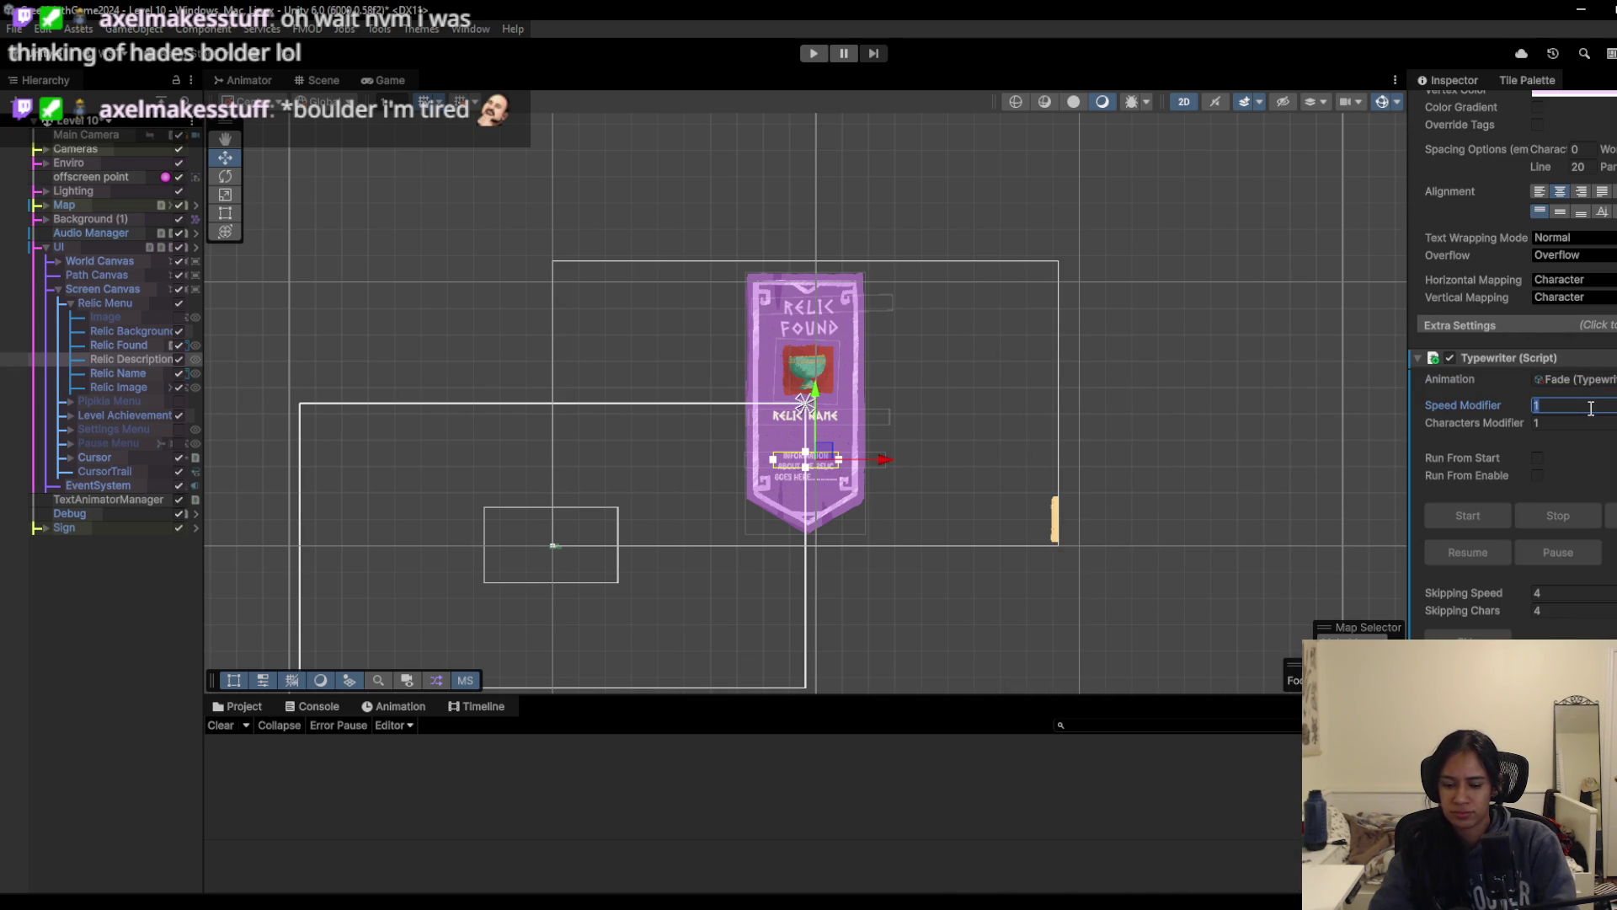
type("4")
key("Tab")
type("4")
left_click(1538, 457)
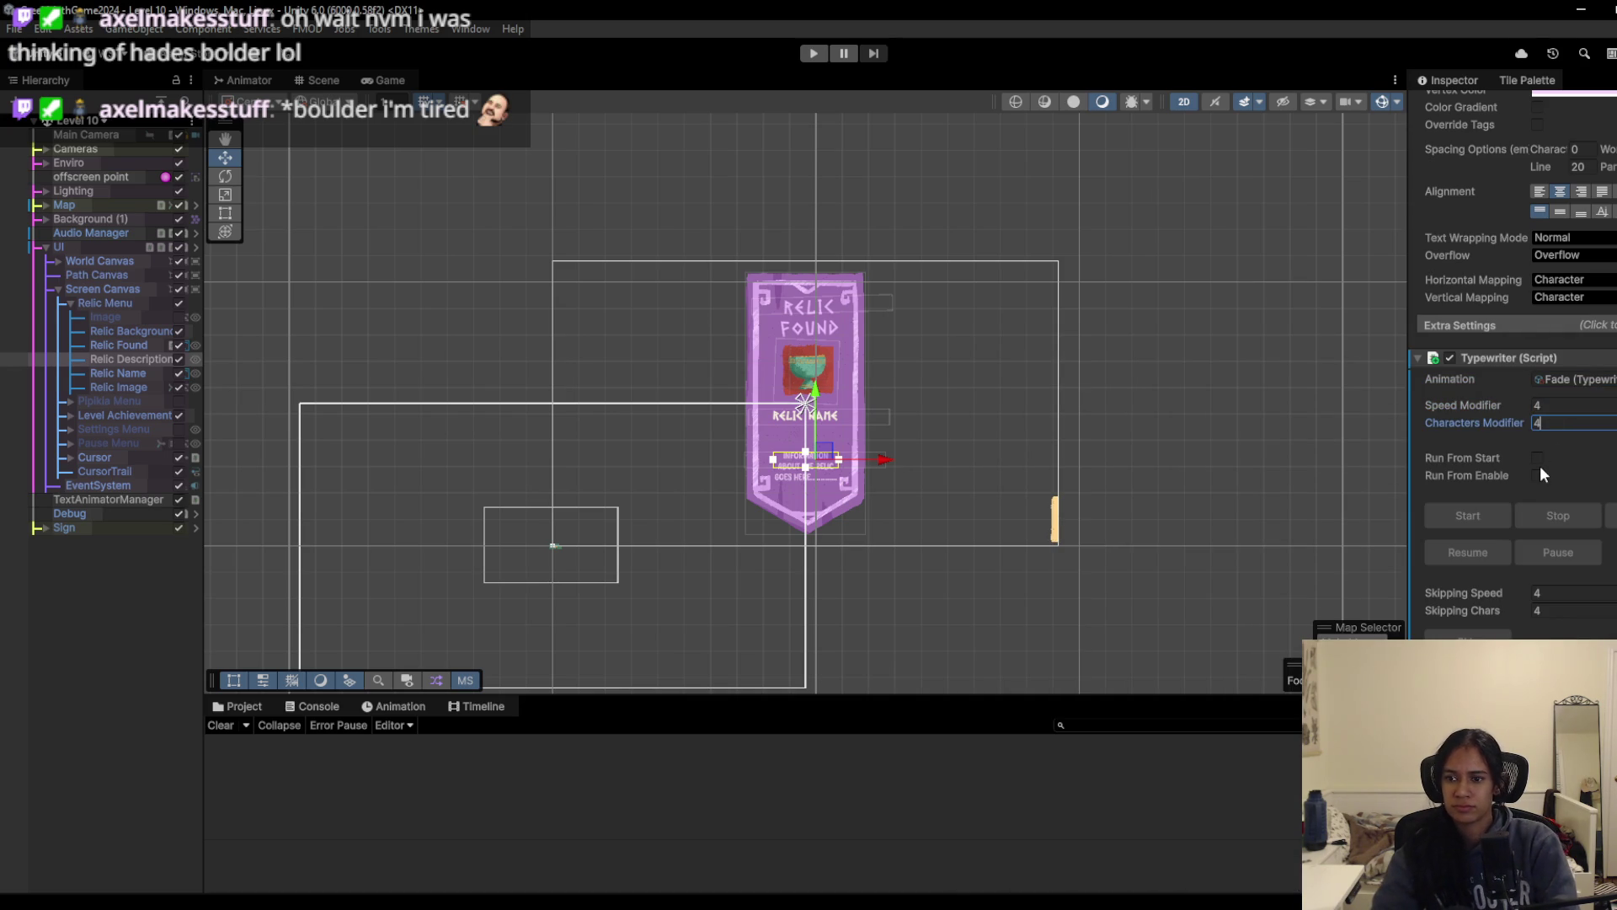
left_click(179, 303)
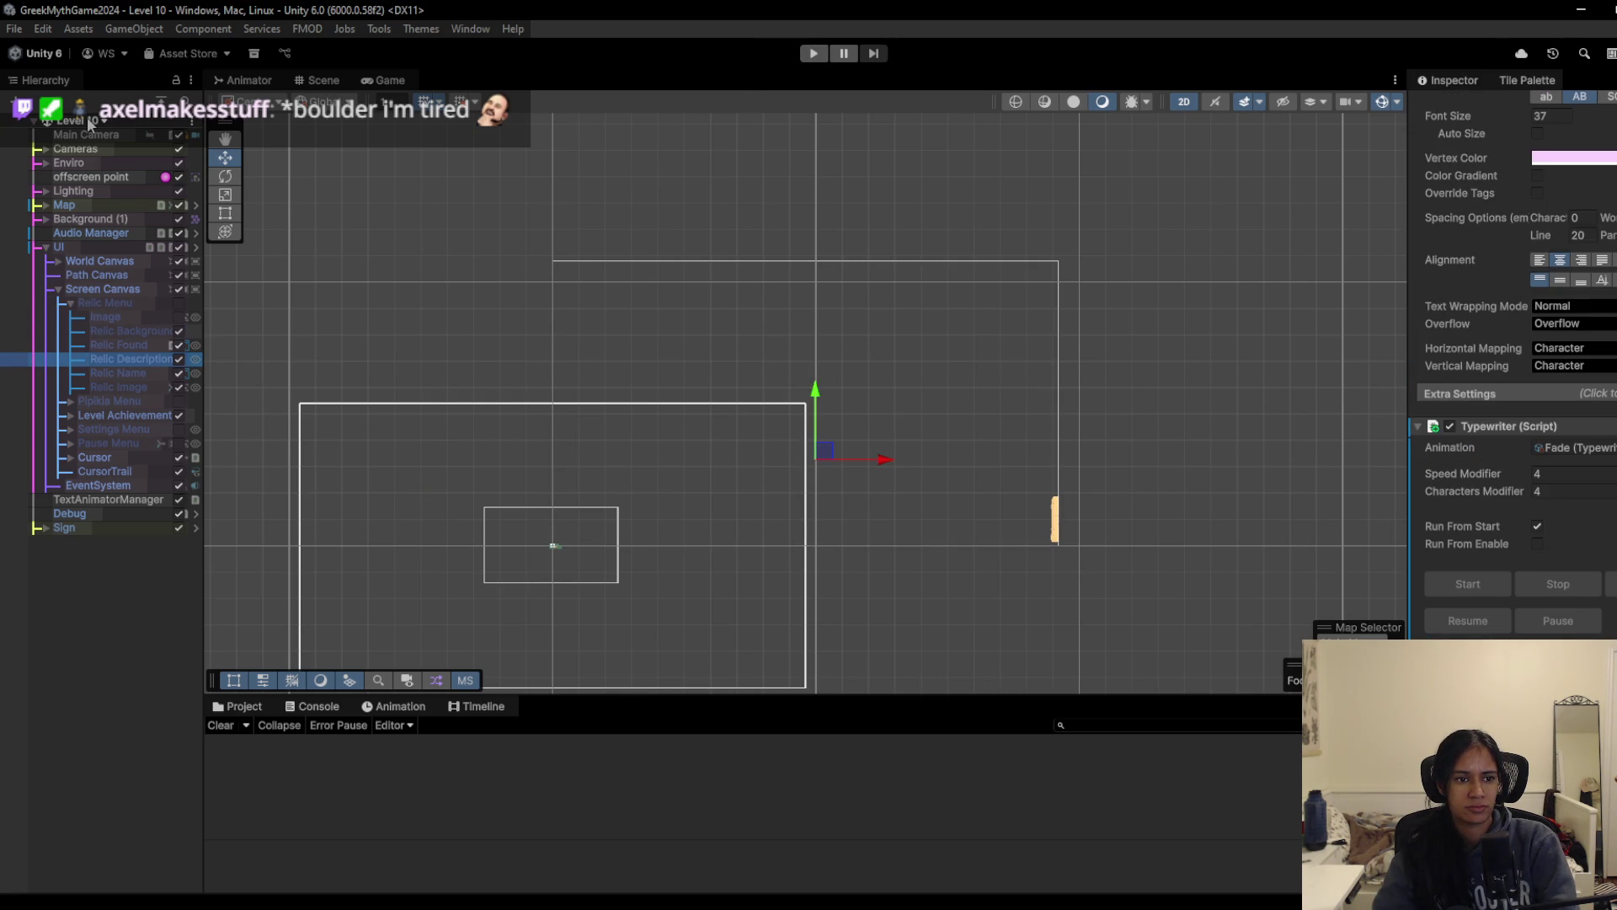
left_click(813, 53)
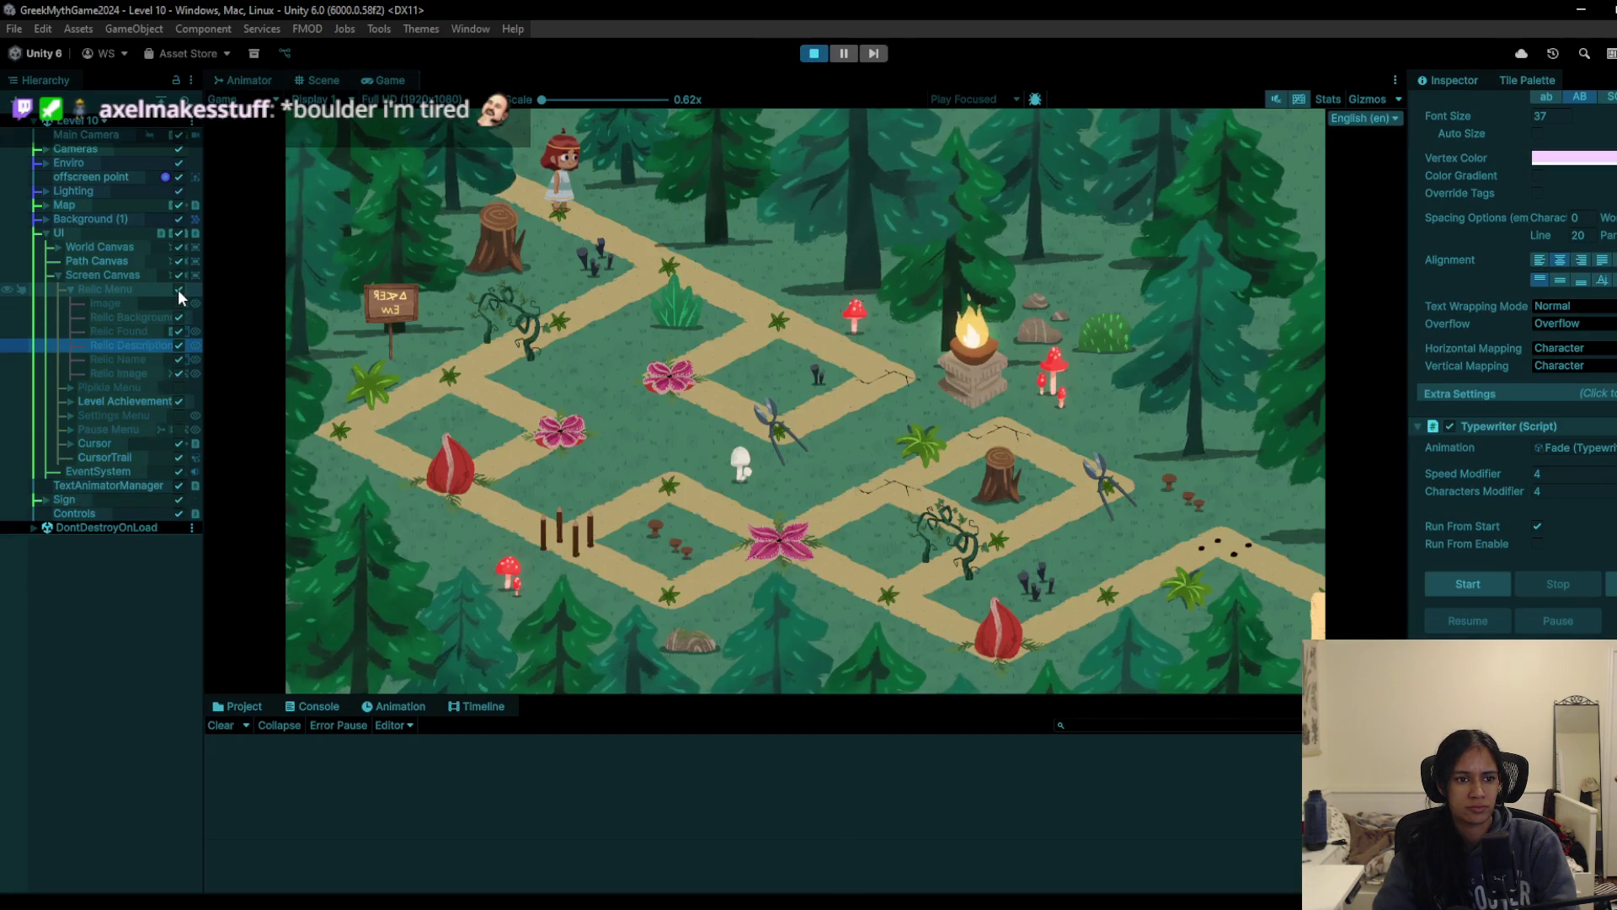
Step: Preview the relic banner in Play, then apply the added Typewriter override to the UI prefab
left_click(178, 290)
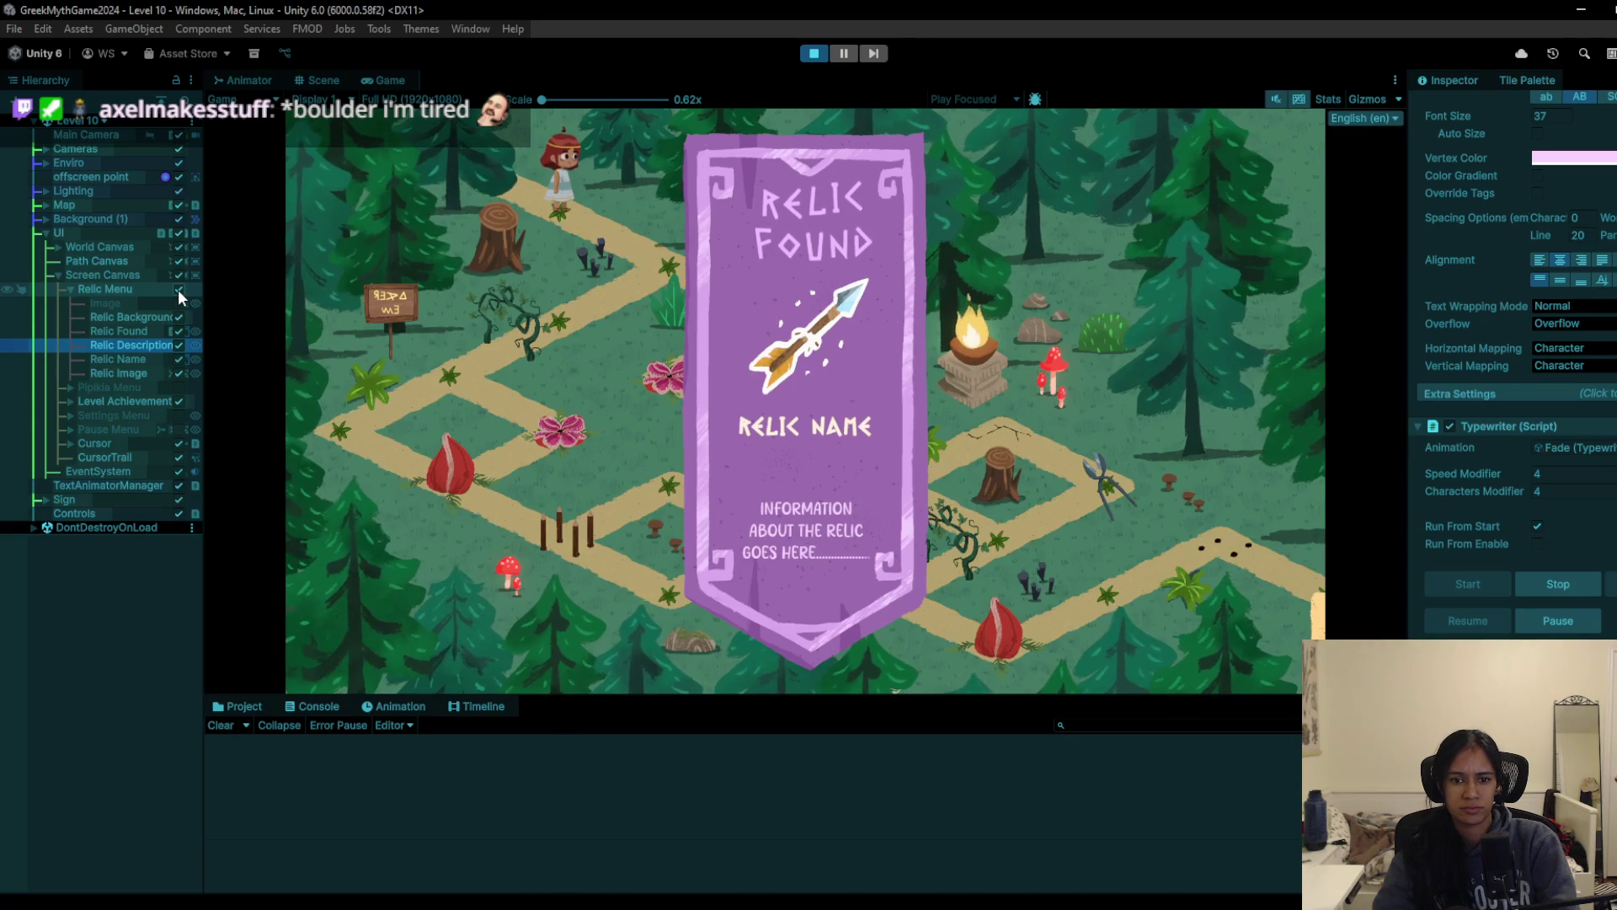
key("ctrl+p")
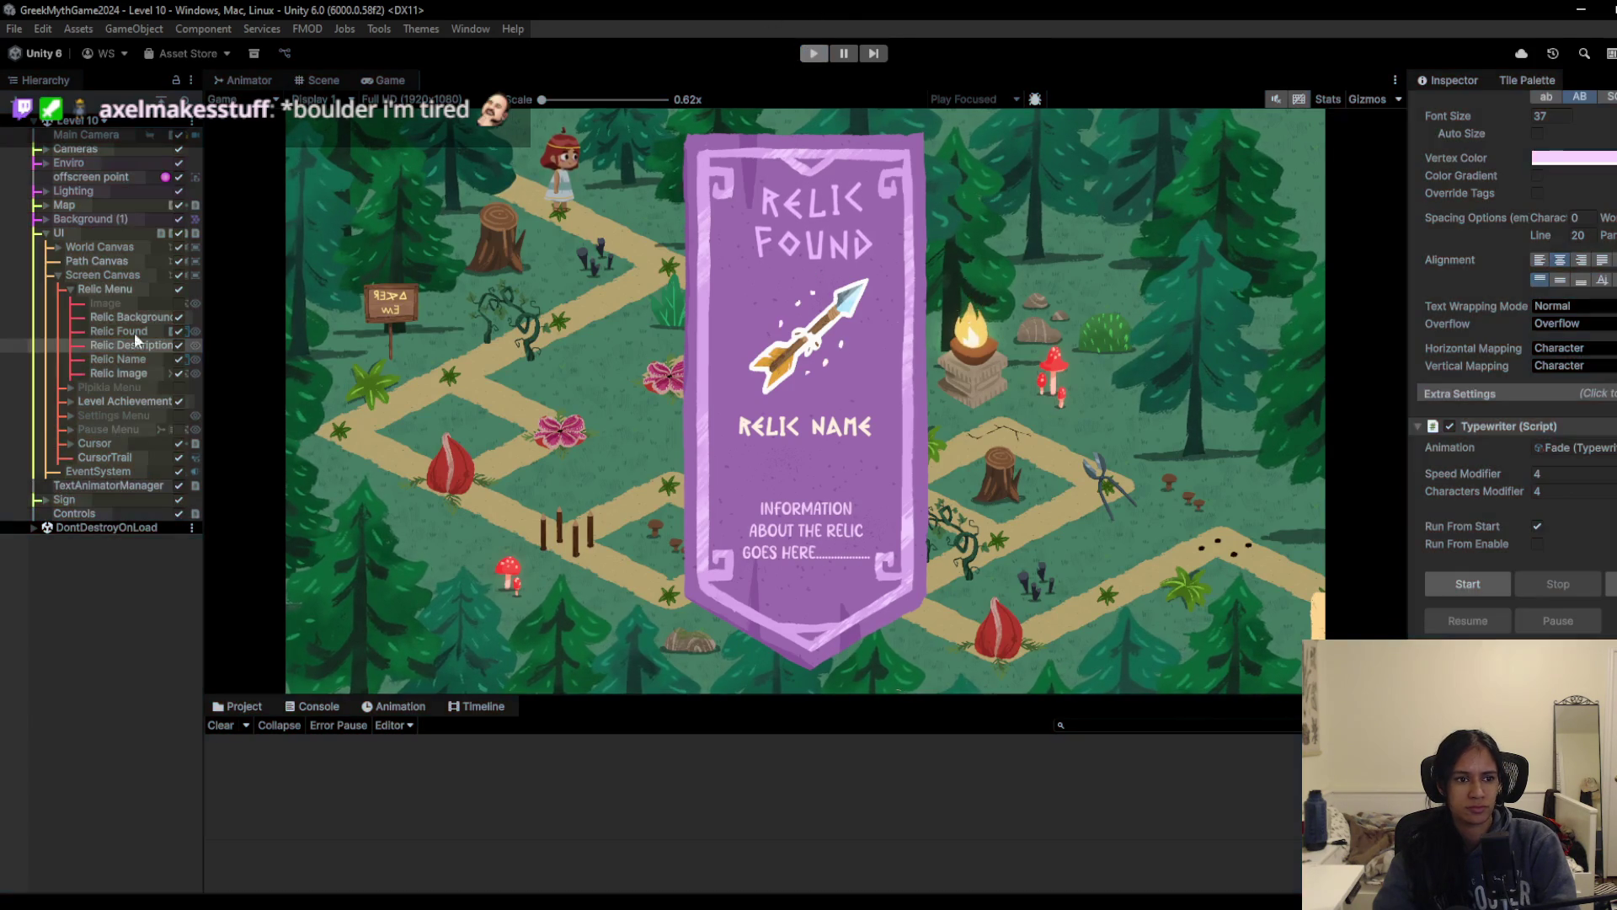
left_click(99, 245)
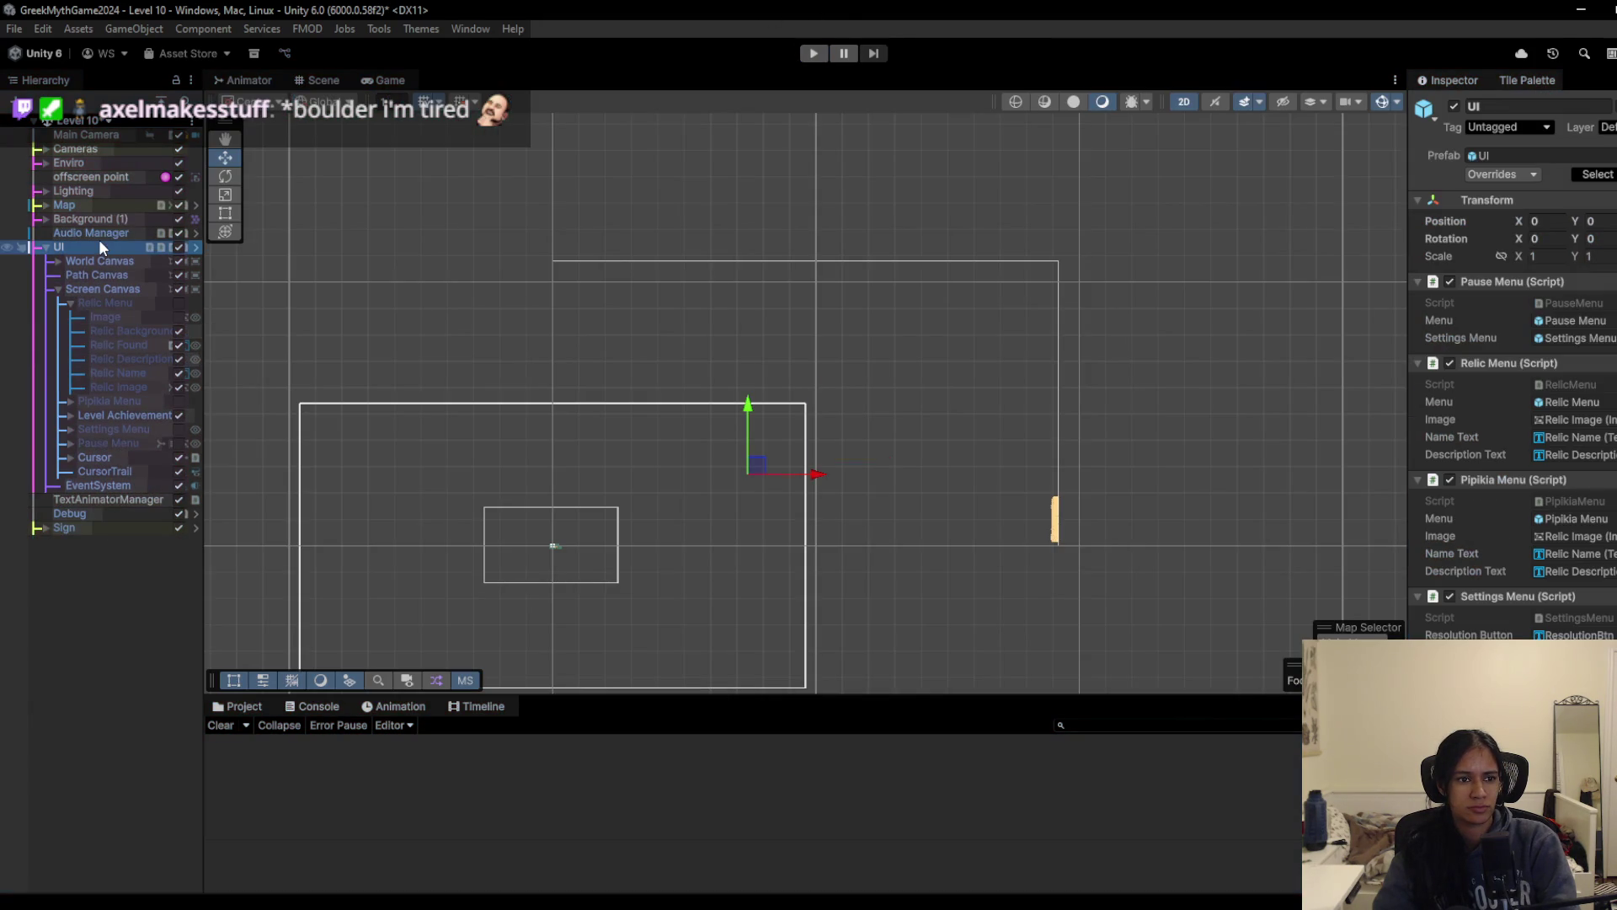
left_click(1498, 175)
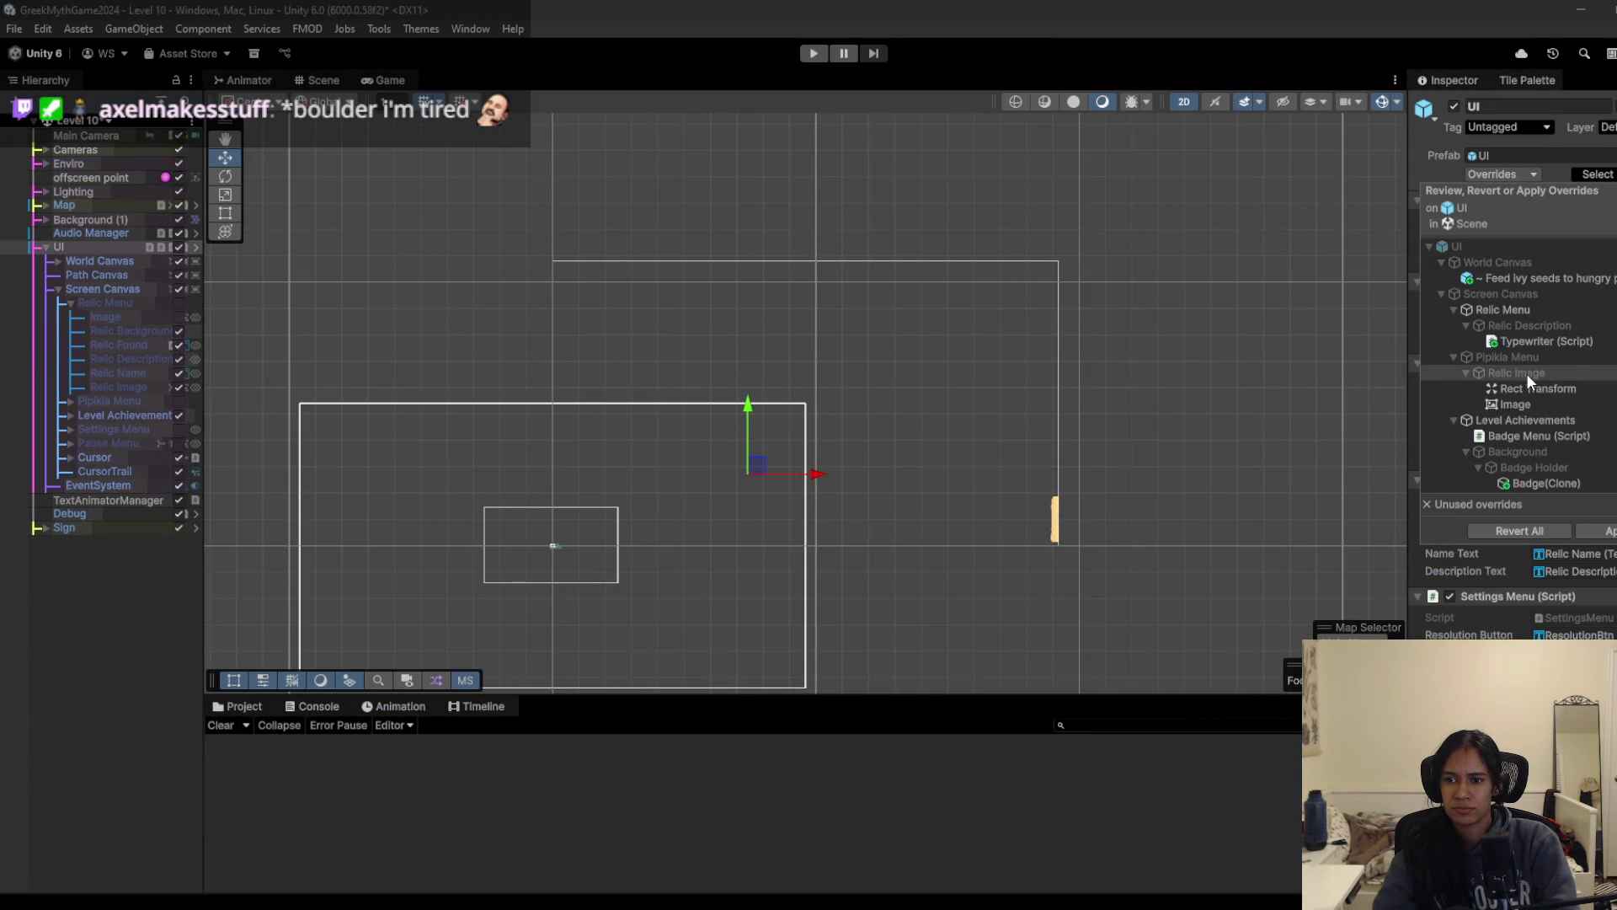
left_click(1525, 388)
left_click(1524, 342)
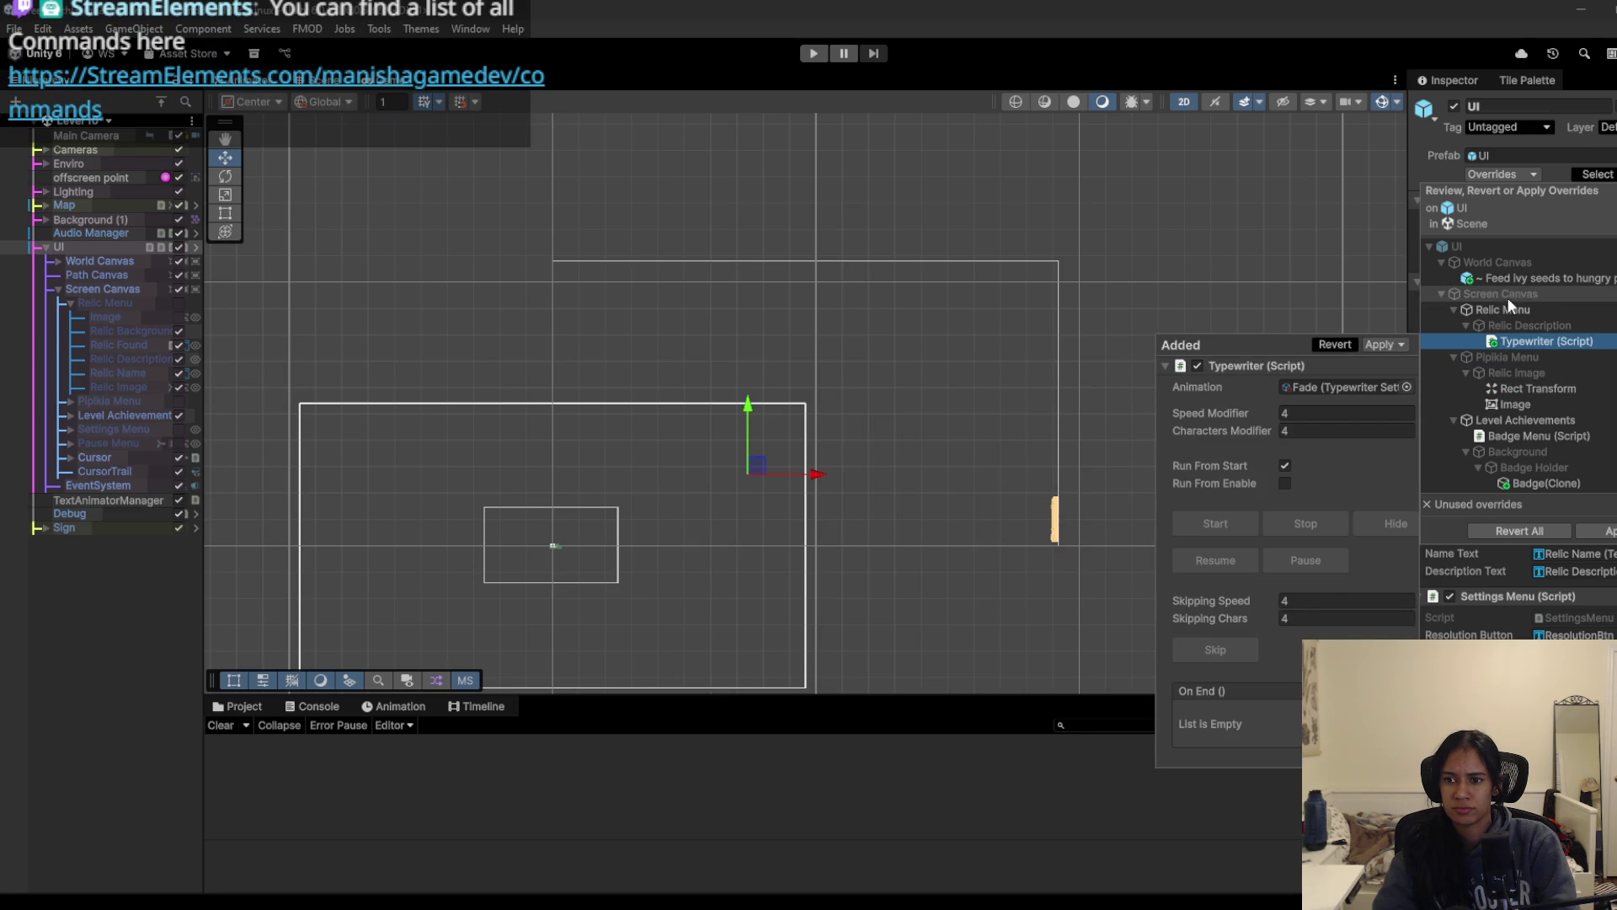
left_click(1511, 308)
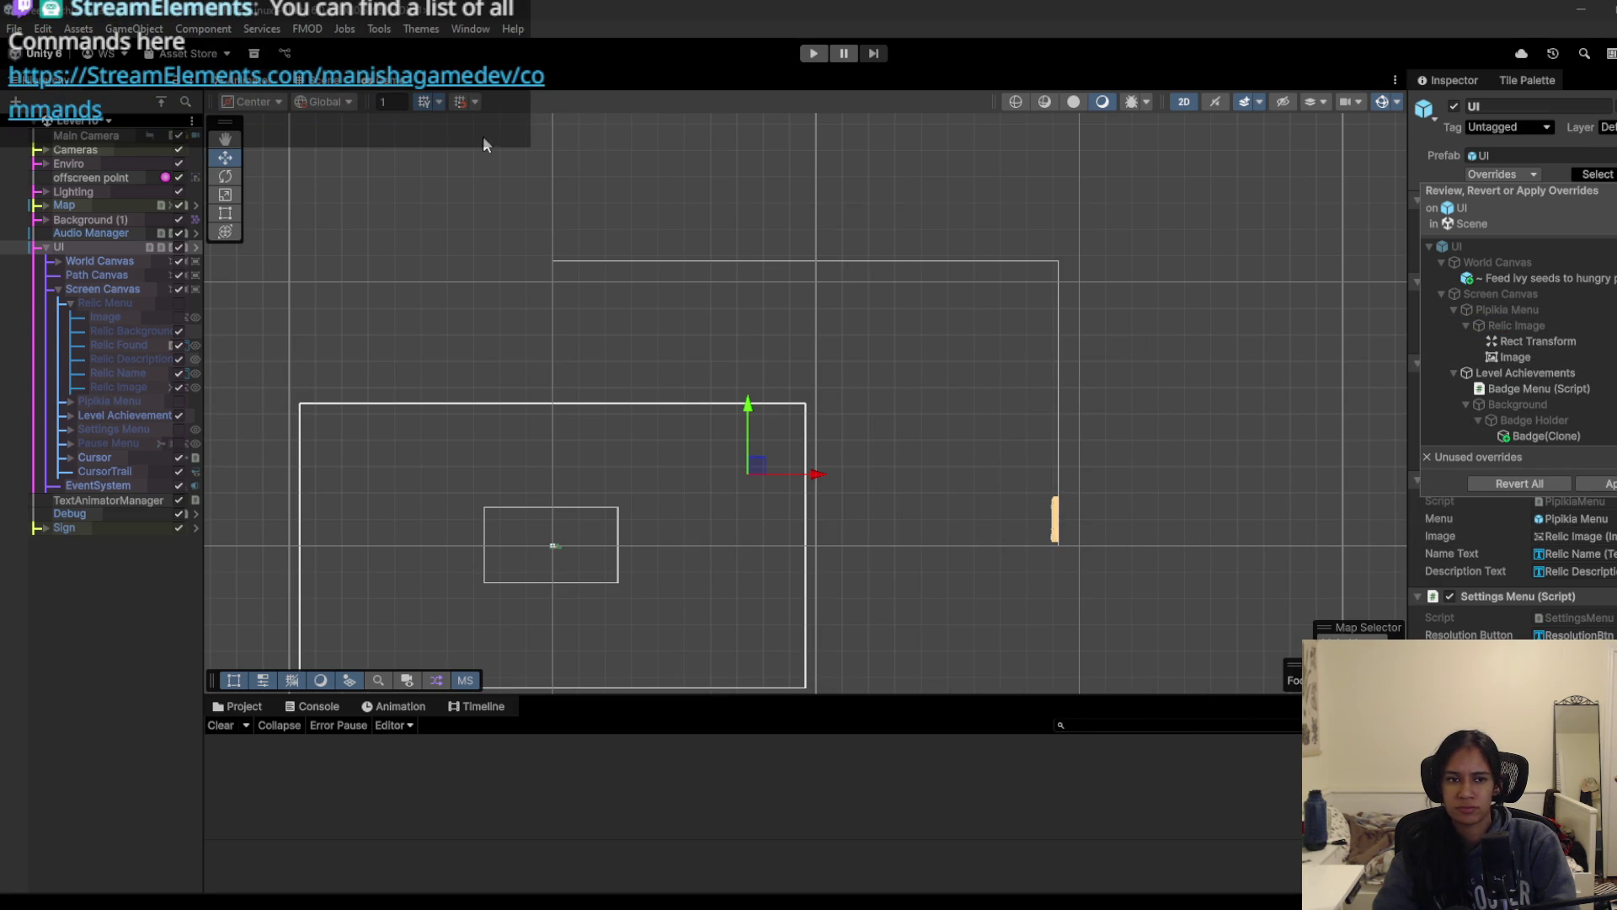
Step: Load Level 5, start playing, and send the character to the right junction
left_click(106, 121)
left_click(98, 253)
left_click(814, 53)
left_click(1076, 643)
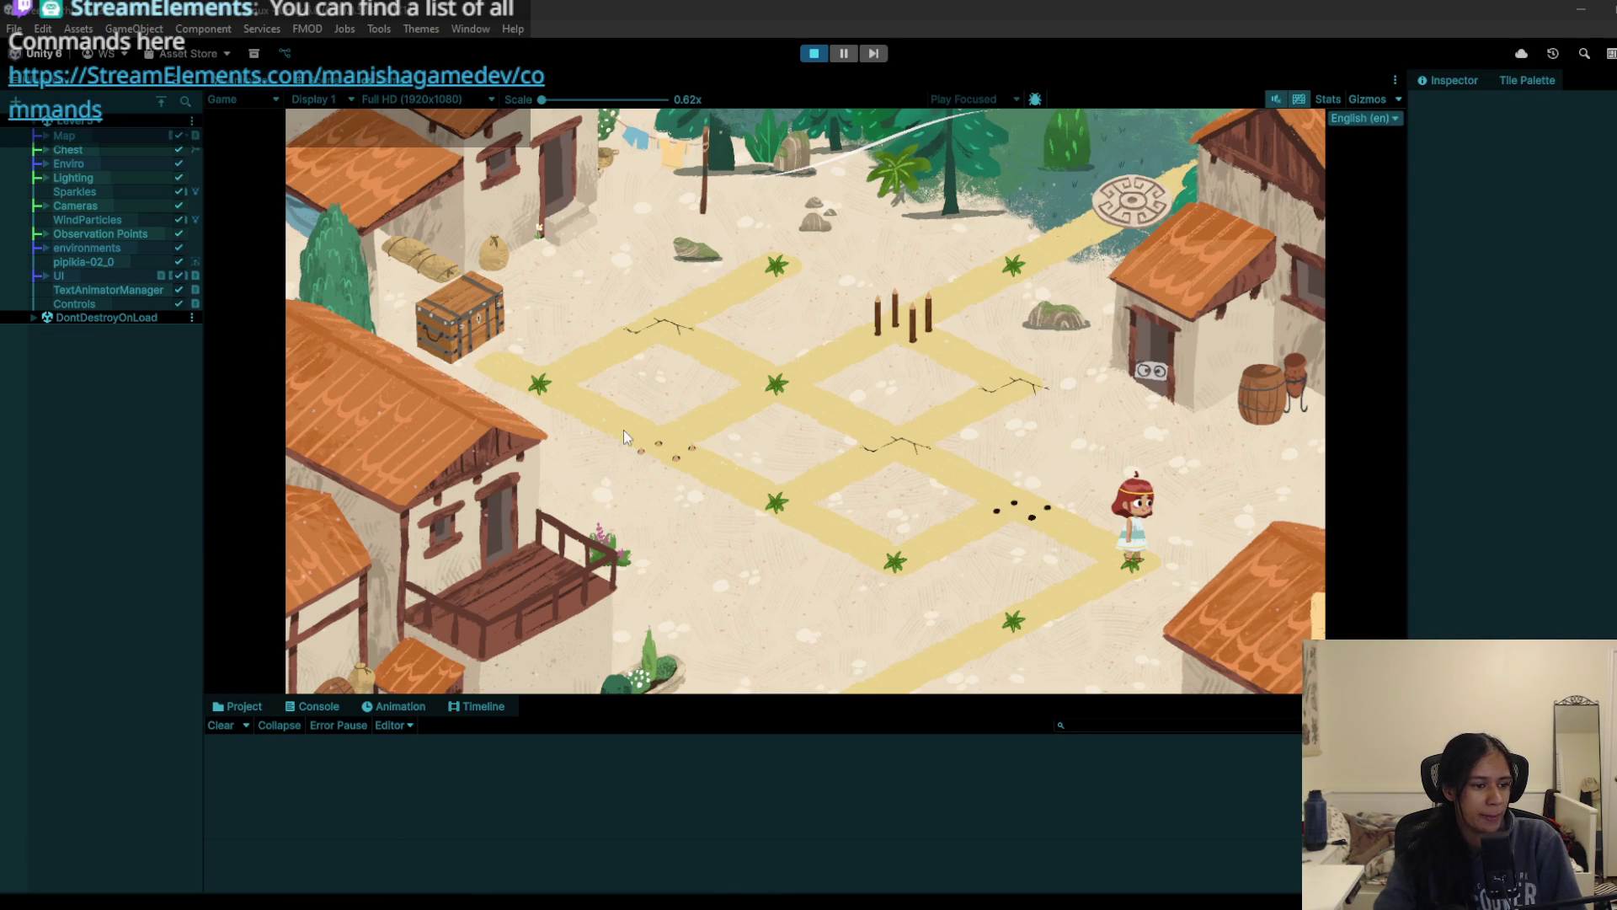
Step: Walk the character left and back along Level 5's path, then switch to Notepad
left_click(922, 547)
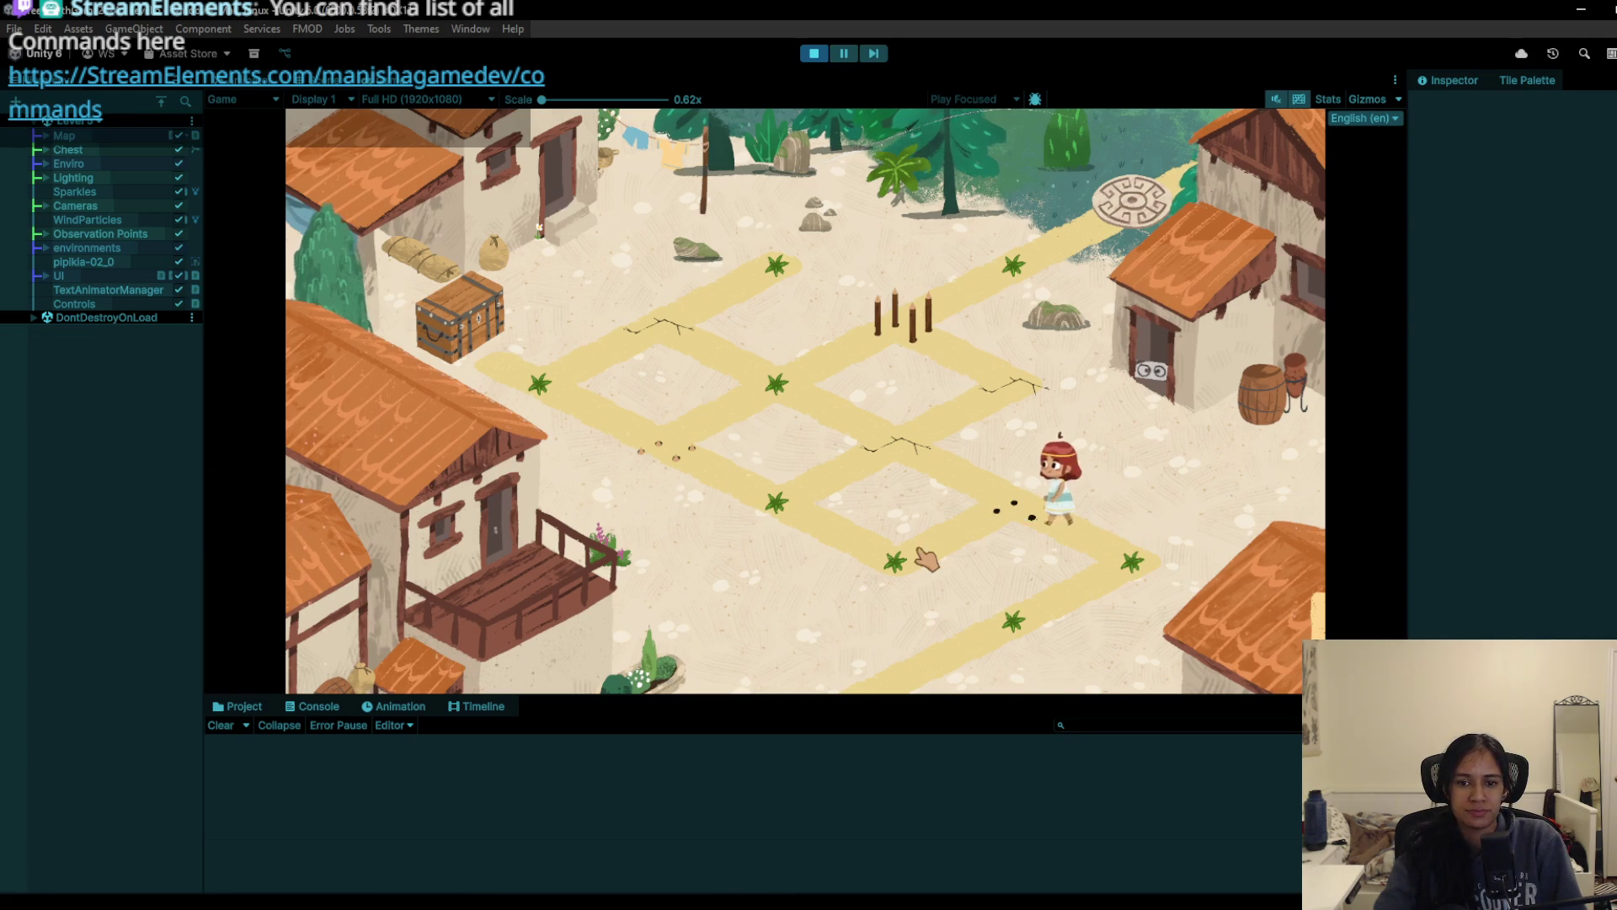
left_click(797, 522)
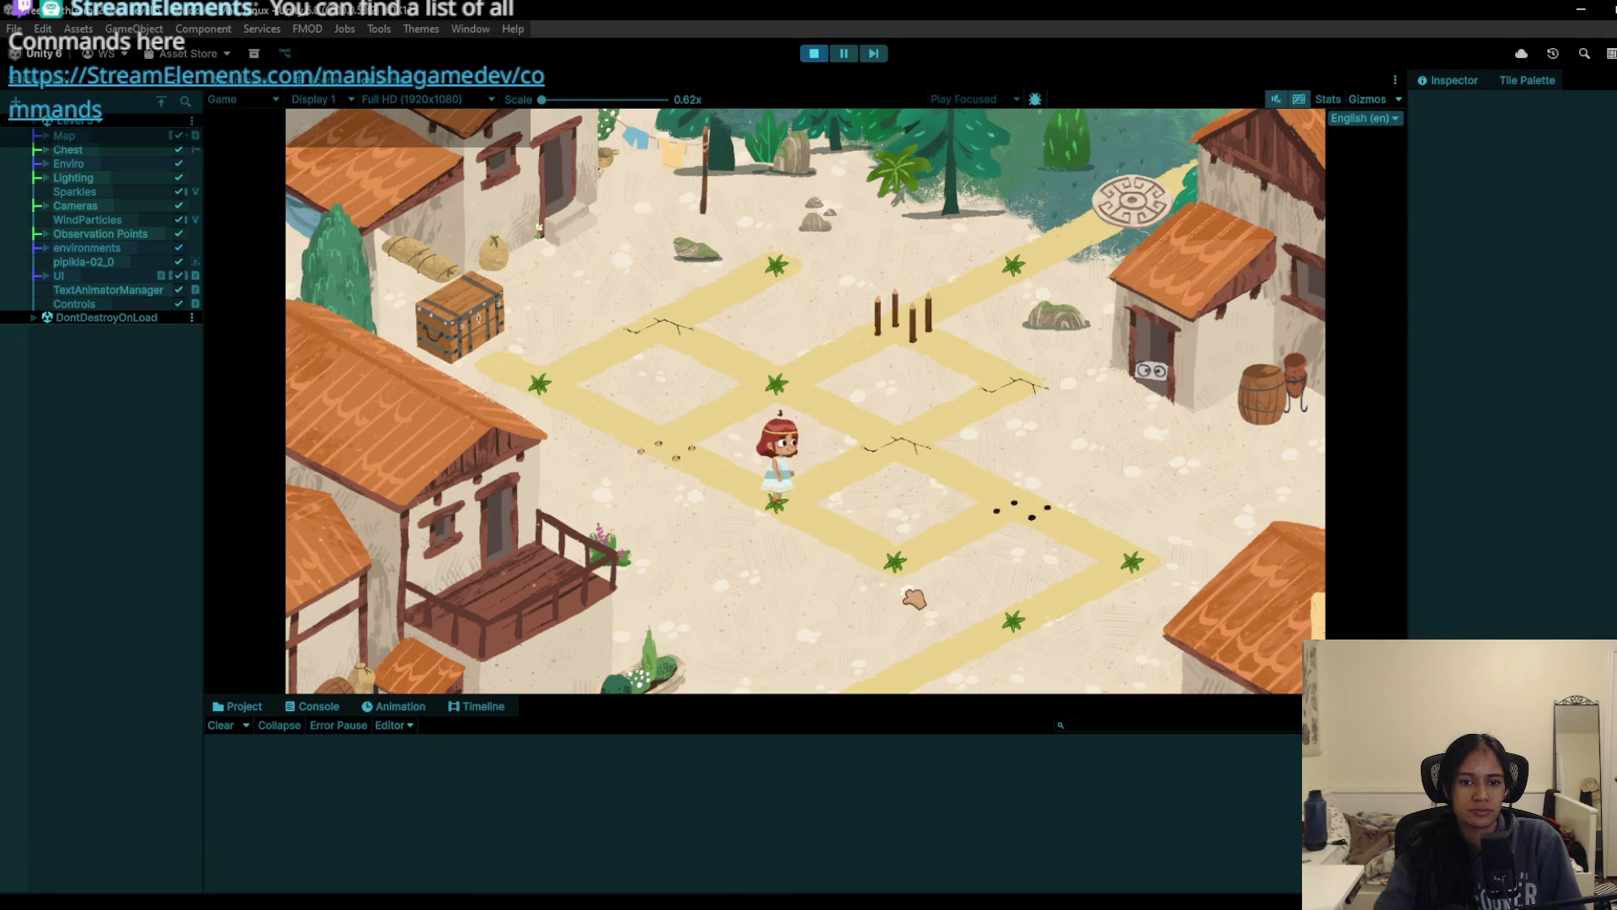
key("alt+Tab")
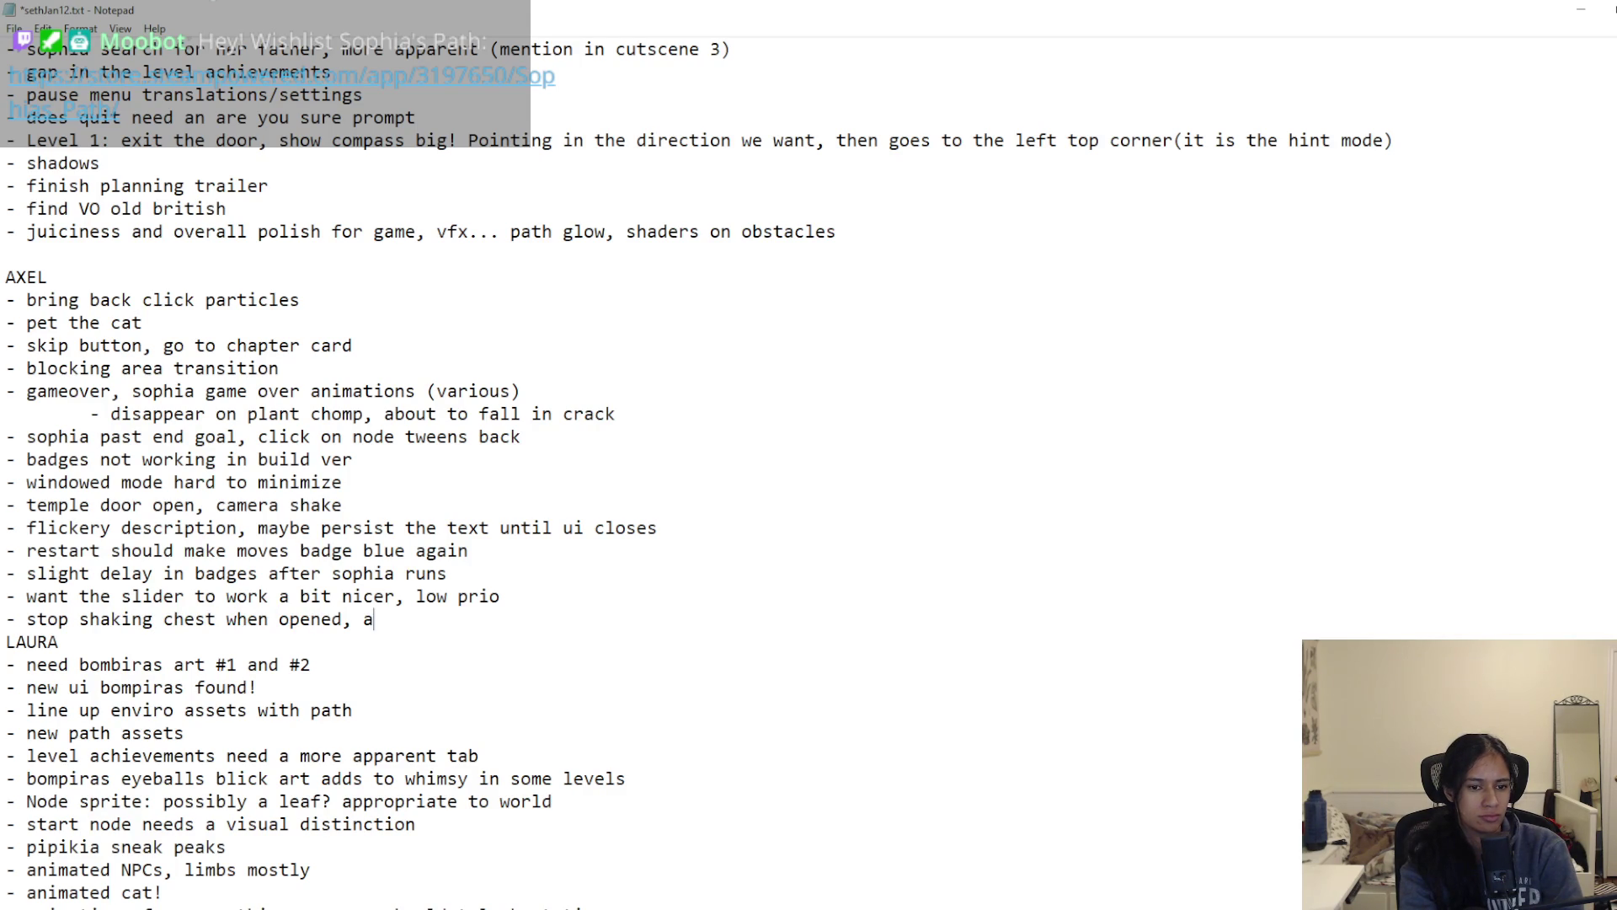
Step: Add '- chest open animation. with bones???' to the to-do list, save it, and return to Unity
key("ctrl+s")
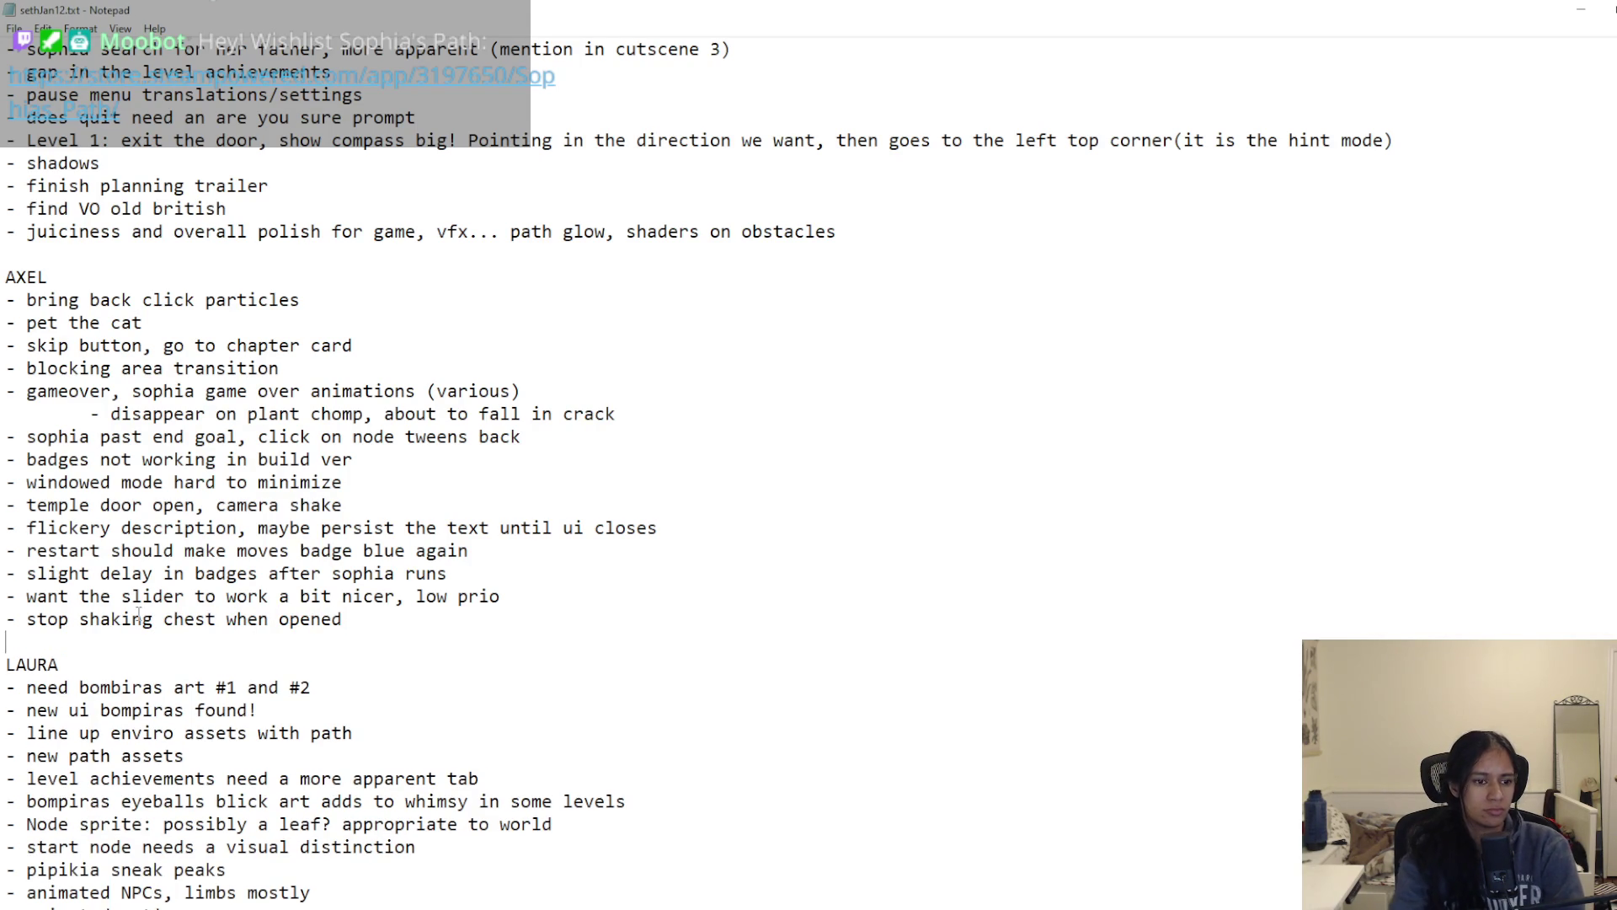
scroll(84, 537, "up", 7)
scroll(61, 736, "down", 12)
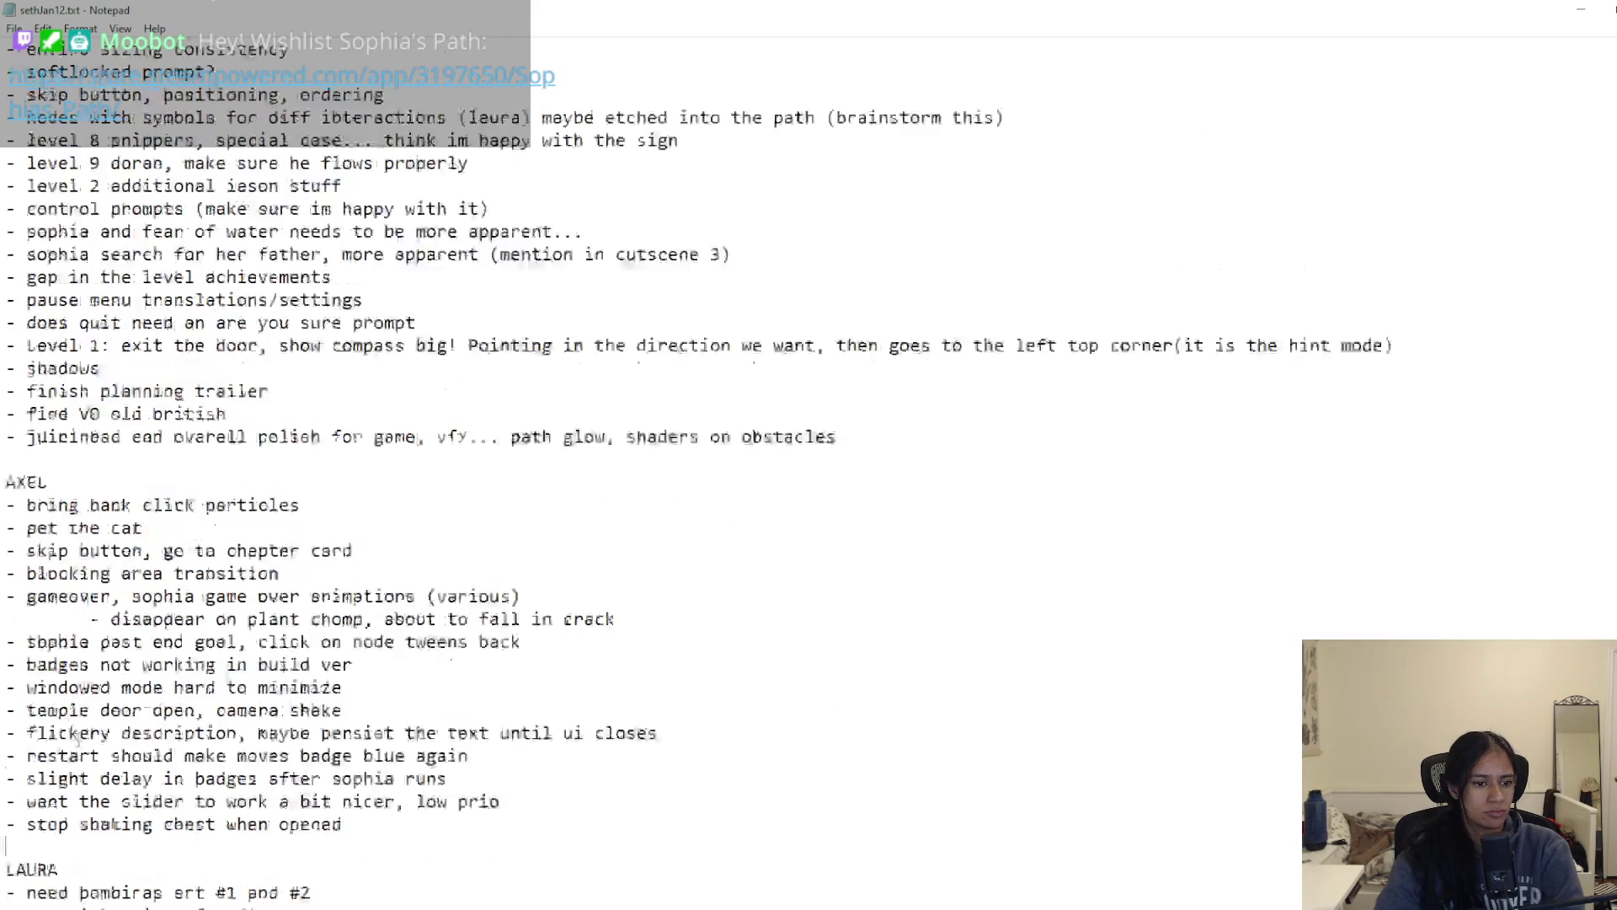
scroll(88, 688, "up", 11)
scroll(699, 472, "up", 1)
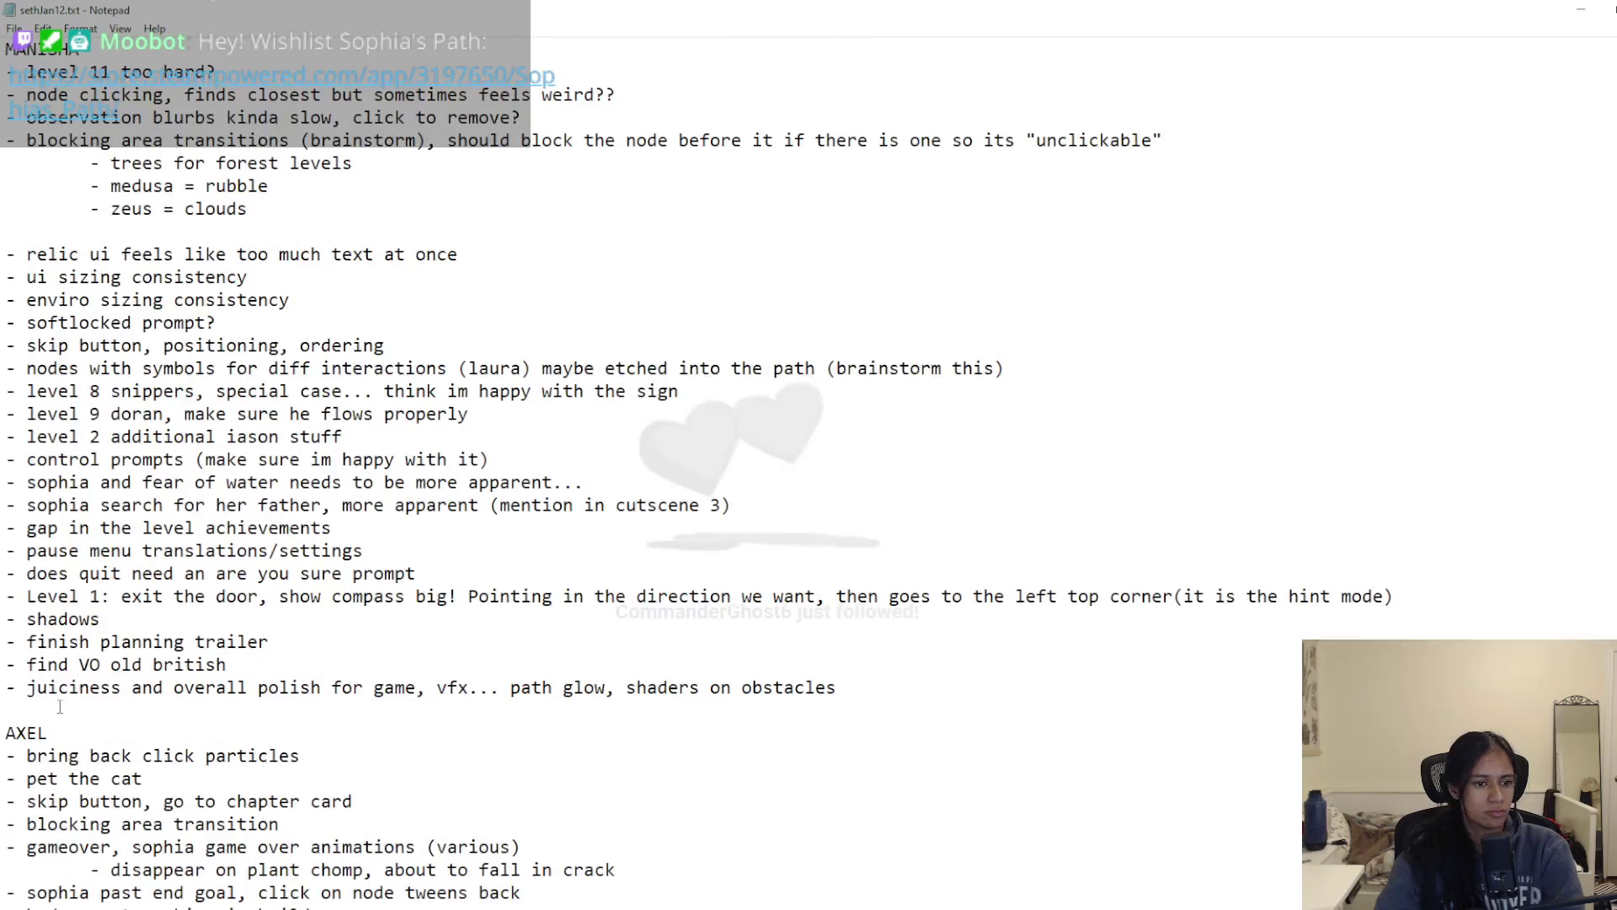
type("- chest open animatio")
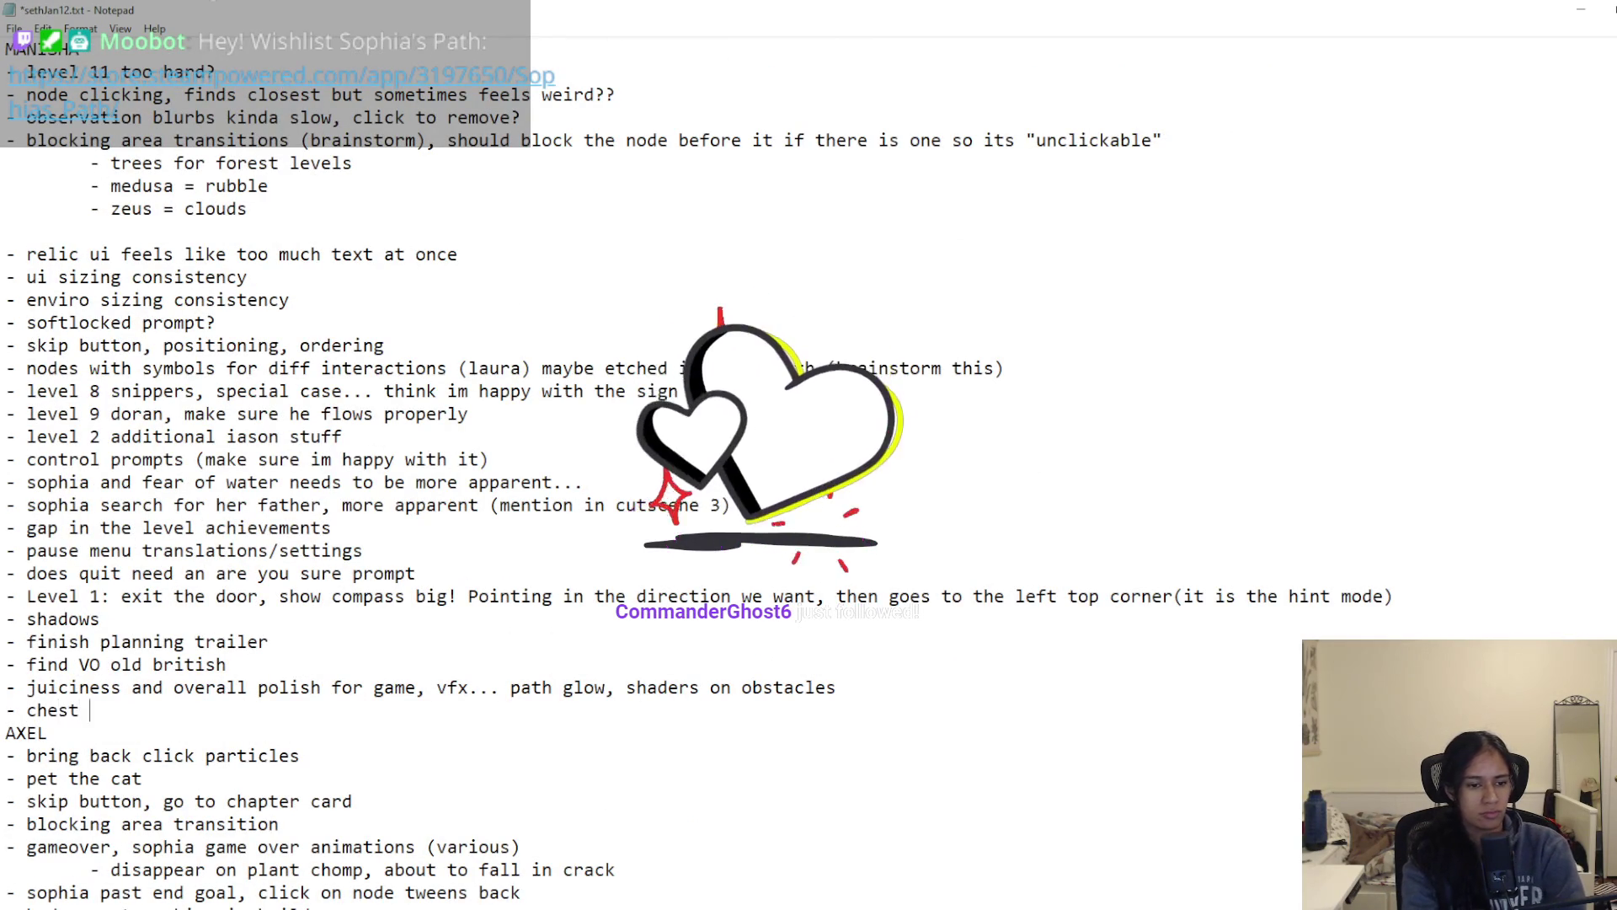
type("n. ")
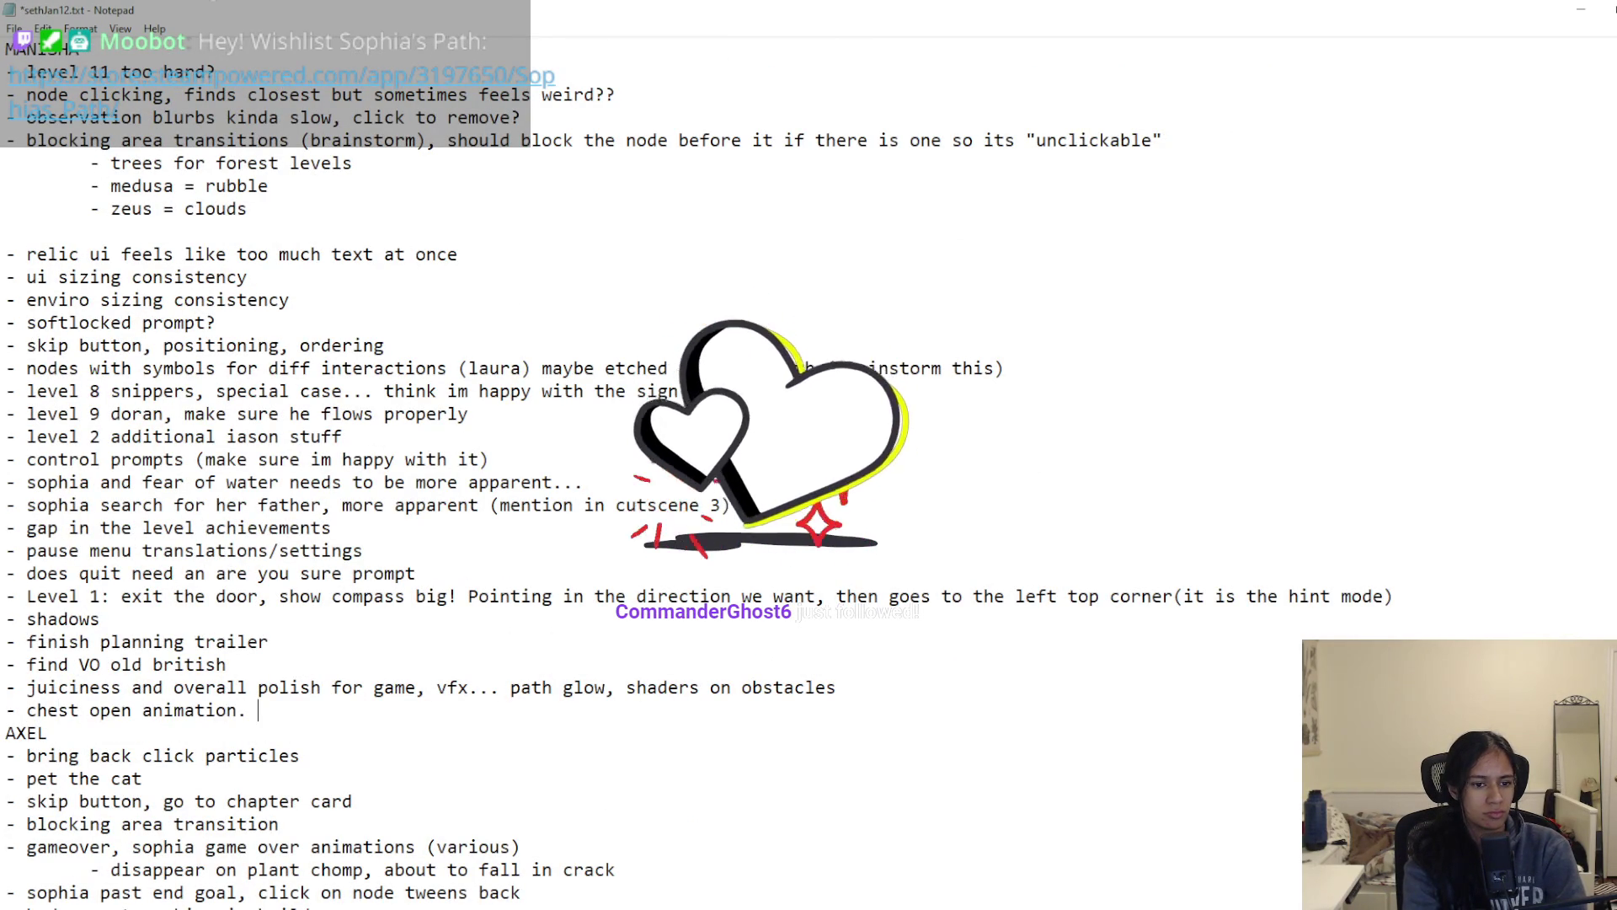
type("with bones???")
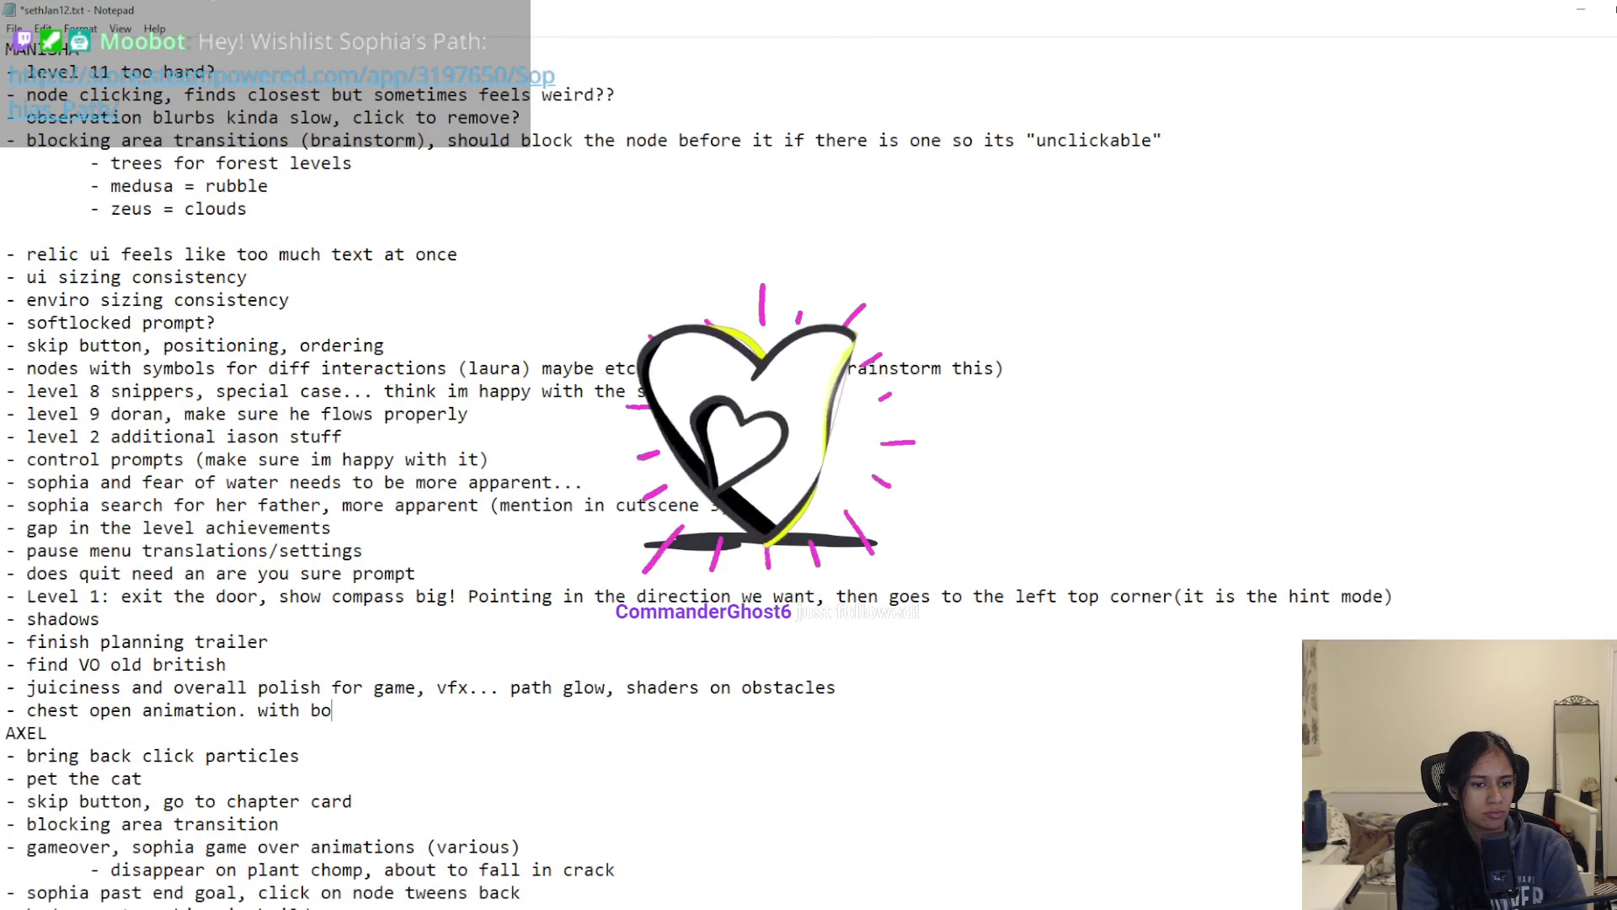
key("ctrl+s")
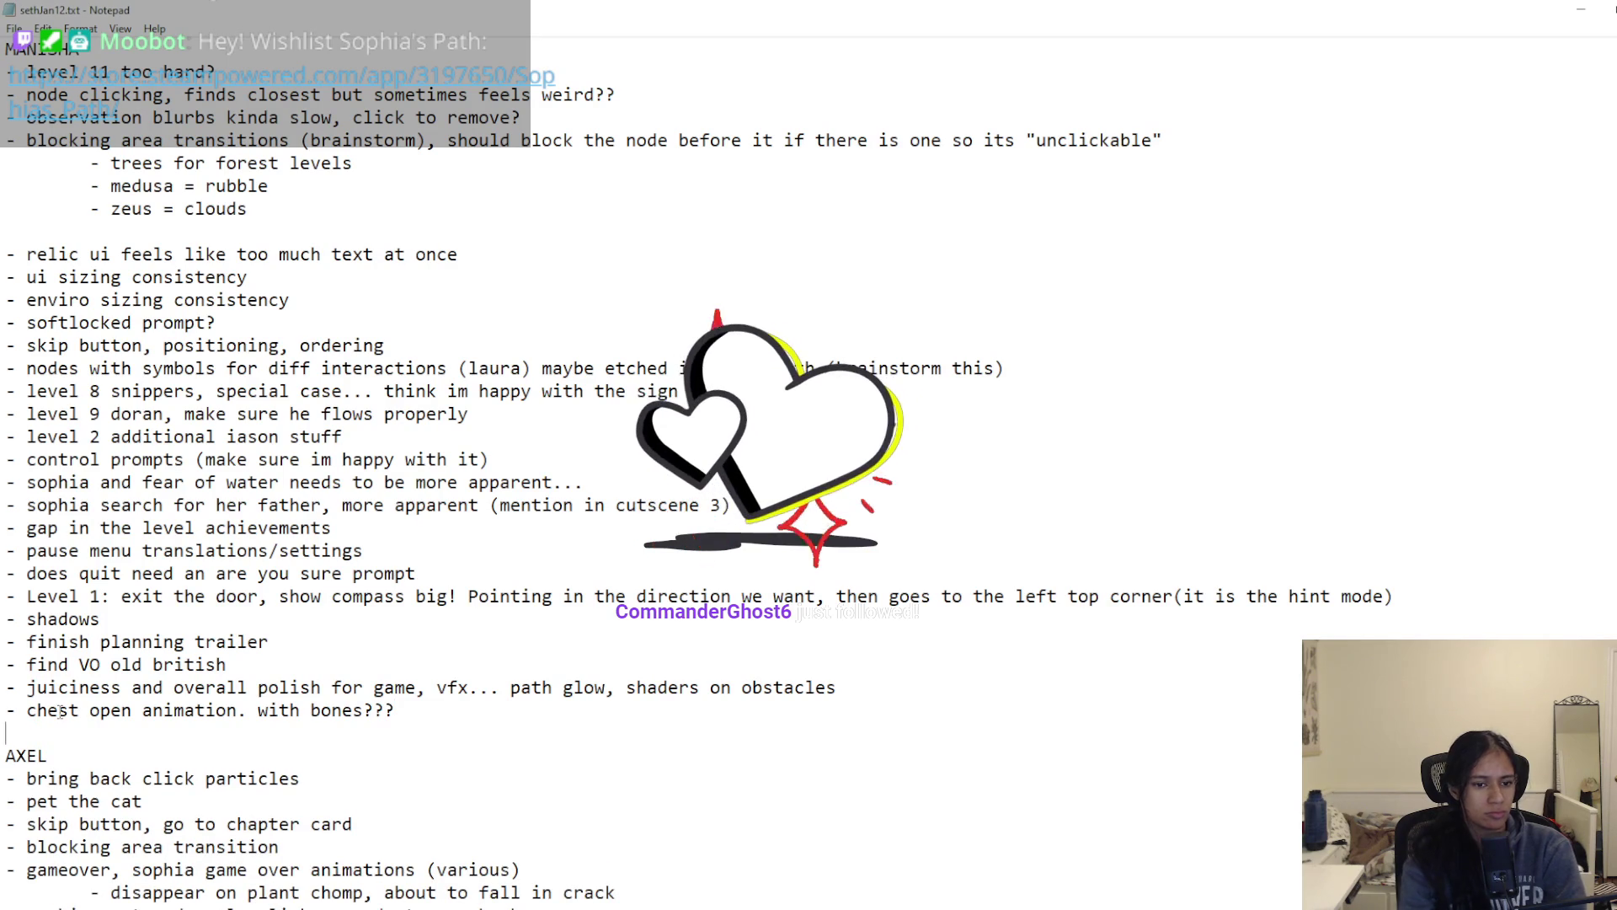
key("alt+Tab")
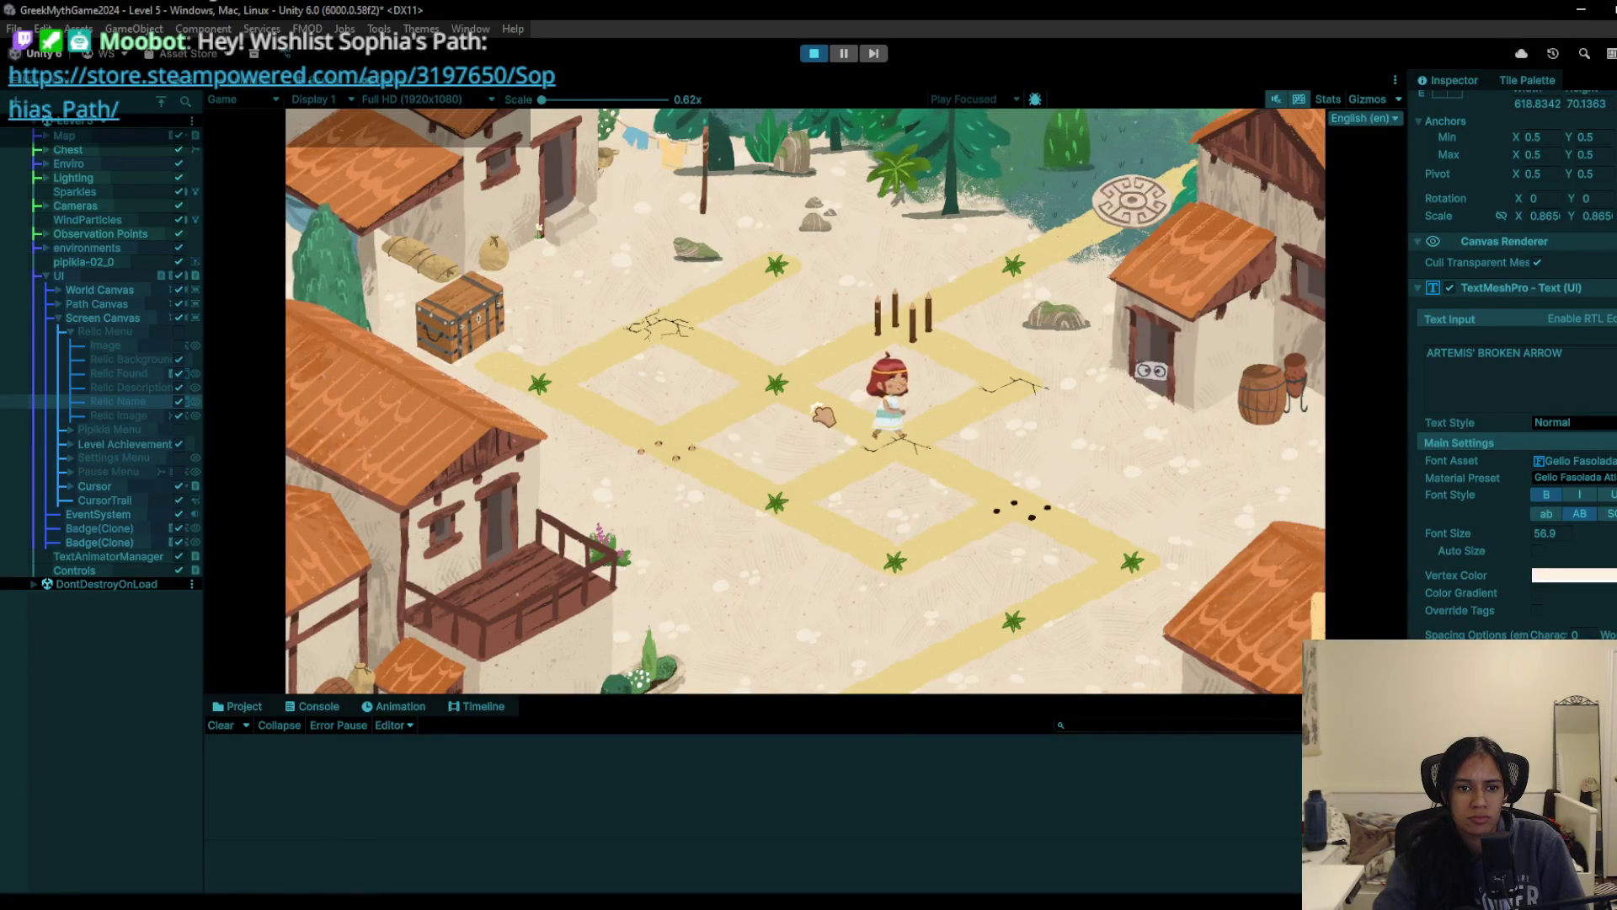
Step: Stop the Level 5 playtest, save the scene, and bring the Notepad to-do list forward
left_click(883, 340)
left_click(810, 56)
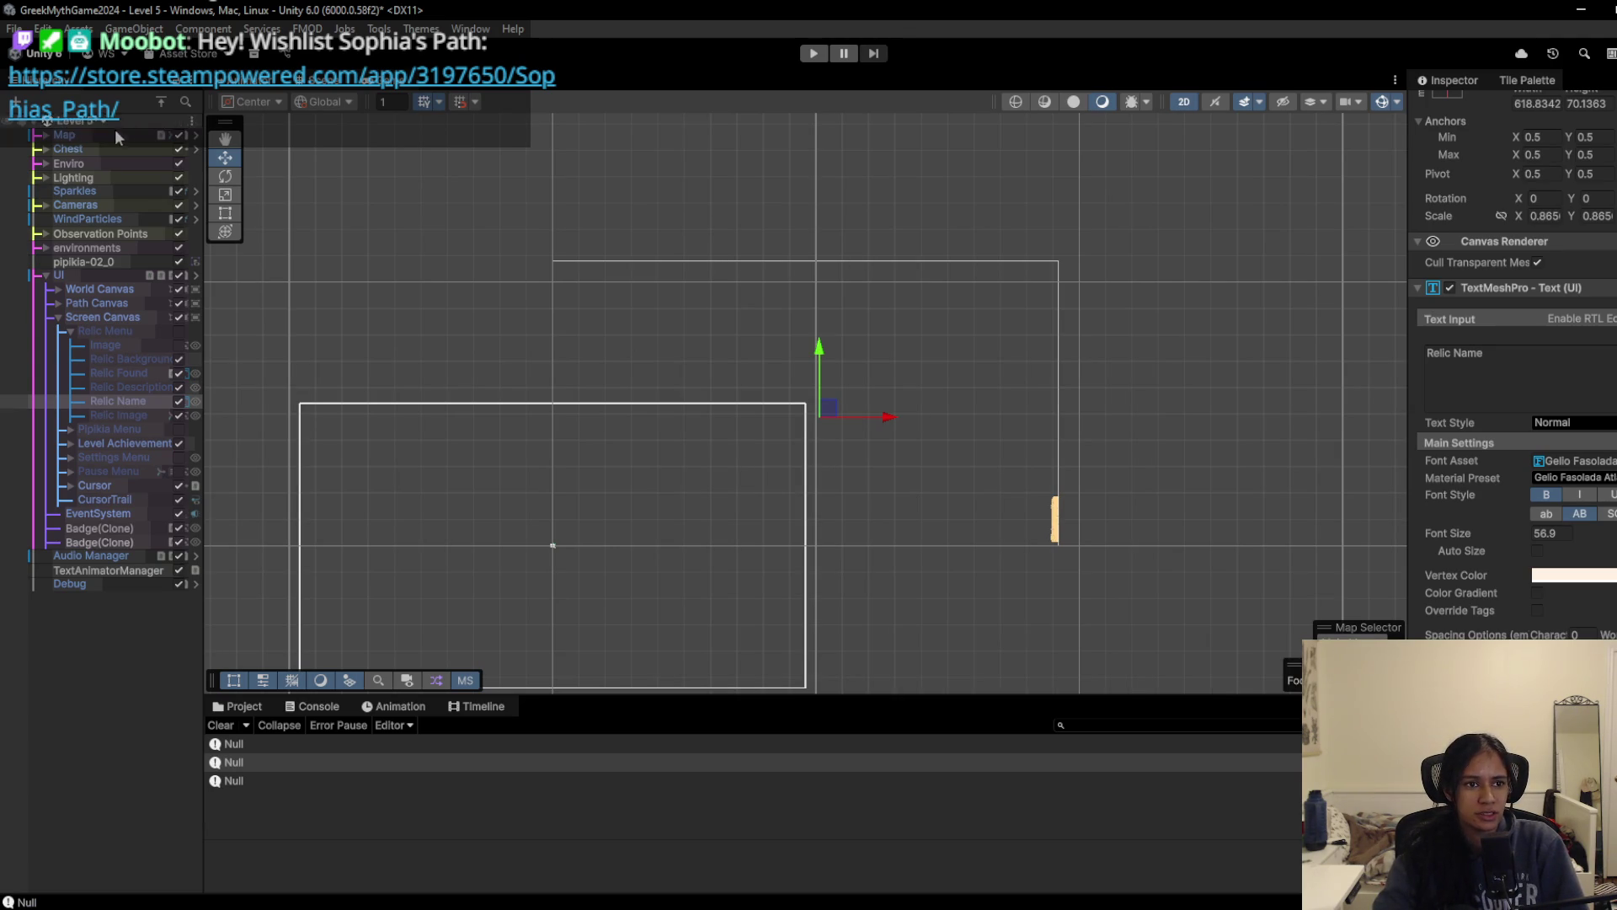
left_click(108, 86)
key("ctrl+s")
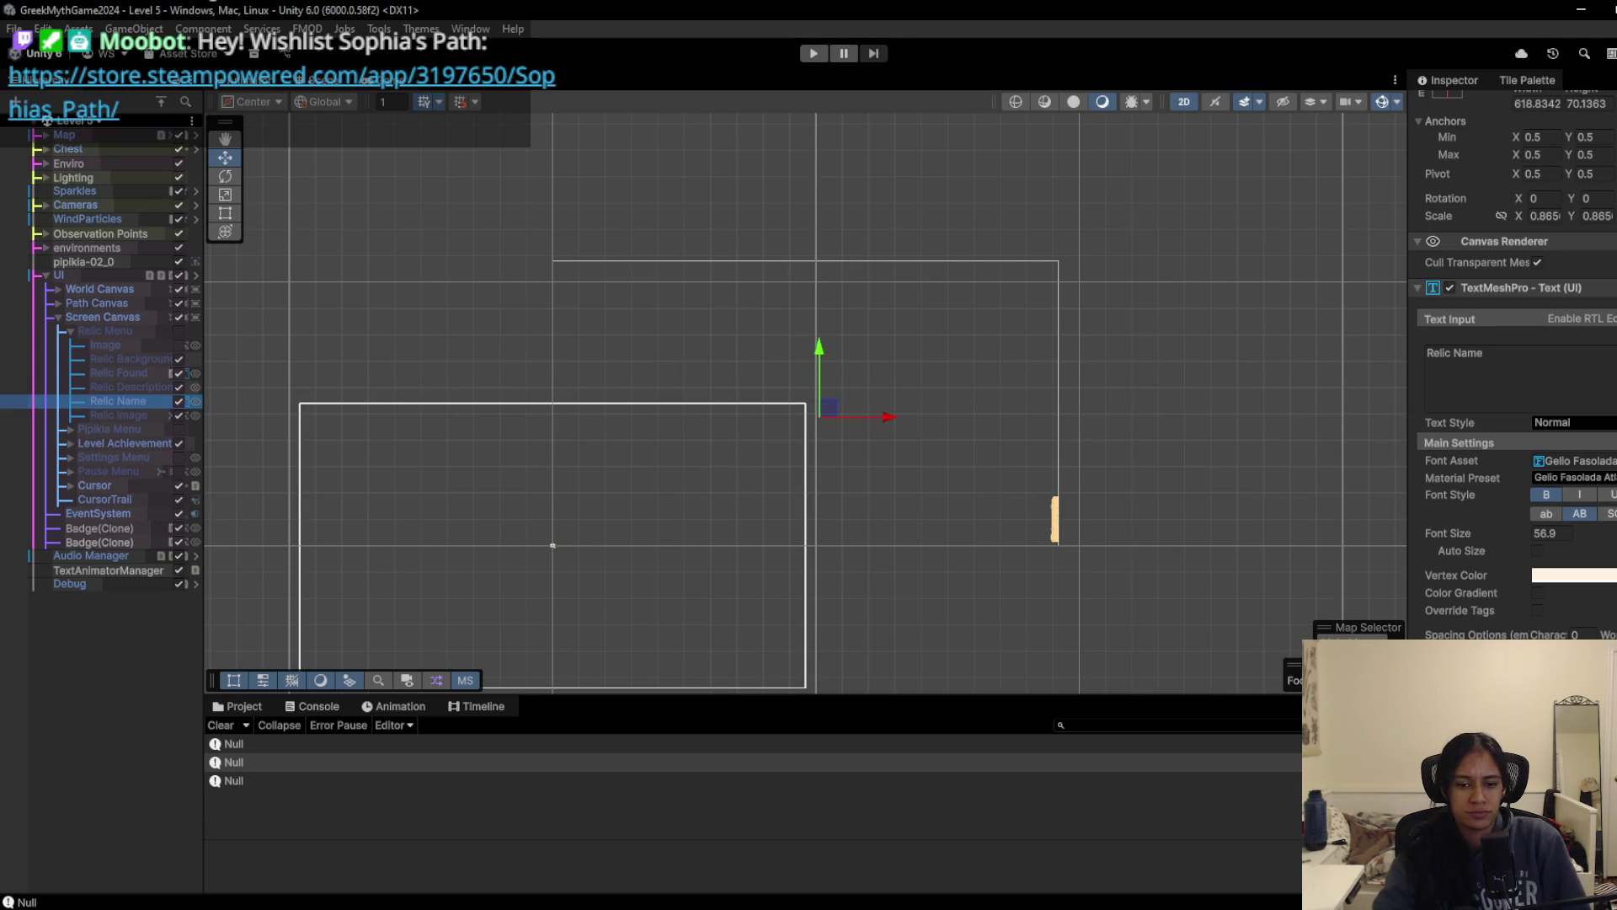
mouse_move(747, 908)
left_click(747, 855)
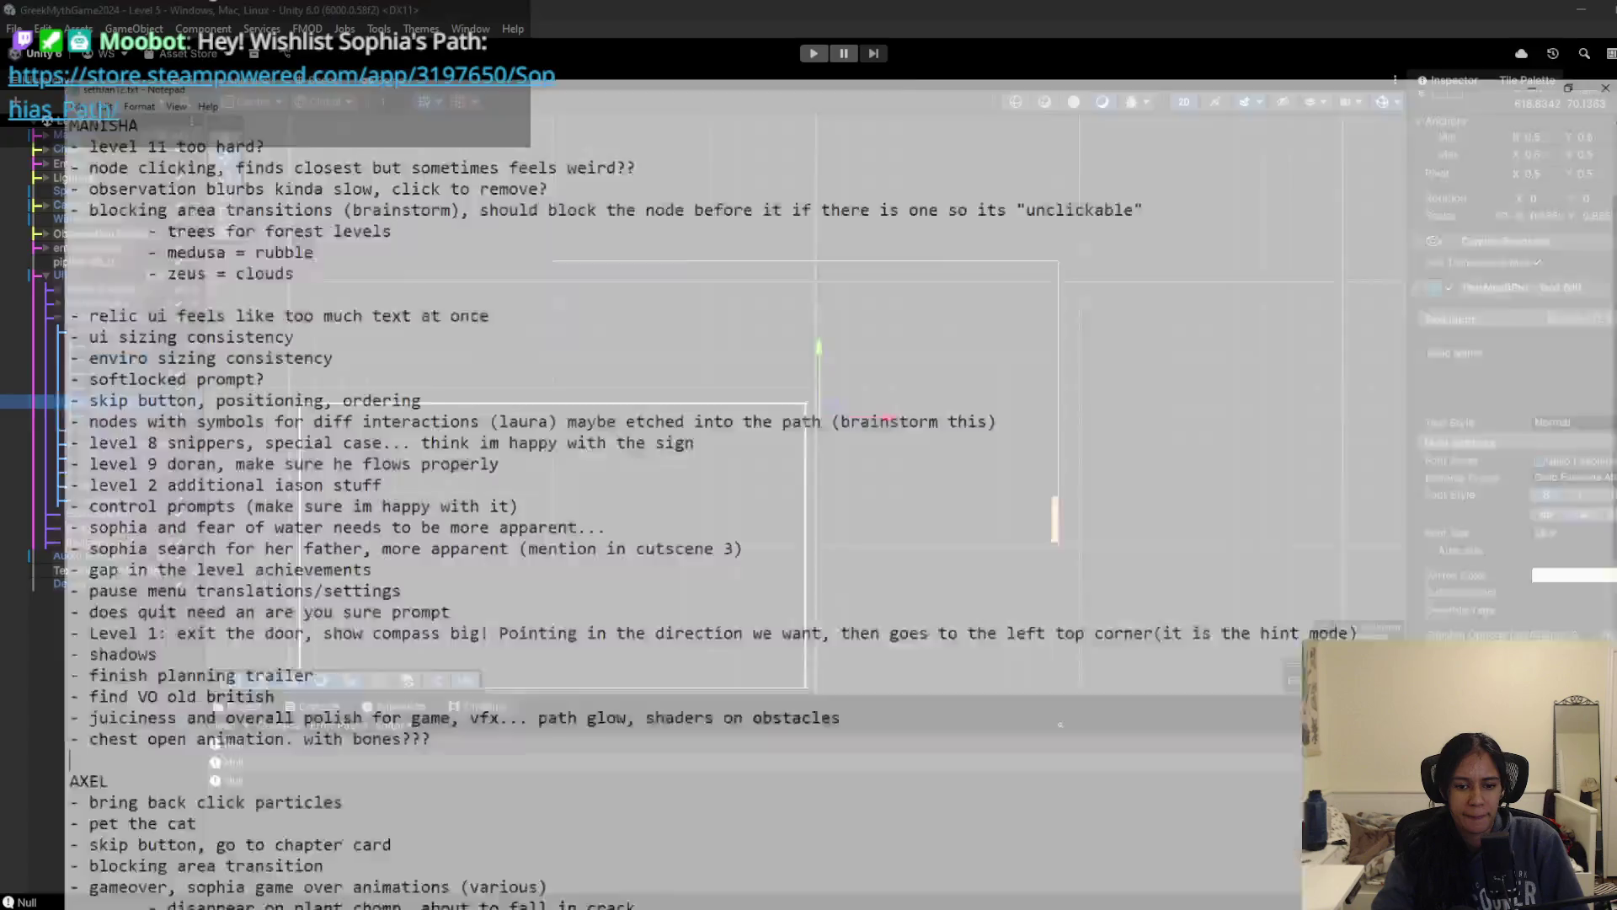
Step: Scroll through the polish to-do list, then minimize Notepad
scroll(406, 558, "down", 12)
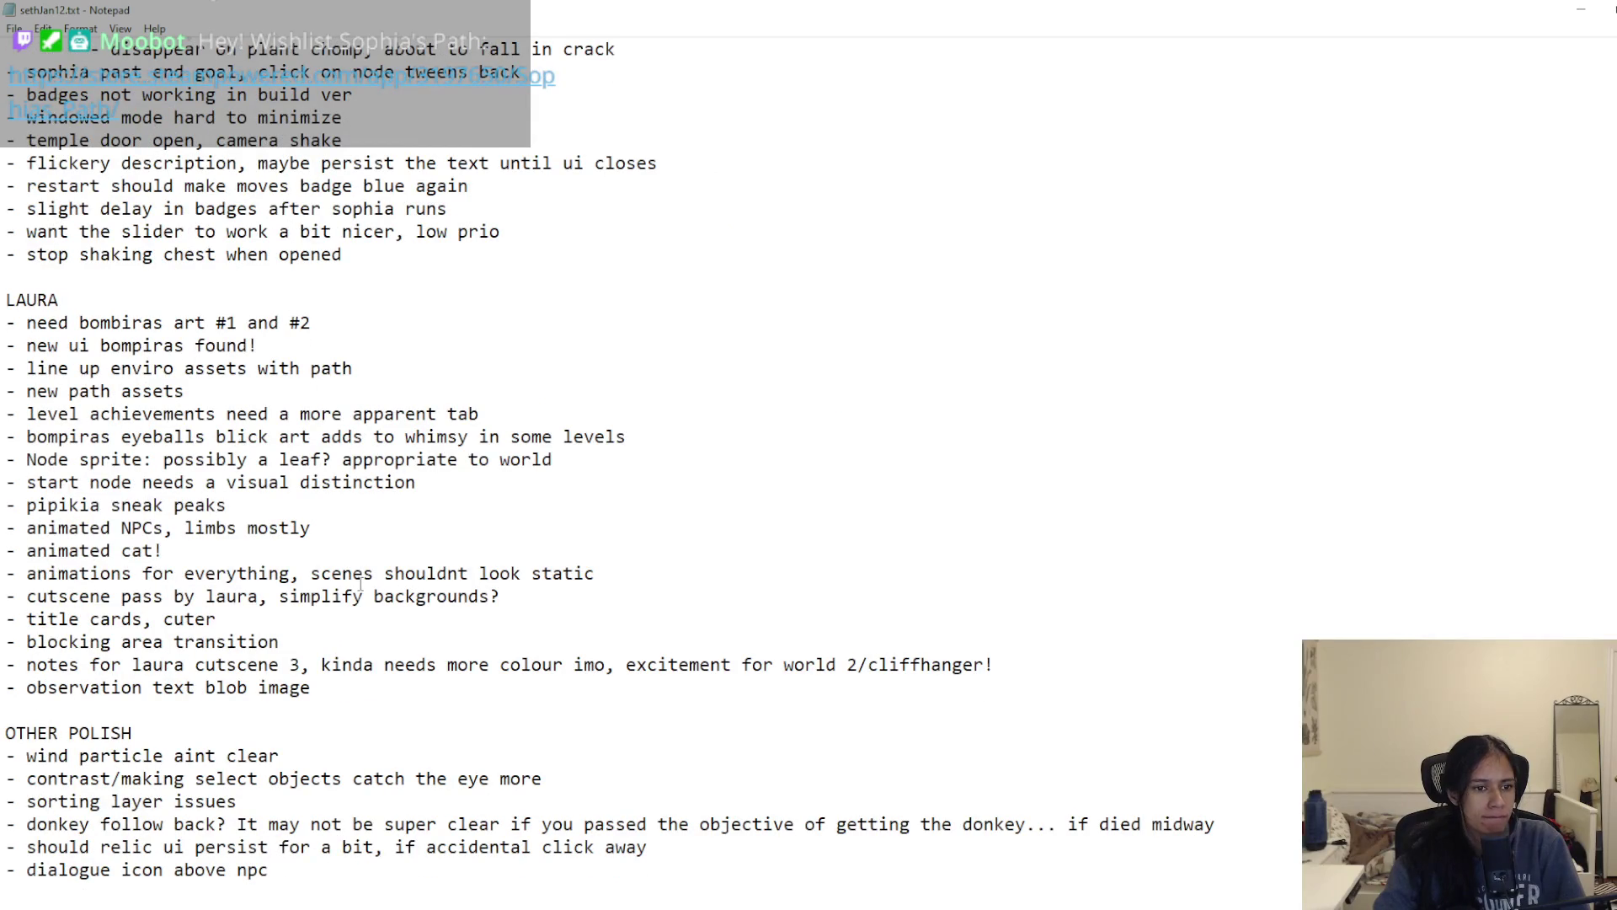
scroll(360, 583, "up", 15)
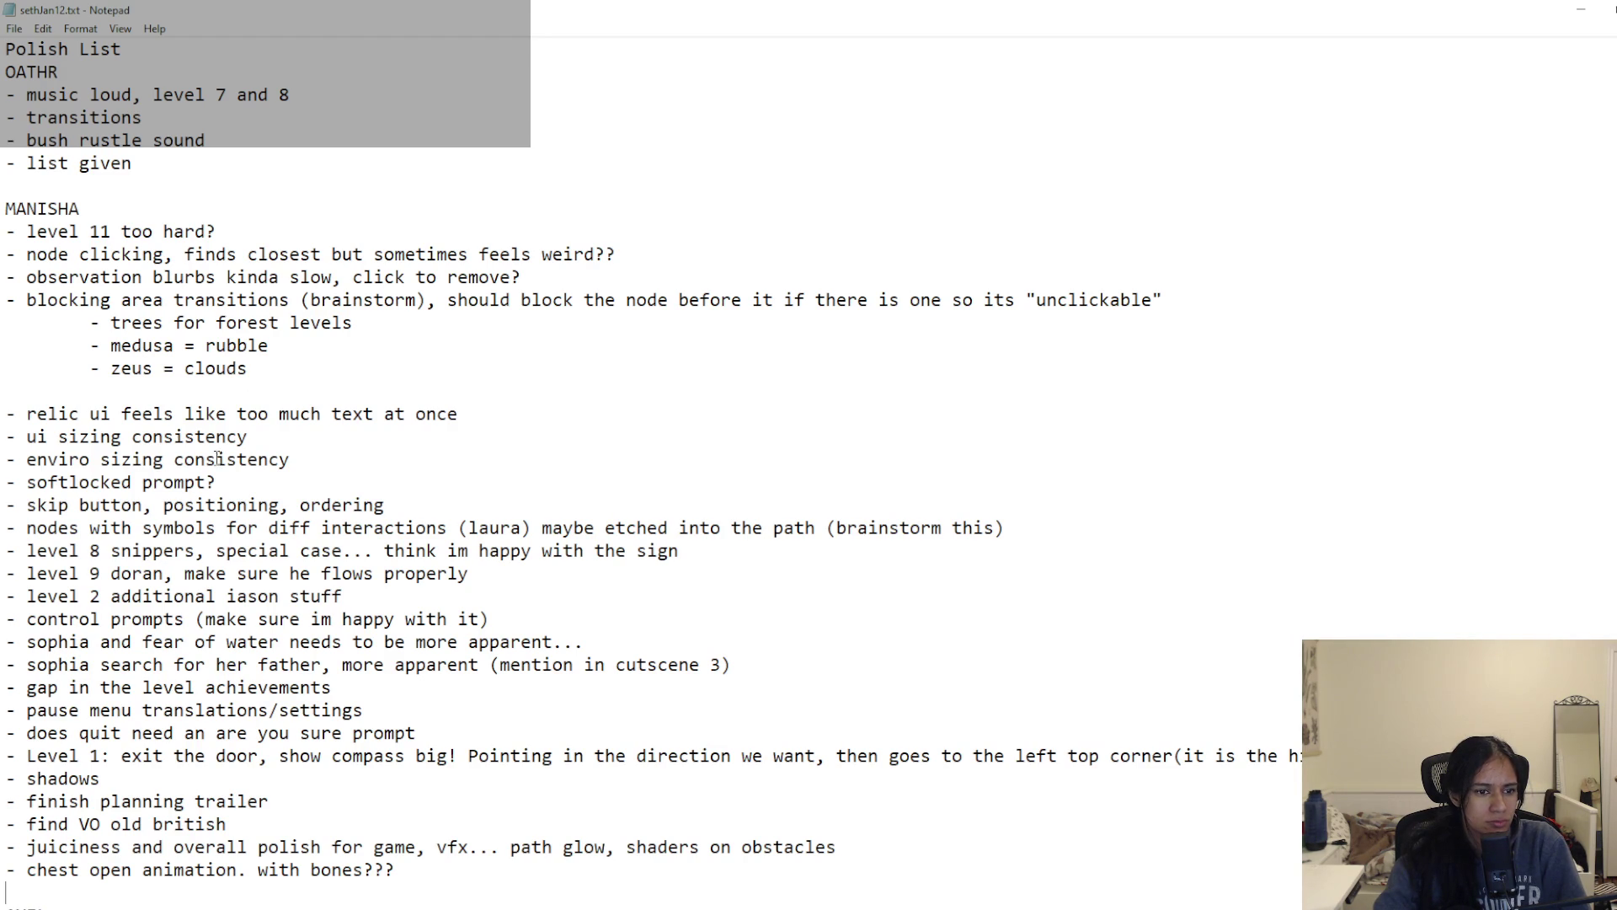
scroll(217, 459, "down", 1)
left_click(1581, 9)
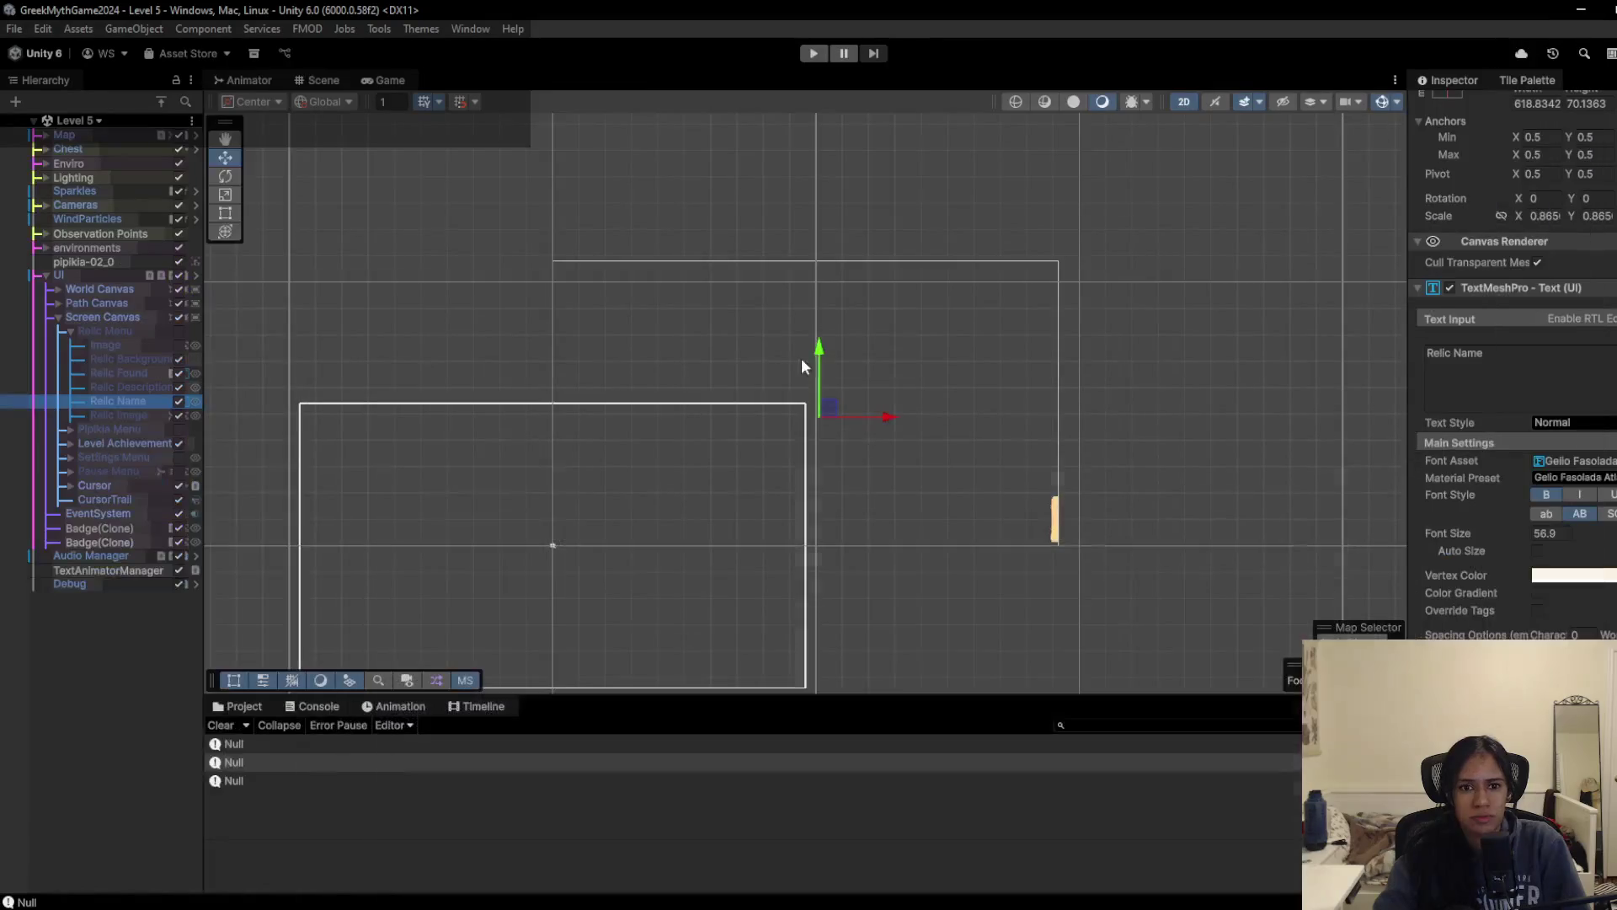
Step: Load Level 7 and inspect the UI object's Screen Canvas hierarchy
double_click(94, 205)
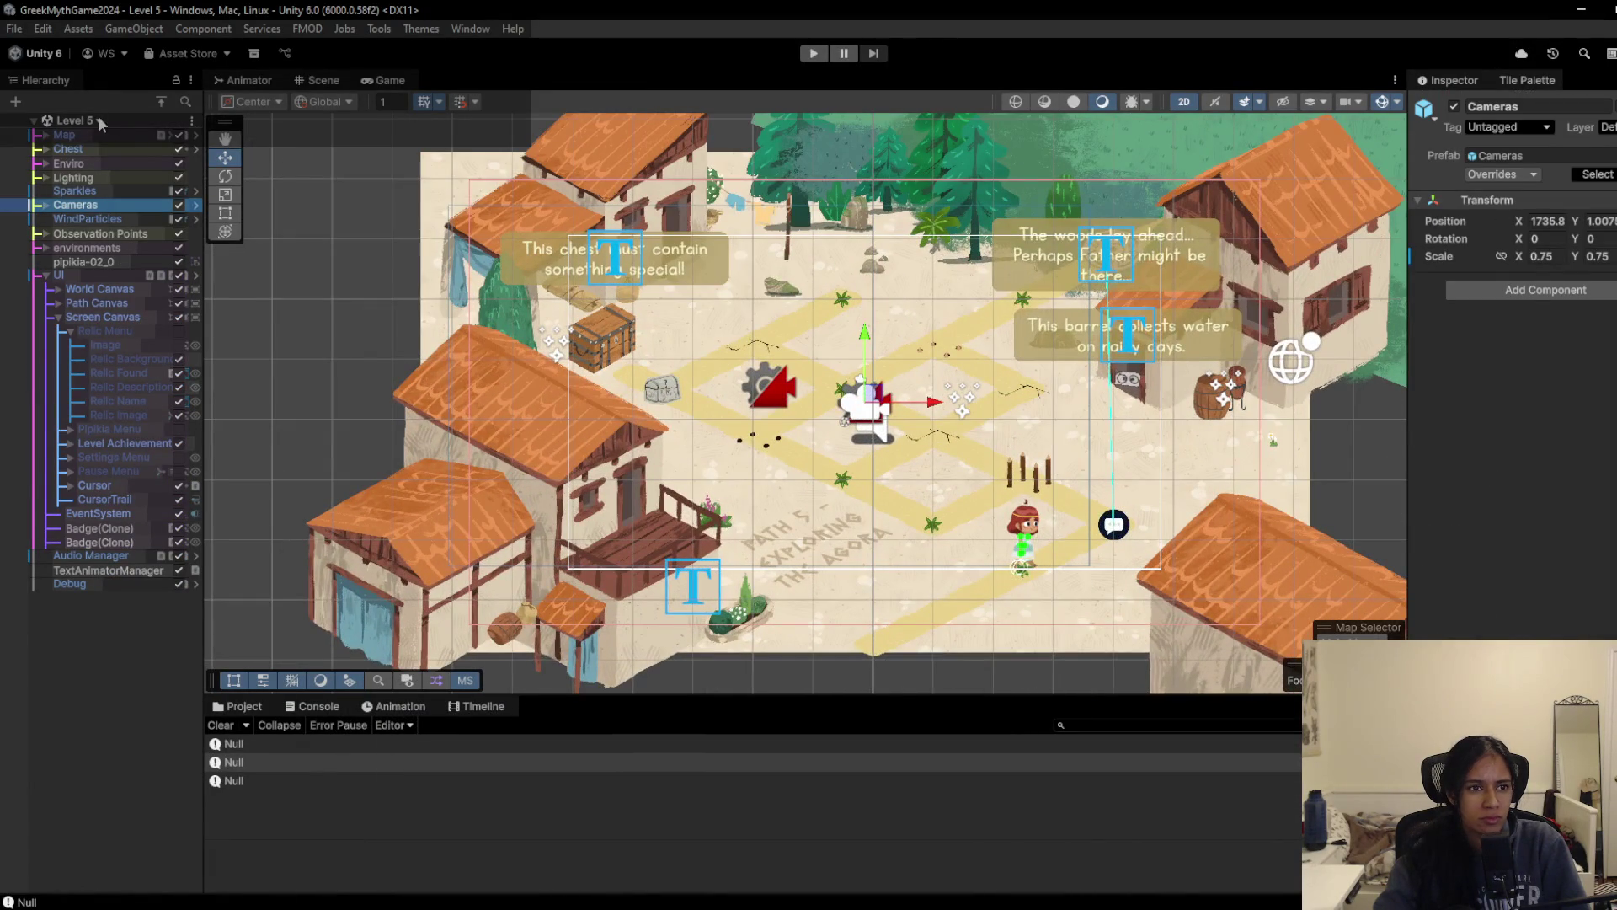
left_click(98, 119)
left_click(91, 293)
mouse_move(826, 345)
left_mouse_down()
mouse_move(539, 346)
mouse_move(559, 335)
left_mouse_up()
left_click(46, 345)
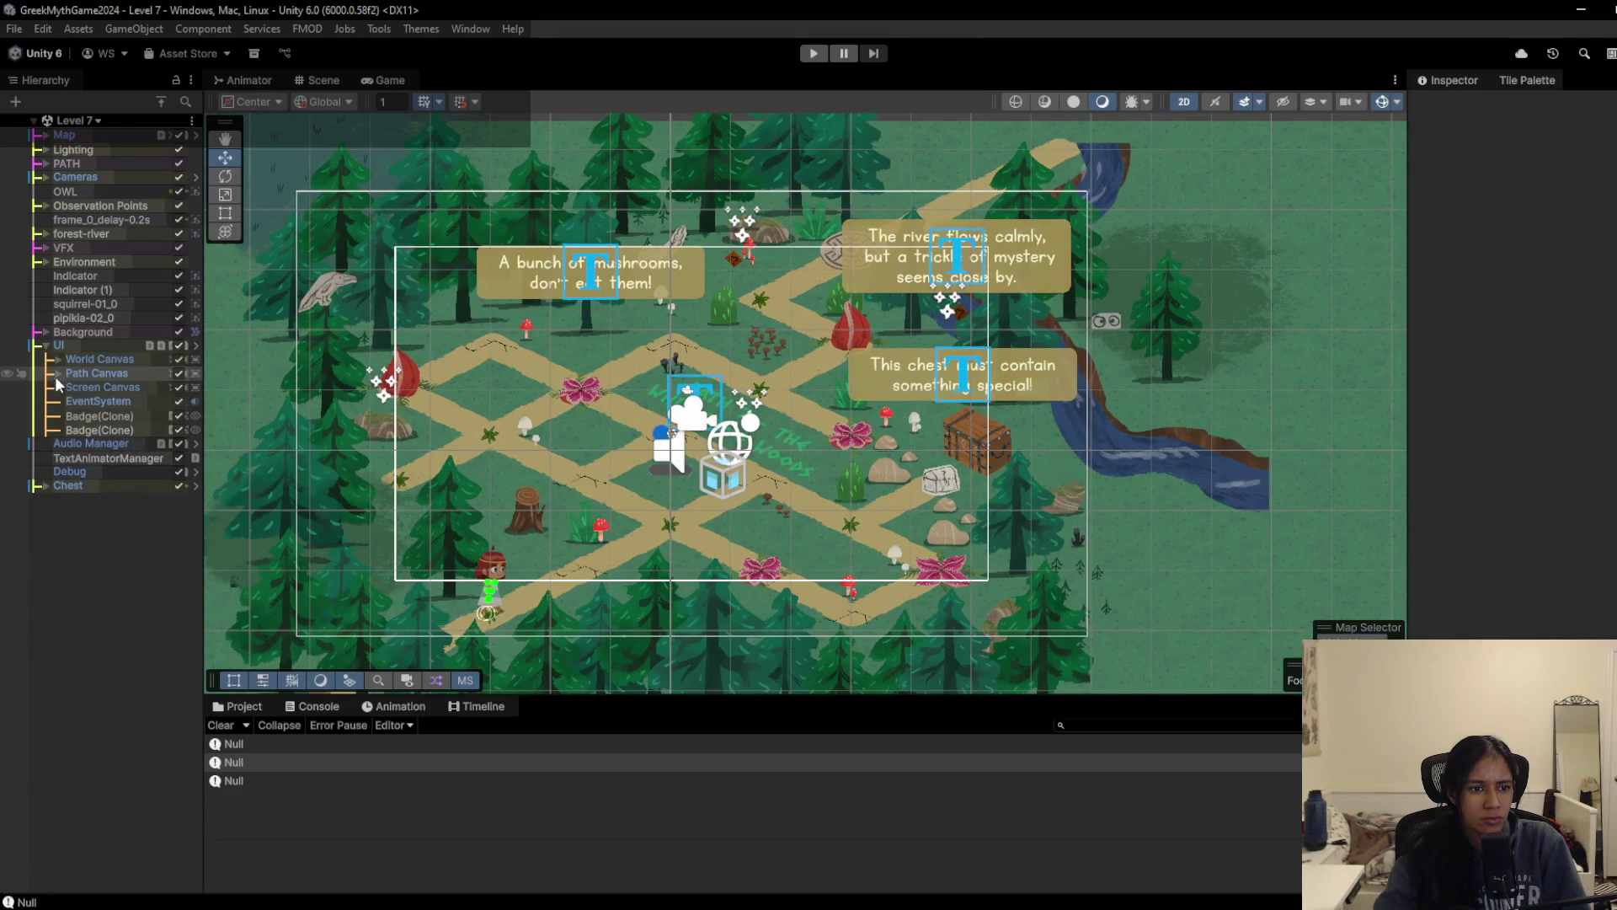
left_click(58, 387)
left_click(112, 384)
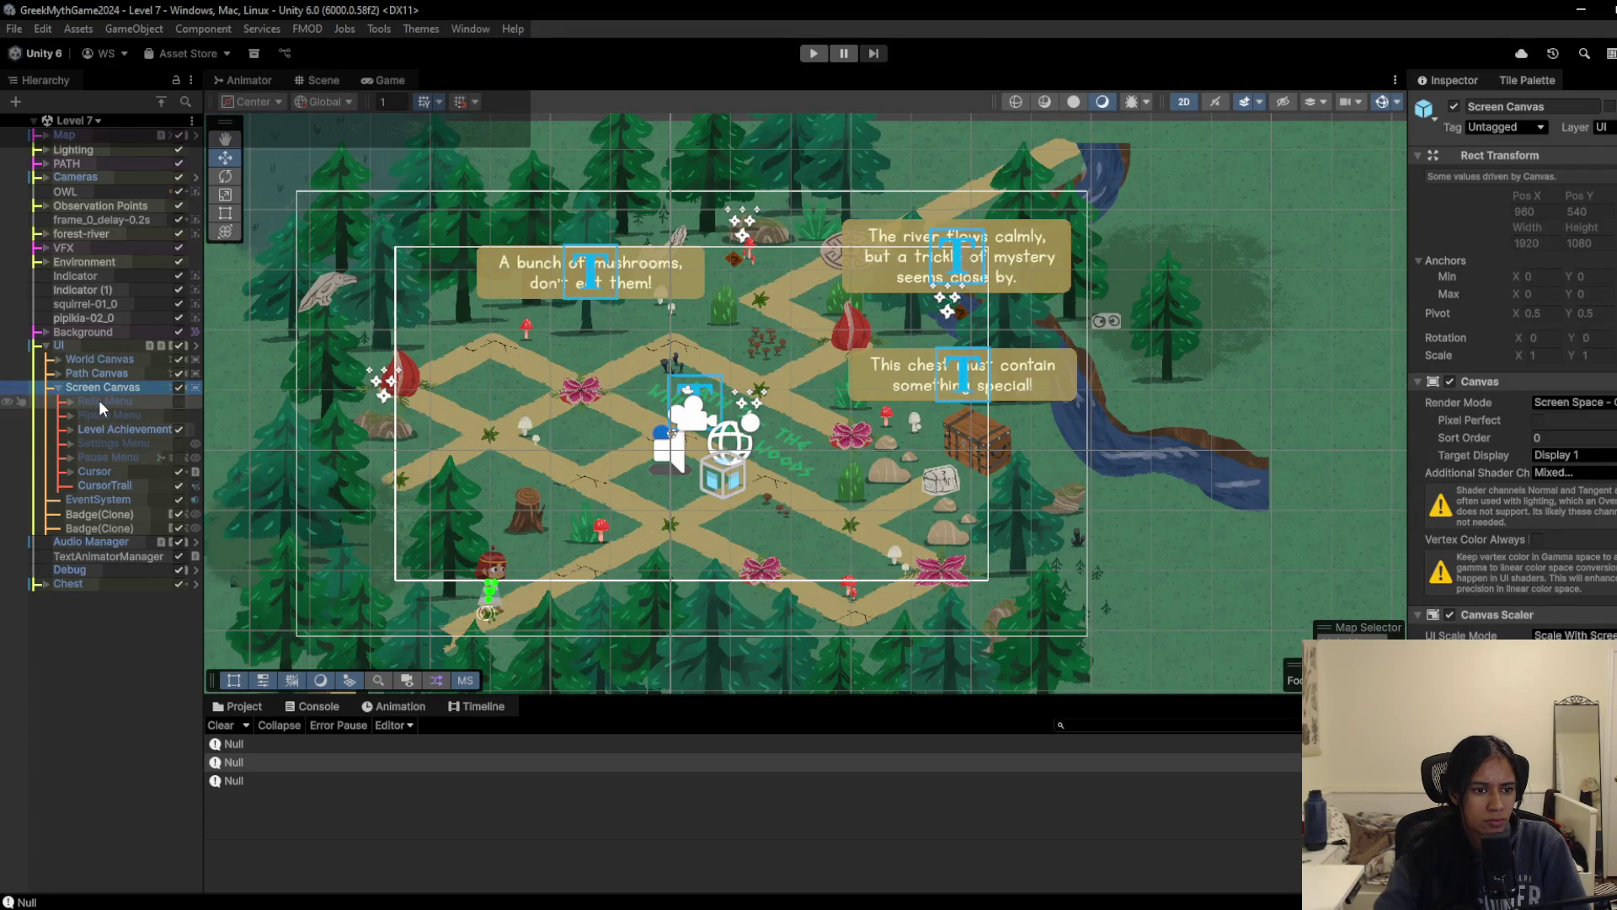
right_click(113, 389)
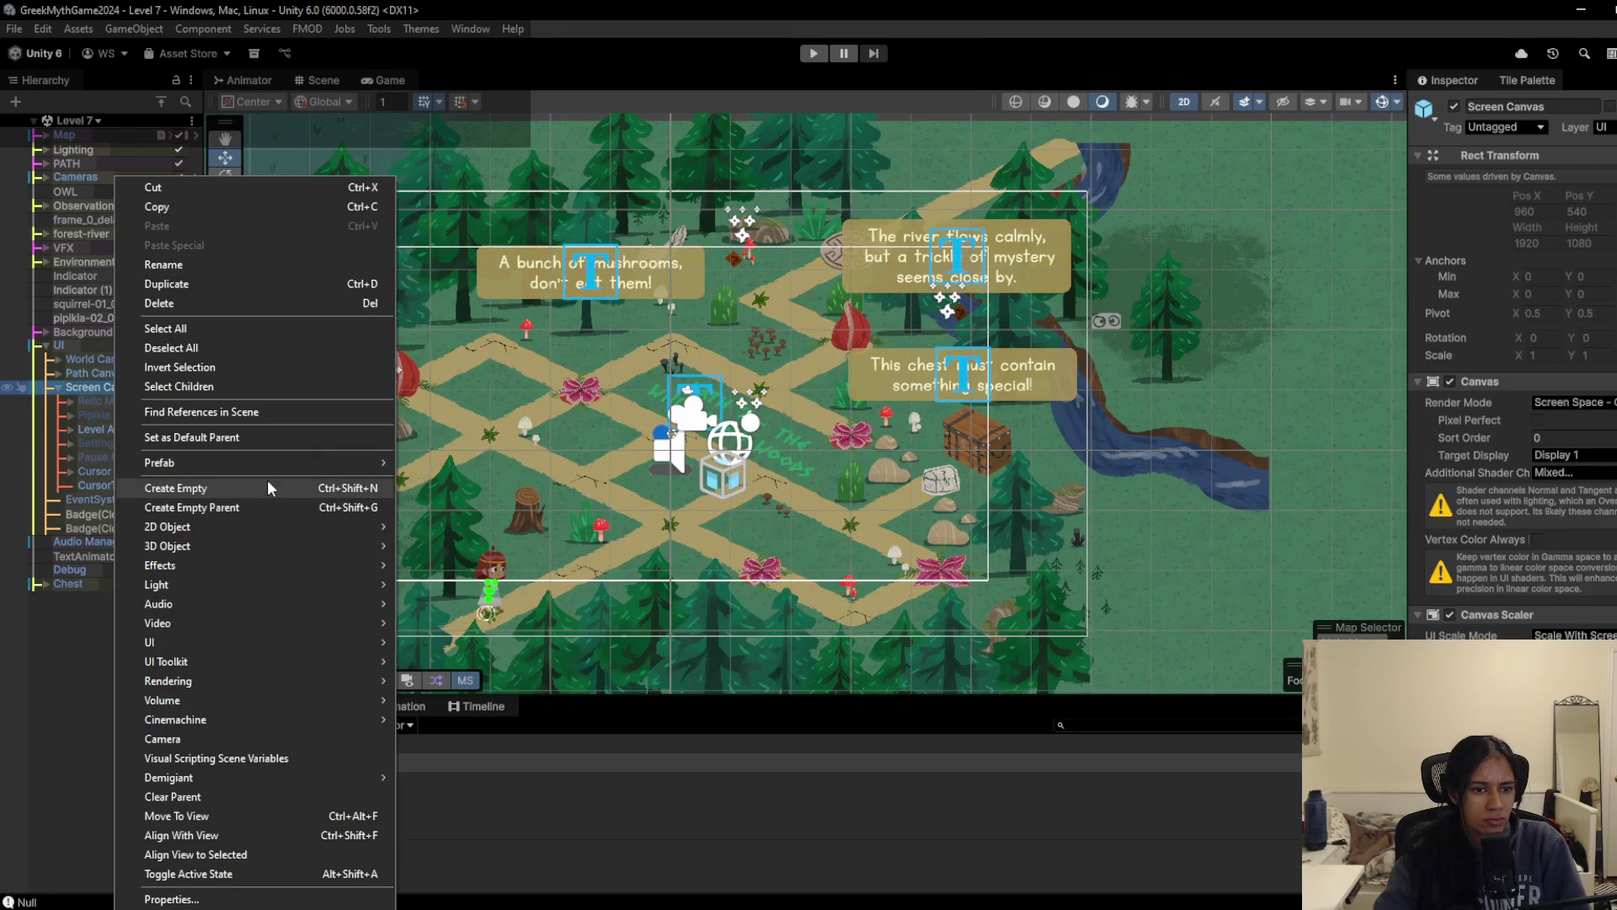
left_click(78, 605)
Step: Reload Level 5 and apply the Relic Name, Relic Menu and Typewriter overrides to the UI prefab
left_click(95, 123)
left_click(100, 260)
left_click(42, 273)
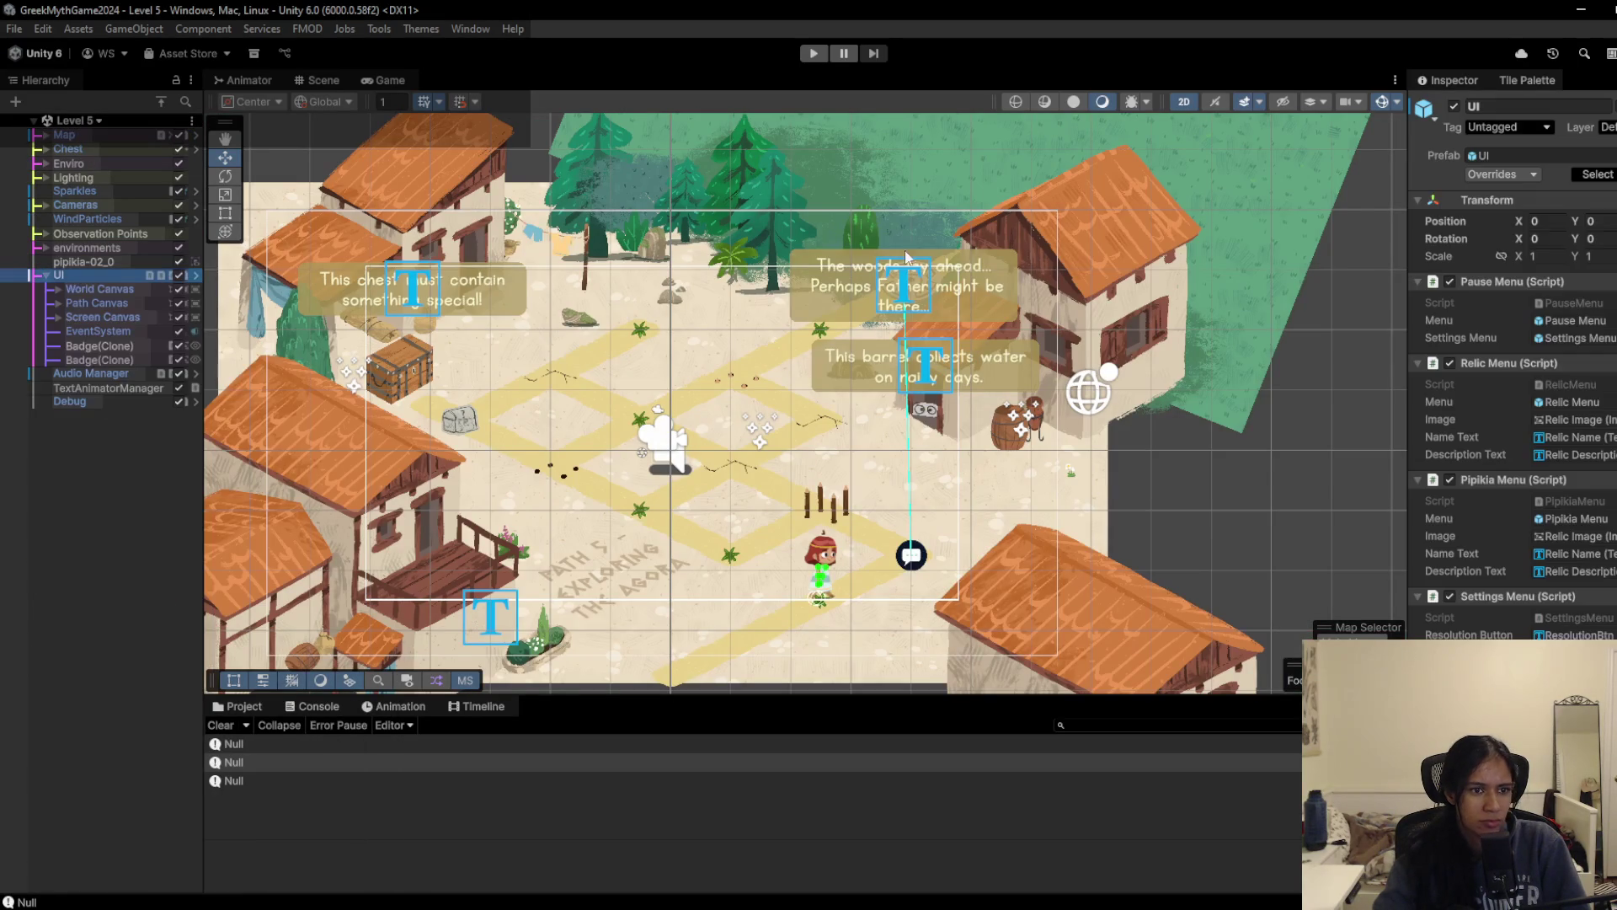
left_click(1501, 175)
left_click(1525, 435)
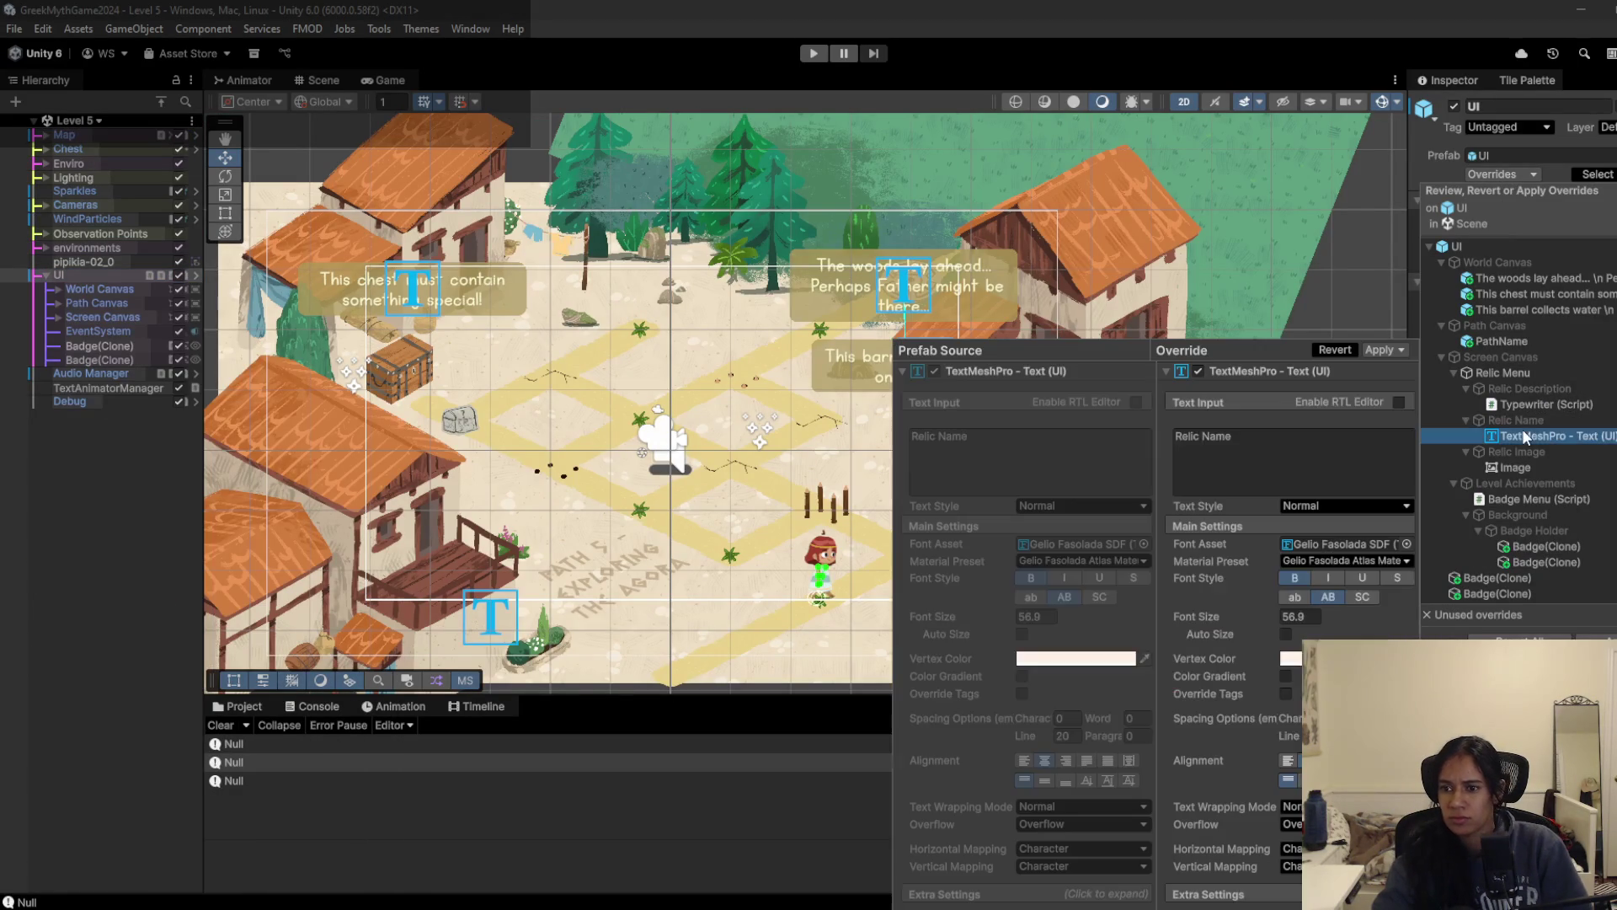
left_click(1503, 372, "shift")
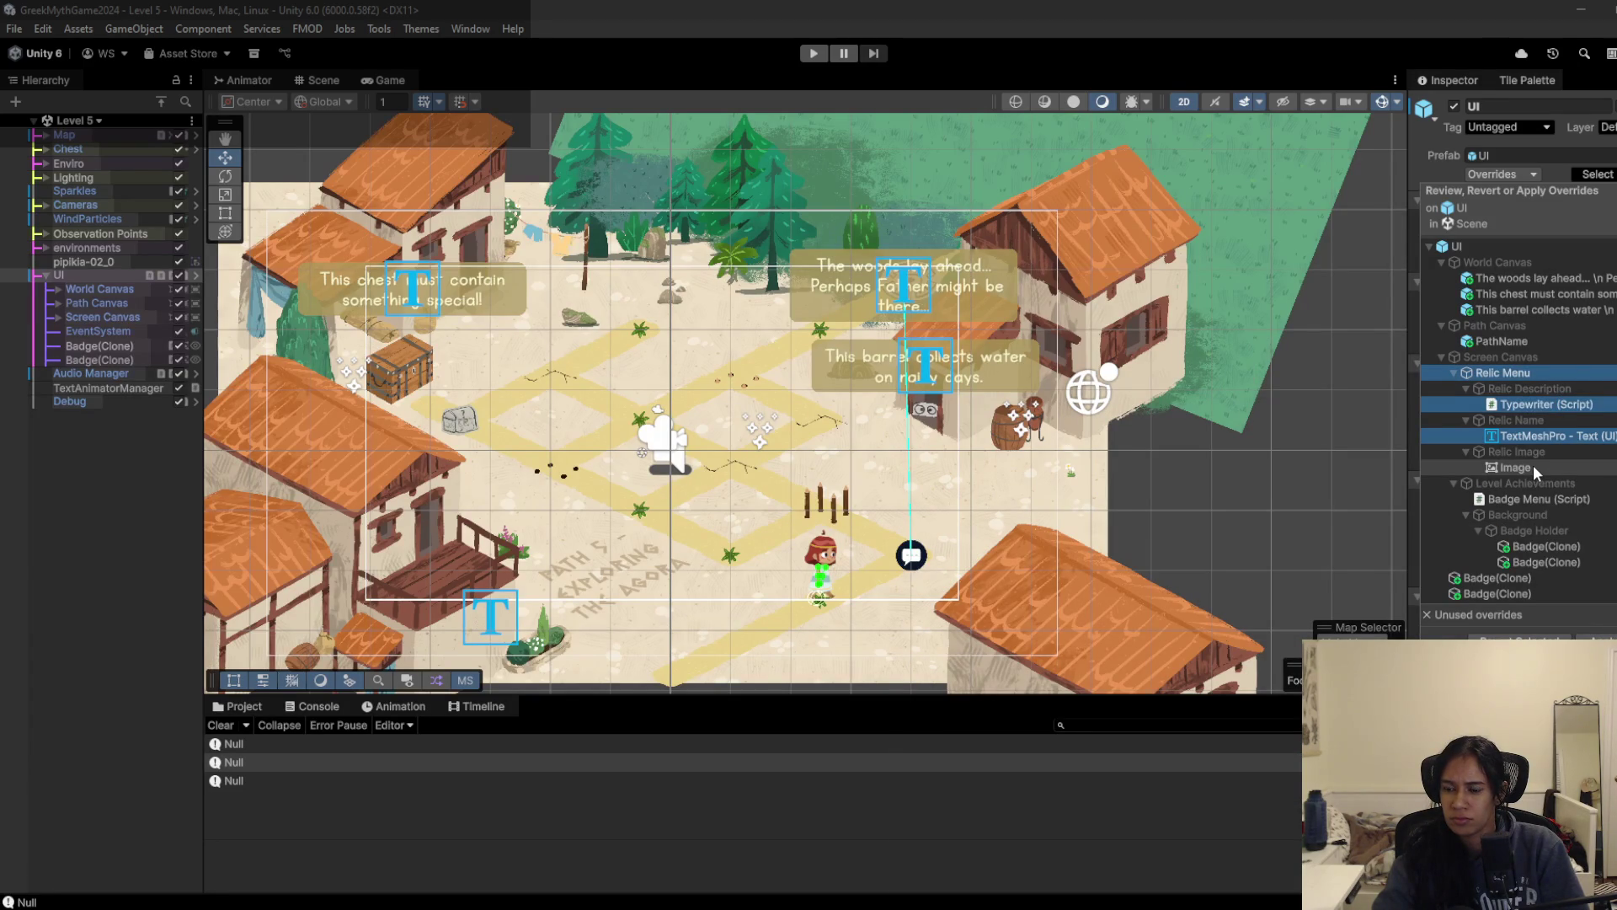
left_click(1597, 637)
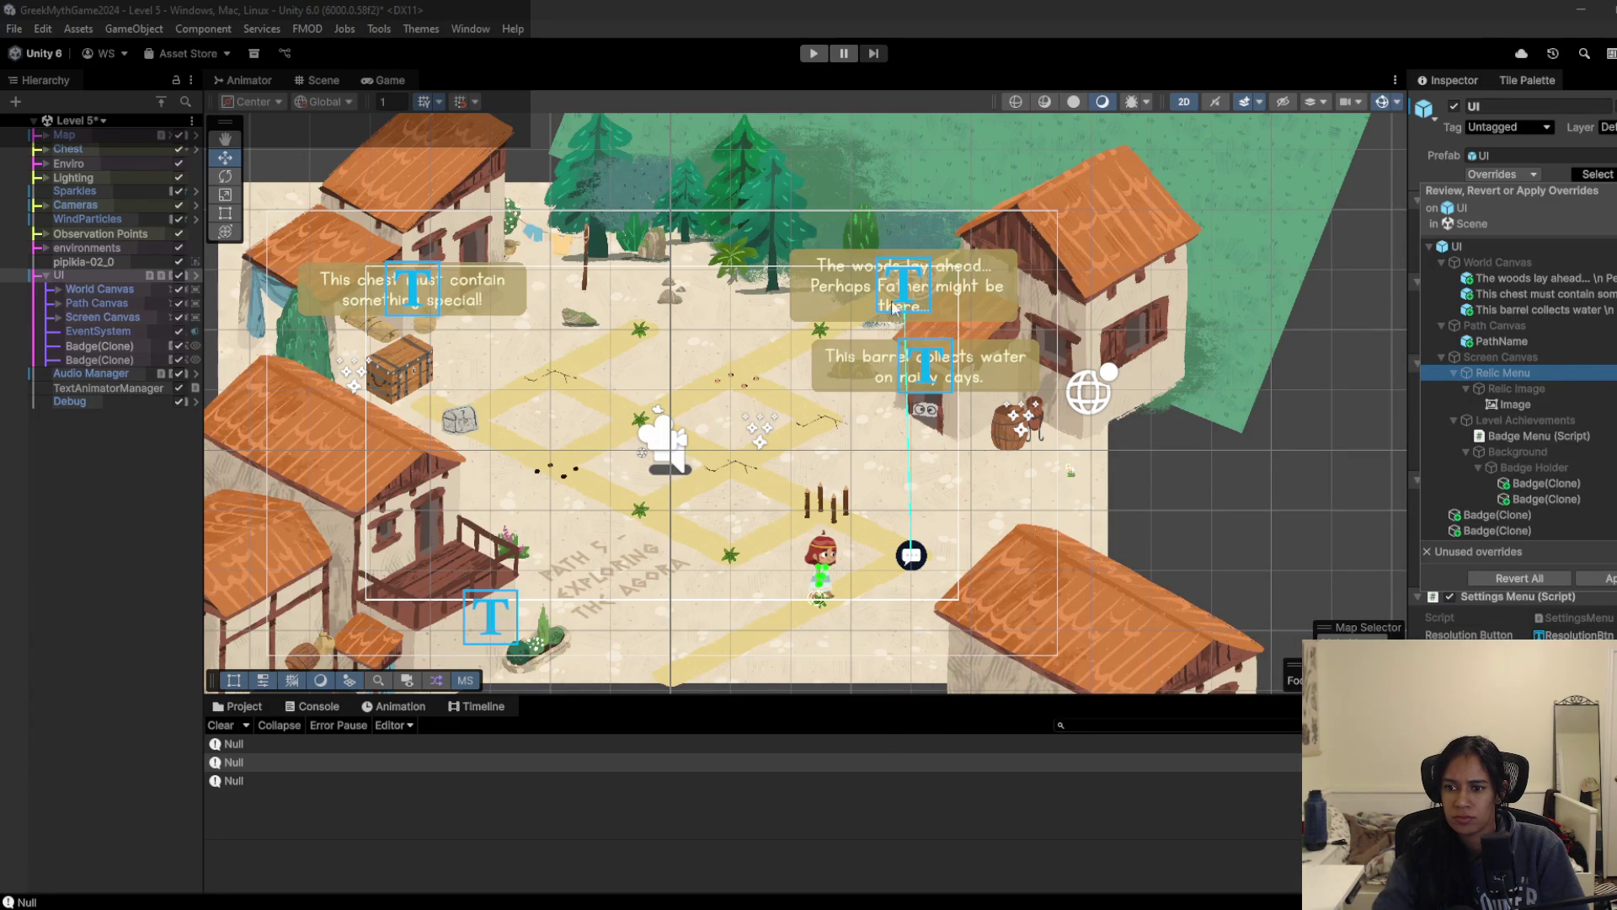
left_click(99, 121)
Step: Playtest Level 7, walking the girl to the chest until the Lost Acorn Amulet banner appears, then stop
left_click(108, 293)
left_click(814, 53)
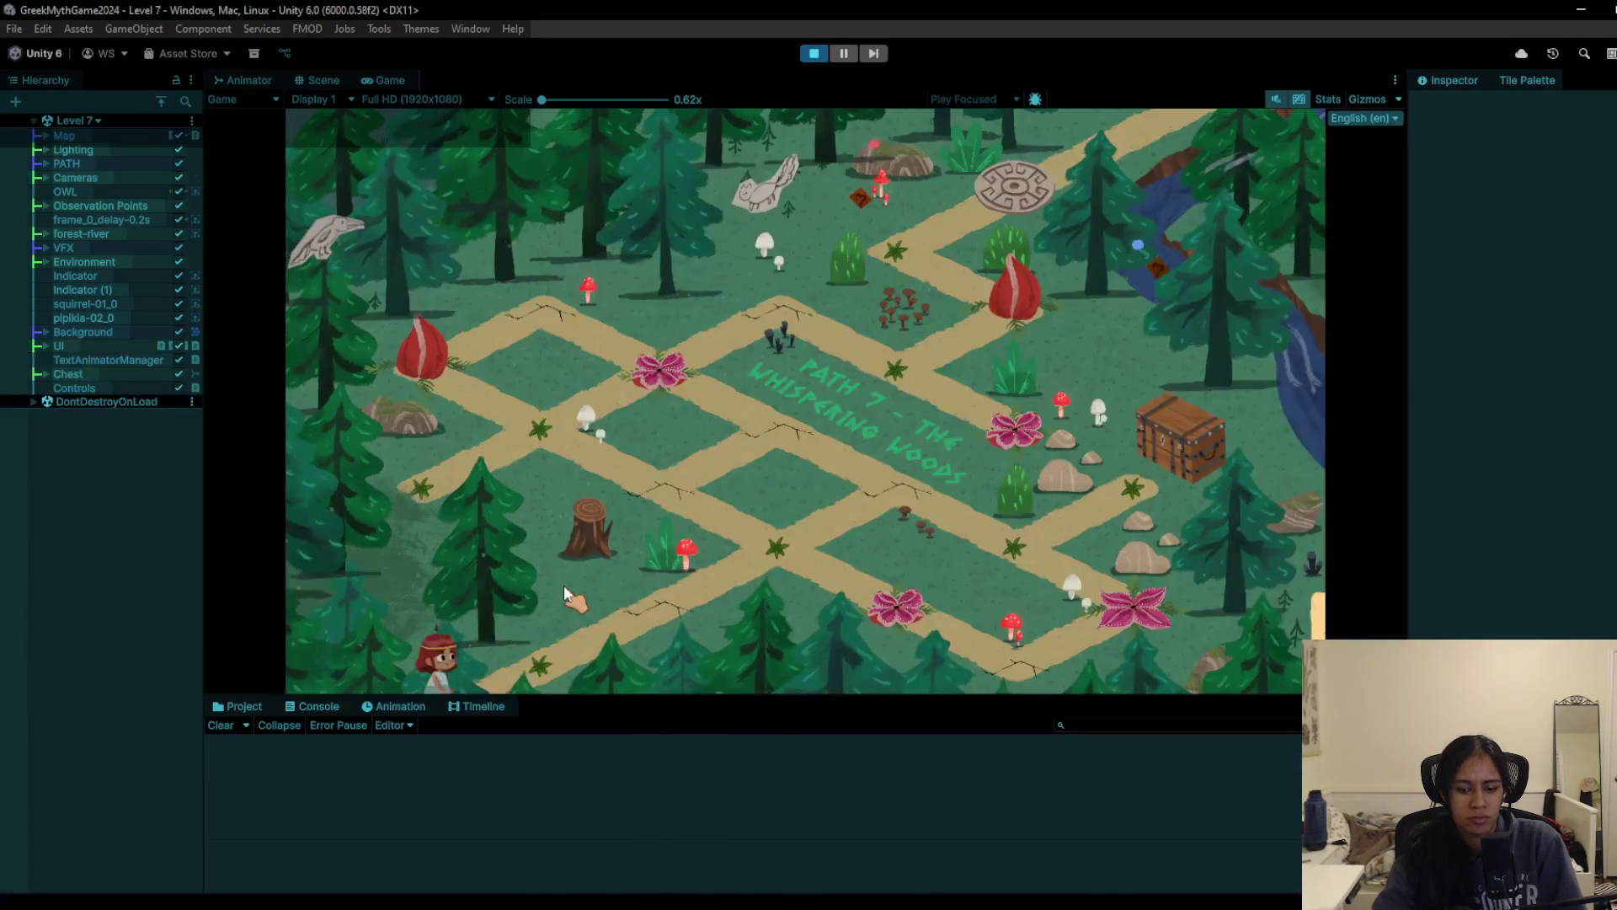
left_click(563, 585)
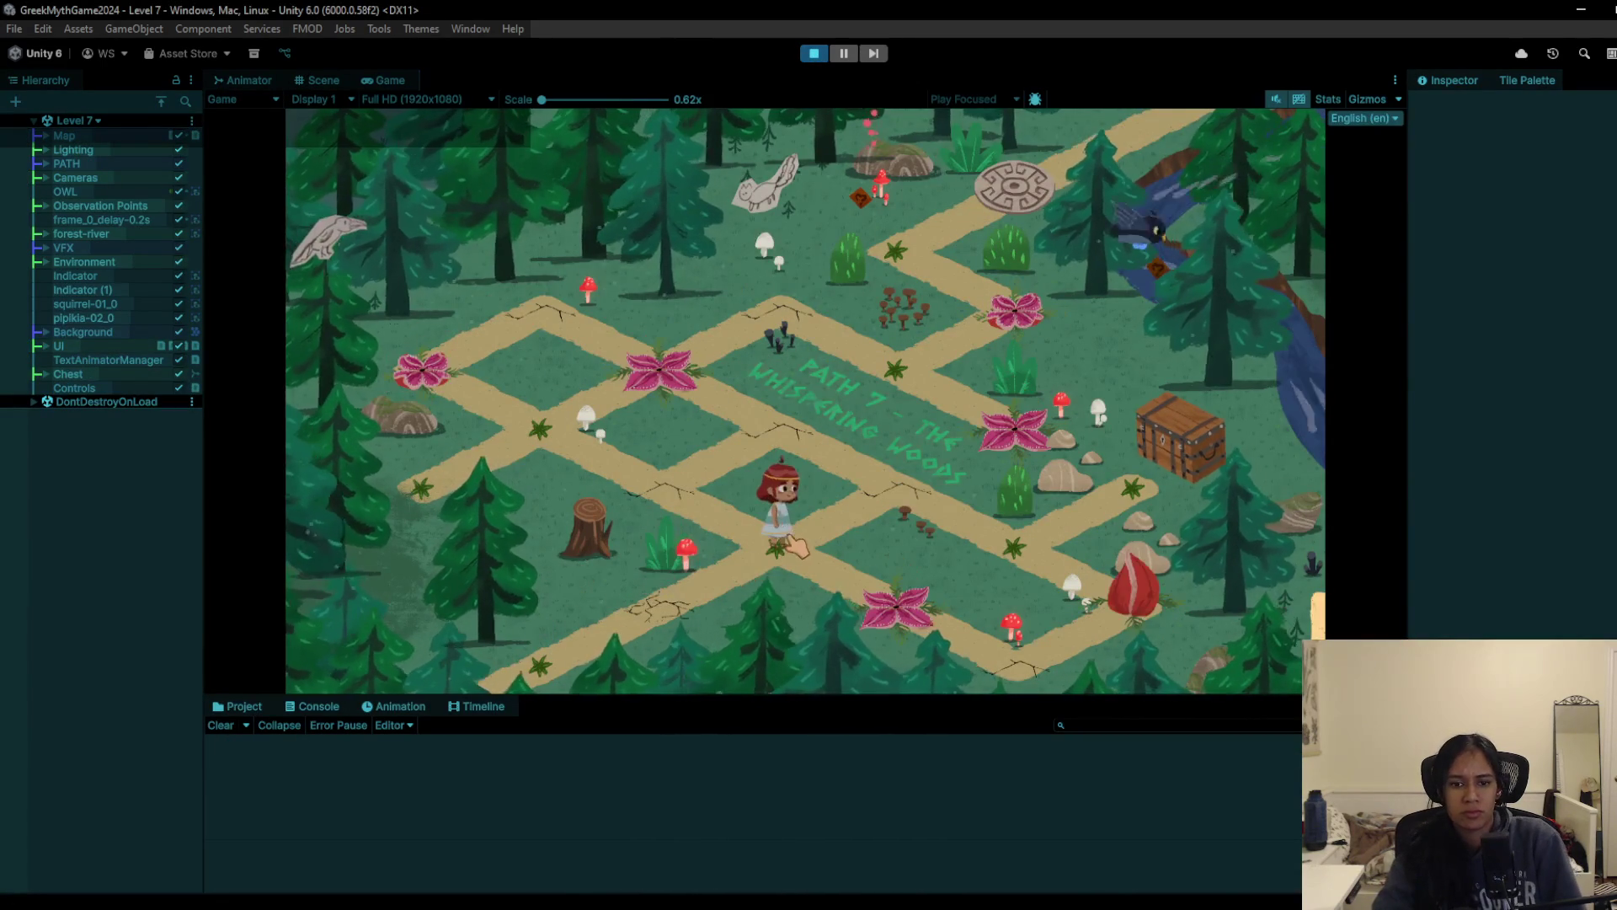
left_click(1154, 447)
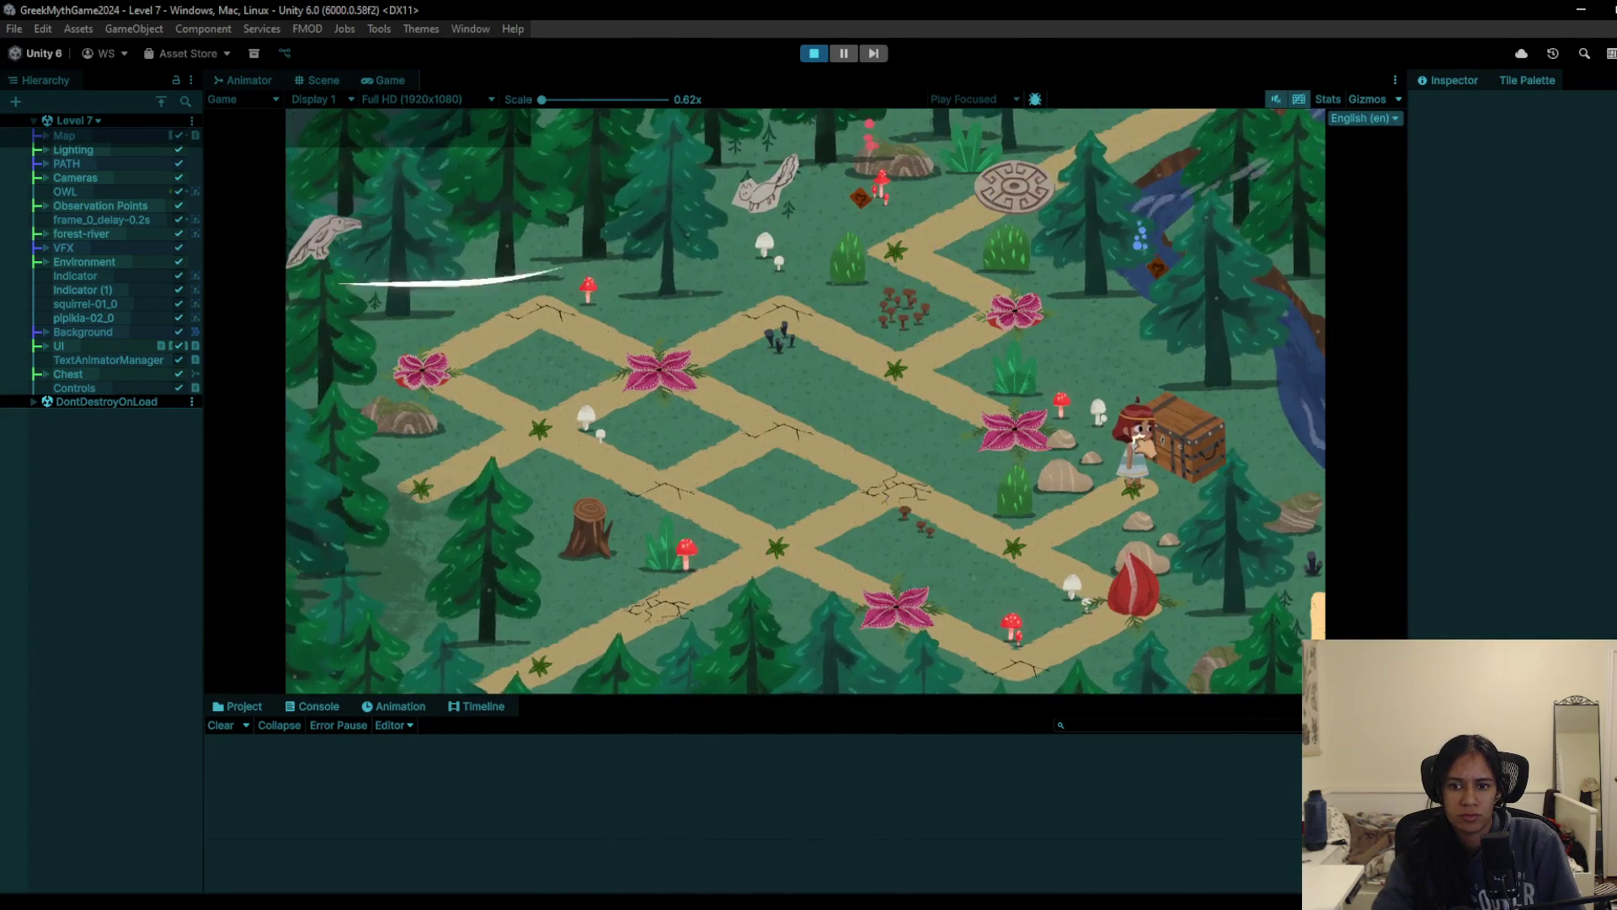
left_click(994, 536)
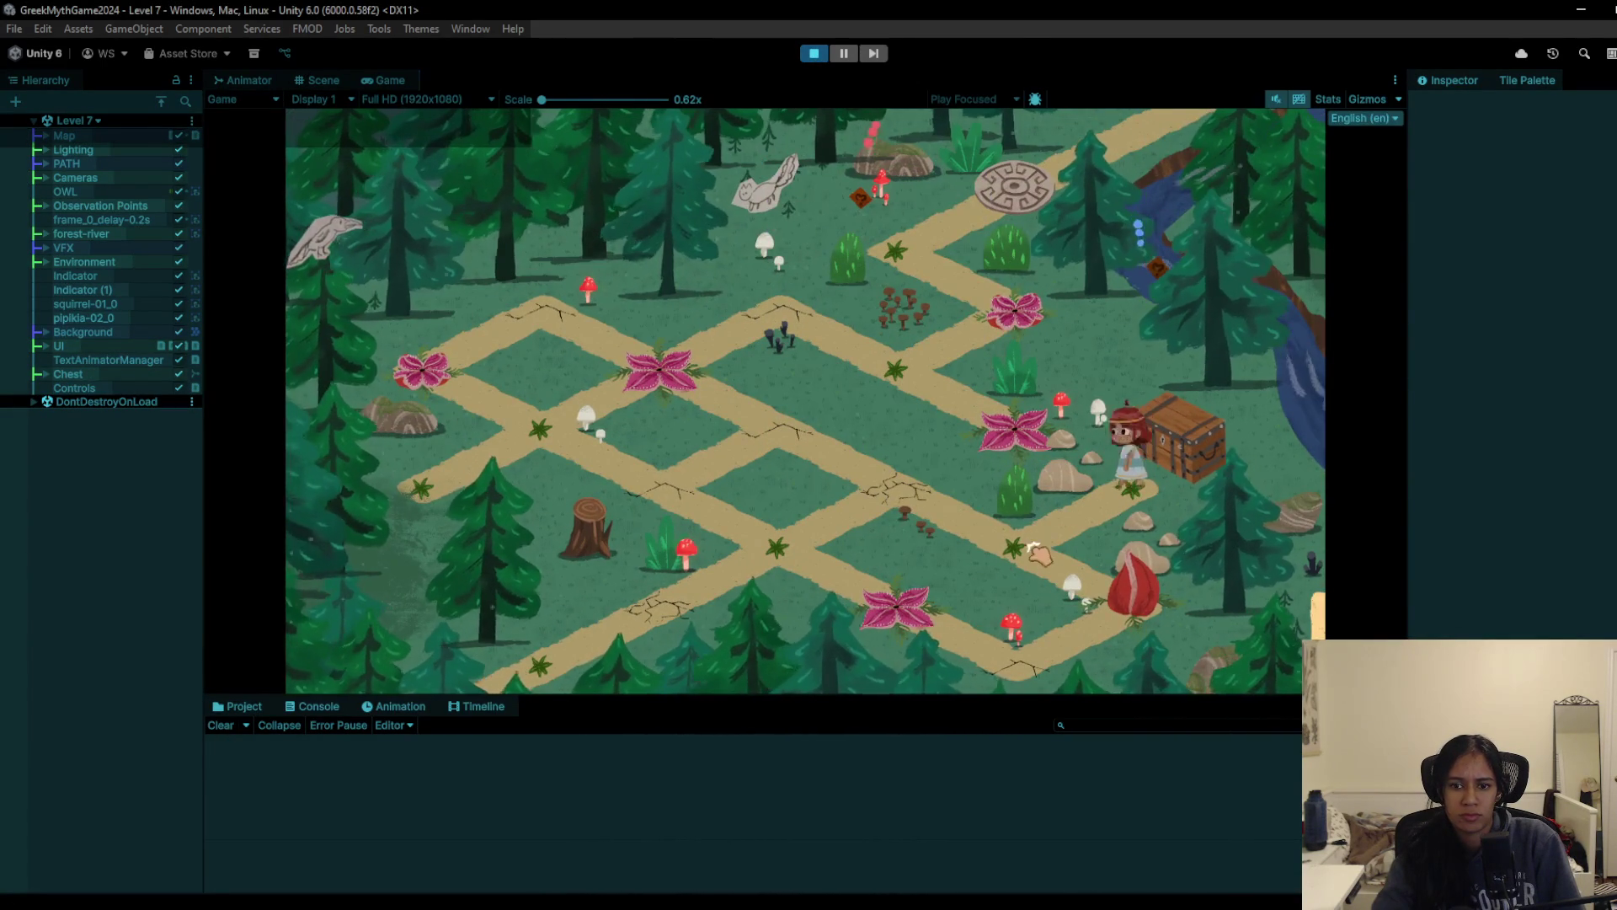
left_click(792, 573)
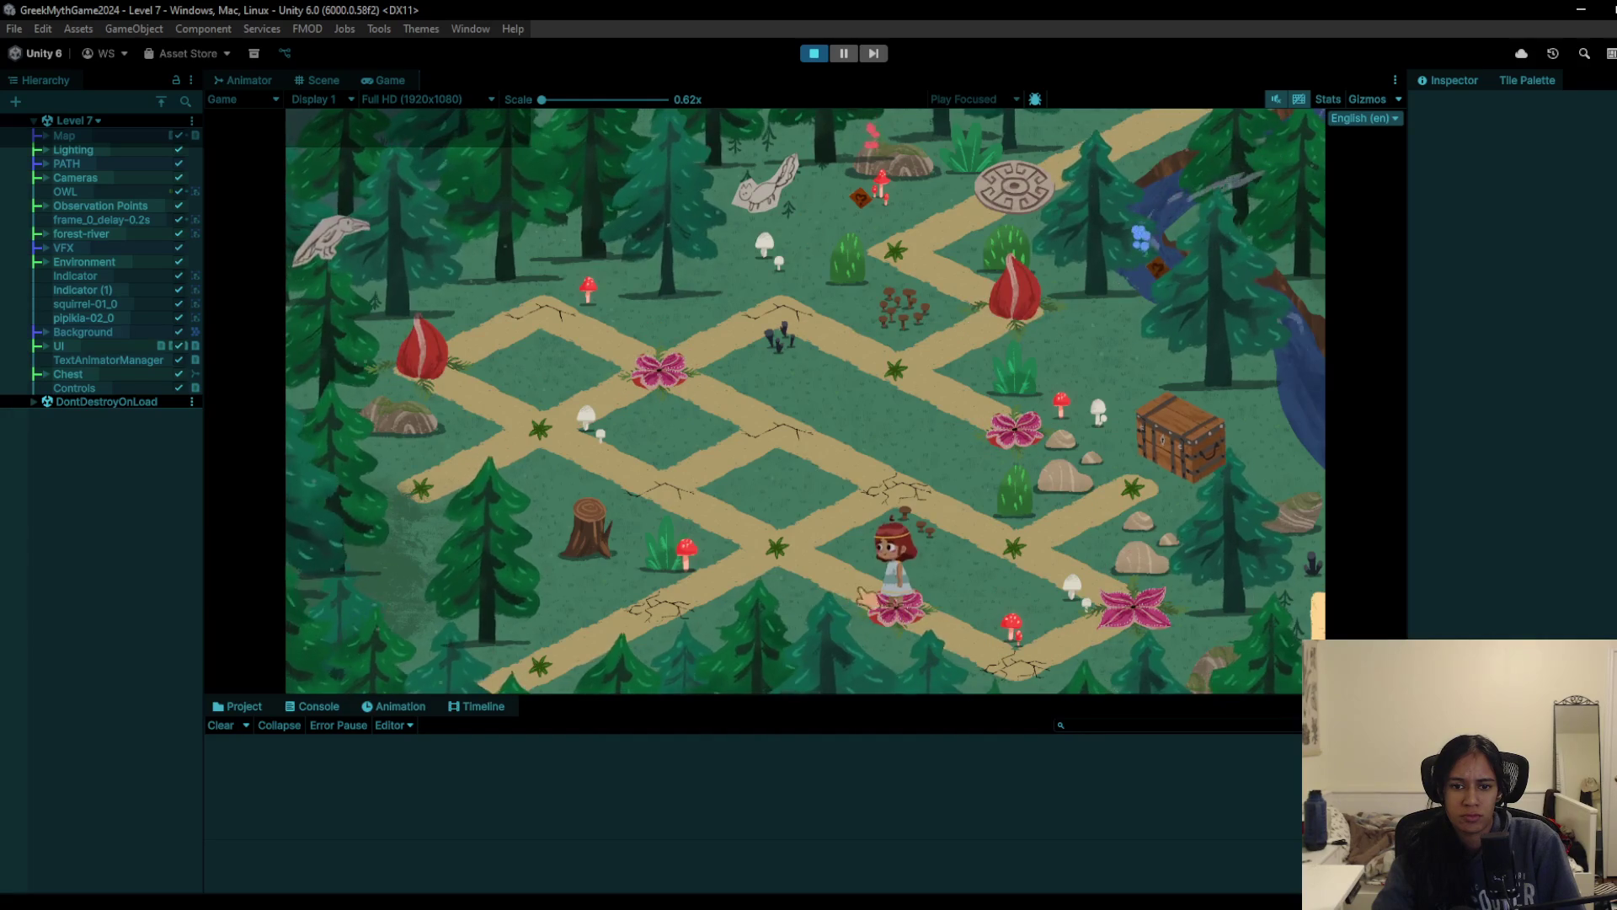
left_click(718, 484)
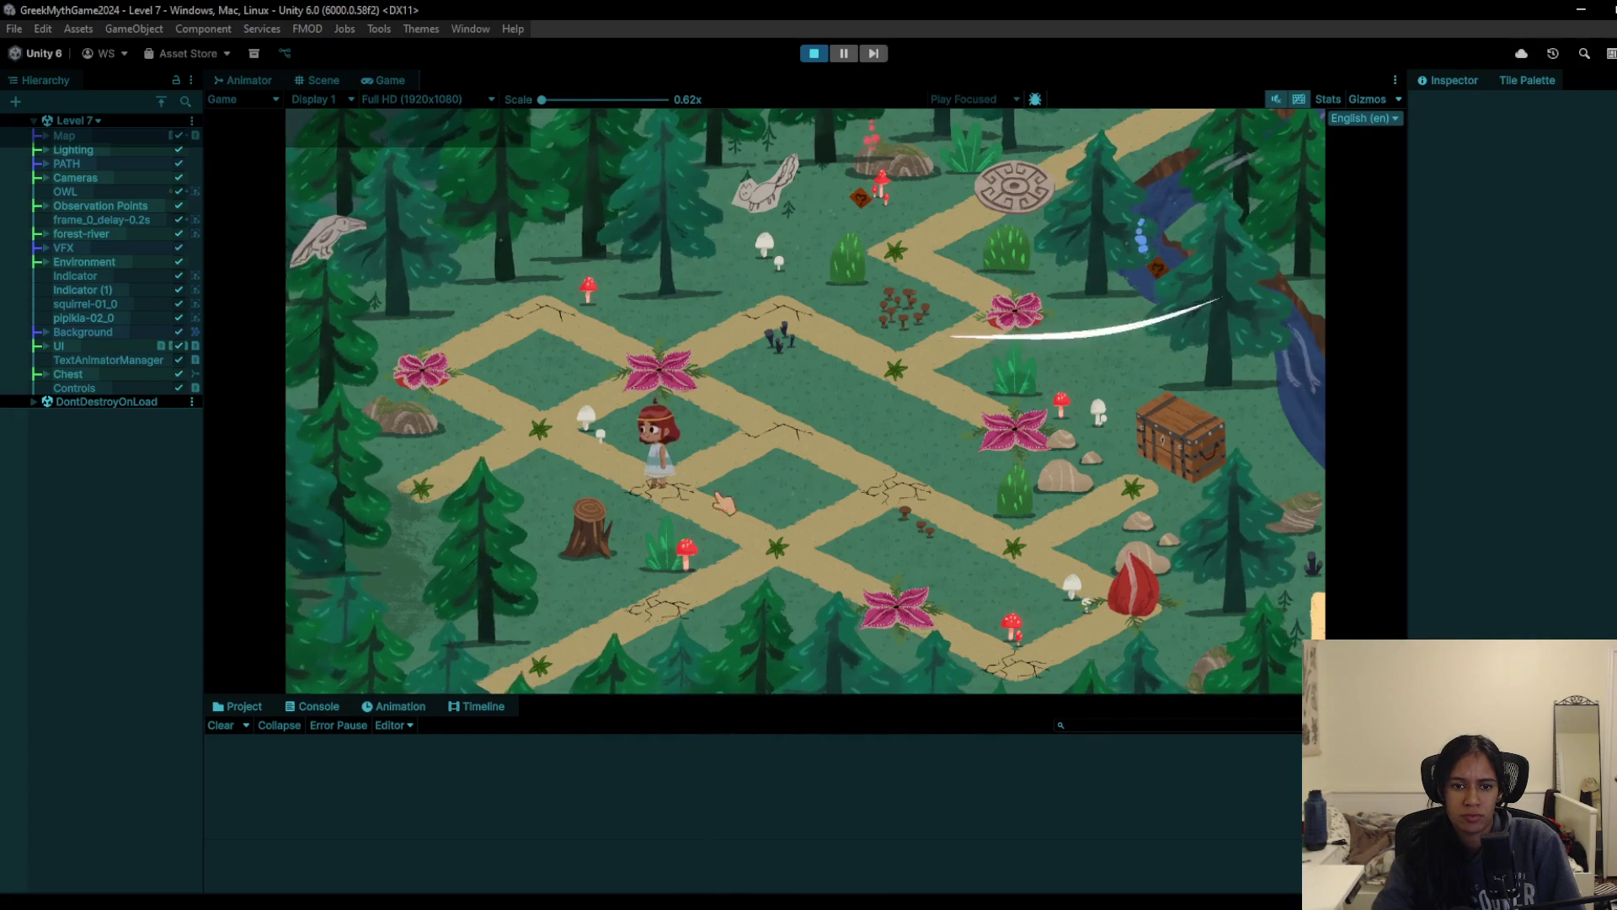
left_click(994, 556)
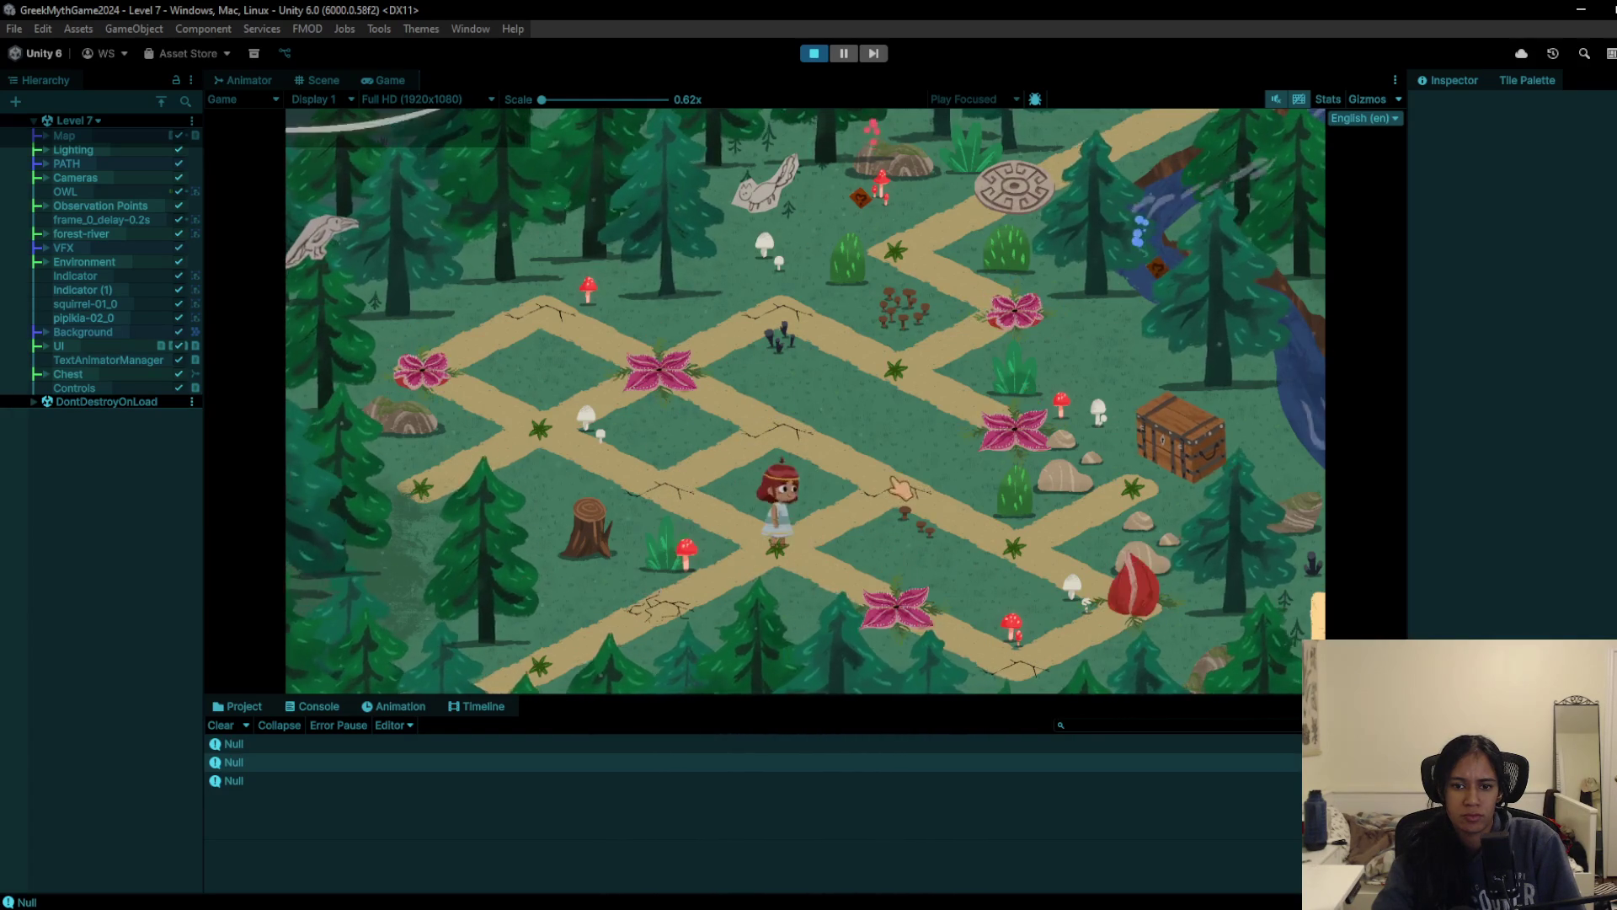
left_click(1129, 468)
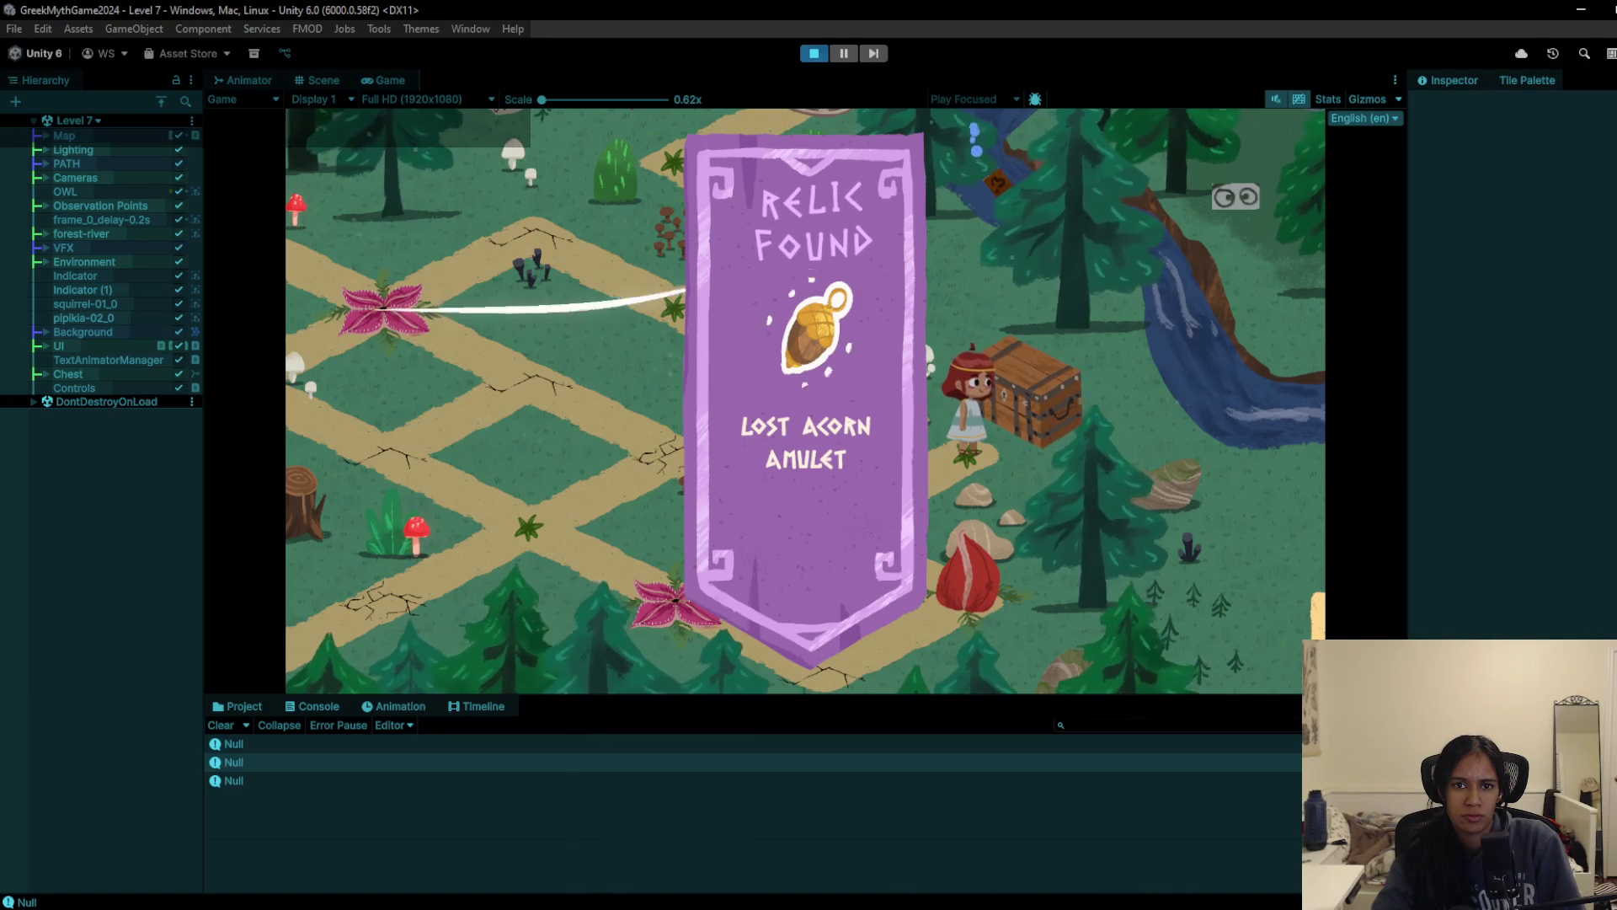
left_click(813, 53)
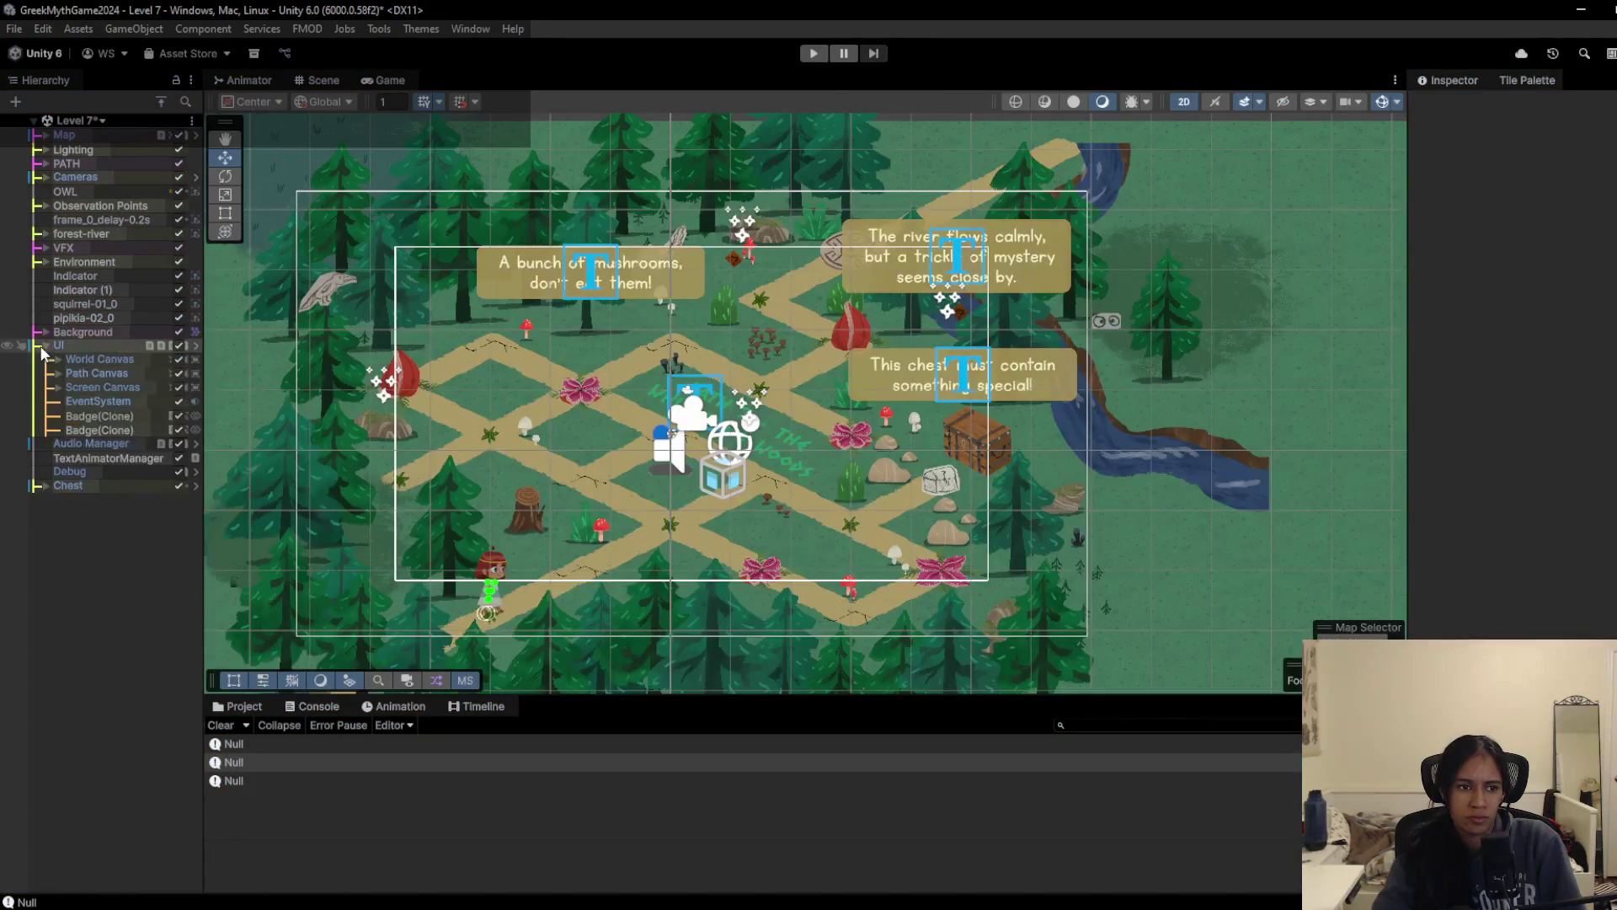
Step: Expand Screen Canvas and Relic Menu, select Relic Description, and scroll to its Fade typewriter settings
left_click(58, 387)
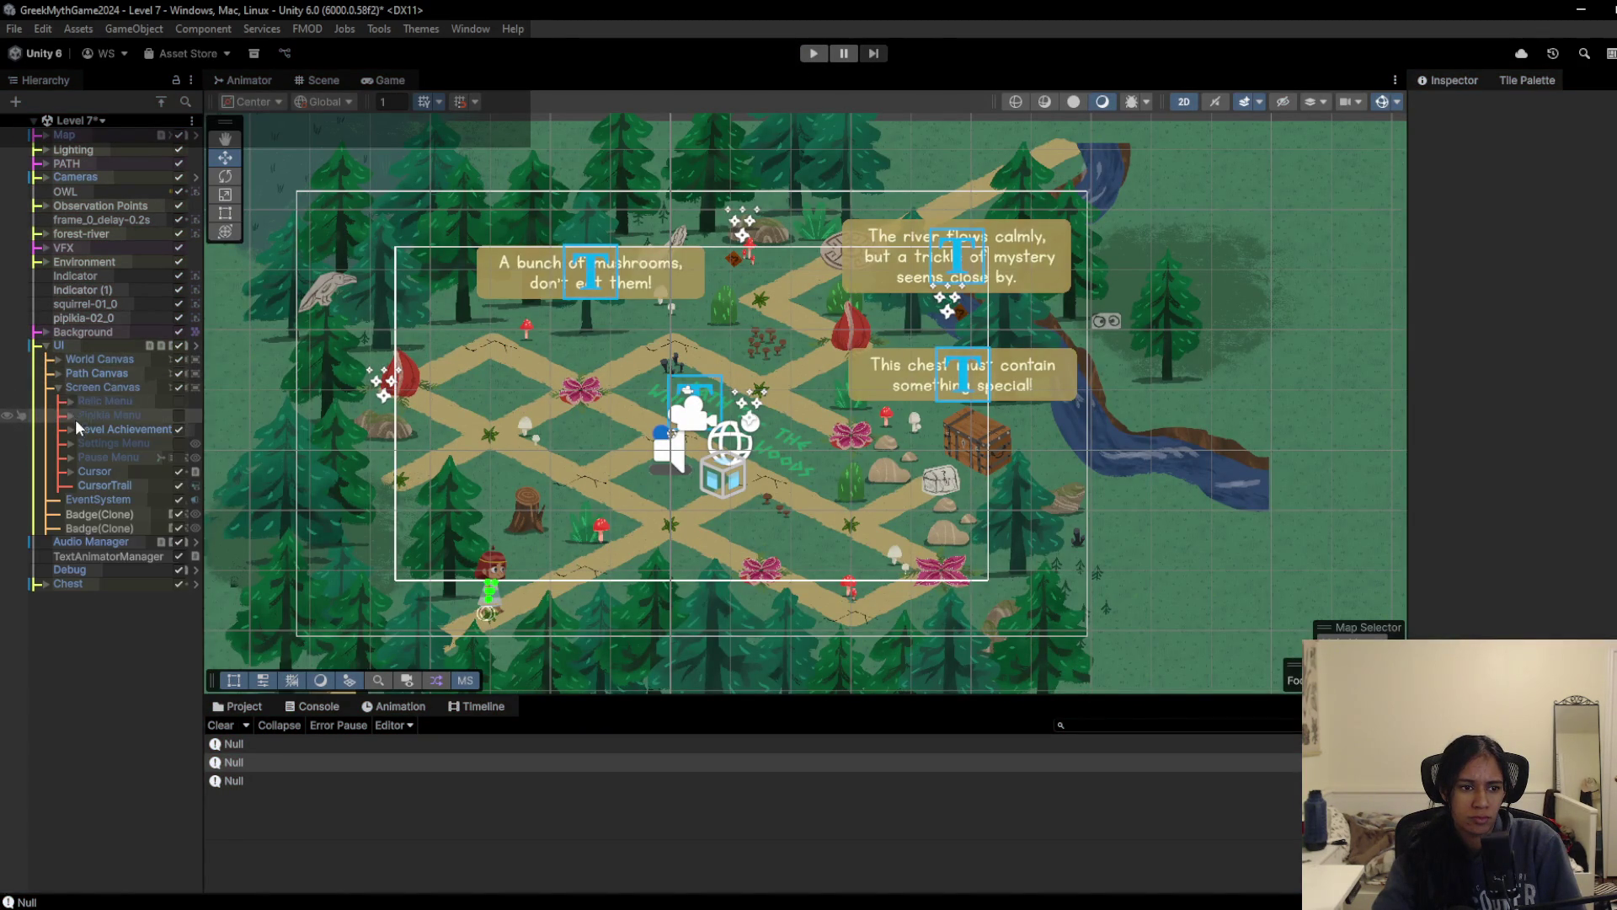
left_click(72, 402)
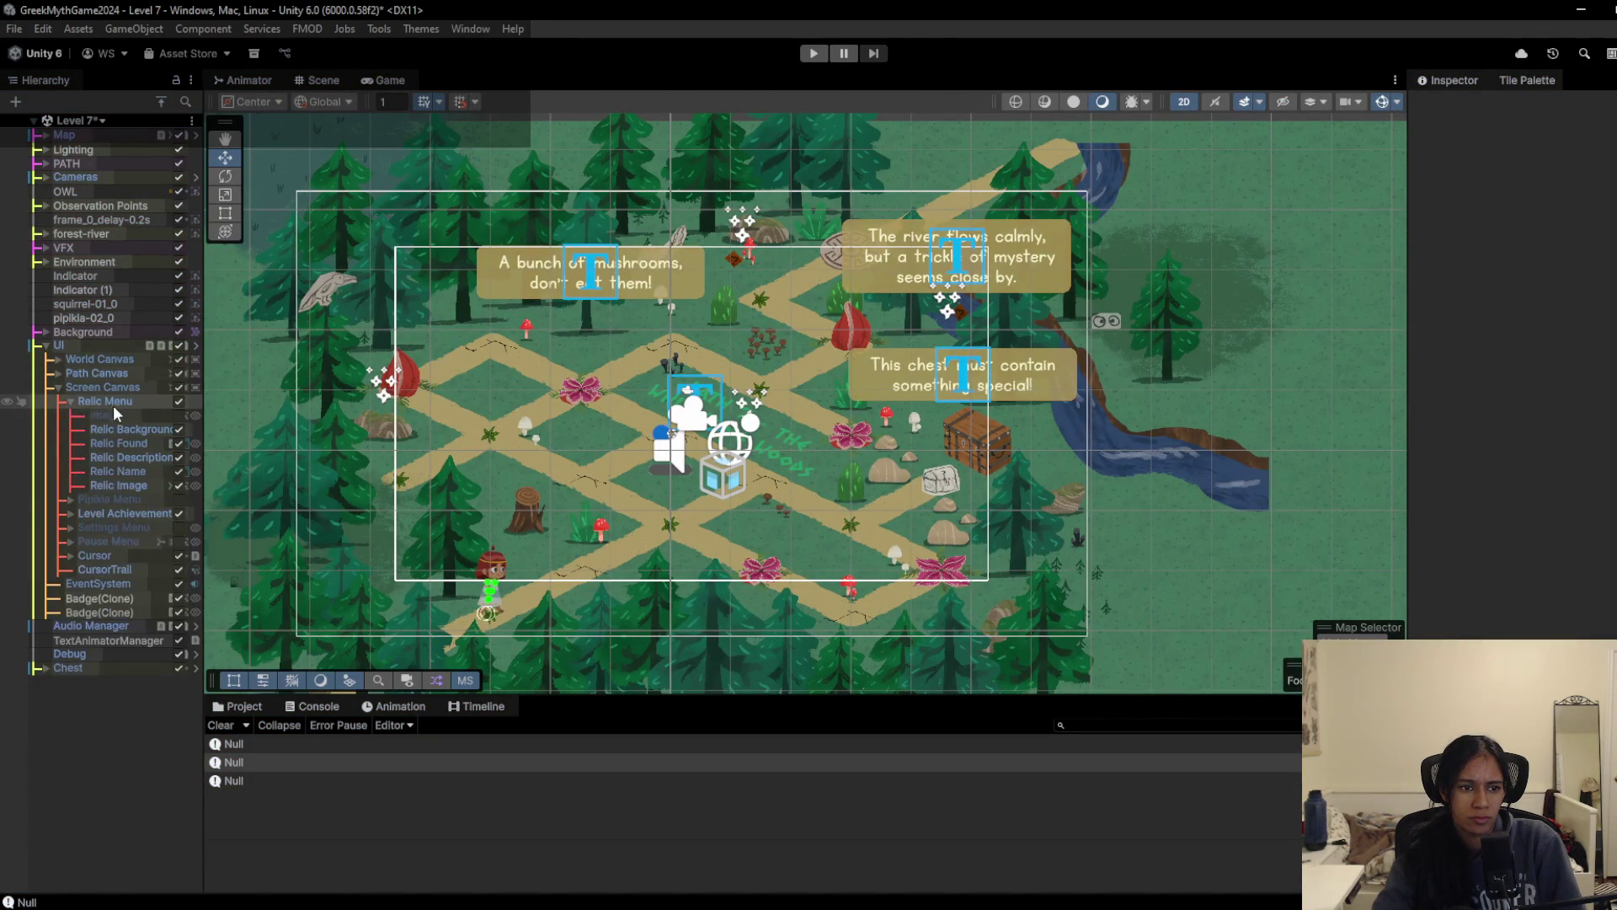
double_click(120, 482)
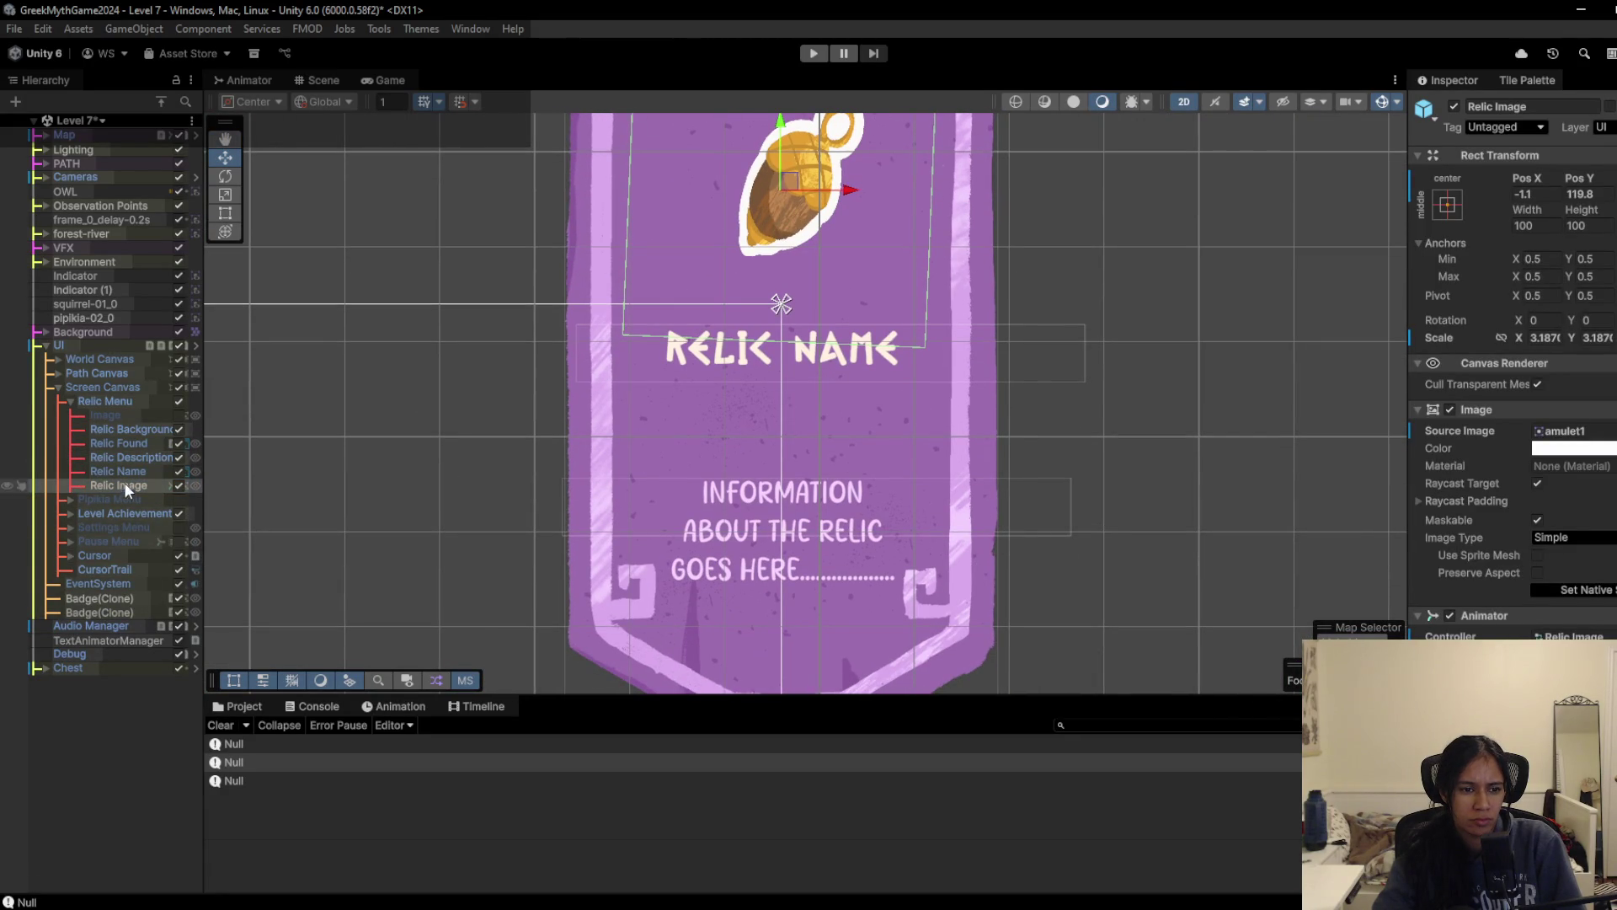
left_click(133, 457)
scroll(1516, 379, "down", 5)
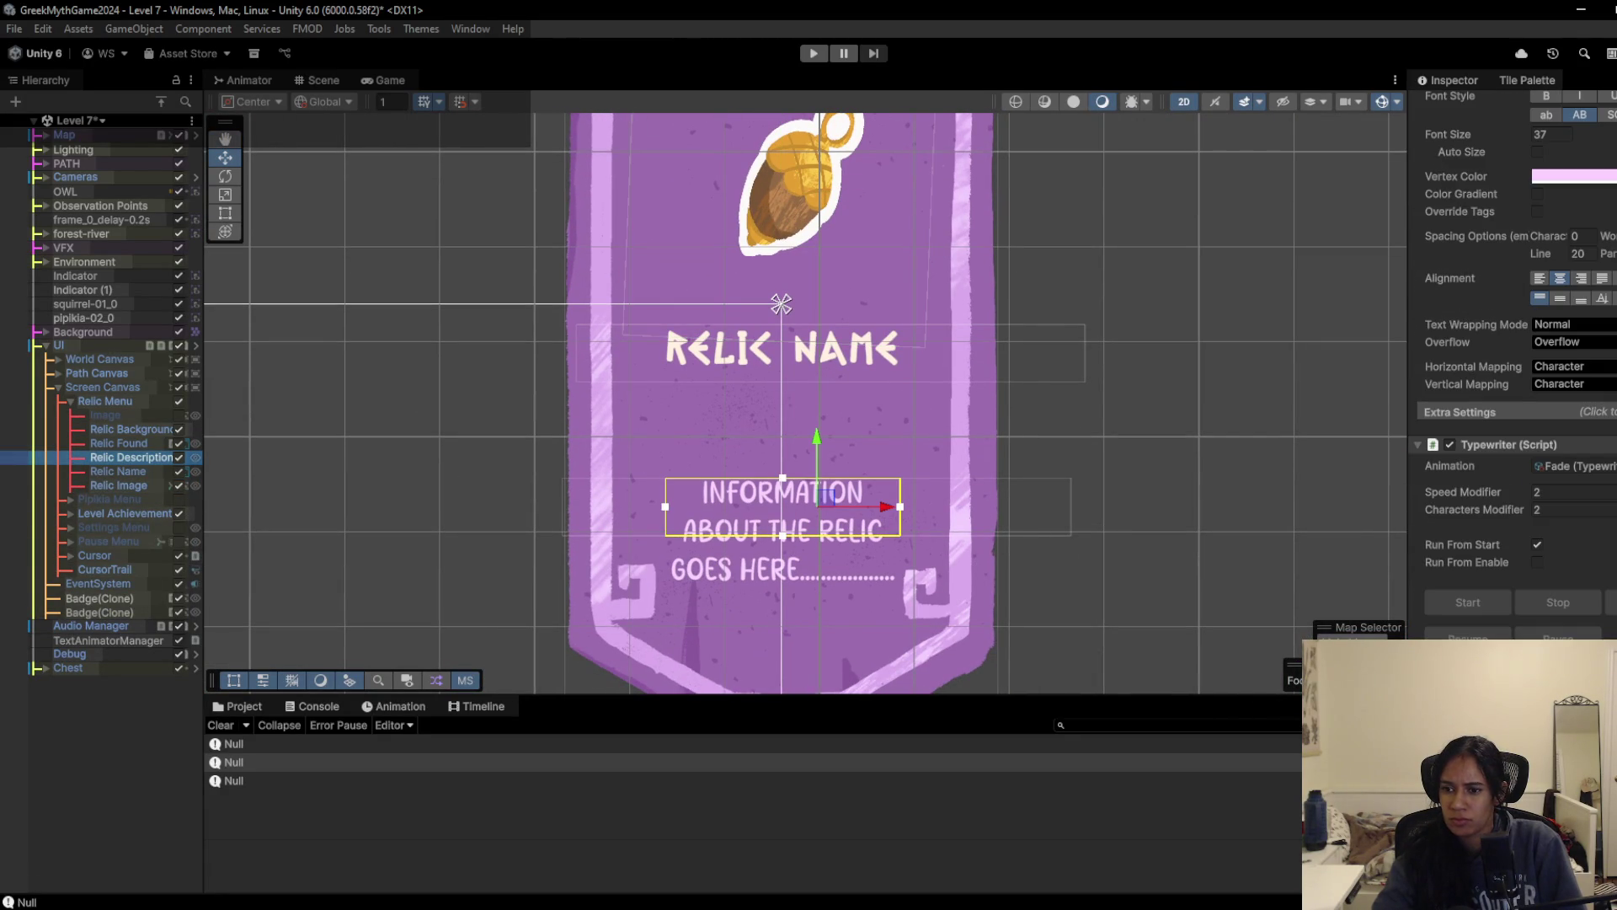